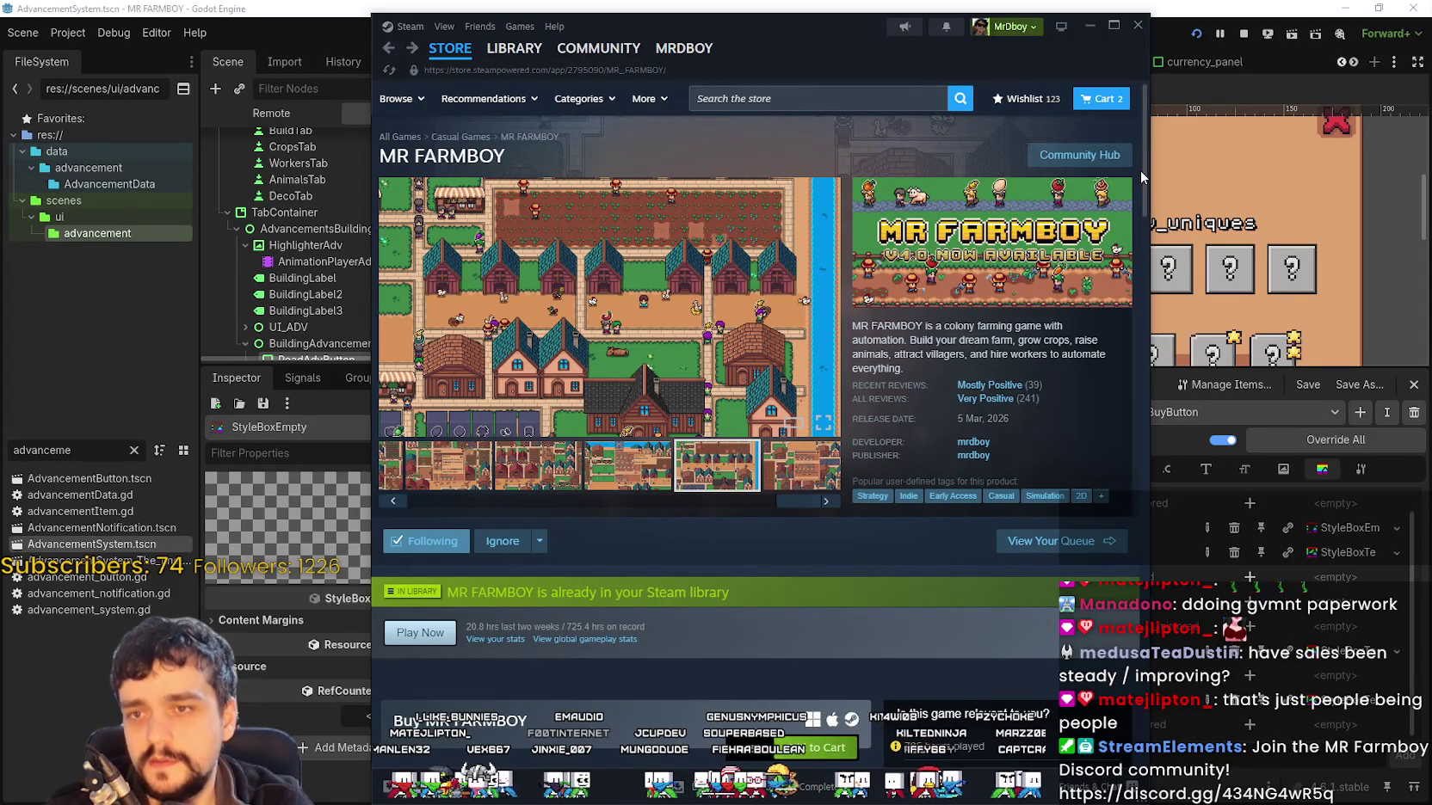
Browse the MR FARMBOY store page reviews, selecting and deselecting some review text
left_click_drag(1145, 180, 1125, 707)
scroll(1024, 520, "down", 7)
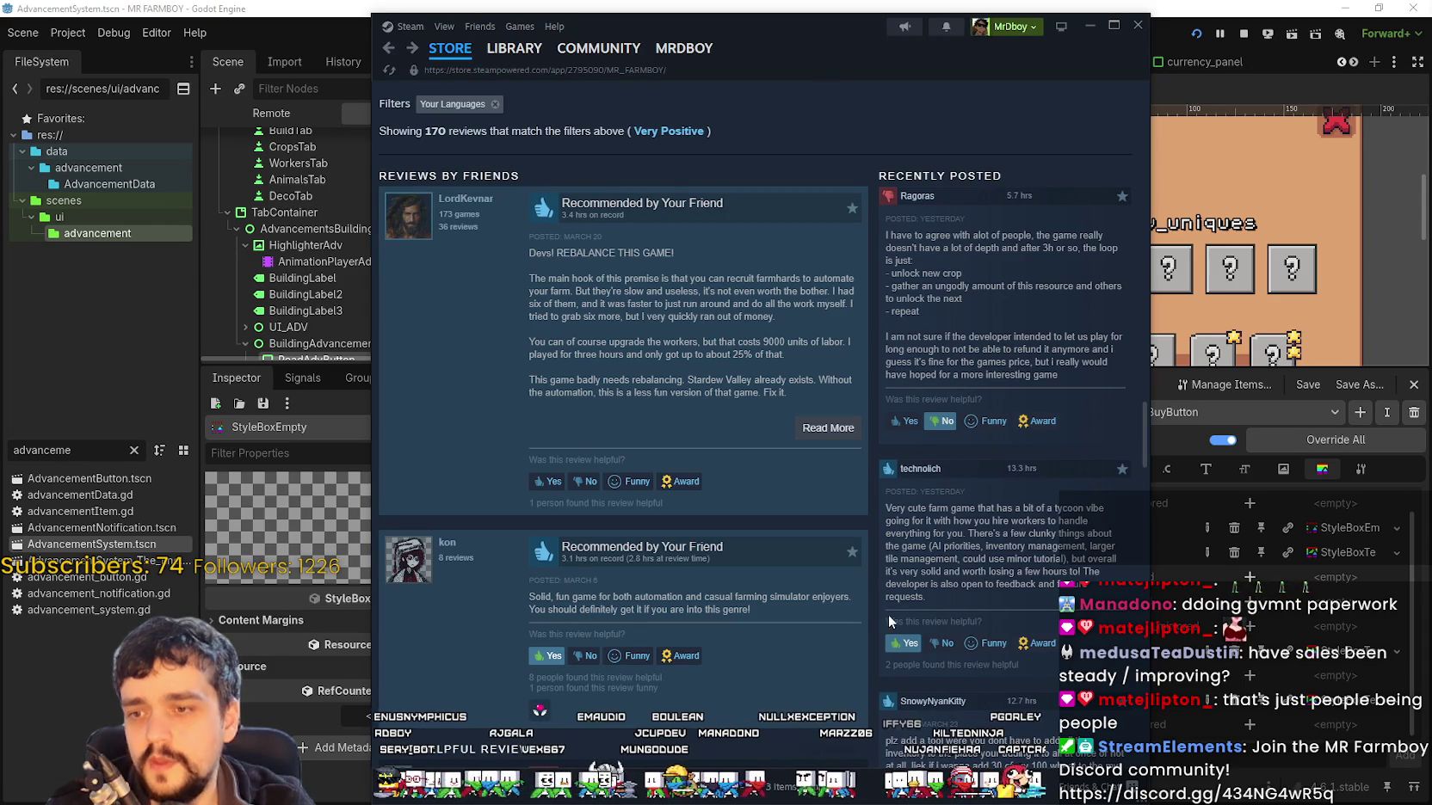
scroll(869, 469, "down", 5)
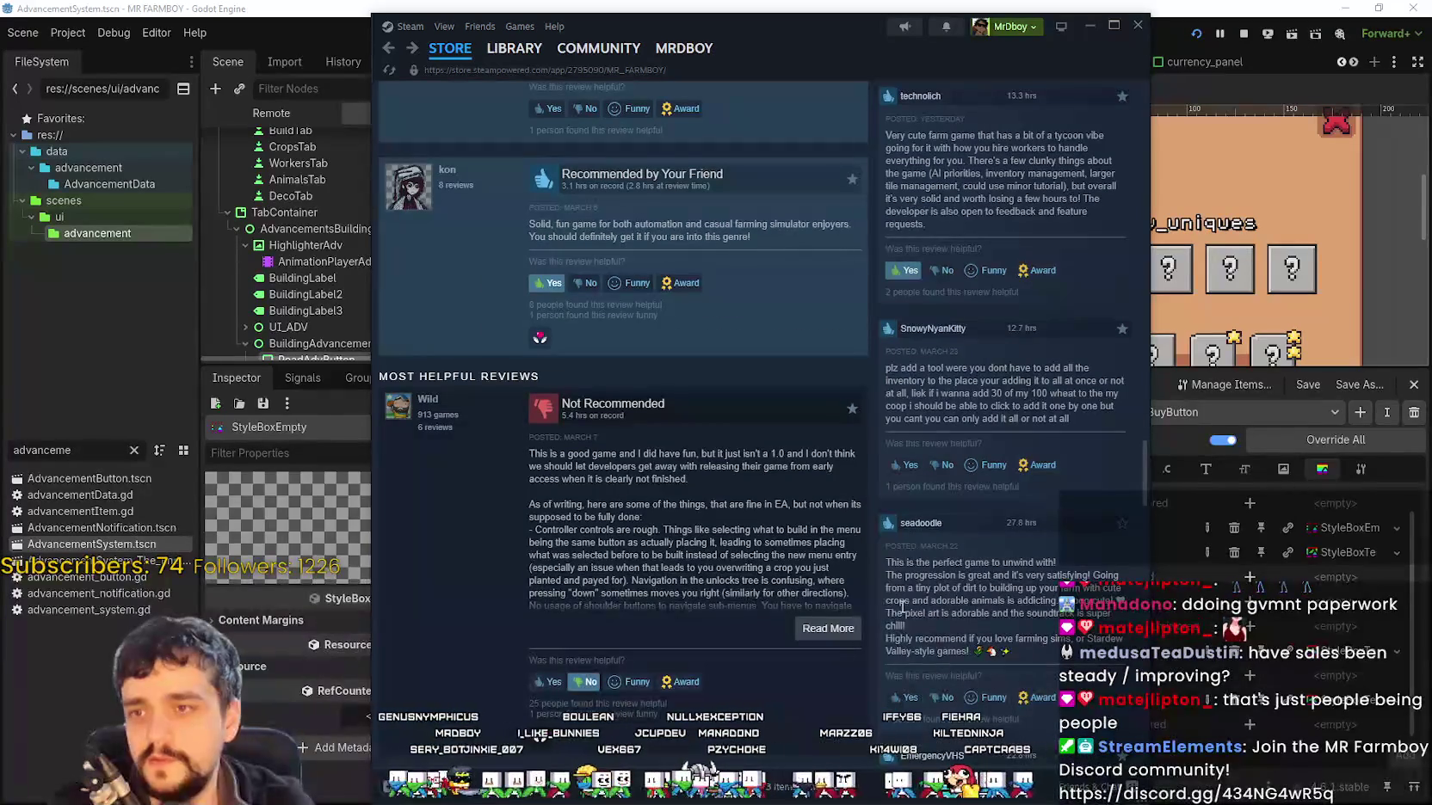
scroll(616, 659, "down", 2)
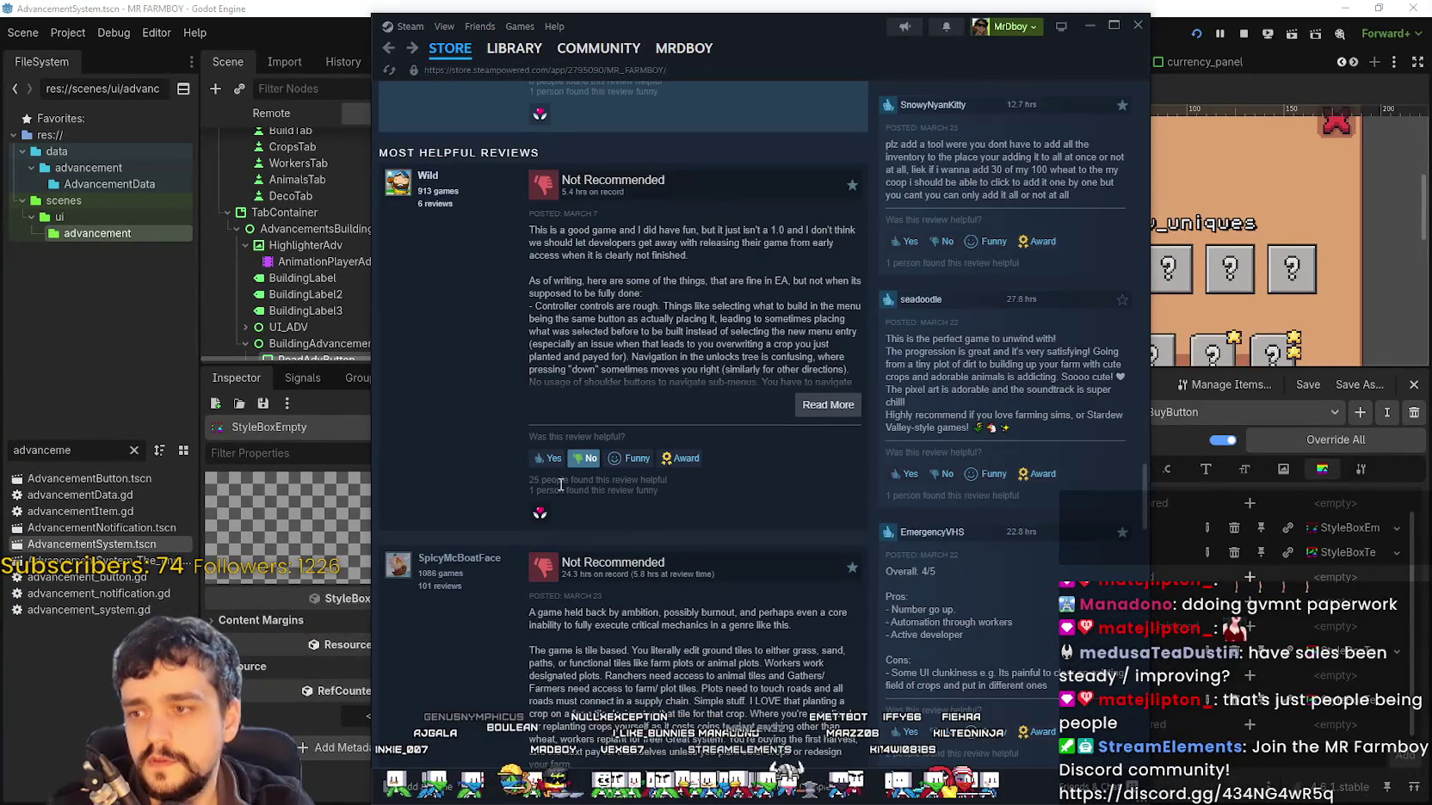
mouse_move(515, 480)
left_mouse_down()
mouse_move(701, 495)
mouse_move(444, 472)
mouse_move(509, 477)
left_mouse_up()
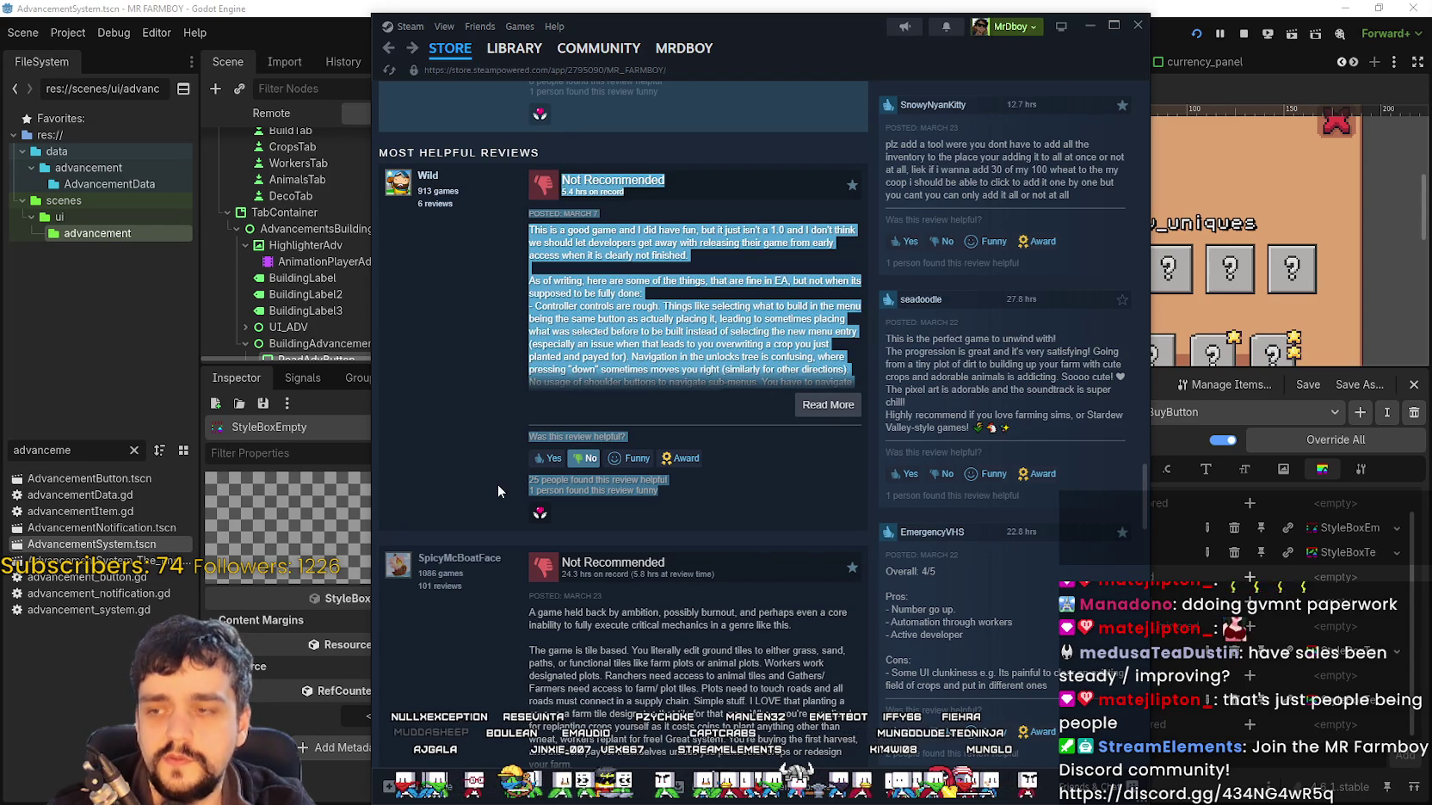
left_click(588, 223)
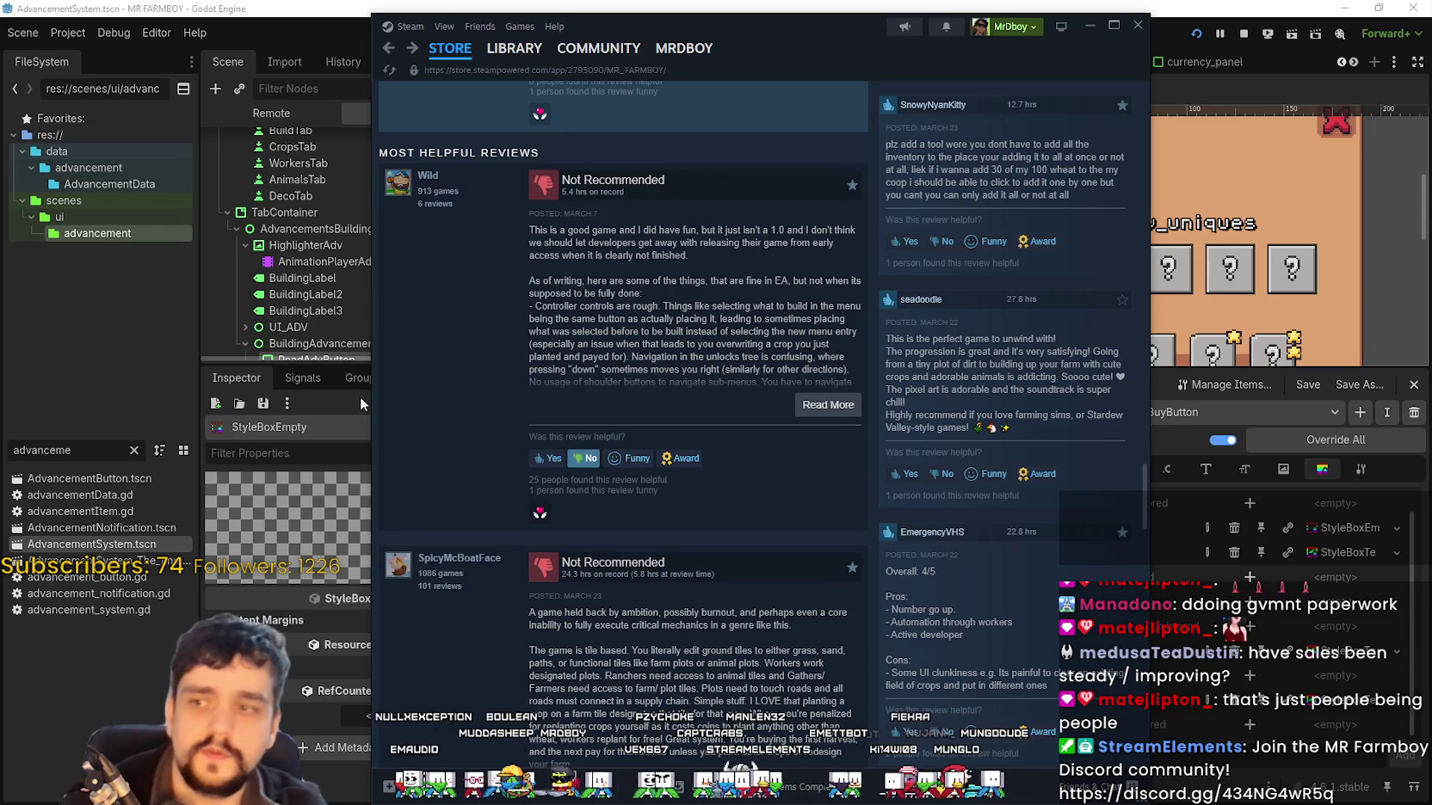
scroll(461, 436, "down", 4)
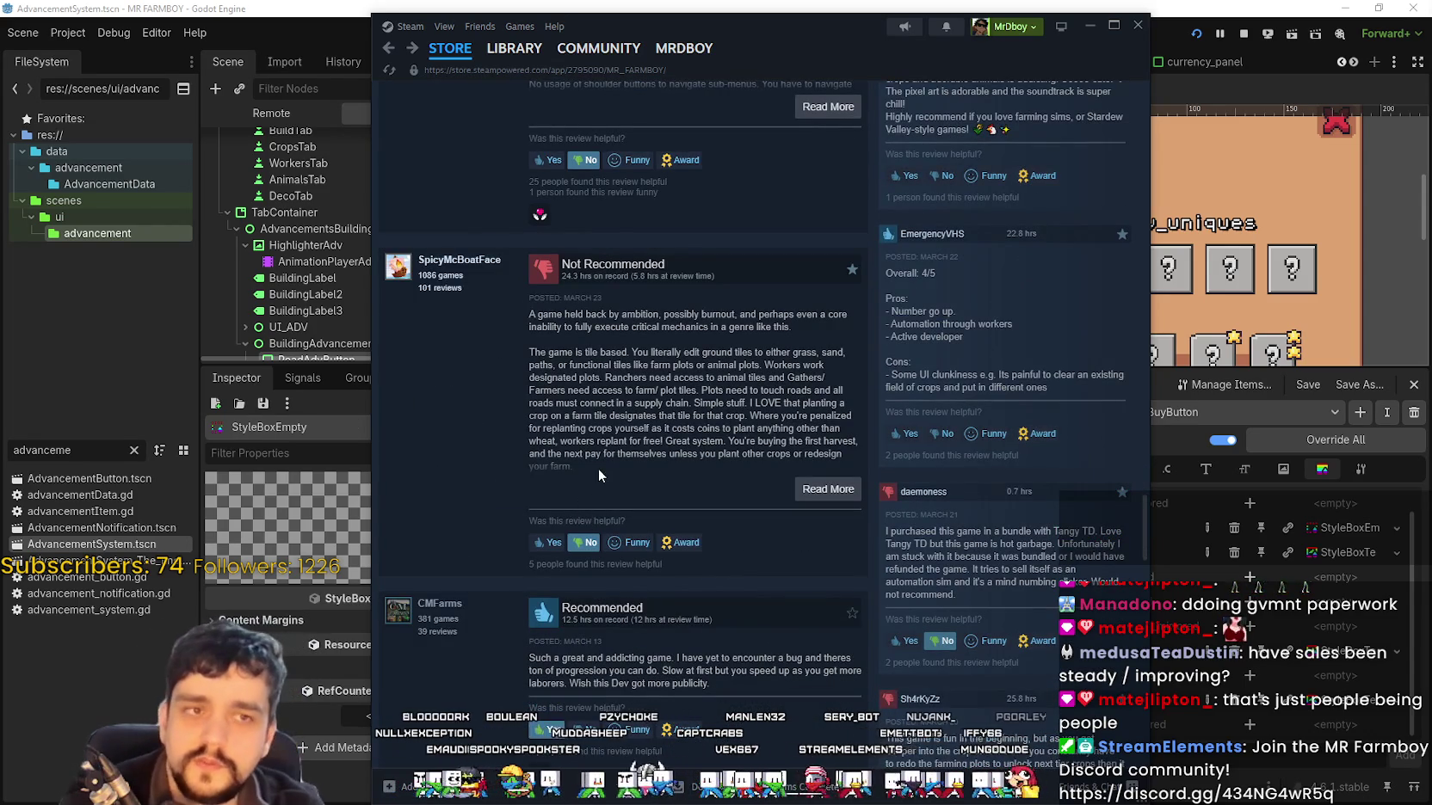
scroll(684, 490, "up", 7)
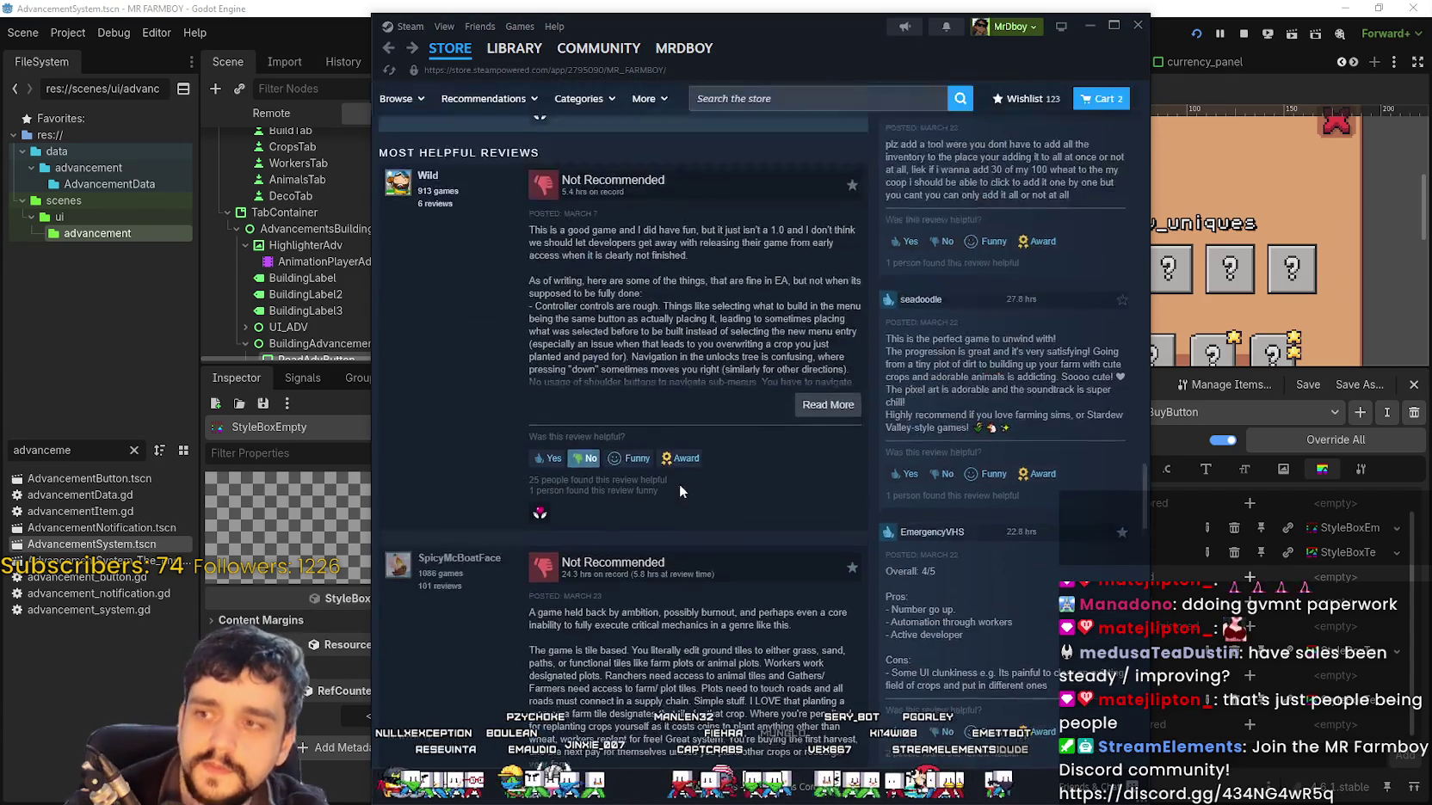
scroll(514, 344, "down", 4)
scroll(569, 468, "up", 4)
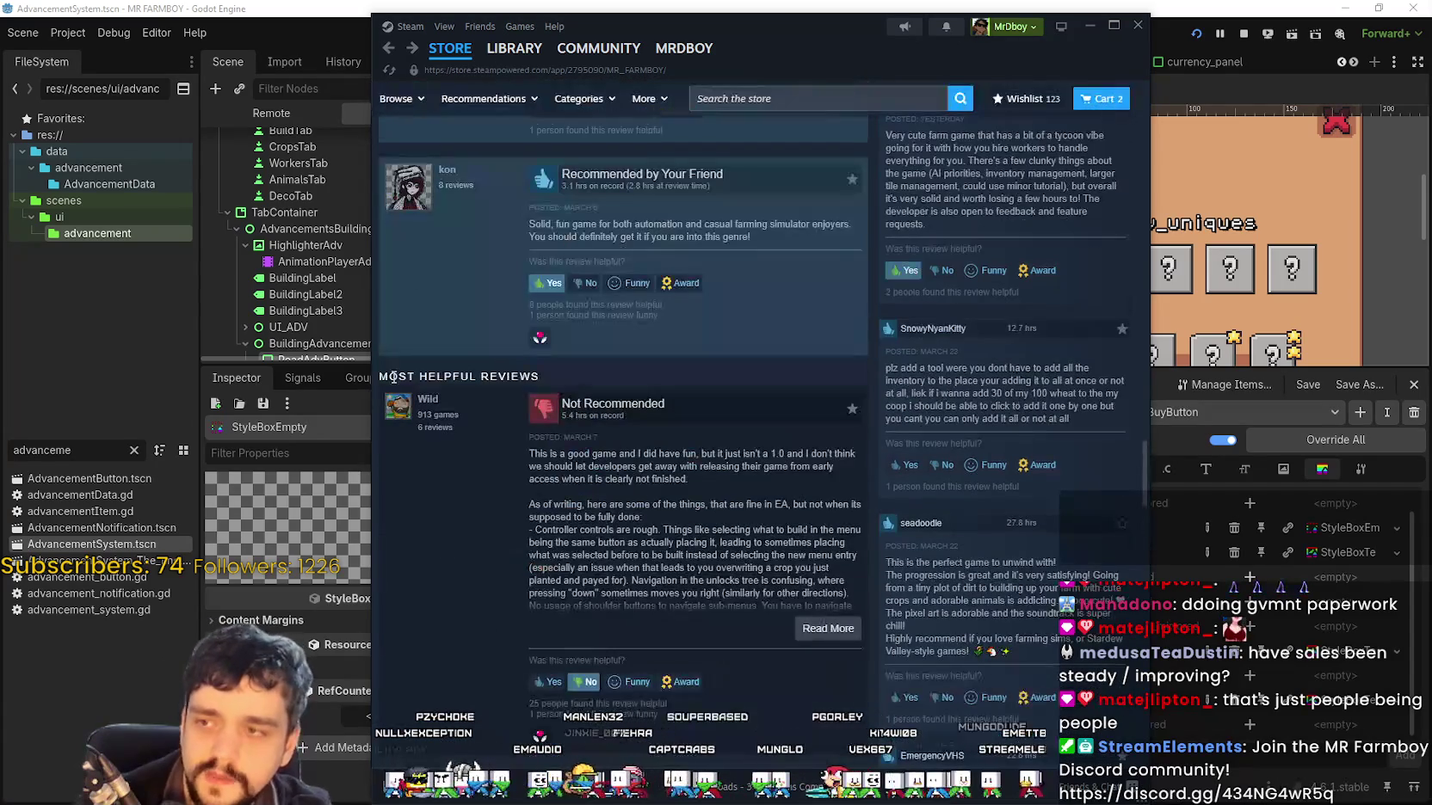
left_click_drag(387, 371, 607, 369)
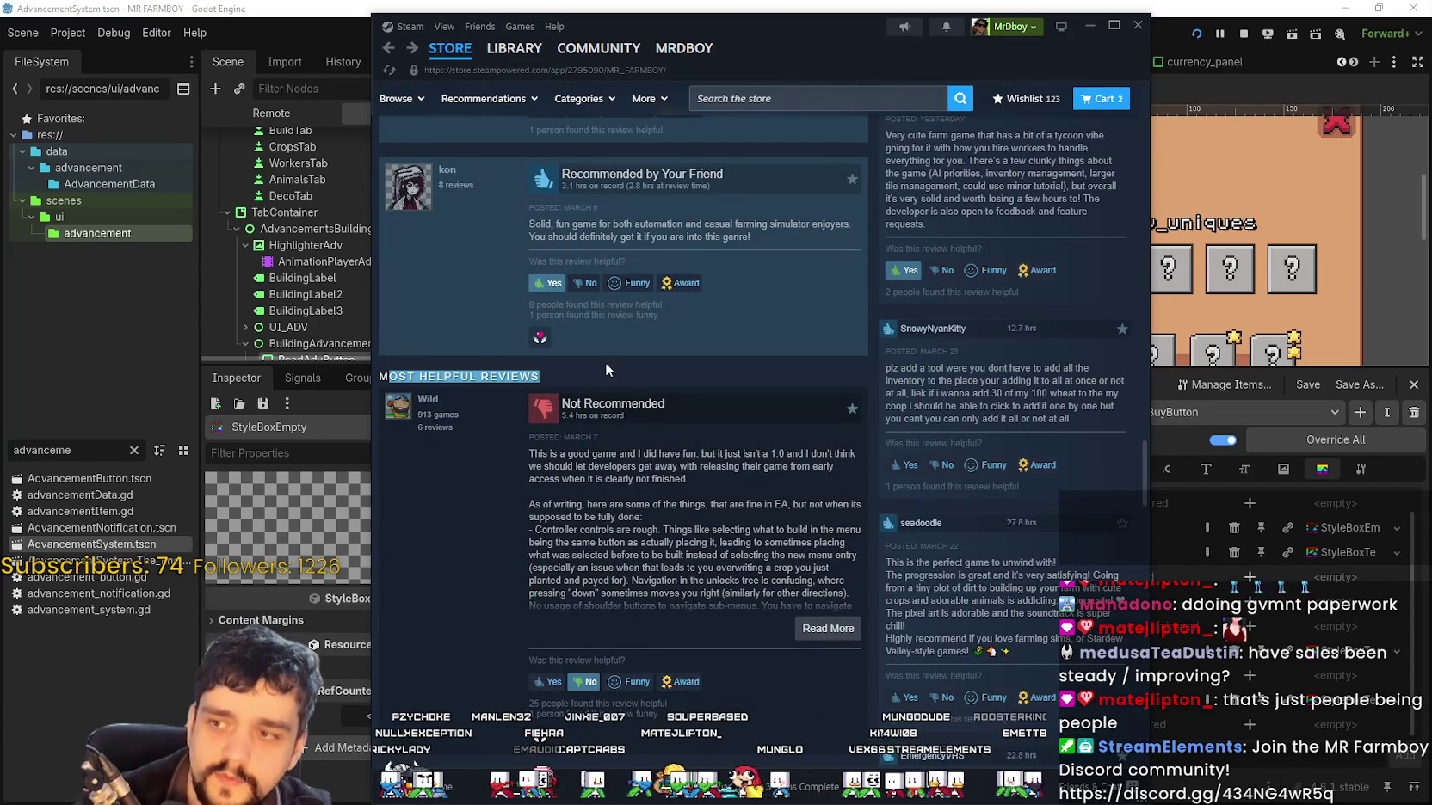
Scroll through the rest of the reviews and return to the top of the store page
scroll(1067, 480, "down", 2)
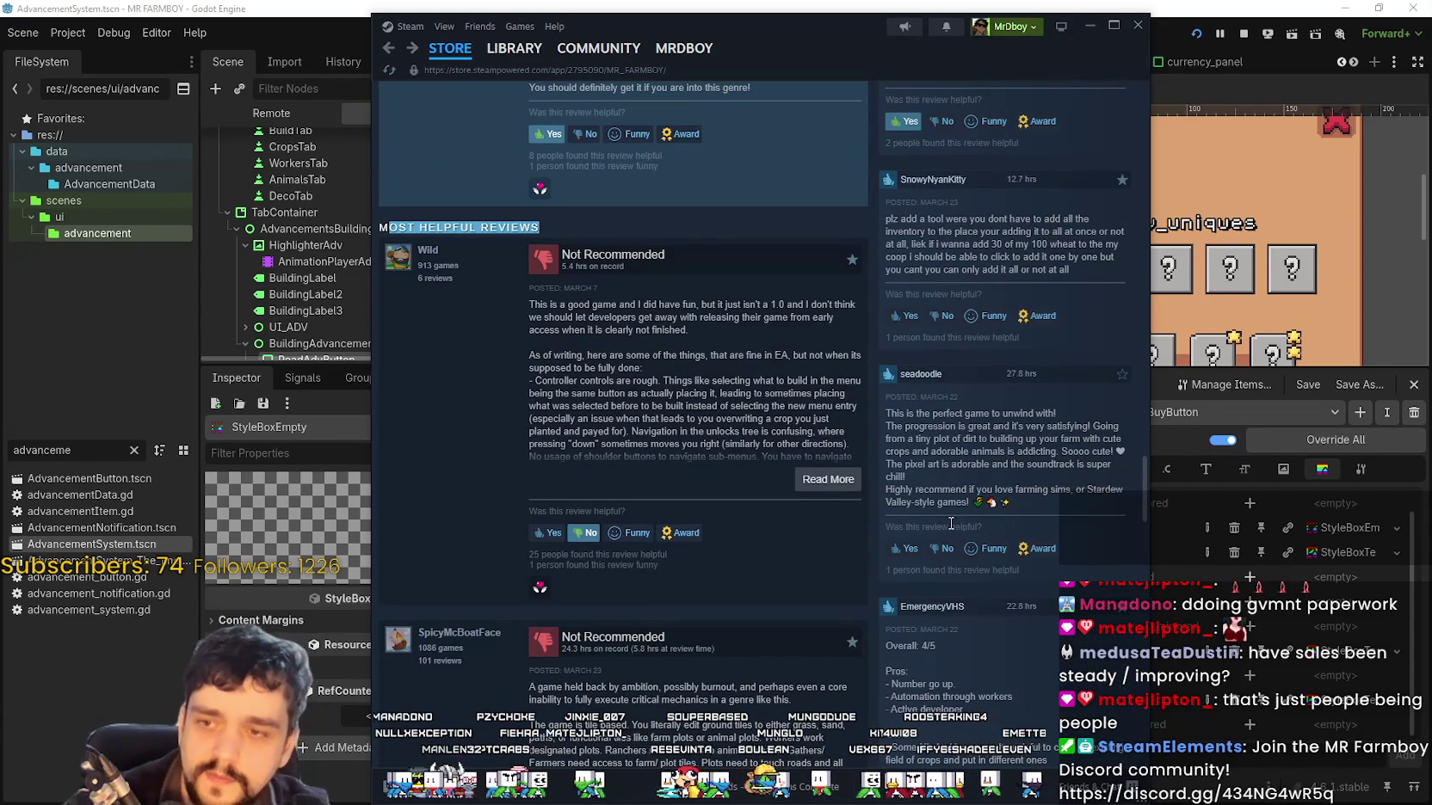
scroll(961, 531, "down", 6)
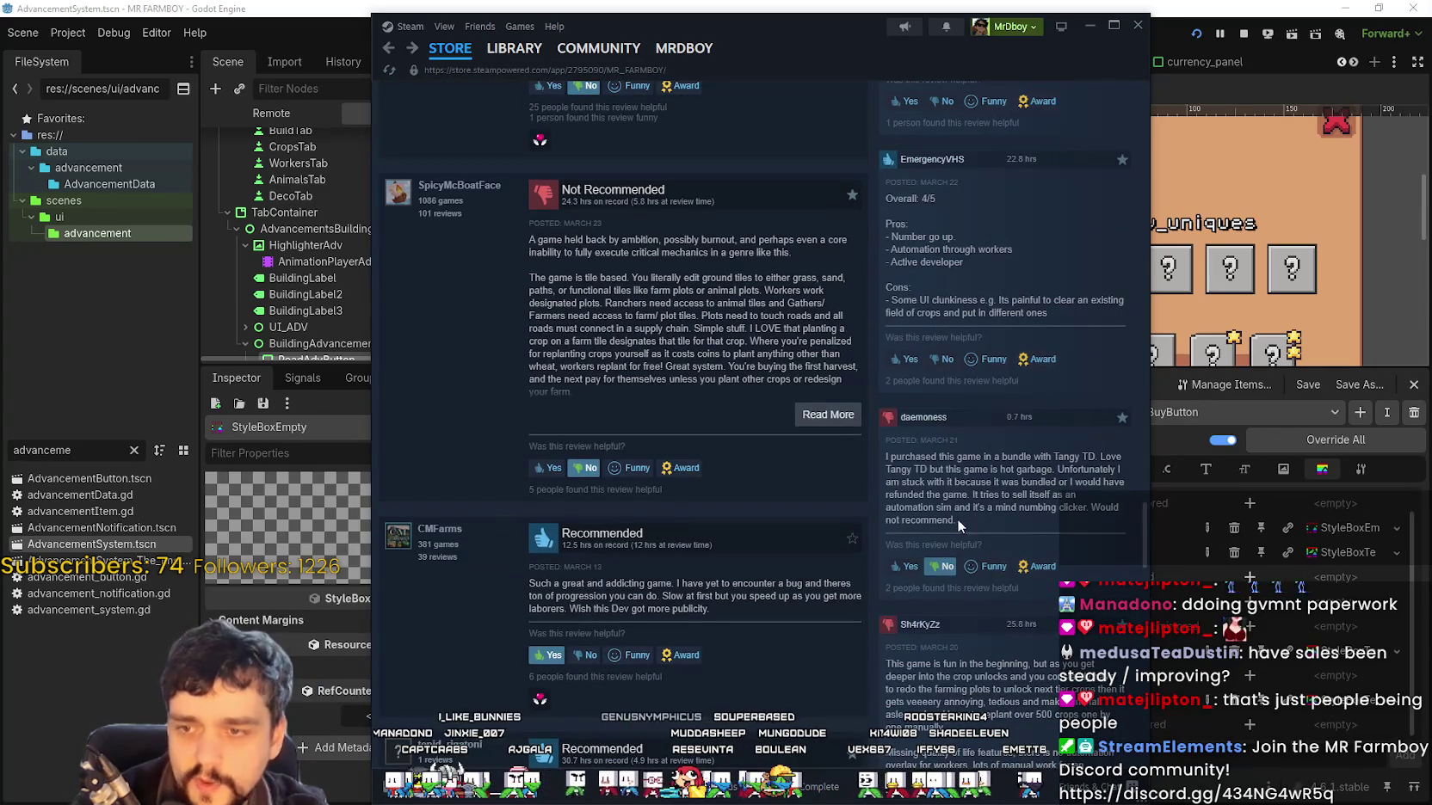
scroll(961, 519, "down", 4)
scroll(968, 666, "up", 10)
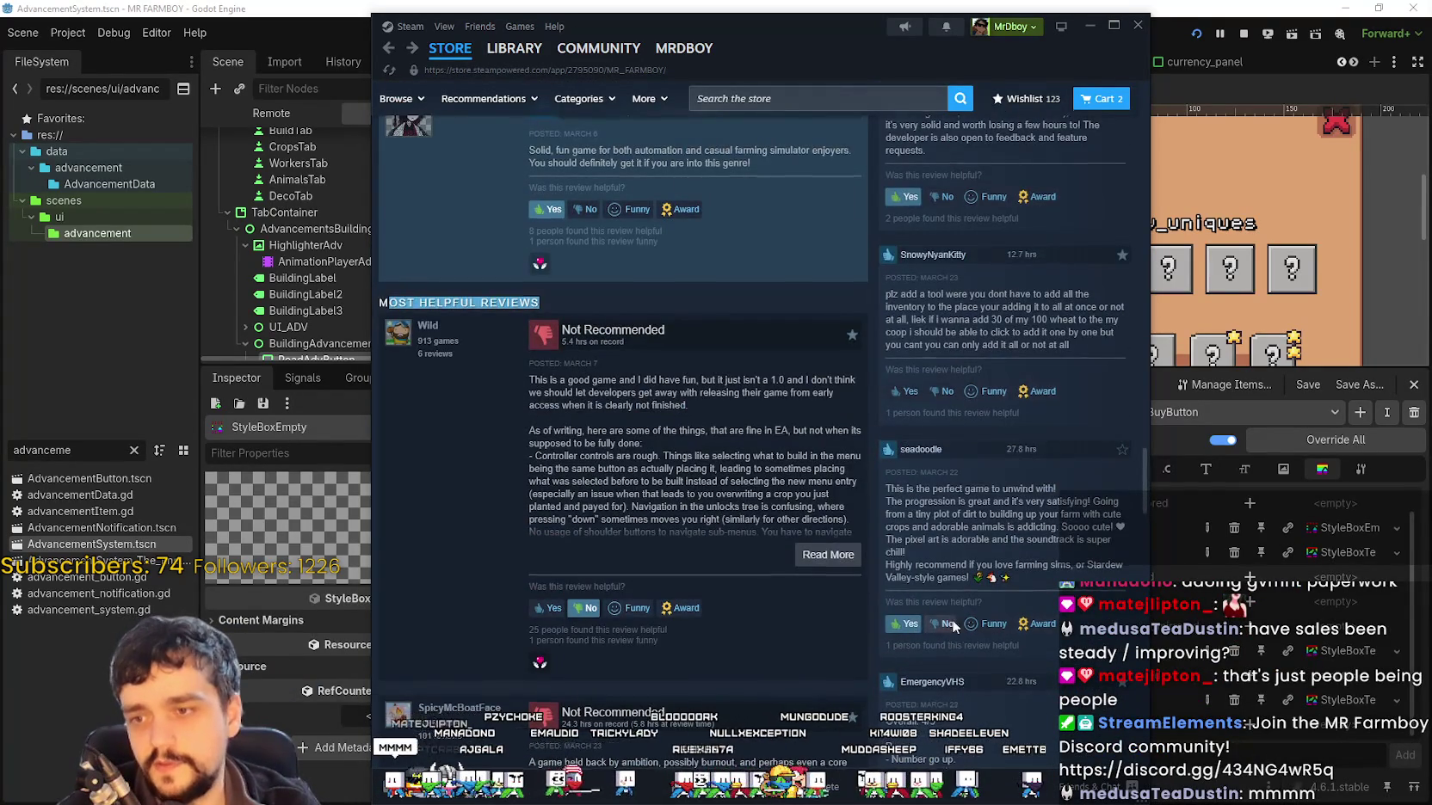
scroll(897, 631, "up", 7)
scroll(978, 758, "down", 4)
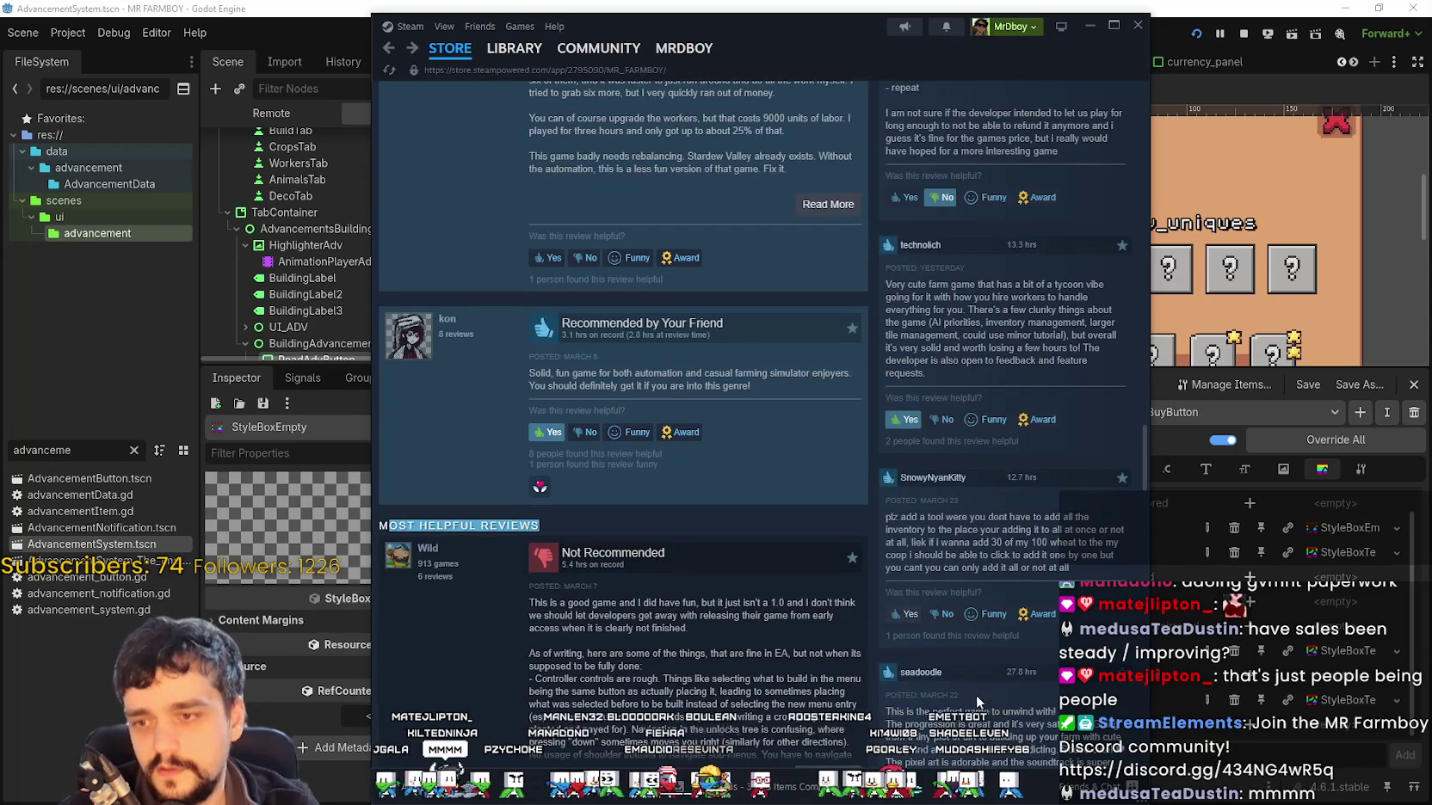
scroll(976, 694, "up", 6)
scroll(957, 567, "down", 3)
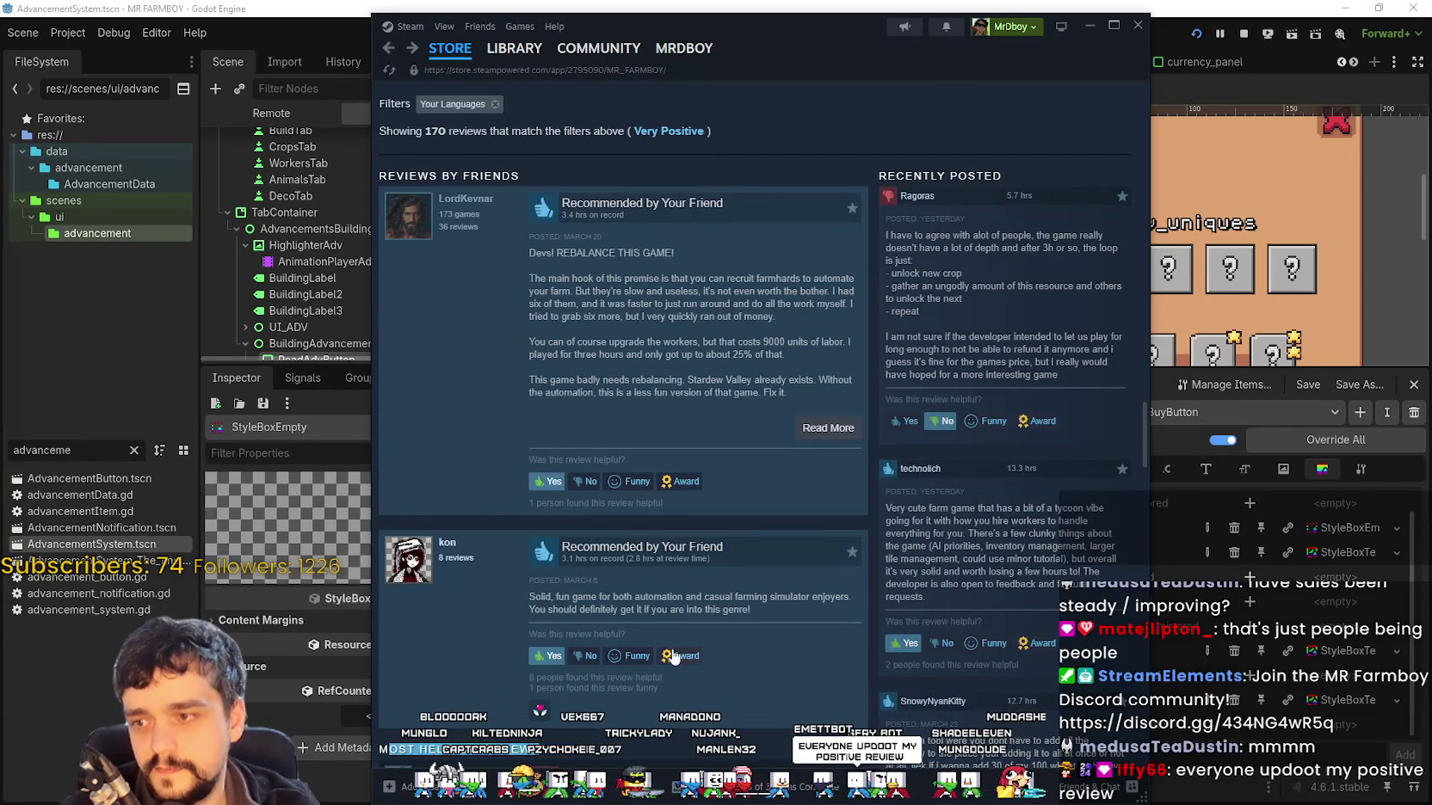
scroll(657, 630, "down", 6)
scroll(659, 622, "down", 8)
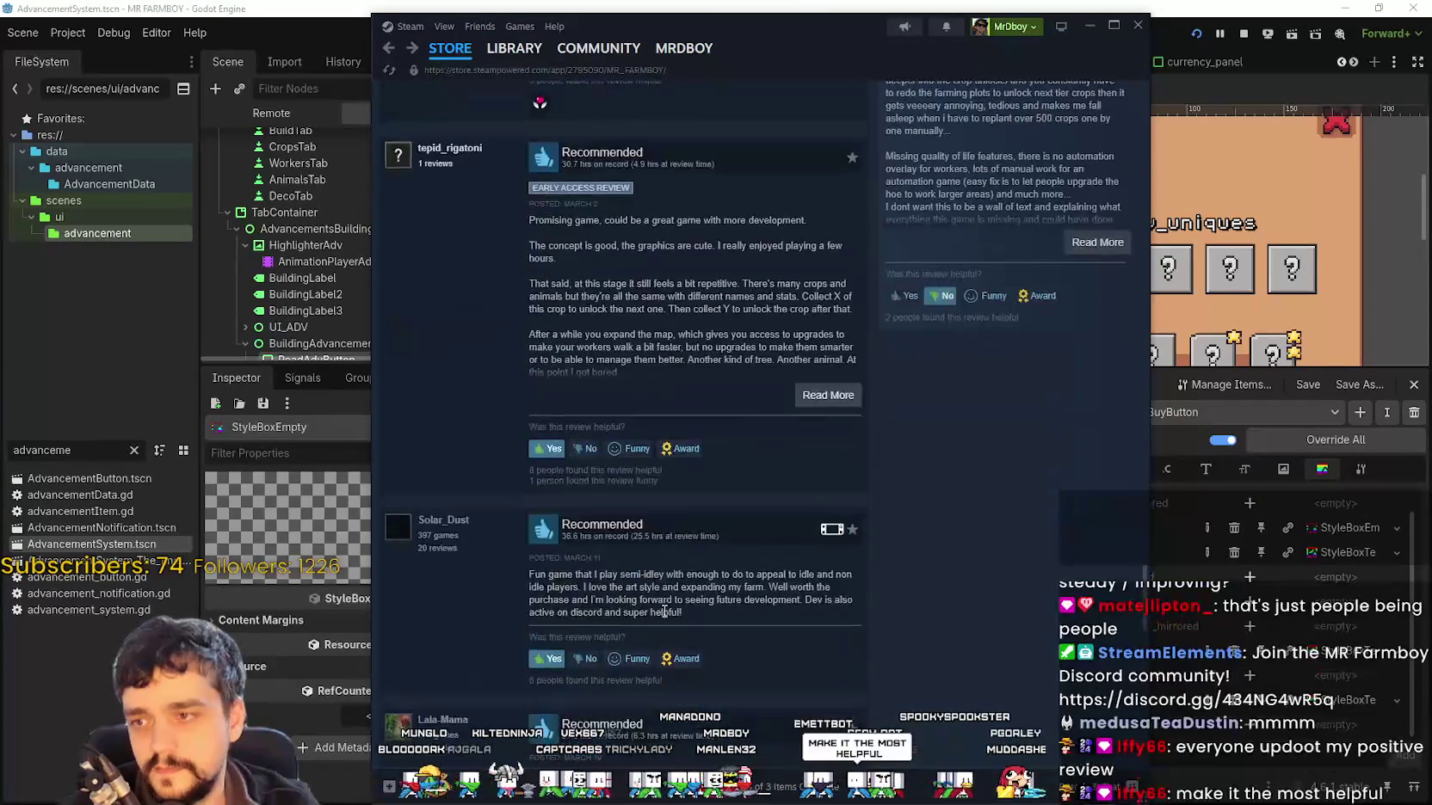
scroll(659, 611, "up", 12)
scroll(653, 585, "up", 20)
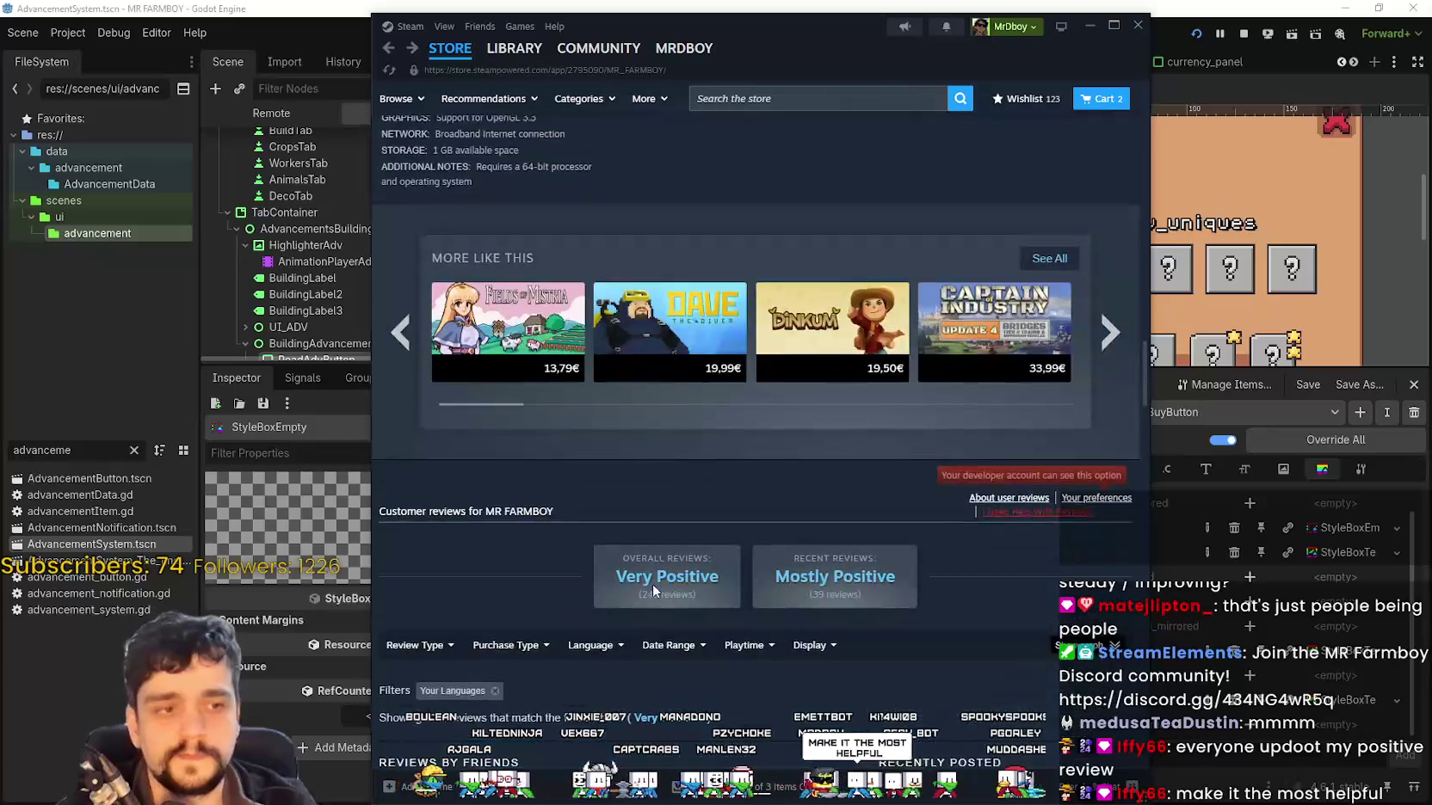
scroll(577, 379, "up", 20)
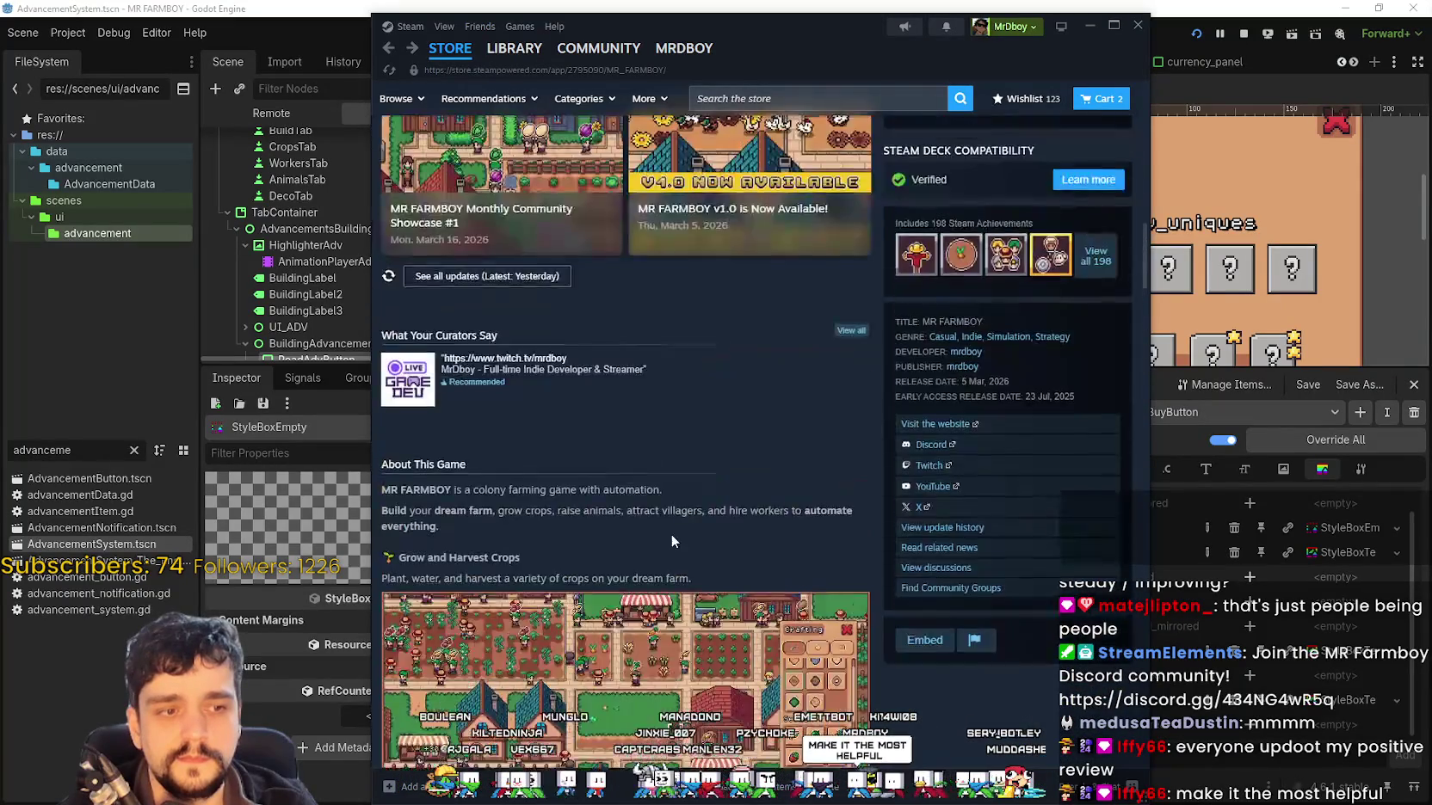
scroll(577, 379, "up", 8)
scroll(709, 517, "down", 4)
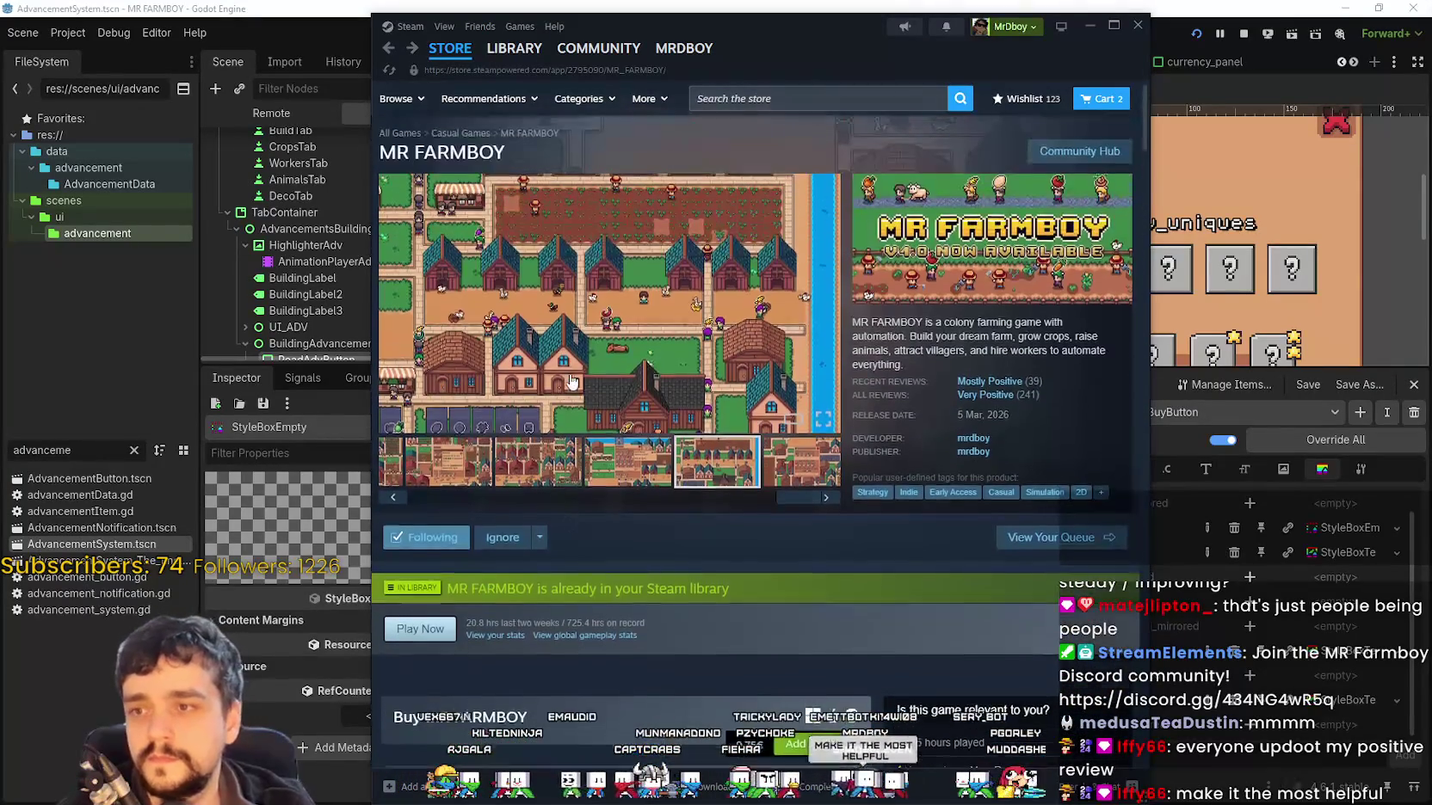
scroll(707, 507, "down", 2)
scroll(706, 493, "up", 1)
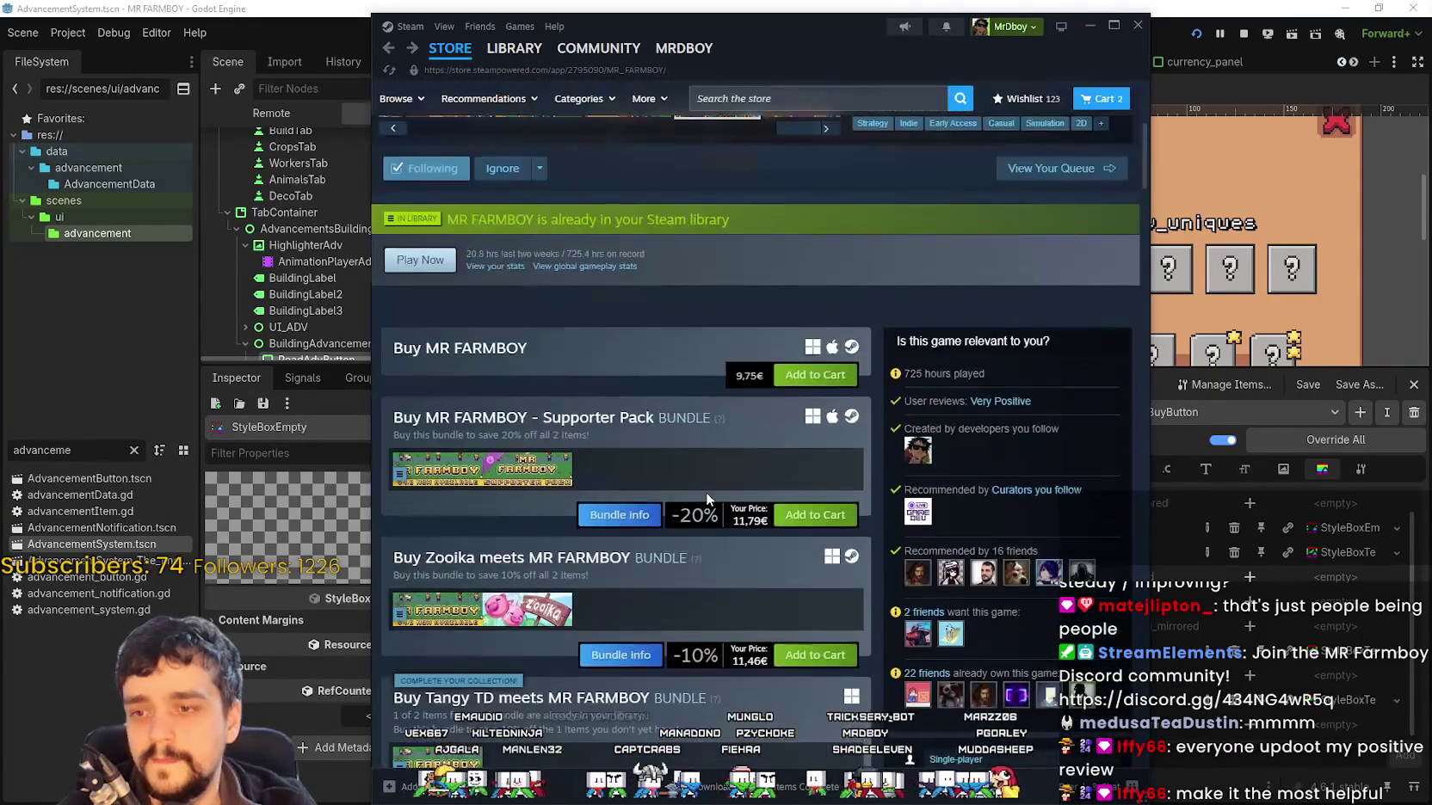
scroll(705, 482, "down", 10)
scroll(707, 470, "down", 20)
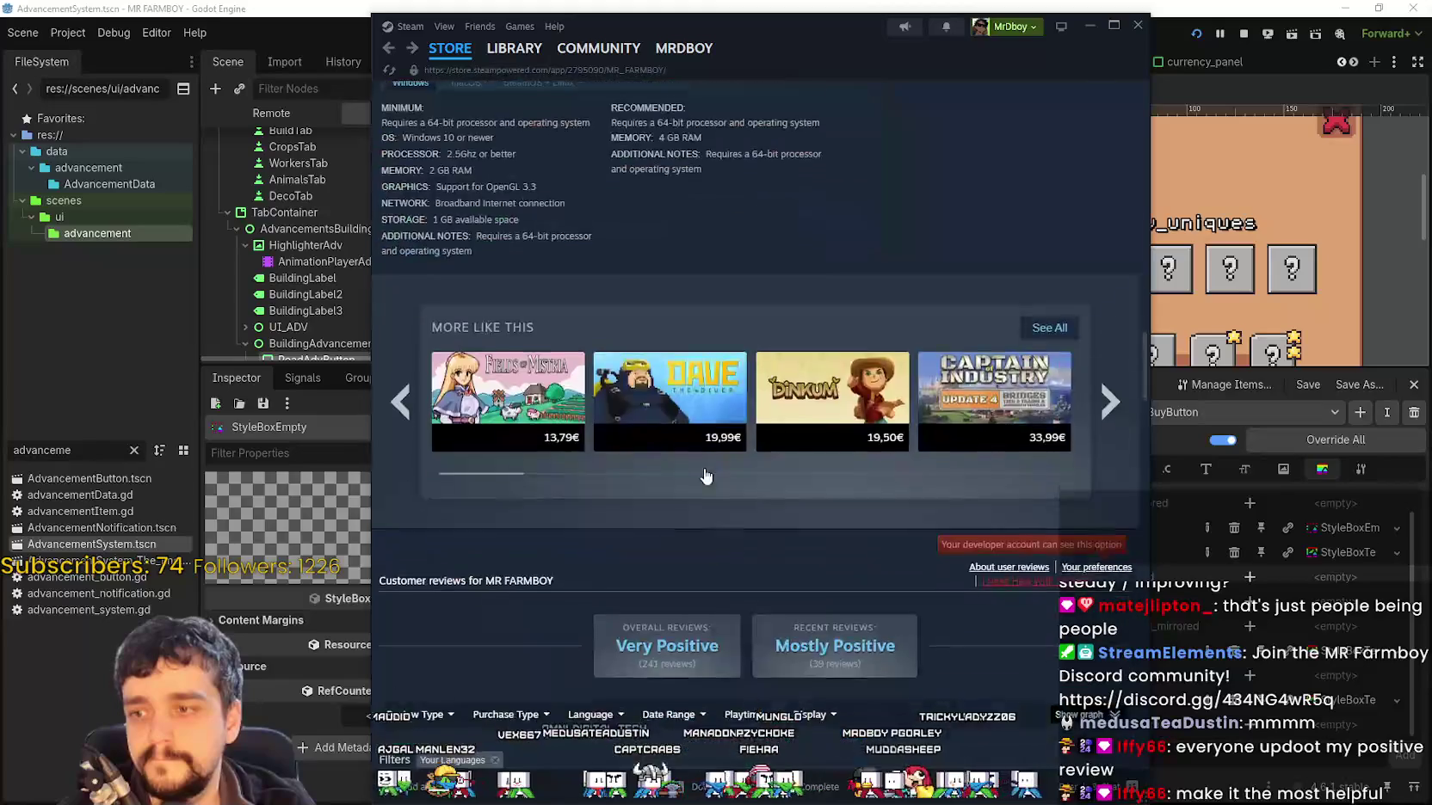
scroll(777, 597, "up", 4)
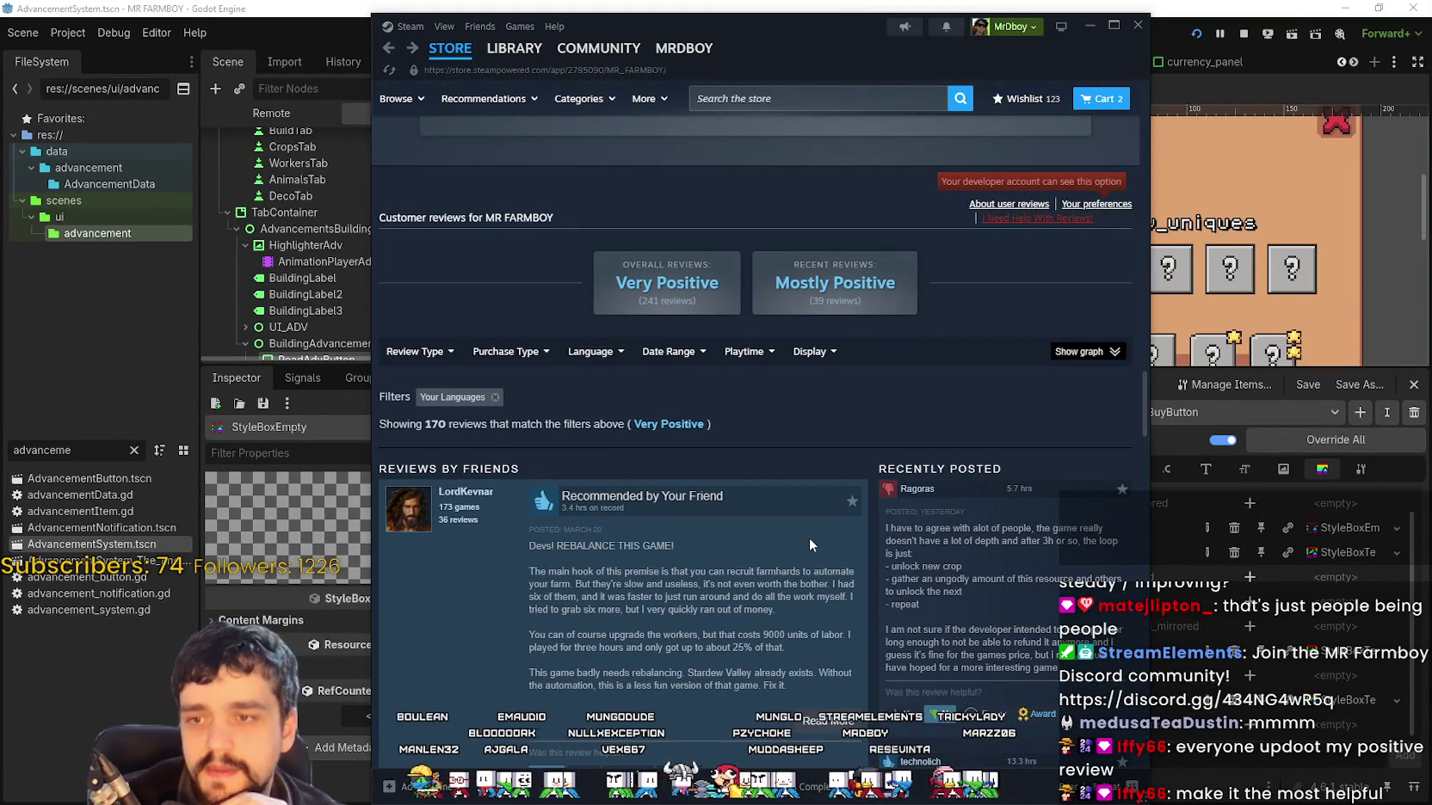
scroll(809, 538, "down", 10)
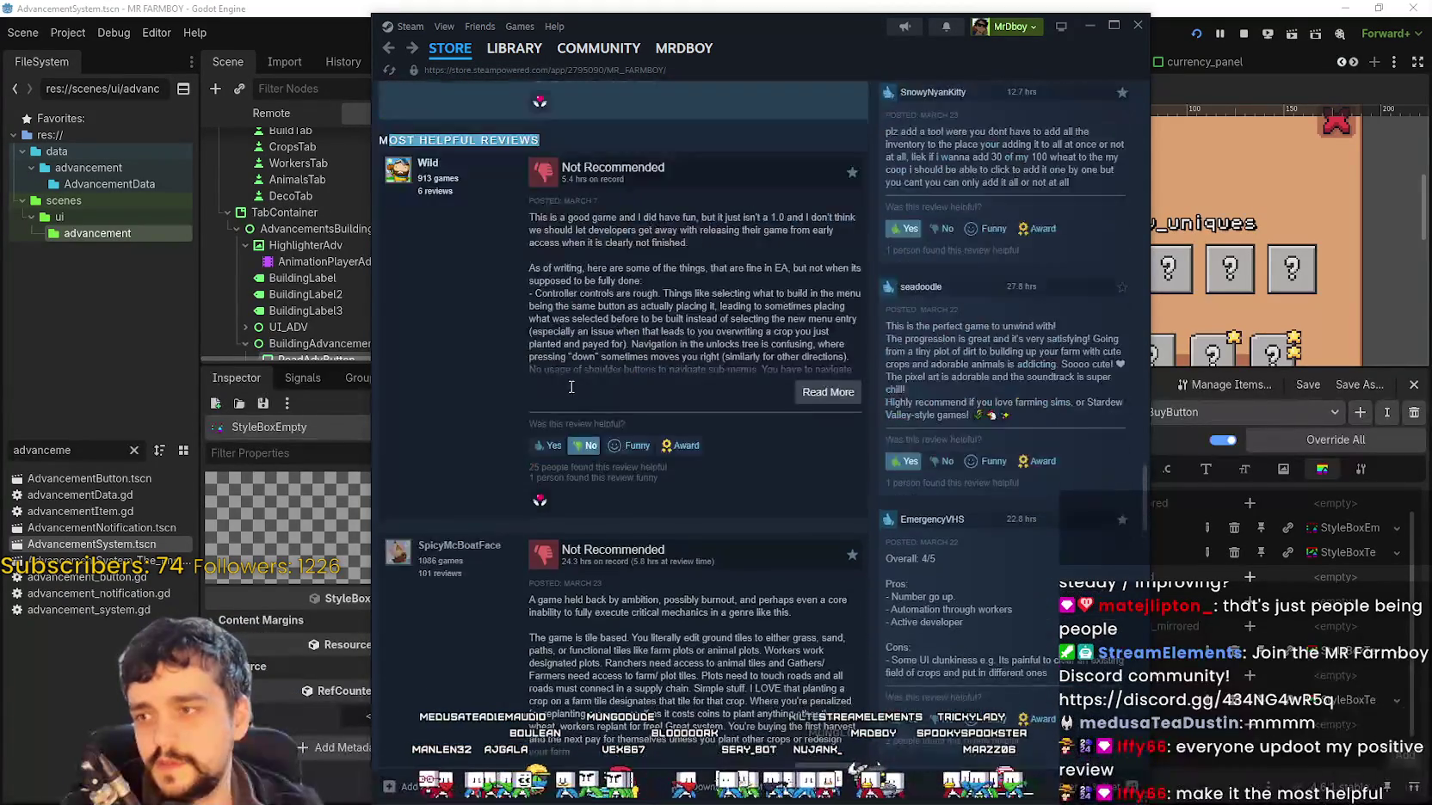
scroll(418, 366, "up", 3)
scroll(600, 363, "down", 5)
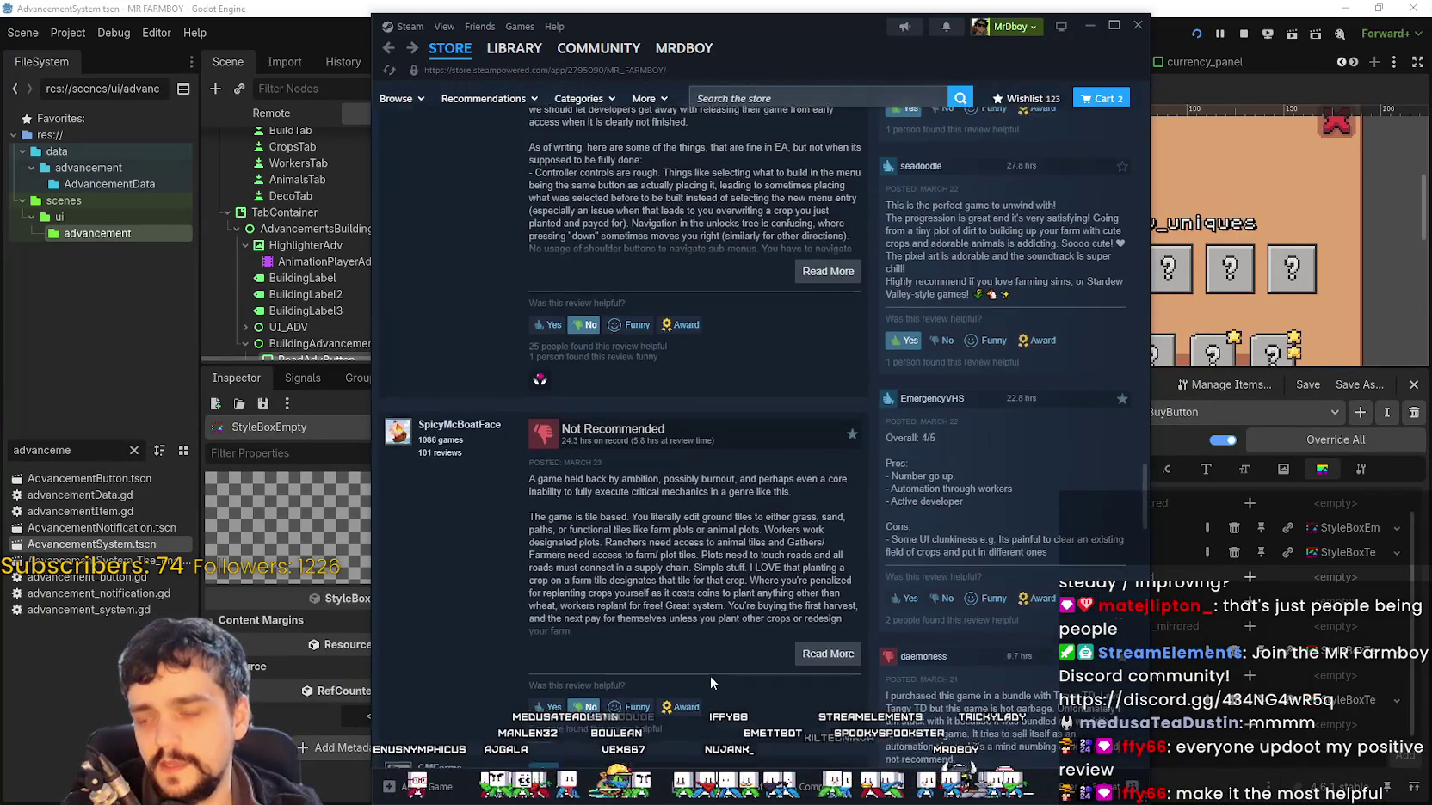
scroll(475, 428, "down", 2)
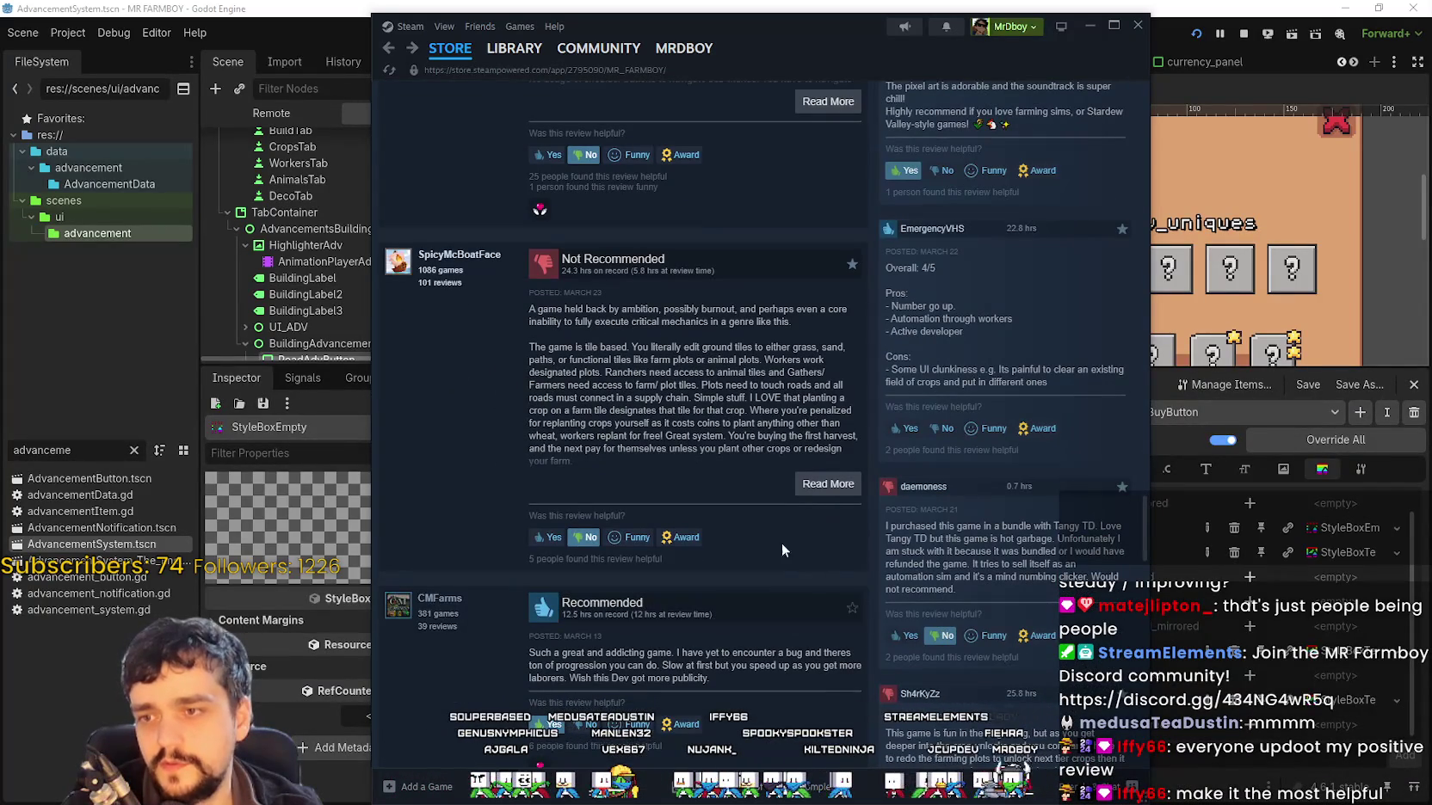
scroll(809, 591, "up", 20)
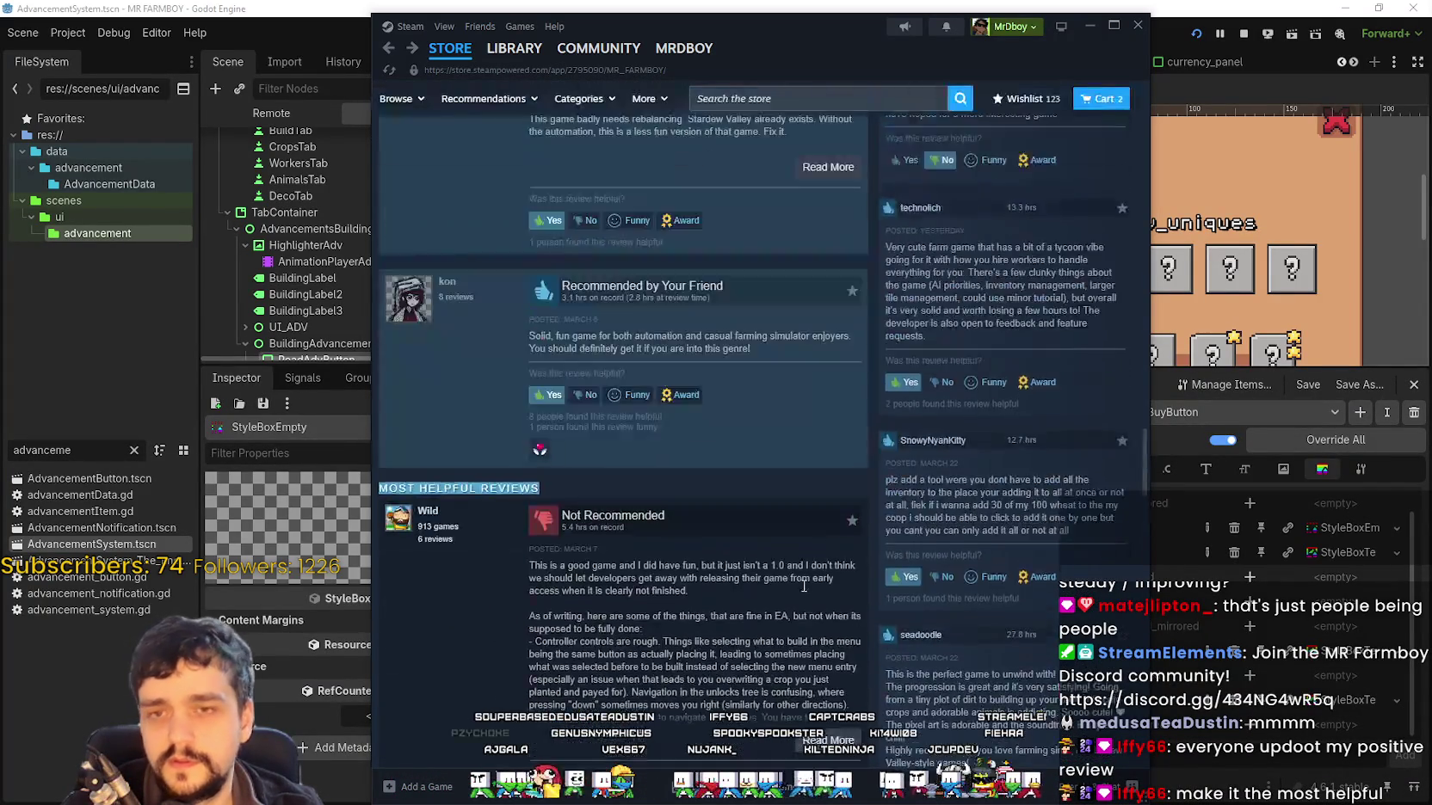
scroll(817, 505, "up", 10)
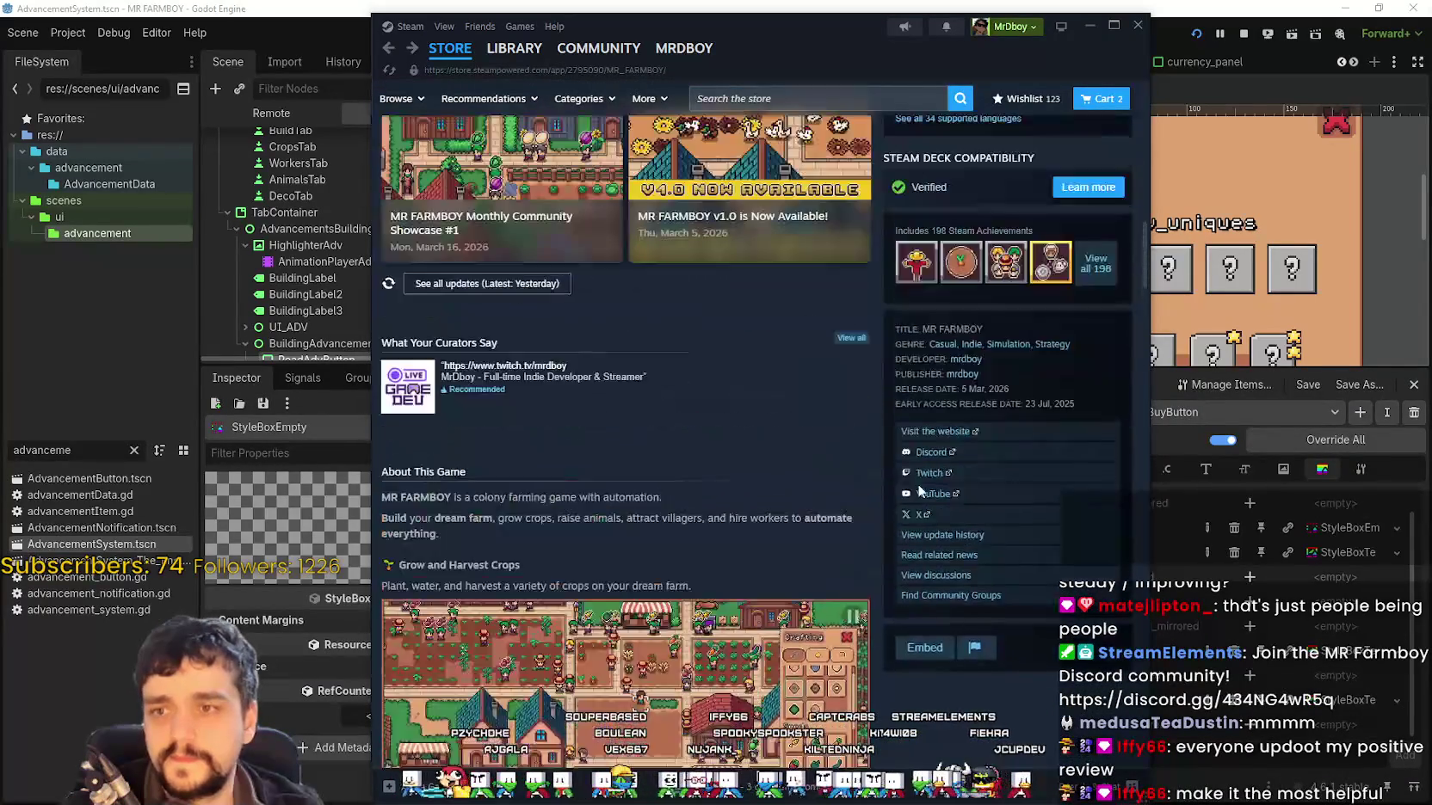
Maximize the Steam window, then minimize it so Godot shows again
left_click_drag(1141, 257, 1119, 161)
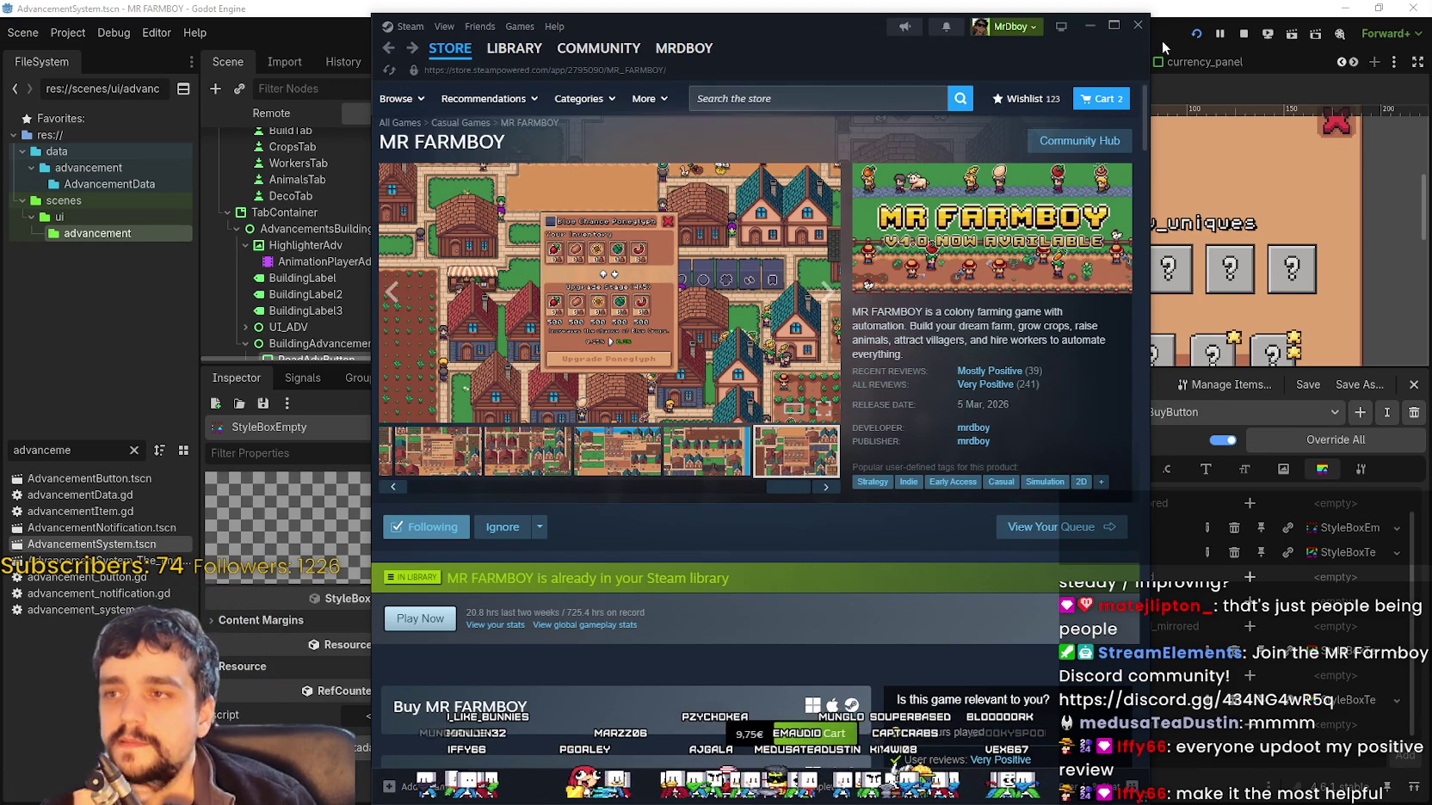
left_click(1103, 32)
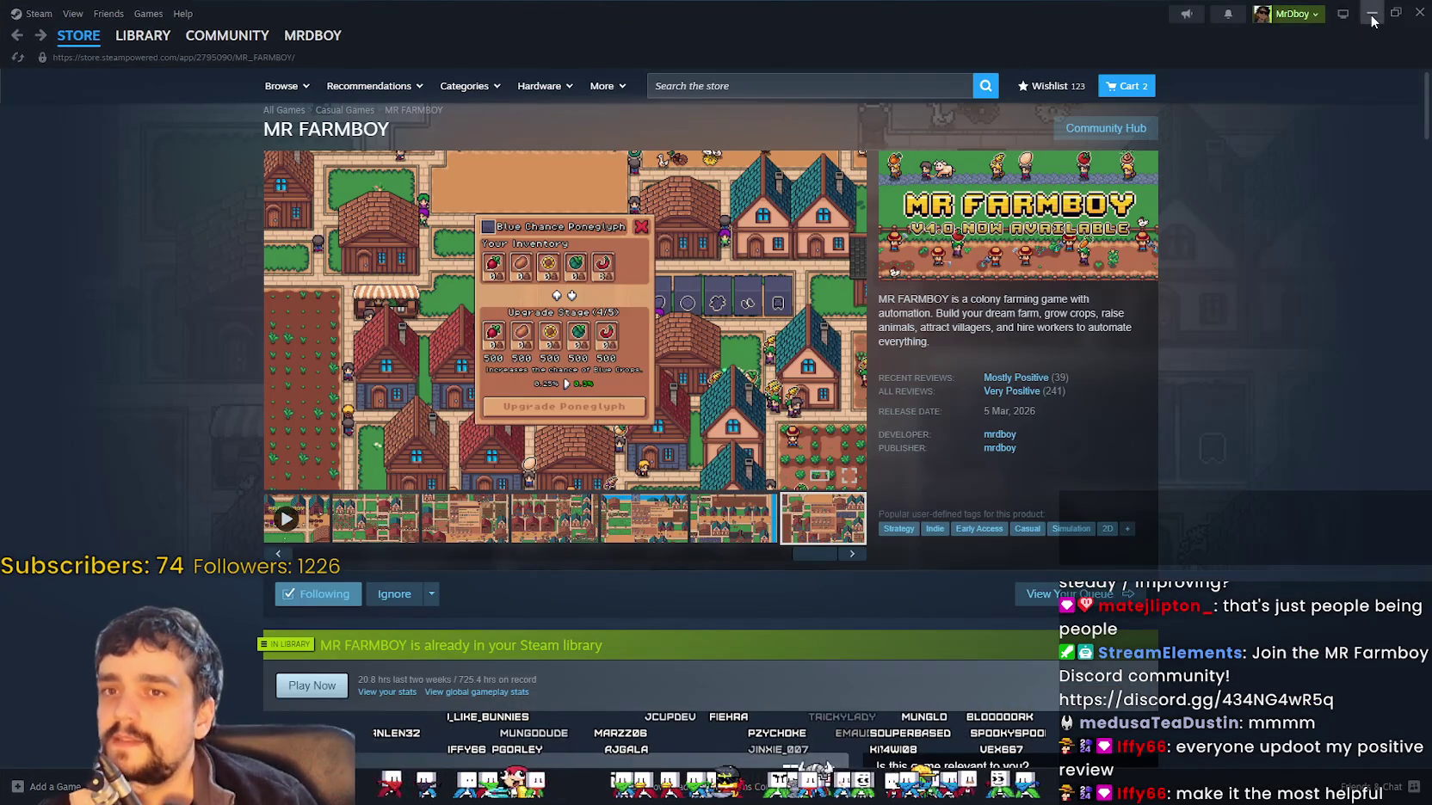
left_click(1372, 15)
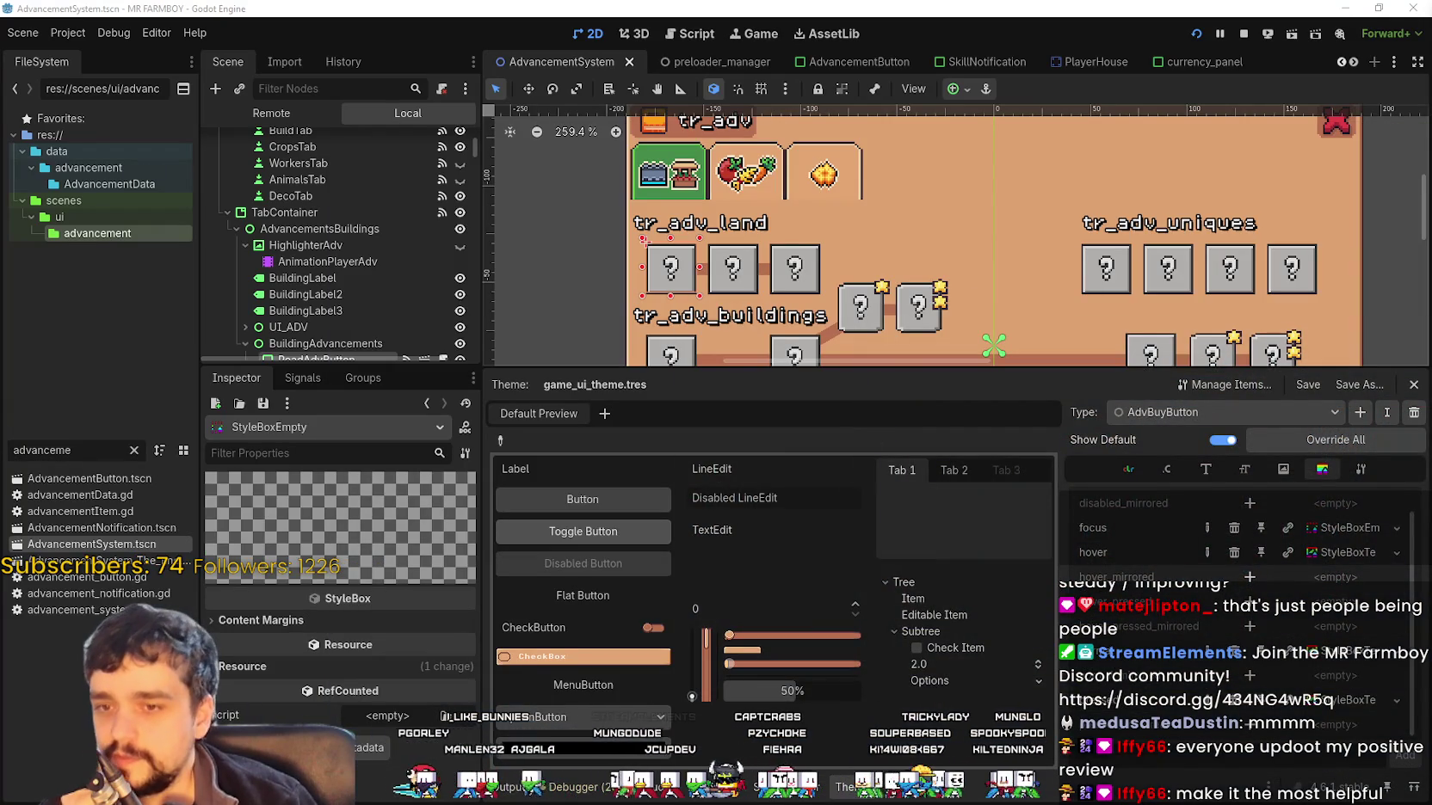
Switch the Theme editor to CraftingButtonDisplay and inspect its focus style's AtlasTexture
scroll(1359, 585, "up", 1)
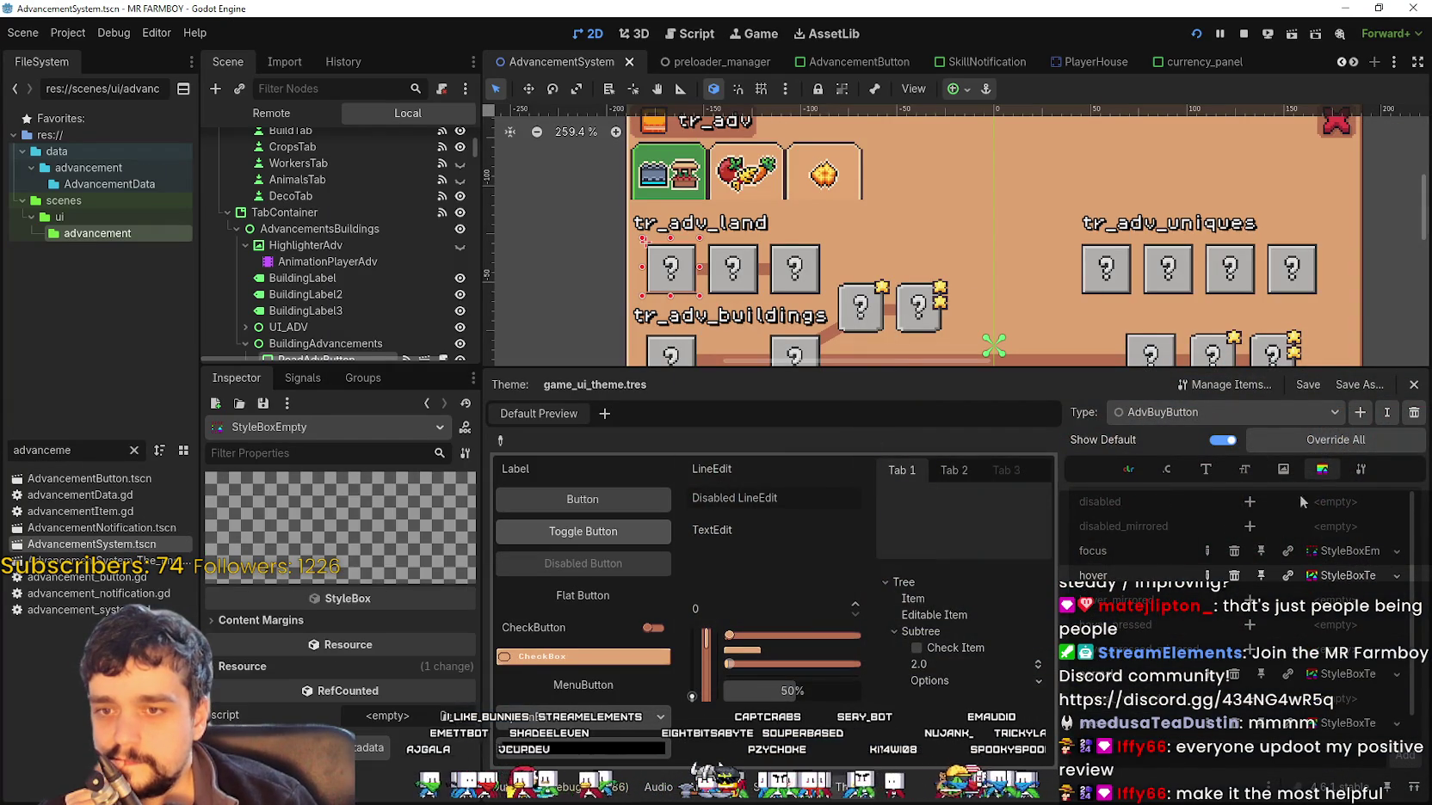
left_click(1204, 414)
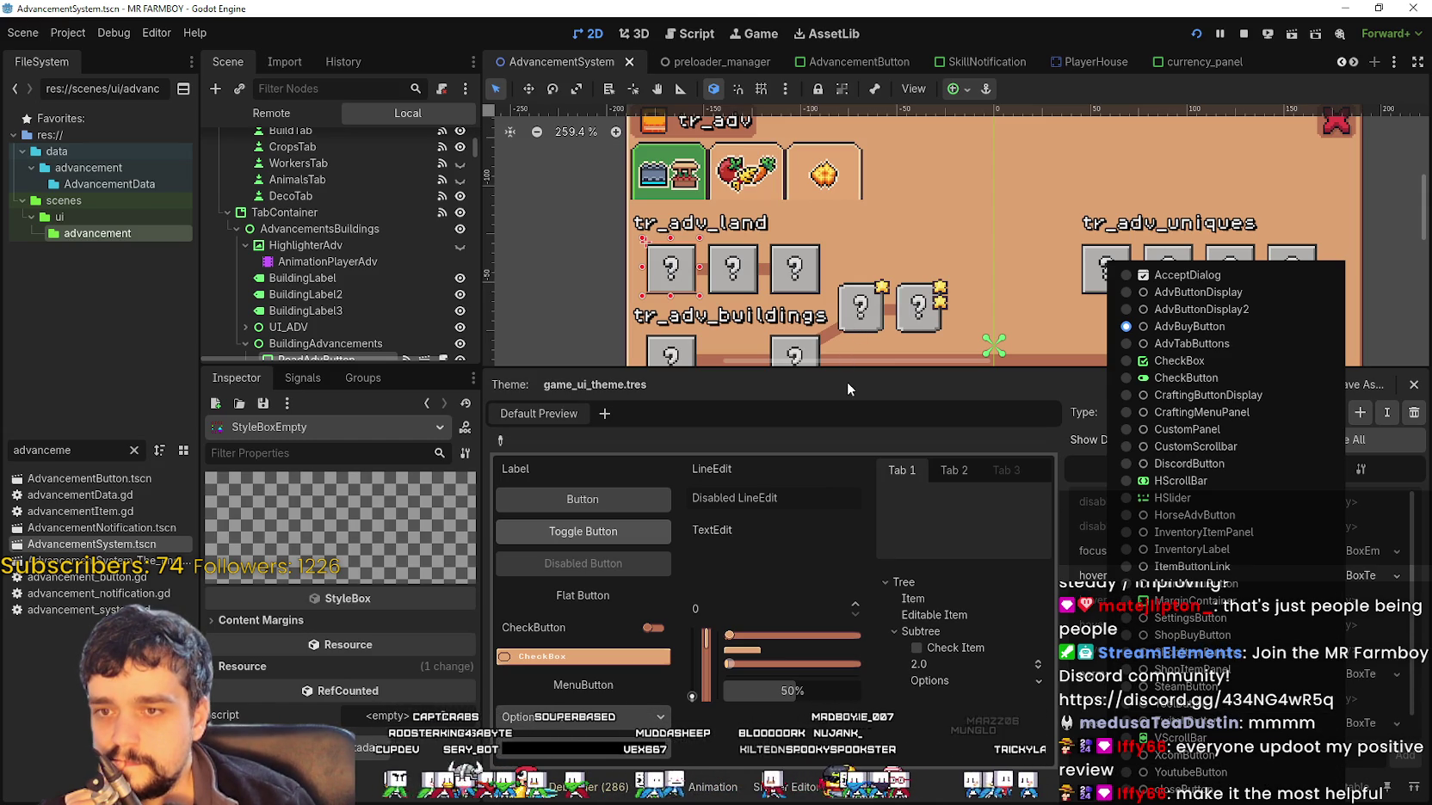
left_click(1158, 396)
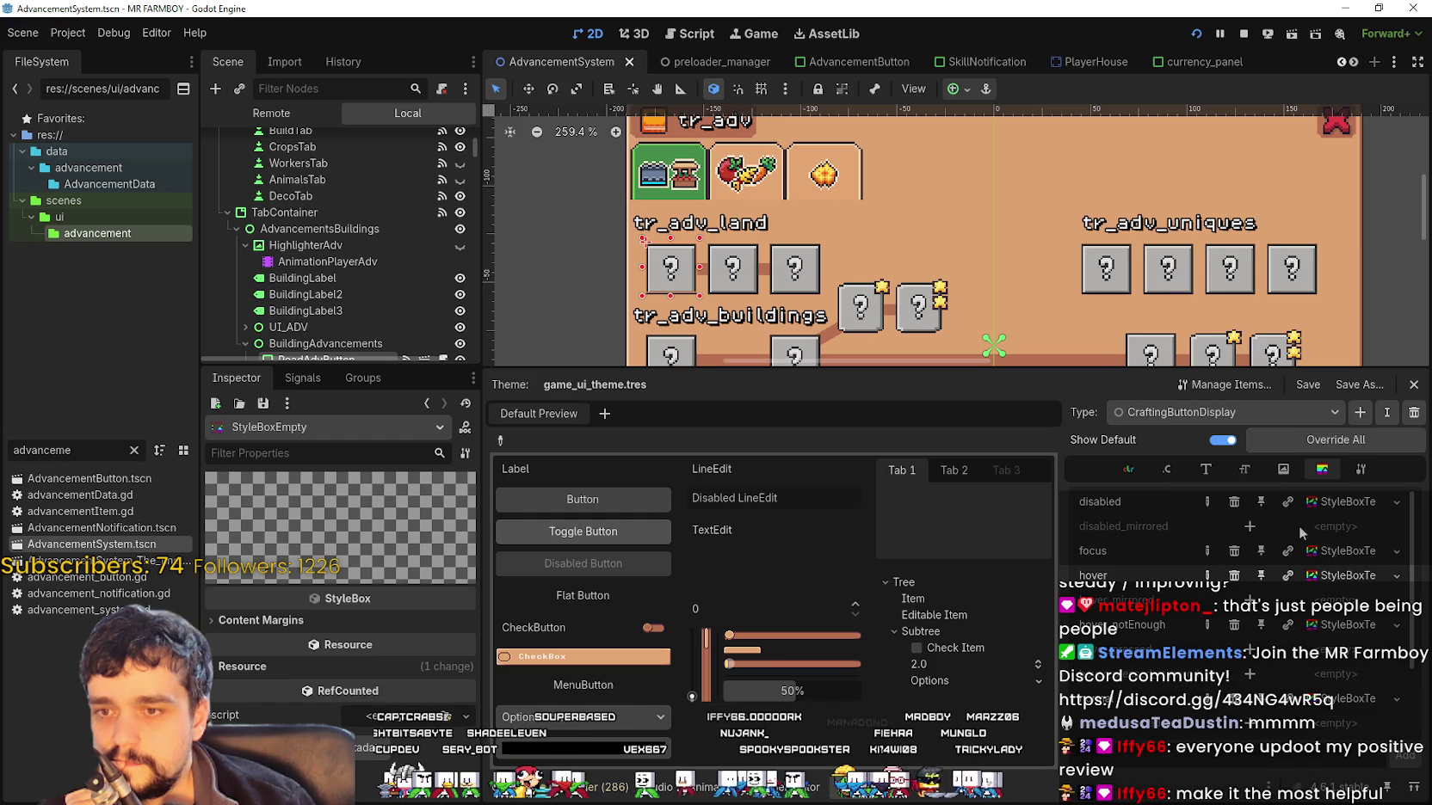
left_click(1325, 551)
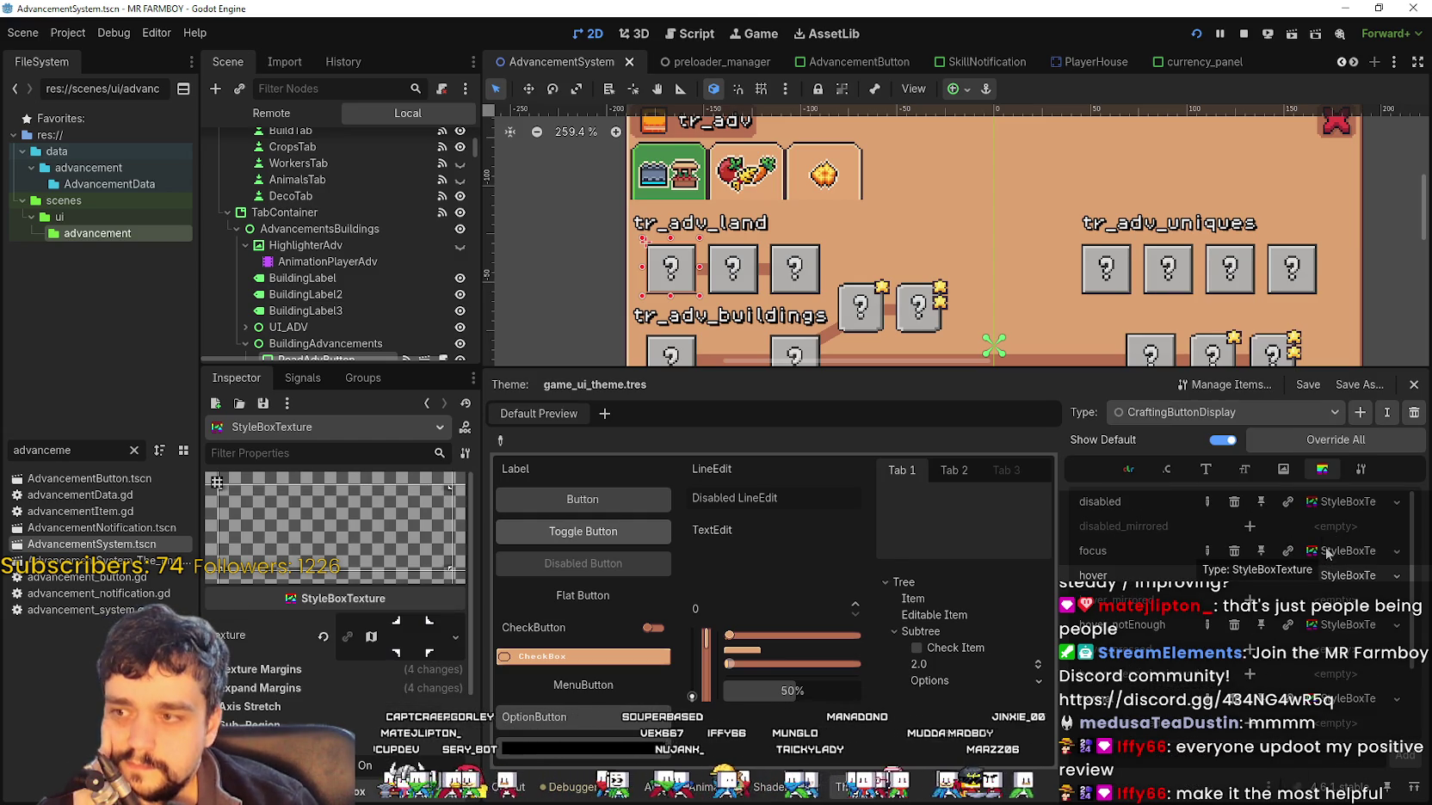
left_click(399, 641)
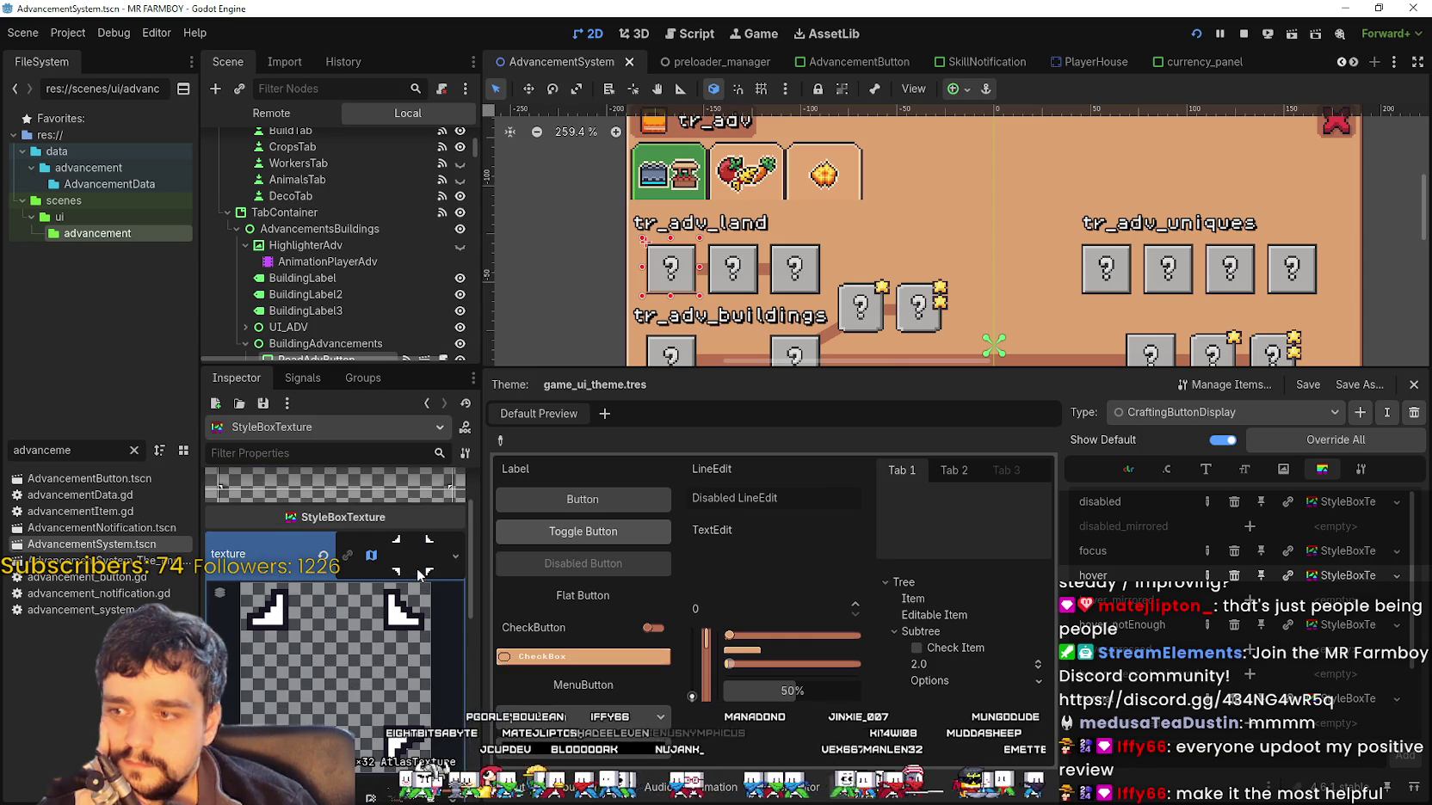
left_click(420, 577)
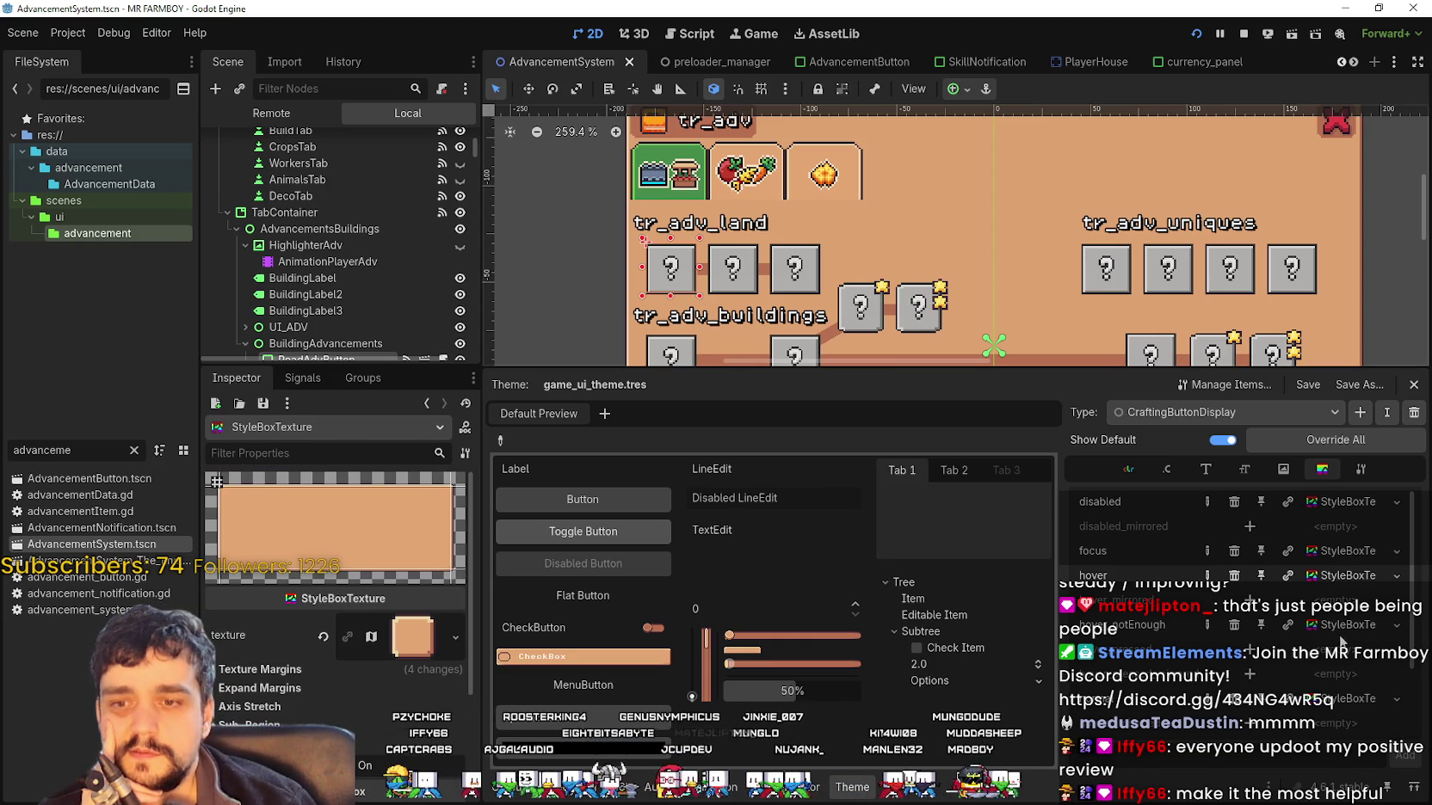
scroll(322, 314, "down", 2)
Select RoadAdvButton2 and confirm its type variation is AdvButtonDisplay
left_click(326, 300)
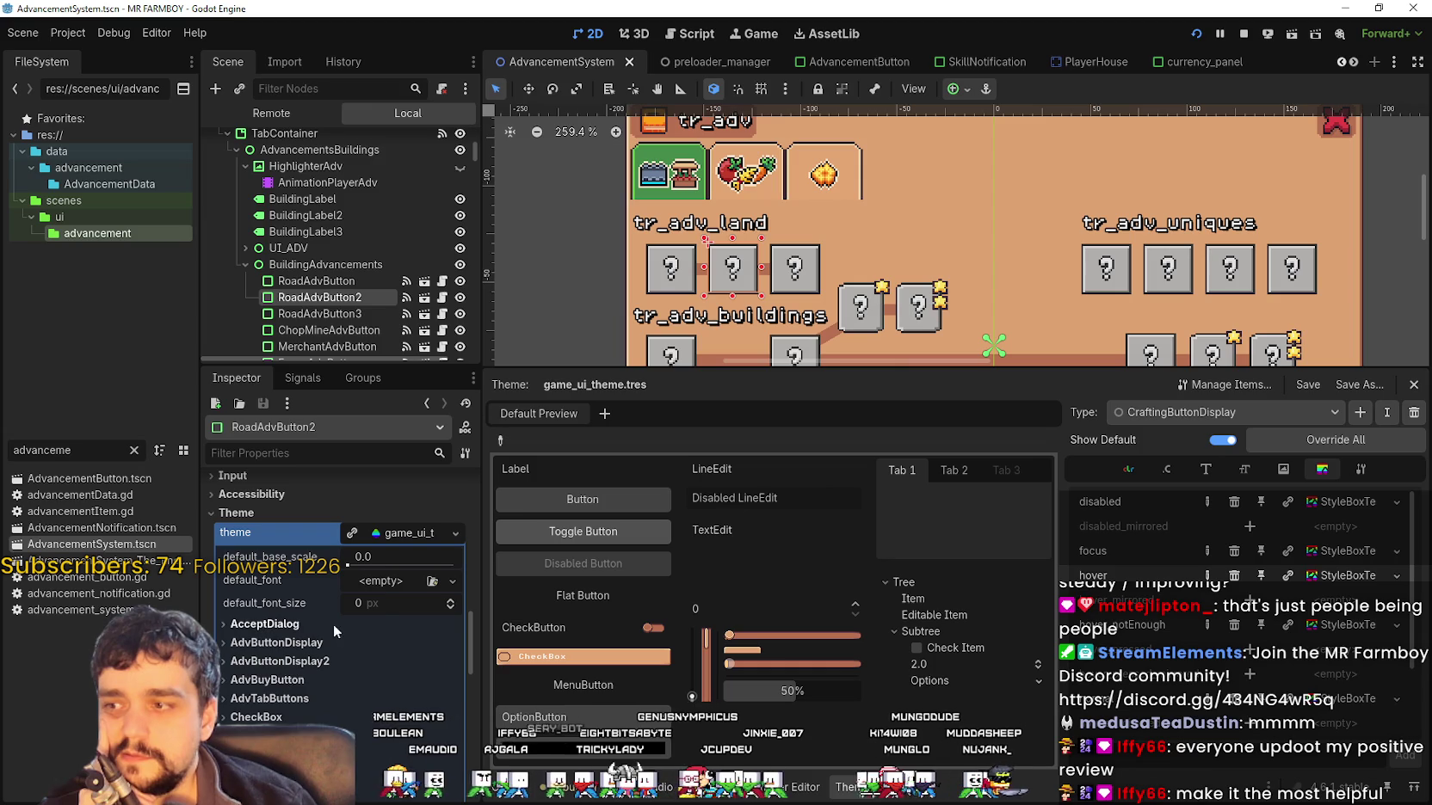
left_click(411, 535)
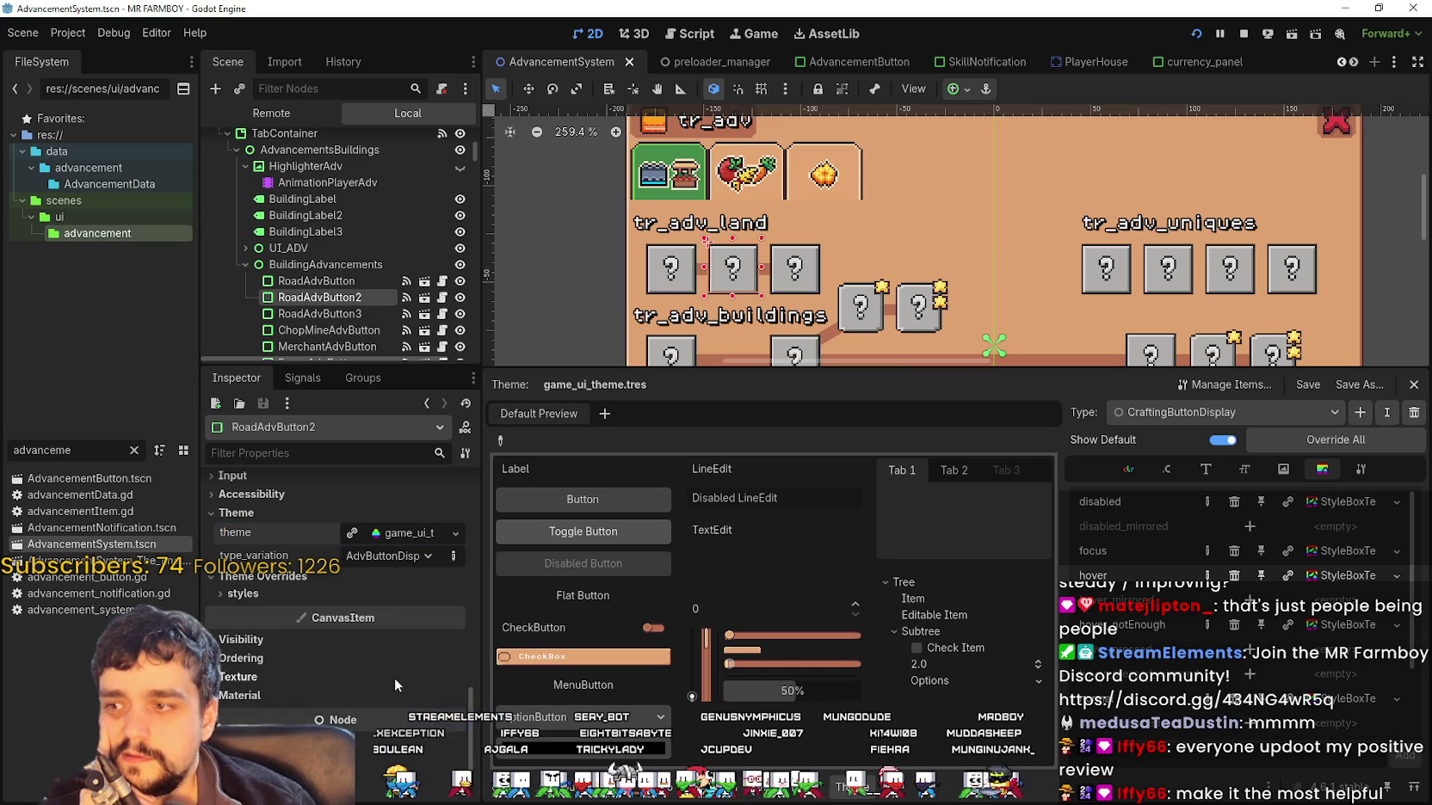
left_click(401, 557)
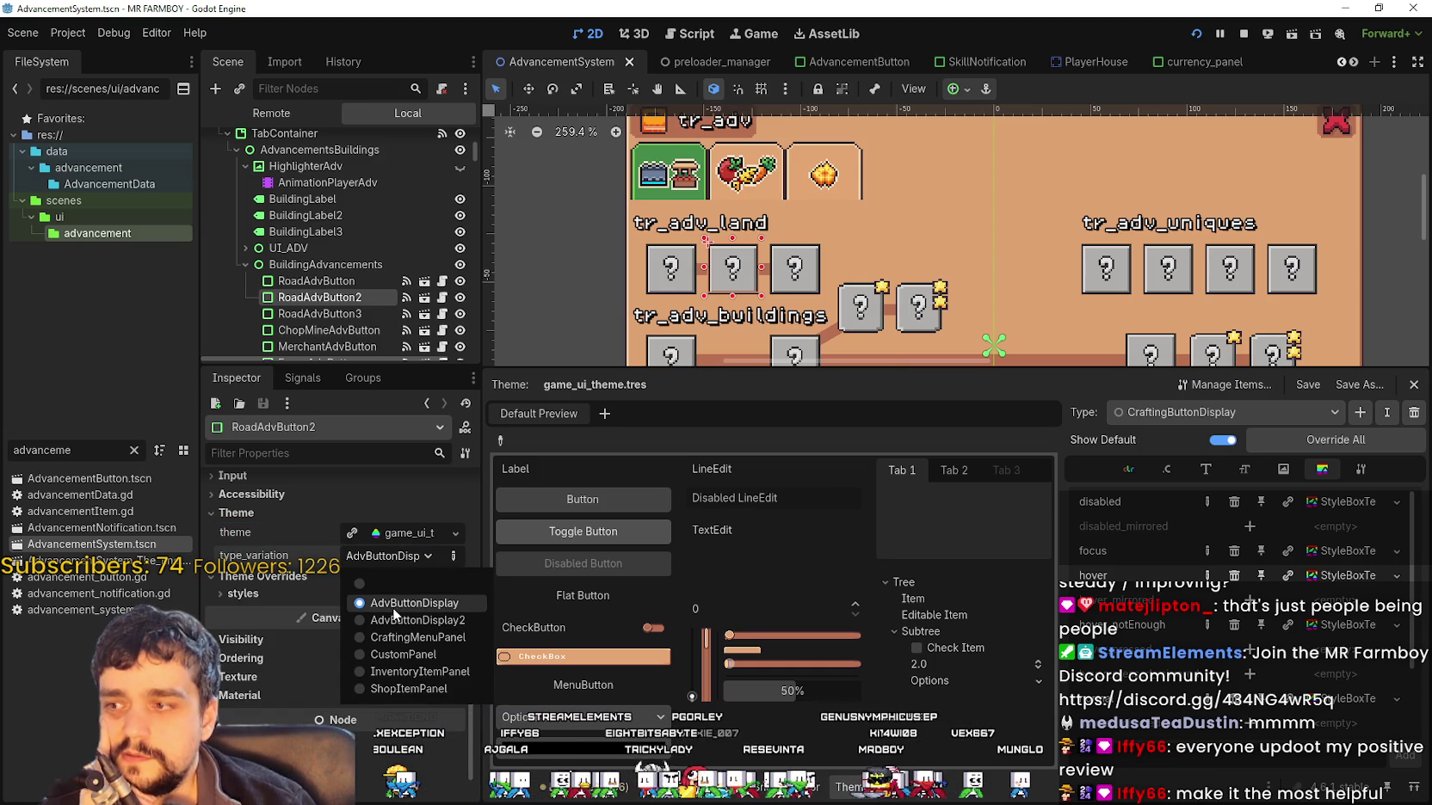
left_click(392, 559)
scroll(663, 129, "up", 2)
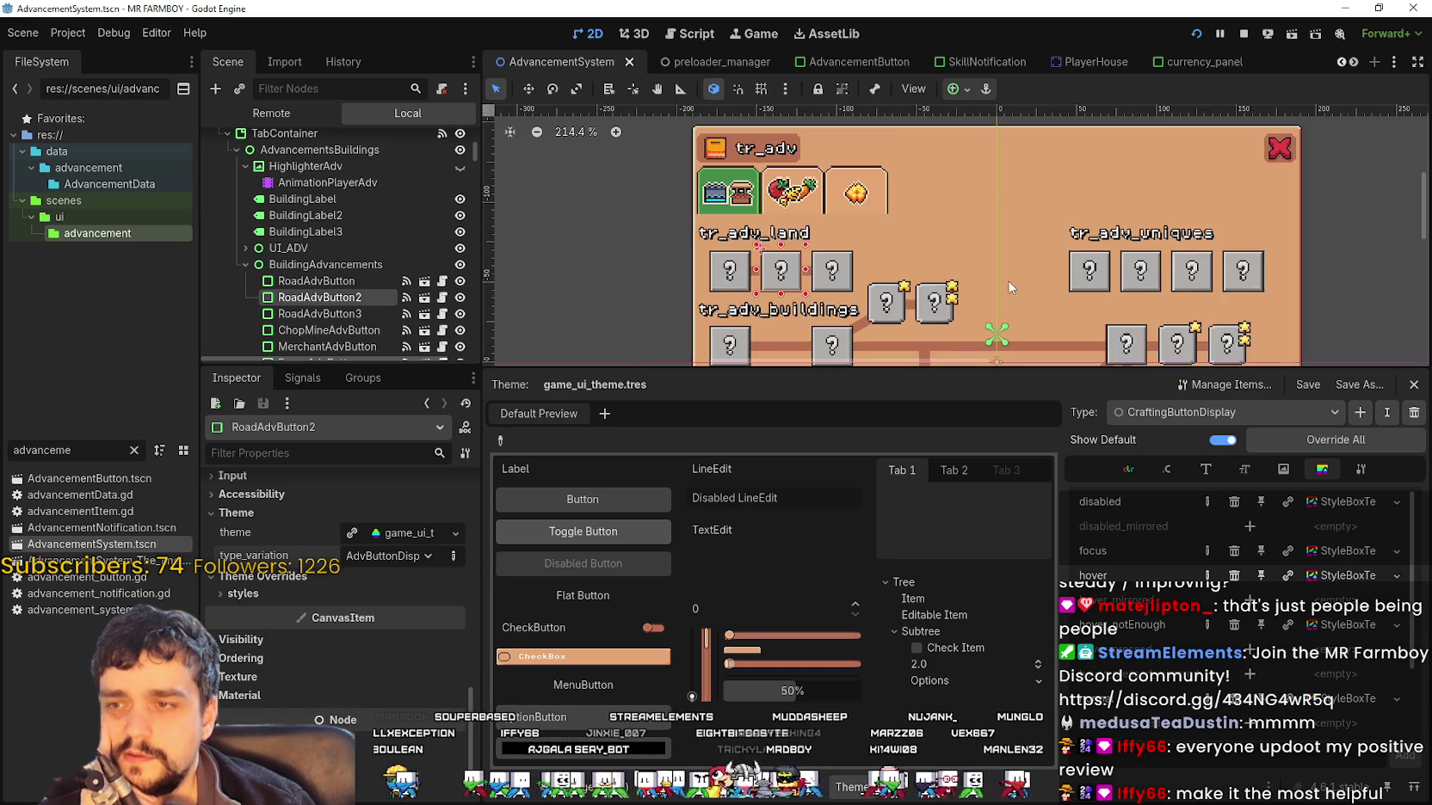
scroll(747, 274, "up", 13)
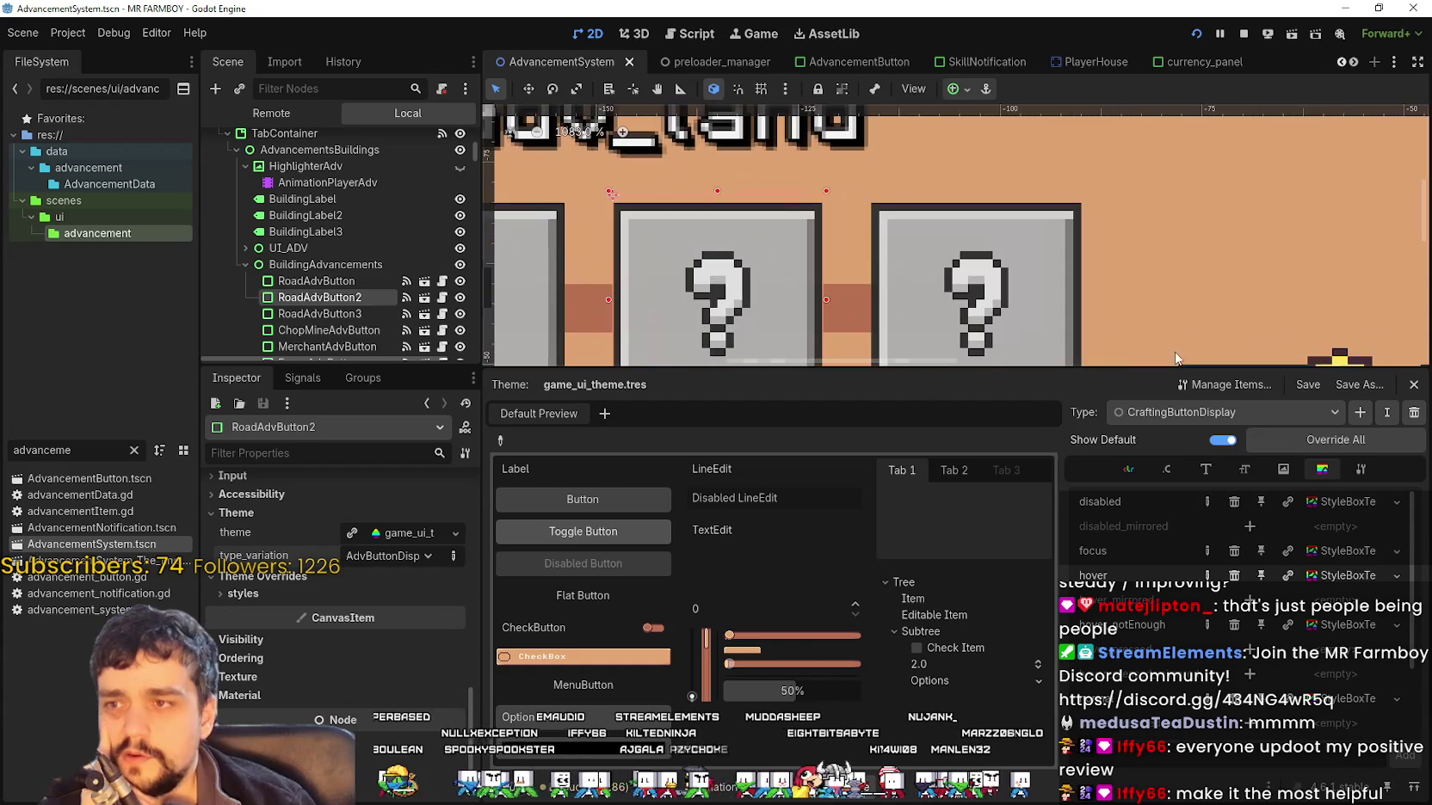
Show AdvButtonDisplay in the Theme editor and expand one style's 32×32 atlas region
left_click(1299, 425)
left_click(1205, 293)
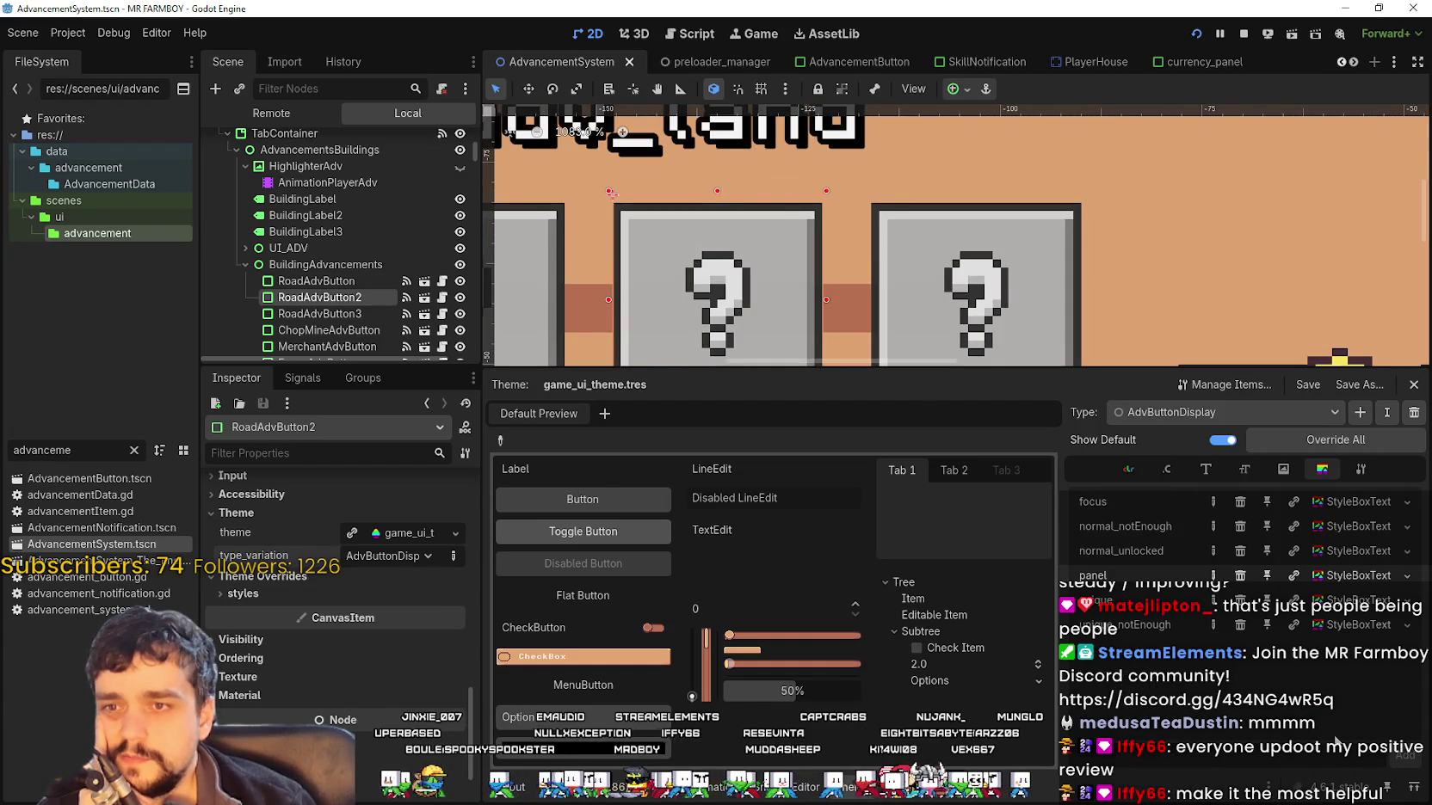
left_click(1357, 503)
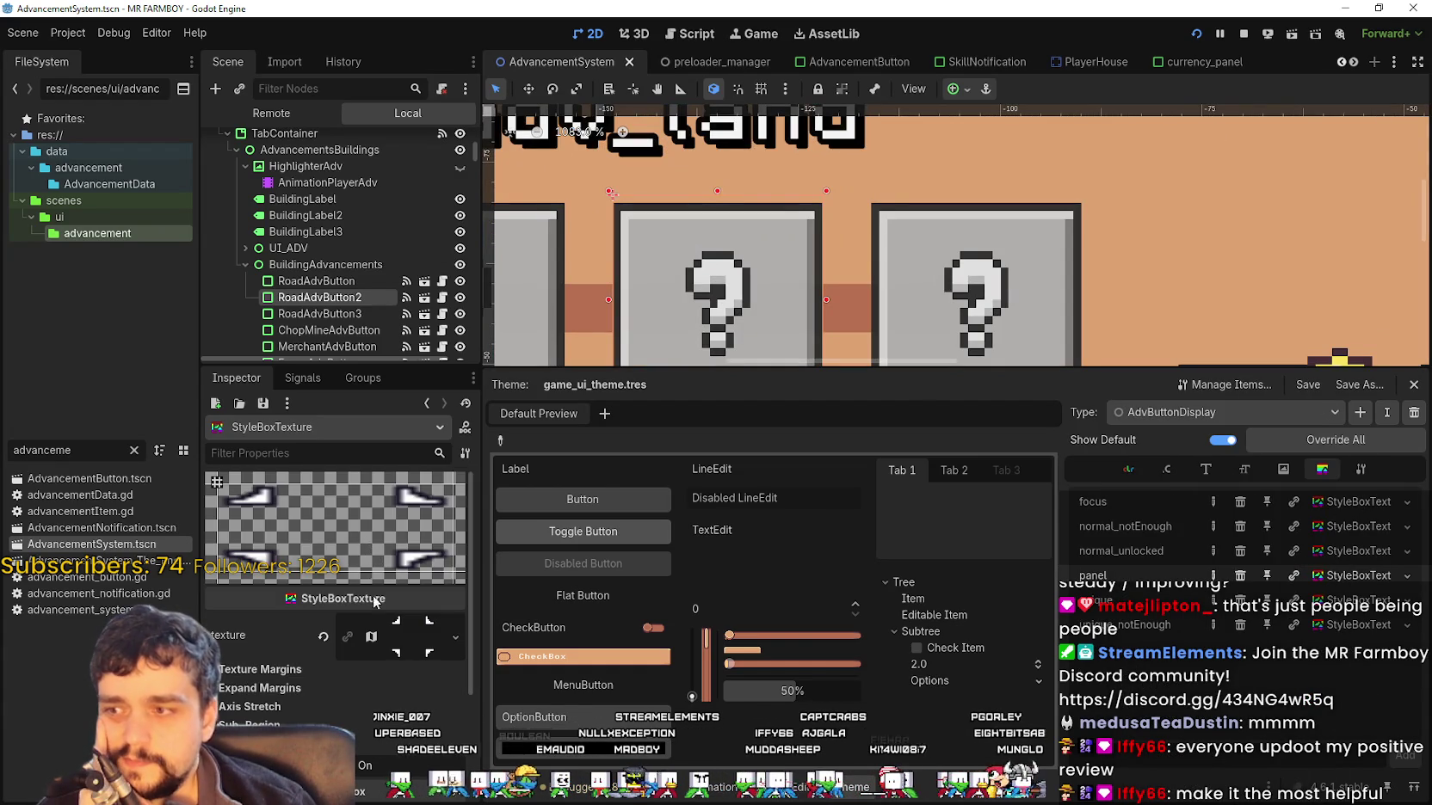
left_click(412, 636)
scroll(353, 697, "down", 5)
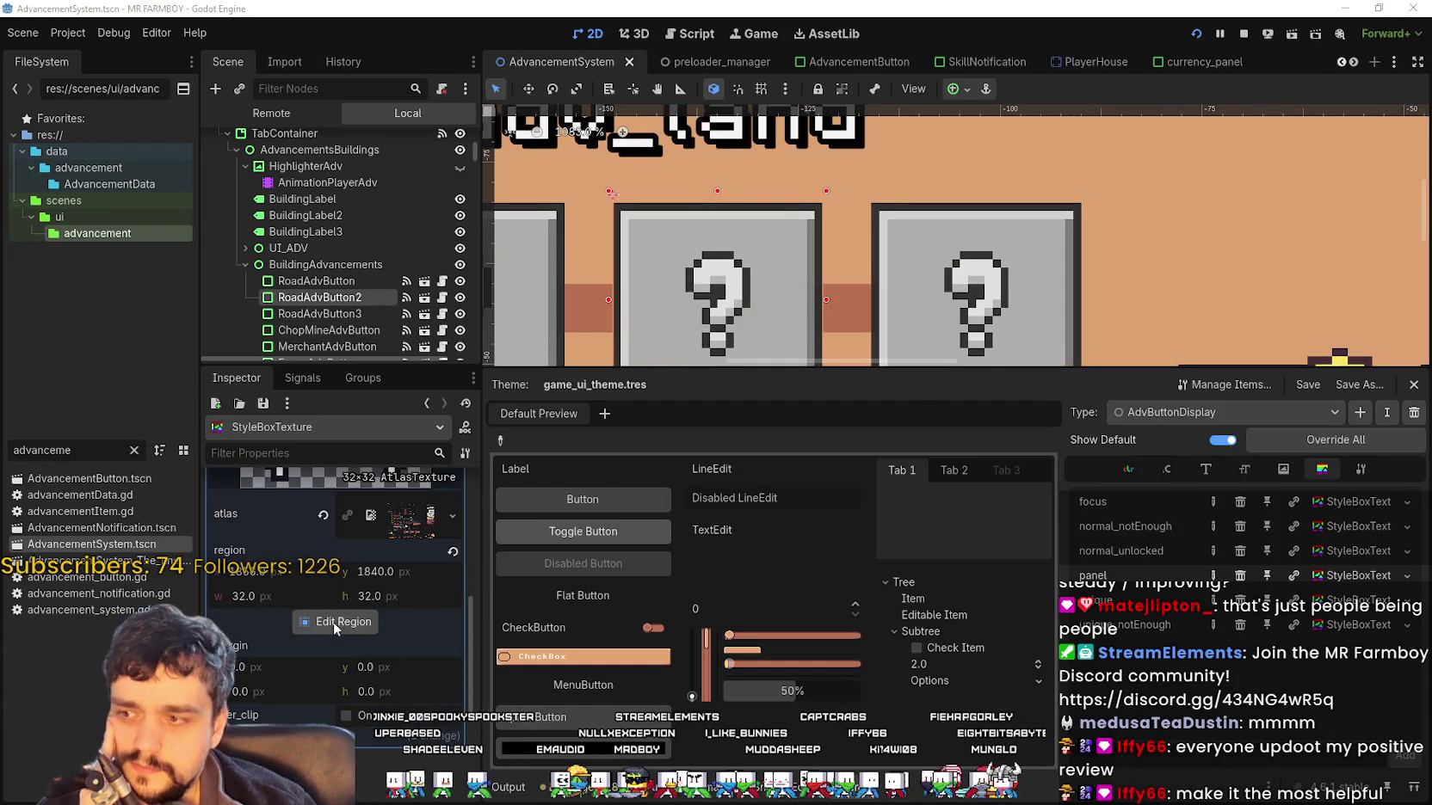
left_click(332, 621)
scroll(862, 310, "down", 5)
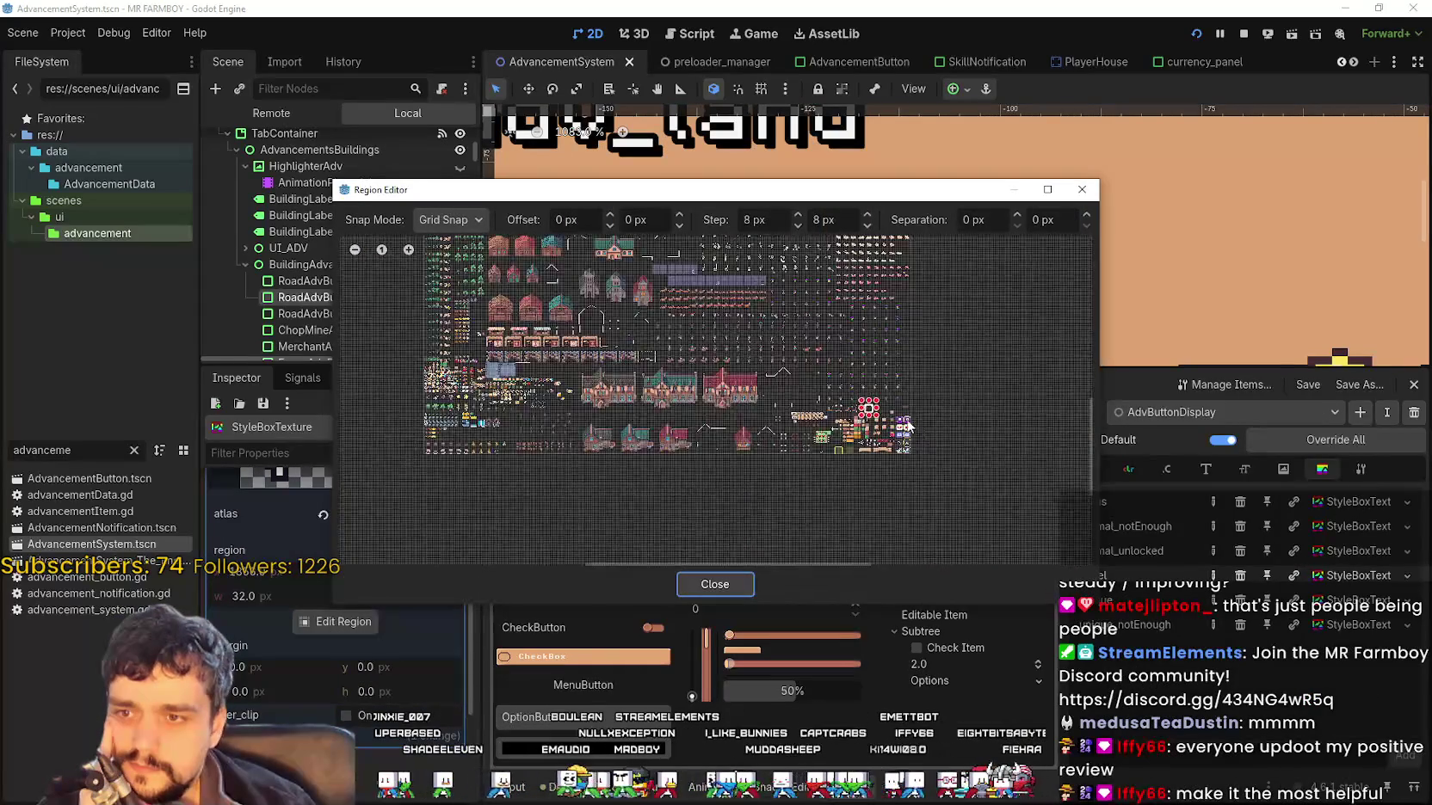
scroll(915, 426, "up", 6)
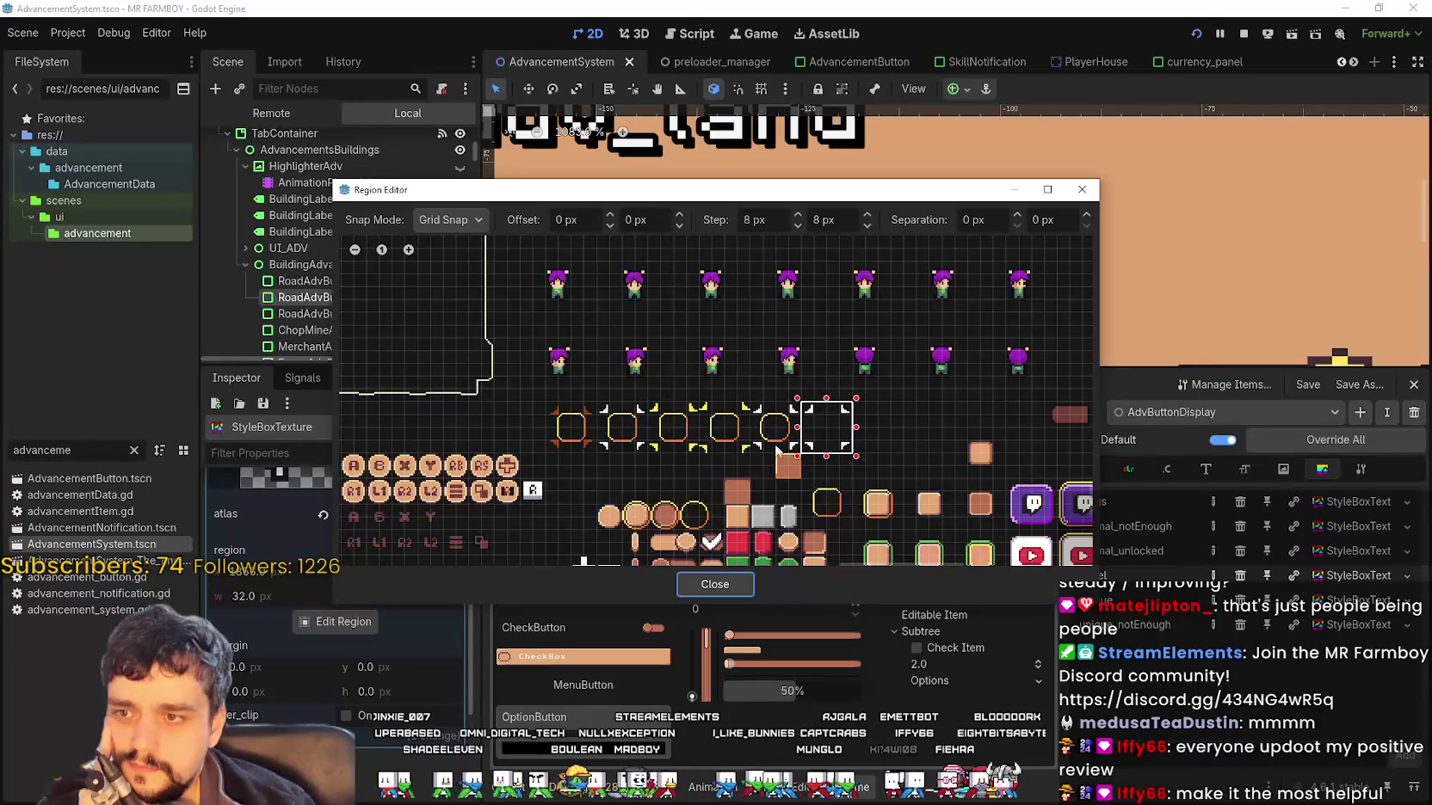
scroll(801, 430, "down", 5)
scroll(770, 419, "up", 3)
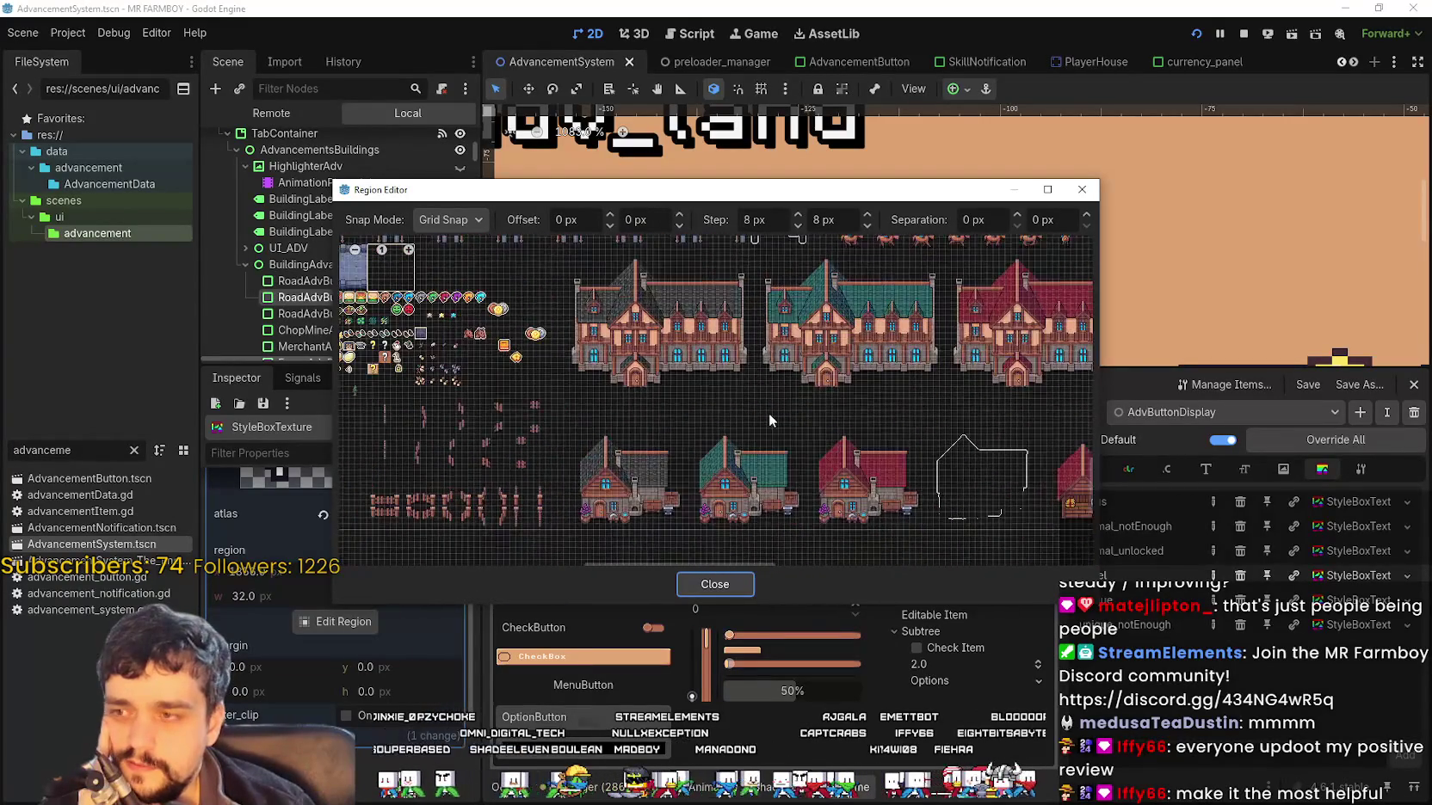
left_click(714, 584)
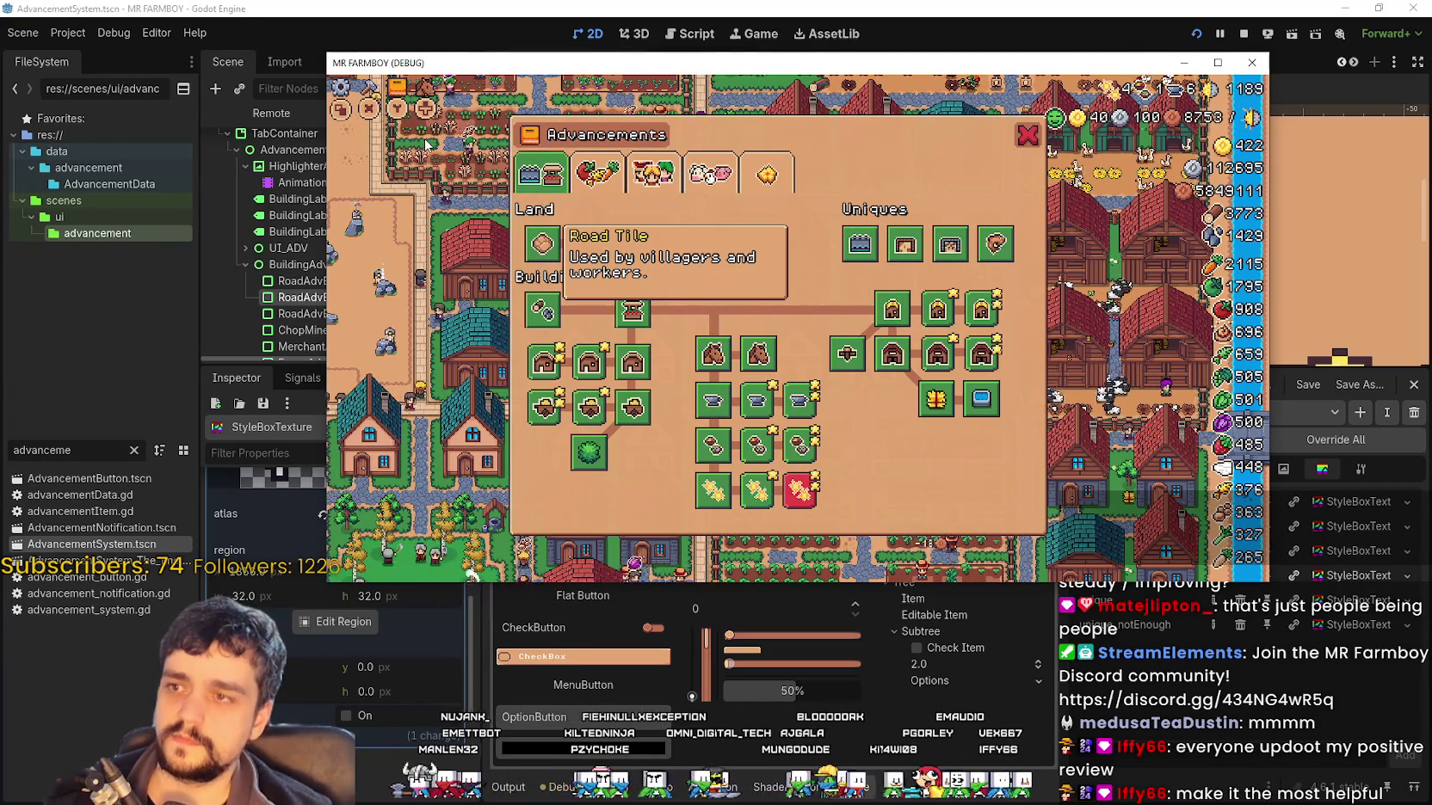
Stop the running game with F8 and select RoadAdvButton in the Scene tree
key("F8")
scroll(718, 262, "down", 3)
left_click(718, 262)
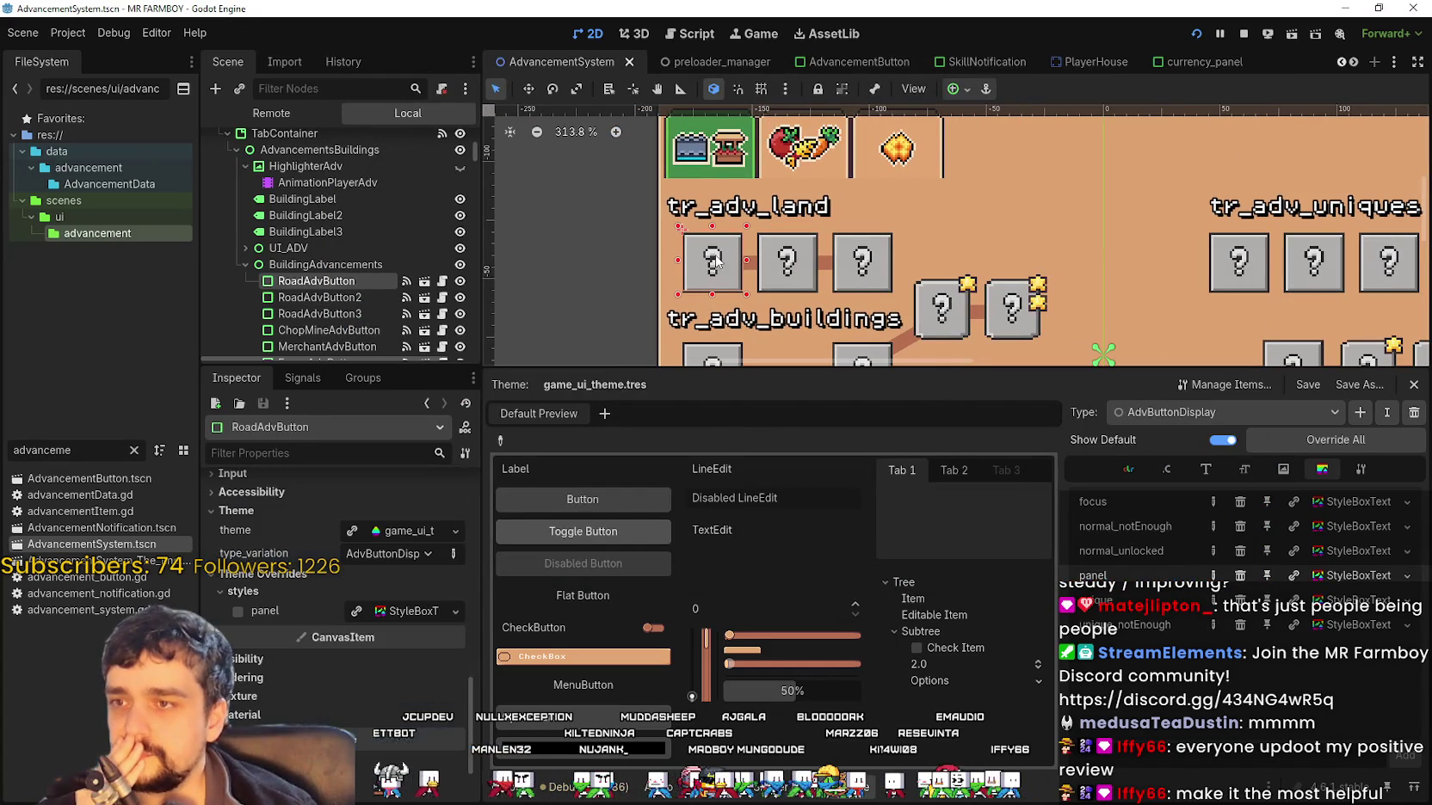
Keep the AdvButtonDisplay variation and preview its focus, red, green, panel and orange style textures
left_click(378, 557)
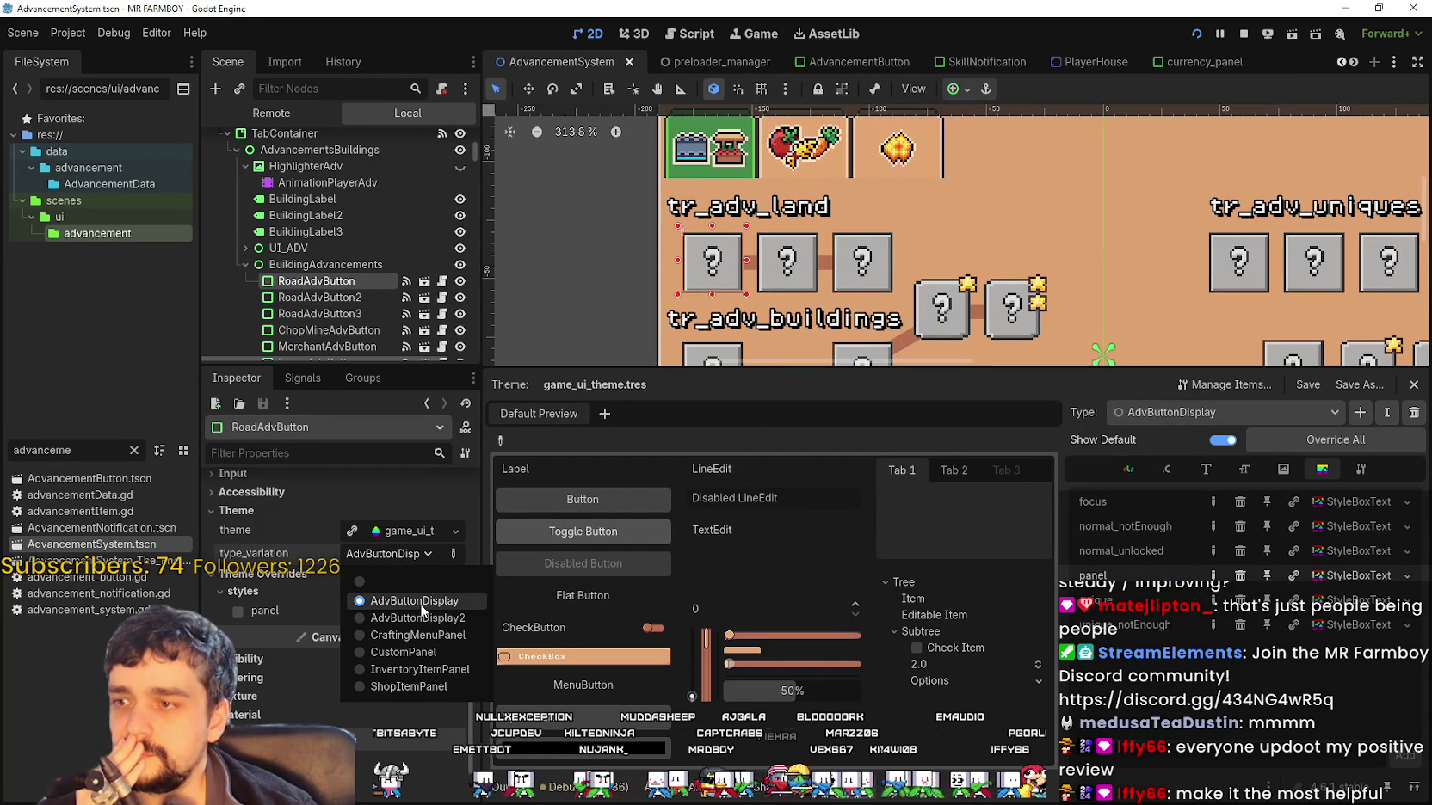
left_click(404, 594)
left_click(1357, 503)
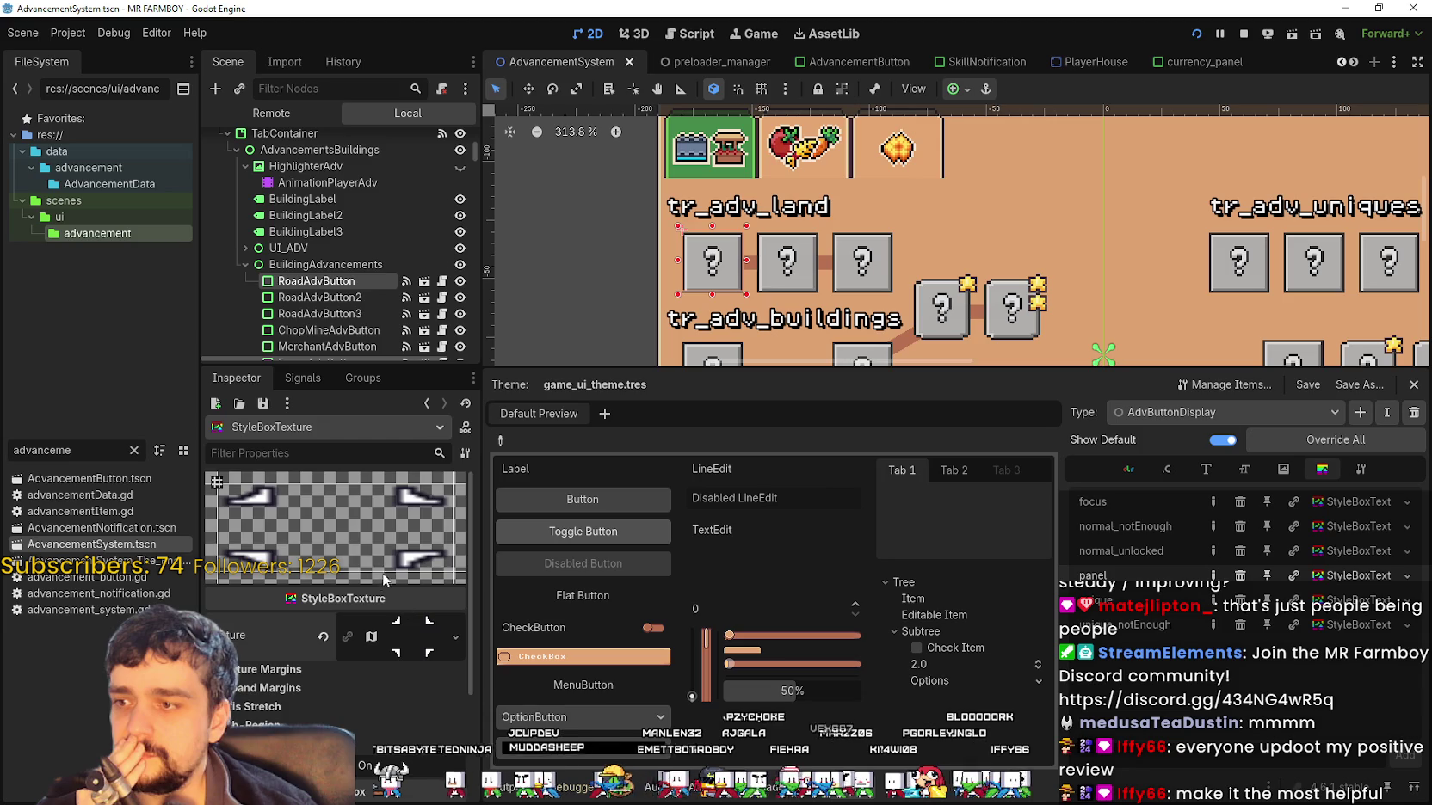
scroll(405, 534, "down", 3)
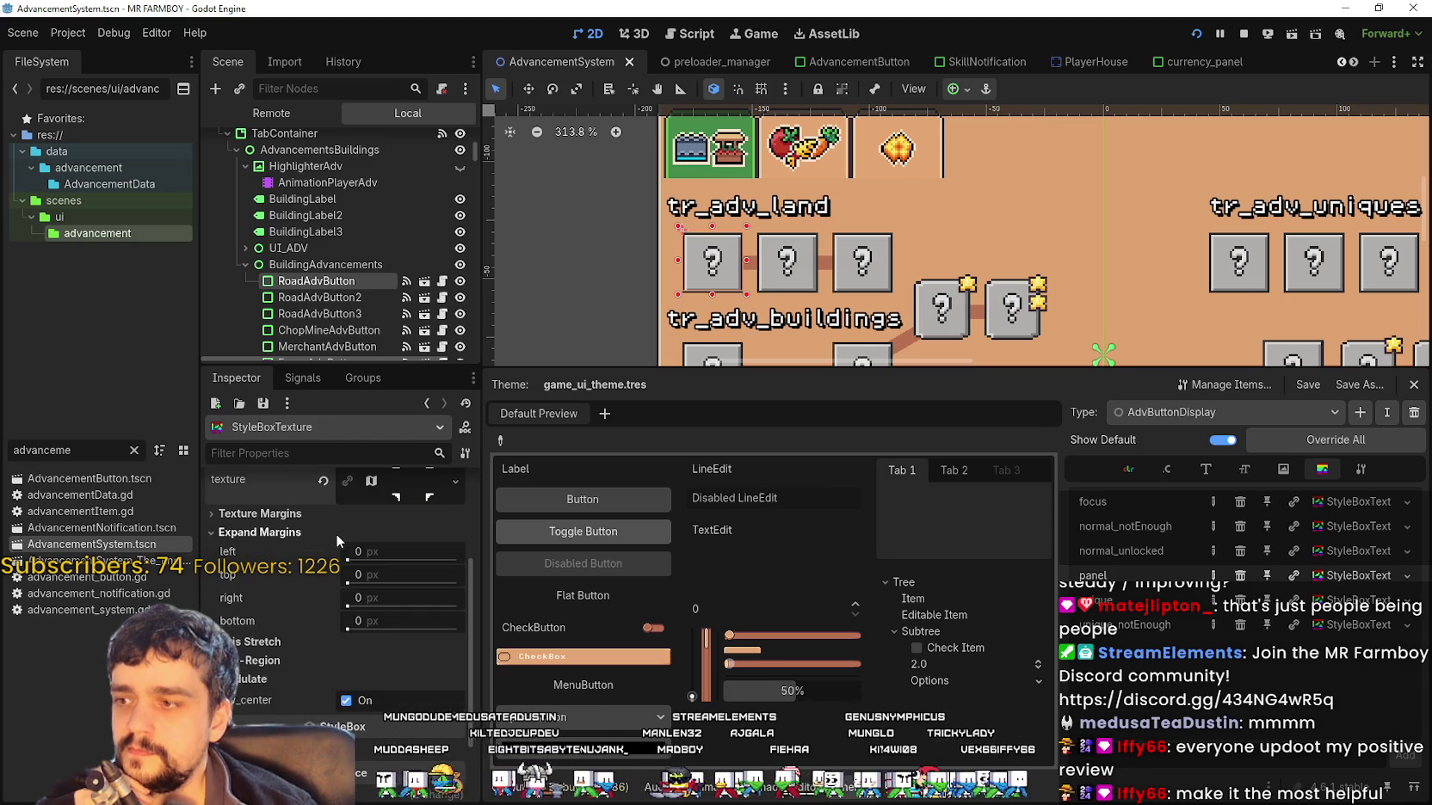
left_click(1362, 530)
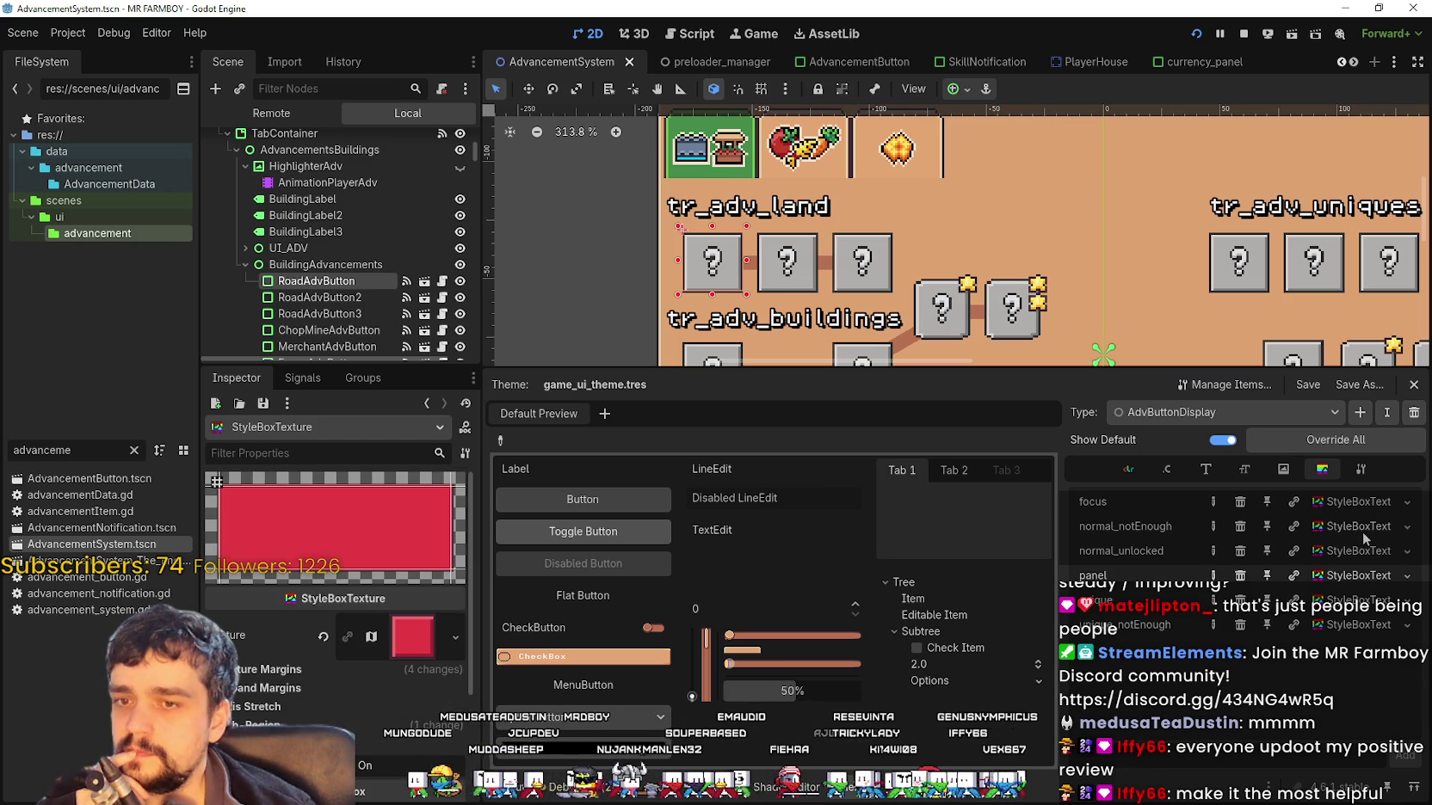
left_click(1362, 549)
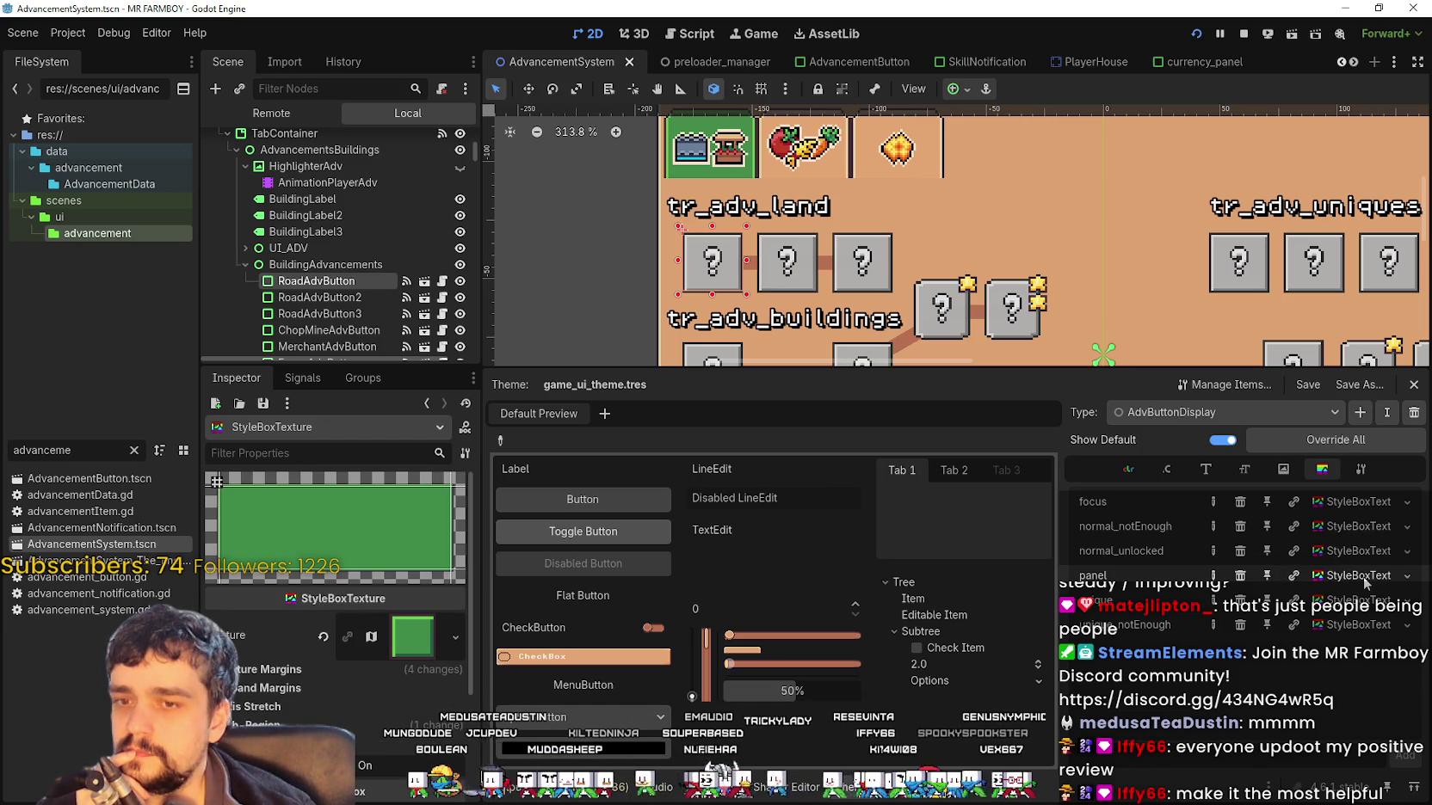
left_click(1363, 576)
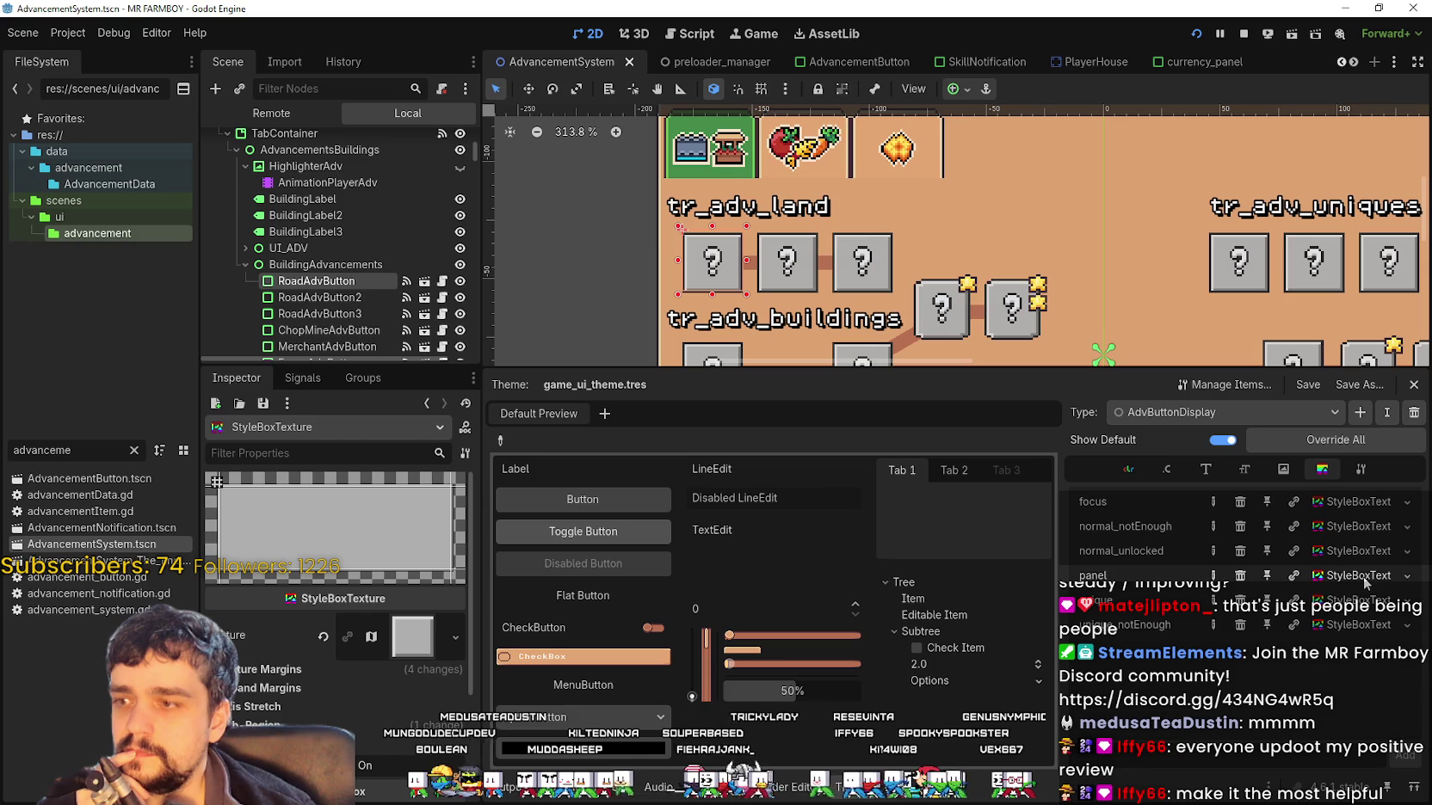
left_click(1362, 631)
Check AdvButtonDisplay's PanelContainer base type and font size entries, then open the Type list
left_click(1360, 469)
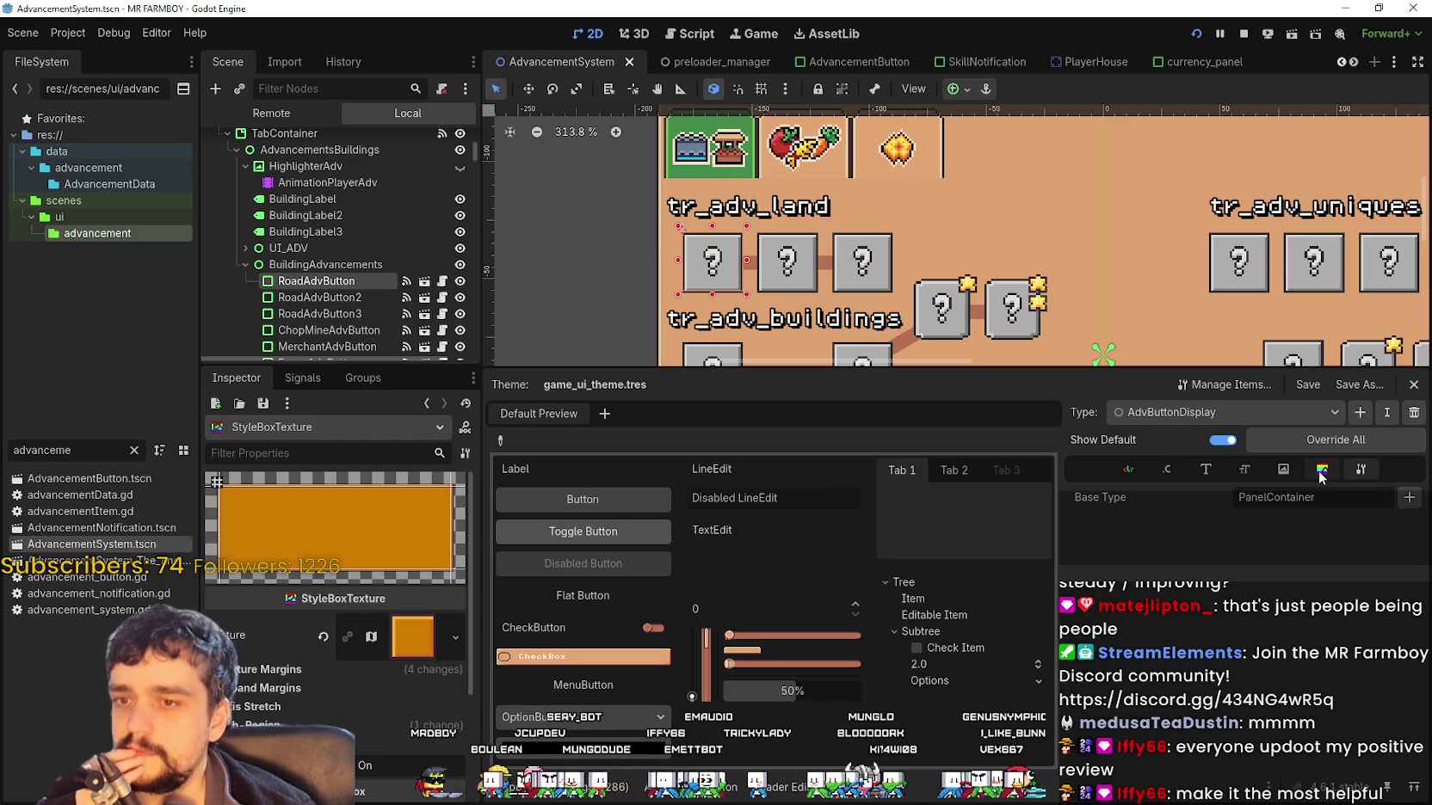
left_click(1282, 471)
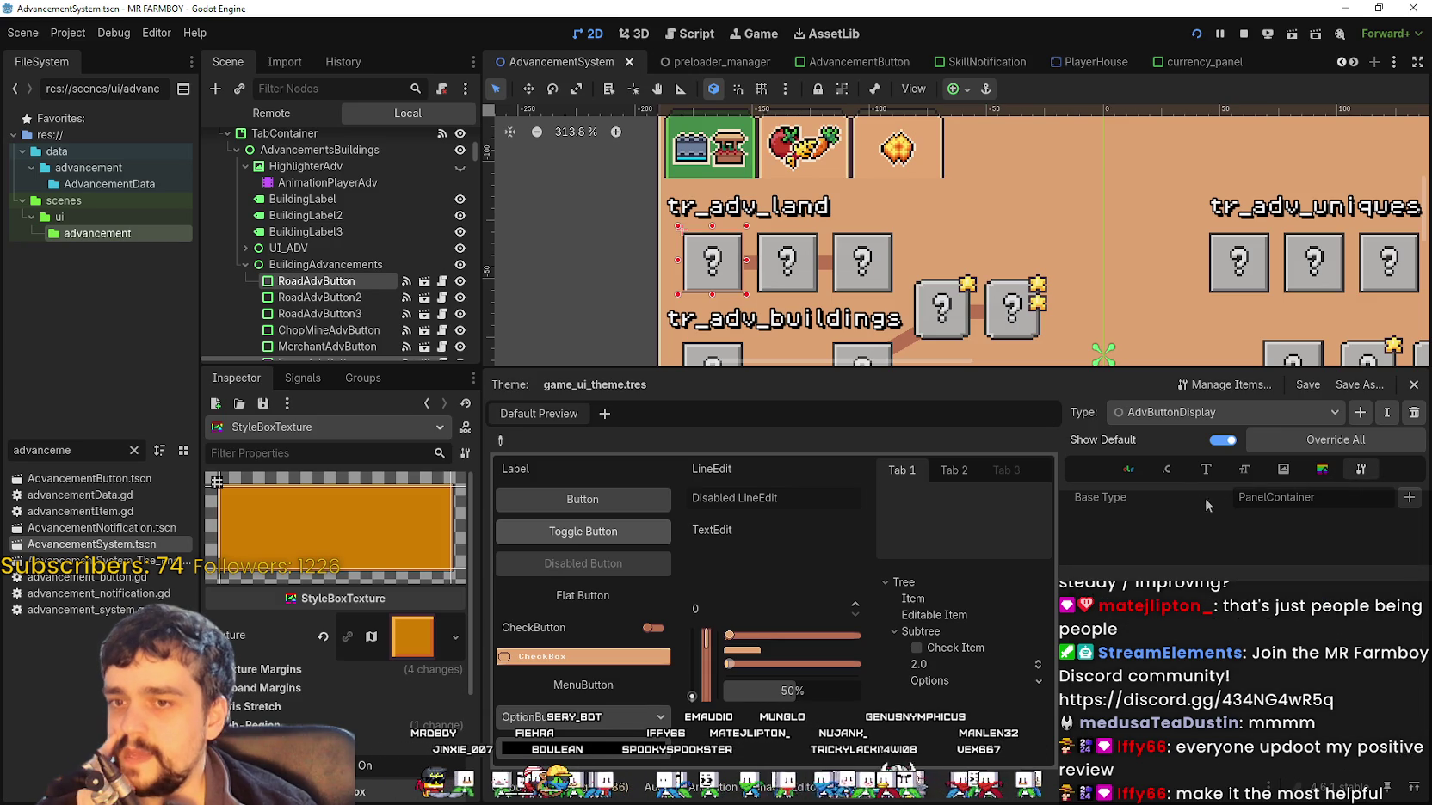
left_click(1249, 470)
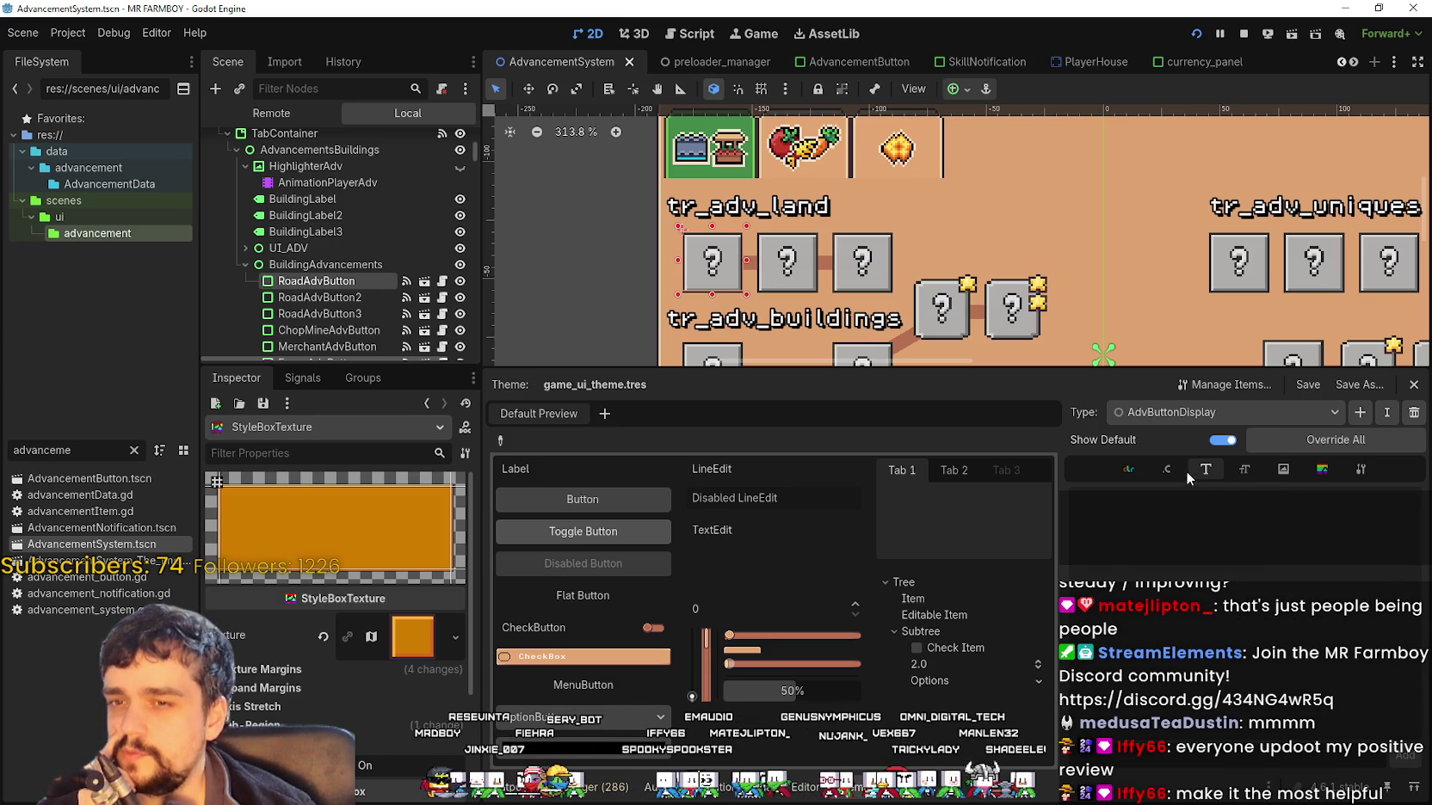
left_click(1222, 412)
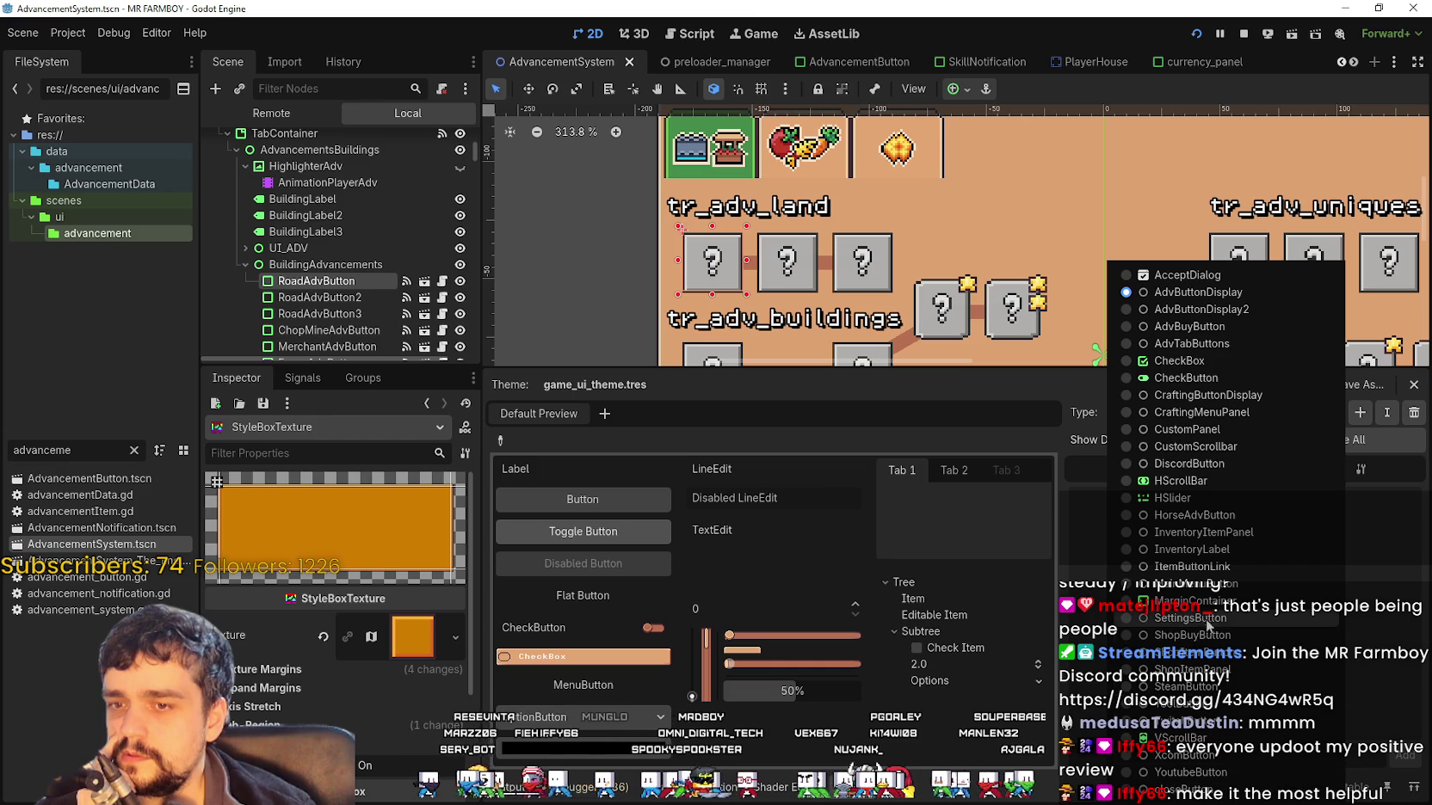
Move from CustomPanel to AdvButtonDisplay2, view its styleboxes, and confirm its PanelContainer base type
left_click(1193, 429)
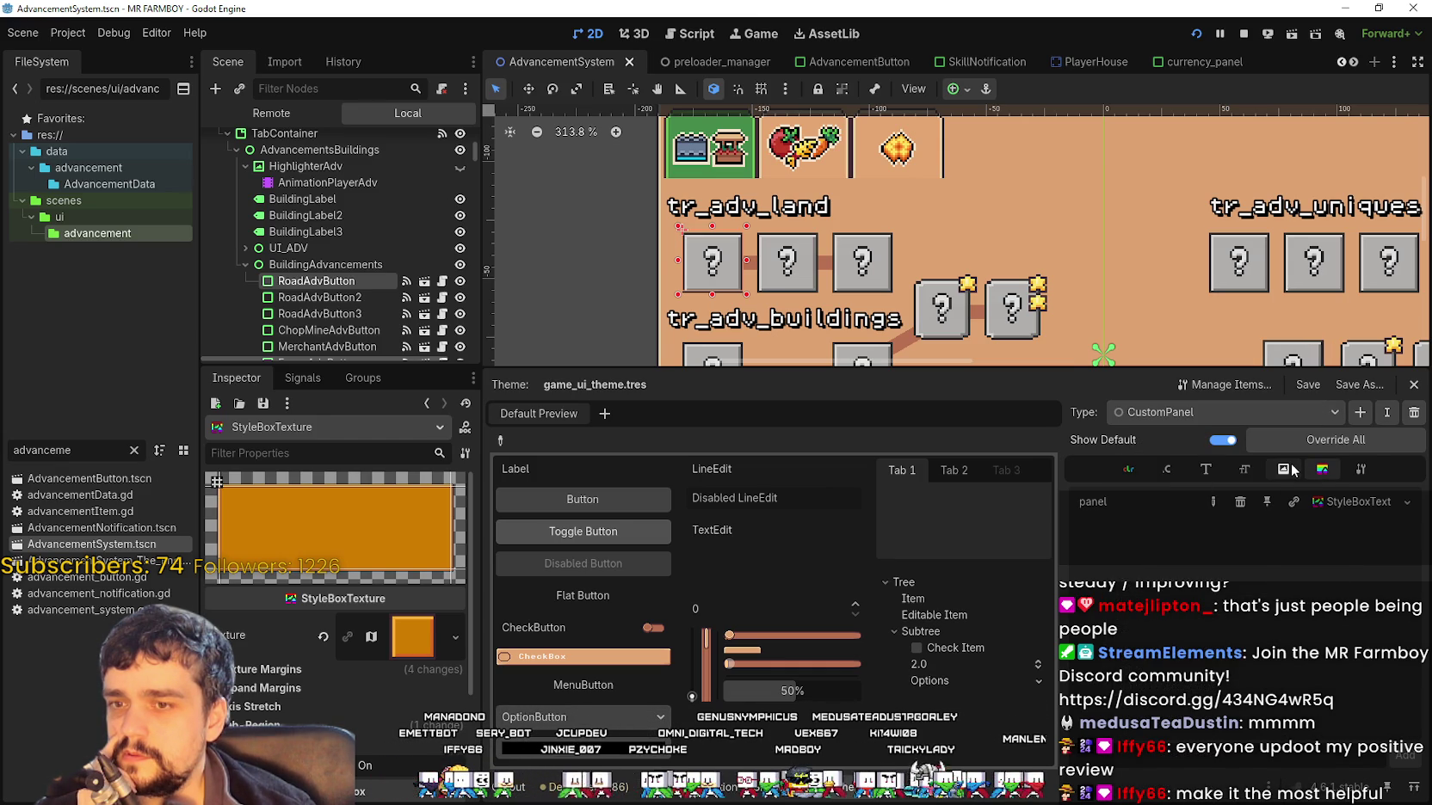
left_click(1278, 412)
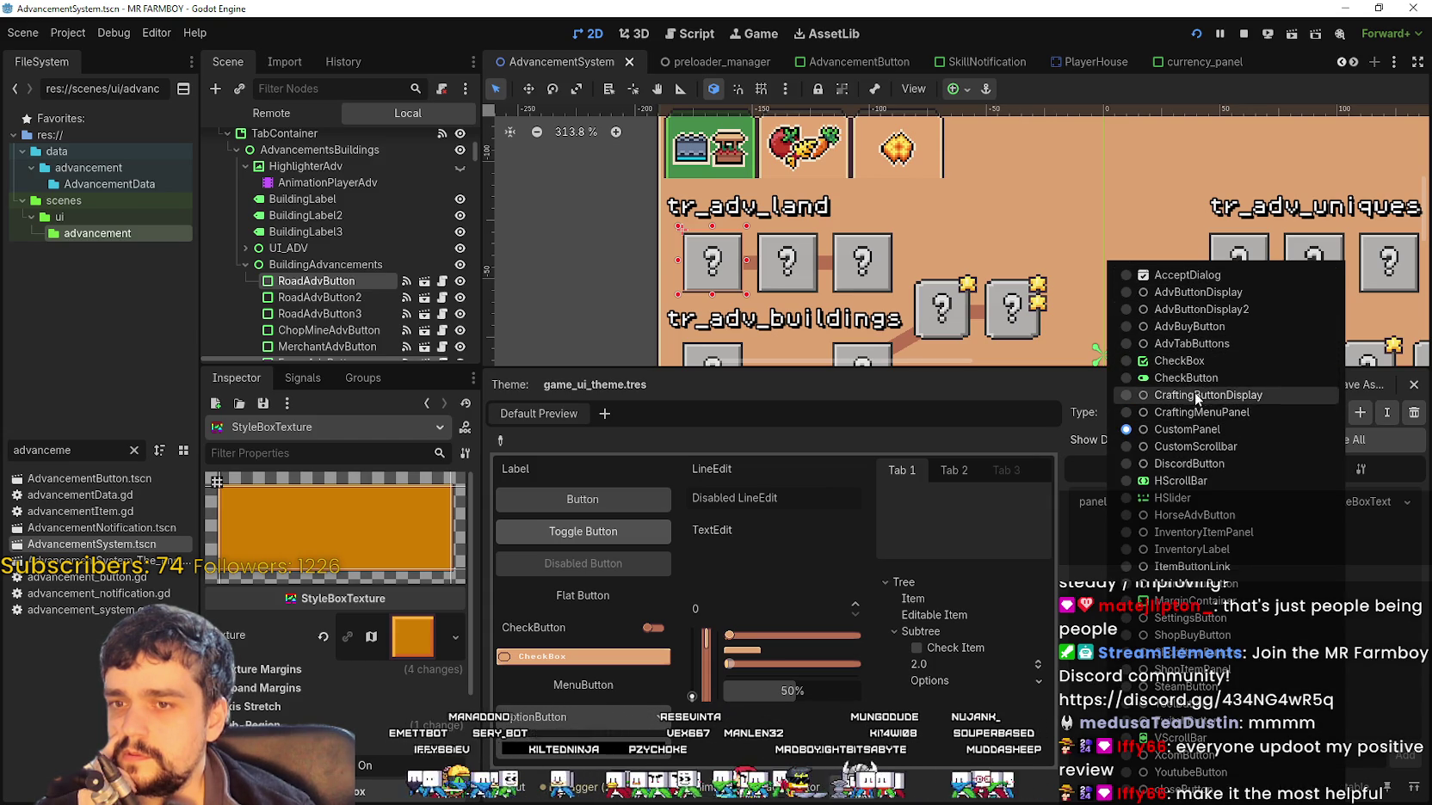
left_click(1212, 313)
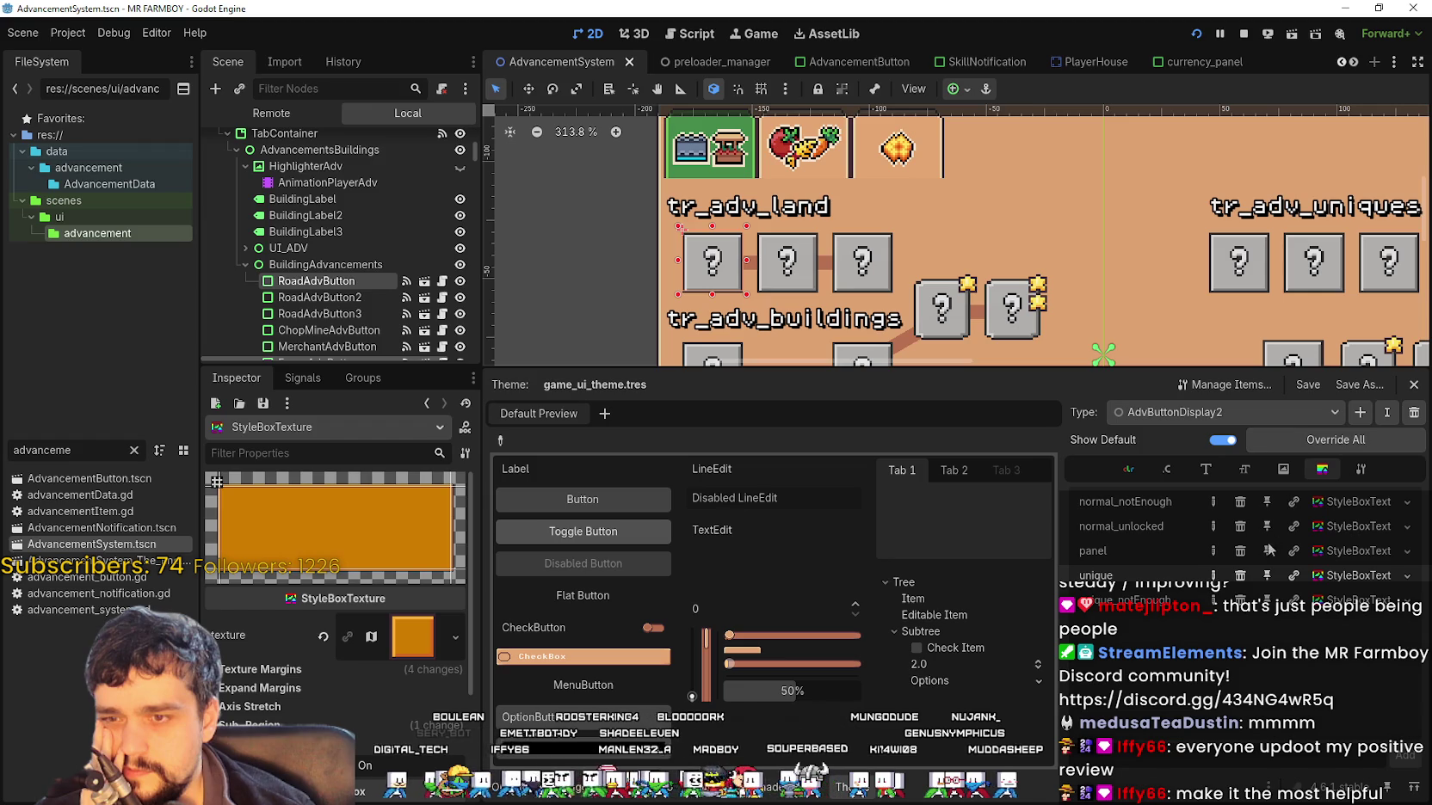
left_click(1332, 507)
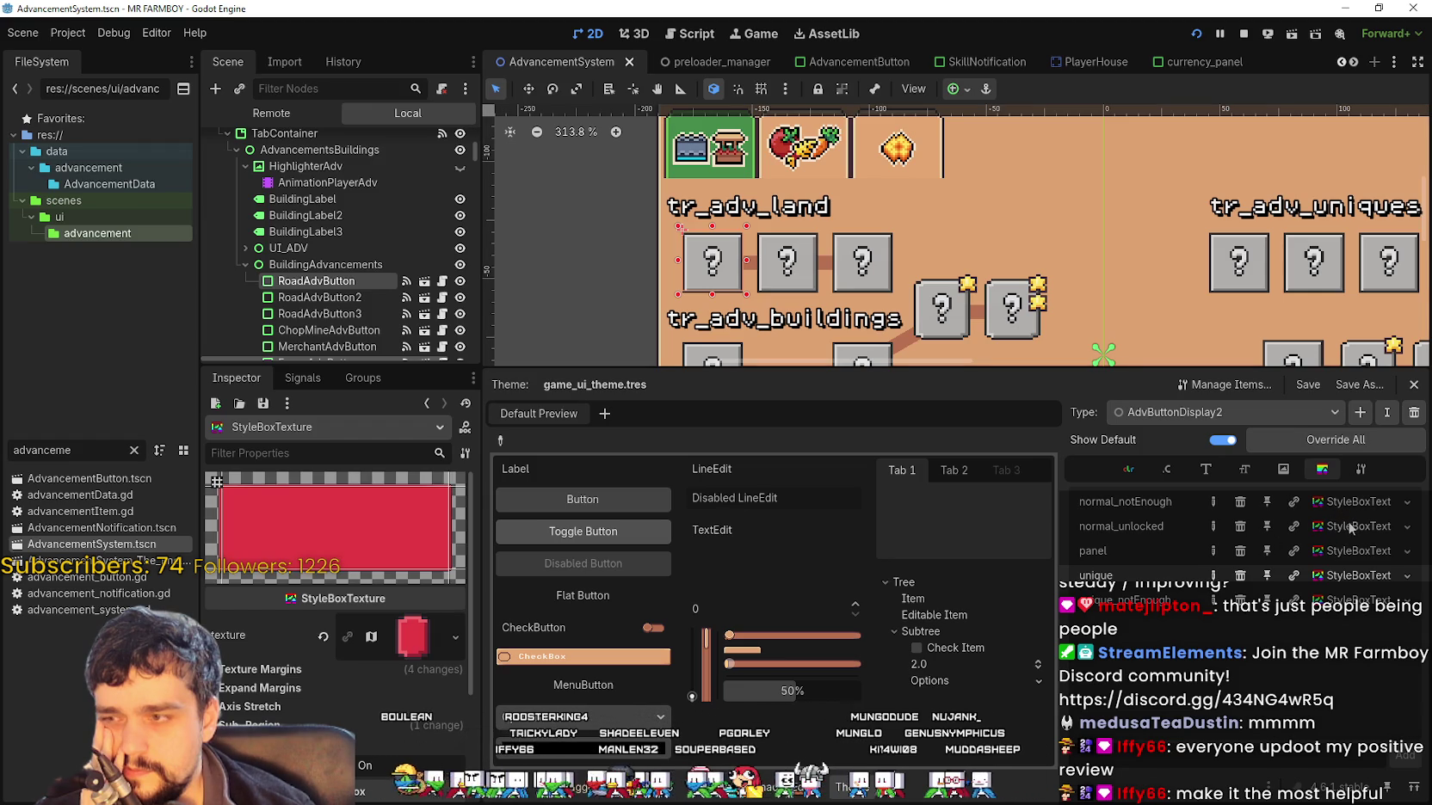
left_click(1347, 528)
left_click(1351, 571)
left_click(1357, 509)
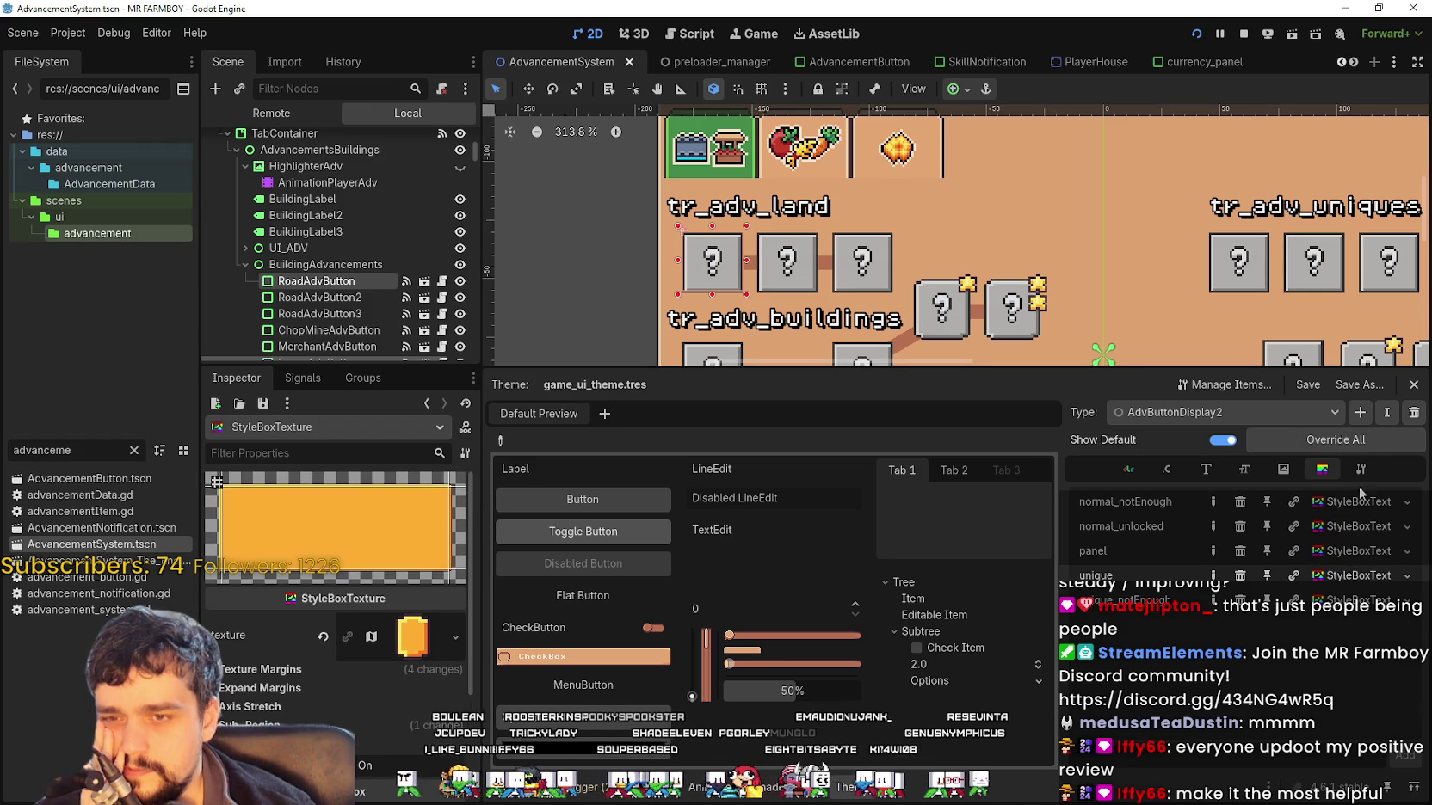
left_click(1363, 472)
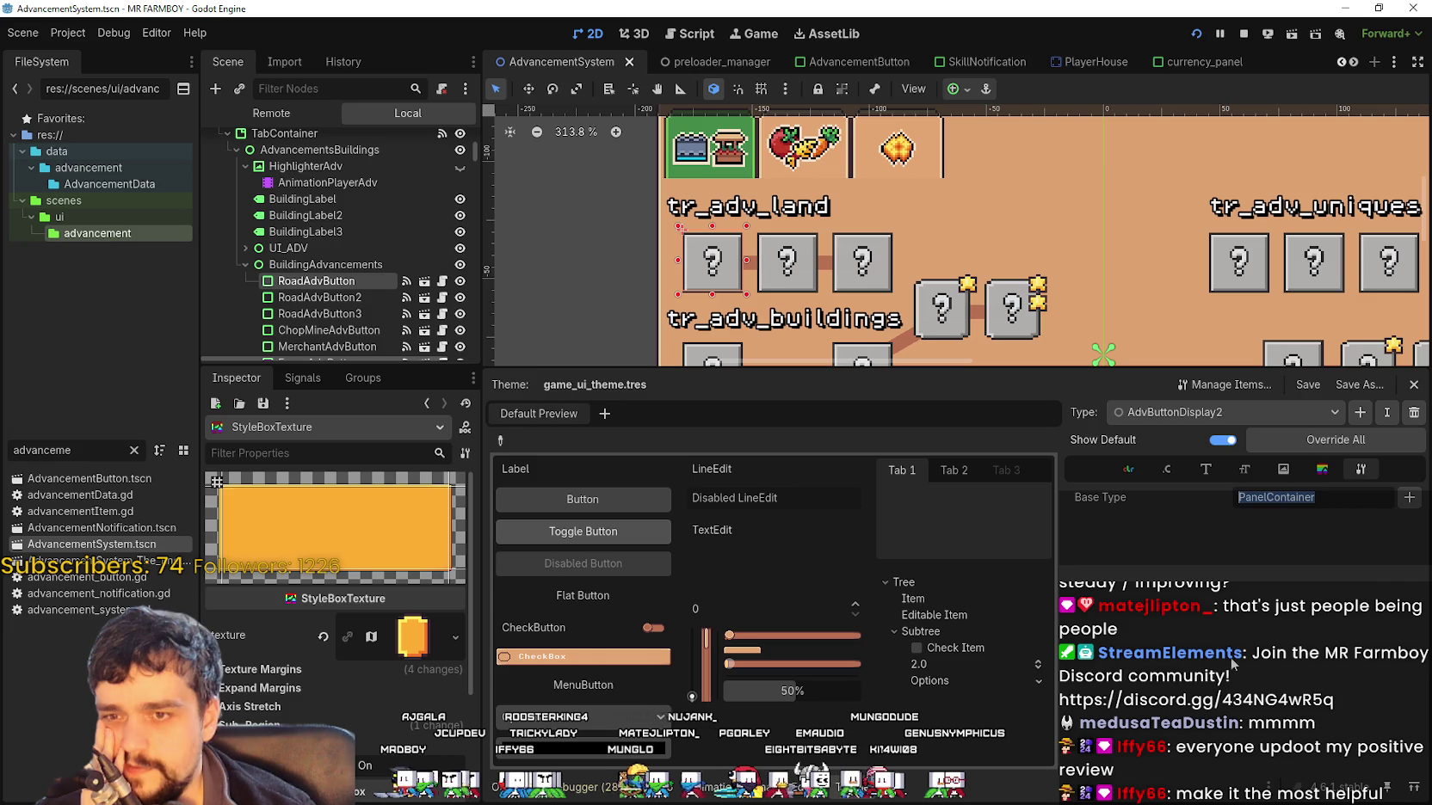
Review RoadAdvButton's panel style override and its Focus properties
left_click(316, 280)
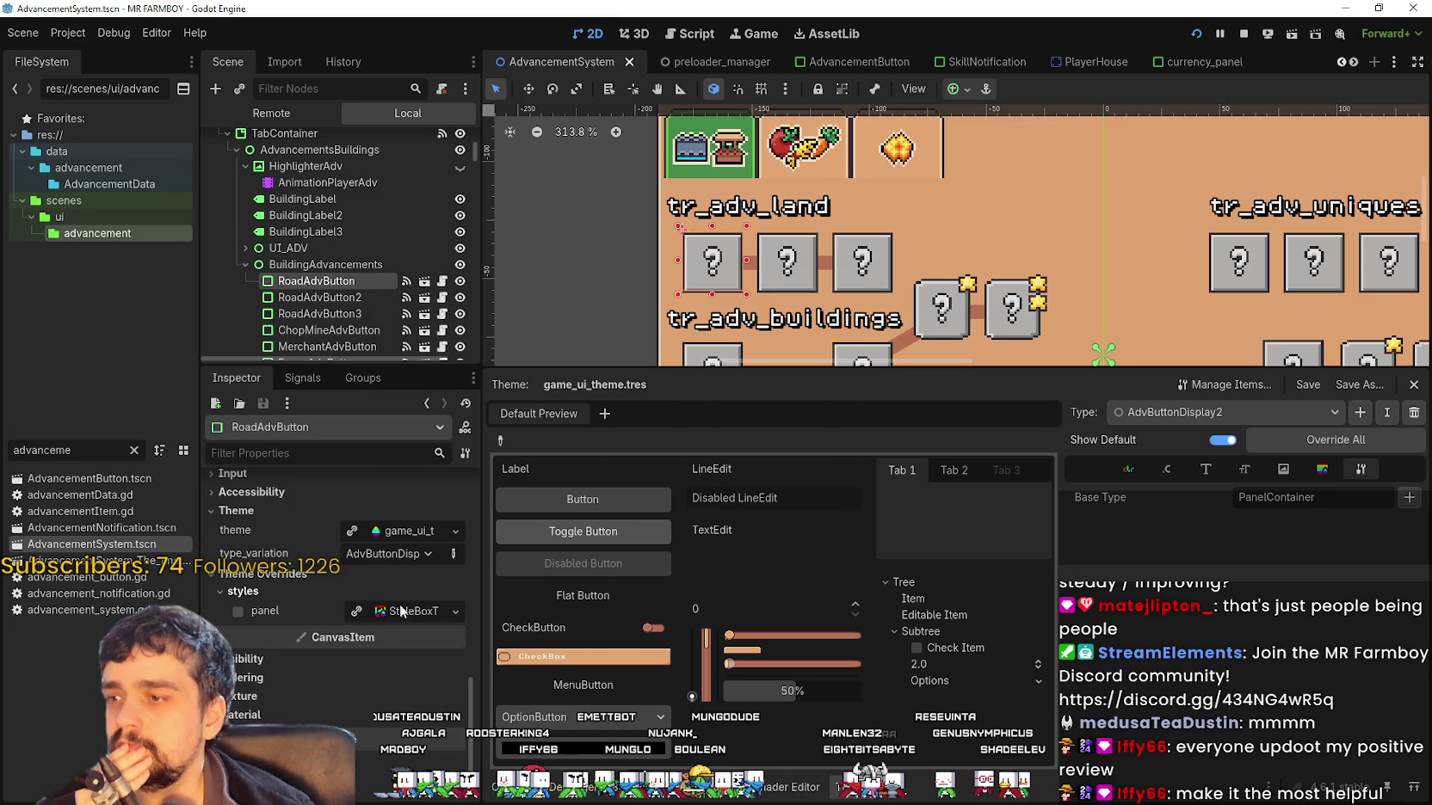
left_click(405, 611)
scroll(397, 624, "down", 3)
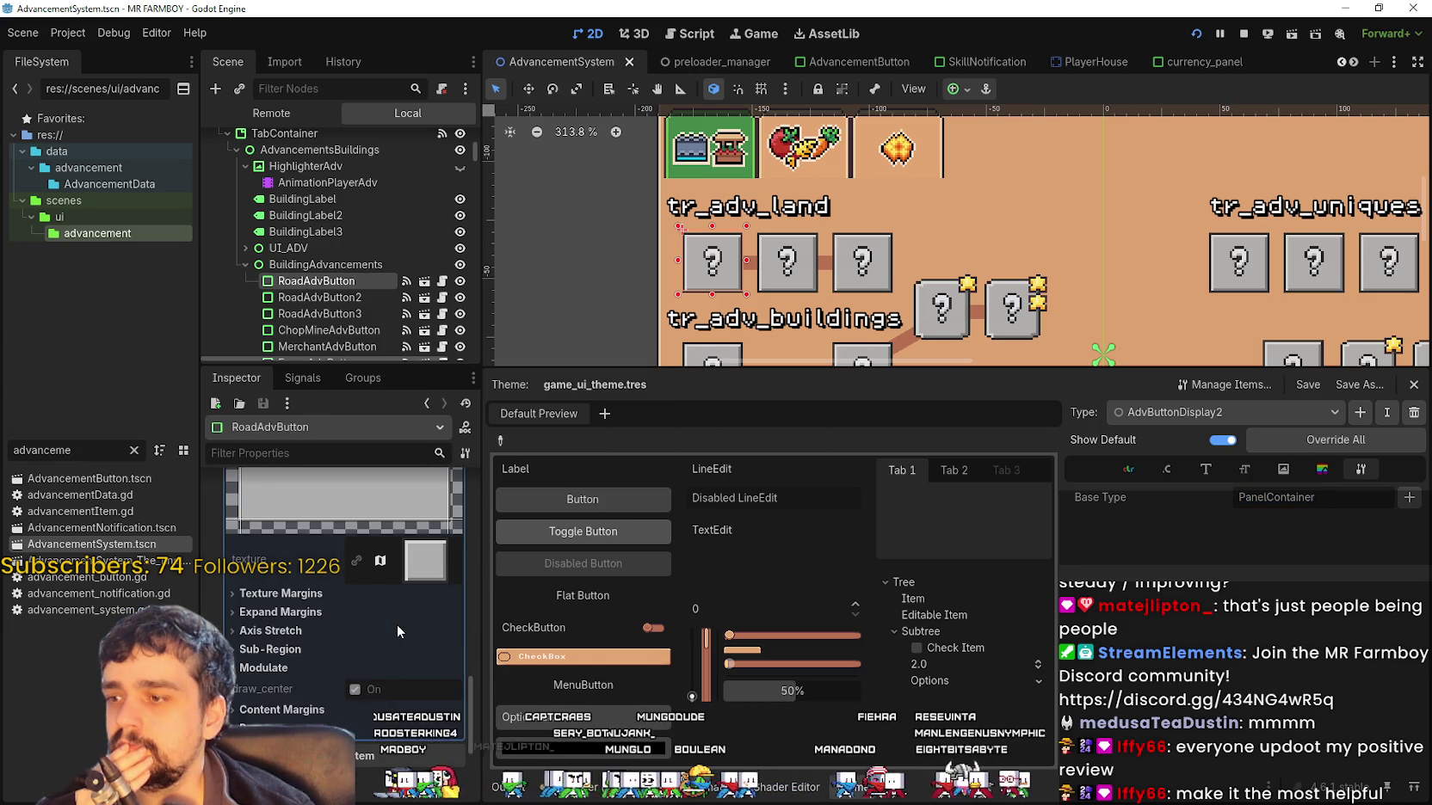
scroll(398, 622, "up", 5)
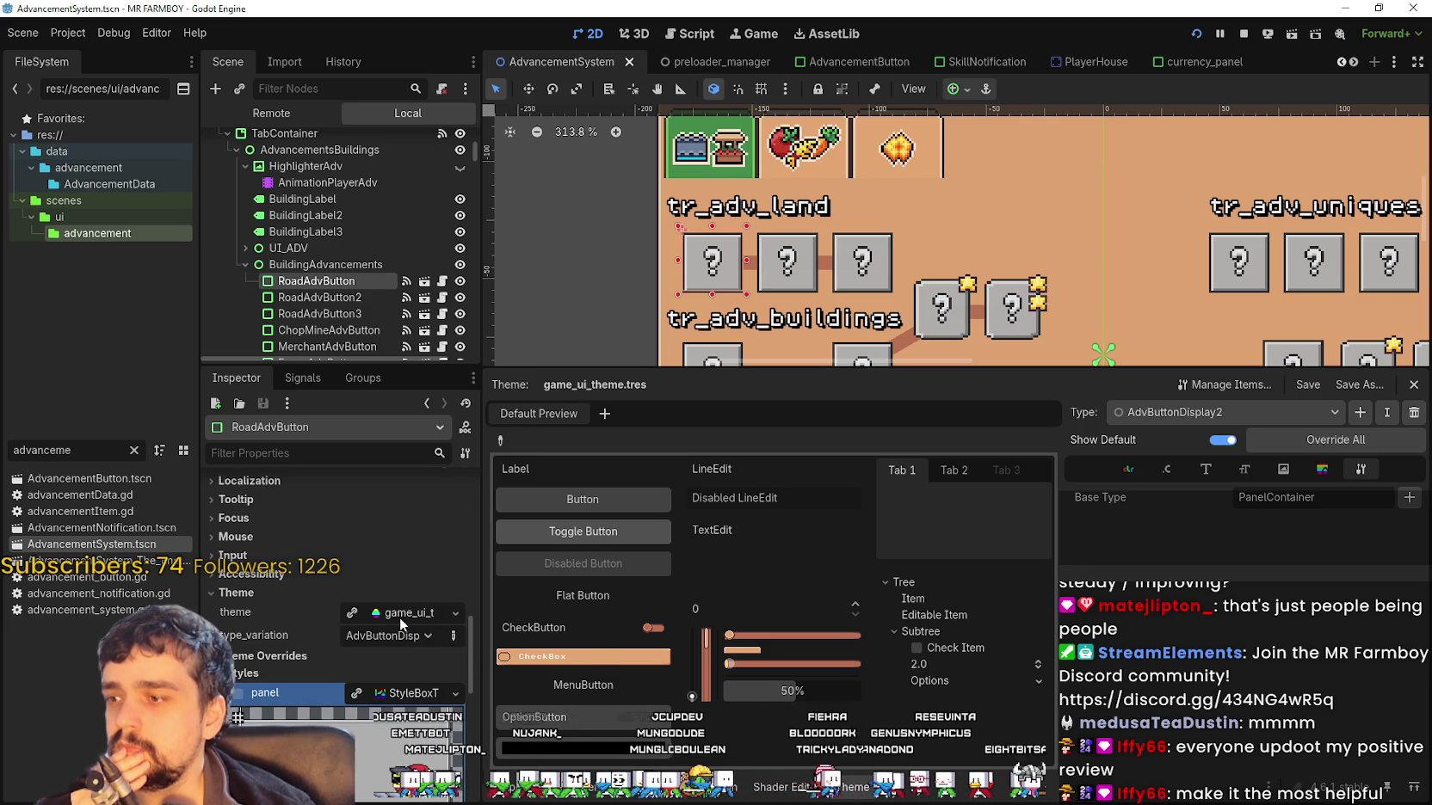
left_click(316, 518)
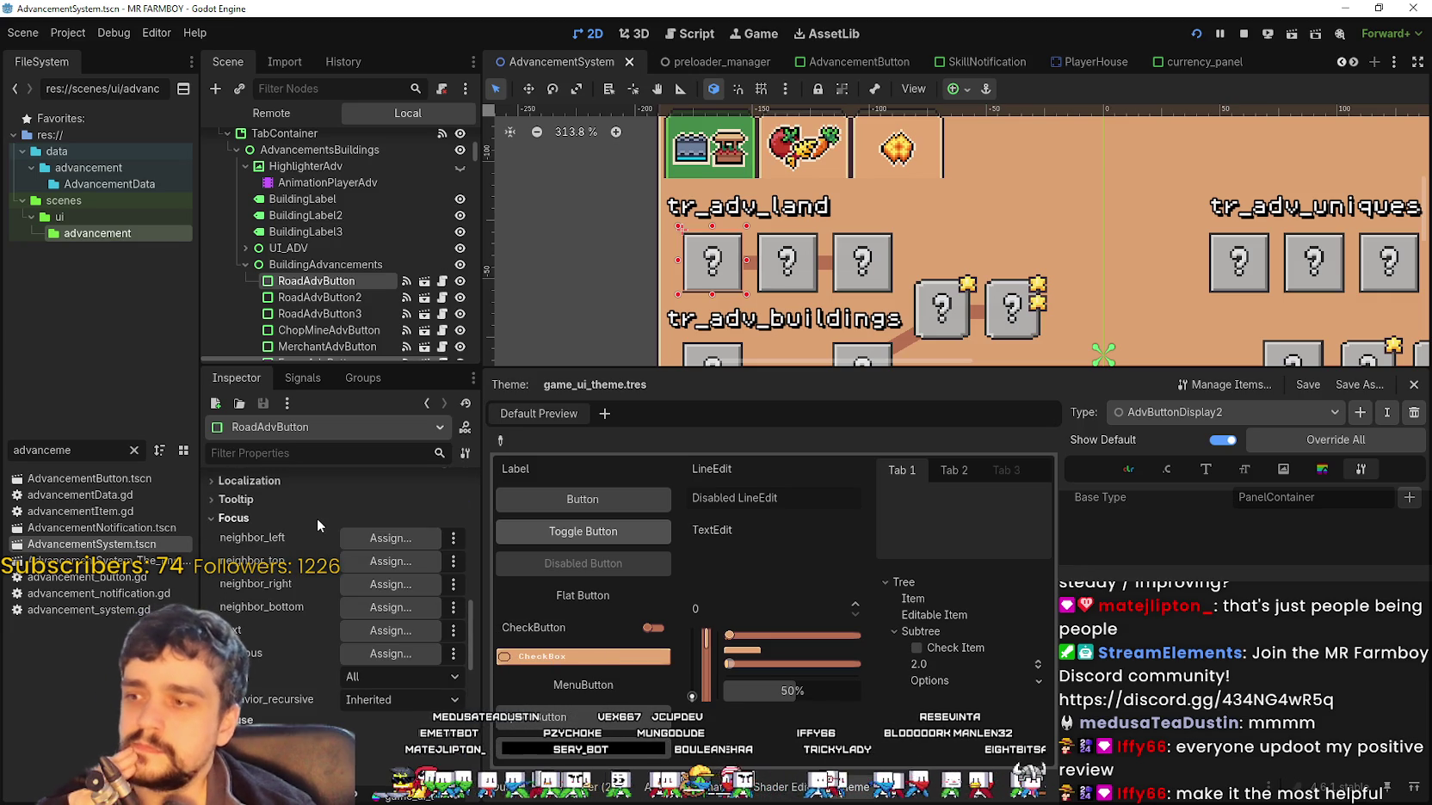
left_click(314, 518)
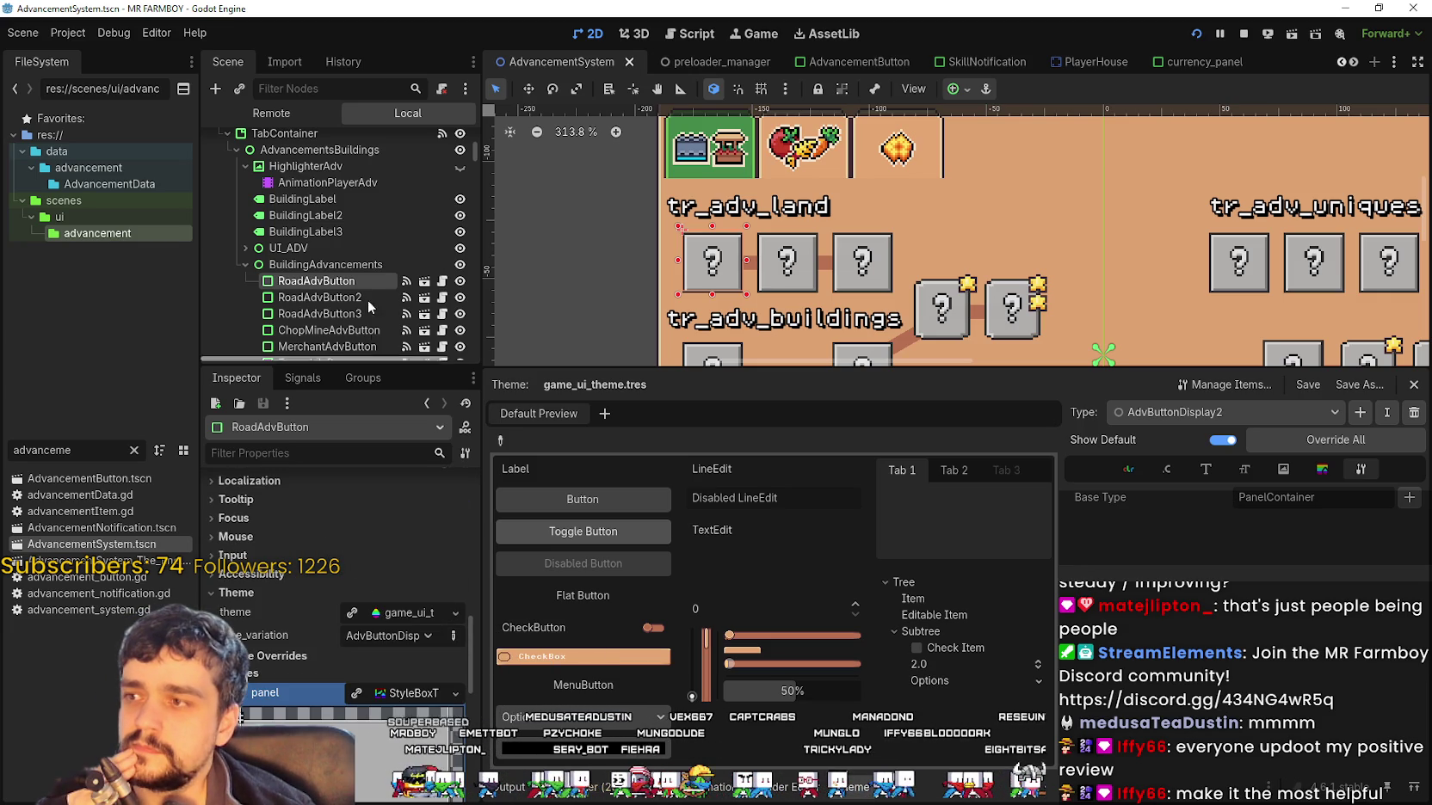
Select the top PanelContainer node, anchored Center, in the Scene dock
scroll(312, 215, "up", 1)
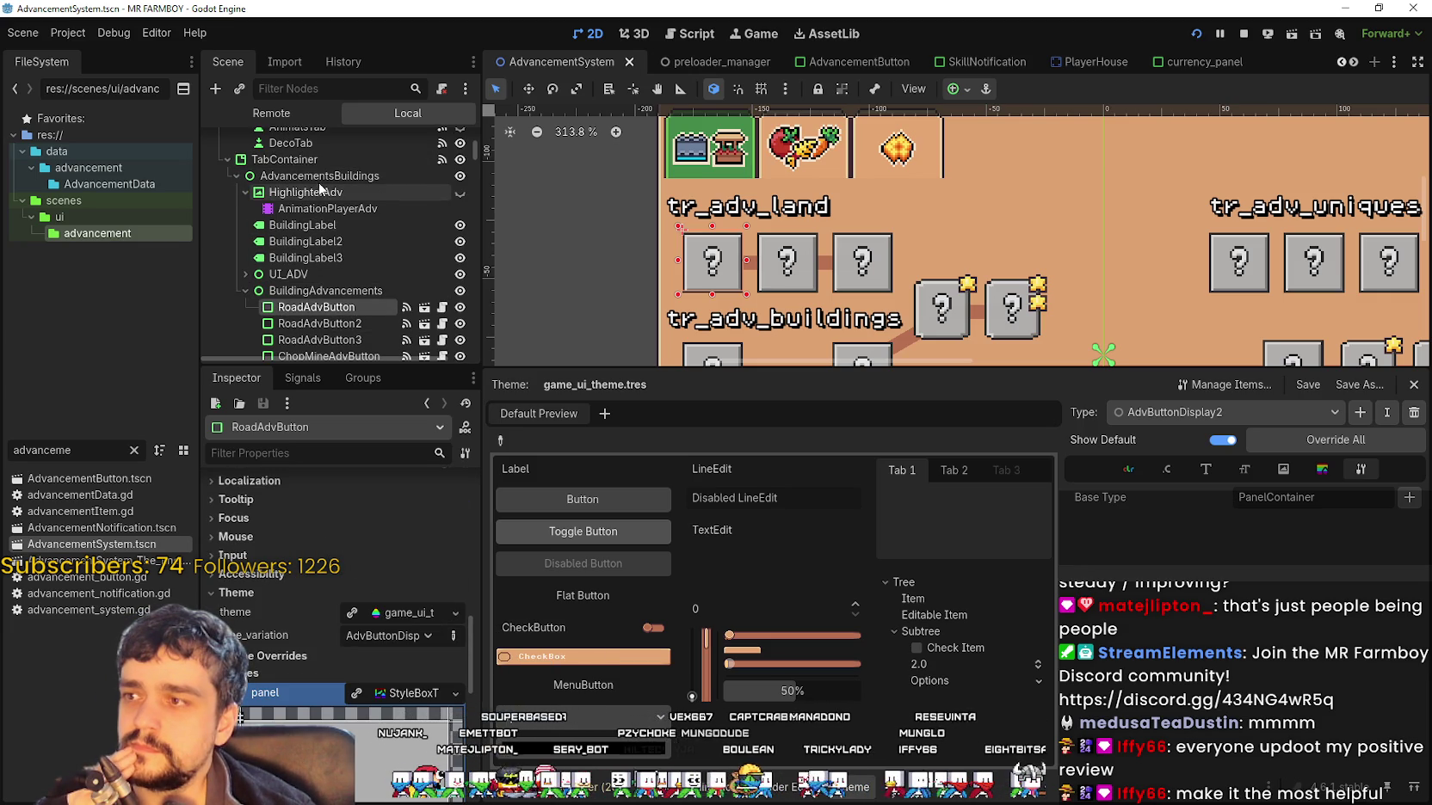
scroll(342, 284, "up", 4)
scroll(338, 283, "up", 4)
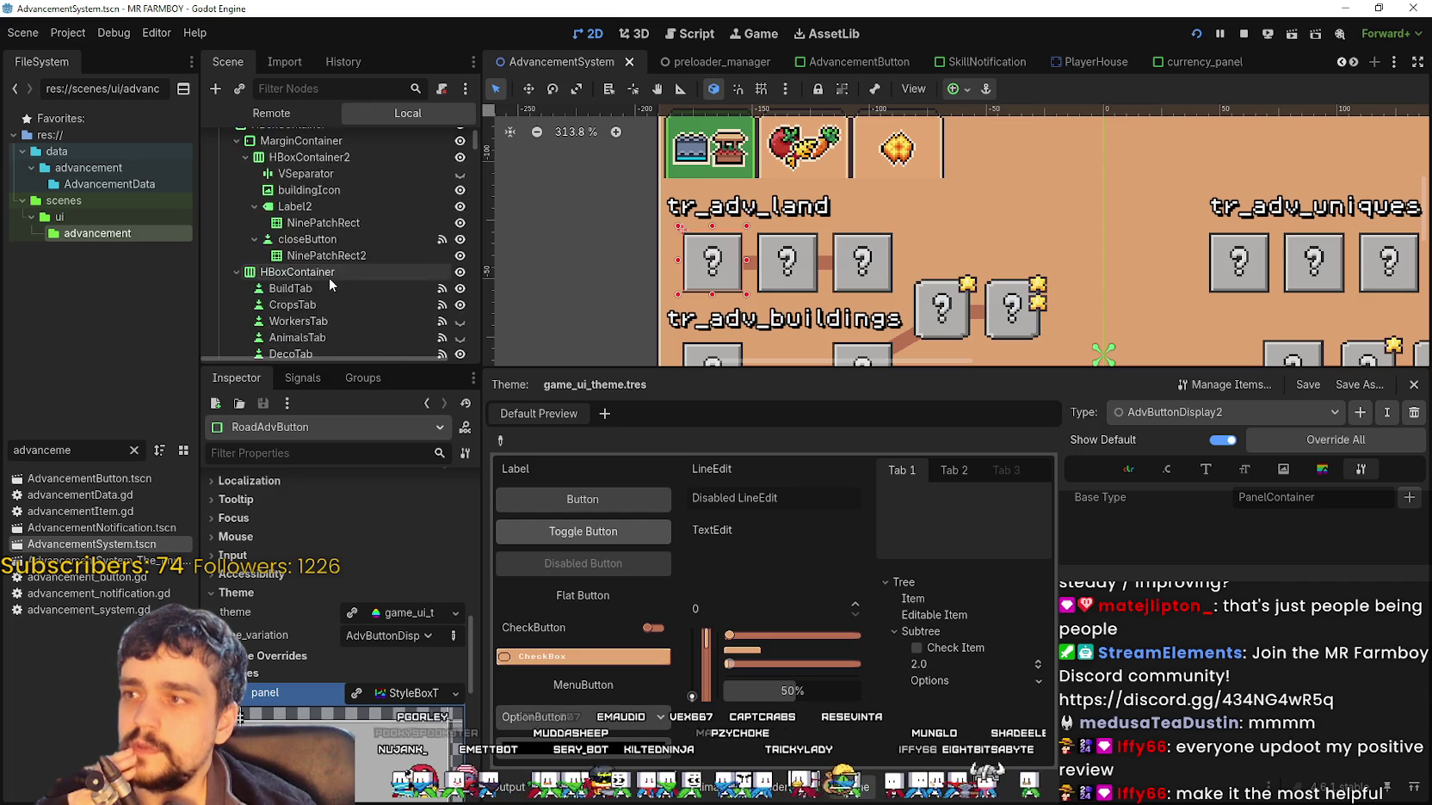
left_click(288, 158)
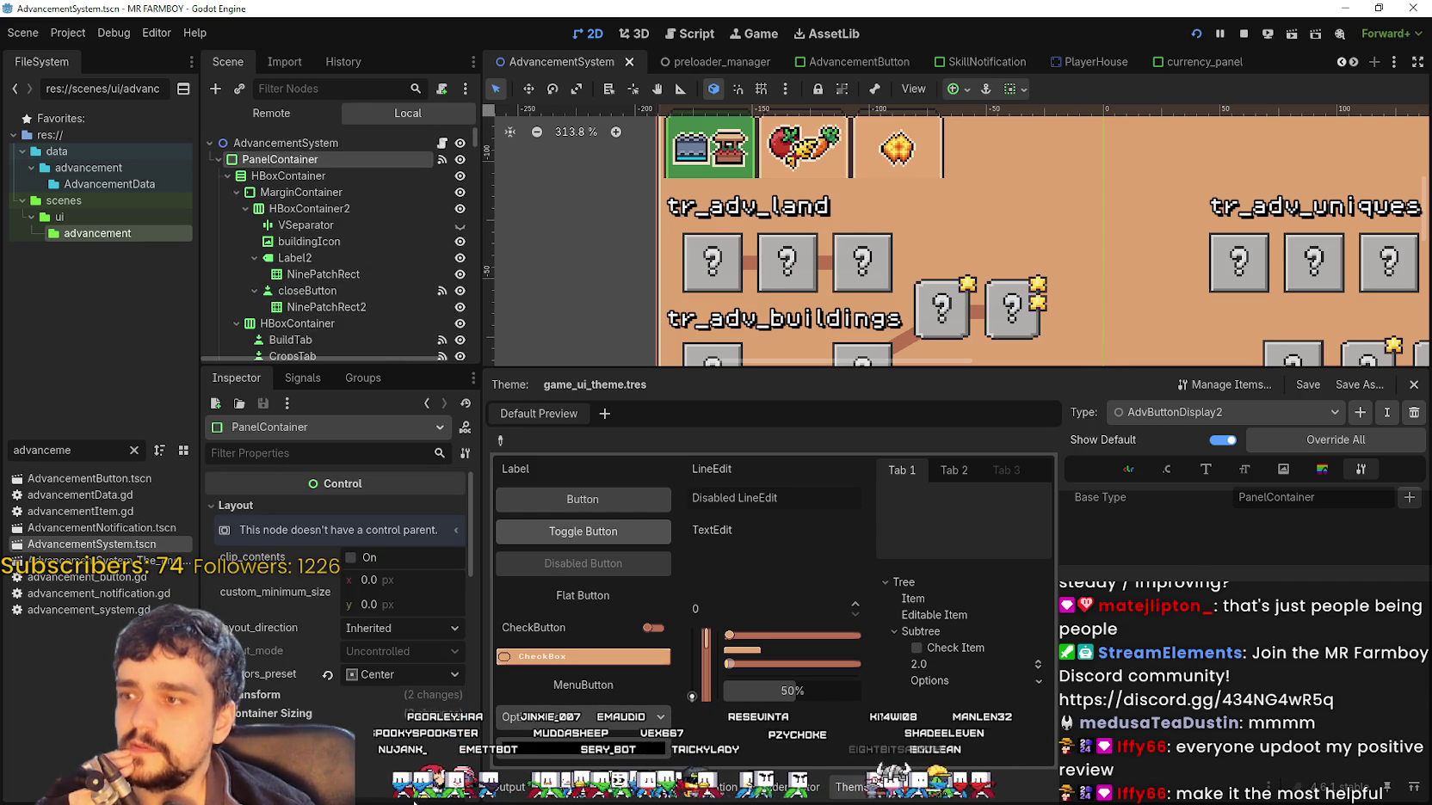
Check PanelContainer's type variation and open CustomPanel's panel StyleBoxTexture in the Theme editor
scroll(335, 585, "down", 3)
scroll(372, 682, "down", 2)
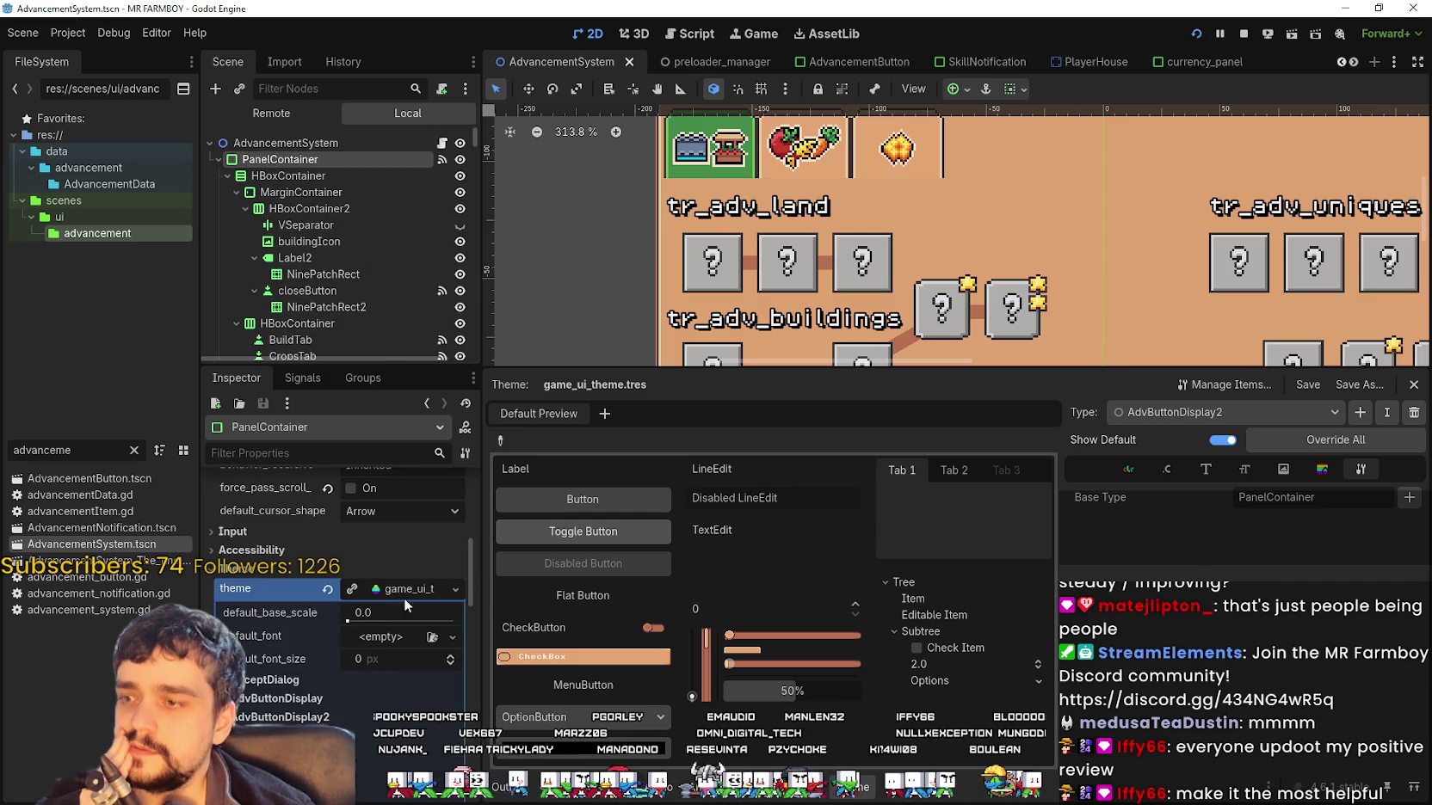
scroll(353, 654, "down", 4)
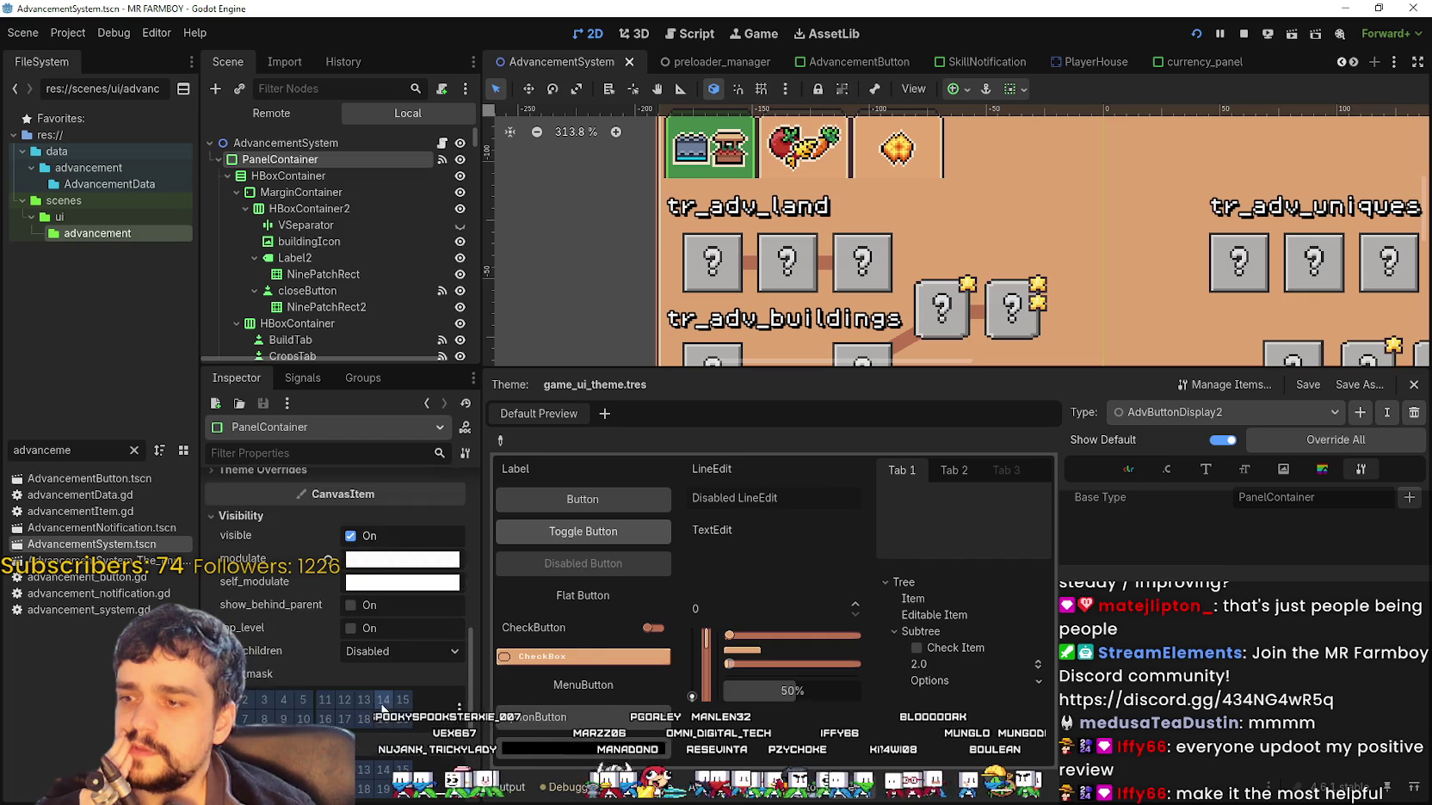
scroll(313, 691, "up", 4)
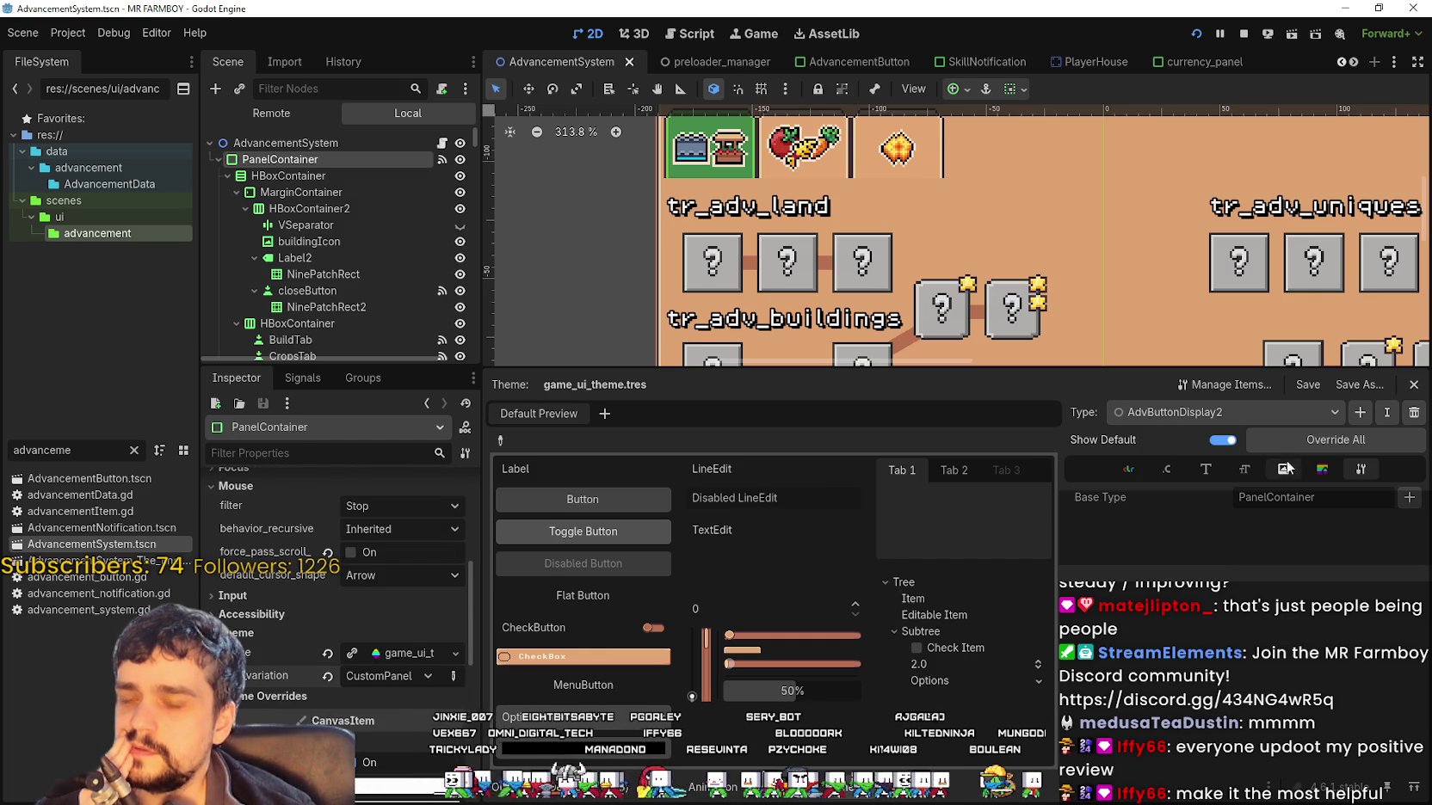
left_click(1269, 420)
left_click(1315, 508)
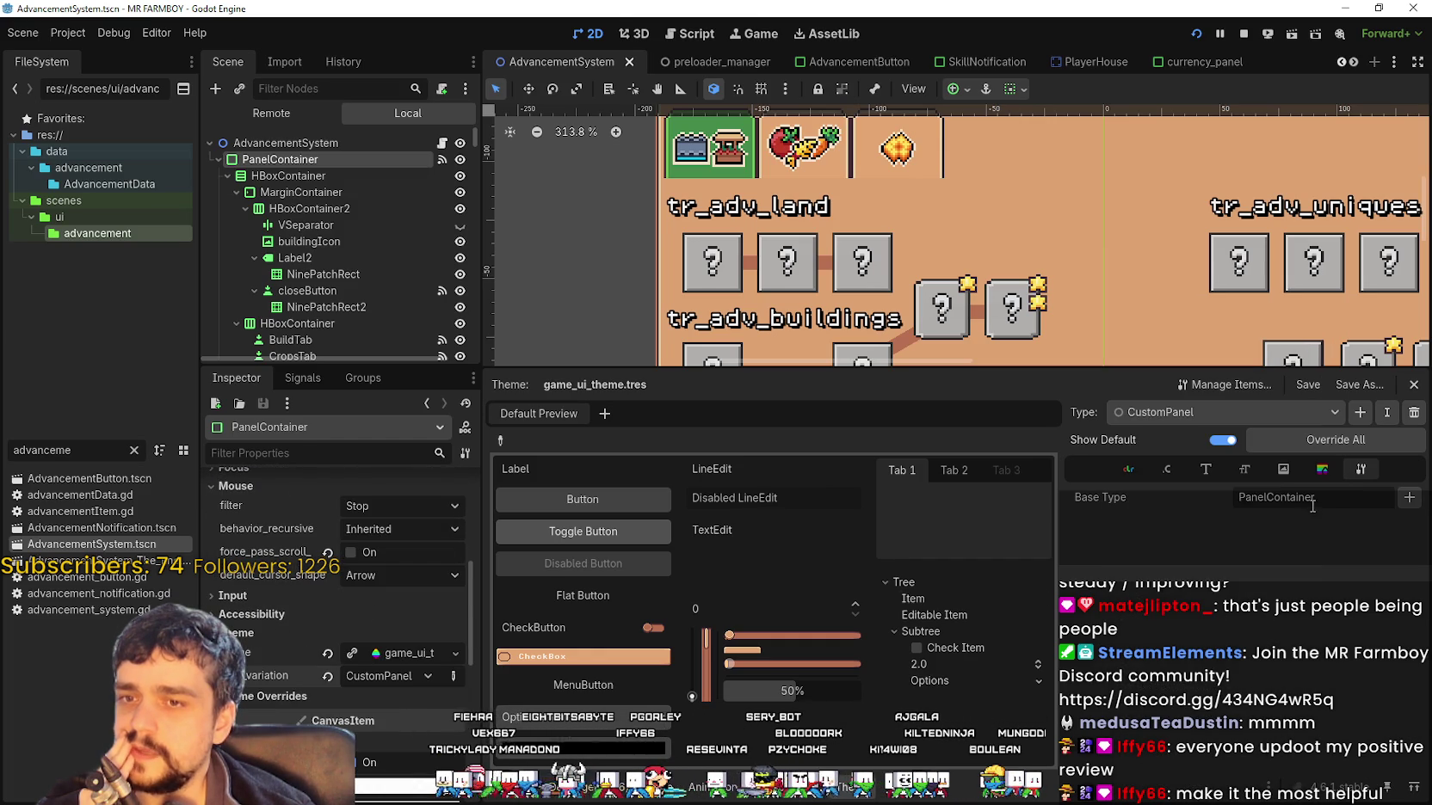
left_click(1281, 471)
left_click(1322, 469)
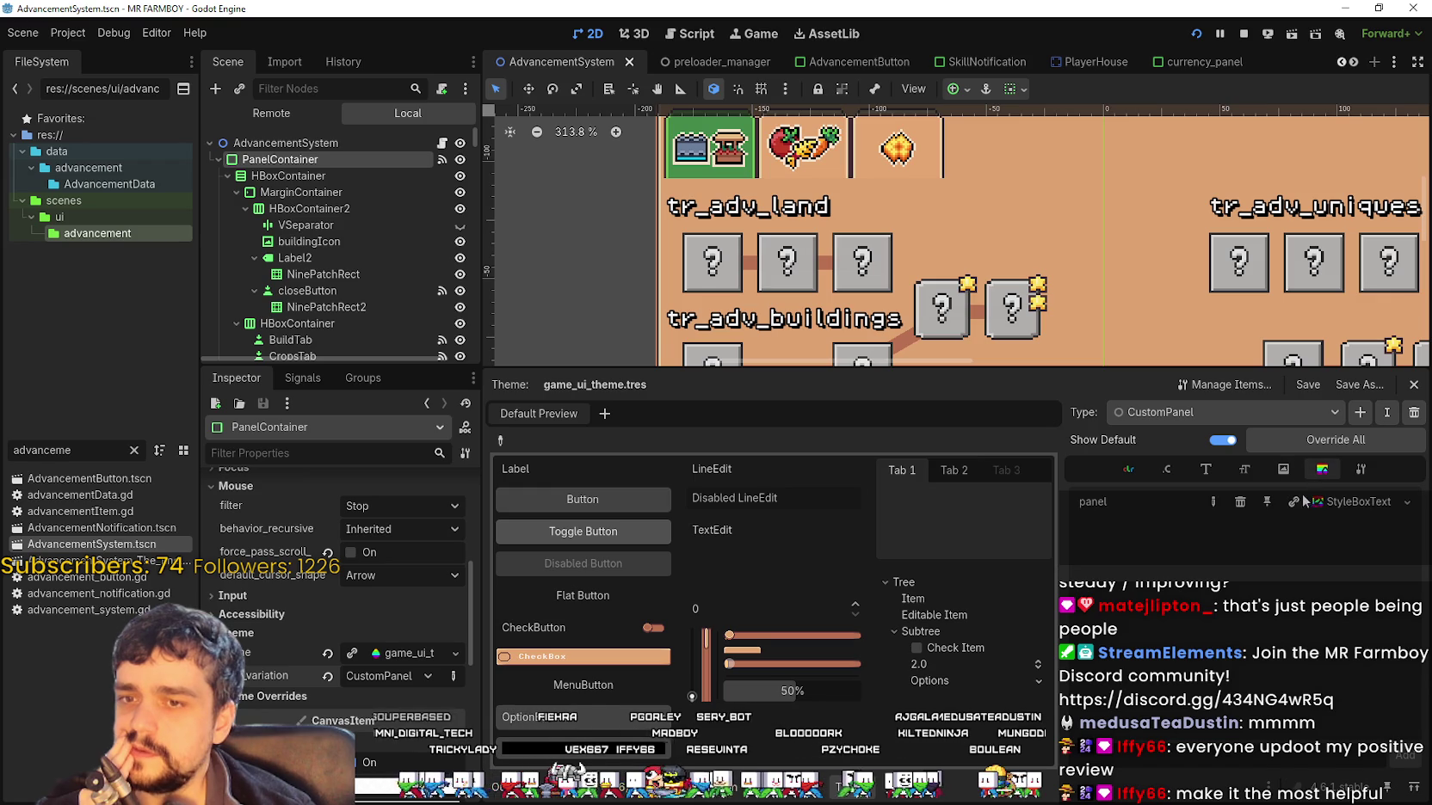
left_click(1358, 502)
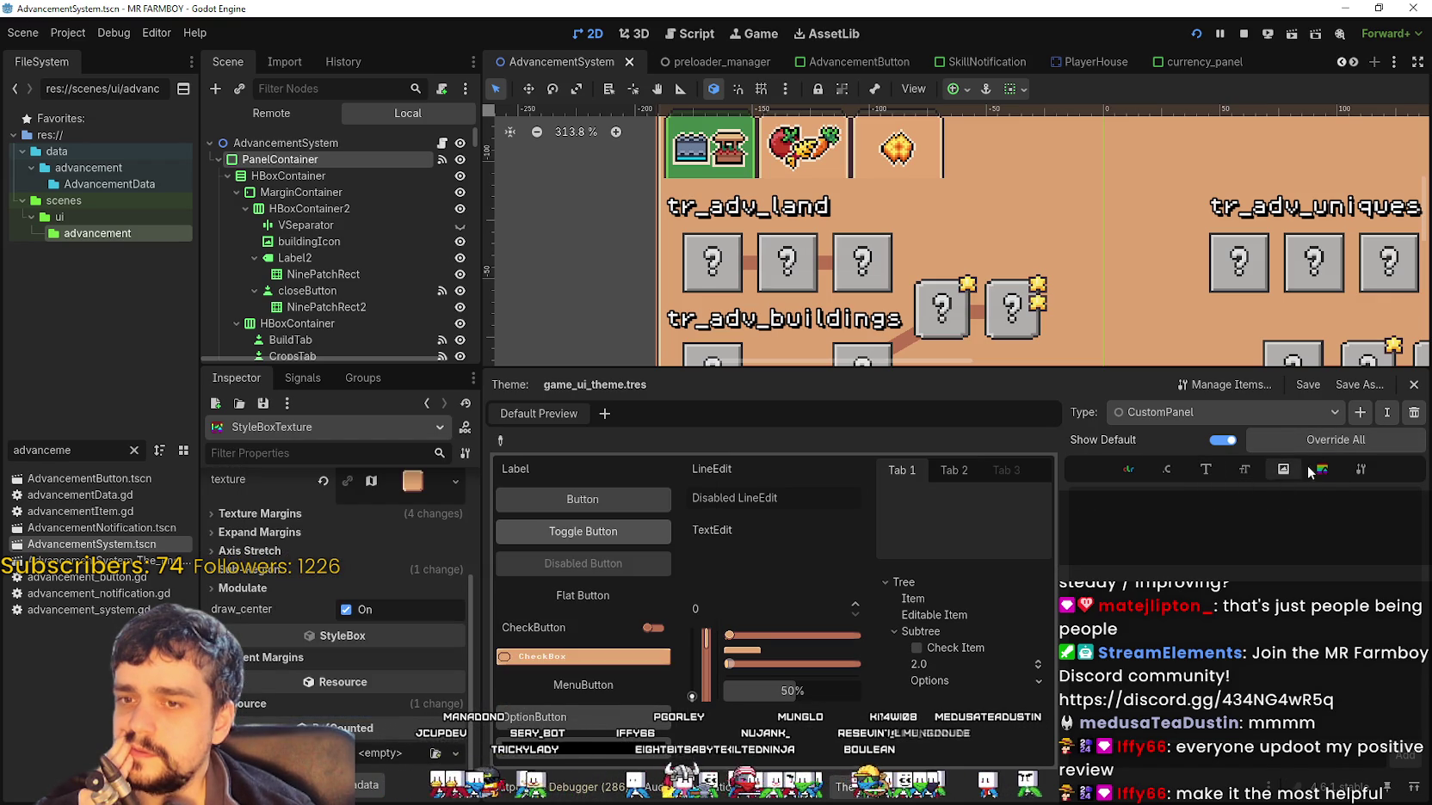
left_click(1306, 416)
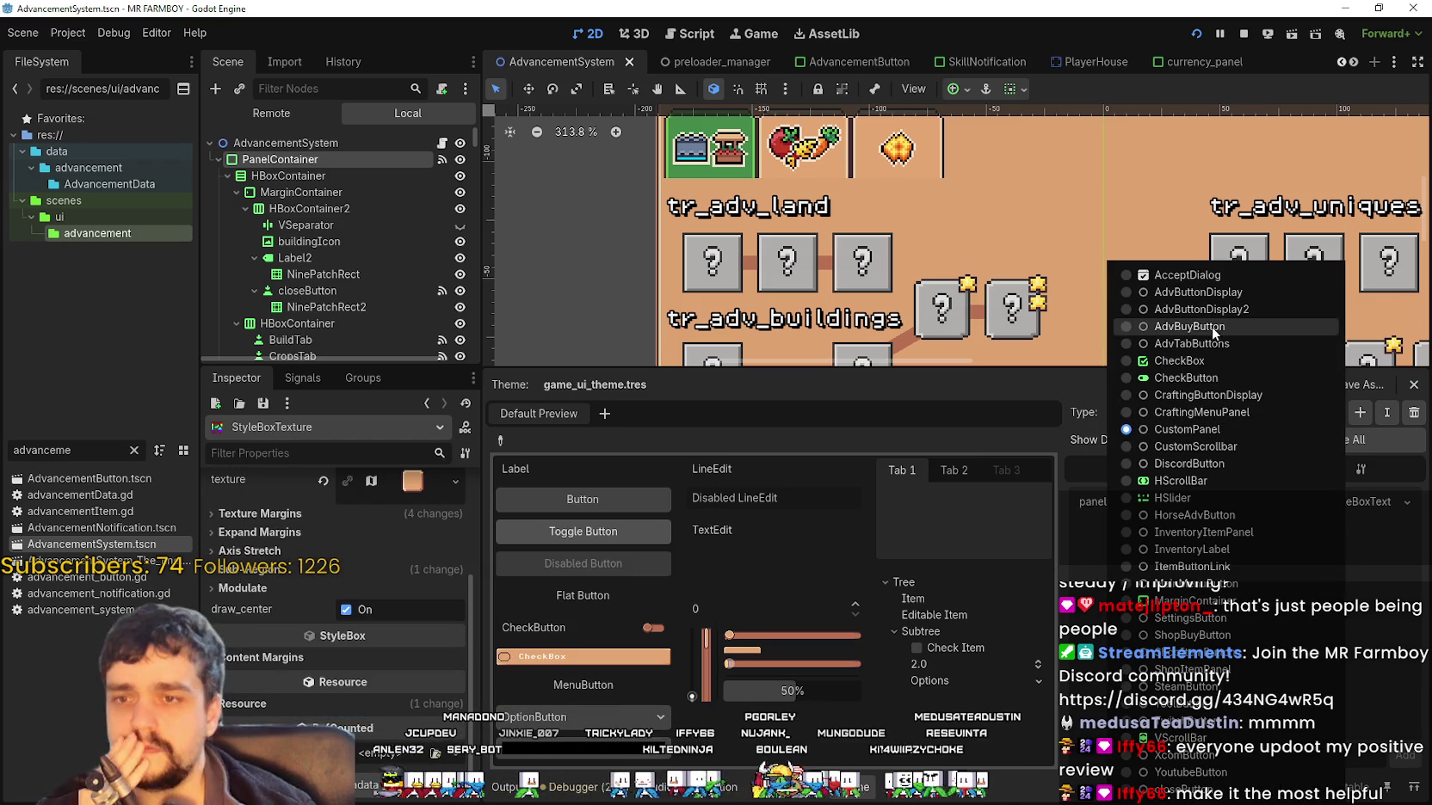
left_click(1246, 296)
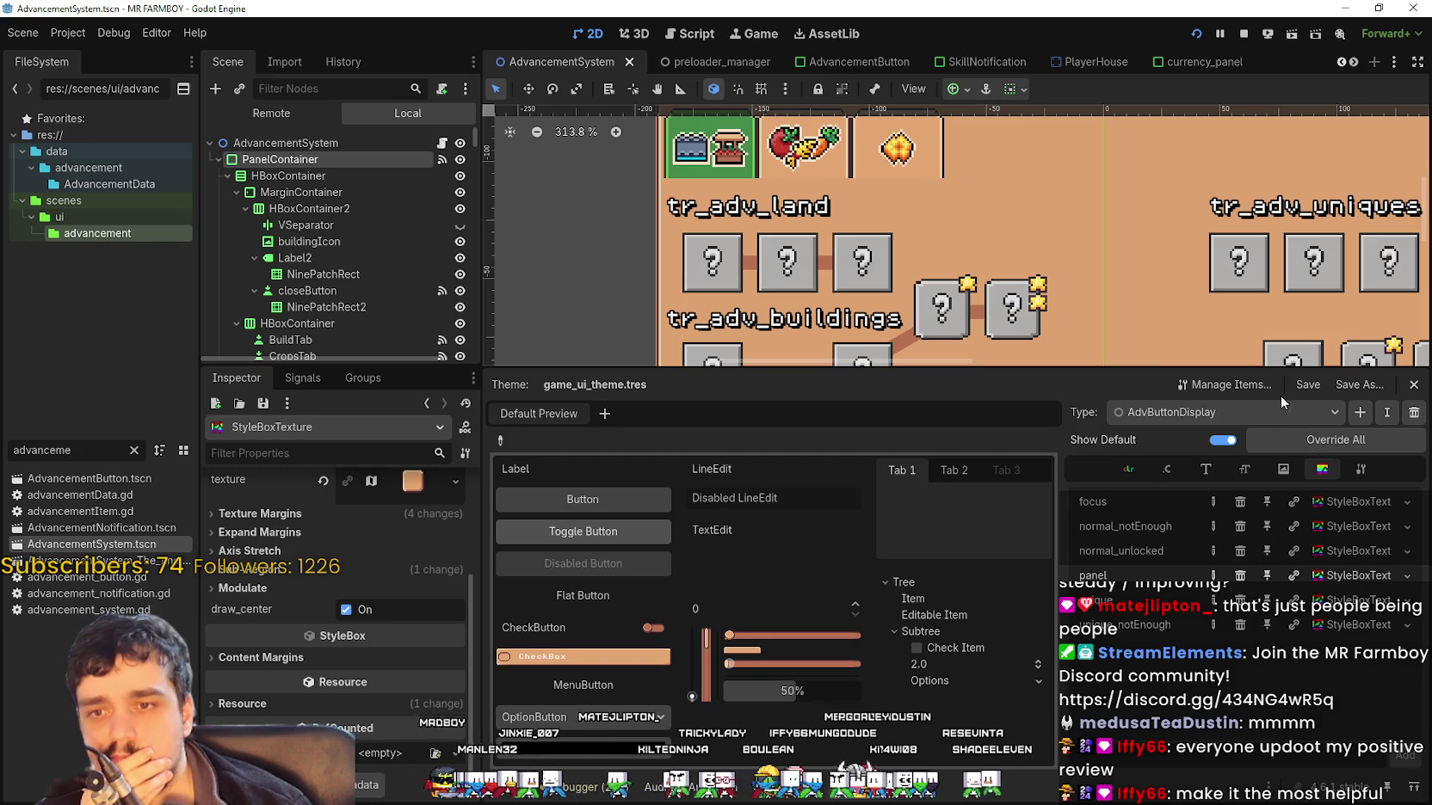
left_click(1278, 403)
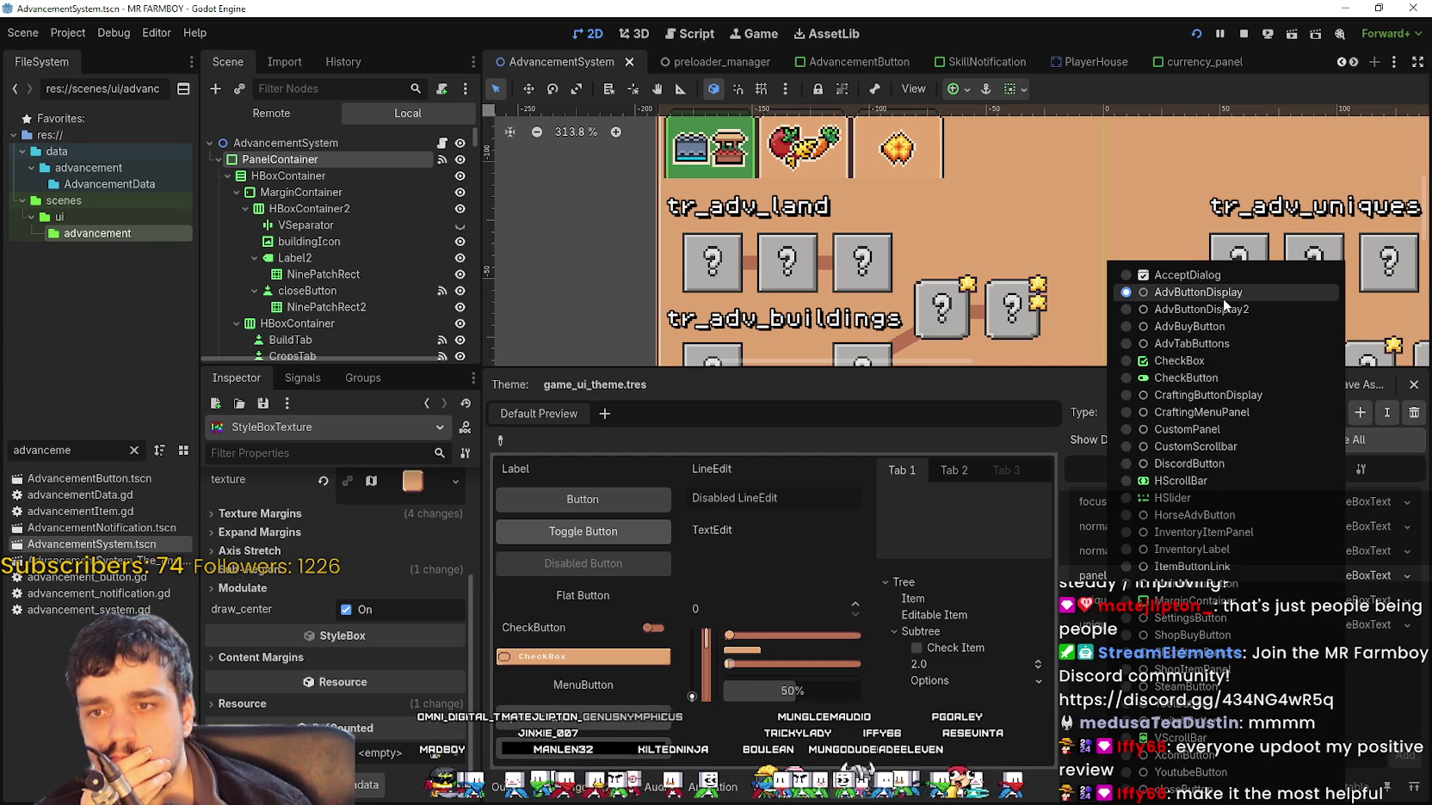
left_click(1215, 344)
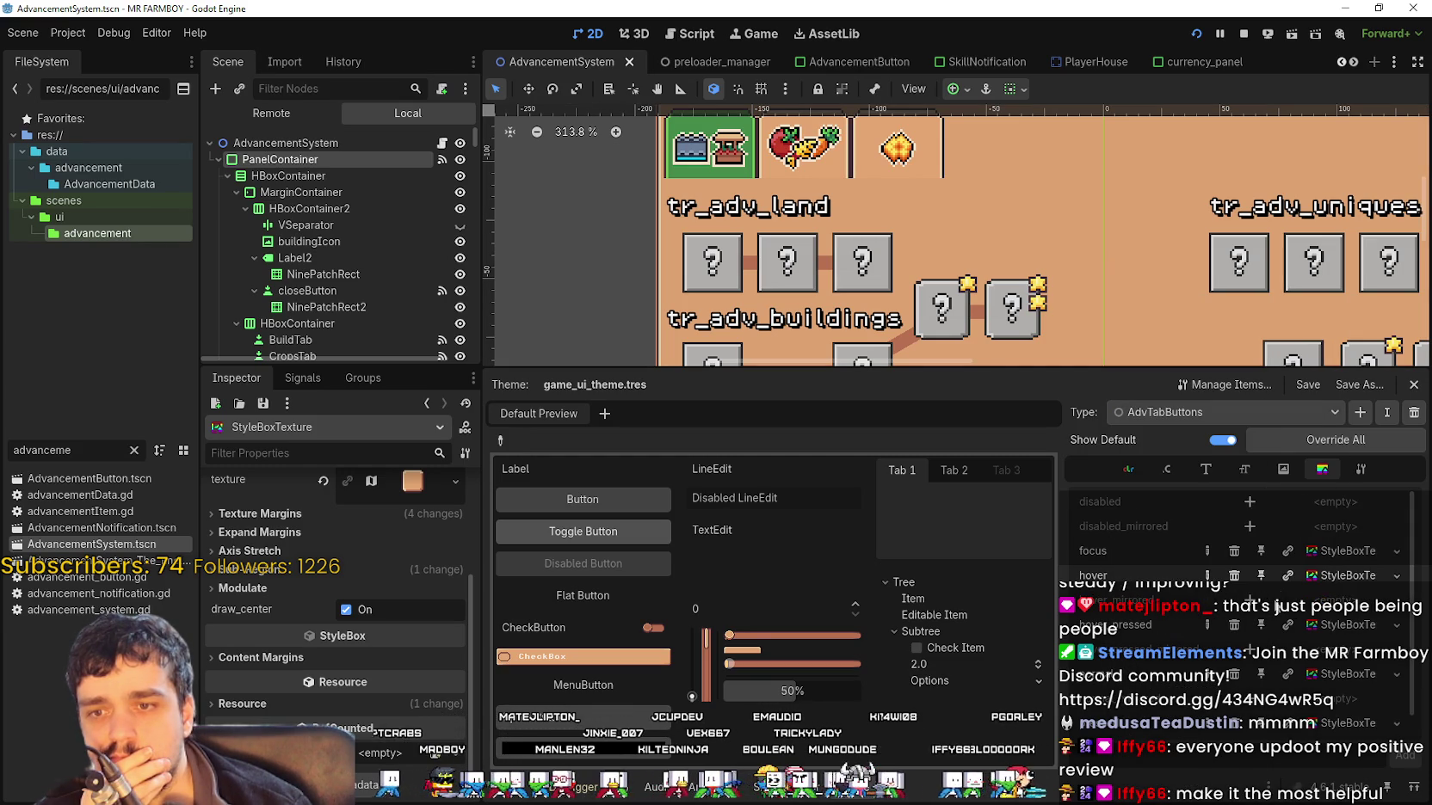
left_click(1323, 548)
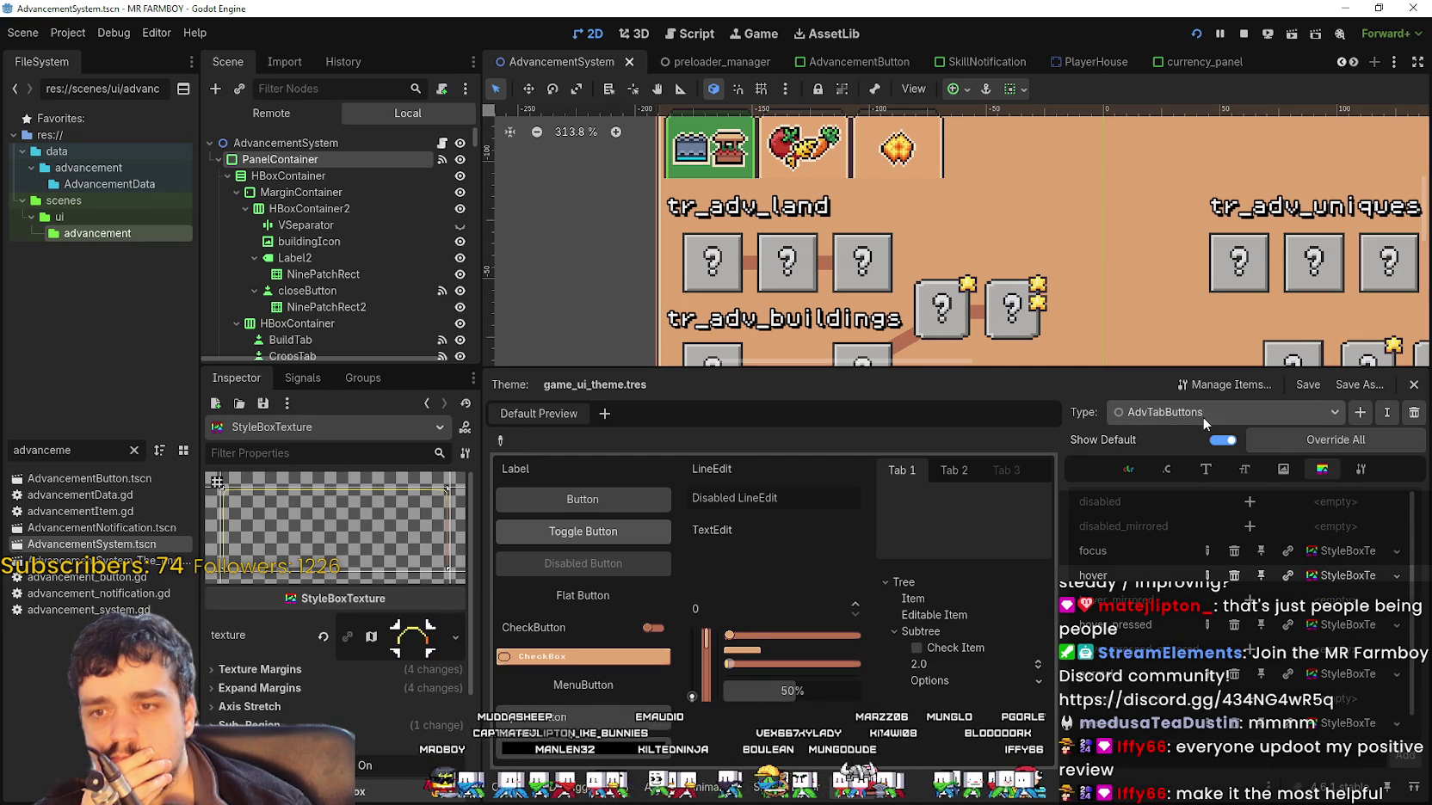
scroll(1288, 584, "down", 1)
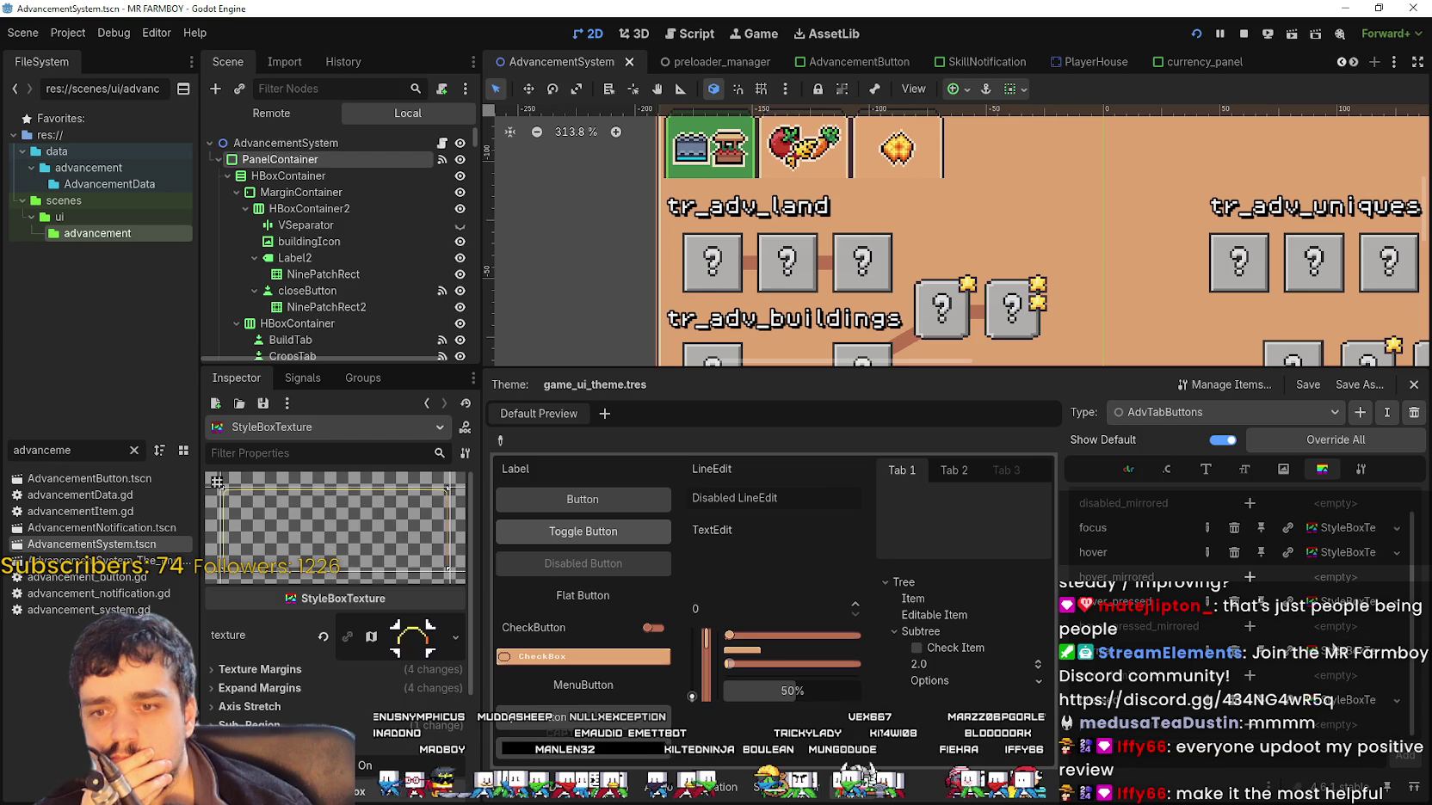
left_click(1239, 412)
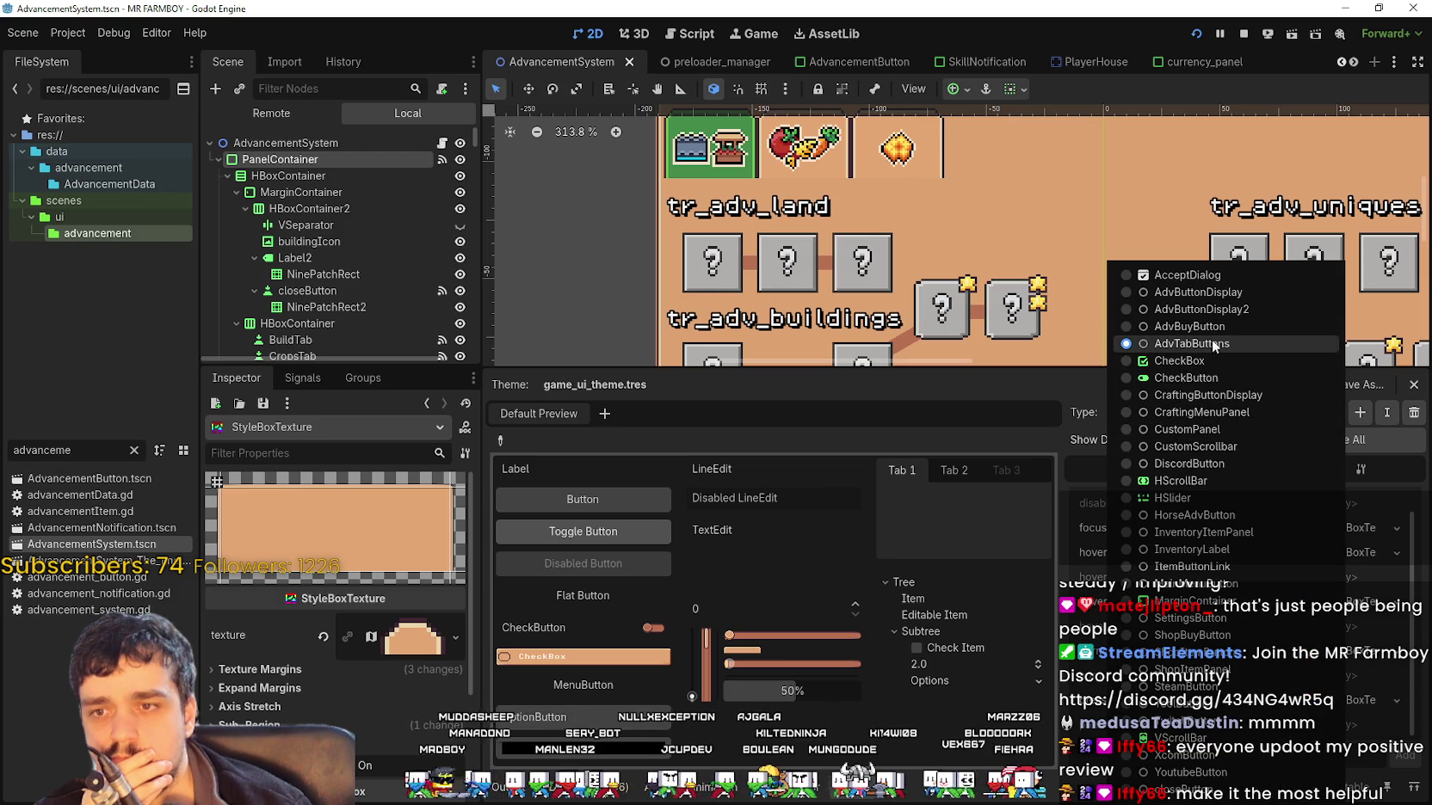
left_click(1209, 293)
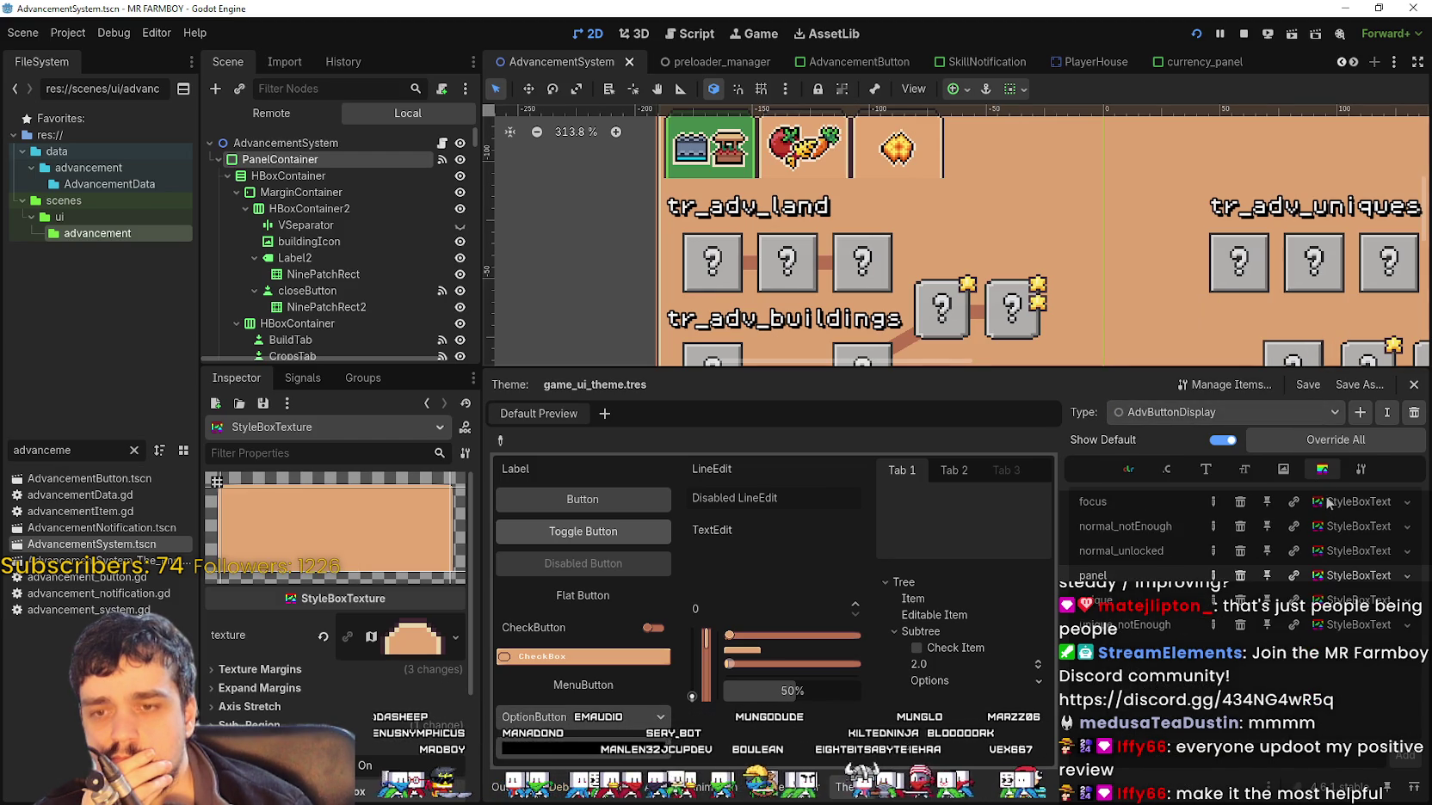
scroll(399, 757, "down", 3)
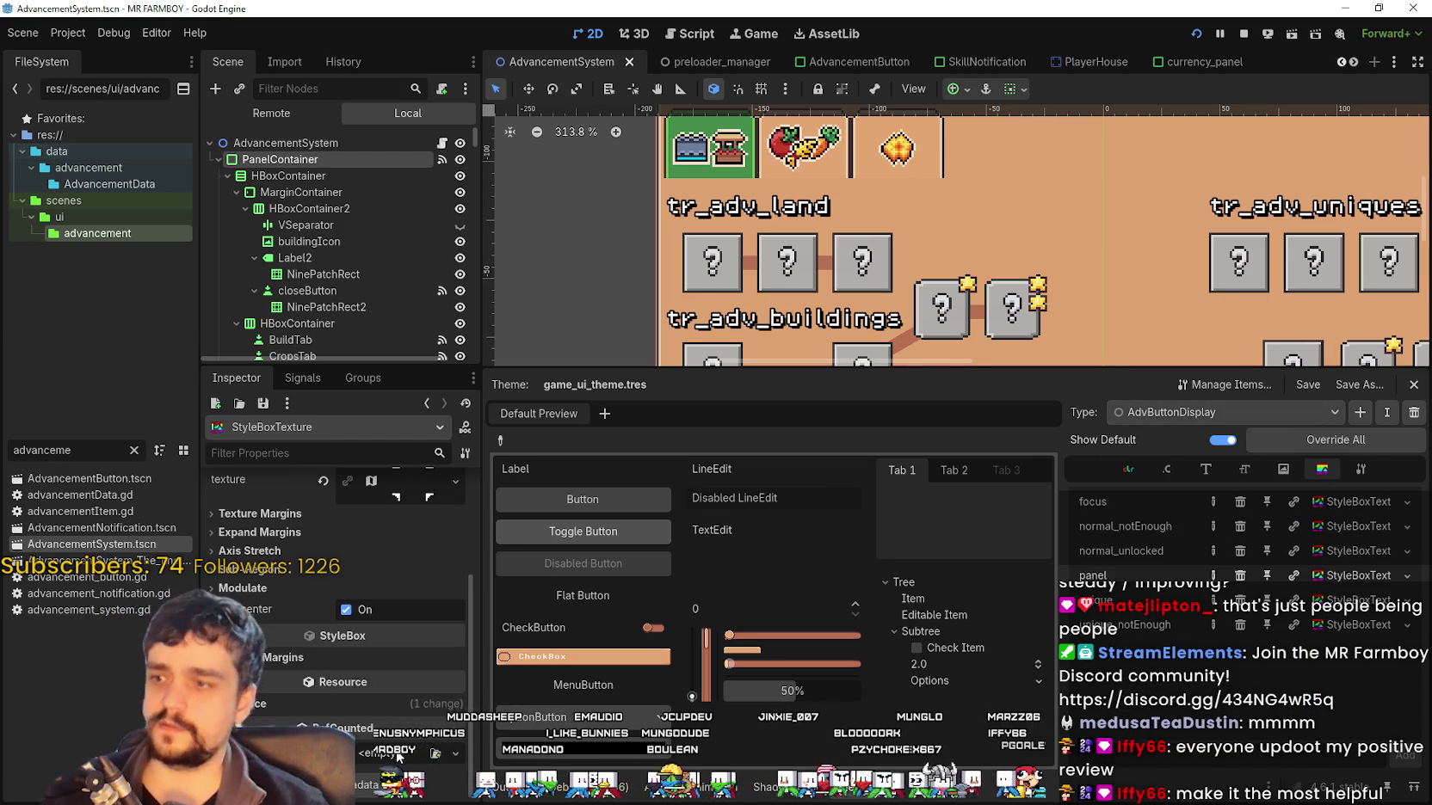
scroll(398, 758, "up", 4)
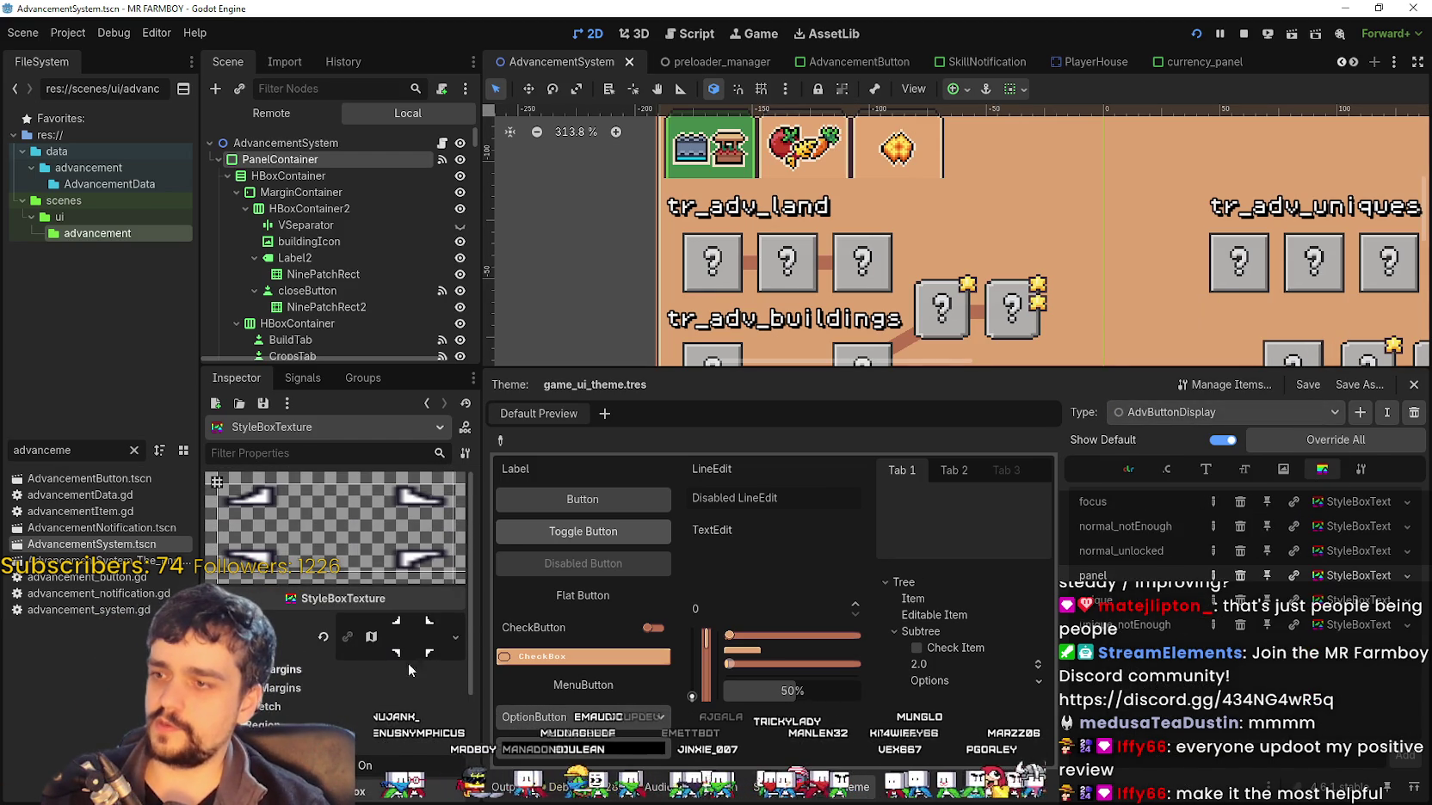
scroll(406, 663, "down", 3)
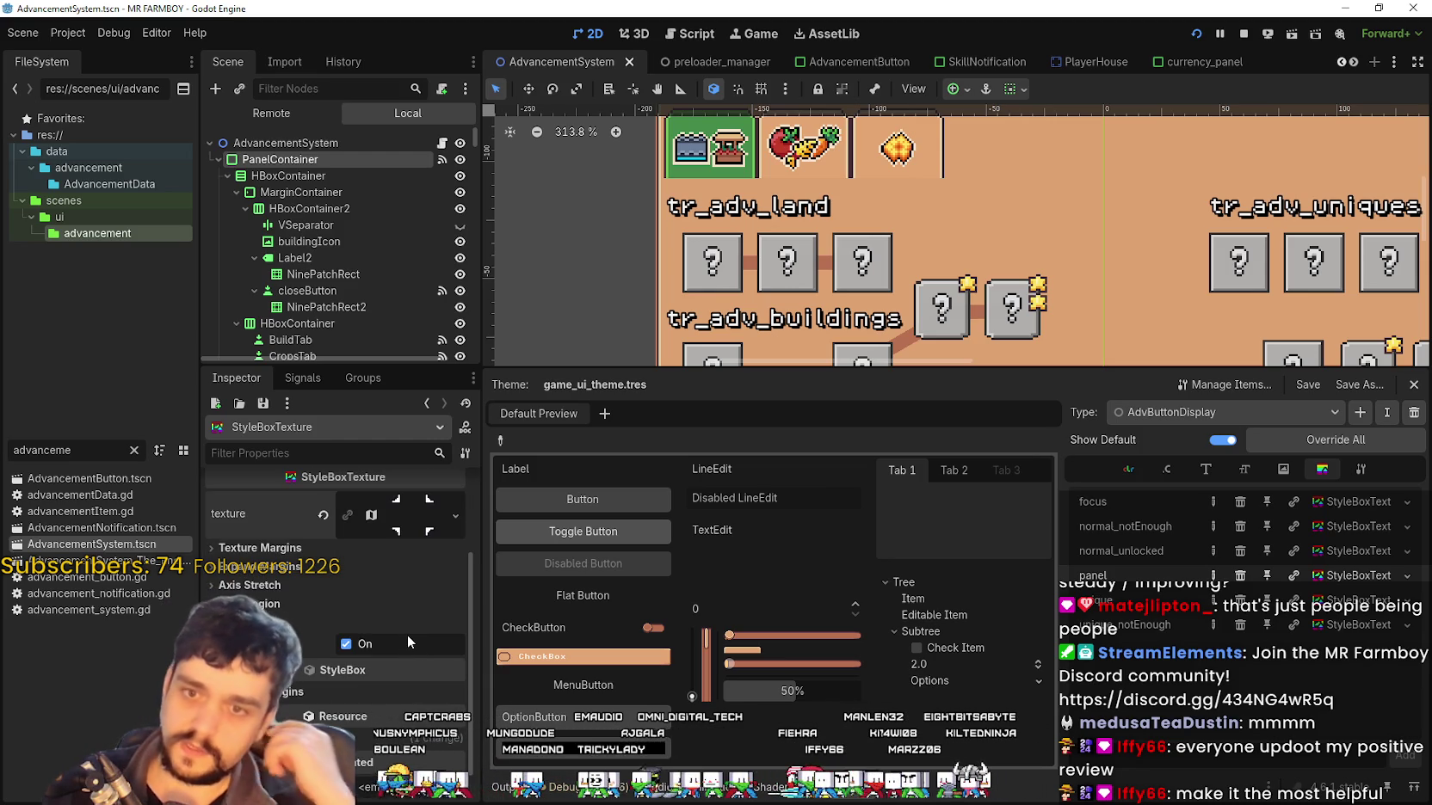
left_click(1262, 419)
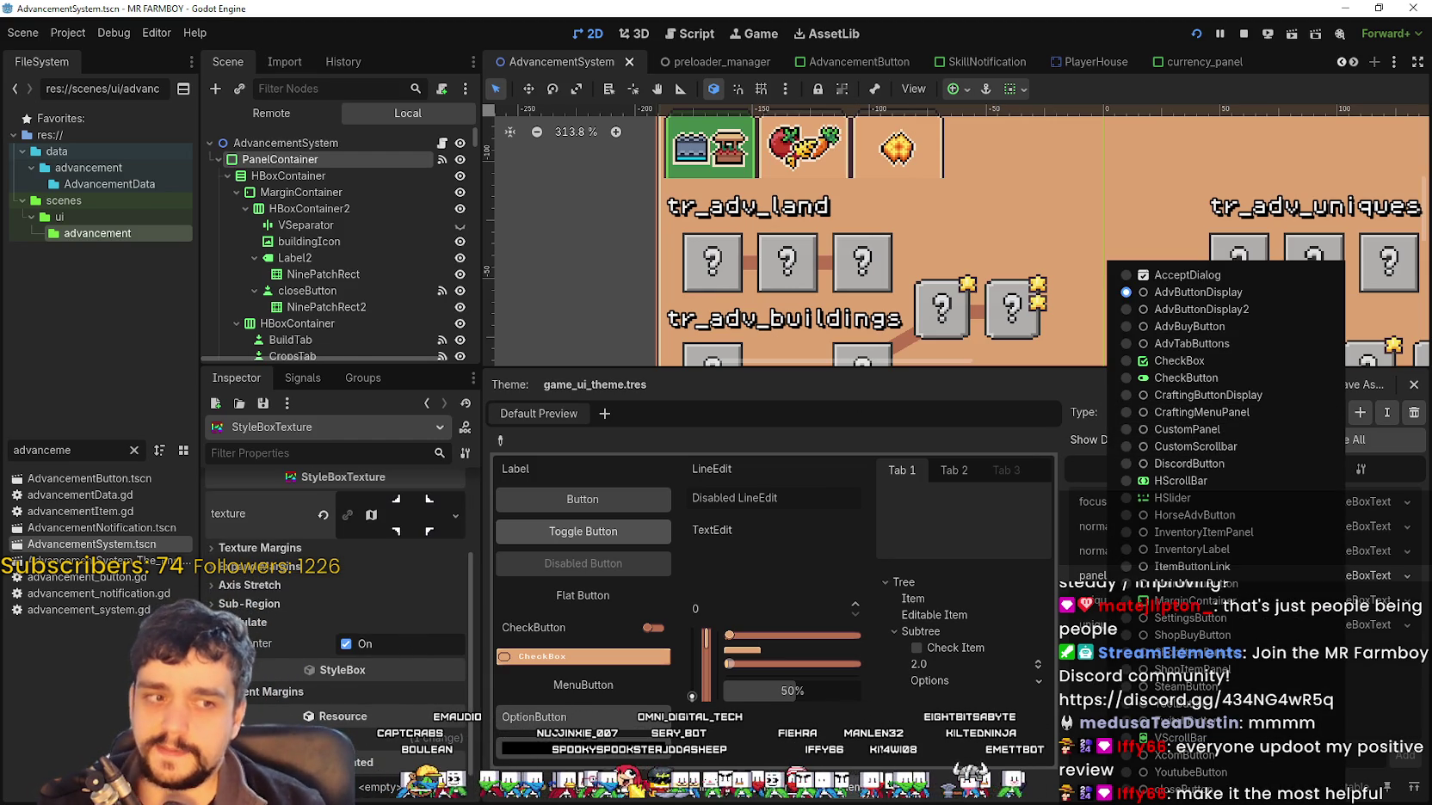
left_click(1052, 603)
left_click(1347, 479)
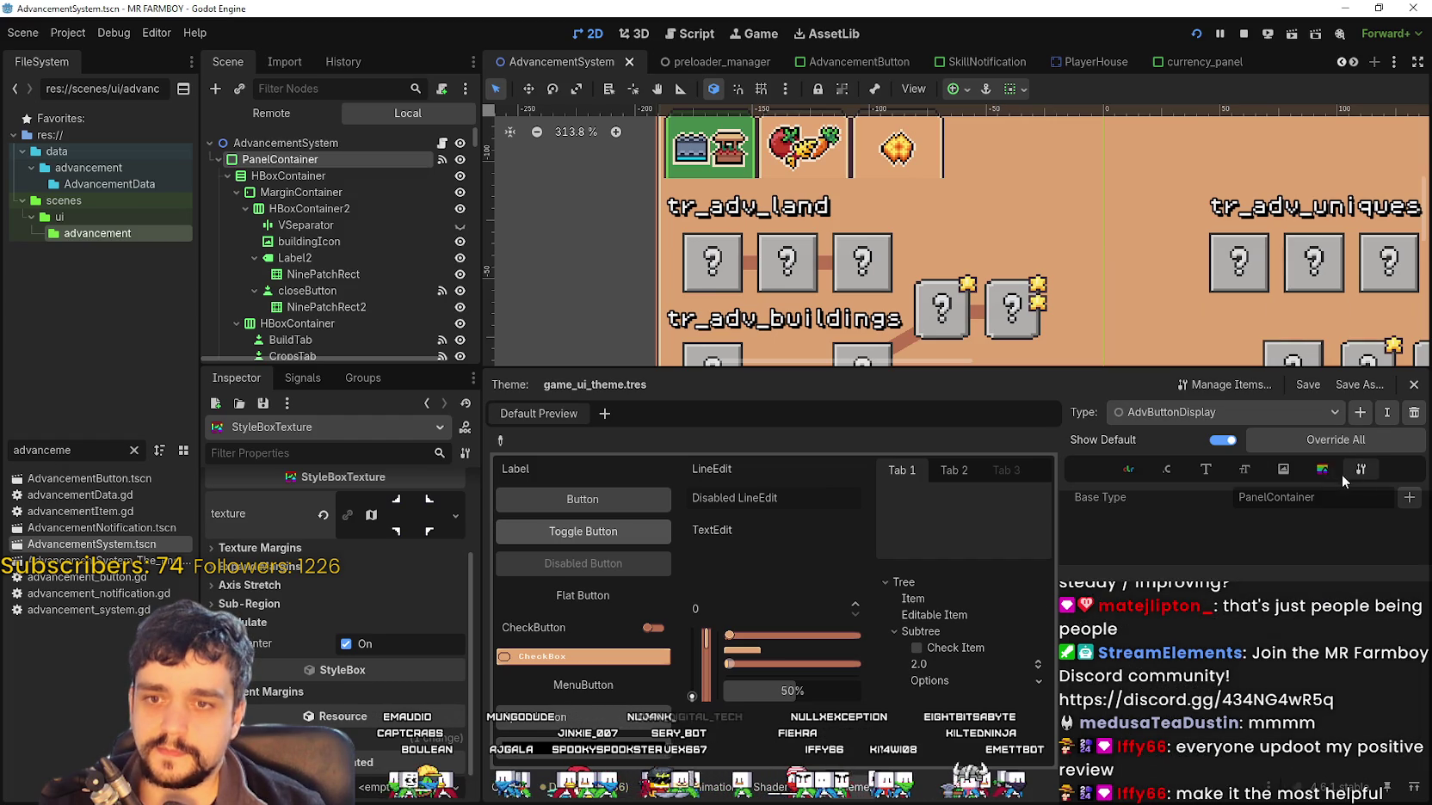
left_click(1275, 473)
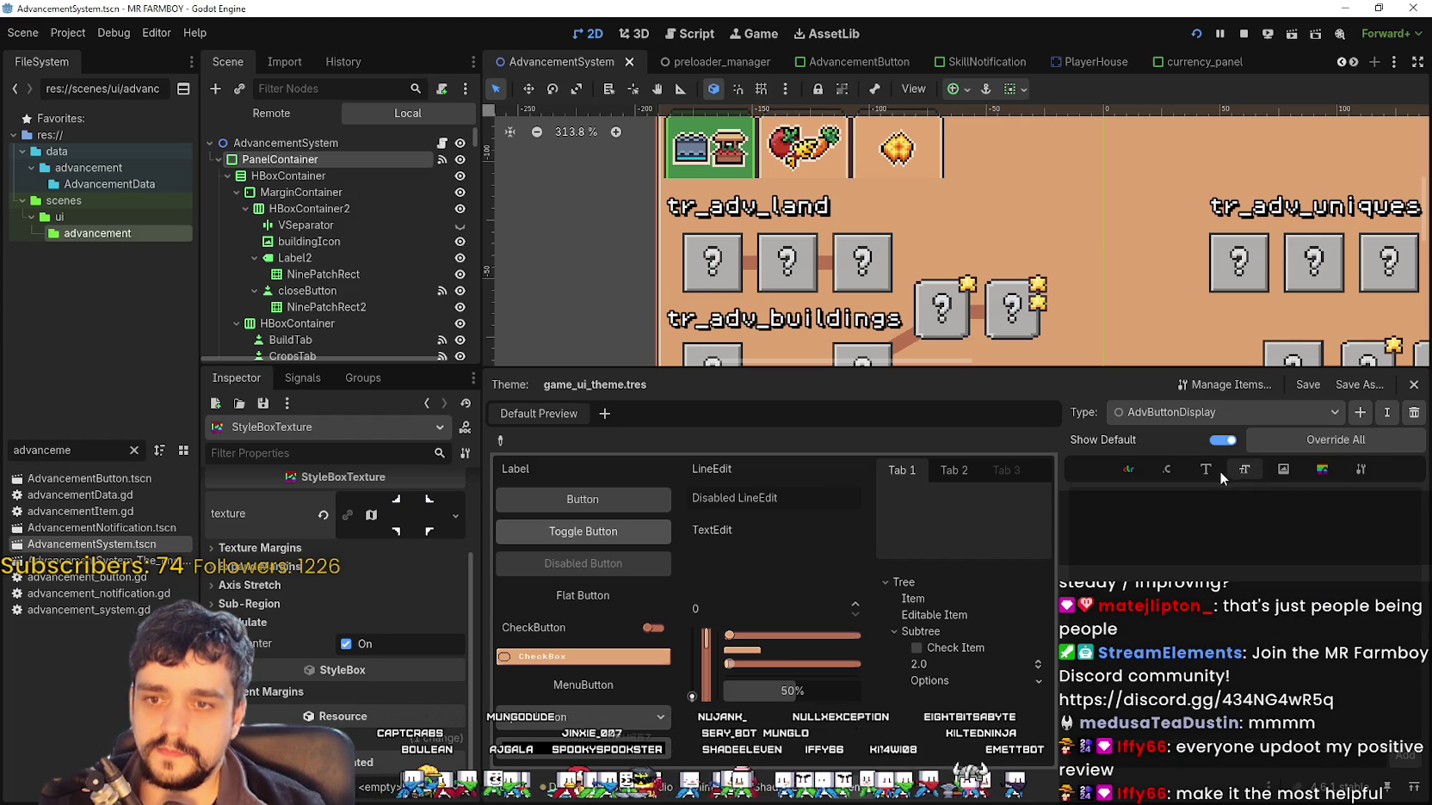
left_click(1317, 470)
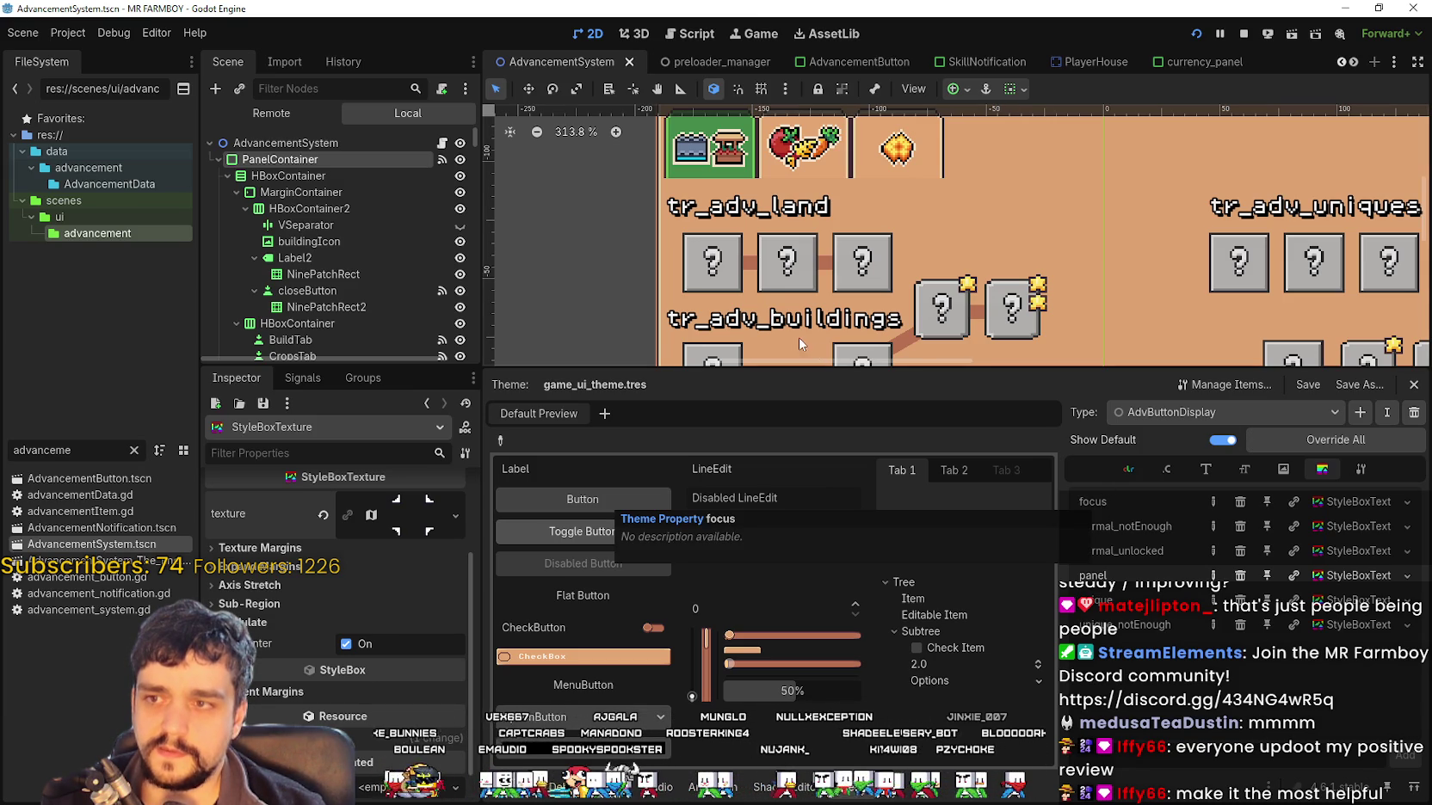
scroll(307, 247, "down", 10)
scroll(304, 248, "down", 3)
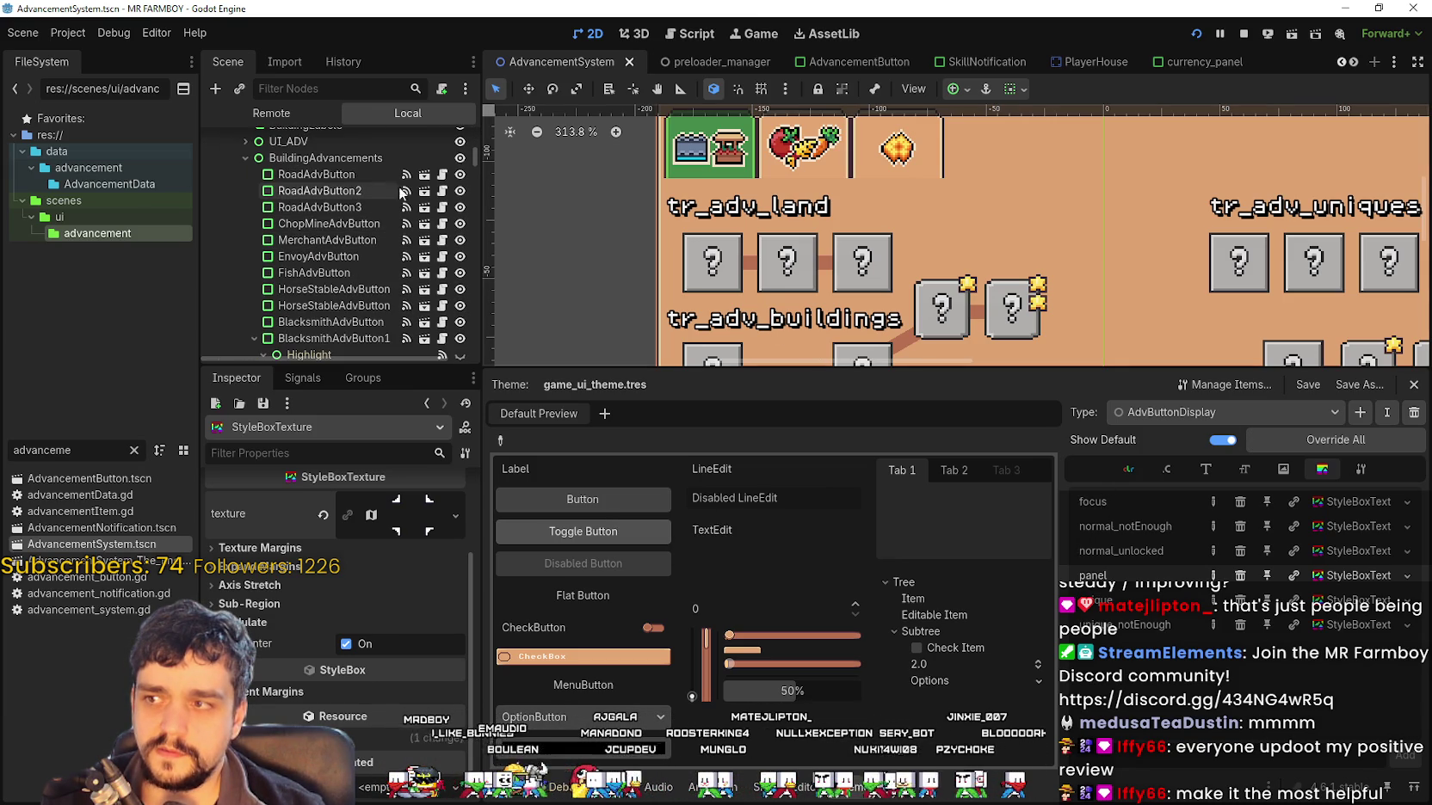
Open the AdvancementButton scene and scroll AdvButton's Inspector down to its Theme properties
left_click(424, 174)
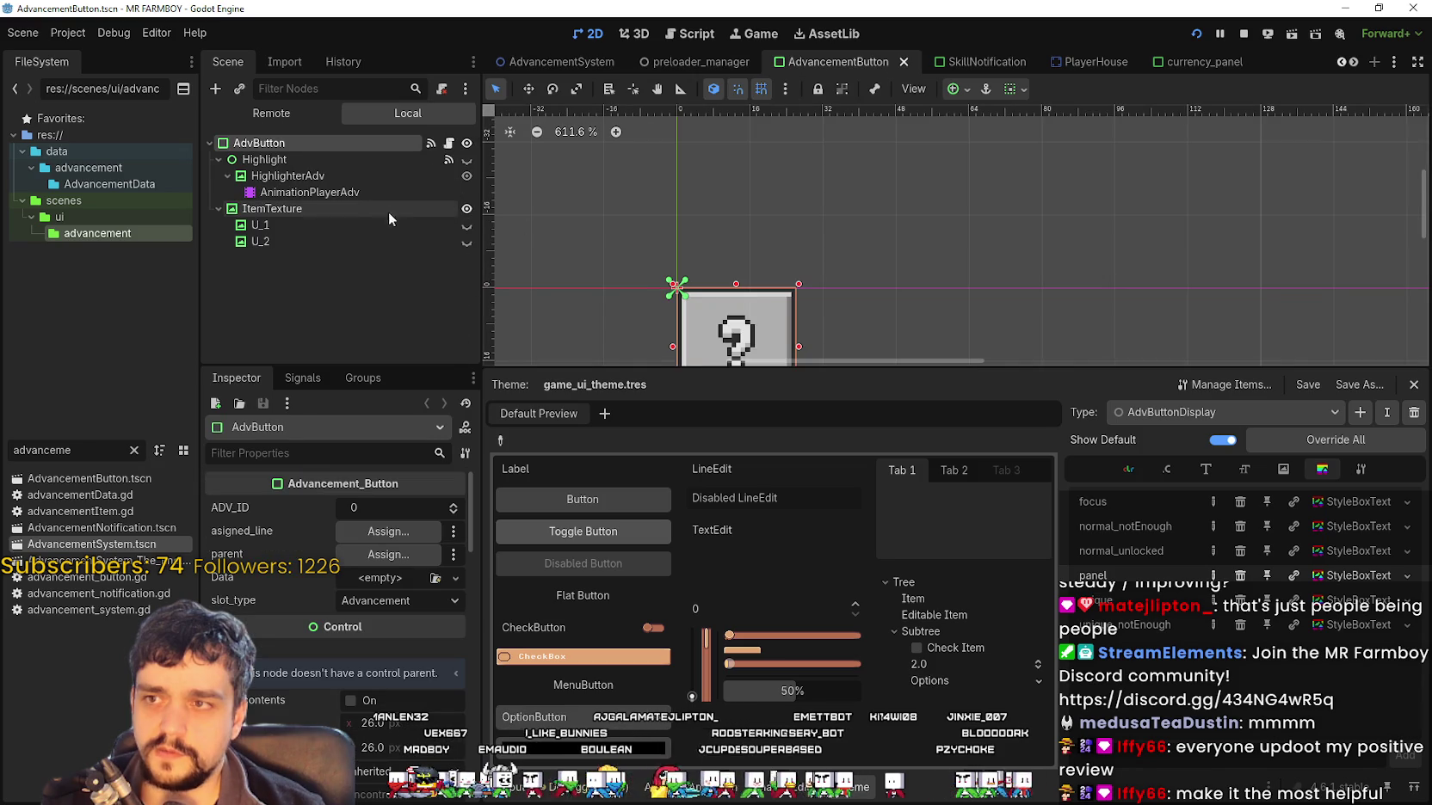
double_click(340, 146)
left_click(336, 156)
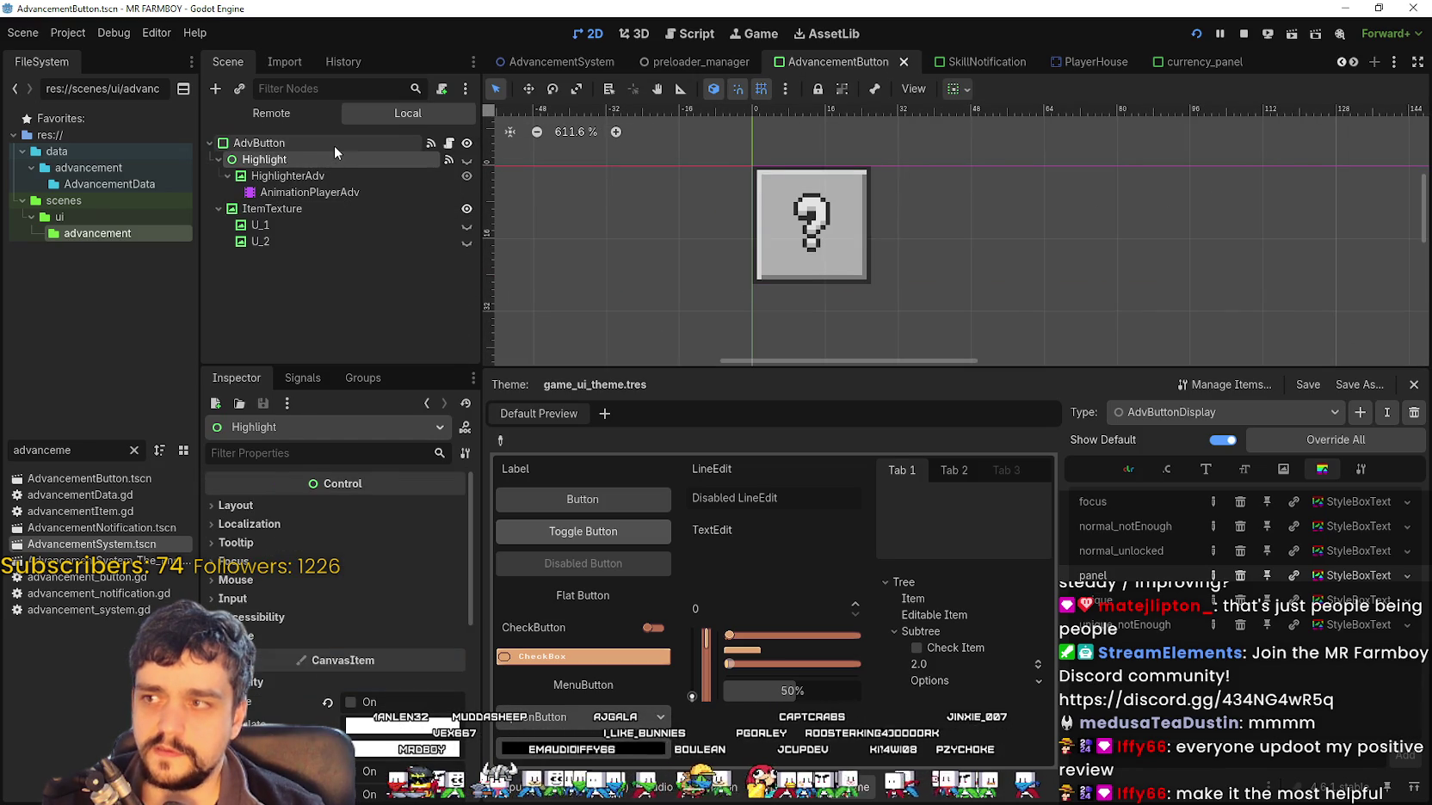
left_click(333, 145)
scroll(379, 736, "down", 3)
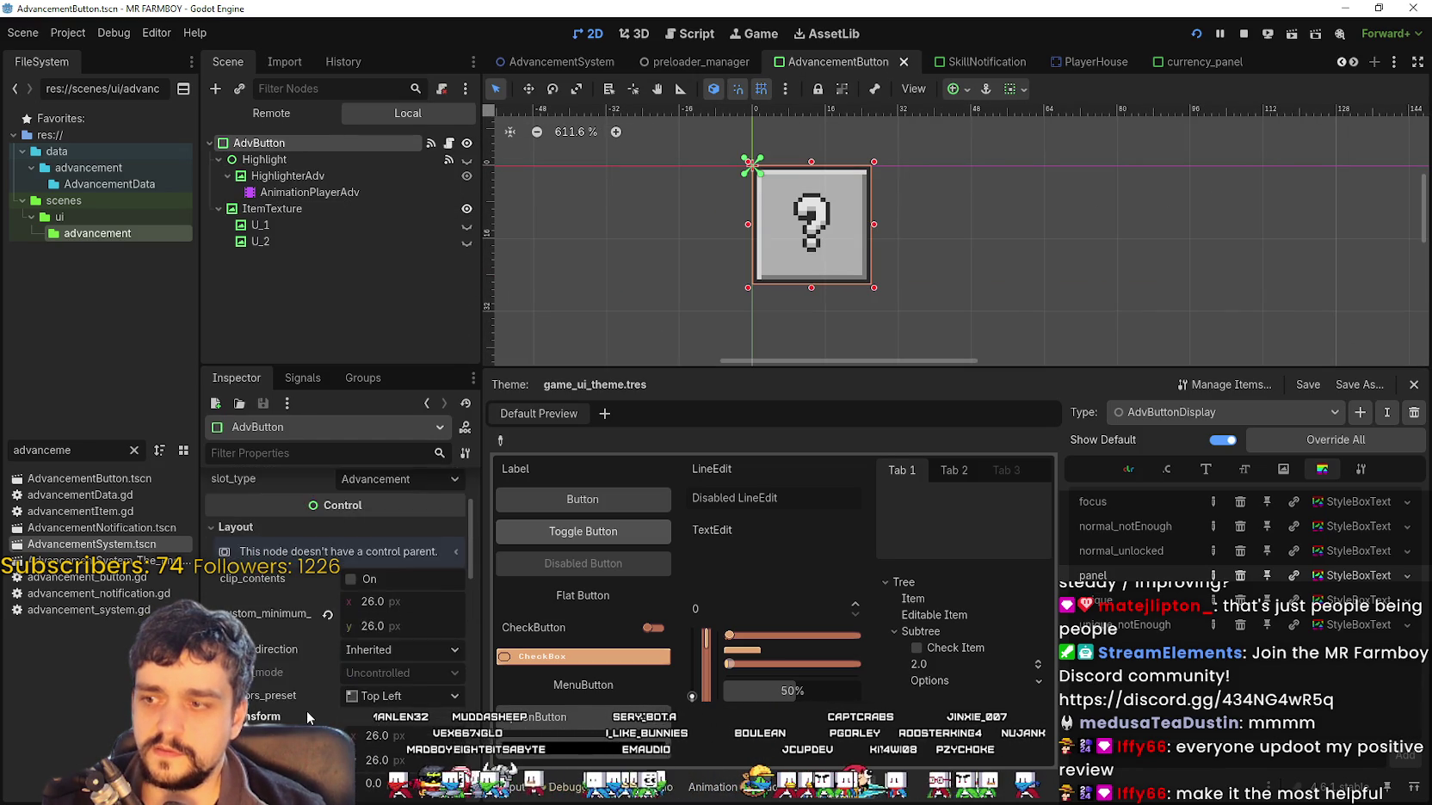
scroll(308, 707, "down", 6)
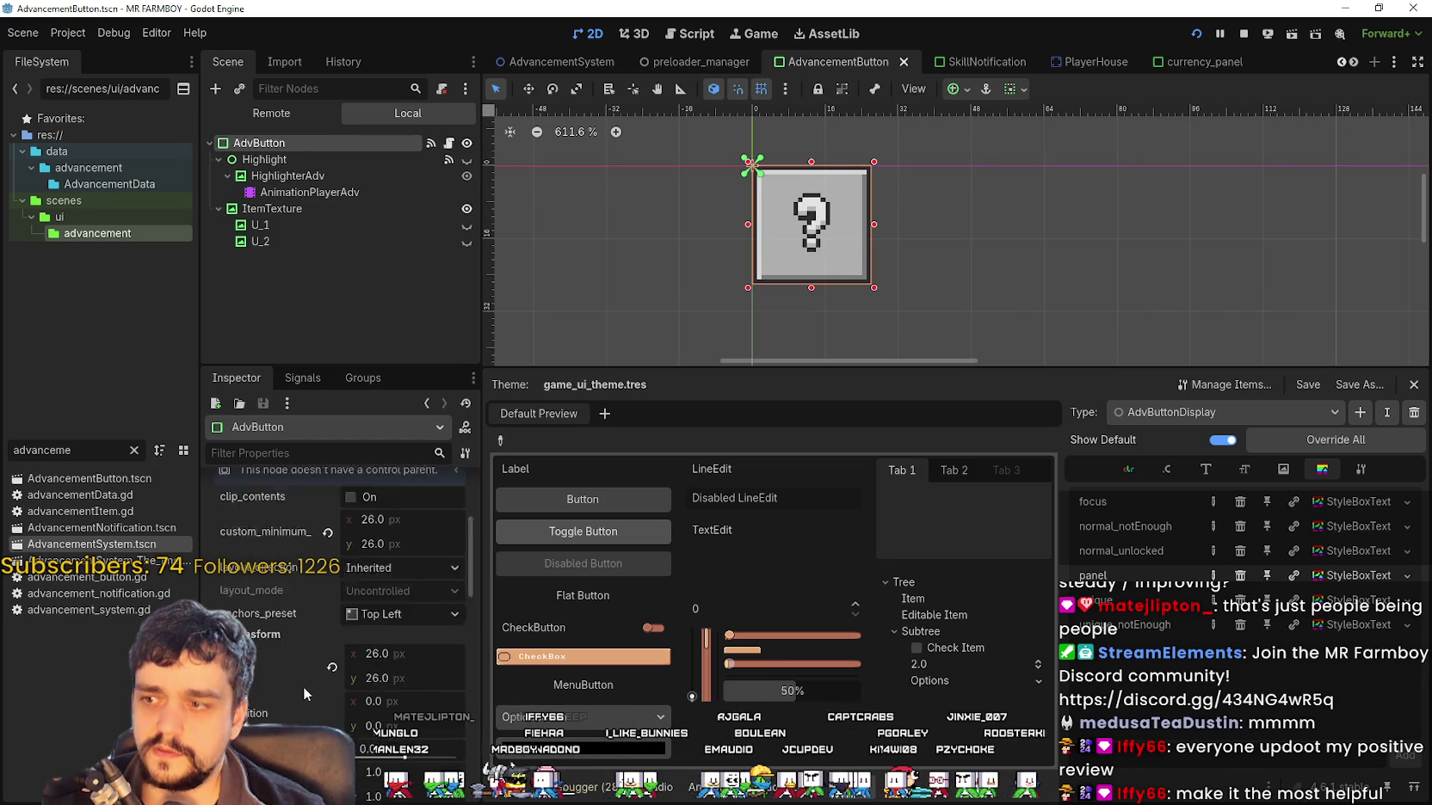
scroll(285, 653, "down", 10)
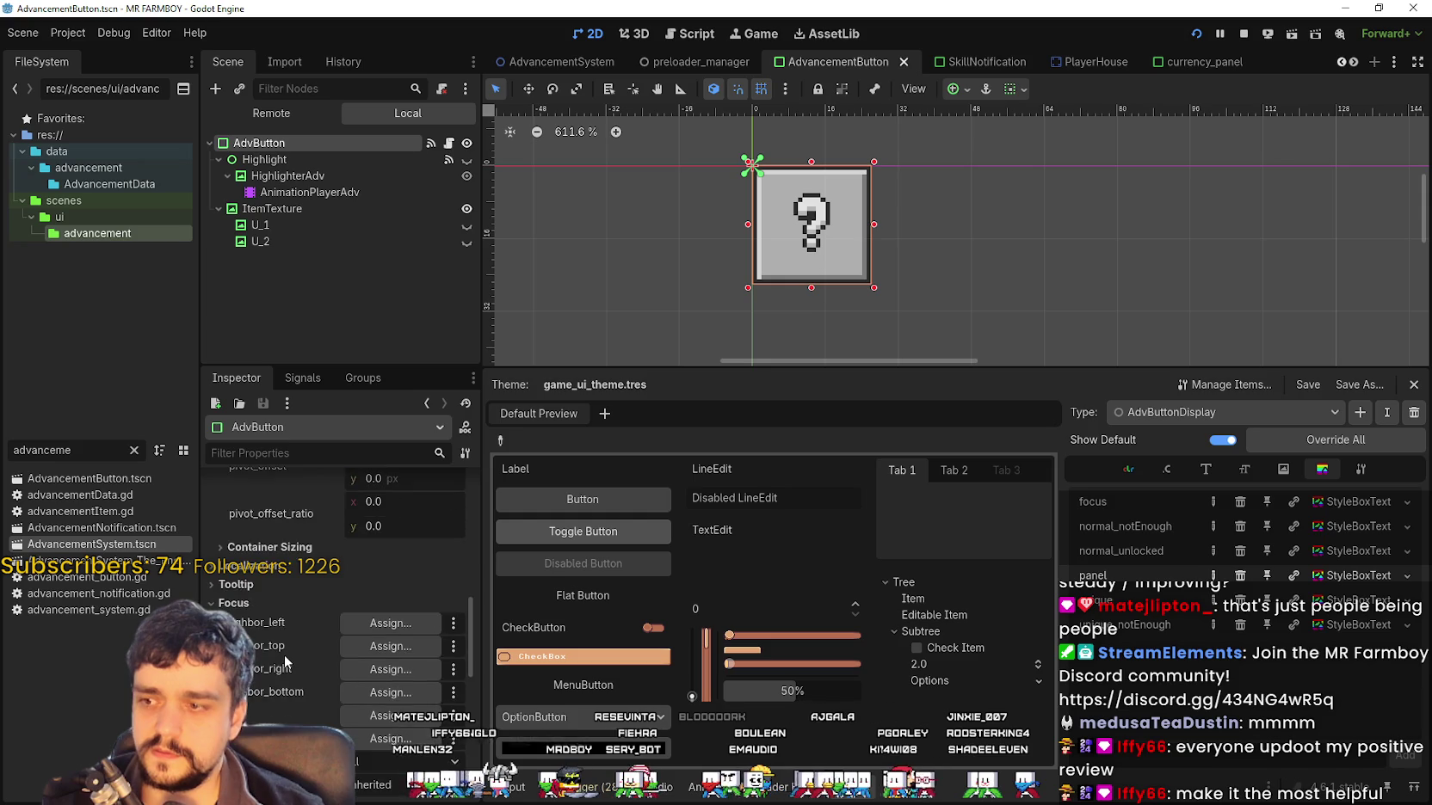
scroll(275, 603, "down", 1)
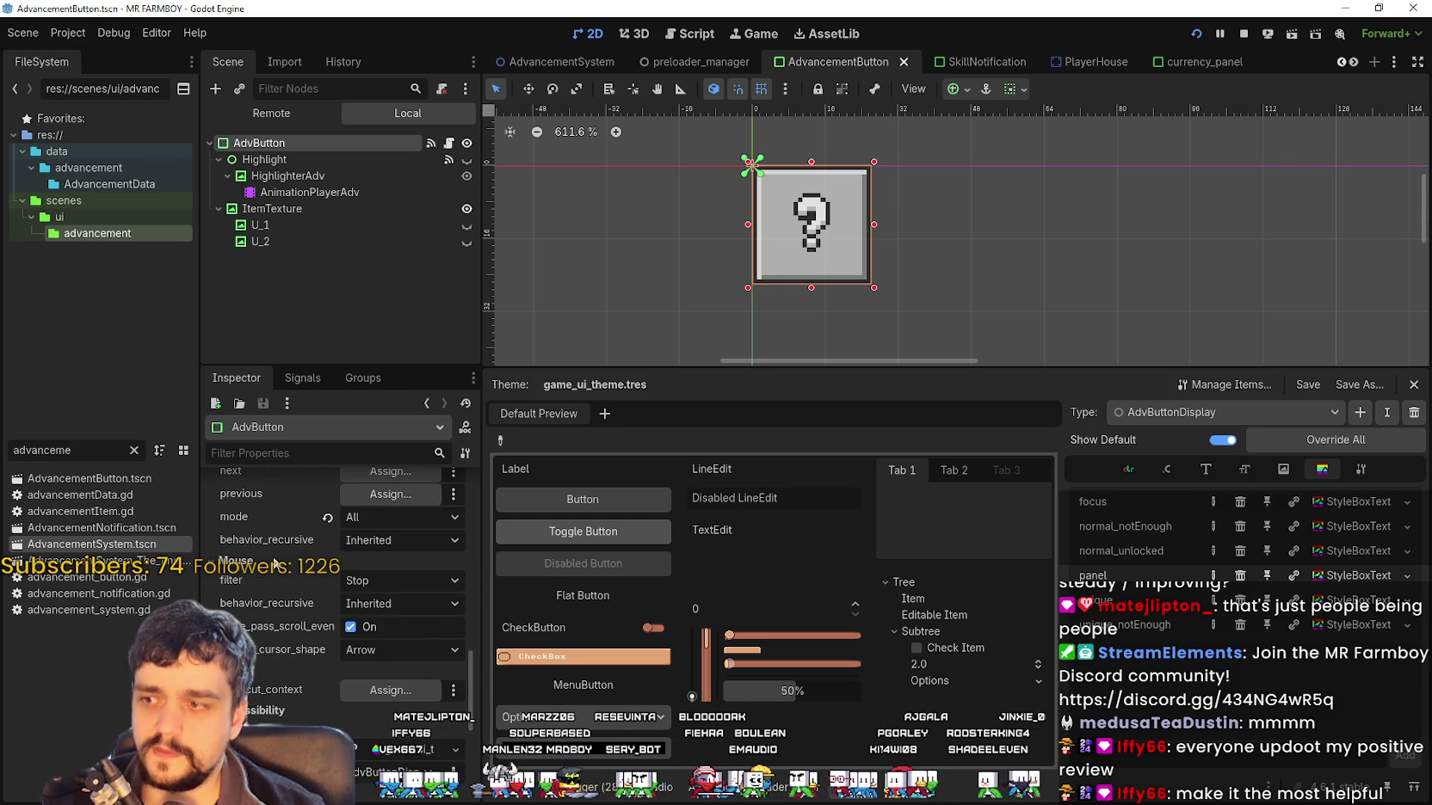
scroll(296, 712, "down", 3)
Check AdvButton's AdvButtonDisplay variation and game_ui_theme, load its focus stylebox, then select Highlight
left_click(396, 653)
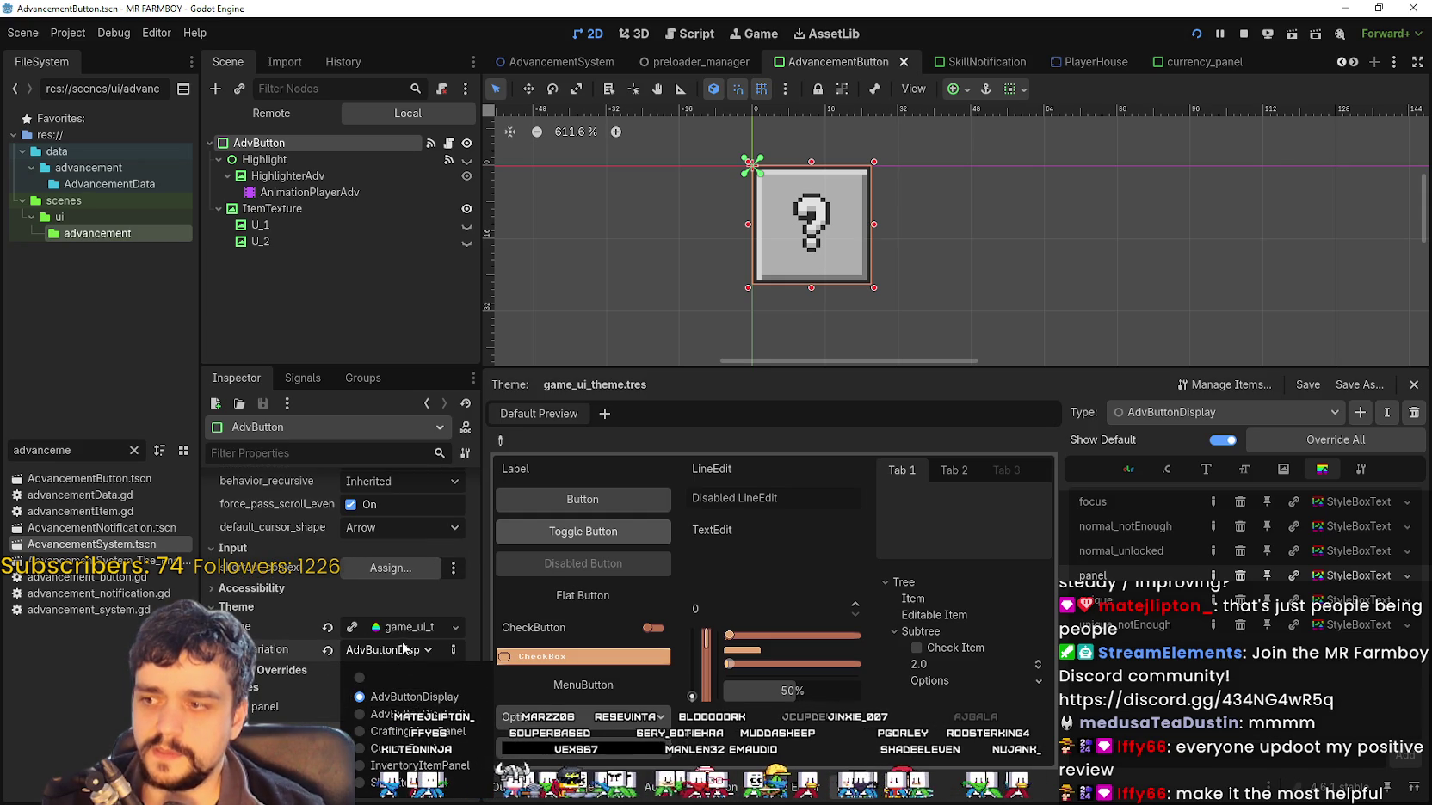
left_click(413, 624)
left_click(411, 624)
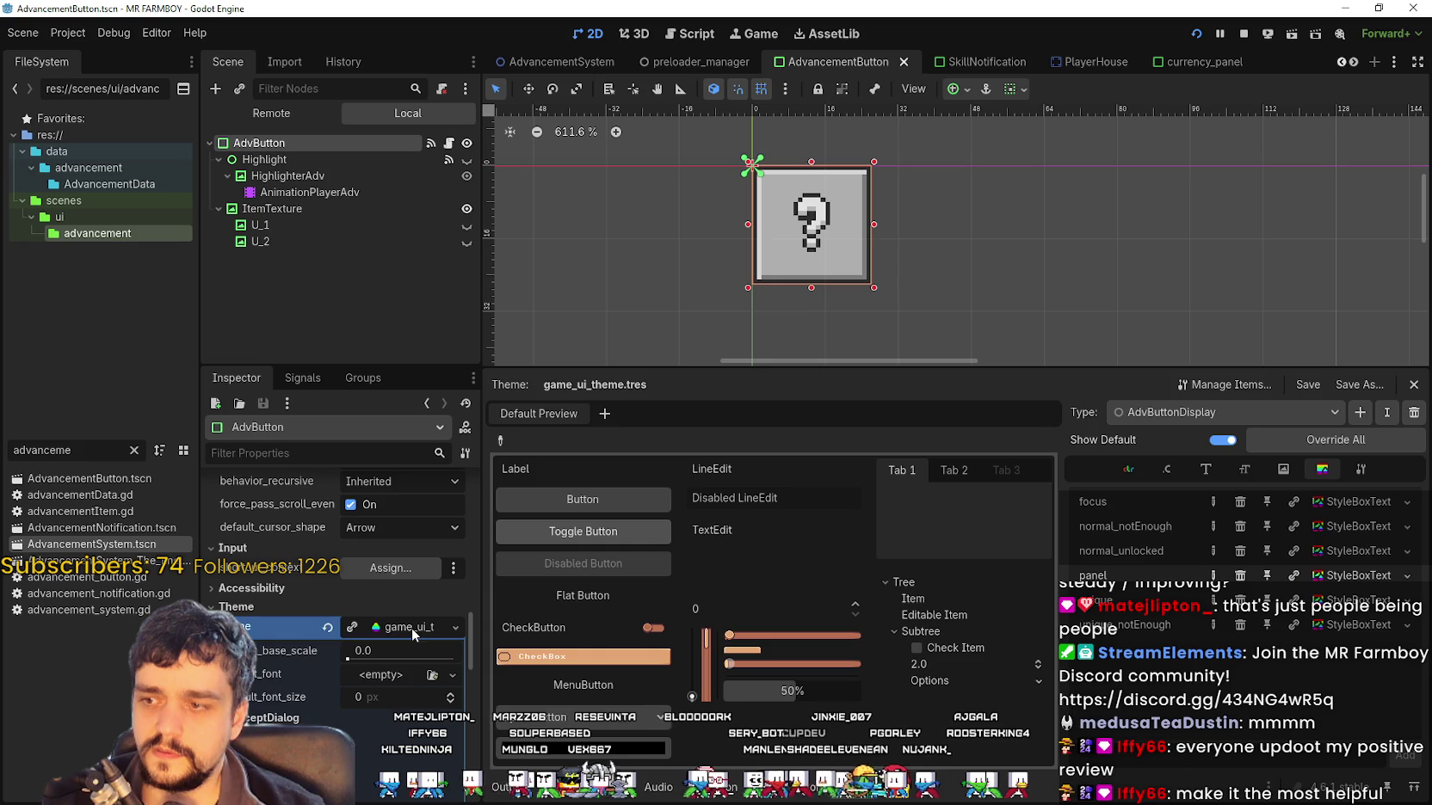
left_click(413, 629)
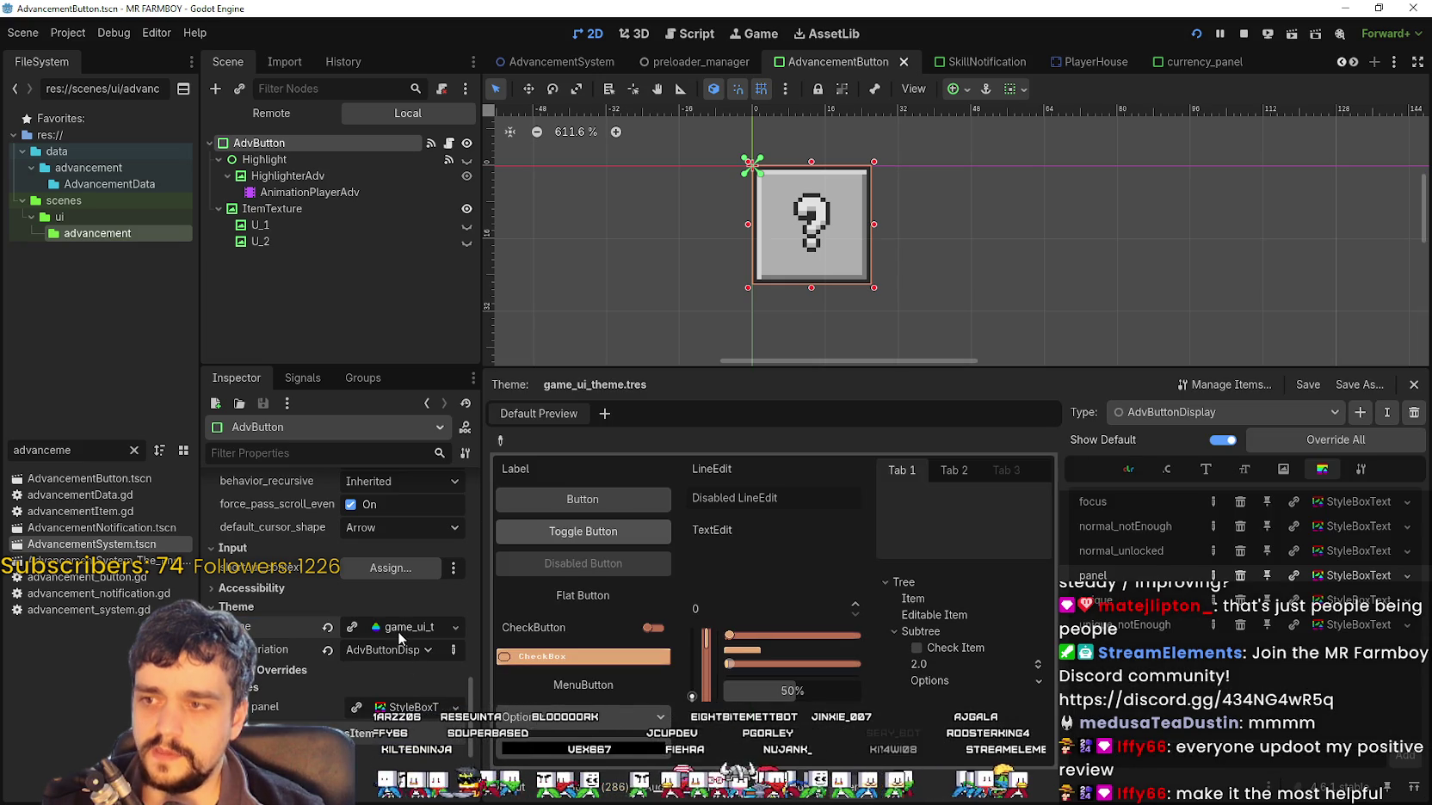
left_click(400, 627)
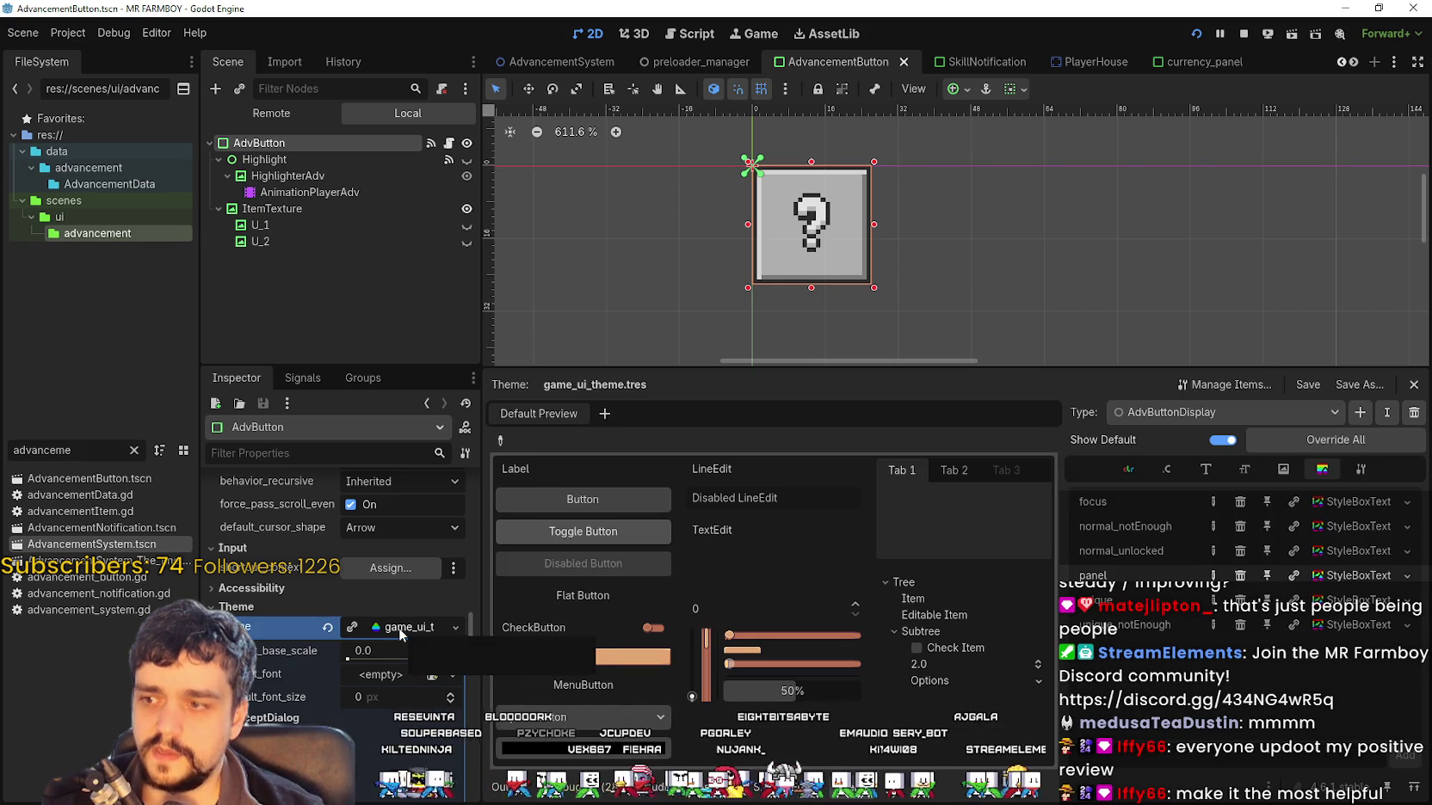
left_click(398, 628)
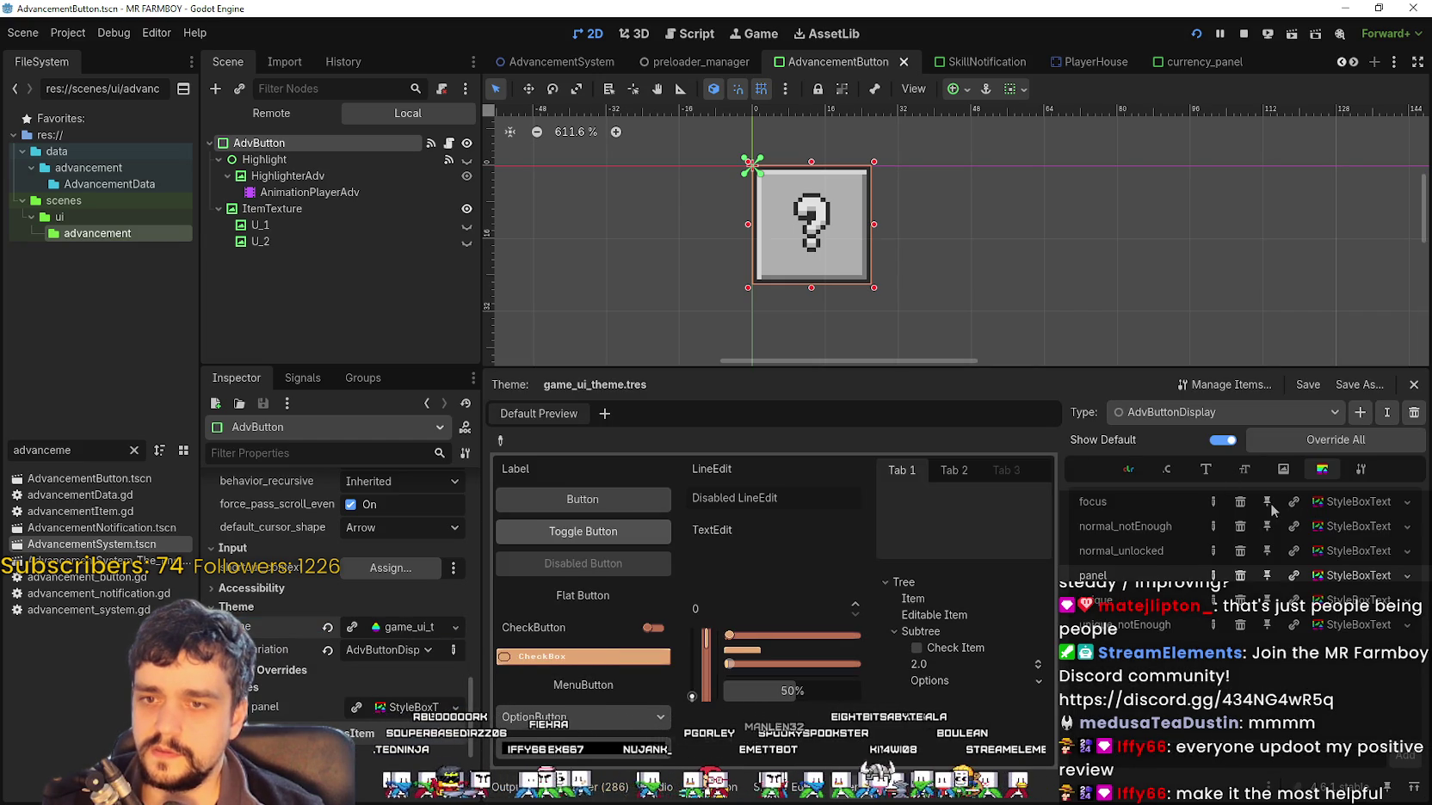
left_click(1355, 502)
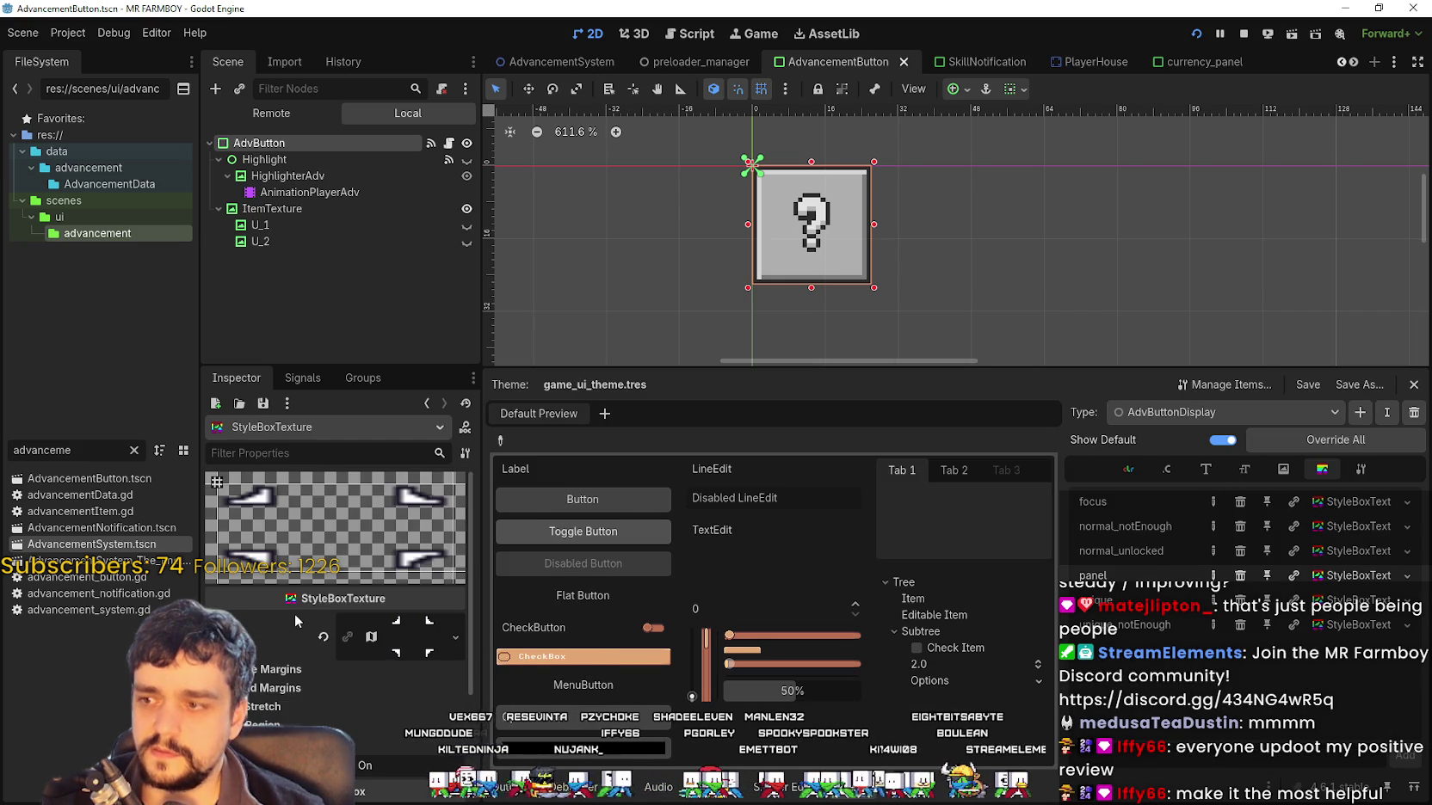
left_click(1360, 470)
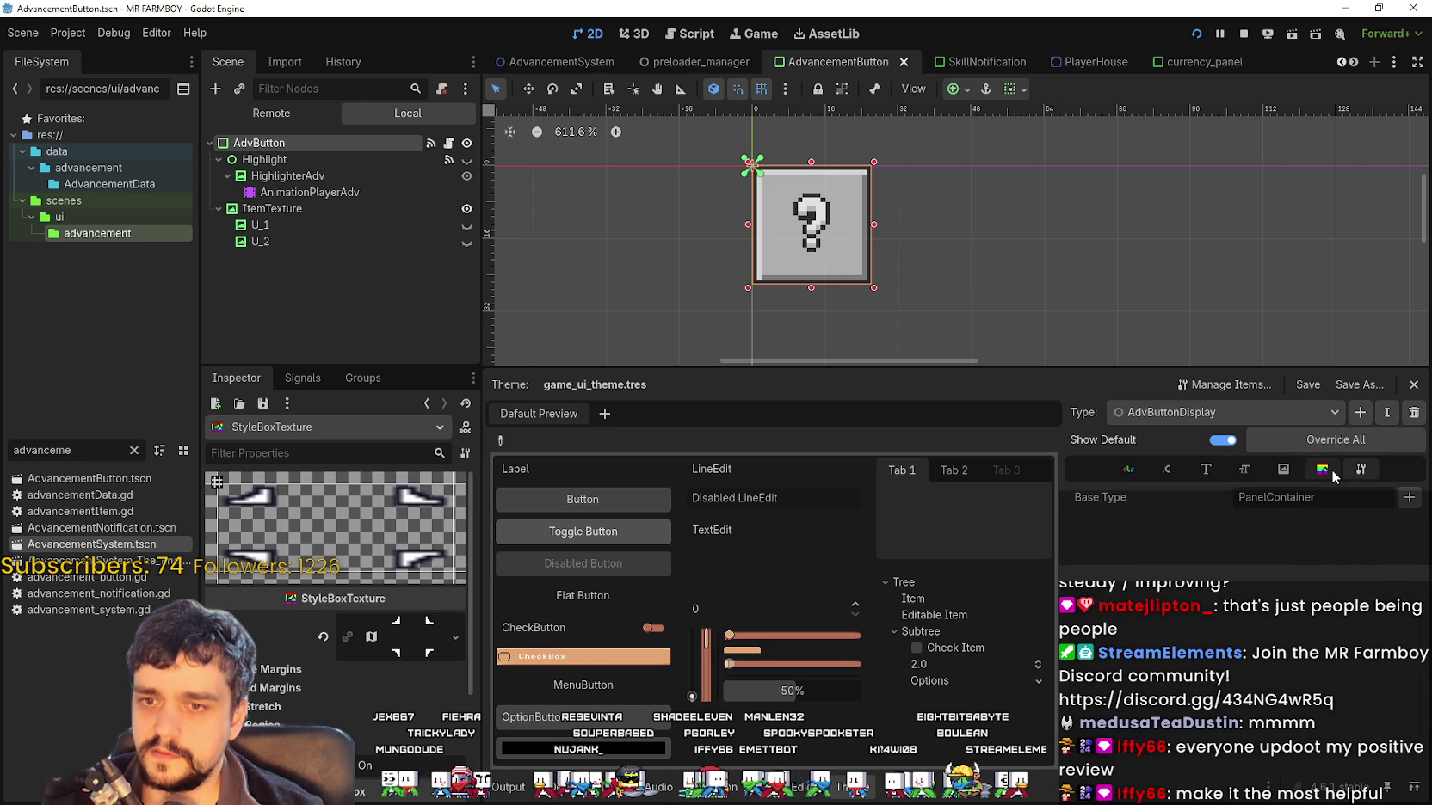
left_click(1332, 473)
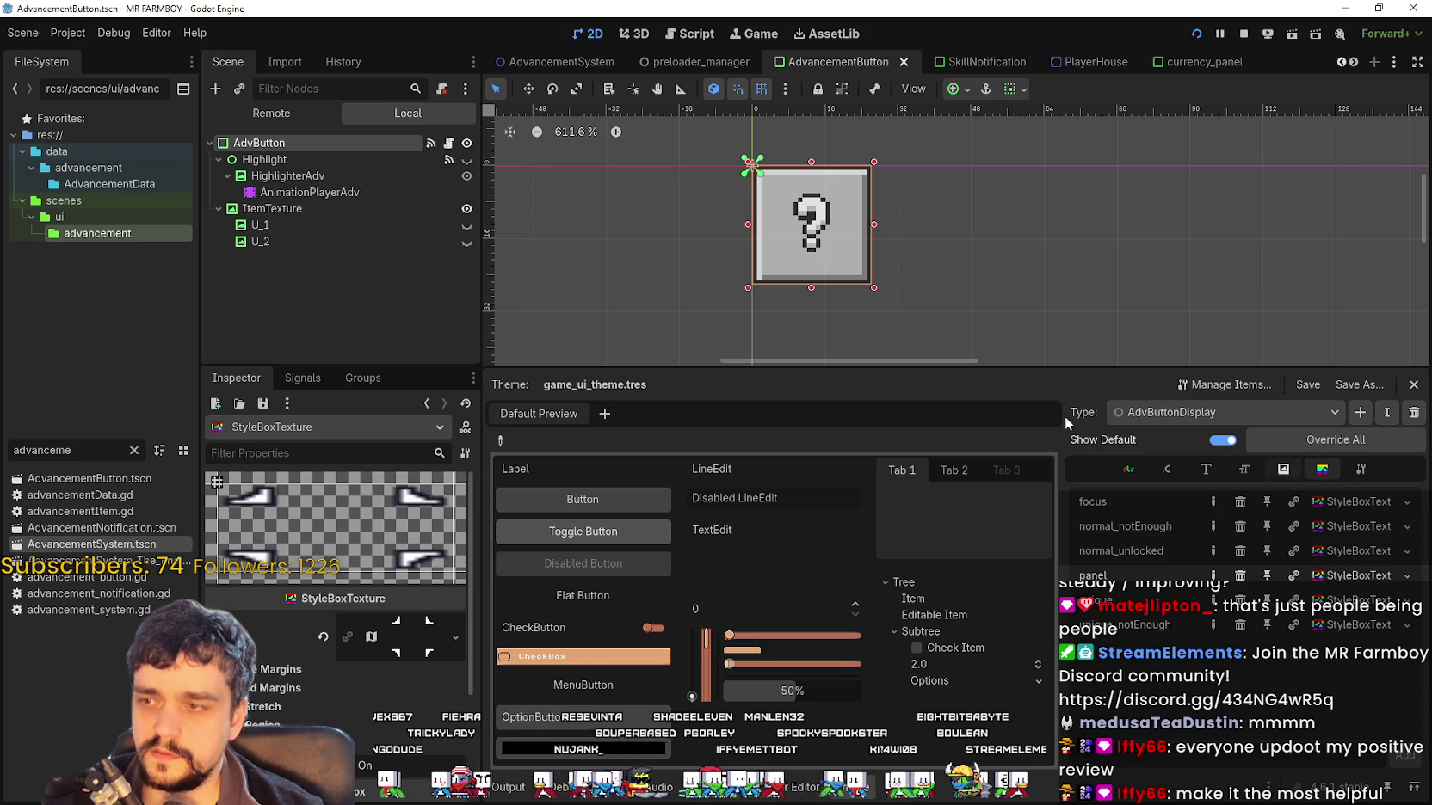
left_click(334, 160)
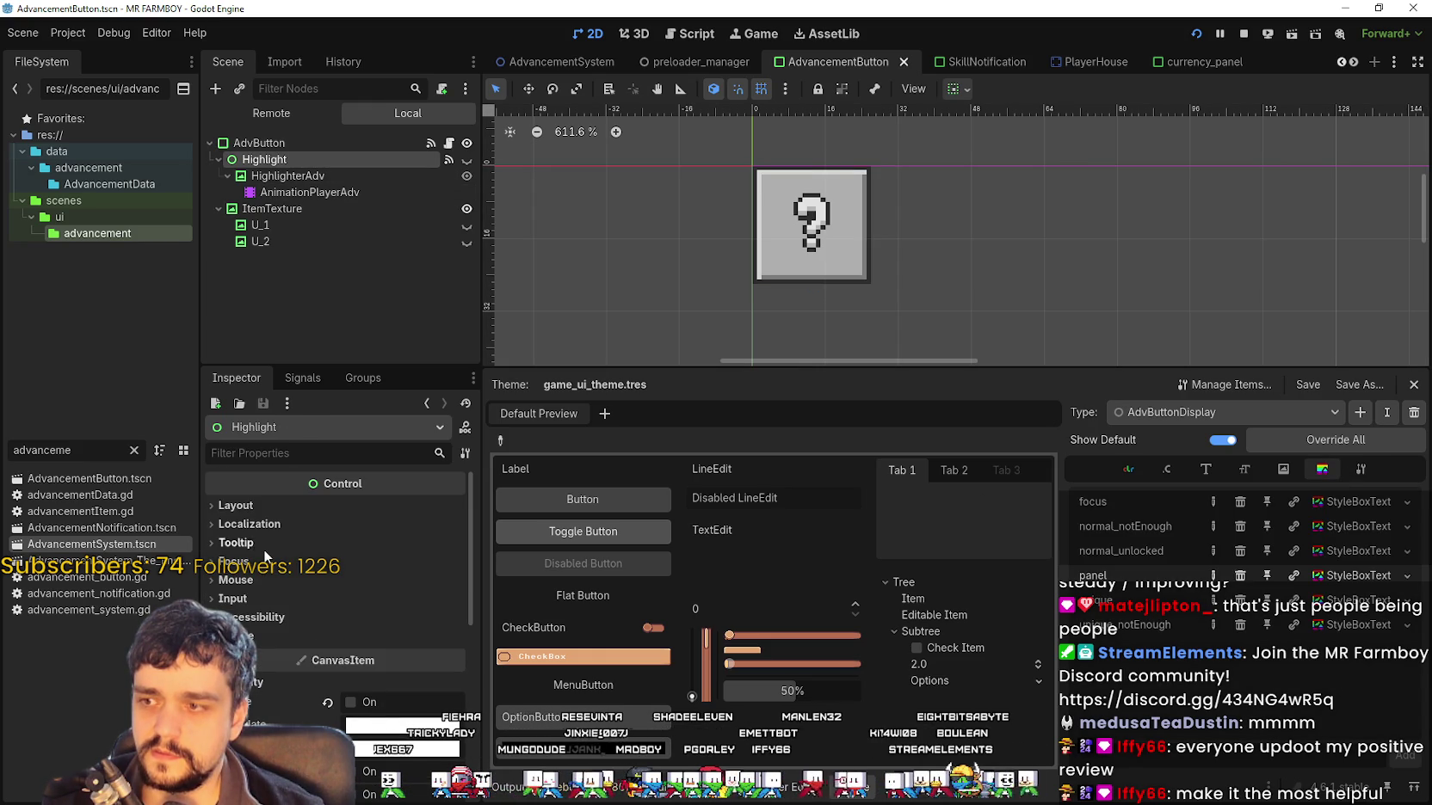
Hide the Highlight node in the AdvancementButton scene
scroll(263, 549, "down", 3)
scroll(264, 548, "up", 2)
left_click(467, 160)
left_click(467, 160)
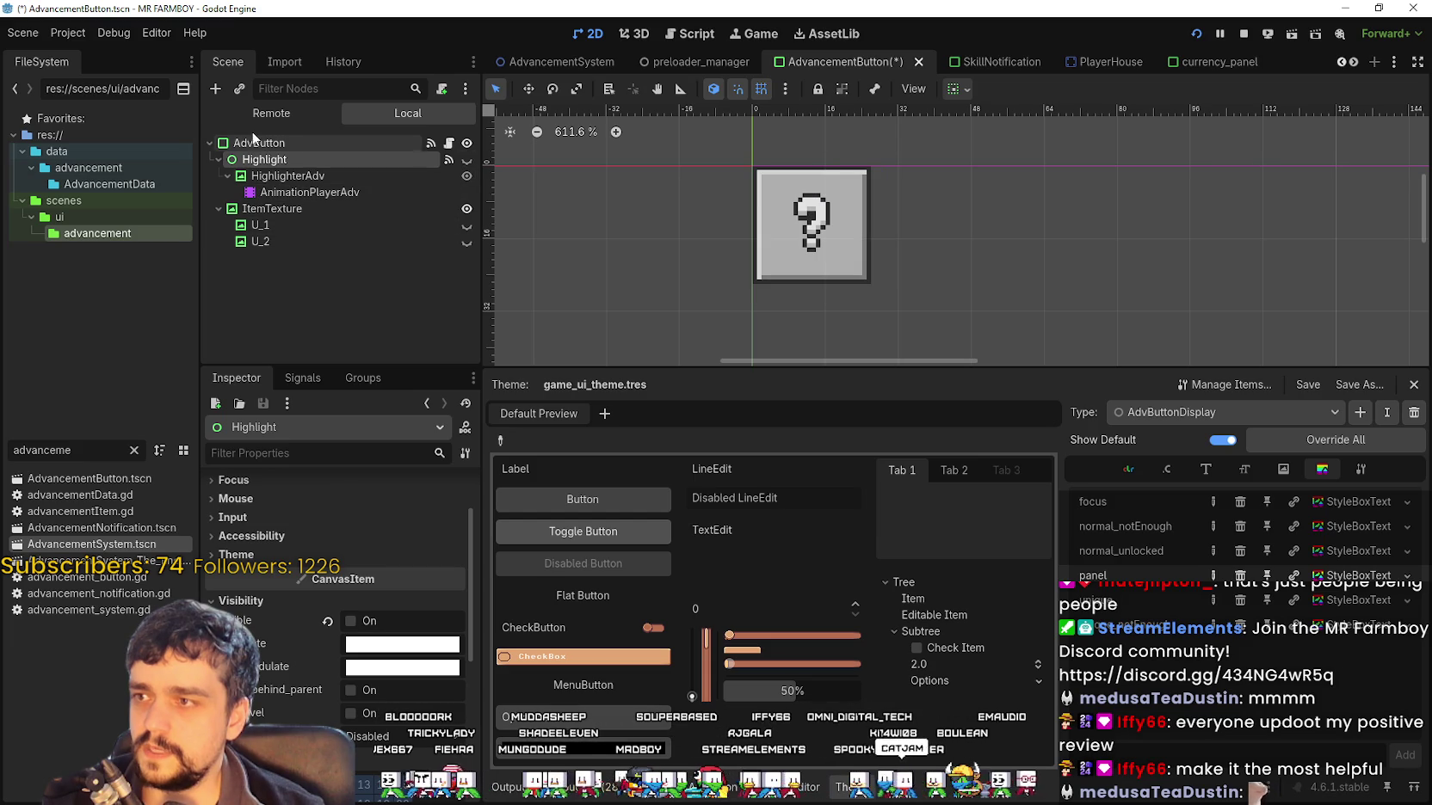
Select AdvButton and open its focus, then red-textured panel, StyleBoxTexture
left_click(344, 143)
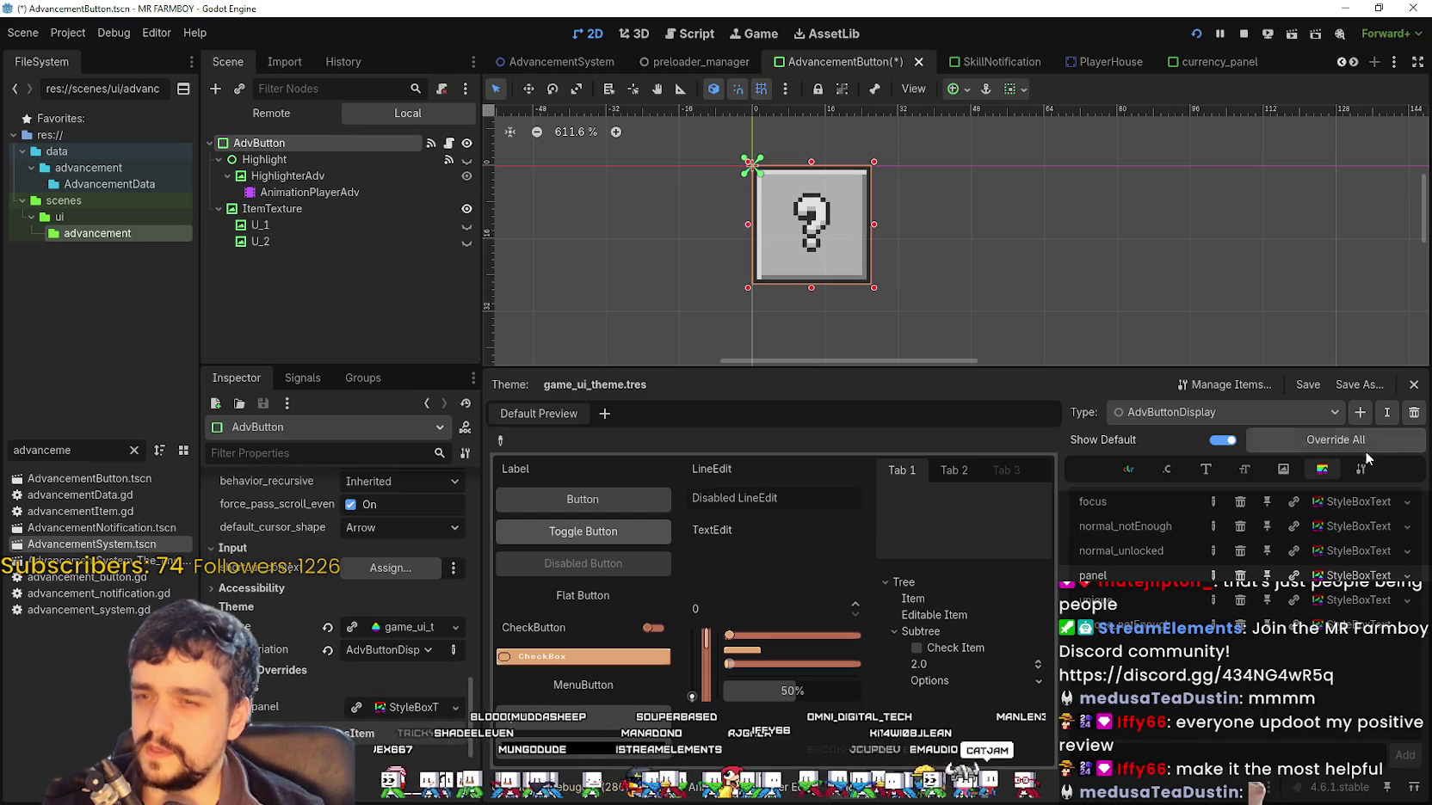
left_click(1340, 504)
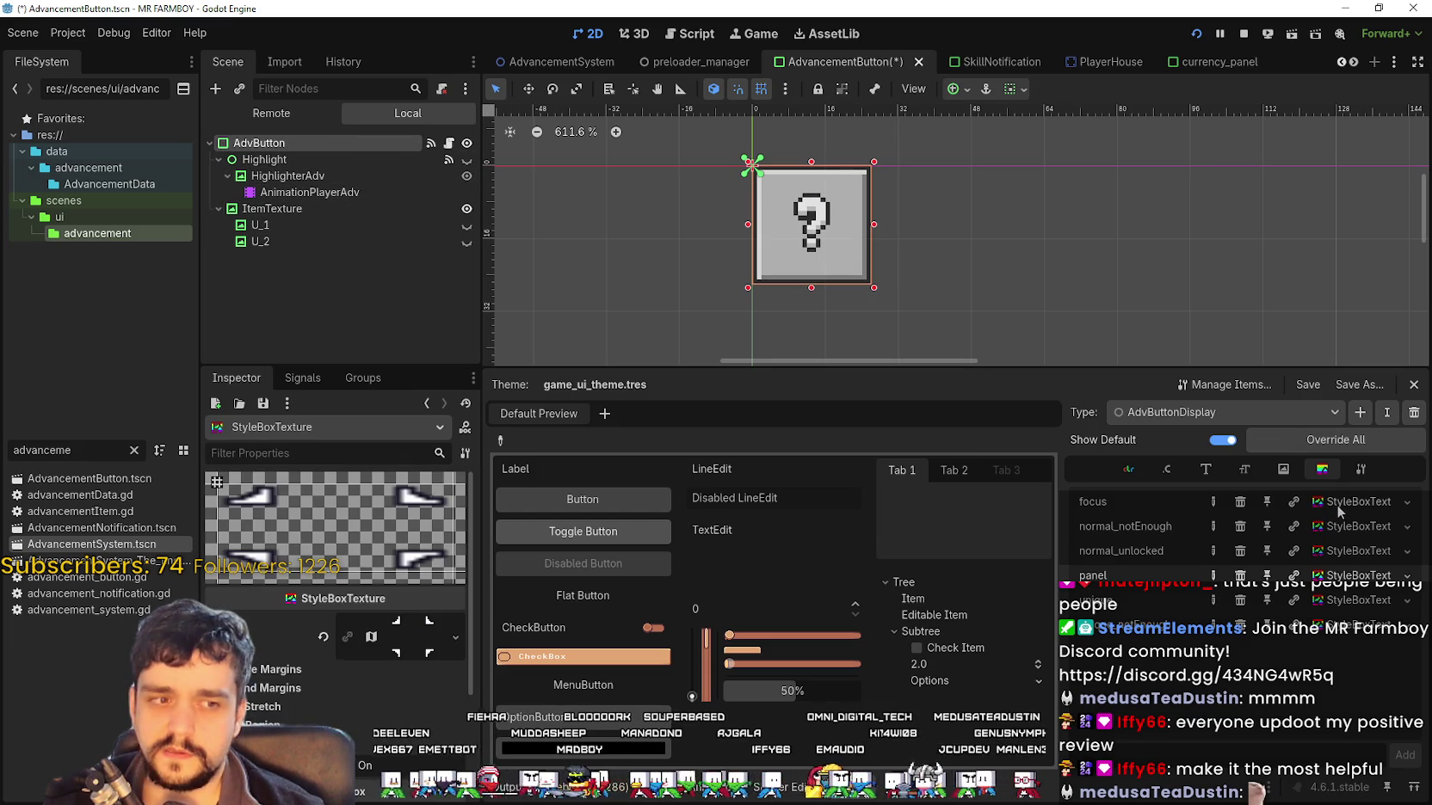
scroll(369, 777, "down", 3)
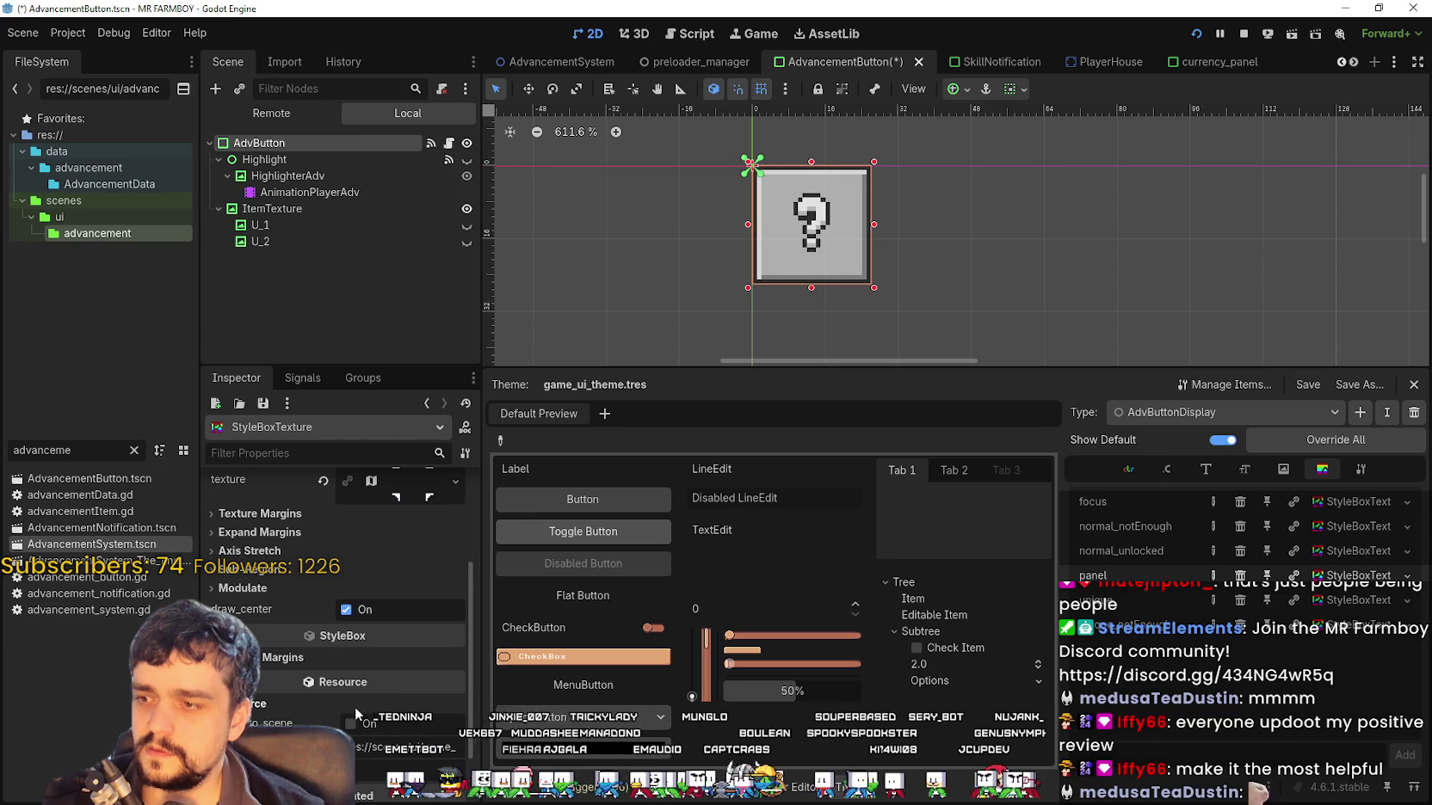
scroll(378, 745, "up", 1)
scroll(336, 559, "up", 2)
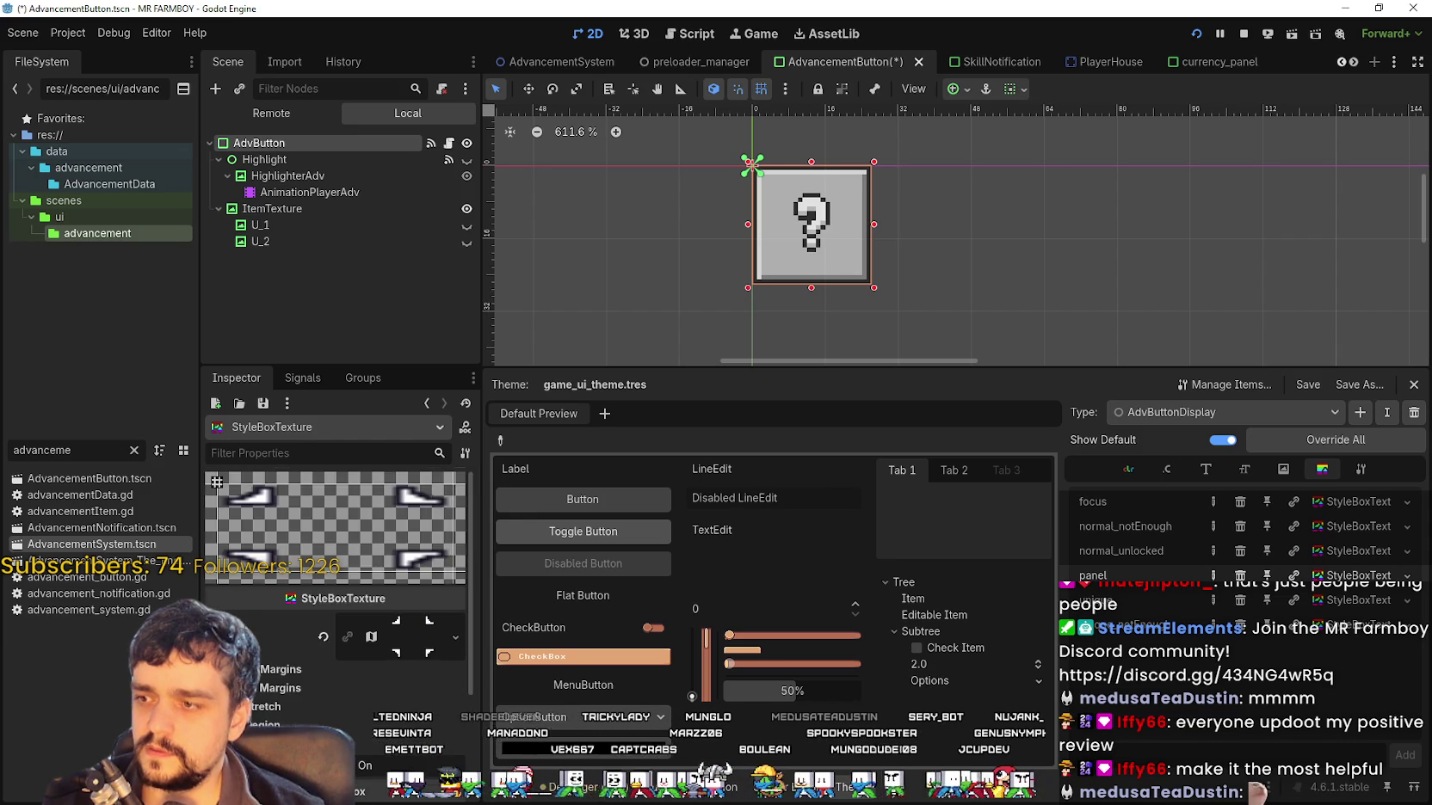
left_click(1347, 526)
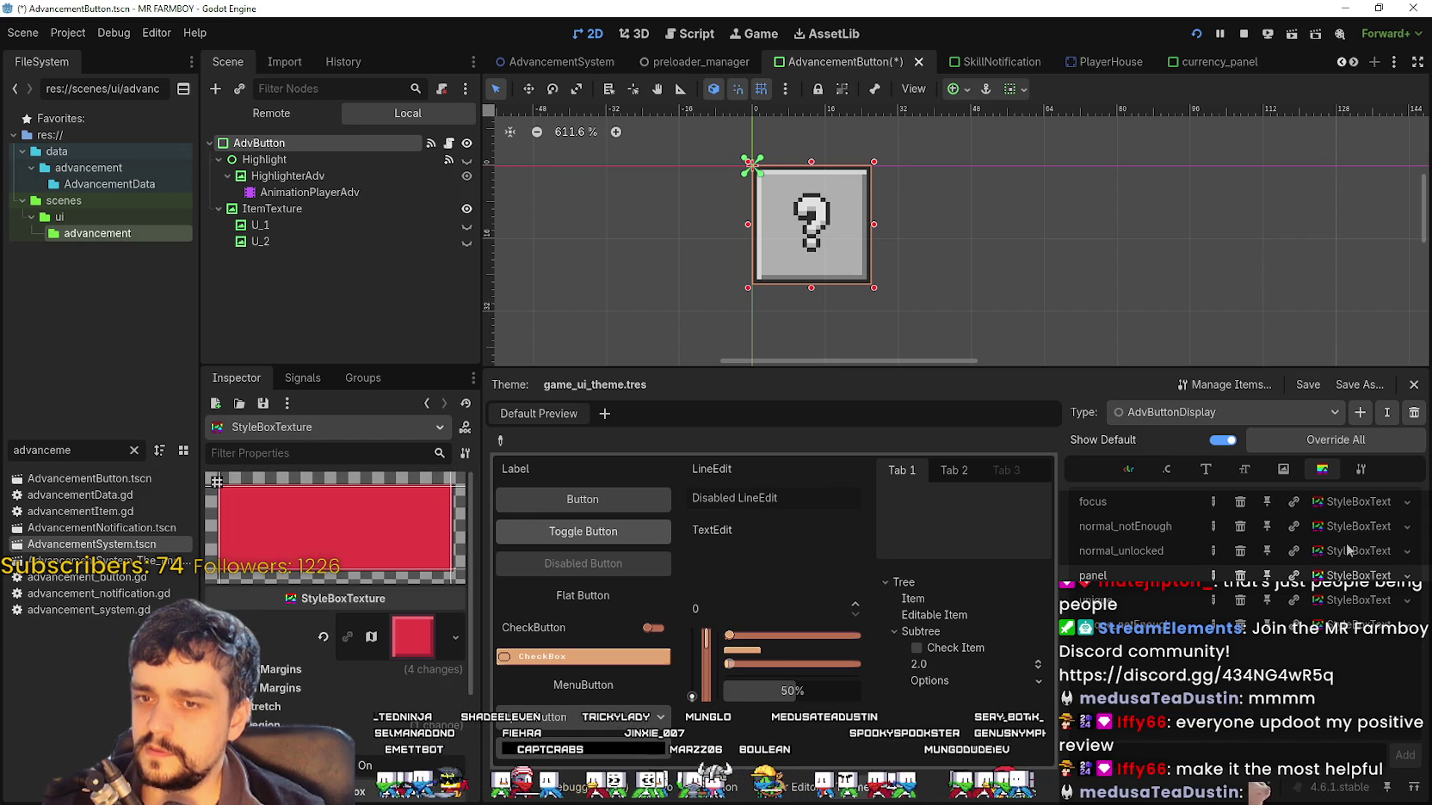
Open the green stylebox and keep AdvButtonDisplay as the theme type on the Base Type tab
left_click(1354, 618)
left_click(1361, 469)
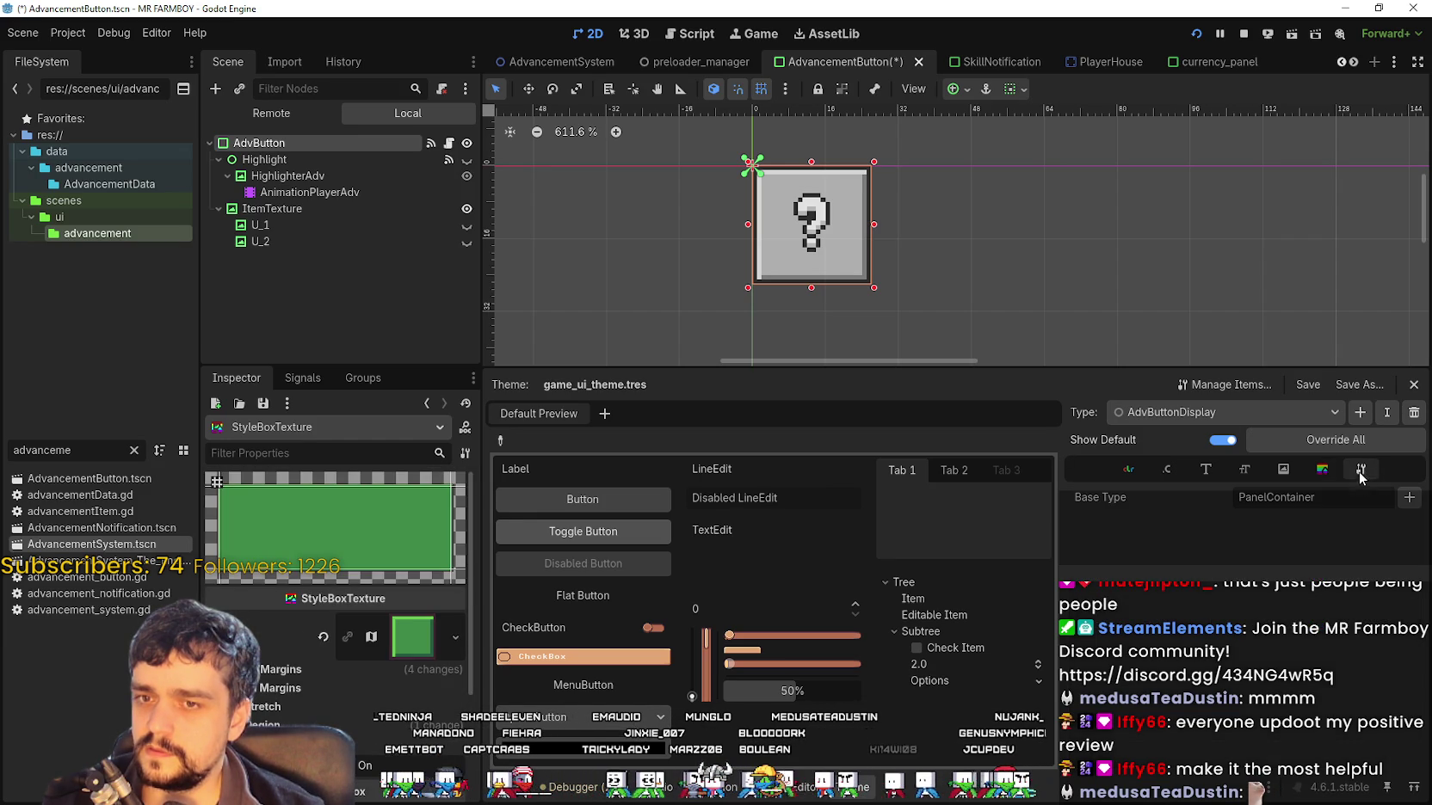
left_click(1292, 415)
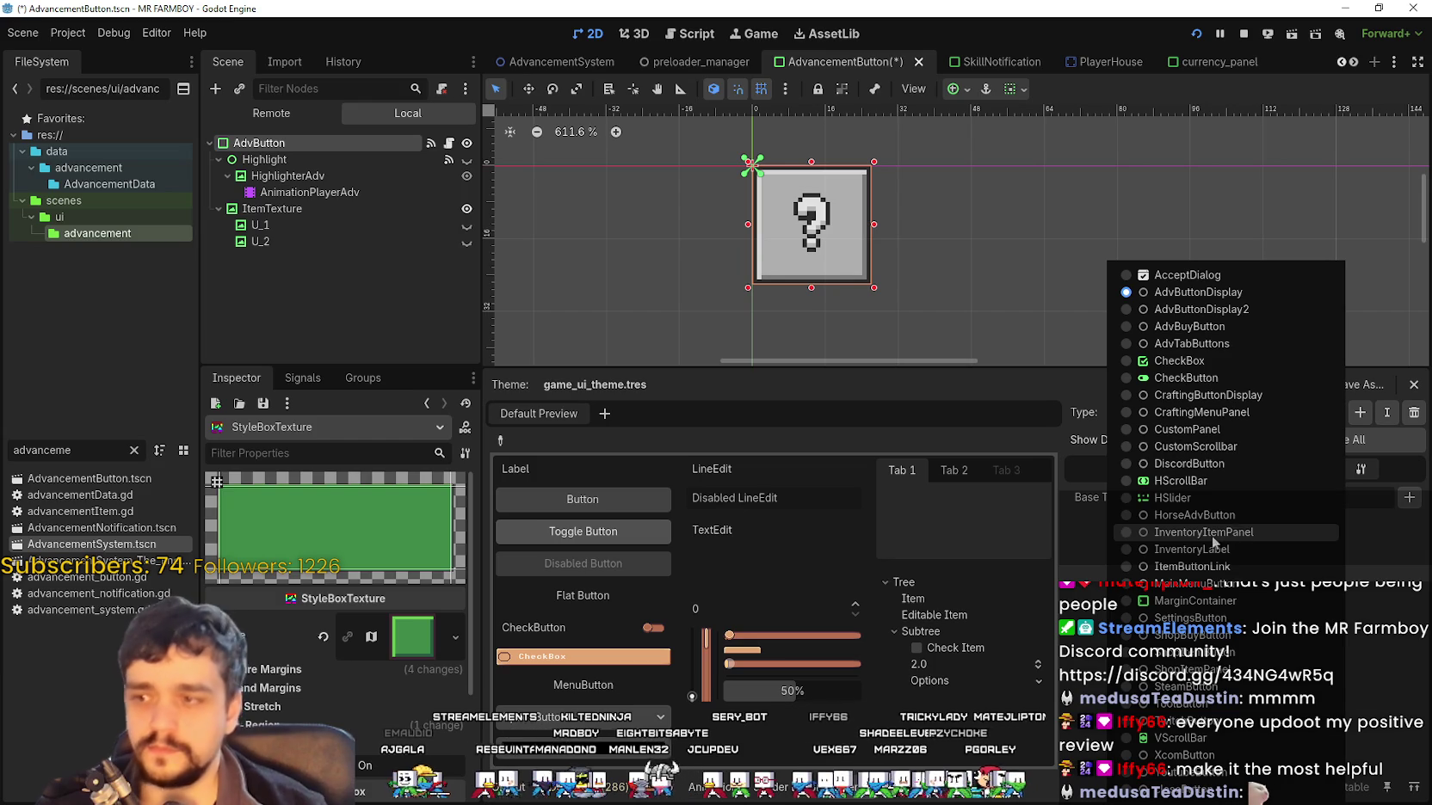
left_click(279, 707)
Open AdvButtonDisplay's focus StyleBoxTexture from its StyleBox entries
scroll(279, 707, "down", 4)
scroll(279, 707, "up", 3)
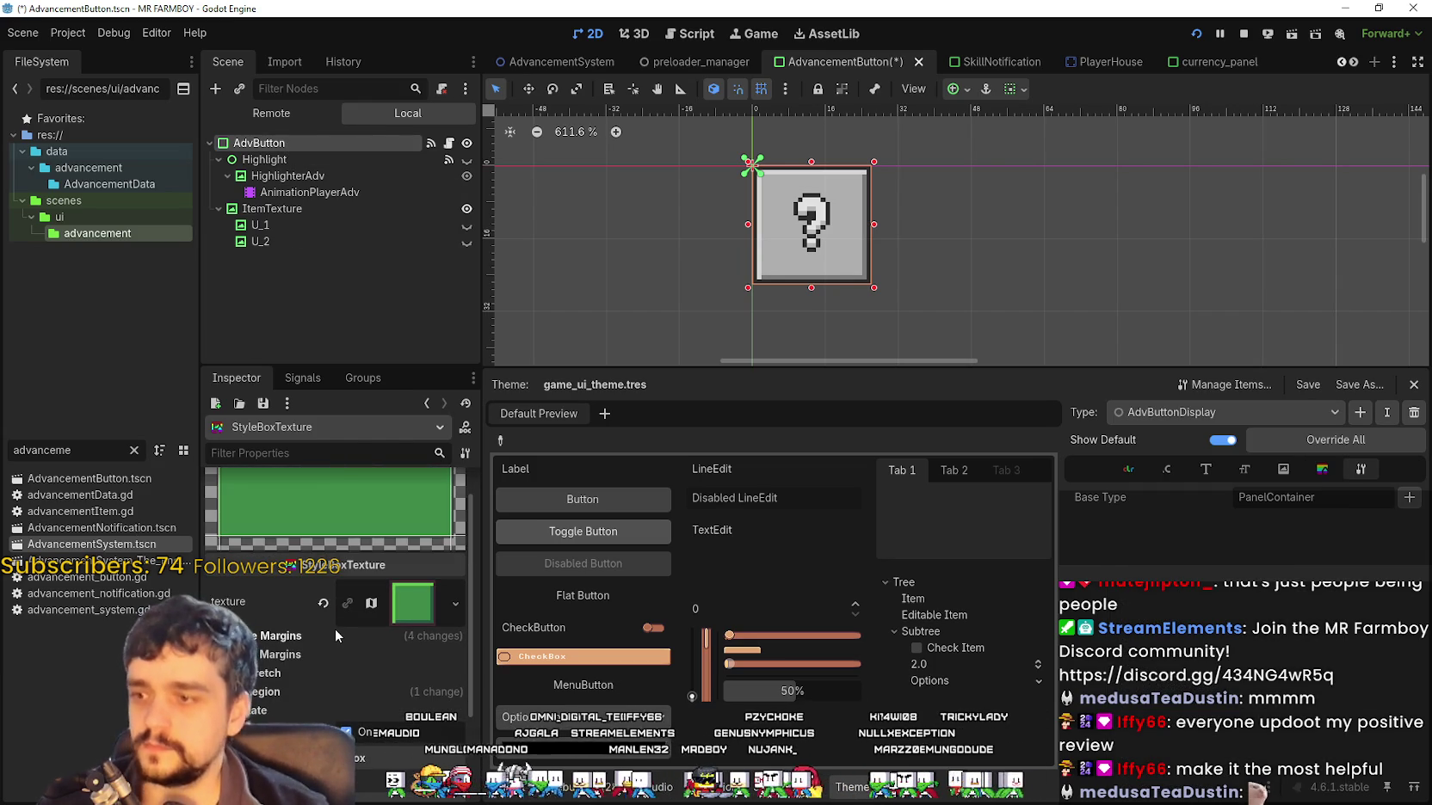
scroll(324, 641, "up", 1)
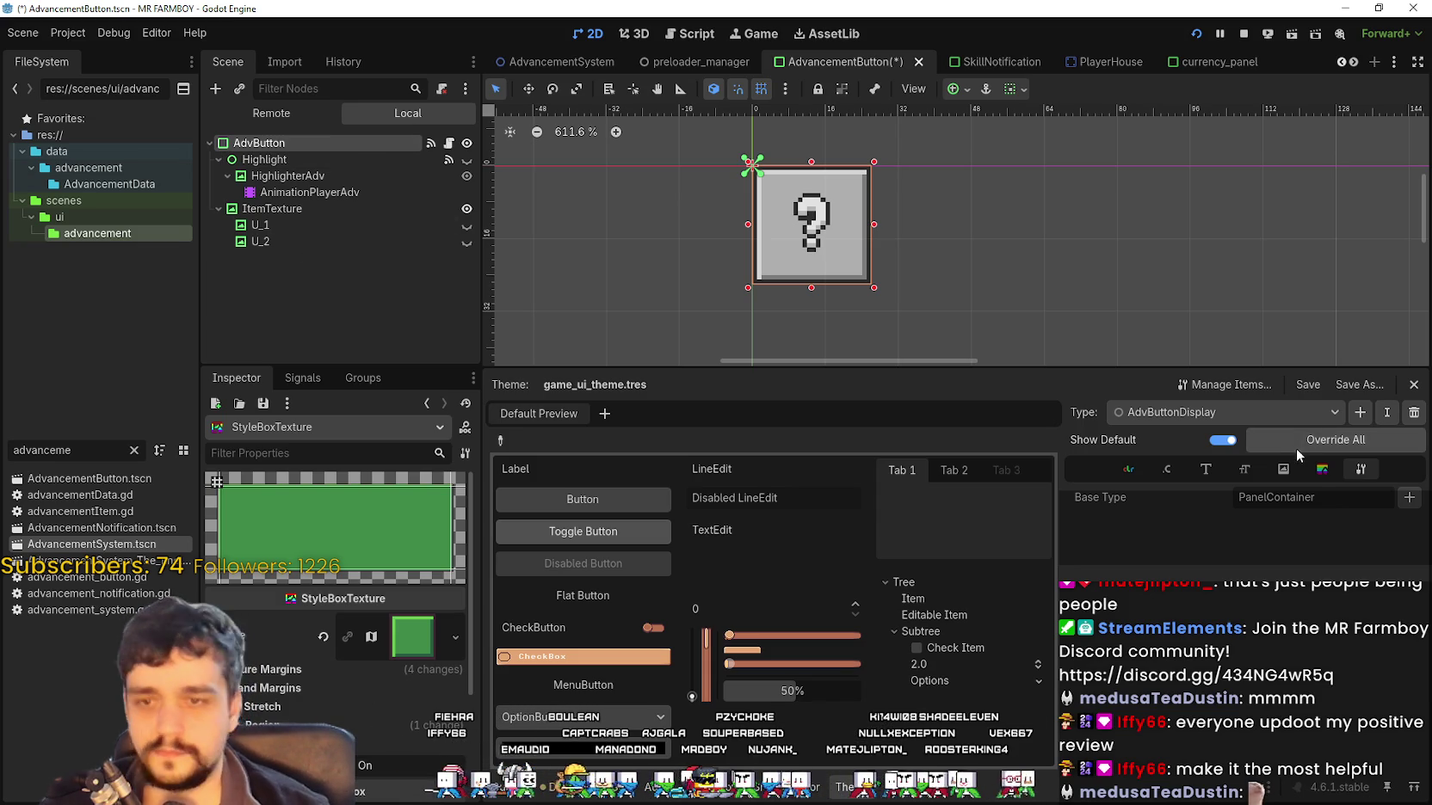
left_click(1322, 472)
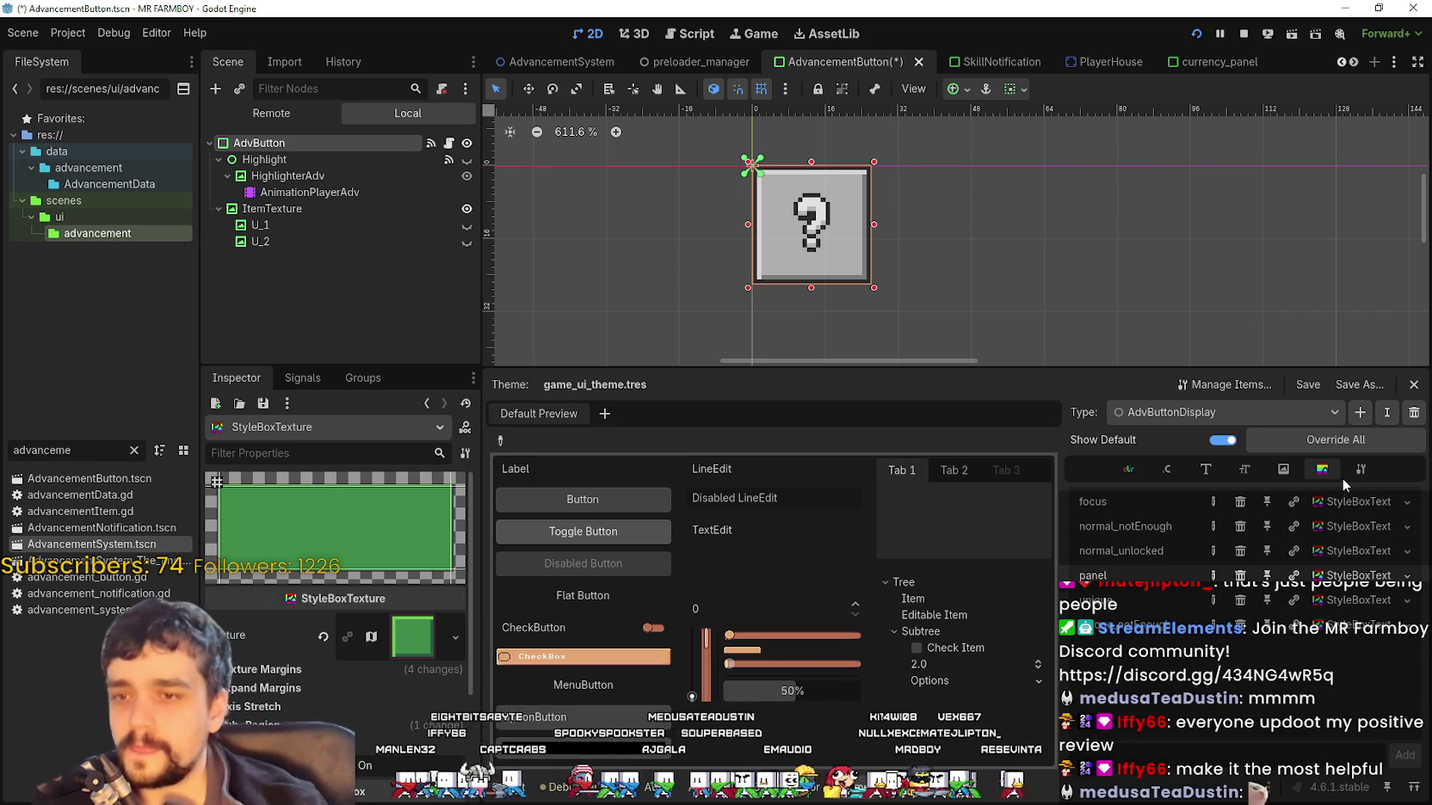
left_click(1331, 503)
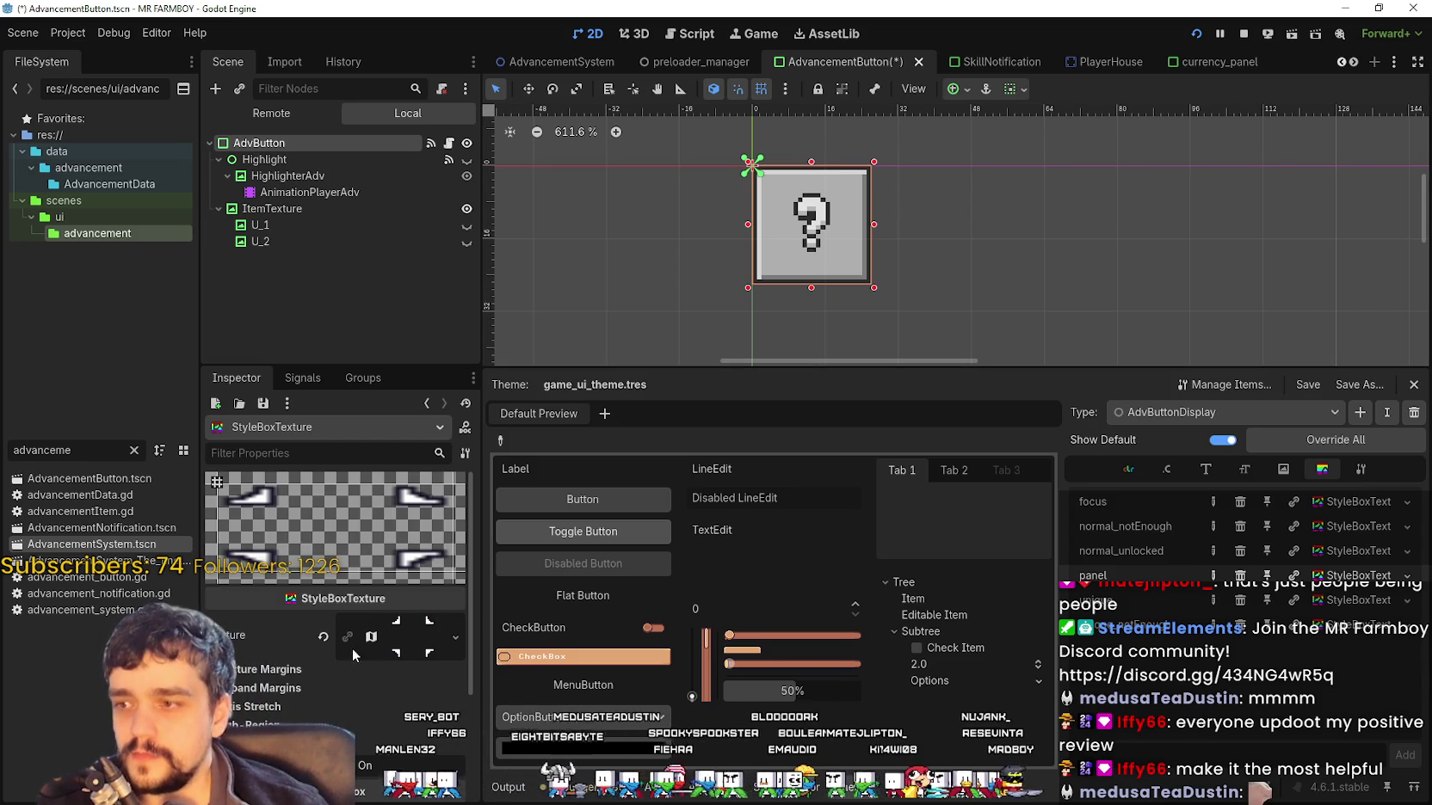
Look through the focus stylebox's and its texture's resource options without changing anything
left_click(1333, 508)
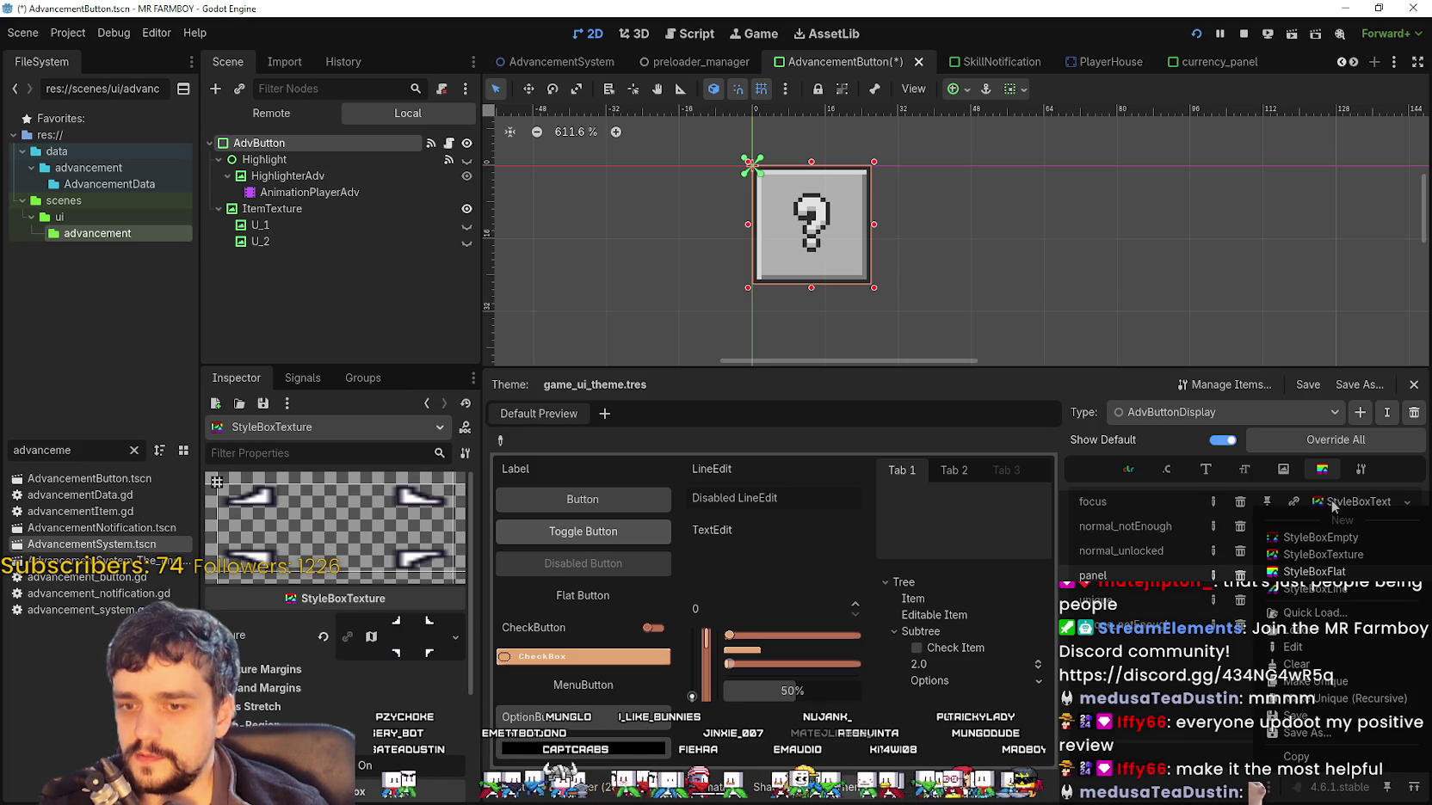
left_click(1336, 500)
left_click(1337, 501)
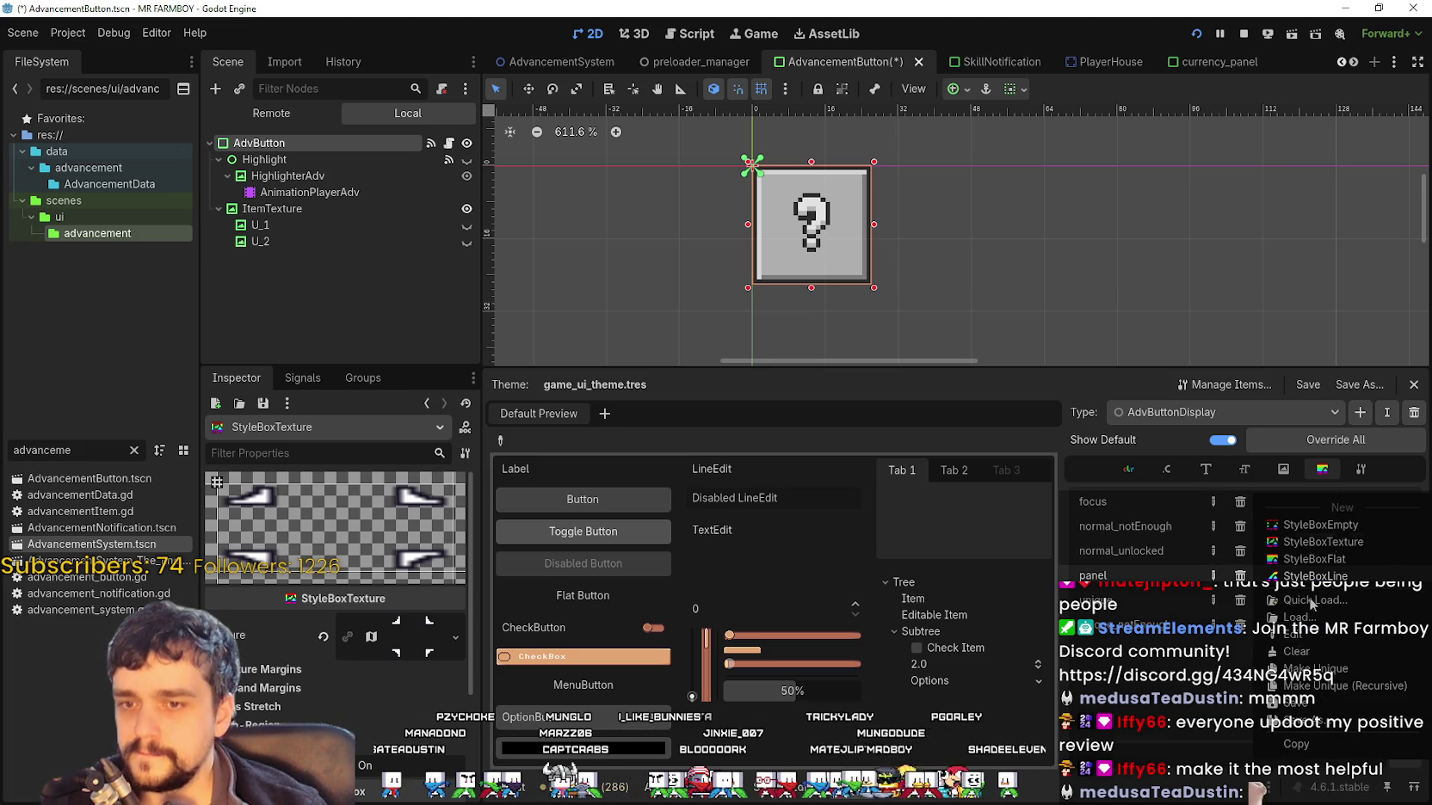
left_click(1171, 713)
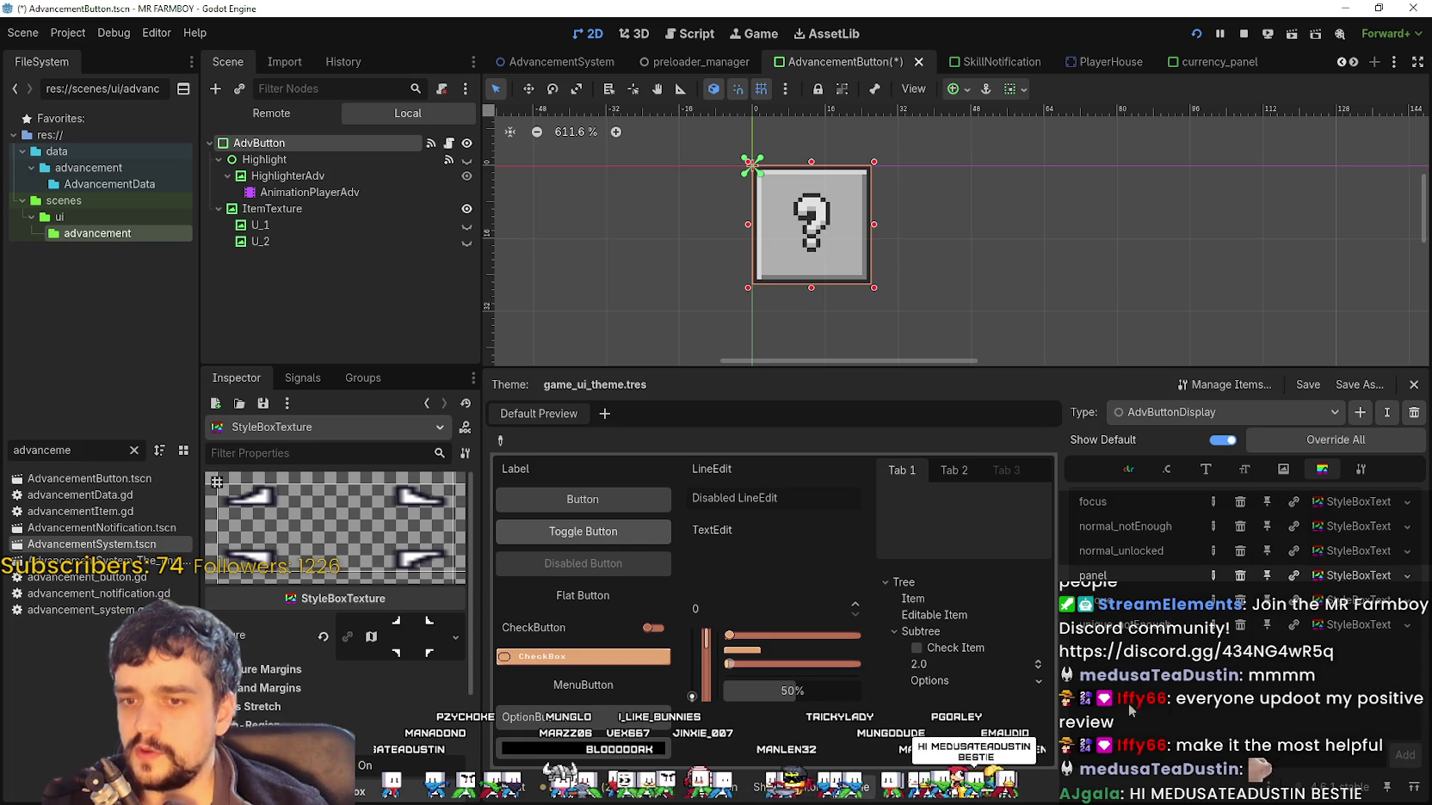
scroll(324, 683, "down", 3)
left_click(368, 563)
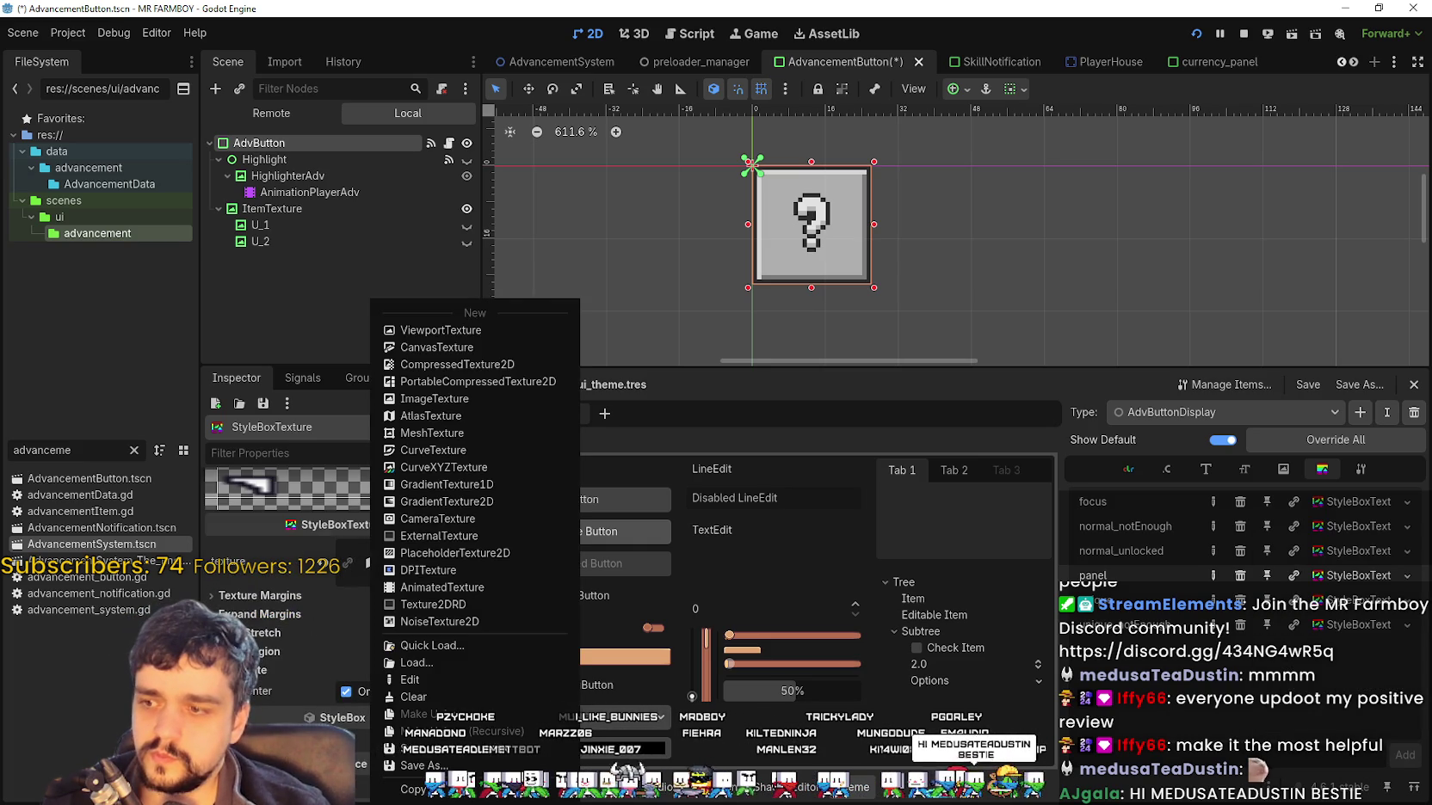
key("Escape")
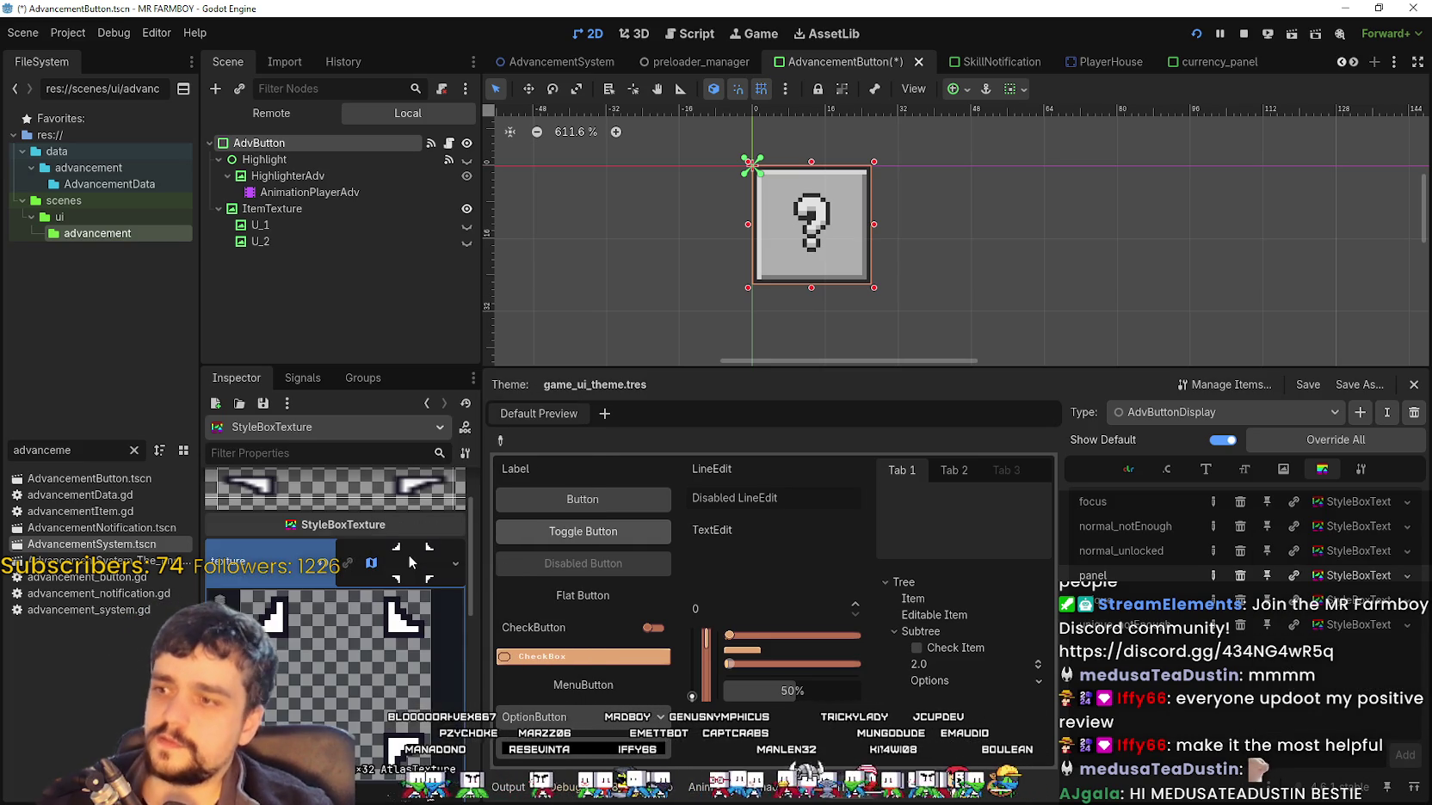
scroll(413, 684, "up", 3)
Expand the stylebox's AtlasTexture to inspect it, then collapse it again
left_click(413, 684)
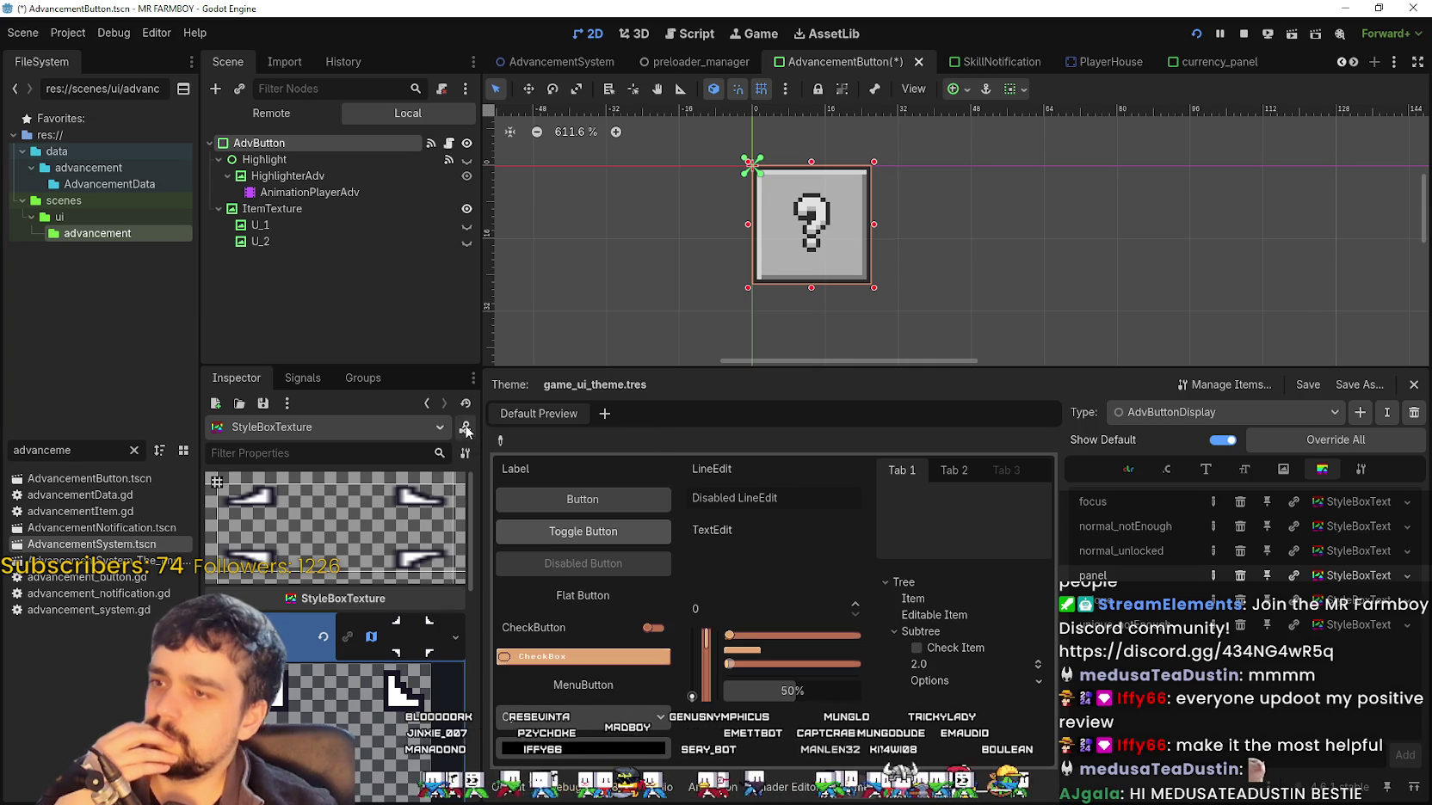
left_click(465, 453)
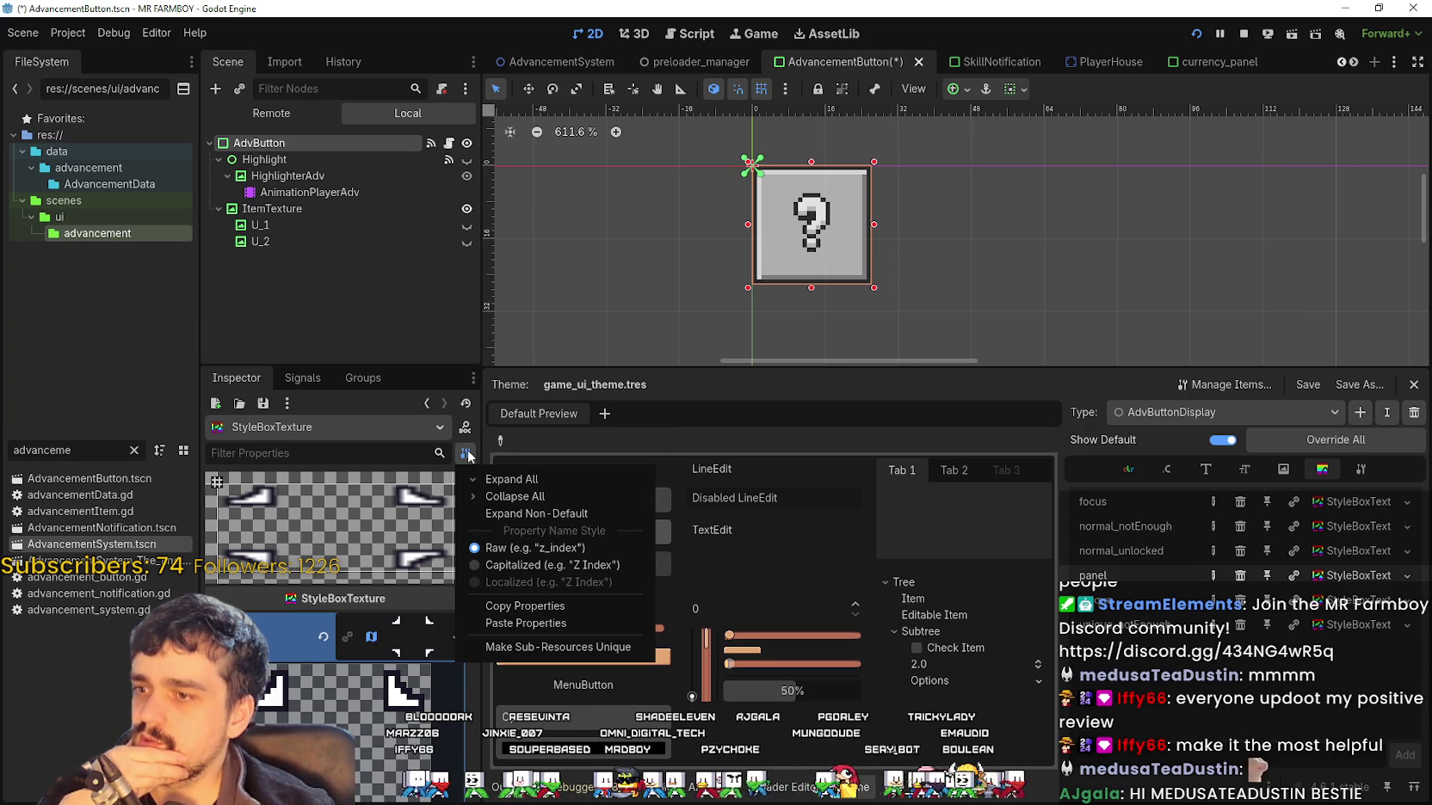
left_click(469, 448)
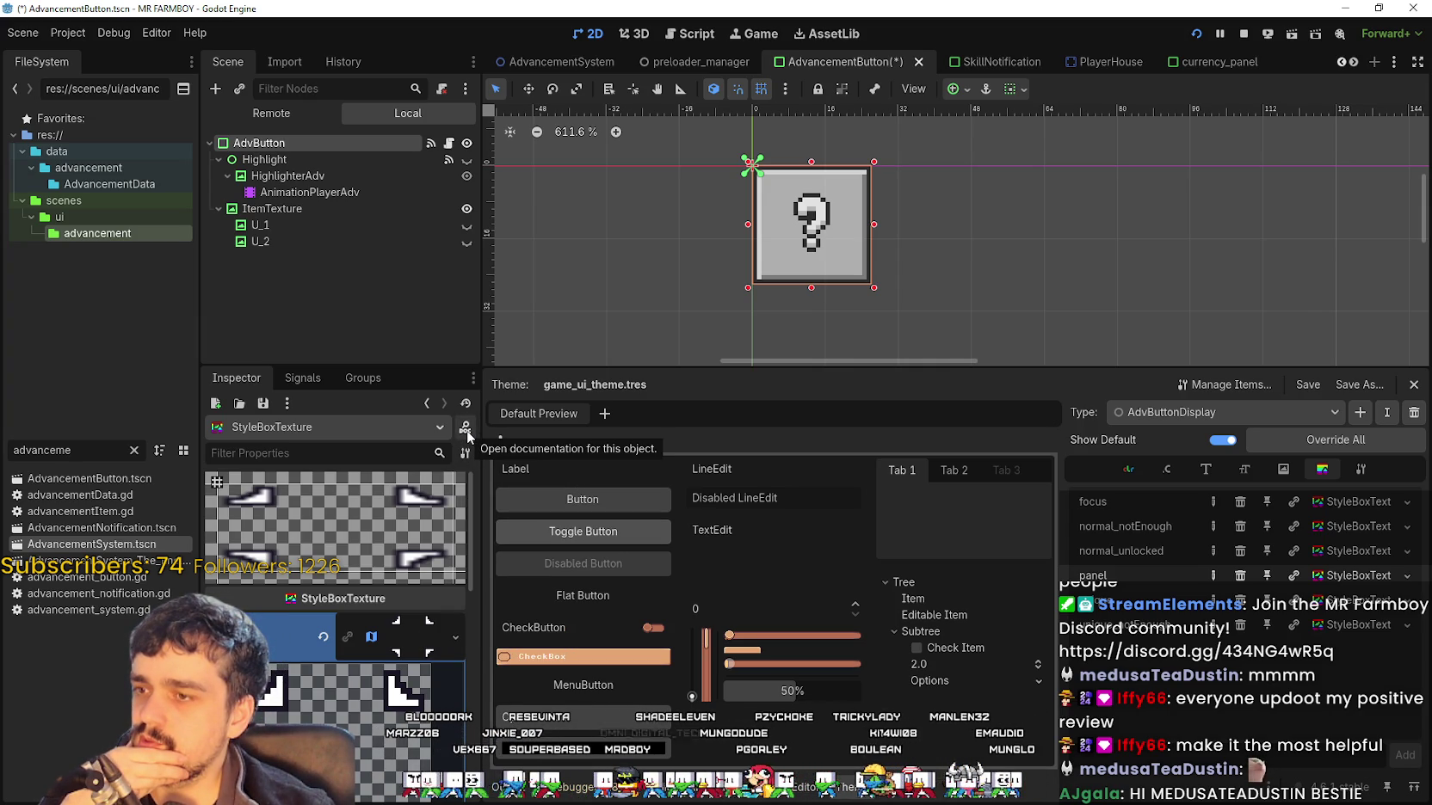
left_click(412, 627)
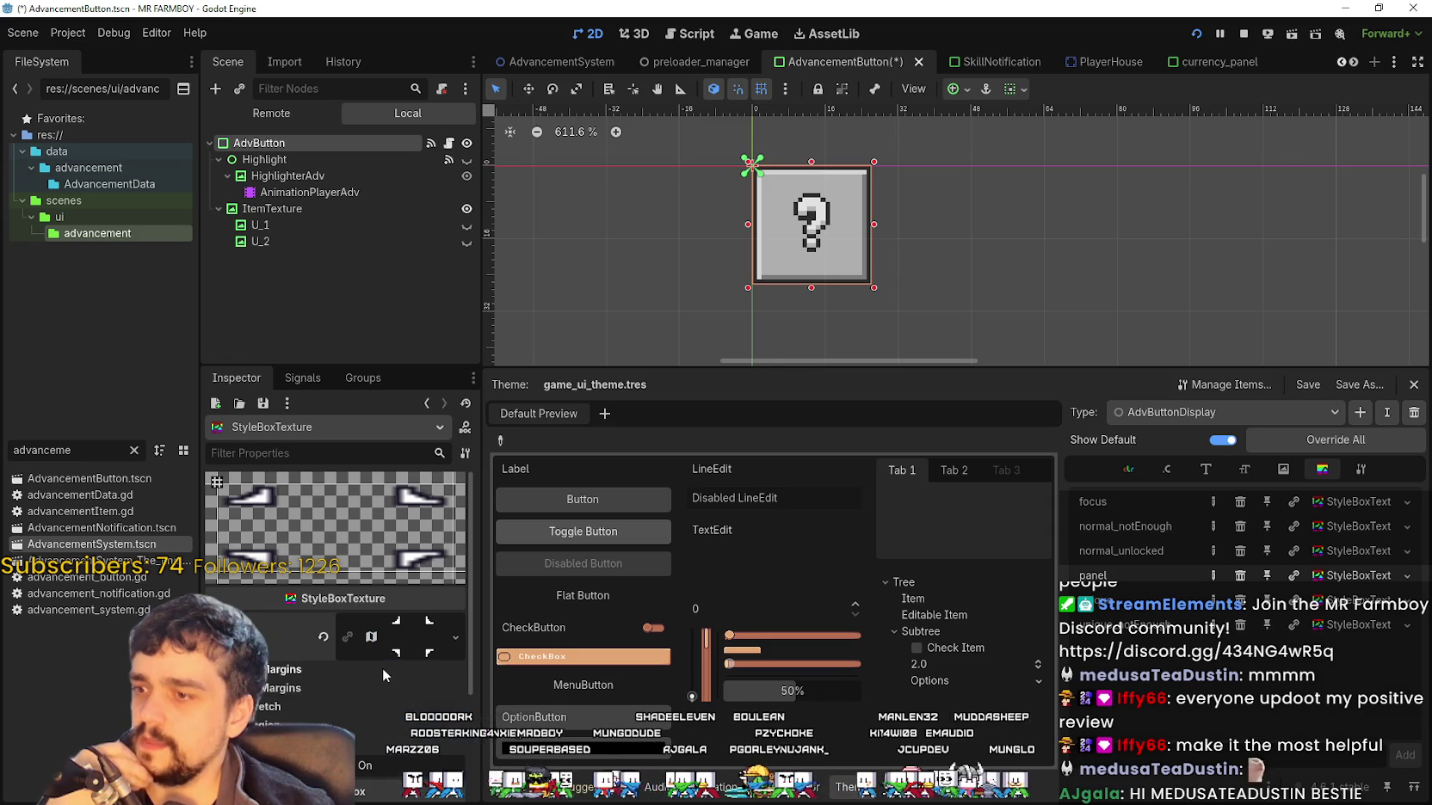
Open the StyleBoxTexture class documentation from the Inspector
left_click(1411, 503)
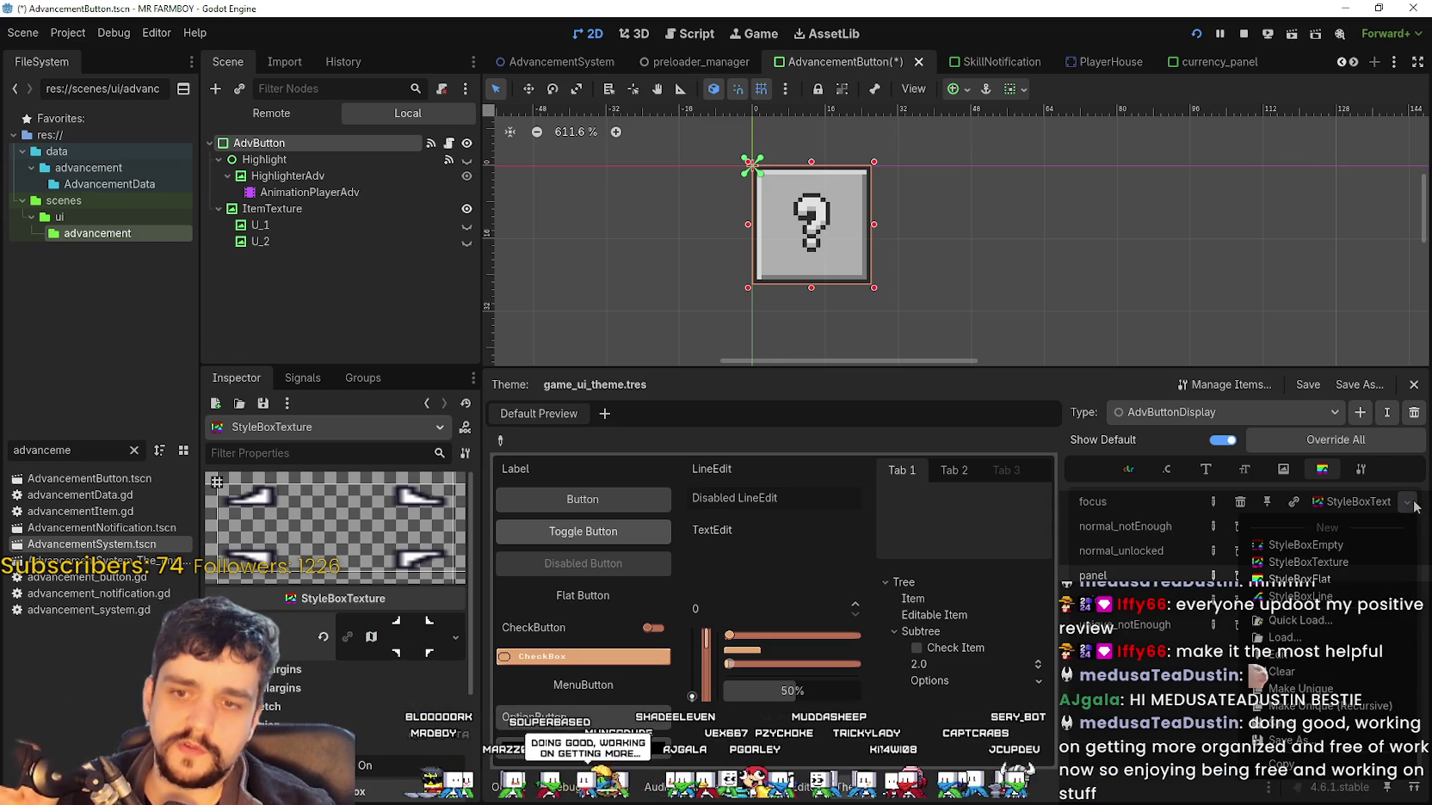
left_click(1415, 507)
left_click(455, 637)
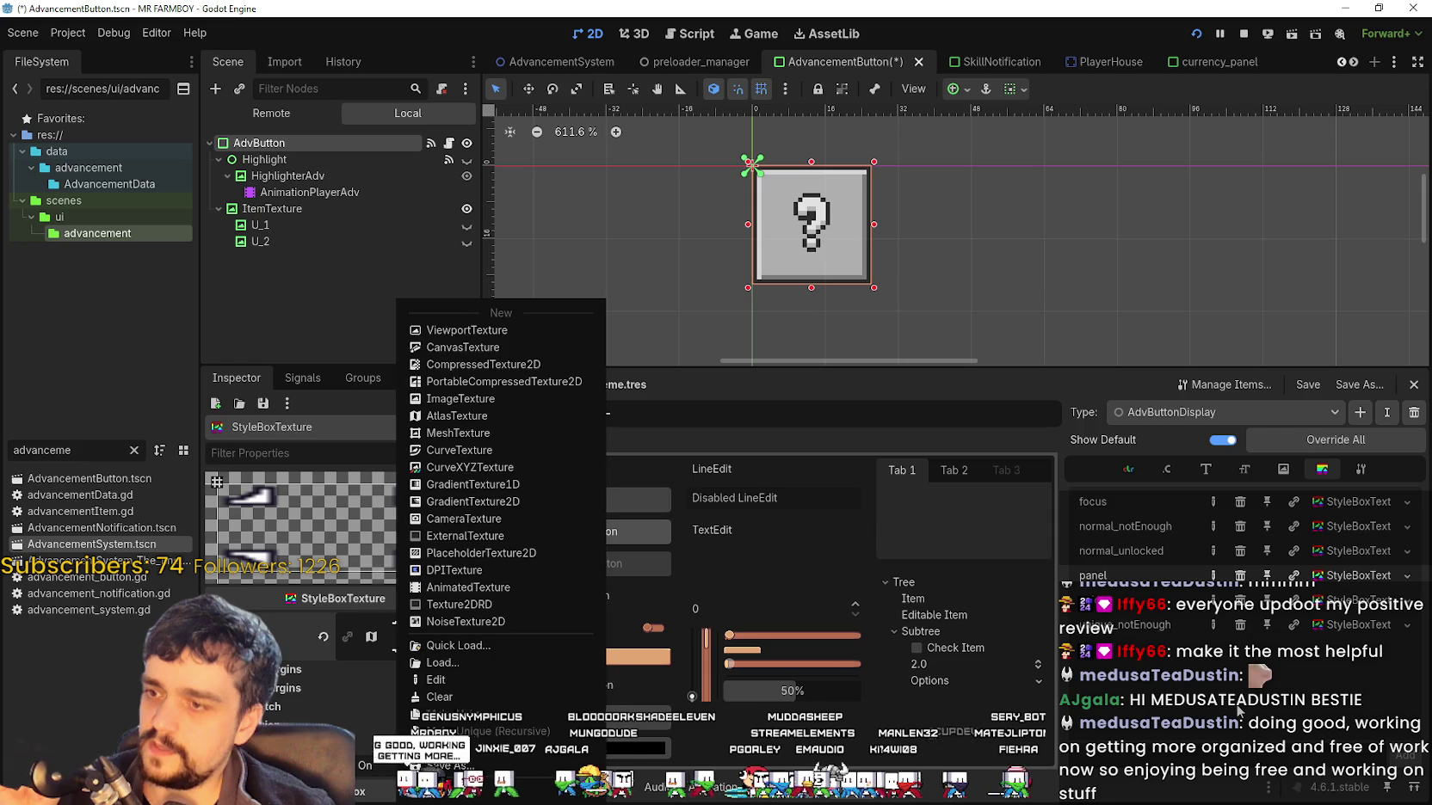
left_click(379, 661)
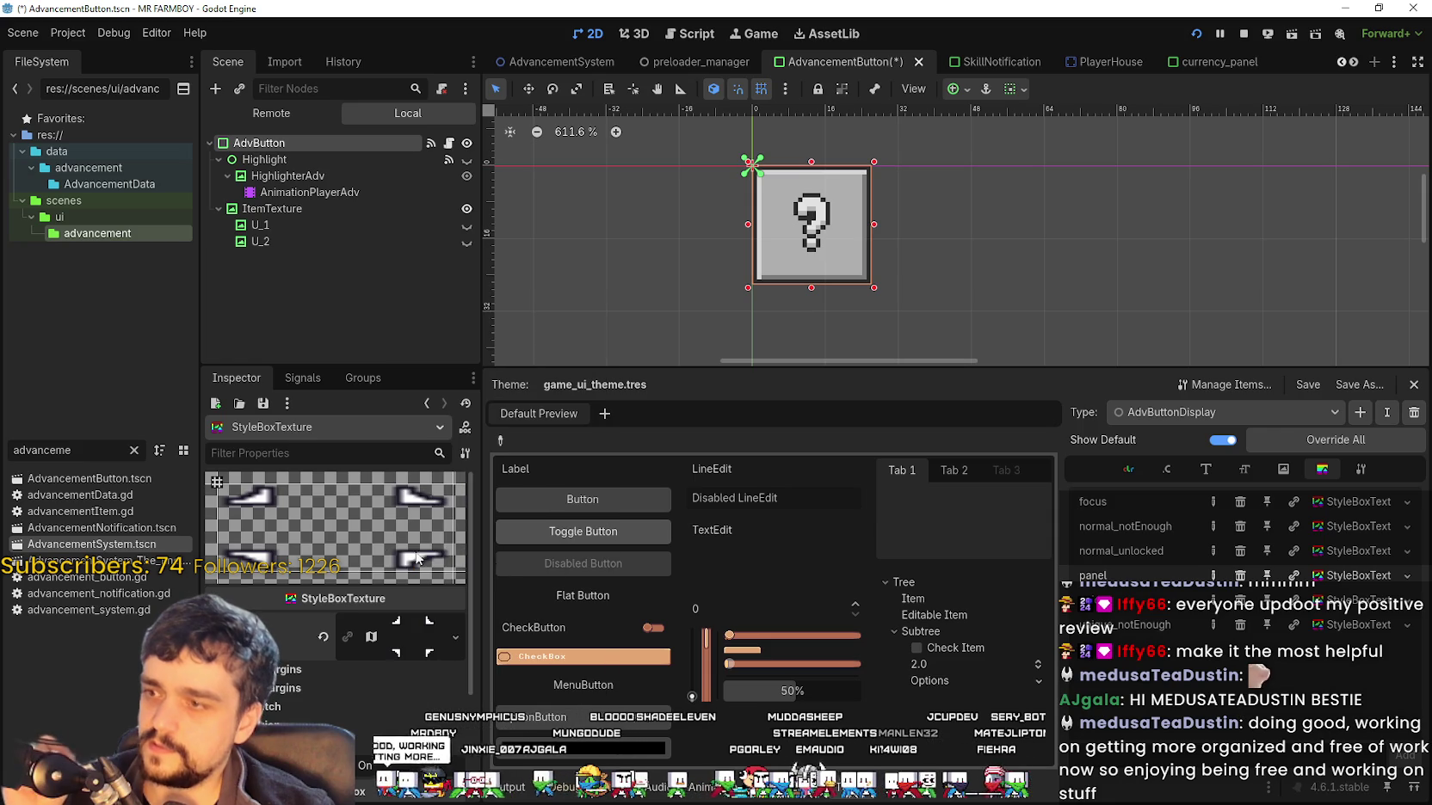
left_click(472, 379)
left_click(289, 402)
left_click(287, 403)
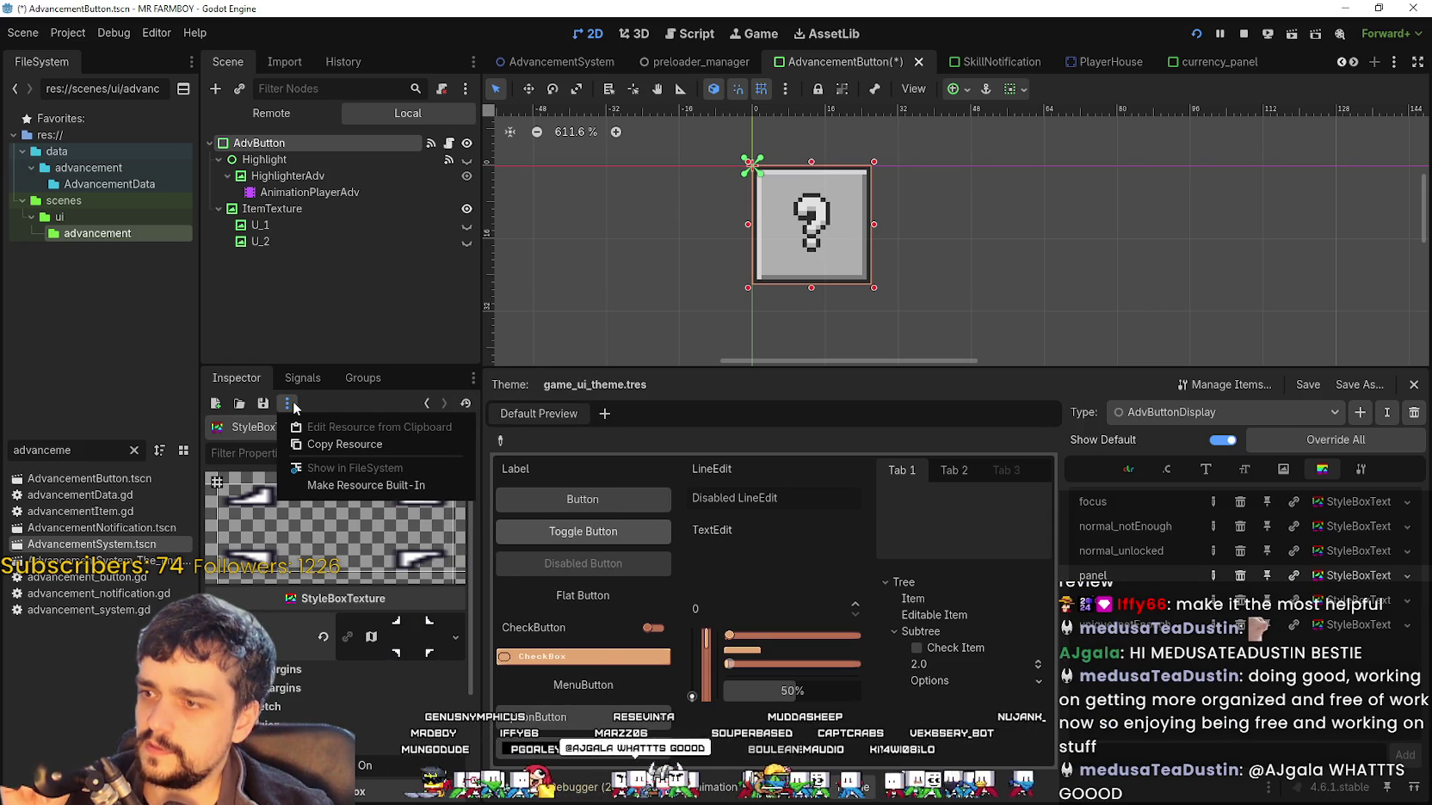
left_click(293, 408)
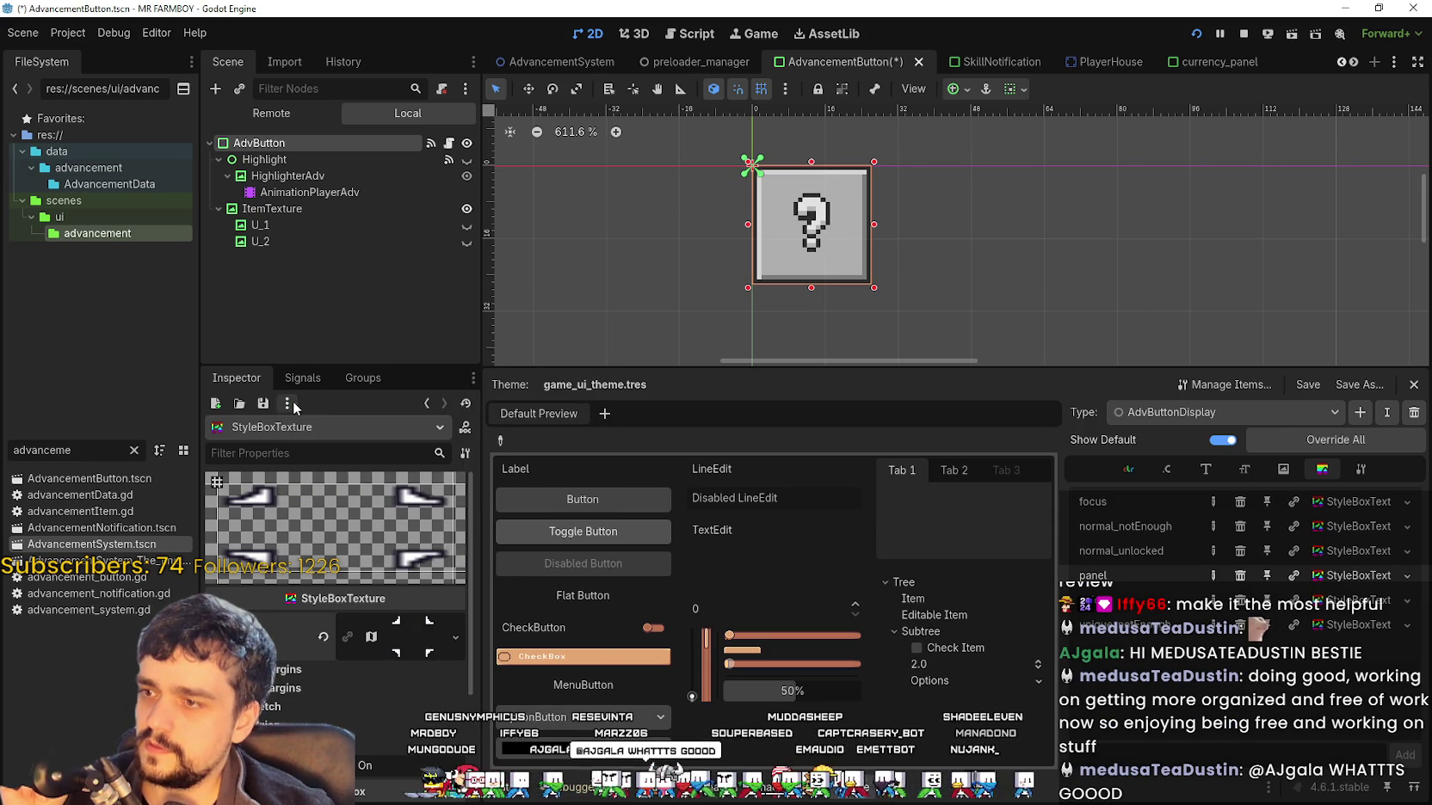
left_click(460, 434)
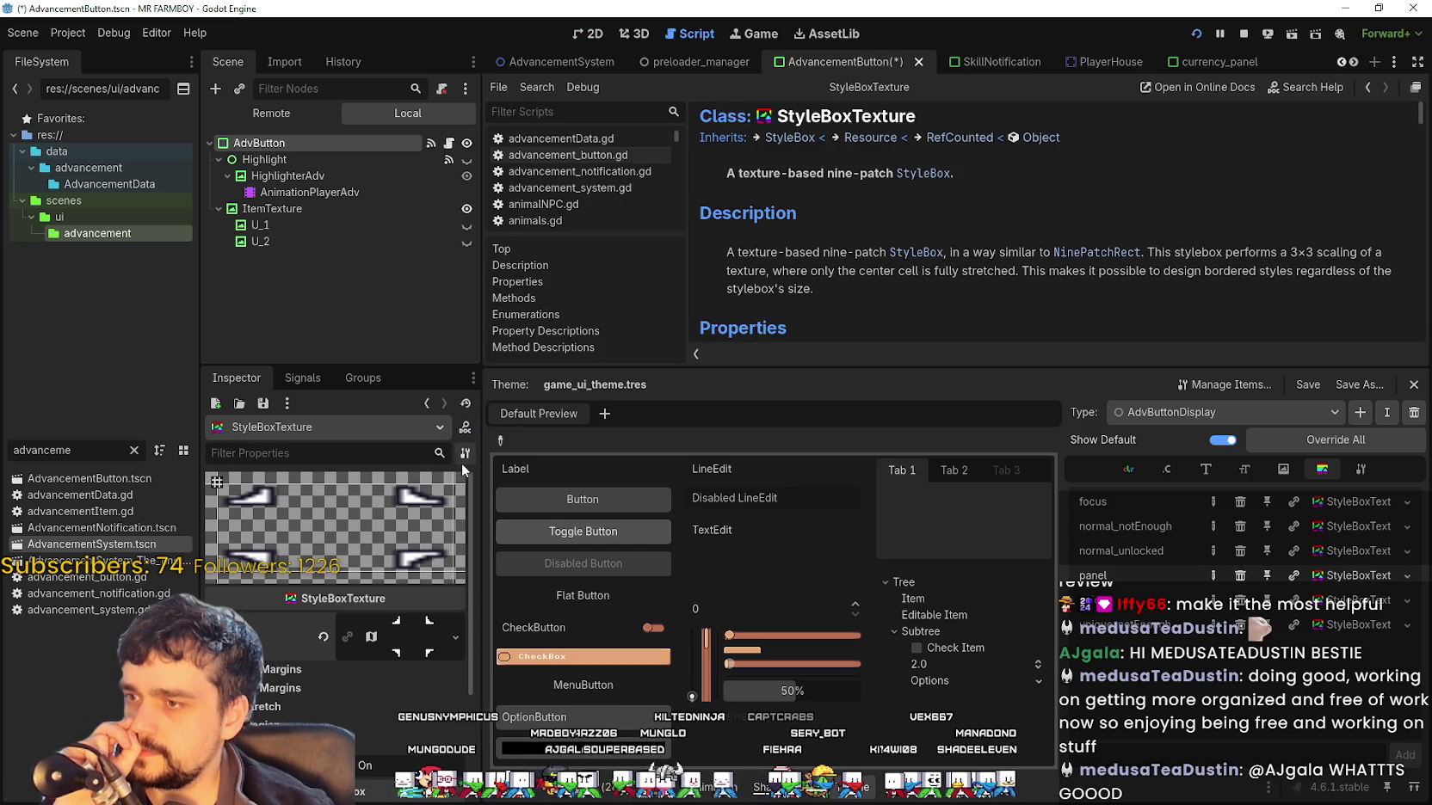
left_click(464, 453)
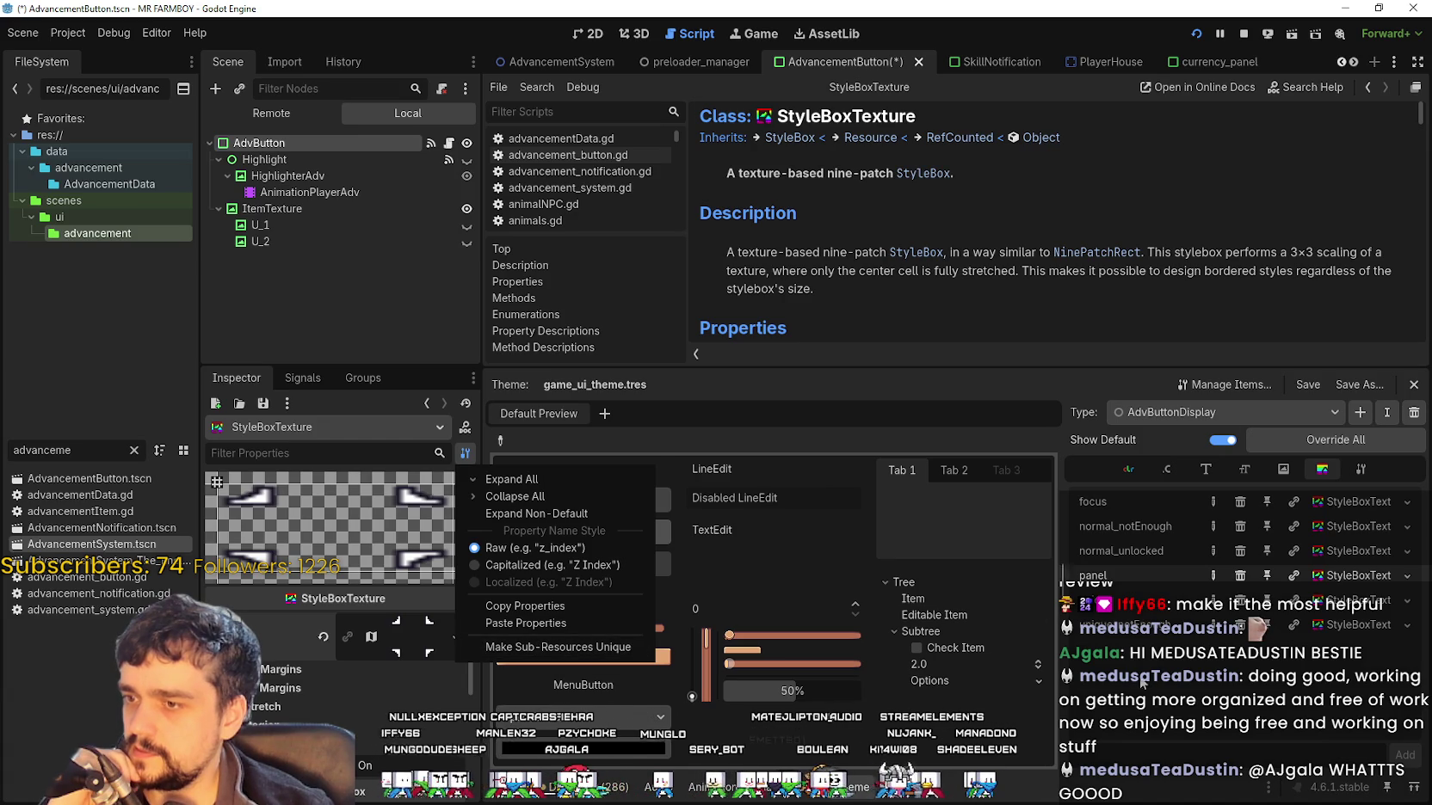
key("Escape")
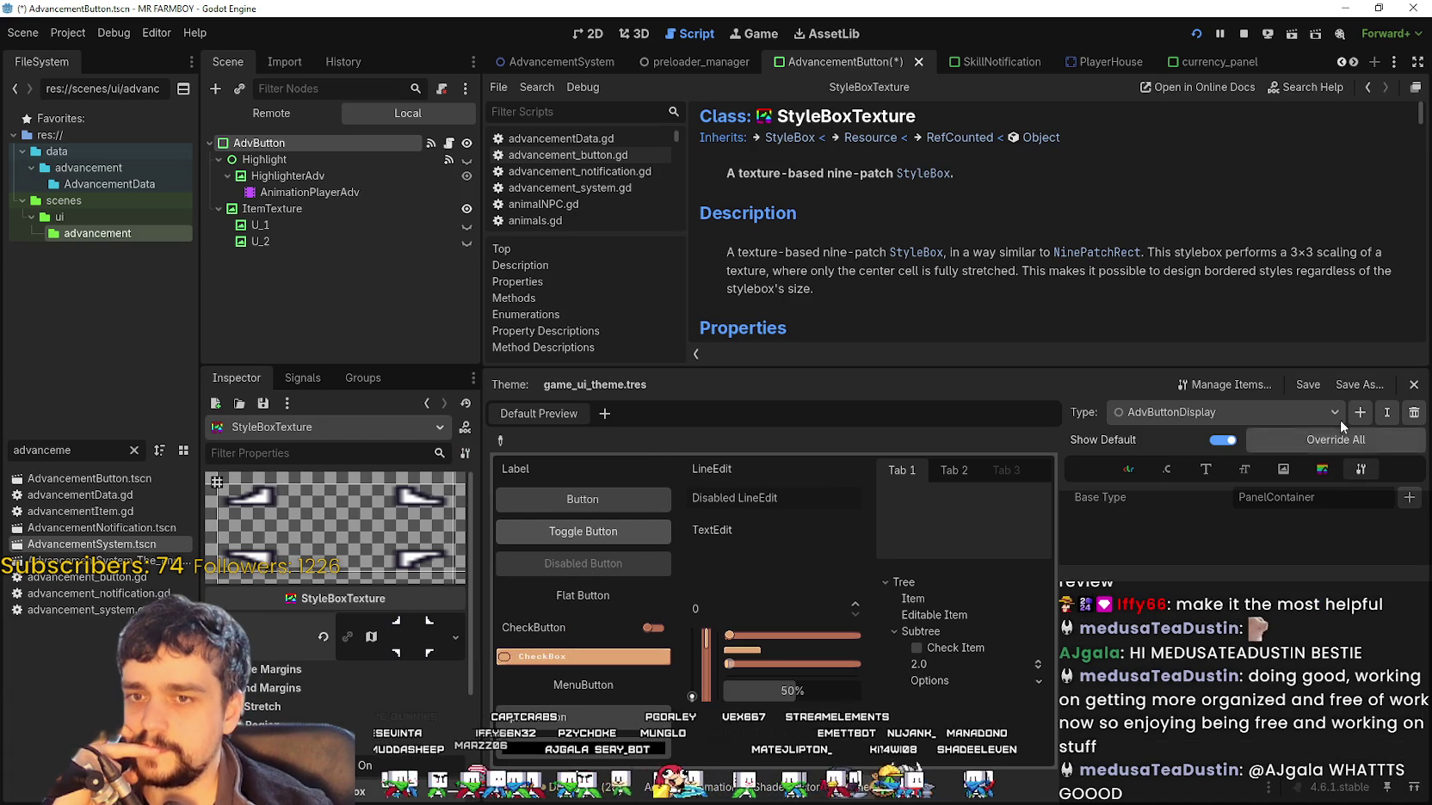
left_click(1312, 414)
key("Escape")
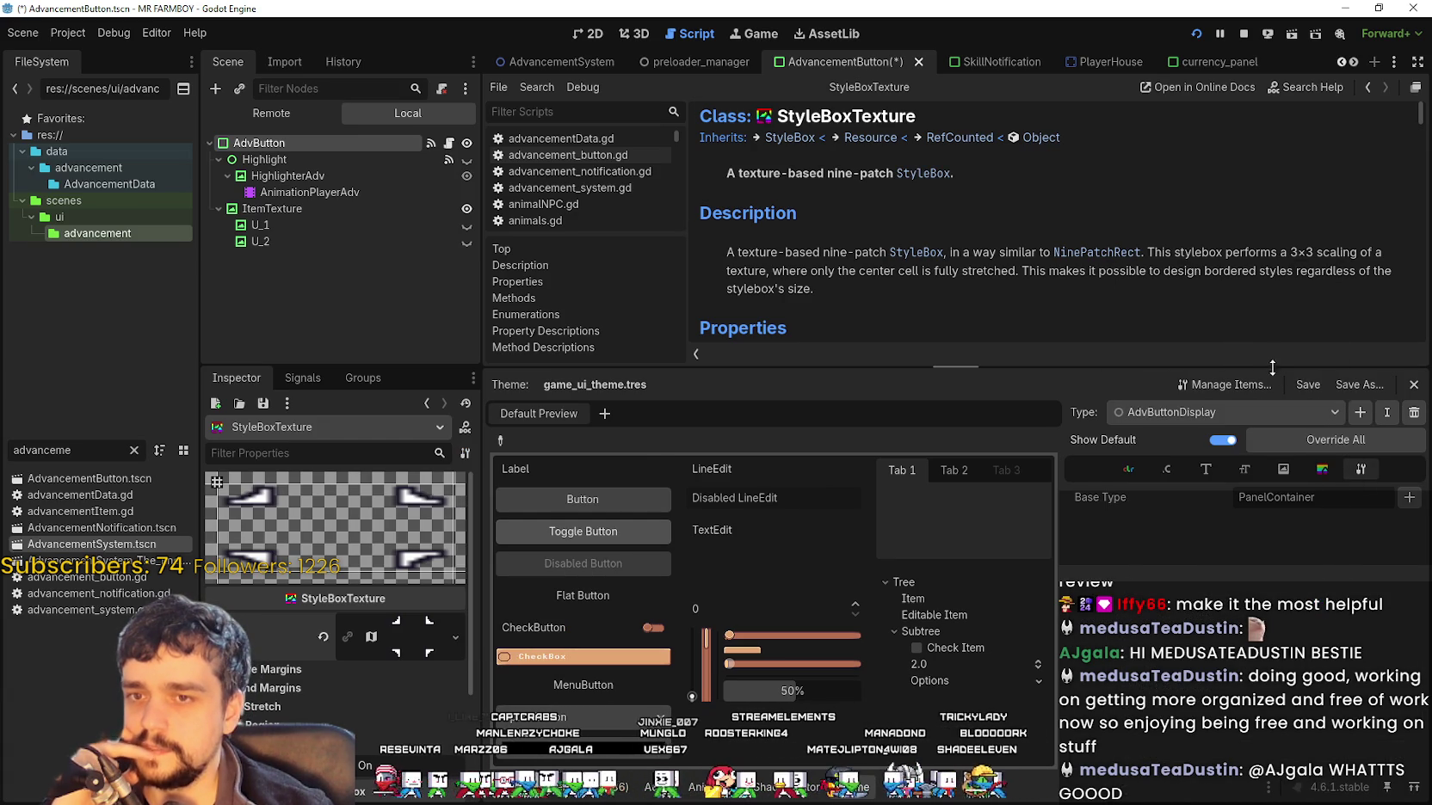
left_click(1213, 385)
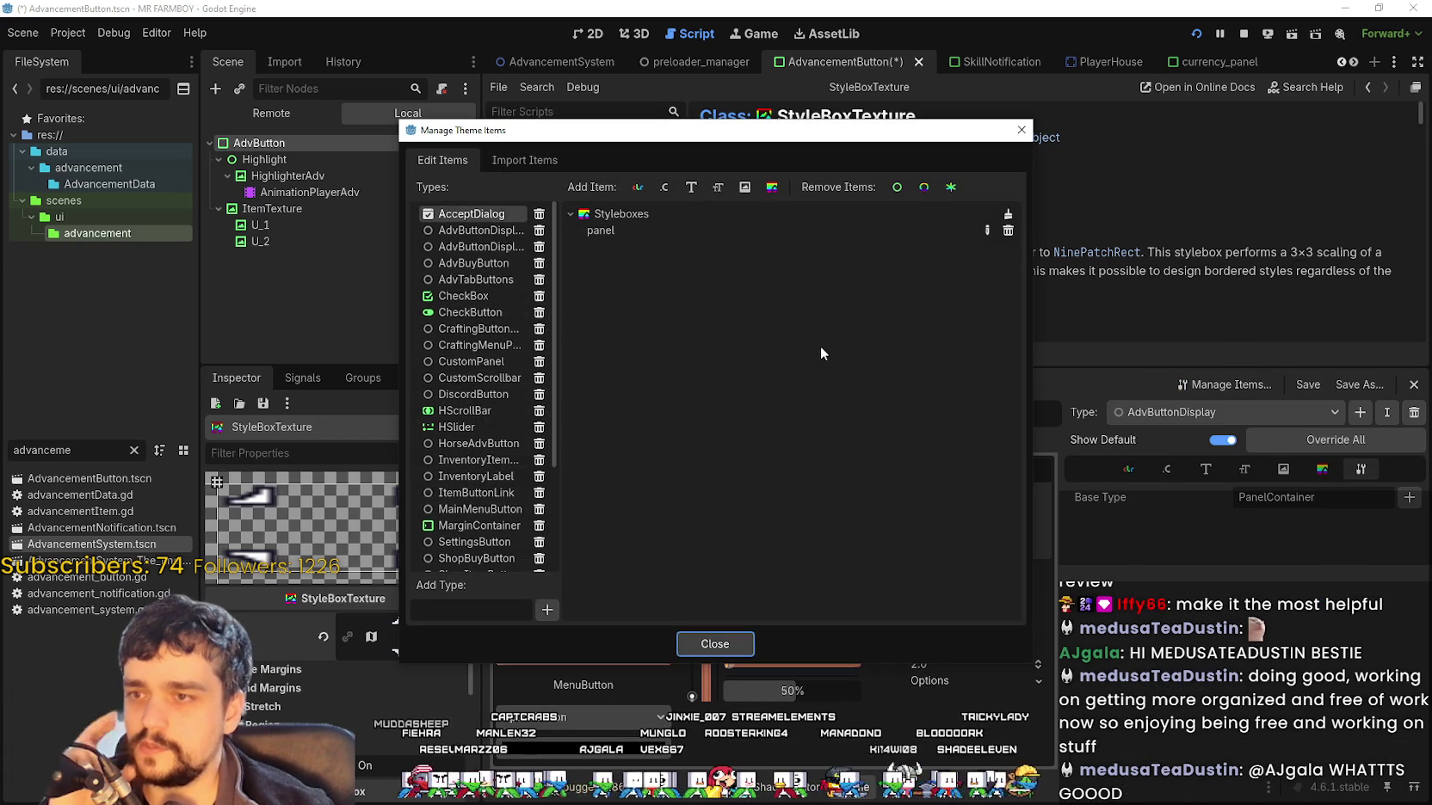
left_click(492, 233)
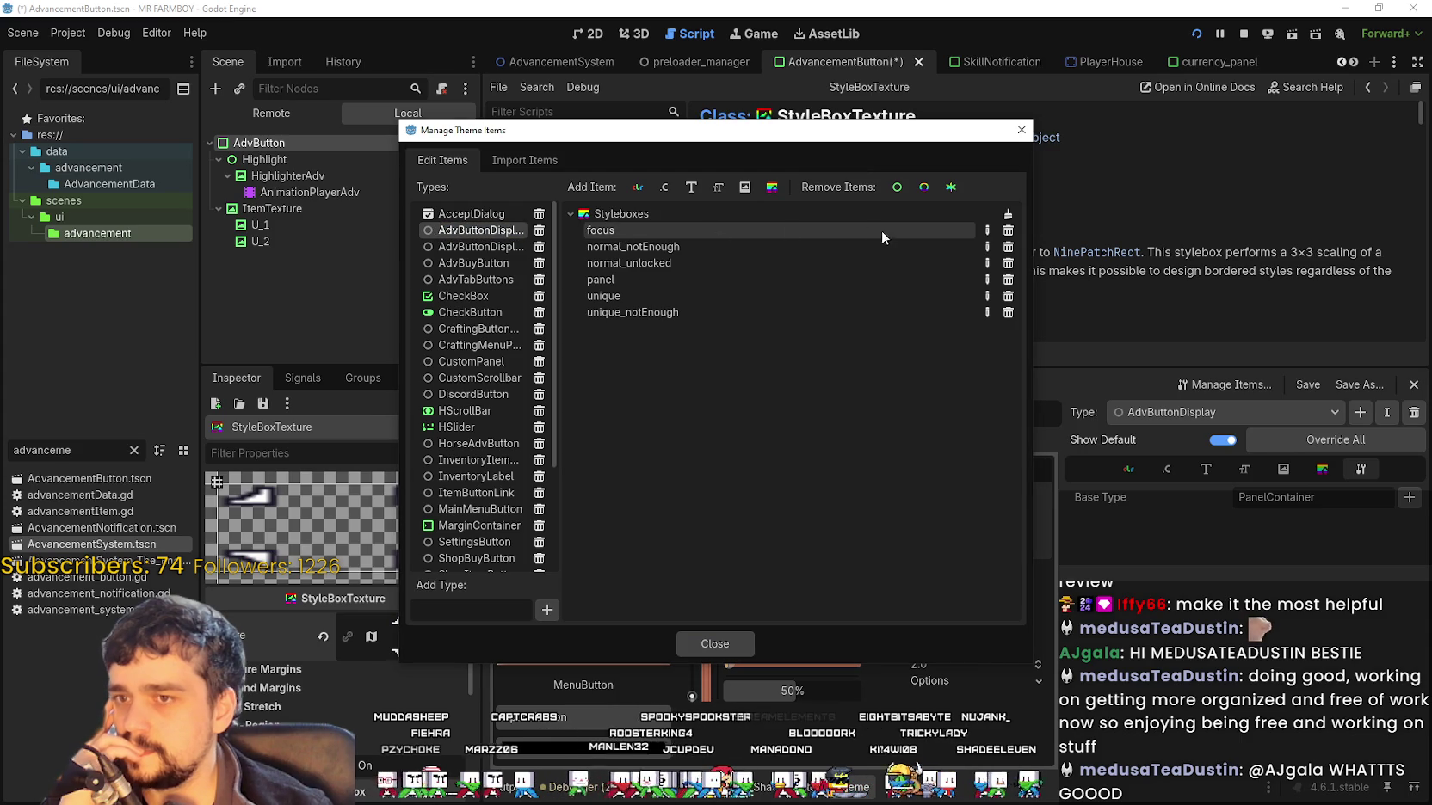
scroll(503, 344, "down", 3)
key("Escape")
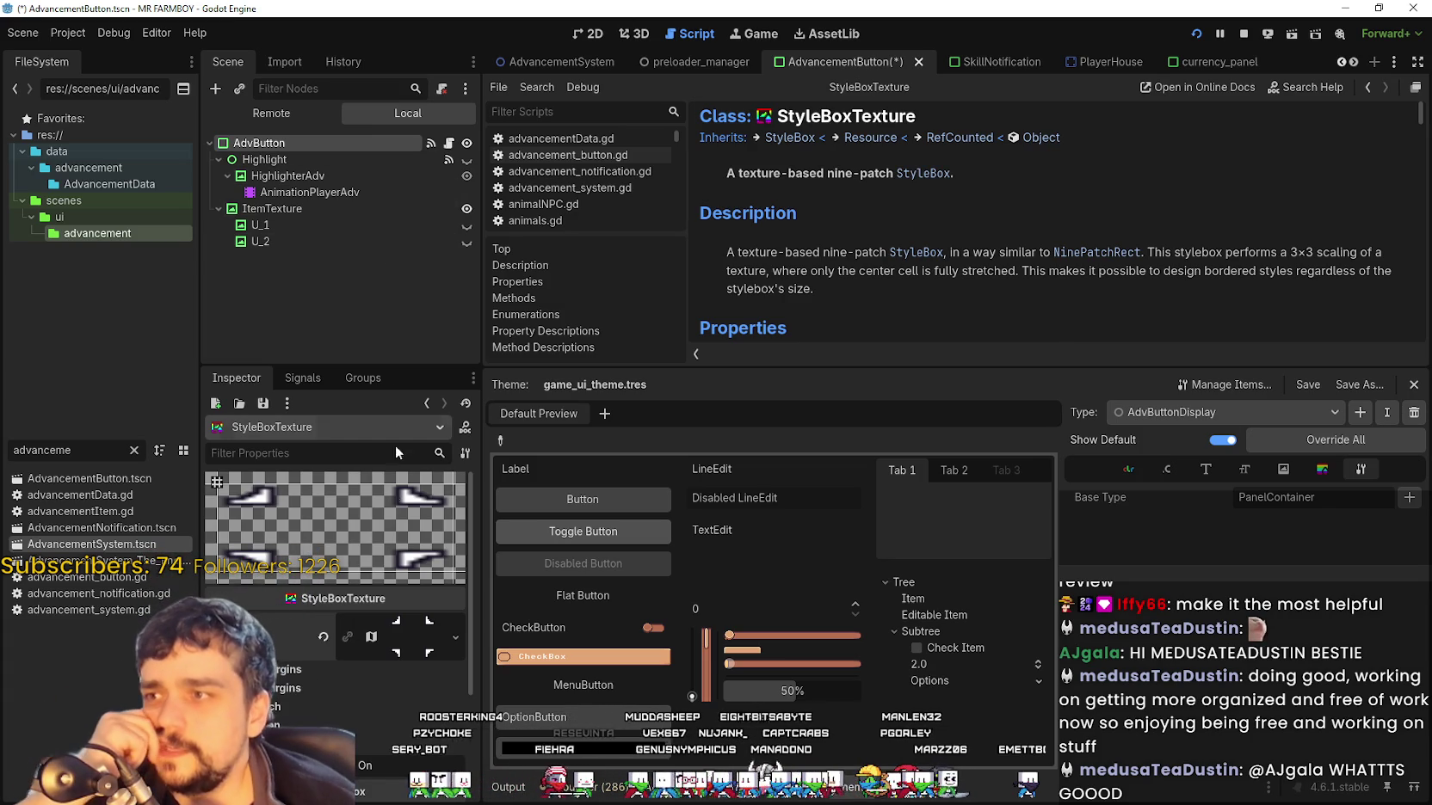
Expand the stylebox texture and review the atlas and property options without changes
left_click(378, 716)
scroll(379, 716, "down", 4)
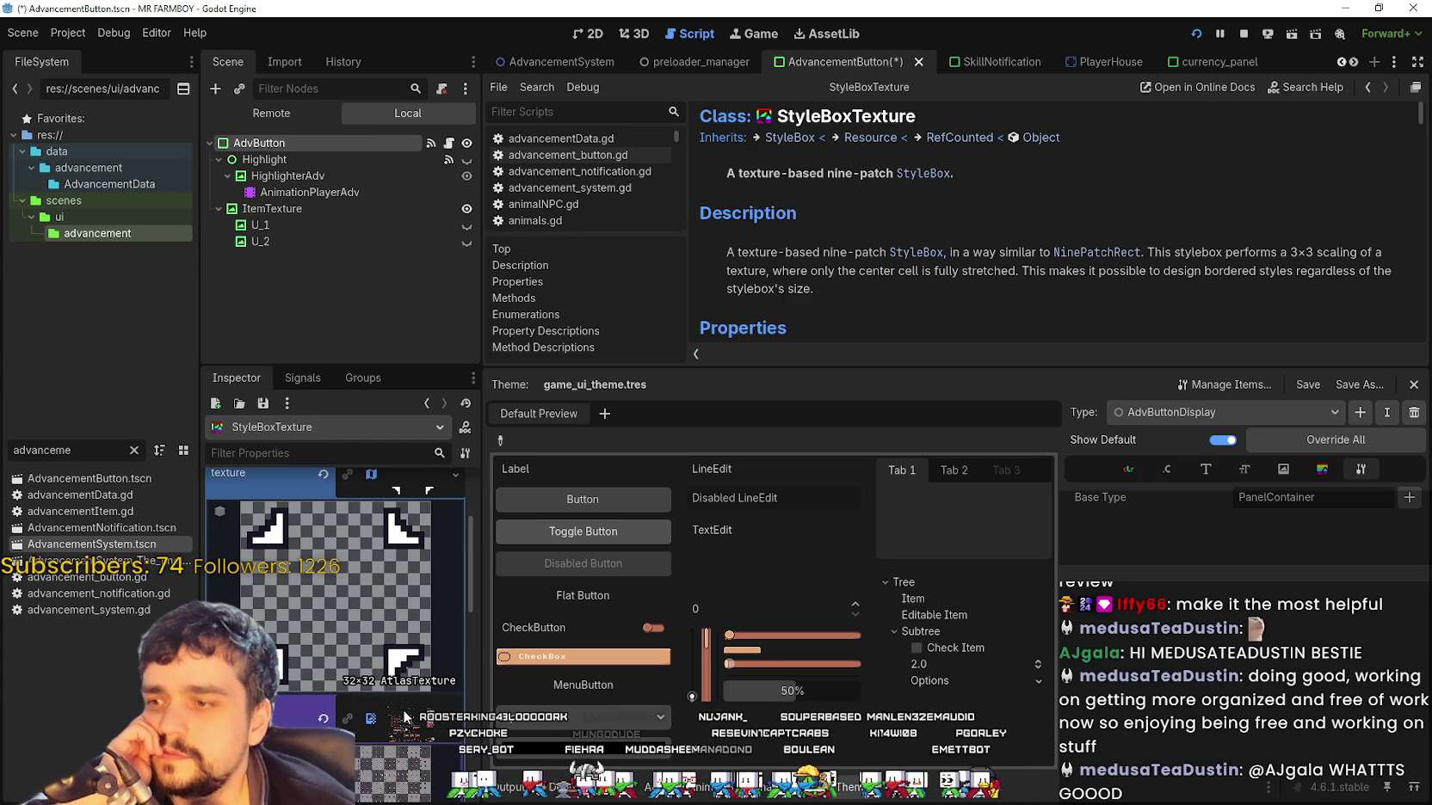
scroll(466, 601, "down", 4)
left_click(460, 560)
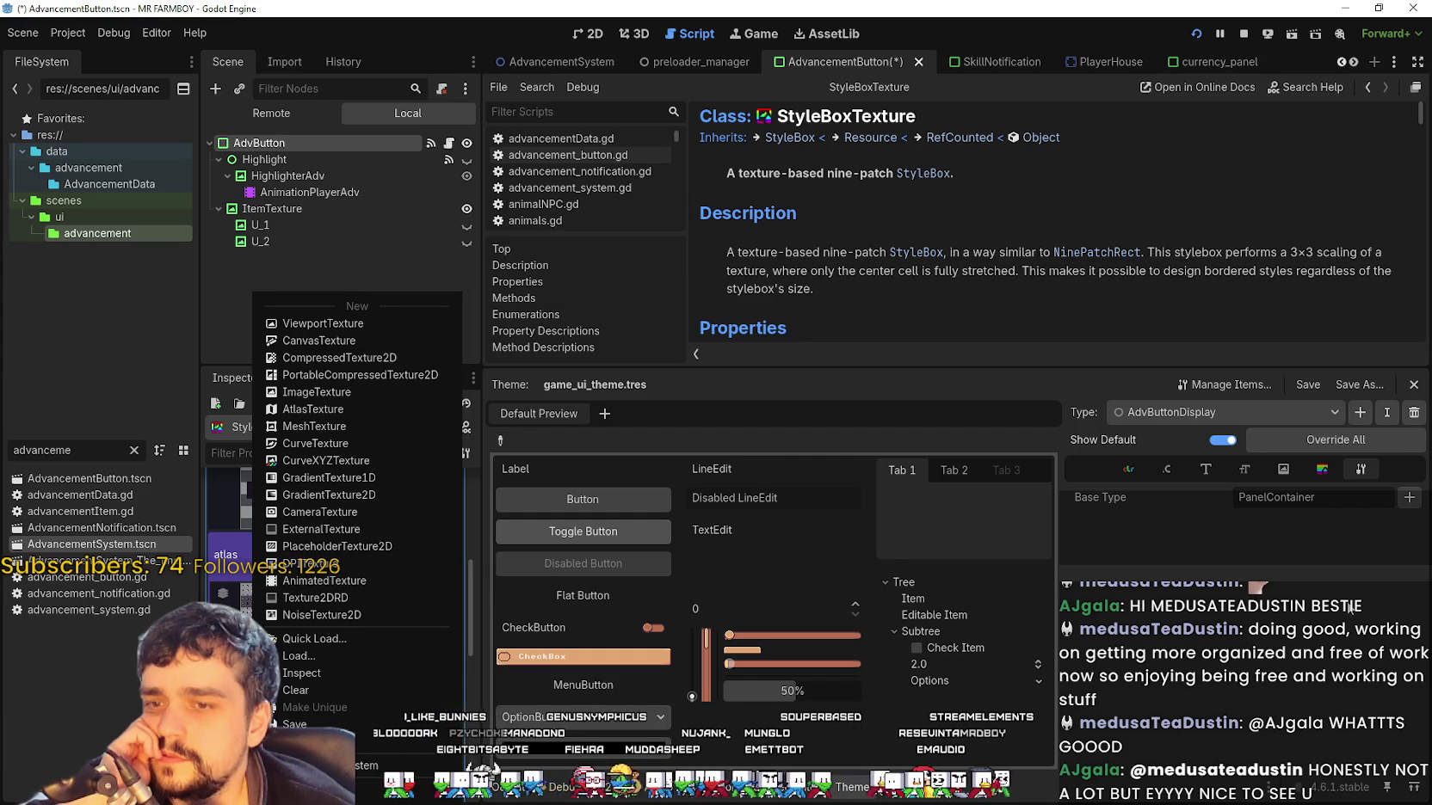
left_click(744, 666)
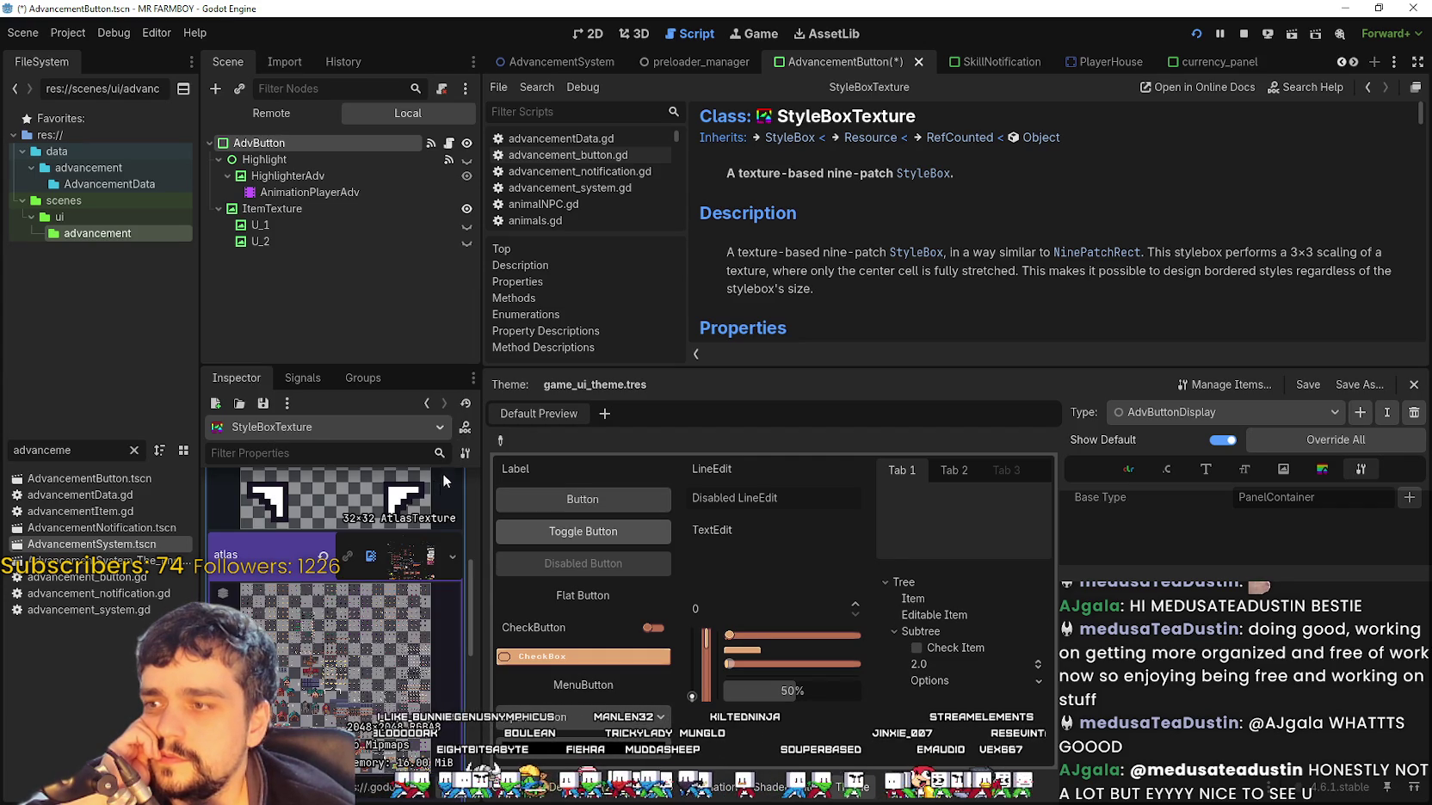
left_click(465, 454)
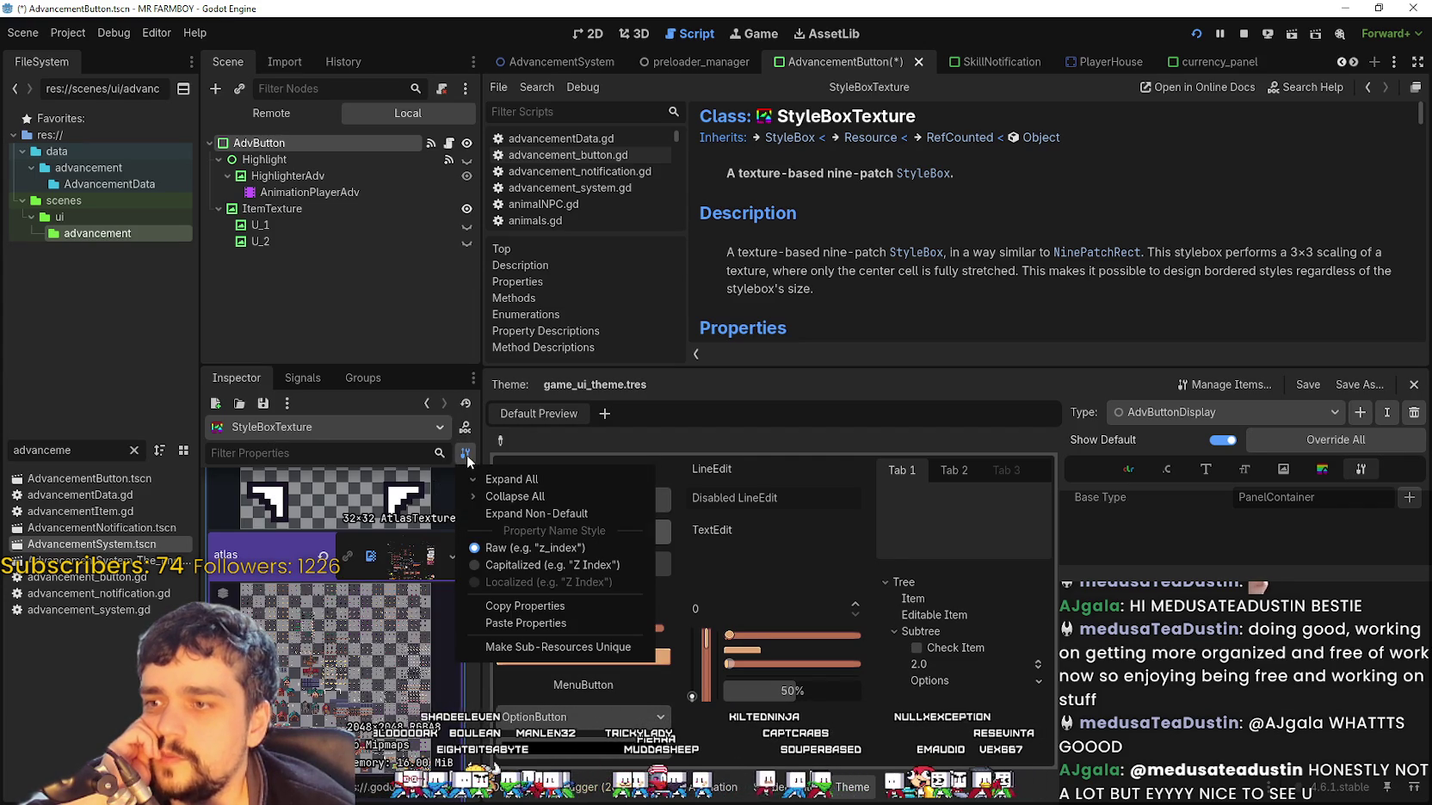
left_click(469, 438)
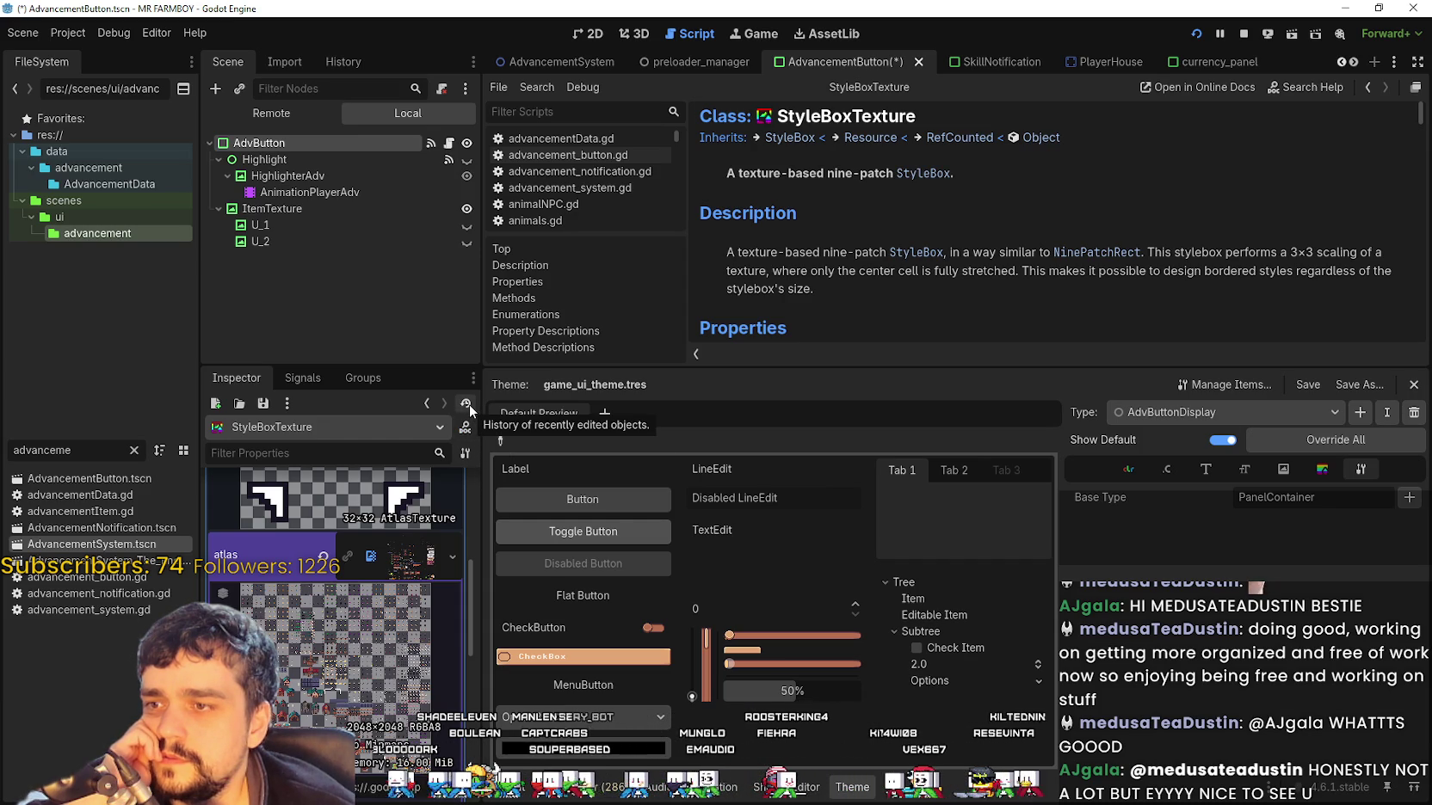
Drag the docs/theme splitter down to enlarge the class documentation panel
left_click(286, 404)
left_click(274, 414)
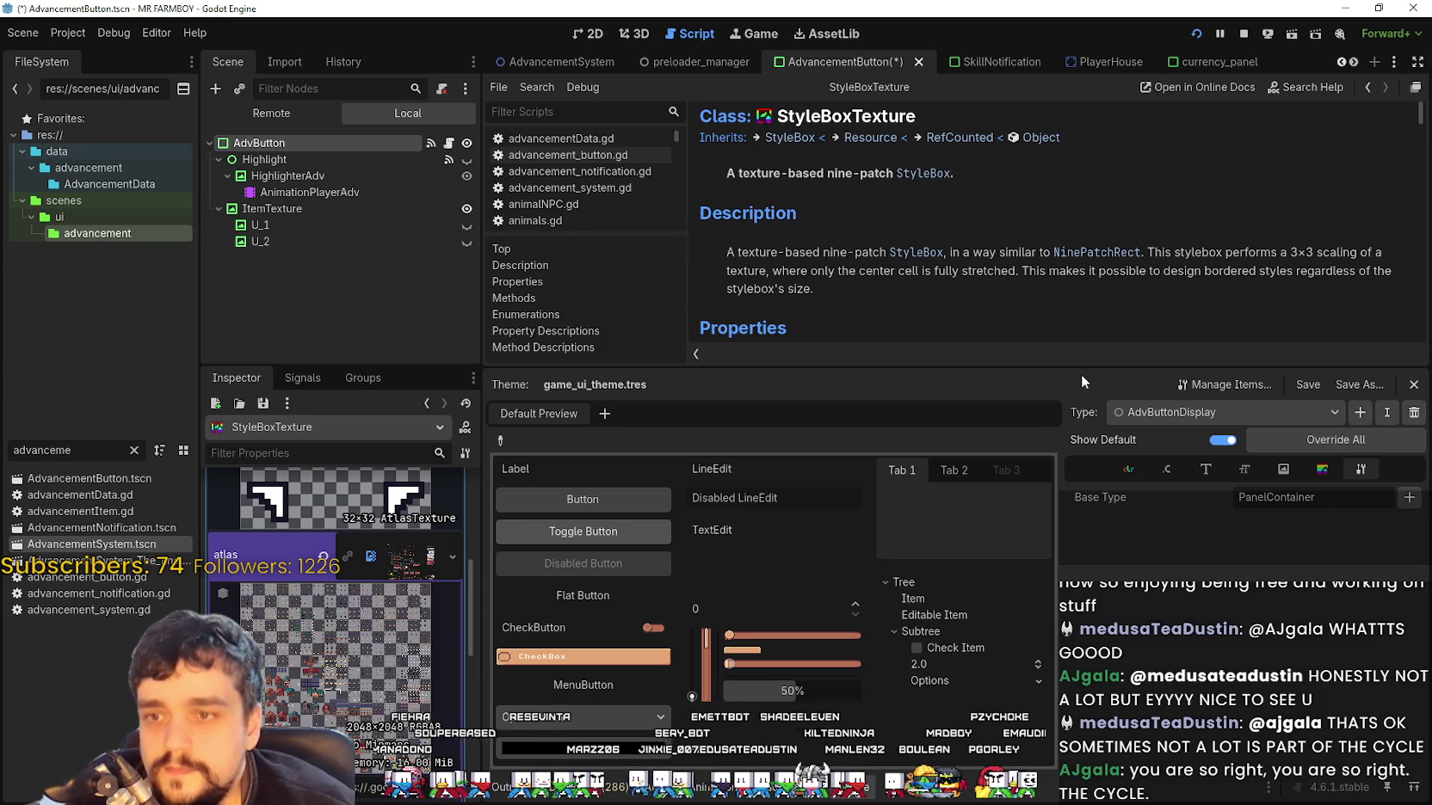
left_click_drag(1082, 369, 1081, 407)
scroll(901, 703, "down", 1)
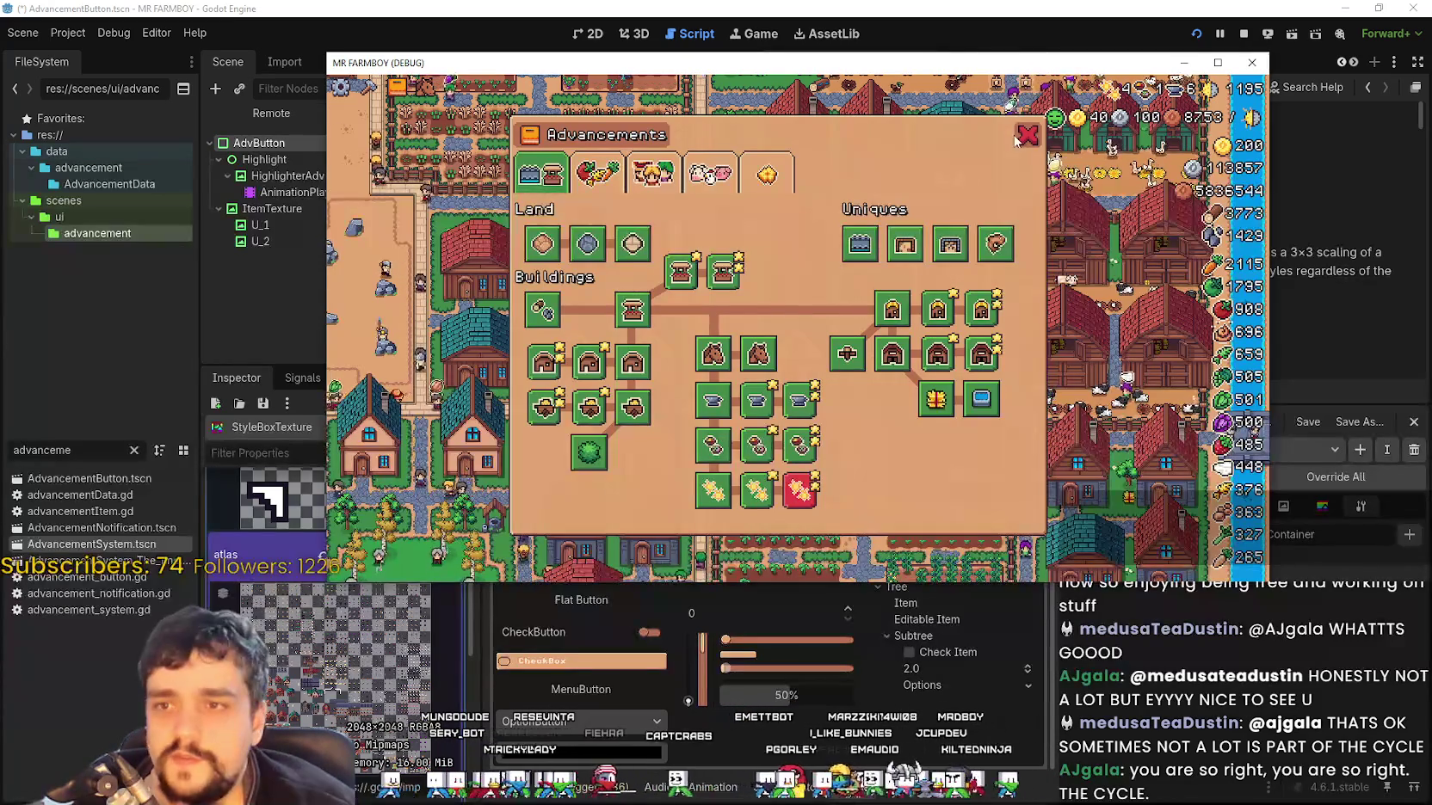
Stop the running MR FARMBOY debug game from the editor toolbar
scroll(1024, 142, "up", 5)
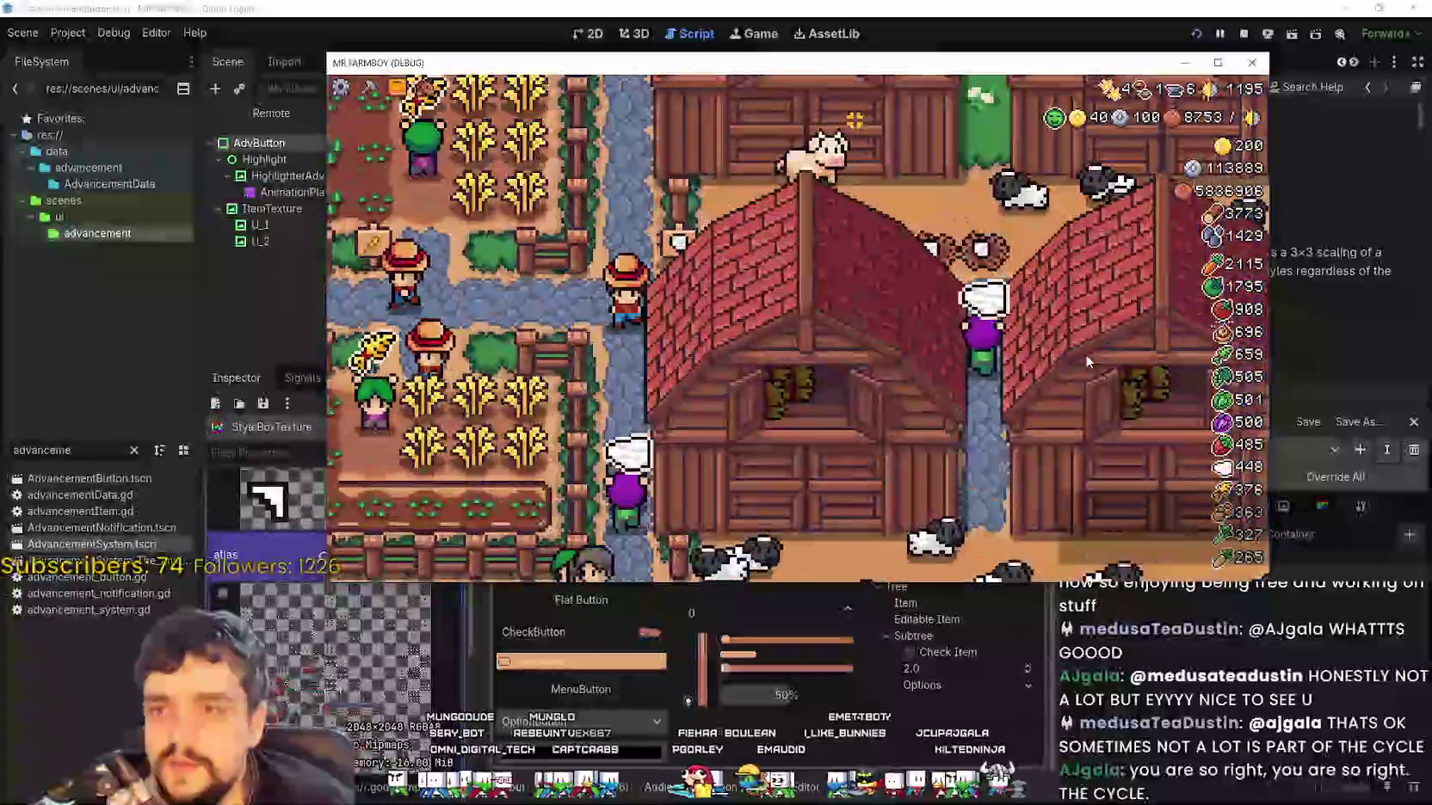
scroll(1133, 254, "down", 5)
left_click(1243, 33)
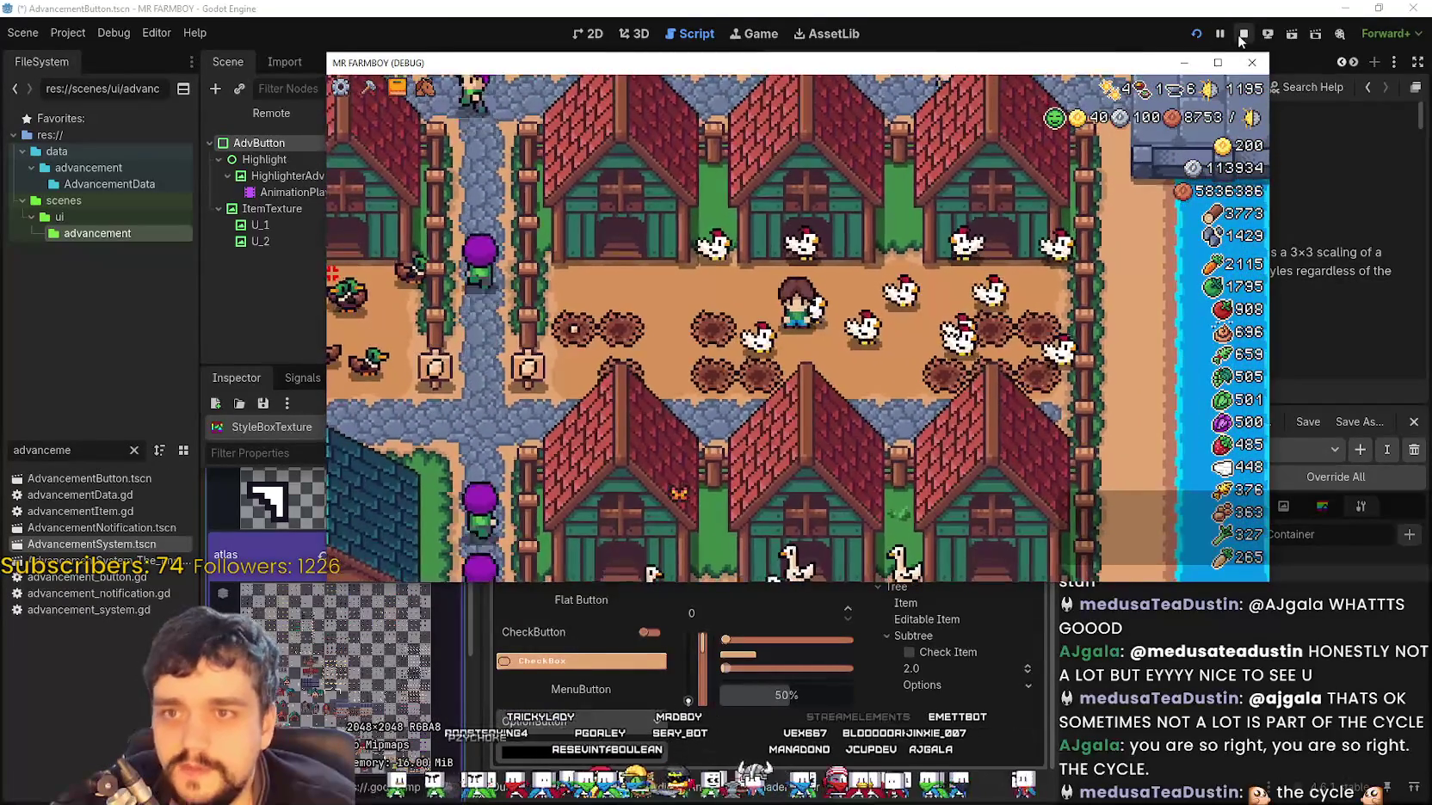
left_click(1241, 36)
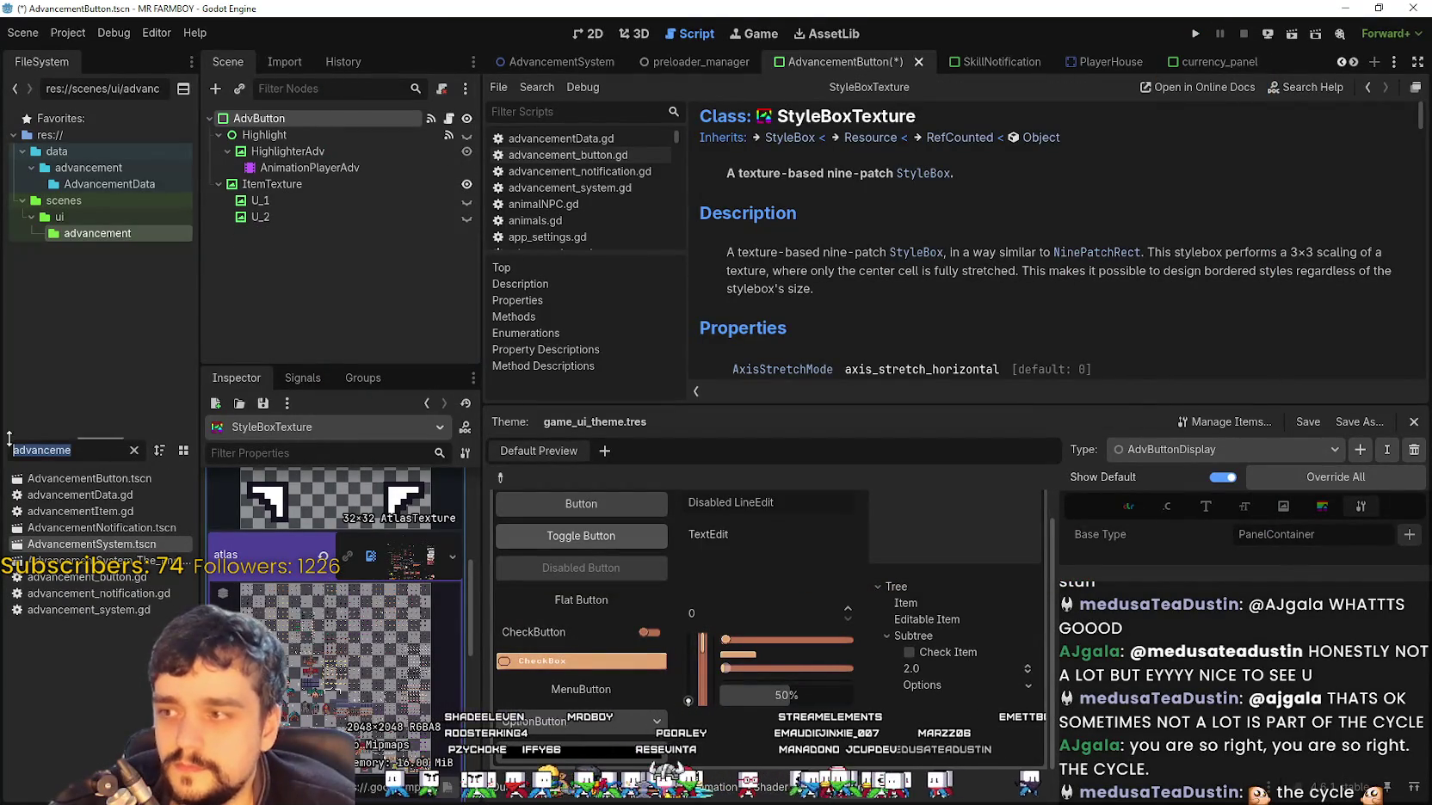
Filter FileSystem for 'chicken', open chicken.tscn and select its AnimatedSprite2D node
type("cycl")
key("BackSpace")
key("BackSpace")
key("BackSpace")
type("hick")
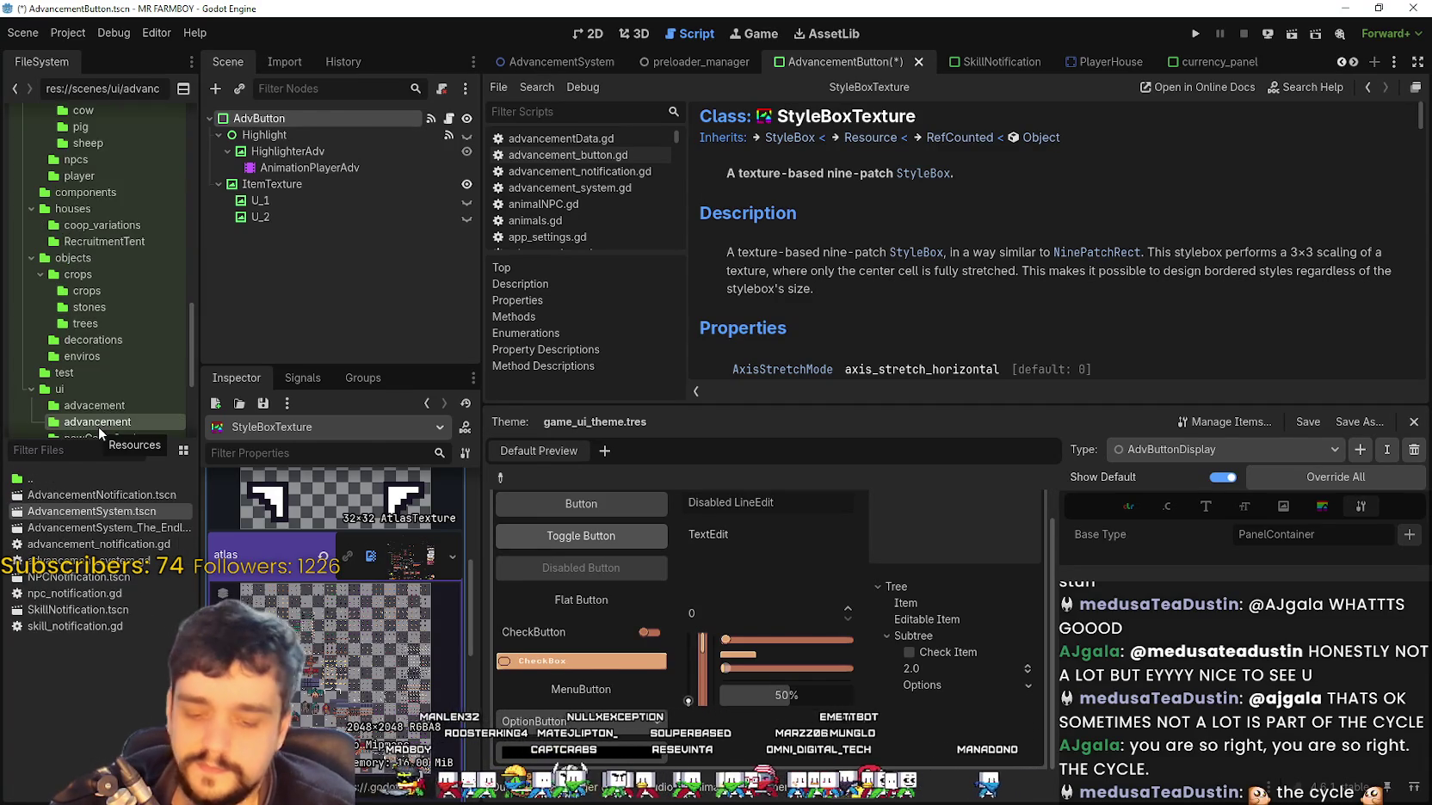
type("en")
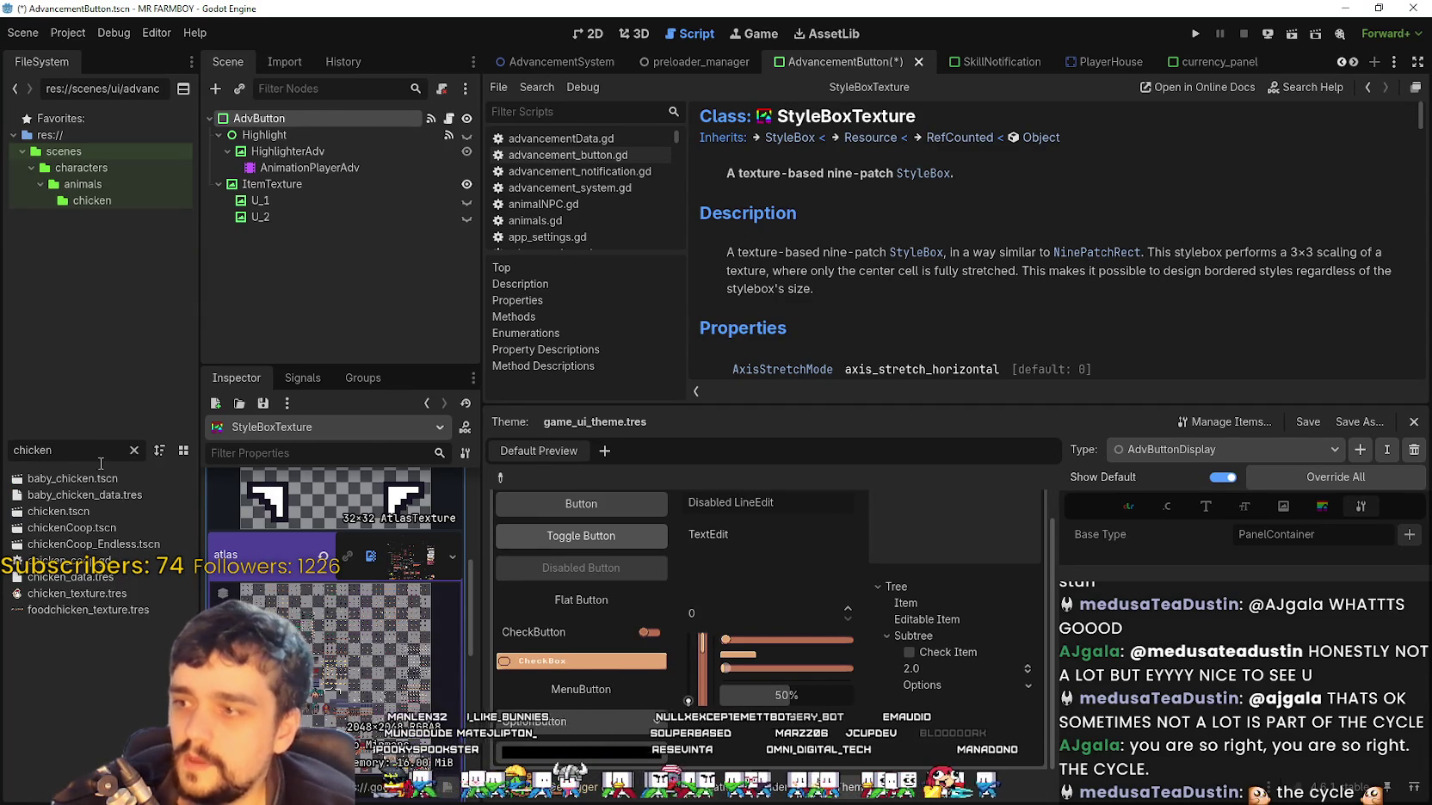
double_click(94, 511)
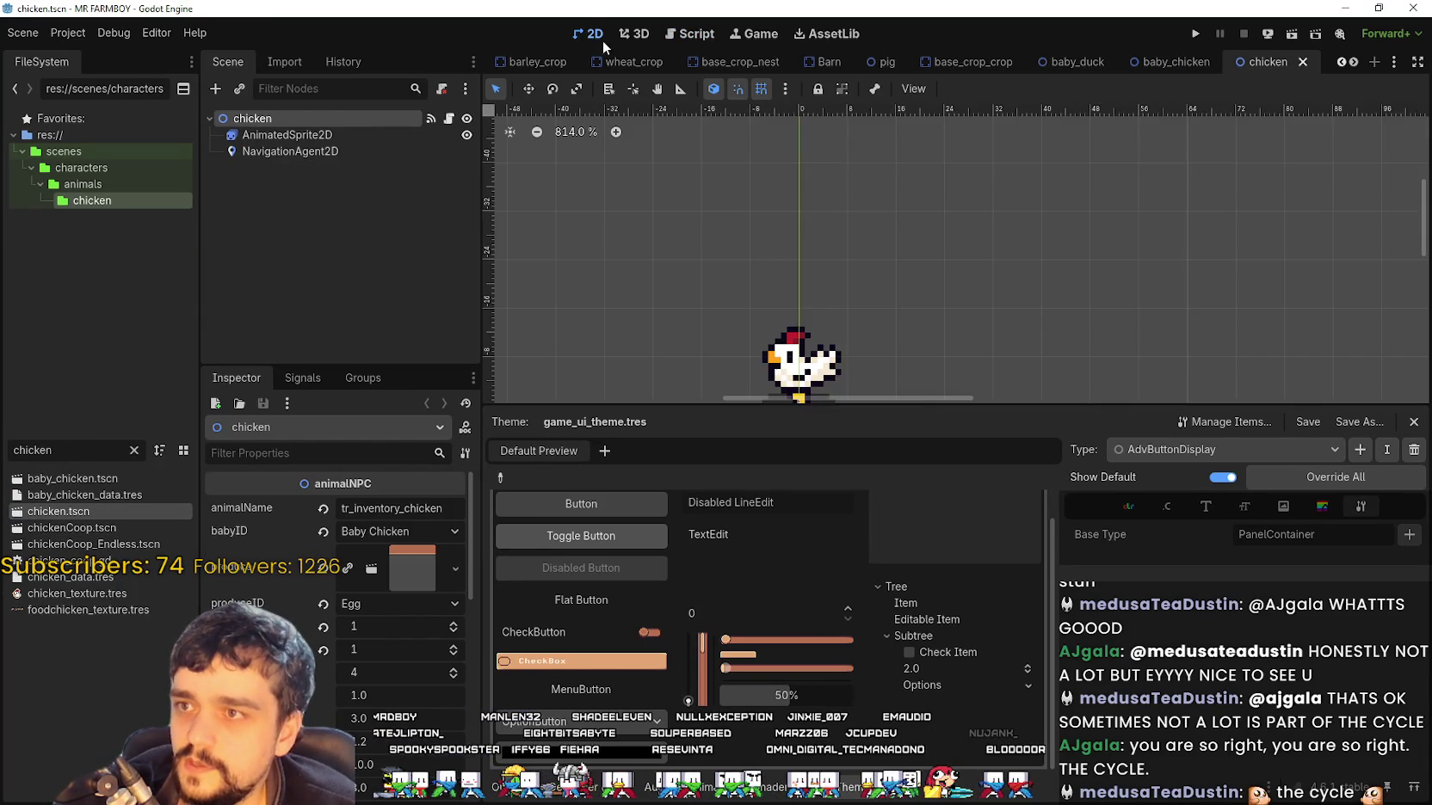
left_click(287, 135)
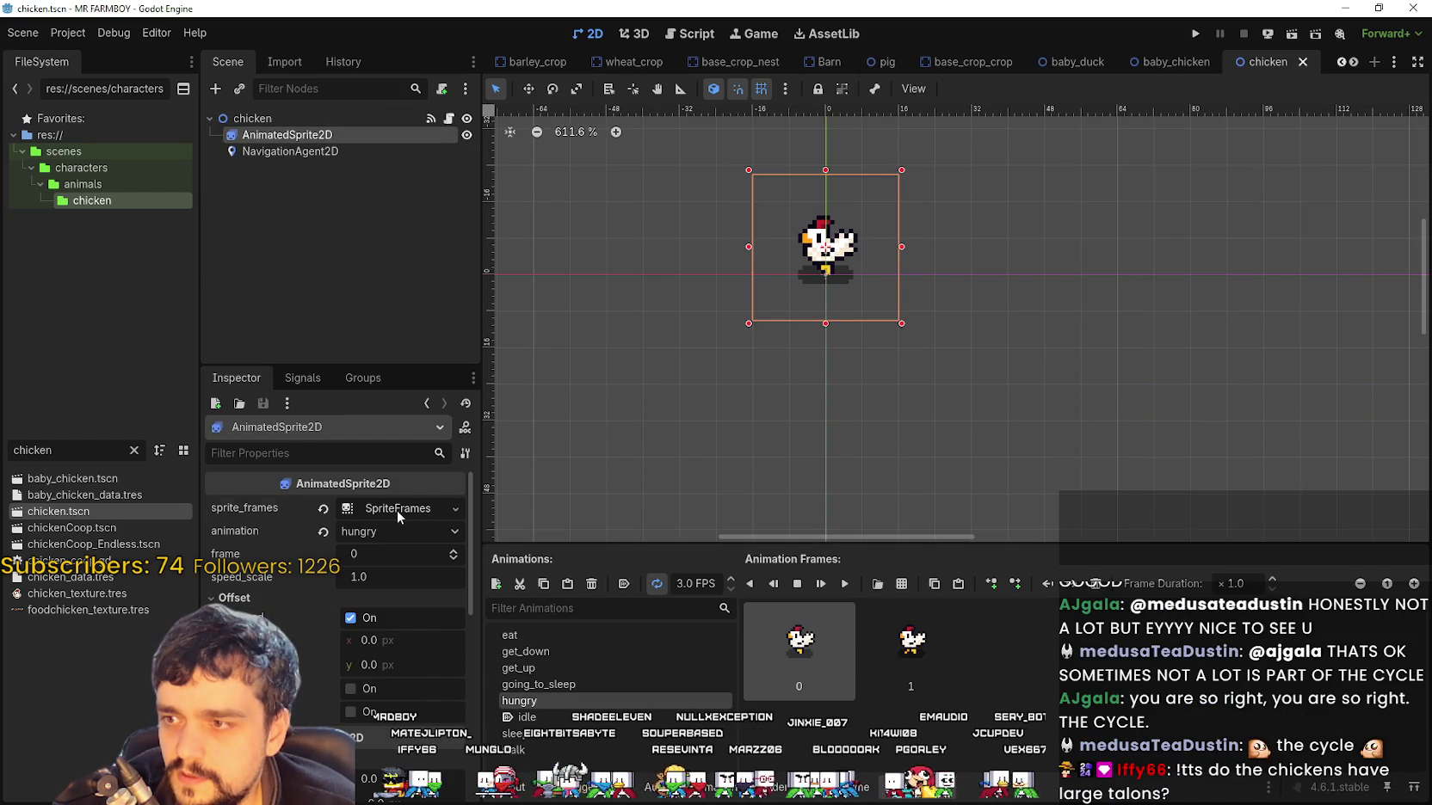
Delete both frames of the hungry animation in the chicken's SpriteFrames
key("ctrl+j")
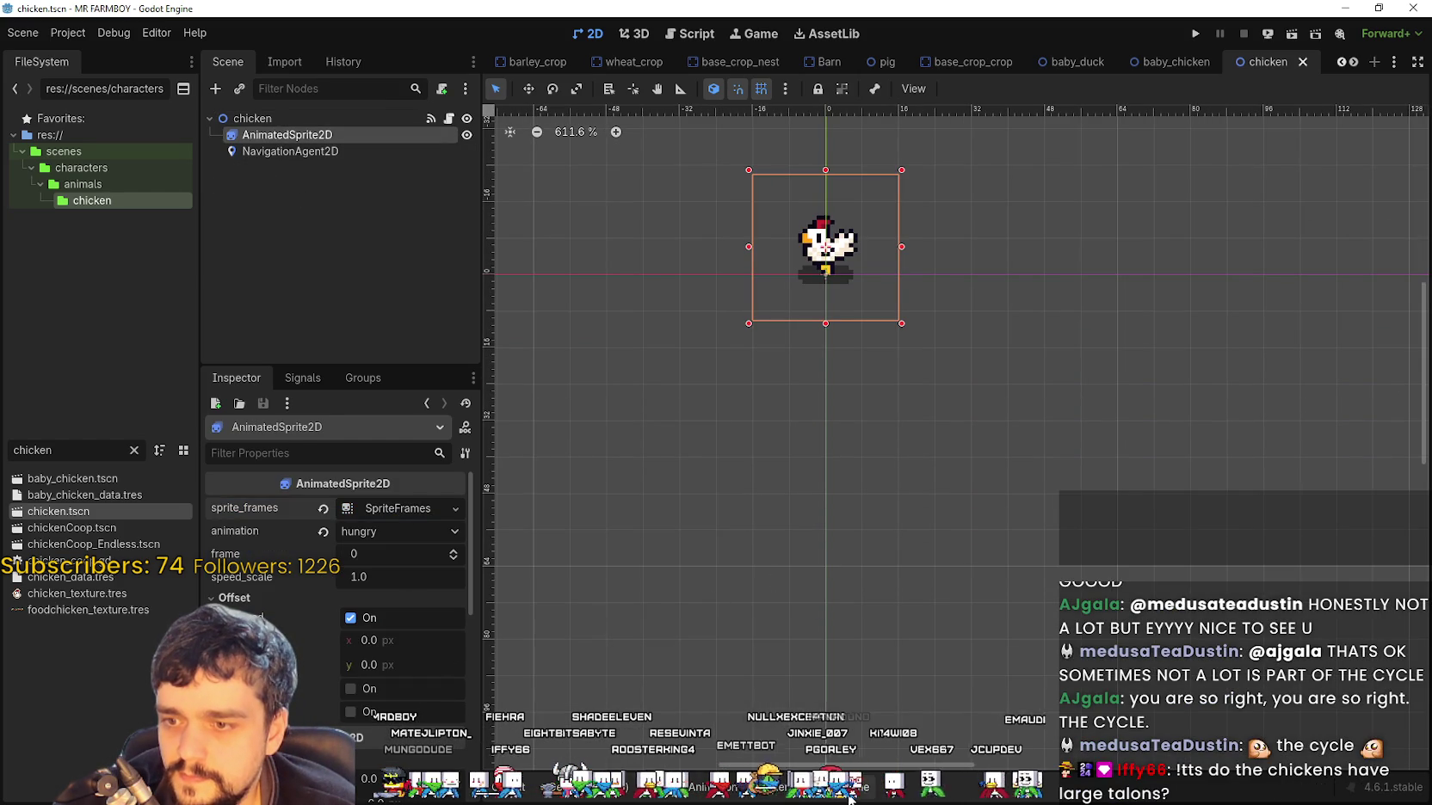
key("ctrl+j")
key("ctrl+j")
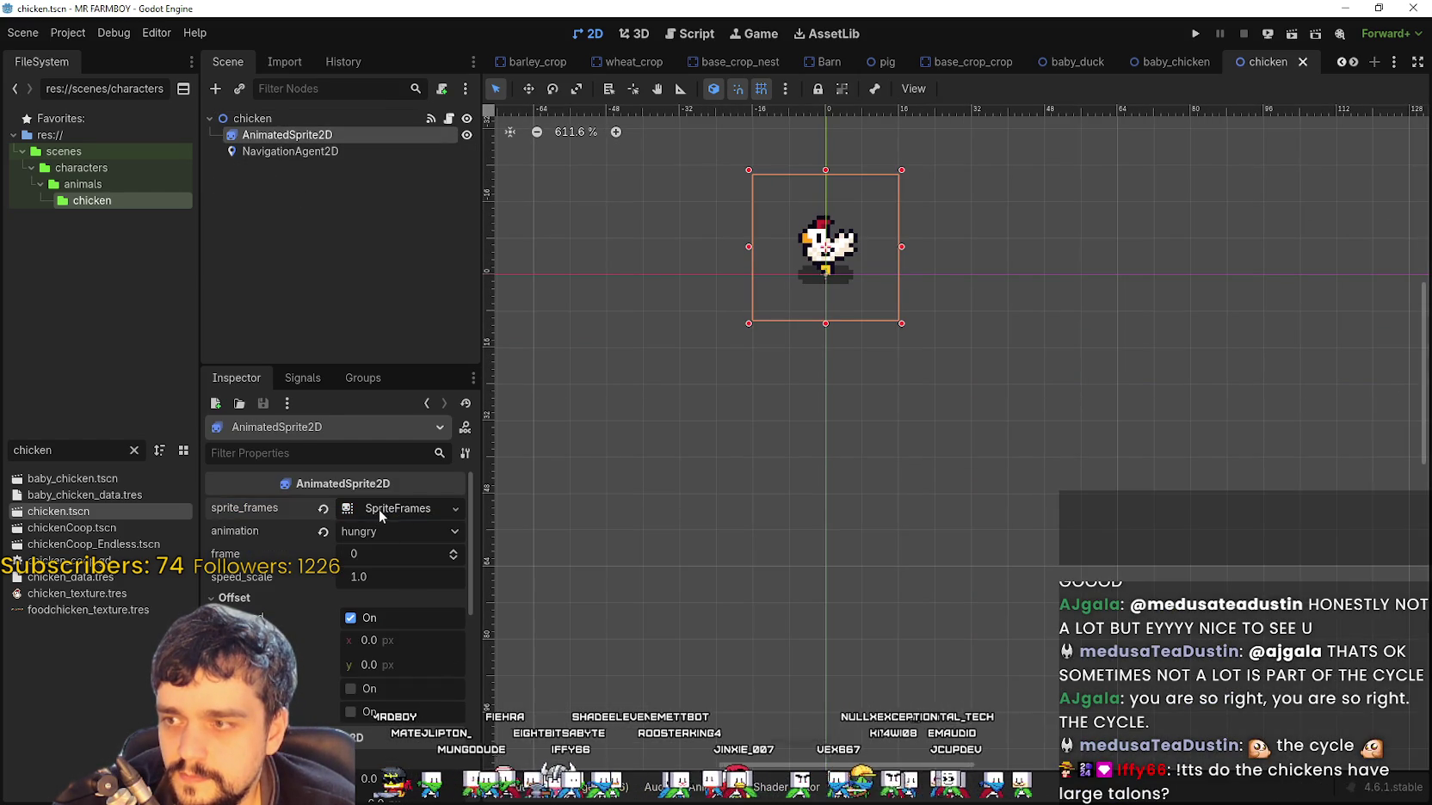
left_click(382, 507)
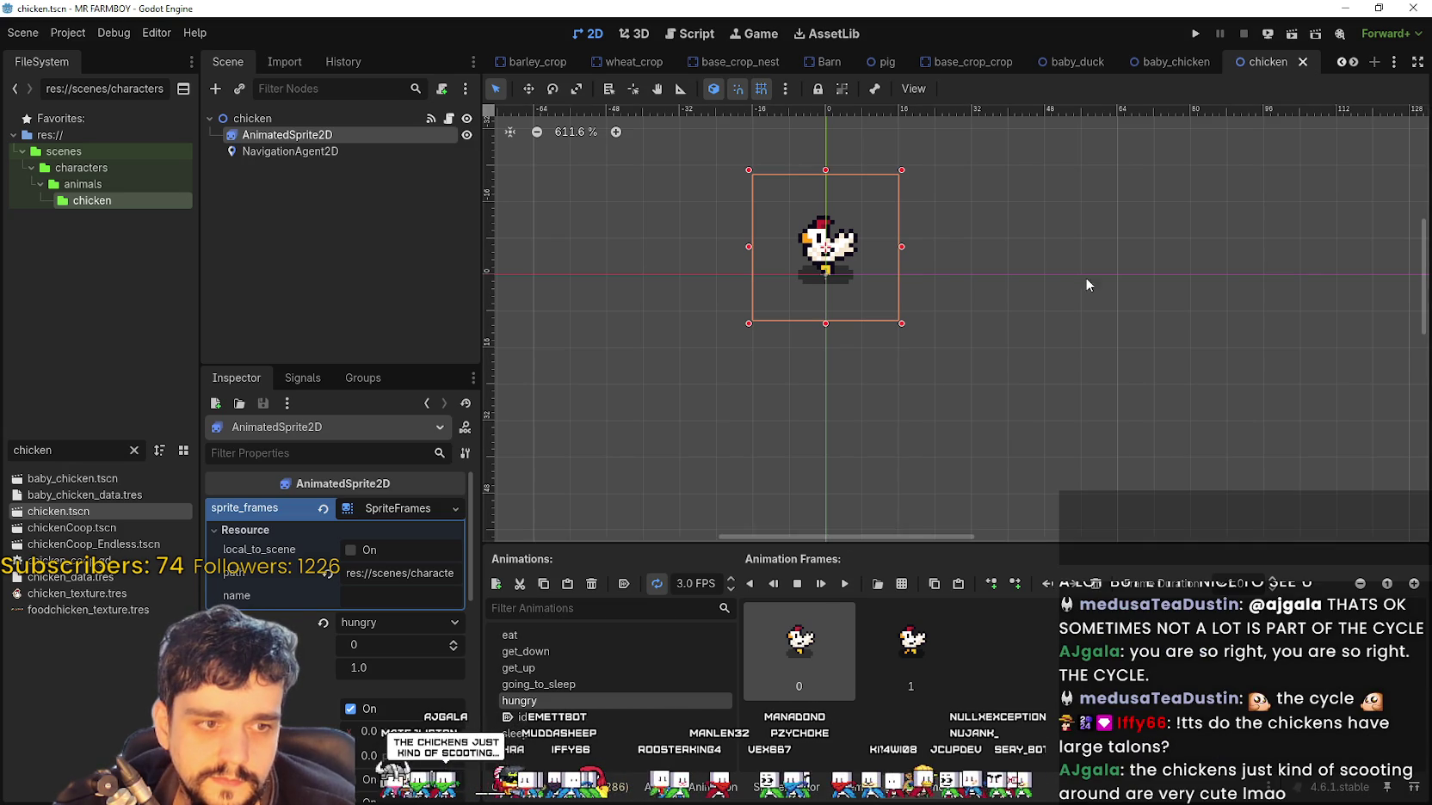
scroll(994, 233, "up", 2)
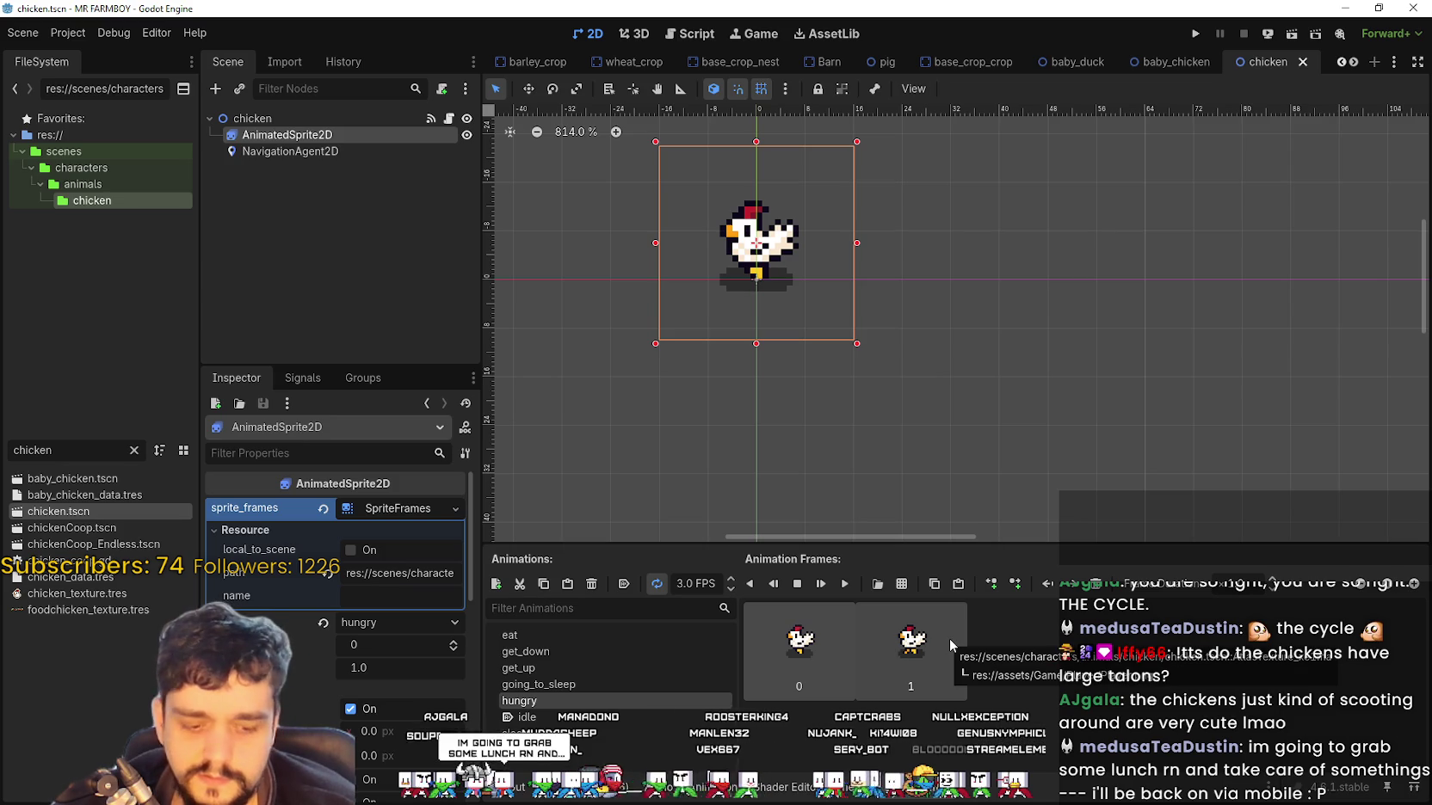
key("Delete")
key("Delete")
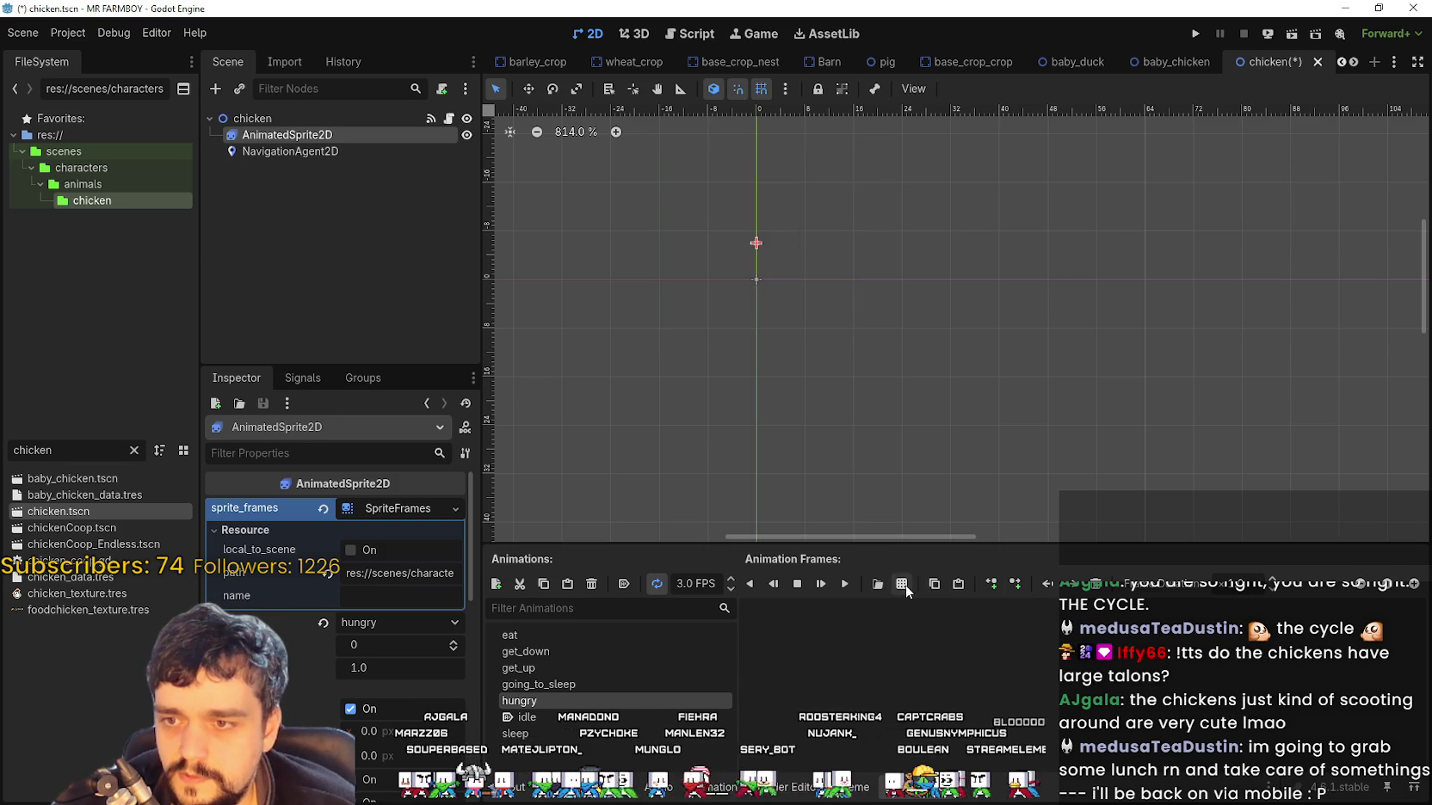
Choose res://assets/Game/Player/Player.png as the sprite sheet, then bring up Aseprite
left_click(901, 583)
double_click(563, 240)
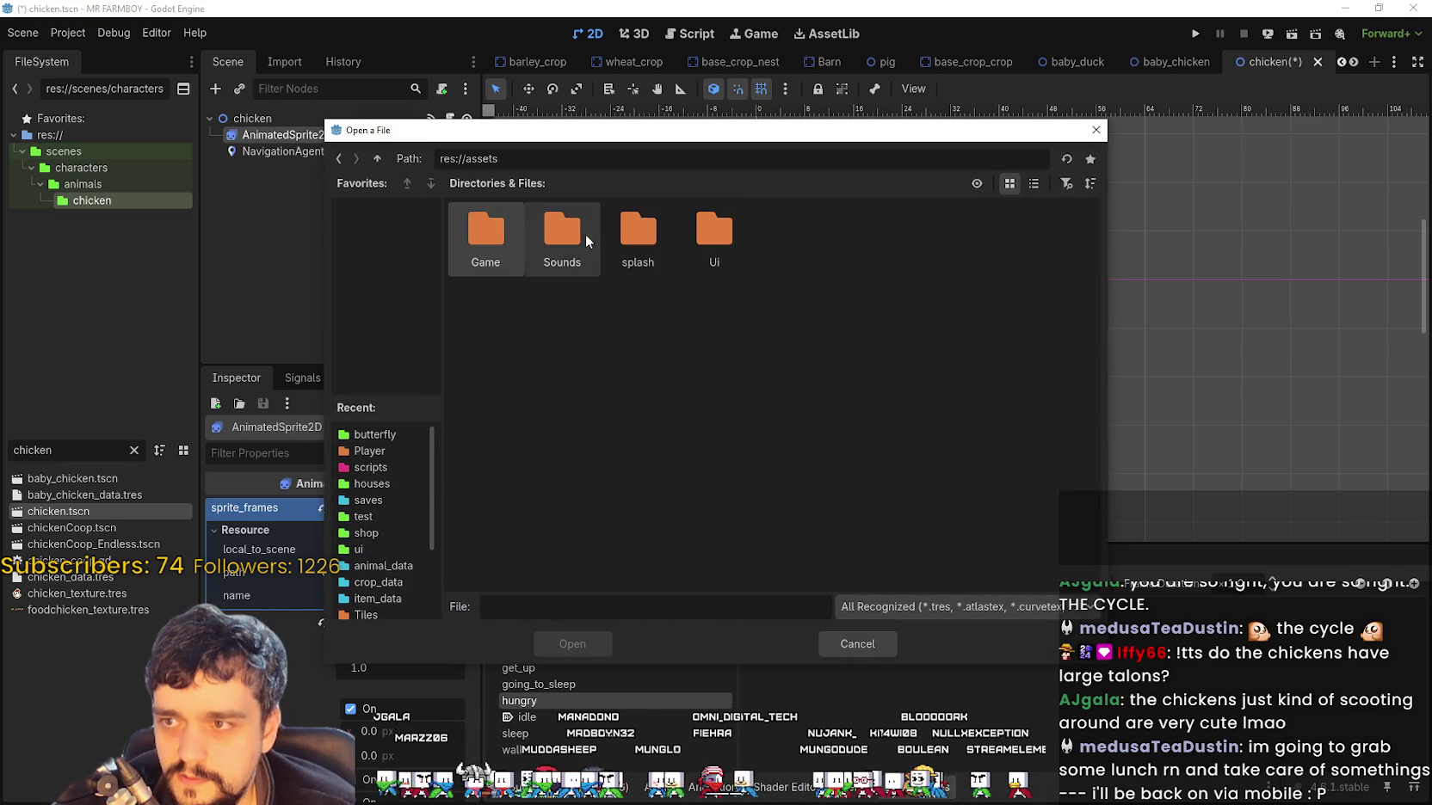
double_click(499, 241)
double_click(501, 241)
double_click(519, 255)
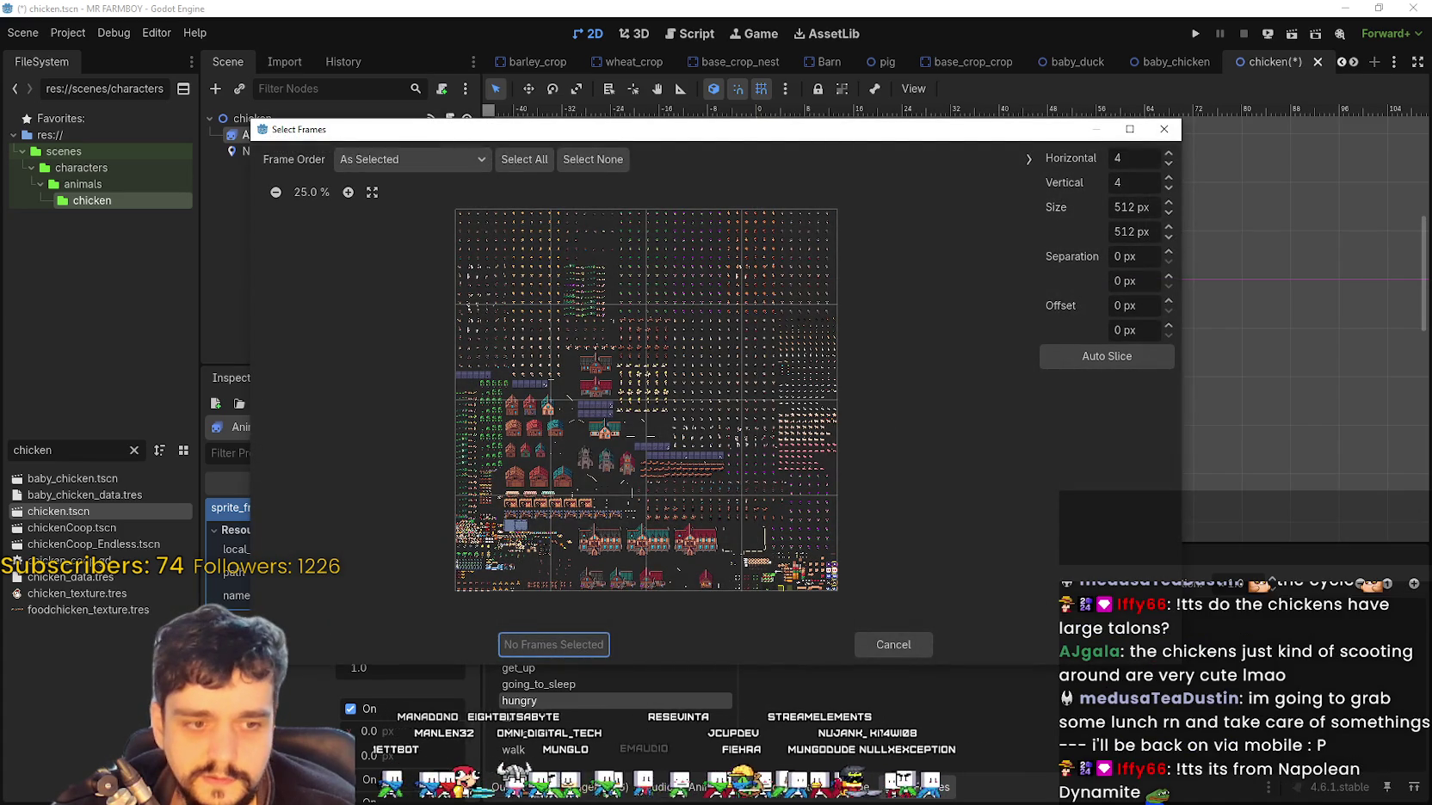
key("alt+Tab")
scroll(585, 396, "up", 5)
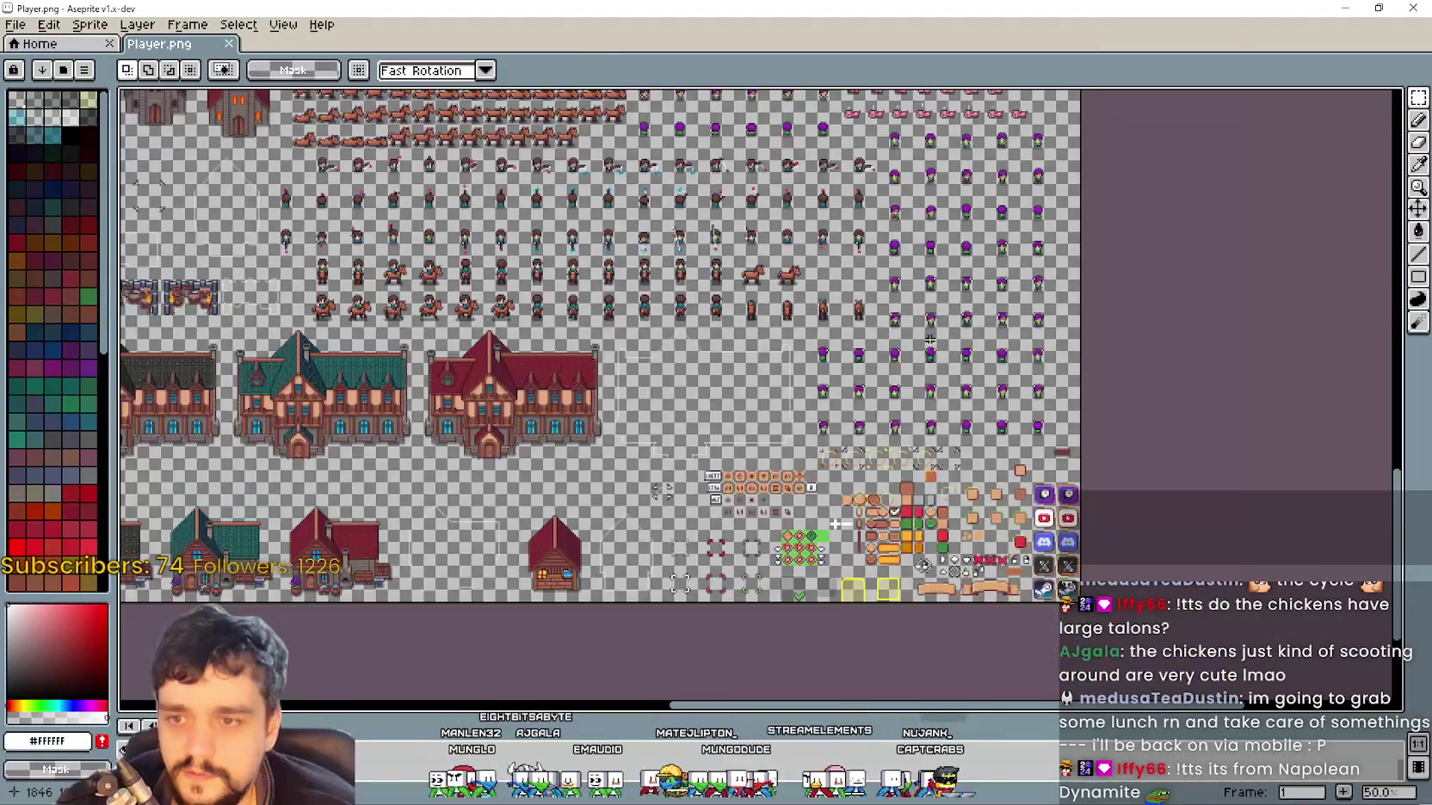
Zoom over the chicken sprites of Player.png in Aseprite, then minimize Aseprite
scroll(981, 220, "up", 3)
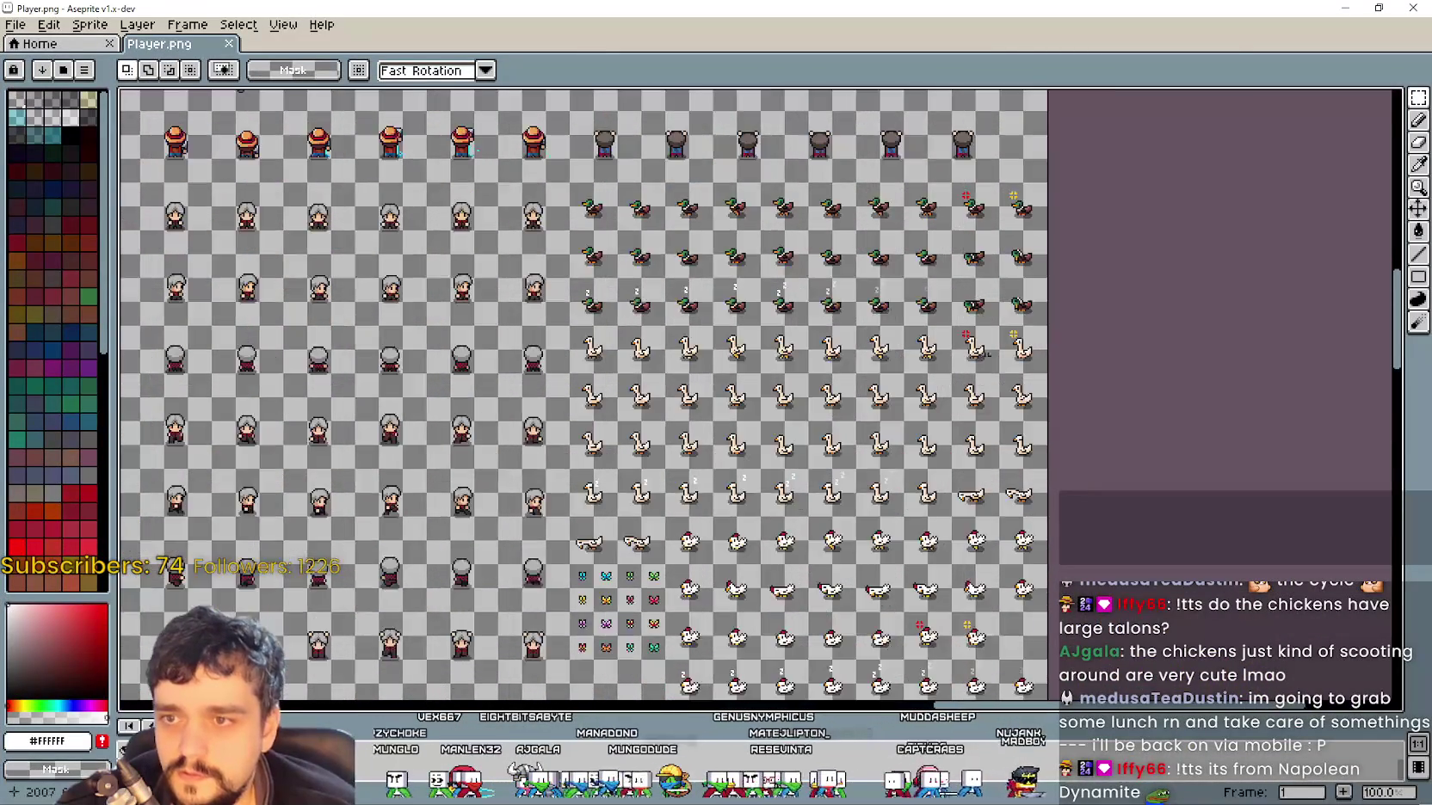
scroll(981, 220, "down", 2)
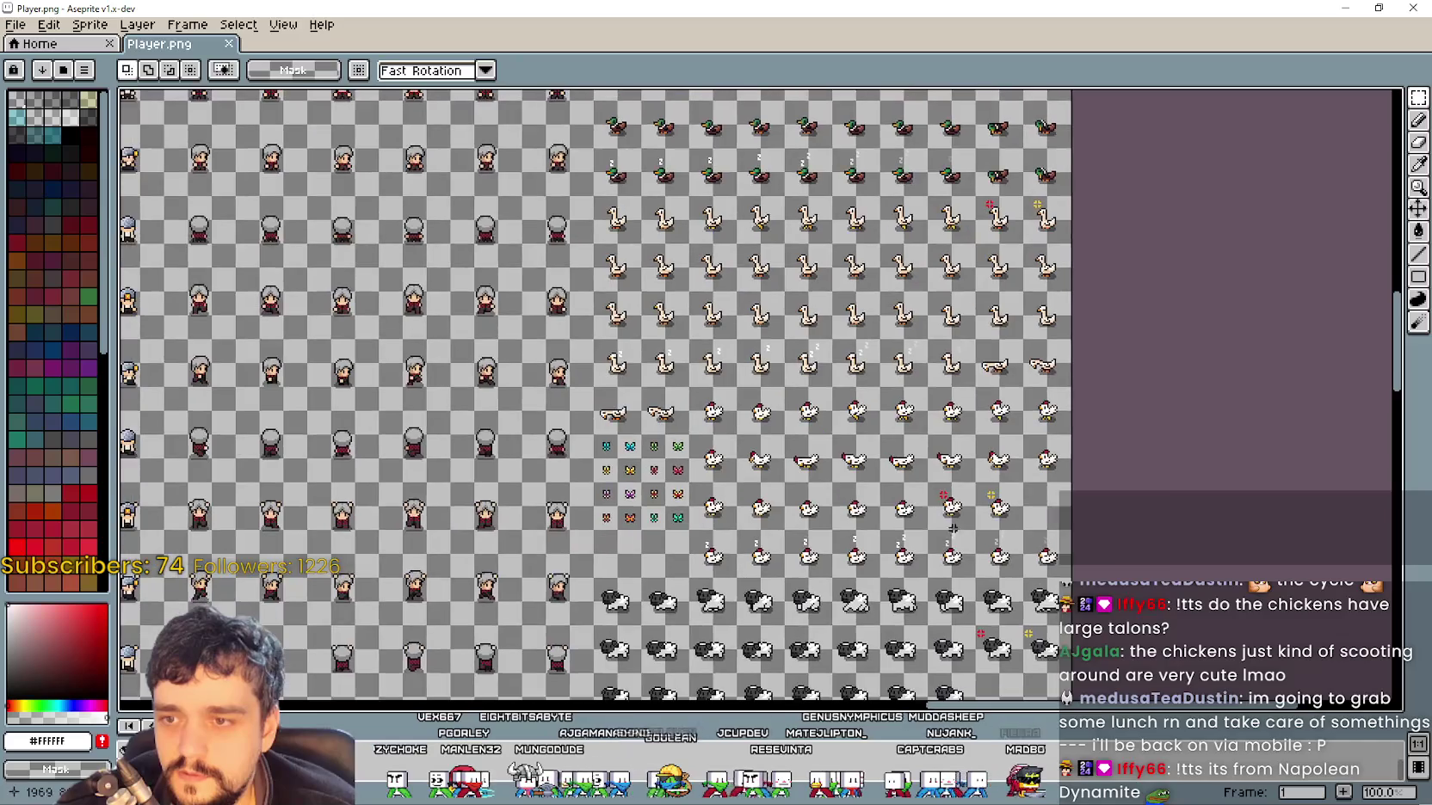
scroll(914, 505, "up", 4)
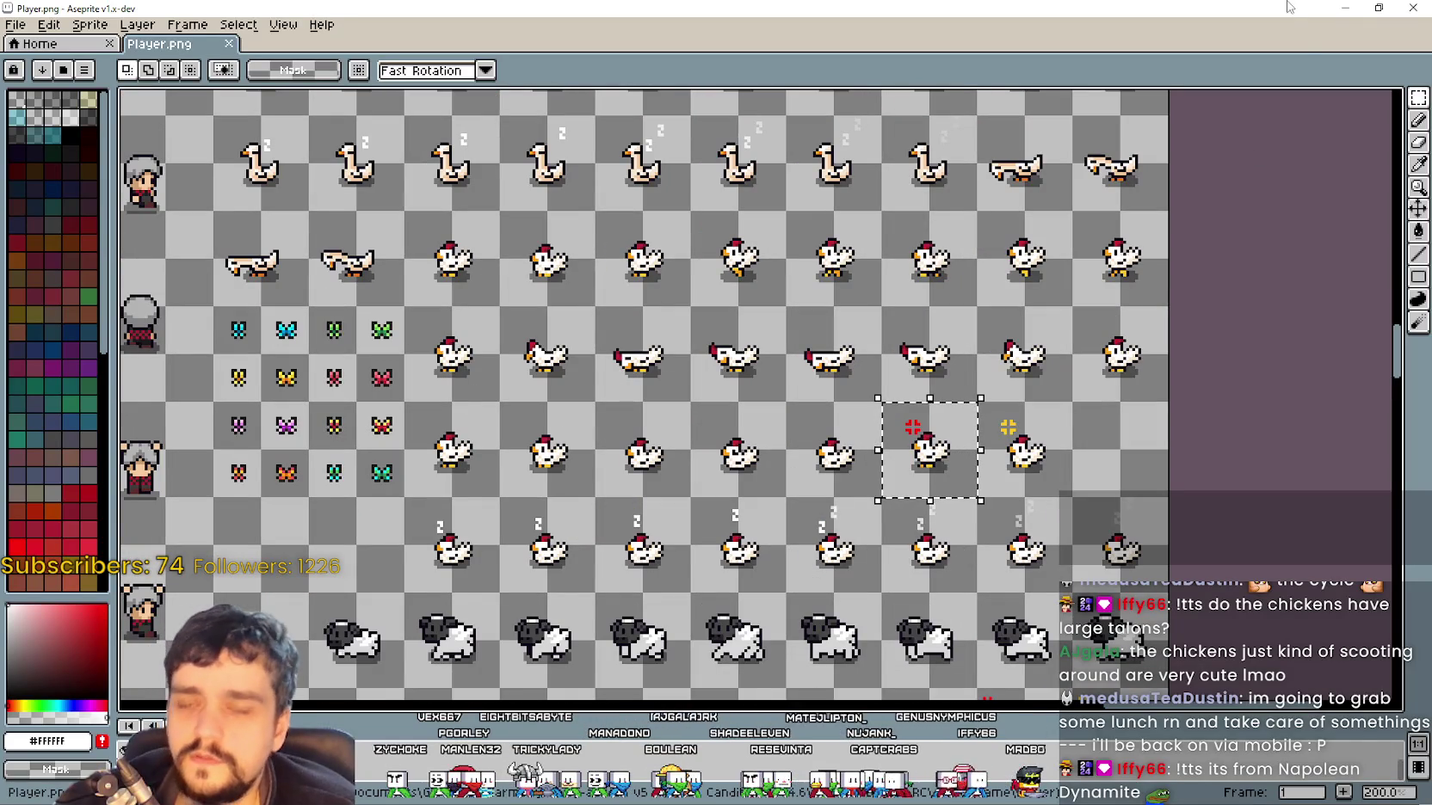
left_click(1343, 8)
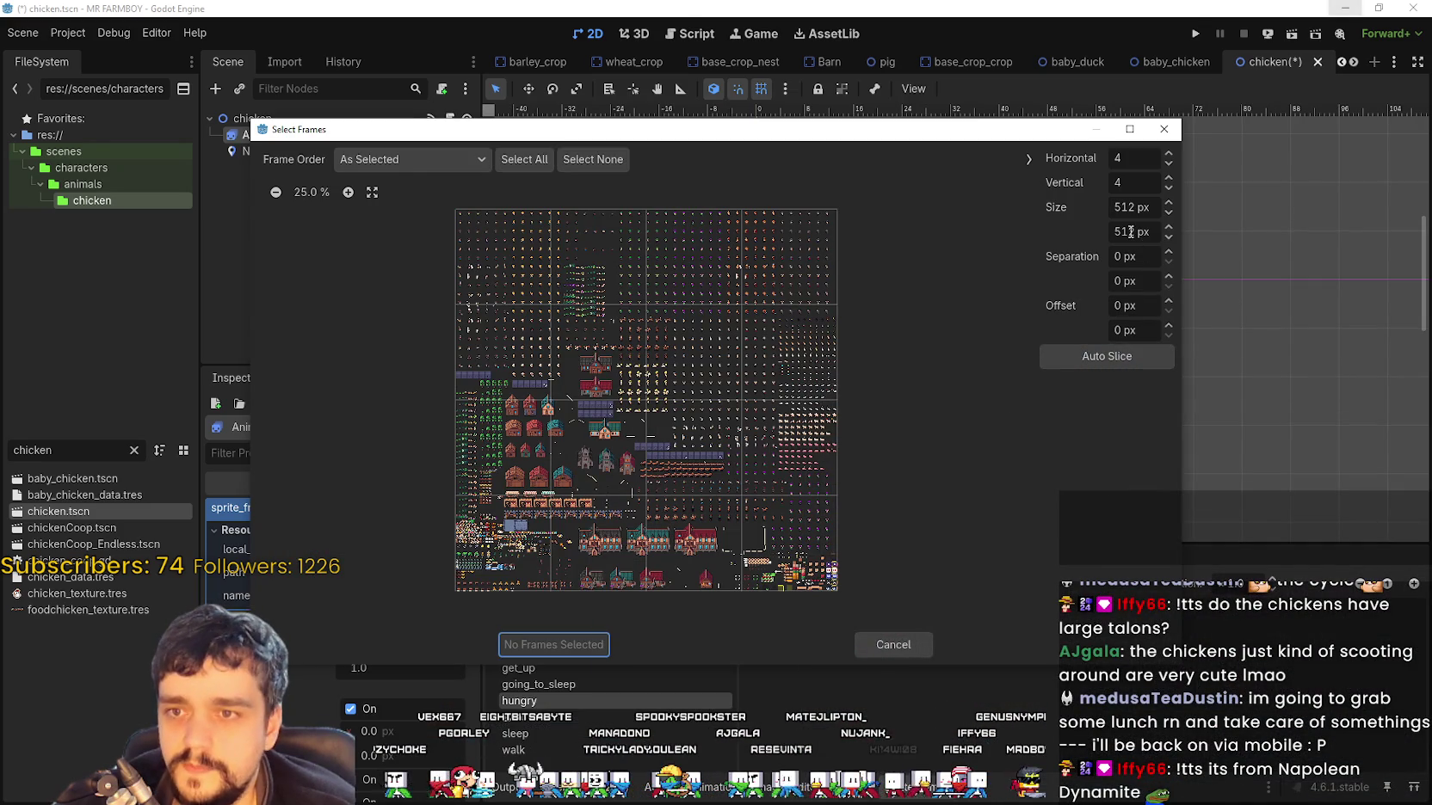
Set the Select Frames cell size to 32 × 32 px
type("2")
key("Tab")
type("3")
key("shift+Tab")
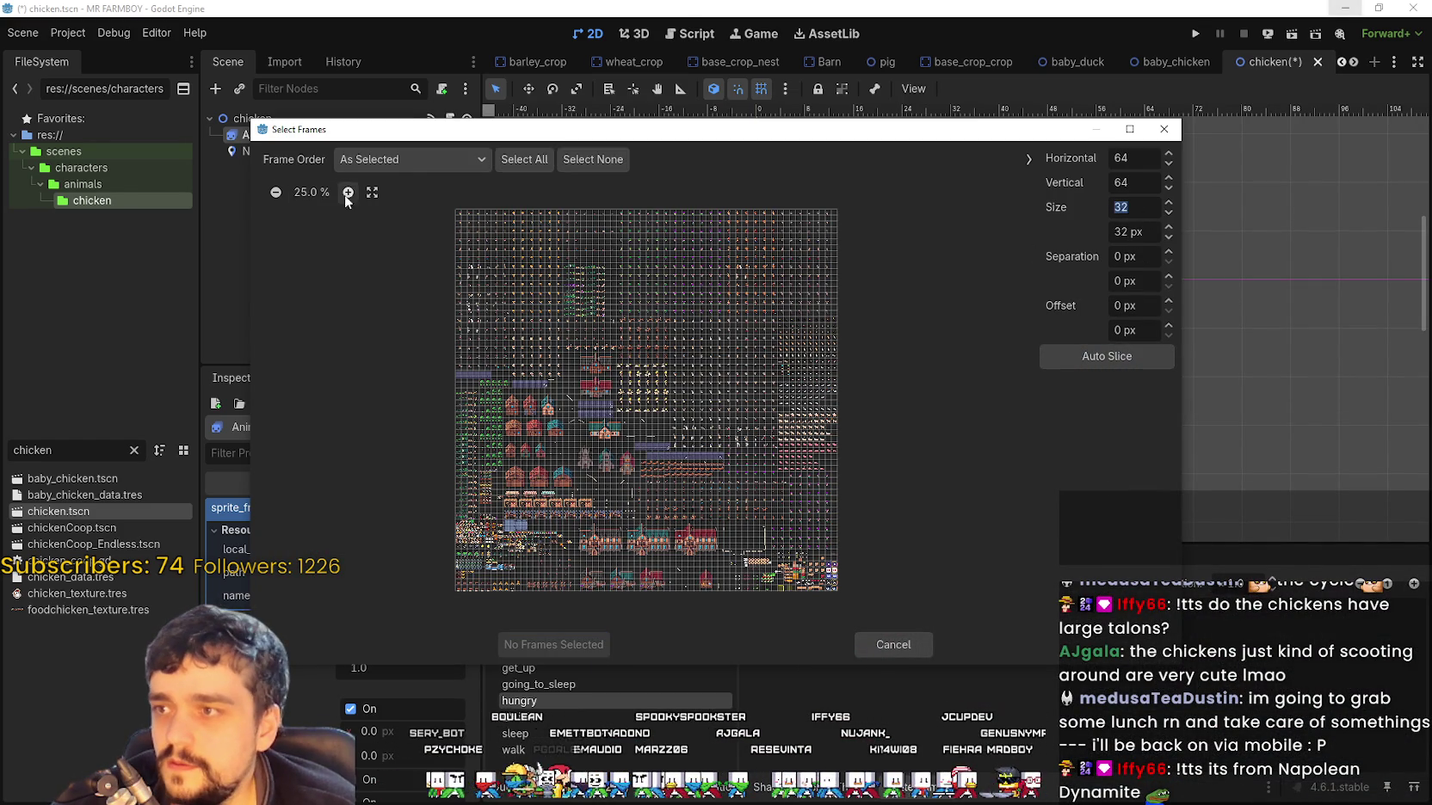
Zoom the sprite sheet preview in three levels and pan across the grid
left_click(351, 193)
left_click(351, 192)
left_click(351, 191)
scroll(561, 469, "up", 2)
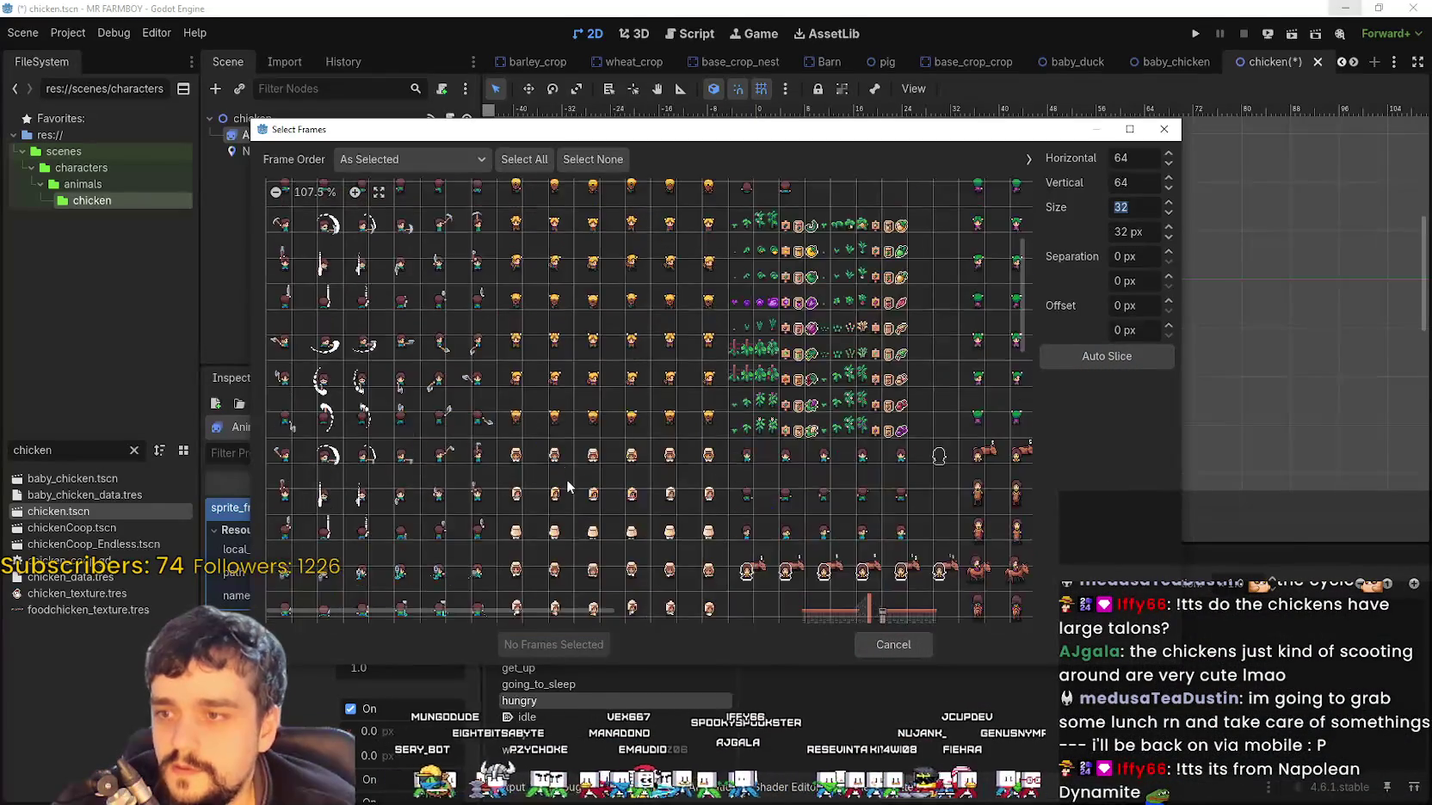
scroll(562, 469, "down", 10)
left_click_drag(479, 610, 995, 559)
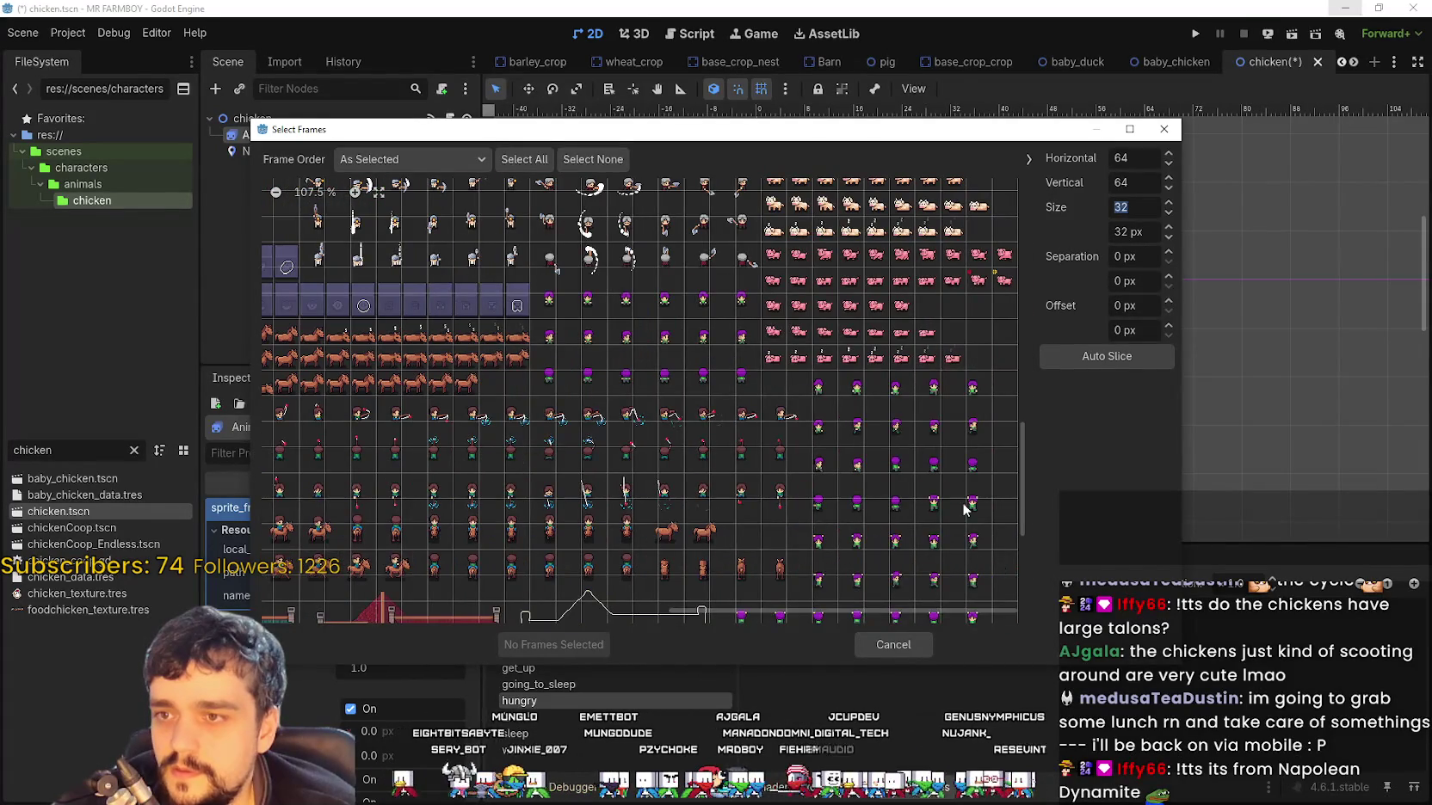
scroll(964, 508, "up", 4)
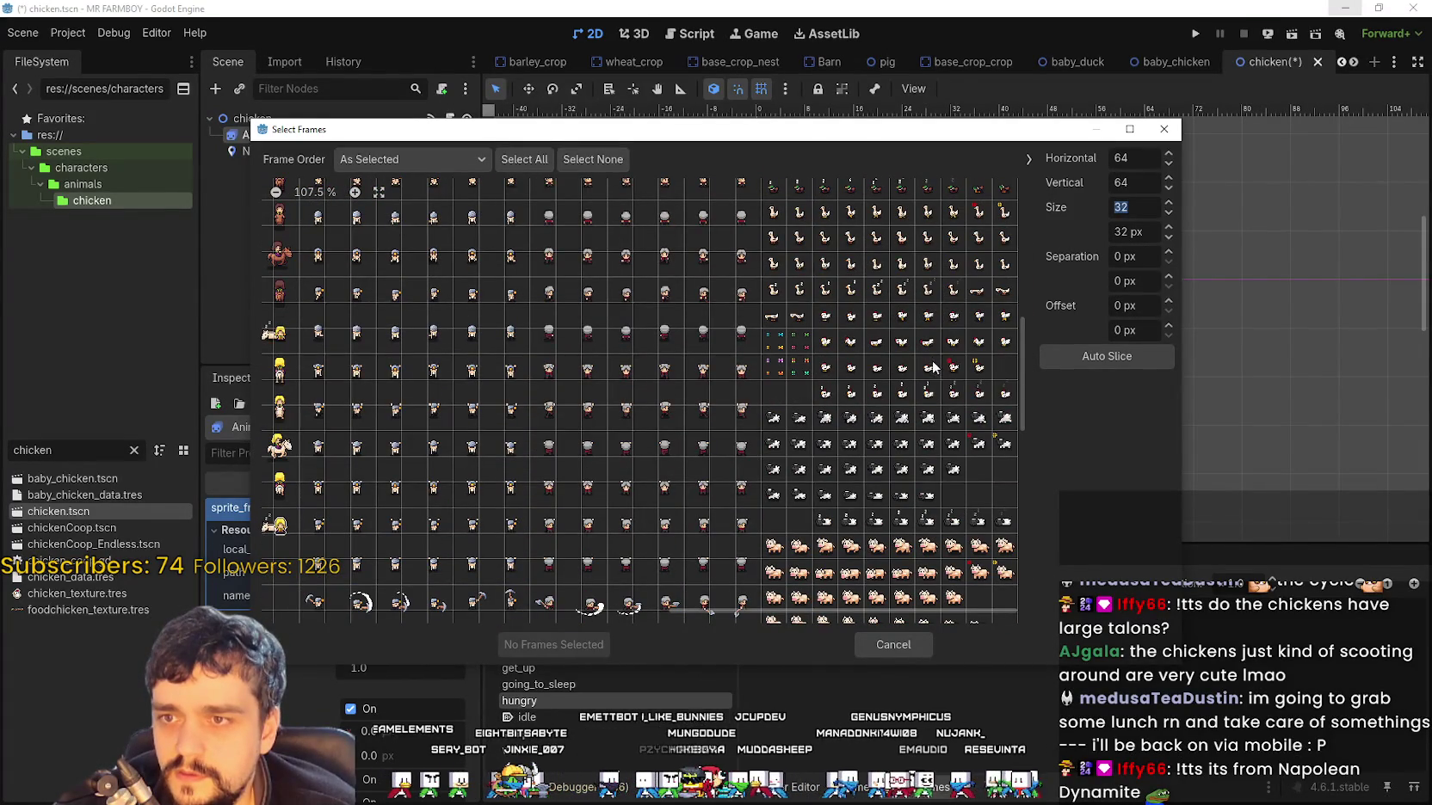
Undo the added frames to empty the eat animation and reopen Player.png as a sprite sheet
left_click(568, 647)
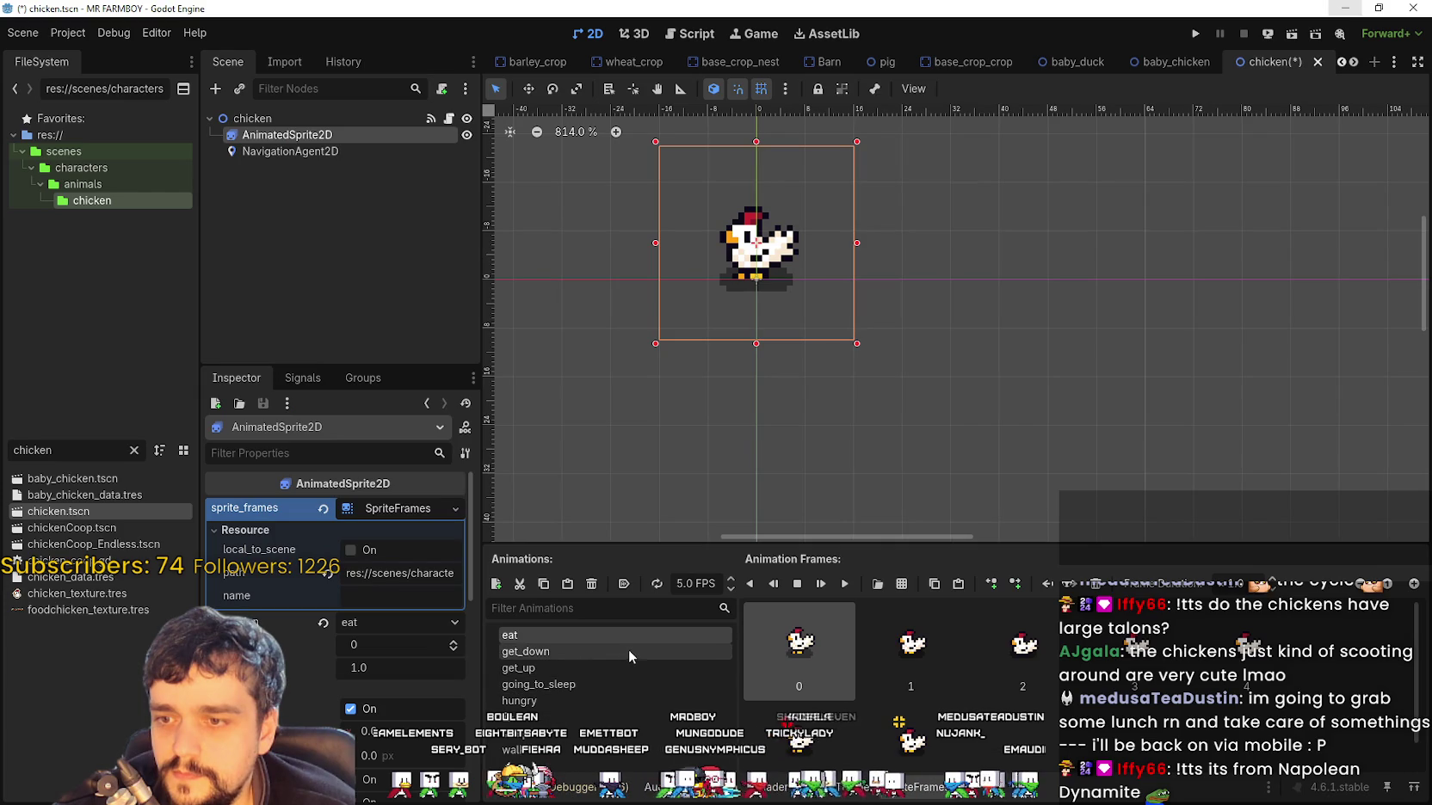
scroll(1004, 701, "down", 1)
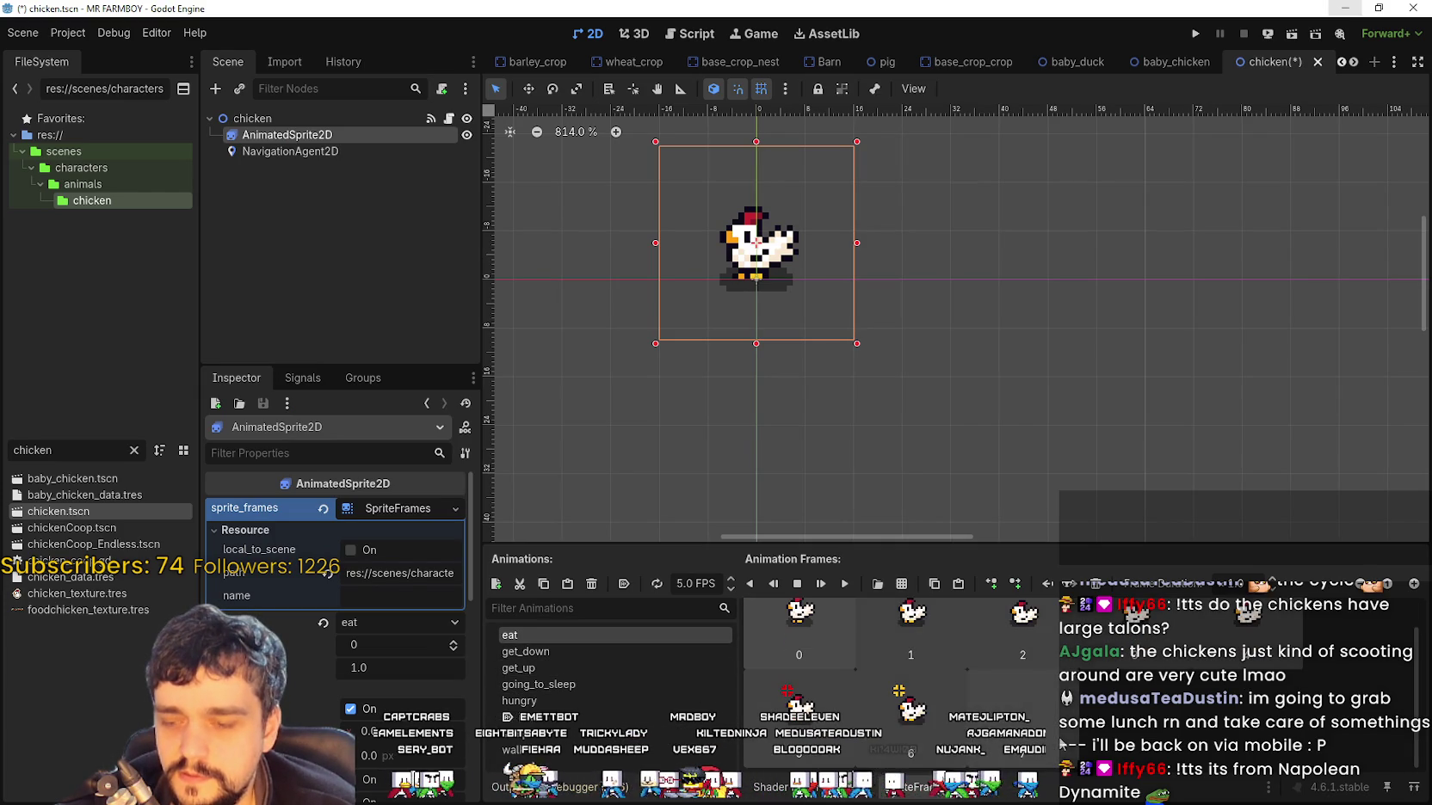
key("ctrl+z")
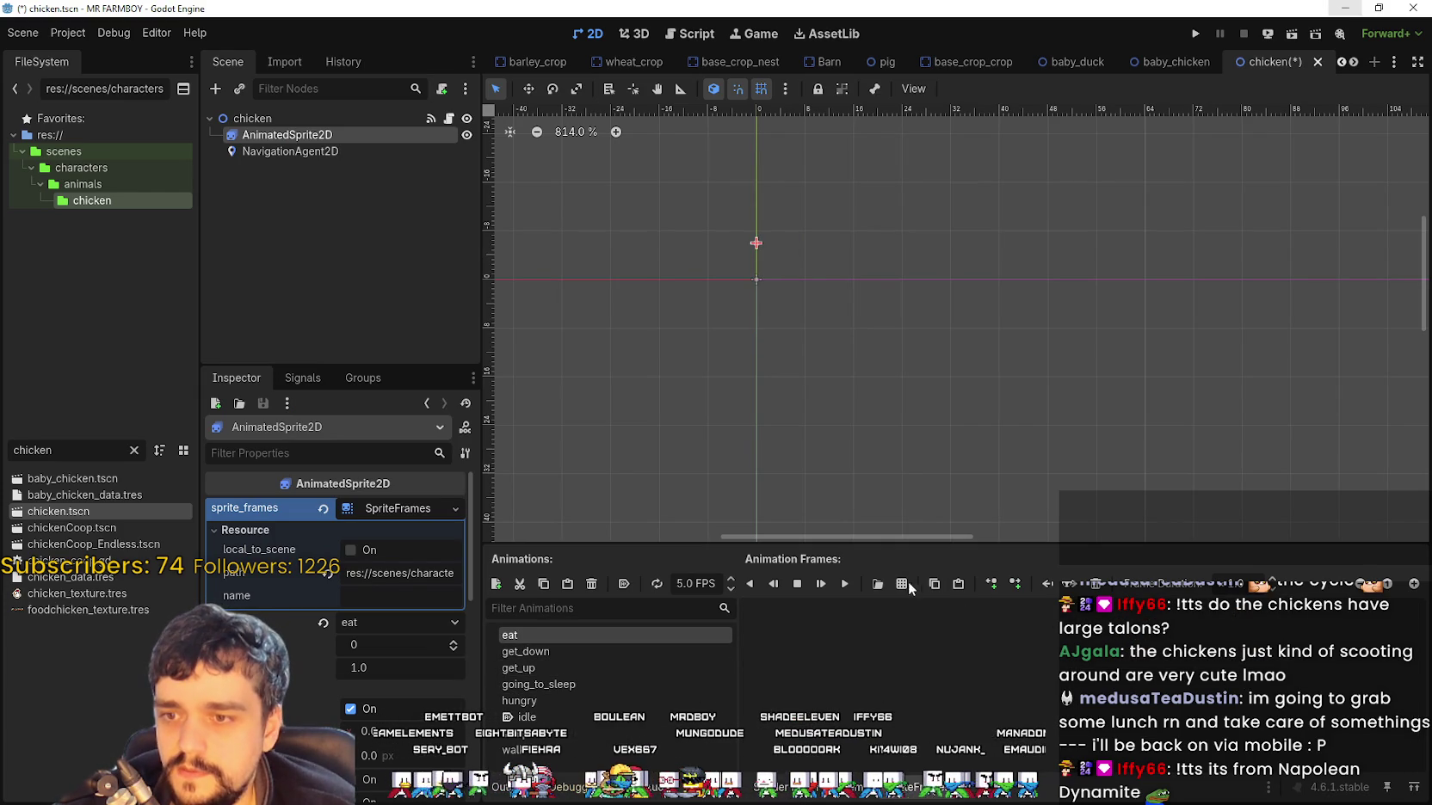
left_click(902, 584)
double_click(492, 243)
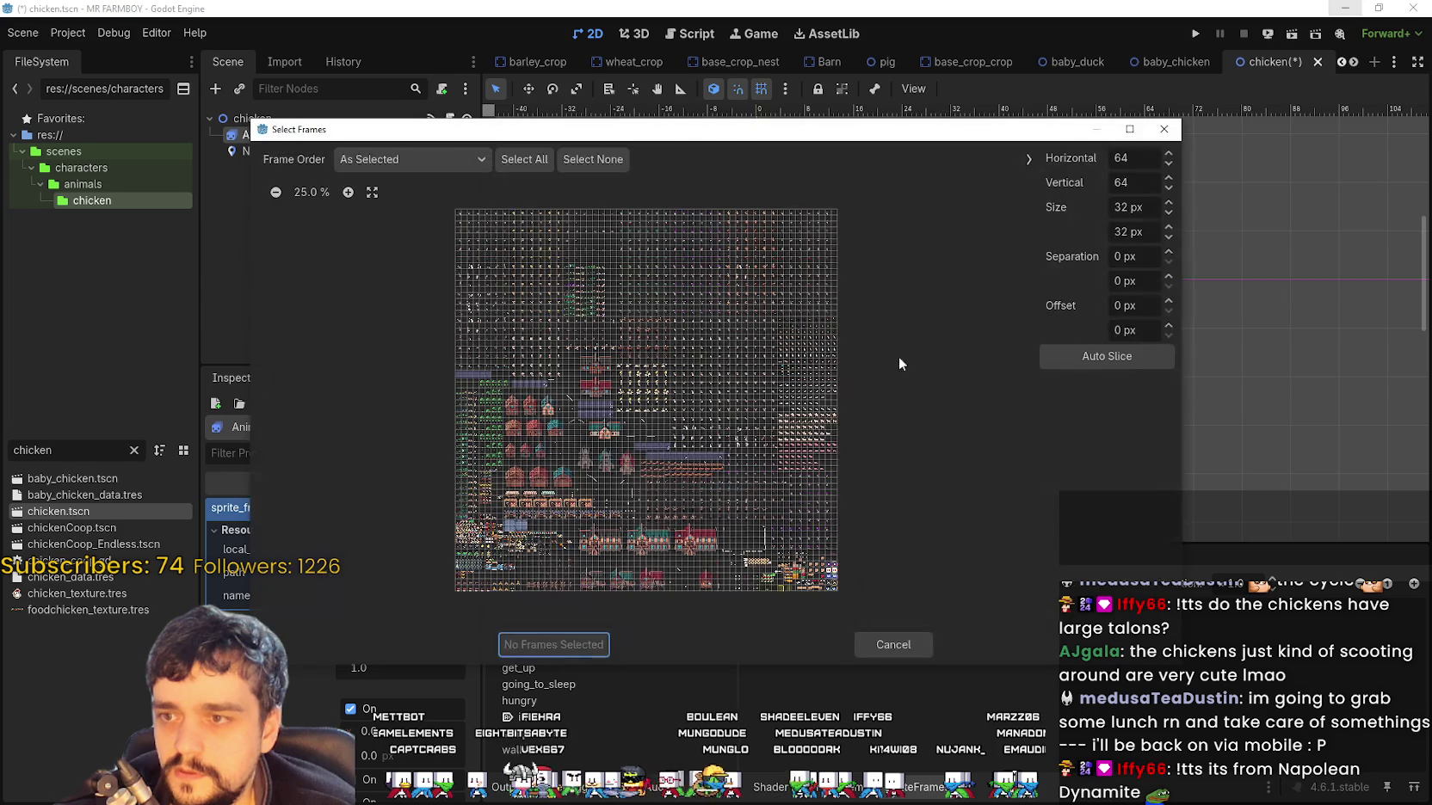
Zoom and pan the Player.png preview to the chicken pecking row
scroll(501, 598, "up", 8)
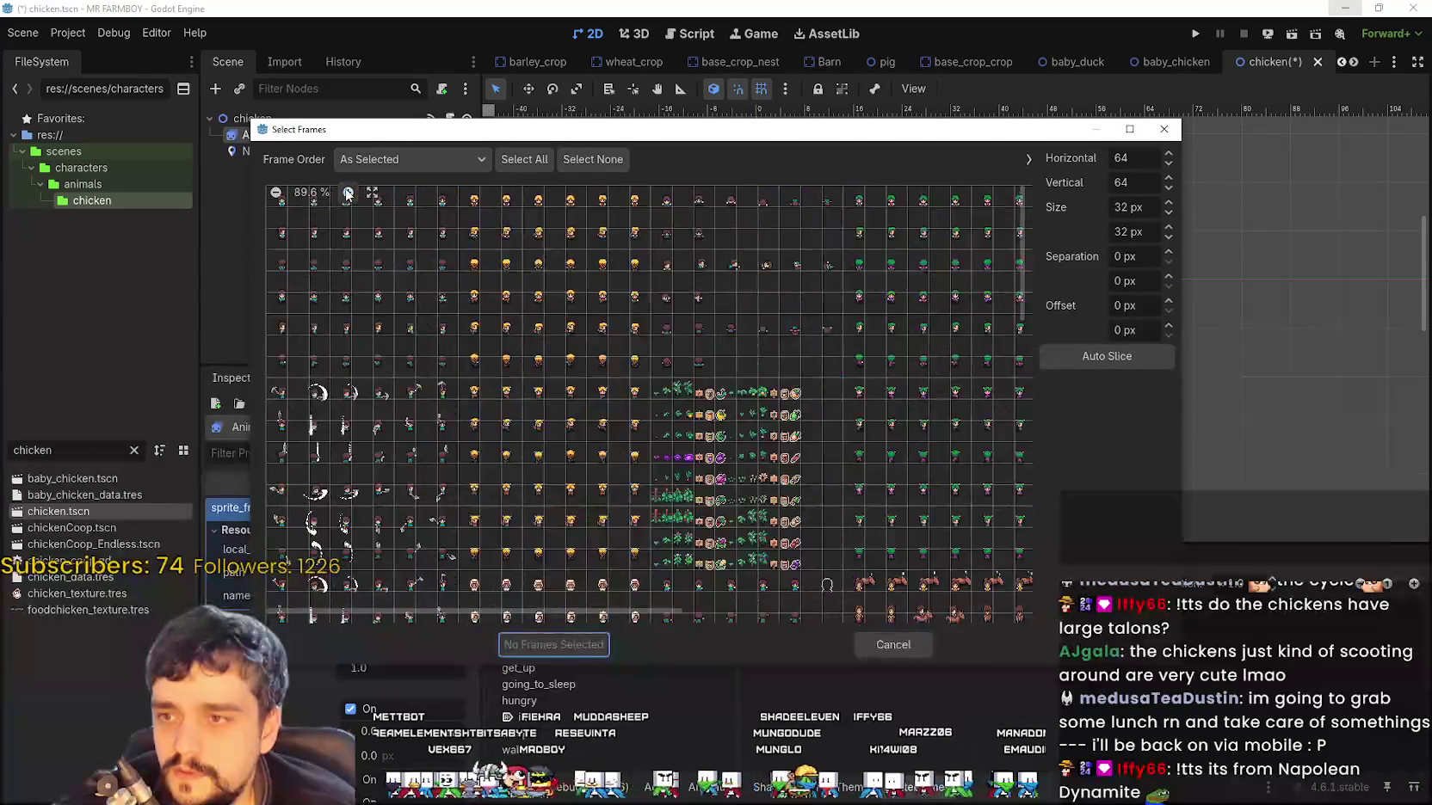
left_click_drag(497, 606, 903, 609)
scroll(941, 505, "down", 3)
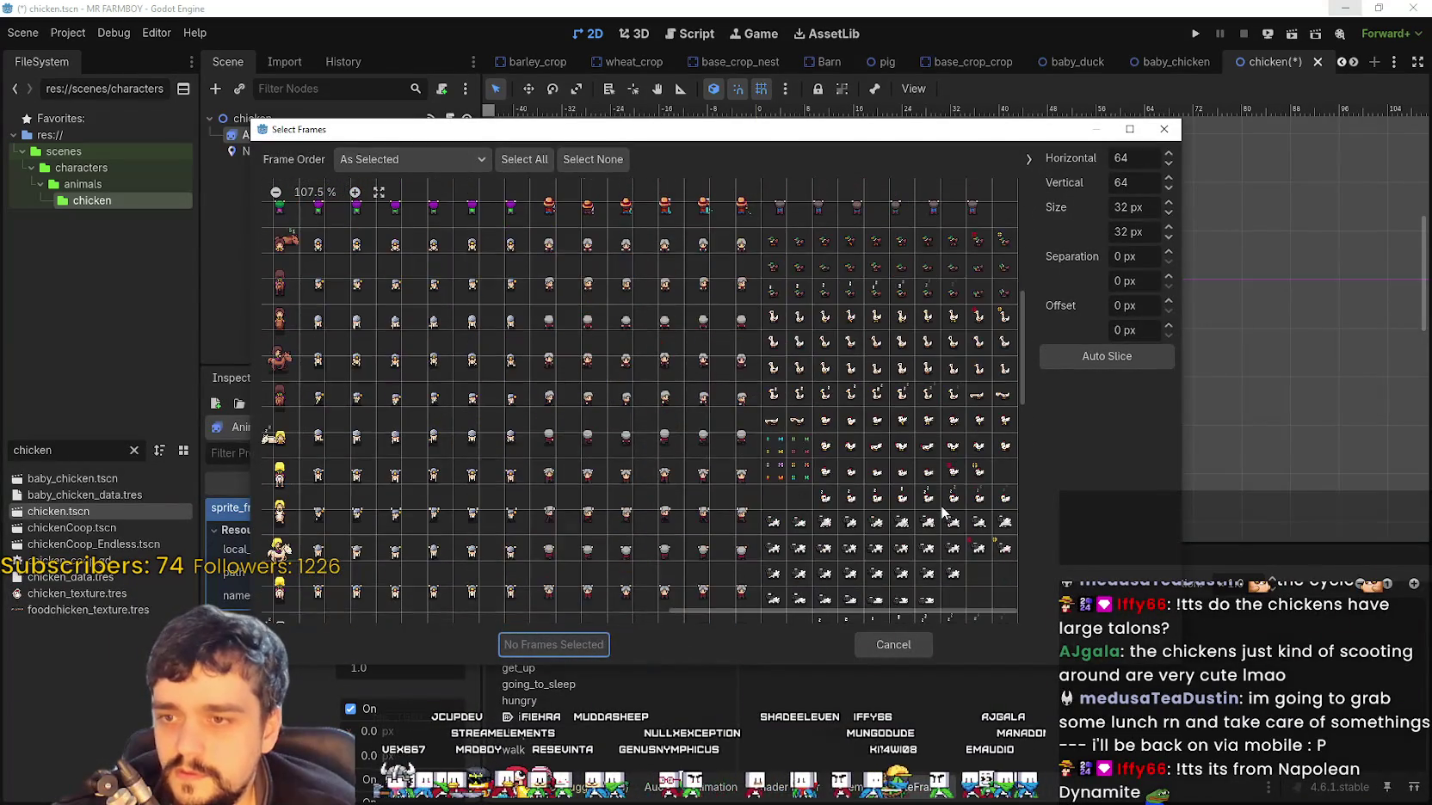
left_click(354, 192)
left_click(355, 192)
left_click(355, 192)
left_click_drag(640, 612, 861, 609)
scroll(939, 506, "down", 3)
scroll(939, 506, "down", 1)
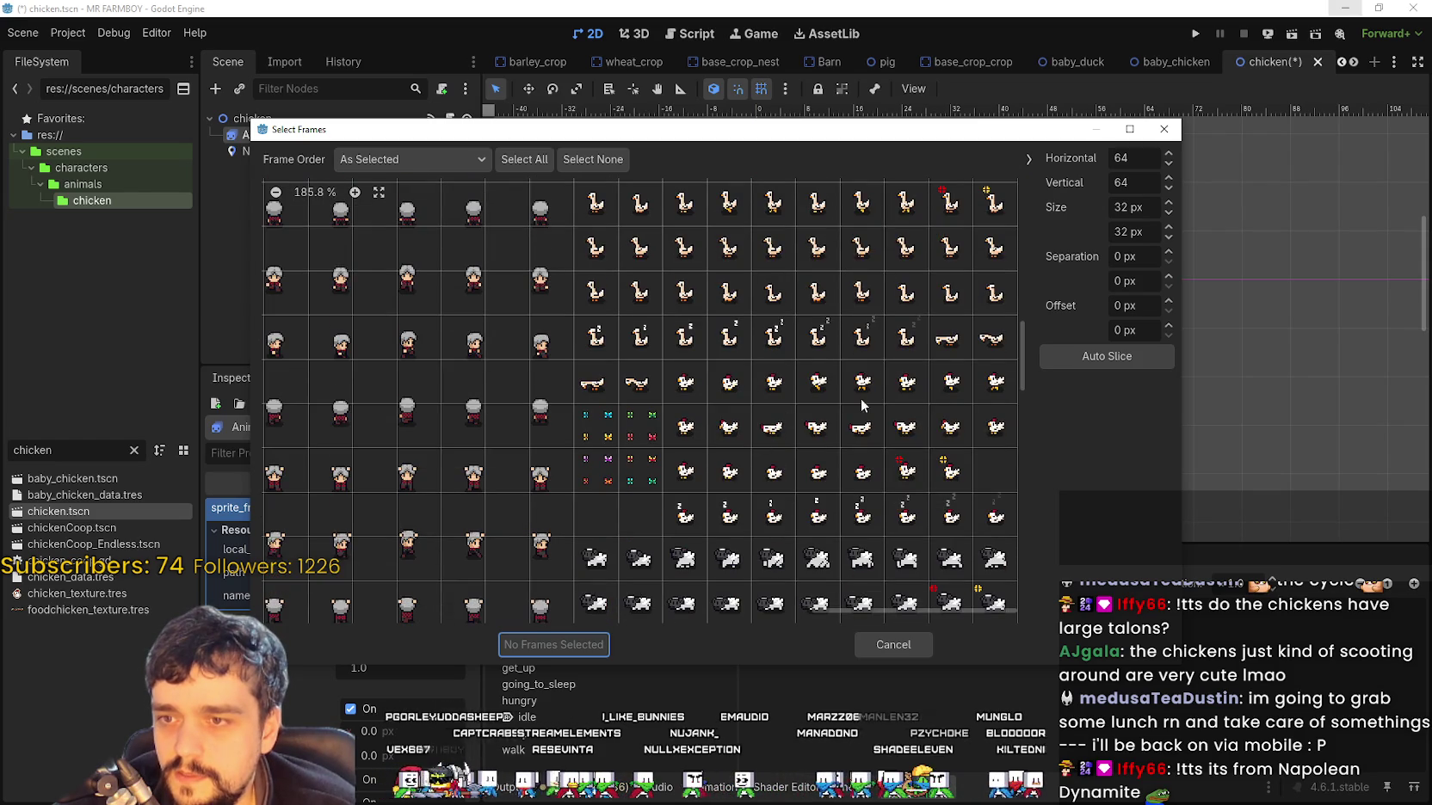
Select seven chicken pecking frames and add them to the eat animation
left_click(684, 421)
left_click(729, 426)
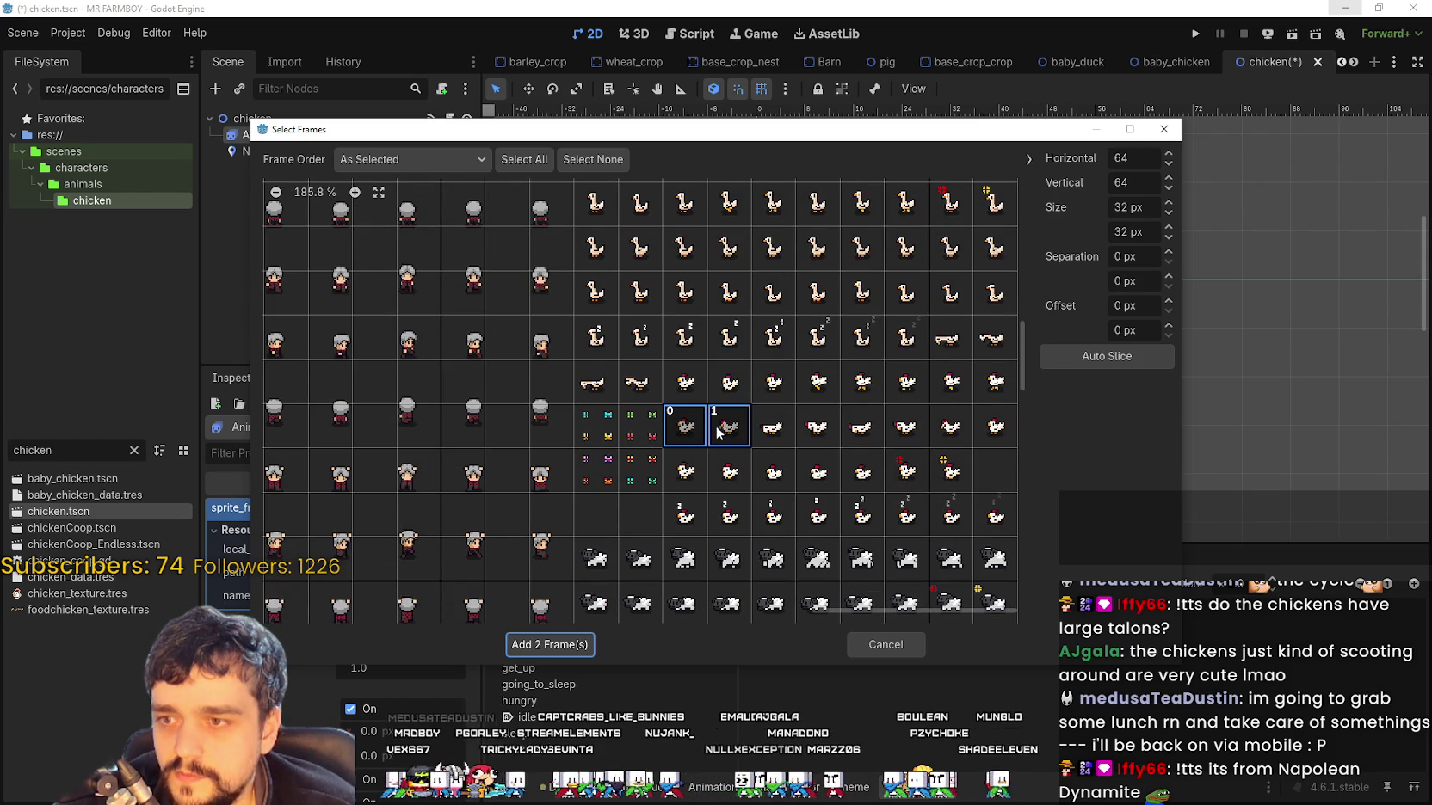
left_click_drag(773, 426, 995, 426)
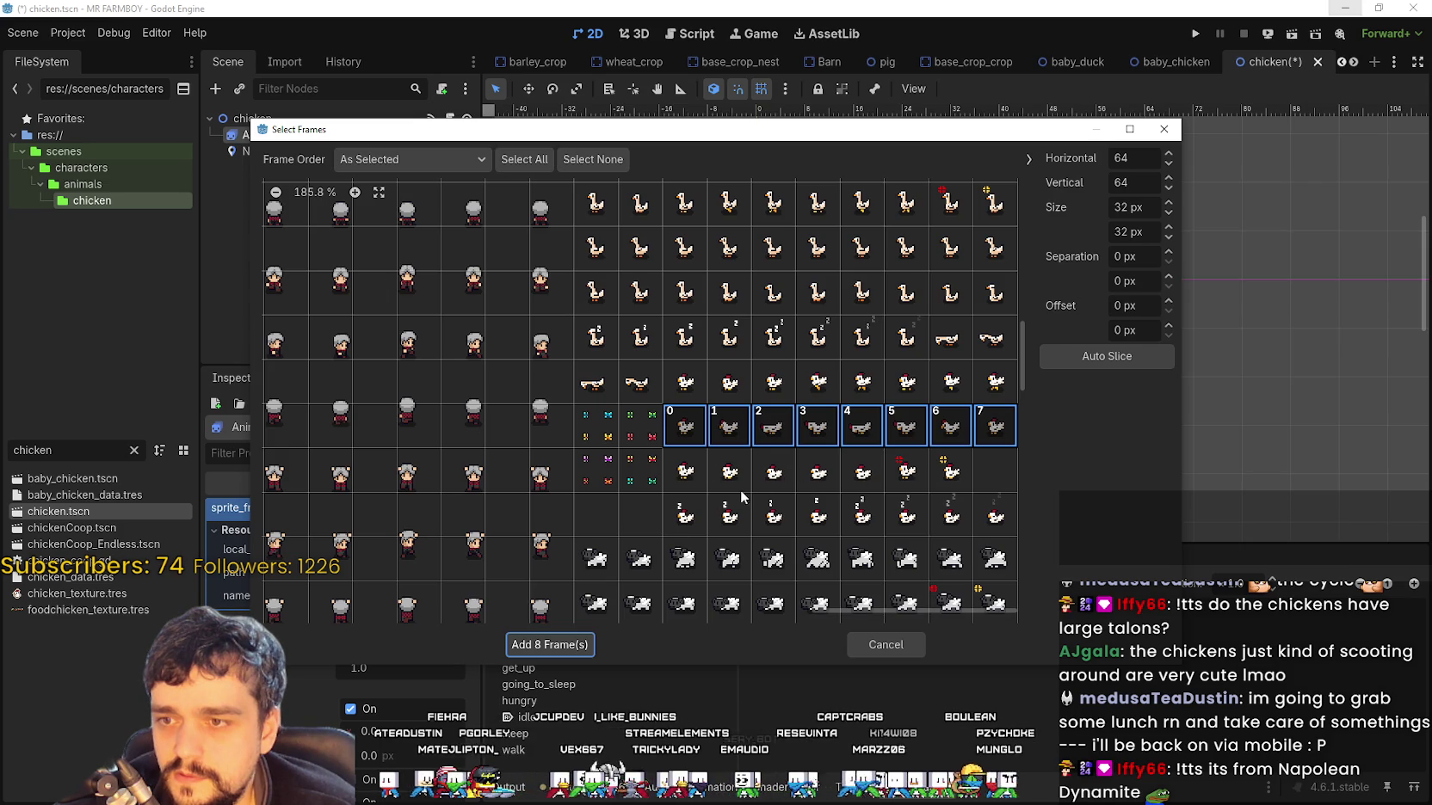
left_click(995, 426)
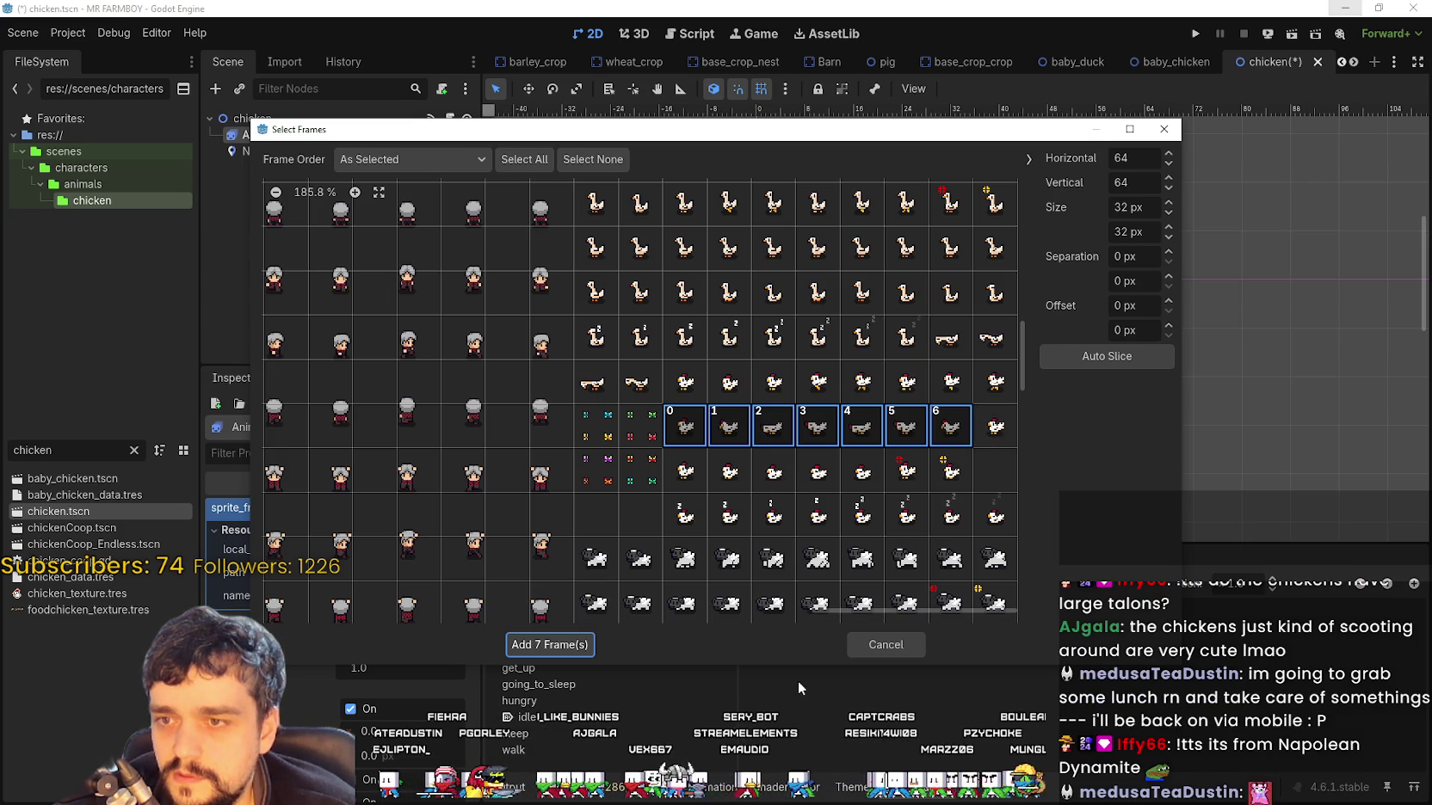
left_click(547, 643)
scroll(946, 662, "down", 1)
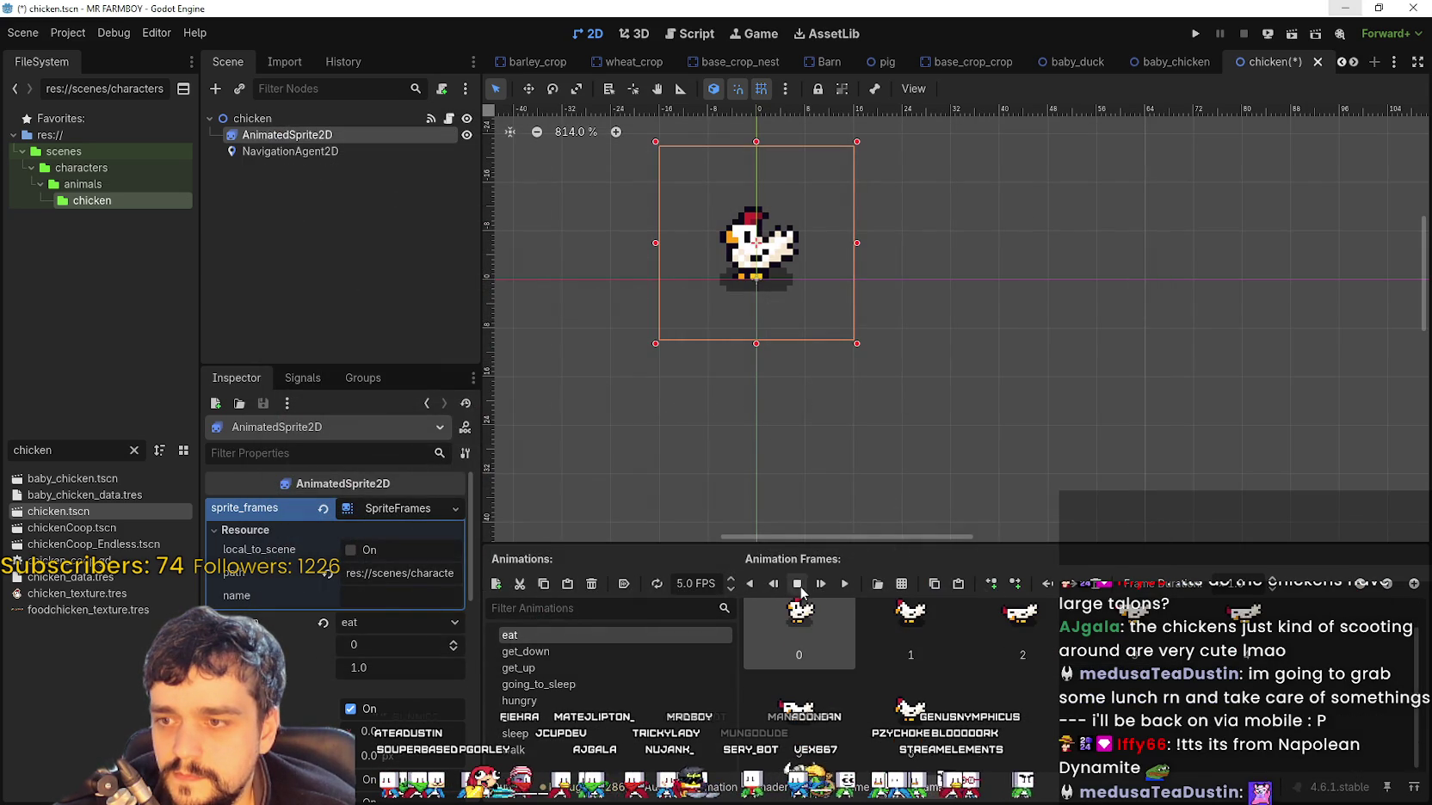
left_click(845, 584)
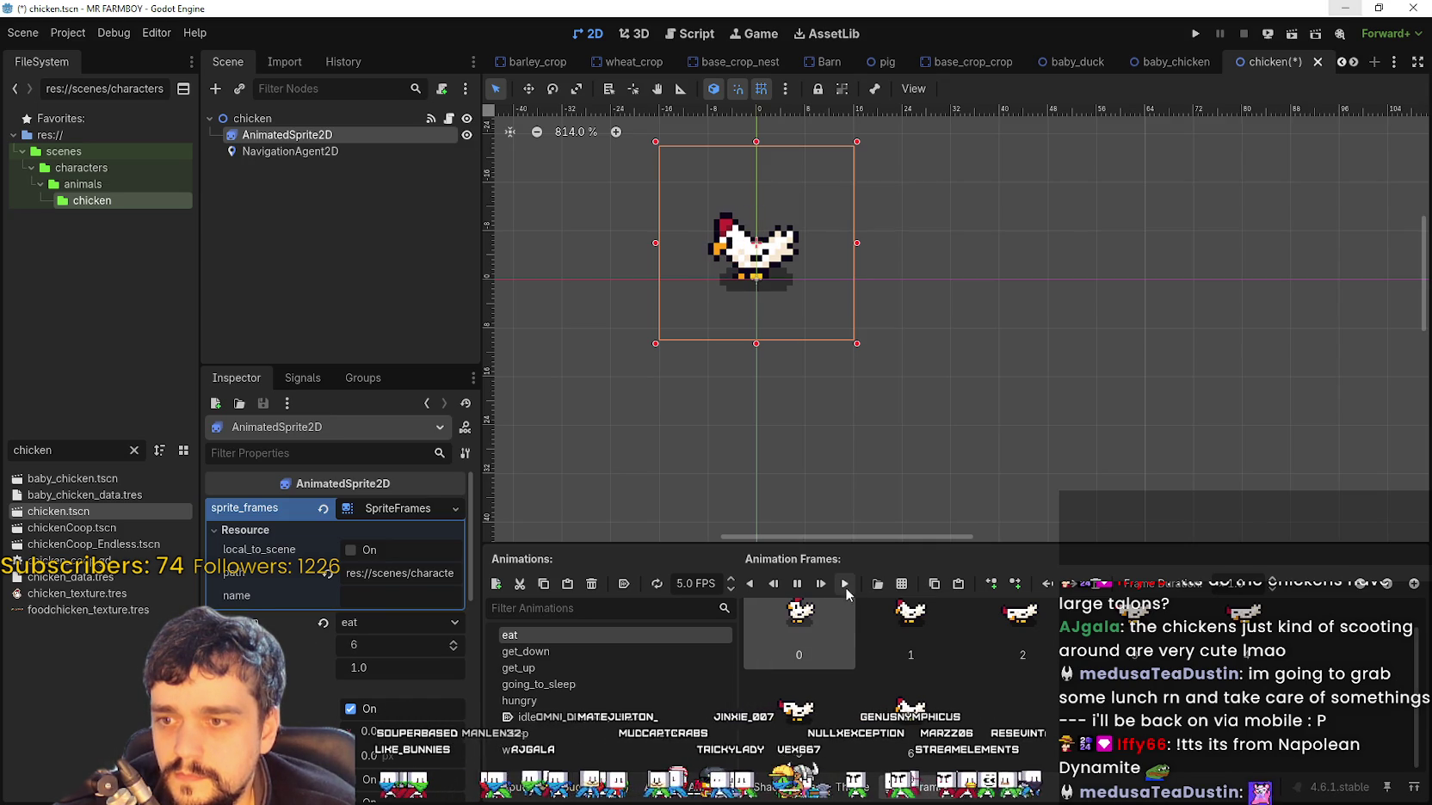
left_click(797, 583)
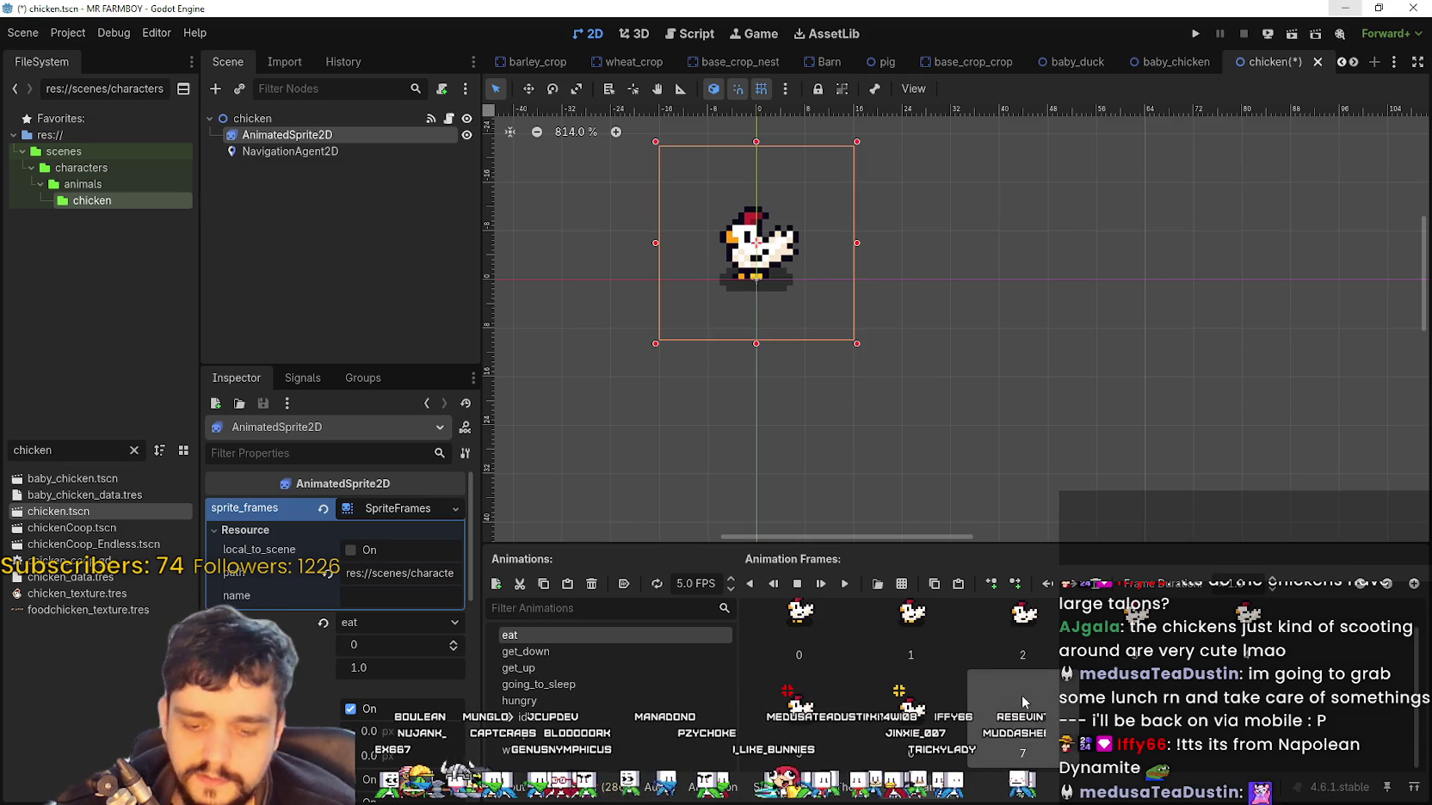
scroll(1022, 696, "up", 2, "ctrl")
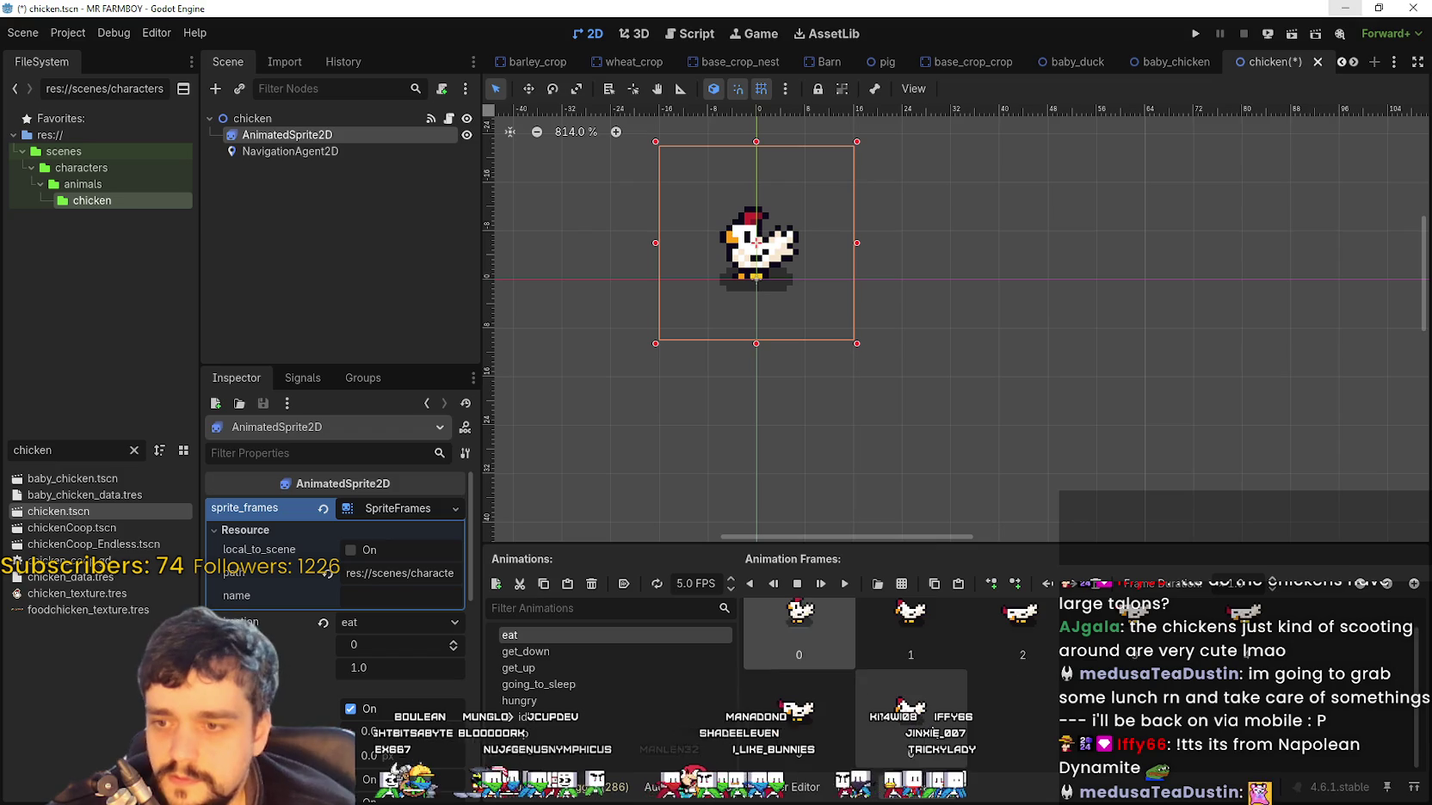
Reopen Player.png in the sprite-sheet picker and zoom in on the chicken frames
left_click(877, 583)
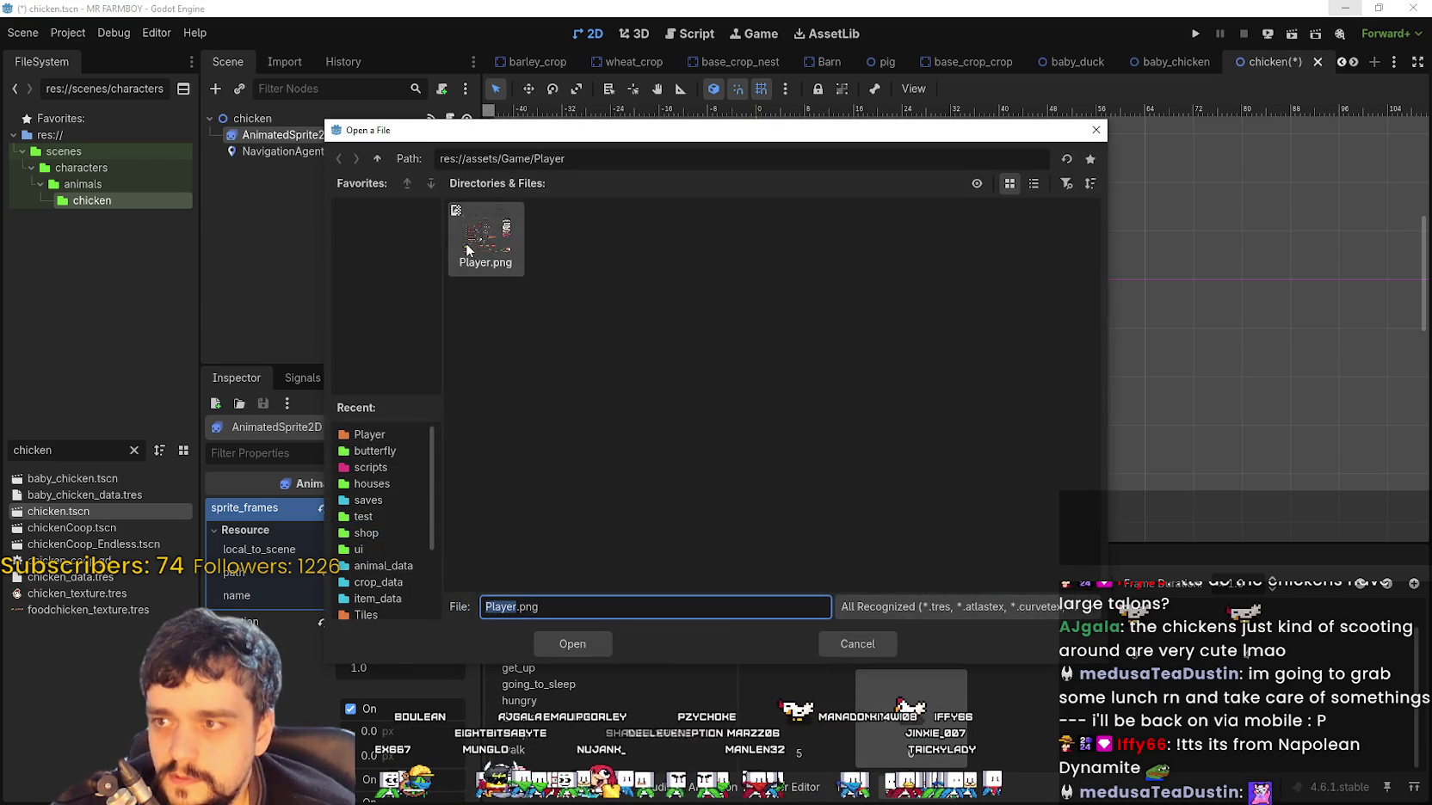
double_click(469, 250)
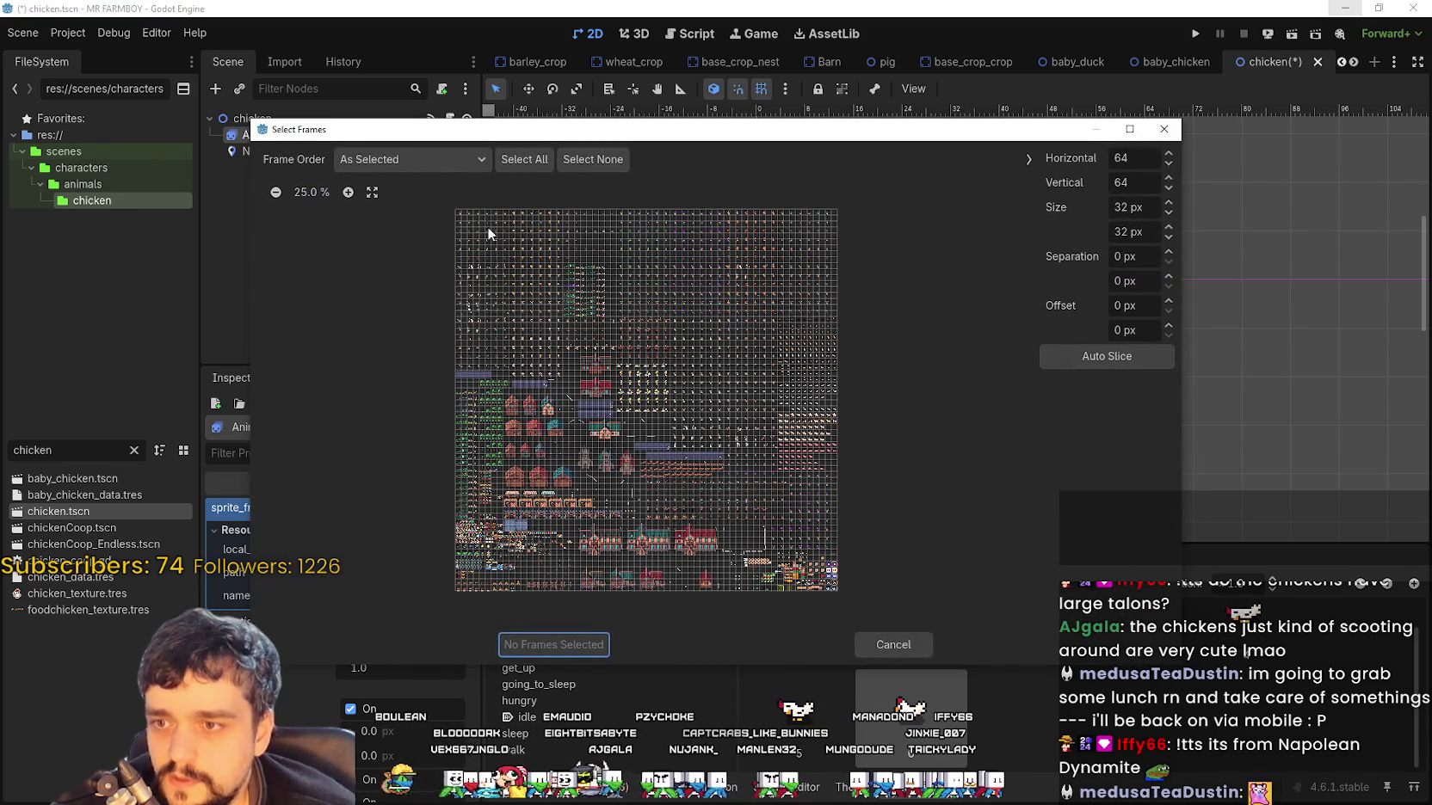
left_click(348, 192)
left_click(347, 192)
left_click(348, 192)
left_click(348, 192)
left_click(347, 191)
left_click(347, 192)
left_click(347, 191)
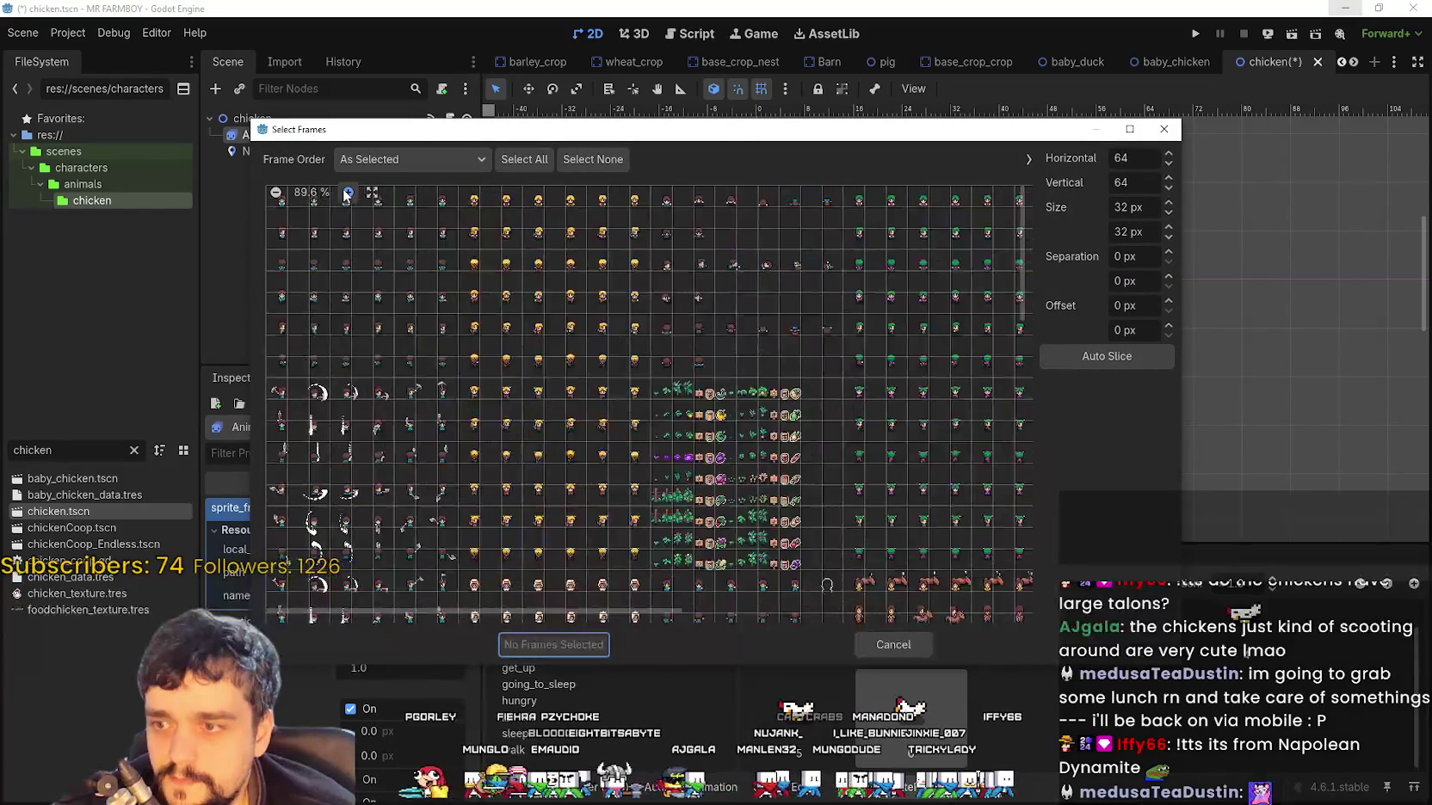
left_click(348, 191)
left_click_drag(473, 613, 874, 613)
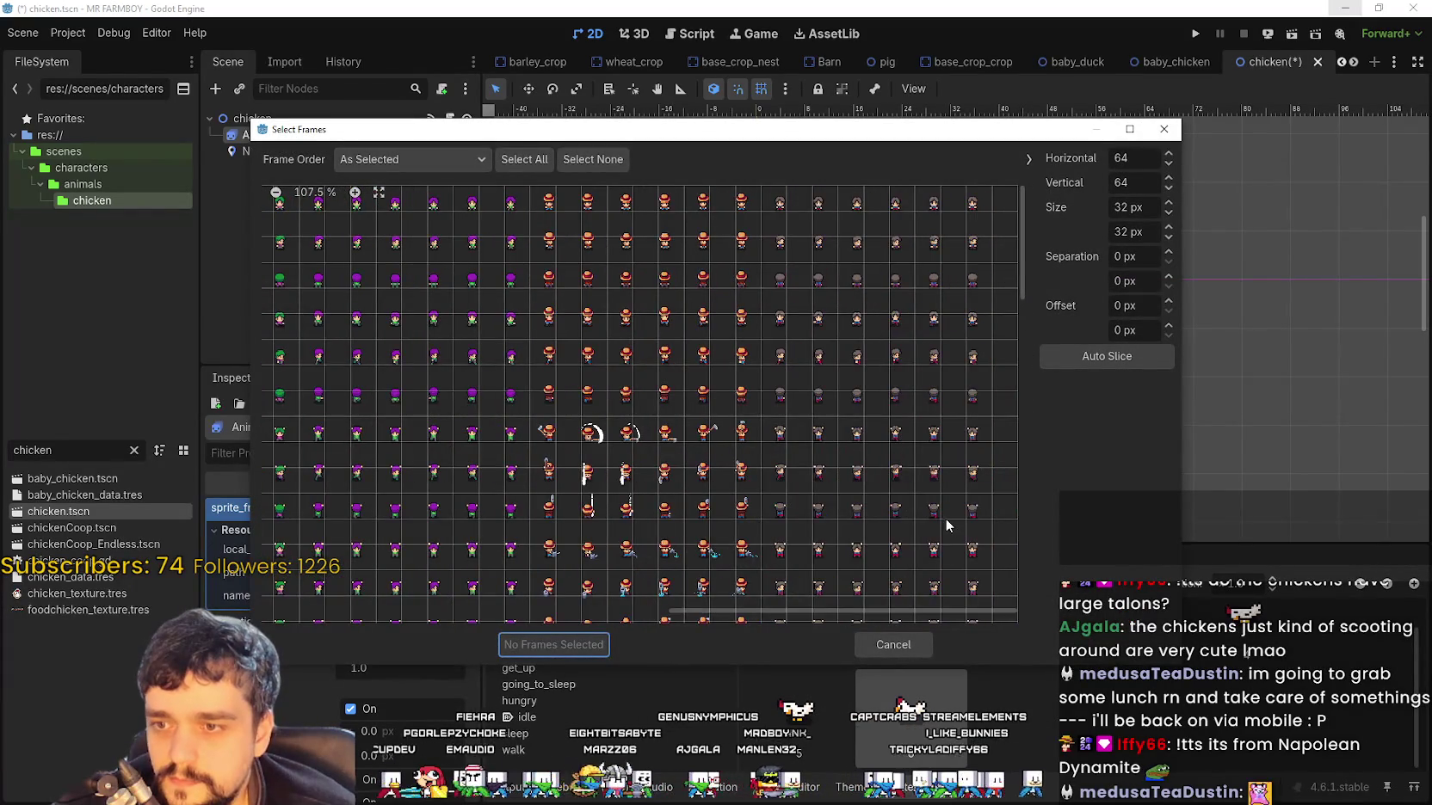
left_click_drag(1022, 250, 1014, 419)
scroll(1007, 417, "up", 5)
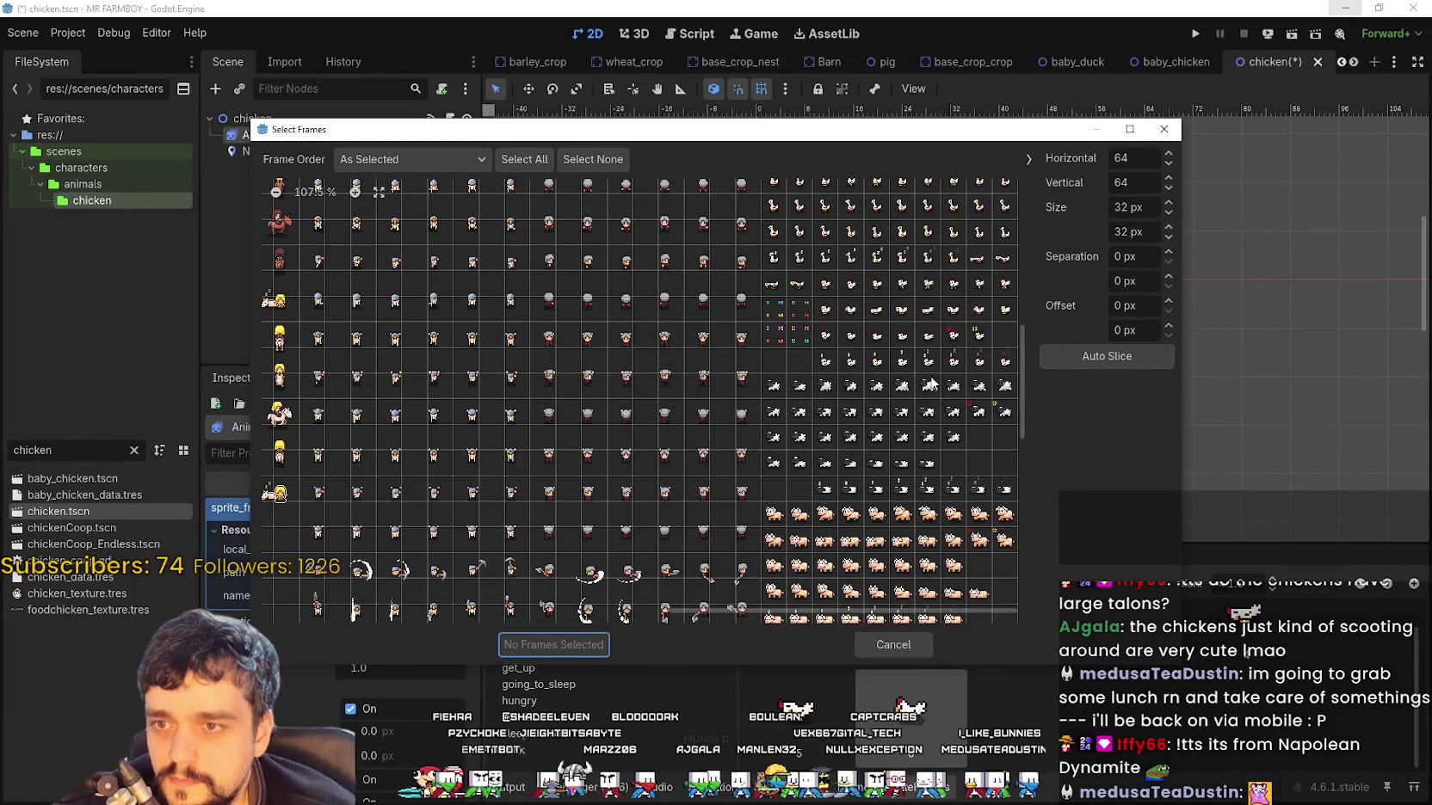
Pick one more chicken frame and append it to the eat animation
left_click(1011, 314)
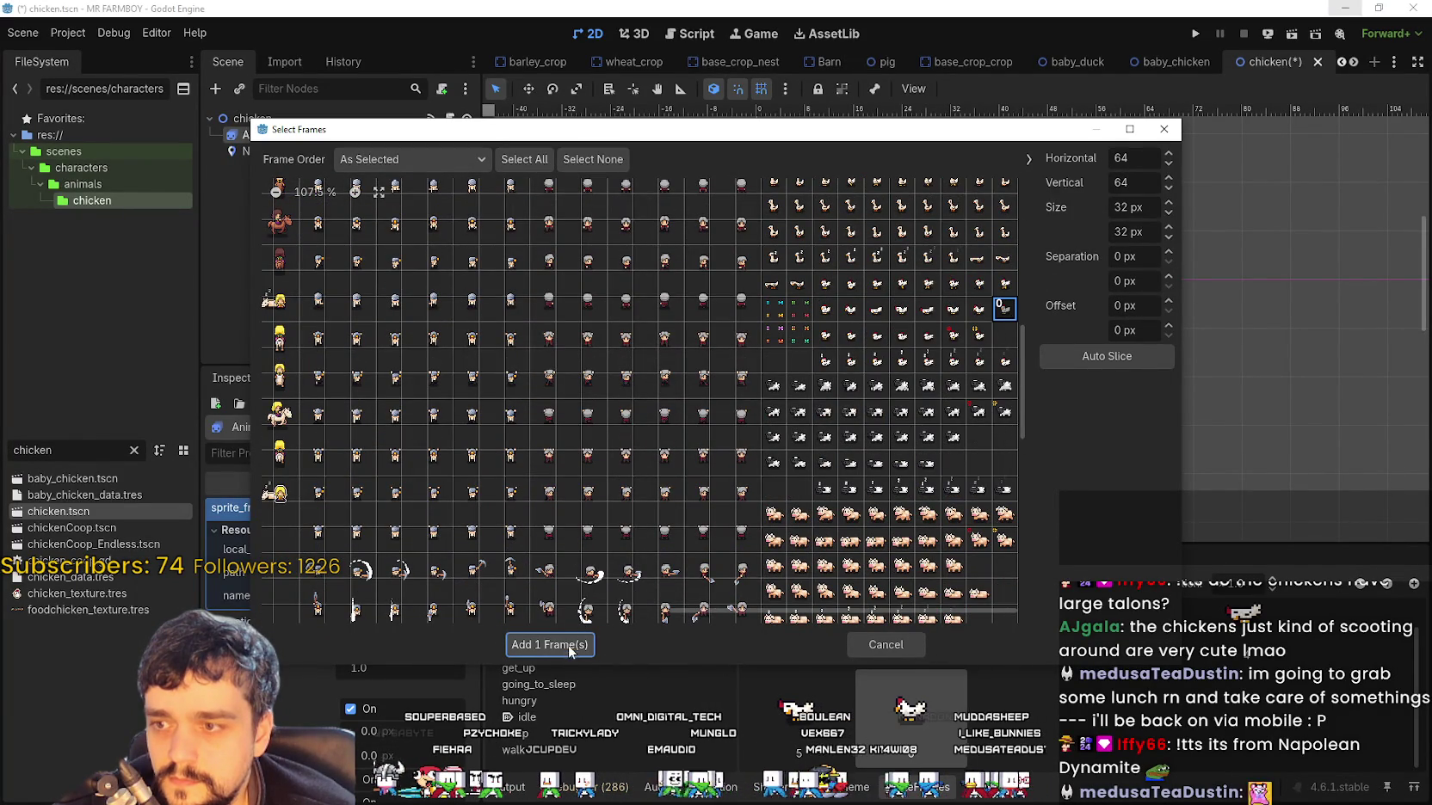
left_click(564, 644)
scroll(987, 688, "up", 1)
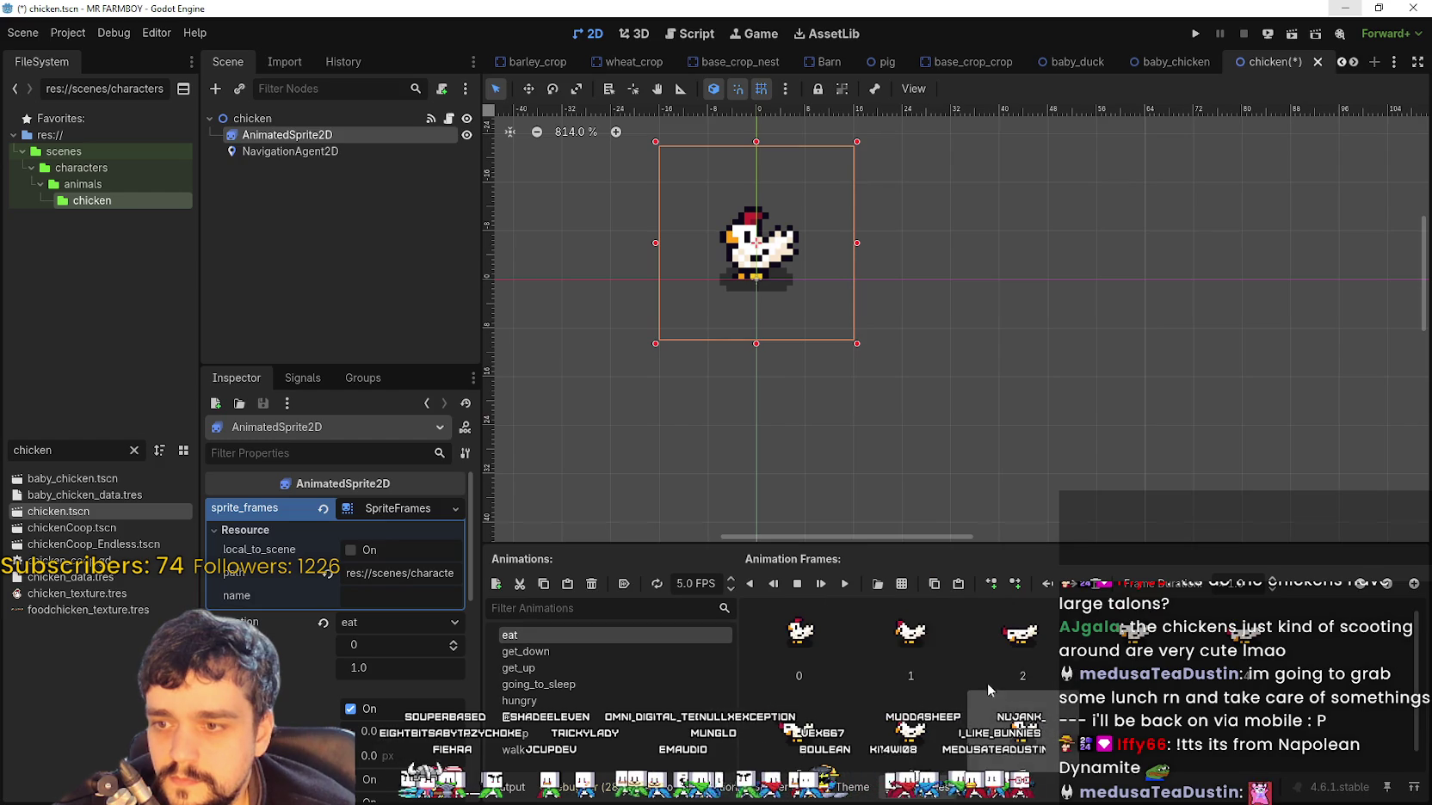
Play eat, then empty the get_down animation and load Player.png into Select Frames
left_click(843, 586)
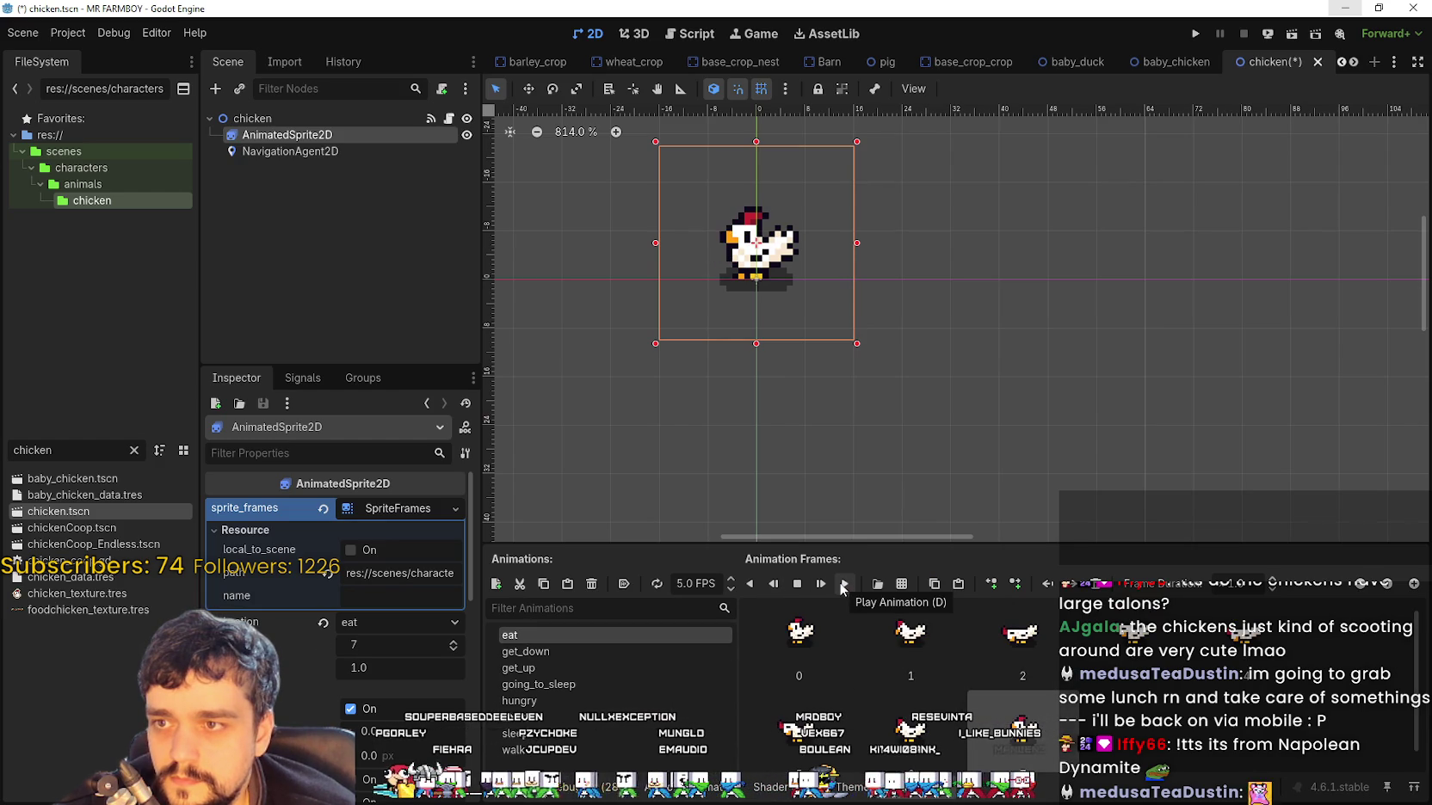
left_click(611, 652)
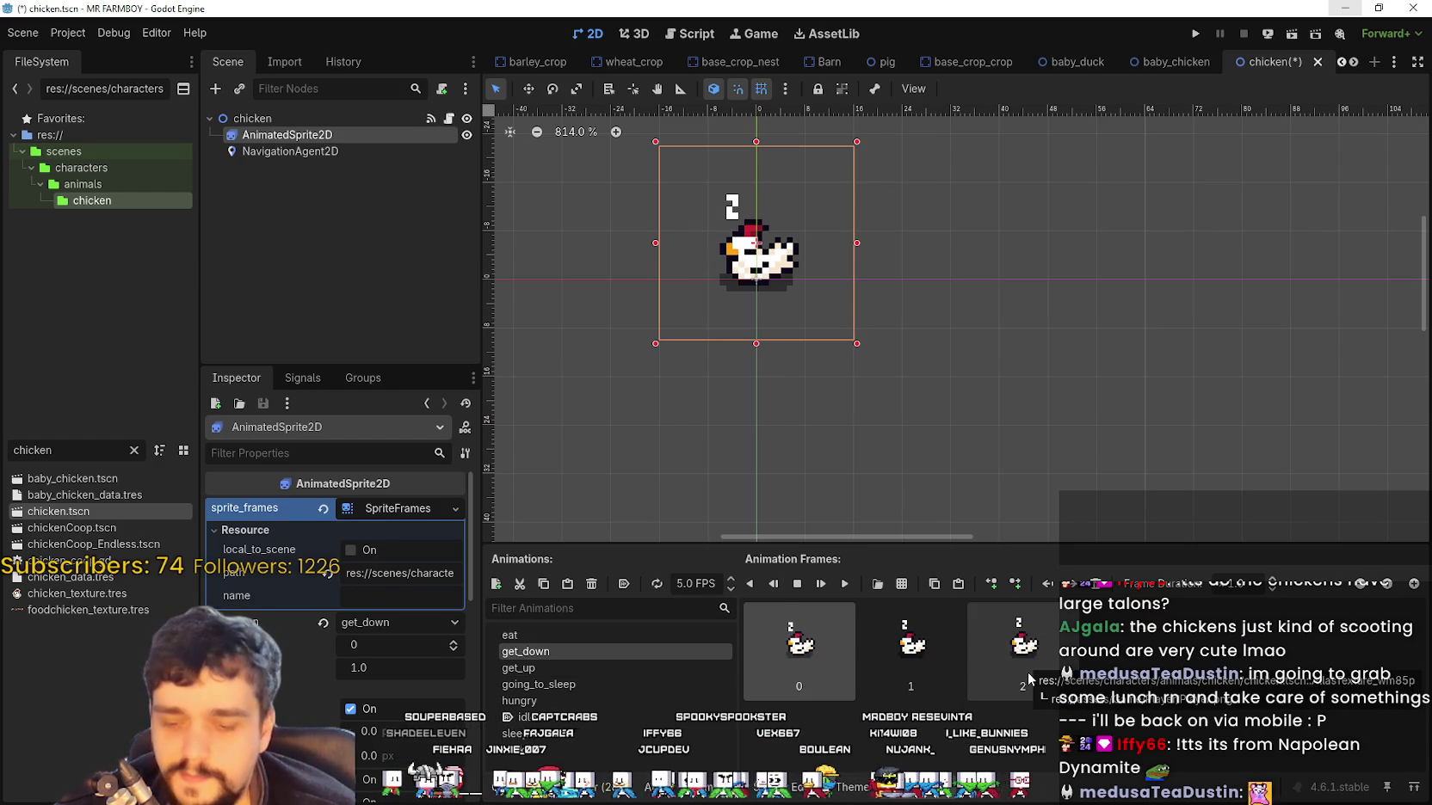
key("ctrl+z")
left_click(901, 583)
double_click(484, 211)
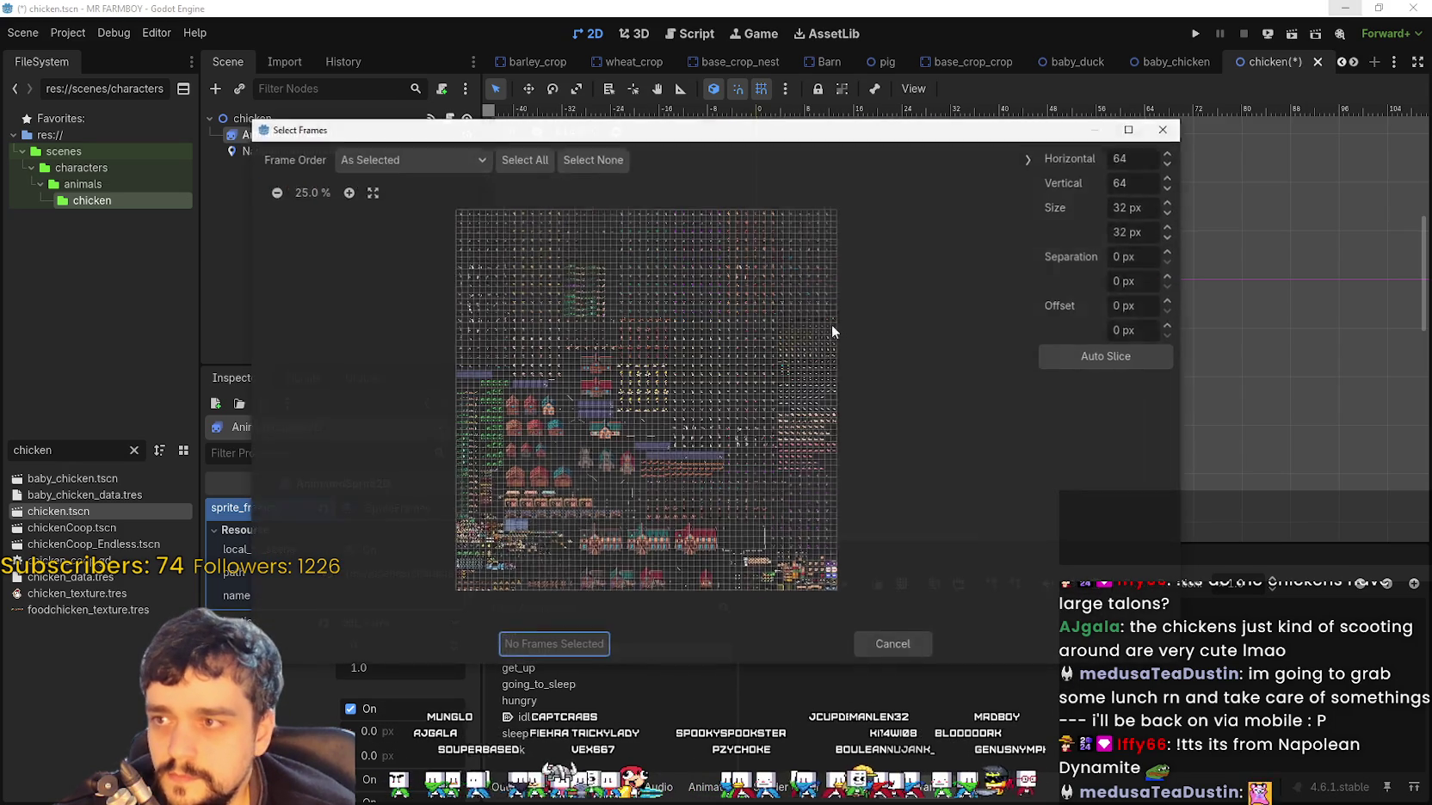
Zoom in and scroll around the Player.png sheet to find the standing chicken frames
left_click(348, 196)
left_click(349, 196)
left_click(348, 197)
left_click(348, 196)
left_click(348, 197)
left_click(349, 196)
left_click(348, 196)
left_click(348, 196)
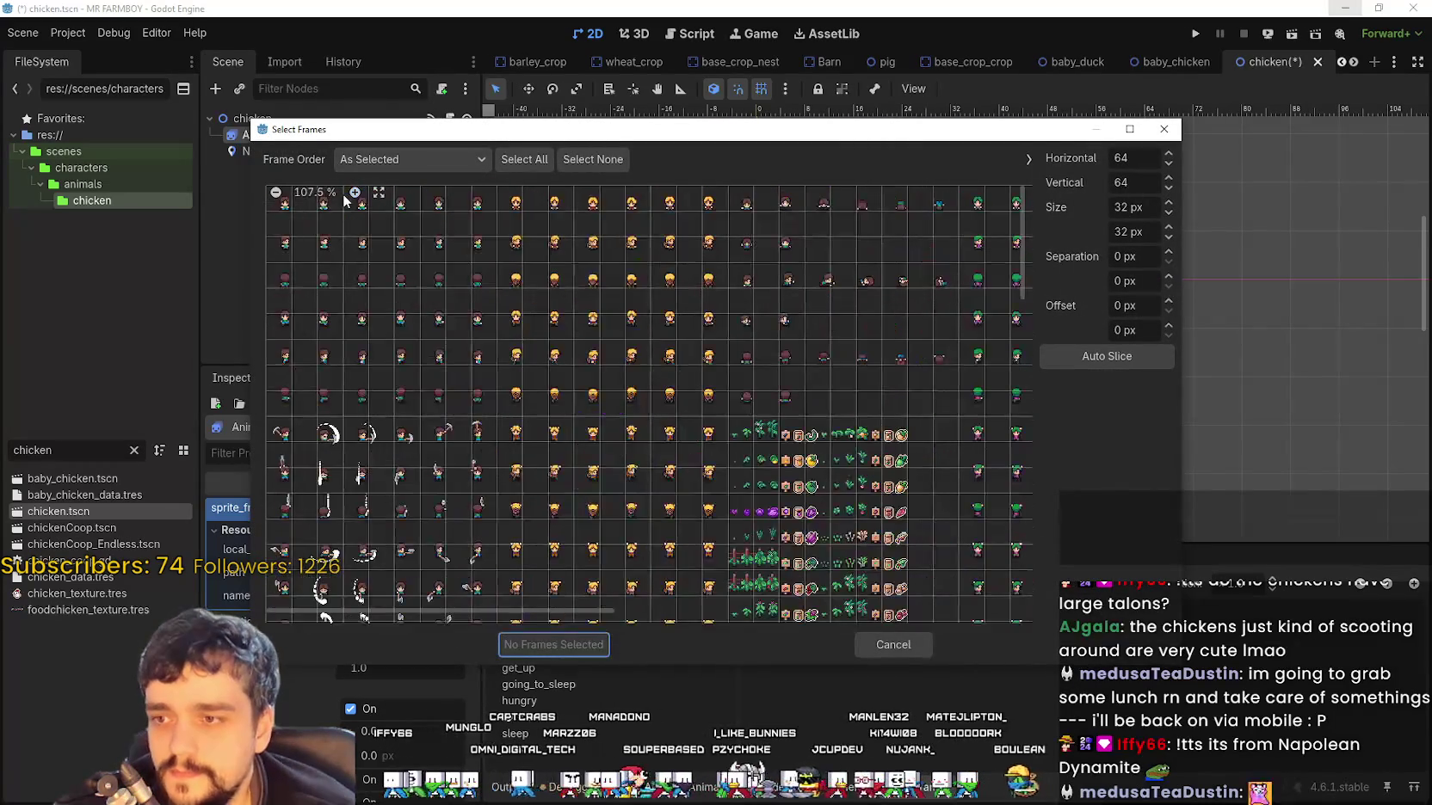
left_click(348, 197)
left_click(348, 196)
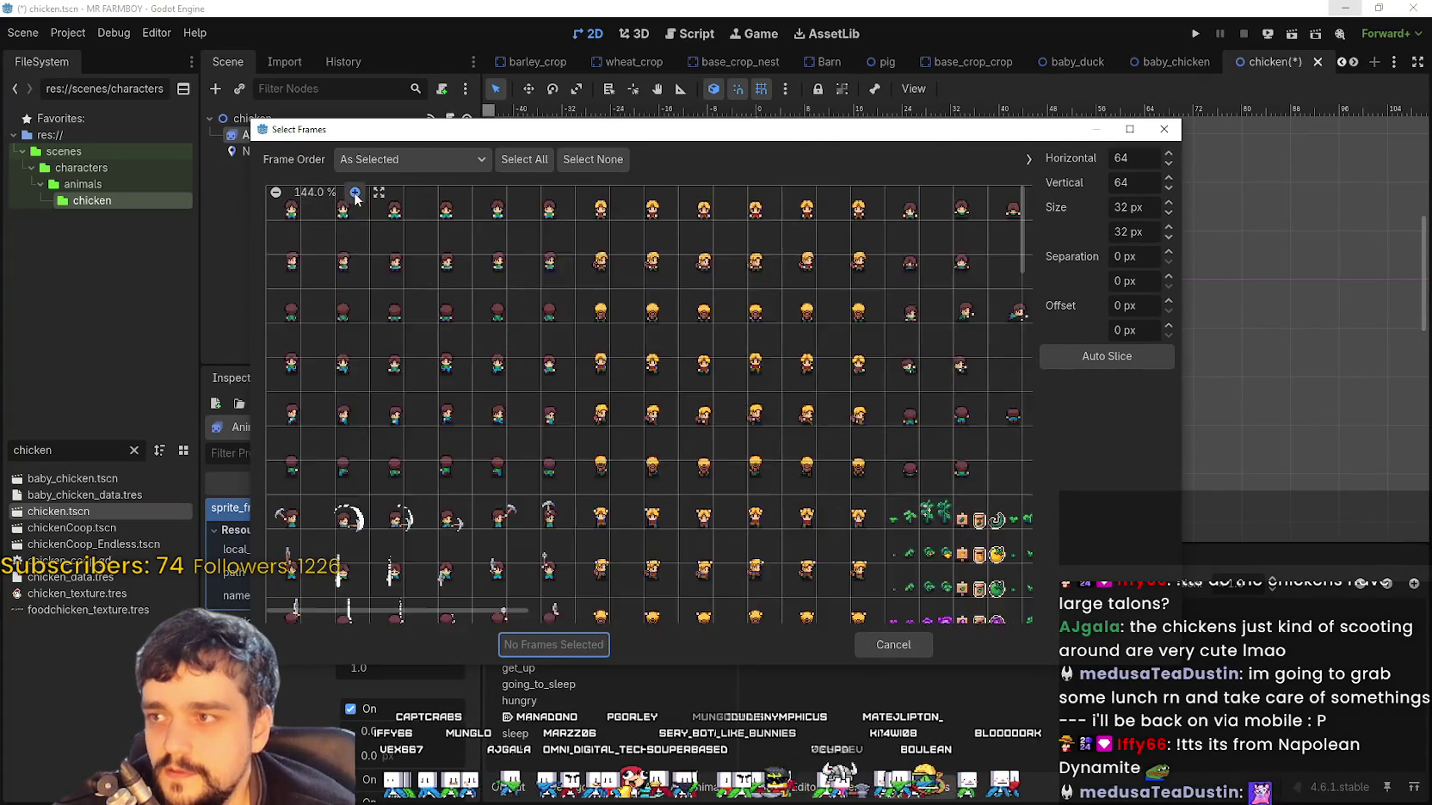
left_click(348, 196)
left_click(349, 197)
left_click_drag(387, 614, 960, 612)
scroll(938, 424, "down", 2)
mouse_move(1010, 258)
left_mouse_down()
mouse_move(1010, 446)
mouse_move(1021, 401)
left_mouse_up()
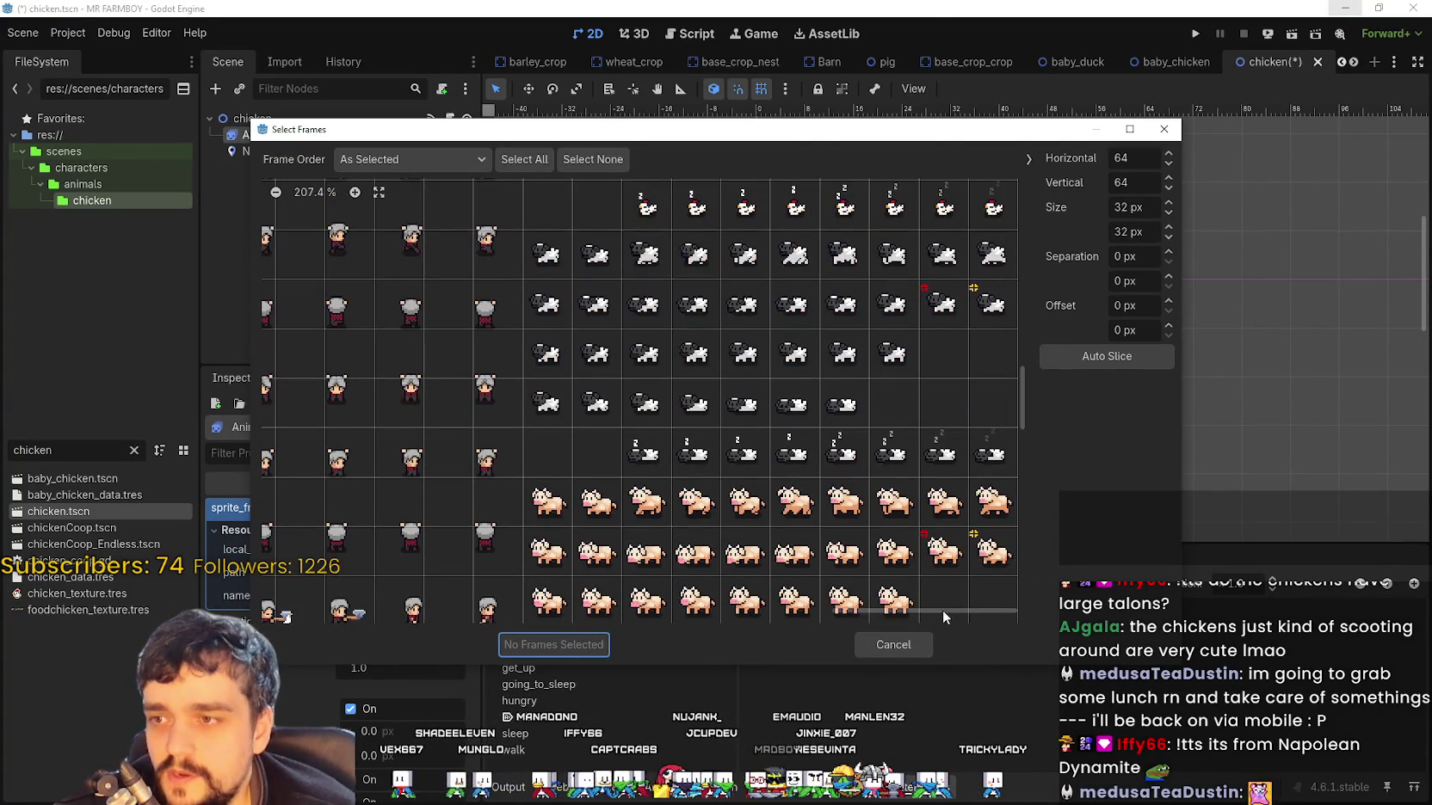
scroll(945, 508, "down", 2)
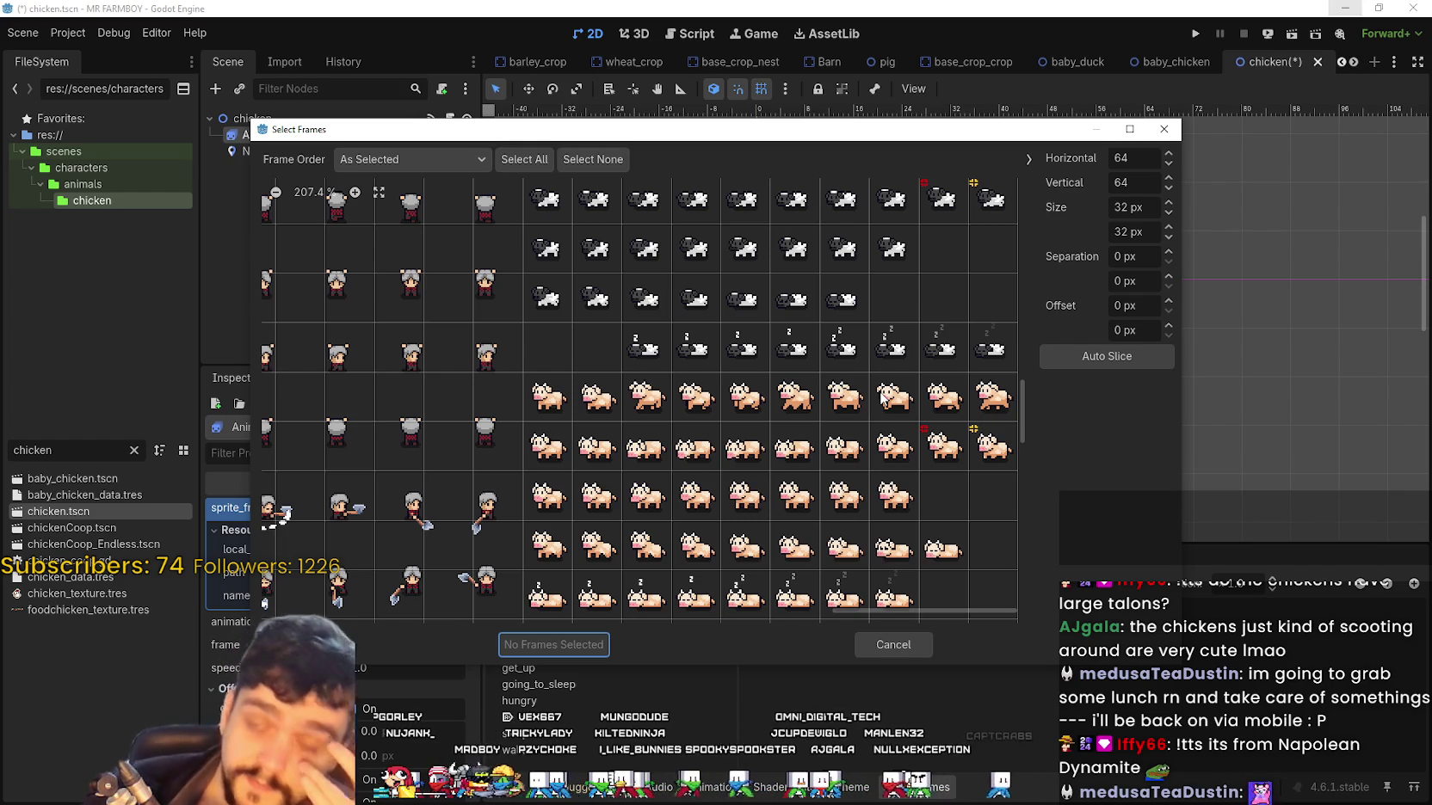
scroll(848, 463, "down", 2)
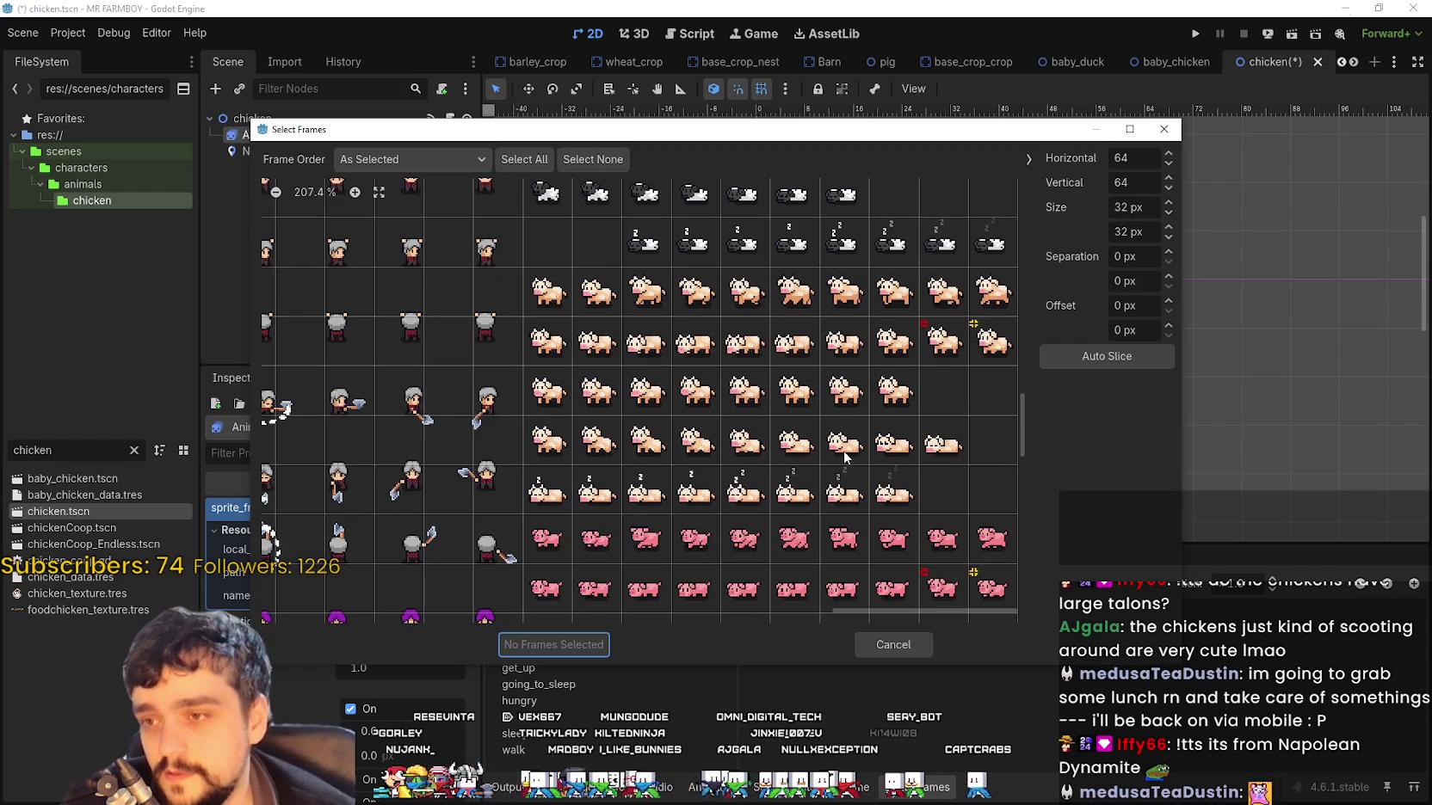
scroll(849, 428, "up", 7)
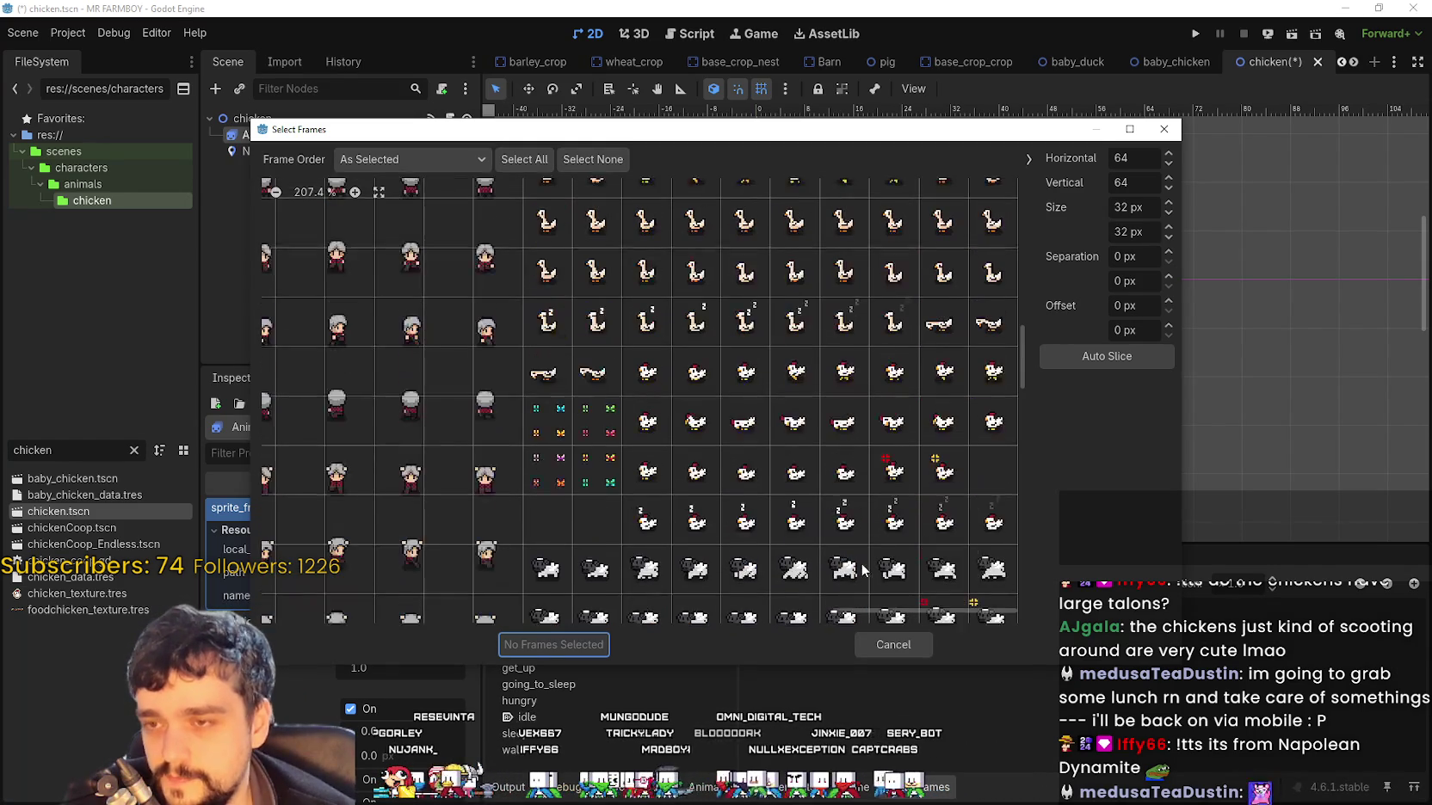
scroll(842, 514, "down", 1)
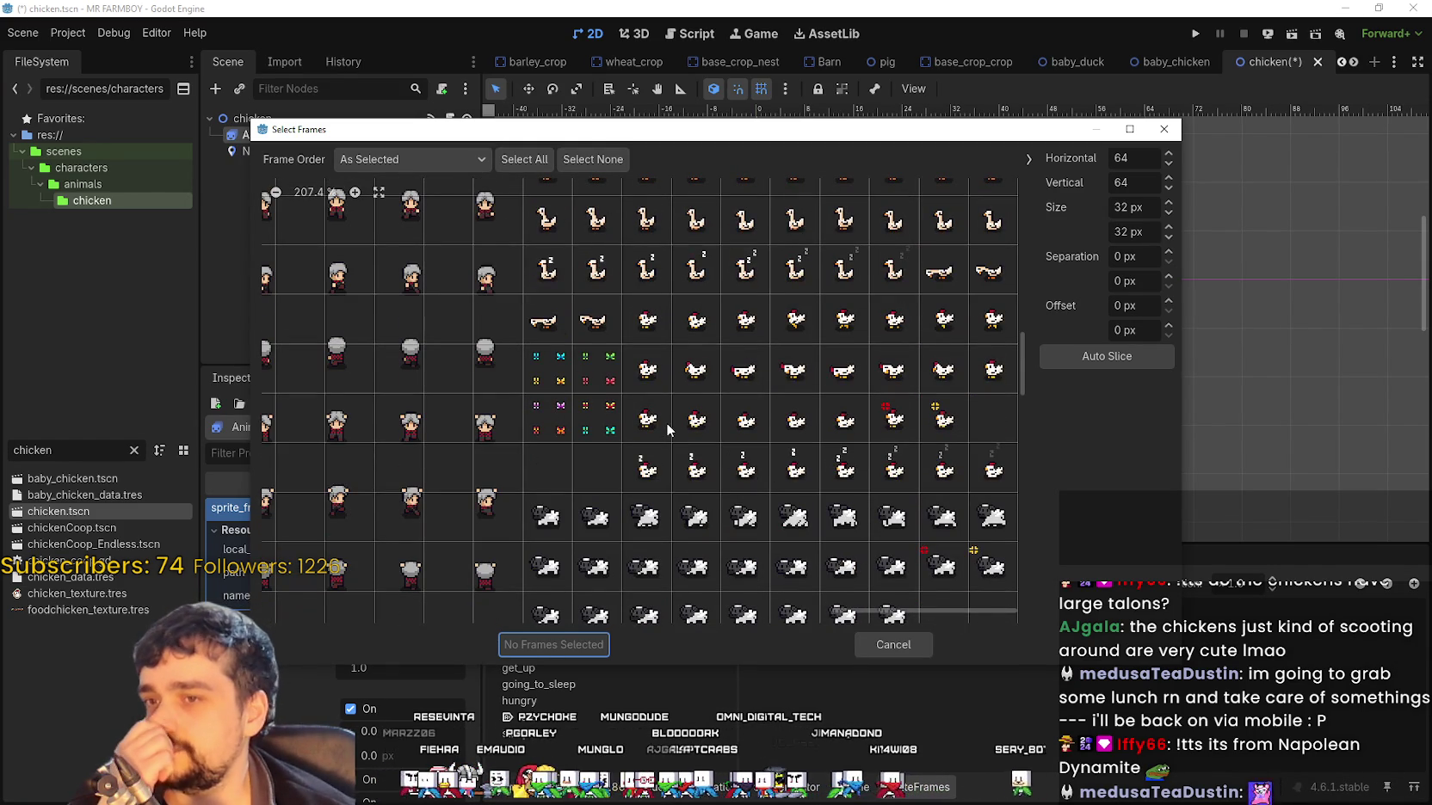
Select three standing chicken frames and add them to get_down
left_click_drag(668, 426, 697, 432)
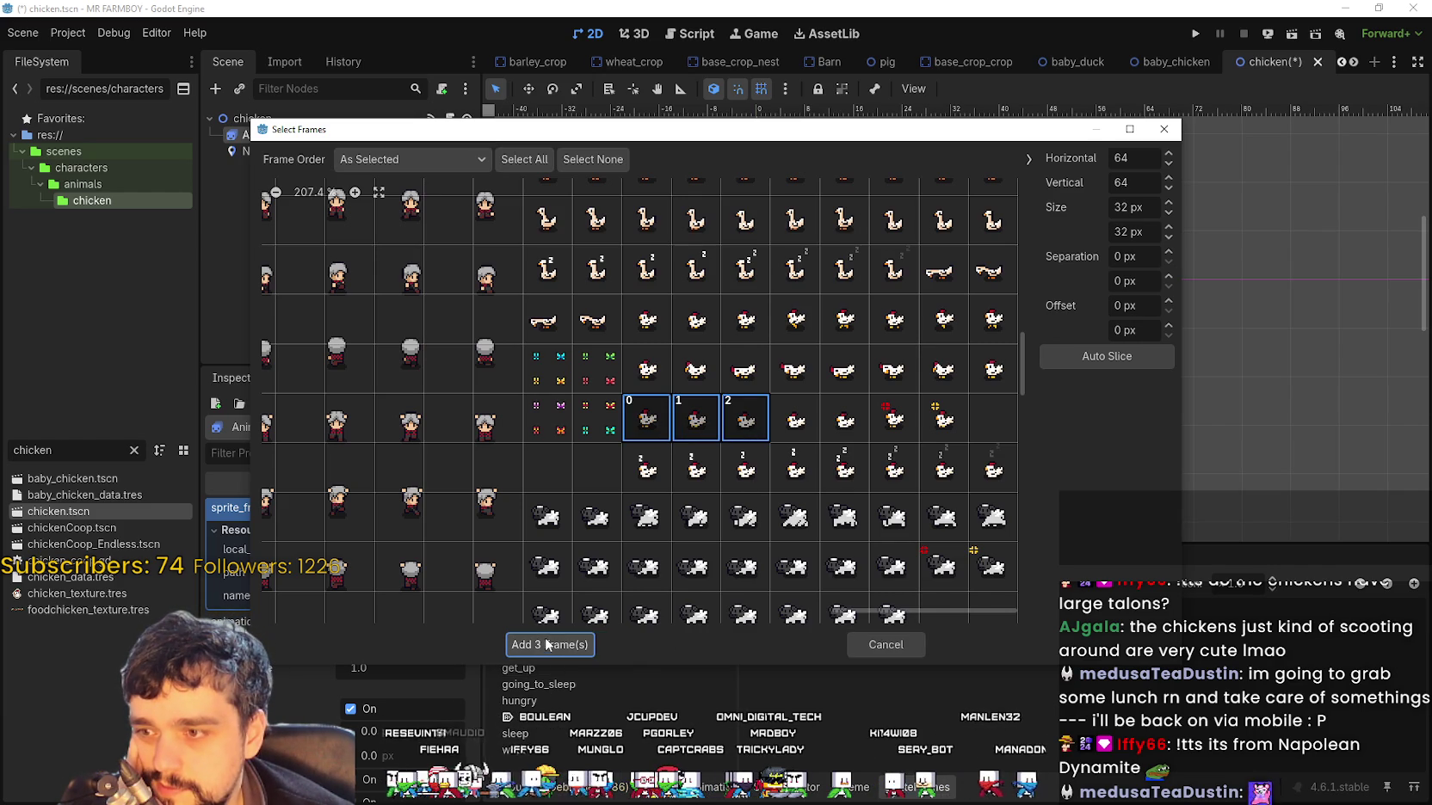
left_click(355, 194)
scroll(550, 279, "down", 5)
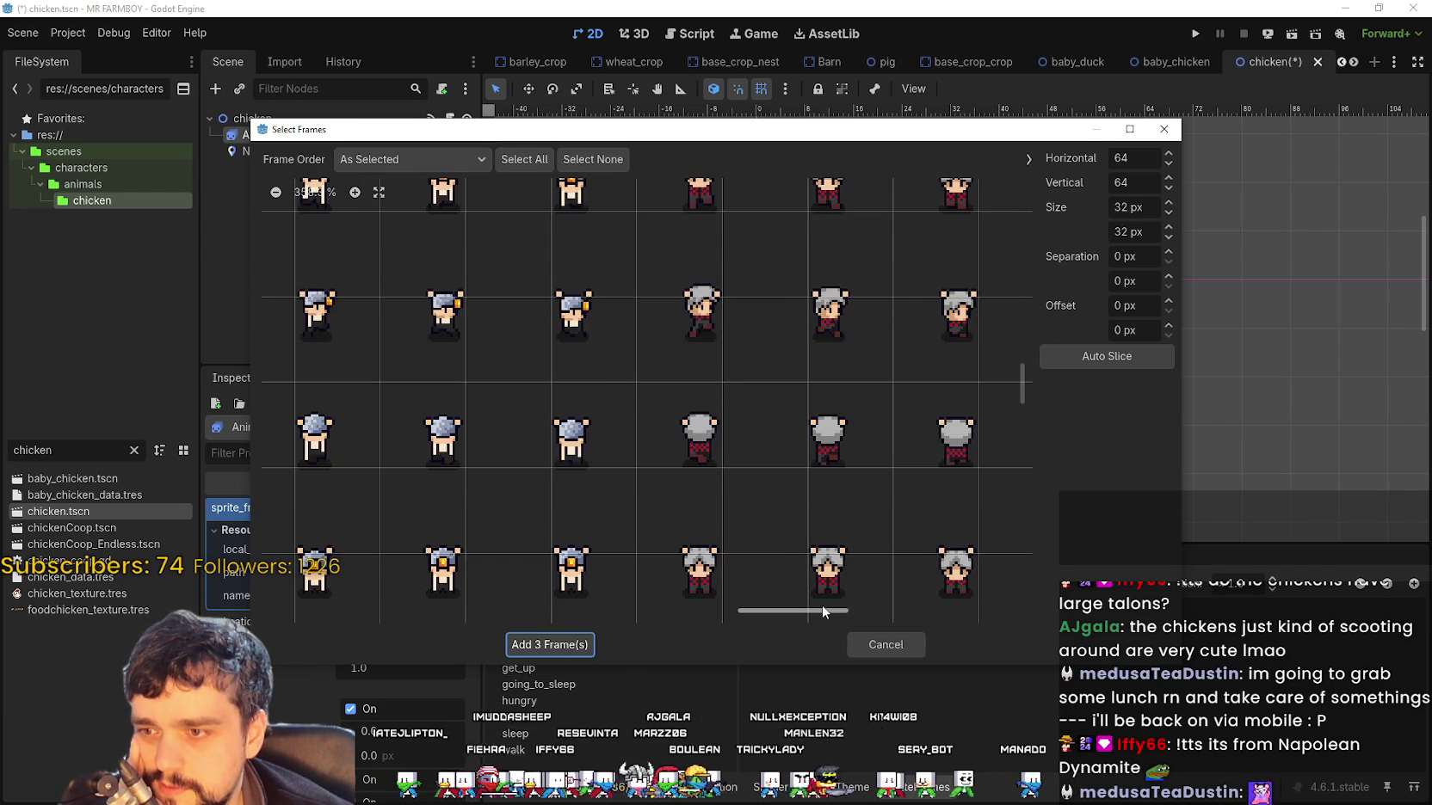
left_click_drag(823, 605, 1043, 559)
scroll(845, 487, "up", 2)
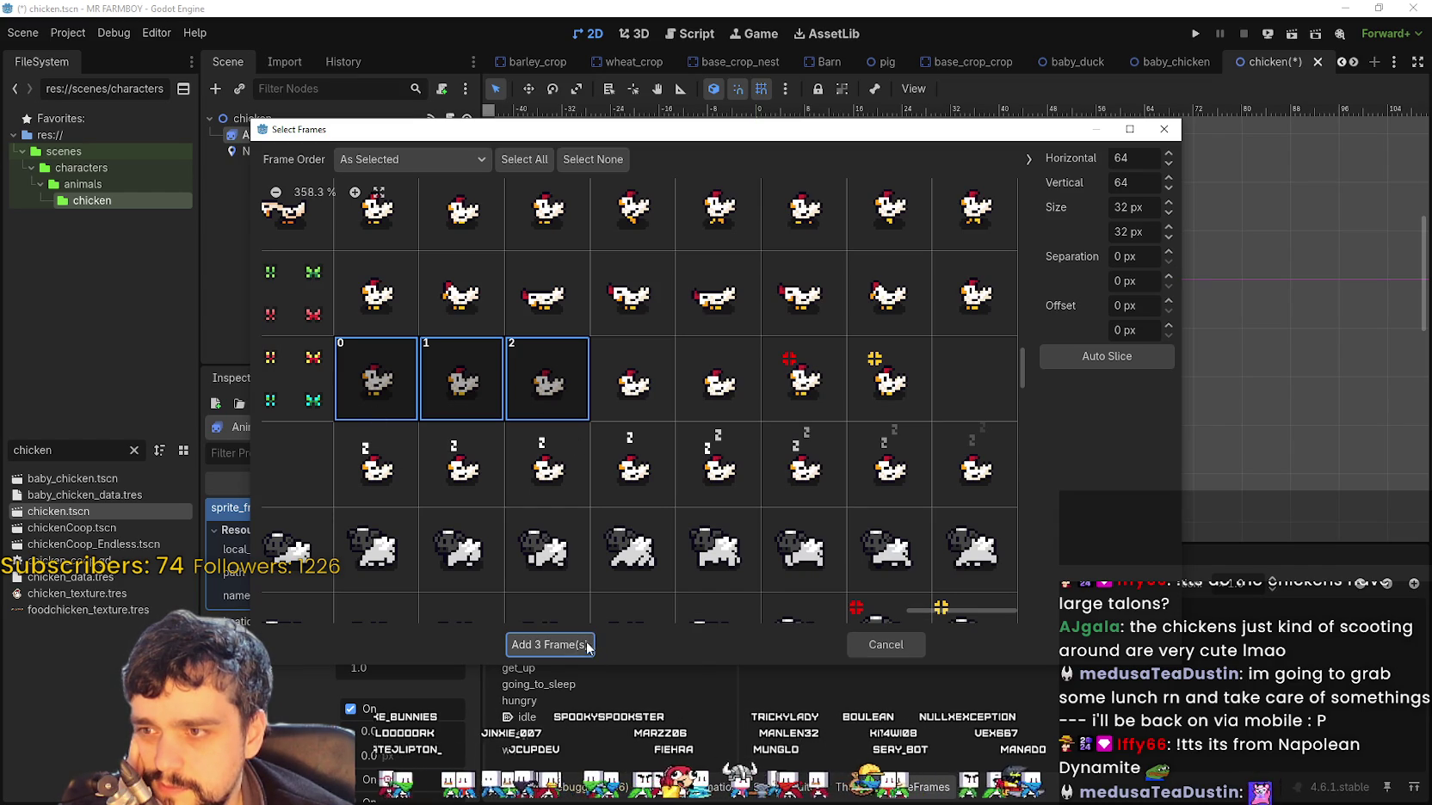
left_click(545, 649)
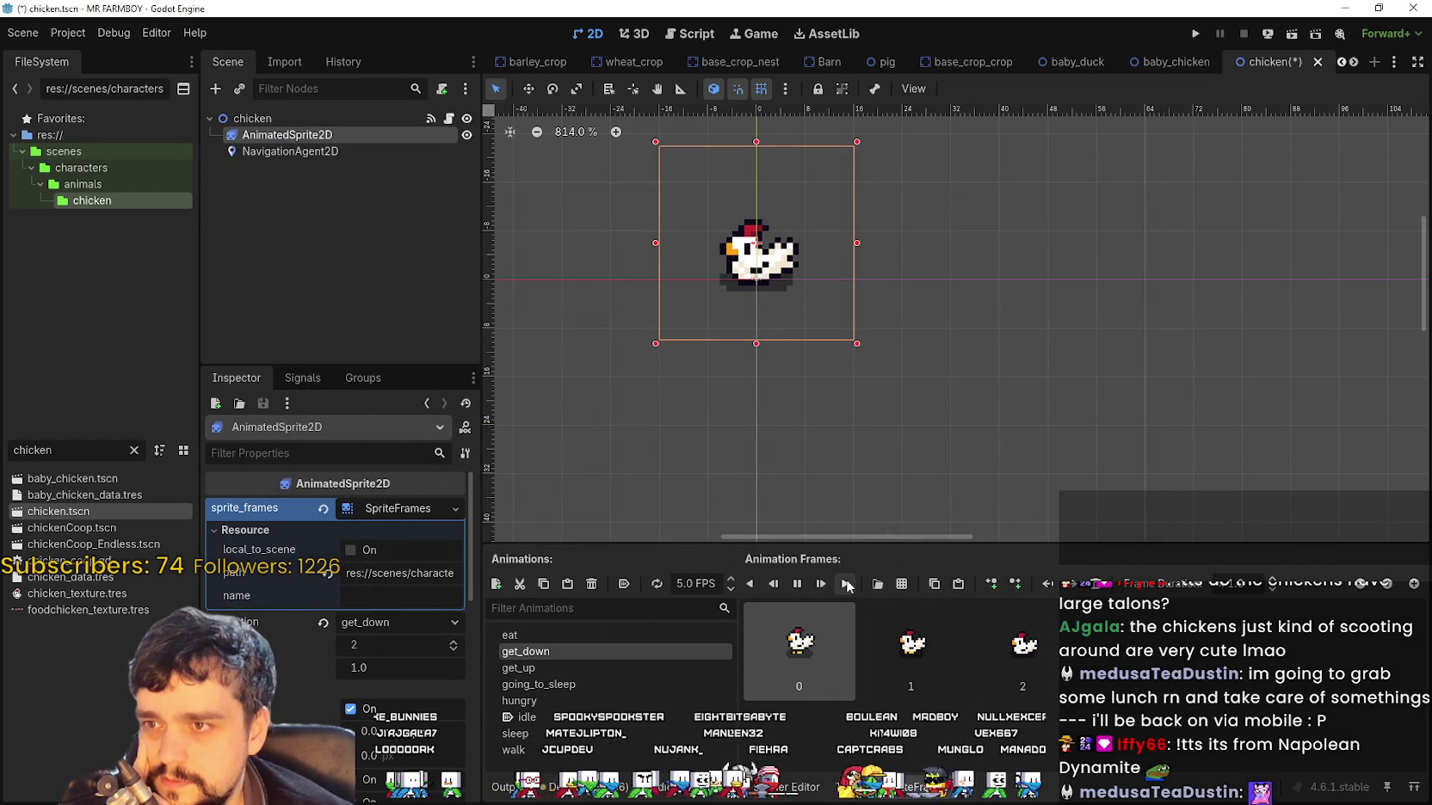
Switch to get_up, accidentally delete the AnimatedSprite2D node, then undo and reselect it
left_click(589, 666)
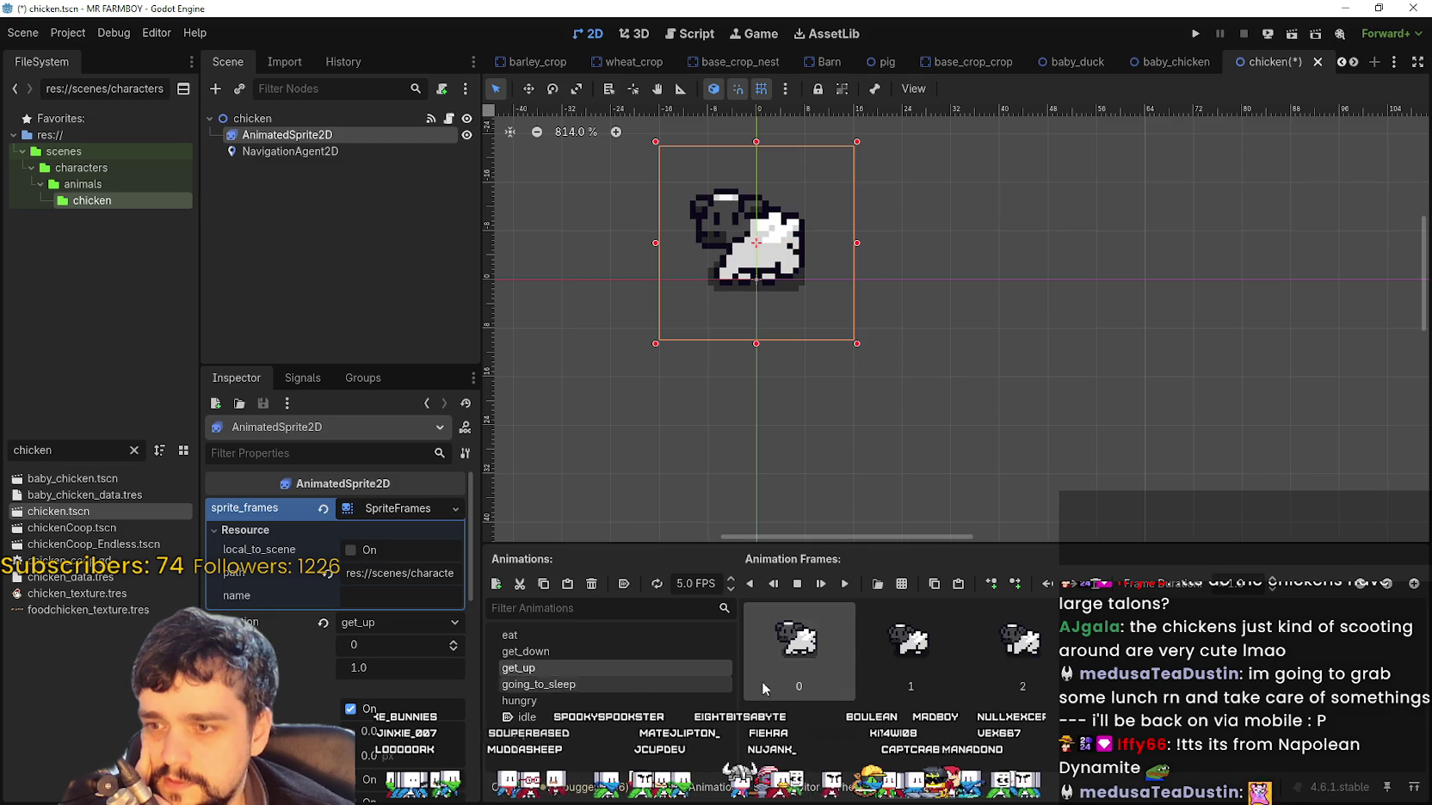
left_click(1034, 667, "shift")
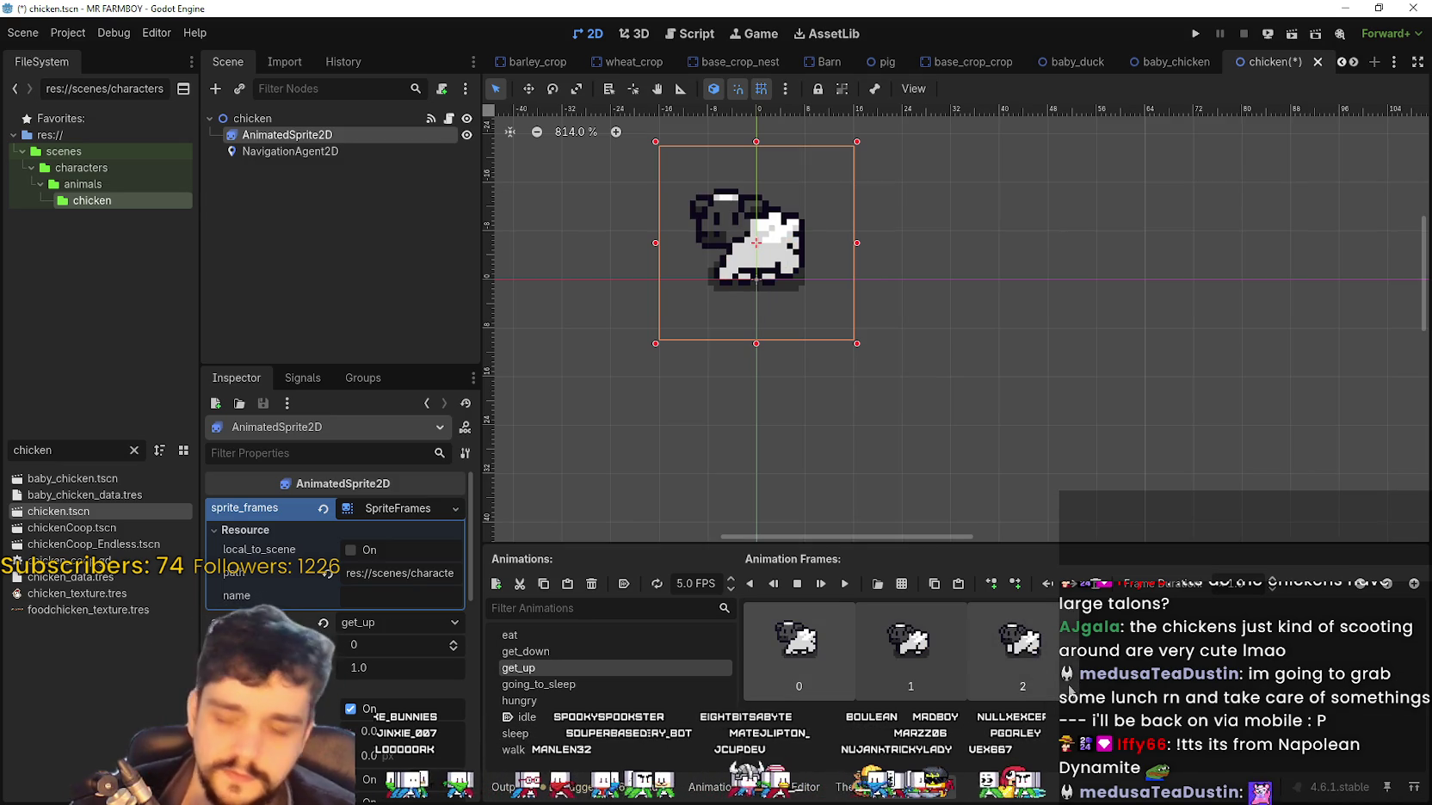
key("Delete")
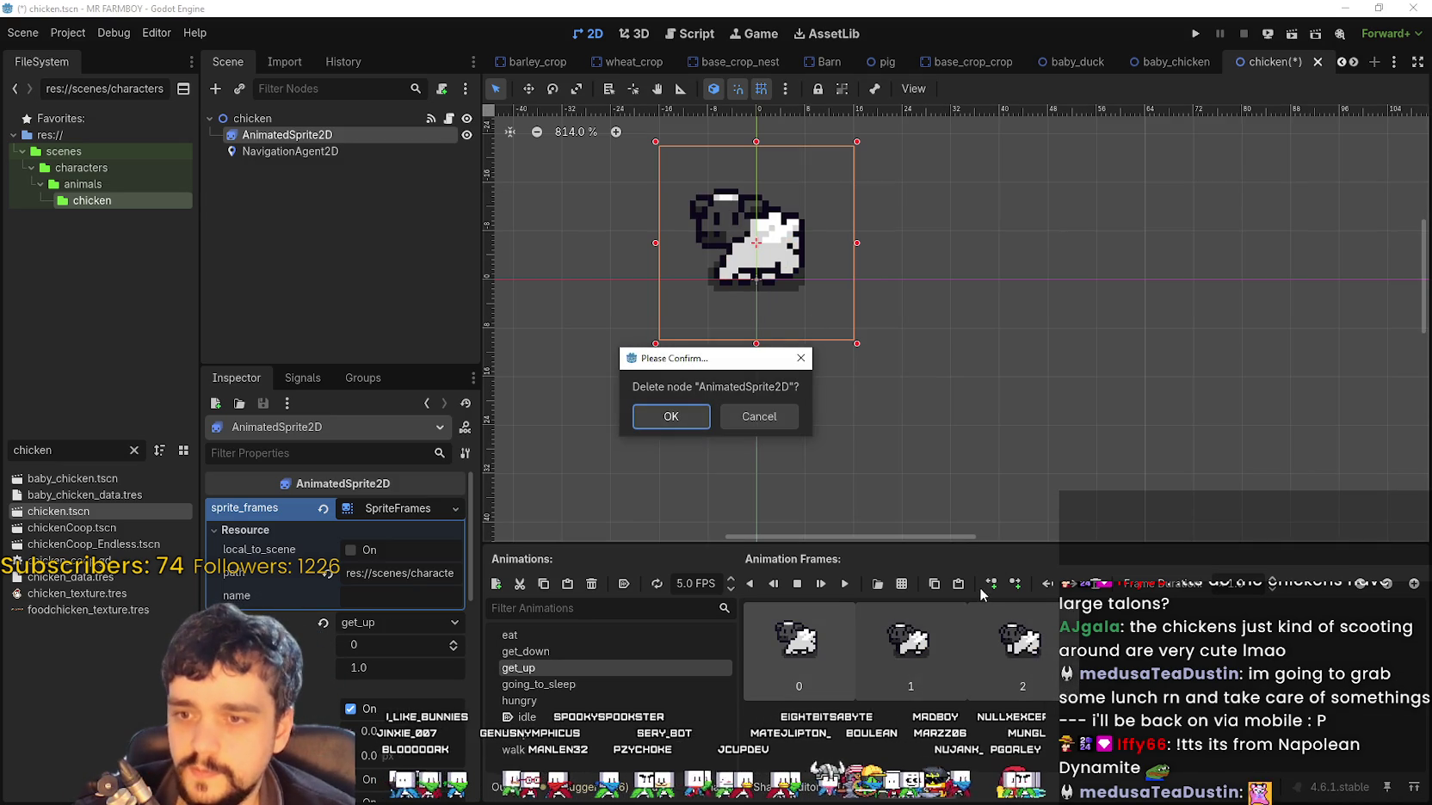
key("Return")
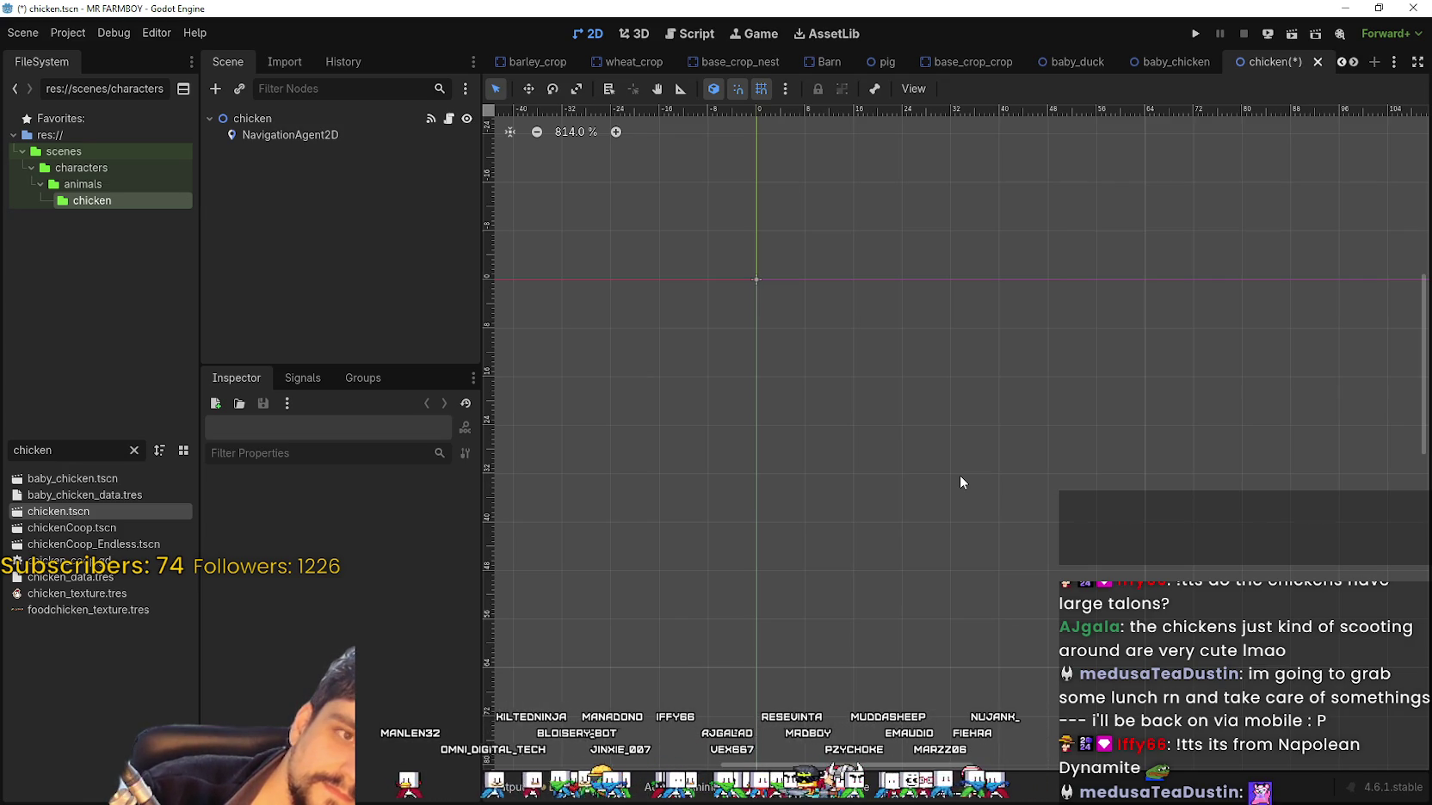
key("ctrl+z")
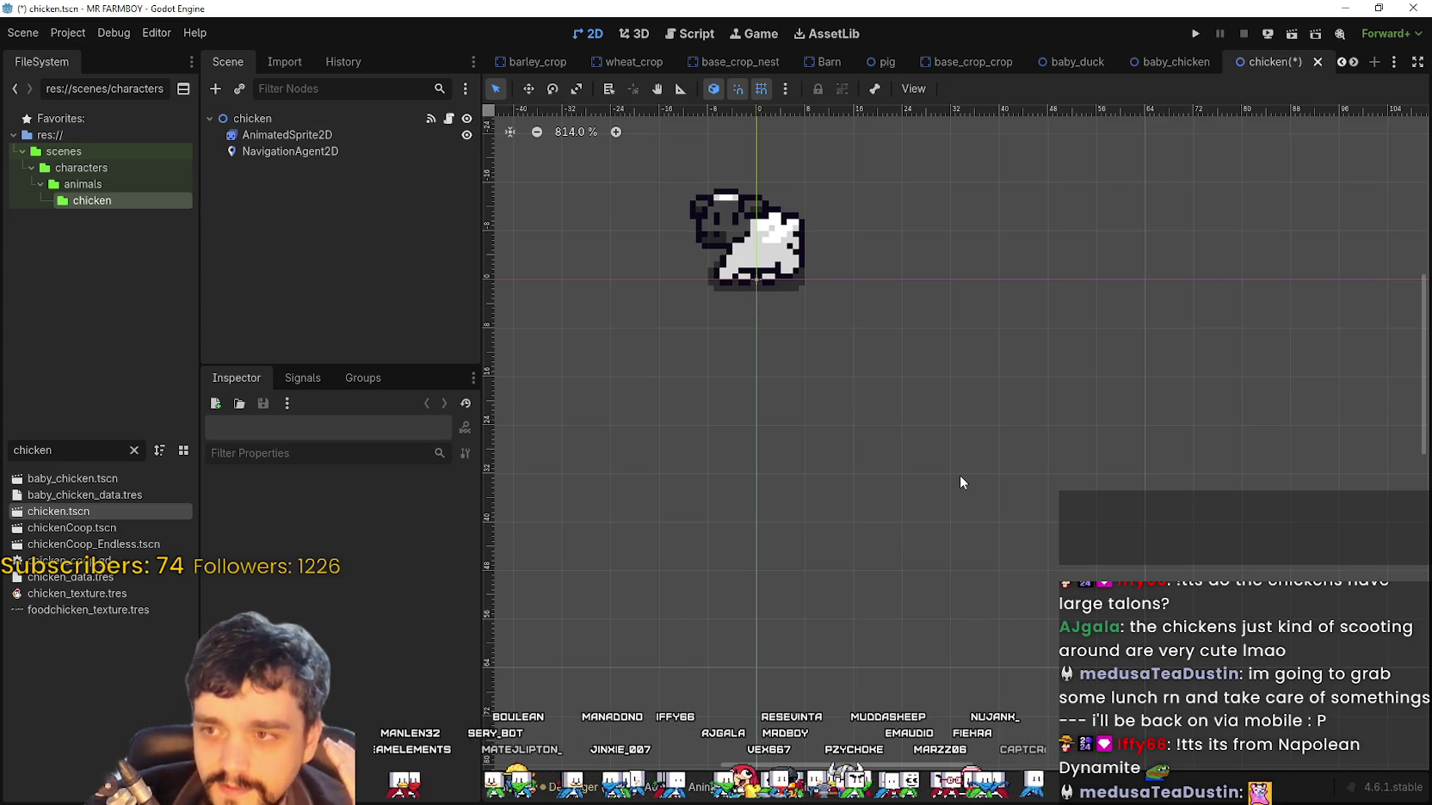
left_click(331, 137)
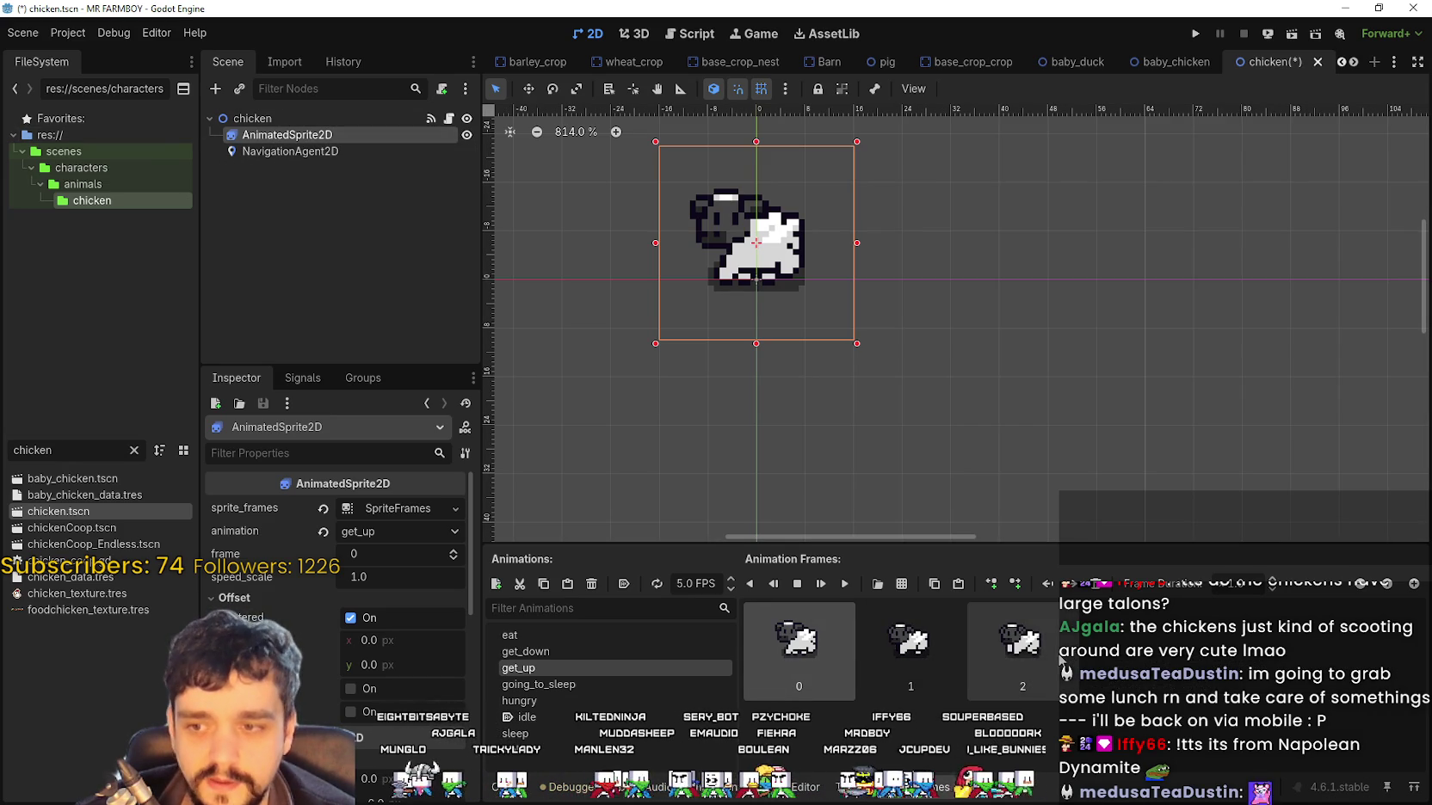
Clear get_up's frames and load Player.png as the sprite sheet
key("Delete")
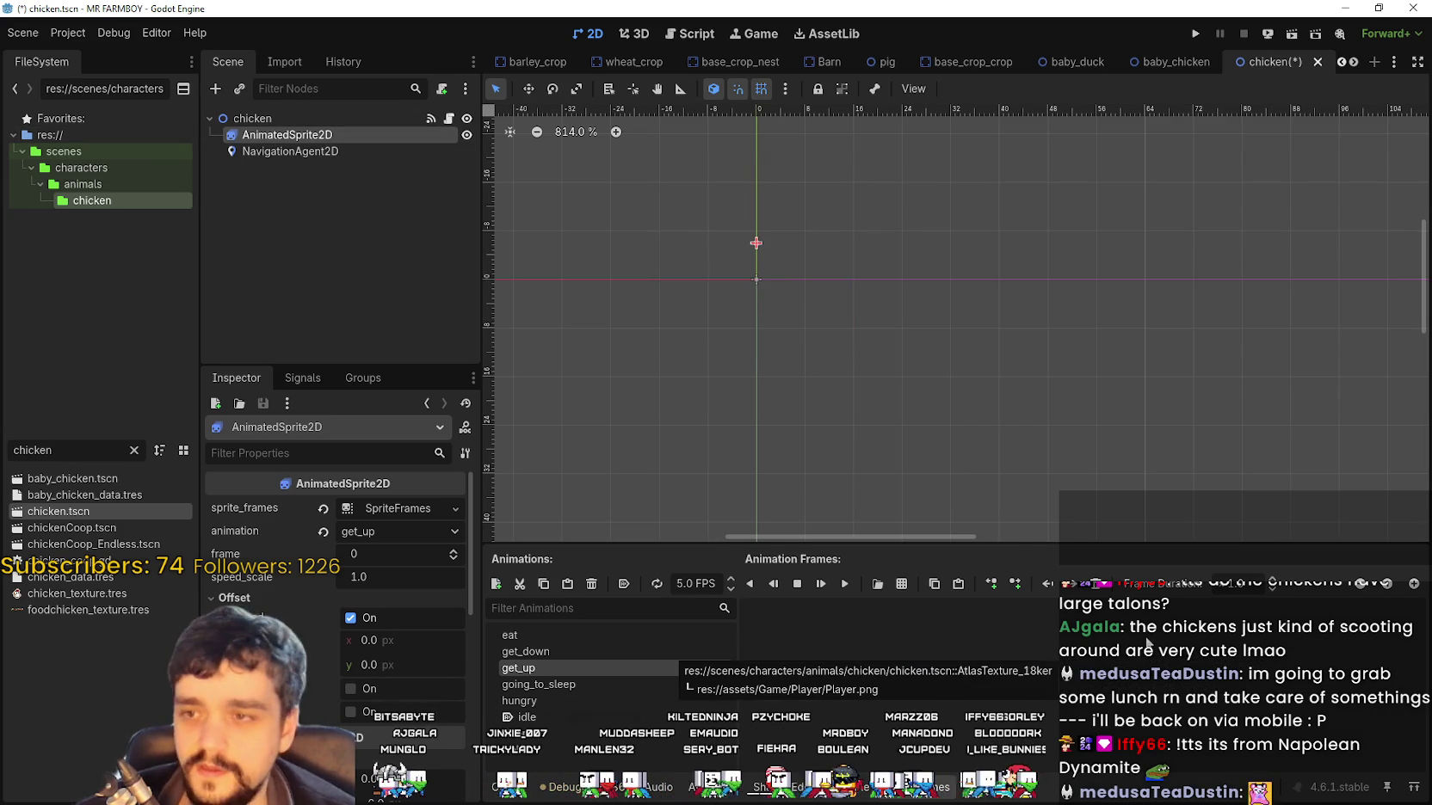
left_click(910, 583)
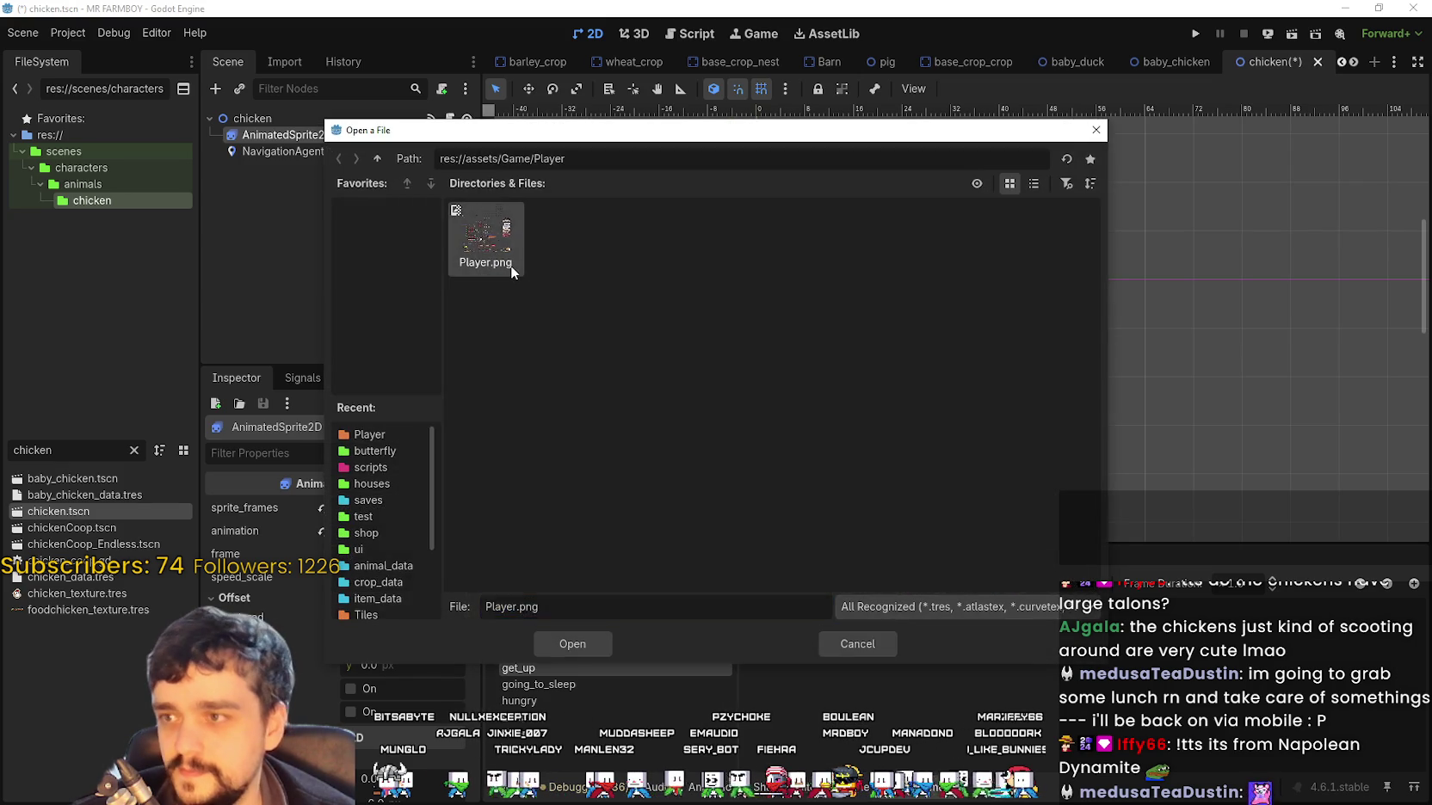
double_click(510, 265)
Pick three chicken frames right-to-left at 100% zoom, add them to get_up and play it
left_click(371, 191)
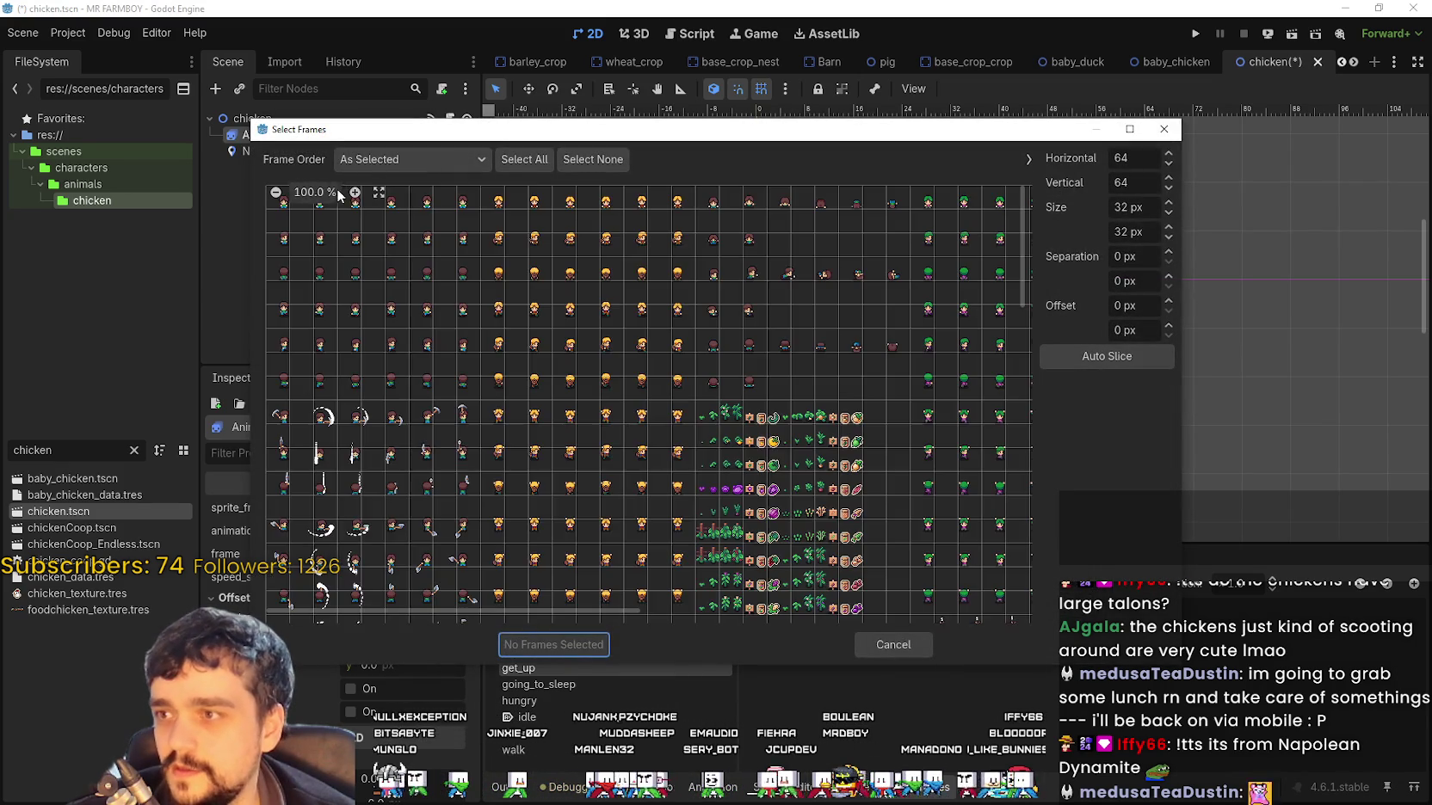
scroll(668, 605, "down", 3)
left_click_drag(566, 616, 941, 616)
scroll(945, 516, "down", 10)
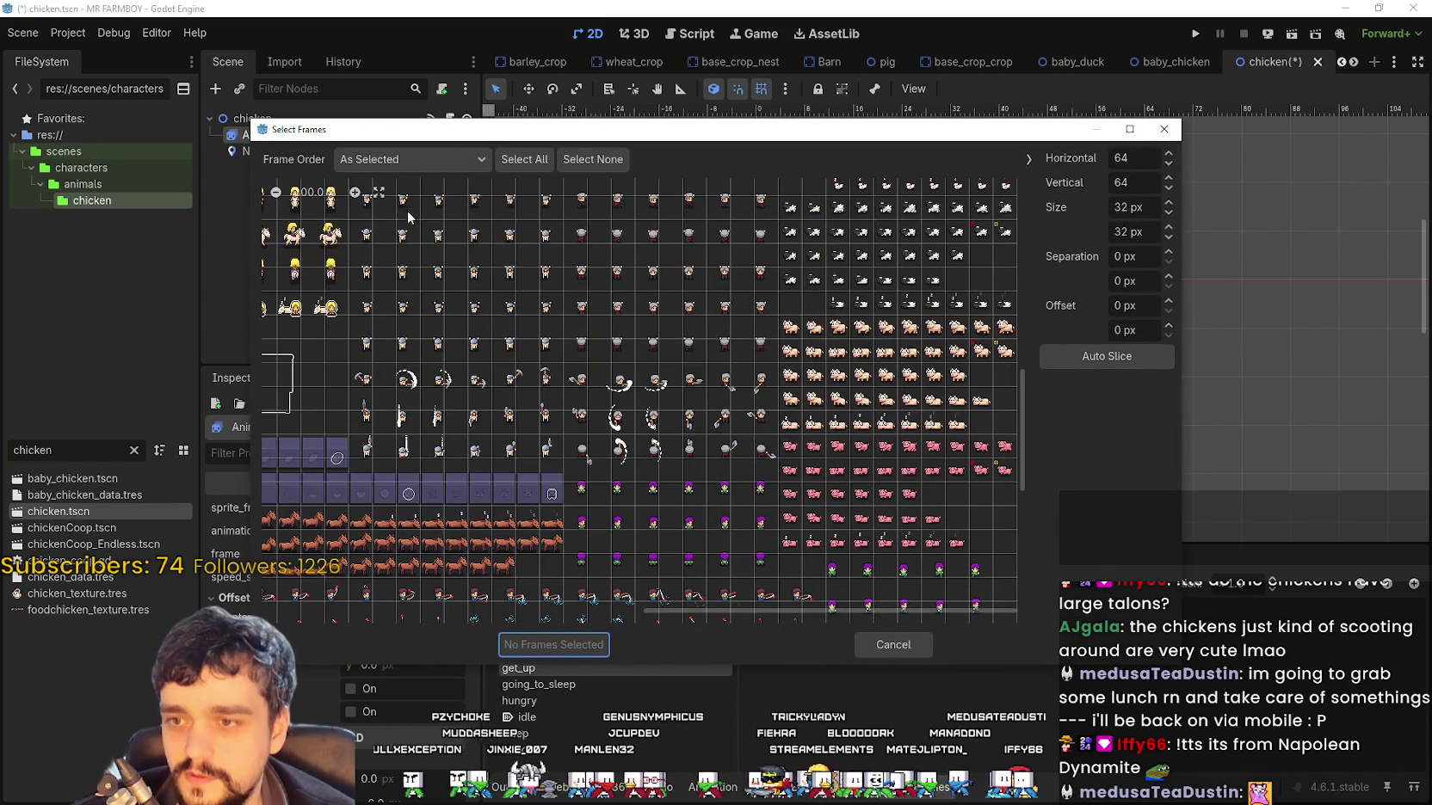
scroll(449, 270, "up", 3, "ctrl")
scroll(765, 585, "down", 5)
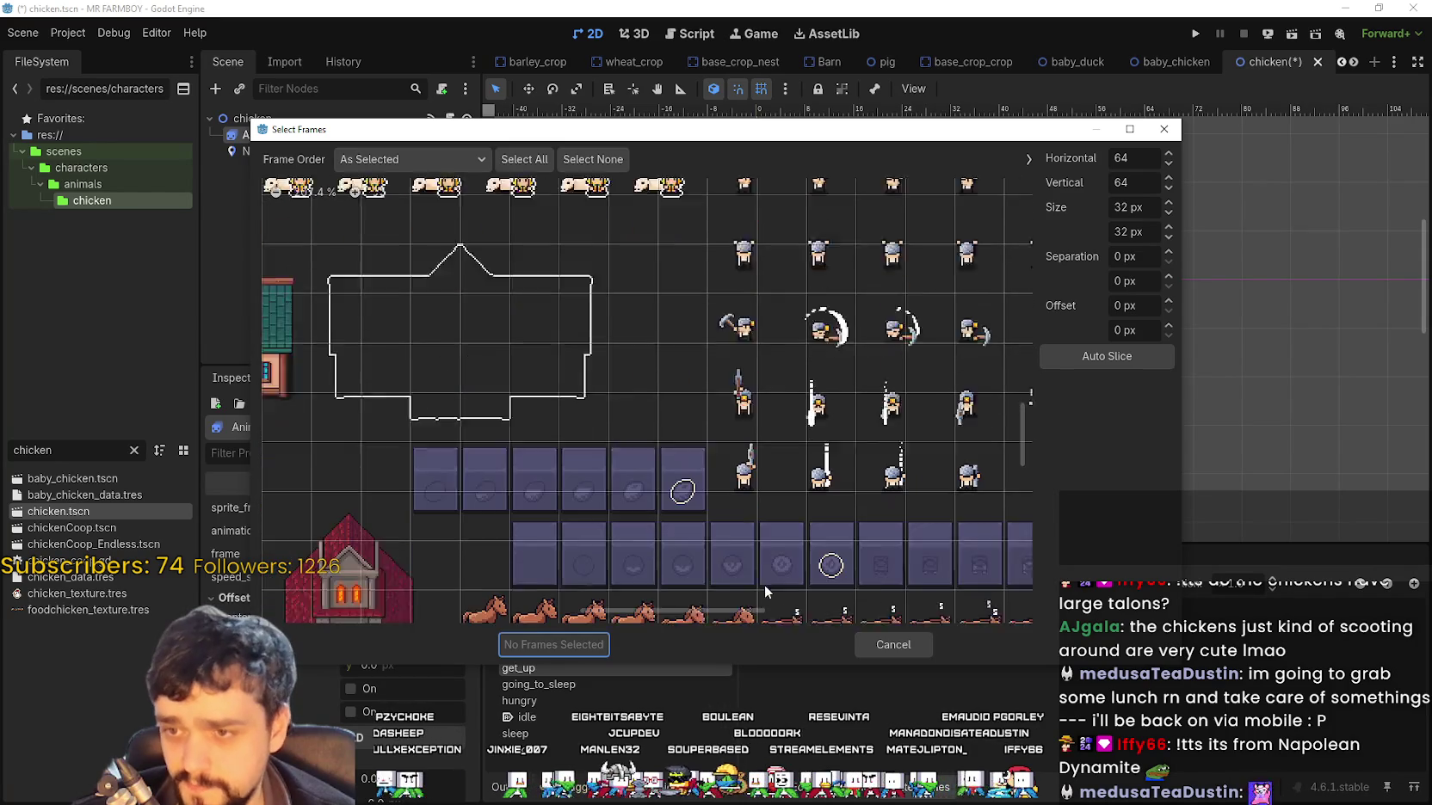
left_click_drag(736, 613, 987, 613)
scroll(895, 478, "up", 5)
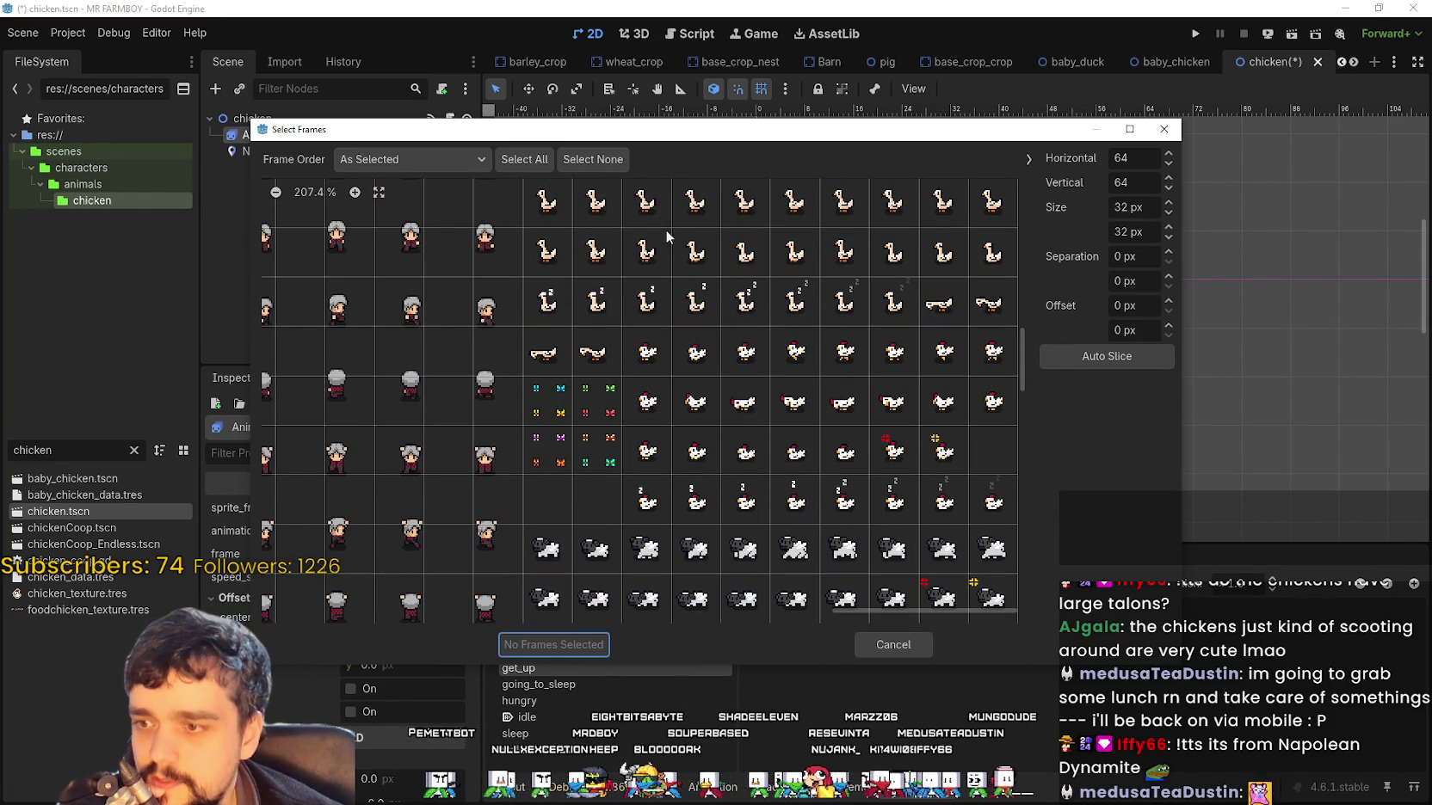
left_click(737, 461)
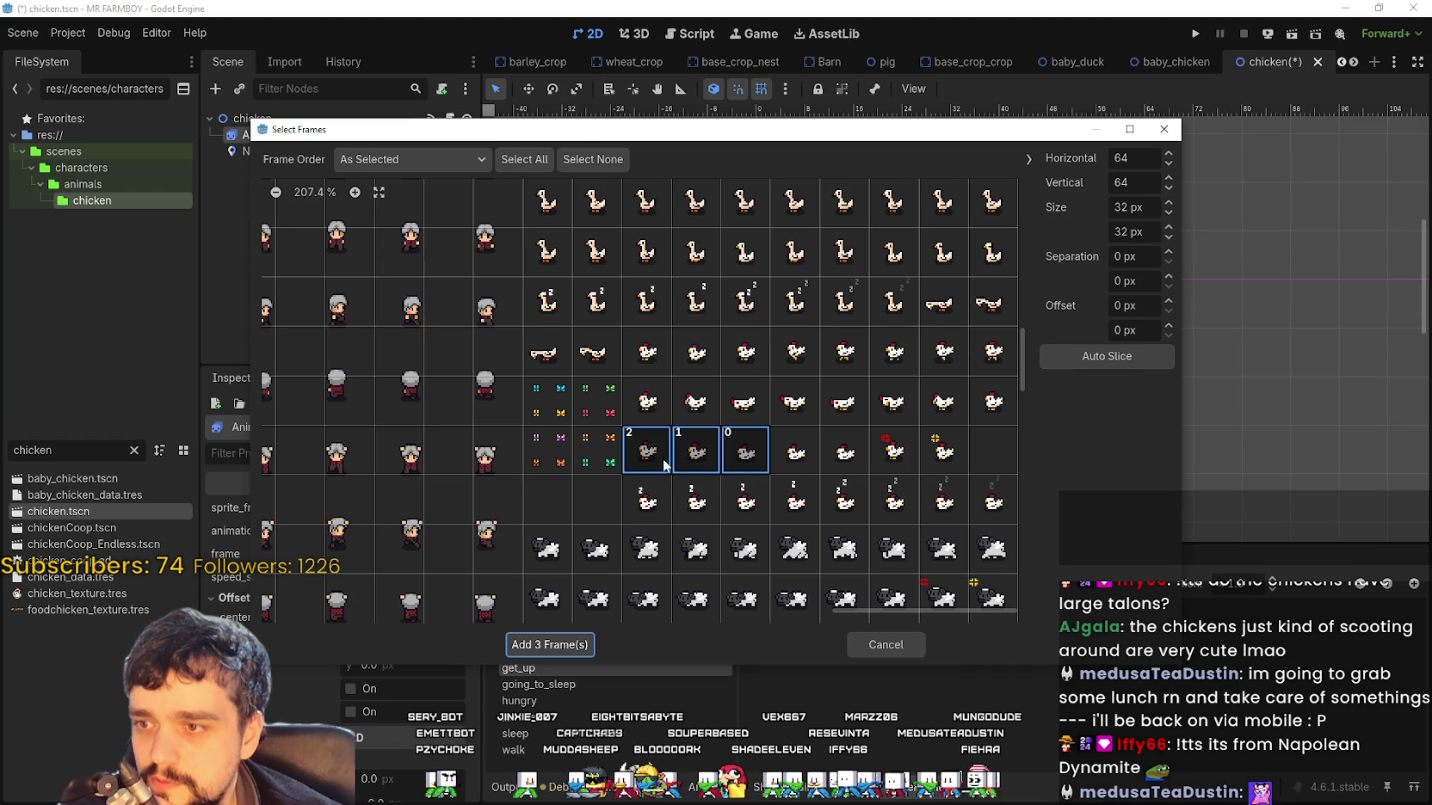
left_click(548, 646)
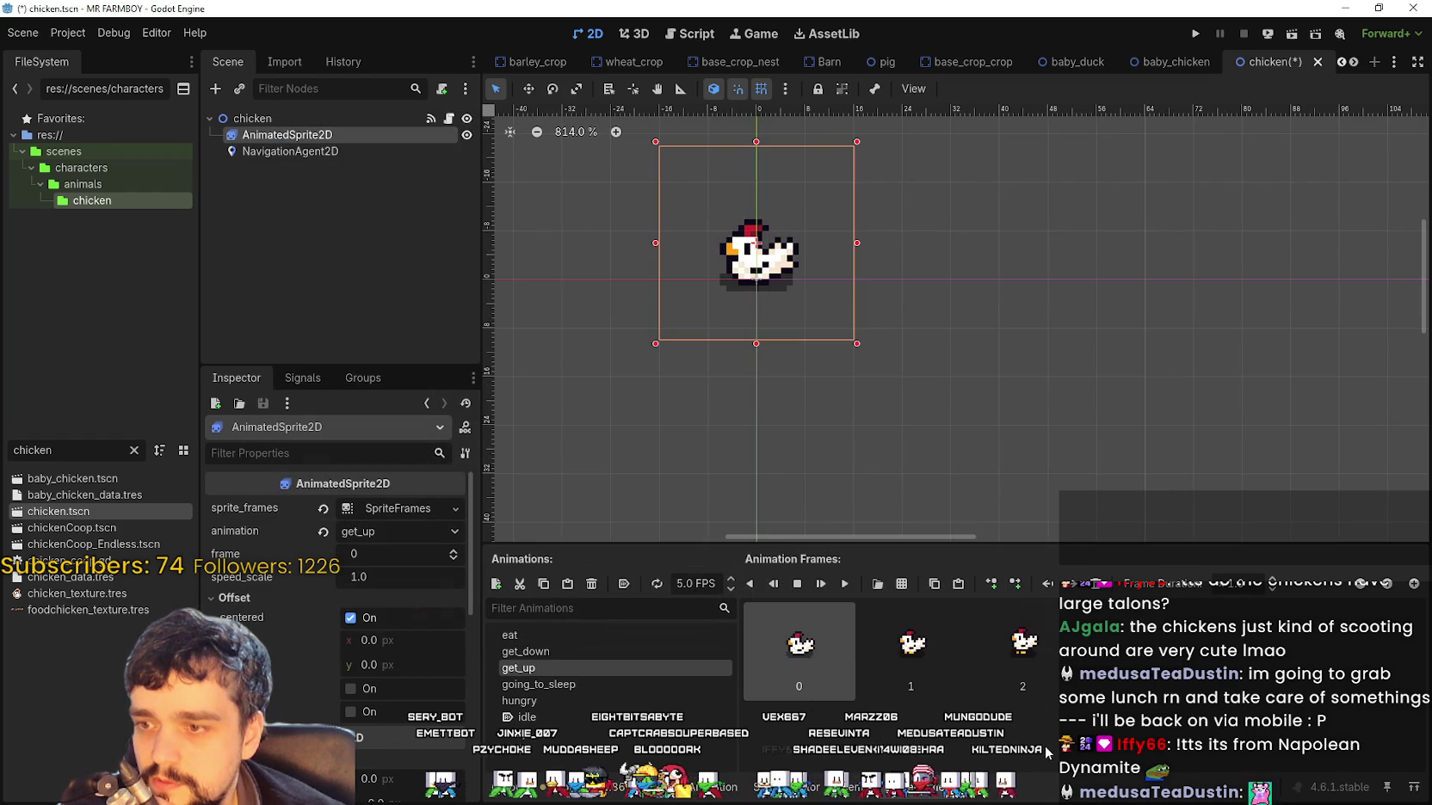
left_click(848, 584)
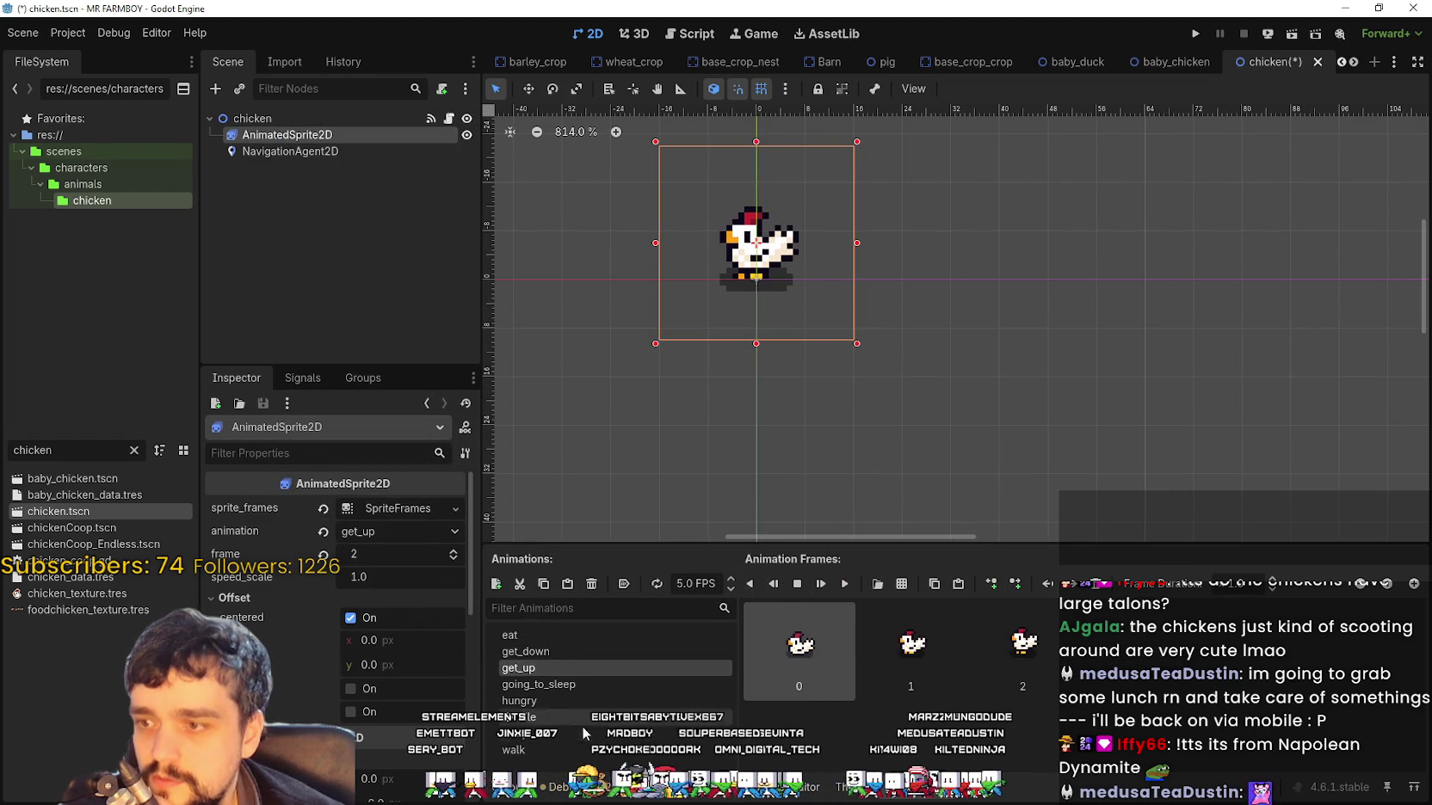
Add three sitting-chicken frames from Player.png to going_to_sleep and play it
left_click(569, 686)
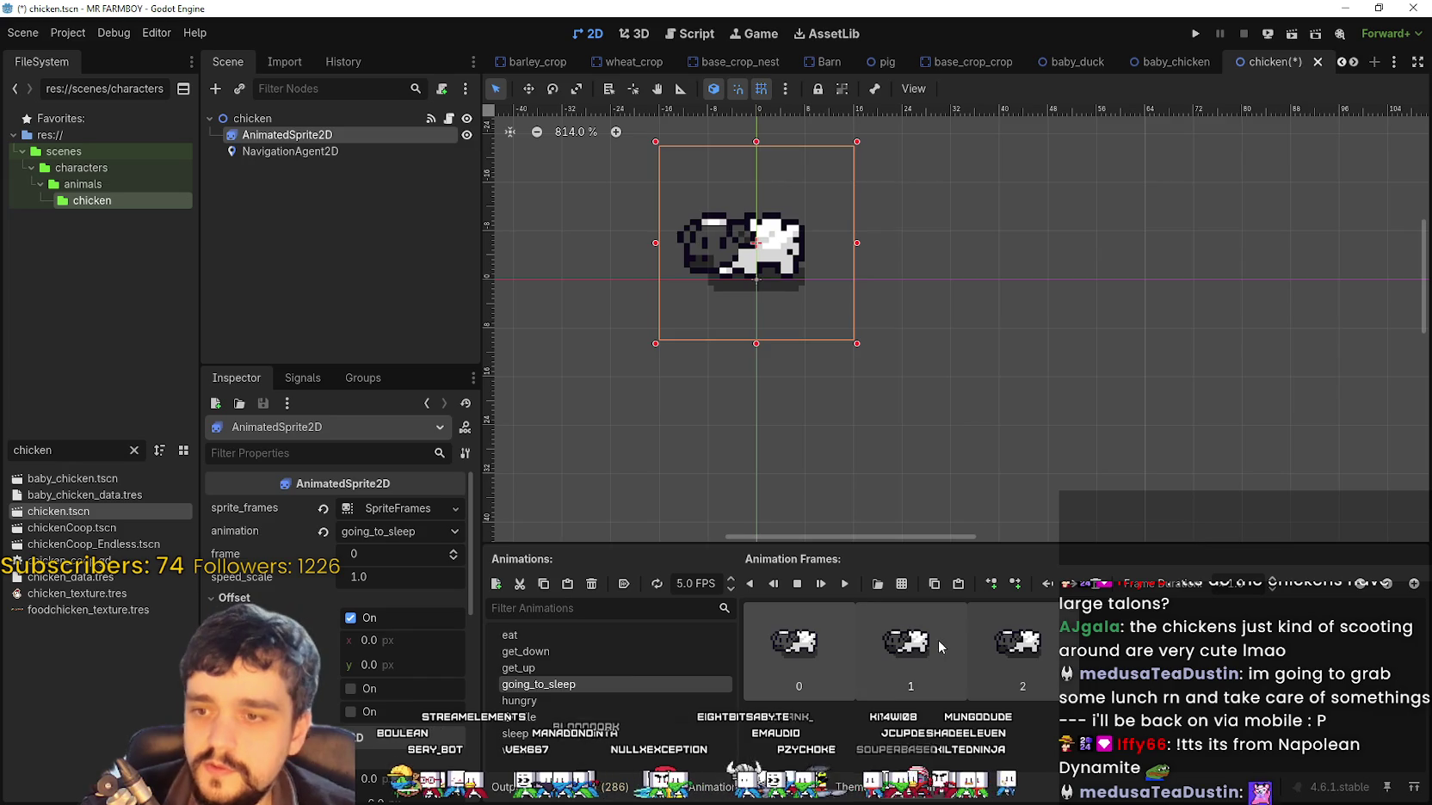
left_click(902, 584)
double_click(506, 256)
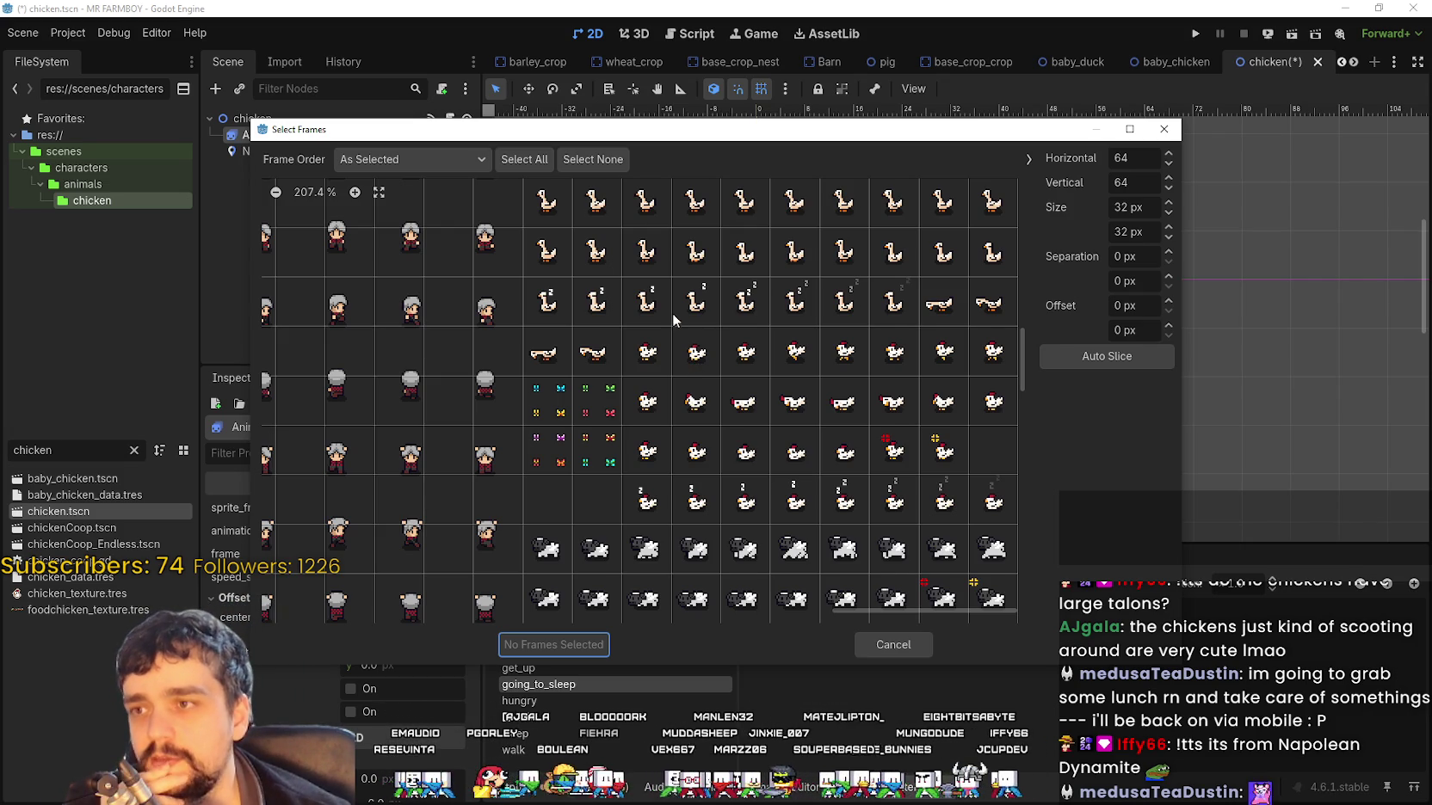
scroll(688, 331, "up", 2)
scroll(799, 391, "down", 2)
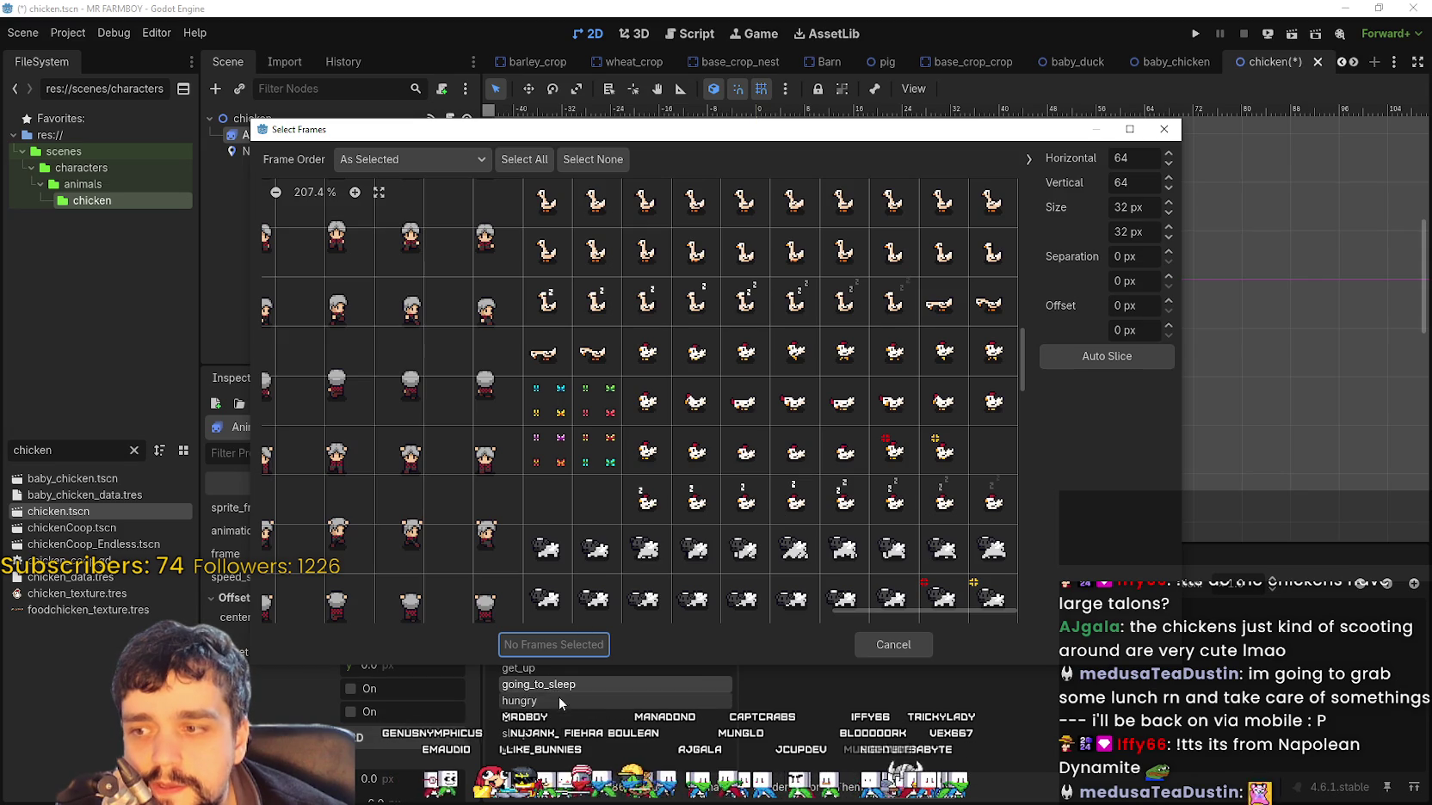
left_click_drag(751, 461, 847, 456)
left_click(551, 645)
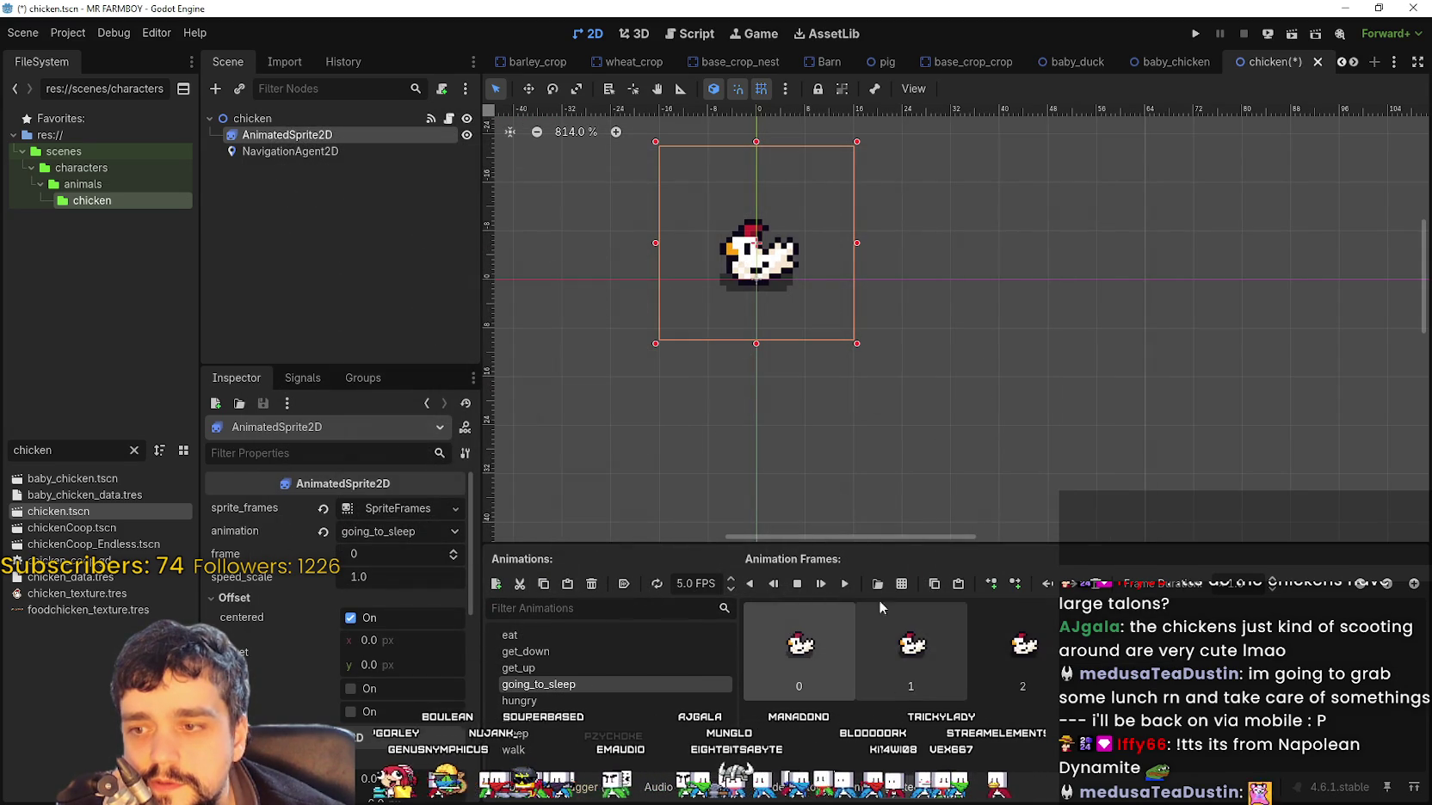
left_click(847, 584)
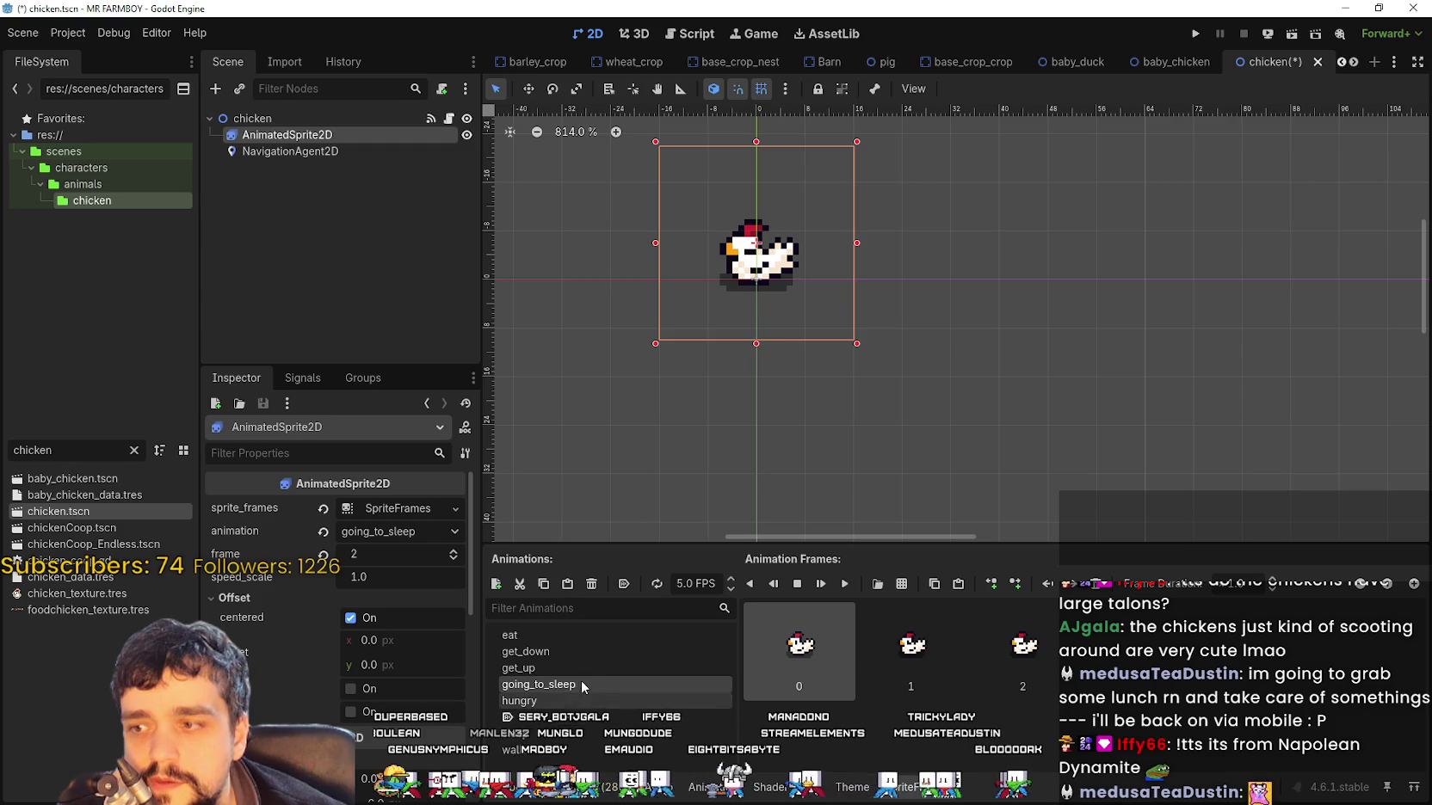
Preview eat, get_up, going_to_sleep, hungry and idle, then move to sleep
left_click(559, 636)
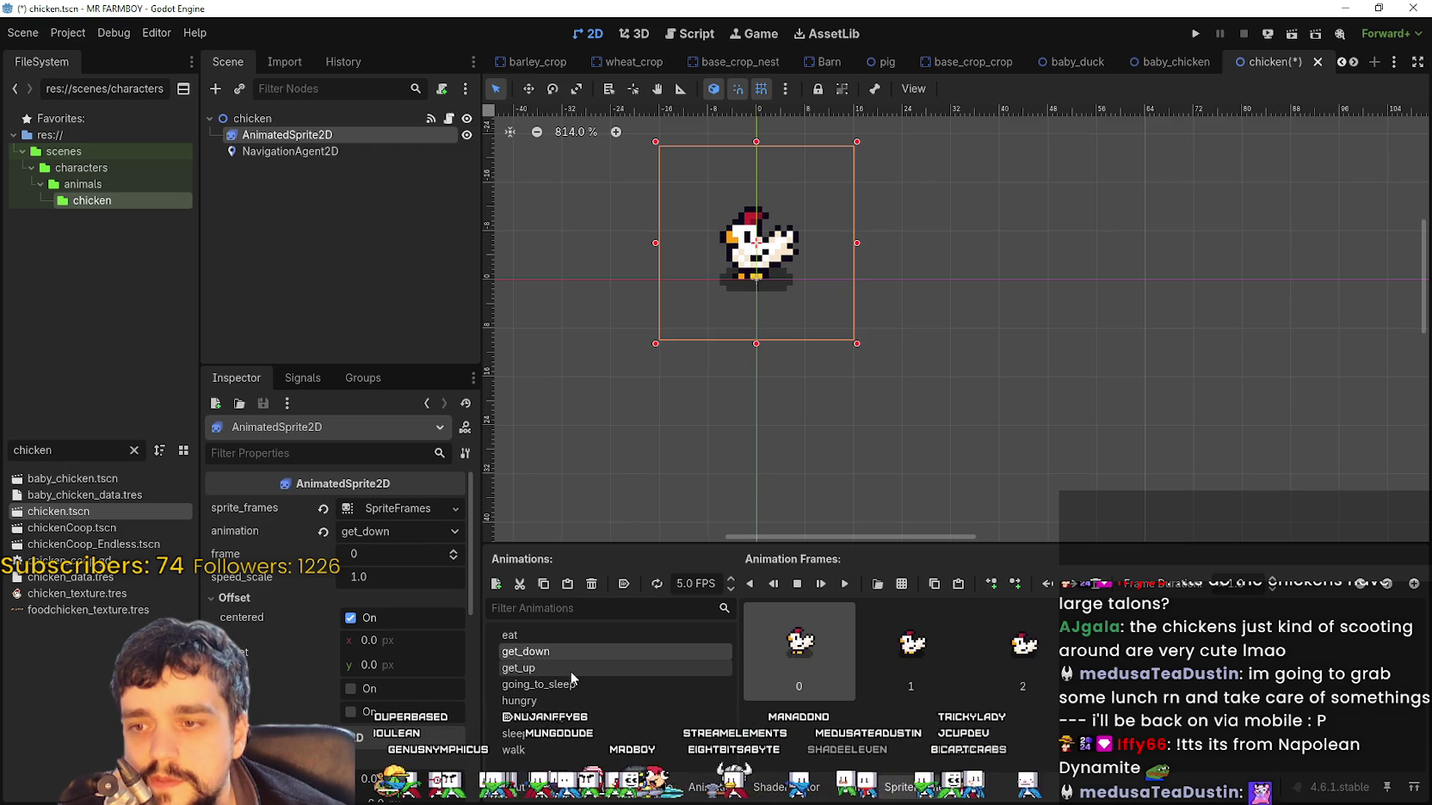
left_click(570, 668)
left_click(572, 686)
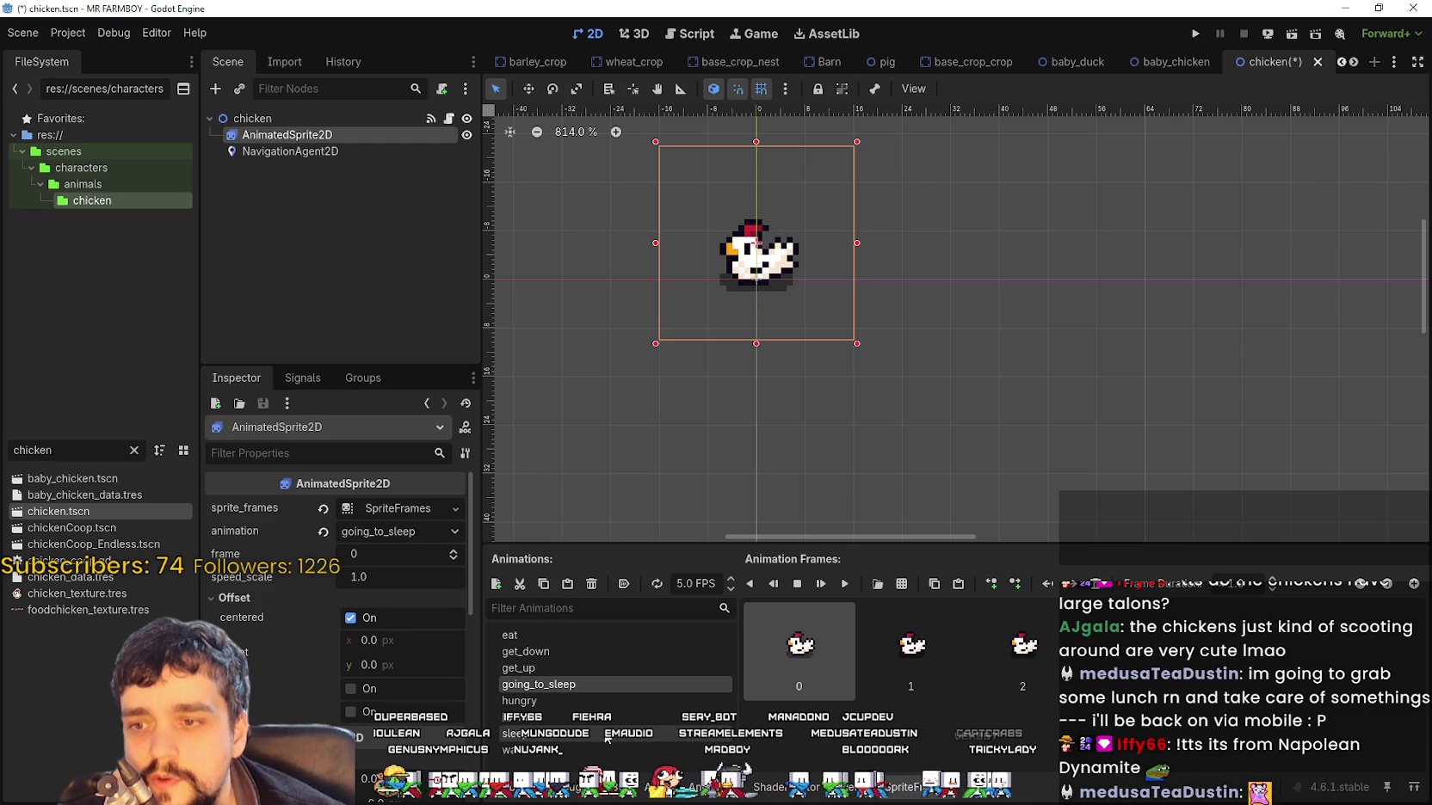
left_click(570, 702)
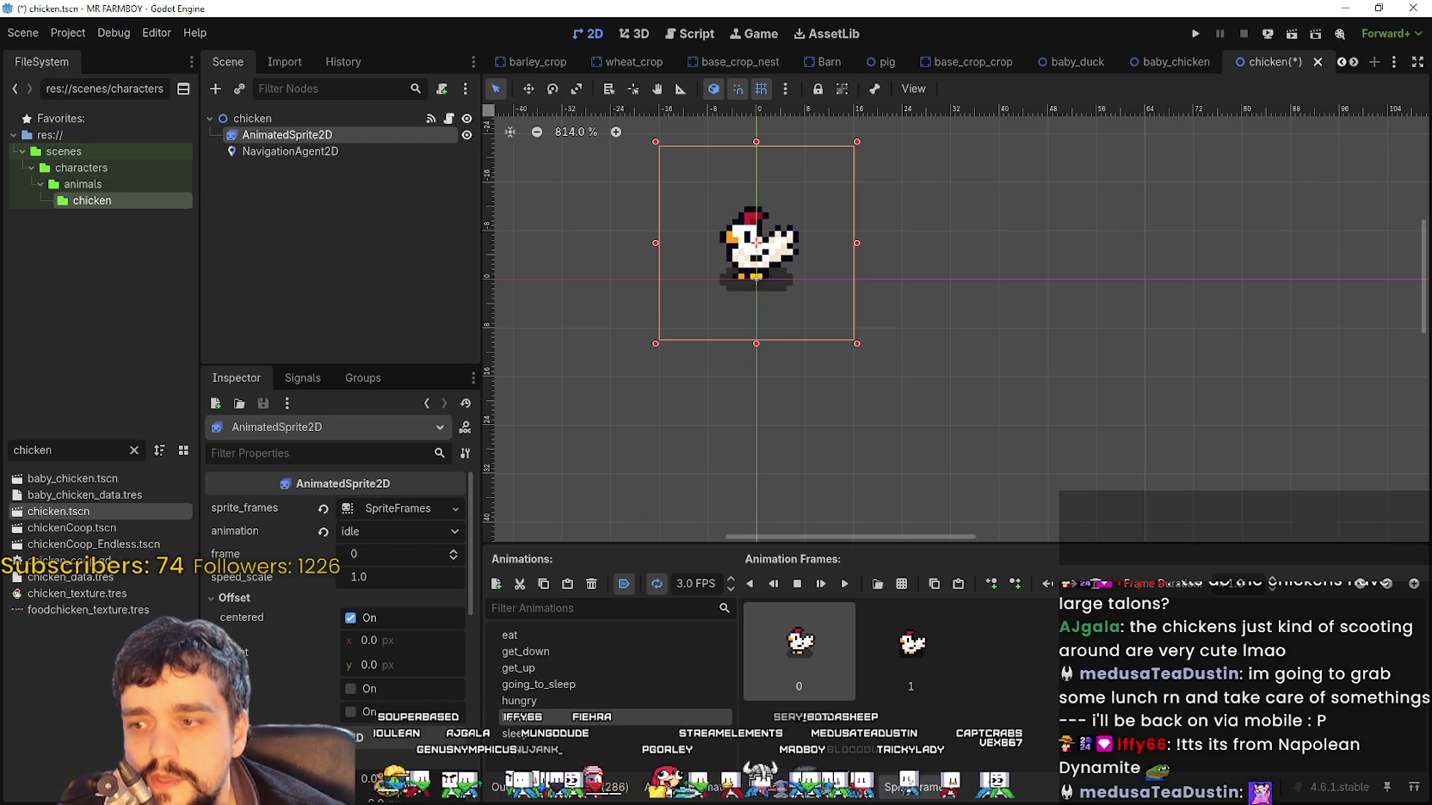
left_click(599, 718)
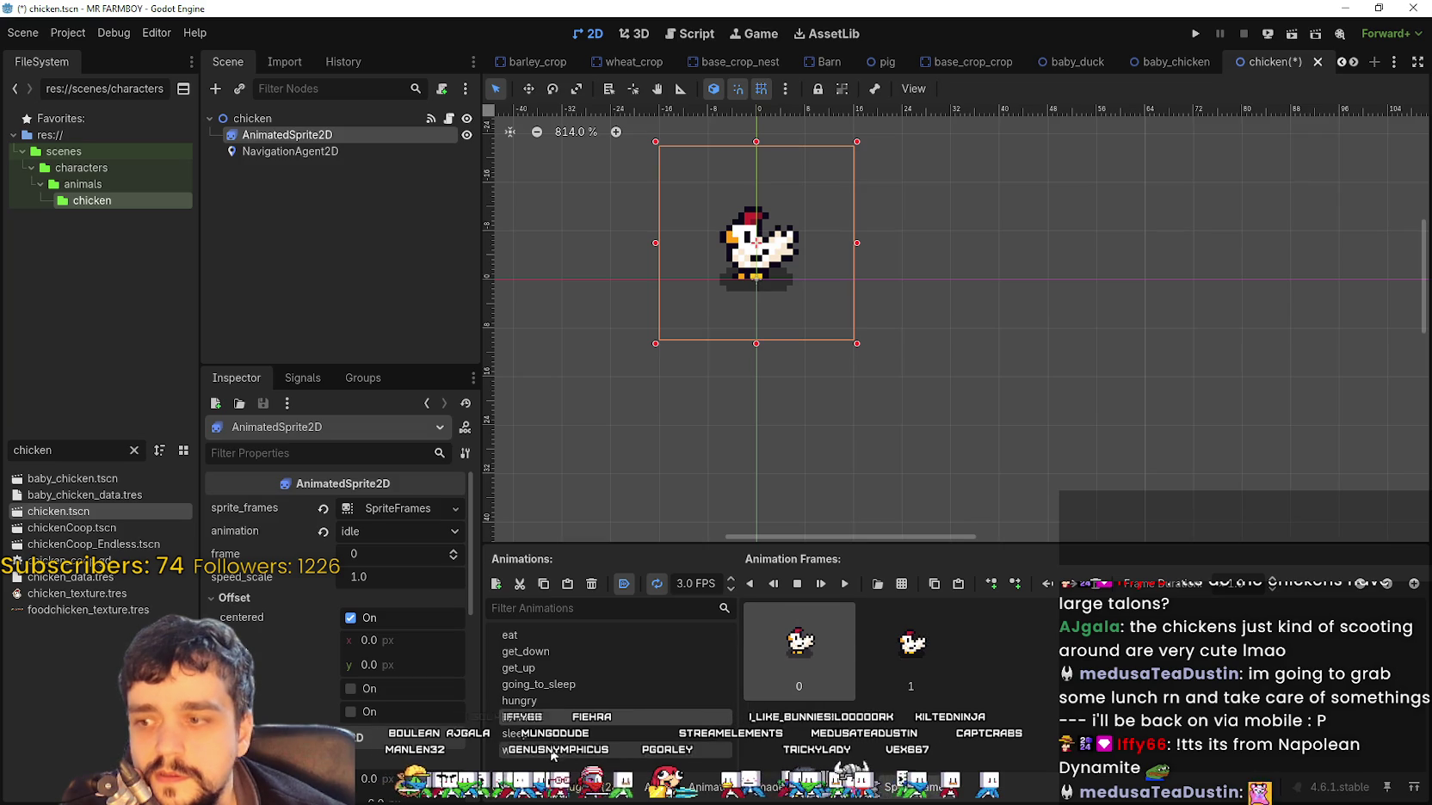
key("Down")
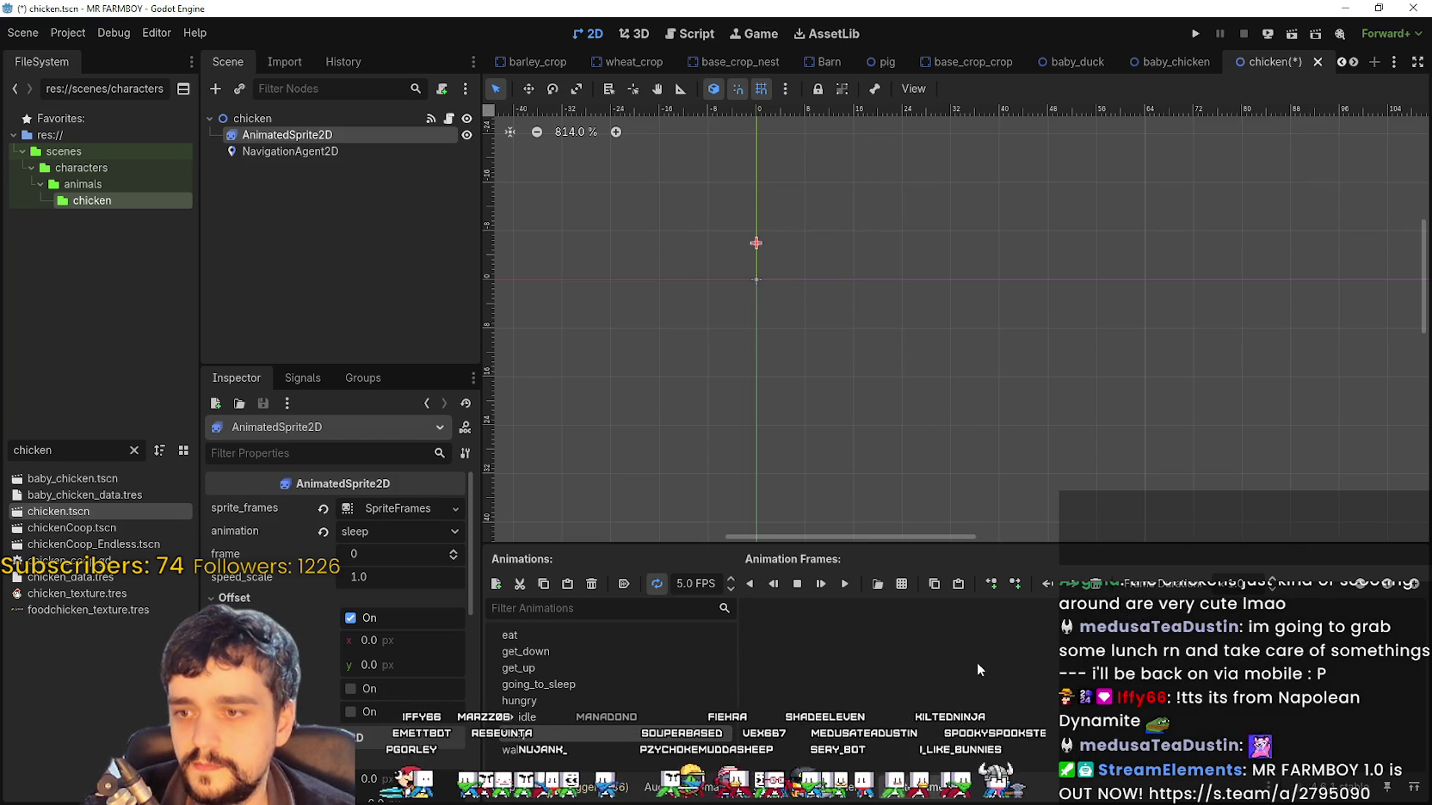
Fill sleep with eight frames from Player.png's fifth row, then select walk
left_click(902, 584)
double_click(503, 273)
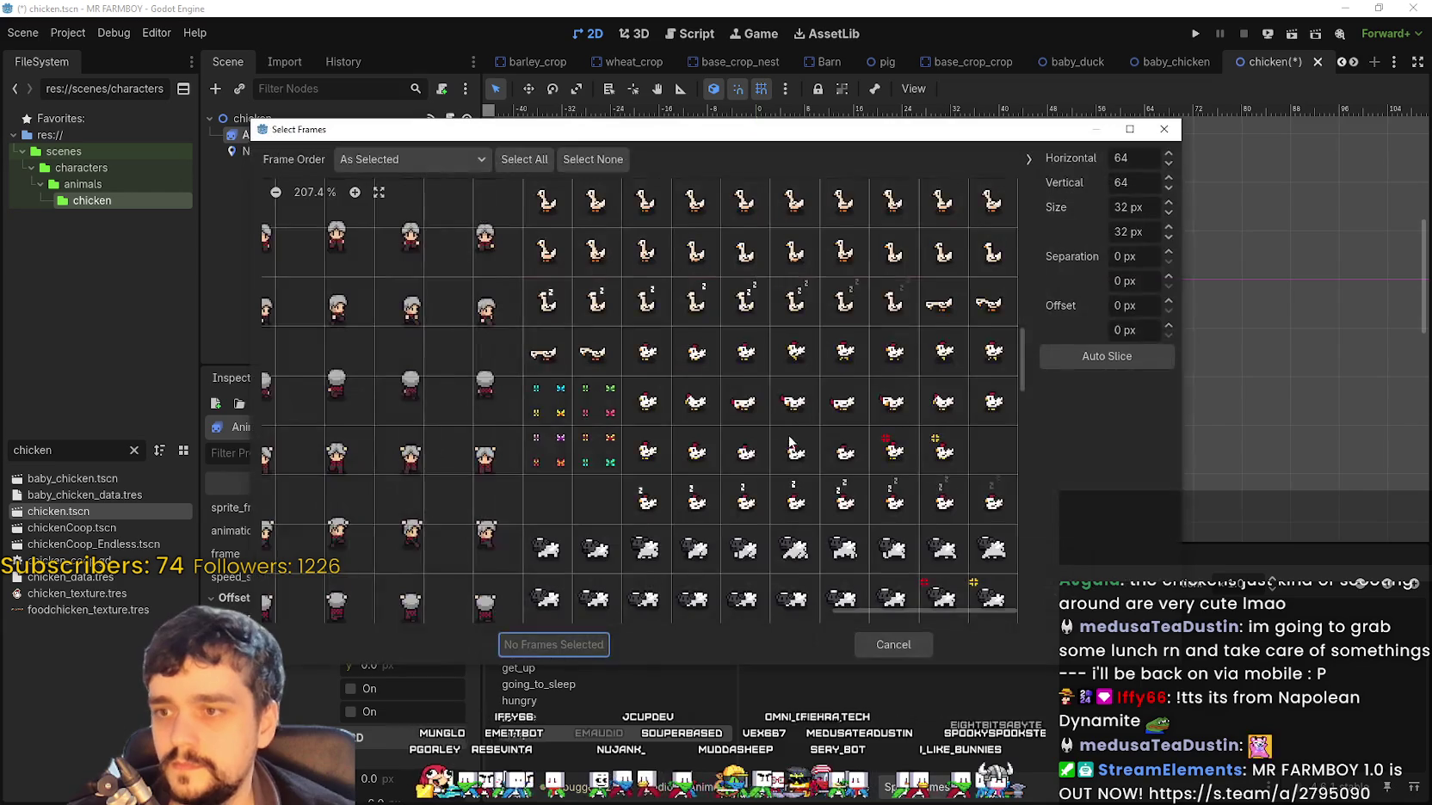
scroll(502, 273, "down", 2)
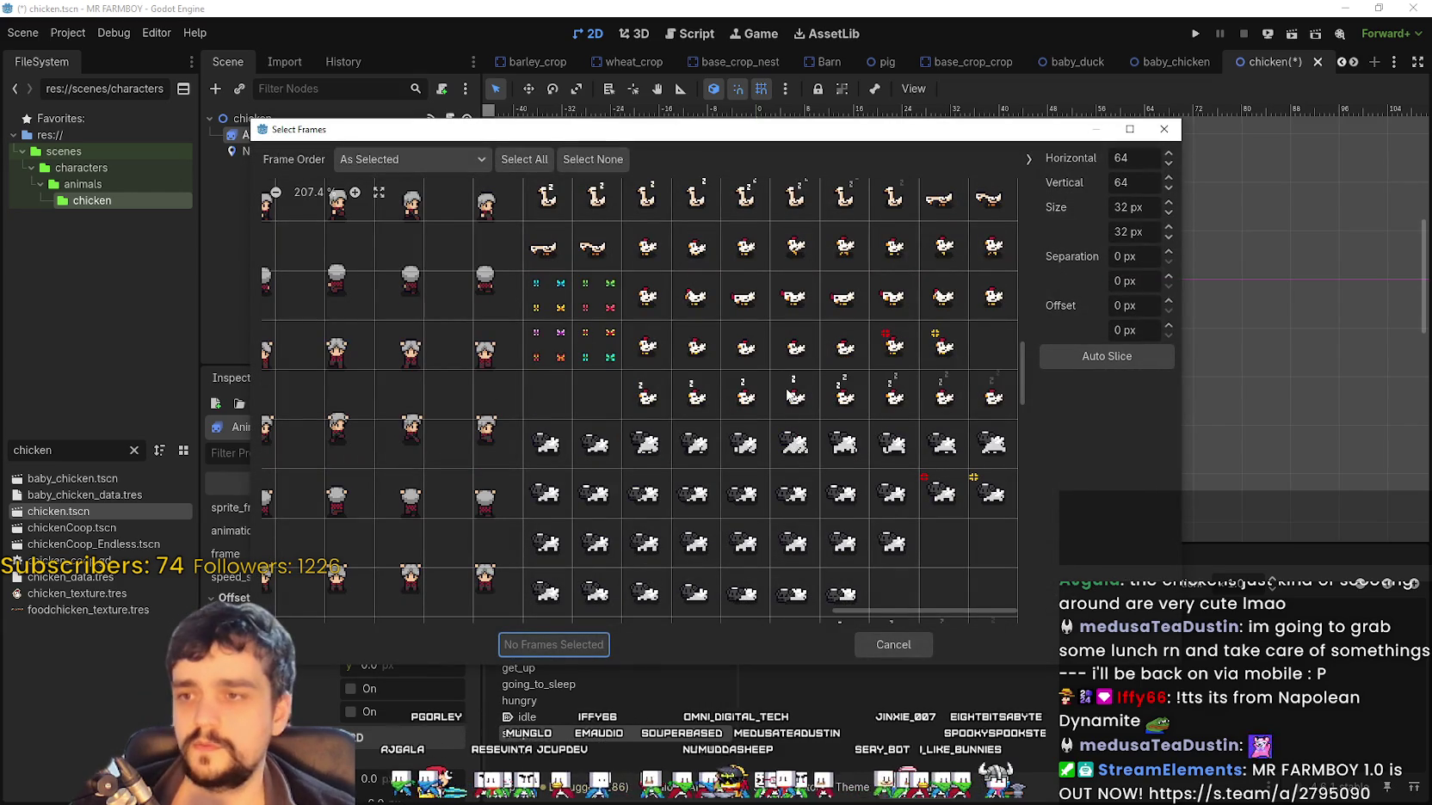
left_click_drag(643, 397, 976, 411)
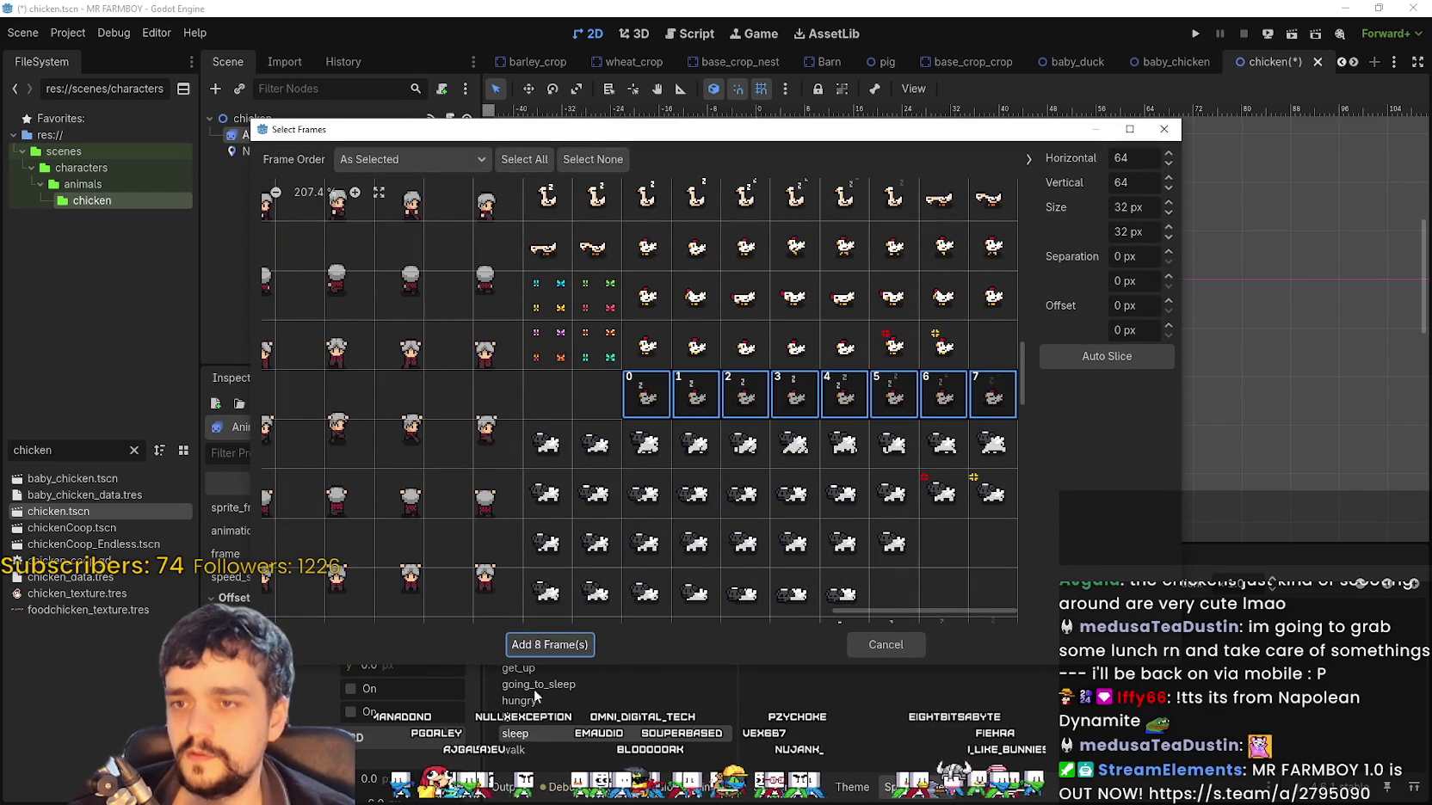
left_click(550, 644)
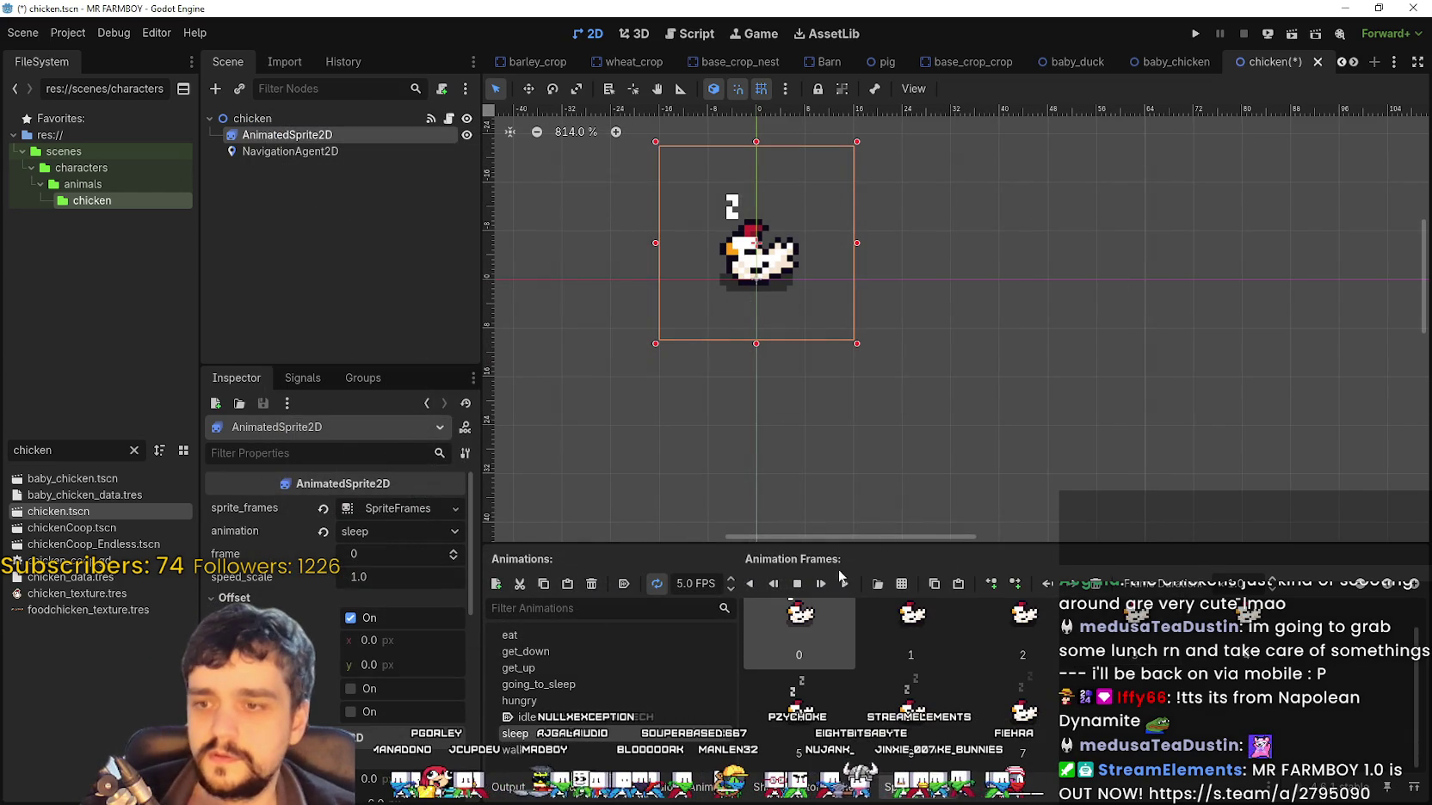
left_click(611, 751)
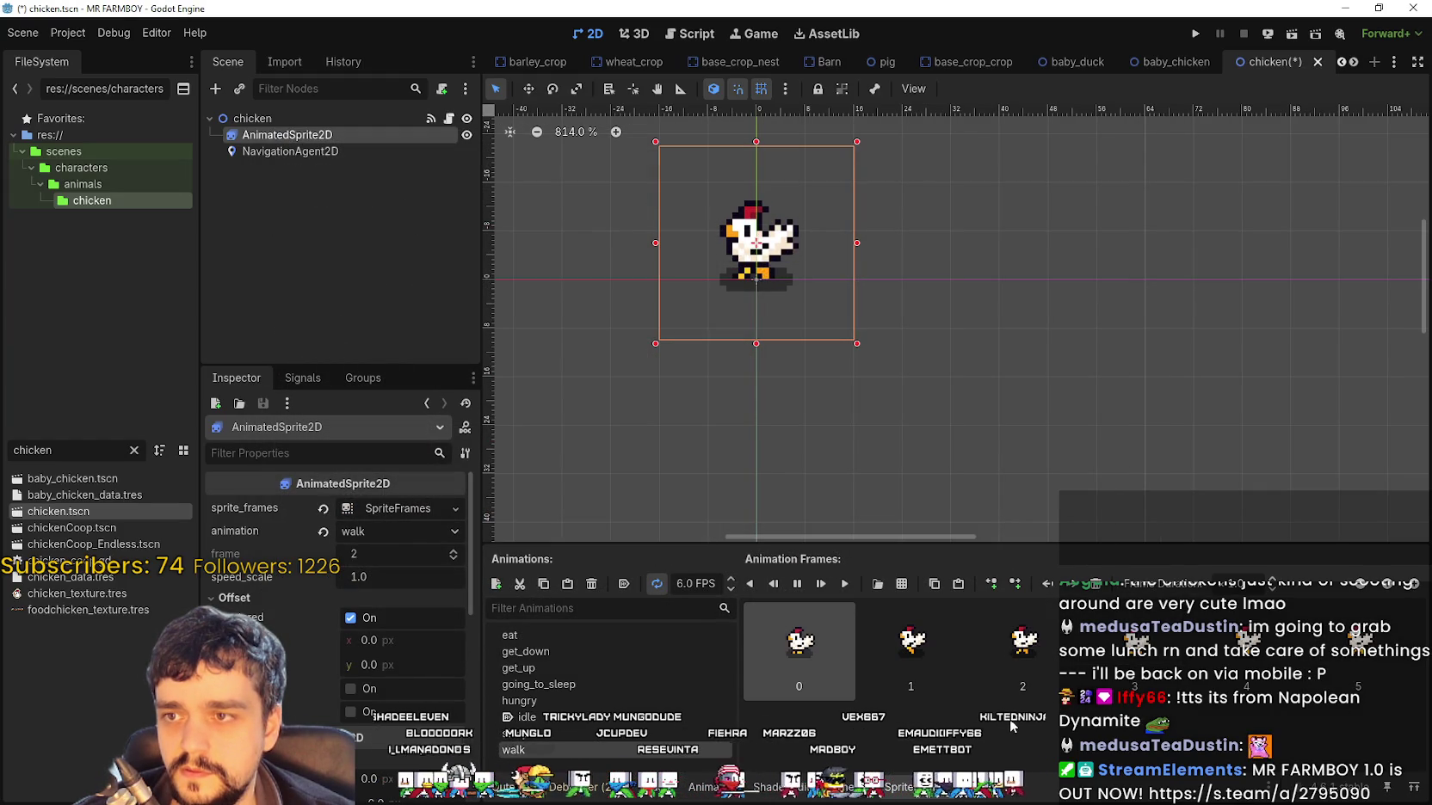
Zoom in on the chicken to view the second walk frame, then recentre and zoom out
scroll(681, 210, "up", 4)
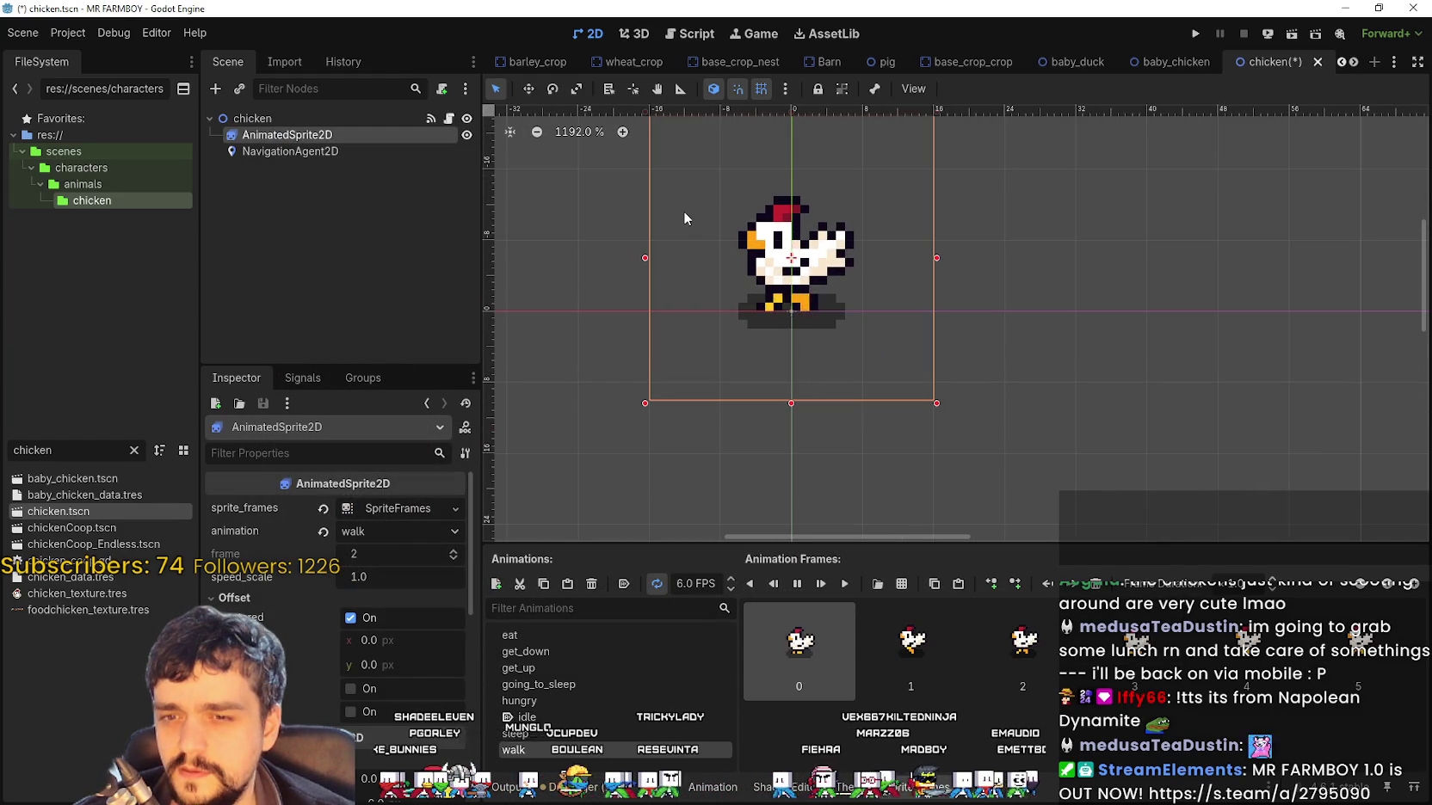
scroll(682, 212, "up", 4)
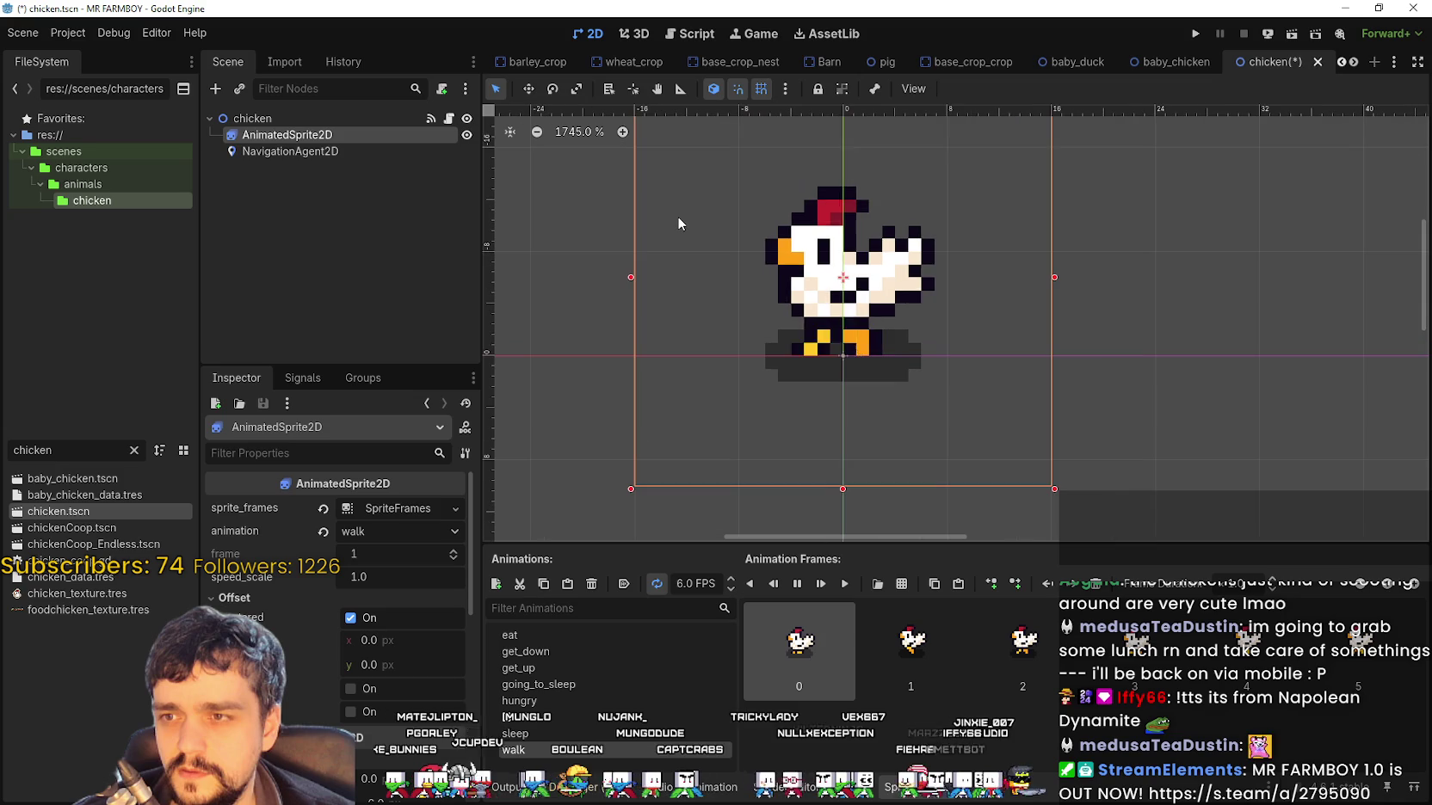
scroll(843, 318, "up", 3)
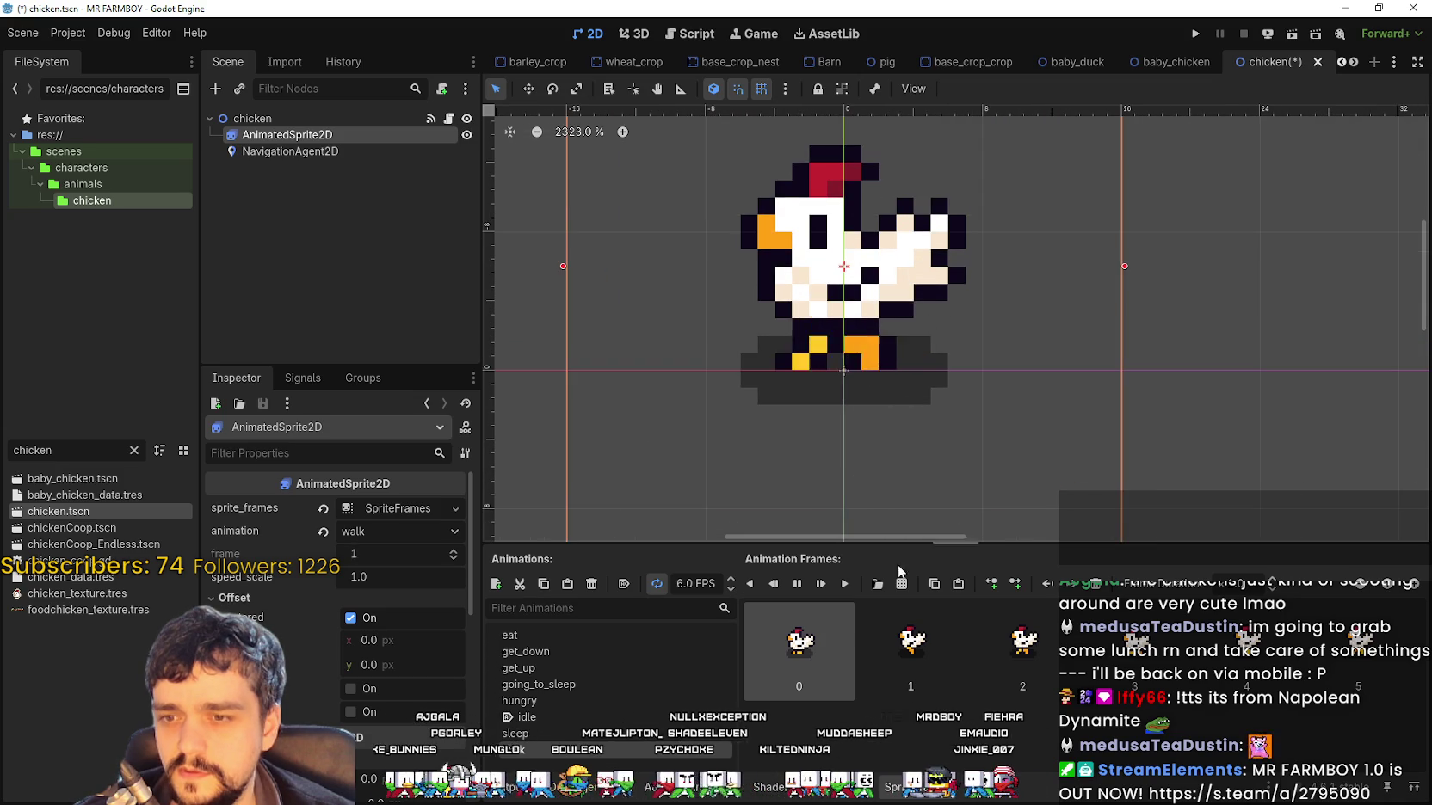
left_click(925, 675)
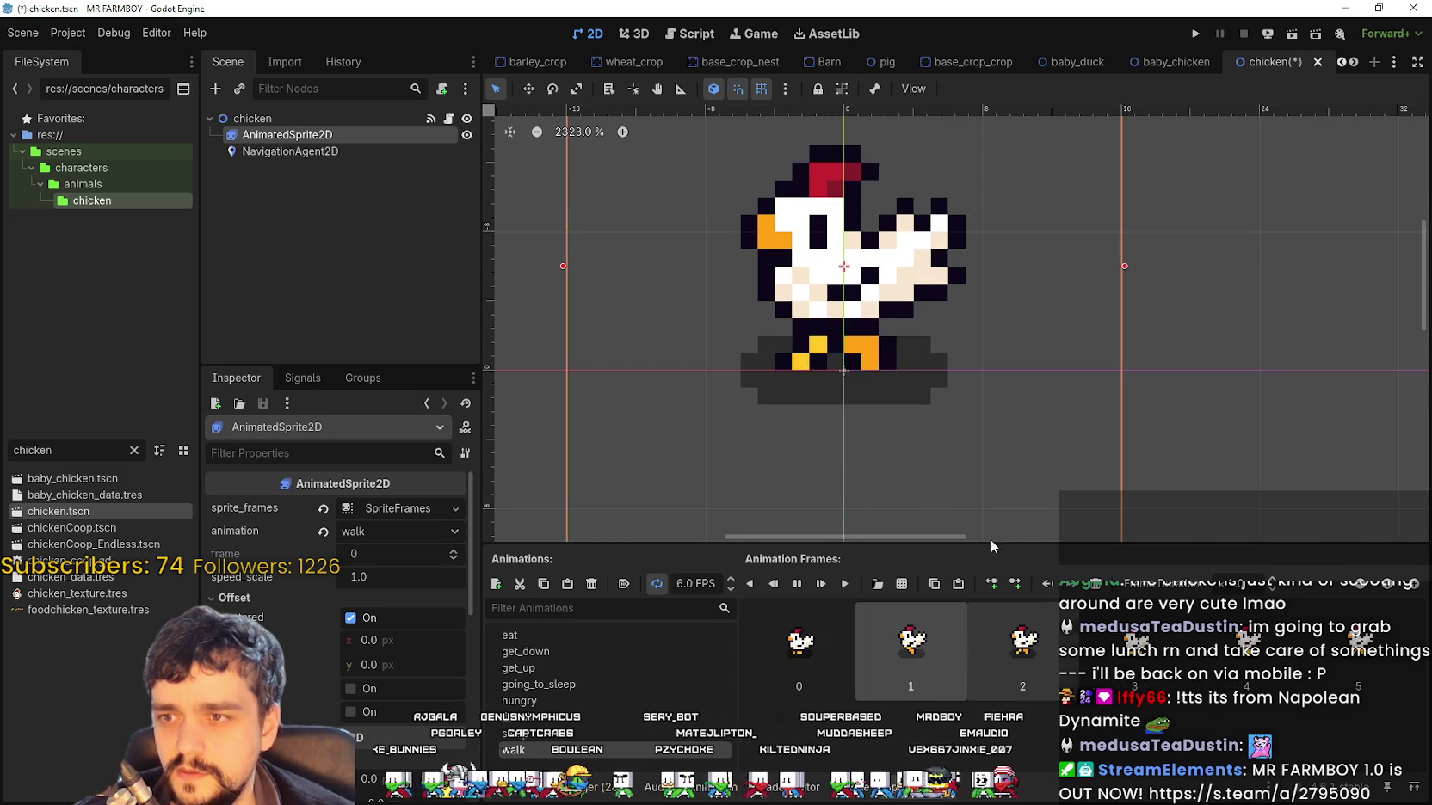
scroll(965, 453, "down", 4)
scroll(965, 453, "down", 3)
left_click_drag(965, 452, 830, 363)
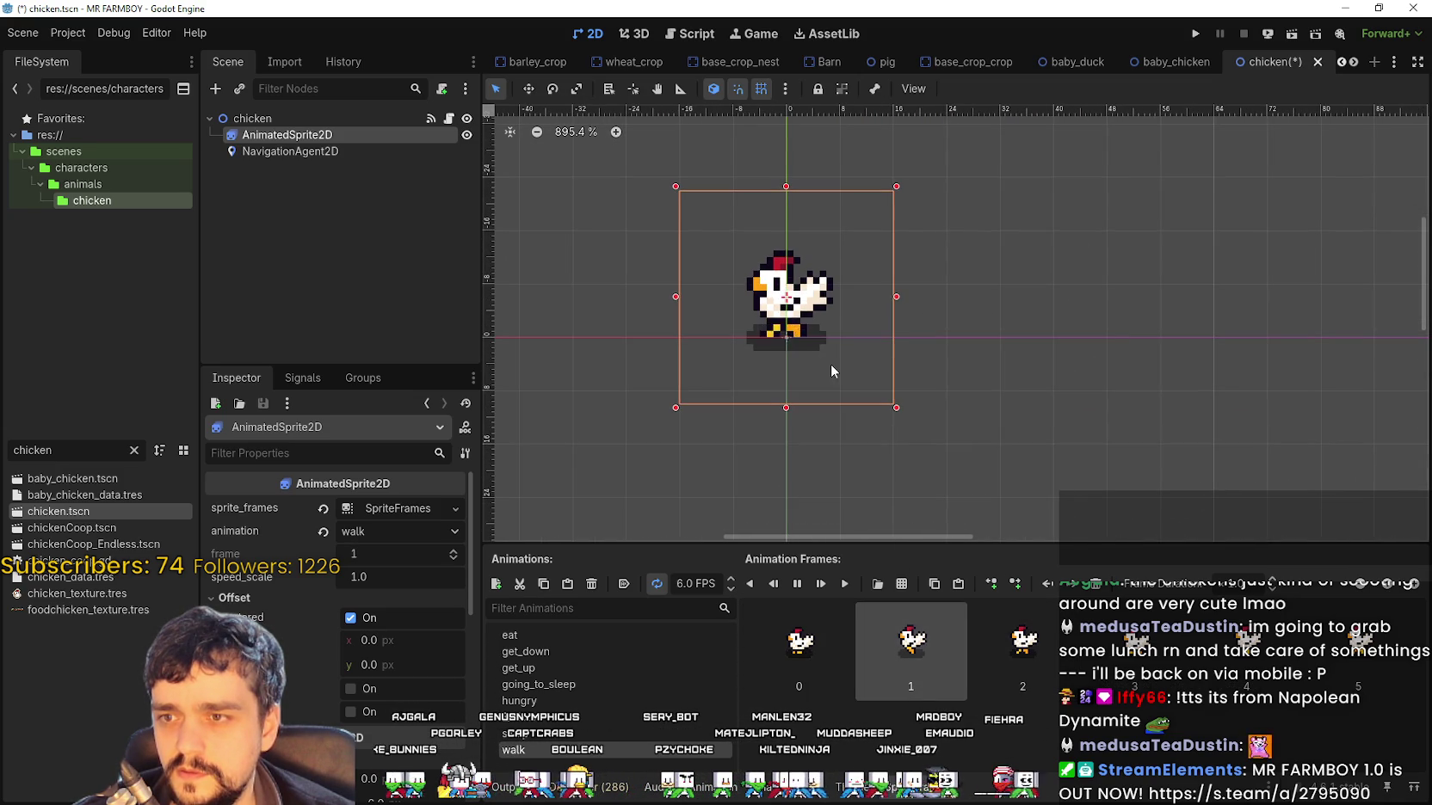
scroll(808, 346, "down", 1)
Toggle between sleep and walk, ending on the now-empty sleep animation
left_click(559, 733)
left_click(571, 752)
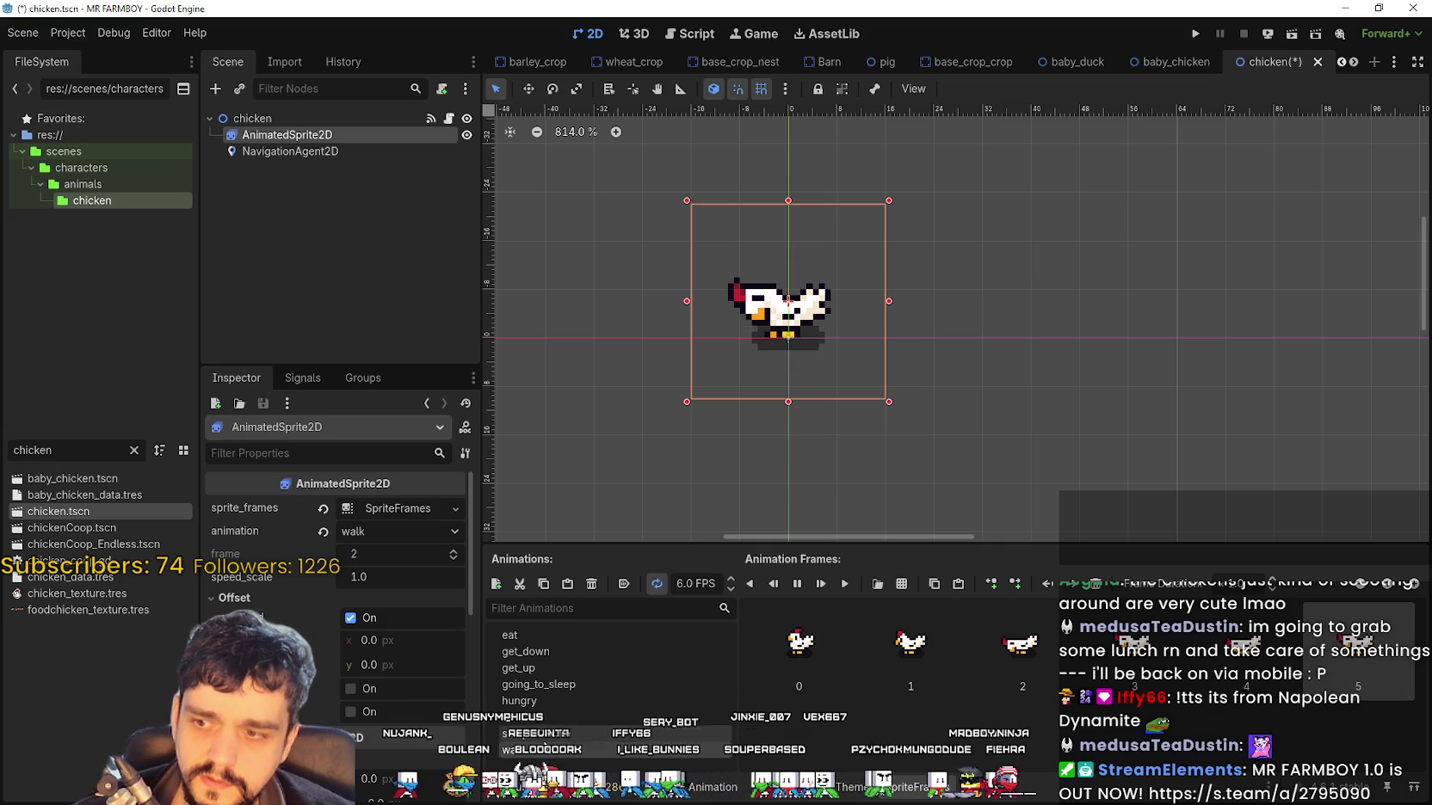
left_click(544, 735)
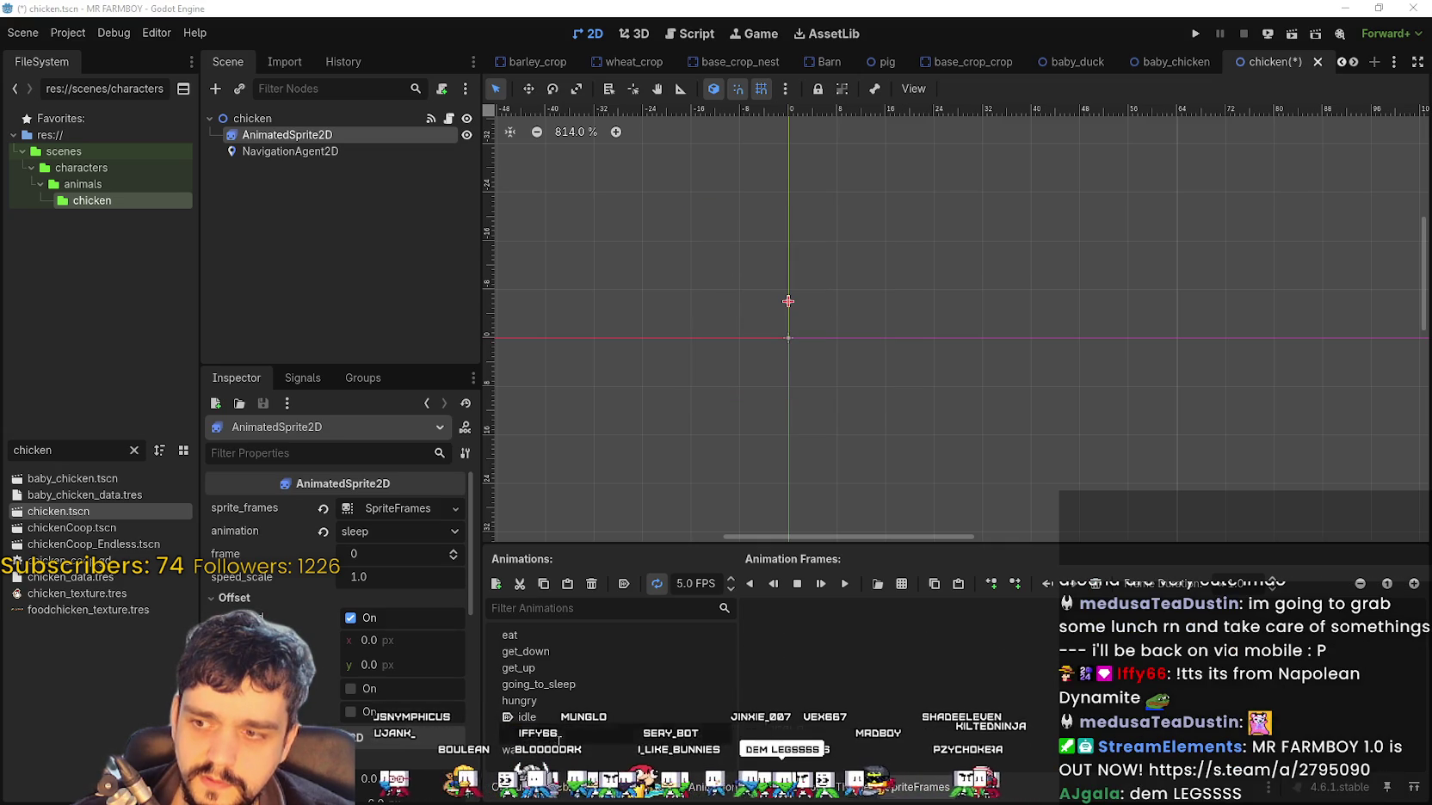
Bring back sleep's frames with undo and paste, then delete all walk frames
key("ctrl+z")
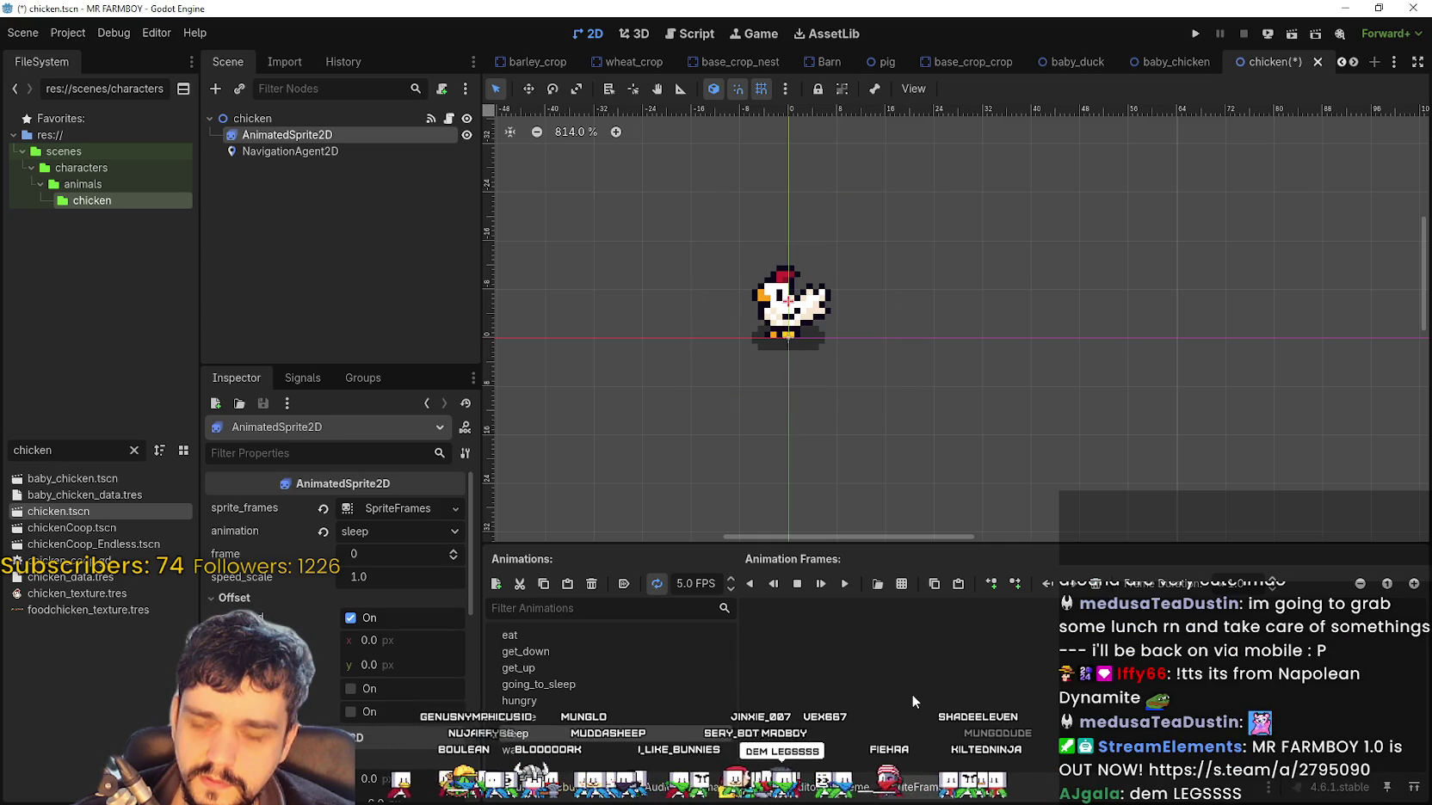
key("ctrl+v")
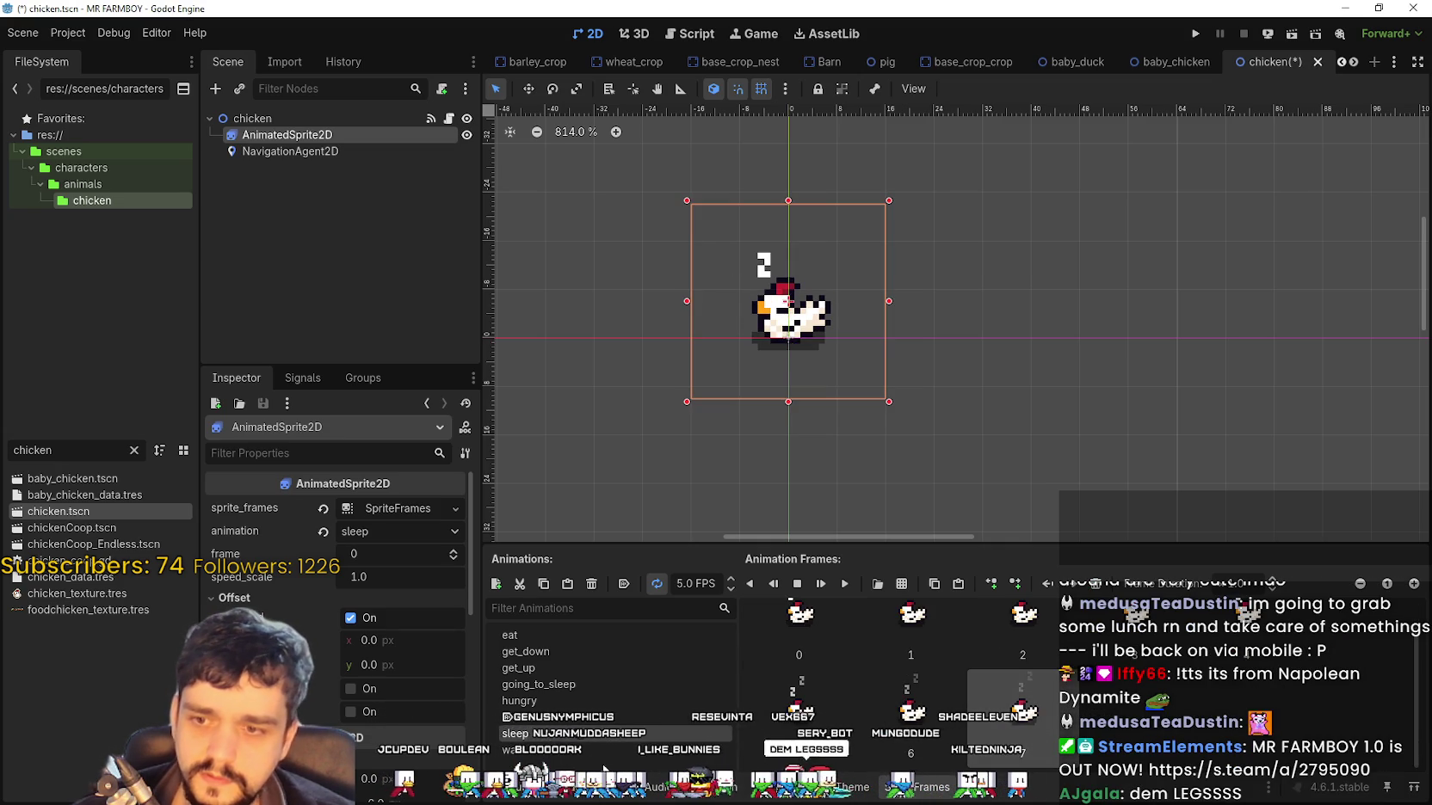
left_click(599, 751)
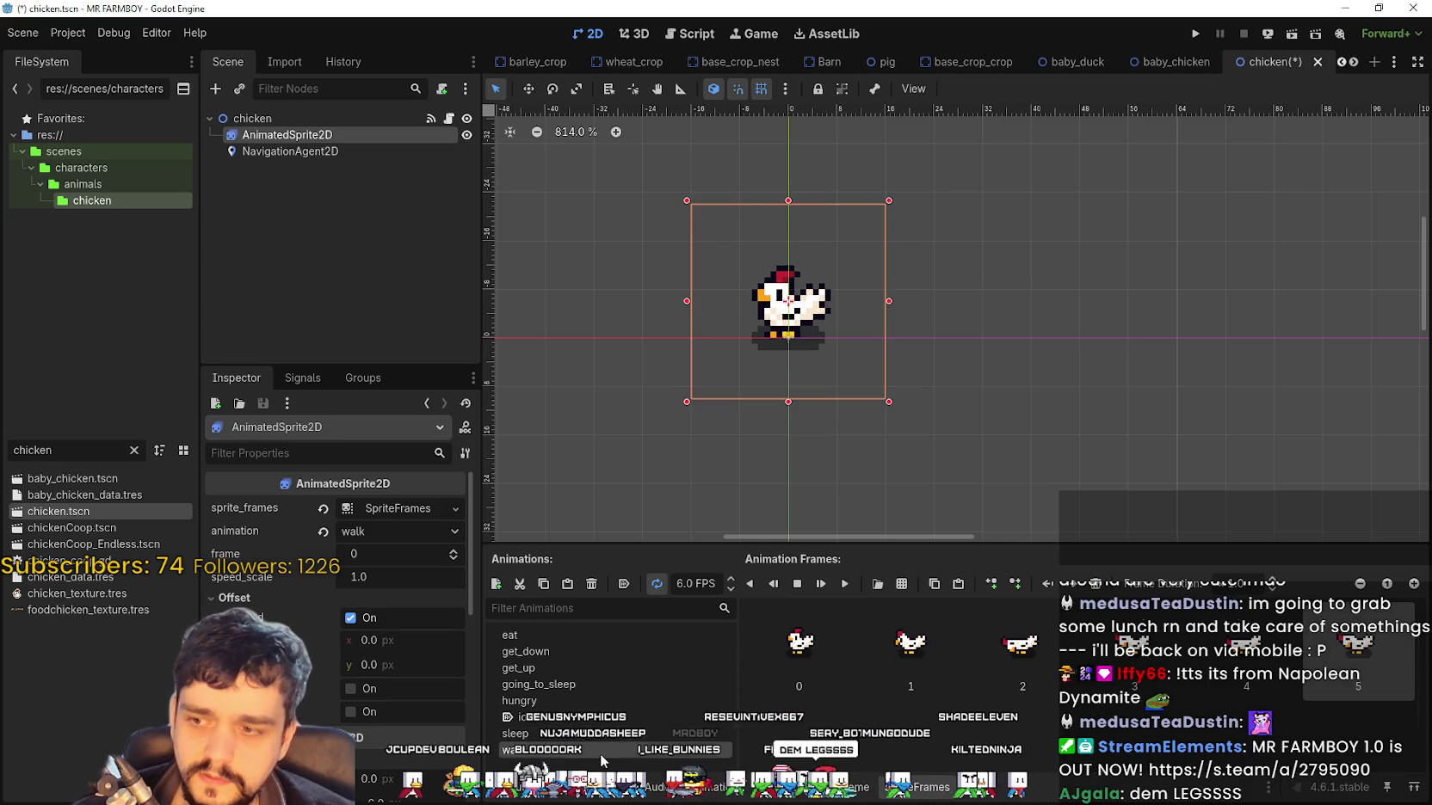
left_click(1343, 692, "shift")
key("Delete")
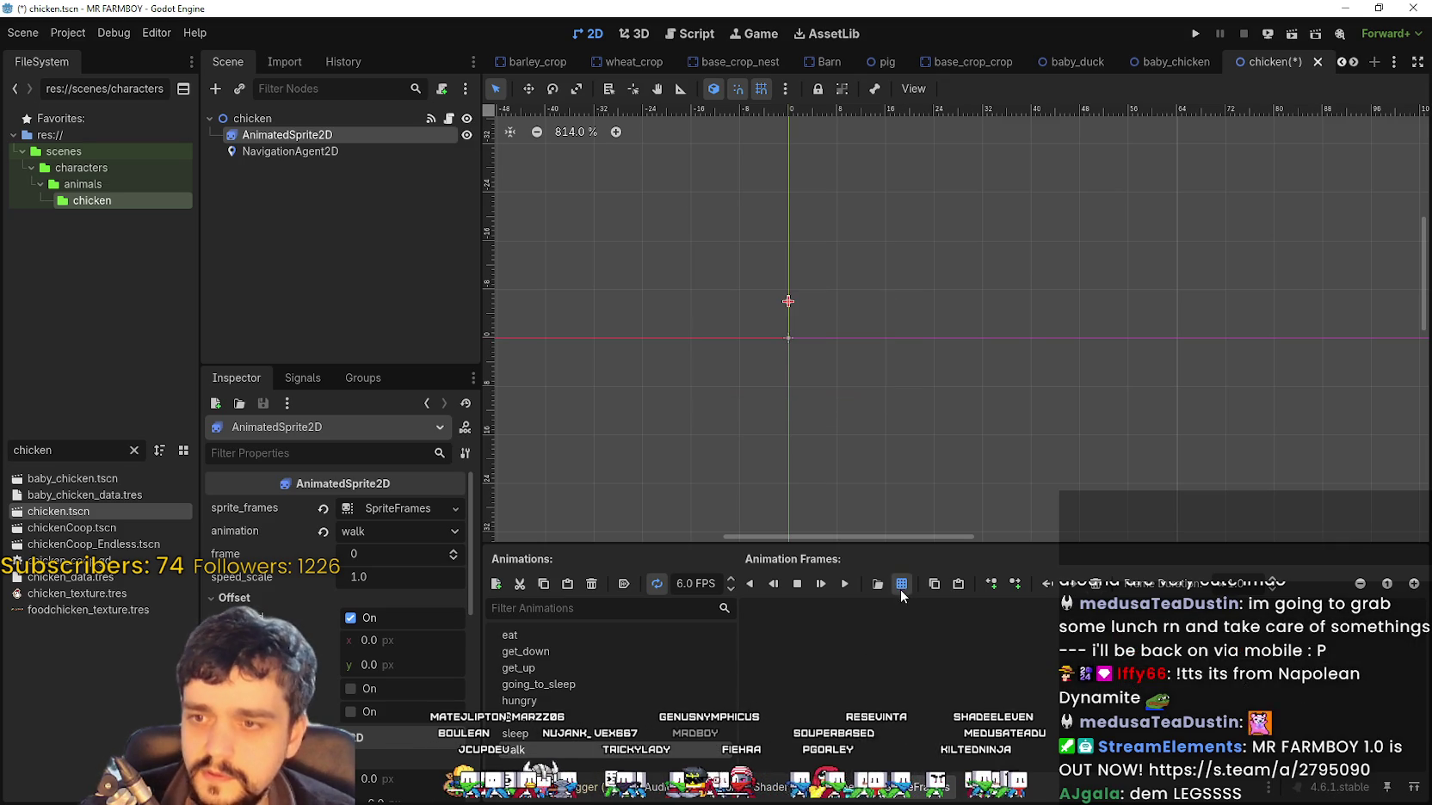
Add five fifth-row Player.png frames to walk, play it, then undo them
left_click(901, 584)
double_click(504, 254)
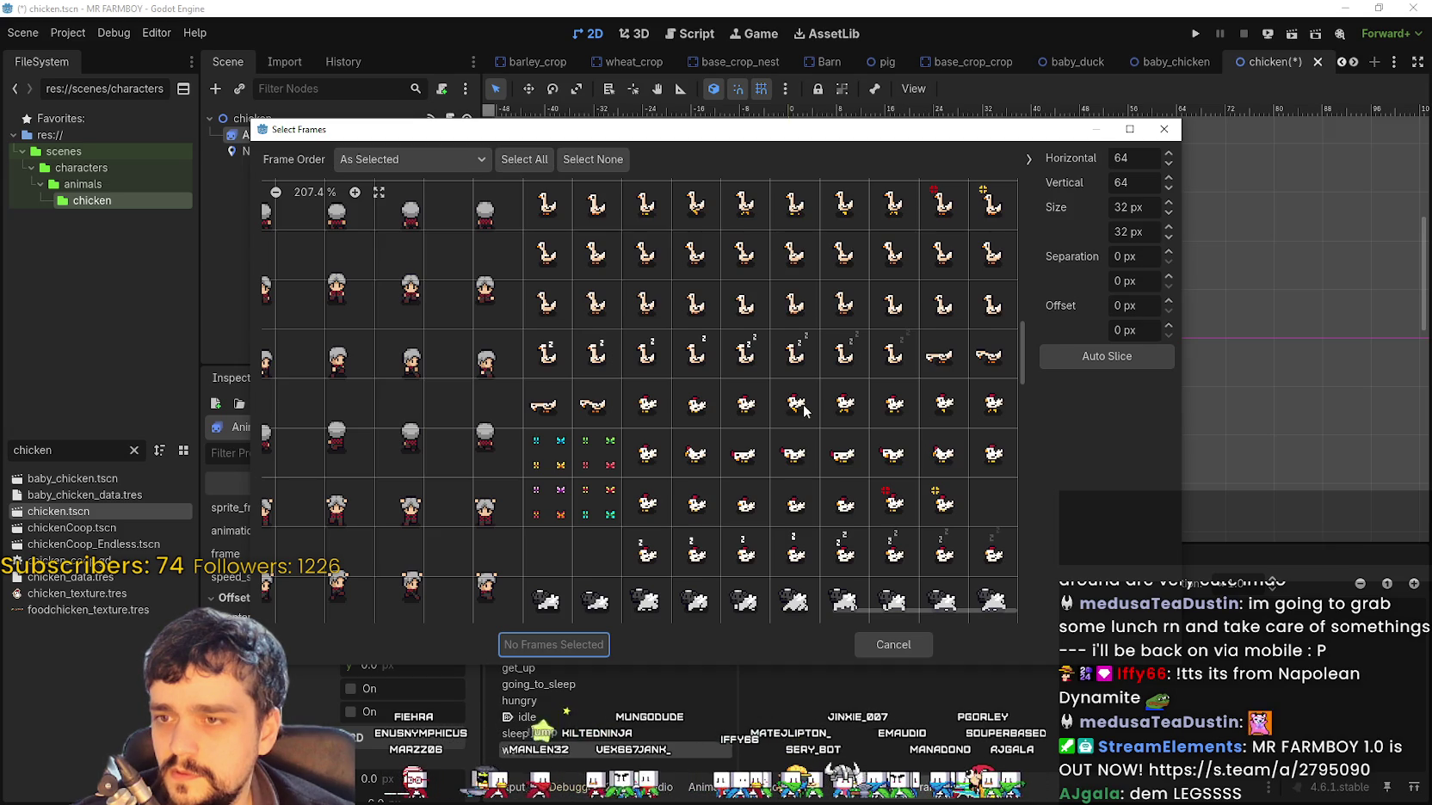
left_click_drag(795, 405, 993, 405)
left_click(560, 645)
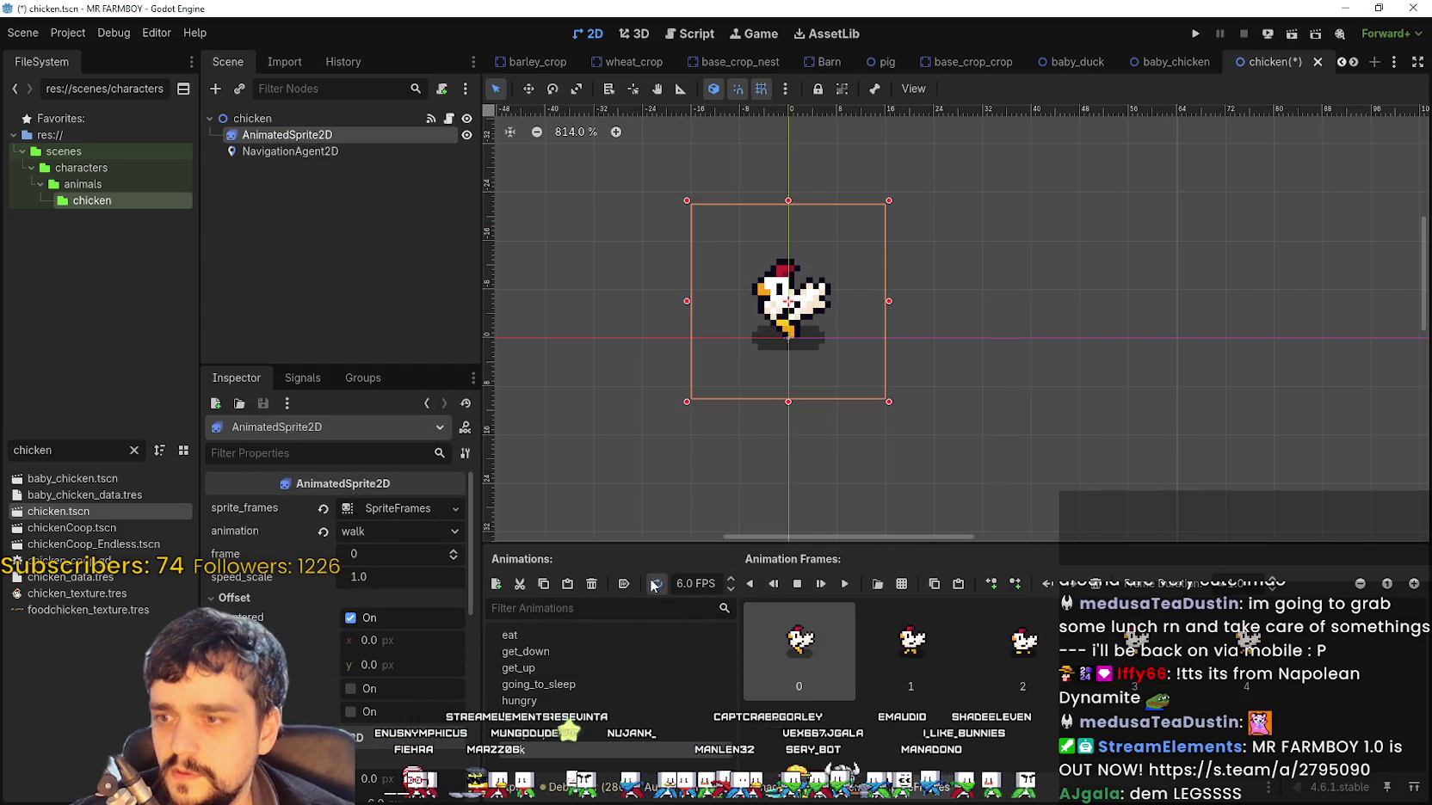
left_click(851, 591)
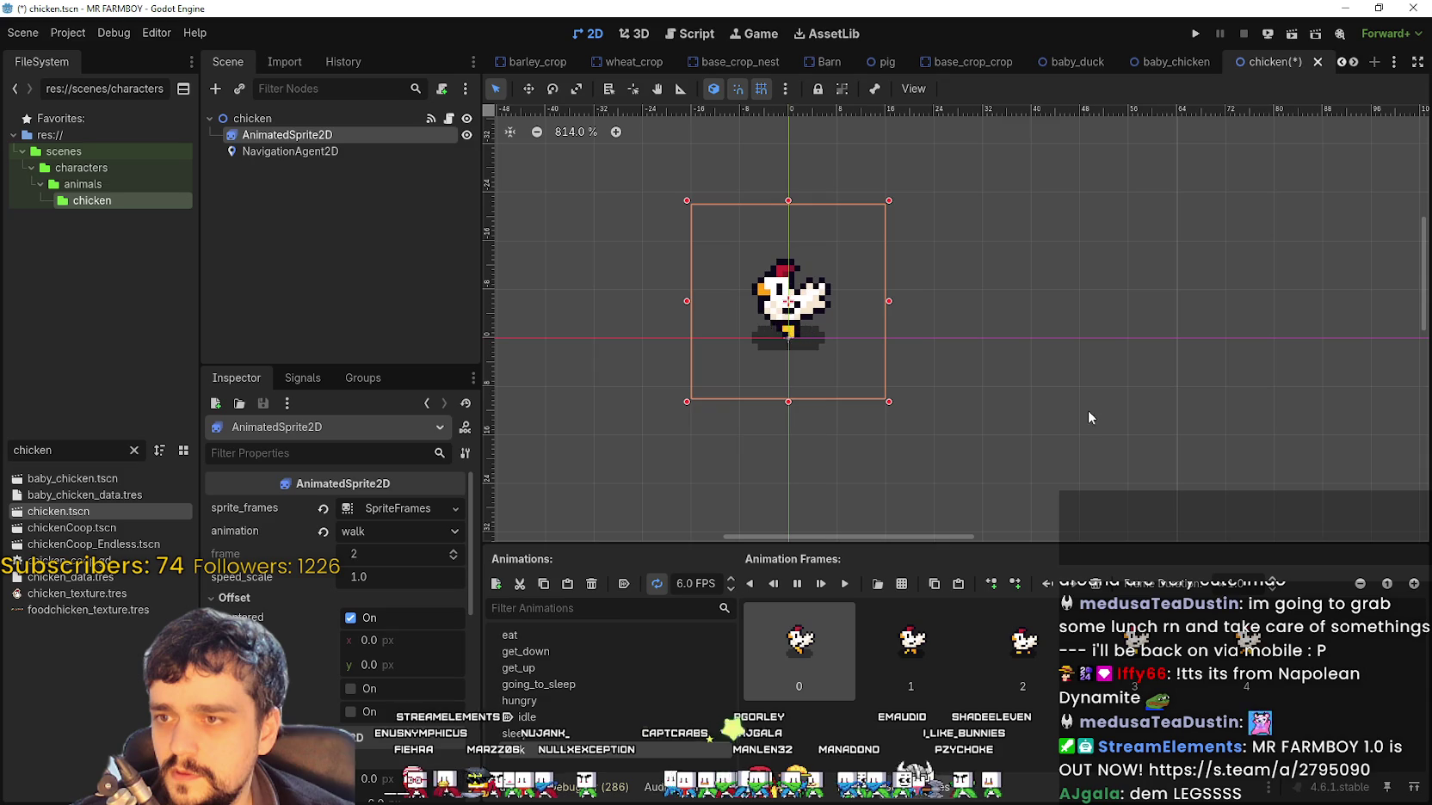
key("ctrl+z")
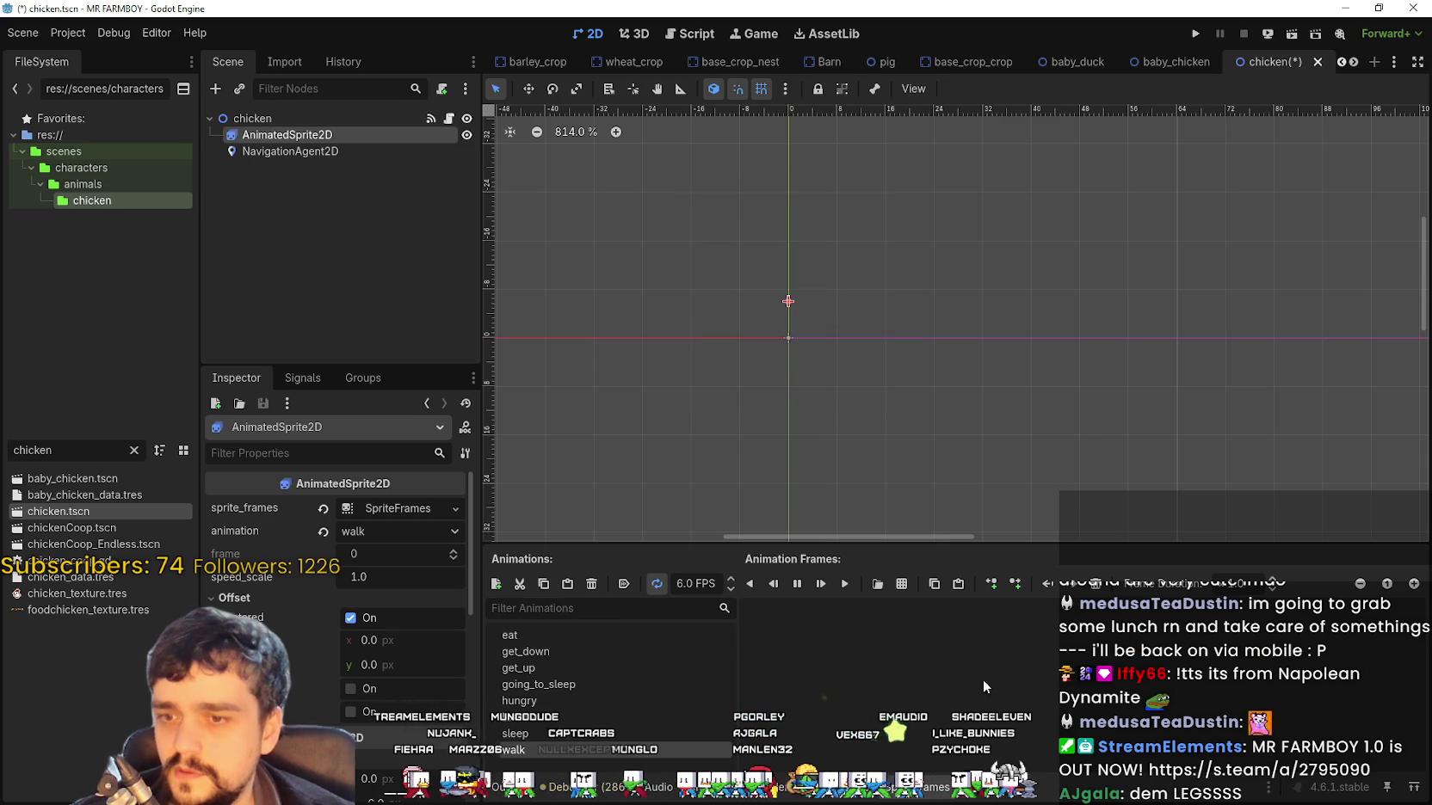
Refill walk with six chicken frames from one Player.png row and save chicken.tscn
left_click(902, 584)
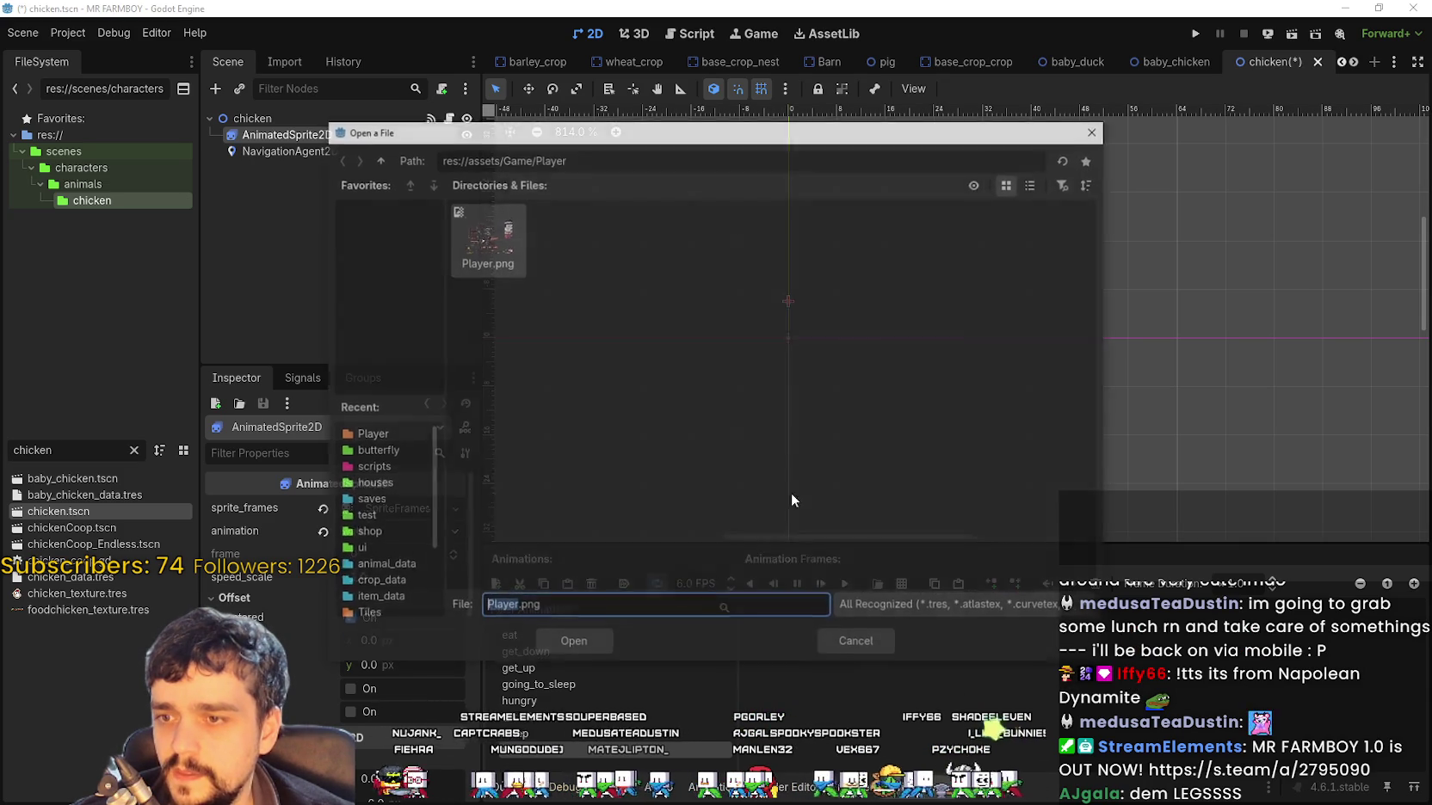
key("Return")
left_click_drag(756, 410, 993, 404)
key("Return")
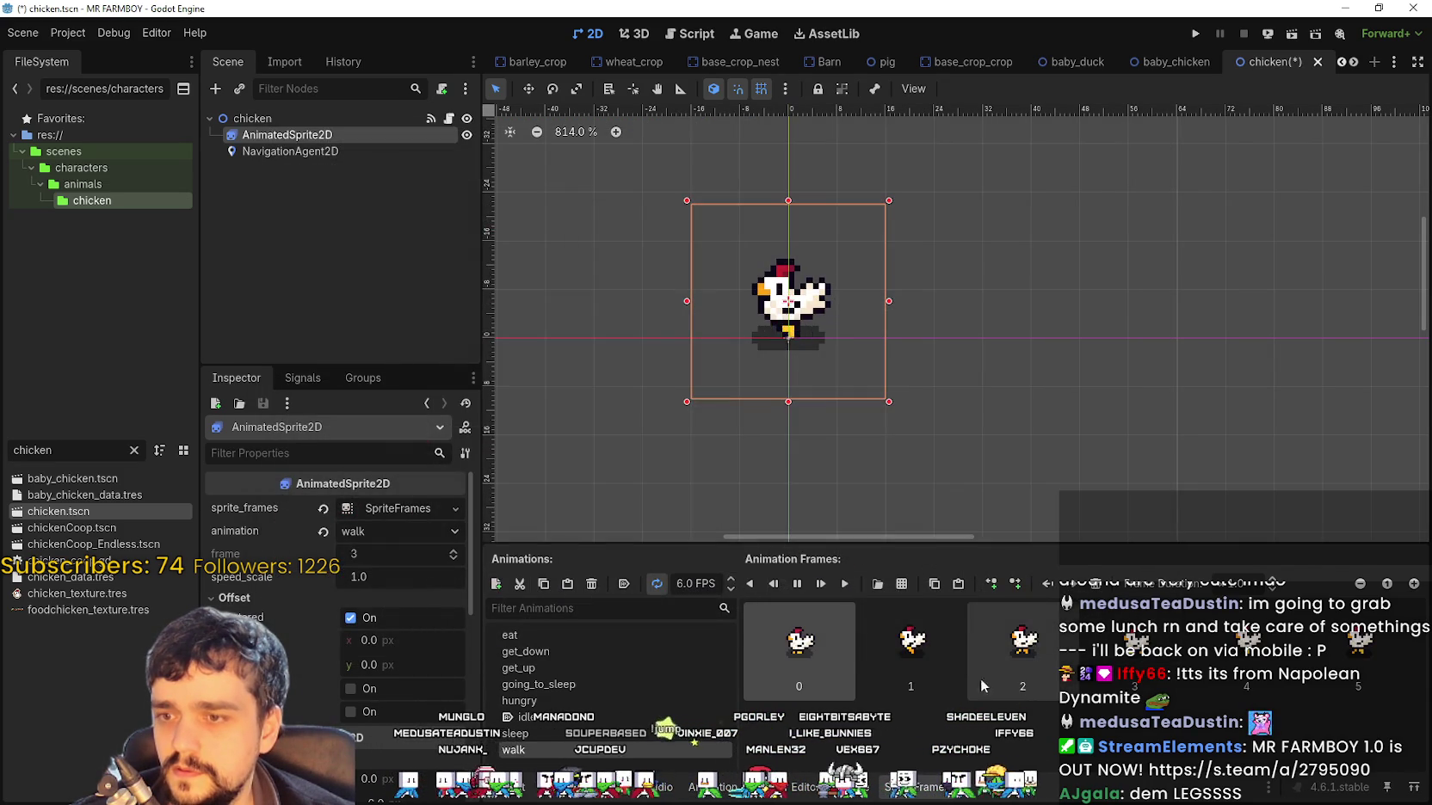
scroll(968, 335, "down", 10)
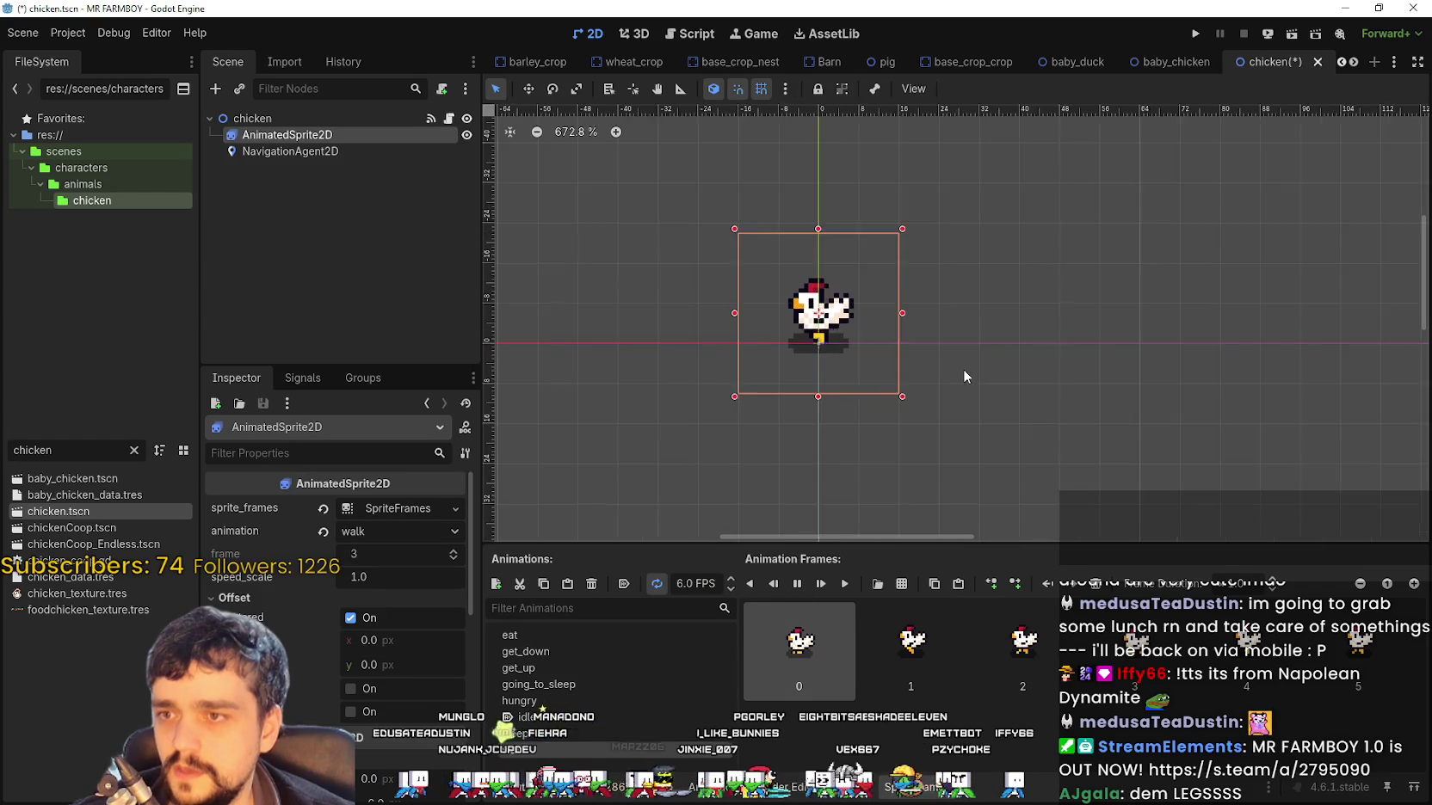
scroll(981, 357, "up", 3)
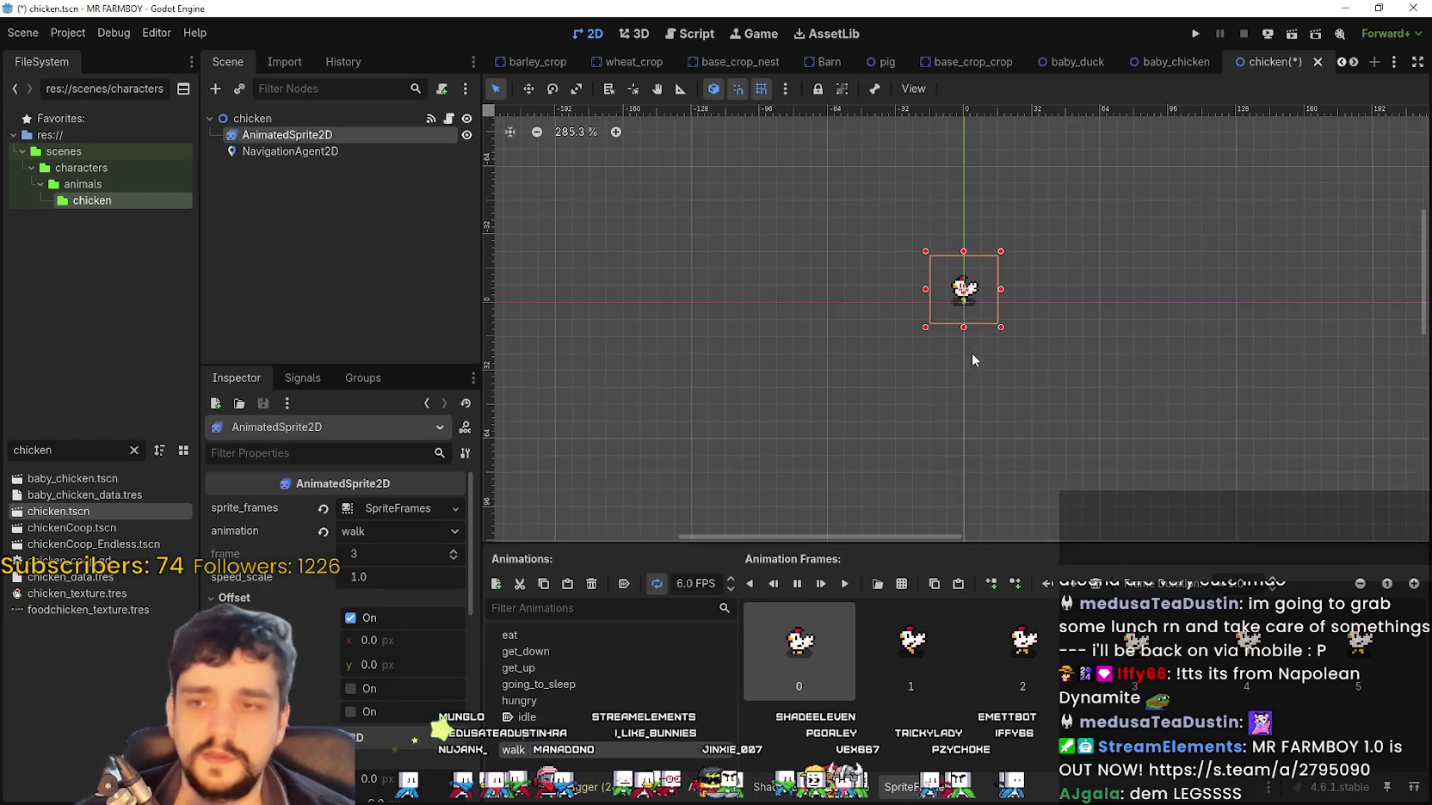
key("ctrl+s")
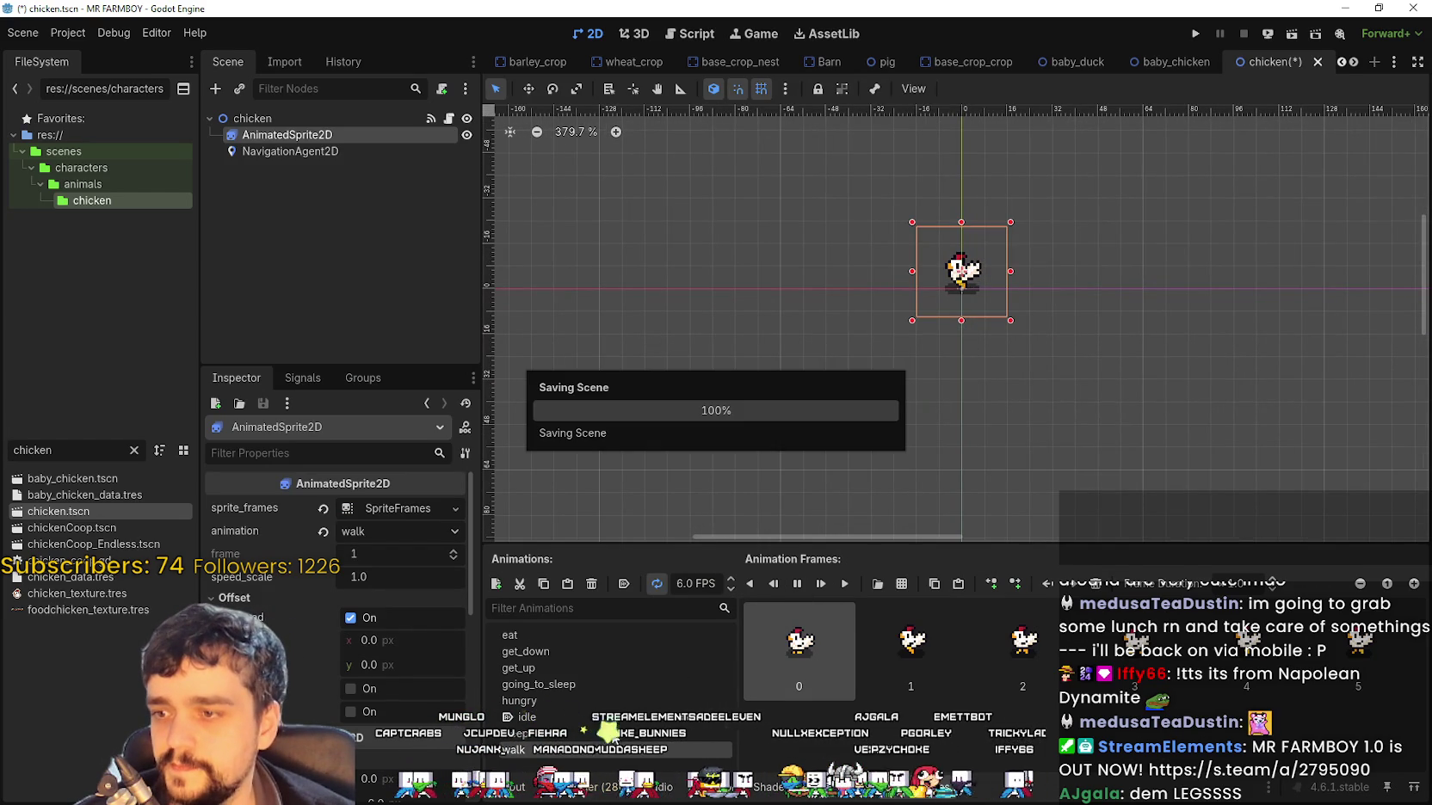
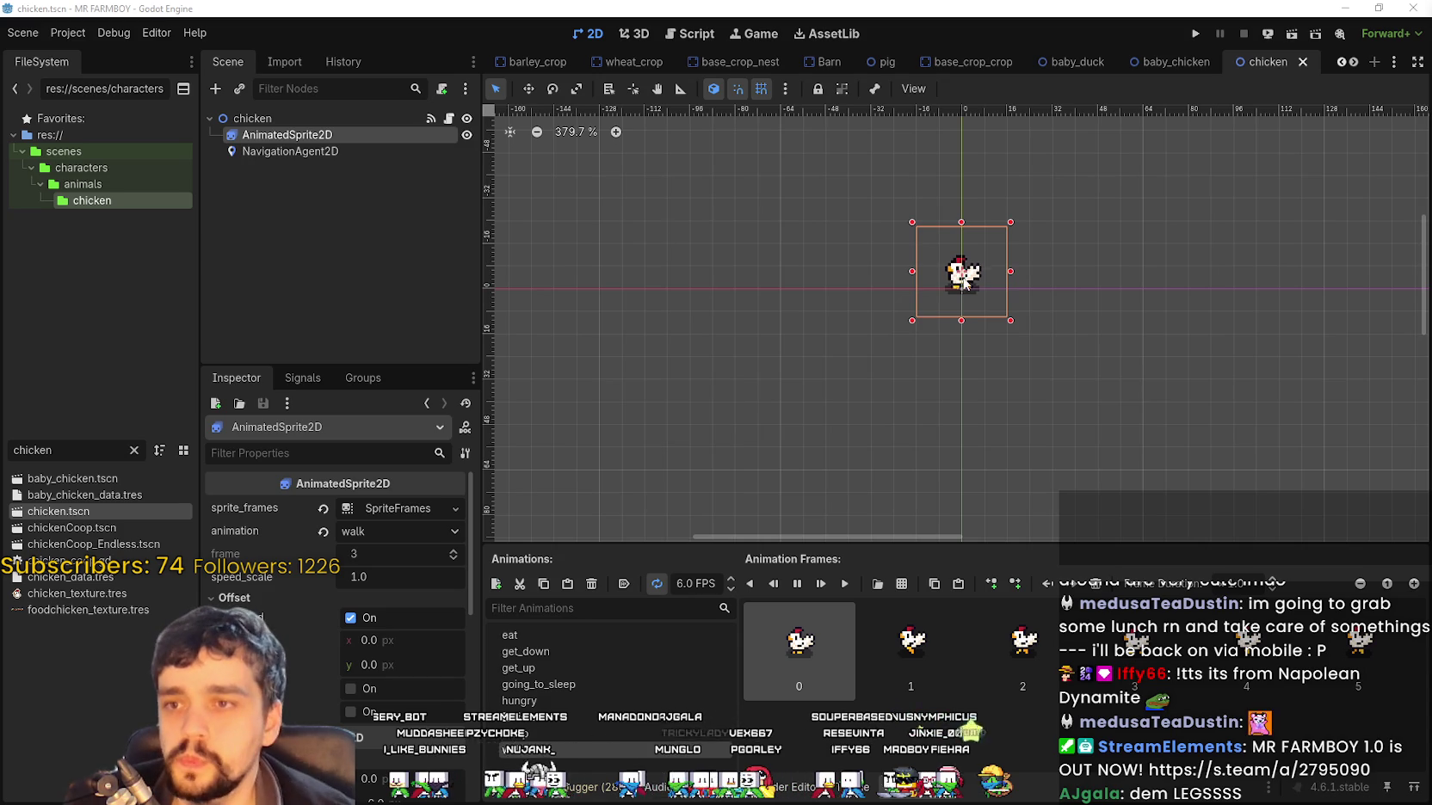
Preview the chicken's get_up, going_to_sleep, get_down, eat and idle animations, saving chicken.tscn
scroll(766, 418, "up", 3)
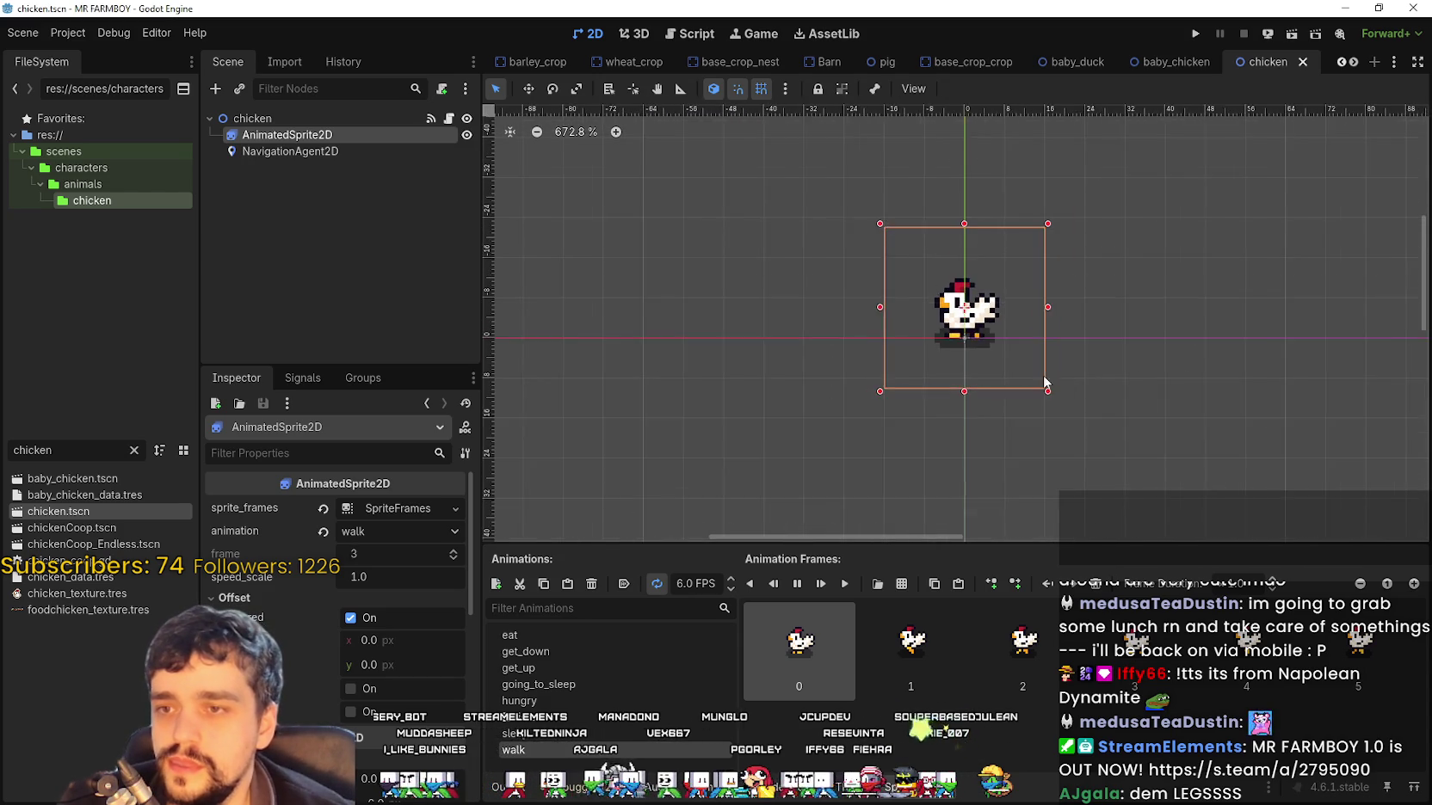
scroll(1009, 430, "up", 1)
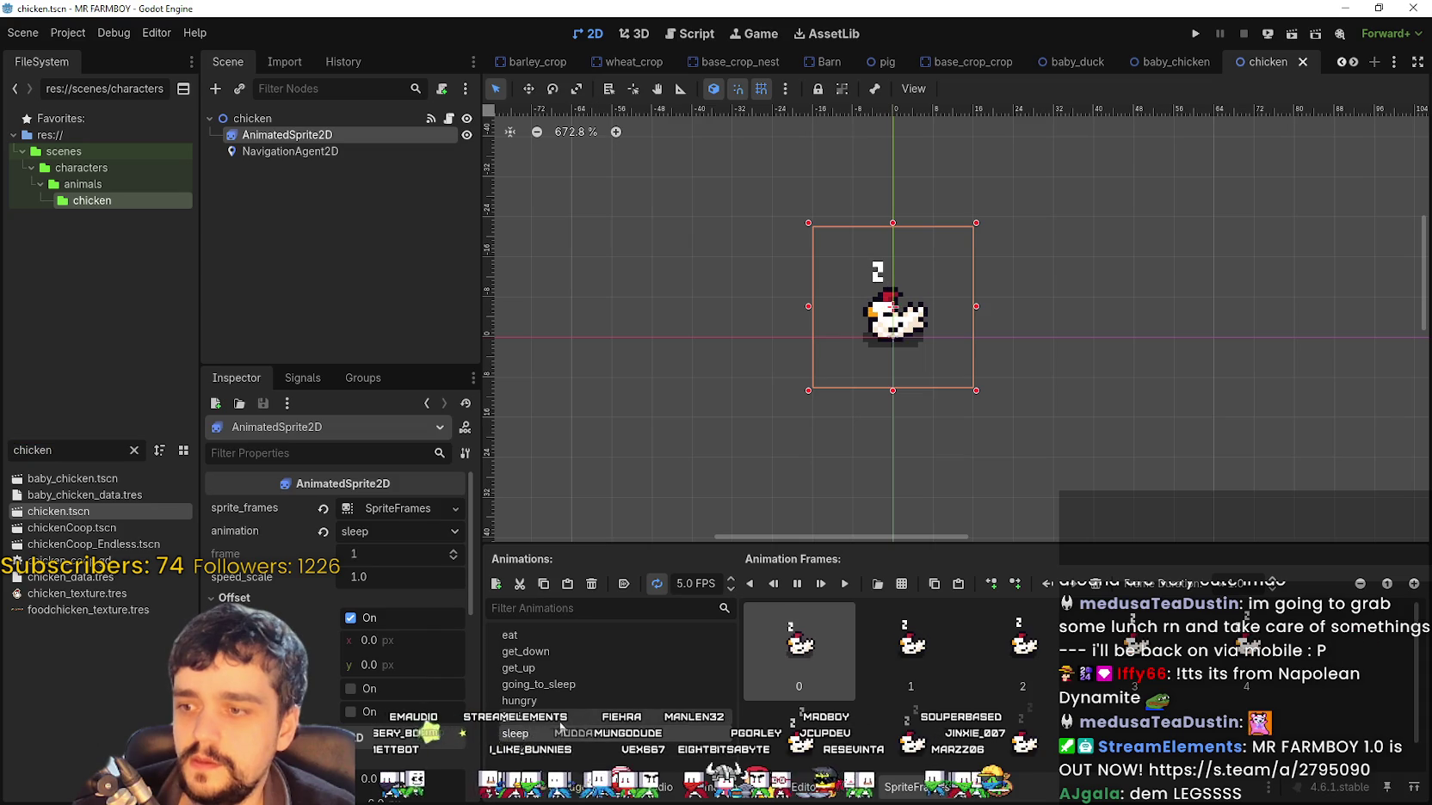
left_click(586, 669)
left_click(587, 685)
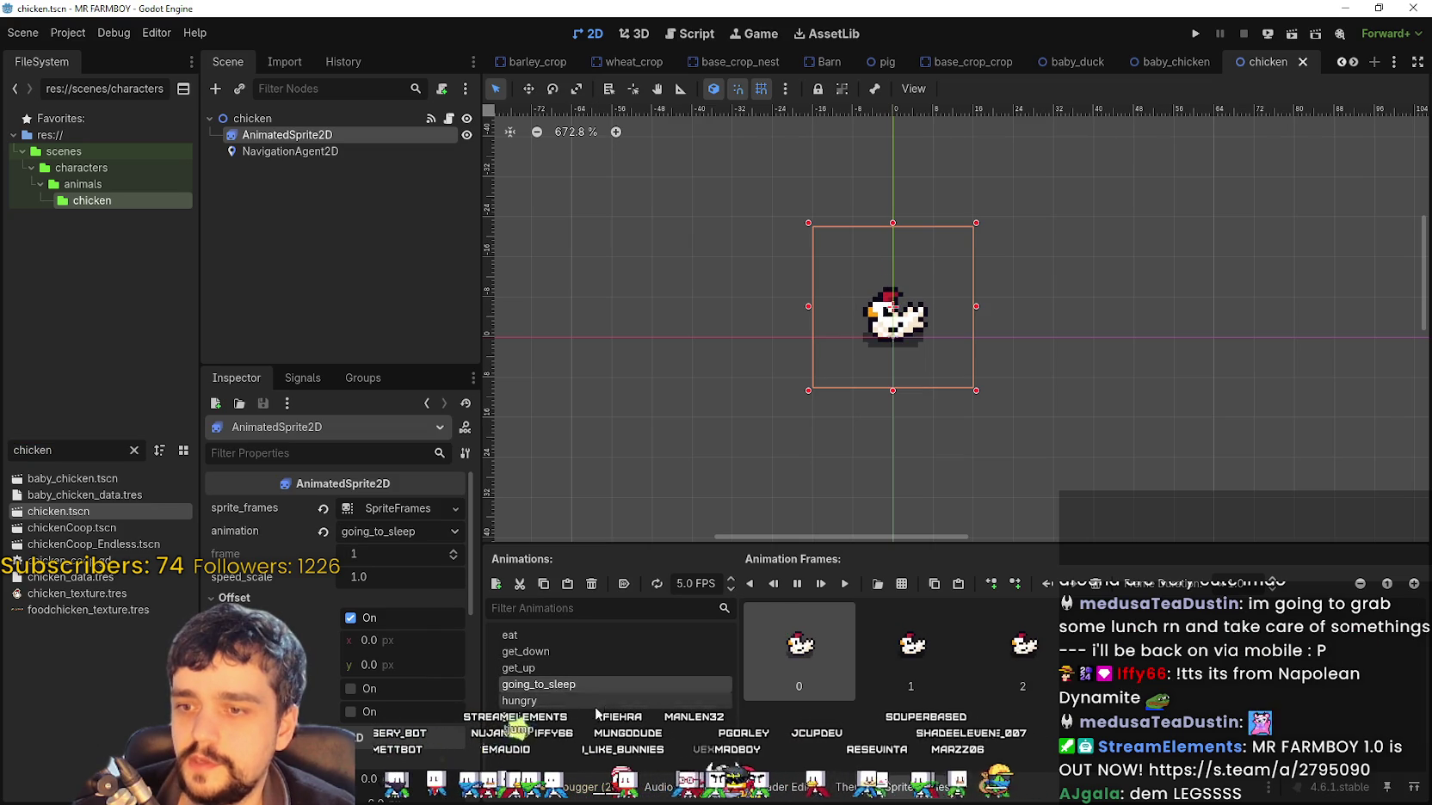
left_click(570, 651)
left_click(551, 635)
key("ctrl+s")
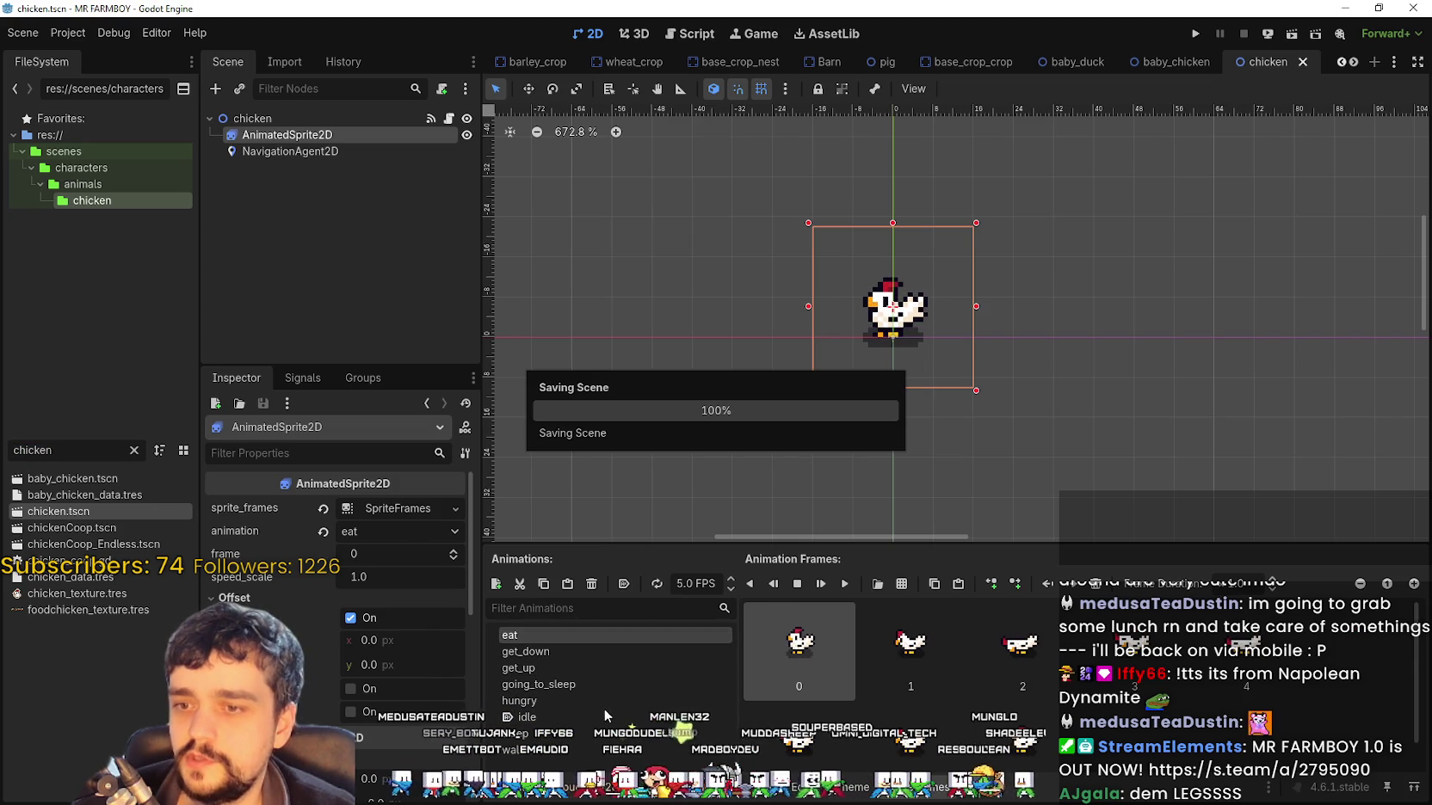
left_click(571, 717)
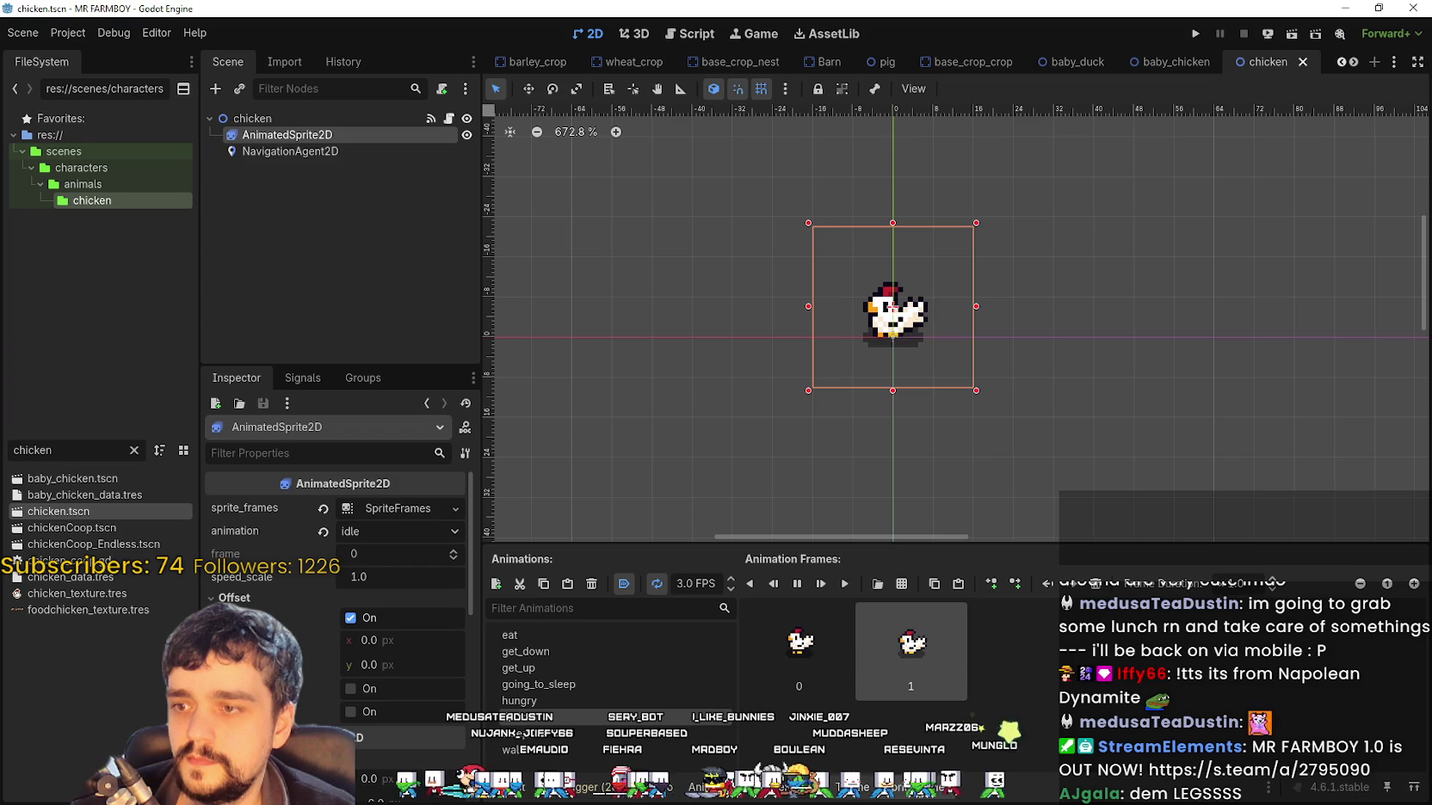
key("ctrl+s")
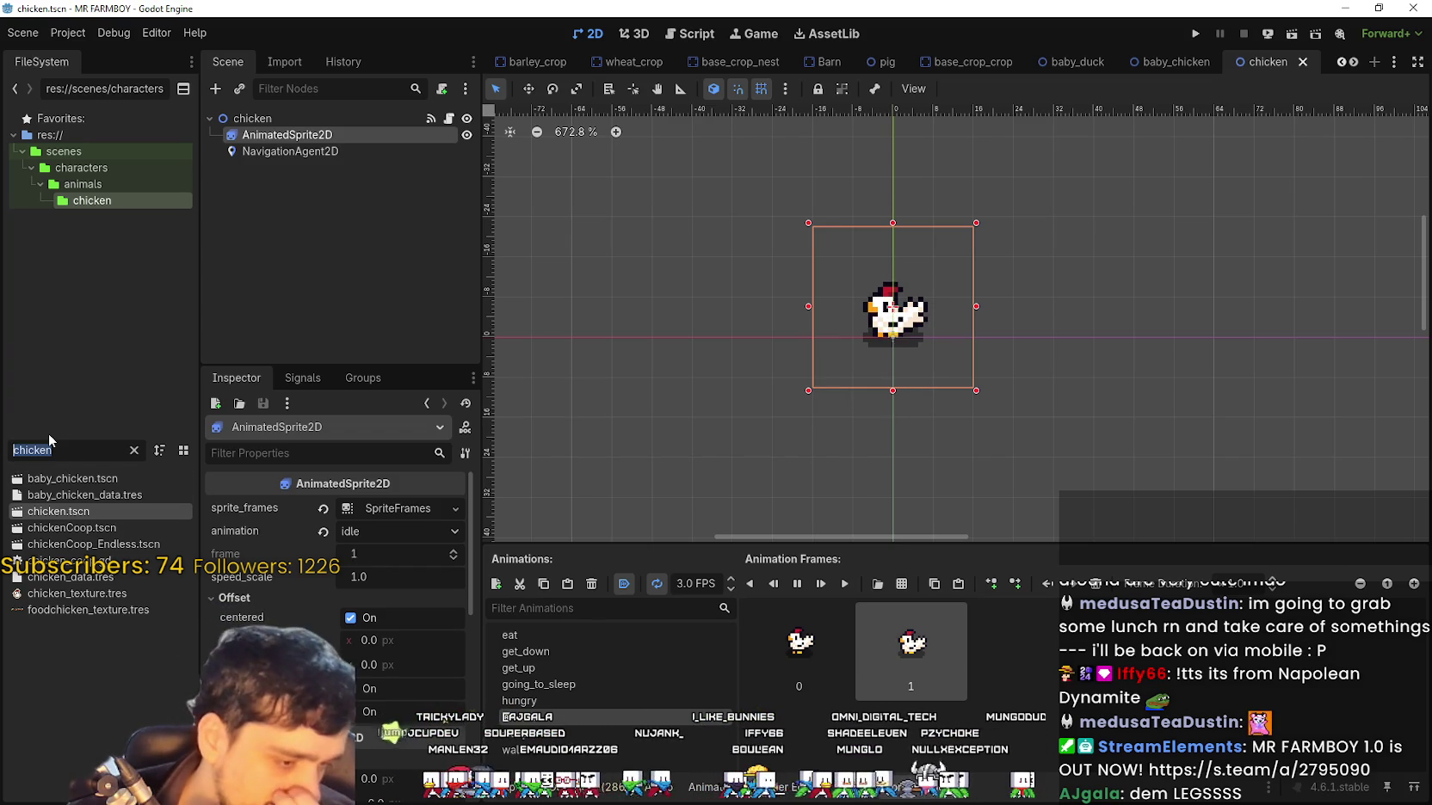
Open sheep.tscn from a 'sheep' FileSystem filter and delete all frames of its eat animation
type("sheep")
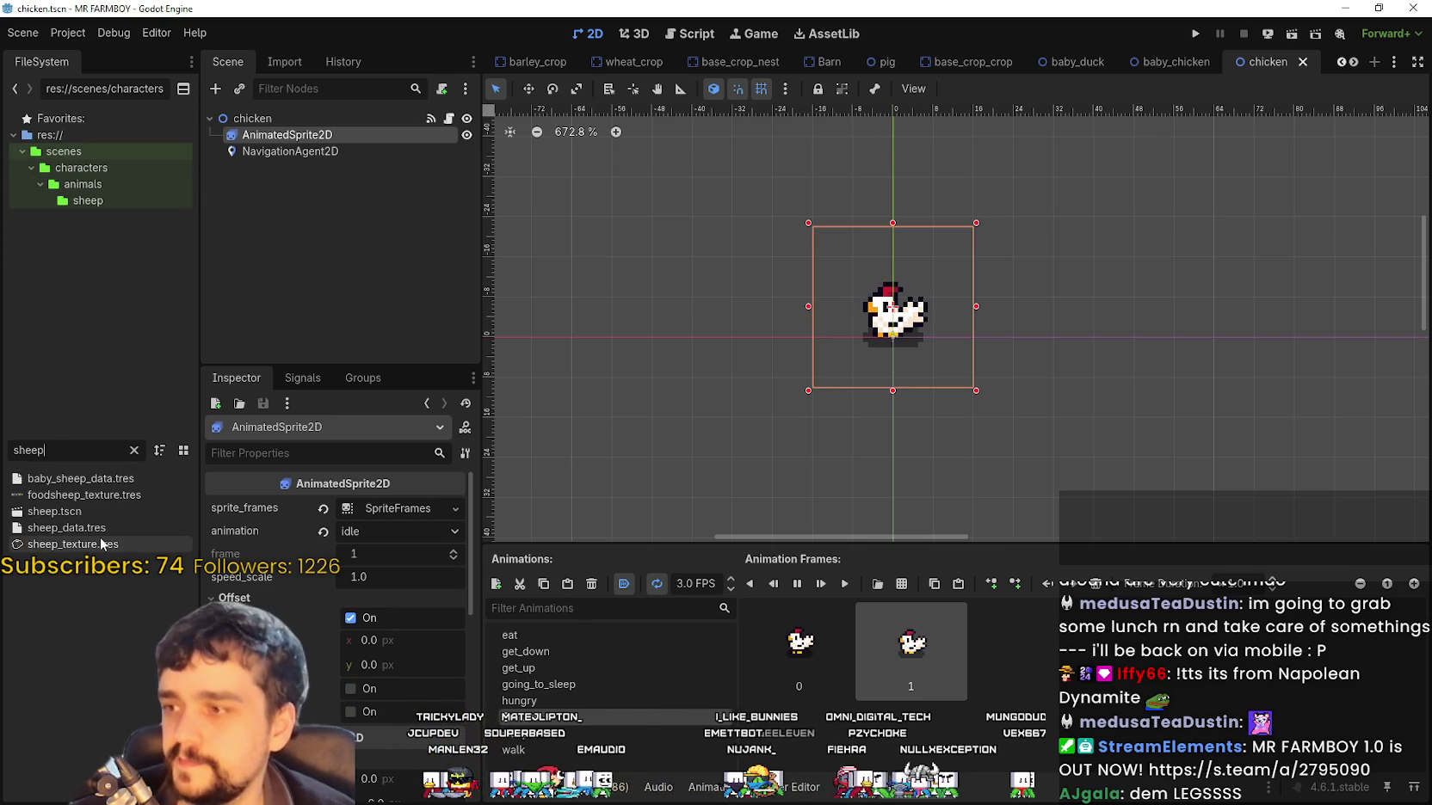
double_click(55, 511)
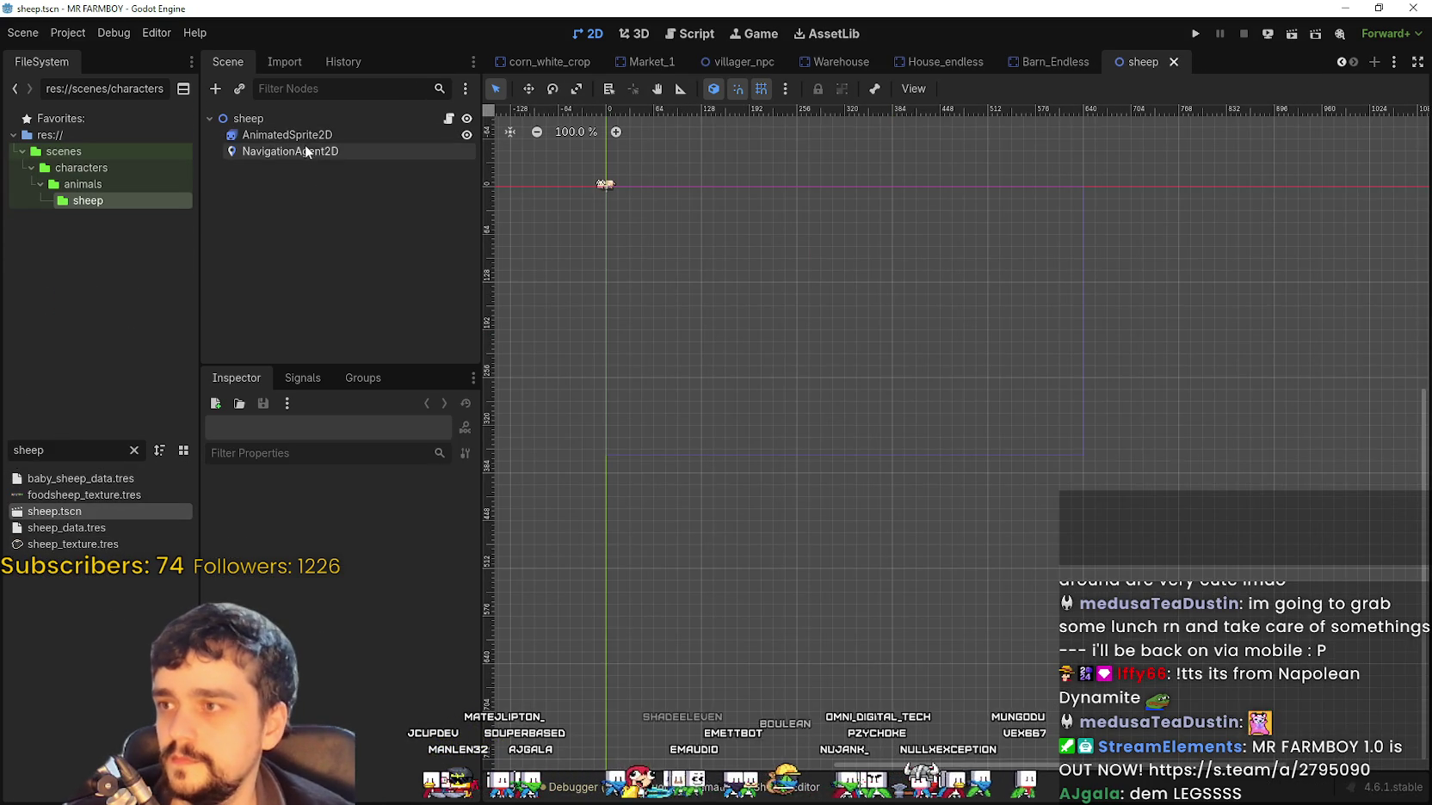
scroll(635, 208, "up", 5)
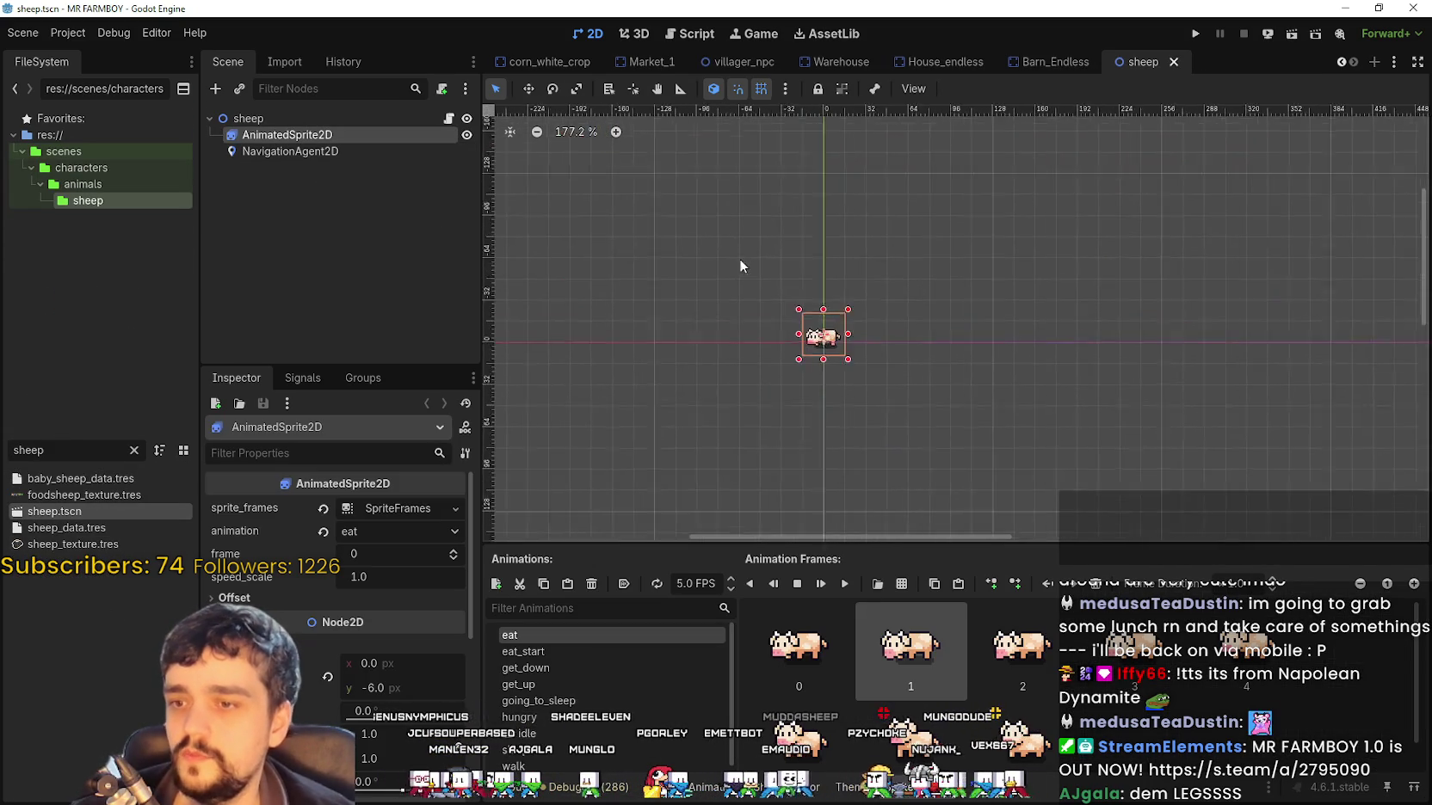
scroll(843, 404, "up", 12)
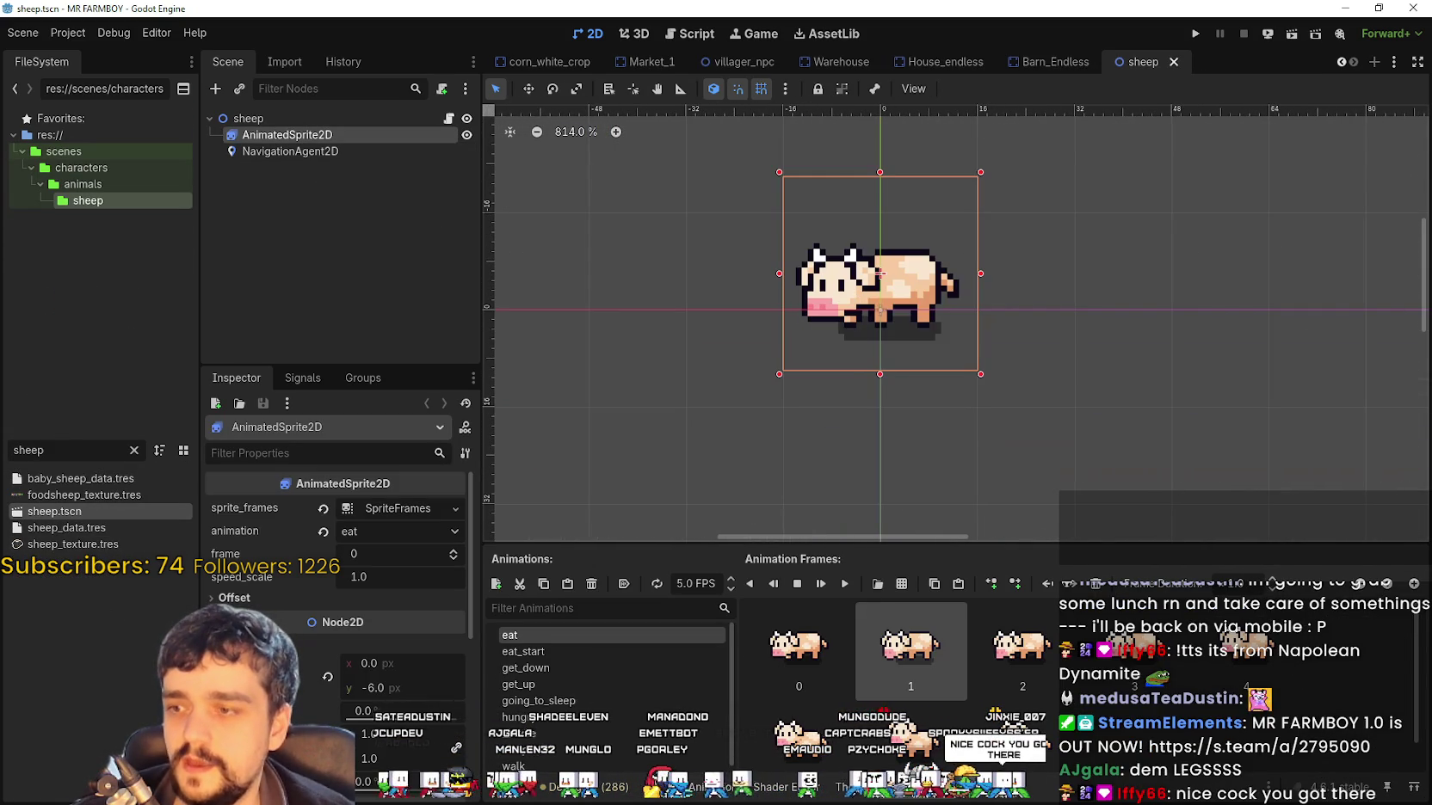
scroll(911, 680, "down", 1)
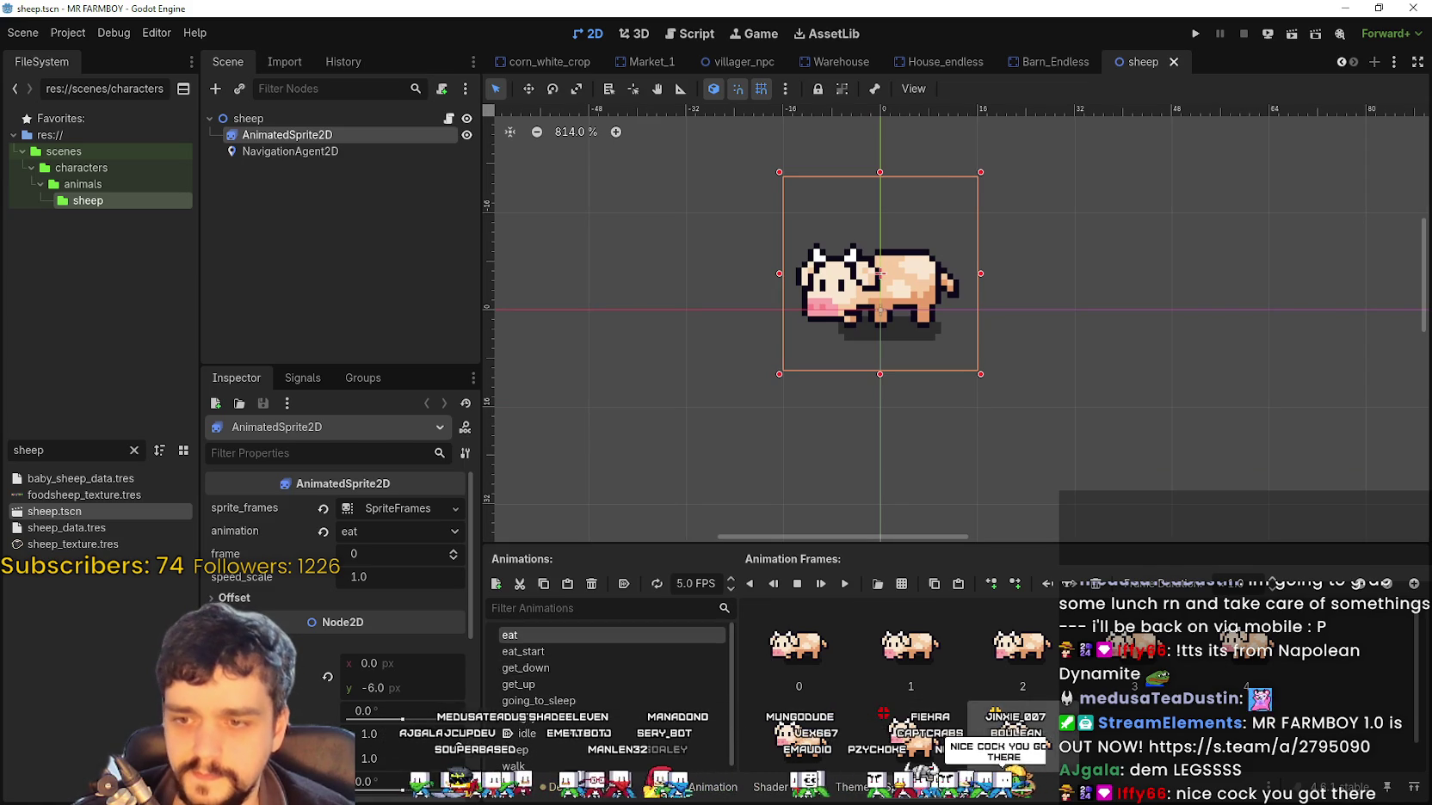
left_click(1015, 707)
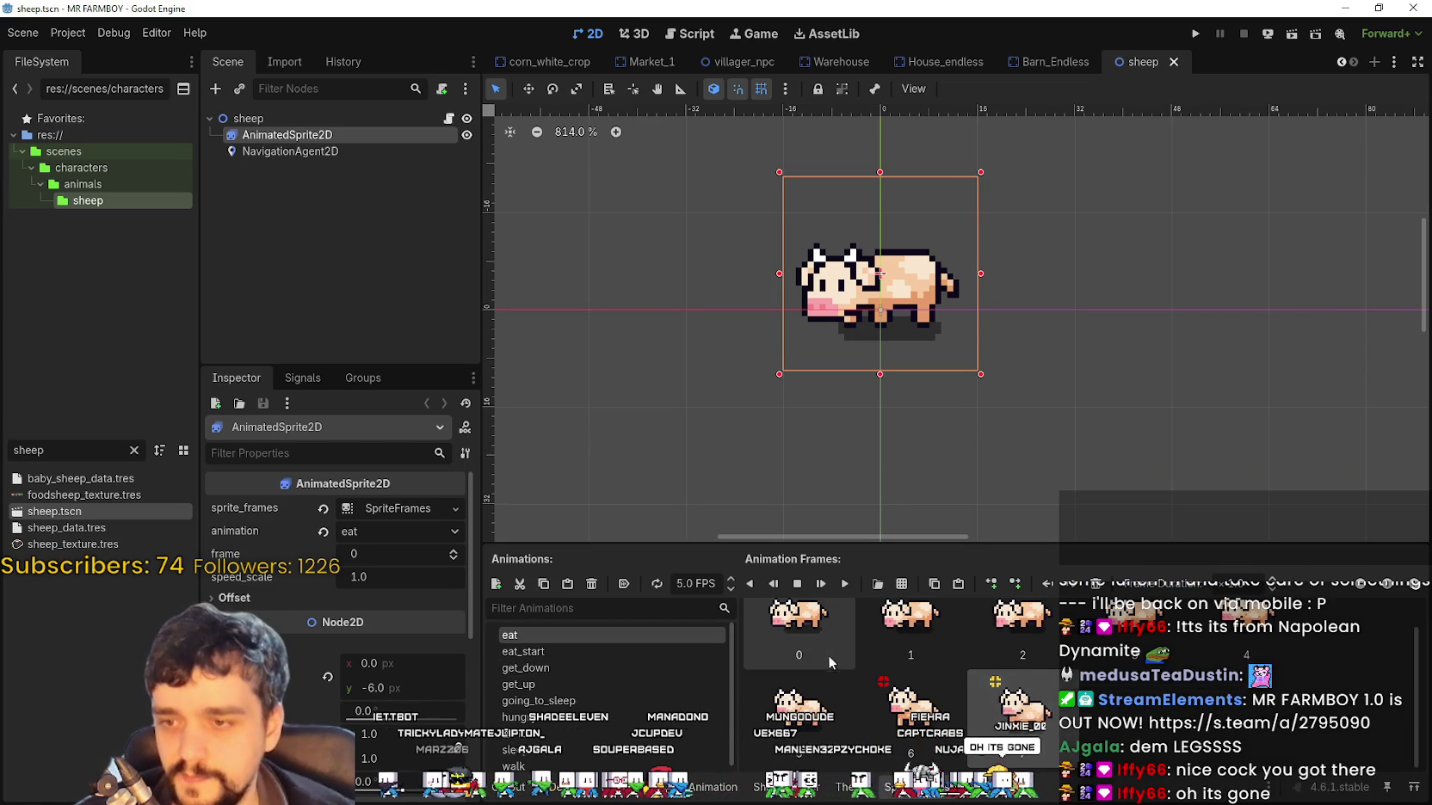
scroll(822, 654, "up", 1)
scroll(780, 650, "down", 1)
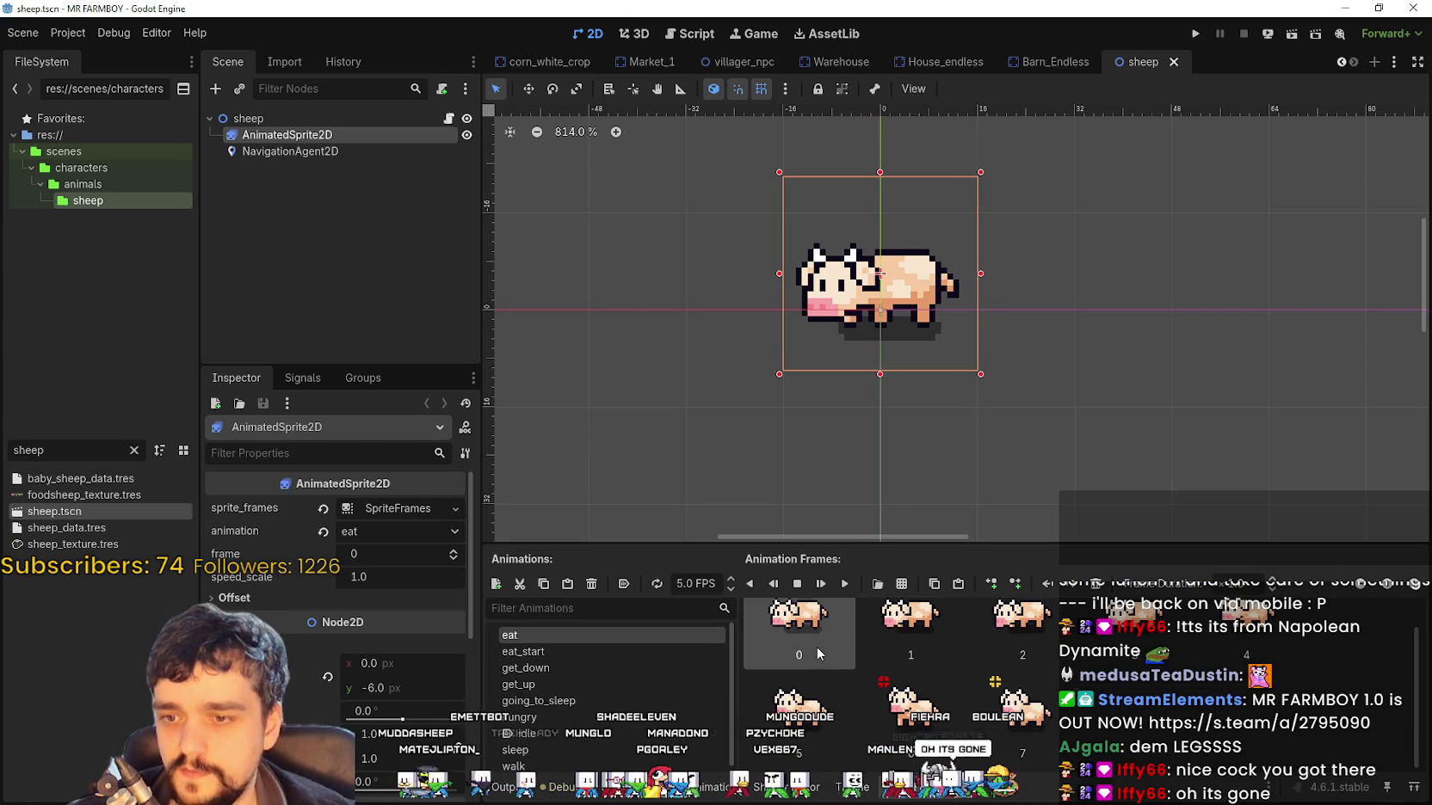
key("Delete")
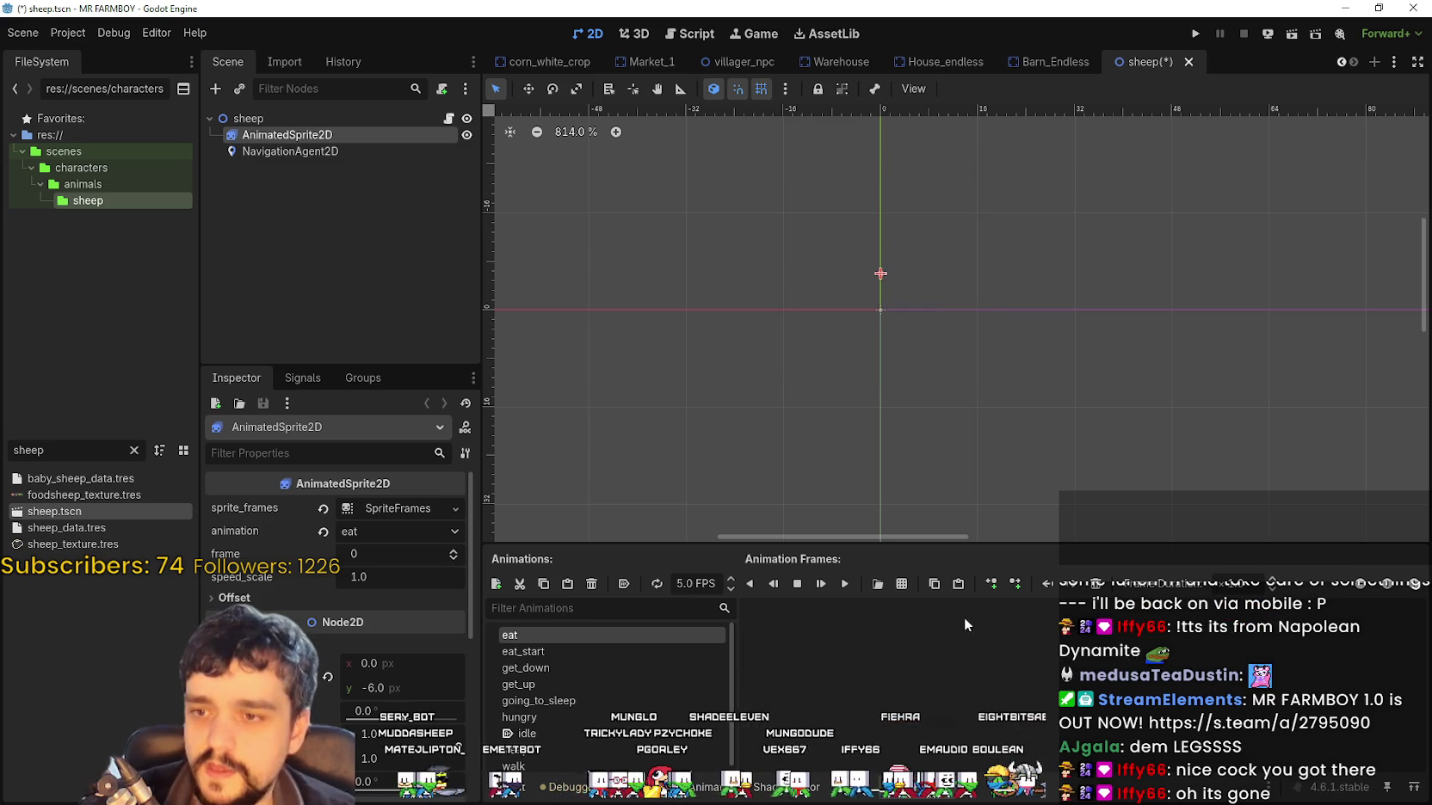
Load Player.png as the frame source and zoom in on the sheep rows
left_click(903, 584)
double_click(474, 264)
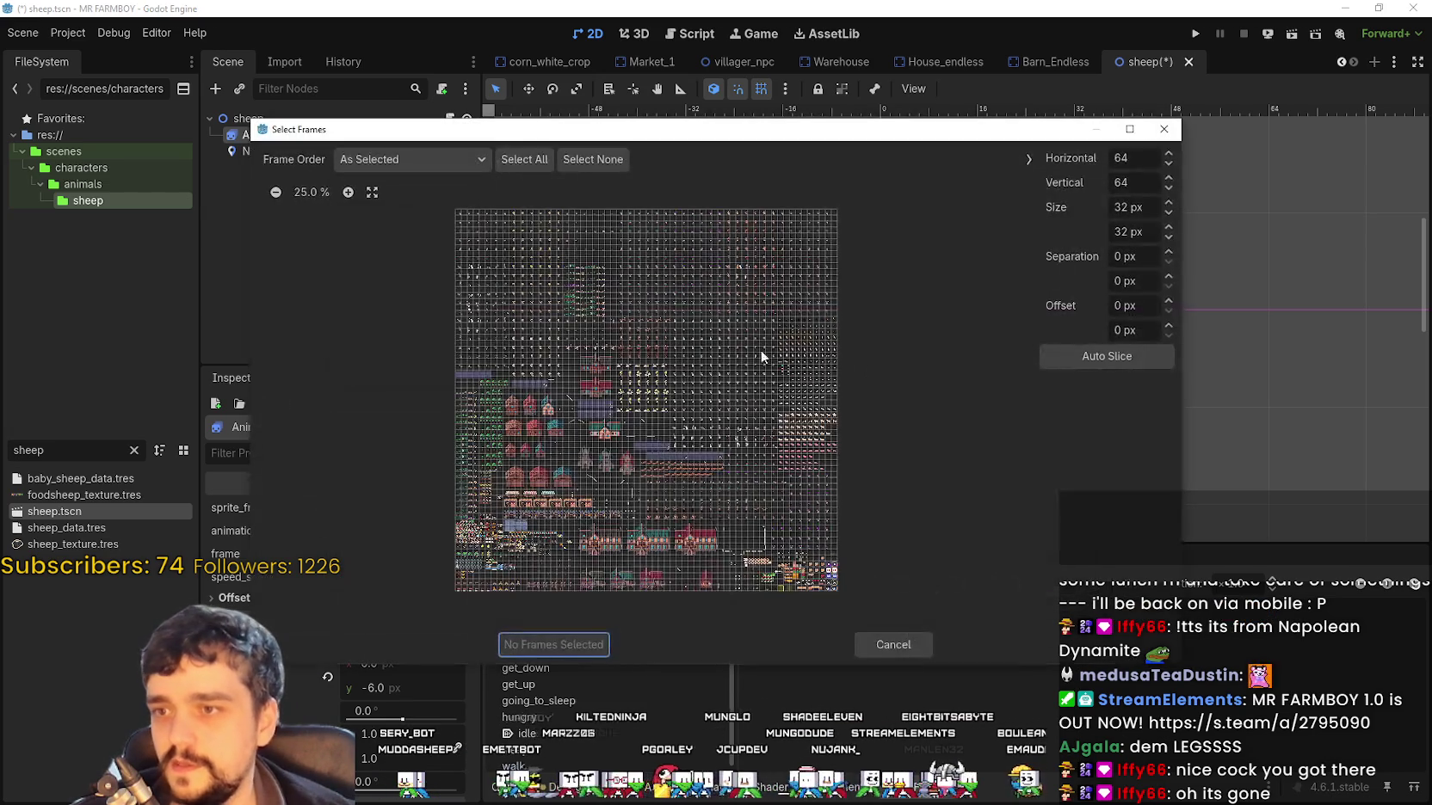
left_click(348, 192)
left_click(349, 192)
left_click(349, 191)
scroll(694, 315, "up", 5)
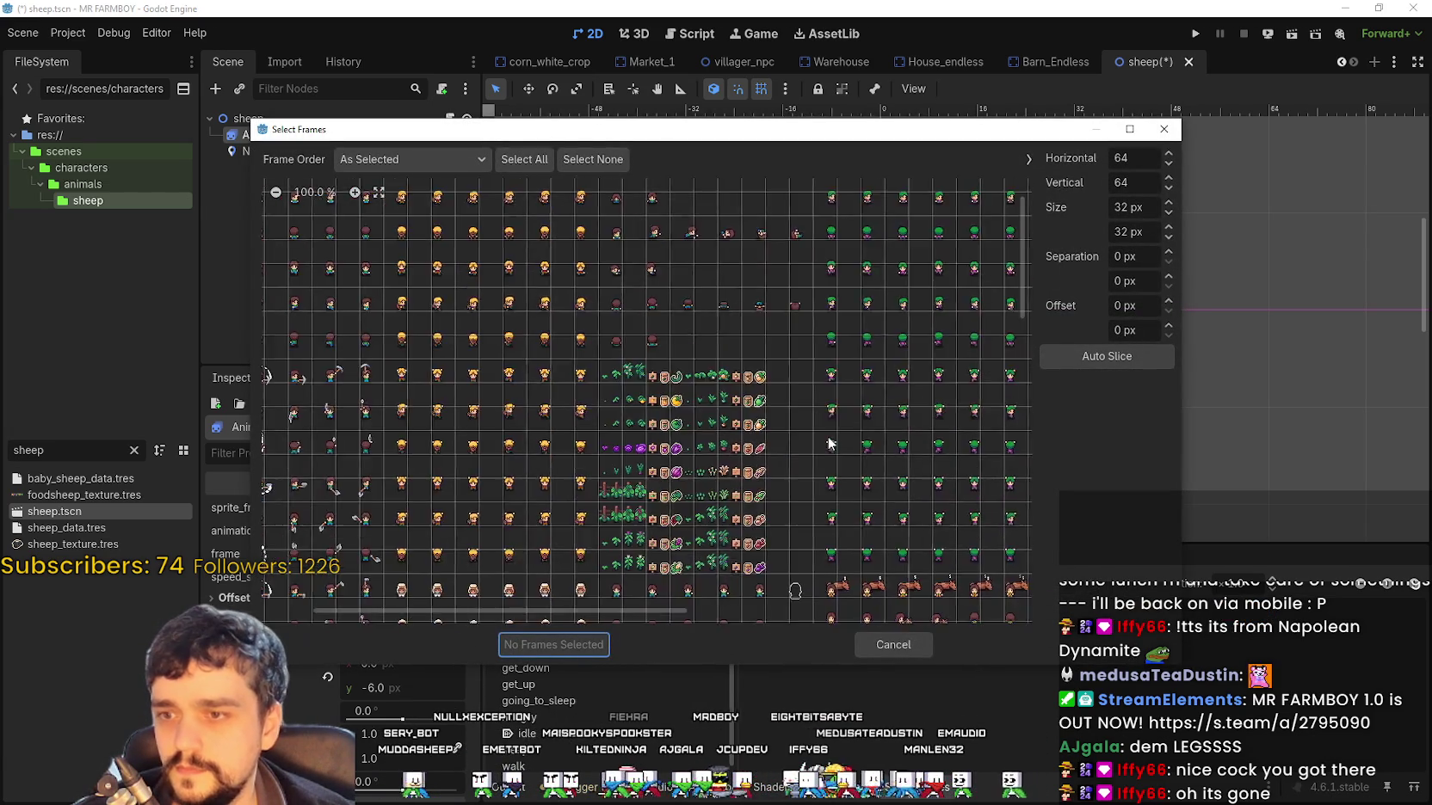
scroll(987, 455, "down", 2)
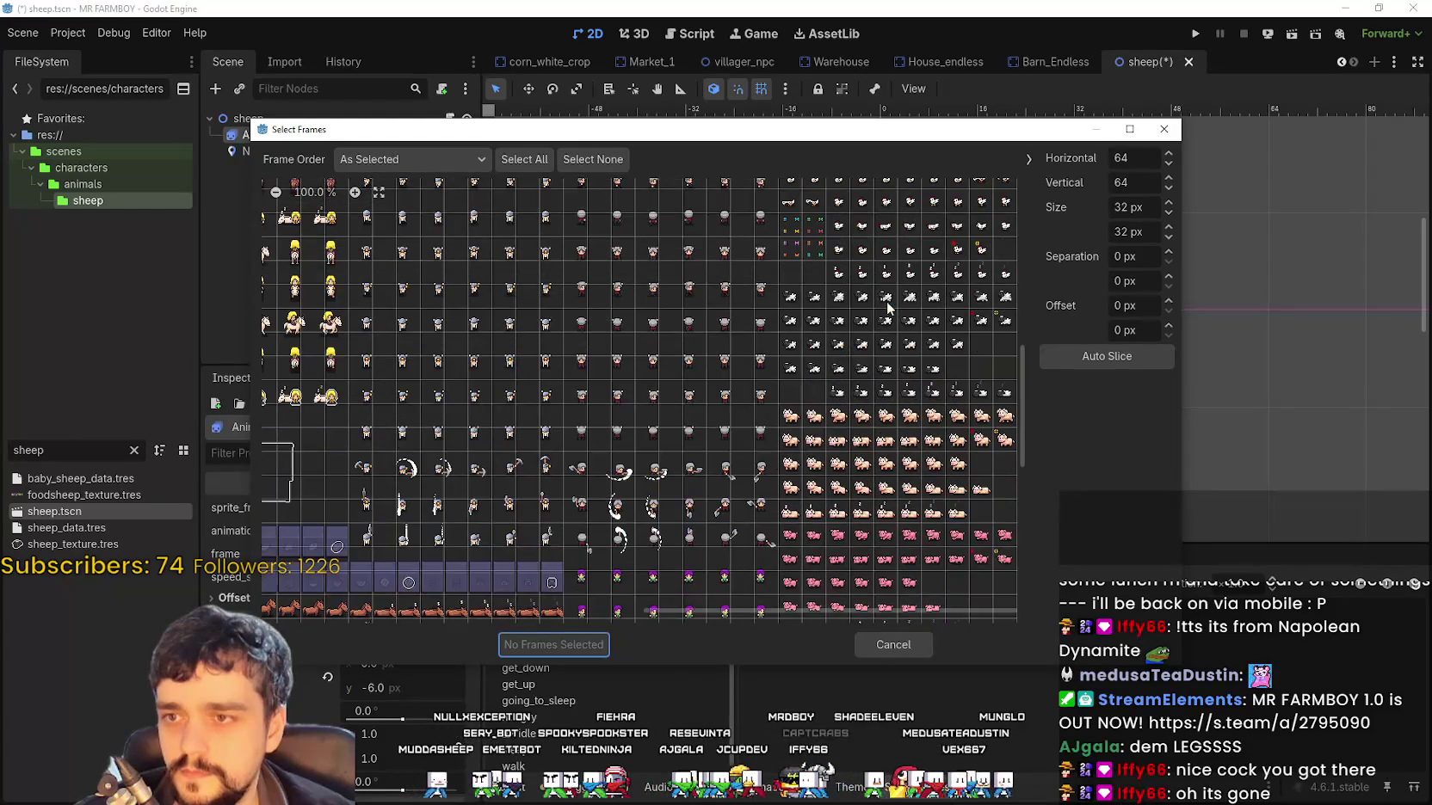
left_click(348, 192)
left_click(349, 192)
left_click(348, 192)
scroll(744, 363, "right", 5)
scroll(424, 312, "up", 3)
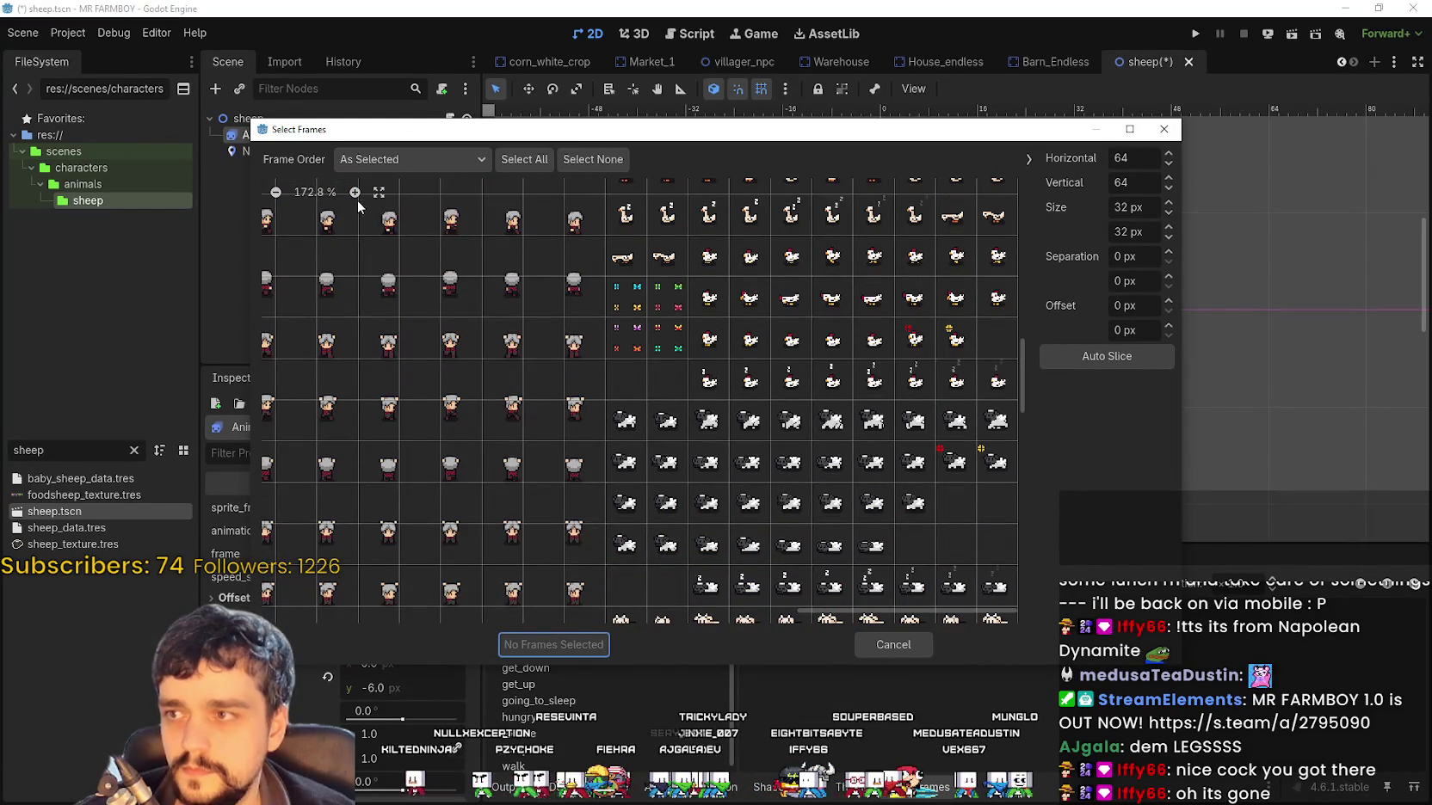
left_click(355, 192)
scroll(474, 253, "down", 3)
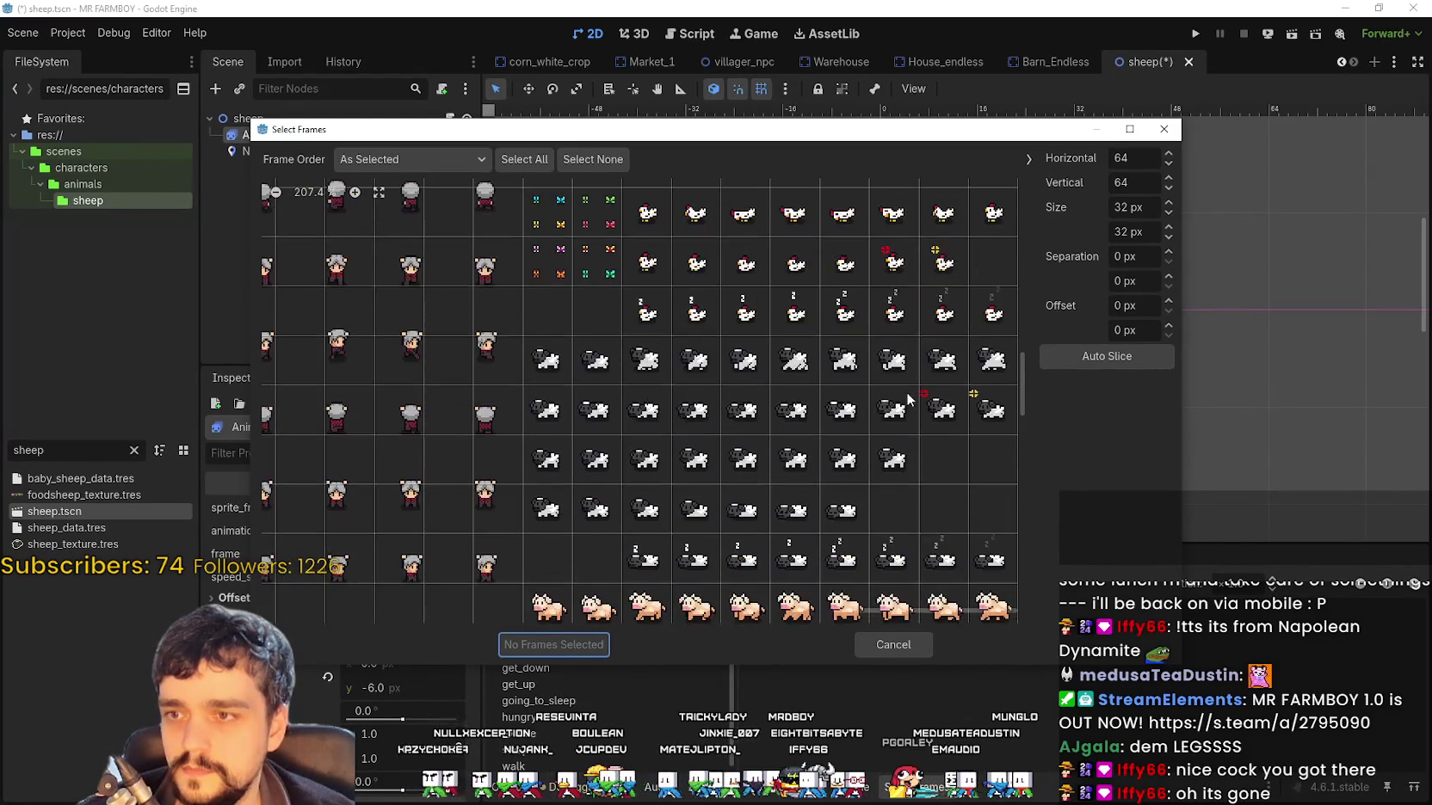
scroll(903, 407, "up", 1)
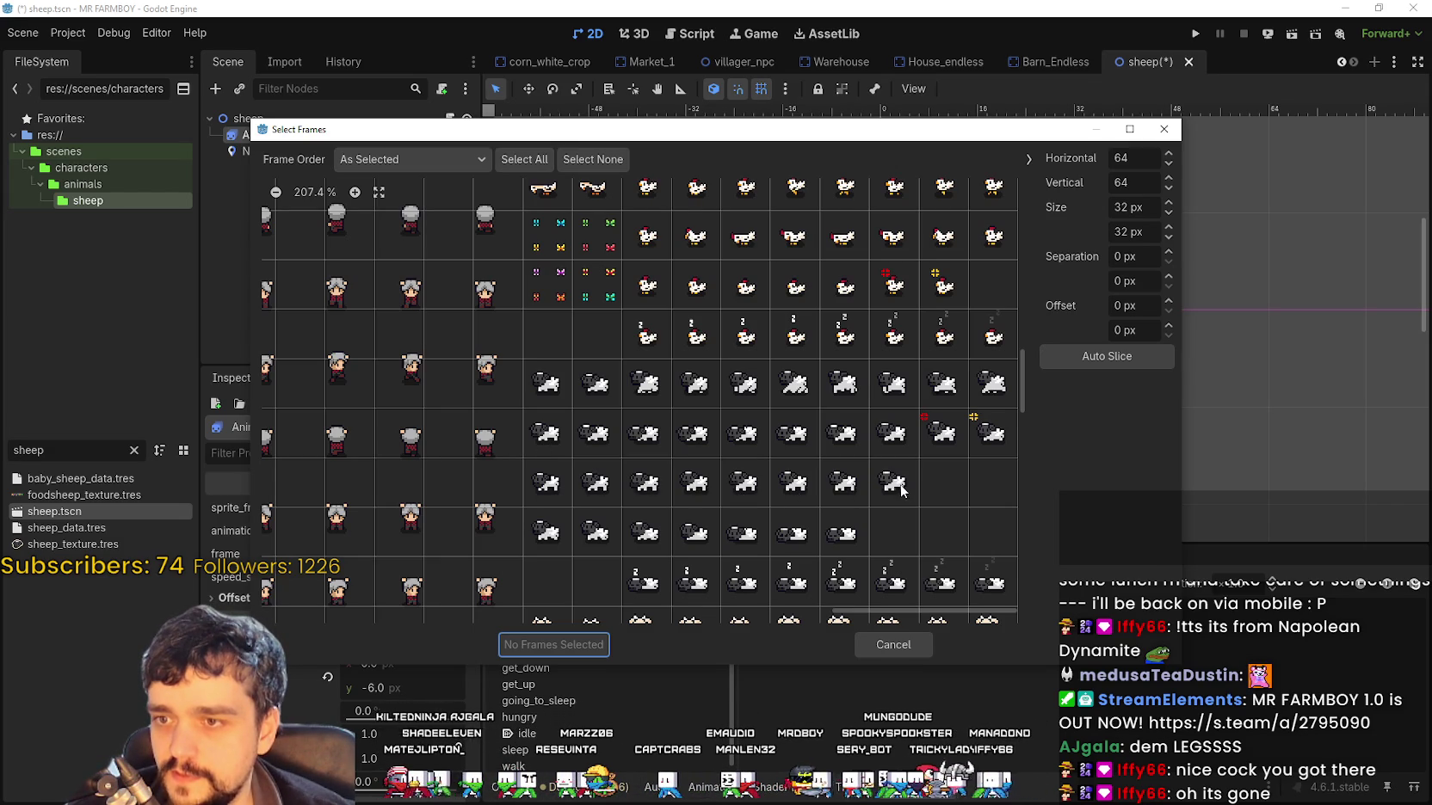
Add eight sheep frames from one row to eat and play it
left_click_drag(546, 482, 894, 481)
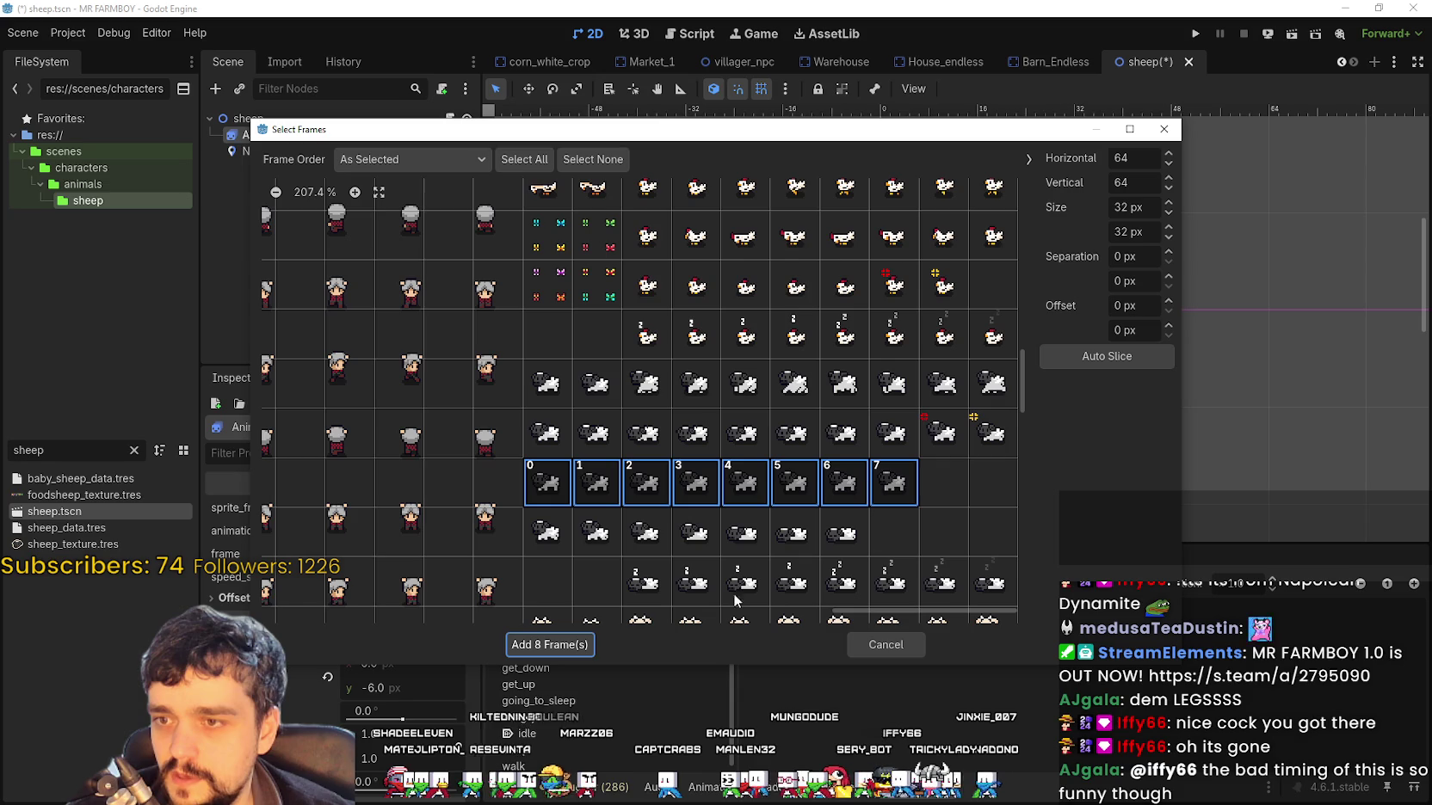
left_click(549, 645)
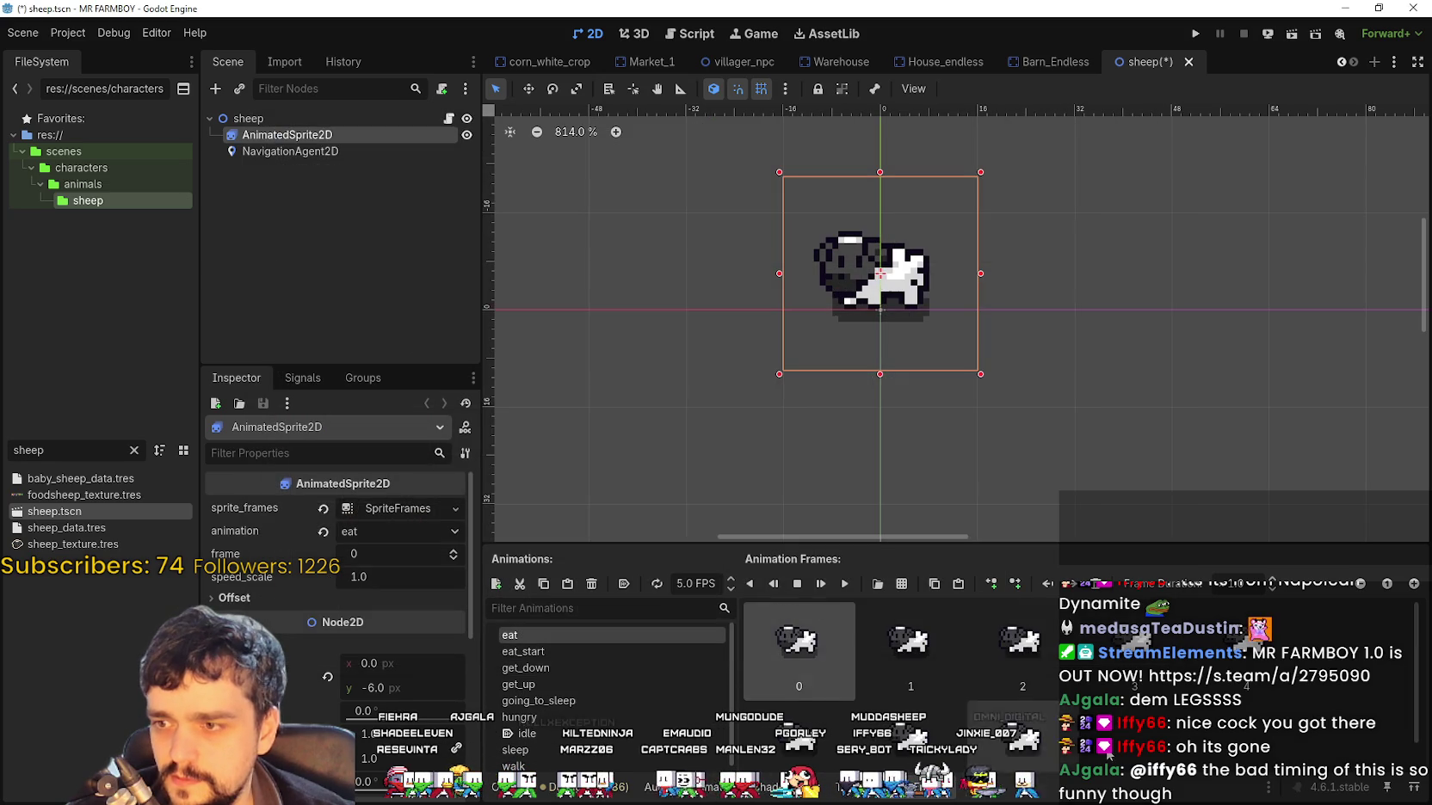
left_click(845, 584)
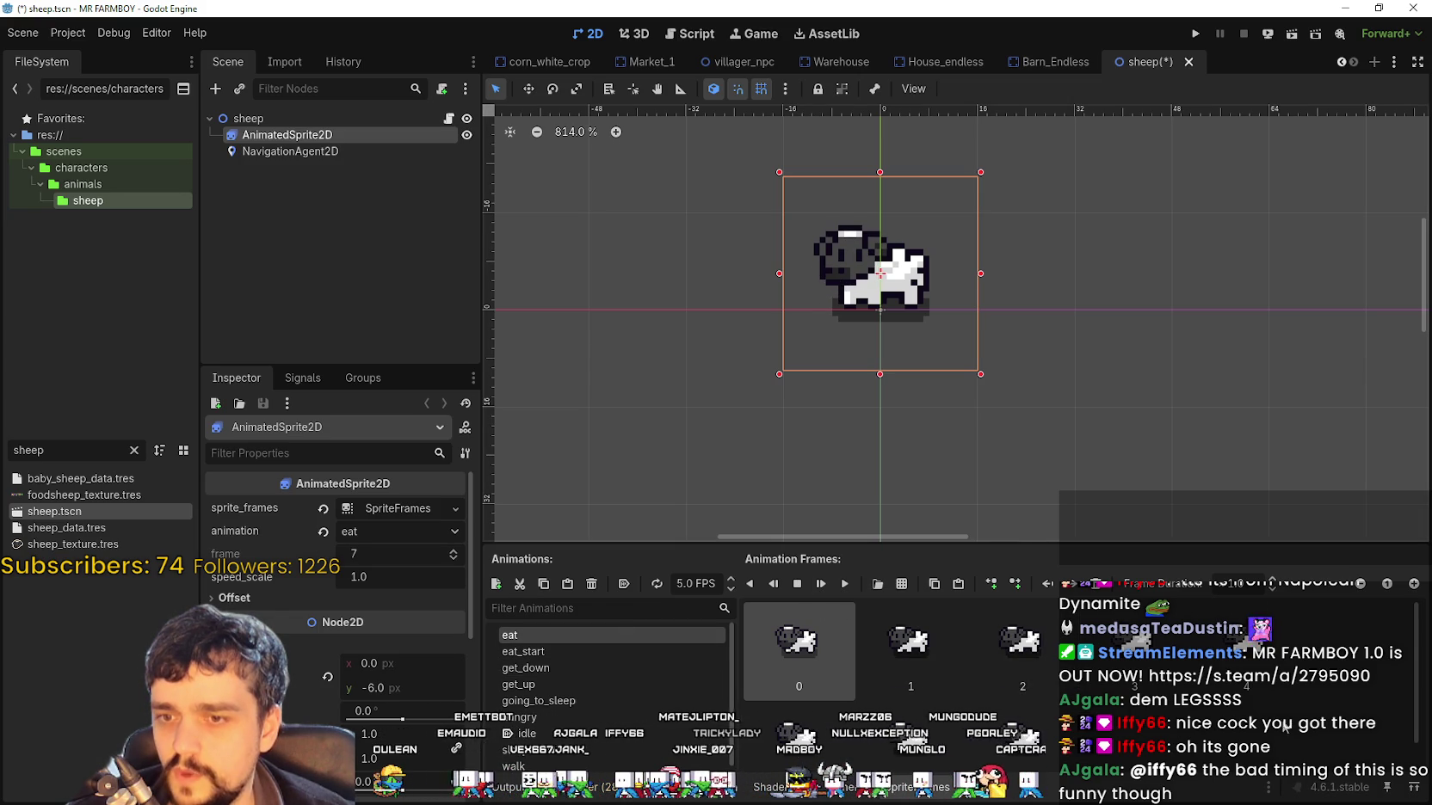
Select the eat_start animation and delete its existing frames
left_click(523, 652)
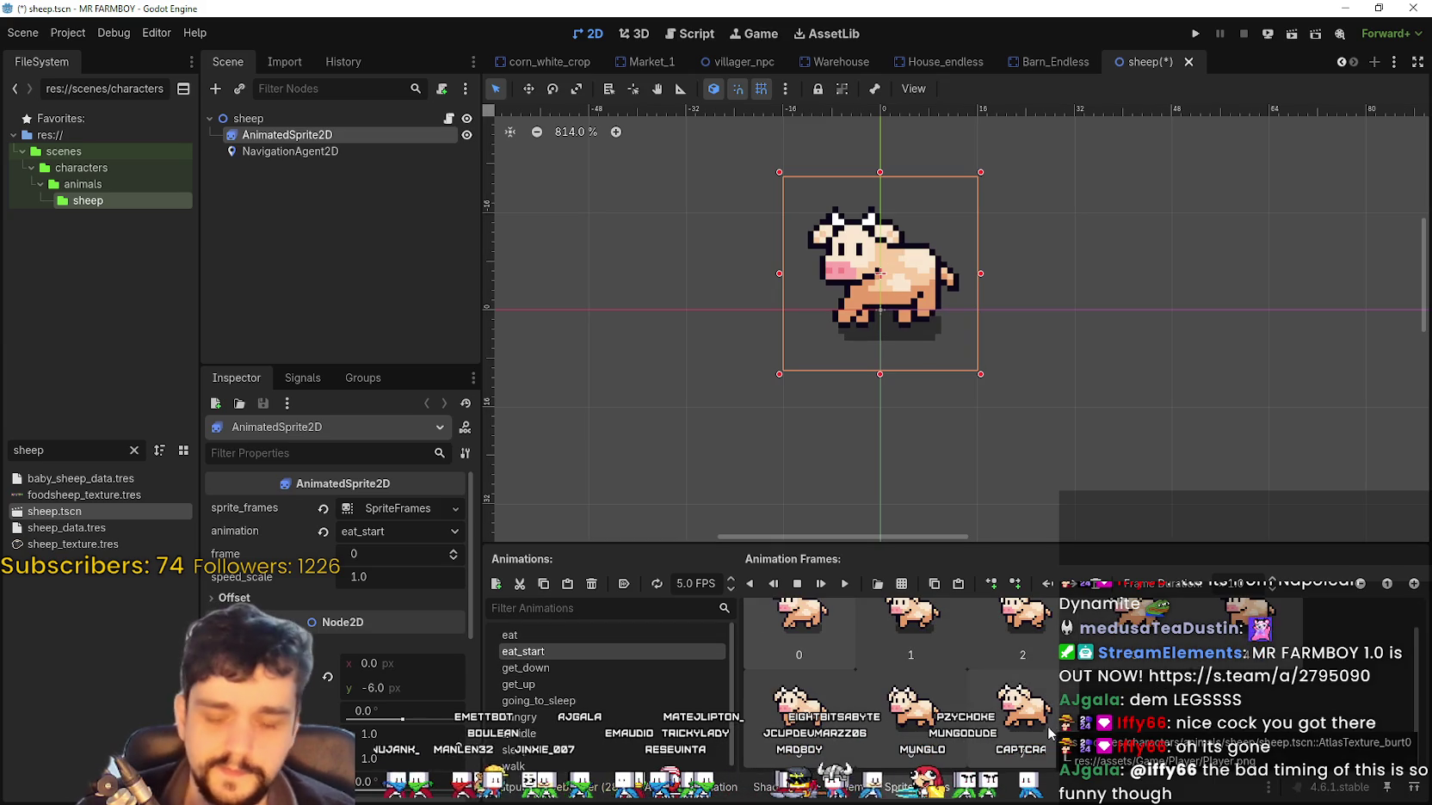
key("Delete")
left_click(894, 589)
left_click(869, 643)
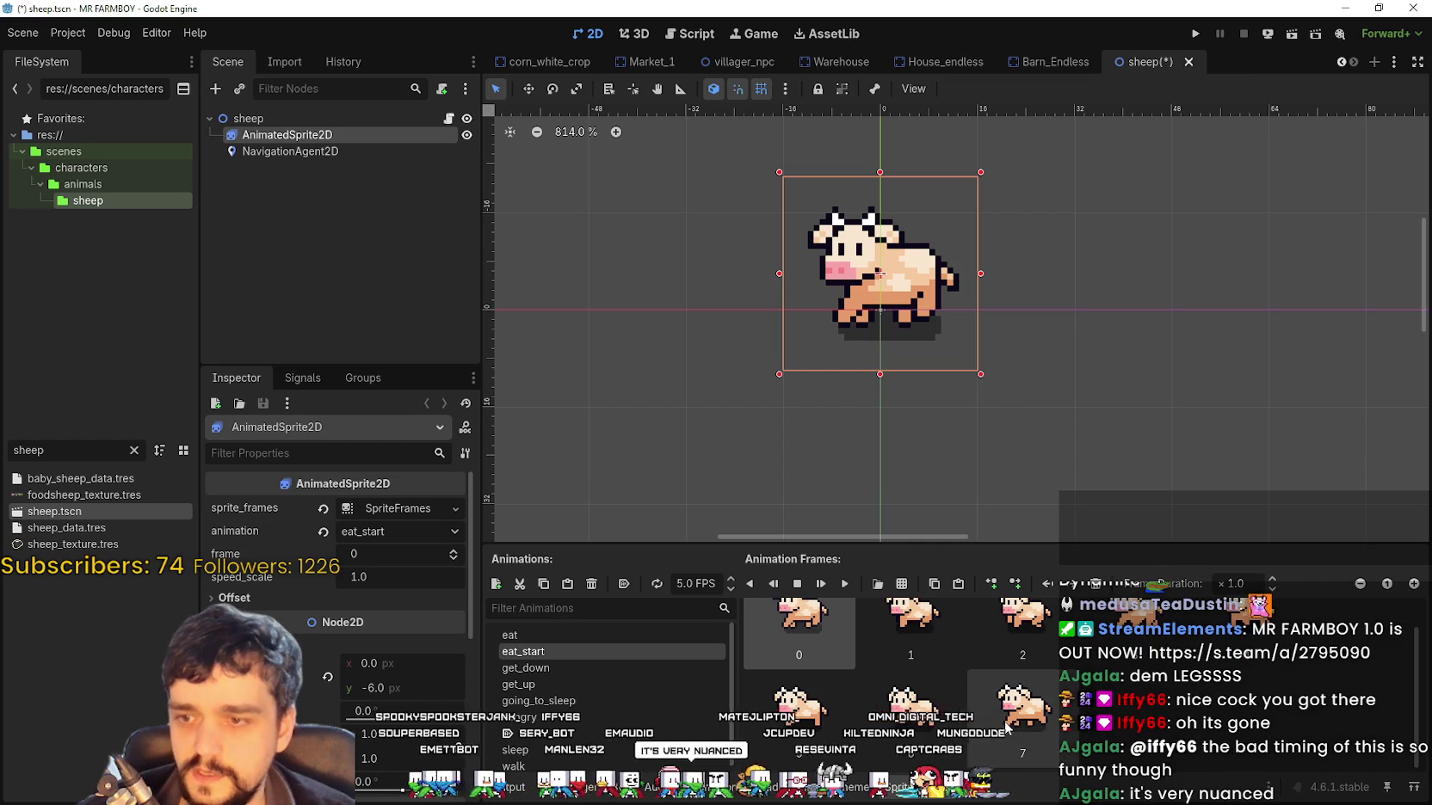
left_click(1006, 725, "shift")
key("Delete")
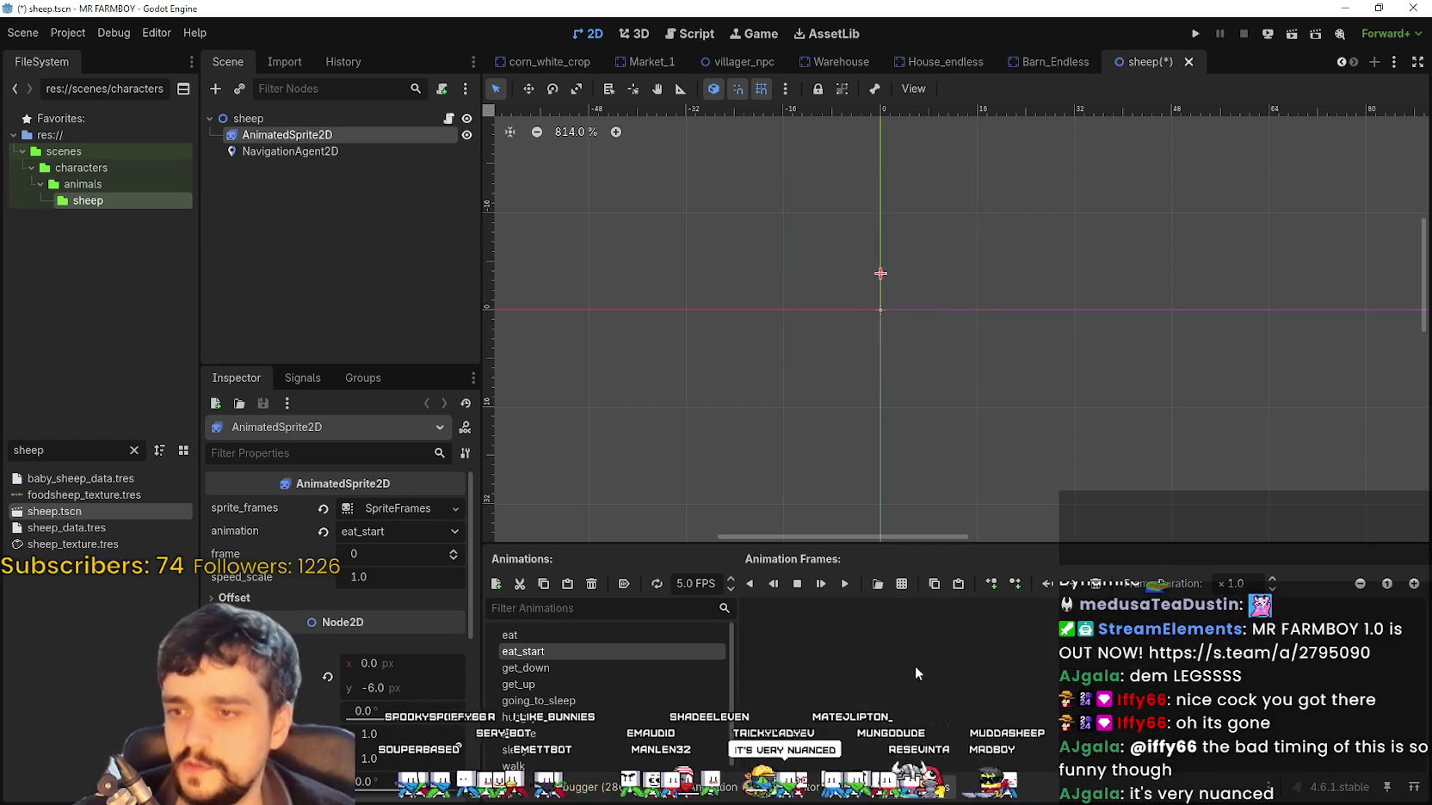
Add eight sheep eating frames from Player.png to eat_start and preview it against eat
left_click(907, 585)
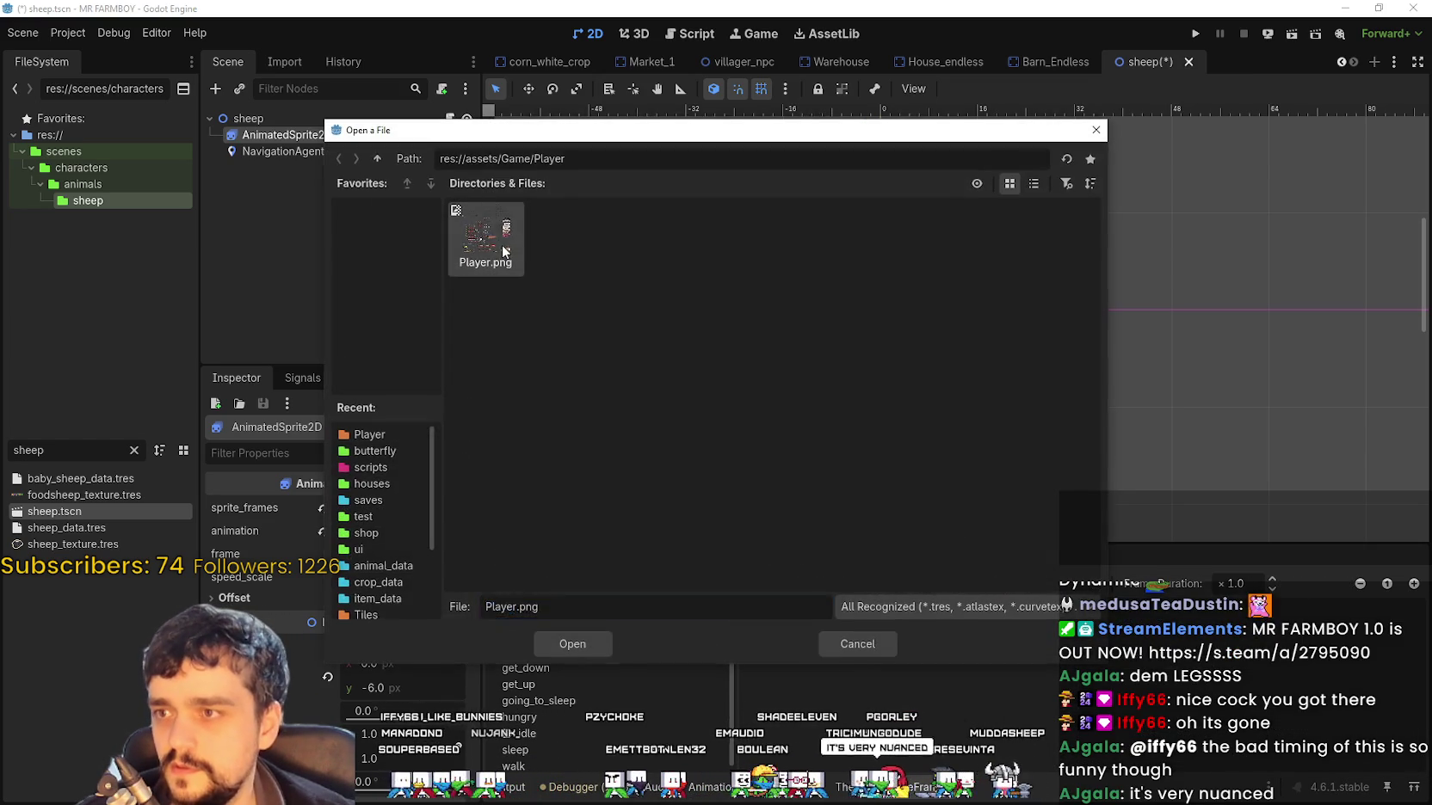
double_click(503, 247)
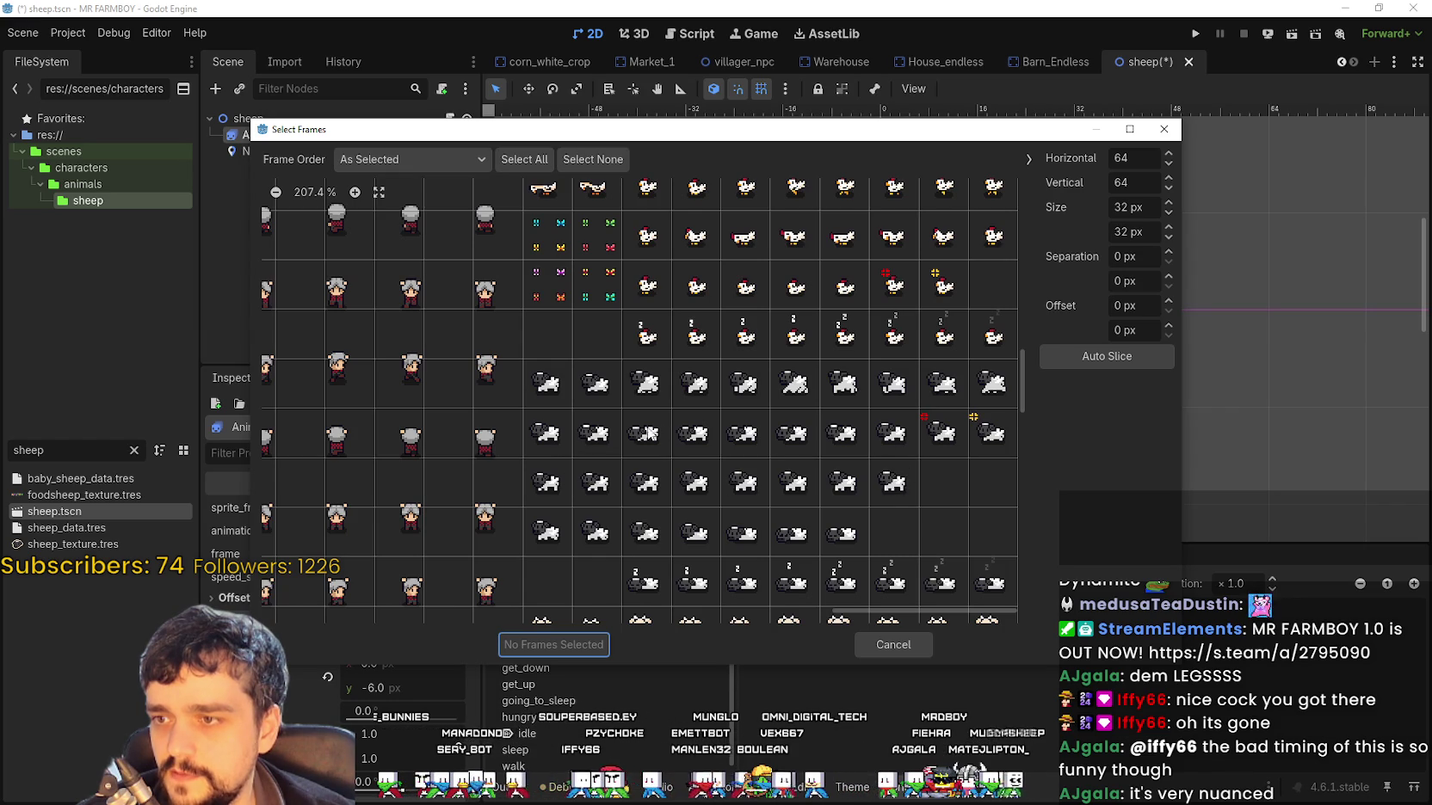
left_click_drag(530, 449, 867, 444)
left_click(904, 449)
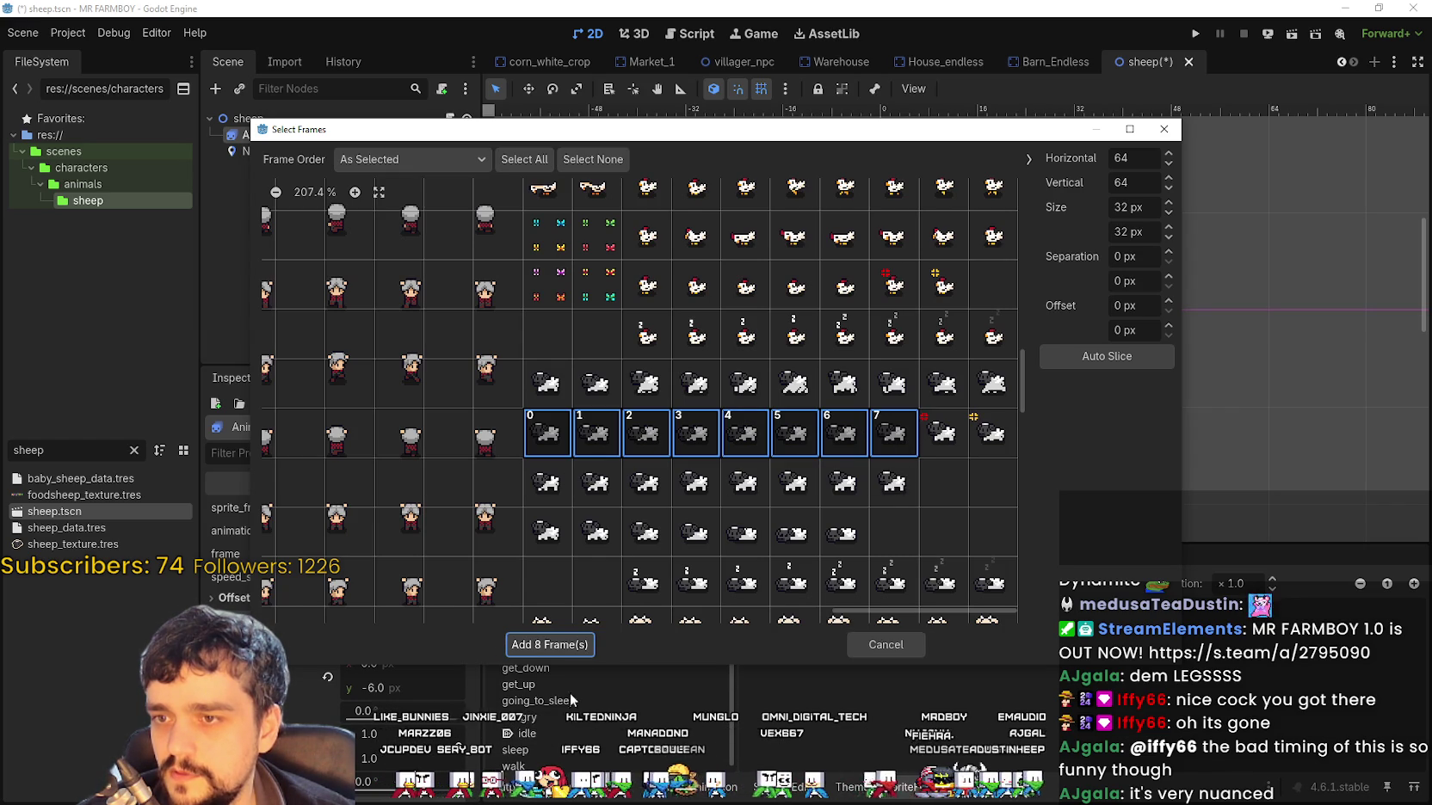
left_click(573, 646)
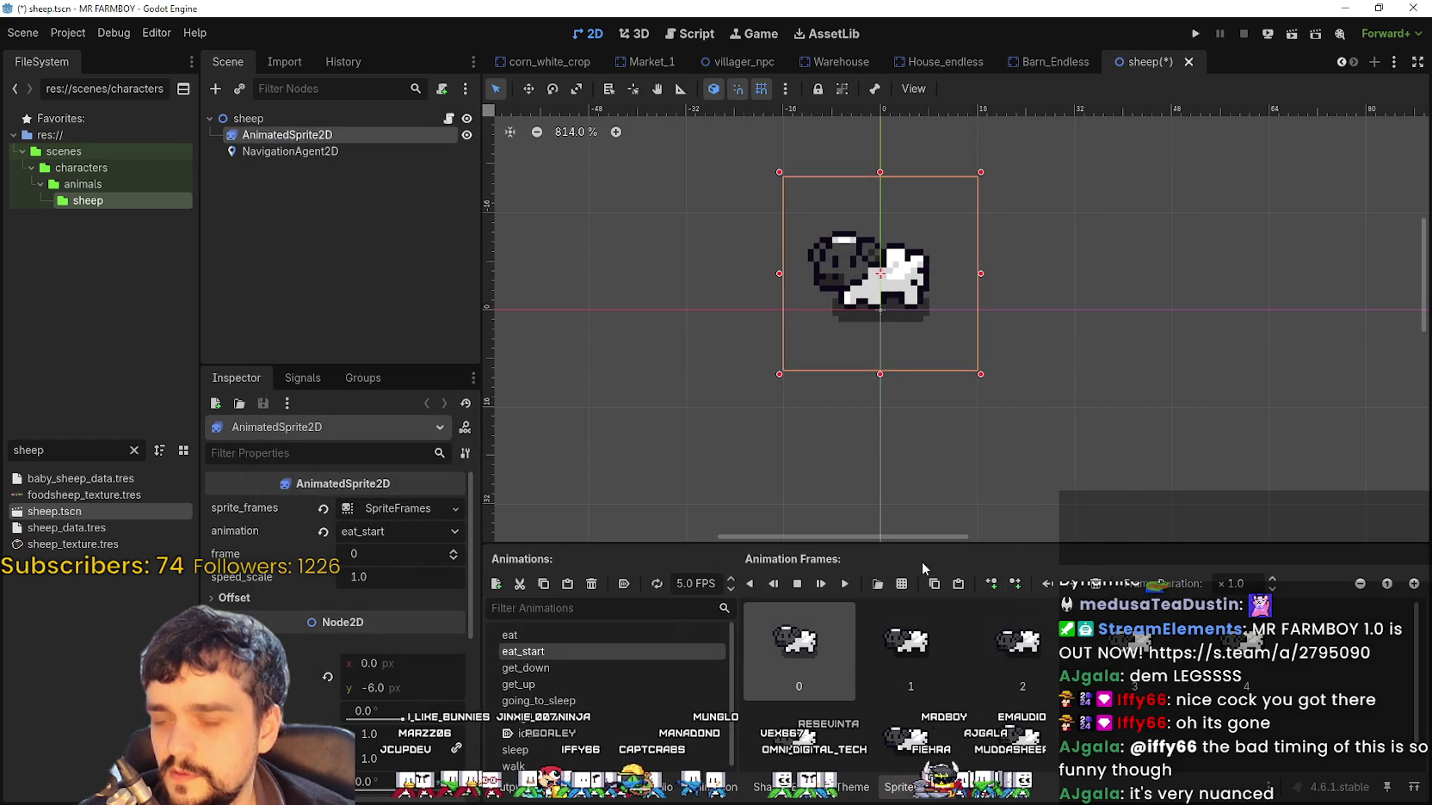
left_click(848, 586)
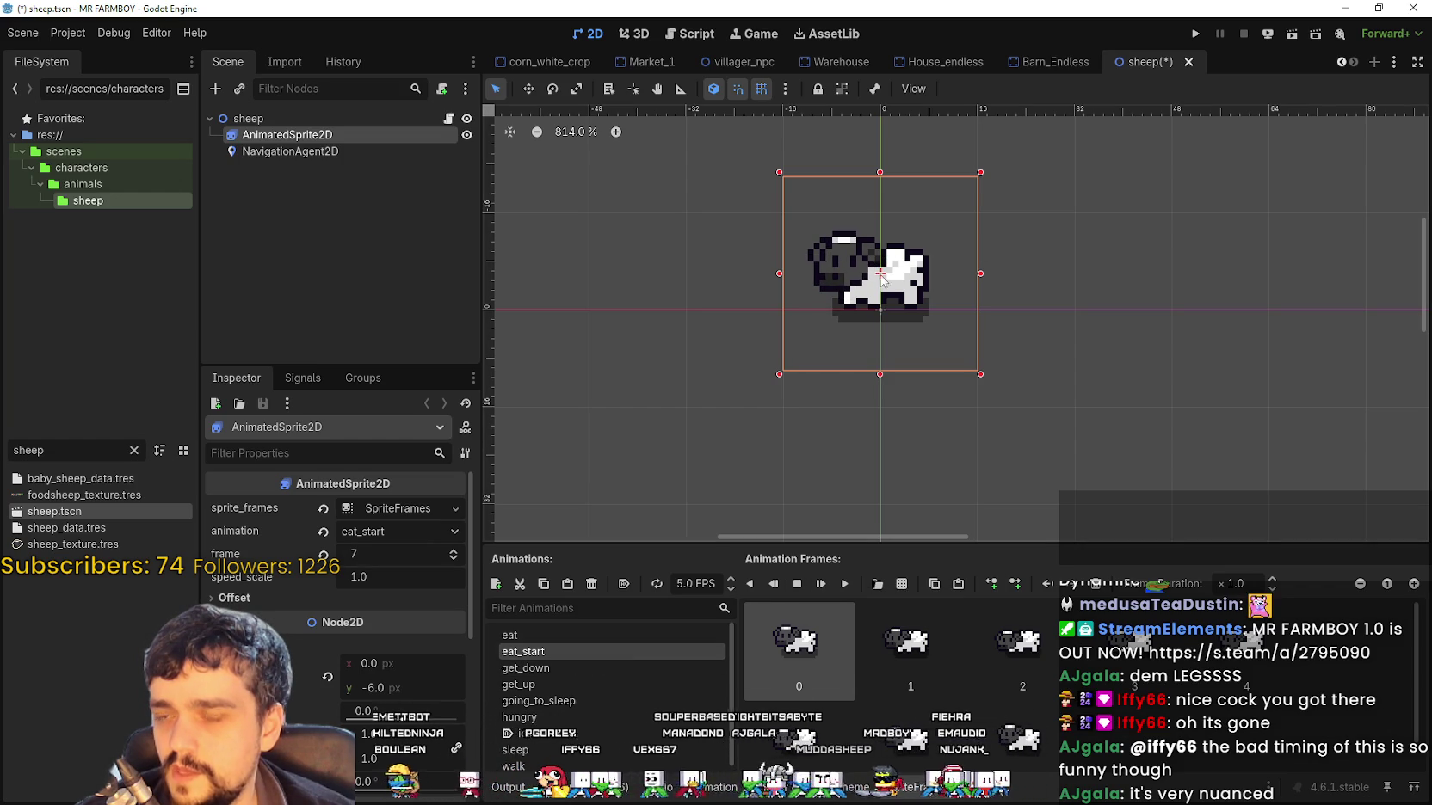
left_click(556, 637)
left_click(847, 585)
left_click(593, 651)
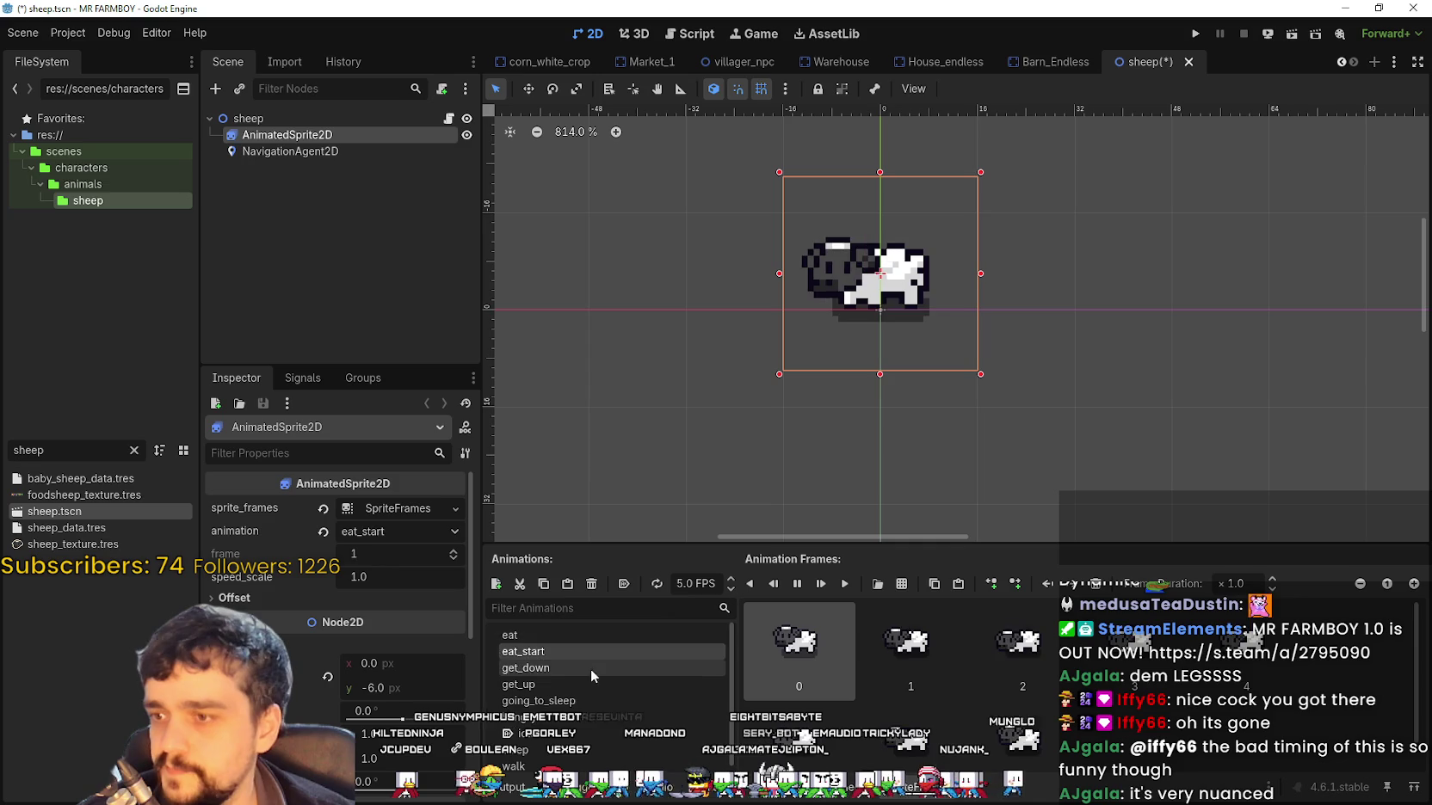
Give get_down four sheep lying-down frames from Player.png, then clear get_up's cow frames
left_click(591, 667)
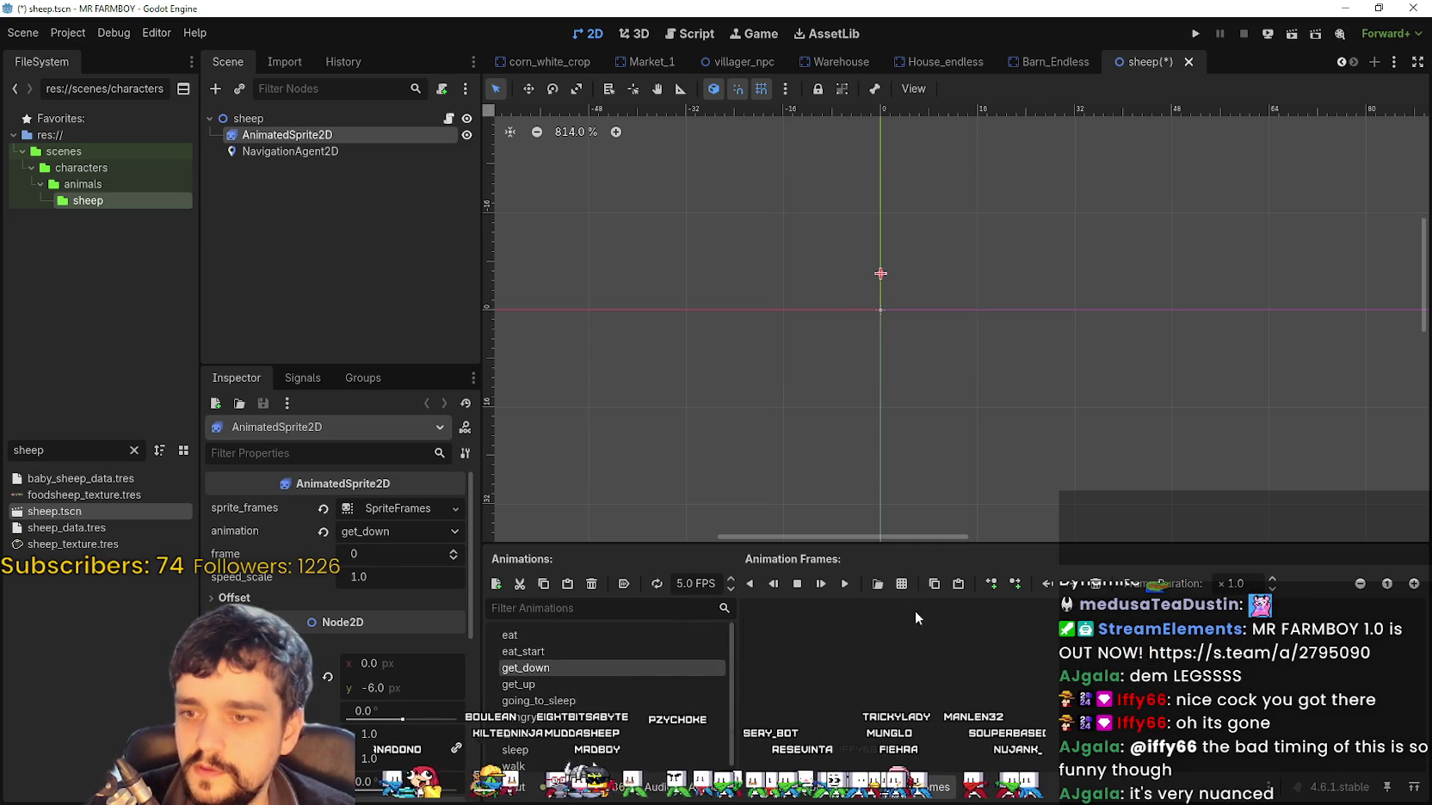
left_click(902, 584)
double_click(513, 284)
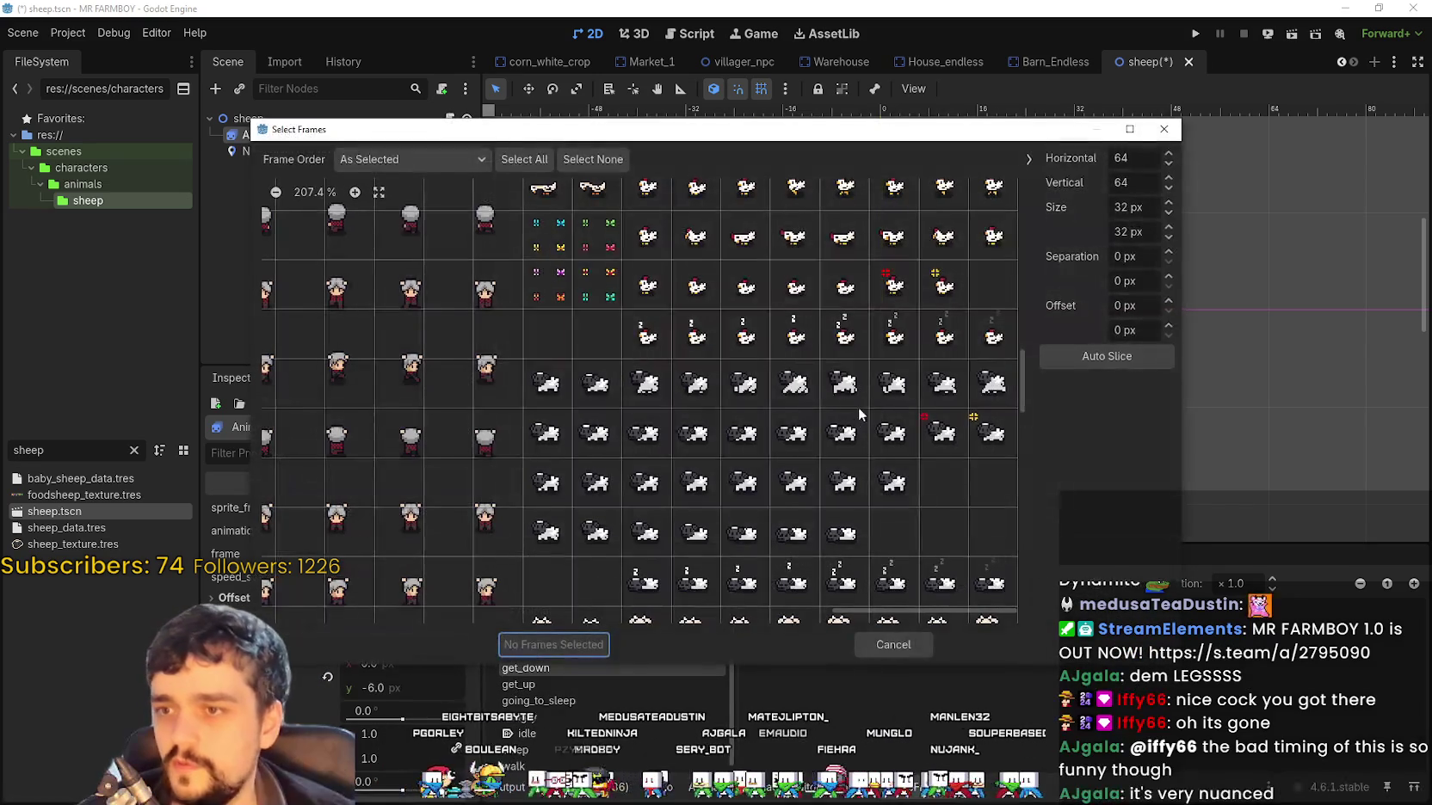
scroll(688, 486, "down", 2)
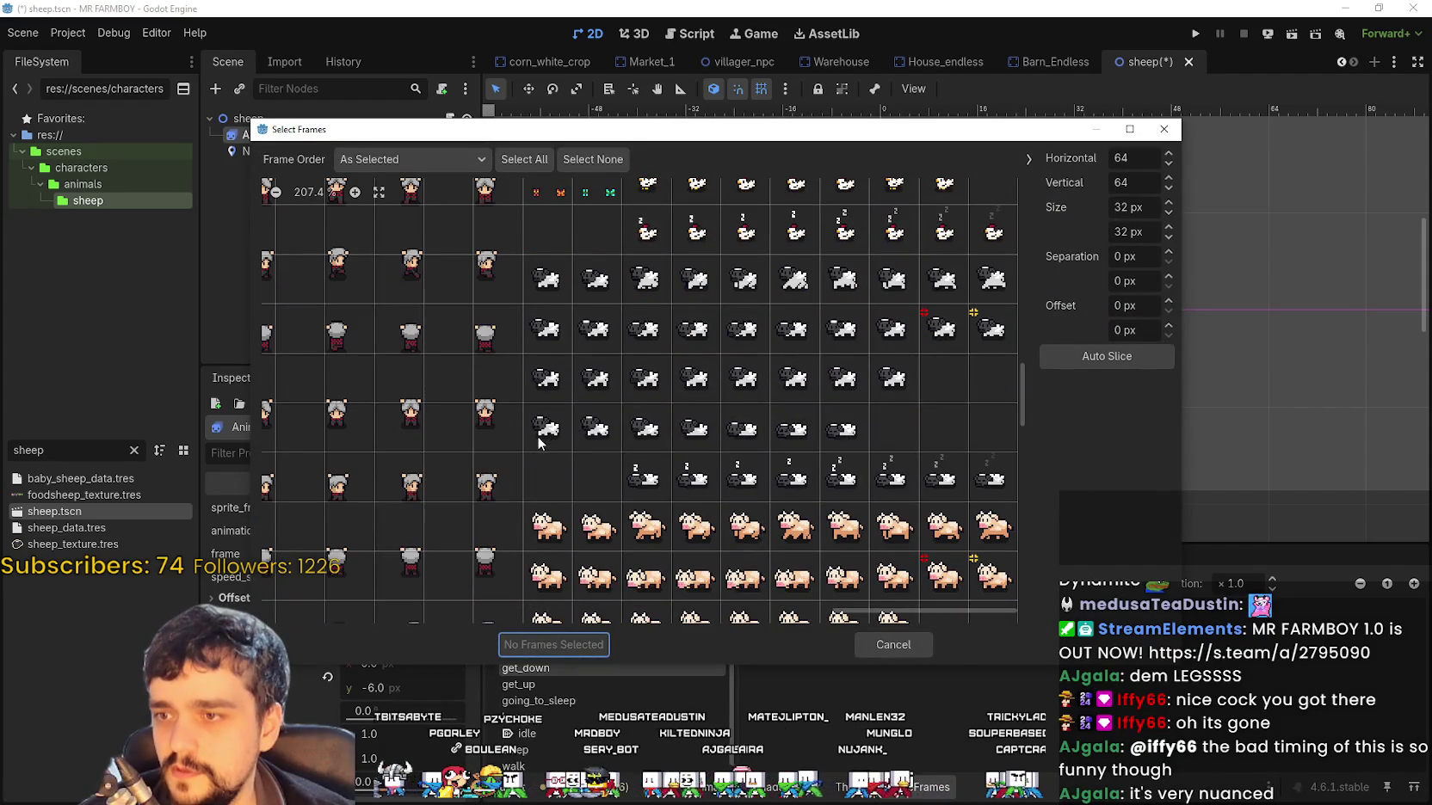
left_click_drag(539, 442, 641, 431)
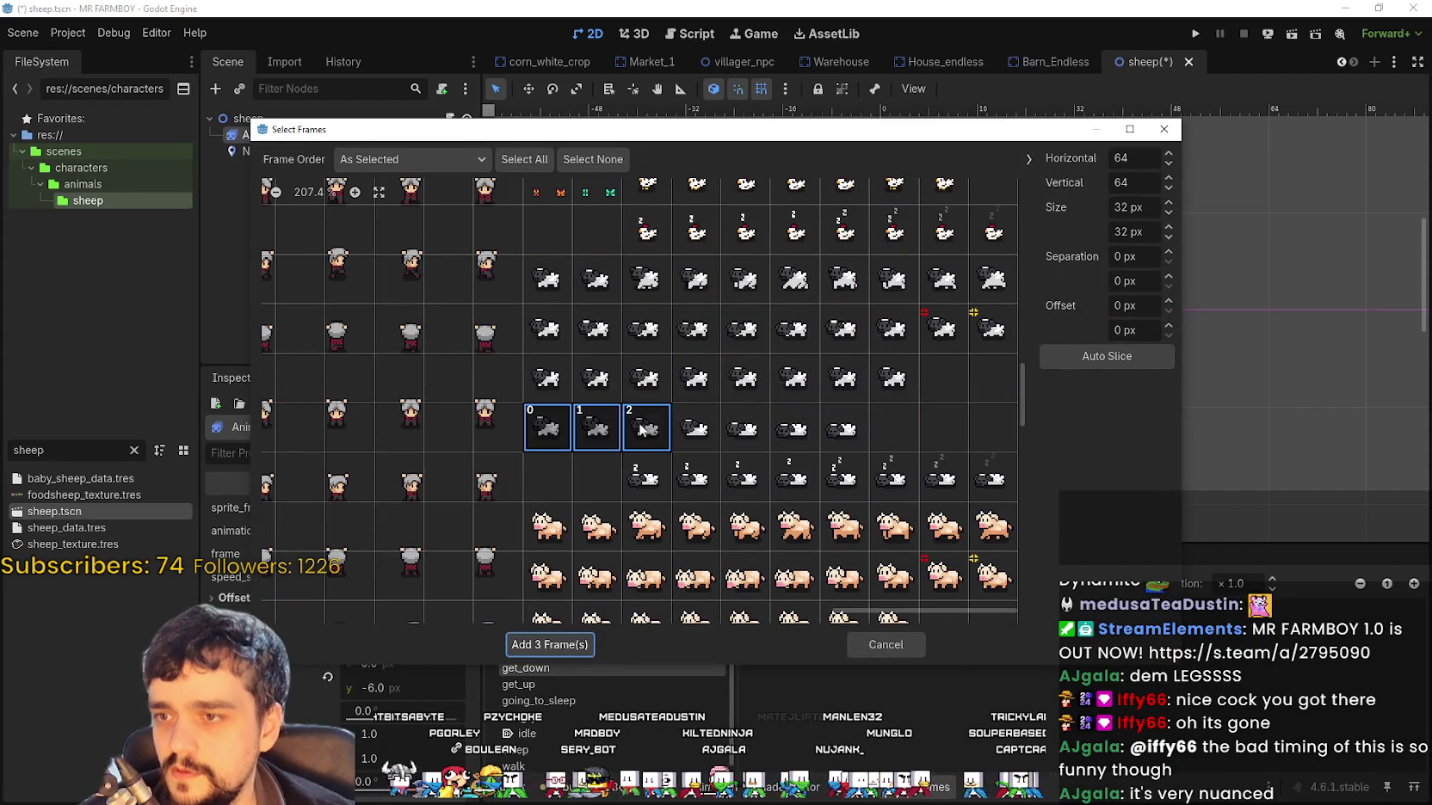
left_click(559, 645)
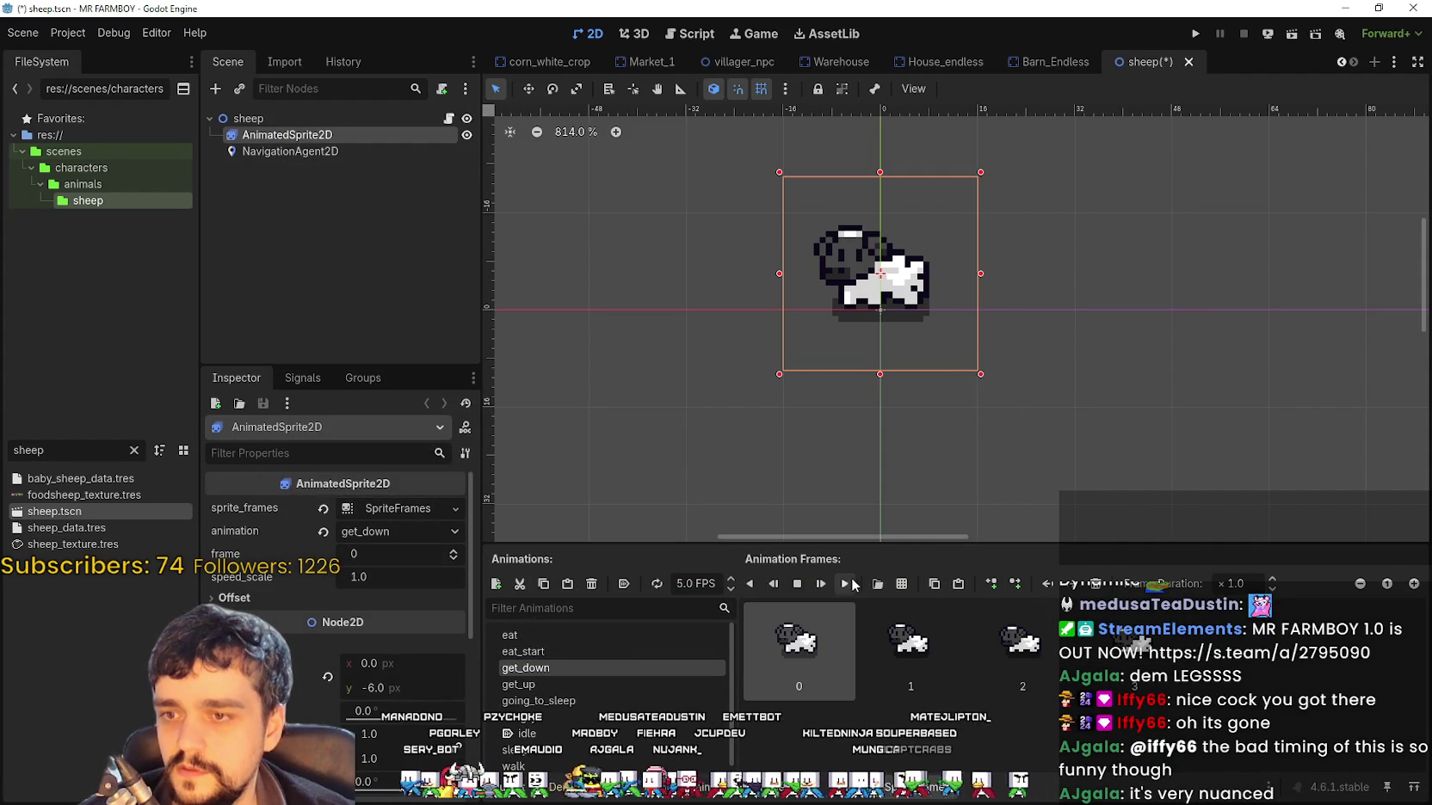
left_click(850, 585)
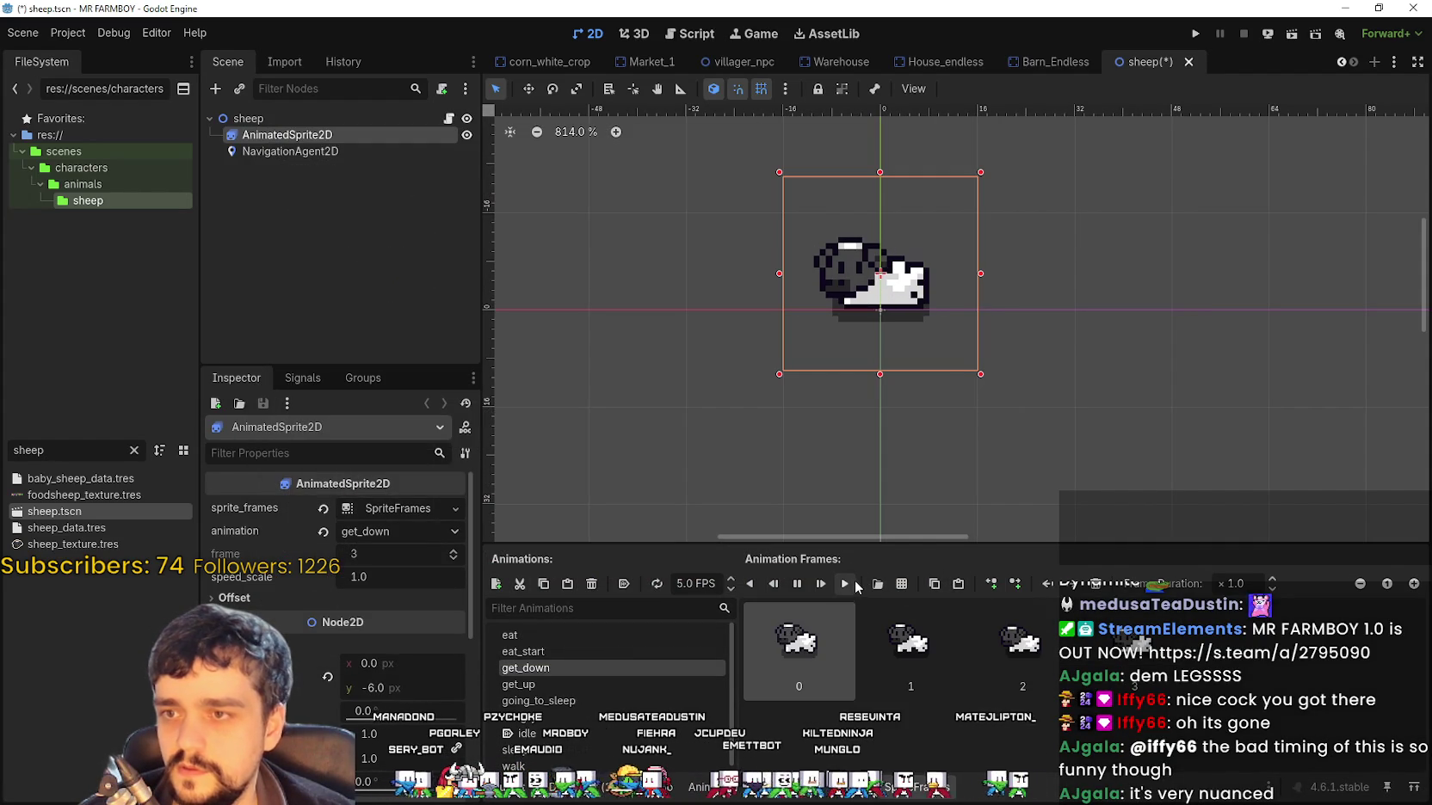
left_click(592, 686)
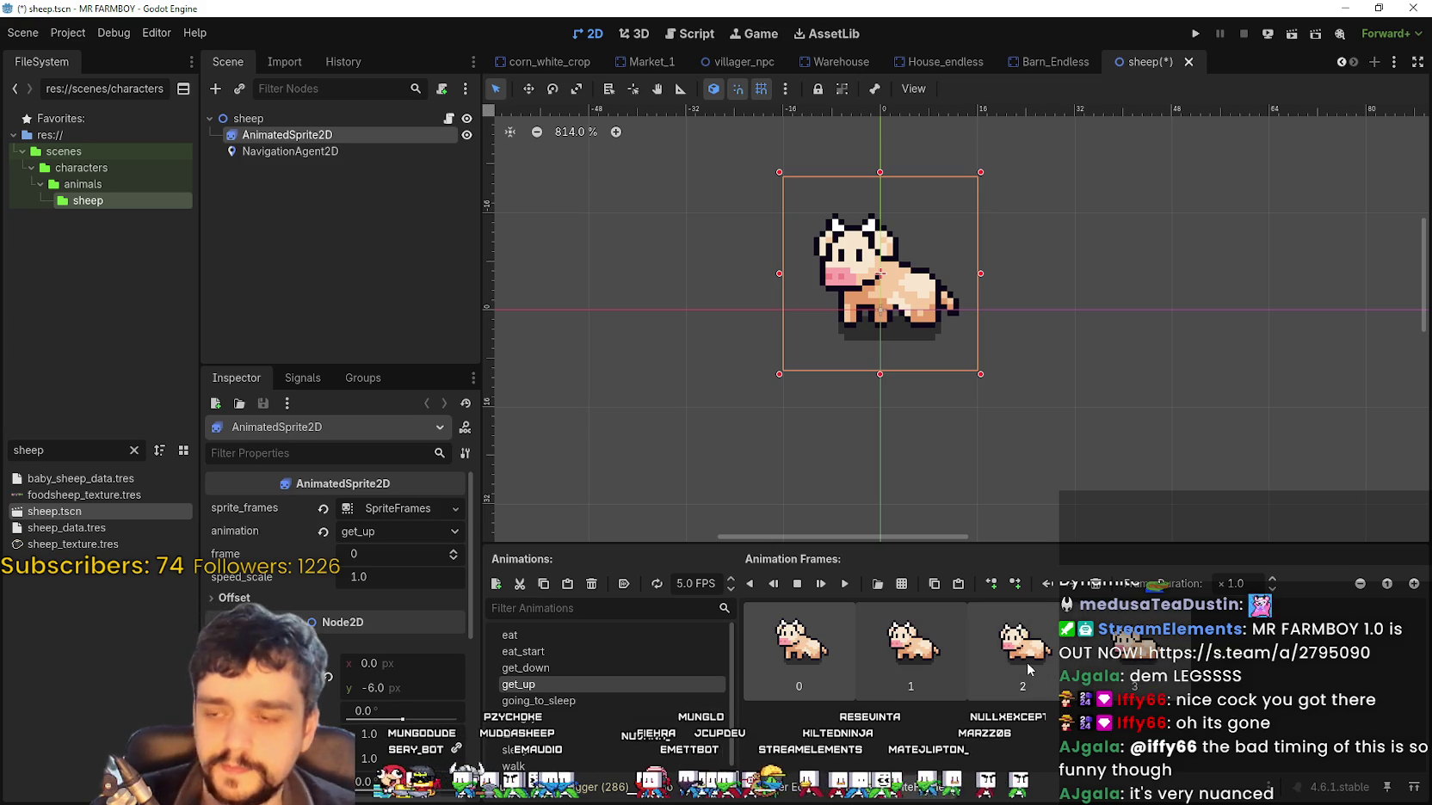
key("Delete")
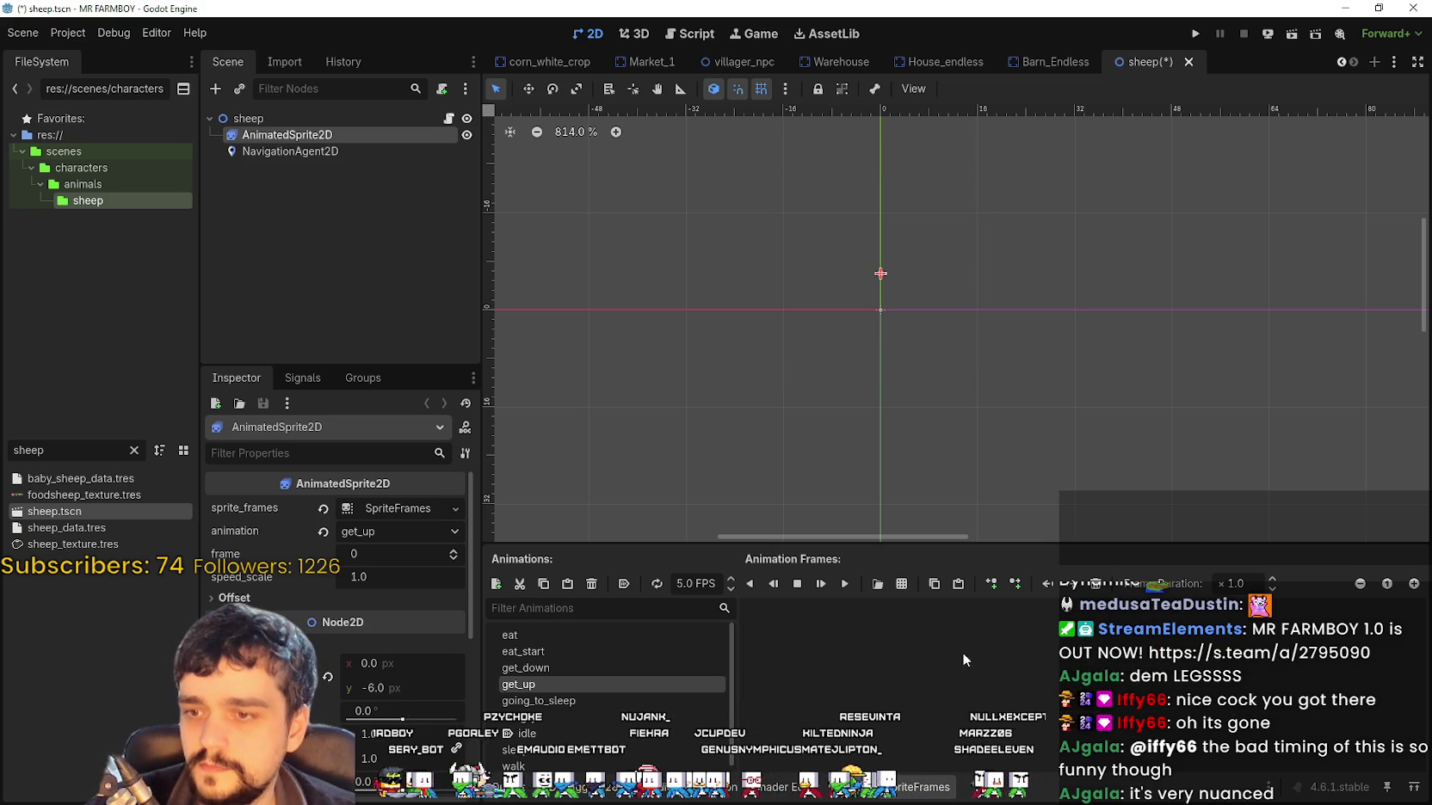
Add two sheep frames from Player.png to get_up and save, then select going_to_sleep's frames
left_click(877, 584)
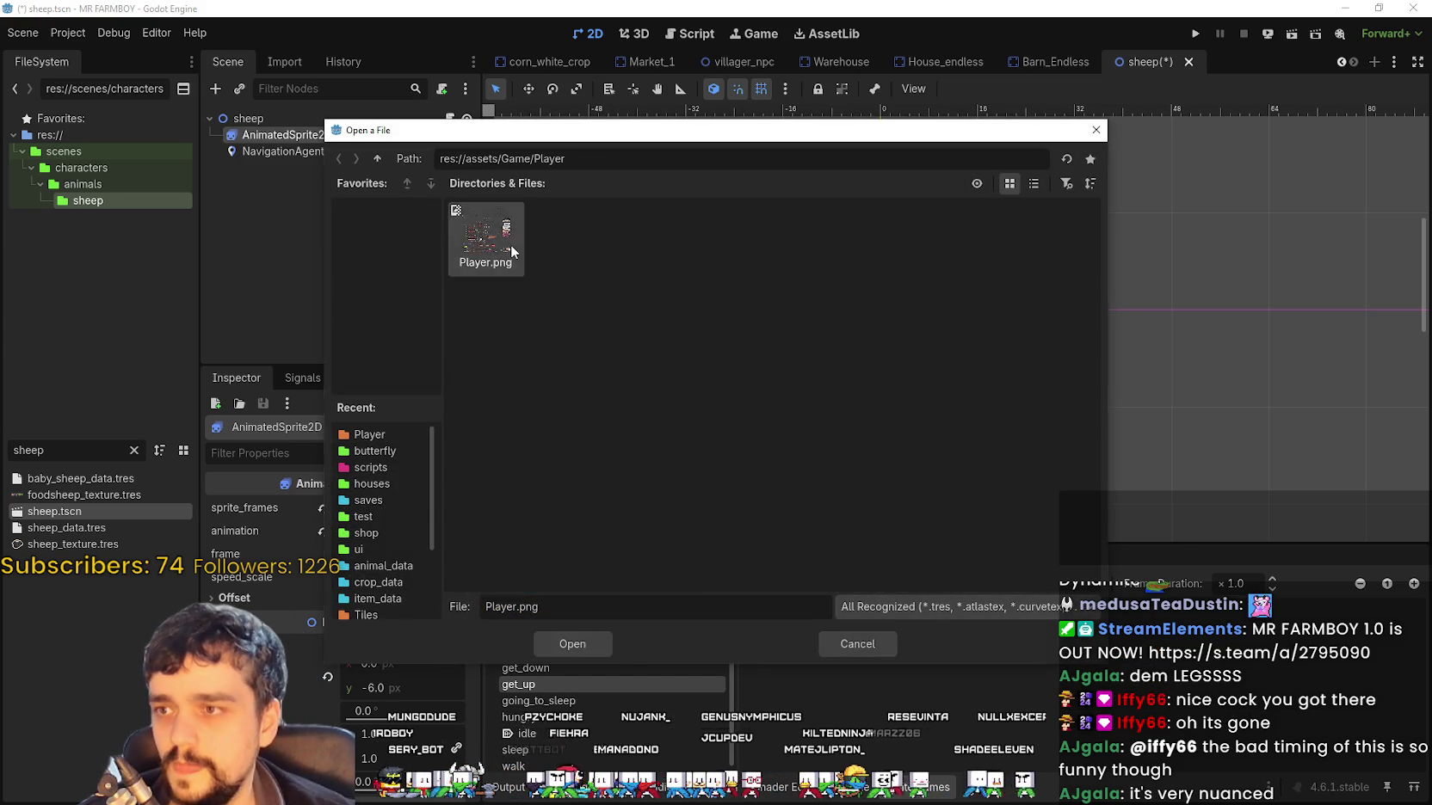
double_click(510, 243)
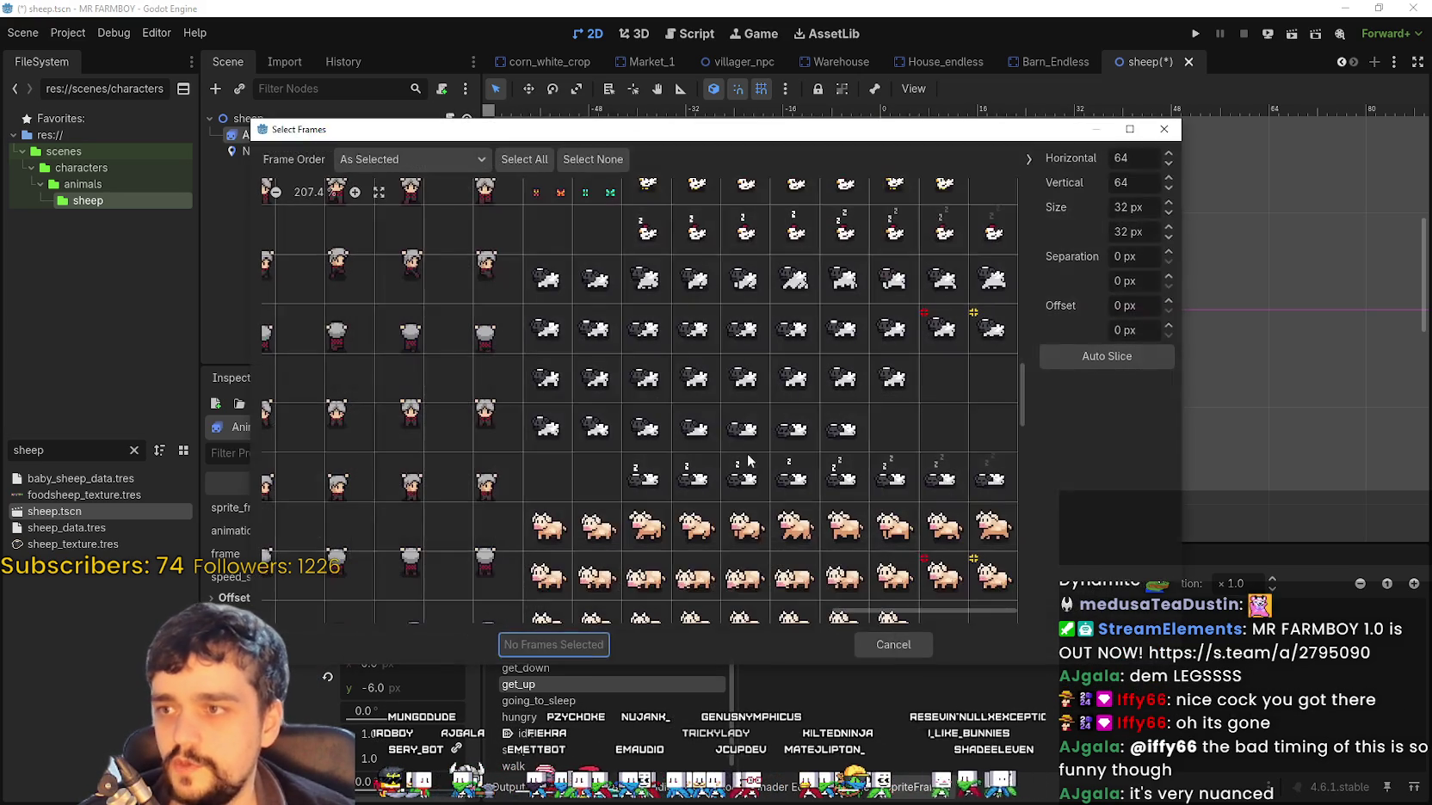
left_click(688, 448)
left_click(664, 446)
left_click(516, 652)
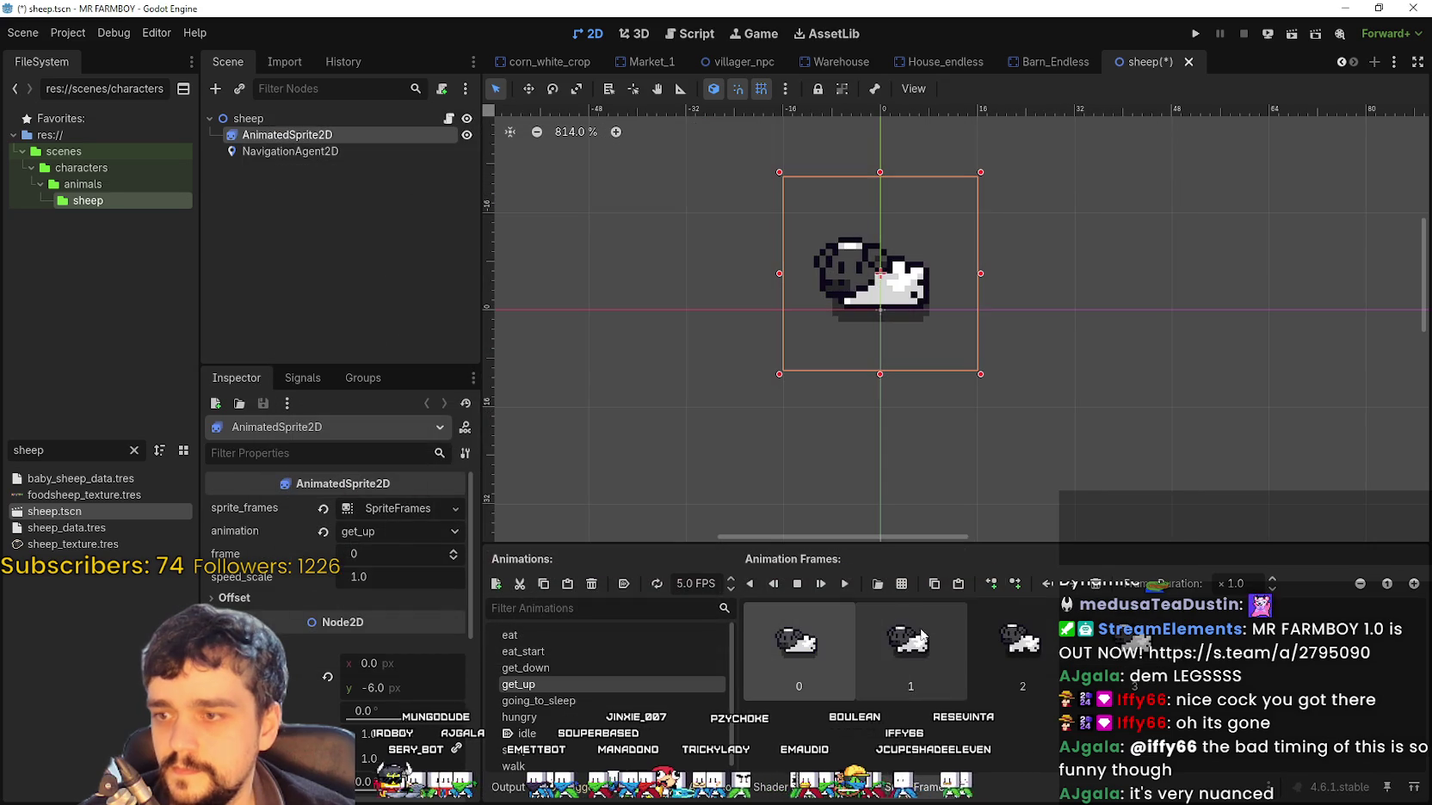
left_click(844, 584)
key("ctrl+s")
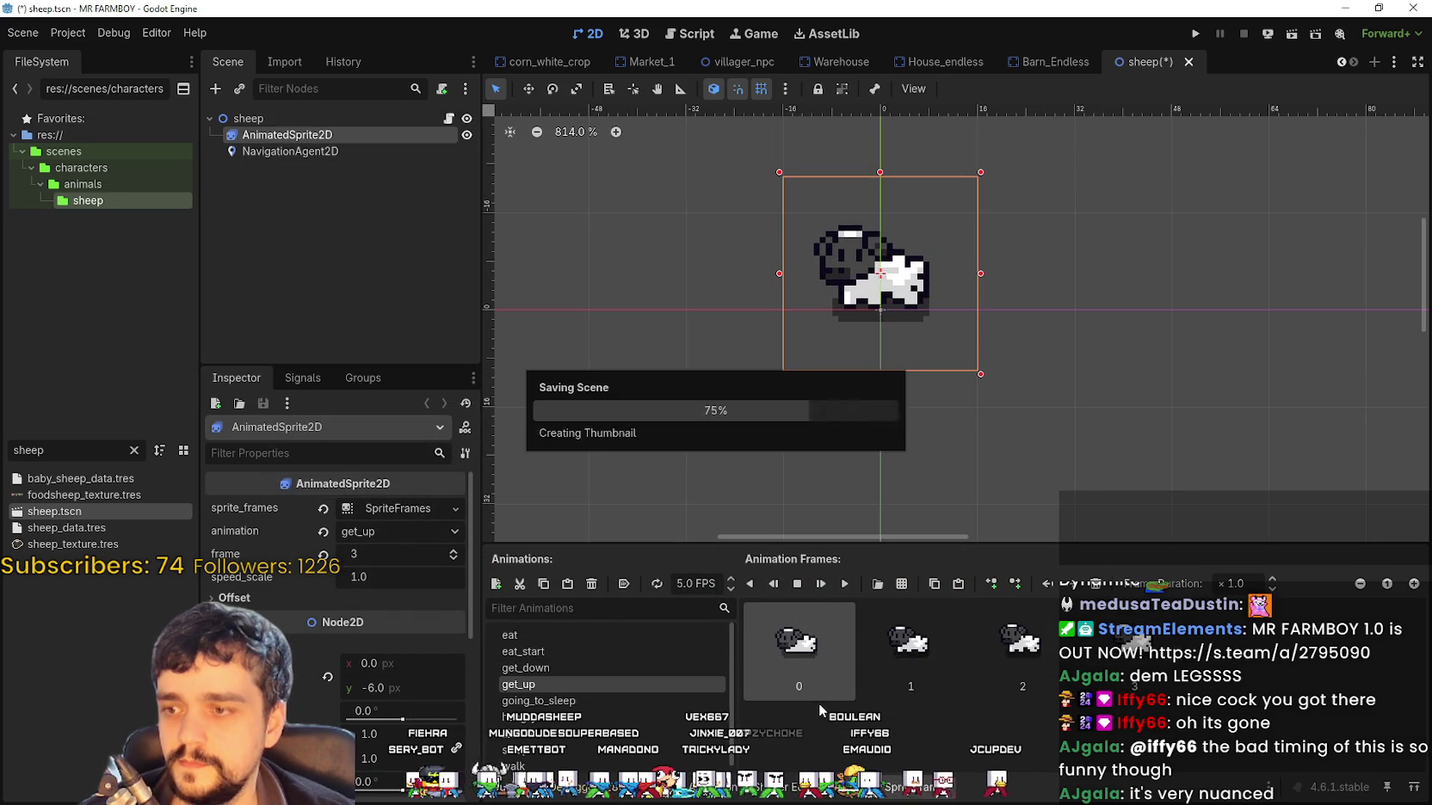
left_click(538, 701)
left_click(1119, 654, "shift")
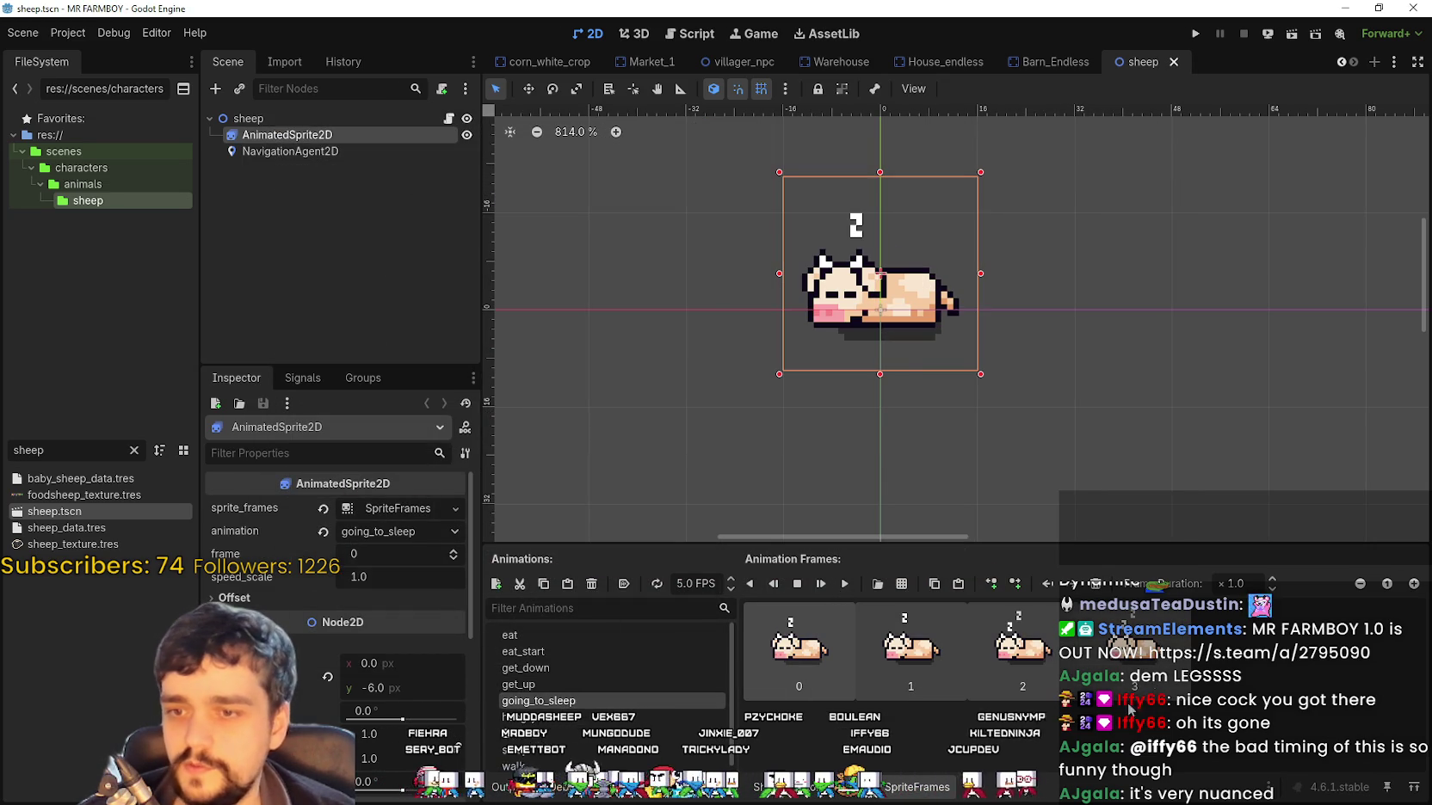
Replace going_to_sleep's cow frames with a row of sleeping sheep frames and save
key("Delete")
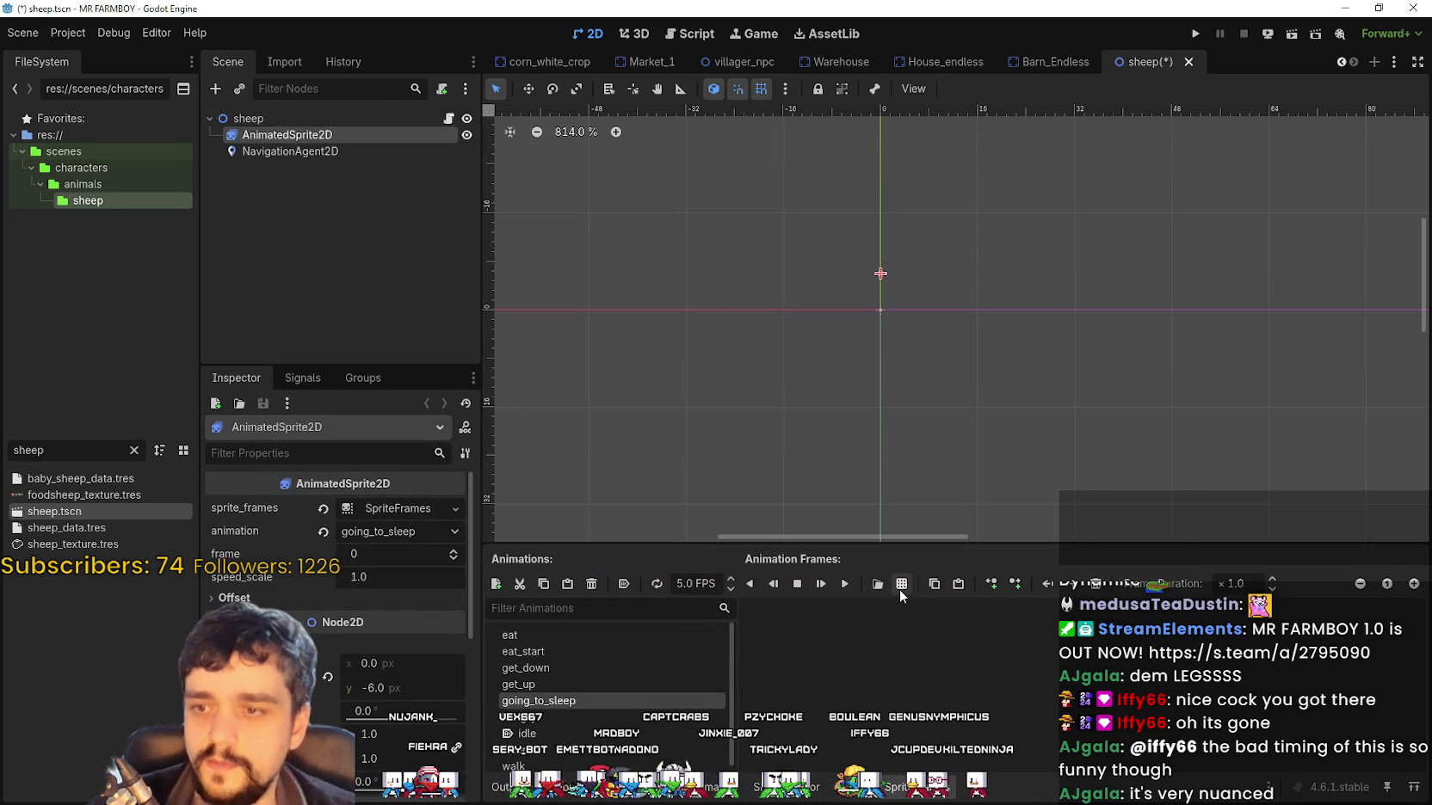
left_click(901, 584)
double_click(504, 229)
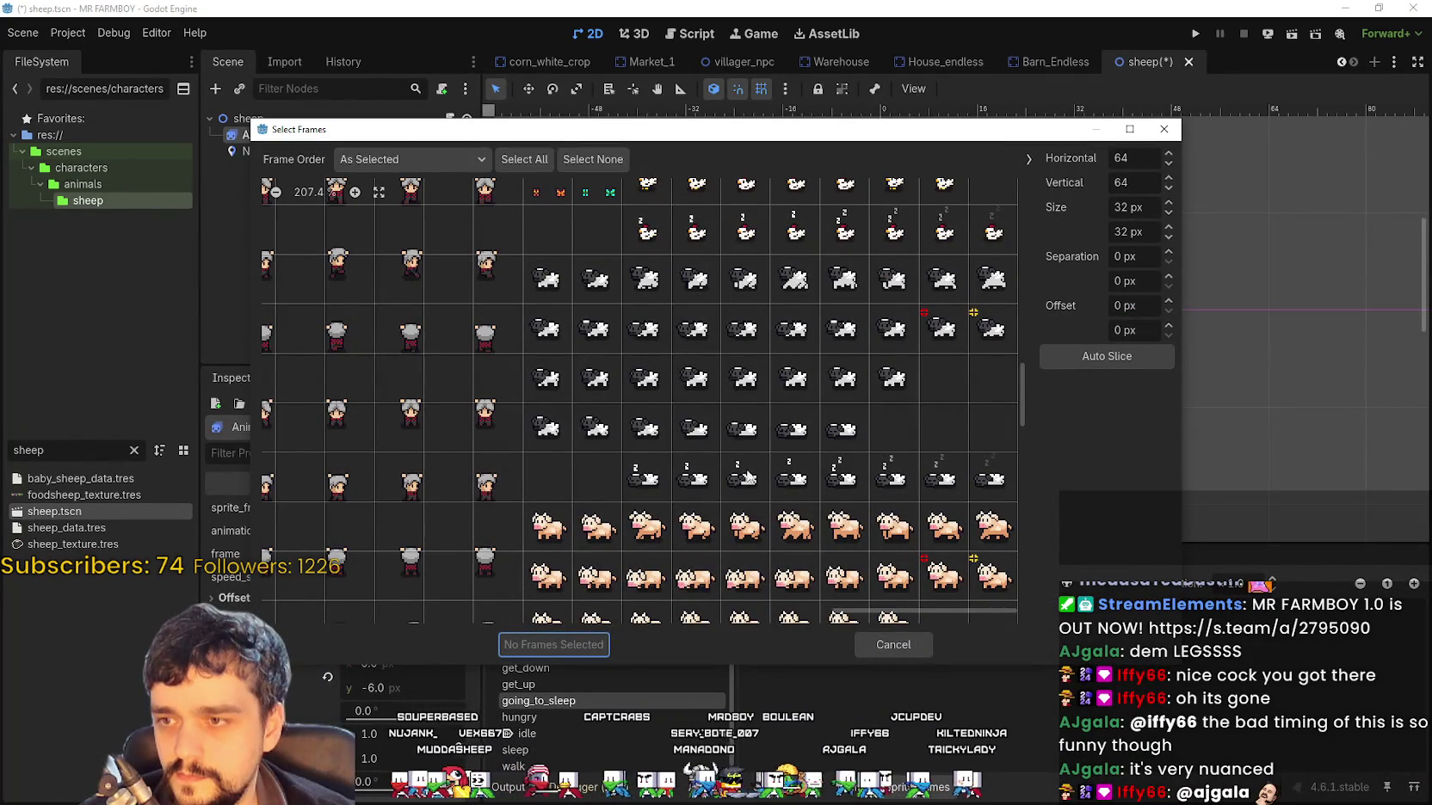
left_click_drag(691, 433, 890, 430)
left_click(569, 648)
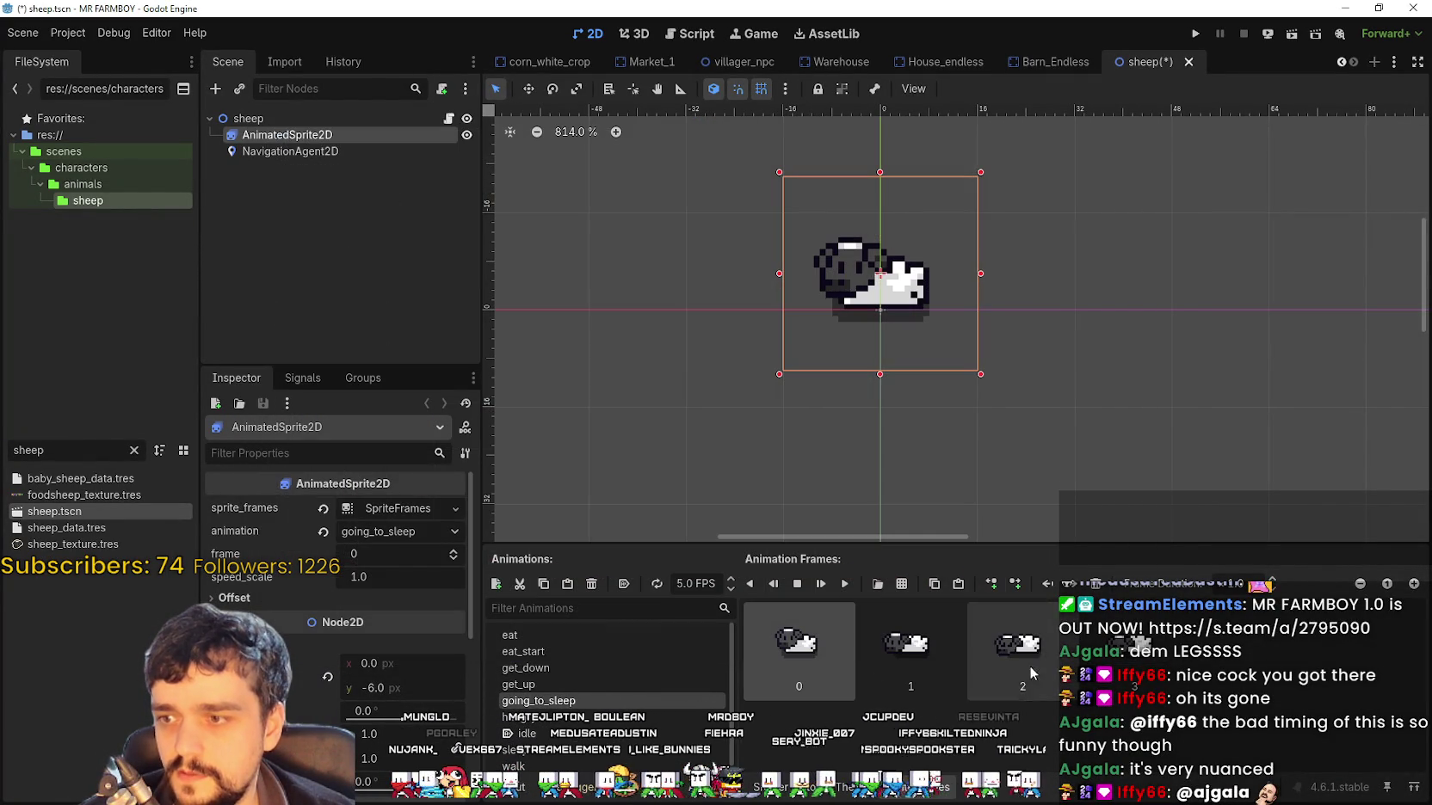
left_click(847, 585)
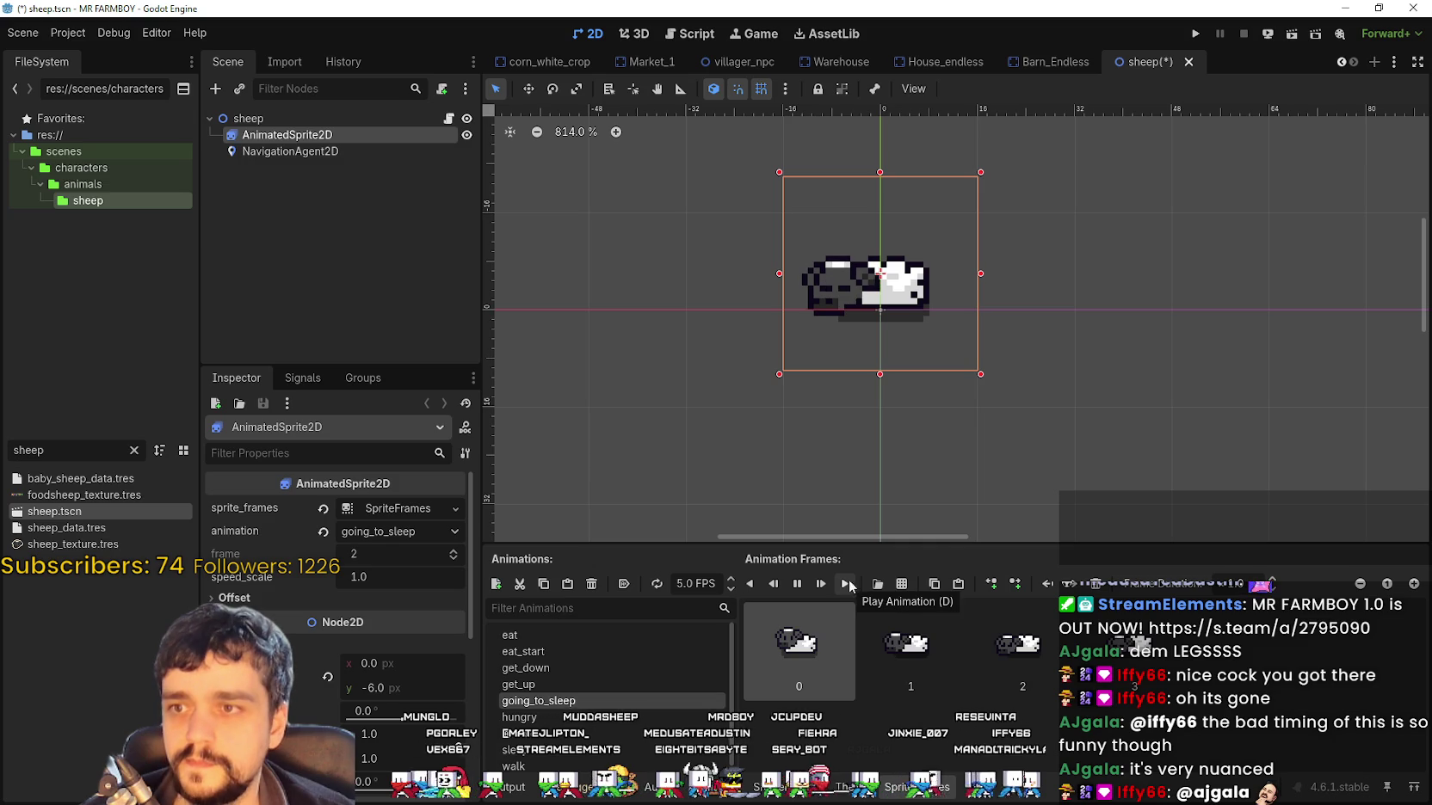
key("ctrl+s")
Add two hungry sheep frames from Player.png to the hungry animation and save
scroll(551, 714, "down", 1)
left_click(549, 709)
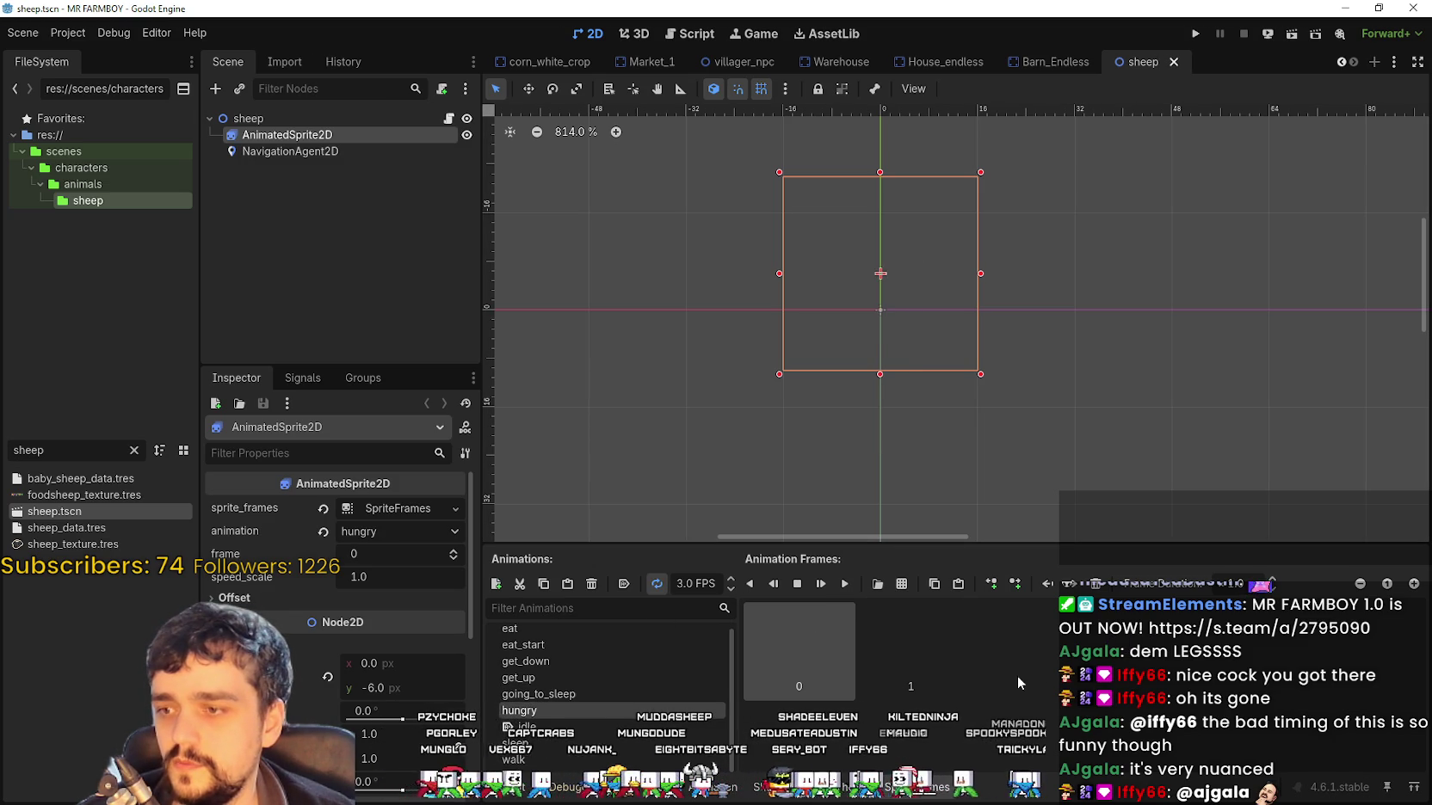
left_click(901, 583)
double_click(568, 265)
left_click(944, 329)
left_click(993, 328)
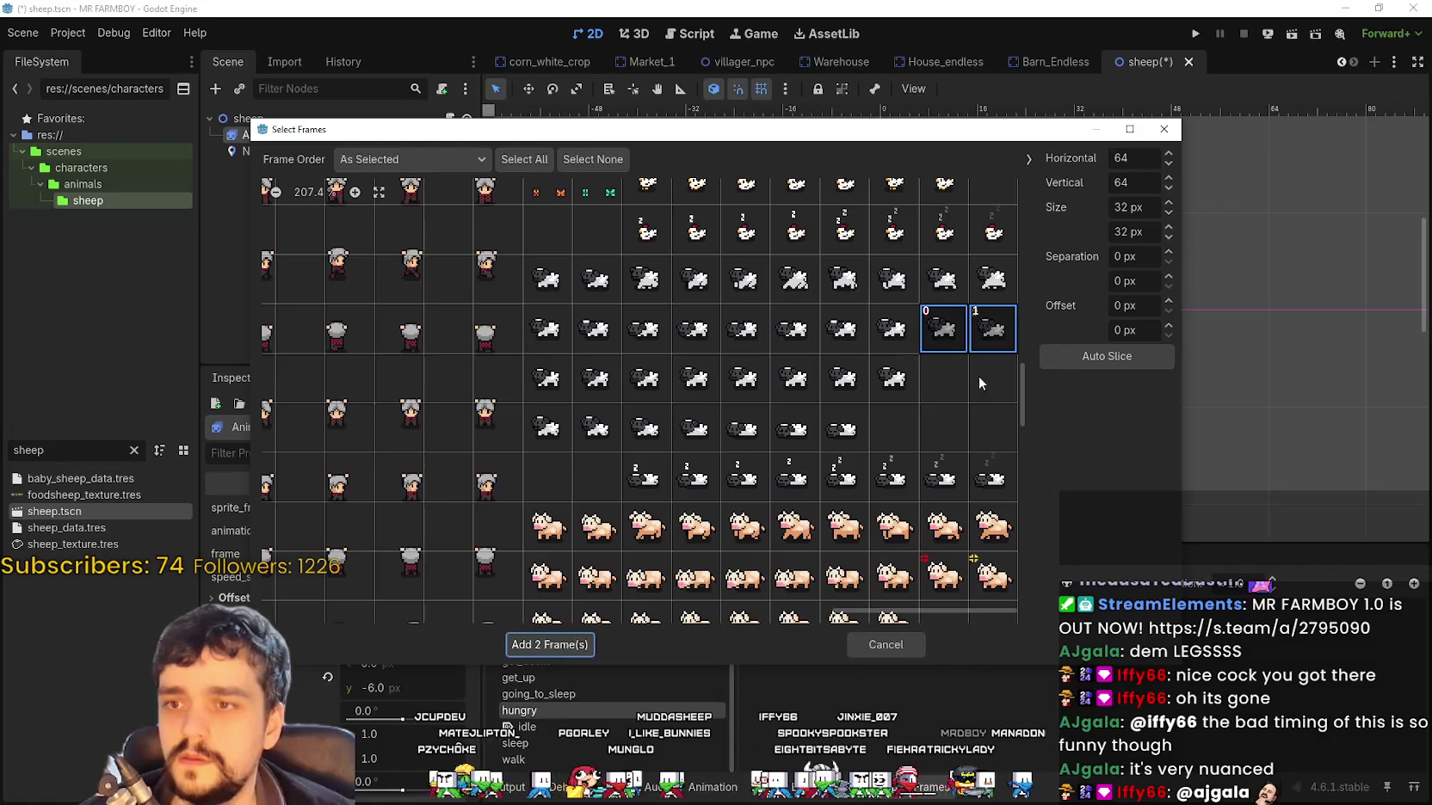
left_click(554, 645)
key("ctrl+s")
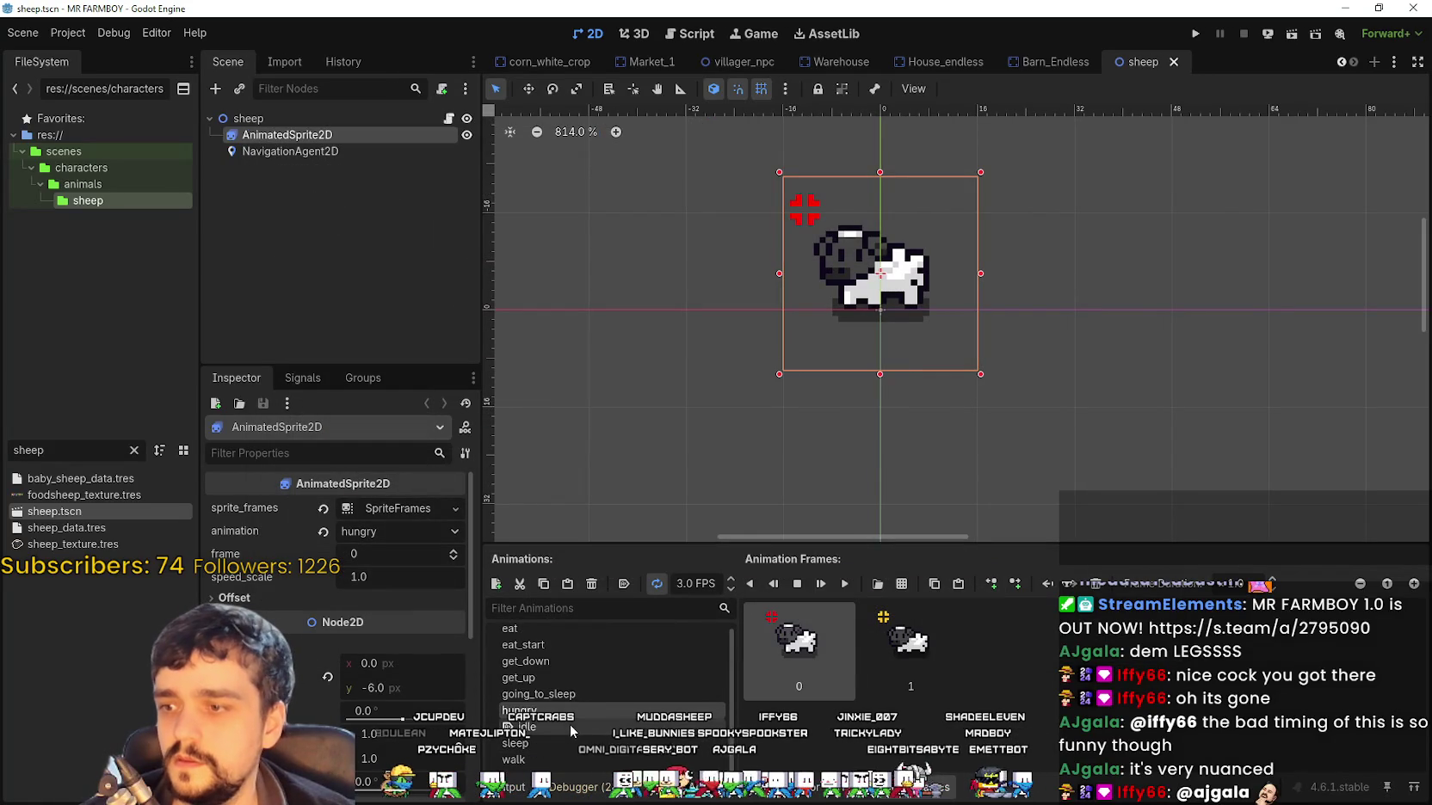
Replace idle's frames with two standing sheep frames, preview and save
left_click(570, 726)
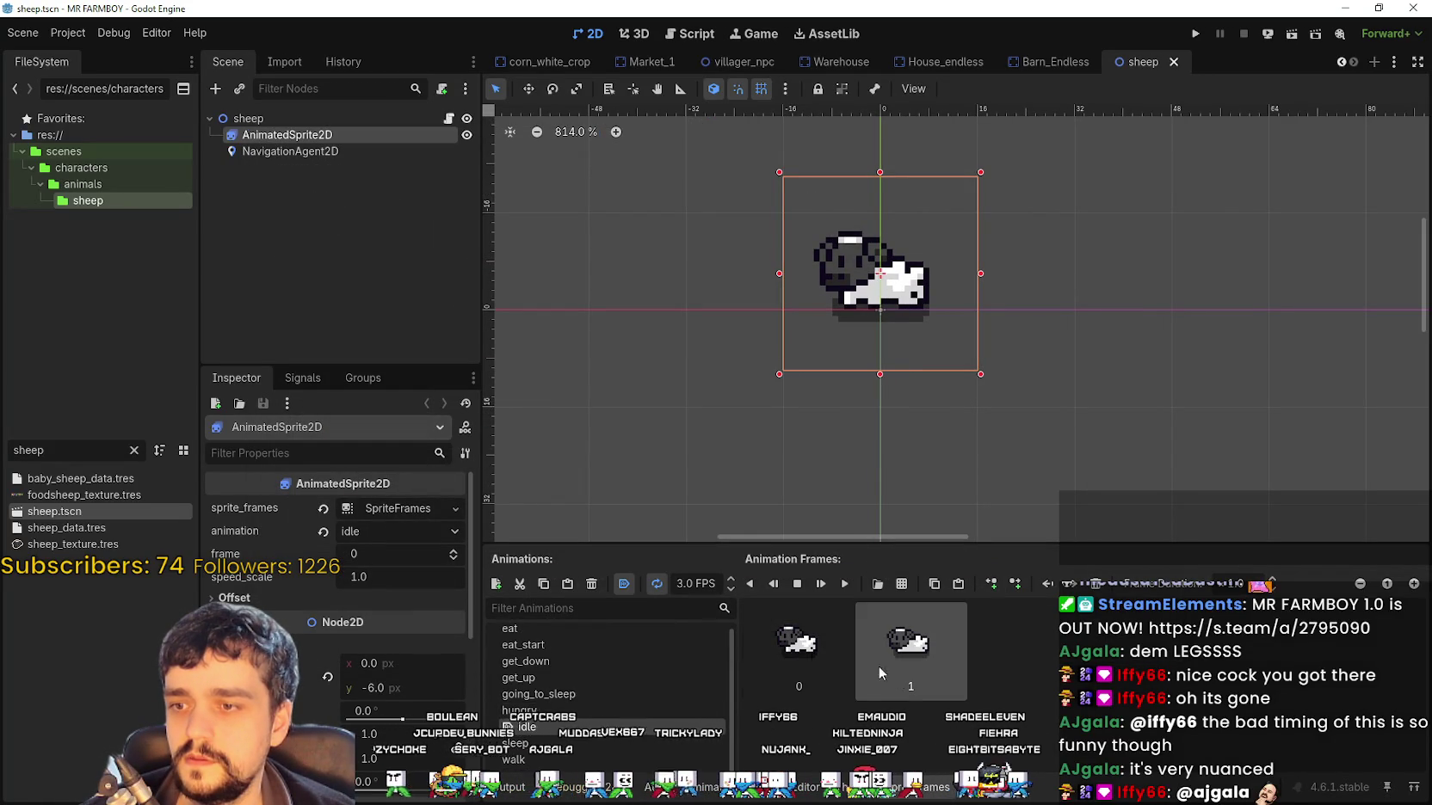
left_click(859, 676)
key("Delete")
key("Delete")
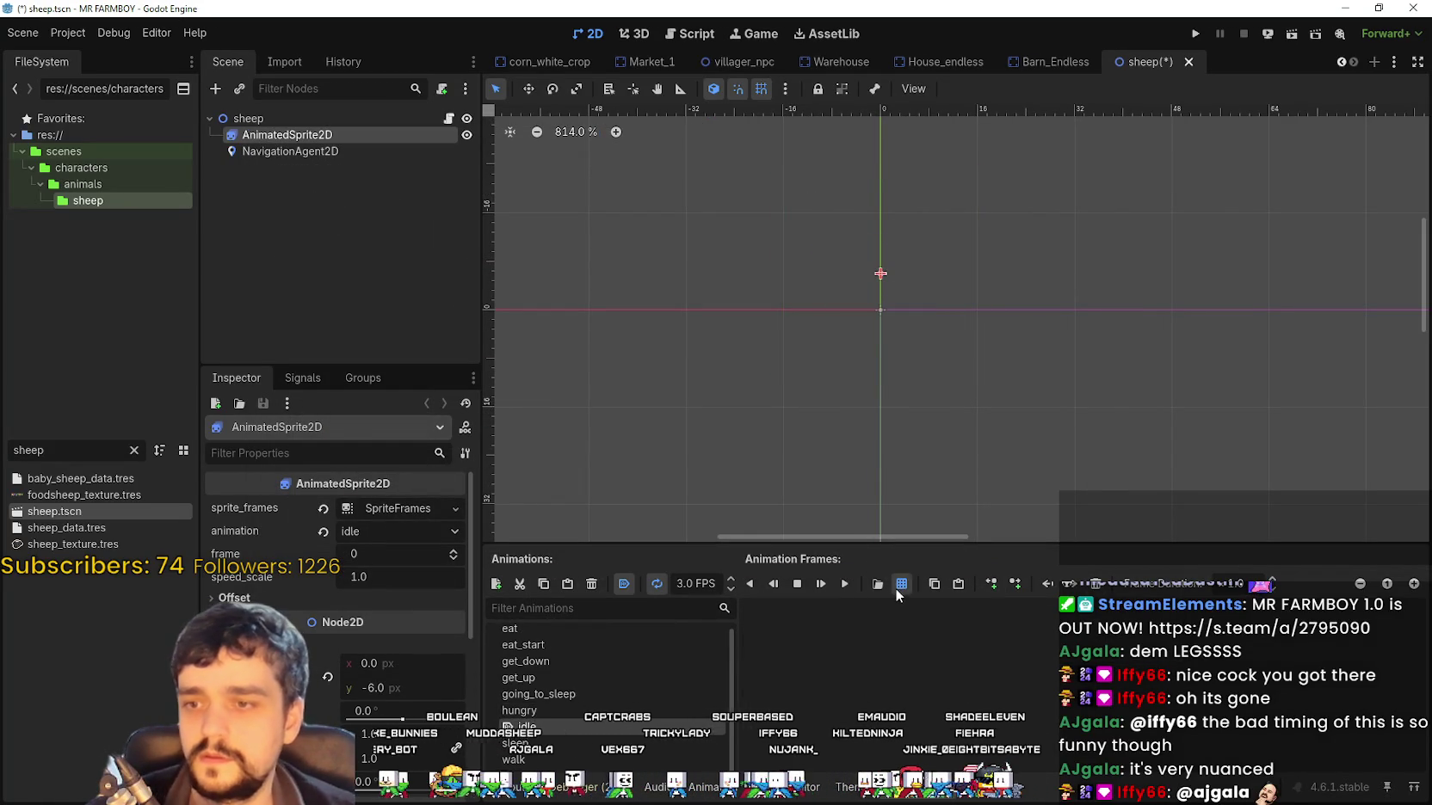
left_click(902, 584)
double_click(490, 249)
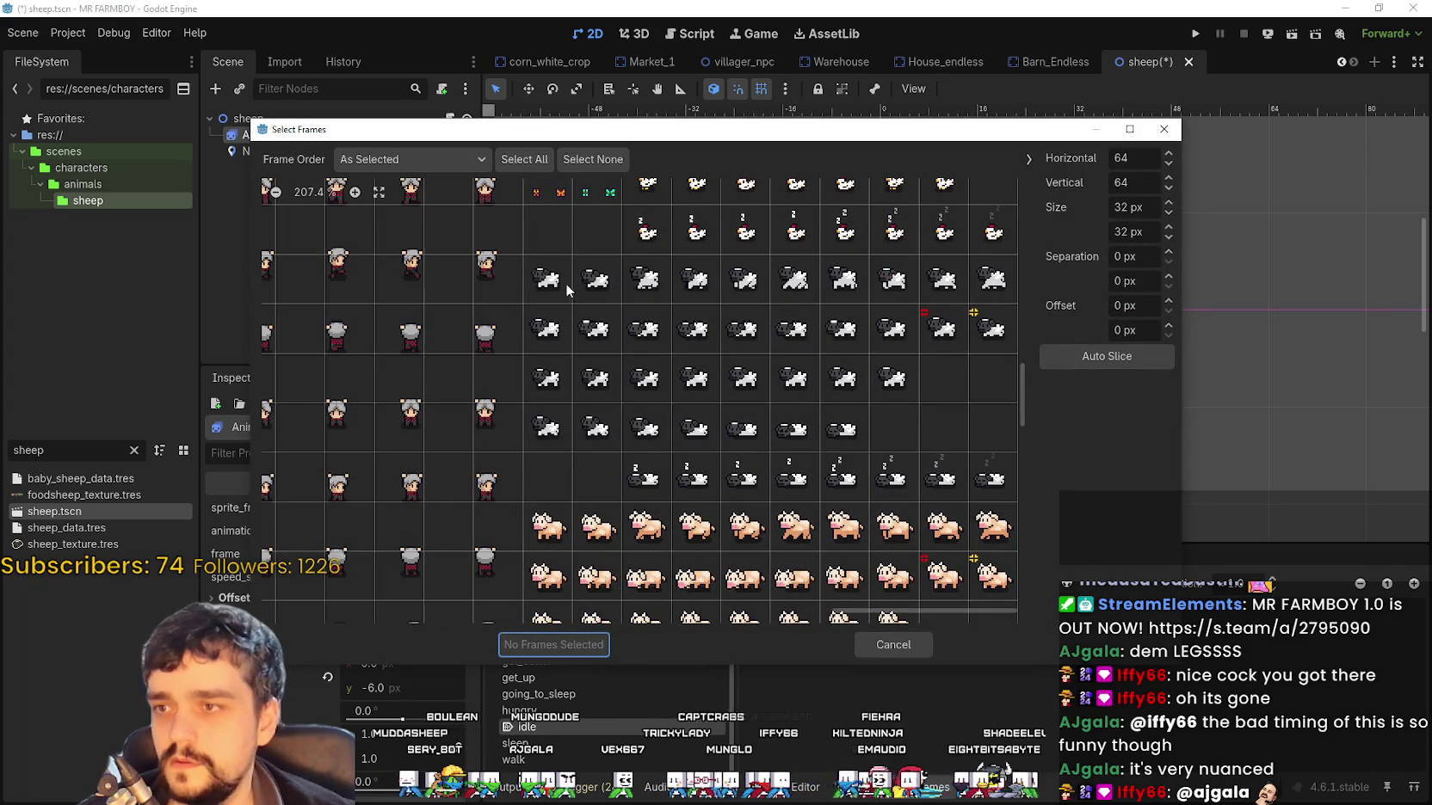
left_click(568, 291)
left_click(596, 279)
left_click(553, 645)
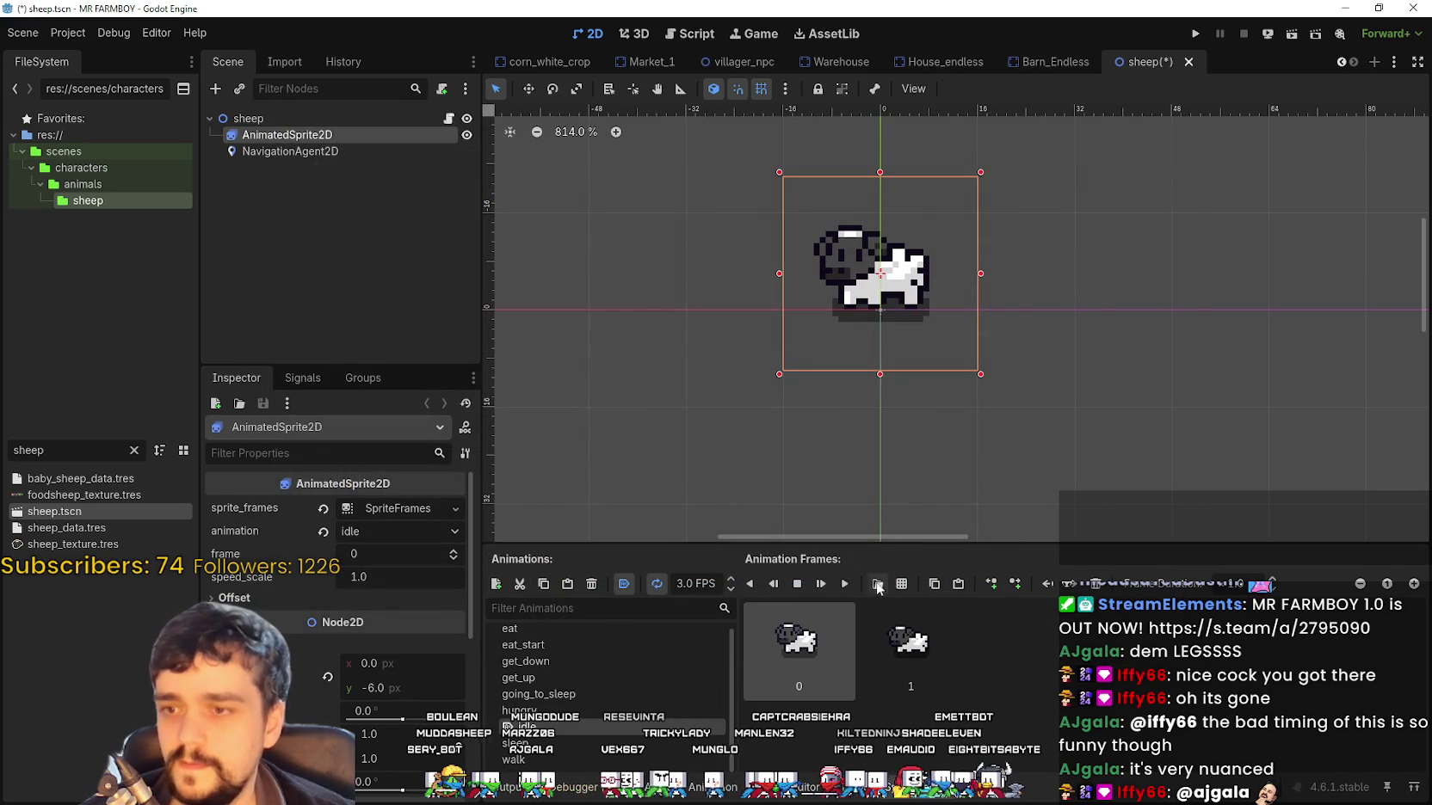
left_click(843, 584)
key("ctrl+s")
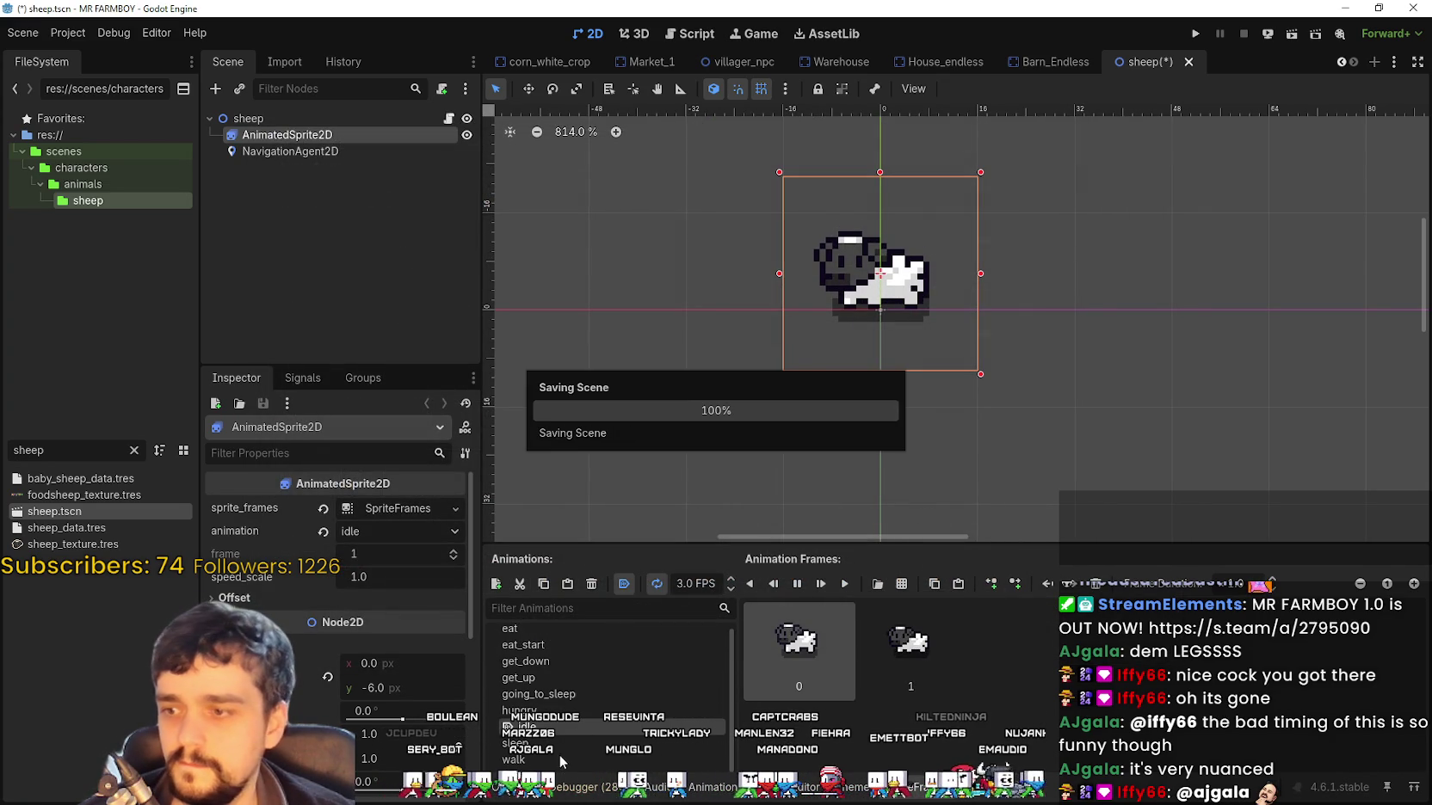
left_click(553, 745)
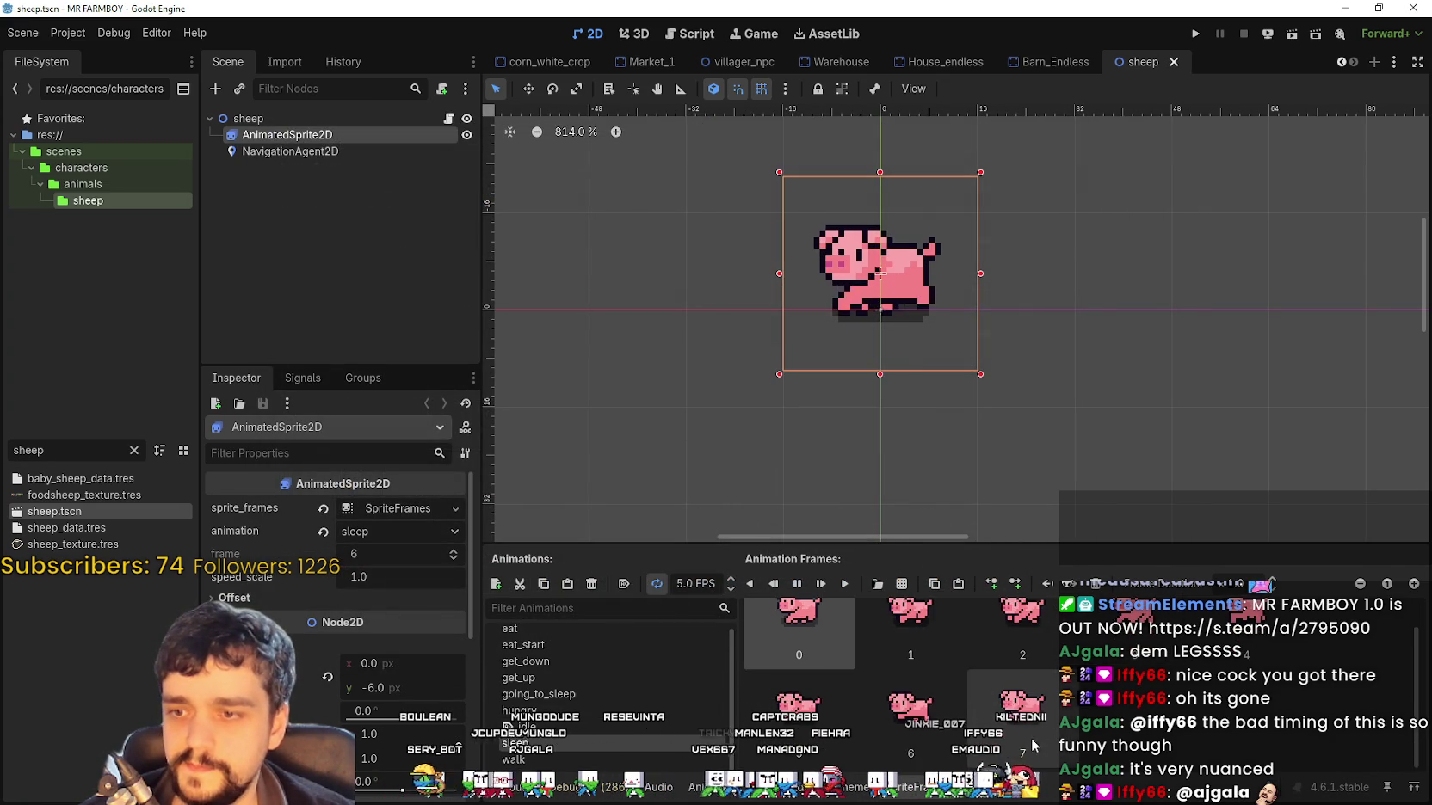
Fill the sleep animation with a row of sleeping sheep frames from Player.png and save
left_click(903, 584)
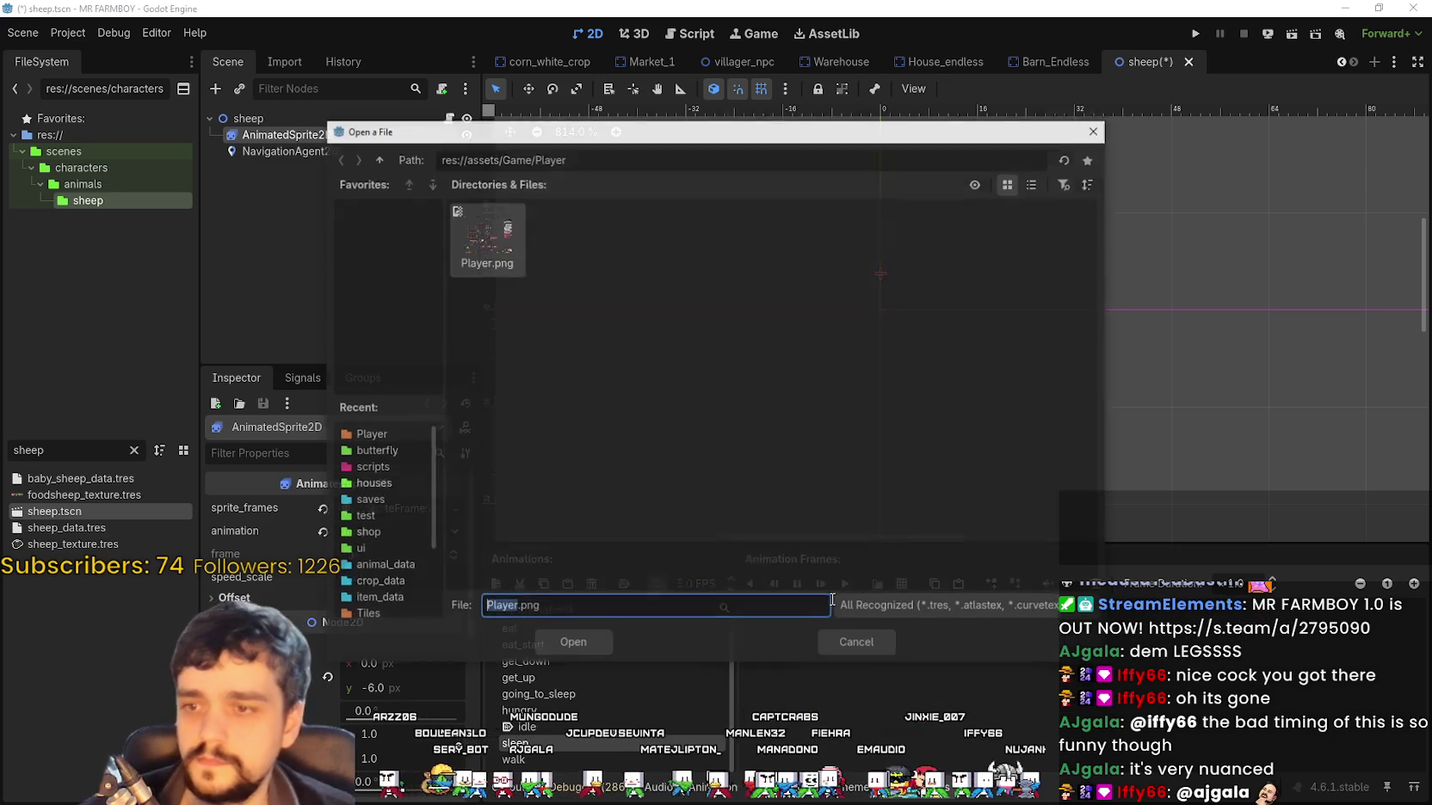
double_click(485, 239)
left_click_drag(641, 478, 968, 467)
key("Return")
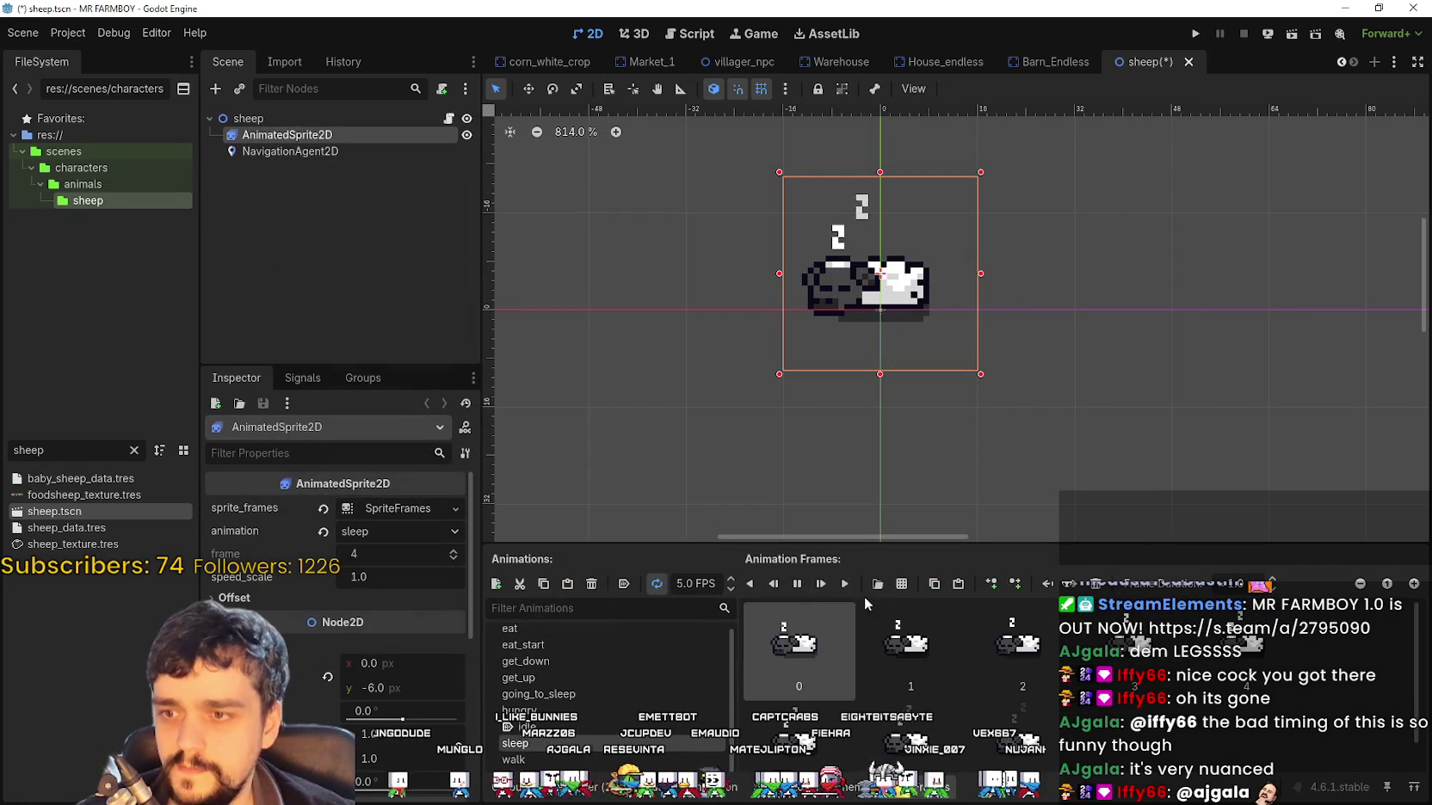
key("ctrl+s")
Replace the walk animation's frames with seven white sheep walking frames and save
left_click(594, 759)
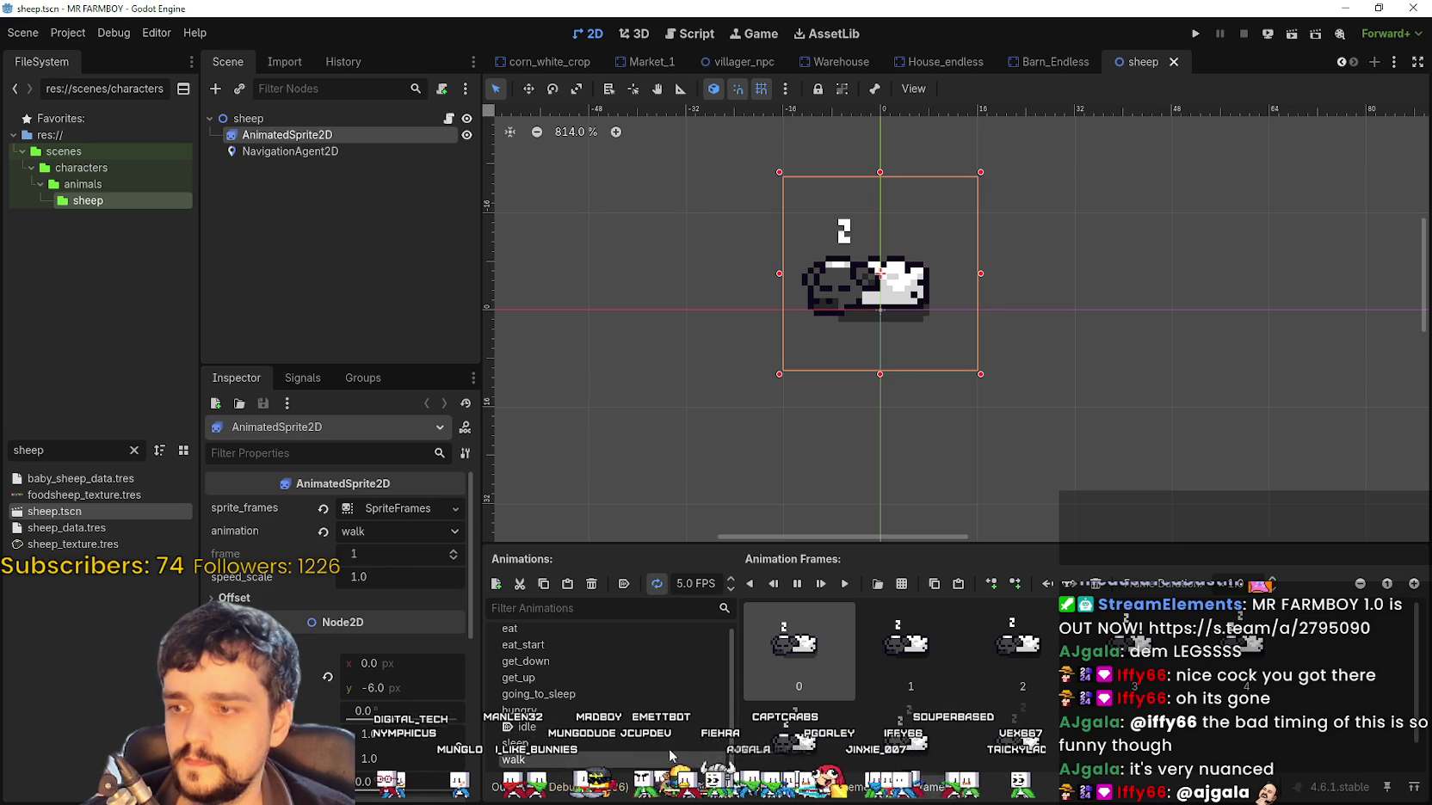
scroll(989, 688, "down", 1)
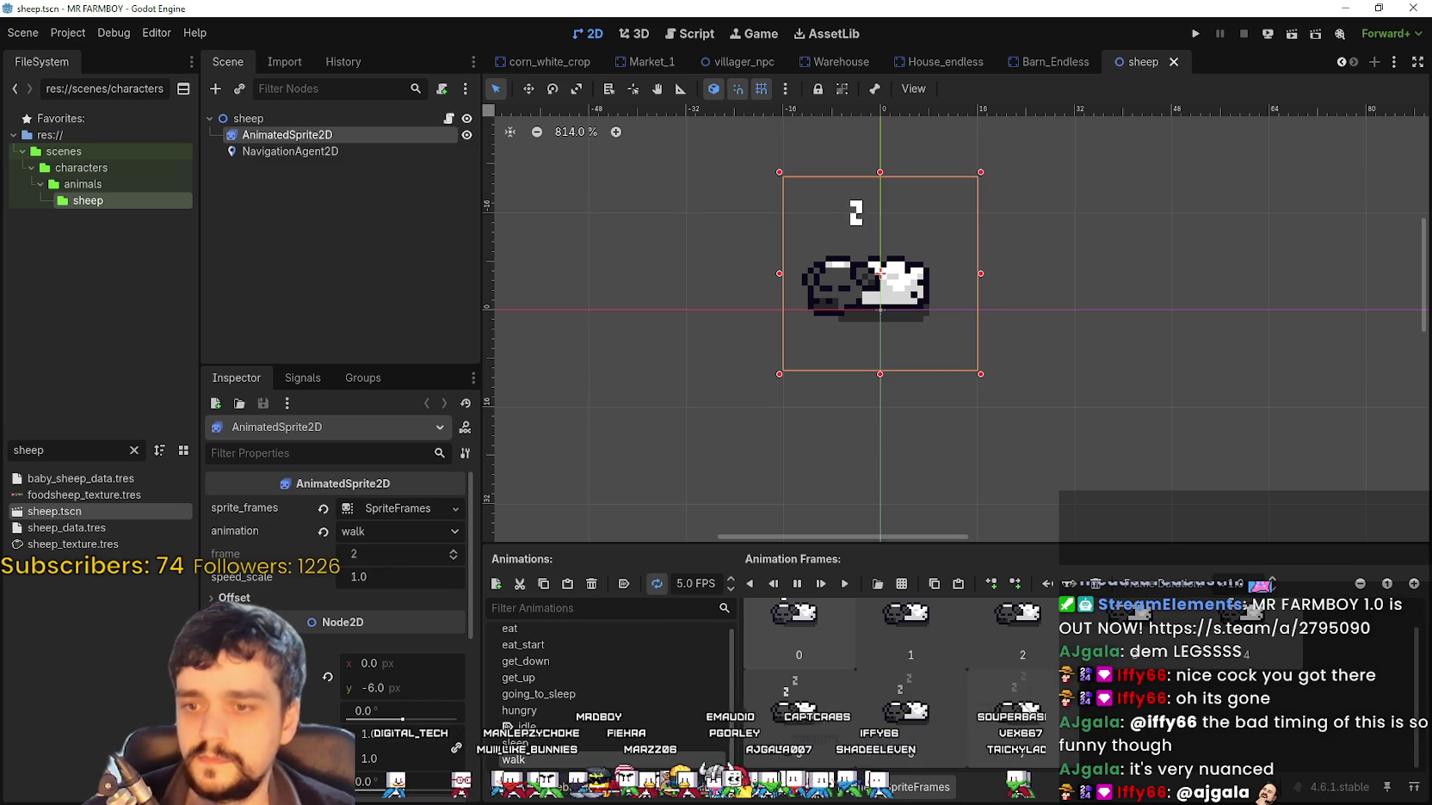
key("Delete")
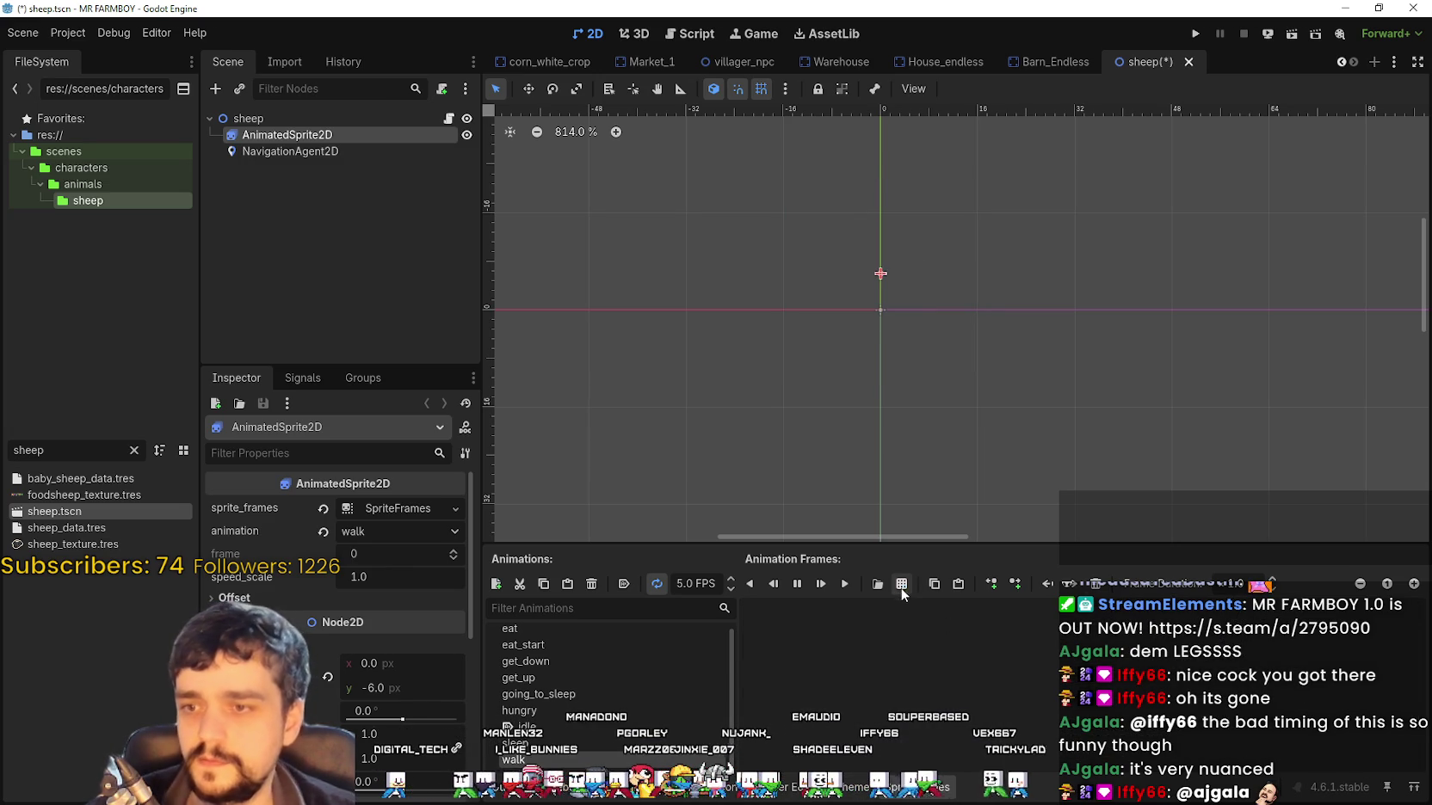
left_click(901, 584)
double_click(508, 262)
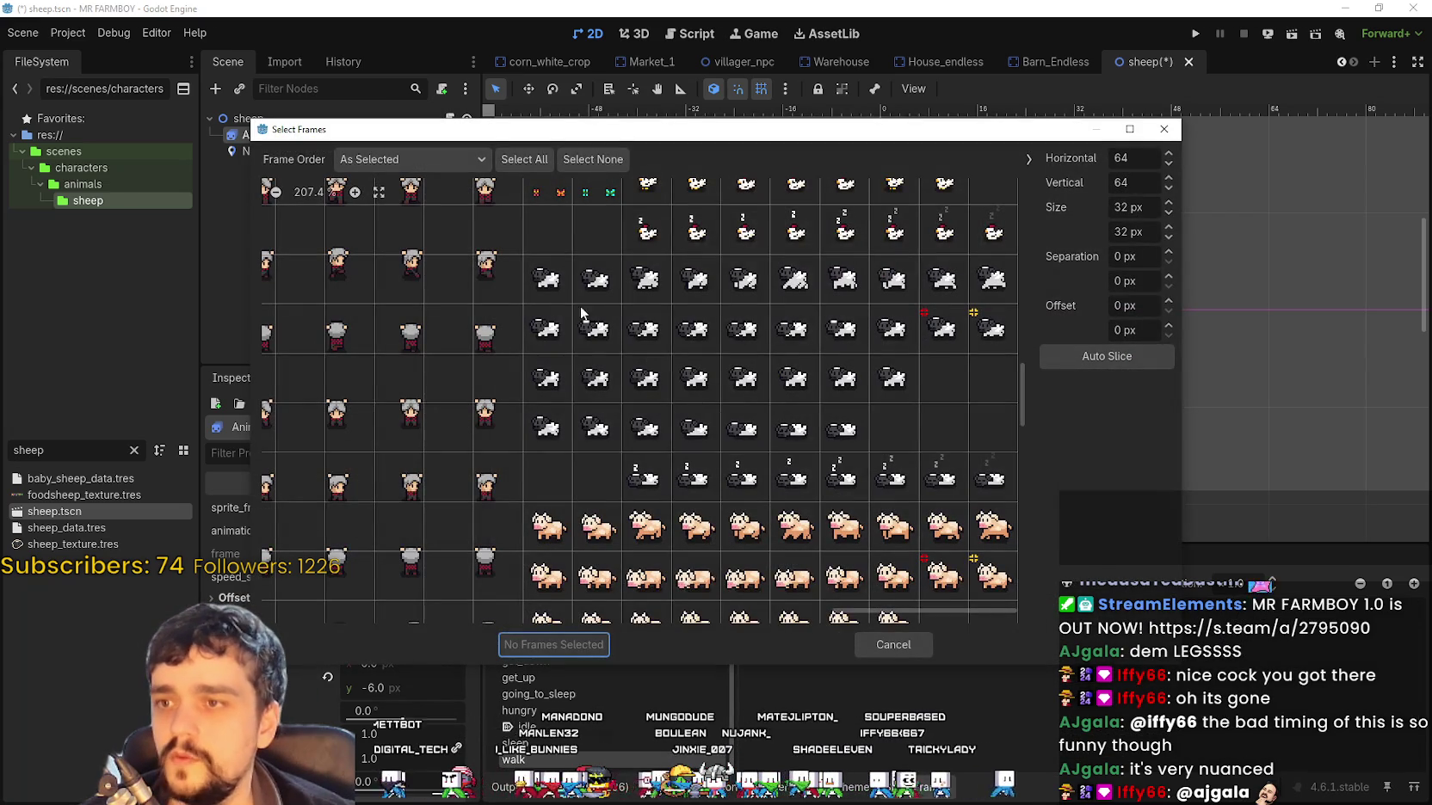
left_click(650, 284)
left_click_drag(716, 288, 994, 281)
left_click(550, 644)
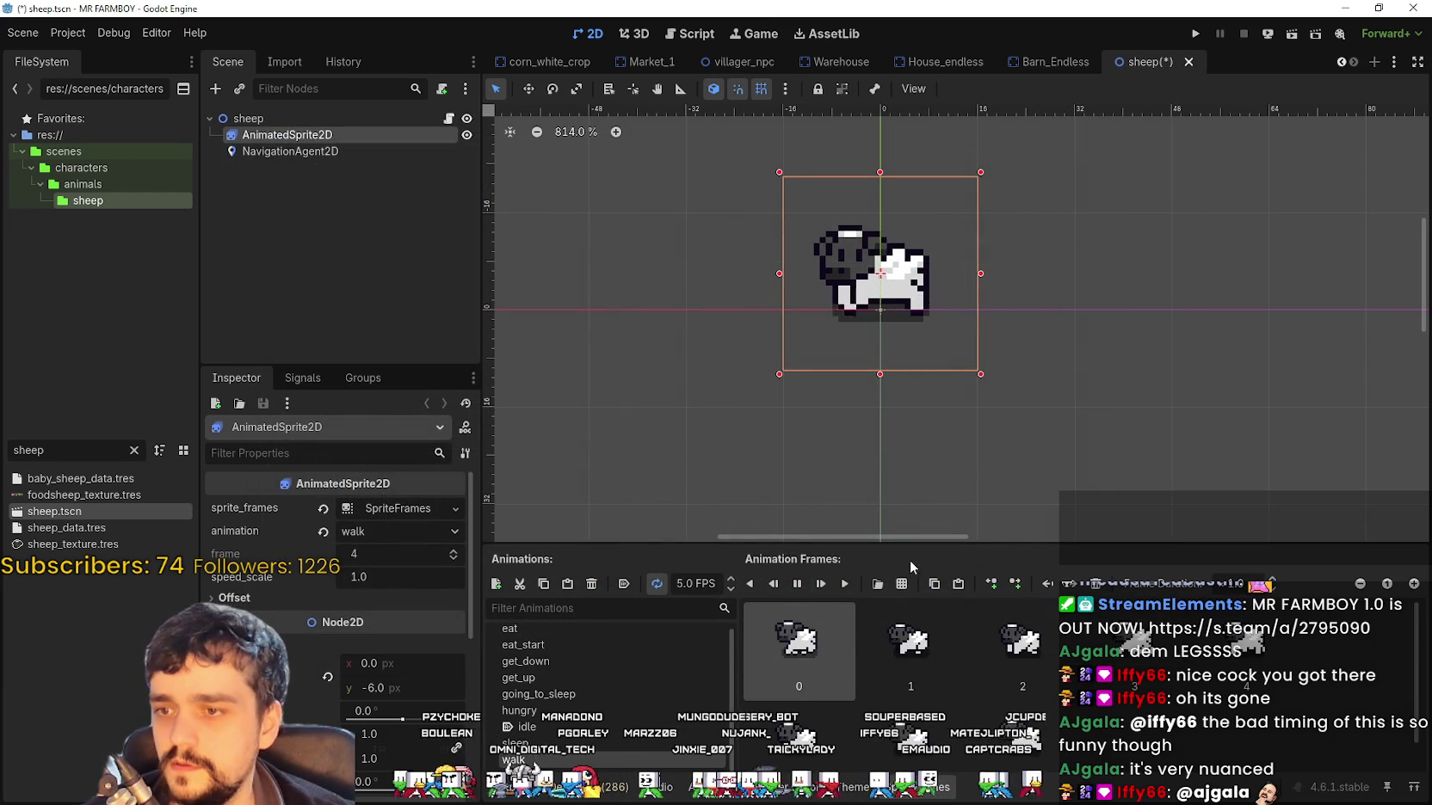
key("ctrl+s")
left_click(527, 727)
key("ctrl+s")
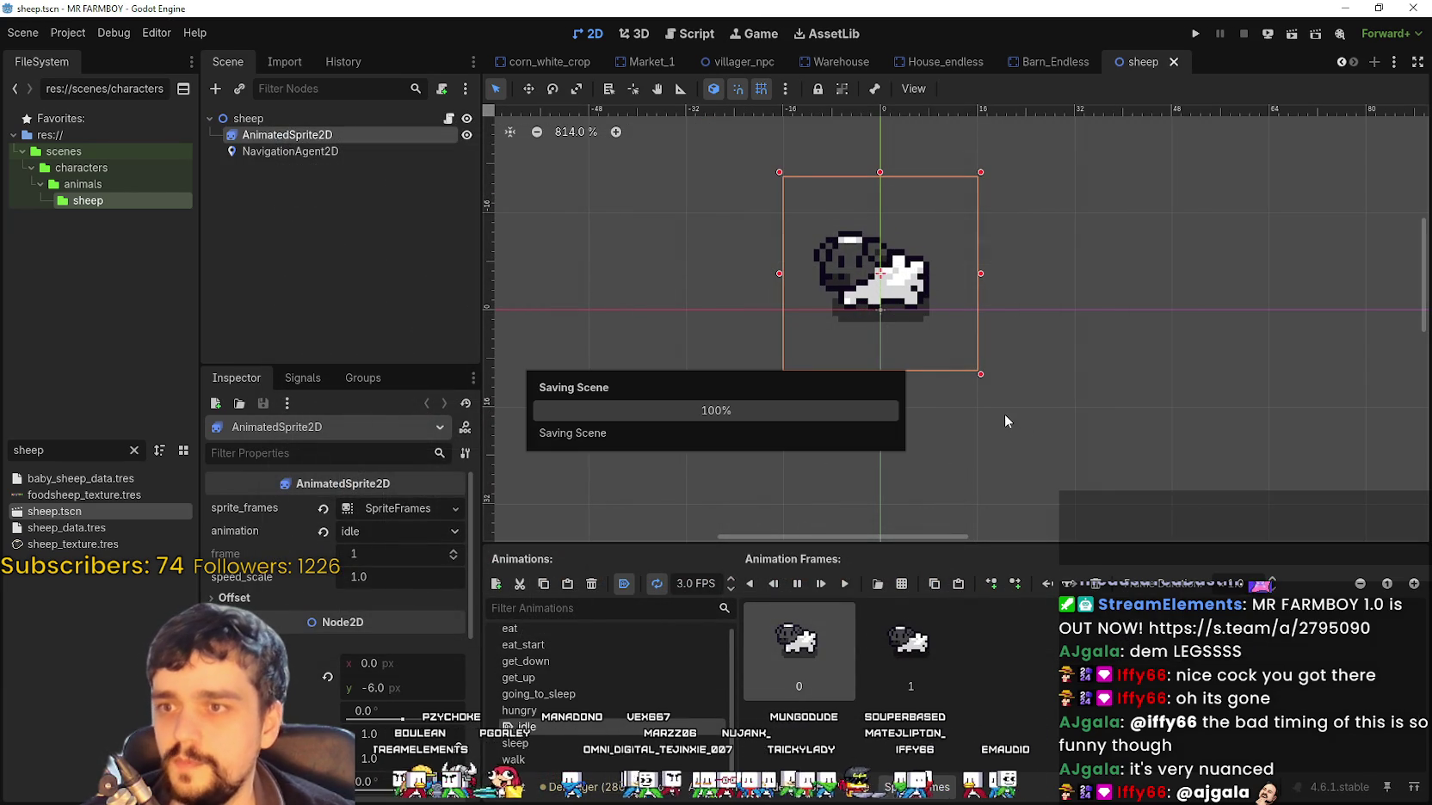
scroll(898, 311, "down", 1)
Change the FileSystem filter to 'cow' and open cow.tscn
double_click(29, 450)
type("cow")
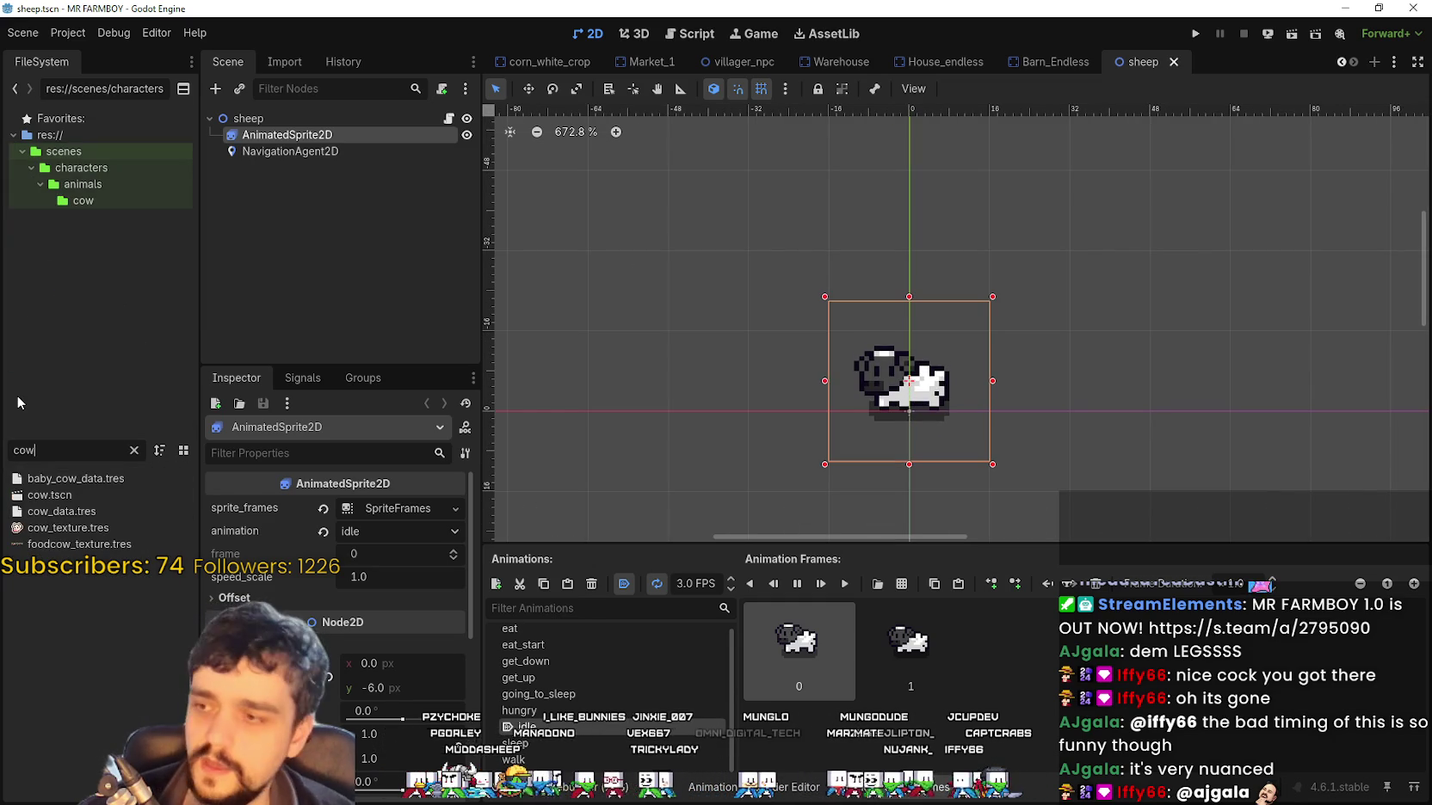
double_click(59, 500)
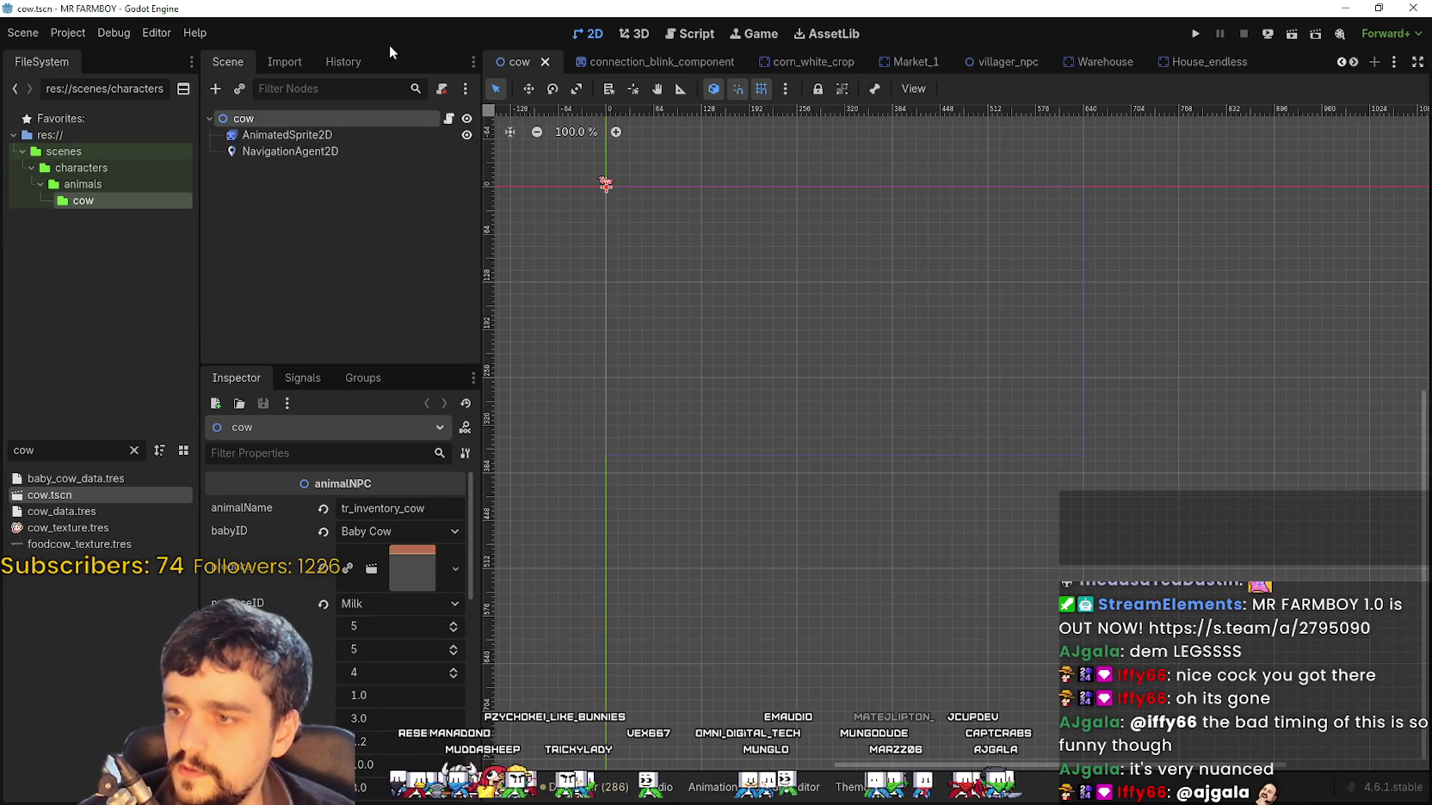
Select the cow's AnimatedSprite2D, choose its eat animation and browse for a sprite sheet
left_click(286, 135)
scroll(702, 175, "up", 10)
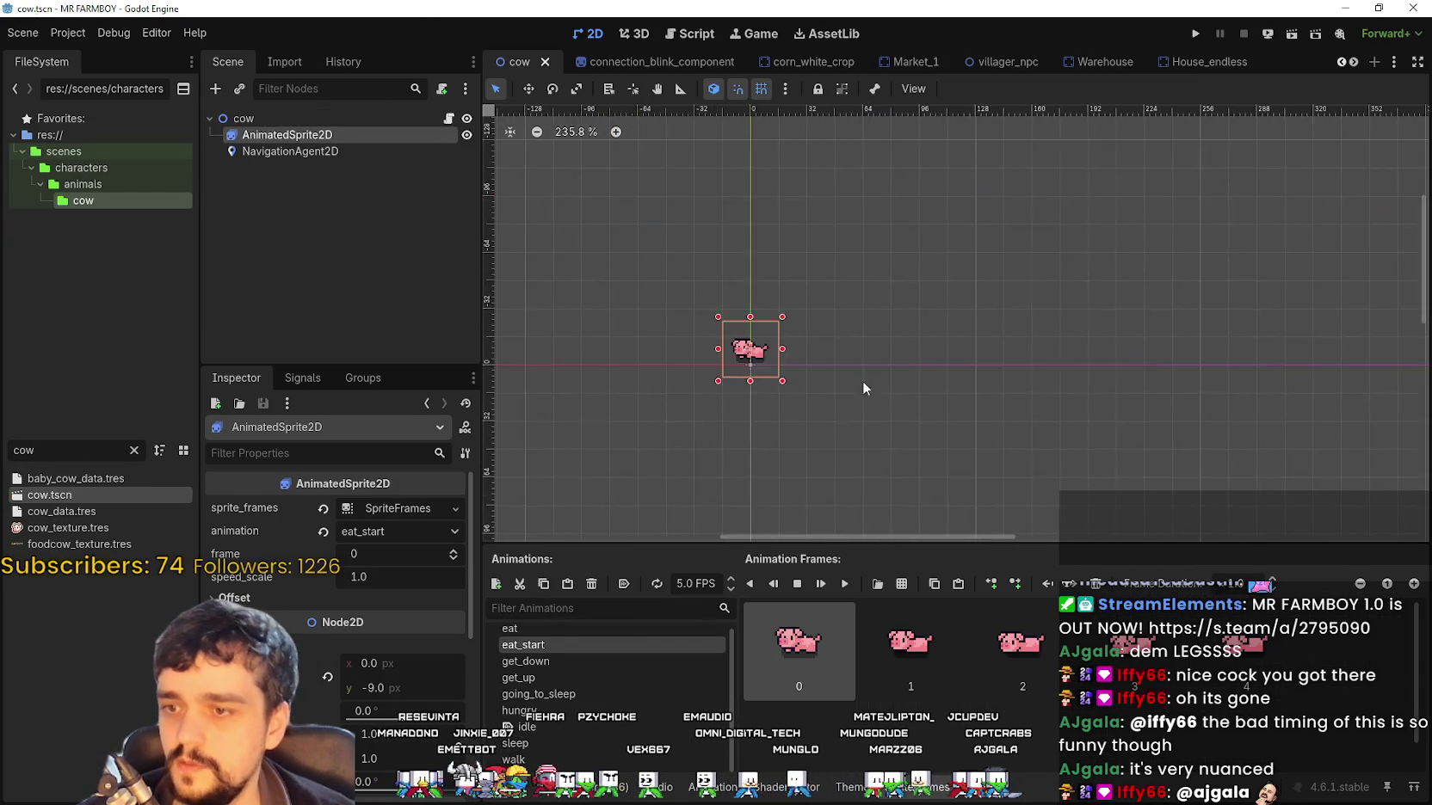
left_click(571, 641)
scroll(826, 714, "down", 1)
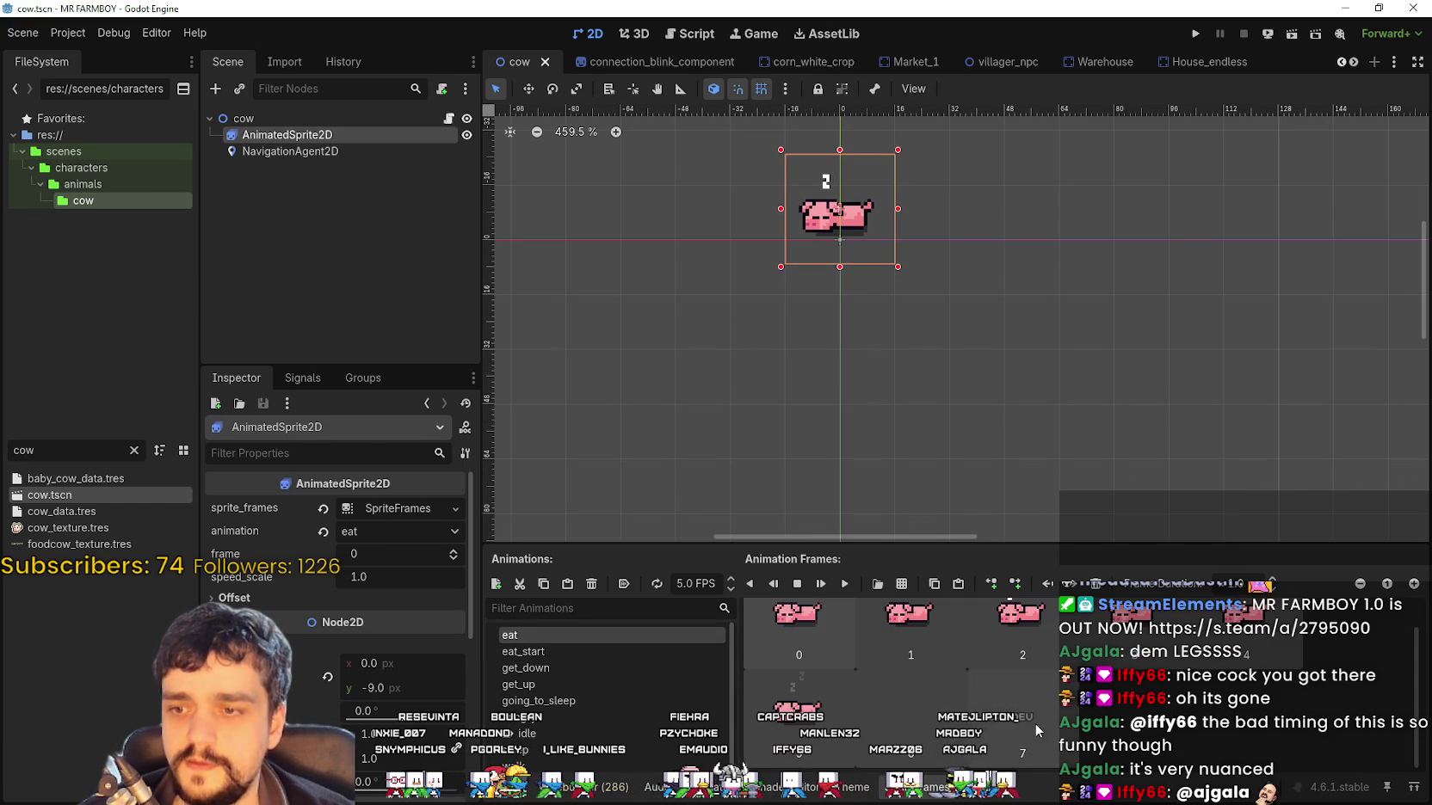
left_click(900, 583)
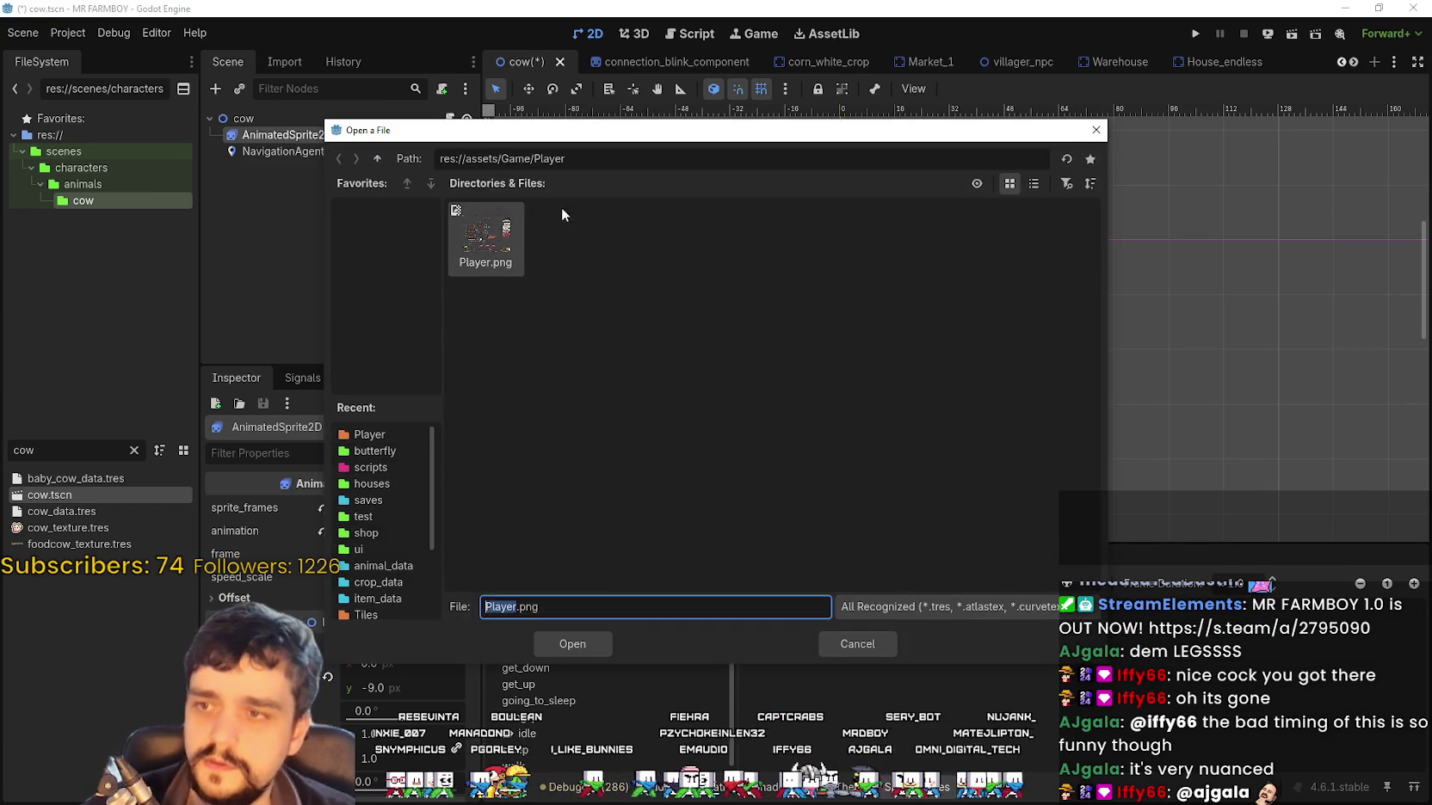
Add the row of eight beige cow frames from Player.png to the eat animation
double_click(499, 234)
left_click(323, 197)
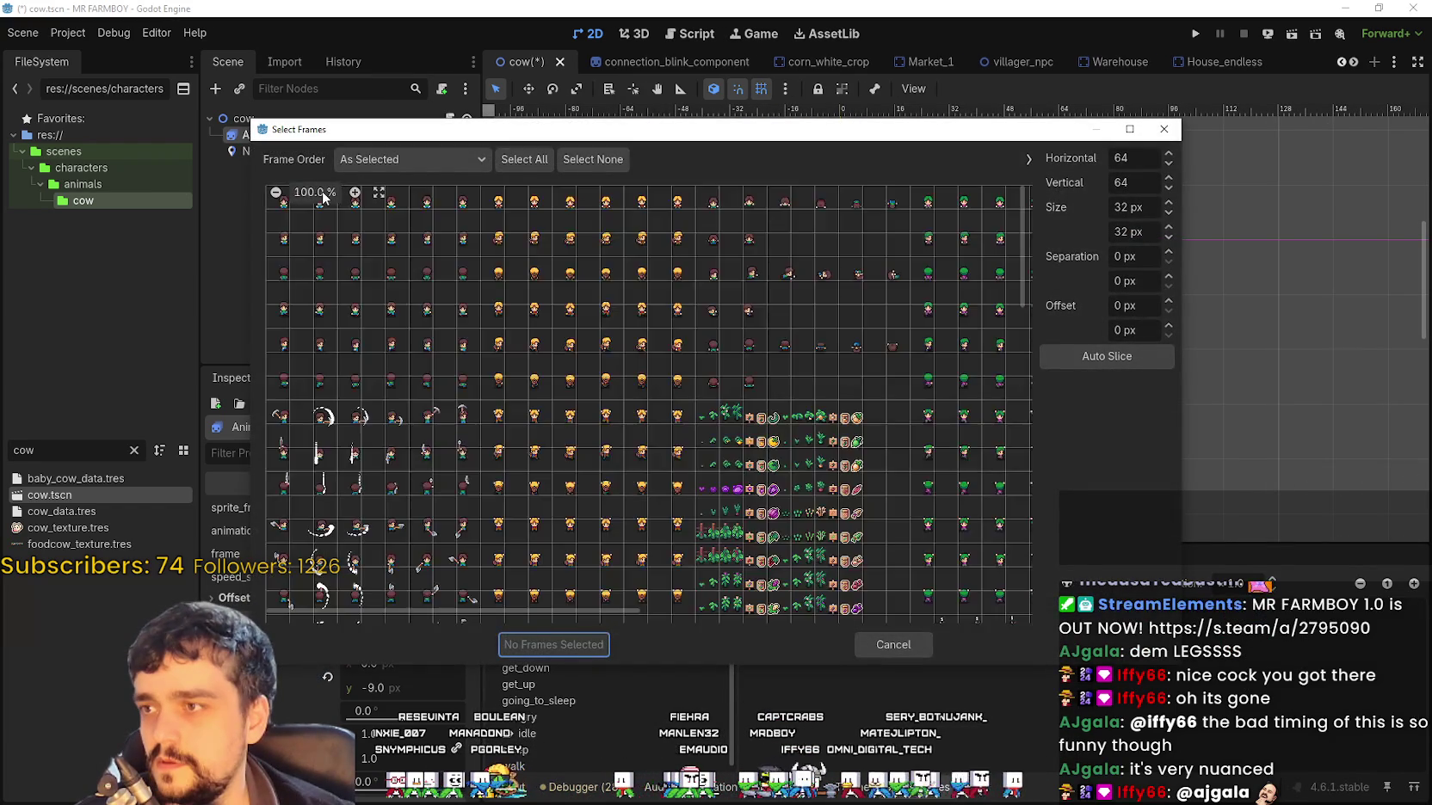
scroll(339, 199, "up", 10)
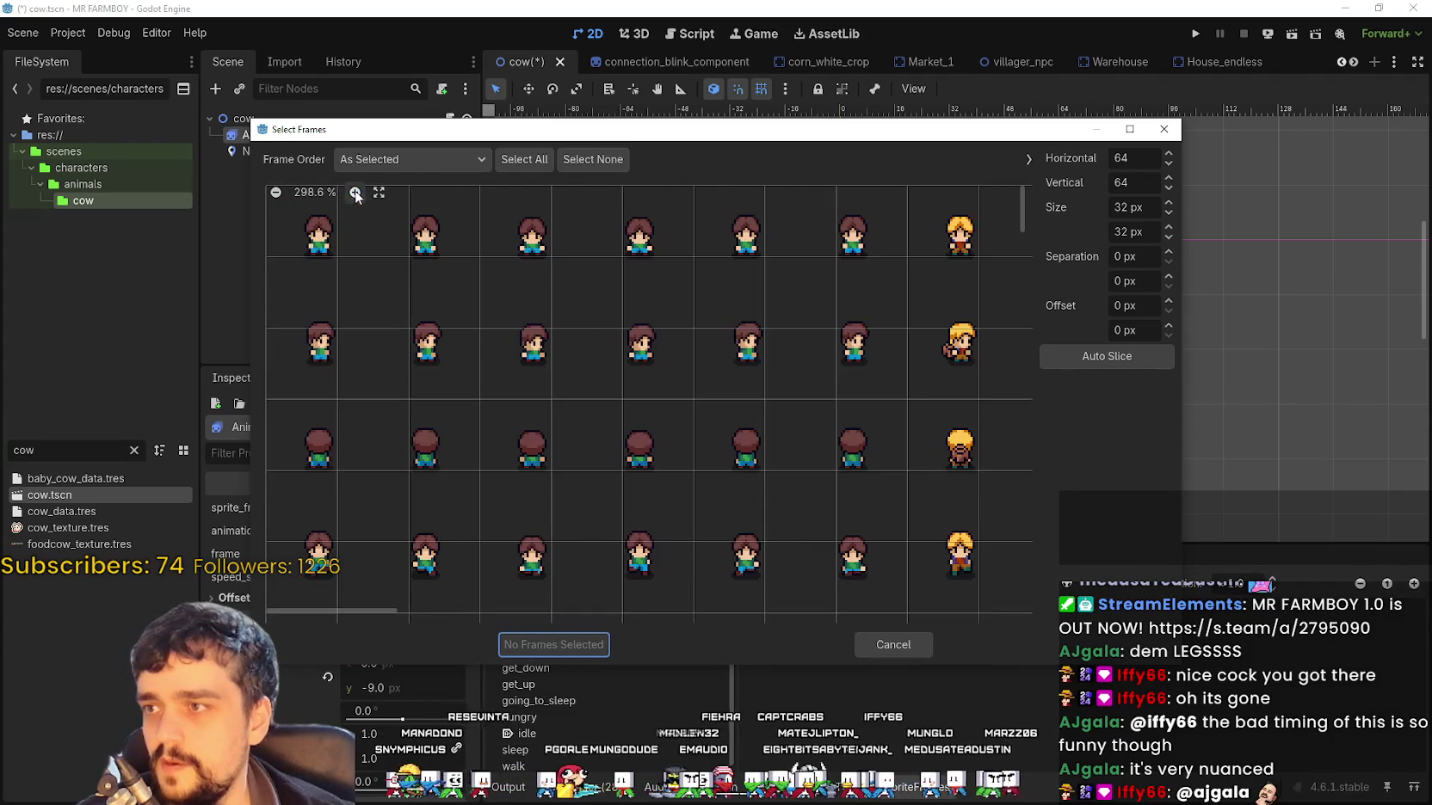
scroll(786, 421, "down", 3)
scroll(787, 422, "up", 1)
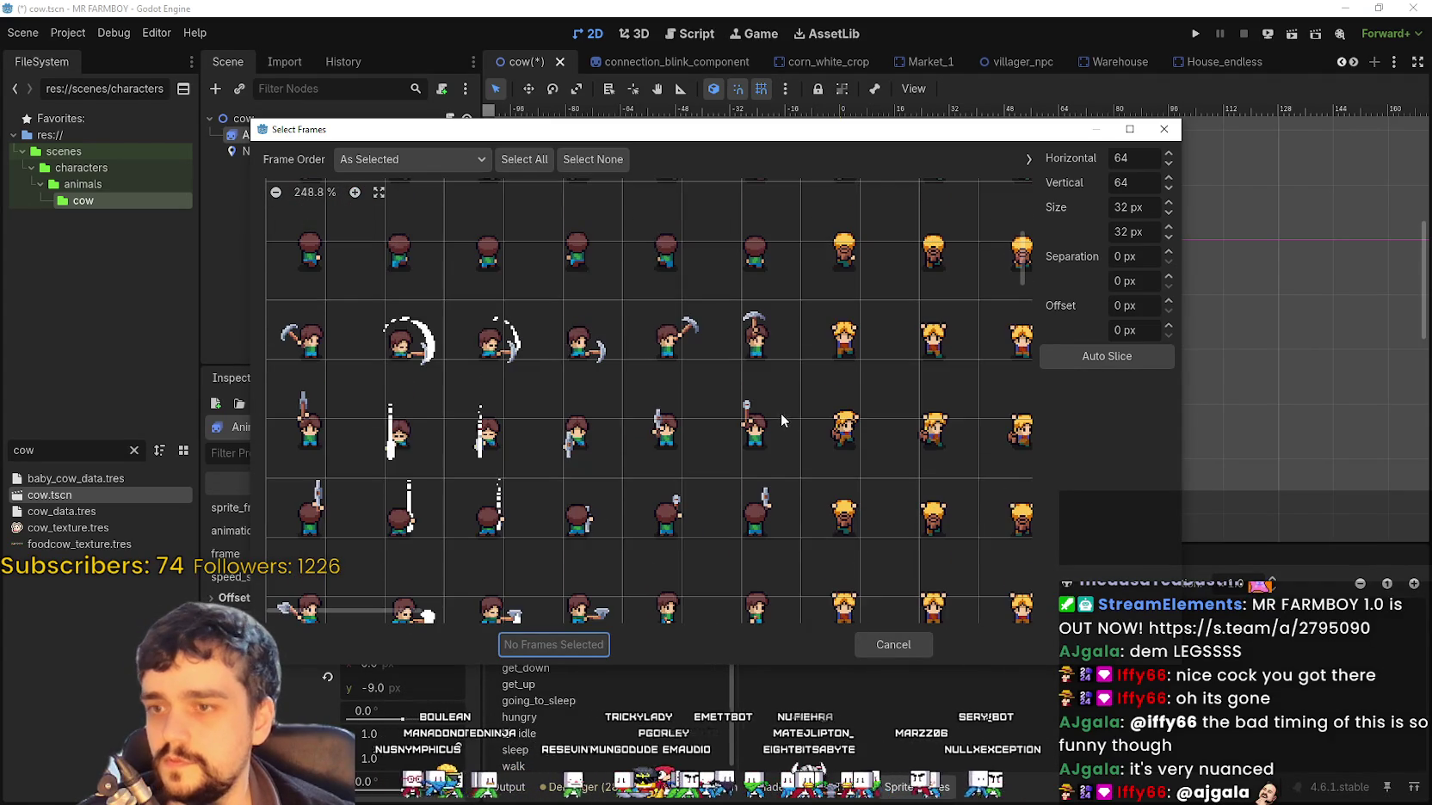
scroll(976, 481, "down", 5)
scroll(920, 301, "right", 3)
scroll(707, 364, "right", 10)
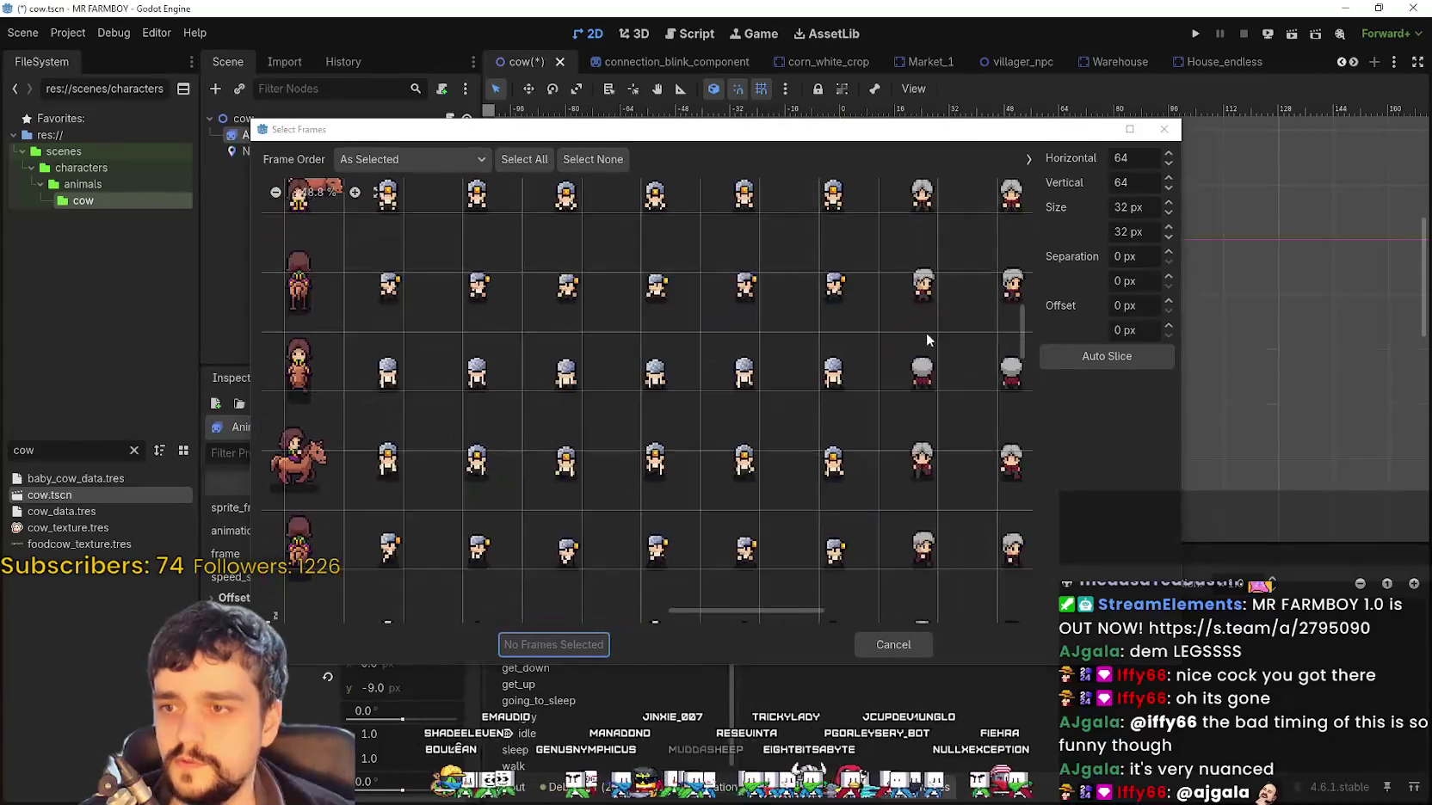
scroll(430, 305, "down", 3)
scroll(486, 394, "down", 8)
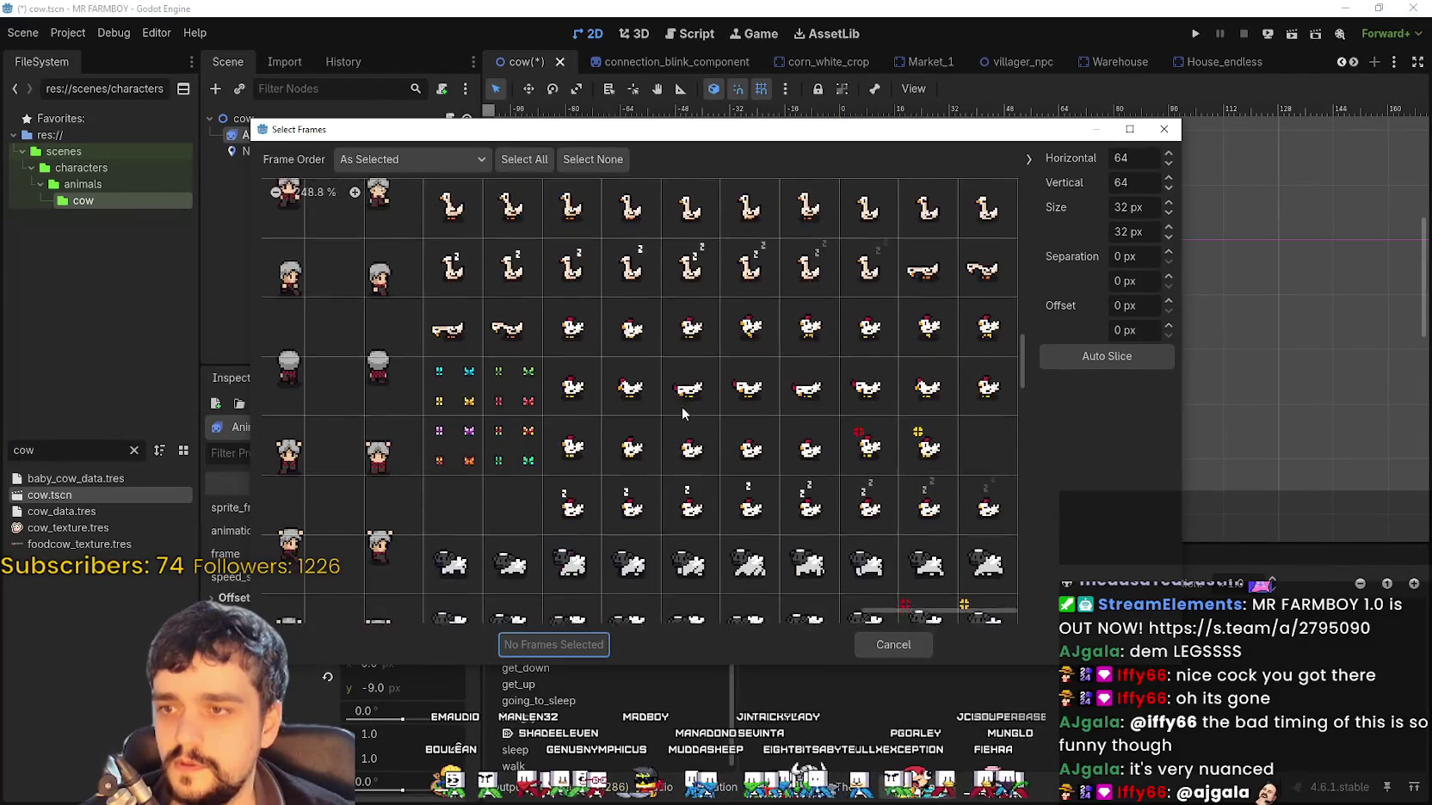
scroll(762, 444, "down", 8)
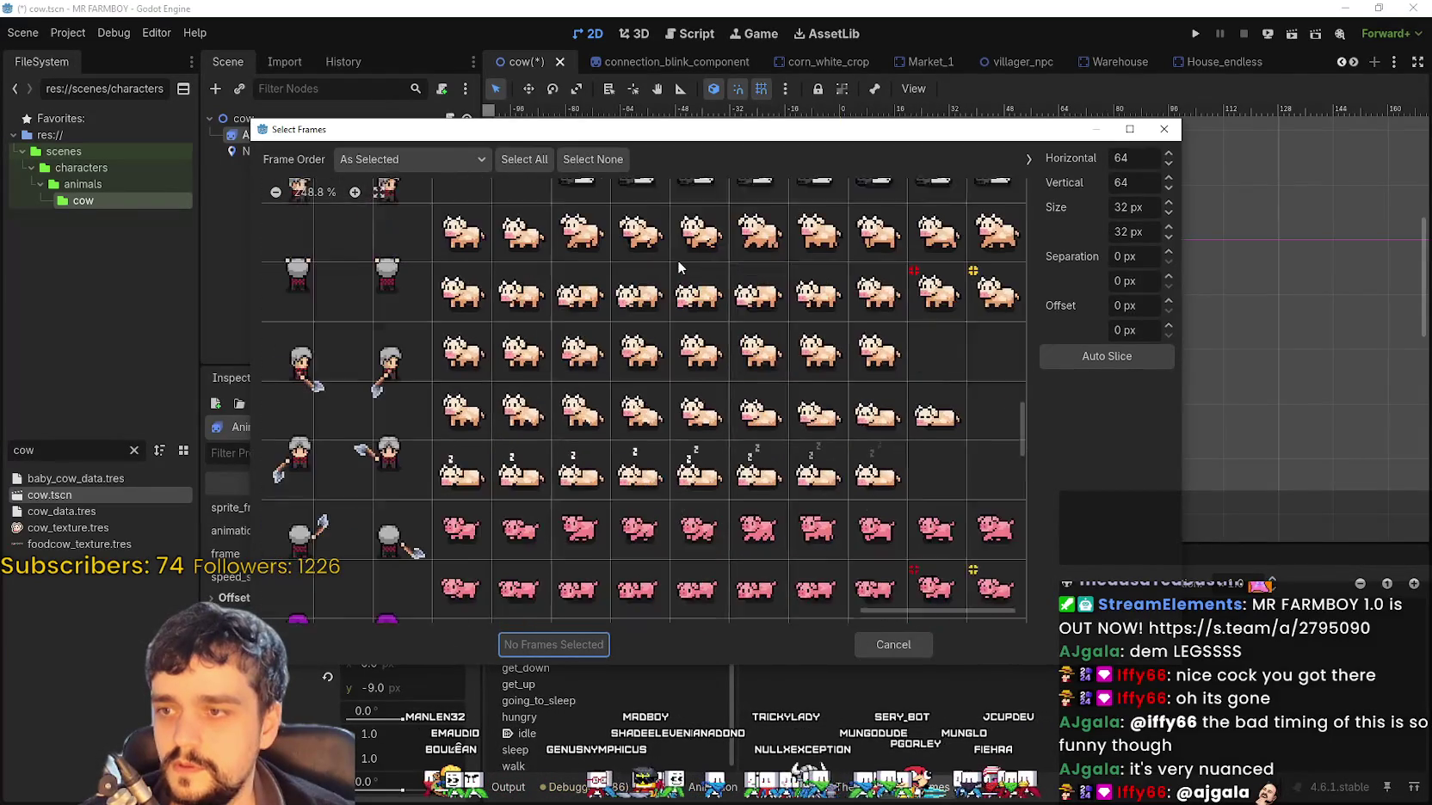
scroll(675, 400, "down", 1)
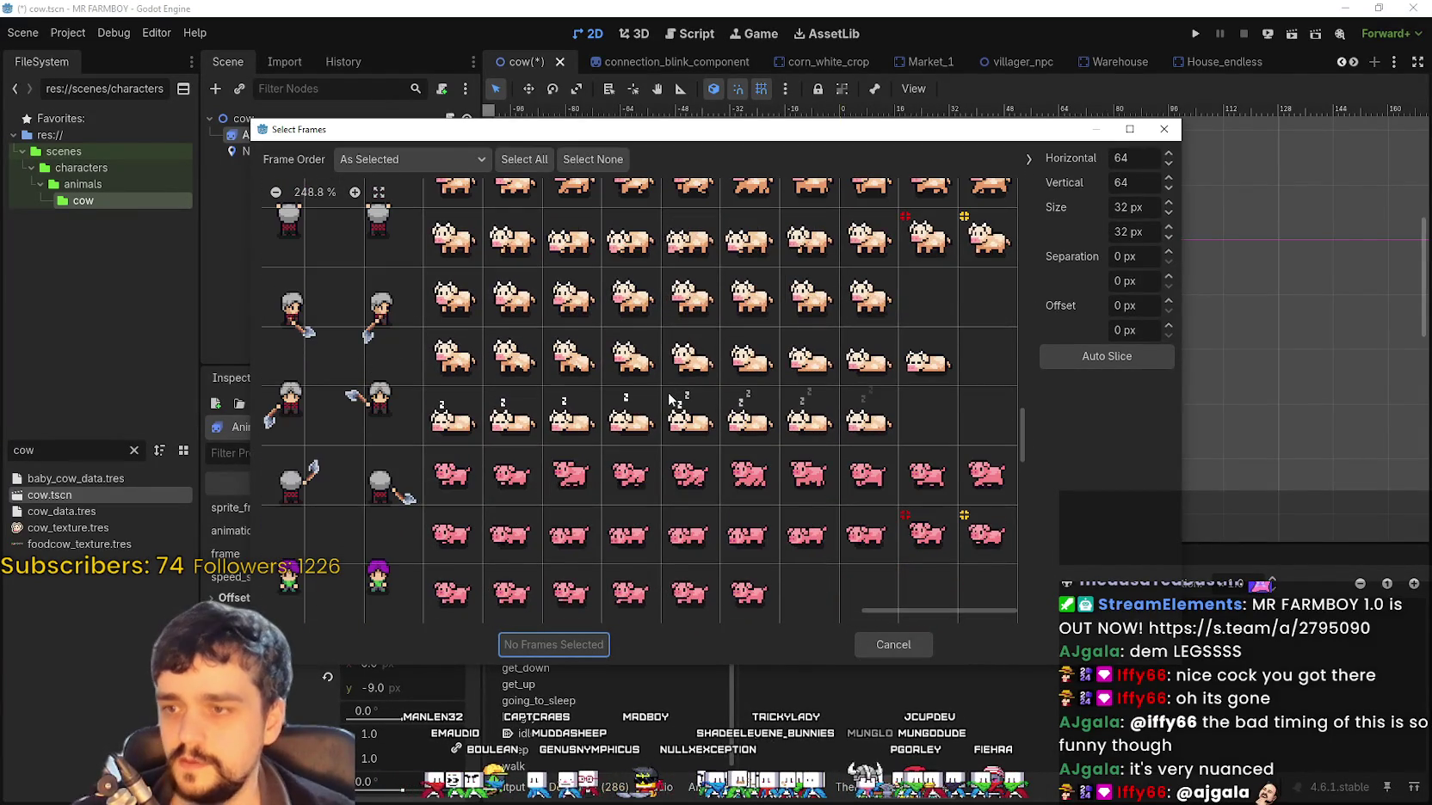
left_click_drag(507, 296, 867, 318)
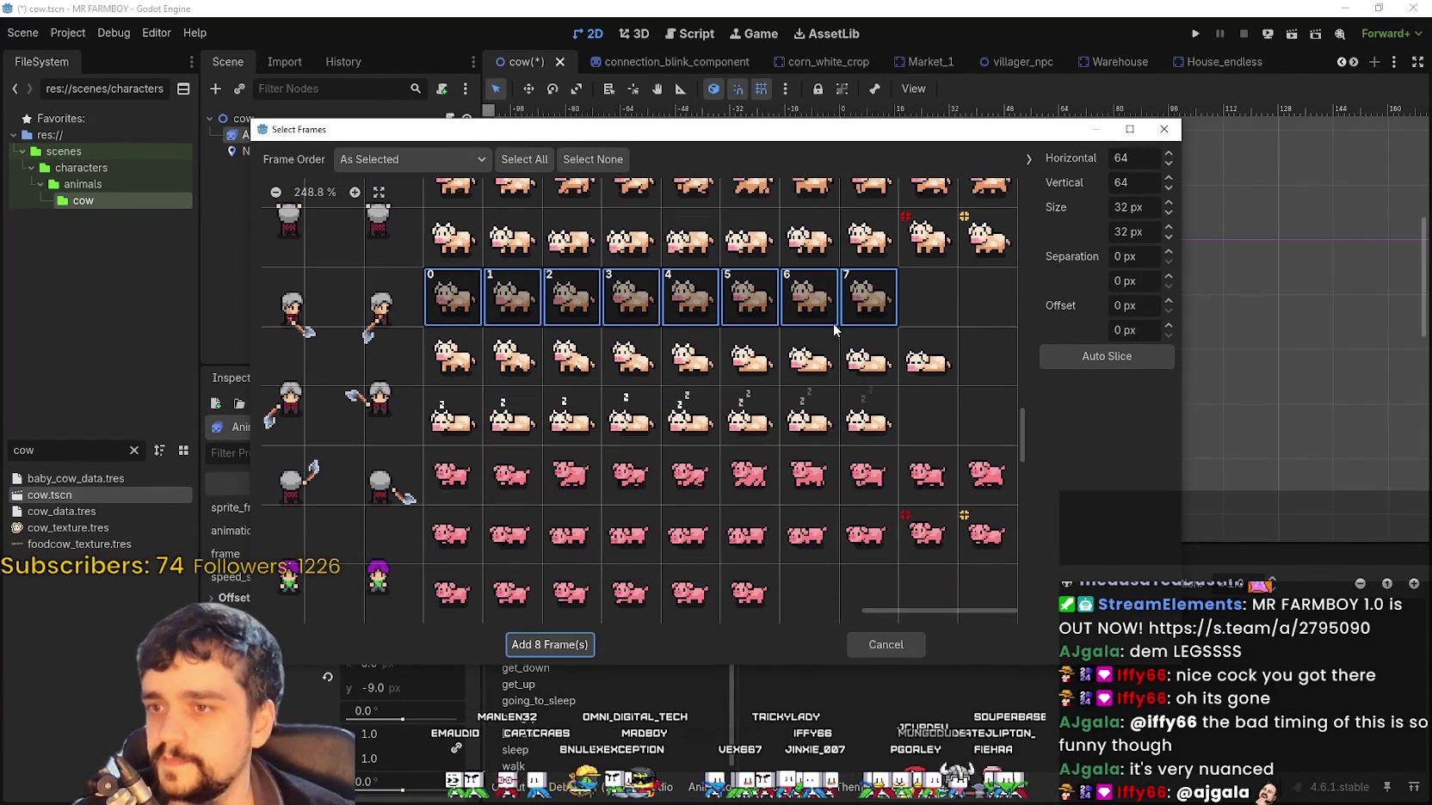
left_click(568, 647)
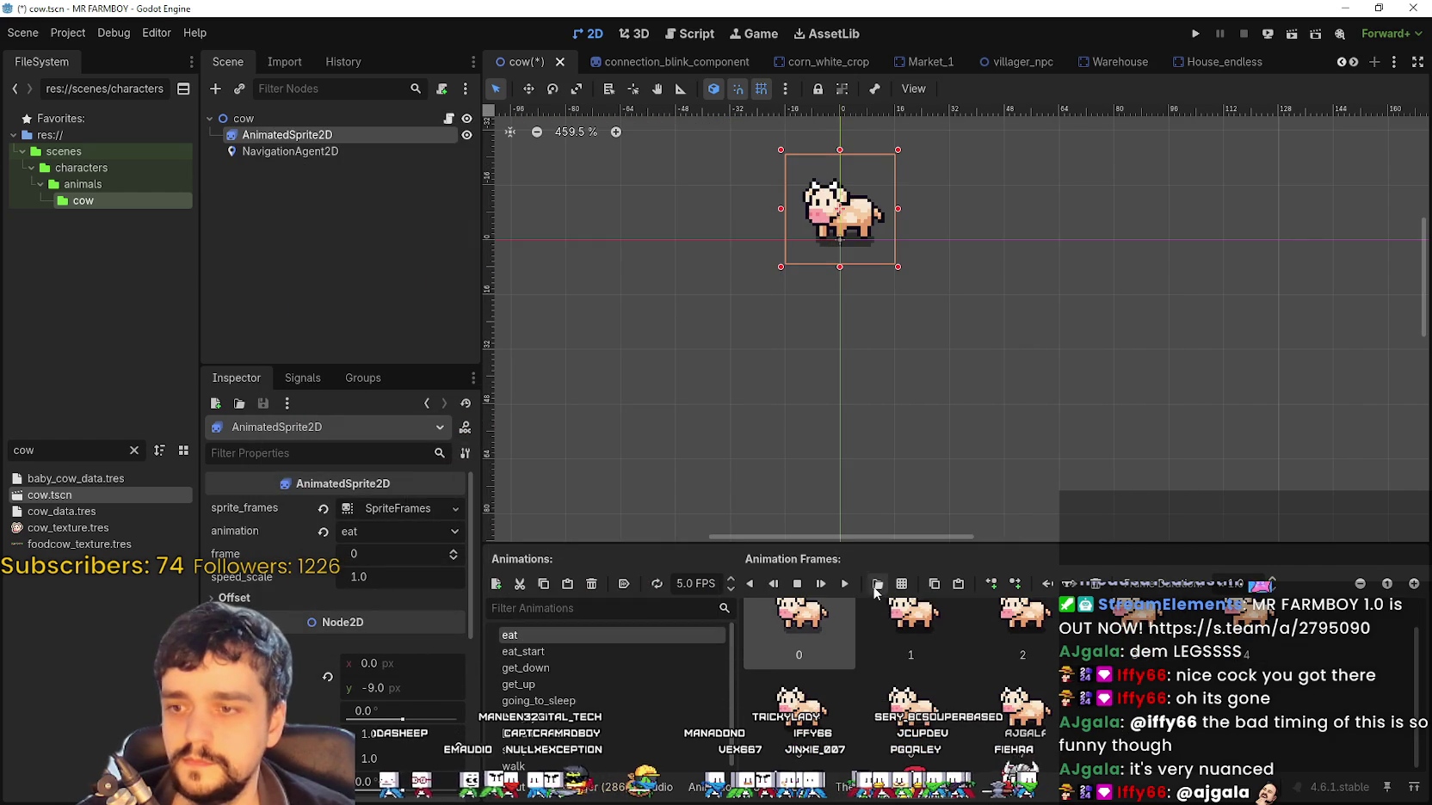
Save the cow scene with Ctrl+S
scroll(906, 366, "up", 1)
key("ctrl+s")
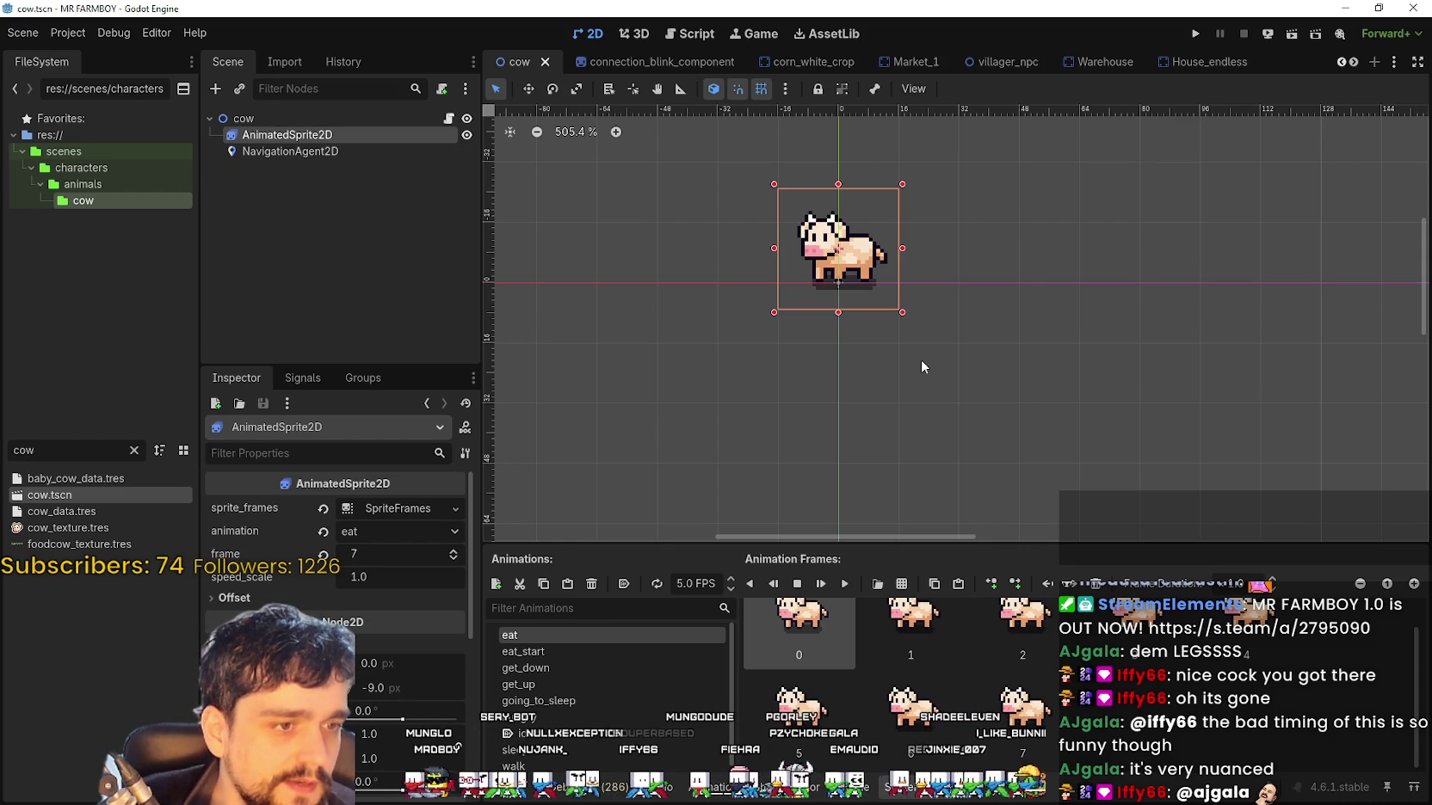
scroll(921, 361, "up", 4)
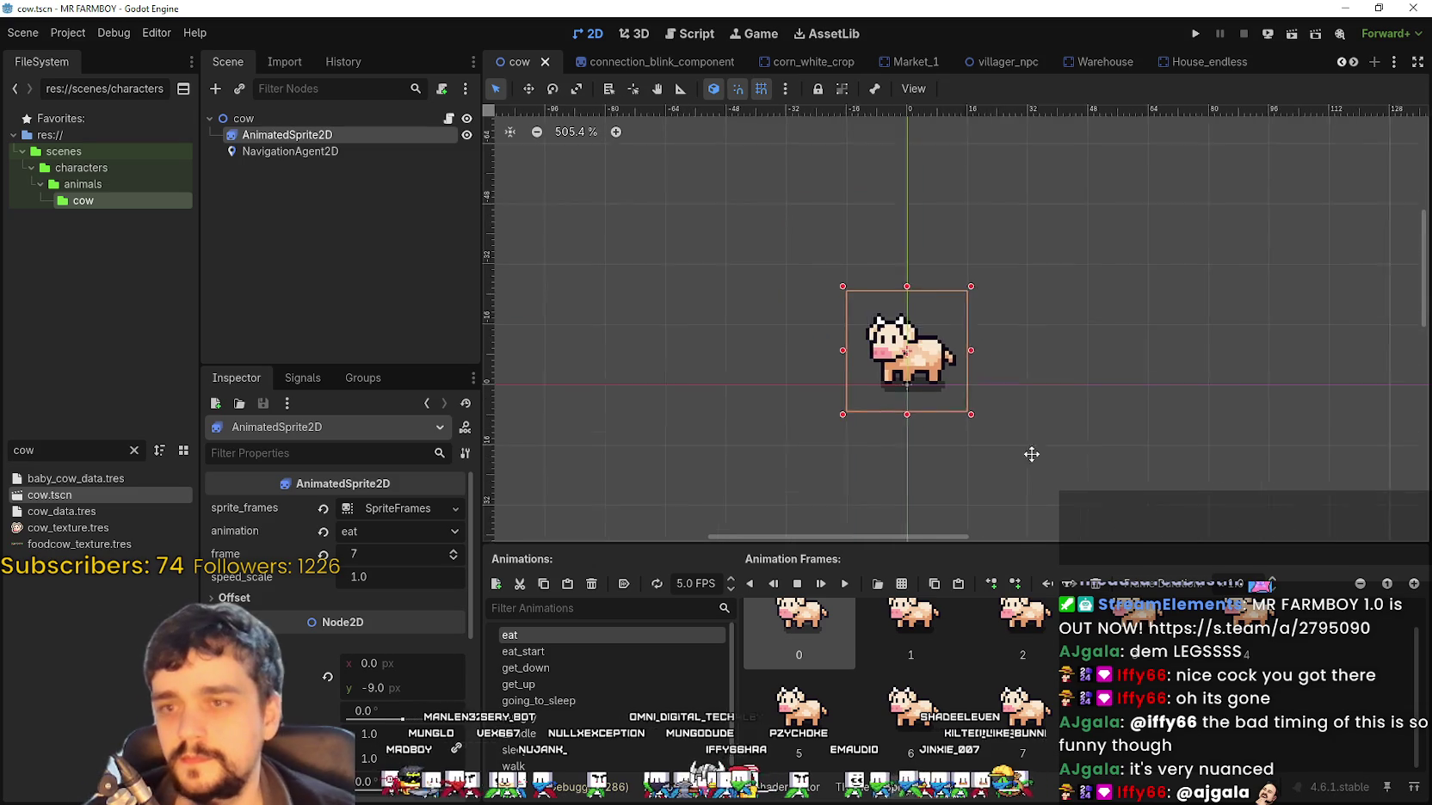
key("ctrl+s")
Give the eat_start animation eight beige cow frames from Player.png
left_click(548, 652)
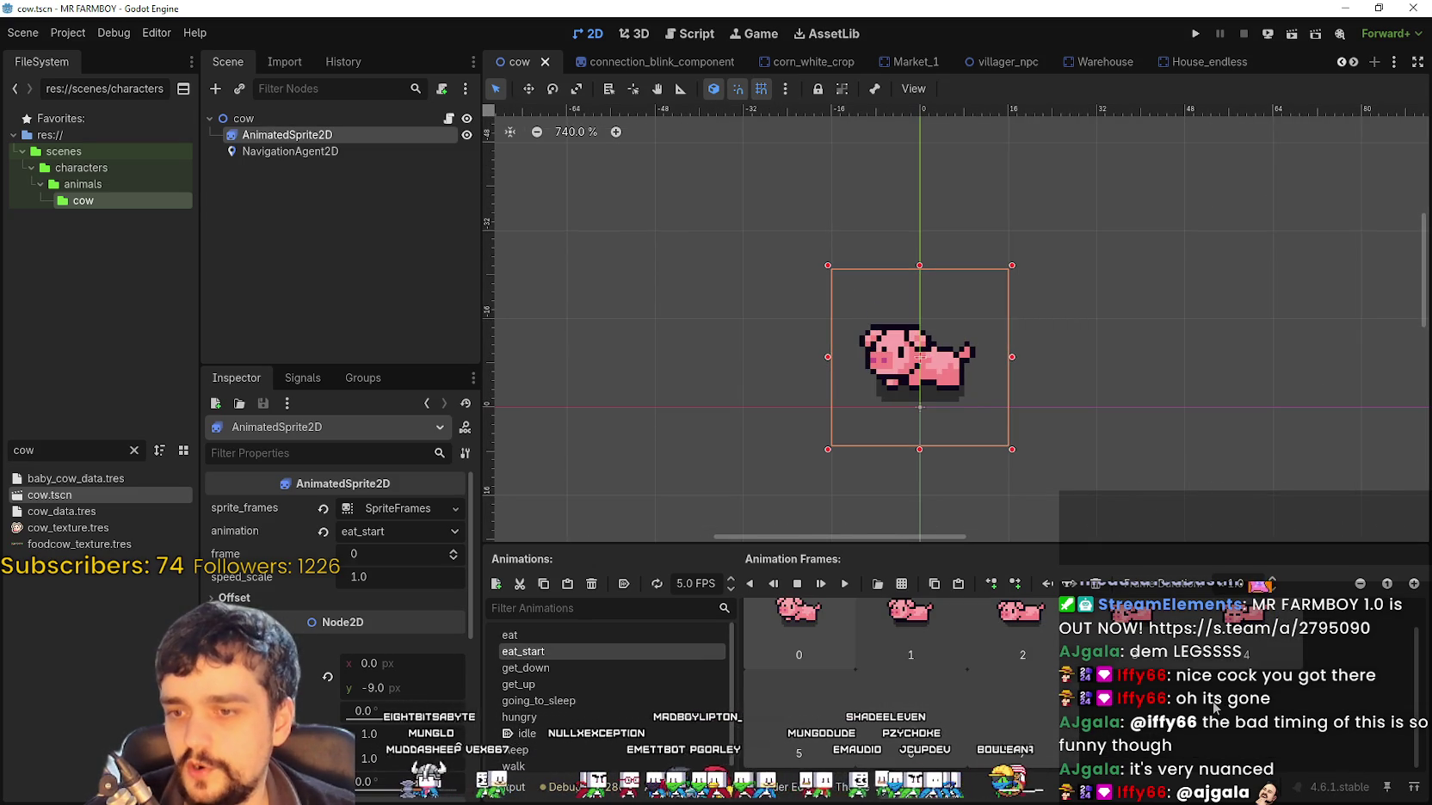
left_click(902, 584)
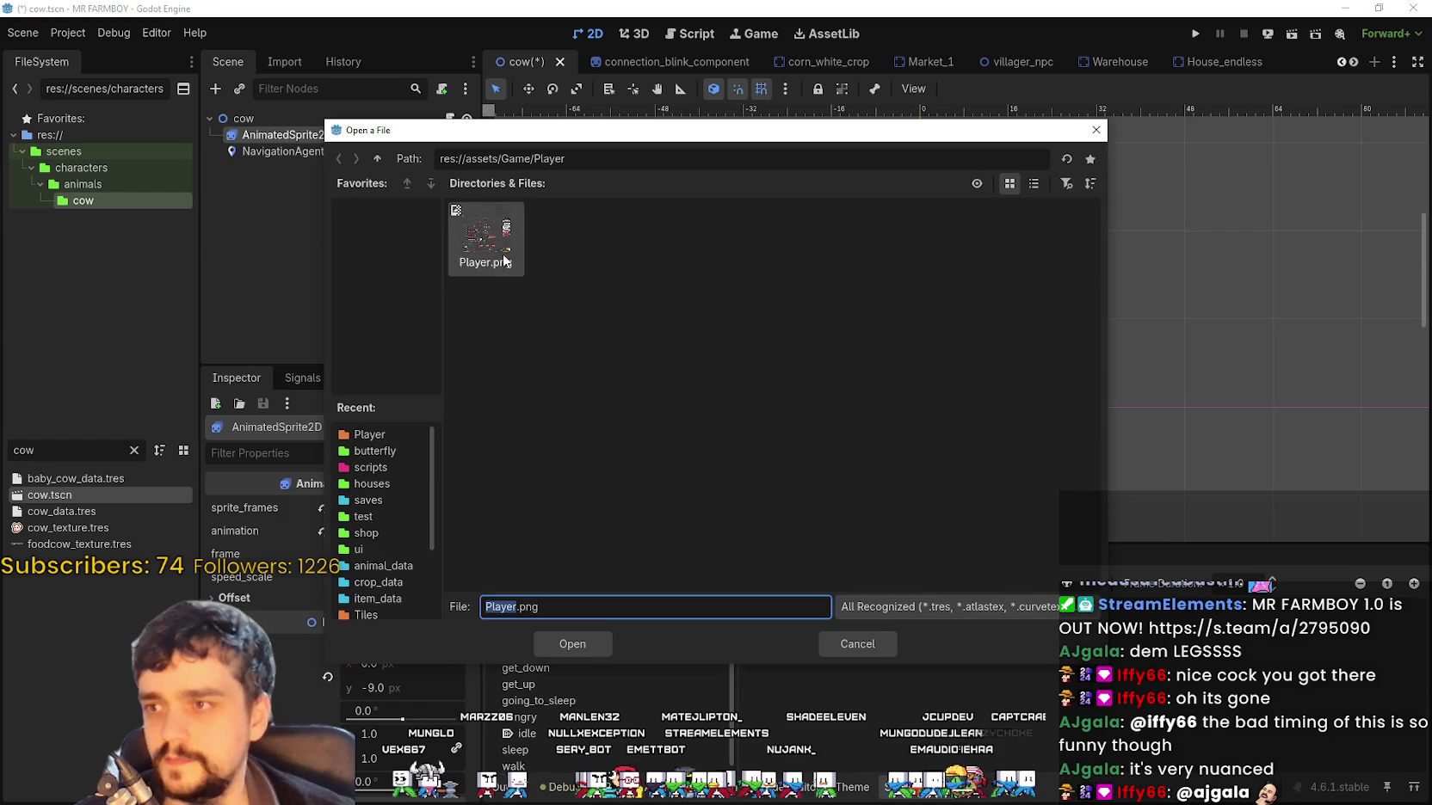
left_click(575, 639)
scroll(694, 327, "up", 3)
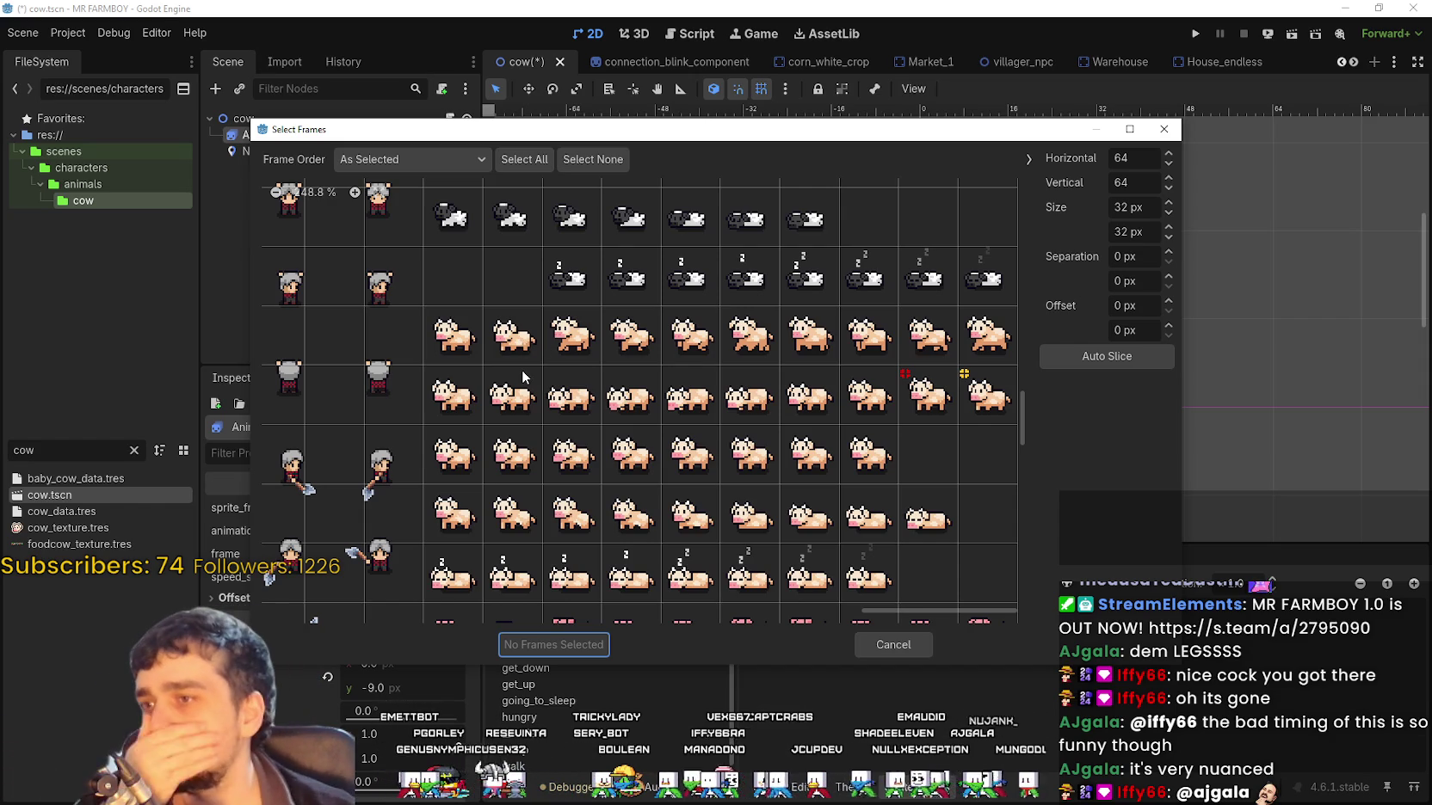
left_click_drag(452, 397, 869, 398)
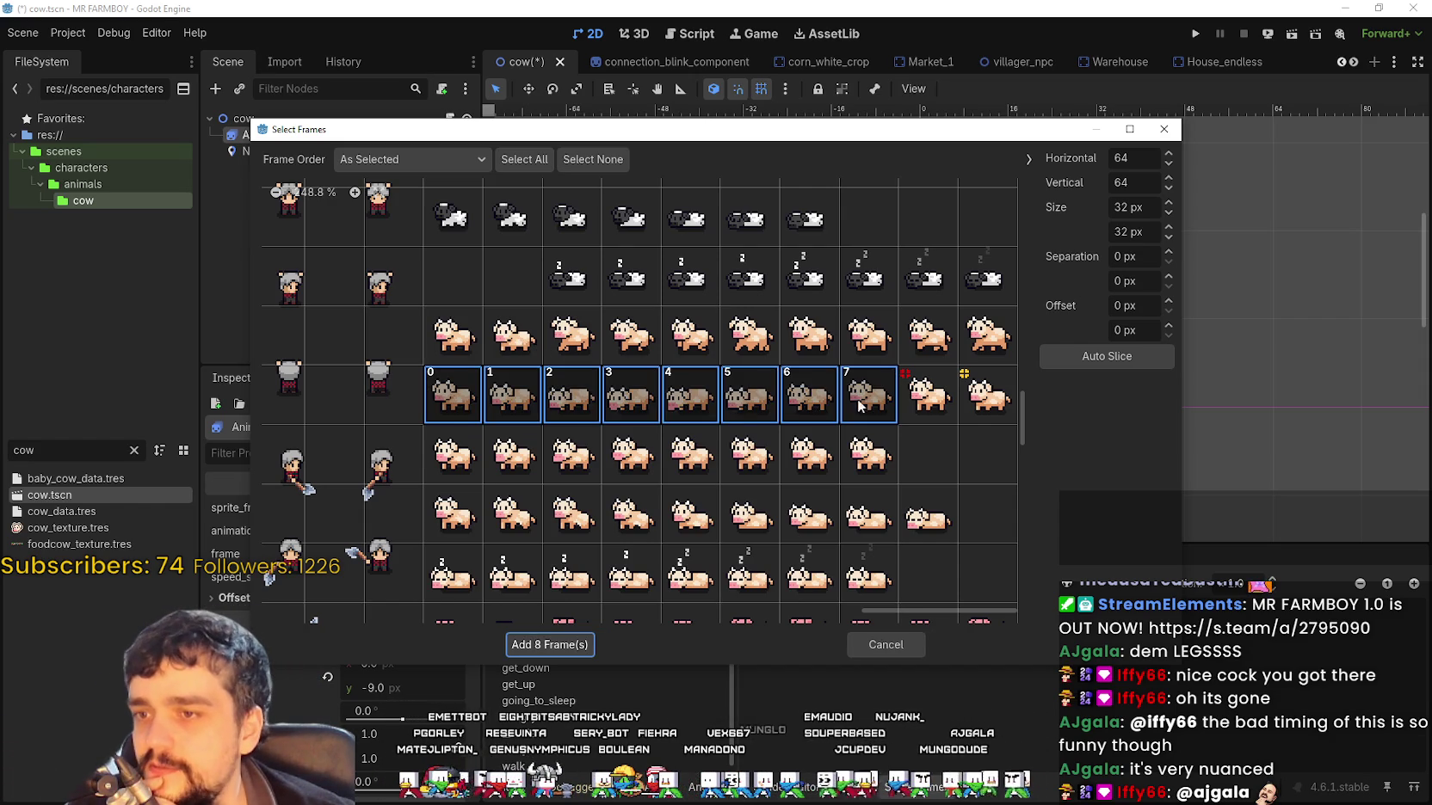
left_click(568, 643)
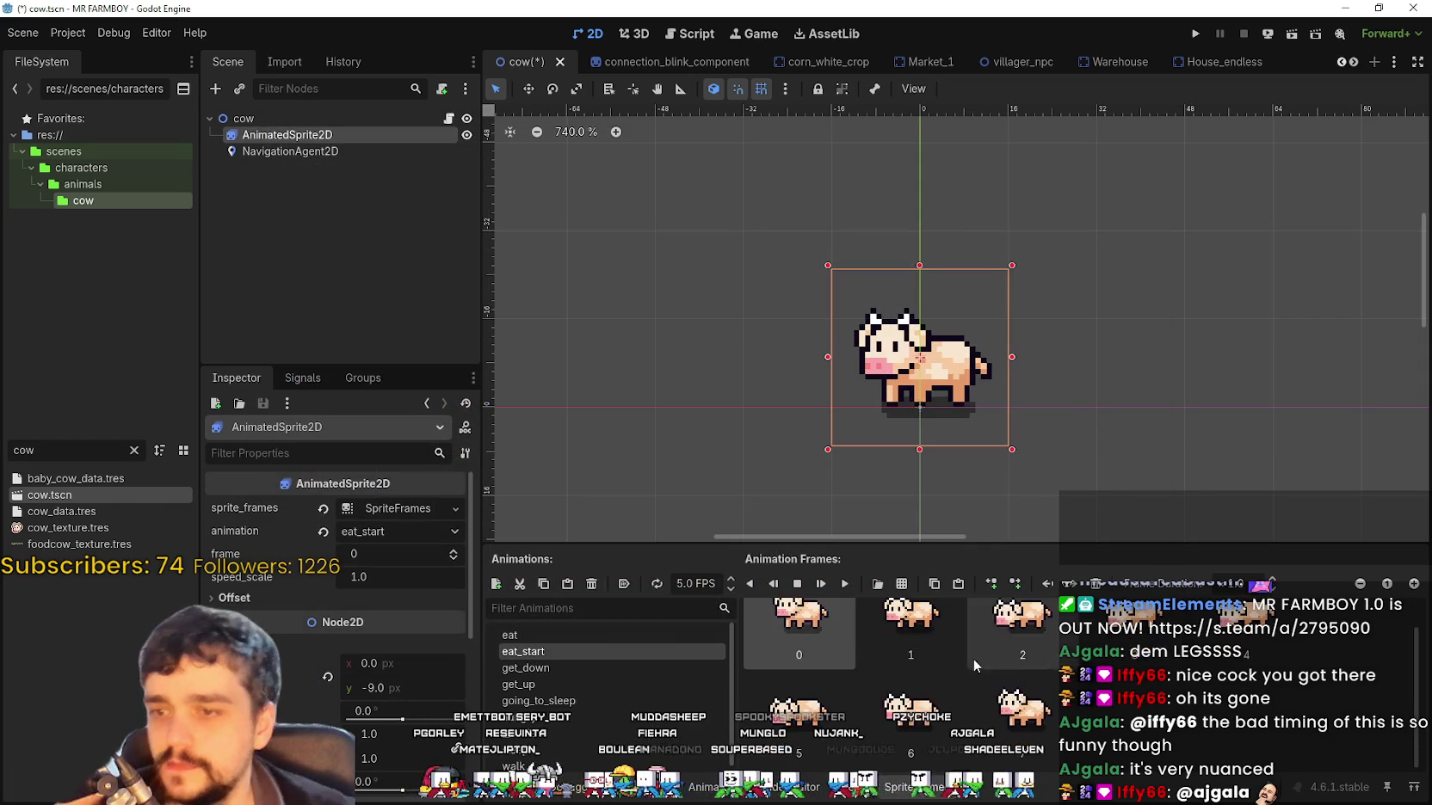
Save, then replace get_down's frames with six lying-down cow frames from Player.png
left_click(847, 587)
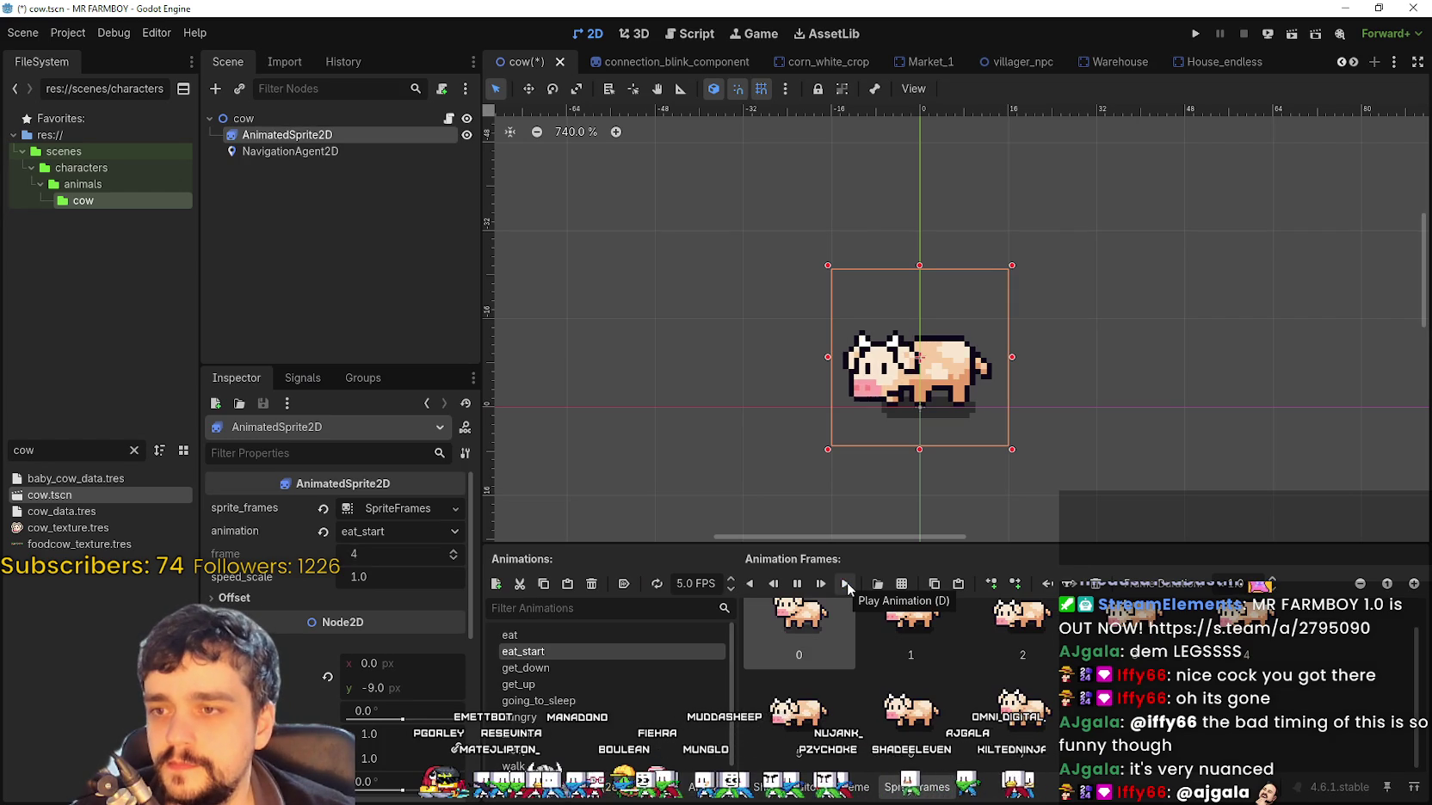
key("ctrl+s")
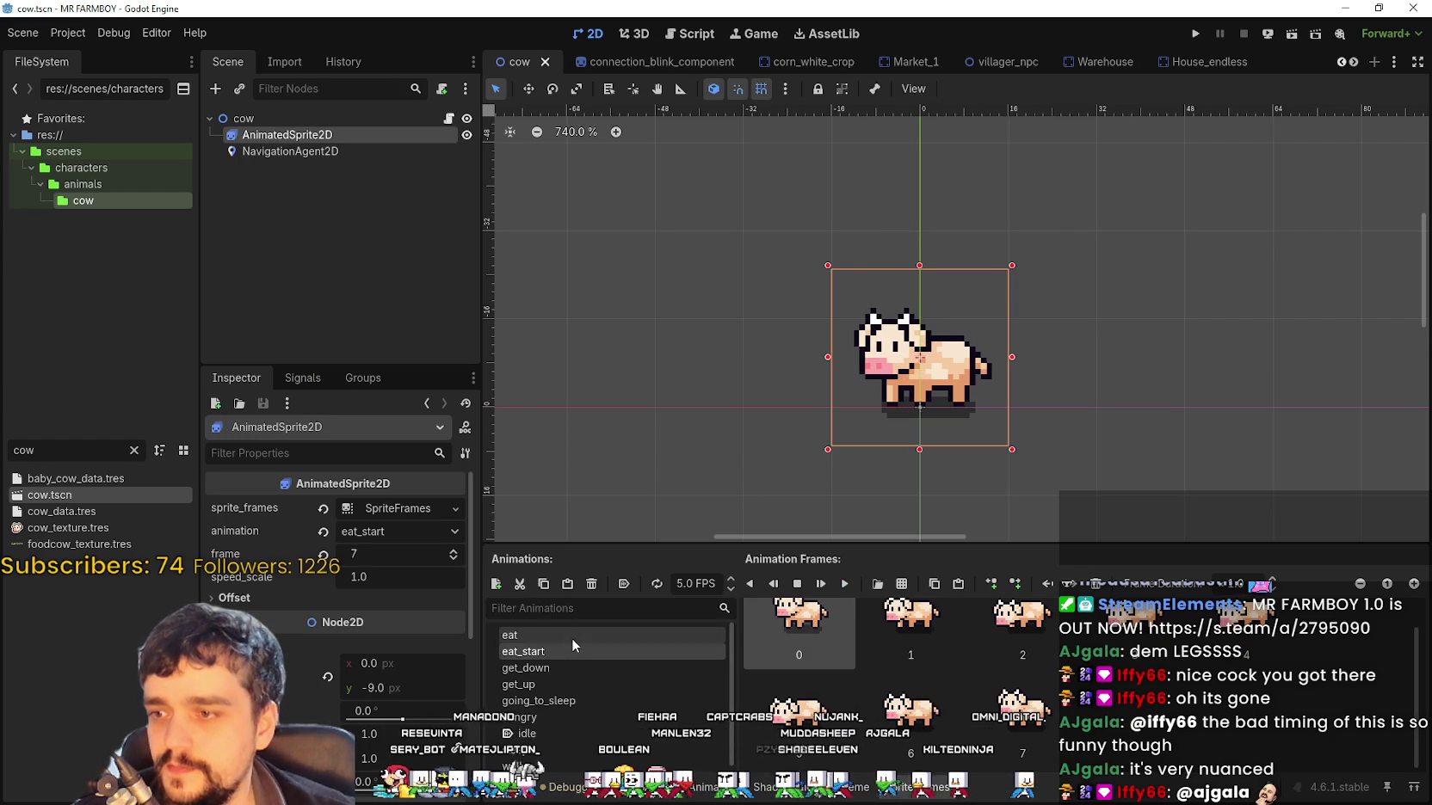
left_click(572, 637)
left_click(579, 660)
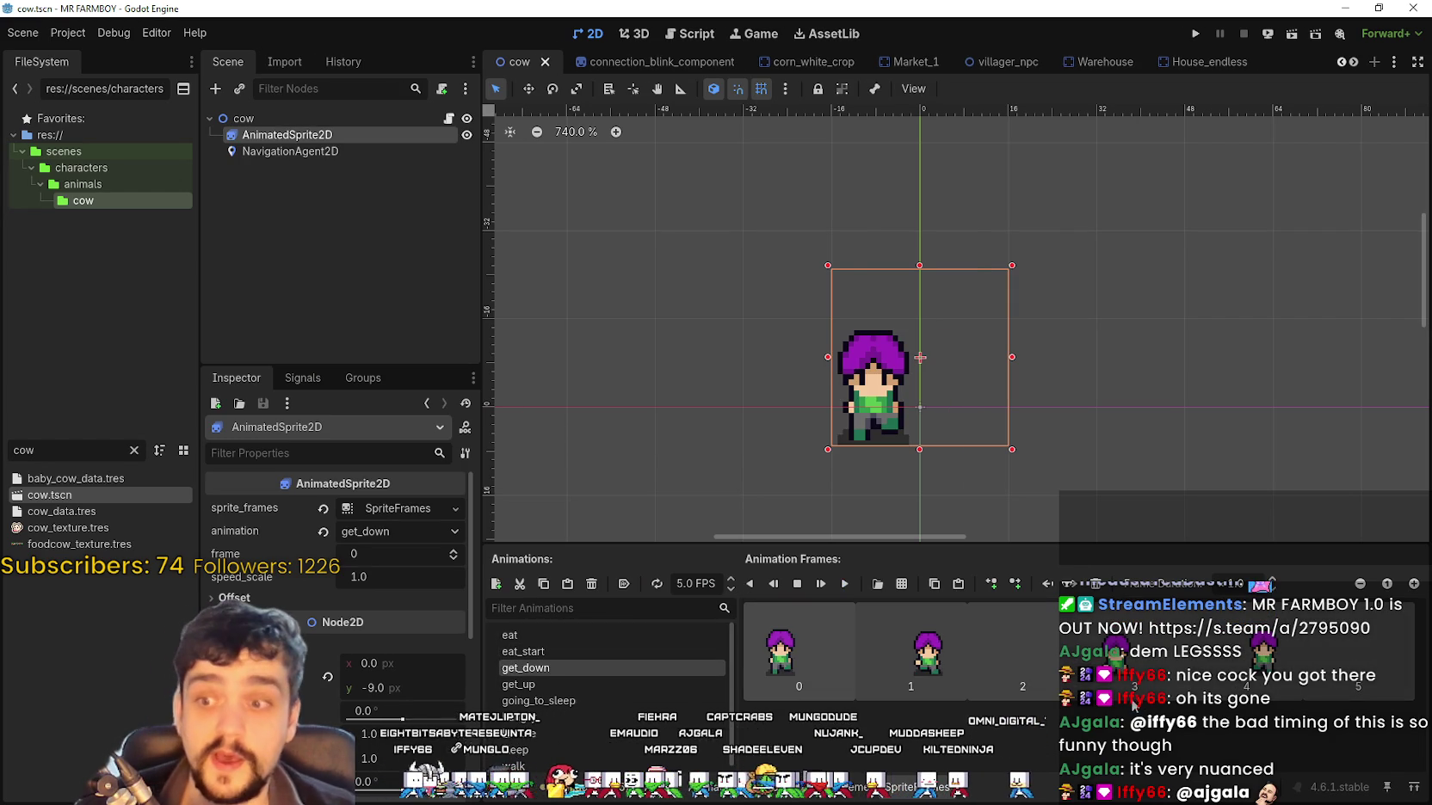
key("Delete")
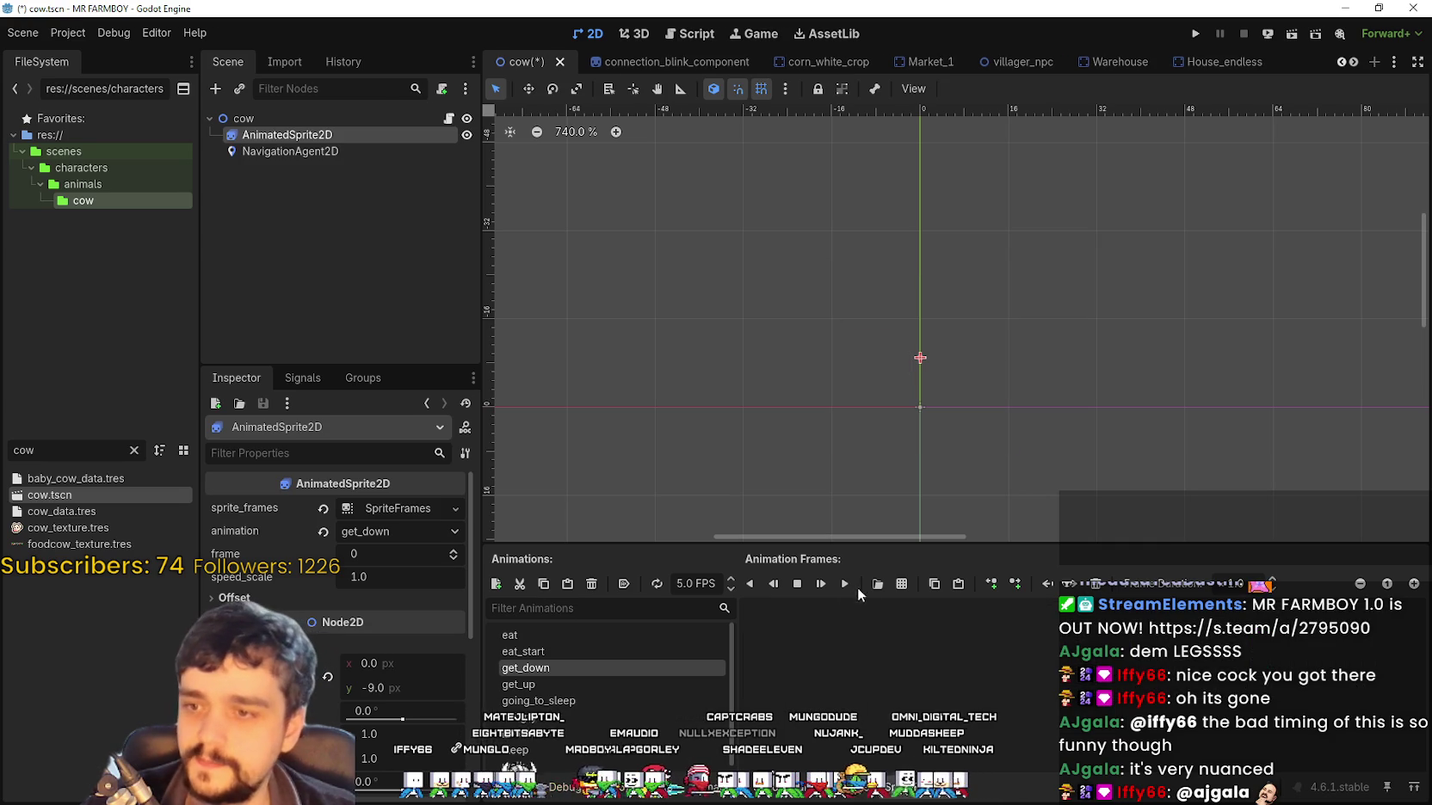
left_click(901, 585)
double_click(578, 238)
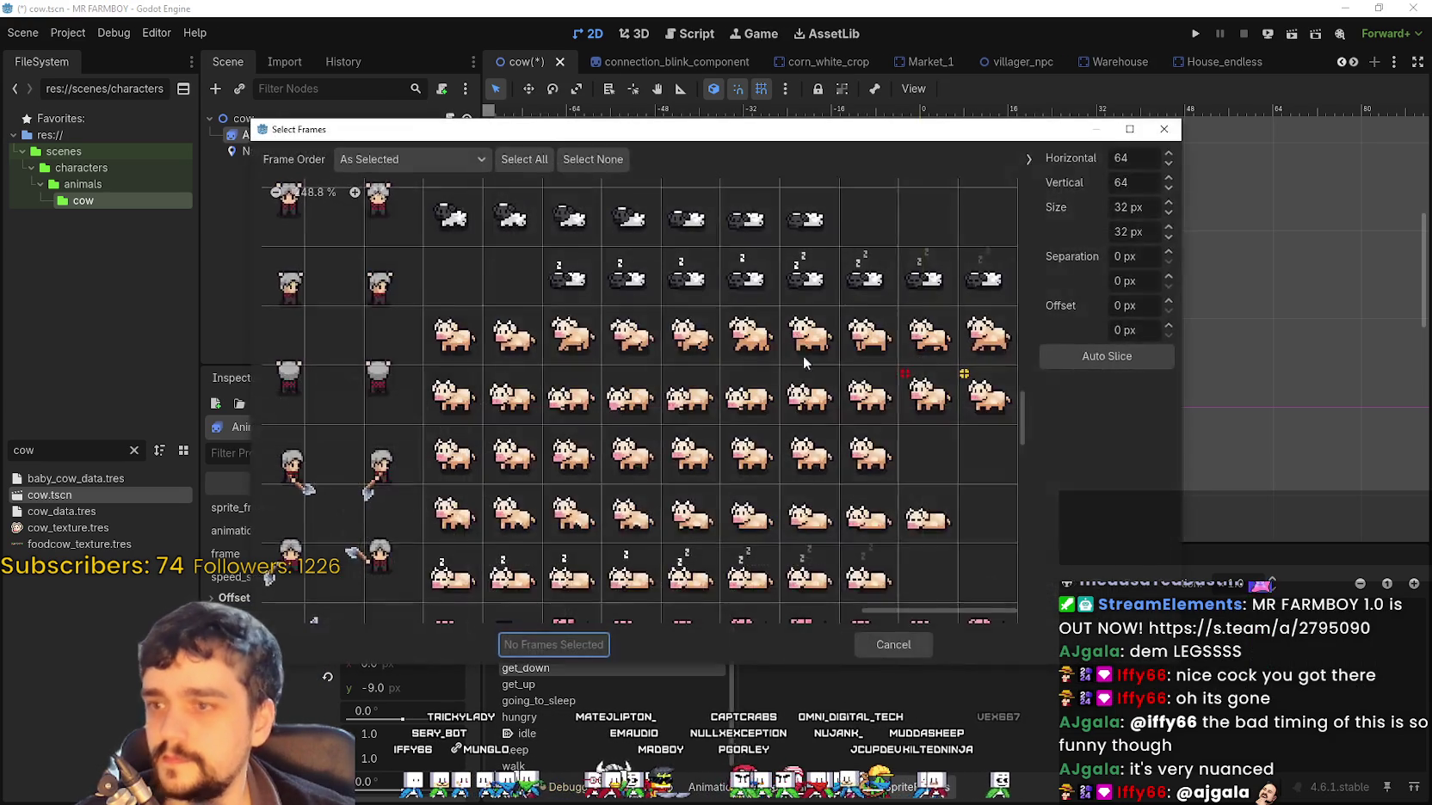
scroll(713, 382, "down", 1)
left_click_drag(472, 458, 749, 465)
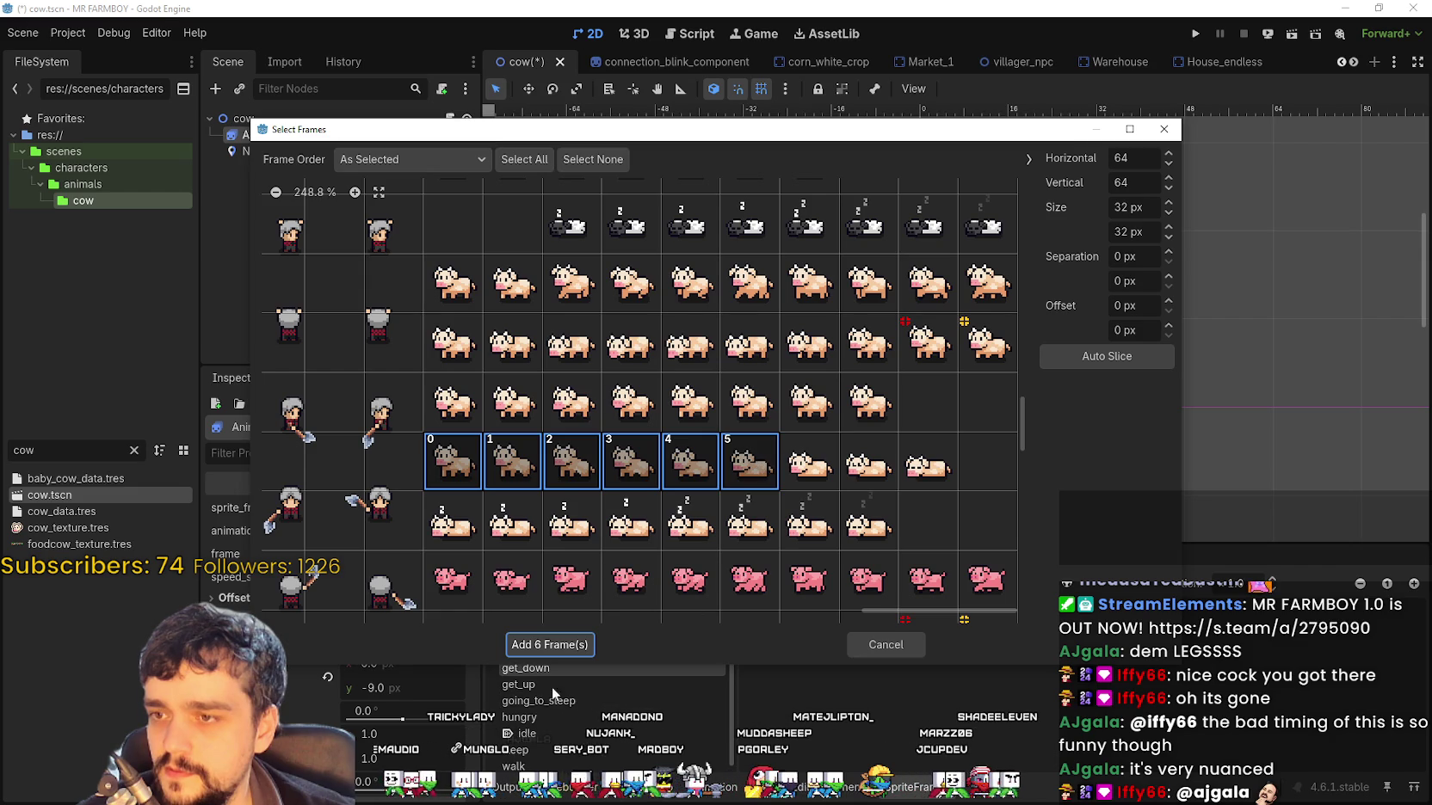
left_click(549, 644)
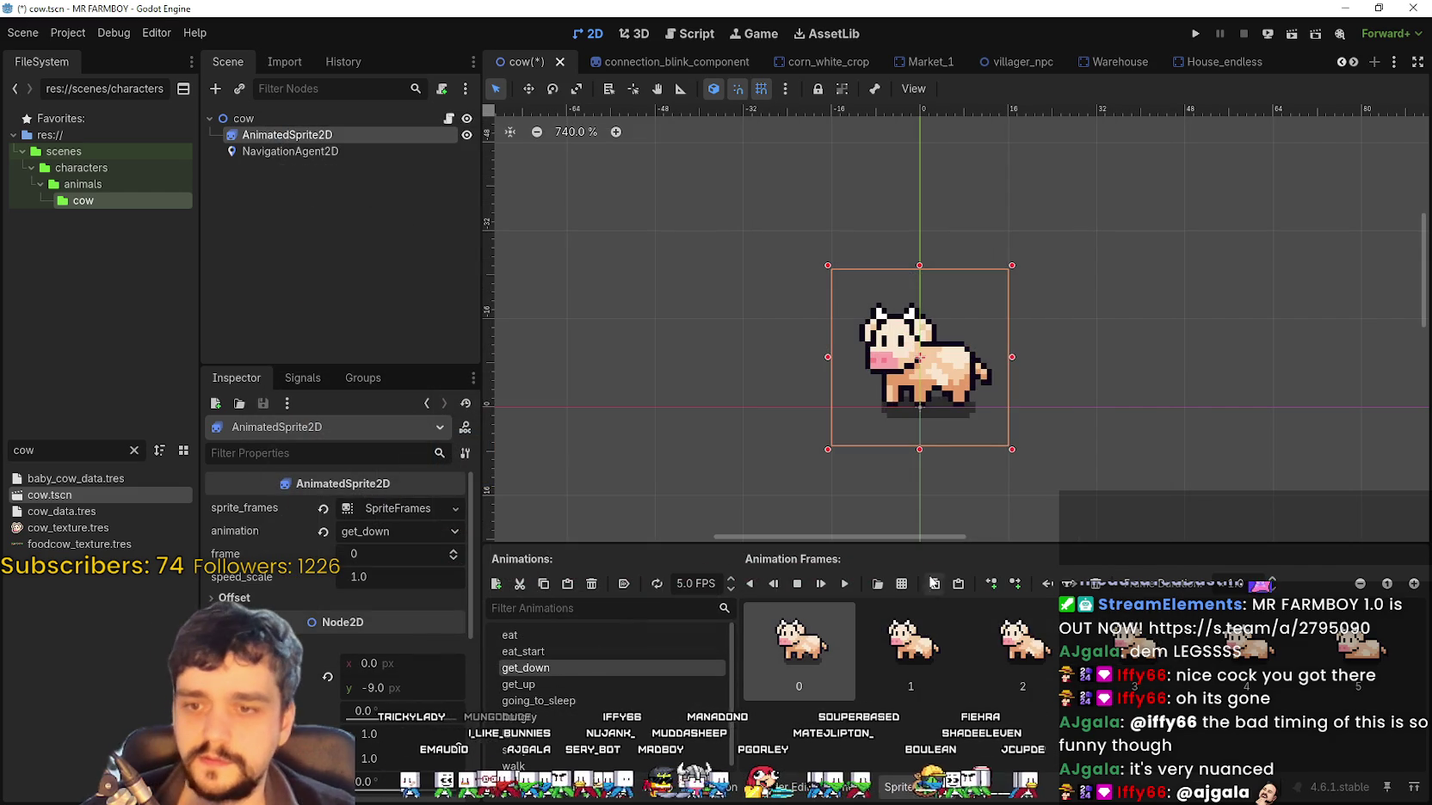
left_click(847, 585)
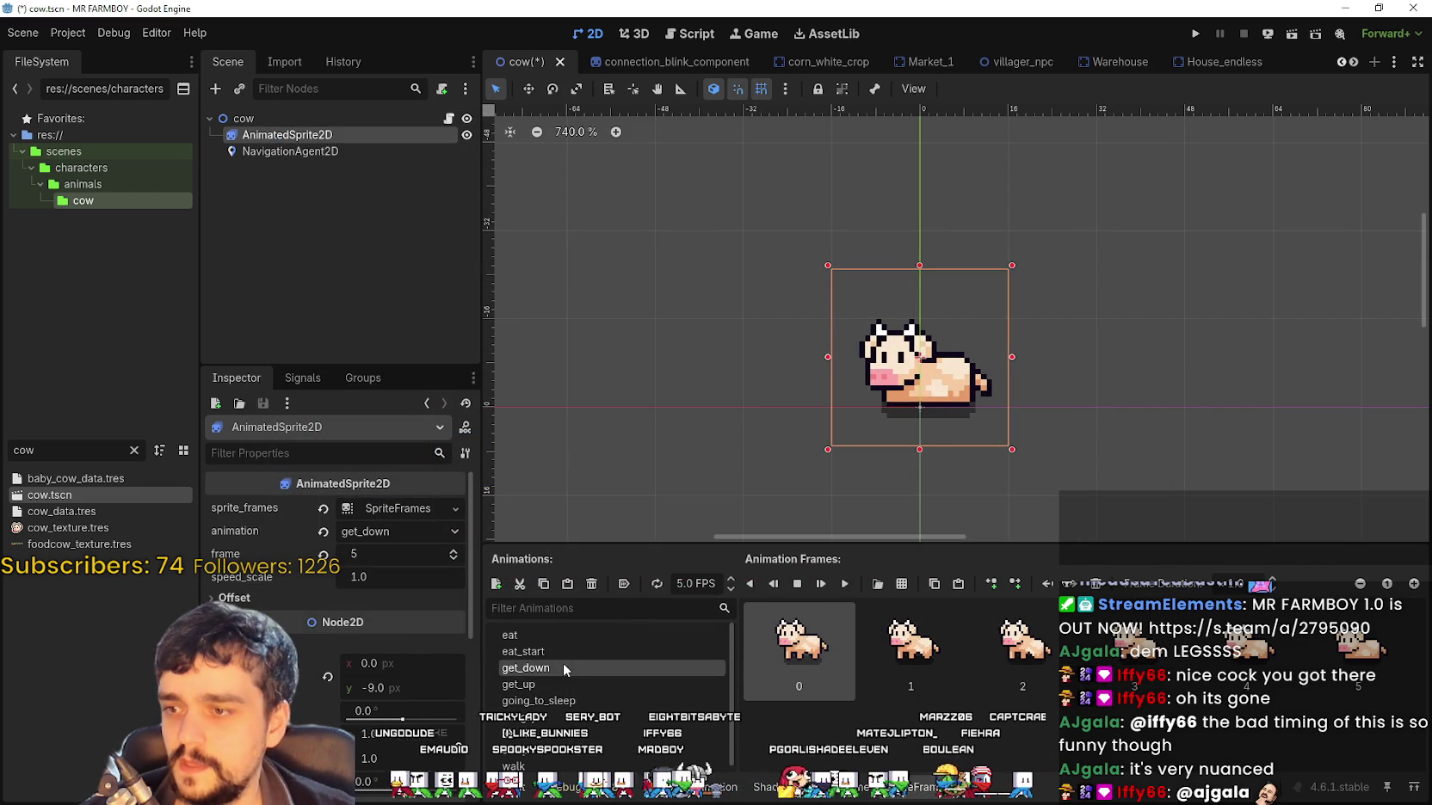
Replace get_up's frames with six cow frames in reverse order, preview, and save
left_click(569, 684)
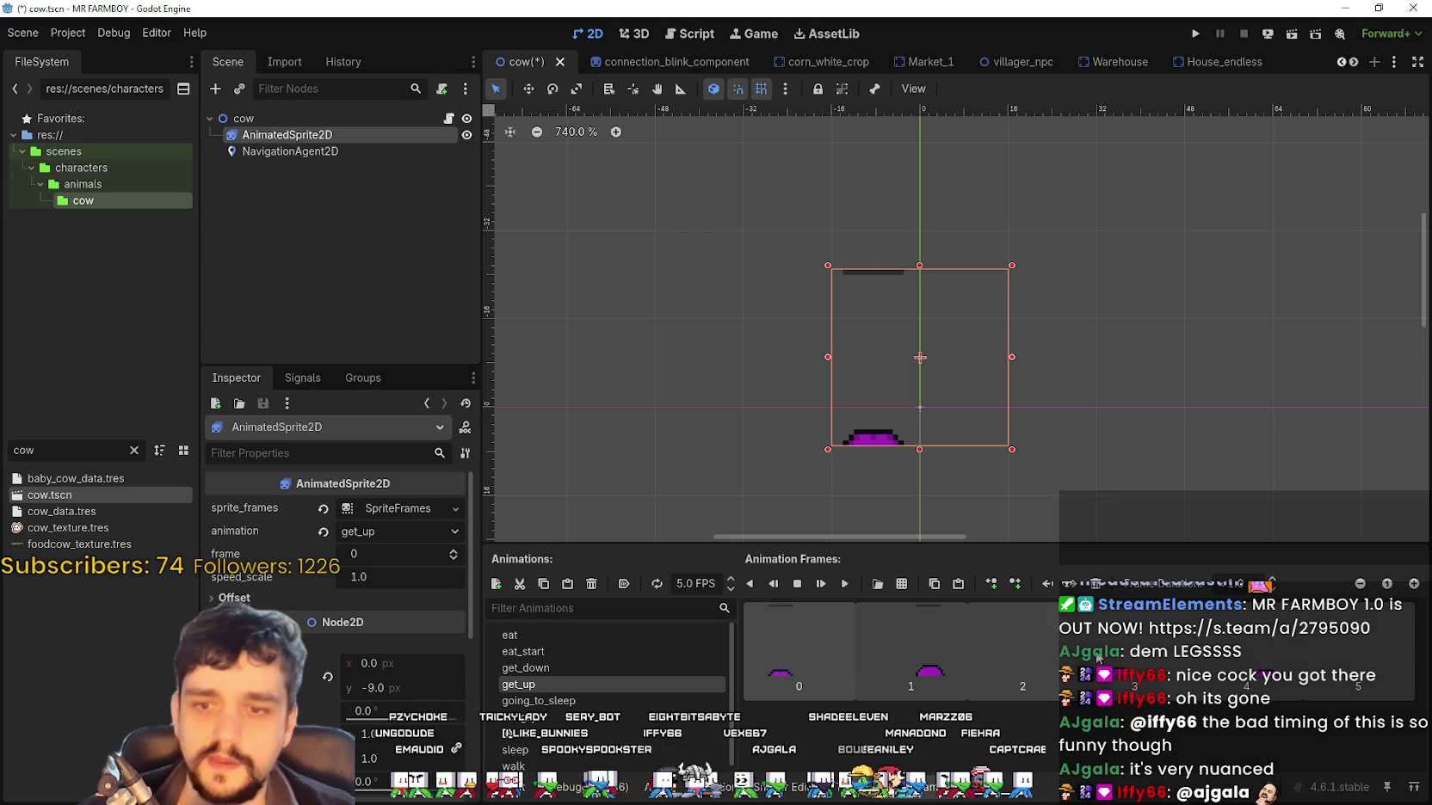
key("Delete")
left_click(901, 583)
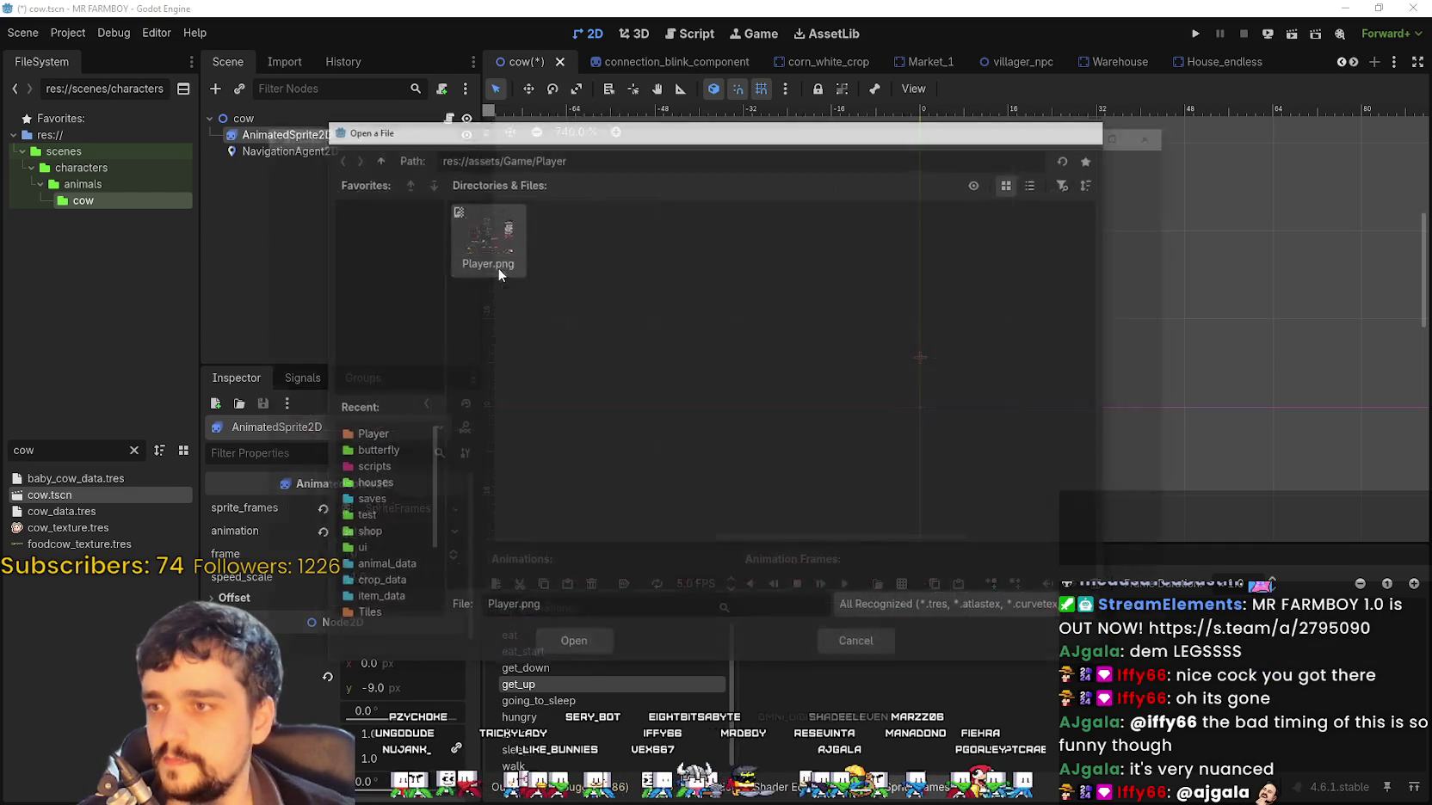
double_click(497, 267)
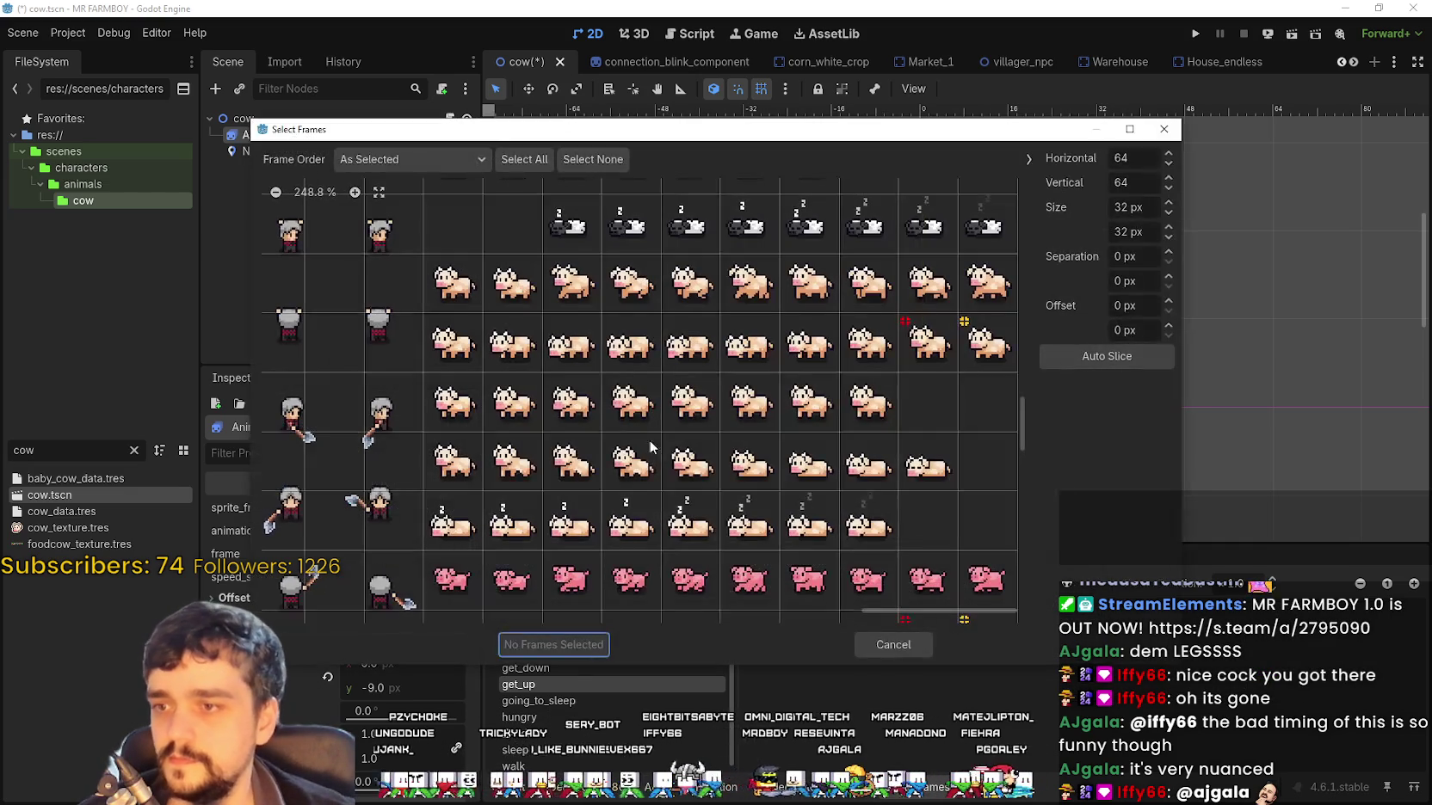
left_click(757, 478)
left_click_drag(758, 478, 452, 469)
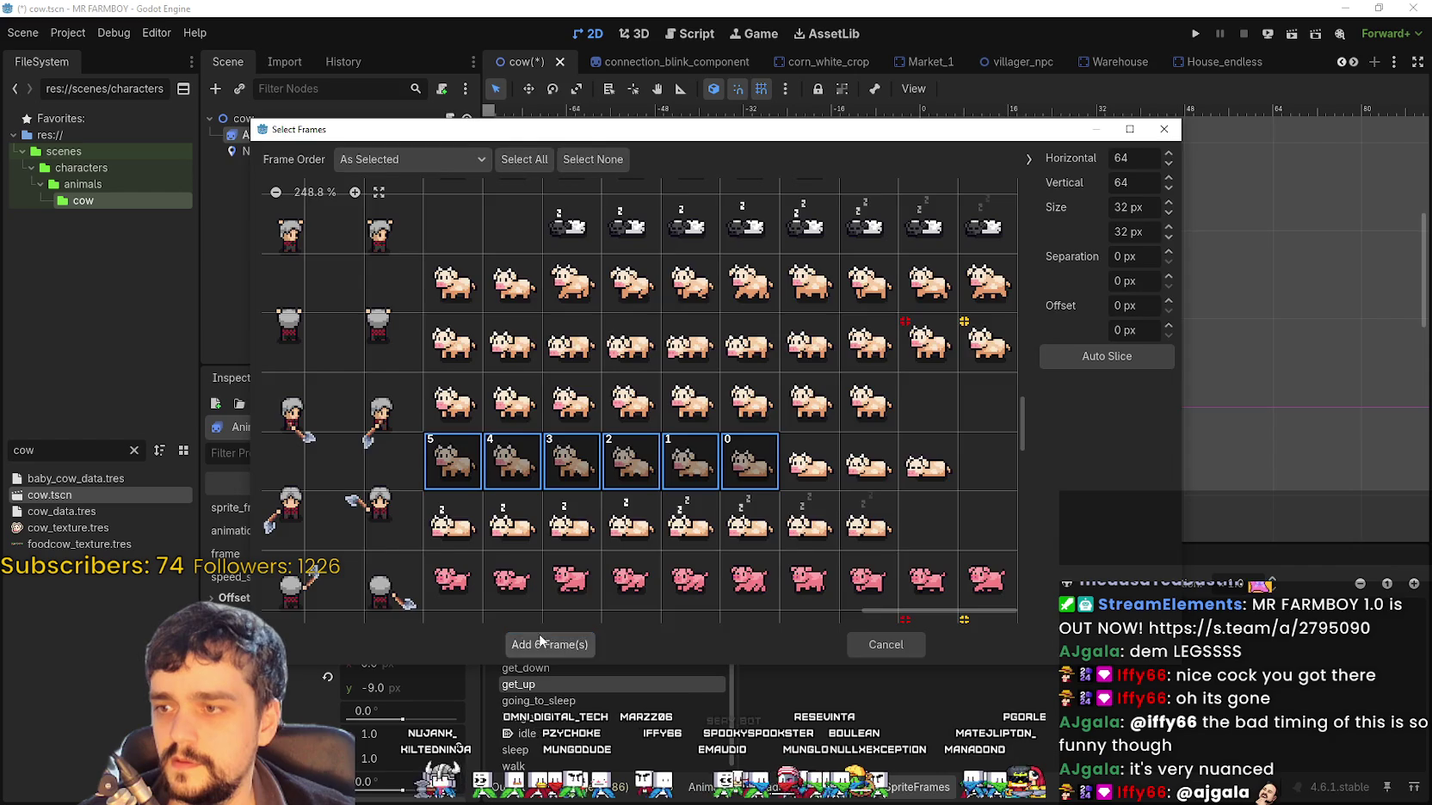
left_click(547, 645)
left_click(847, 585)
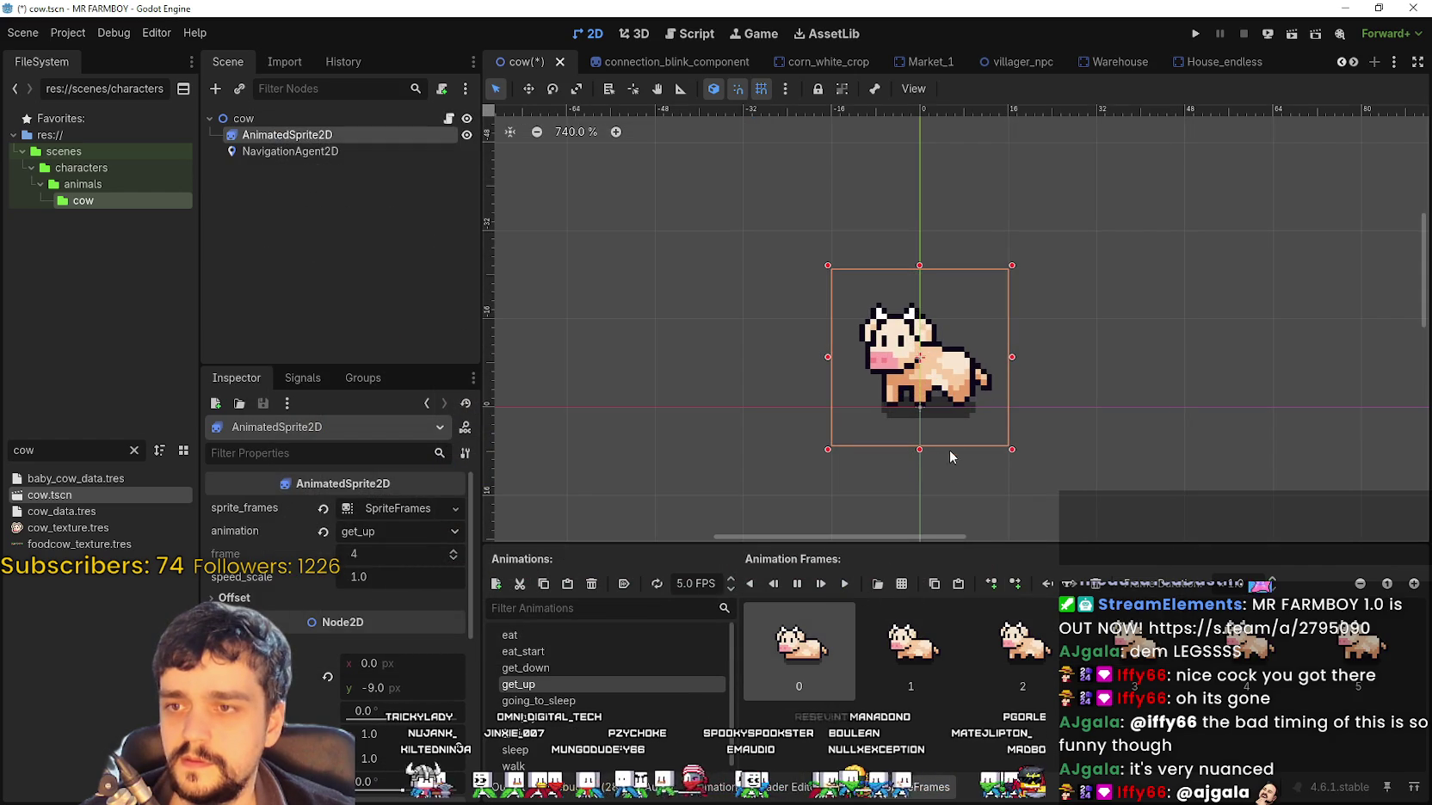
key("ctrl+s")
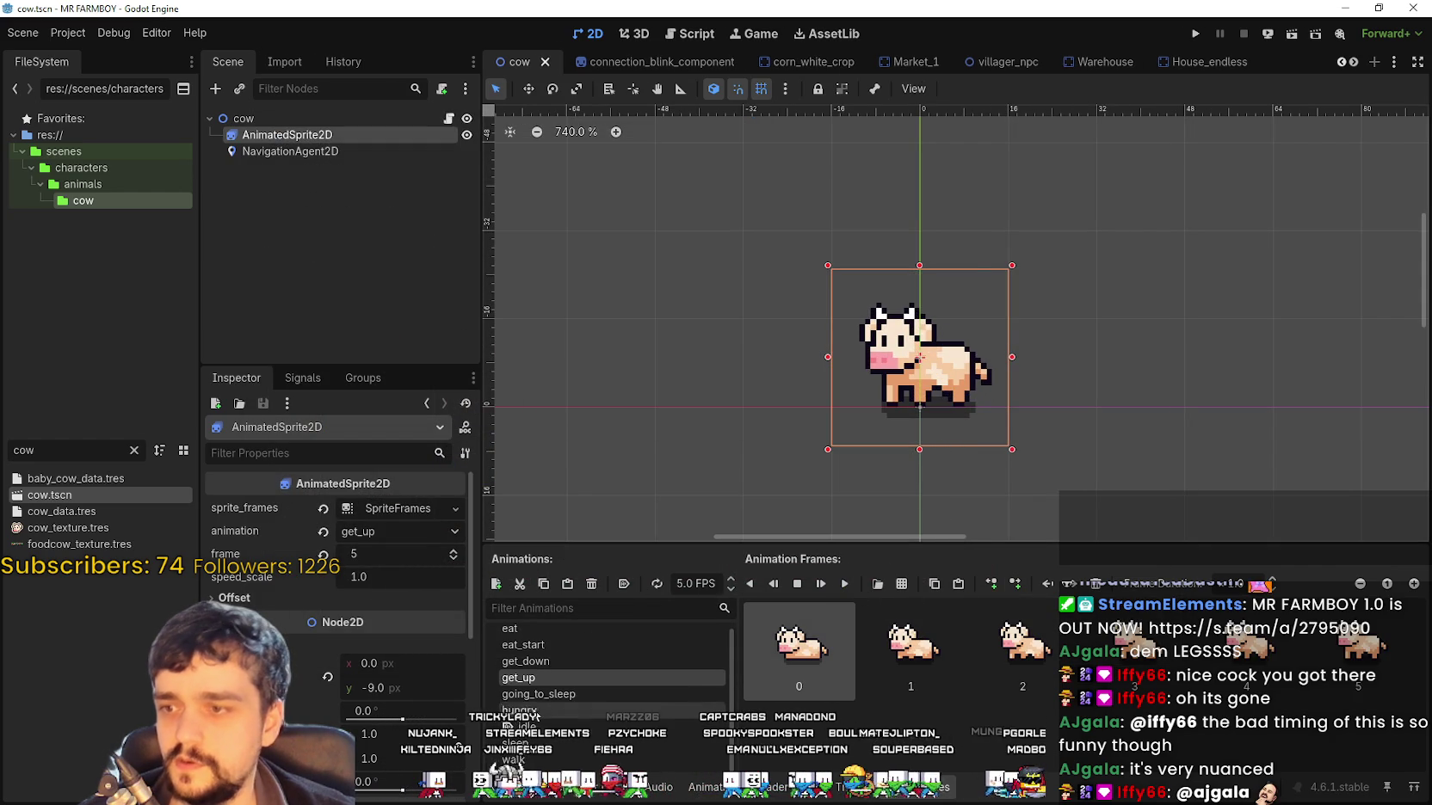
left_click(539, 699)
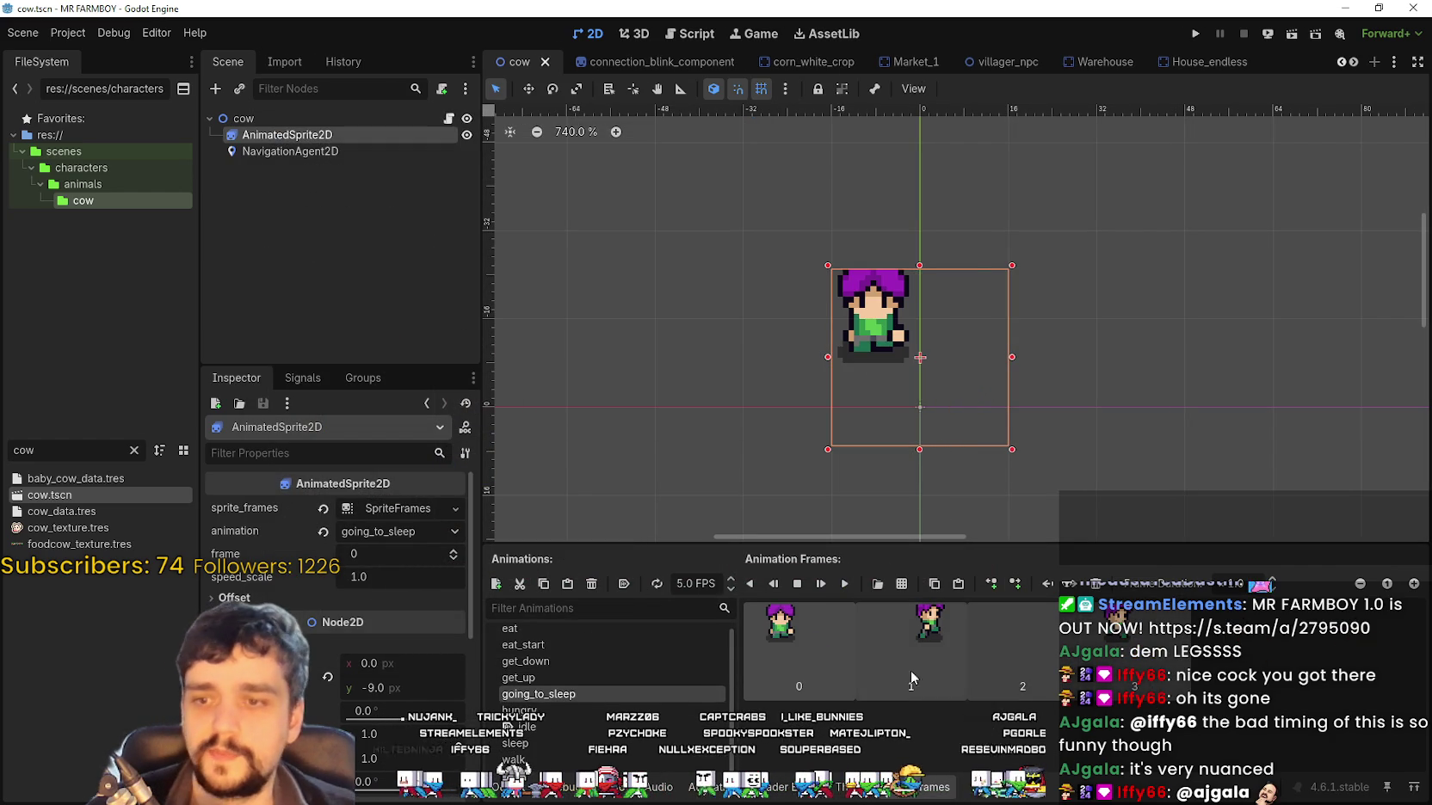
Add four cow frames to going_to_sleep, preview it, and save
left_click(902, 583)
double_click(496, 240)
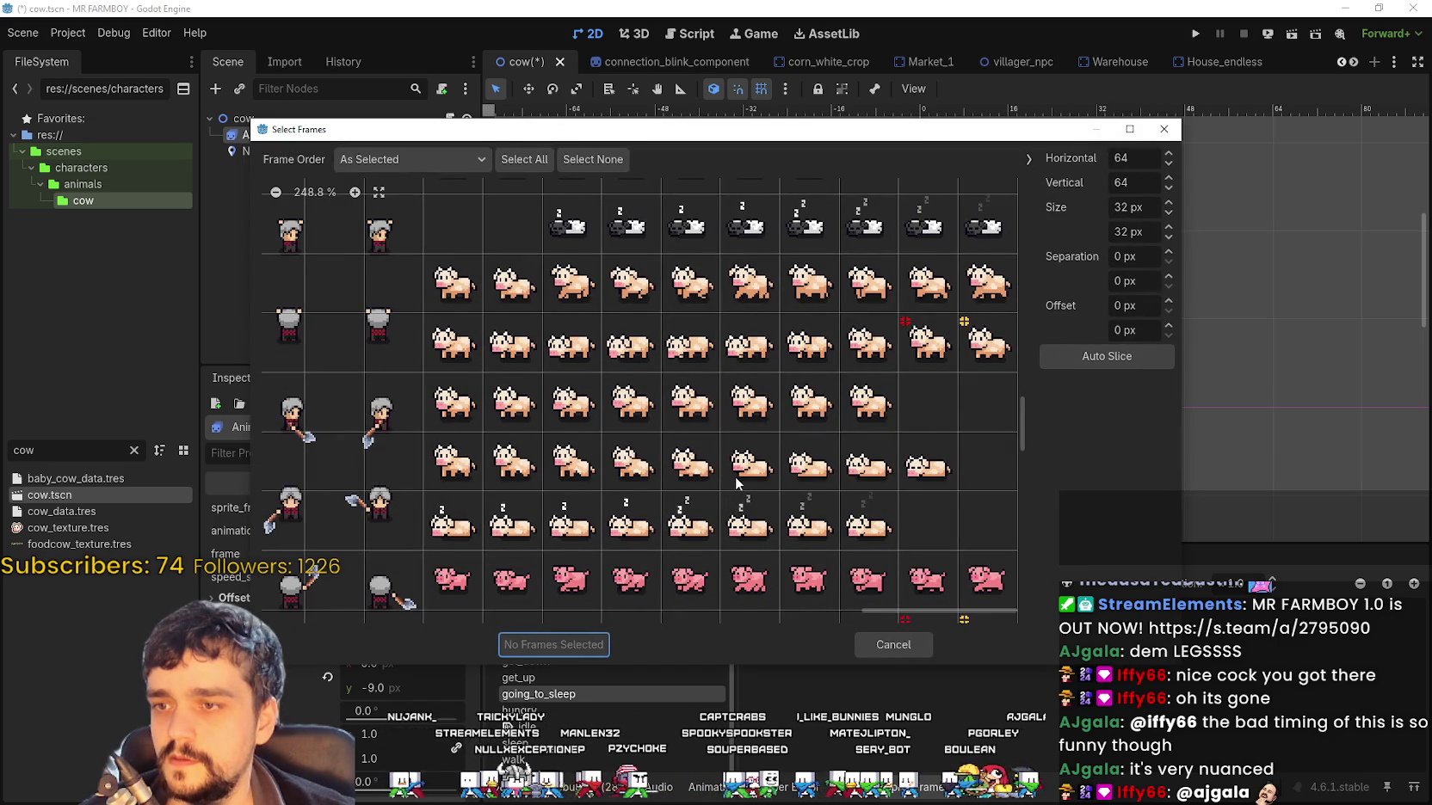
left_click(737, 476)
left_click(809, 465)
left_click(868, 465)
left_click(928, 465)
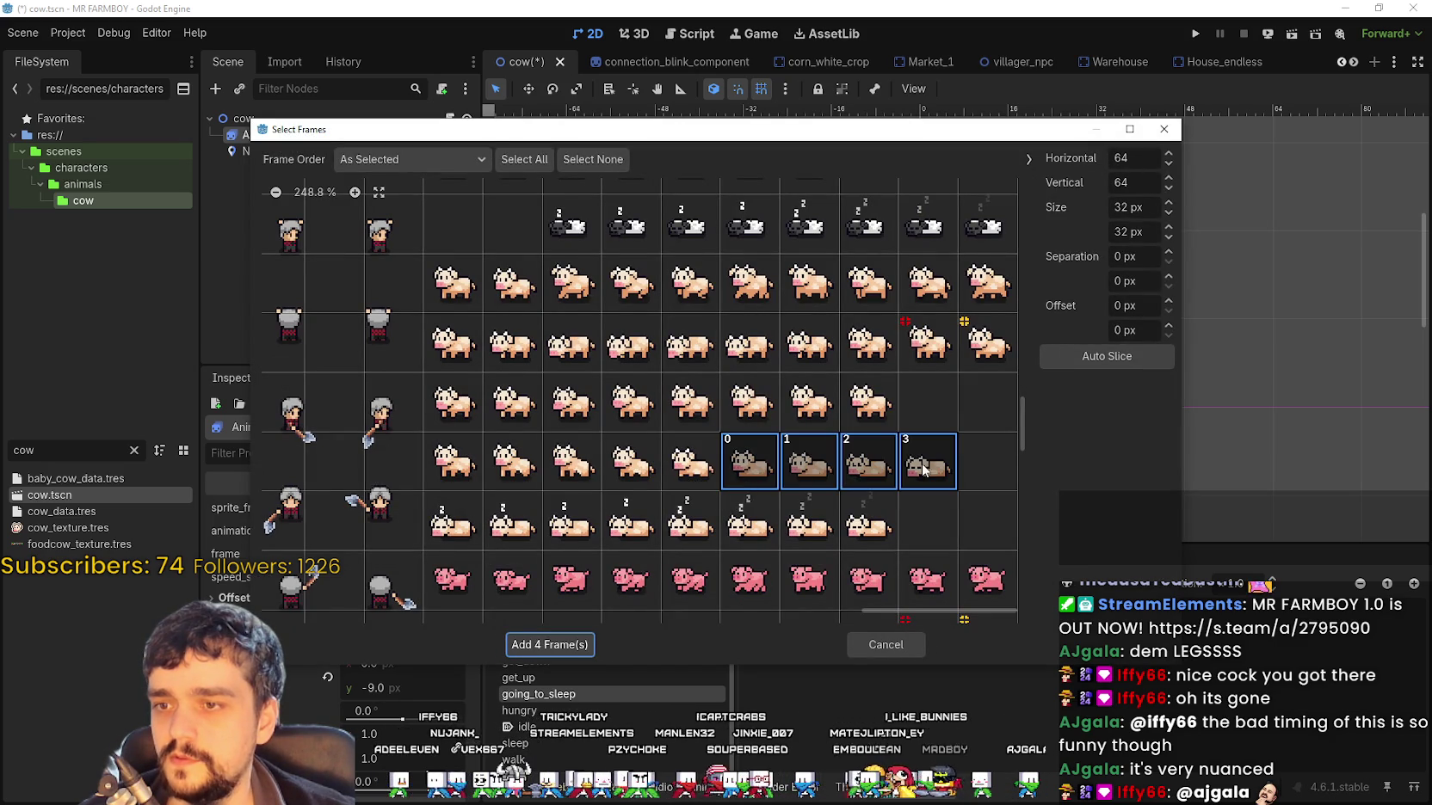
left_click(568, 643)
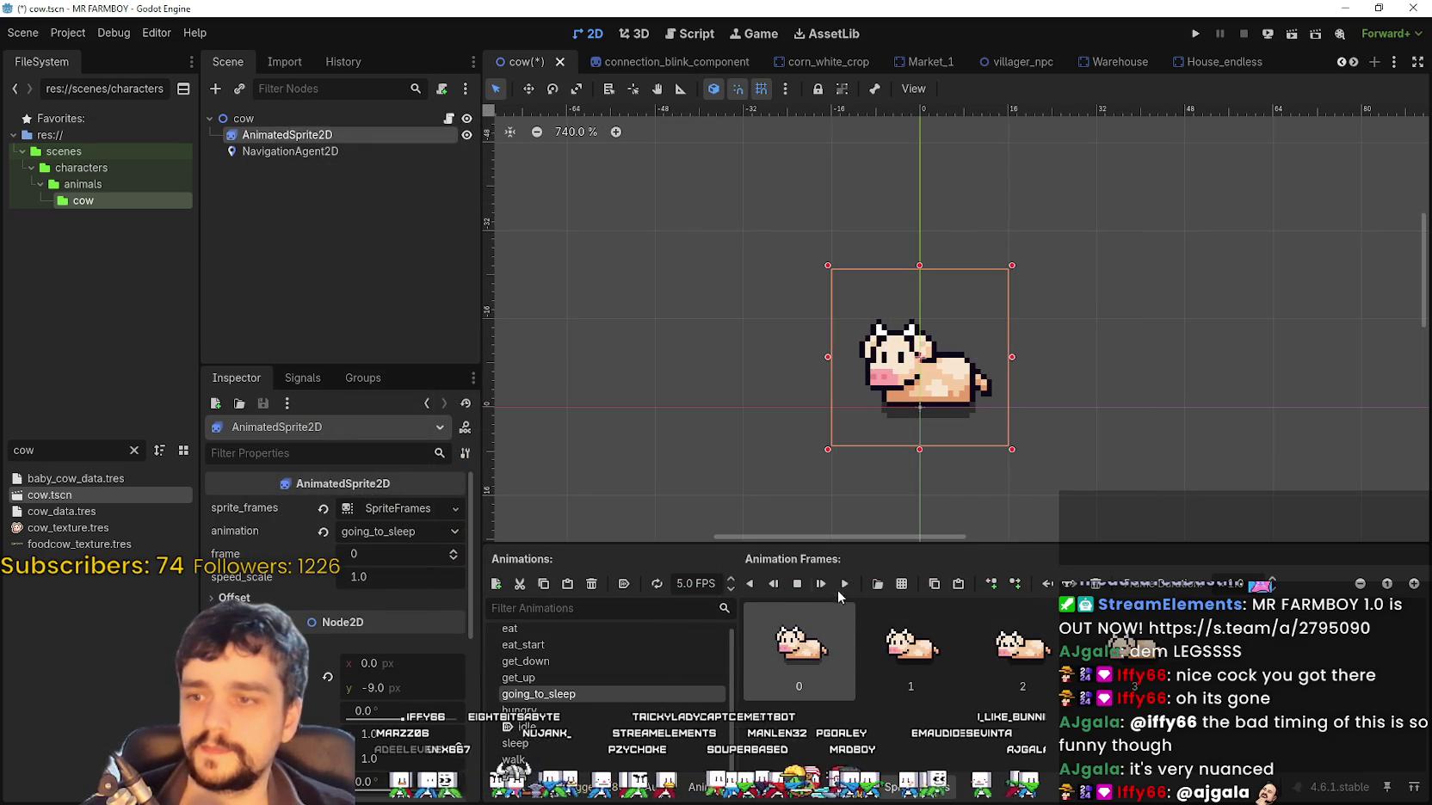
left_click(845, 585)
key("ctrl+s")
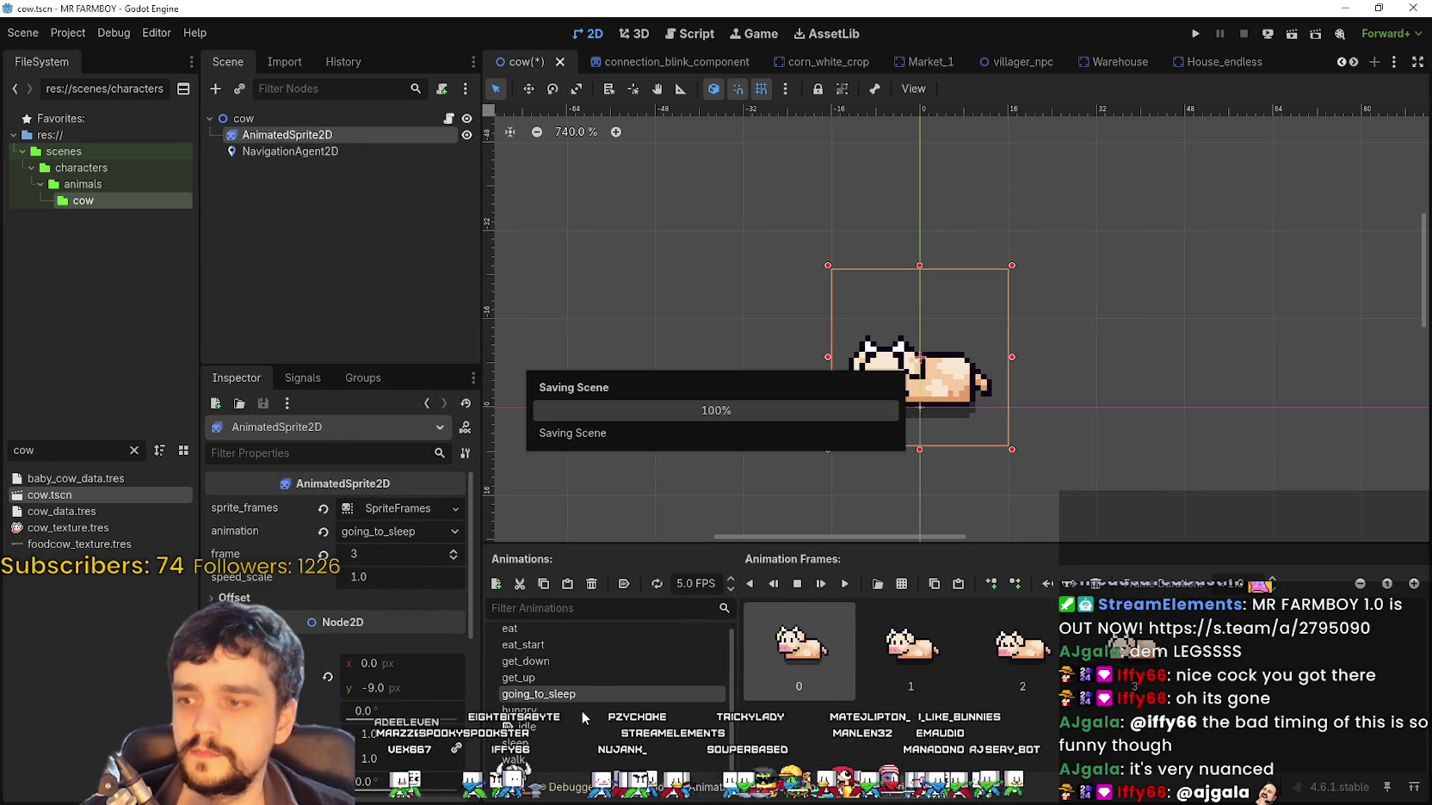
Replace the hungry animation's pig frames with two cow frames and save
left_click(578, 710)
left_click(902, 654, "shift")
key("Delete")
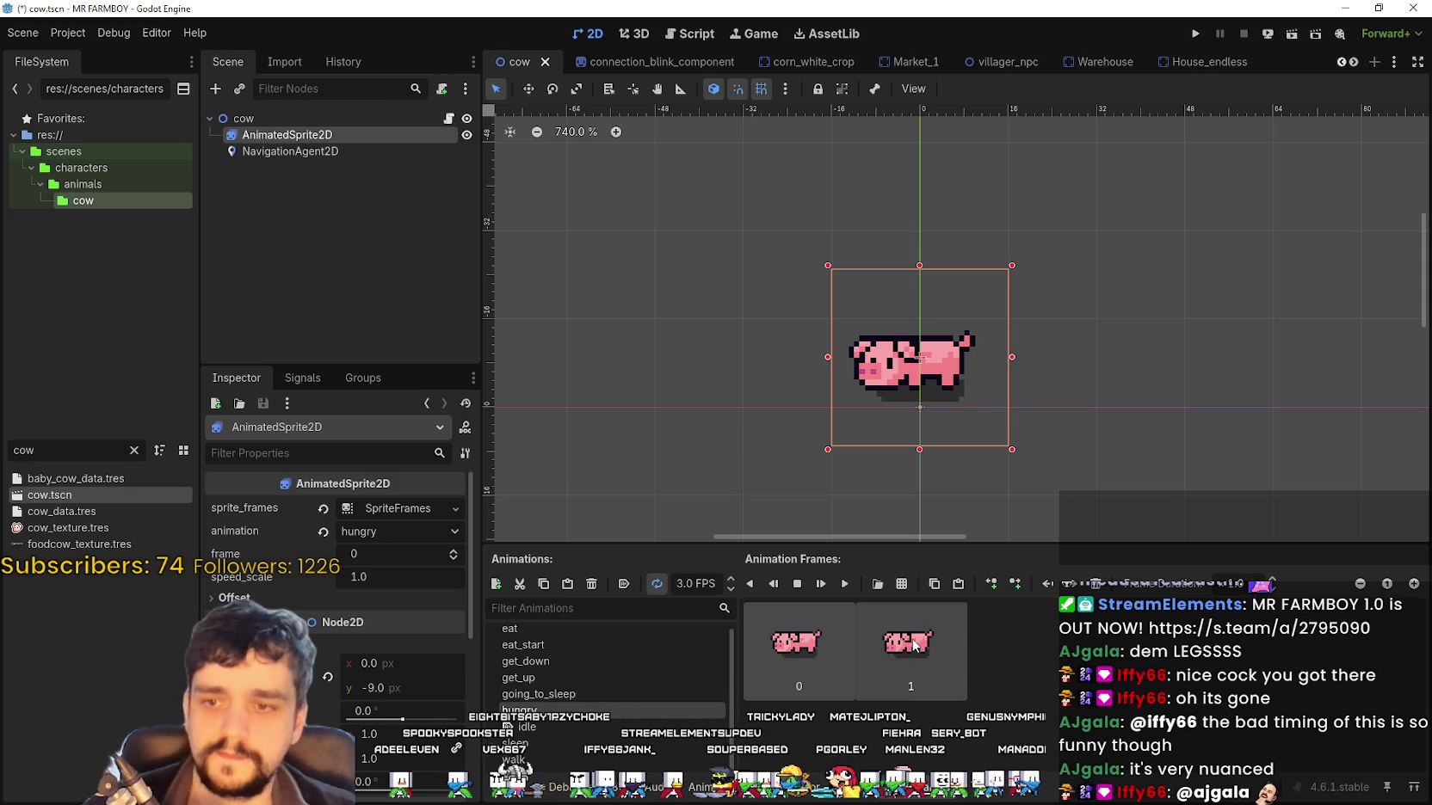
left_click(877, 583)
key("Return")
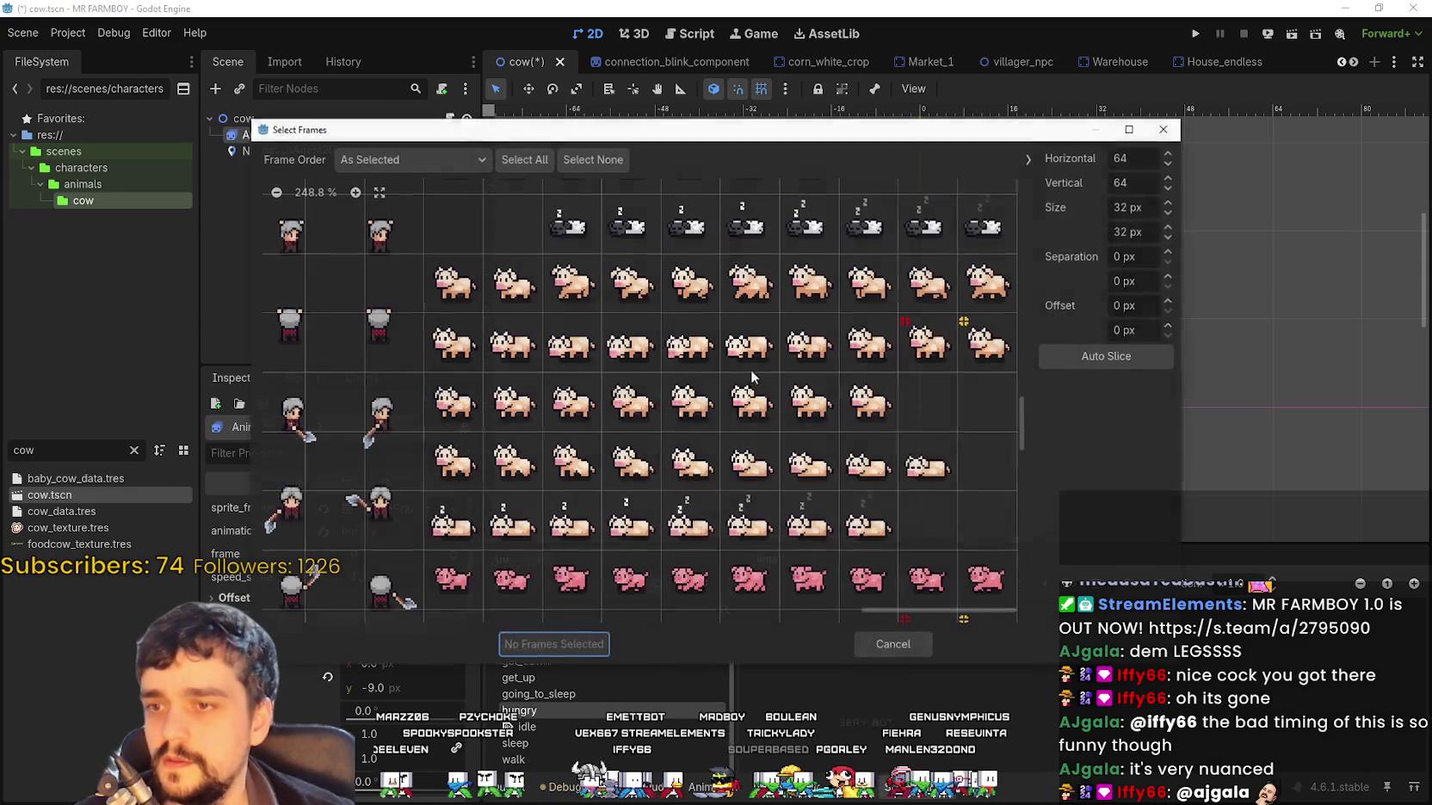
left_click(928, 343)
left_click(988, 343)
left_click(550, 644)
key("ctrl+s")
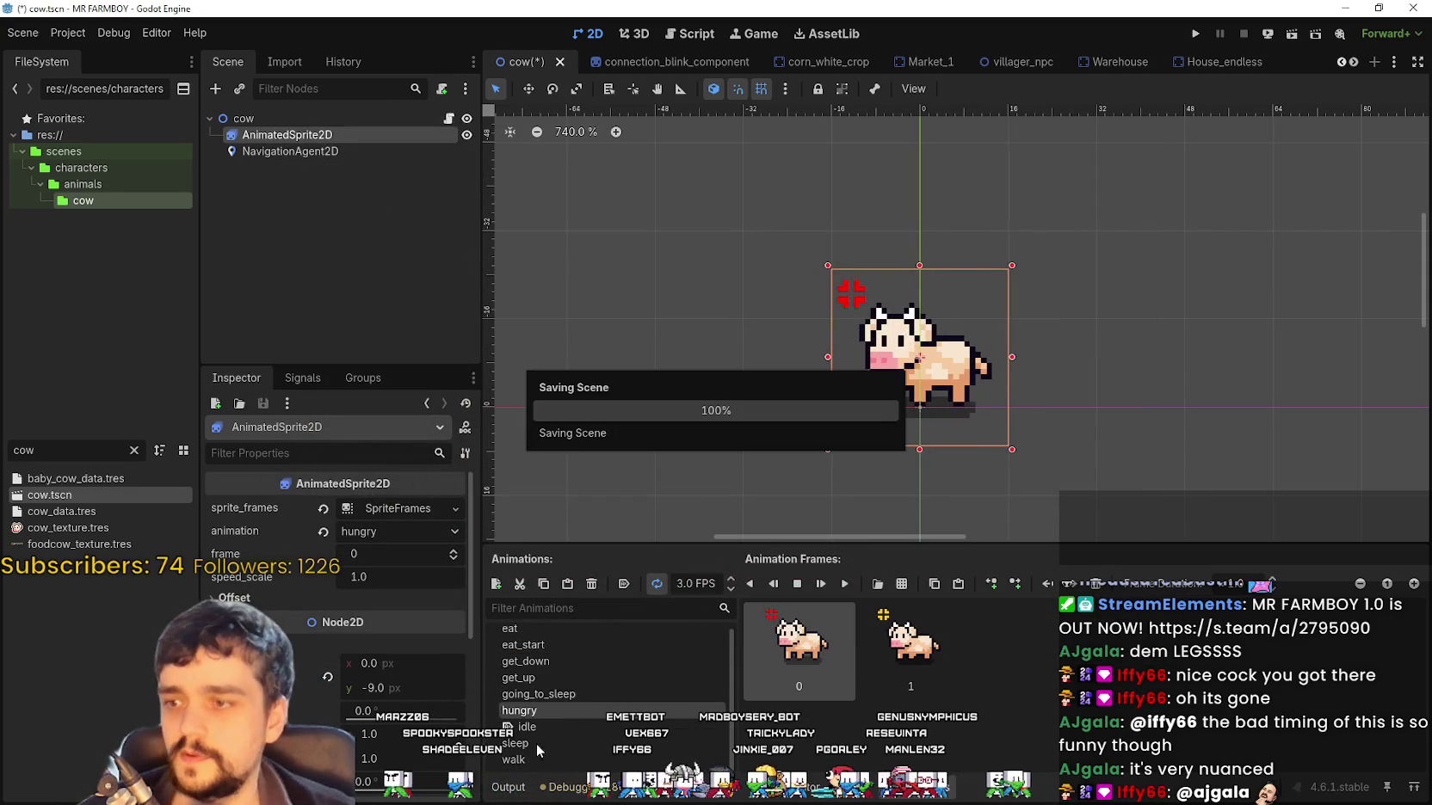
Replace the idle animation's pig frames with two cow frames from Player.png
left_click(561, 728)
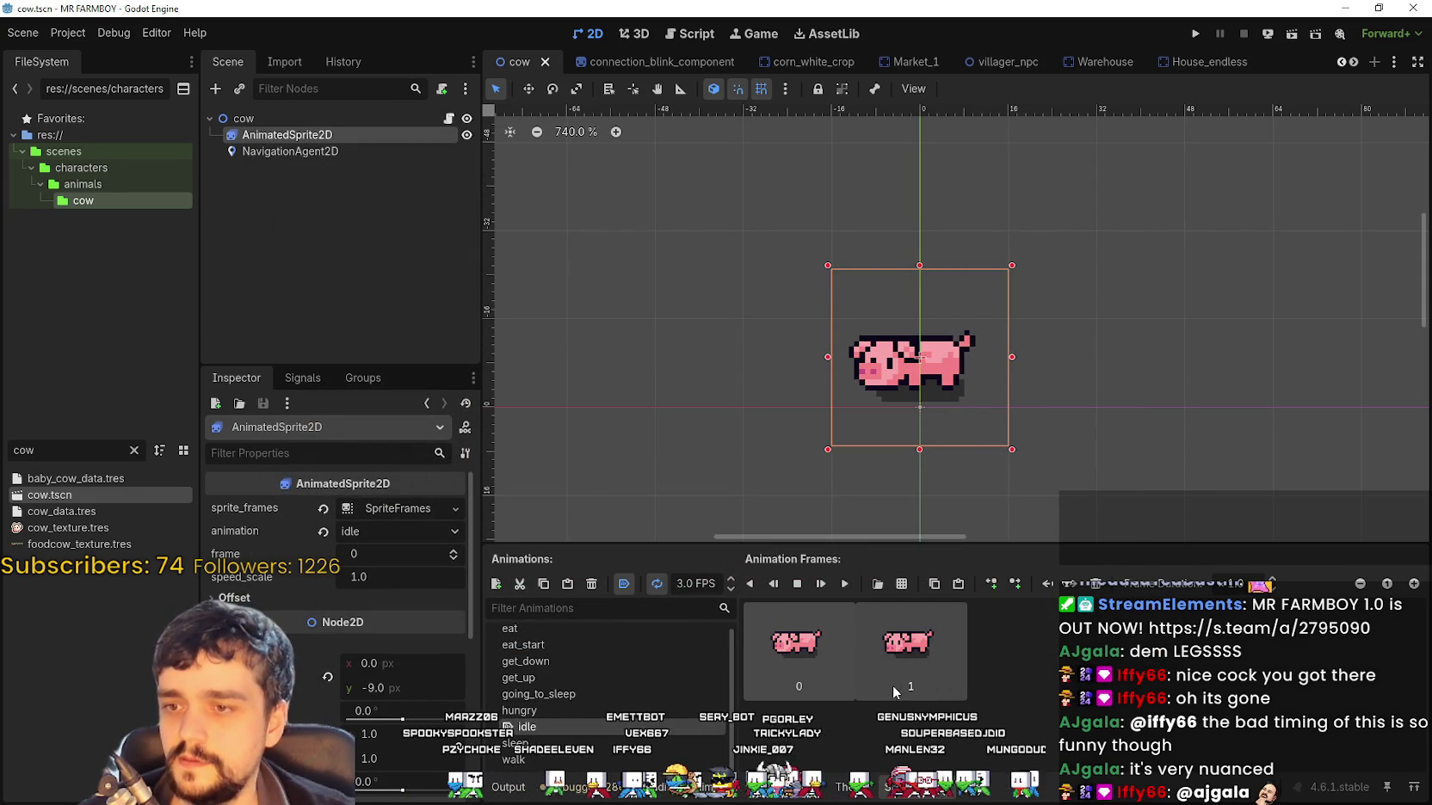
left_click(902, 618)
key("Delete")
left_click(876, 584)
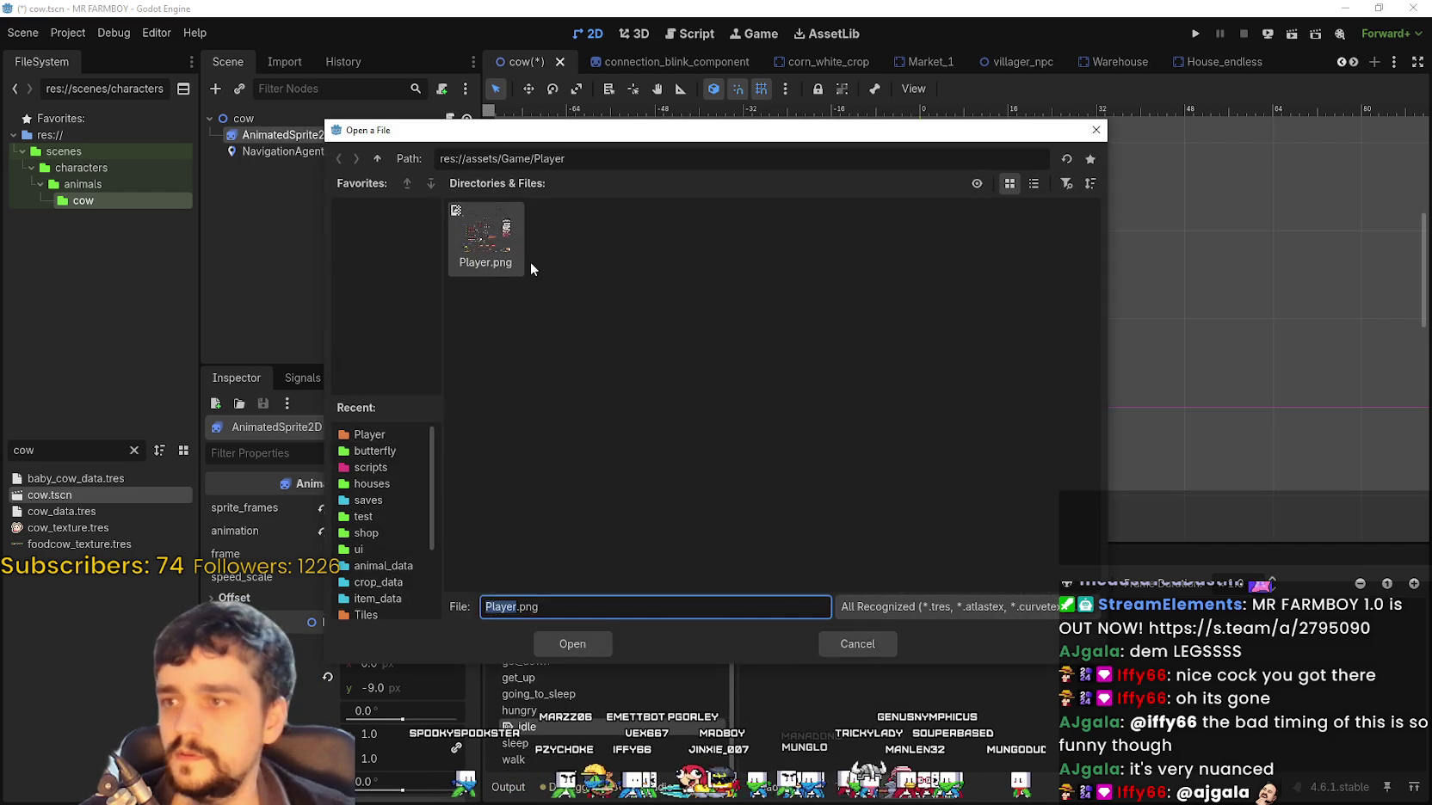
double_click(507, 253)
left_click(458, 286)
left_click(519, 285)
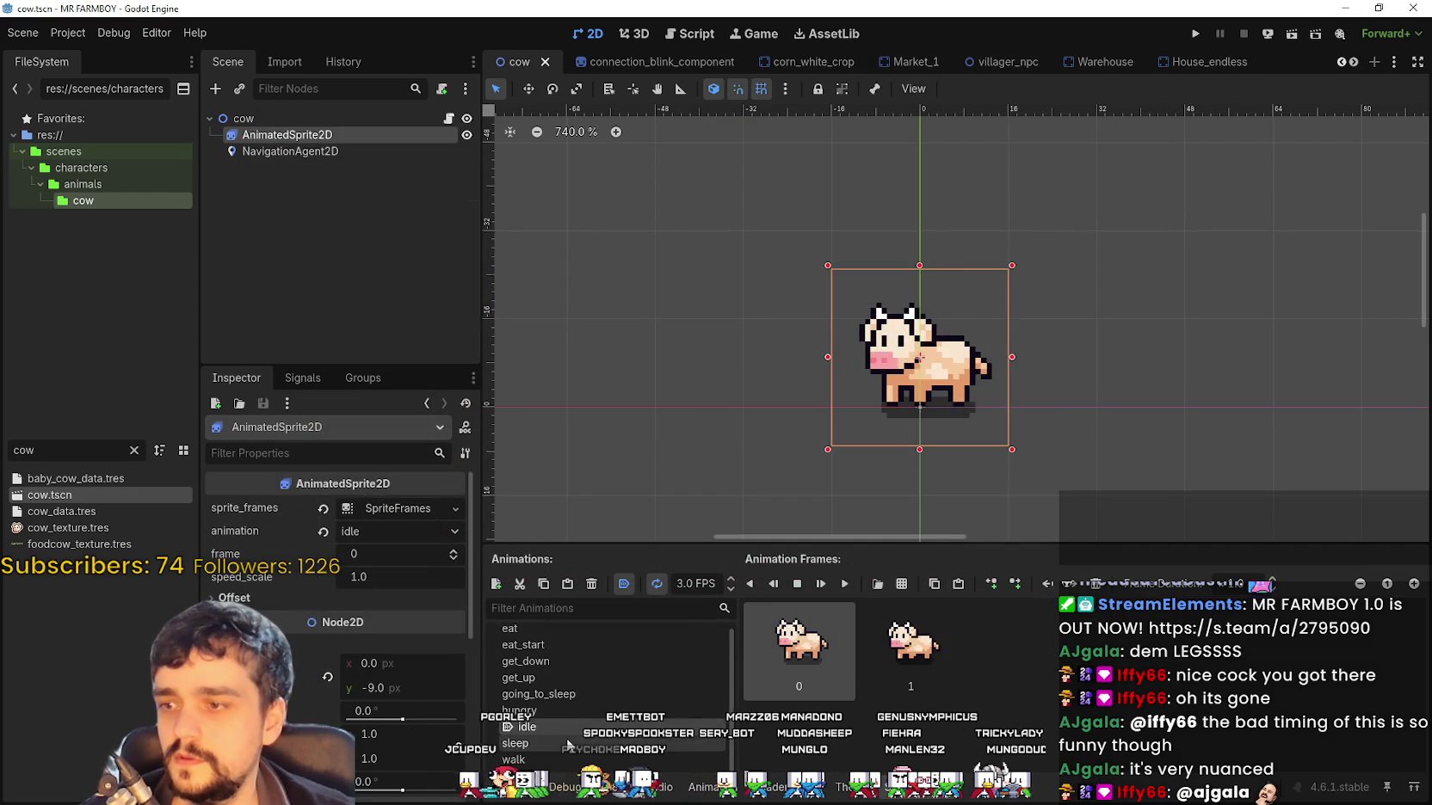
scroll(1036, 730, "down", 2)
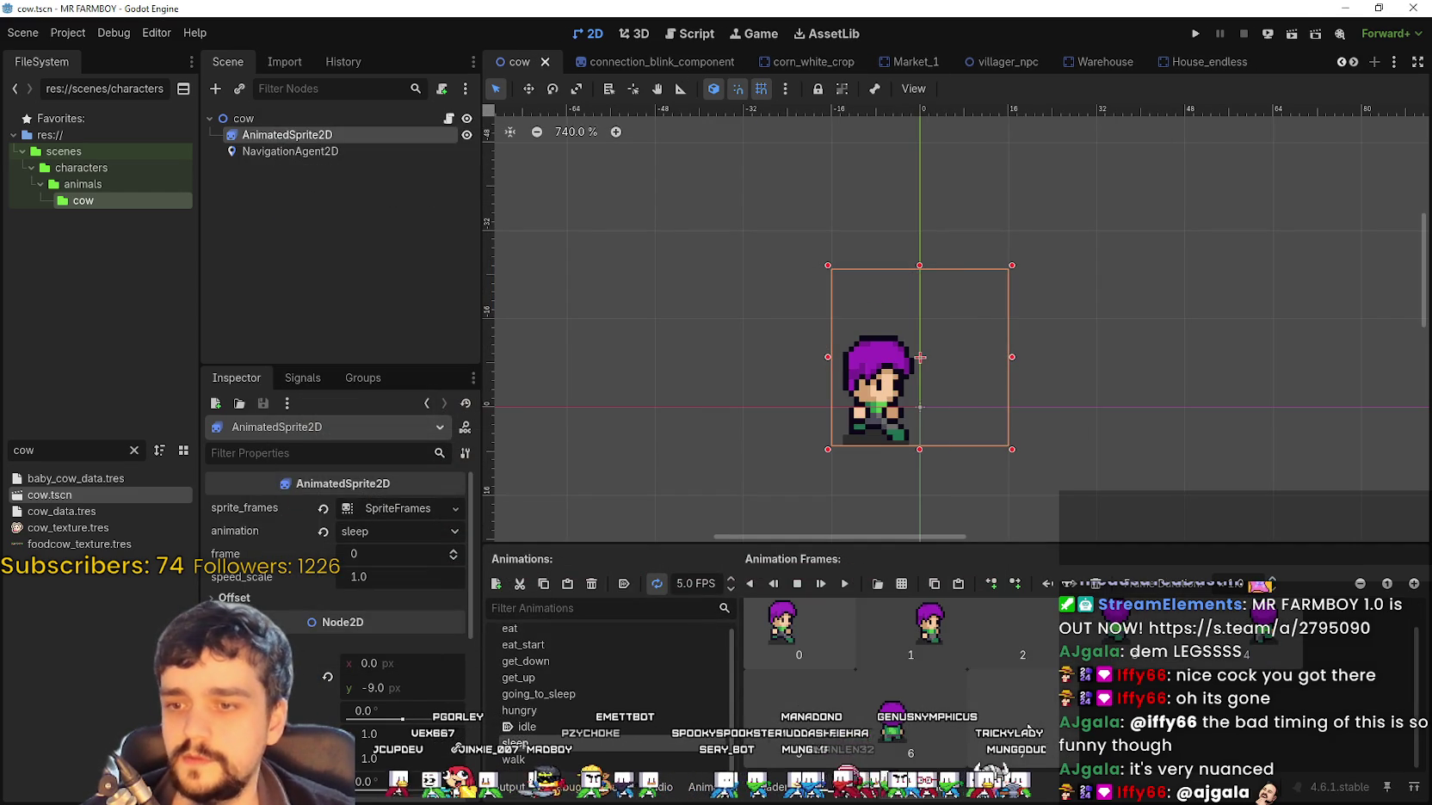
Fill the sleep animation with the row of eight sleeping-cow frames and save
left_click(877, 583)
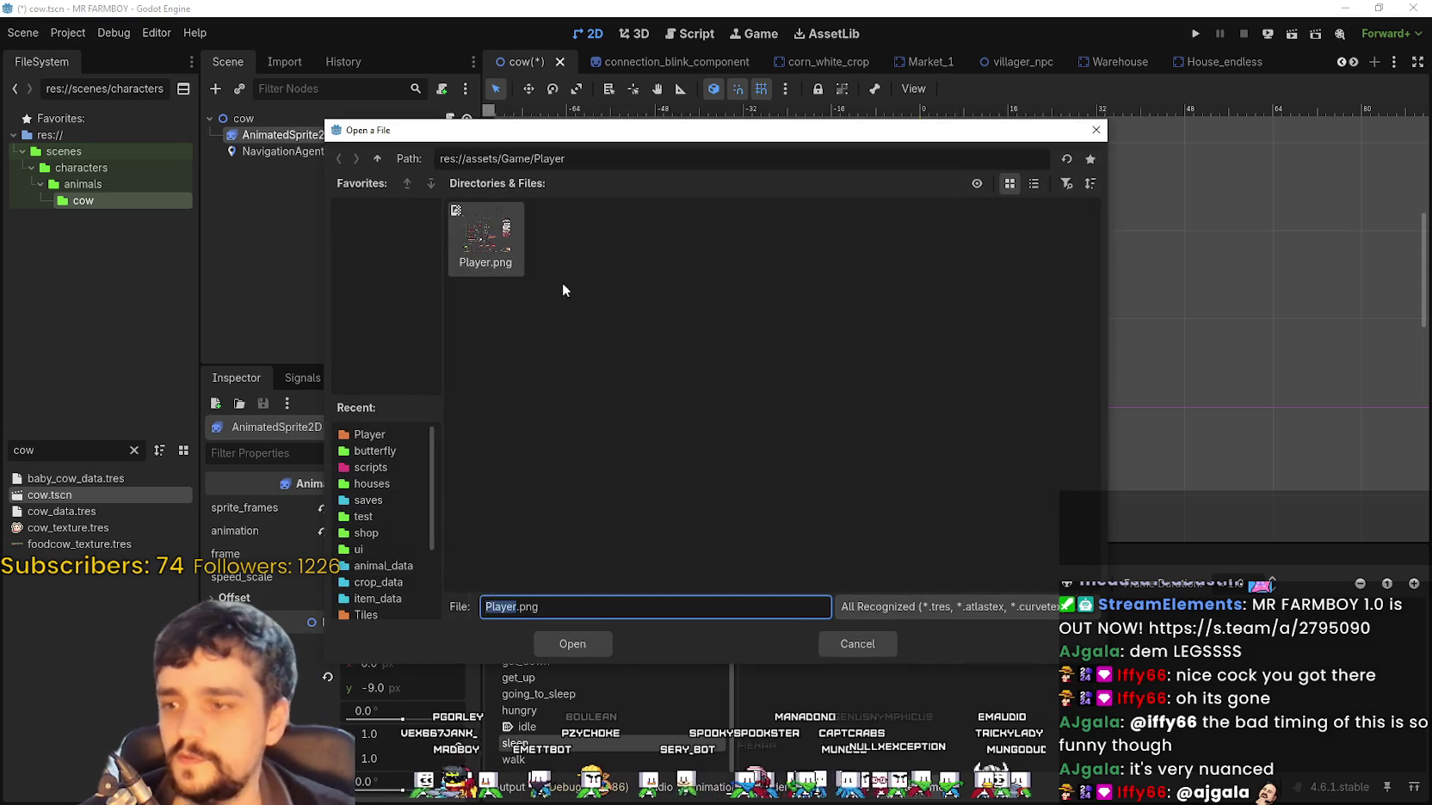
double_click(482, 237)
left_click_drag(454, 415, 868, 416)
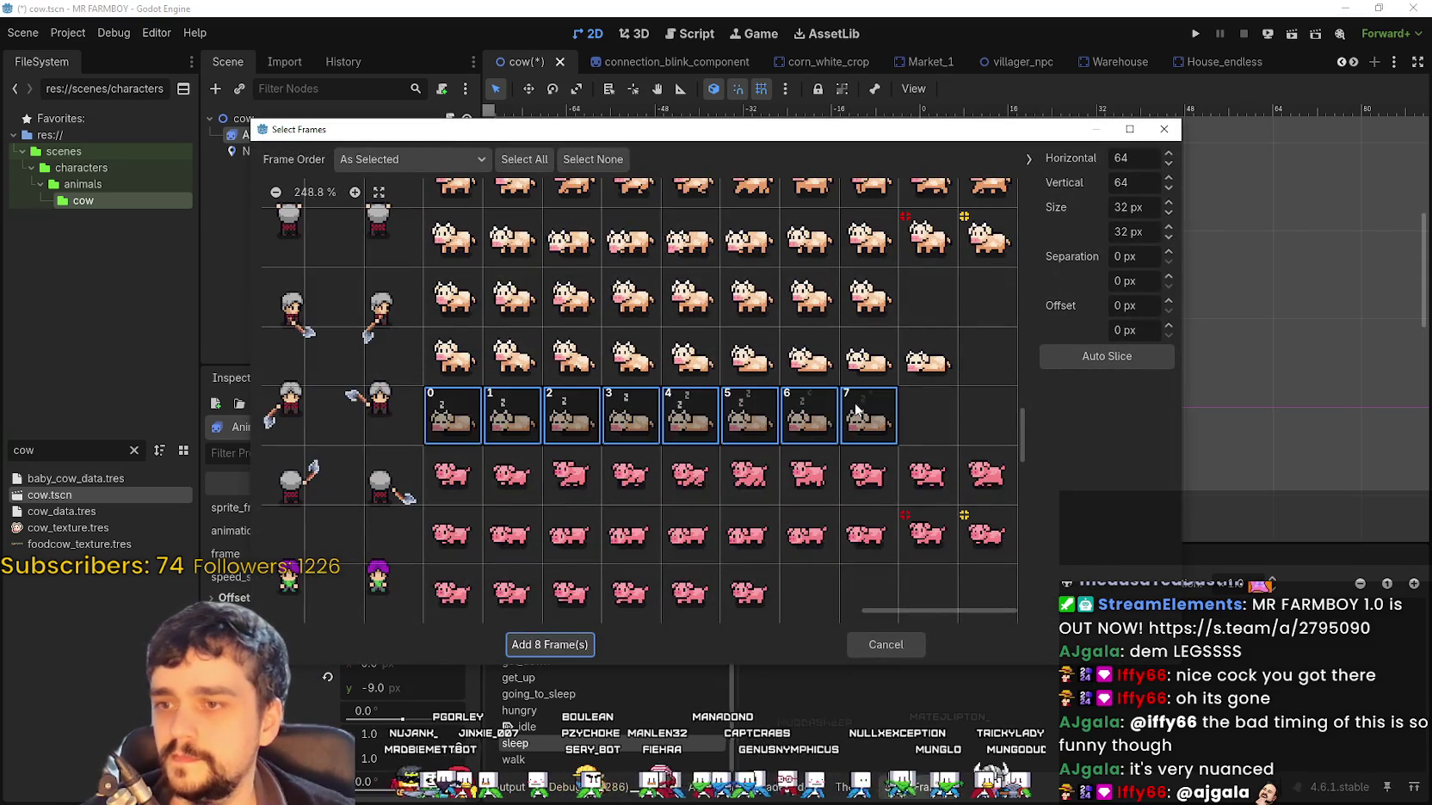
left_click(549, 644)
key("ctrl+s")
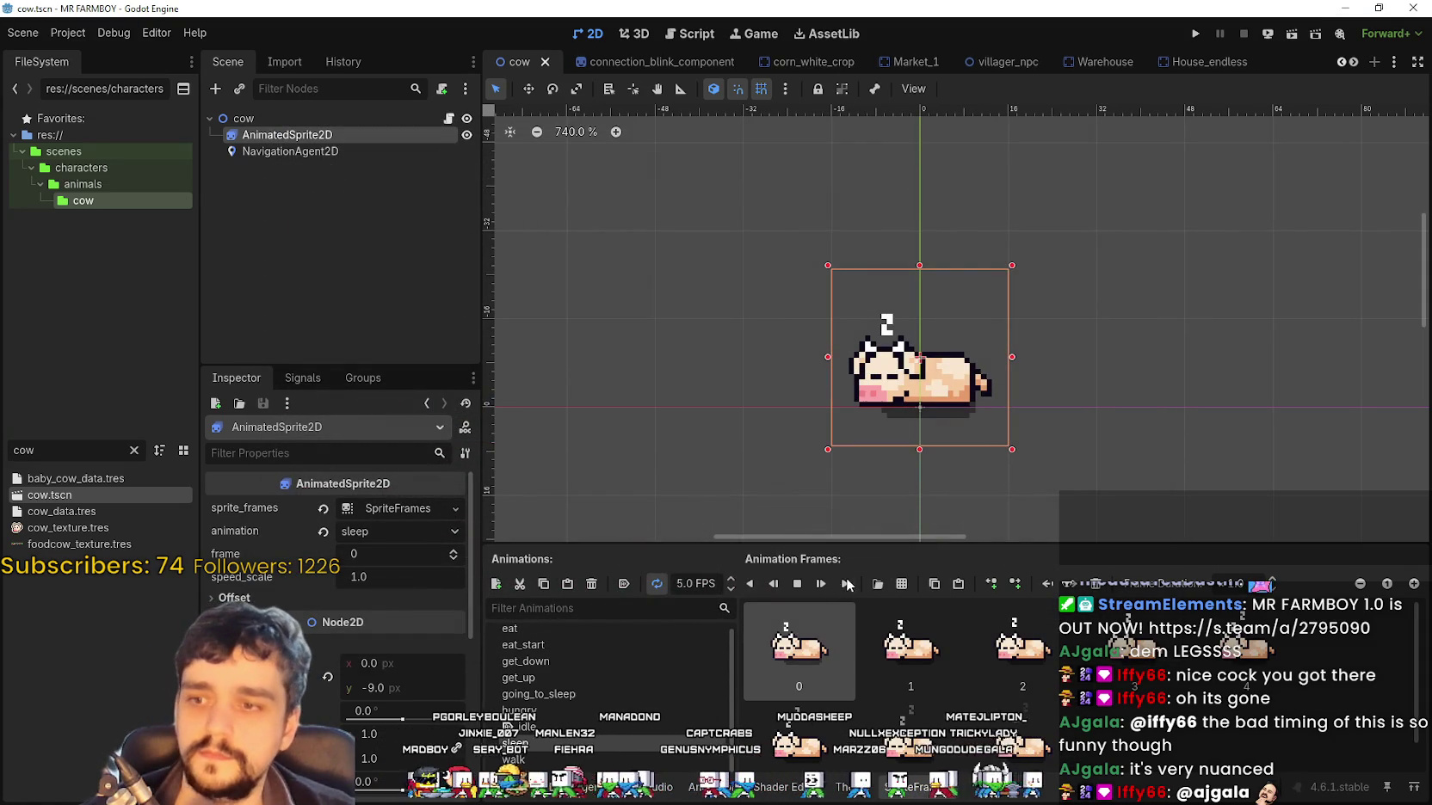
key("Down")
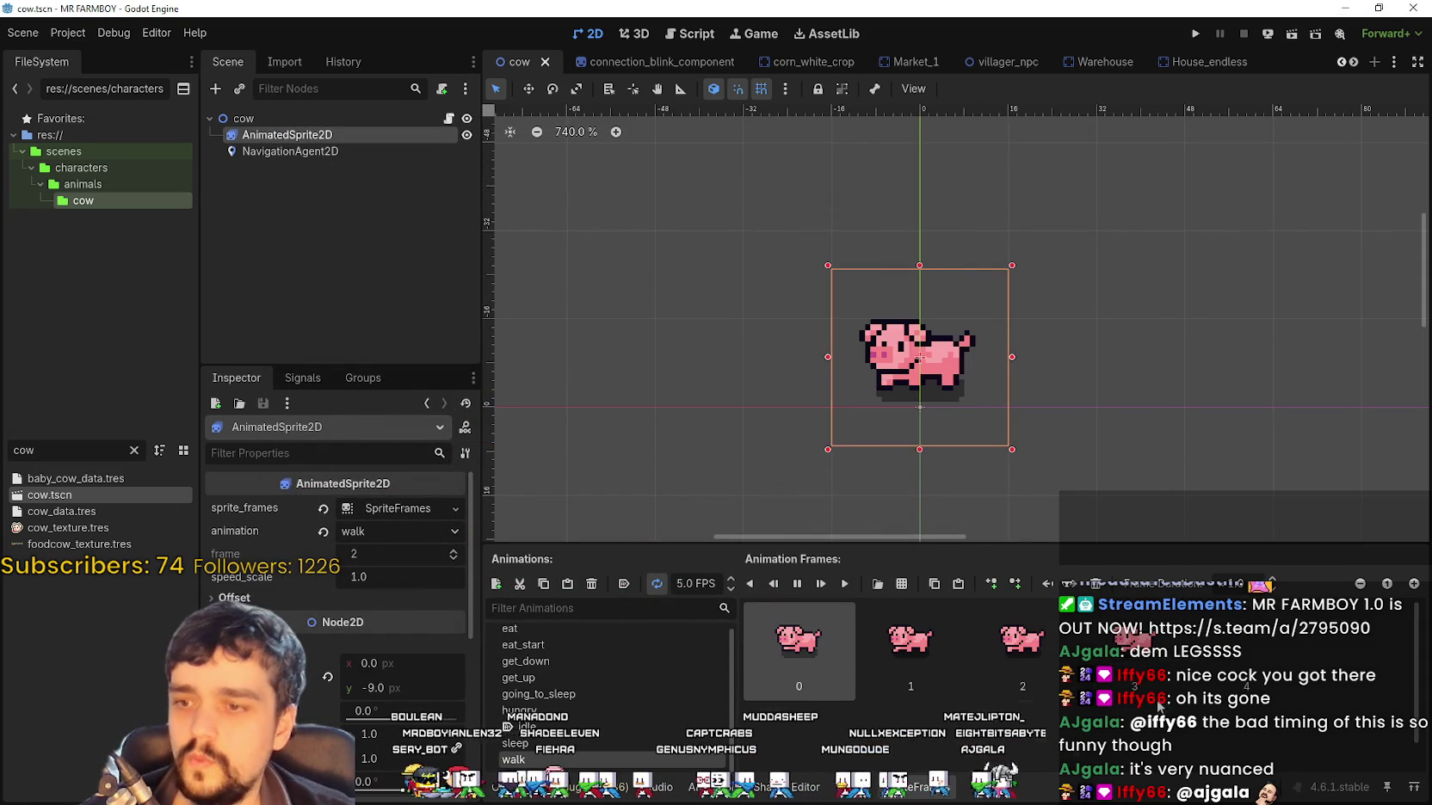
Replace walk's pig frames with eight cow walking frames from Player.png and save
left_click(1012, 705)
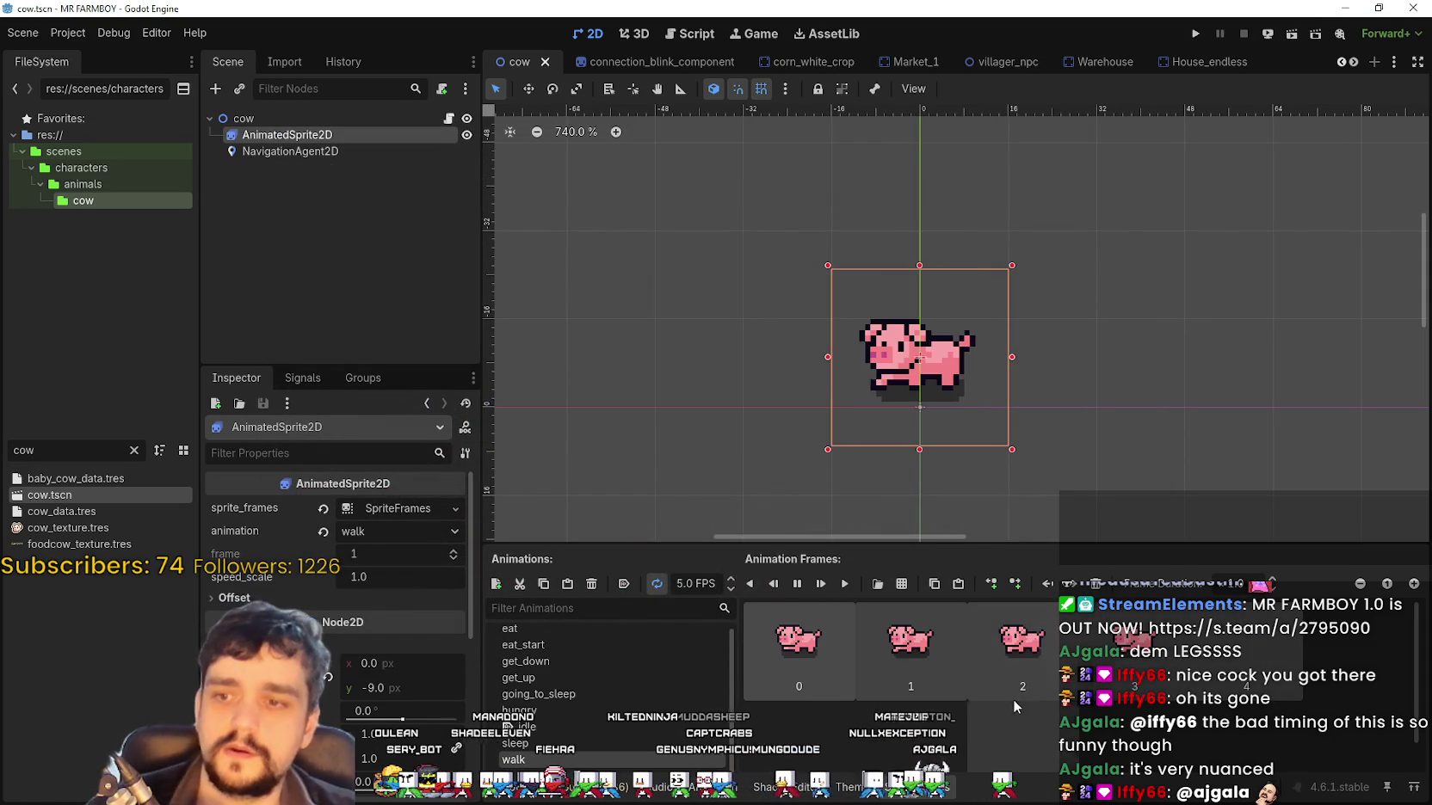
left_click(901, 585)
left_click(895, 646)
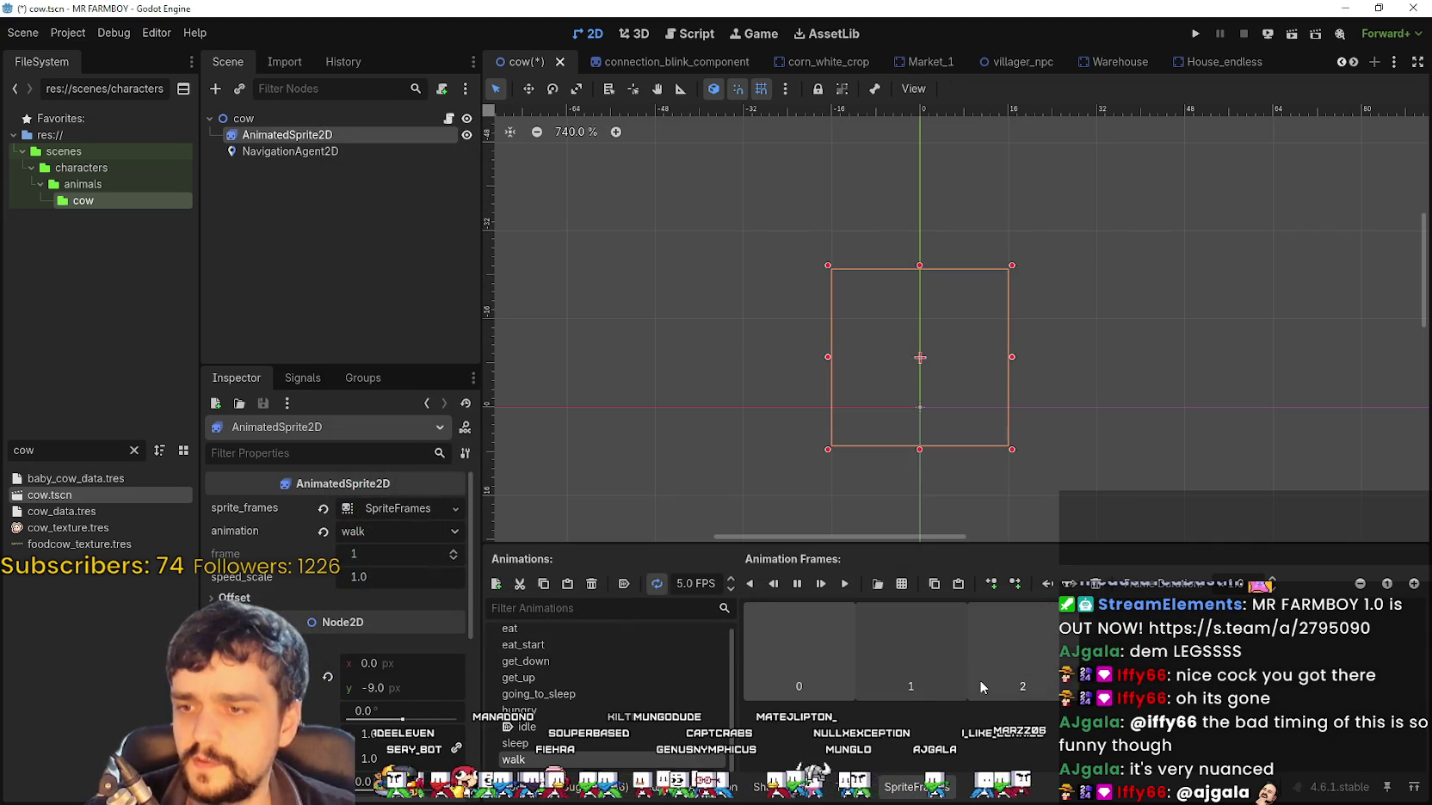
left_click(843, 659)
left_click(986, 666, "shift")
key("Delete")
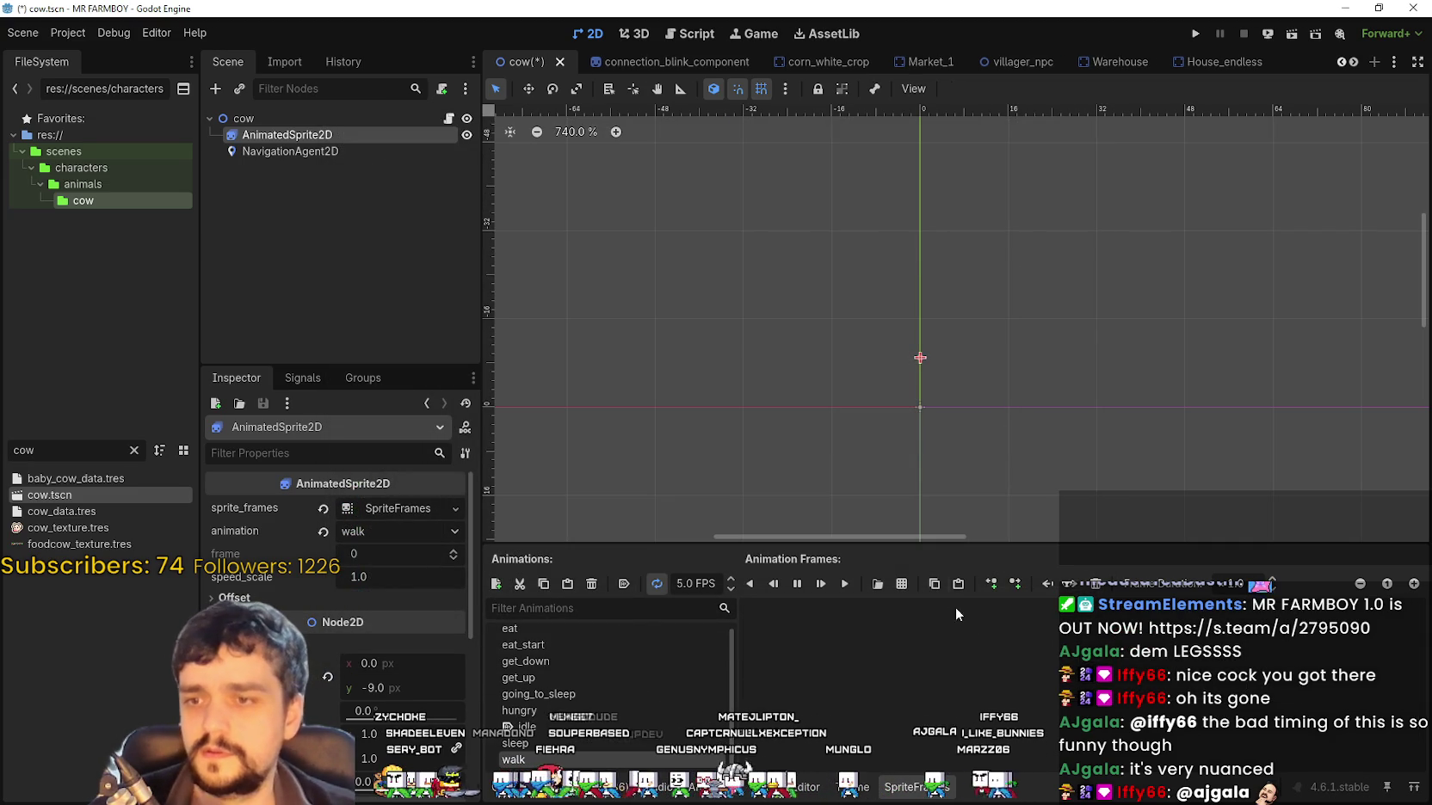
left_click(903, 585)
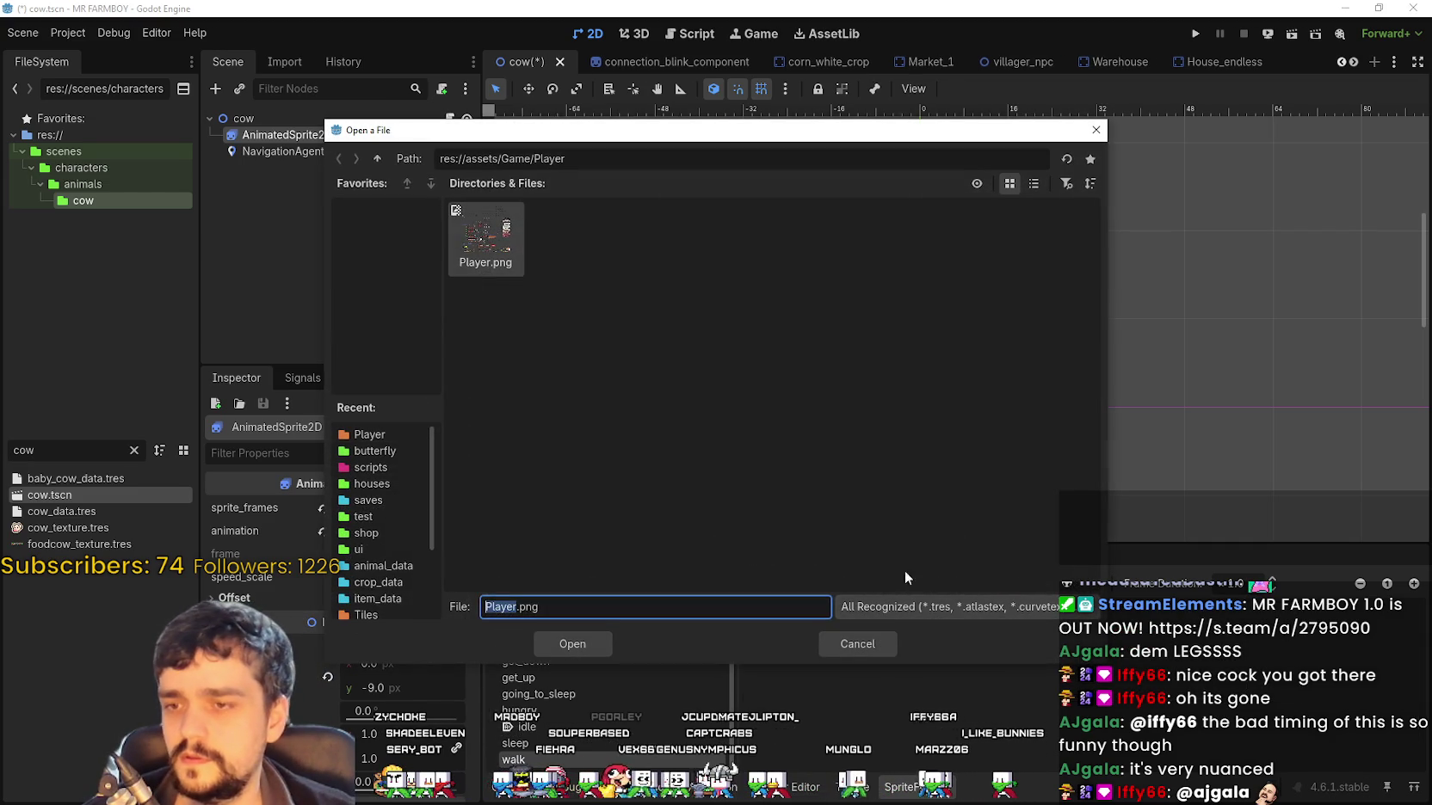
double_click(478, 236)
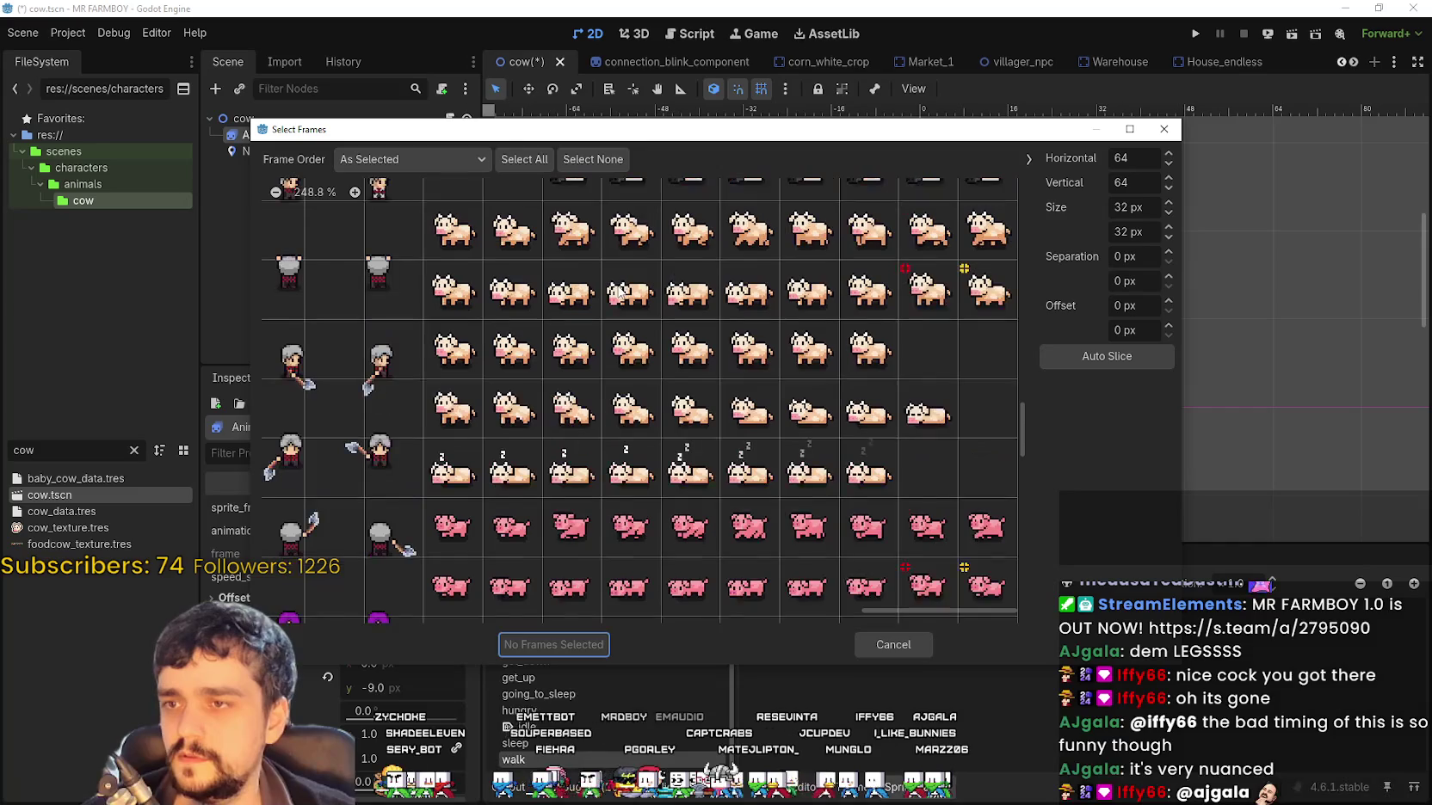
scroll(899, 376, "down", 1)
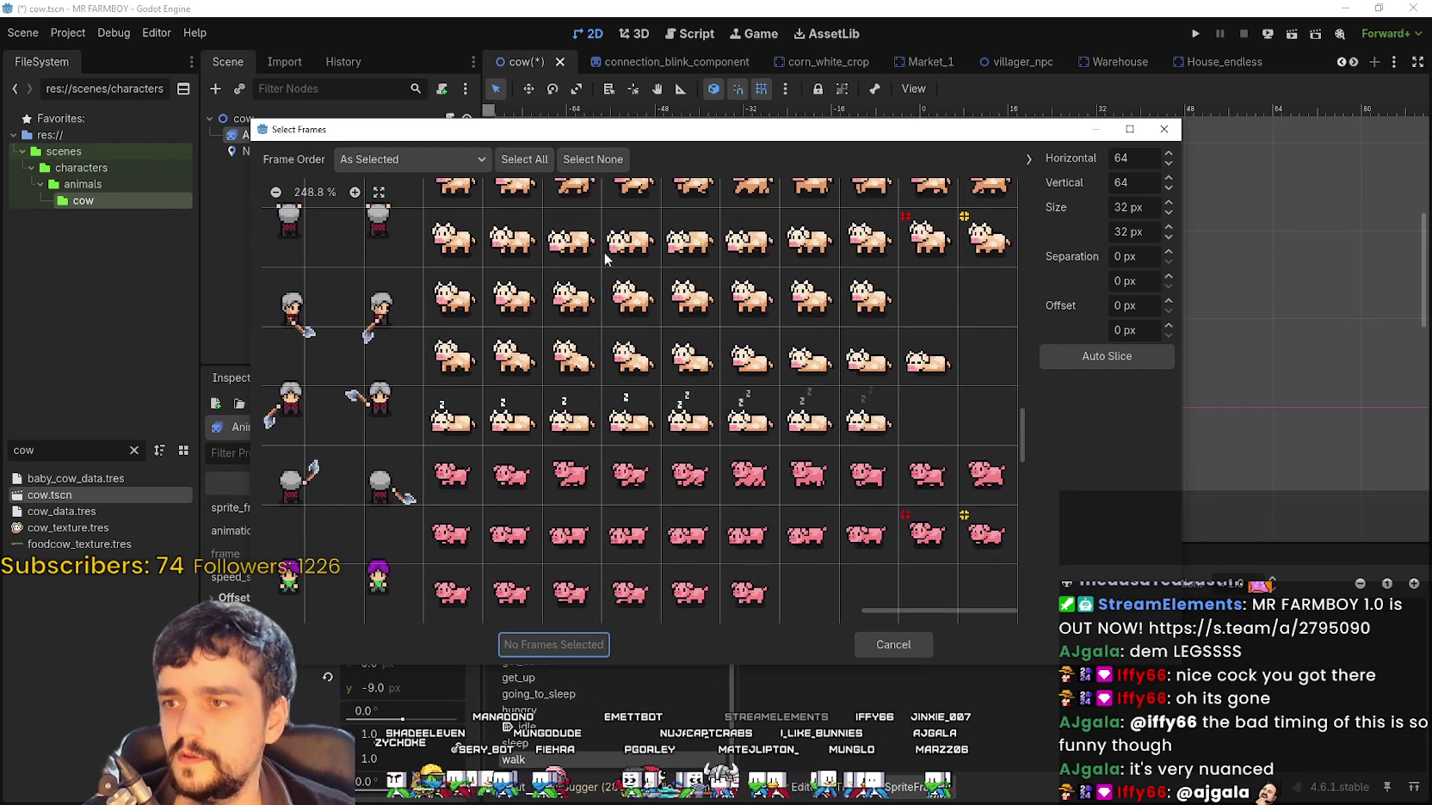
scroll(693, 422, "up", 1)
mouse_move(570, 230)
left_mouse_down()
mouse_move(938, 258)
mouse_move(987, 231)
left_mouse_up()
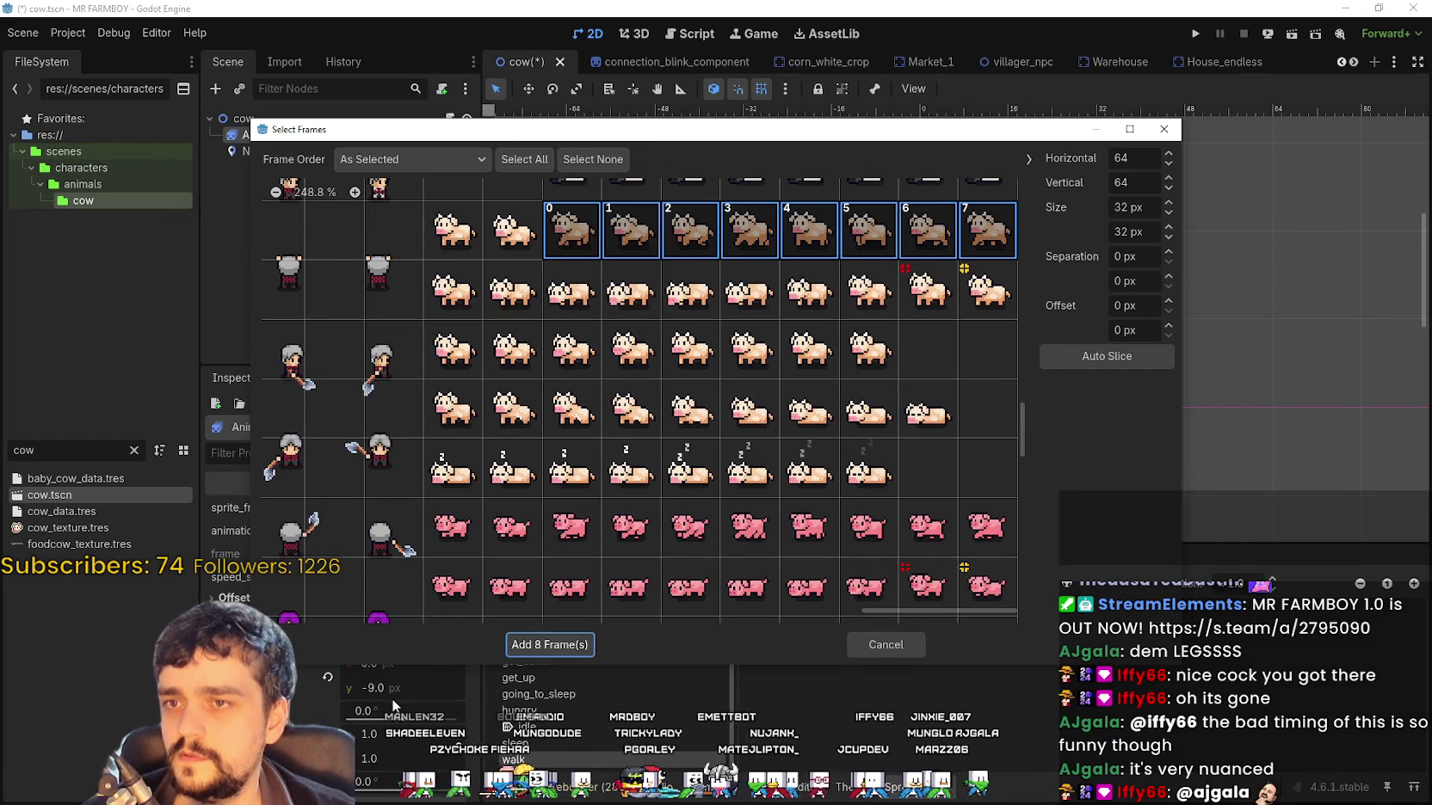
left_click(531, 647)
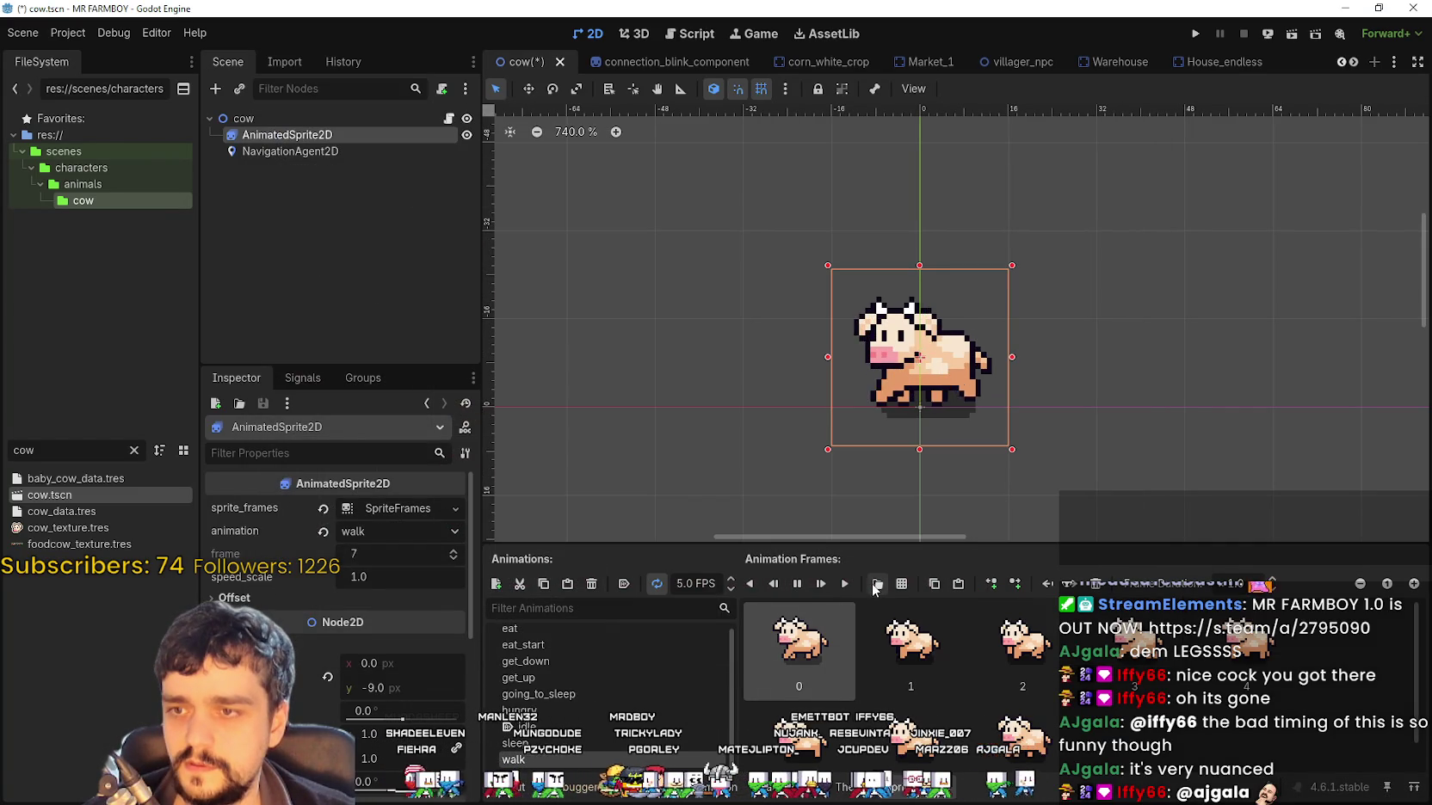
key("ctrl+s")
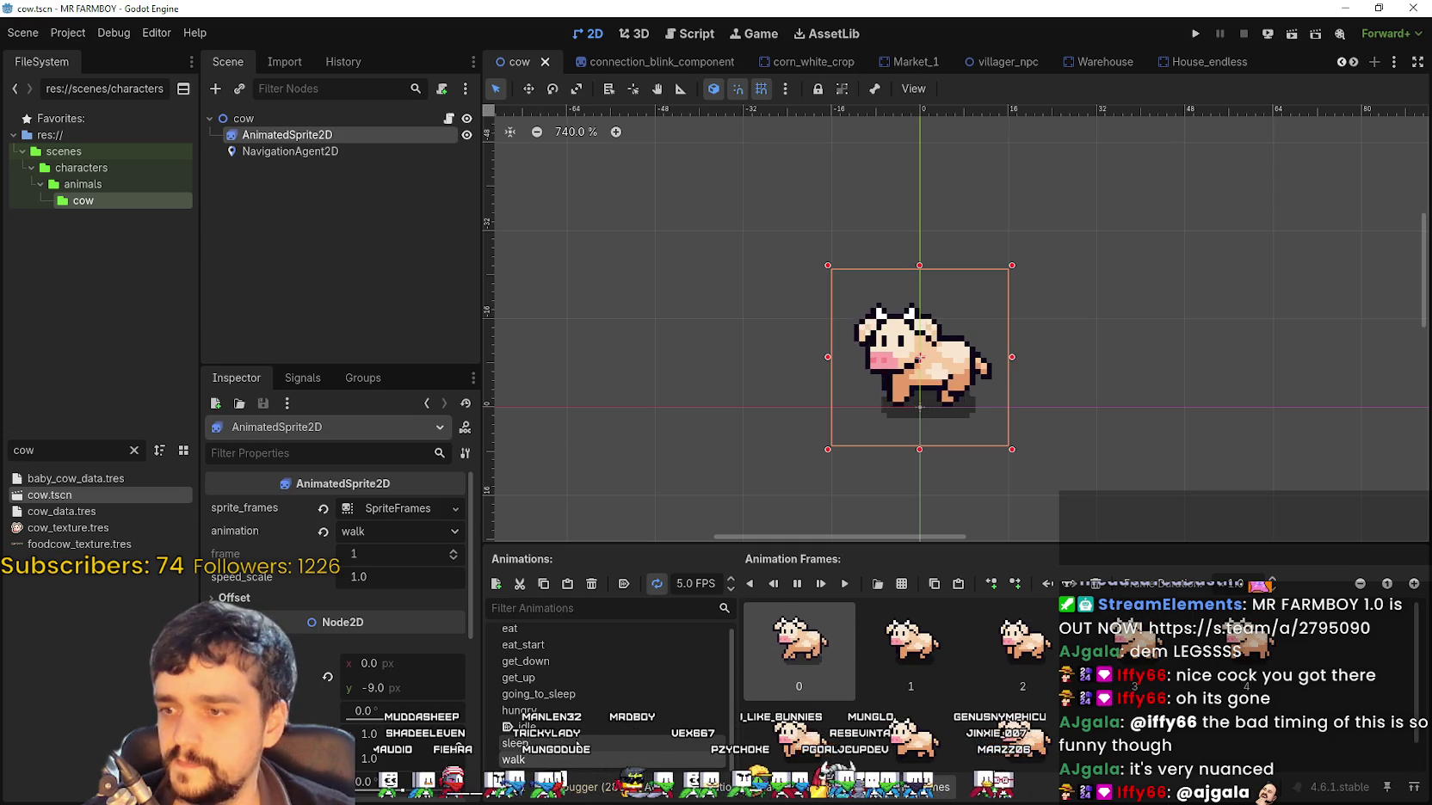
Preview the sleep, hungry, get_up and eat animations, then save the cow scene
left_click(588, 745)
left_click(589, 713)
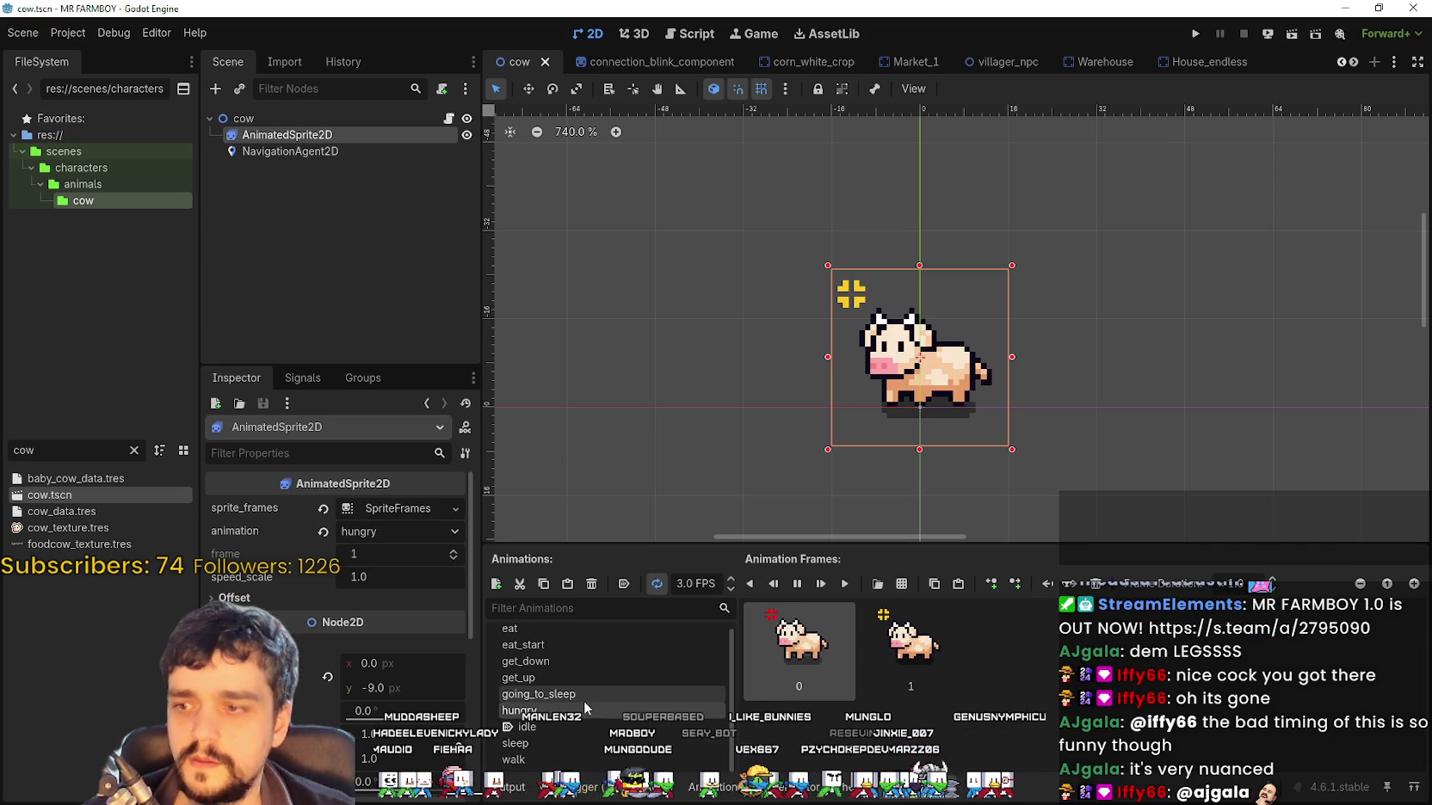
left_click(586, 677)
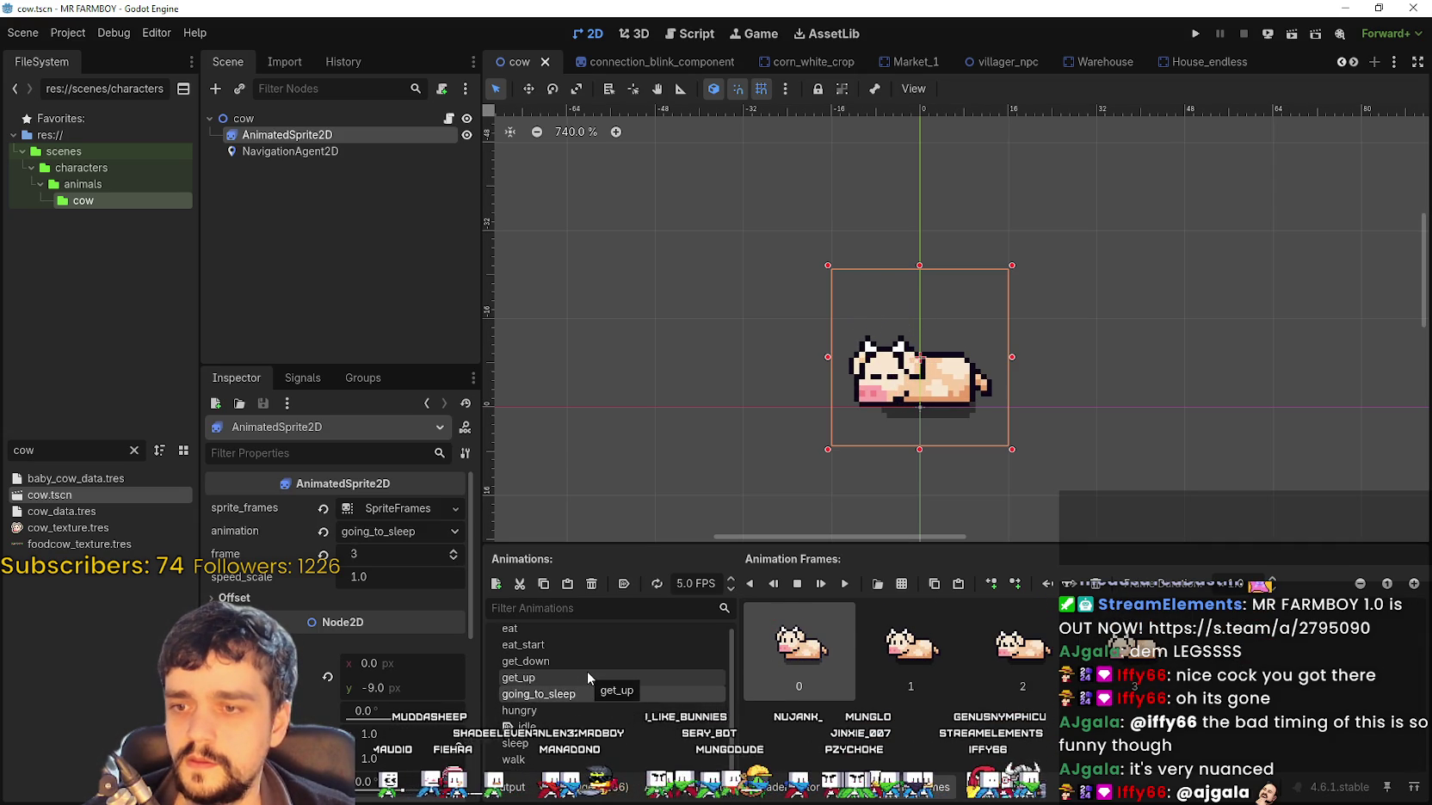
left_click(593, 660)
left_click(579, 631)
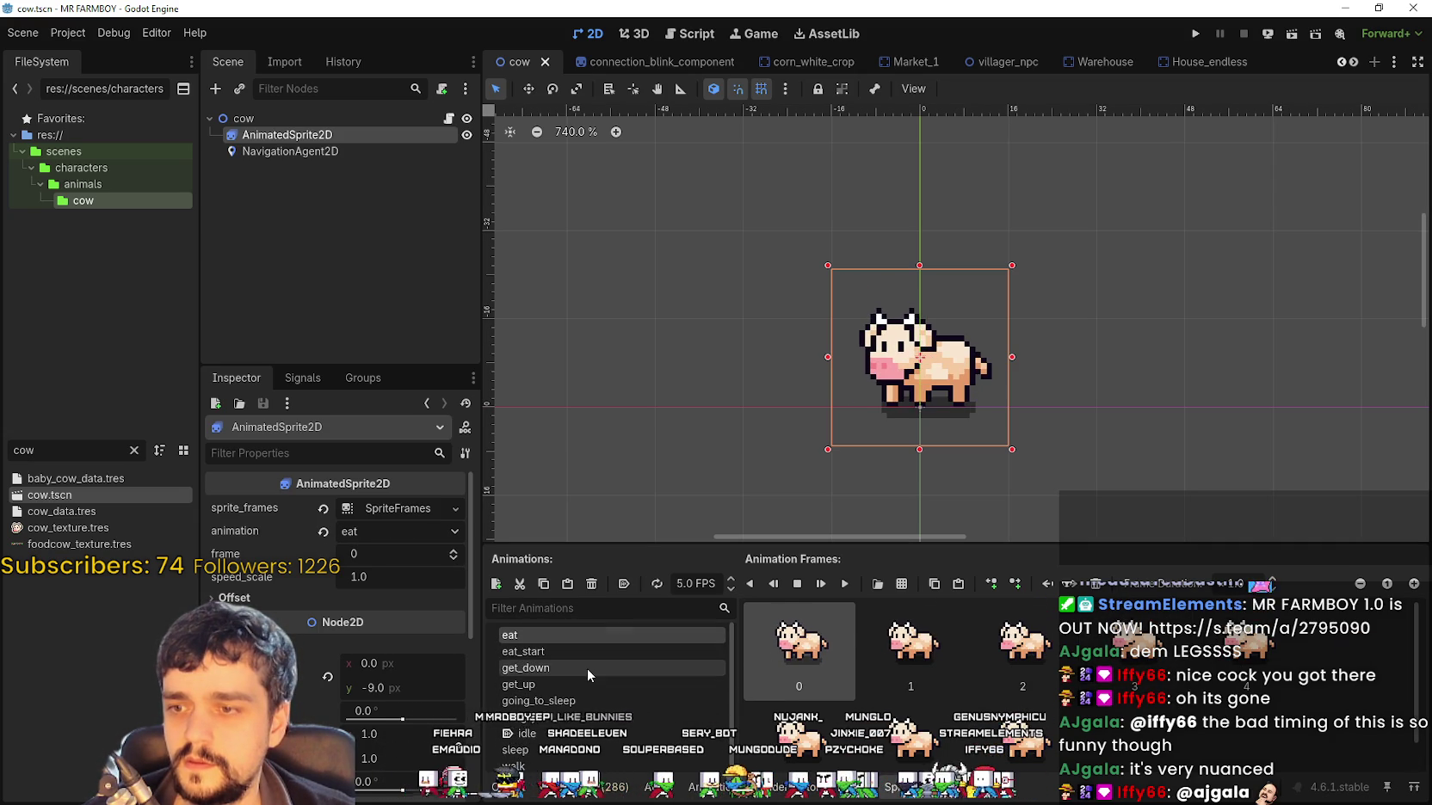
key("ctrl+s")
Filter the FileSystem panel by 'pig' and switch over to Aseprite
left_click(53, 454)
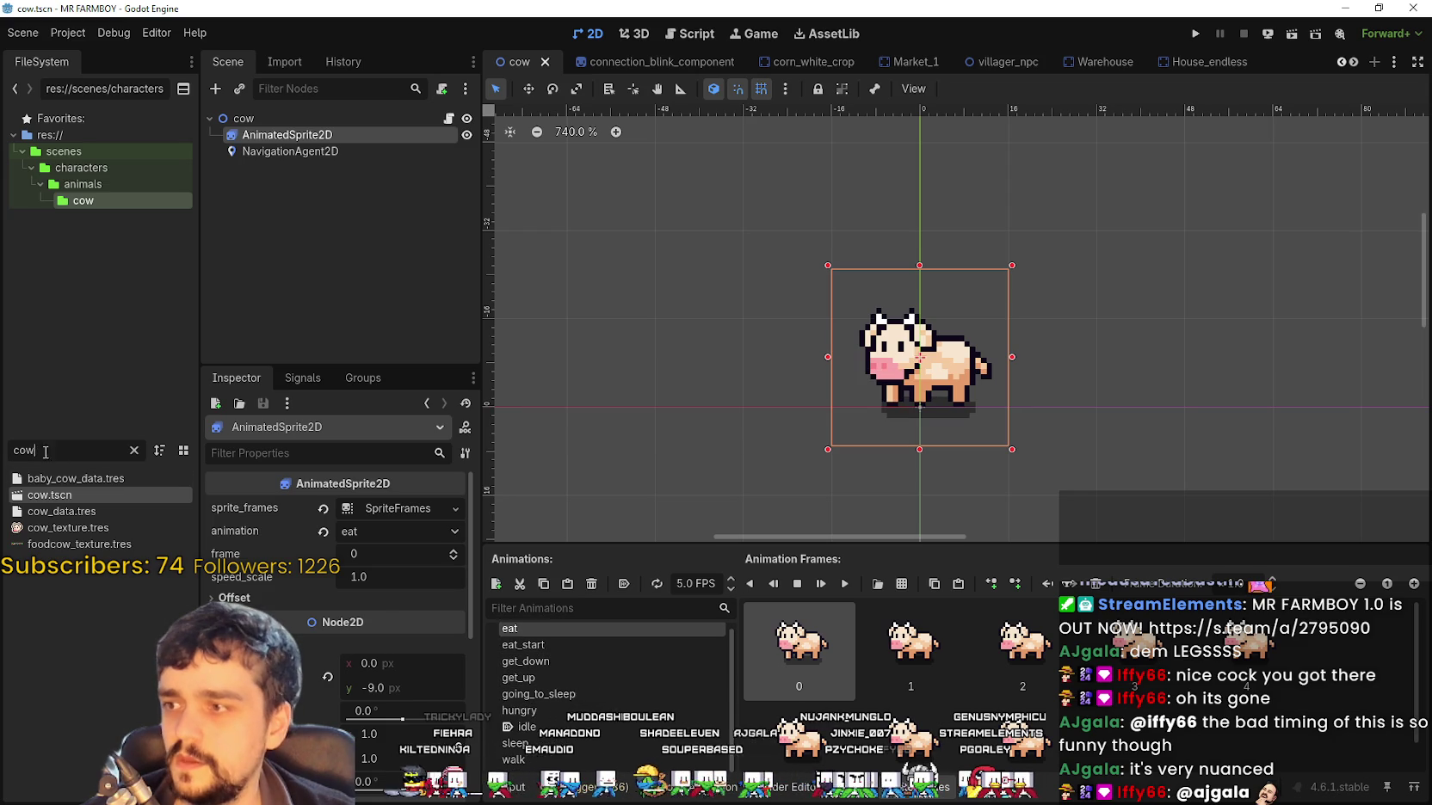
type("pig")
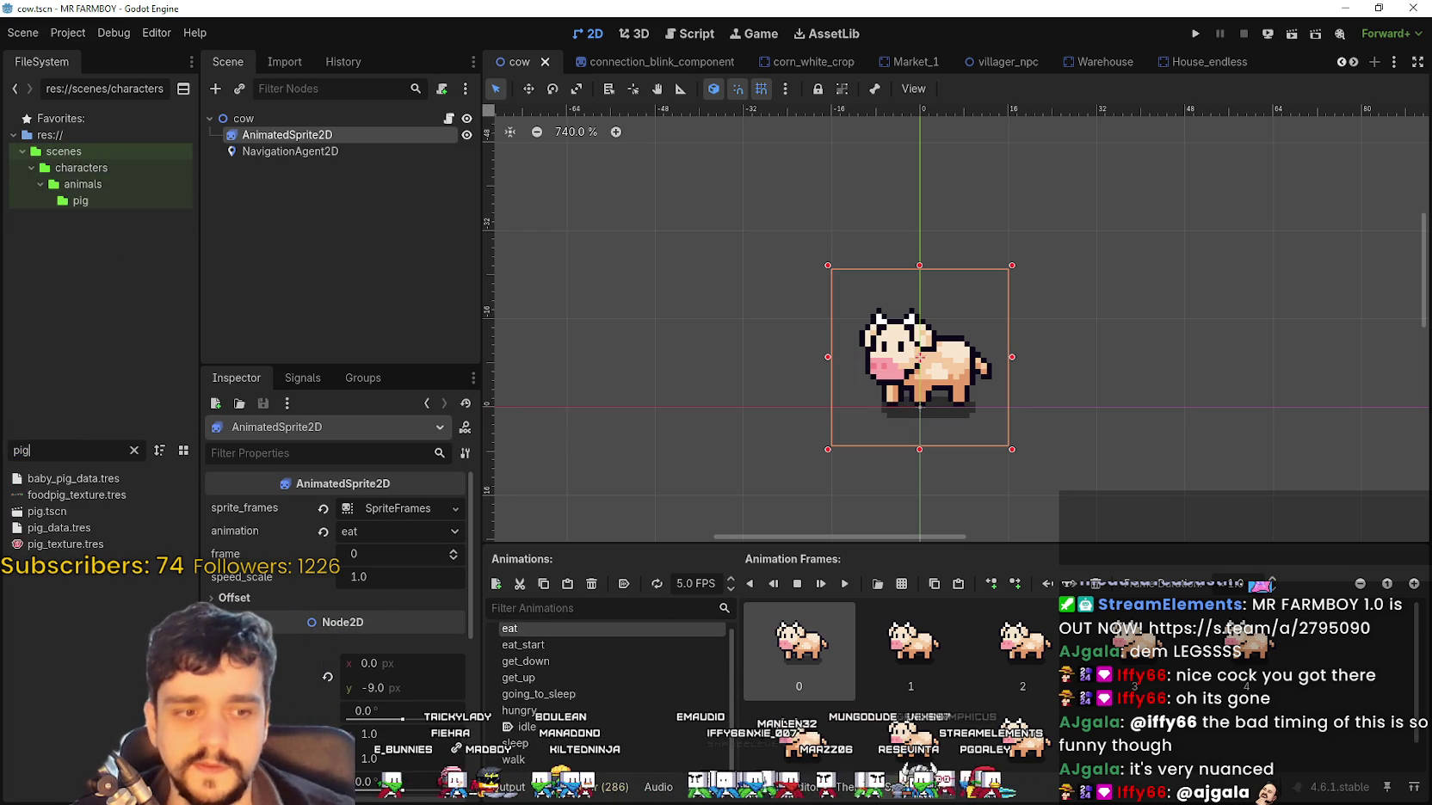
key("alt+Tab")
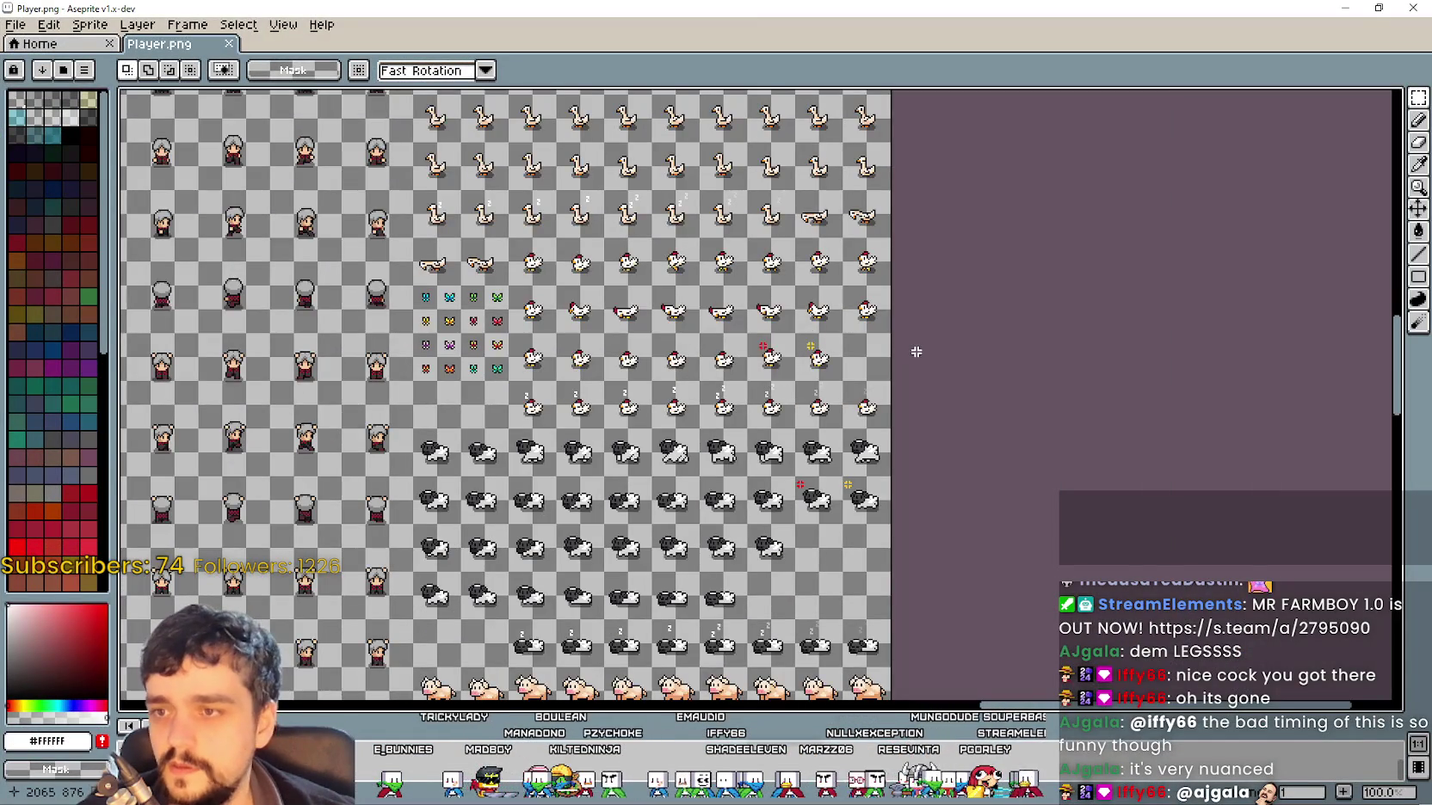
Pan across Player.png's animal rows, marking the duck and goose frames, then minimize Aseprite
scroll(916, 352, "down", 1)
scroll(980, 441, "up", 1)
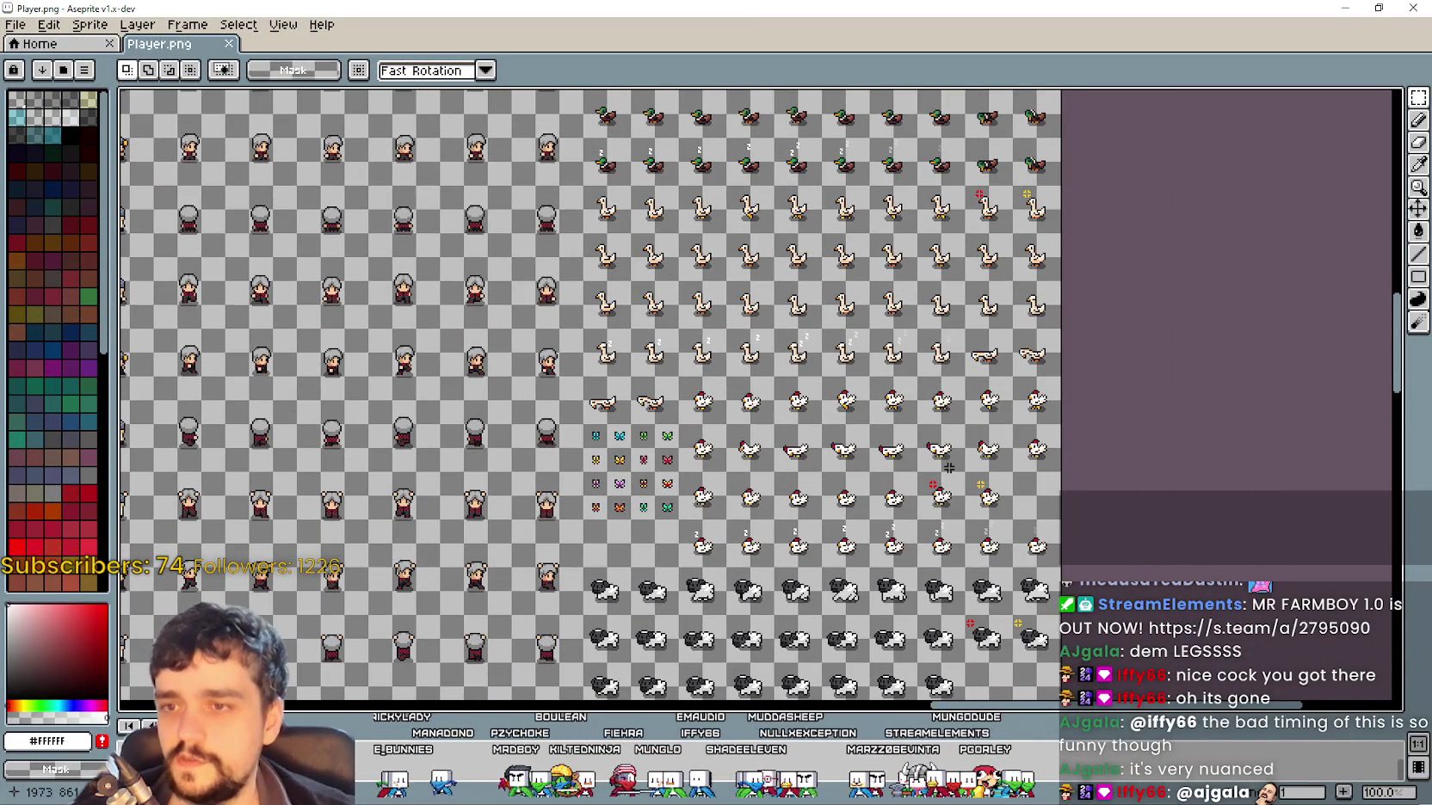
mouse_move(919, 469)
left_mouse_down()
mouse_move(916, 422)
mouse_move(950, 324)
mouse_move(1015, 508)
left_mouse_up()
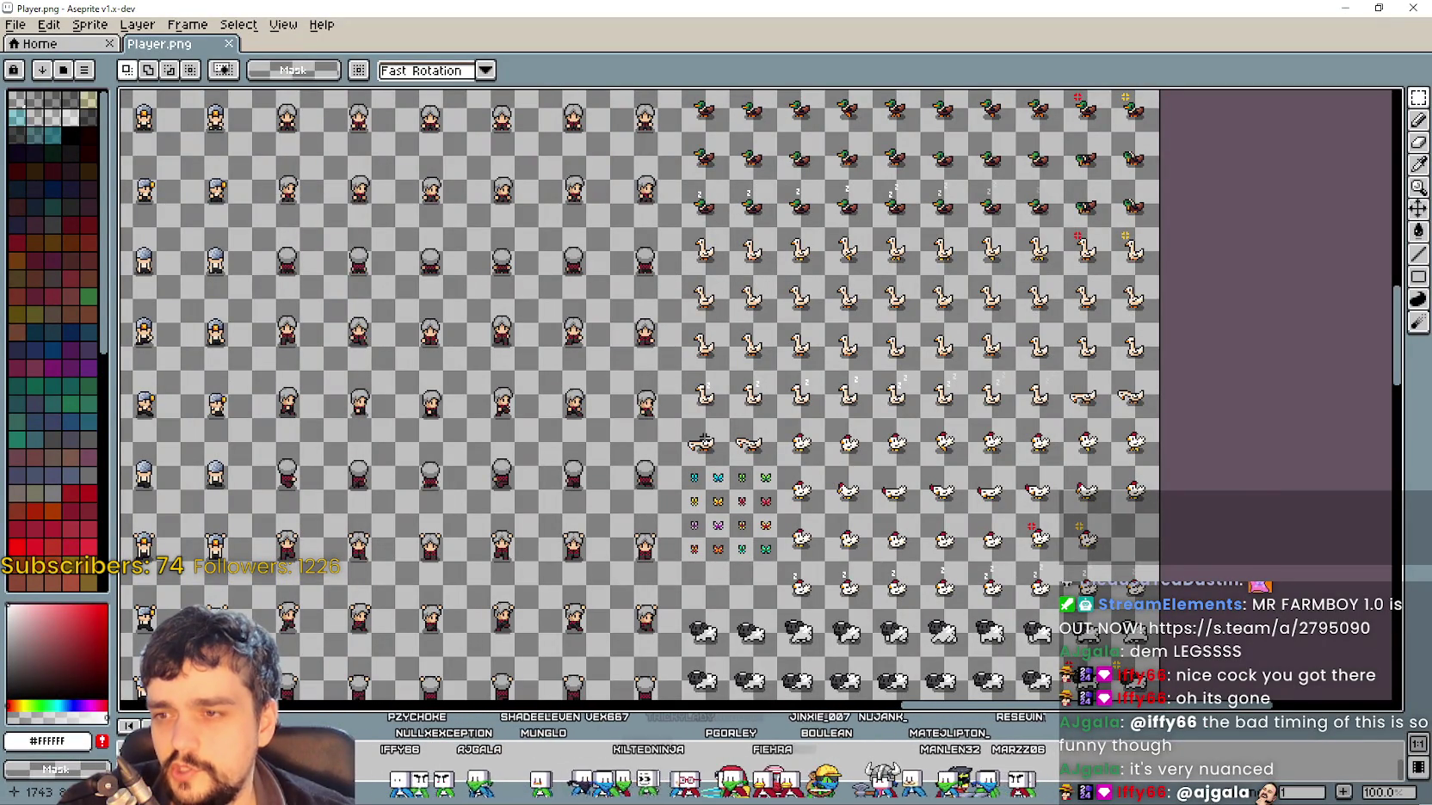
left_click_drag(905, 170, 1041, 89)
mouse_move(1075, 366)
left_mouse_down()
mouse_move(1138, 549)
mouse_move(1011, 447)
mouse_move(1004, 365)
left_mouse_up()
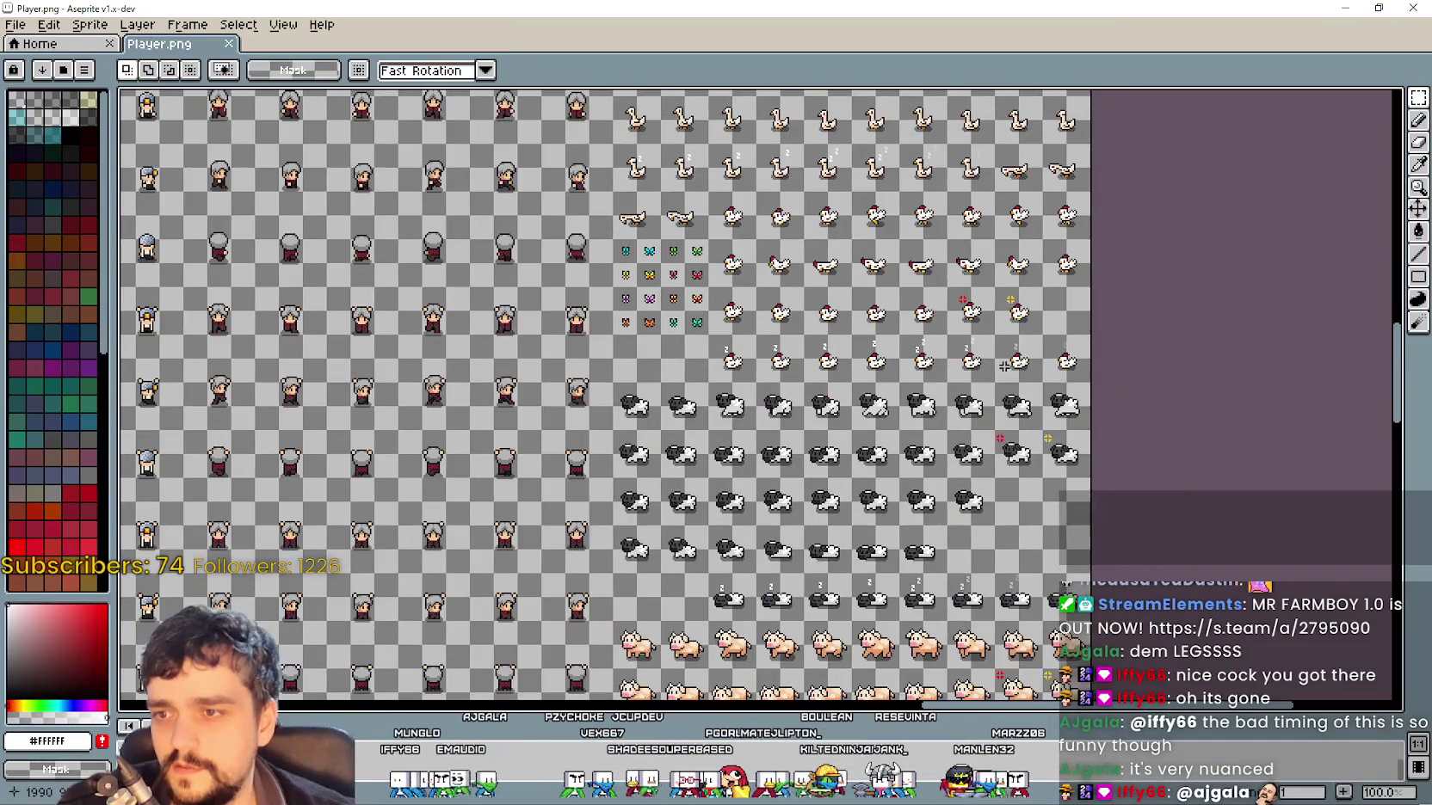
left_click_drag(1167, 493, 1116, 383)
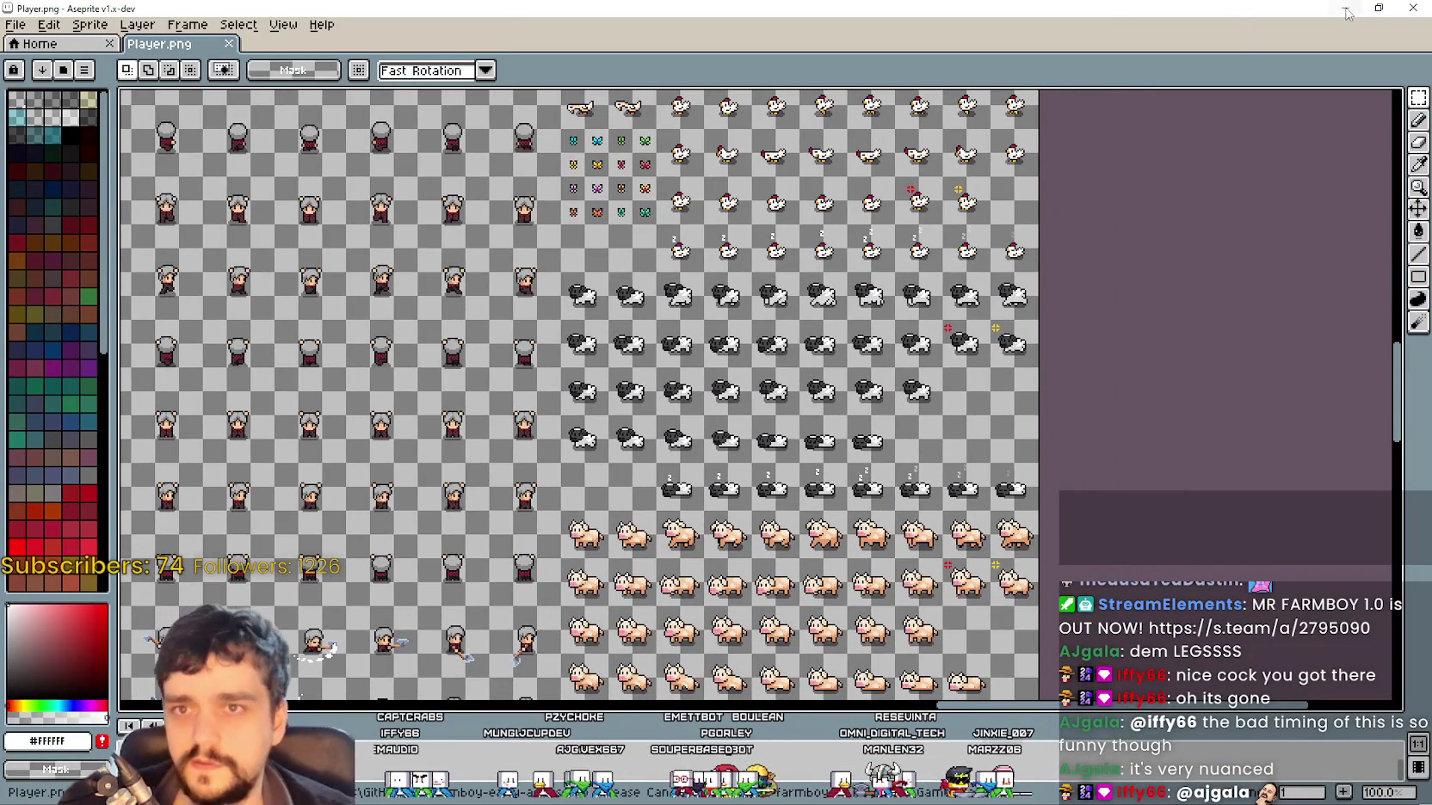
left_click(1346, 10)
Open pig.tscn, select its AnimatedSprite2D, and load eat frames from a sprite sheet
double_click(46, 511)
left_click(369, 135)
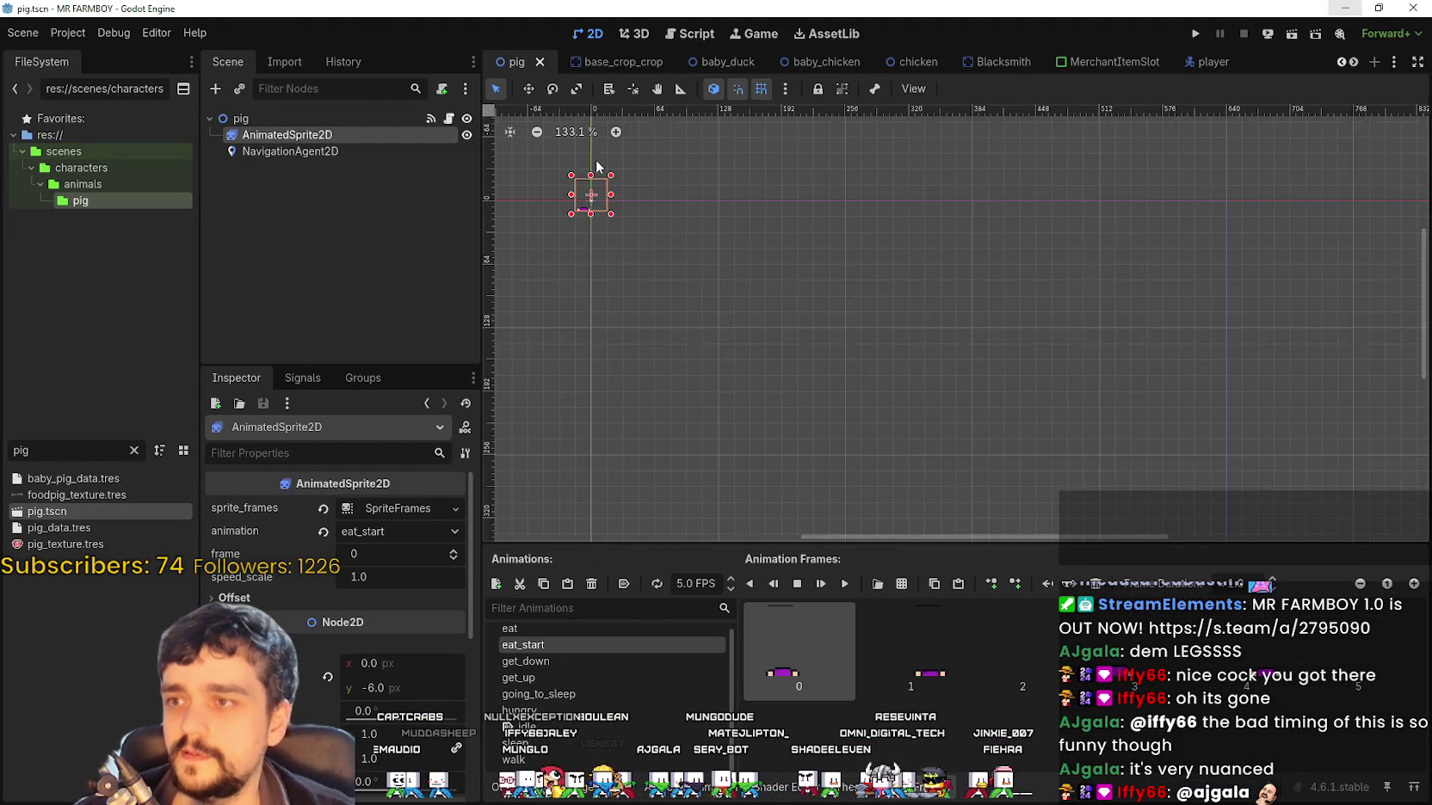
scroll(852, 280, "up", 8)
scroll(875, 327, "up", 1)
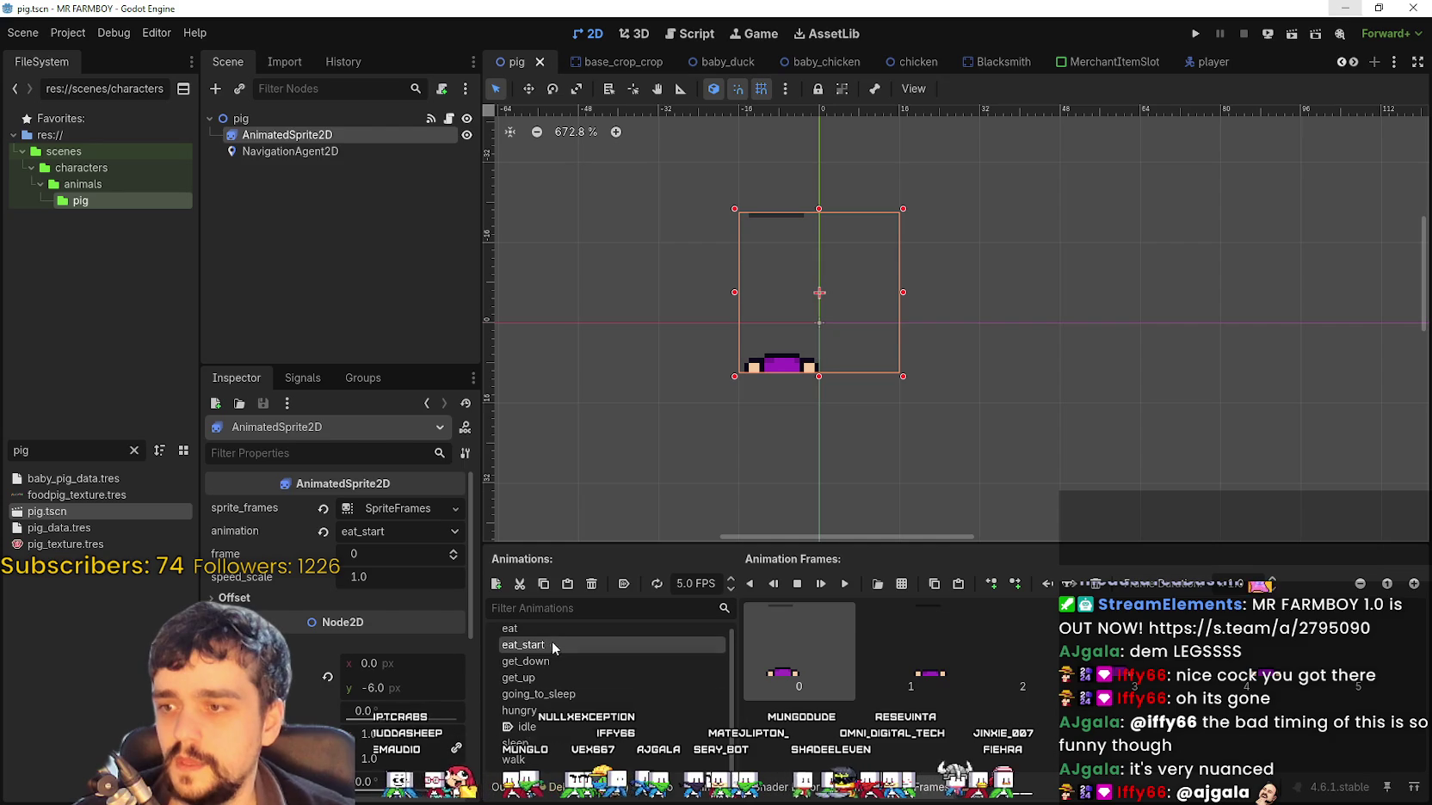
left_click(549, 637)
scroll(1120, 710, "down", 1)
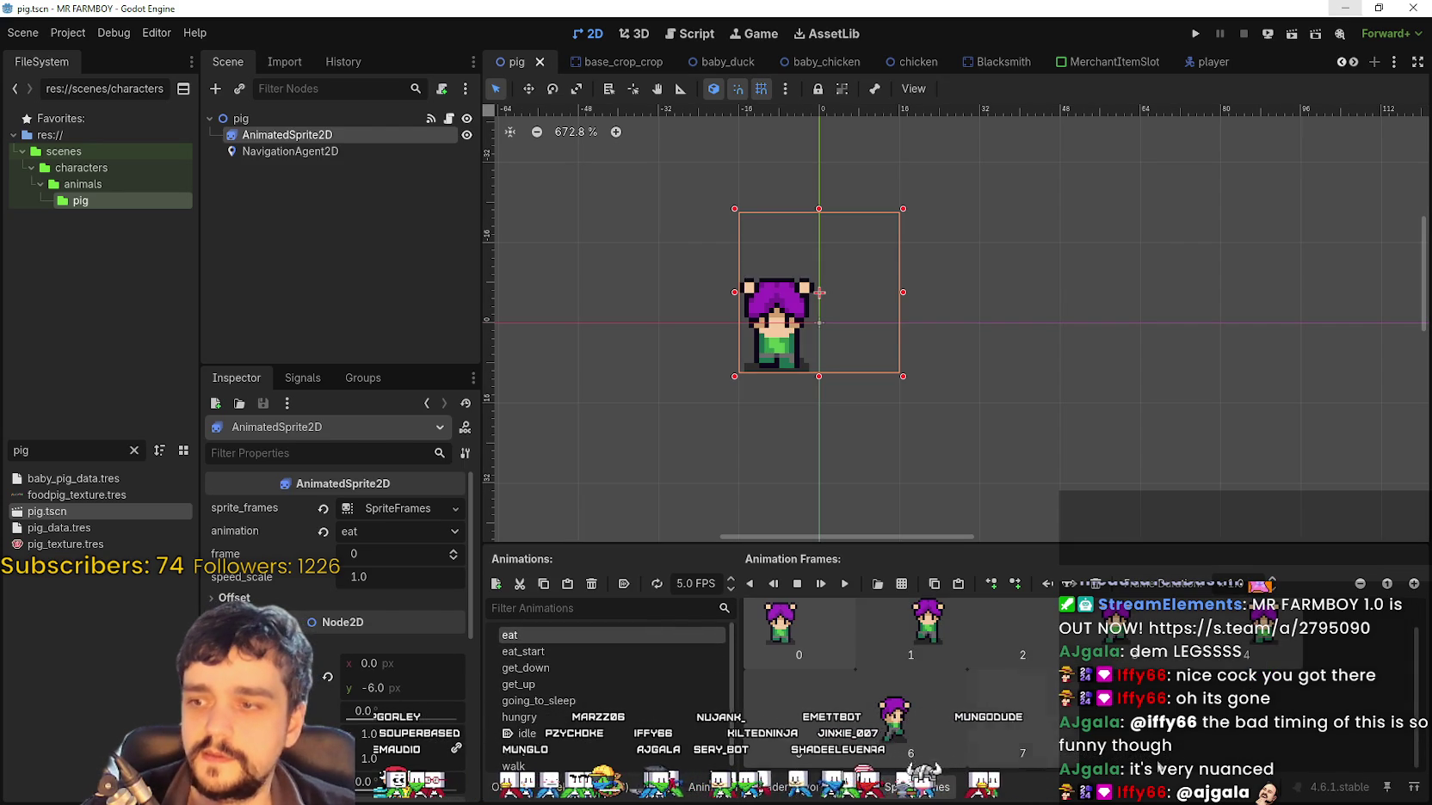
left_click(878, 583)
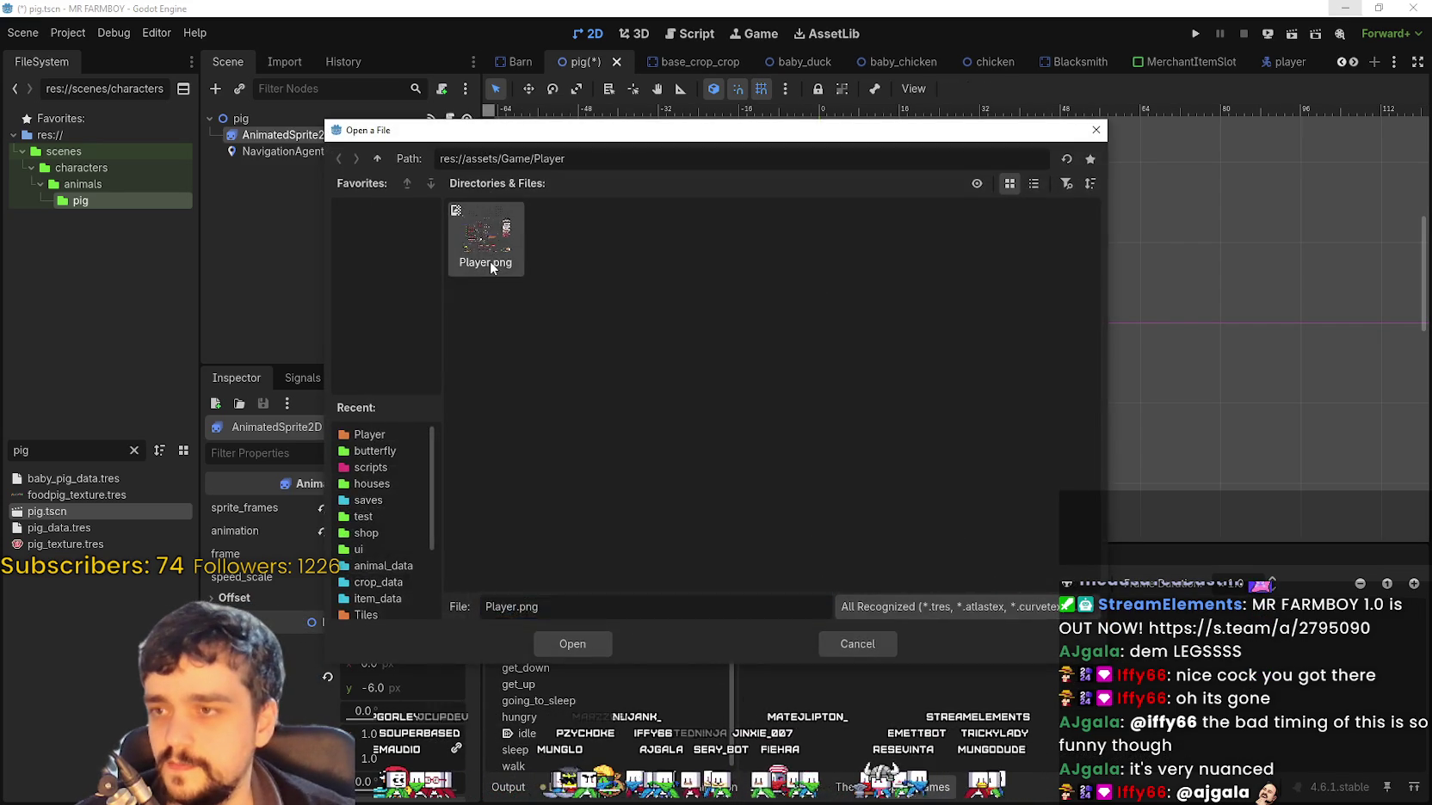
Add six pig frames from the fourth row of Player.png to the eat animation
left_click(585, 639)
left_click(315, 197)
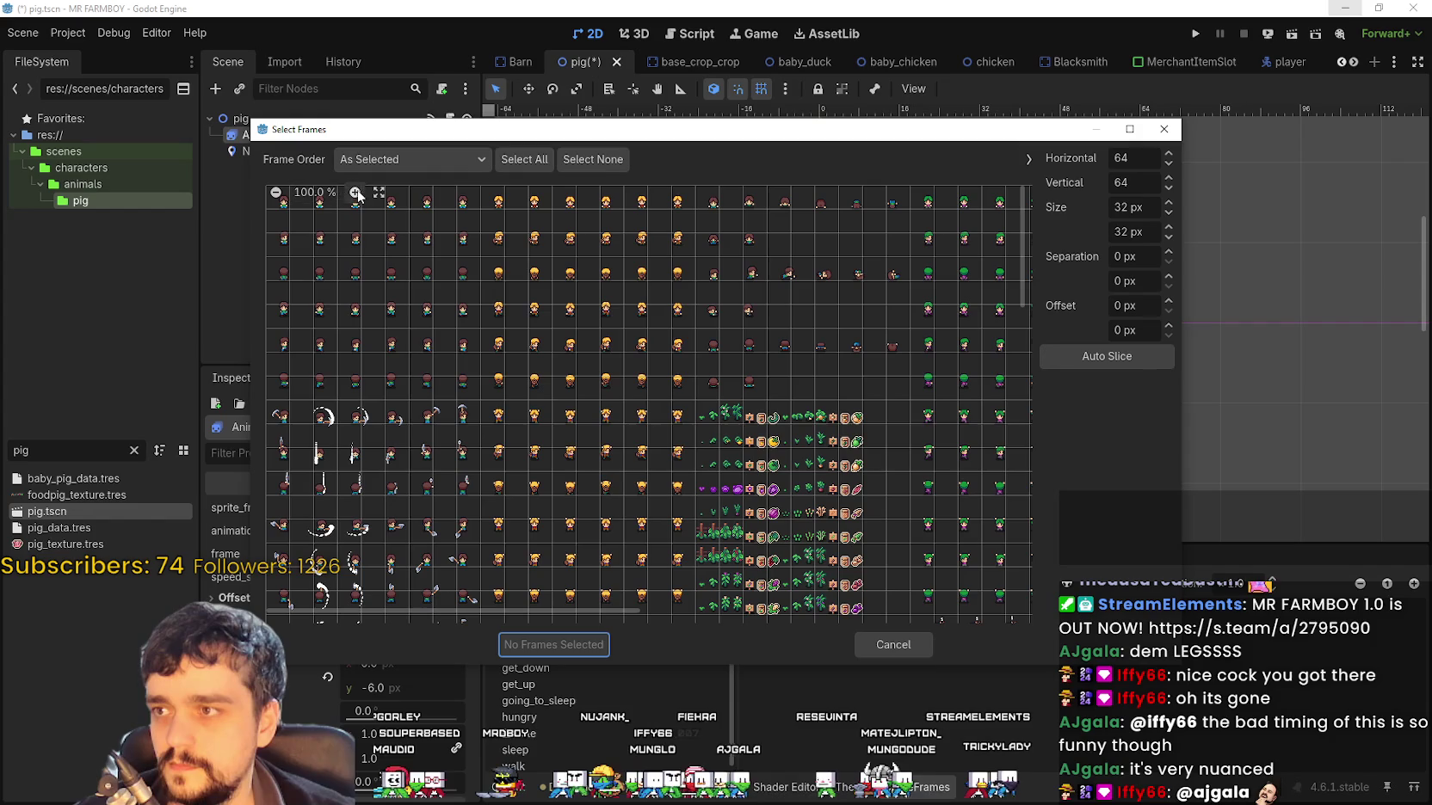
scroll(345, 206, "up", 5)
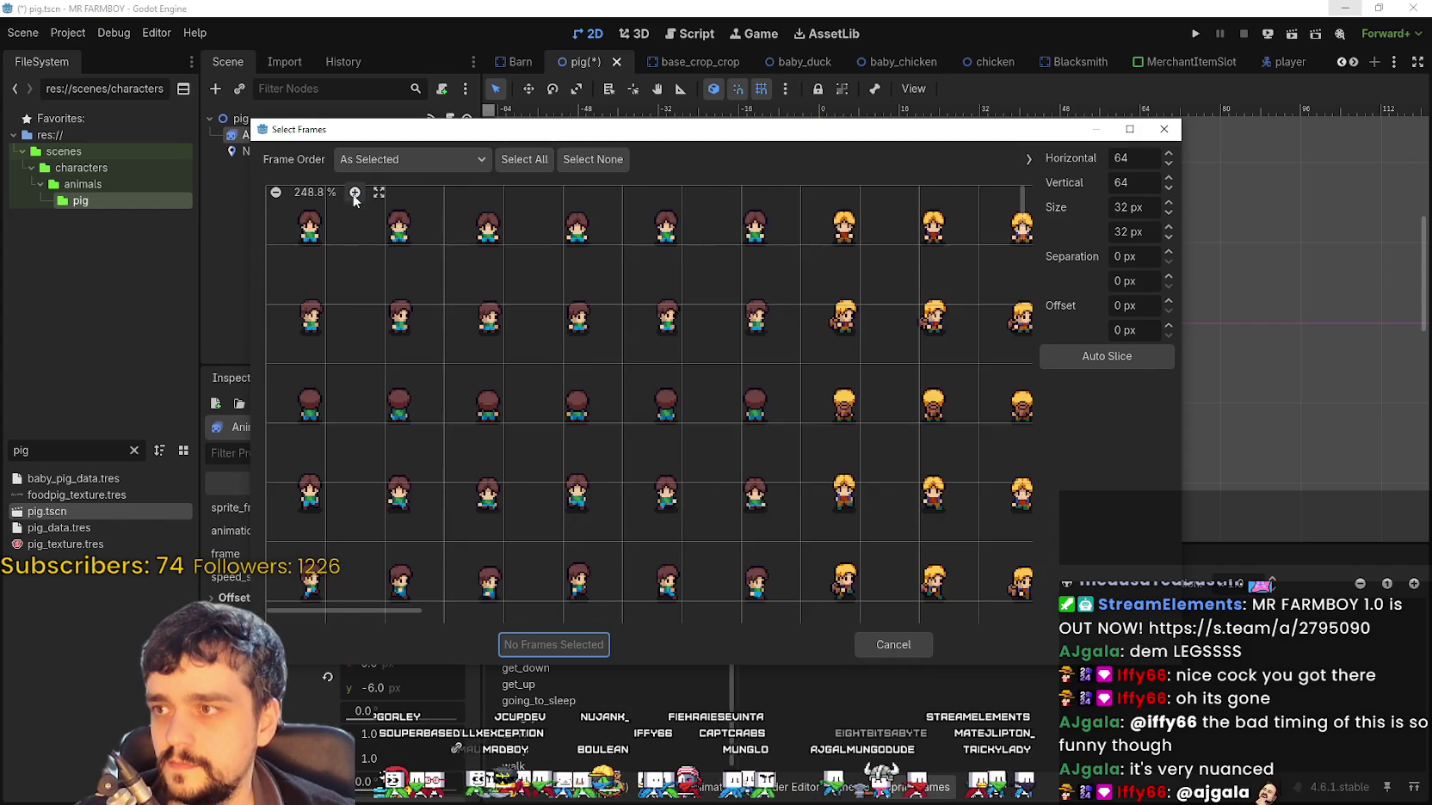
mouse_move(396, 615)
left_mouse_down()
mouse_move(850, 492)
mouse_move(748, 462)
left_mouse_up()
scroll(424, 383, "down", 5)
scroll(316, 265, "down", 3)
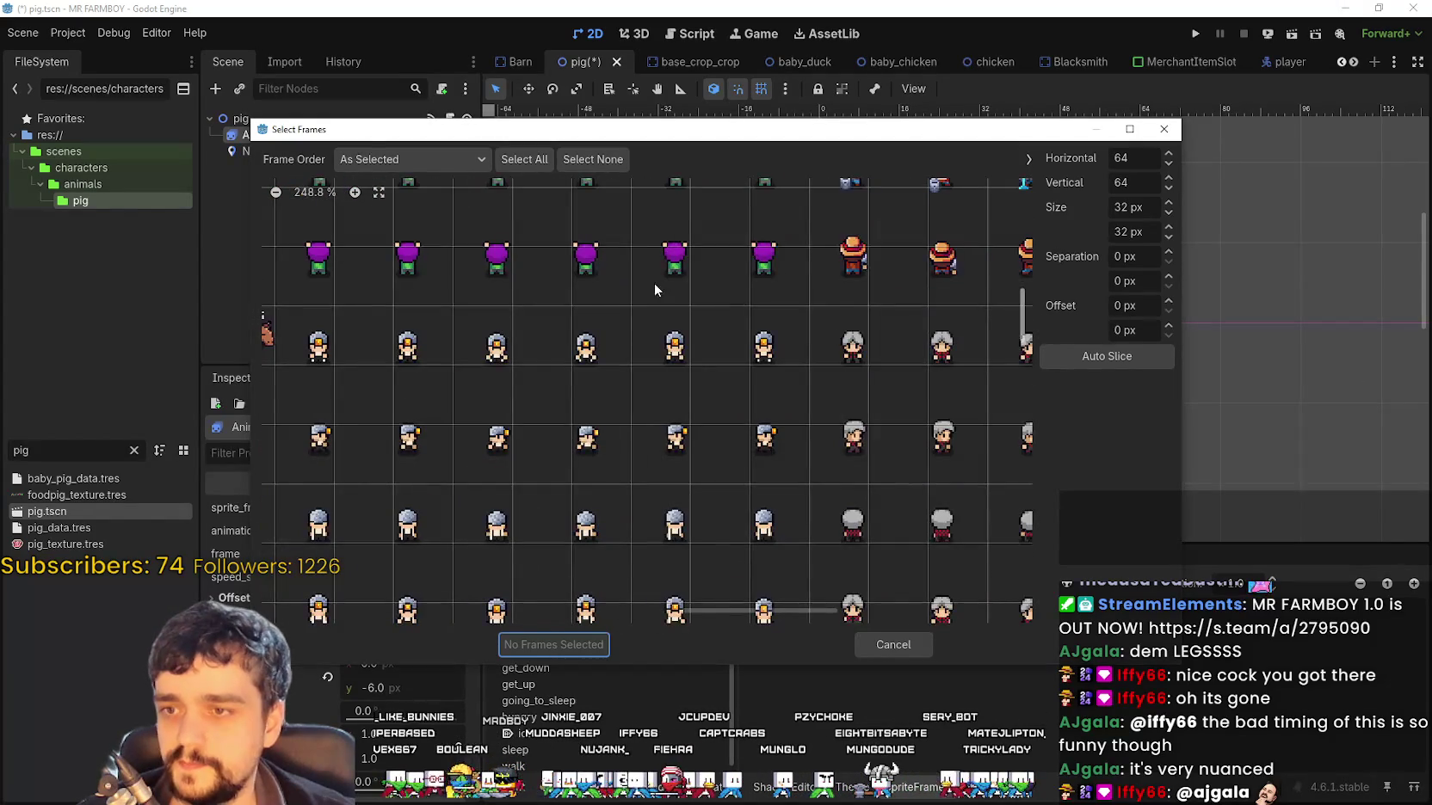
scroll(659, 284, "right", 5)
scroll(530, 329, "down", 3)
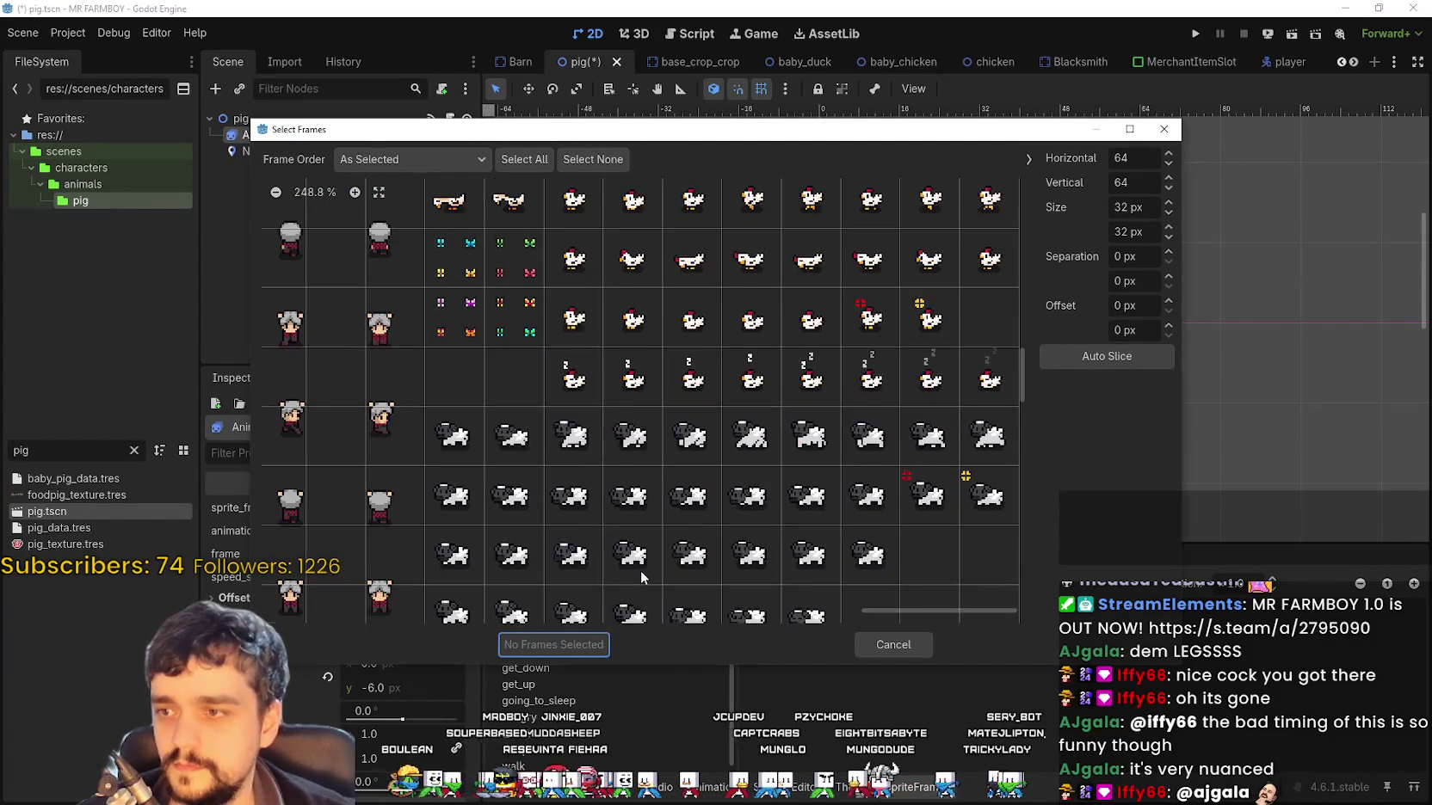
scroll(638, 599, "down", 8)
scroll(656, 404, "down", 3)
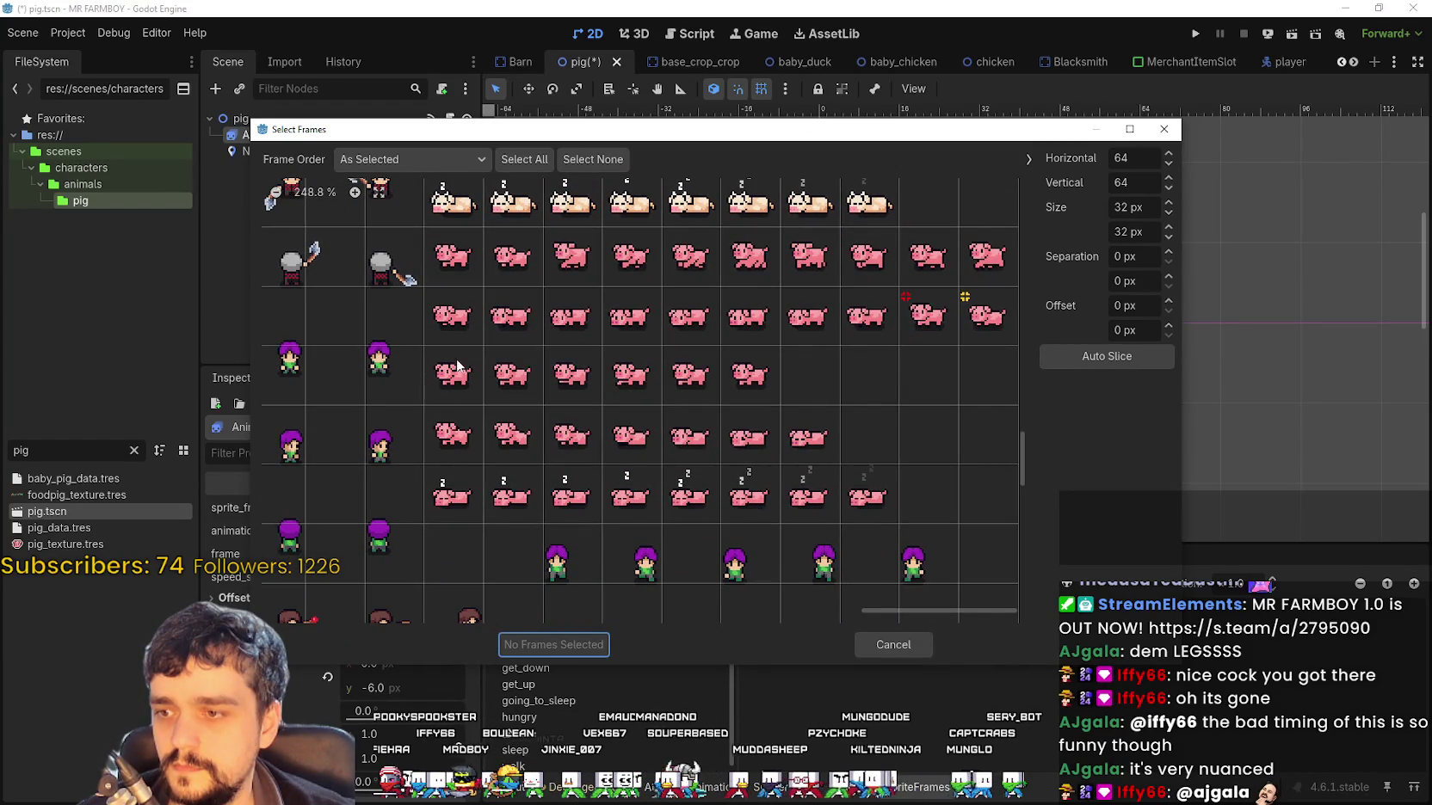
left_click_drag(654, 121, 831, 23)
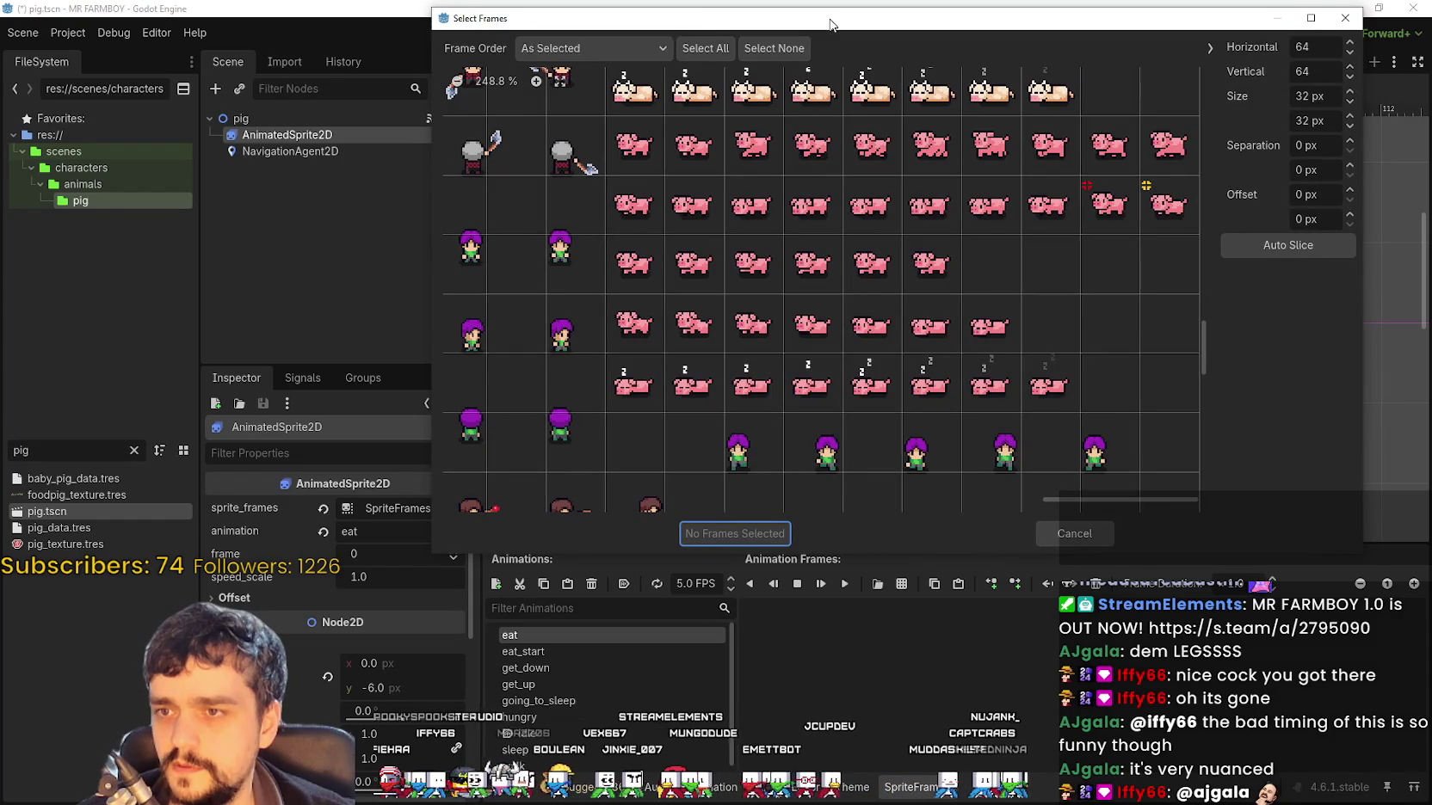
left_click_drag(831, 23, 829, 23)
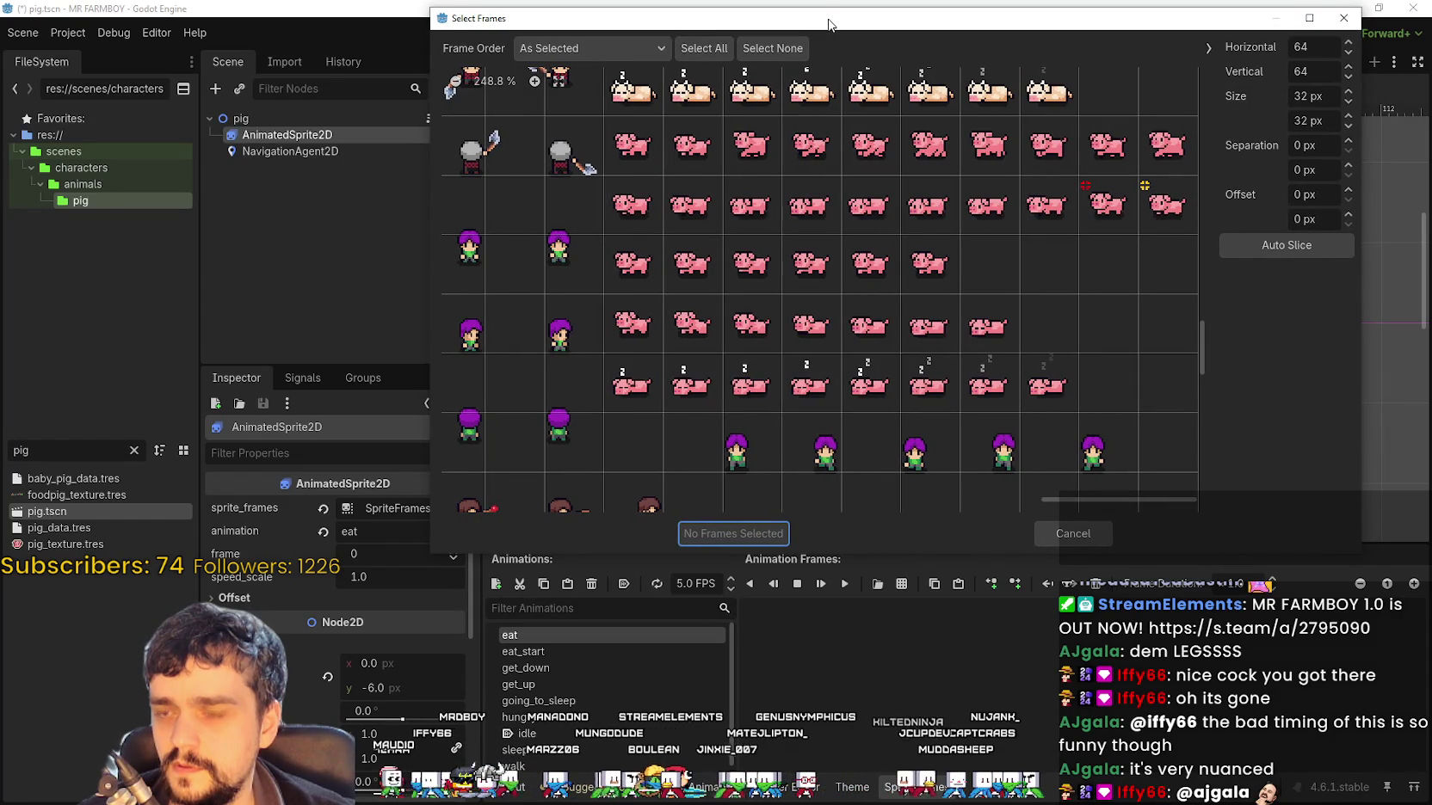
left_click_drag(632, 263, 869, 263)
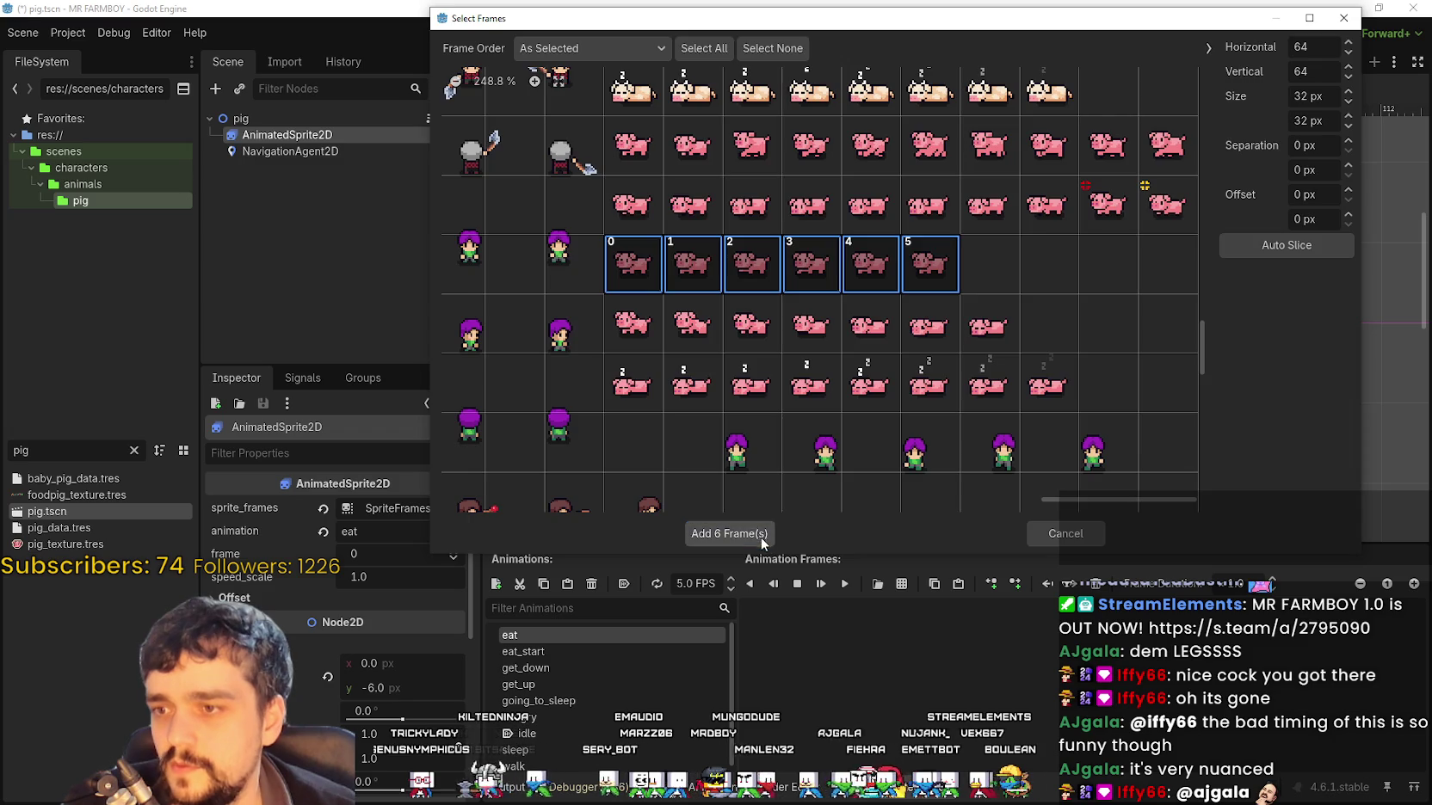
left_click(760, 536)
Play the pig's eat animation to preview it
left_click(845, 585)
scroll(861, 302, "up", 3)
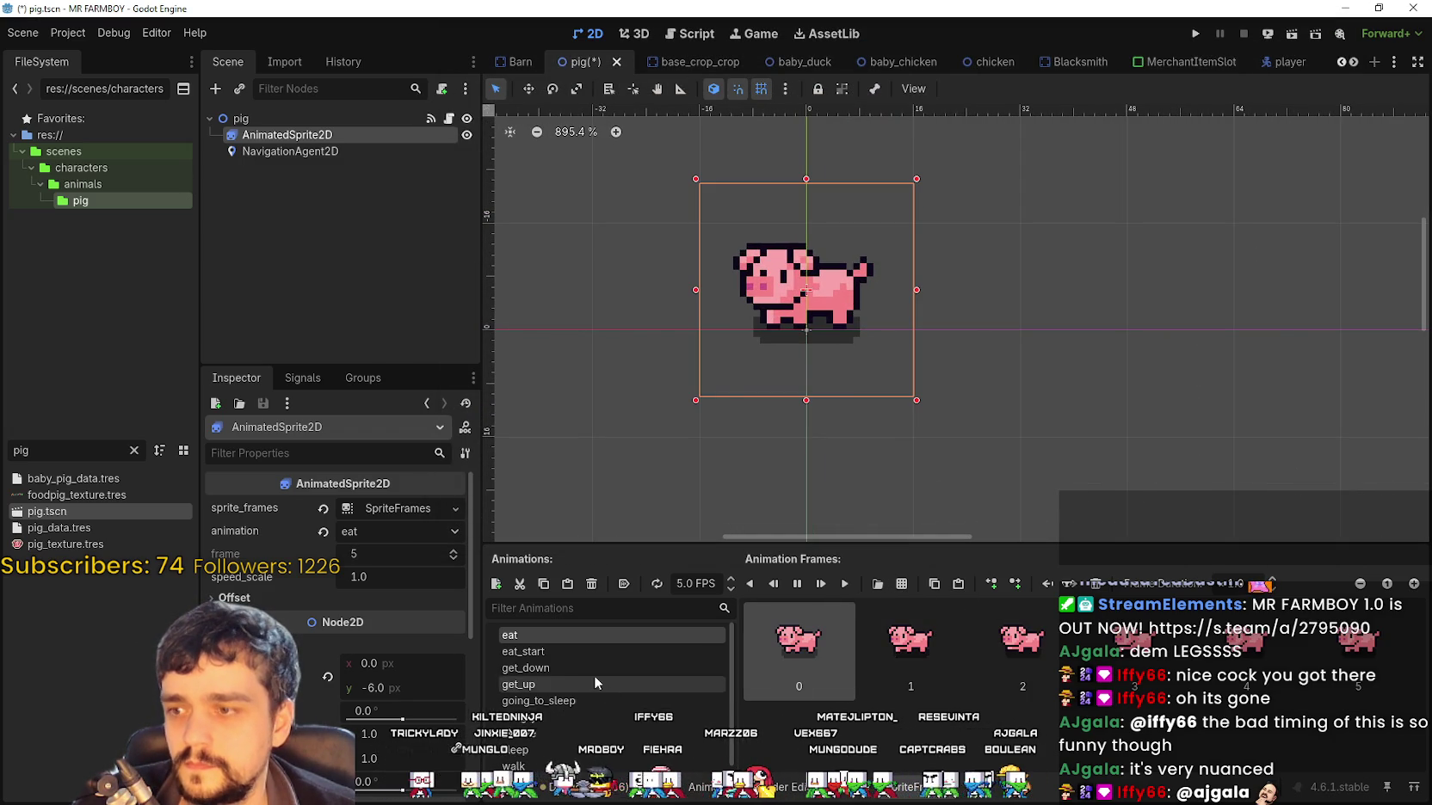
left_click(582, 653)
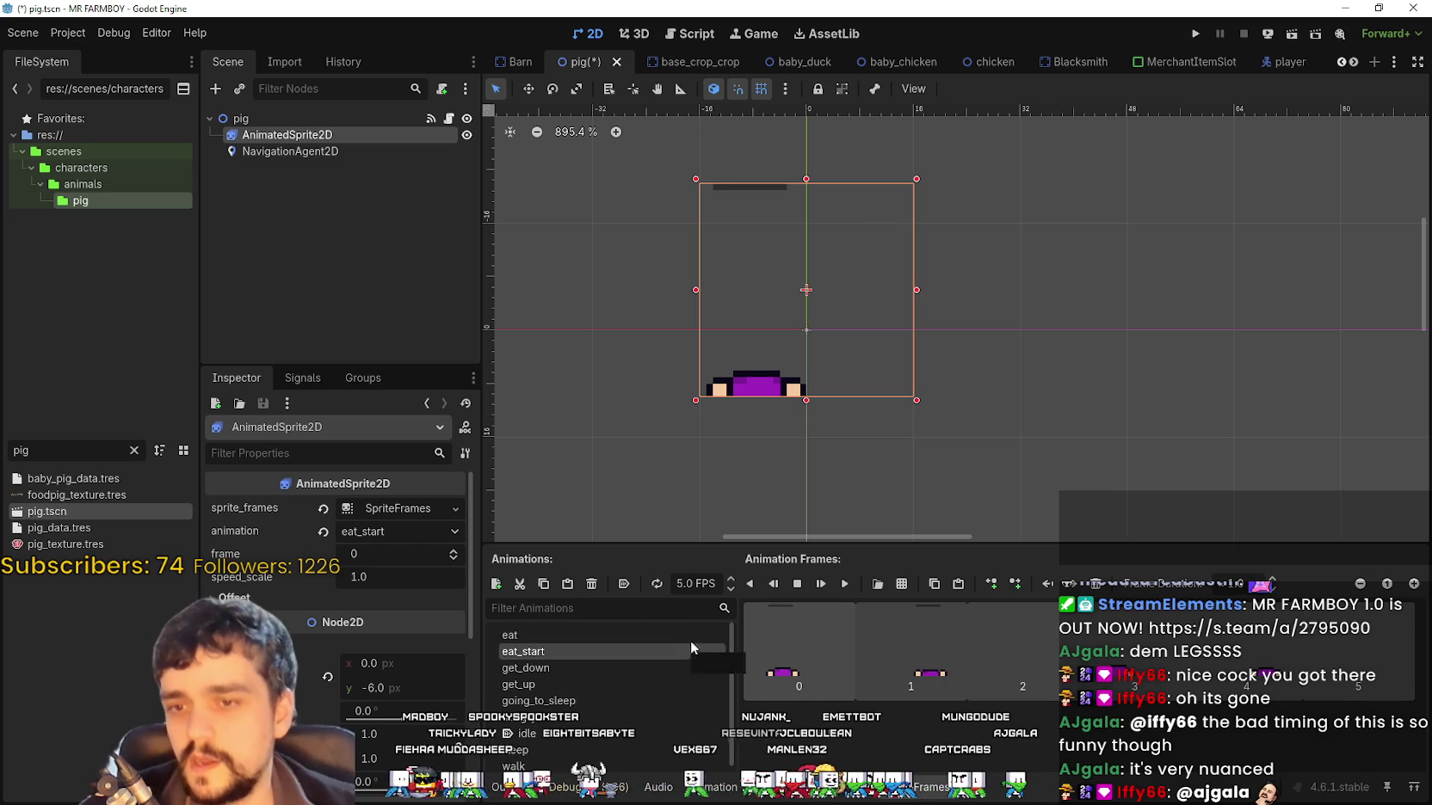
Replace the eat animation's frames with the eight third-row pig frames from Player.png and preview it
left_click(516, 635)
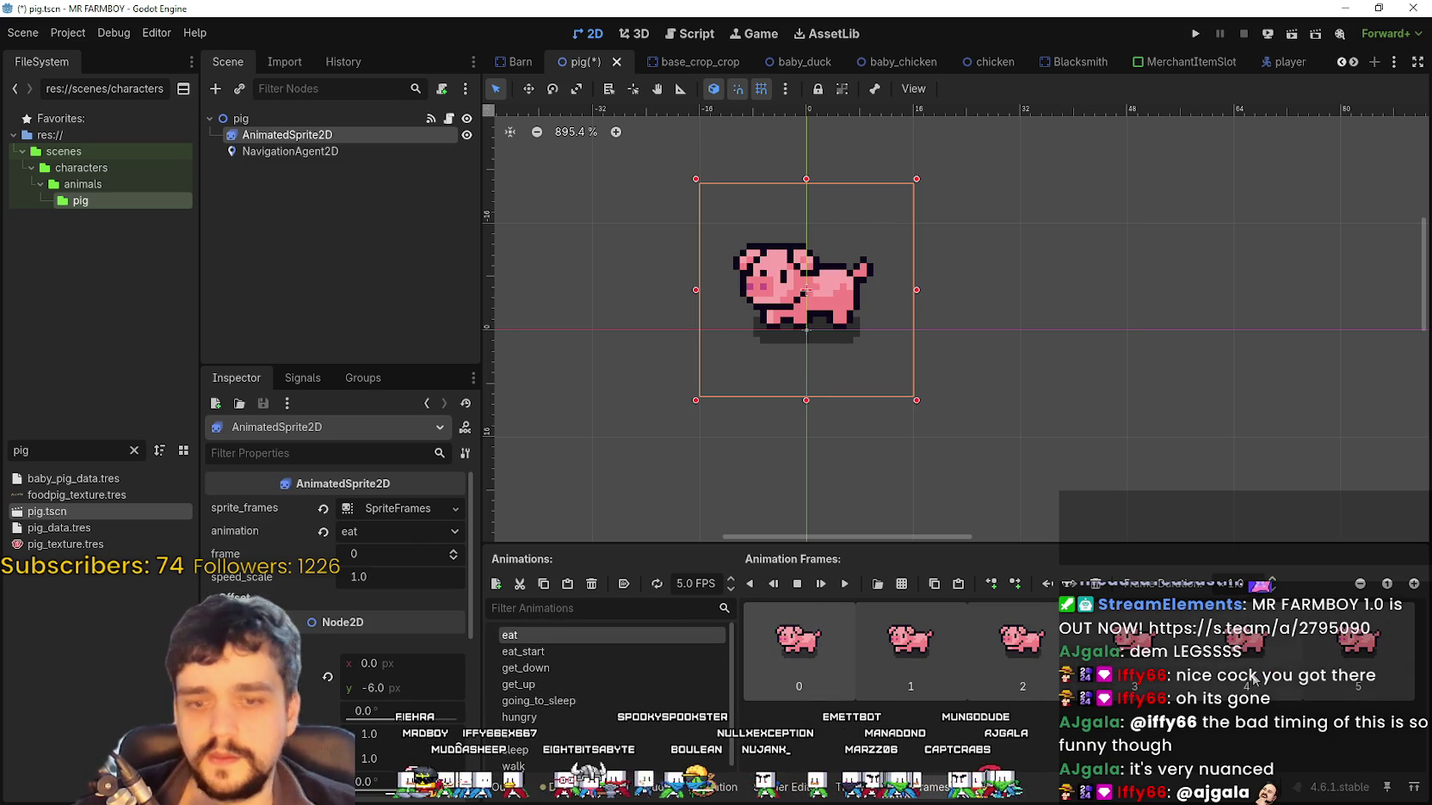
key("Delete")
left_click(902, 584)
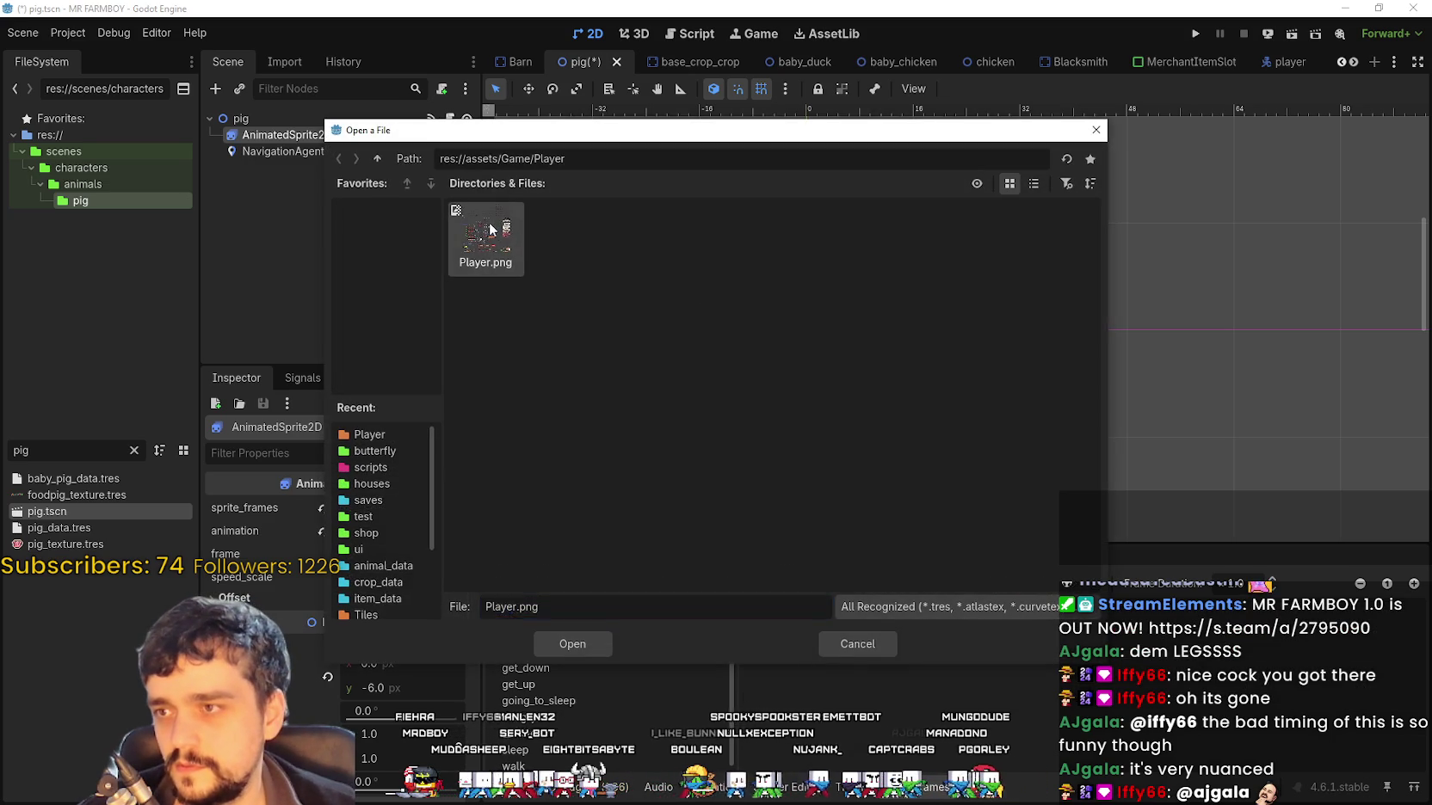
double_click(491, 229)
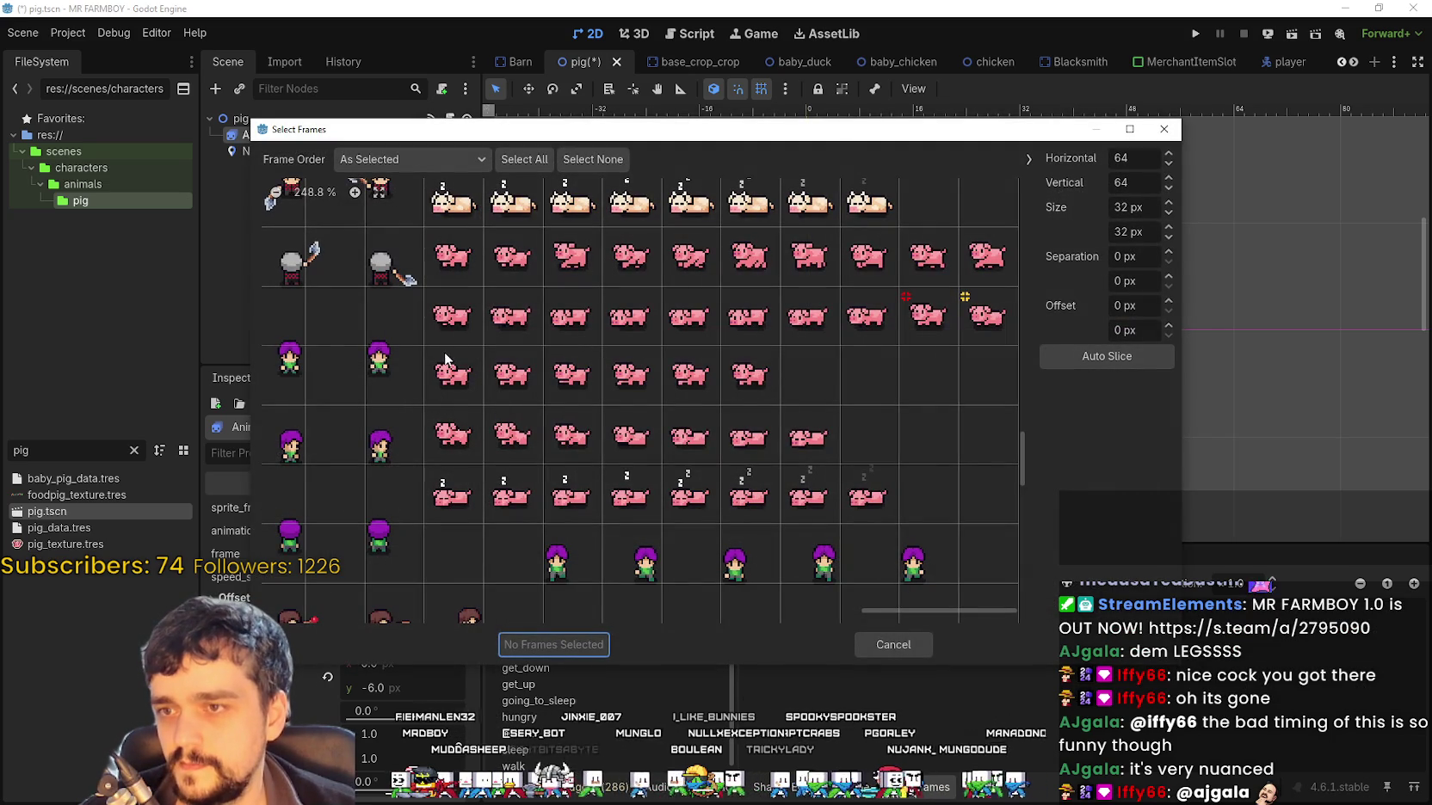
left_click_drag(454, 325, 847, 323)
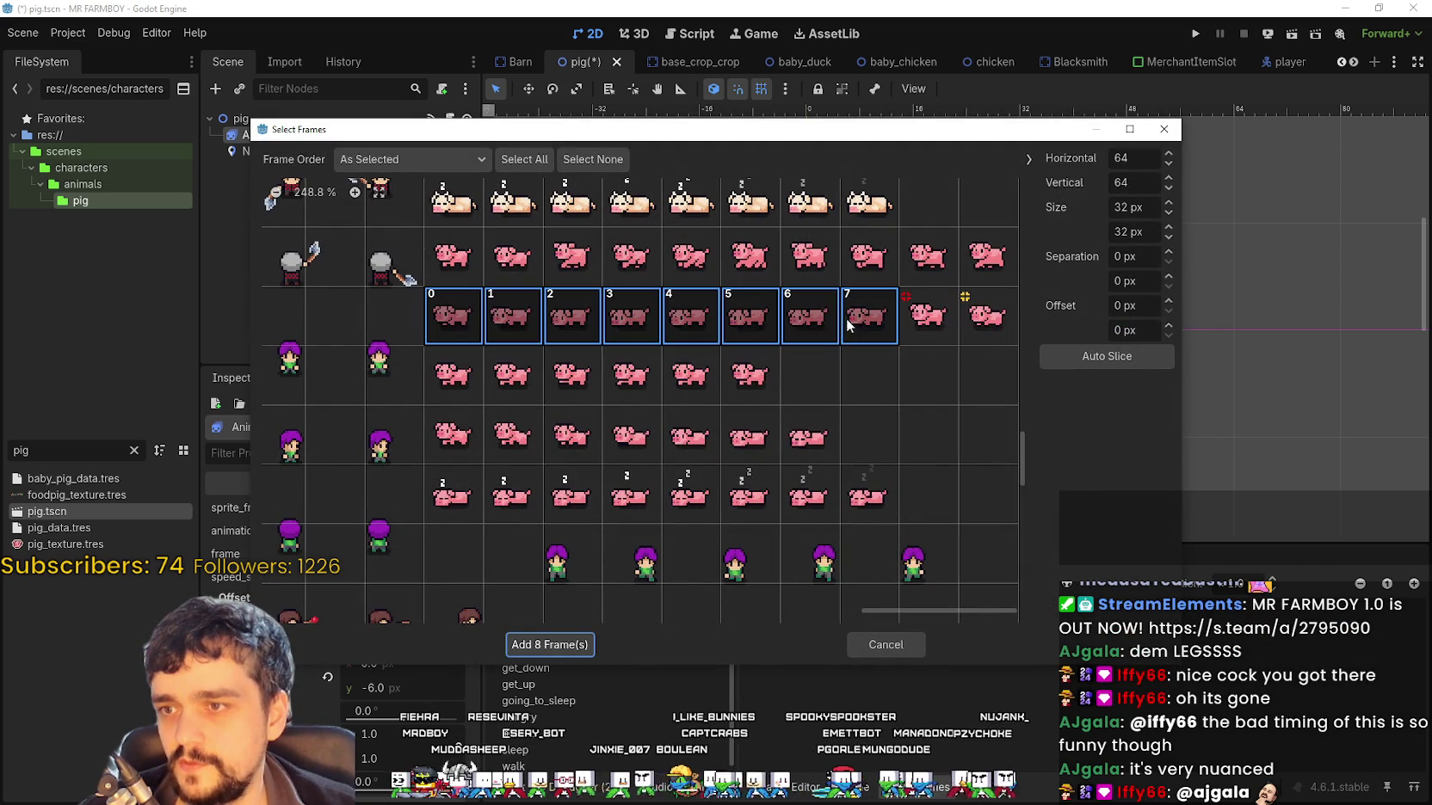
left_click(552, 646)
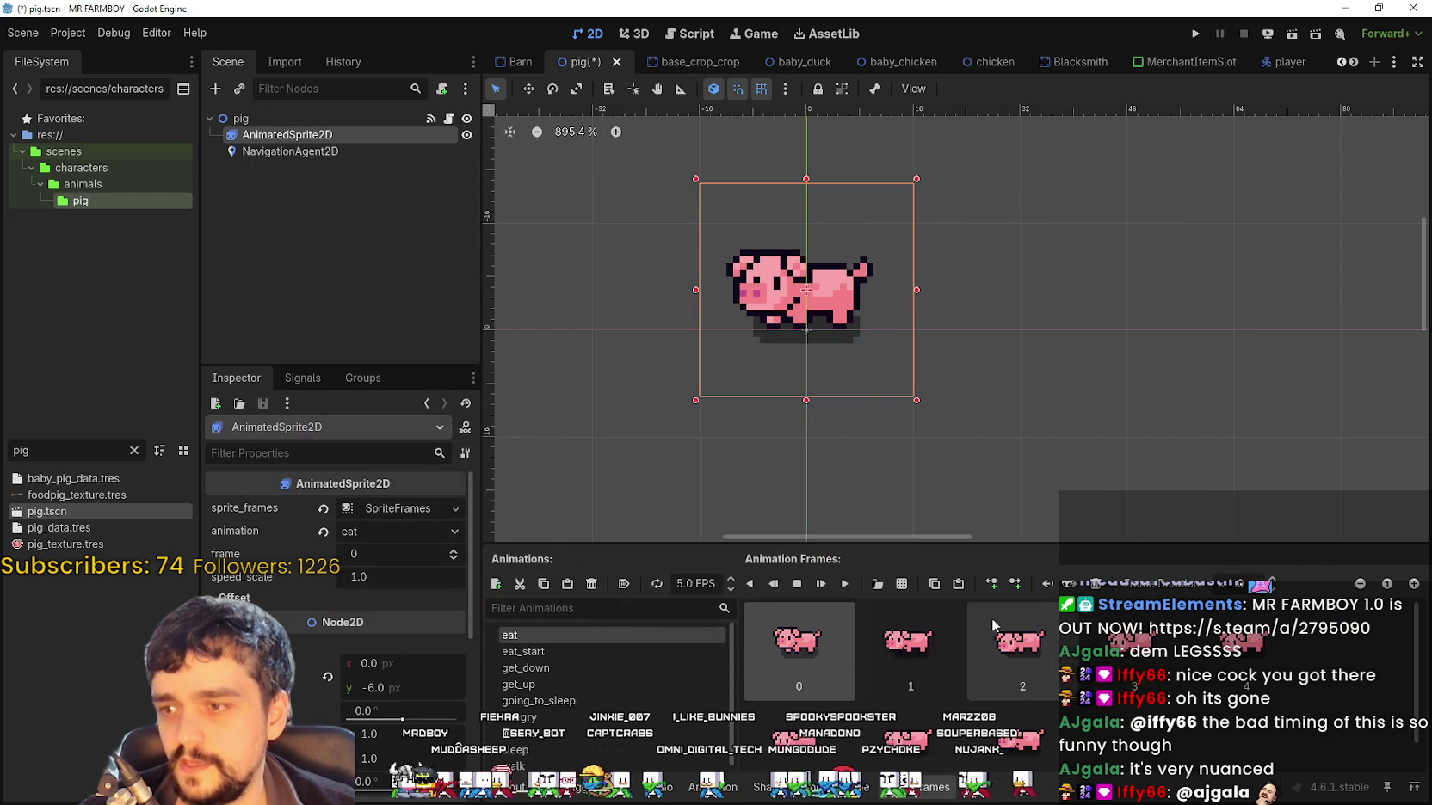
left_click(845, 585)
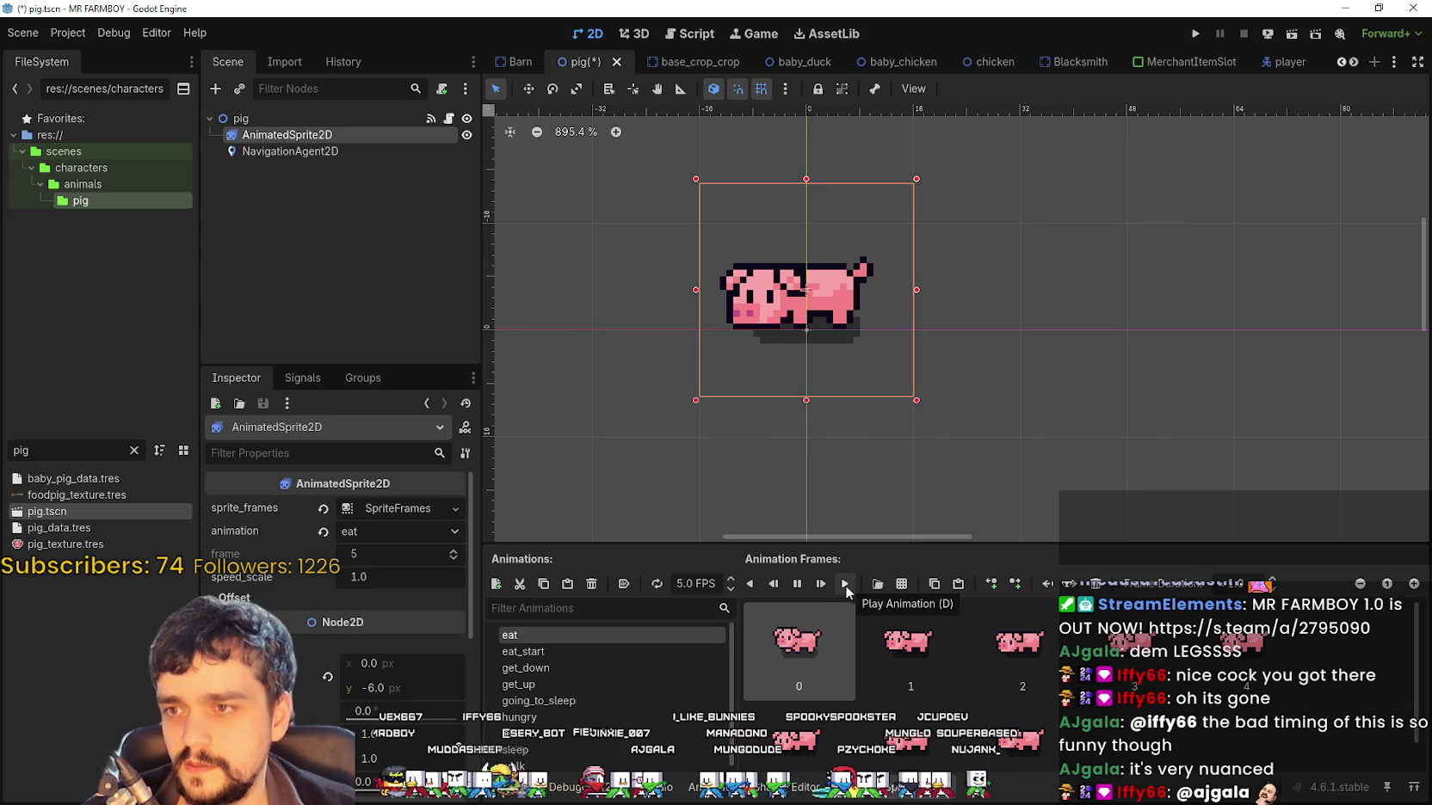
Give eat_start the five fourth-row pig frames from Player.png, keeping the AnimatedSprite2D node
left_click(523, 652)
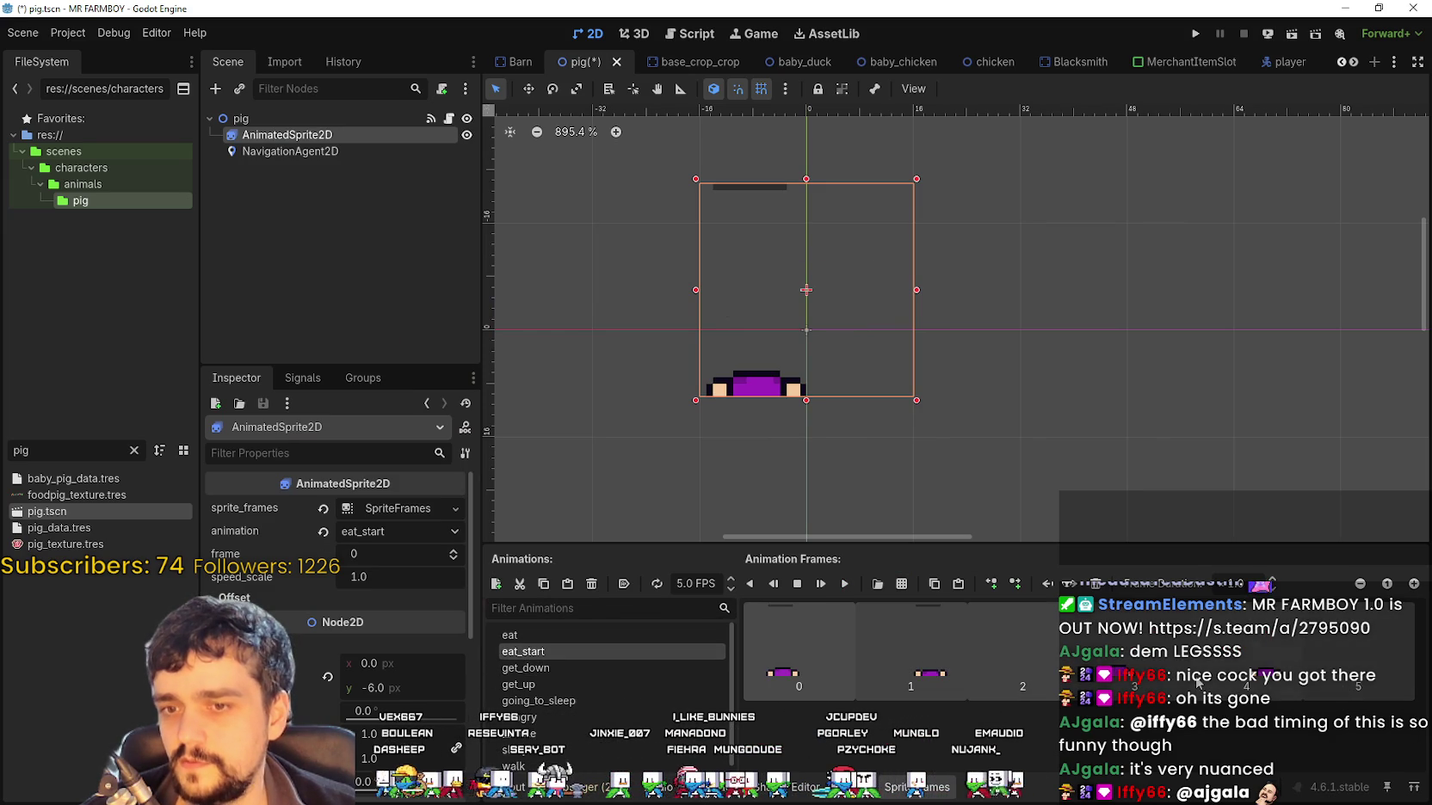
key("Delete")
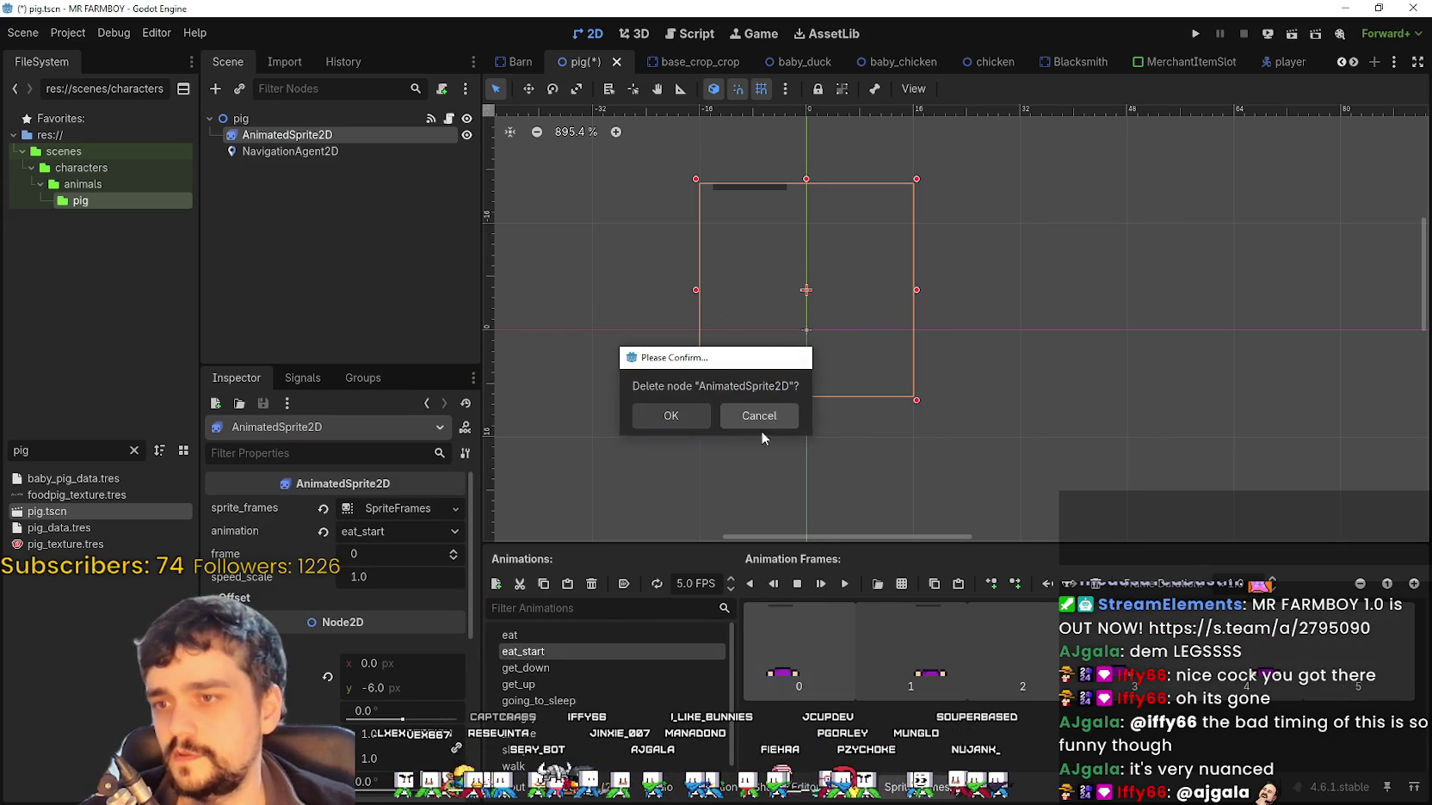
left_click(749, 417)
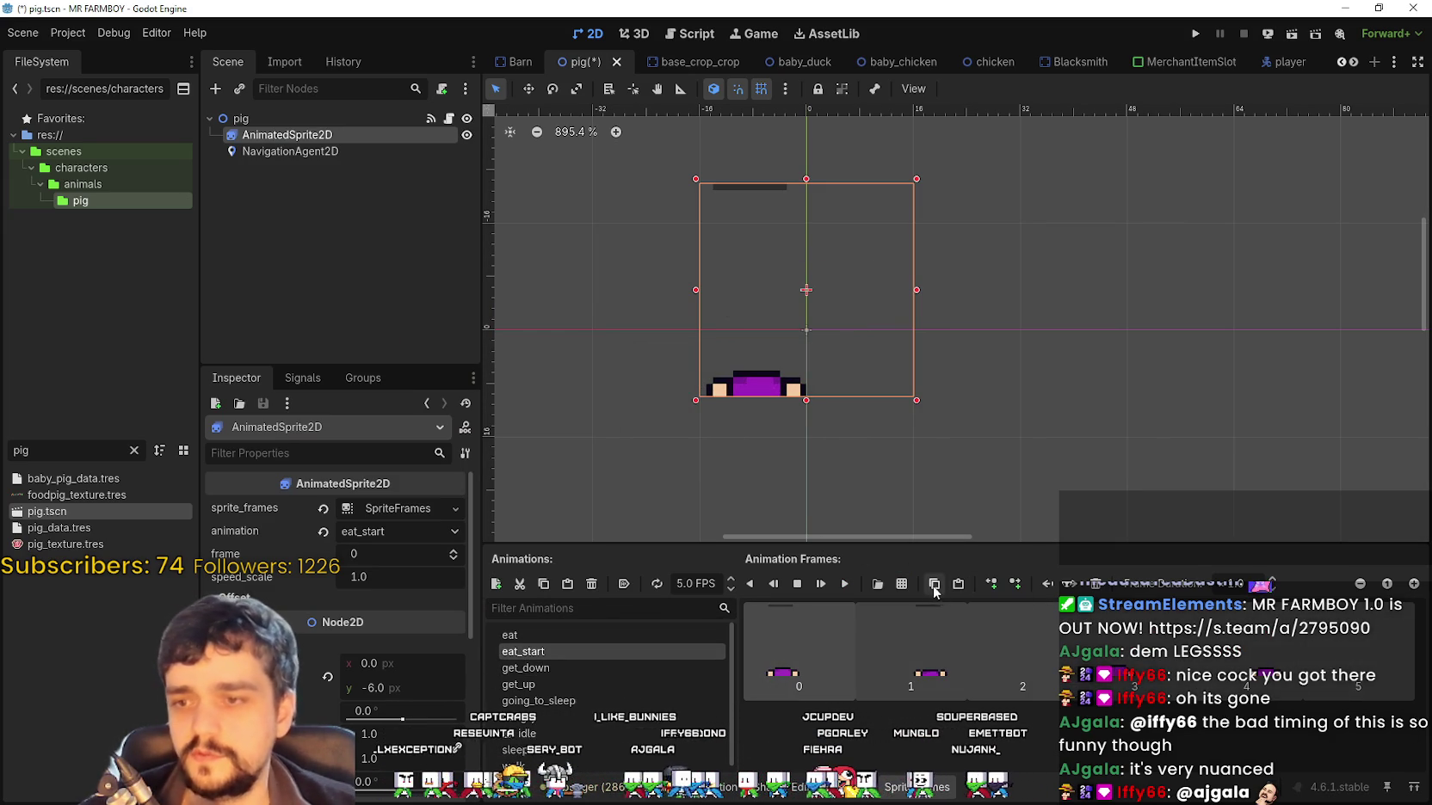
left_click(904, 584)
double_click(499, 242)
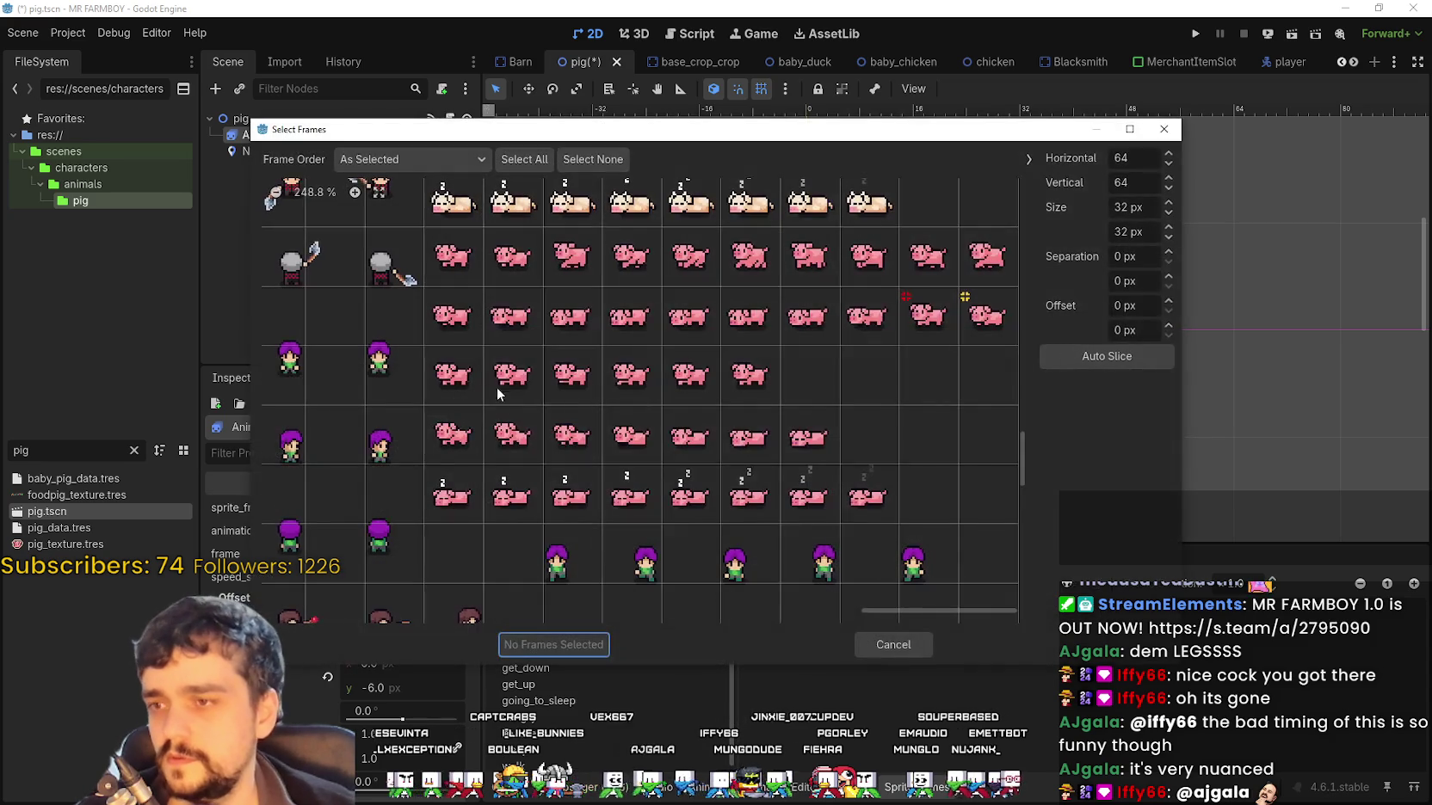
left_click_drag(454, 392, 710, 387)
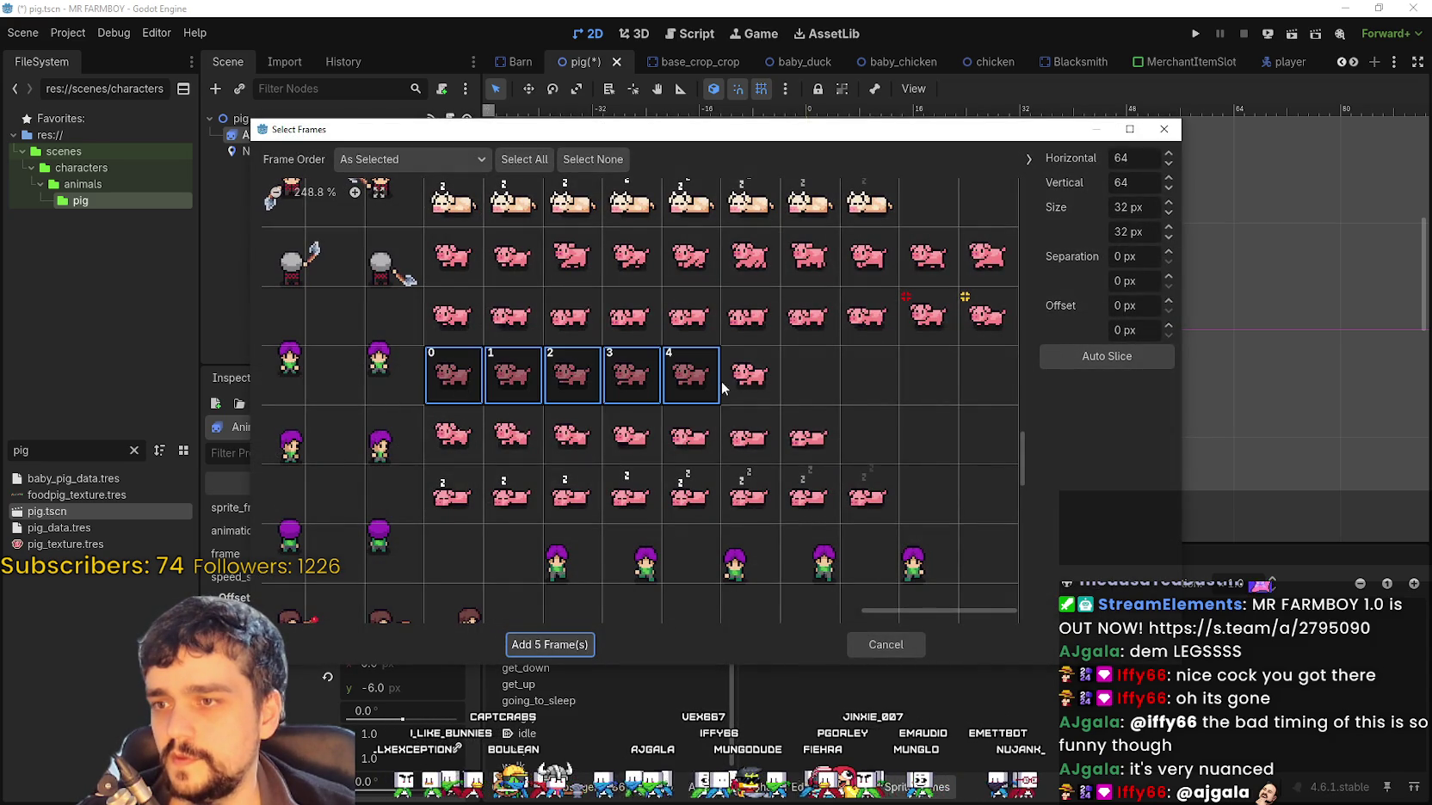
left_click(549, 645)
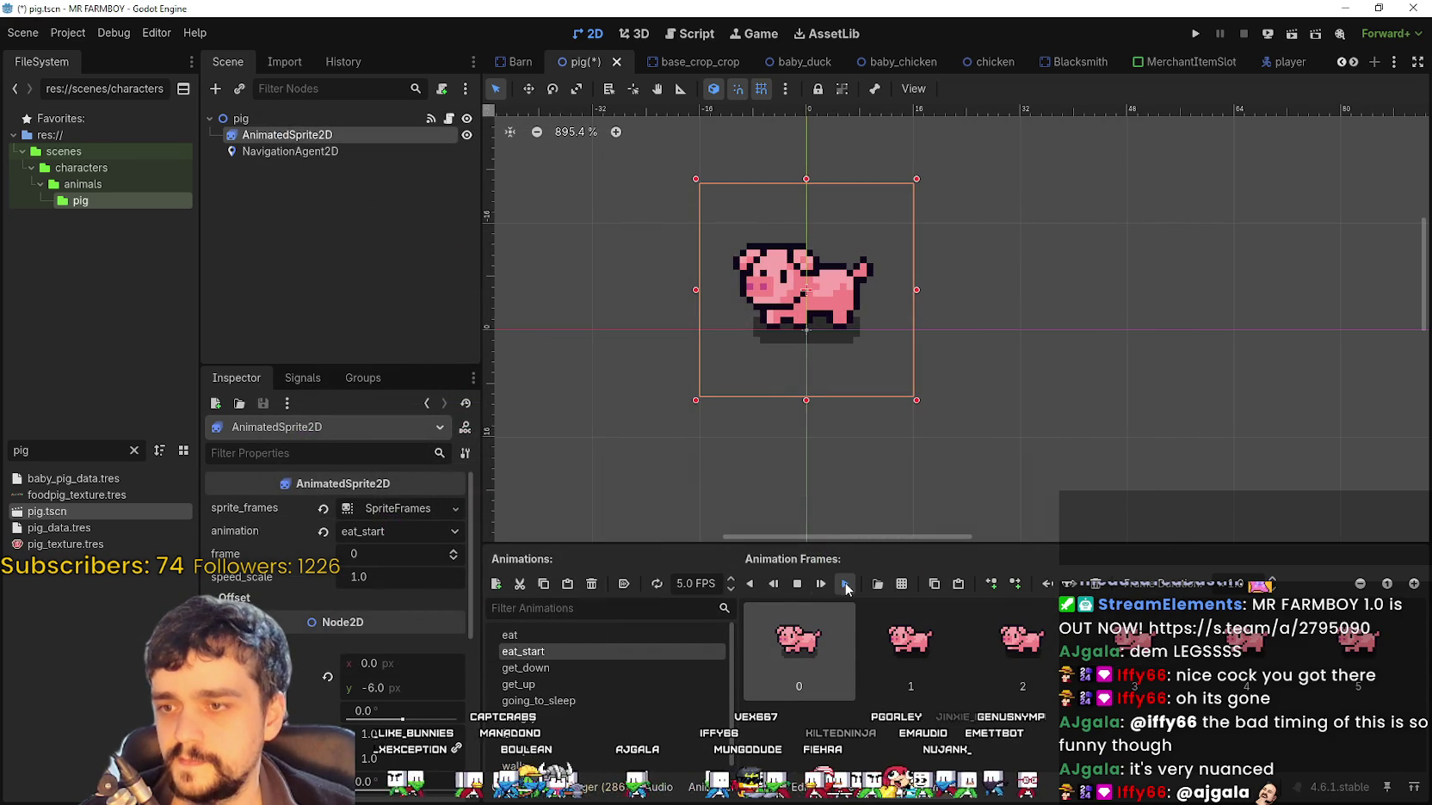
Add four fifth-row pig frames from Player.png to get_down and save the scene
left_click(602, 668)
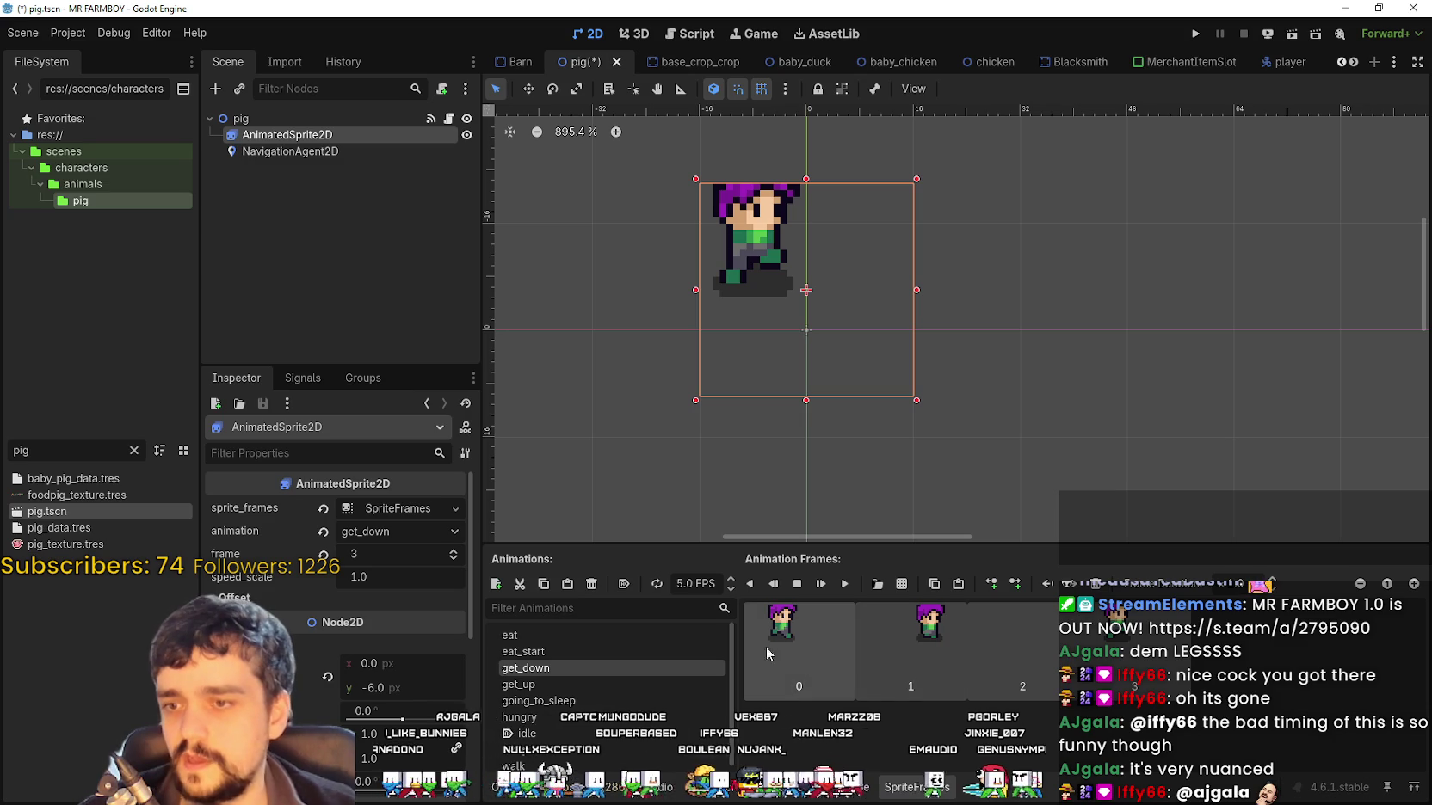
left_click(902, 587)
double_click(508, 269)
left_click_drag(452, 435, 631, 434)
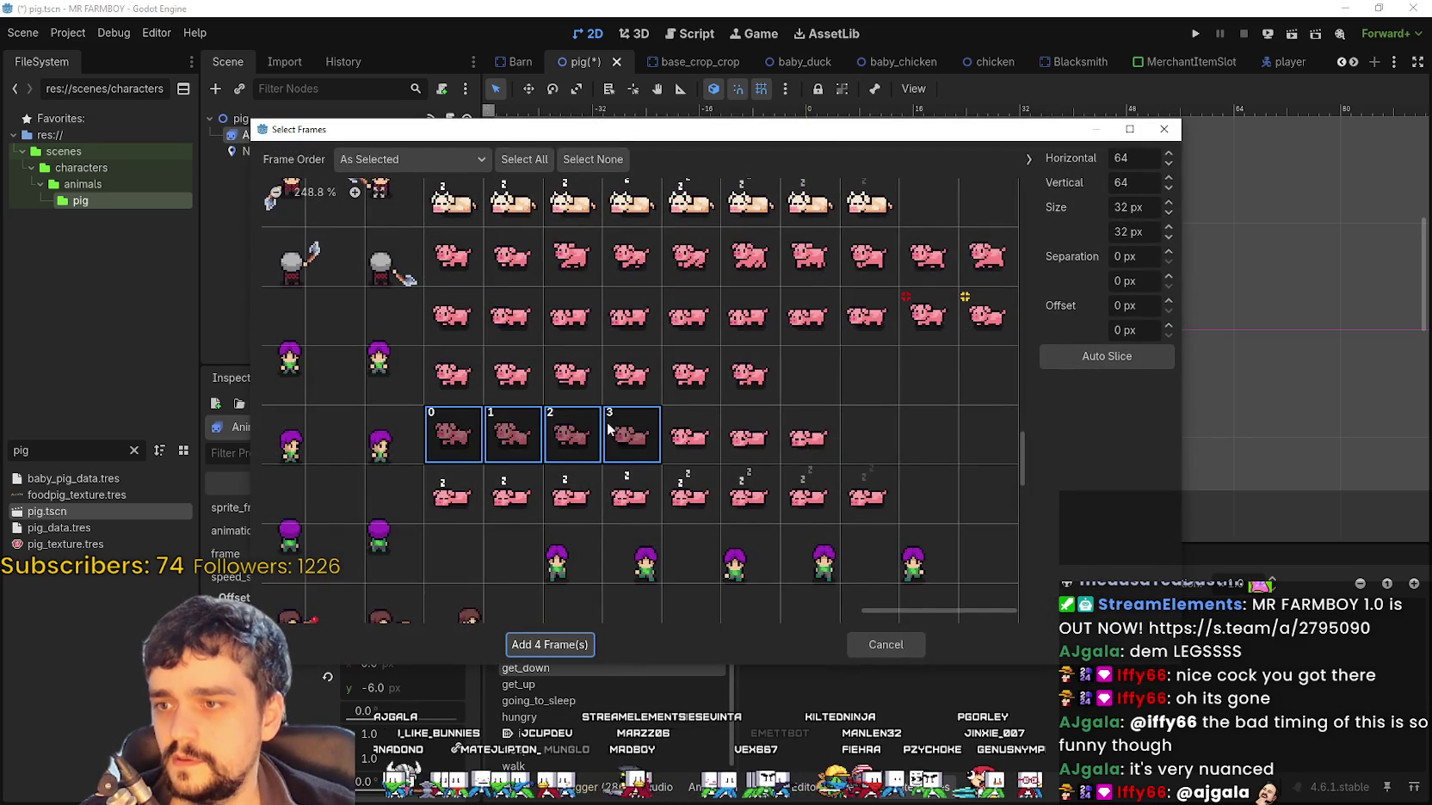
left_click(548, 646)
key("ctrl+s")
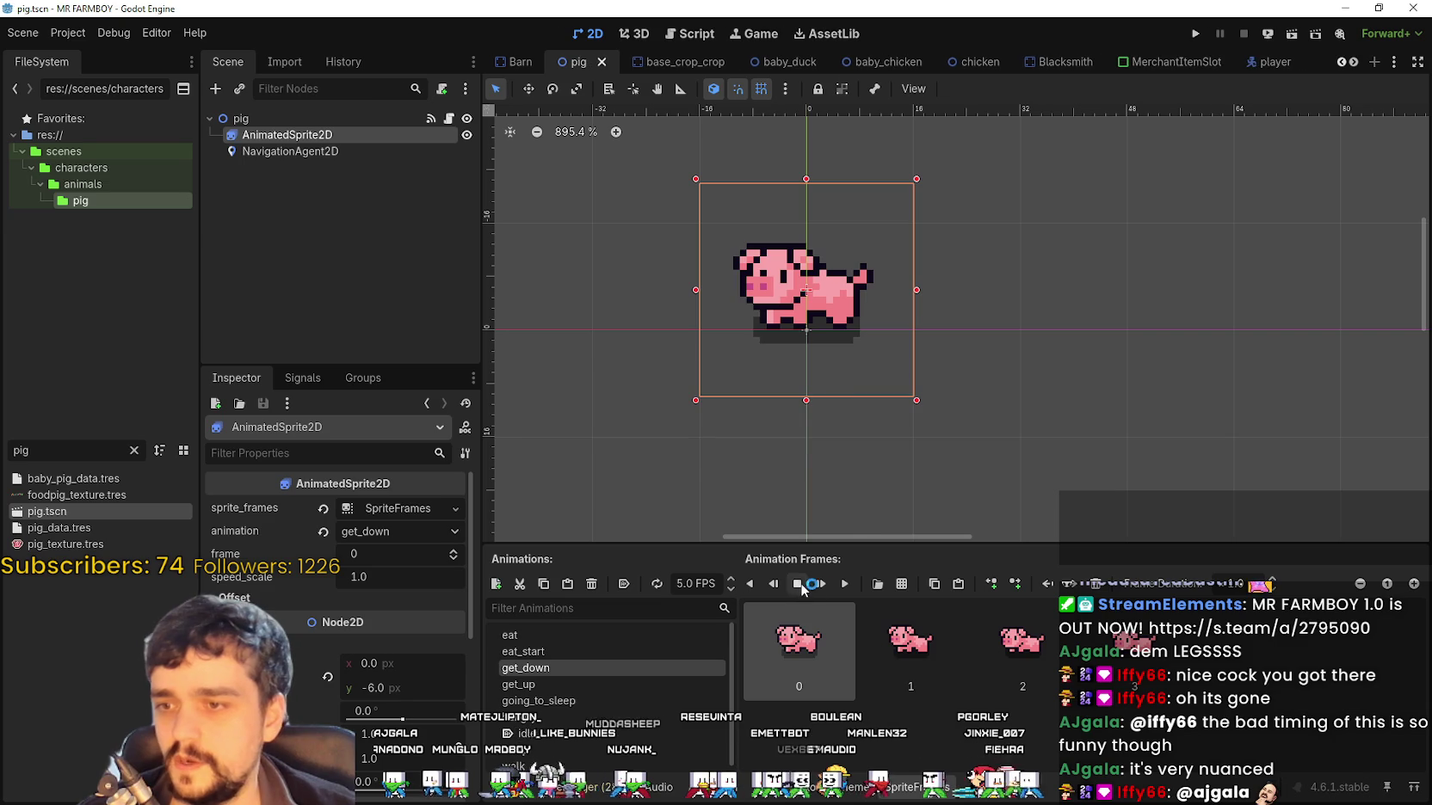
Replace get_up's old frames with four pig frames from Player.png and save
left_click(525, 684)
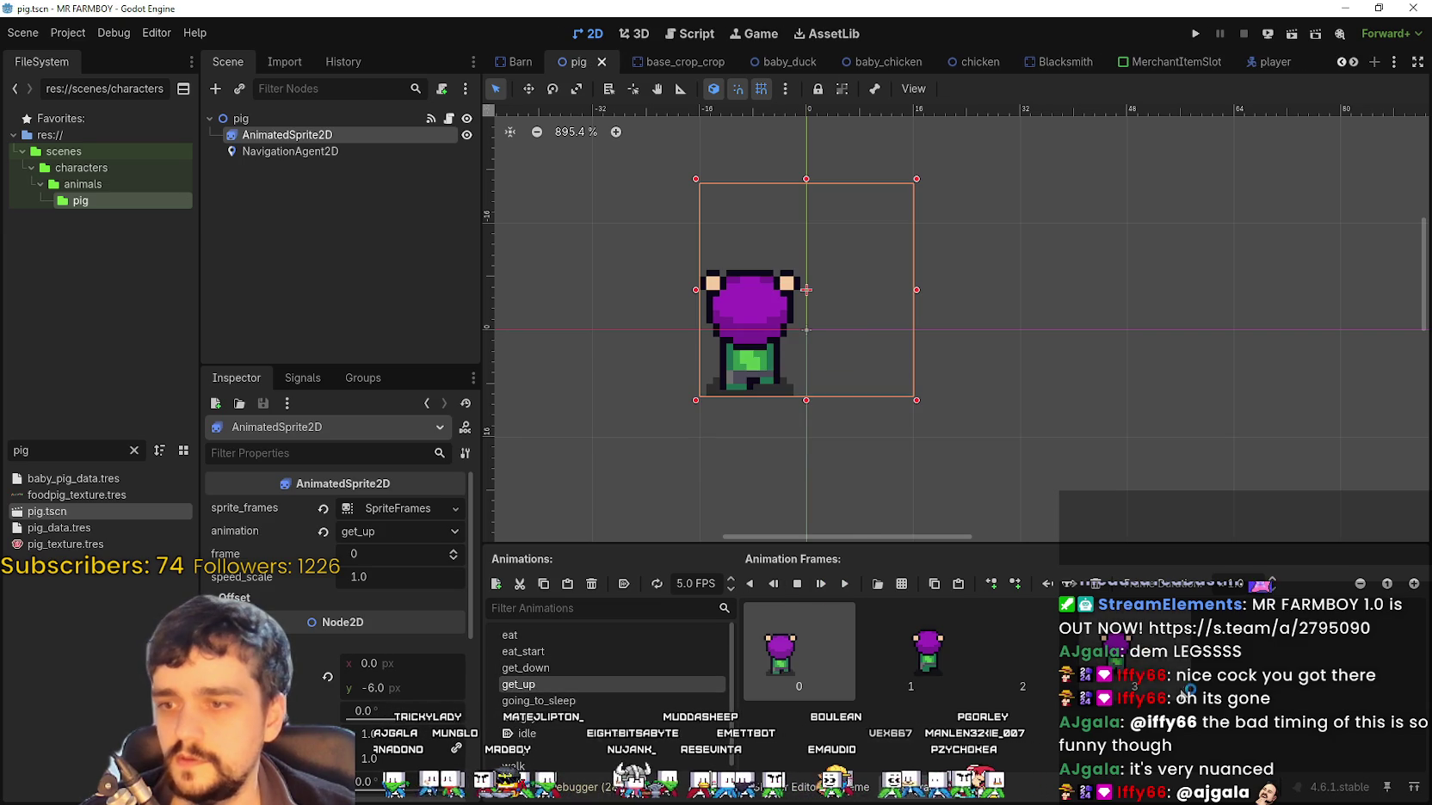
key("ctrl+z")
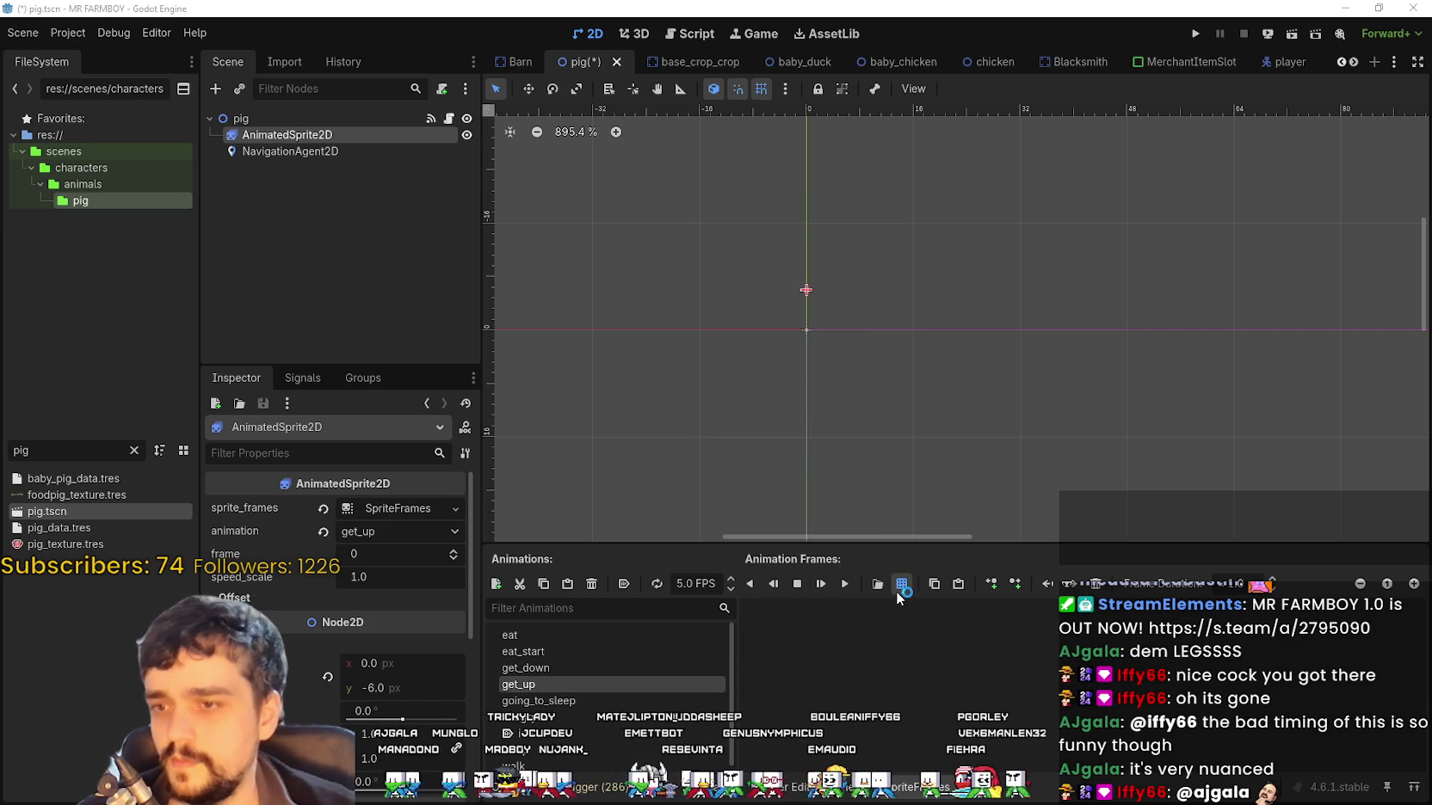
left_click(897, 588)
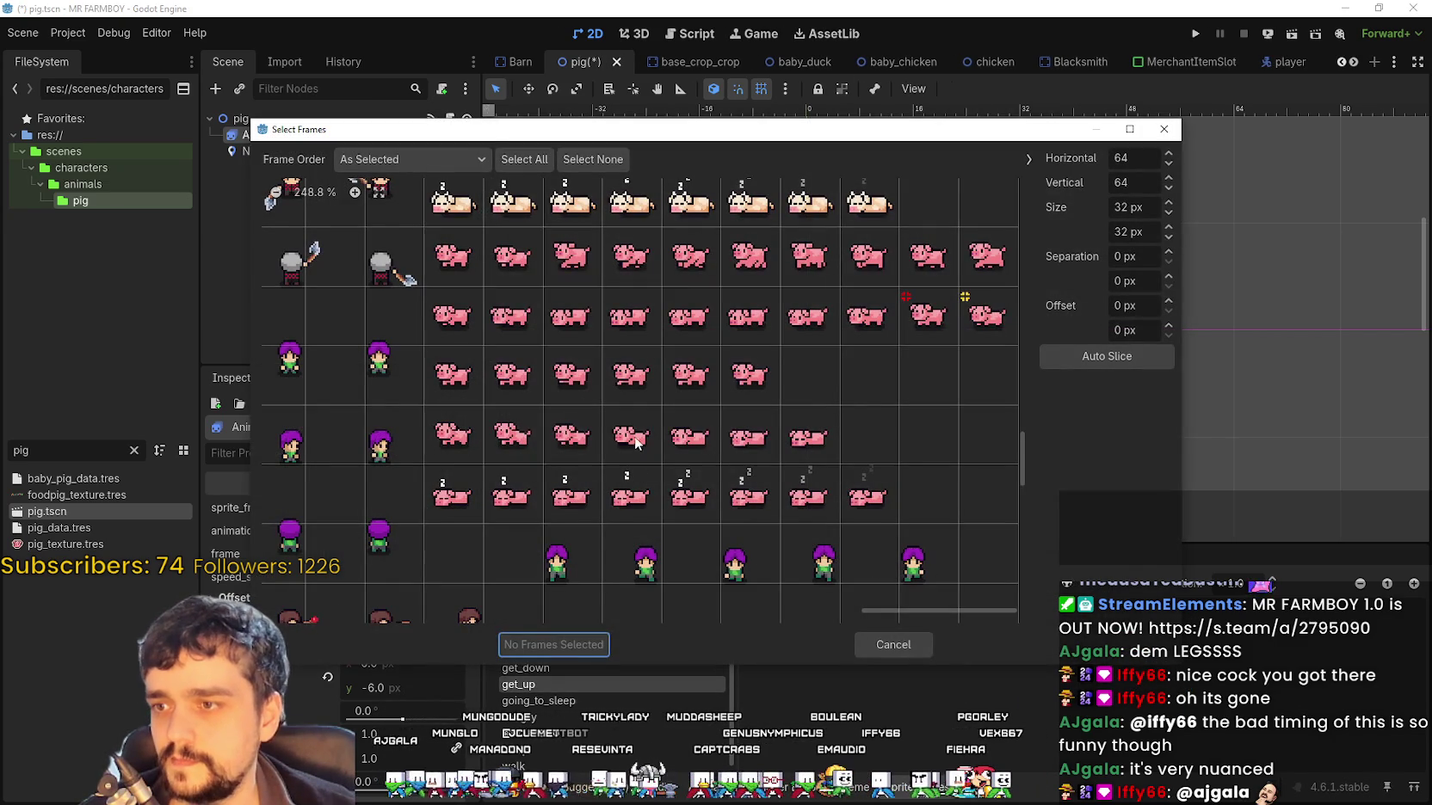
left_click_drag(631, 435, 458, 433)
left_click(549, 644)
key("ctrl+s")
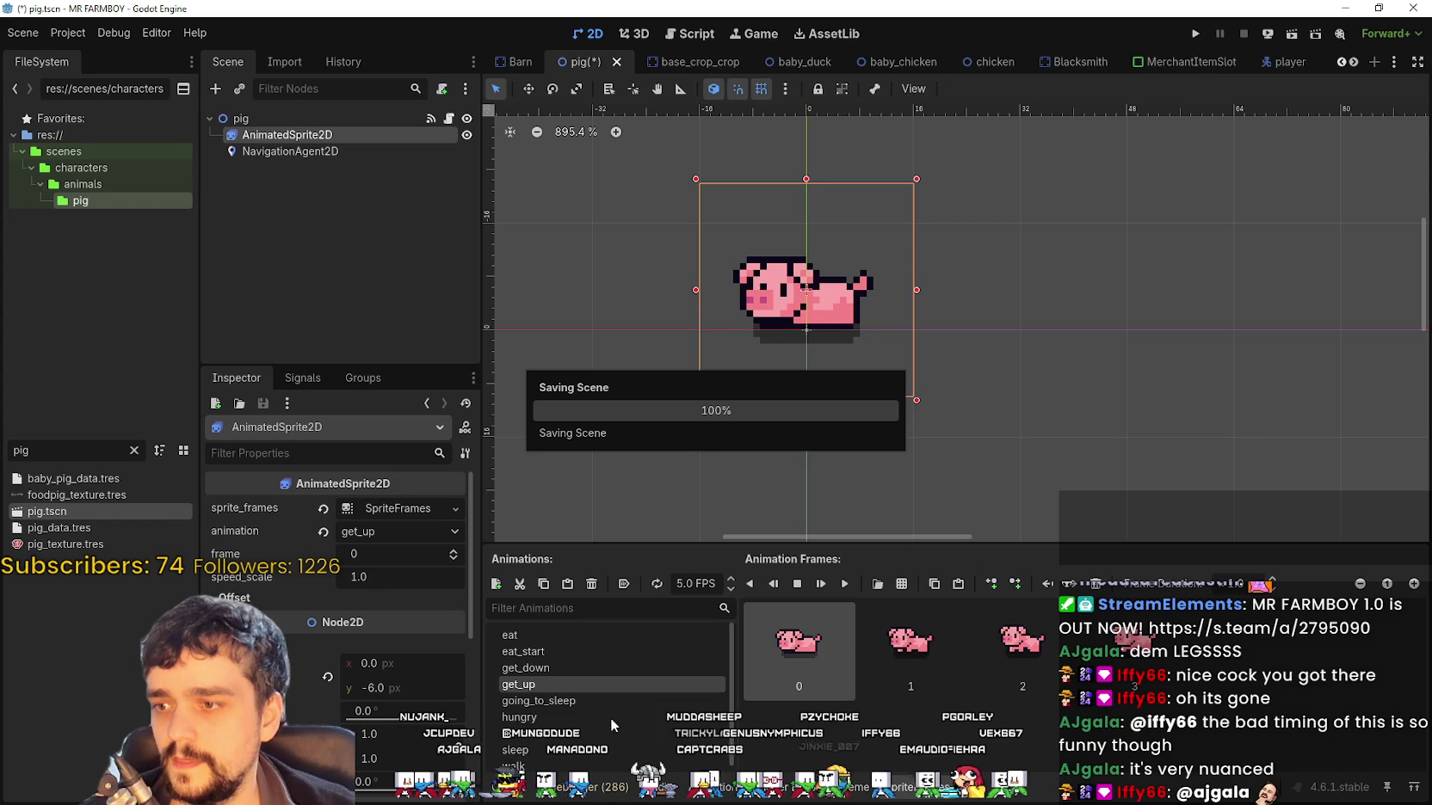
left_click(581, 699)
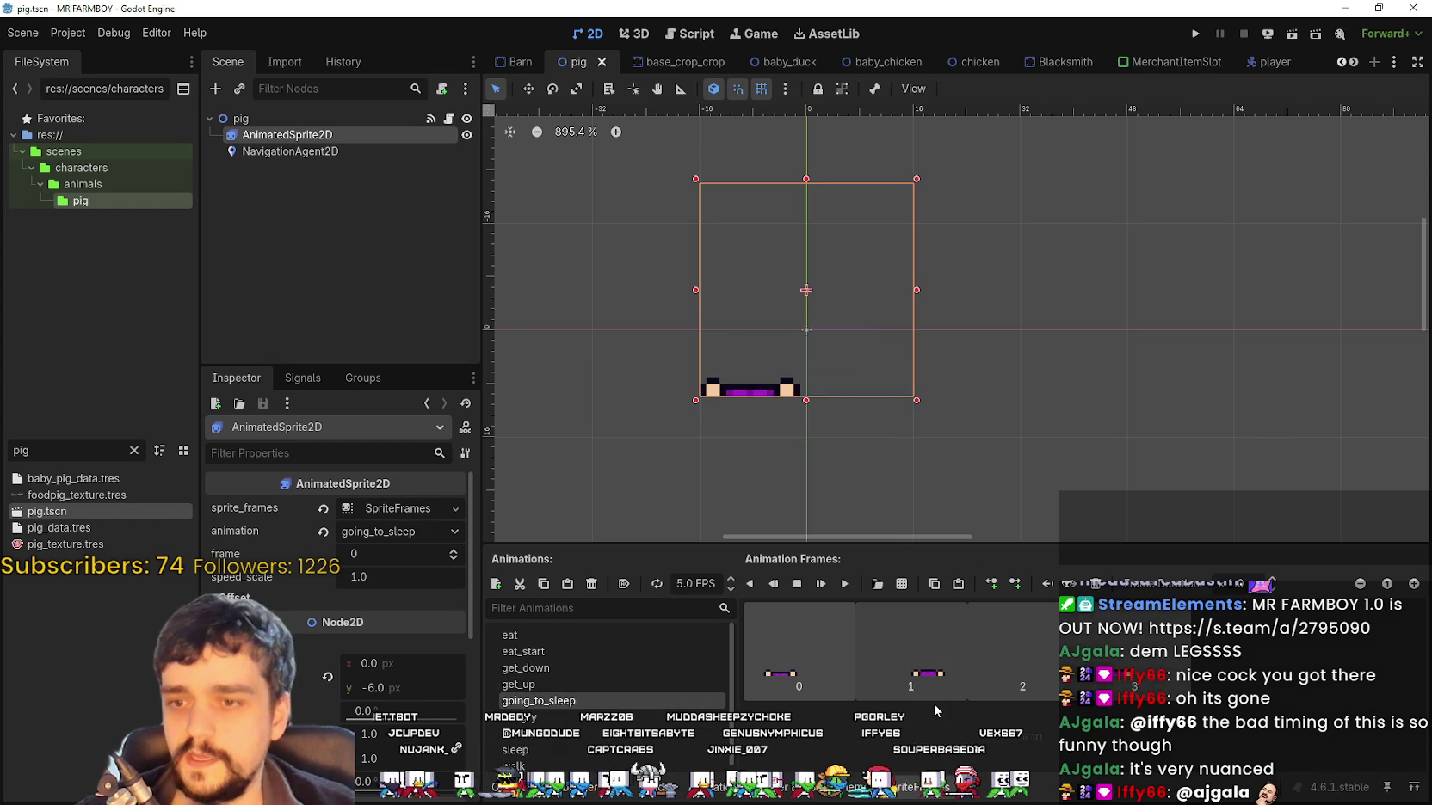
Give going_to_sleep four fifth-row pig frames from Player.png, preview it, and save
left_click(901, 583)
double_click(511, 284)
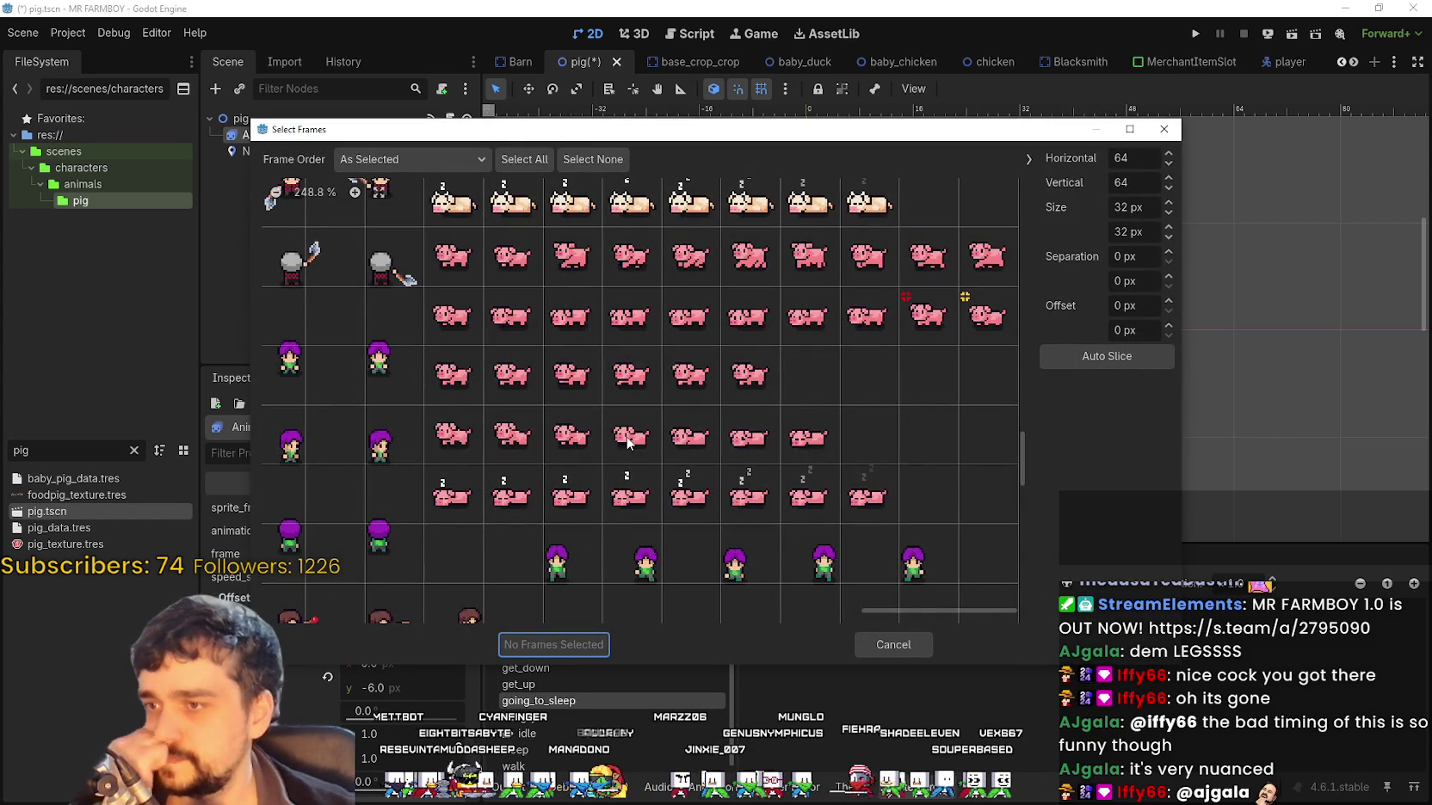
left_click_drag(628, 439, 835, 440)
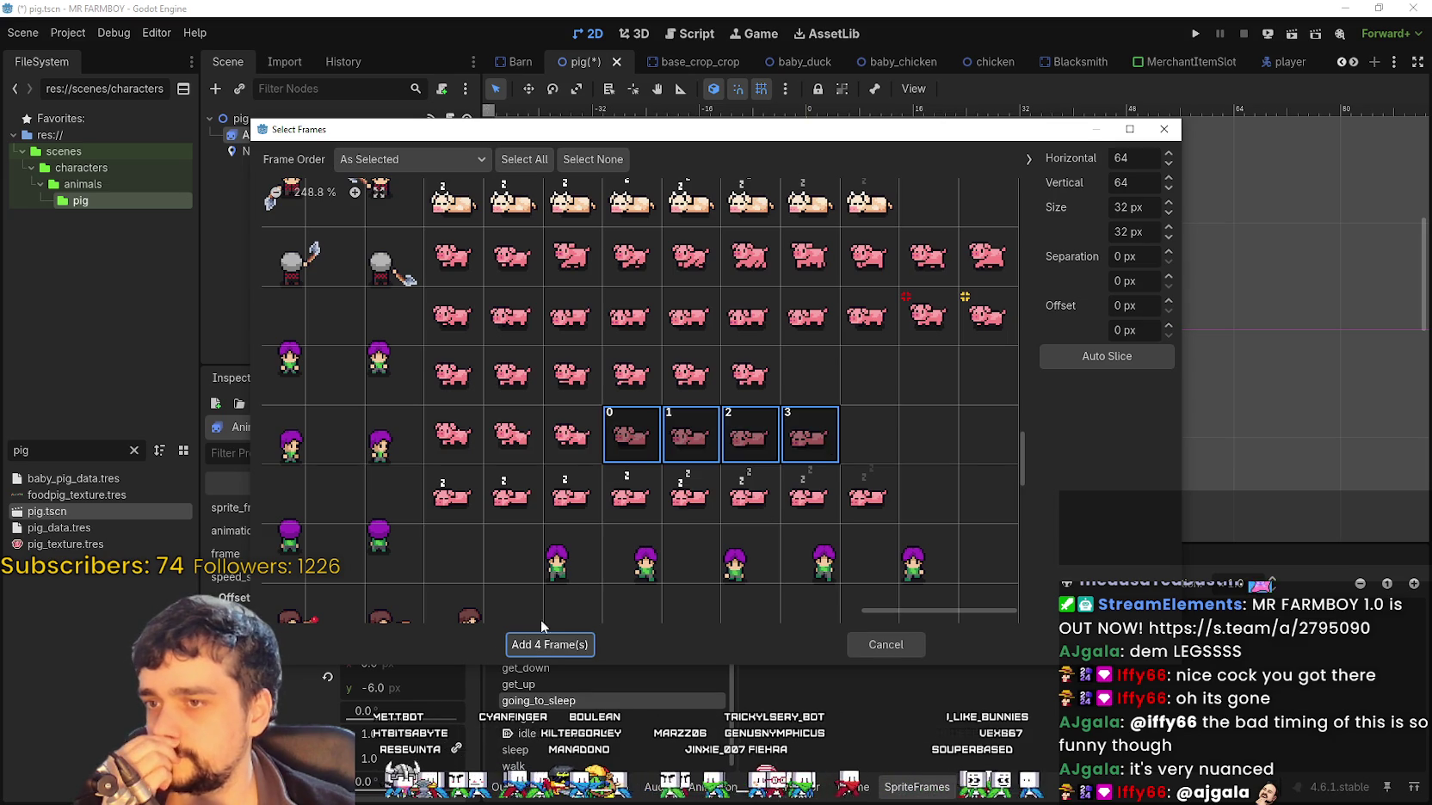
left_click(551, 646)
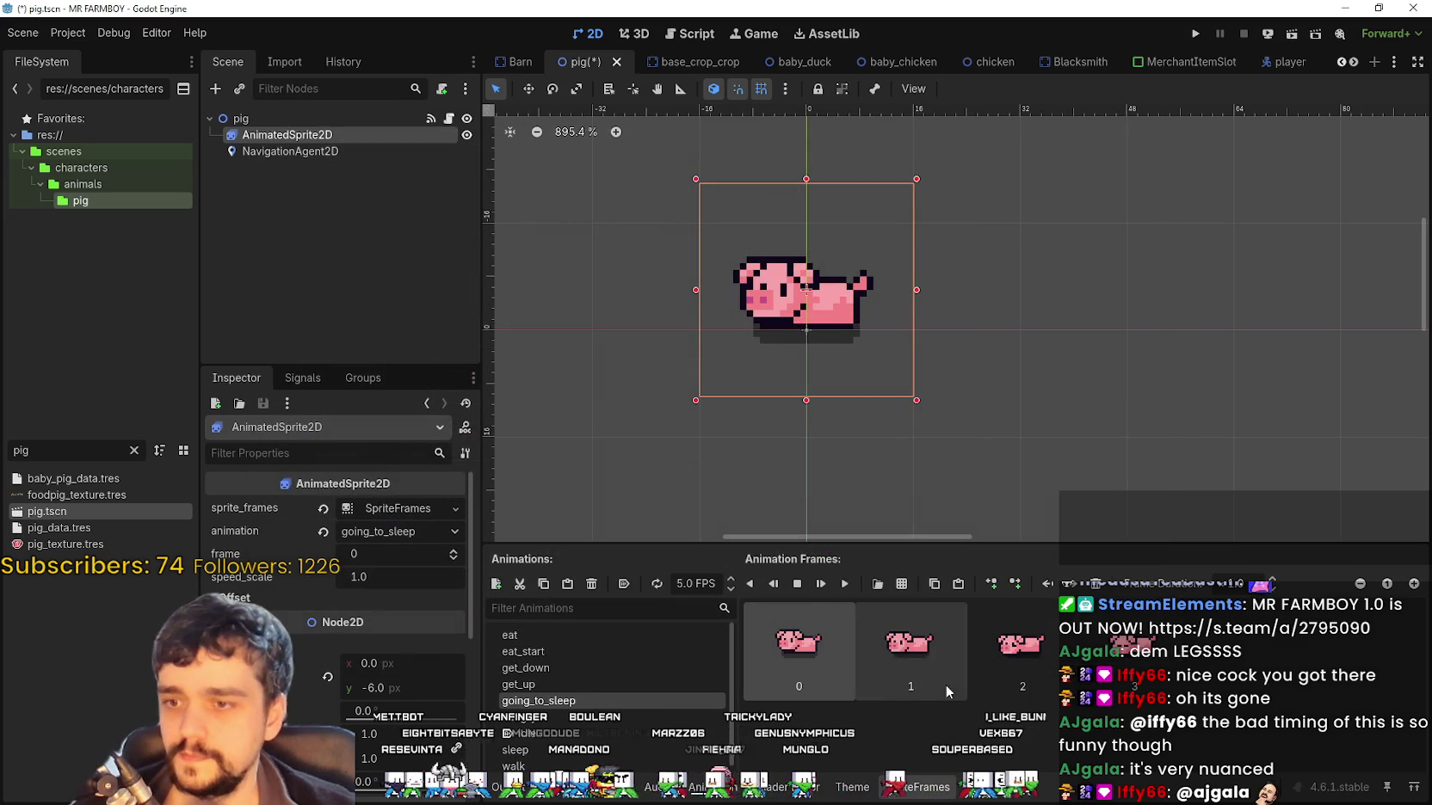
left_click(844, 585)
key("ctrl+s")
Replace the hungry animation's frames with two pig frames from Player.png and save
left_click(519, 717)
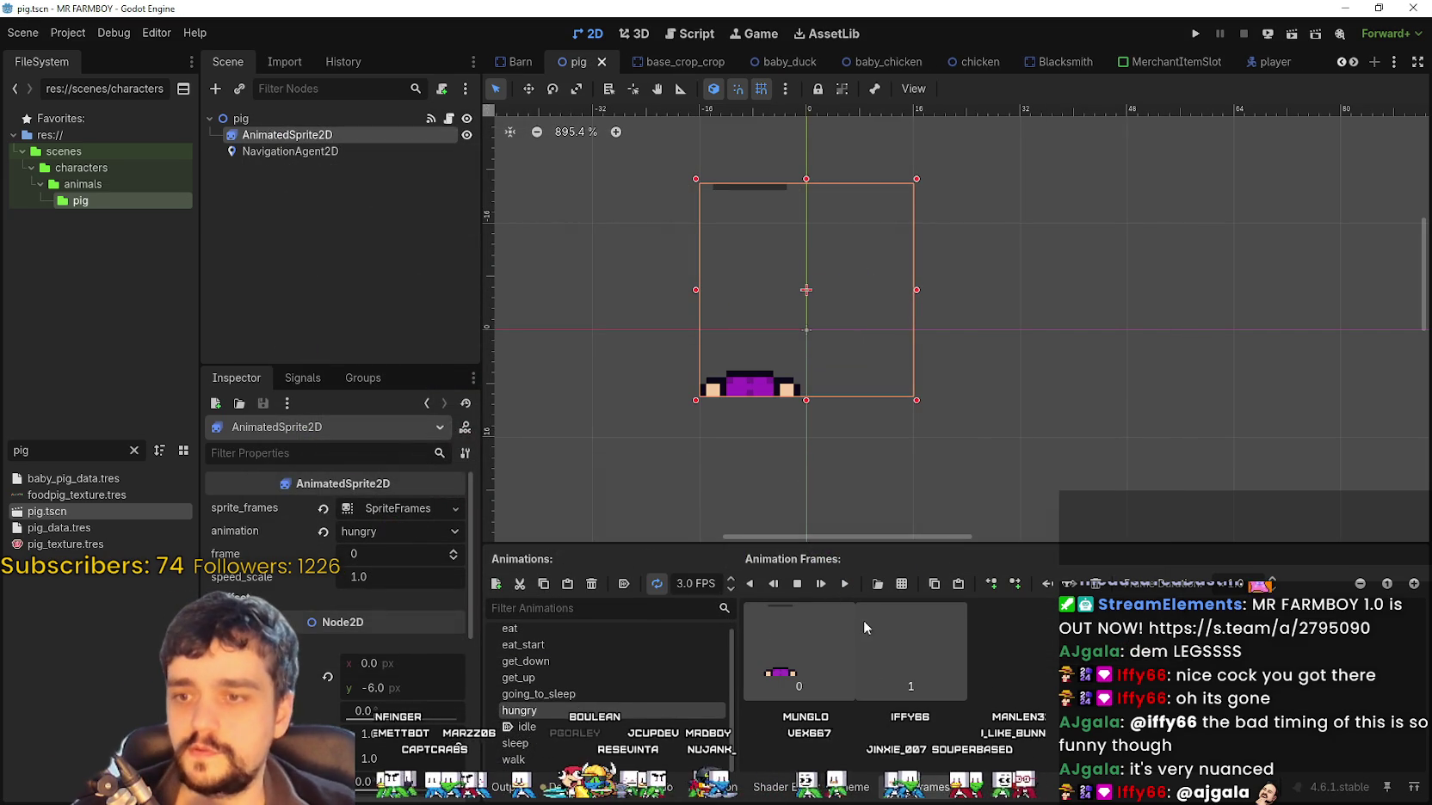
key("Delete")
left_click(901, 583)
double_click(520, 260)
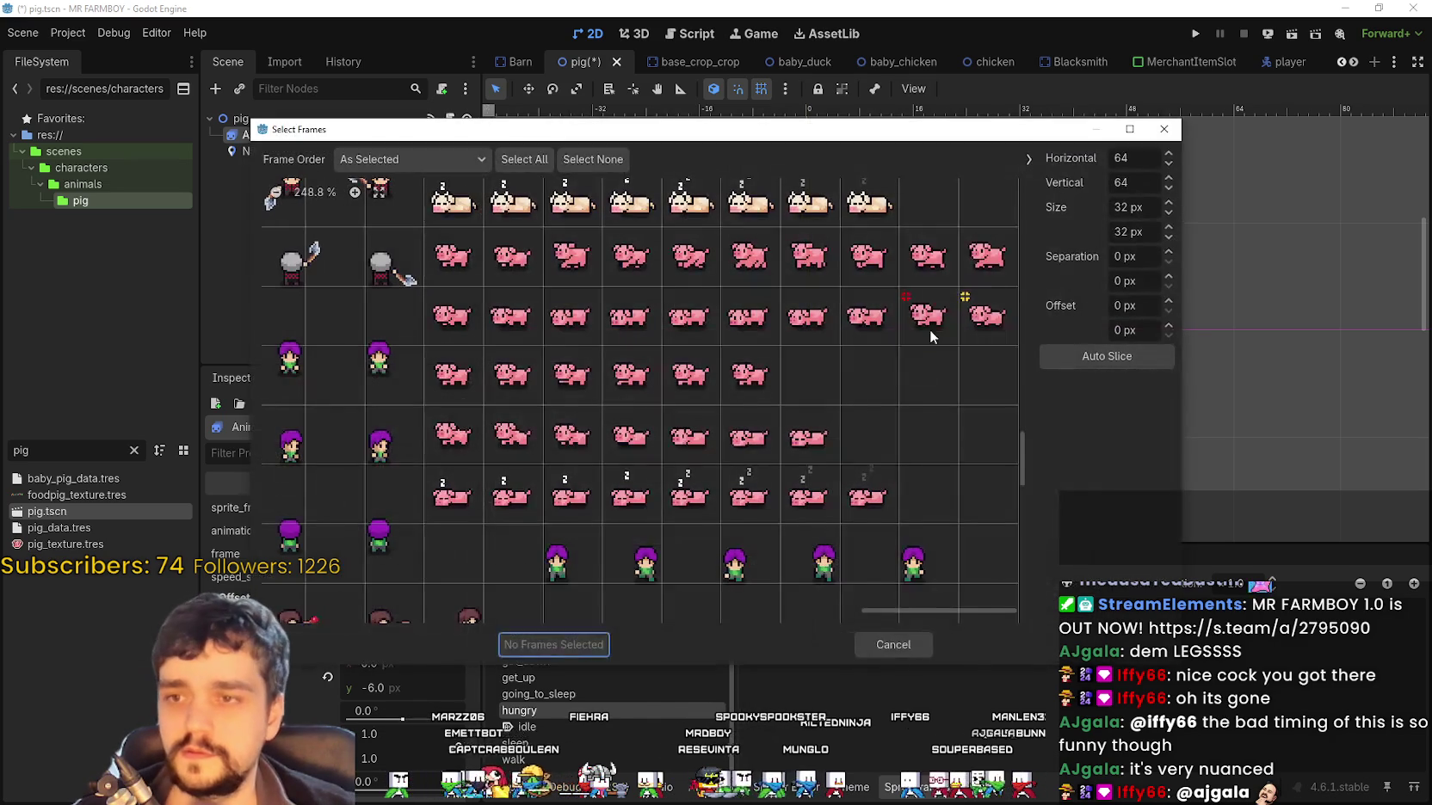
left_click(930, 318)
left_click(989, 318)
left_click(555, 642)
key("ctrl+s")
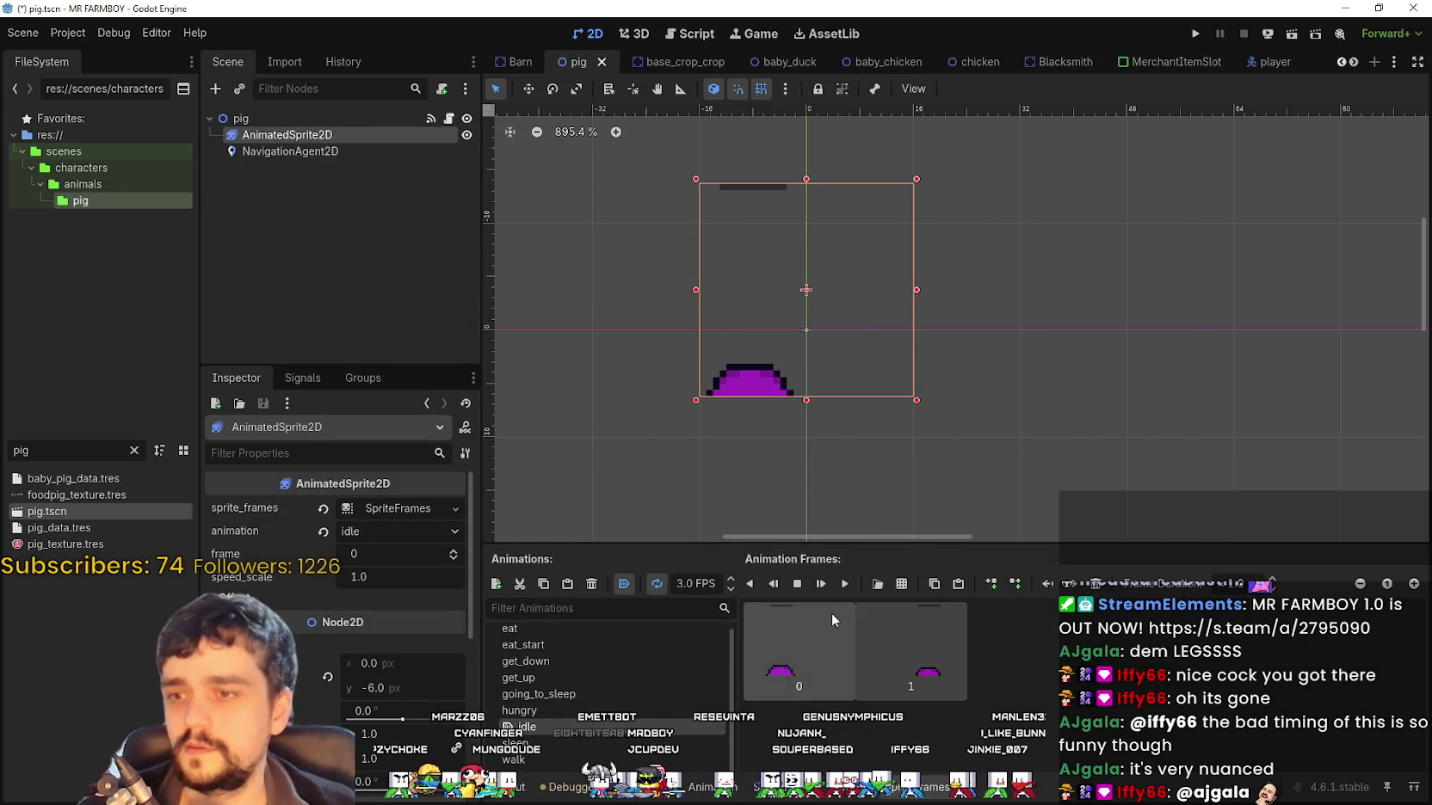
Replace the idle animation's frames with two pig frames from Player.png and save
key("Delete")
left_click(900, 583)
double_click(496, 240)
left_click(453, 255)
left_click(512, 255)
left_click(562, 643)
key("ctrl+s")
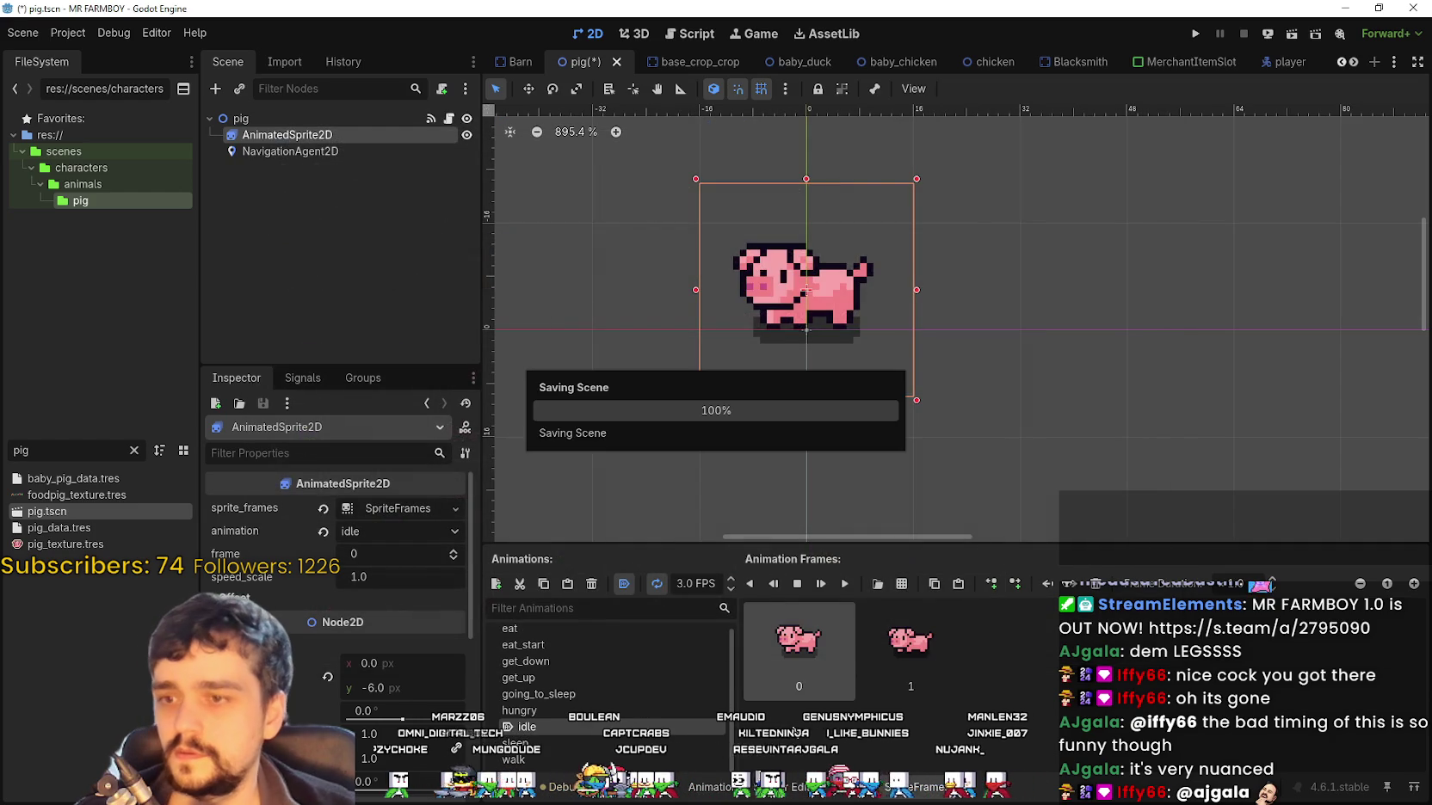
left_click(514, 743)
scroll(913, 694, "down", 1)
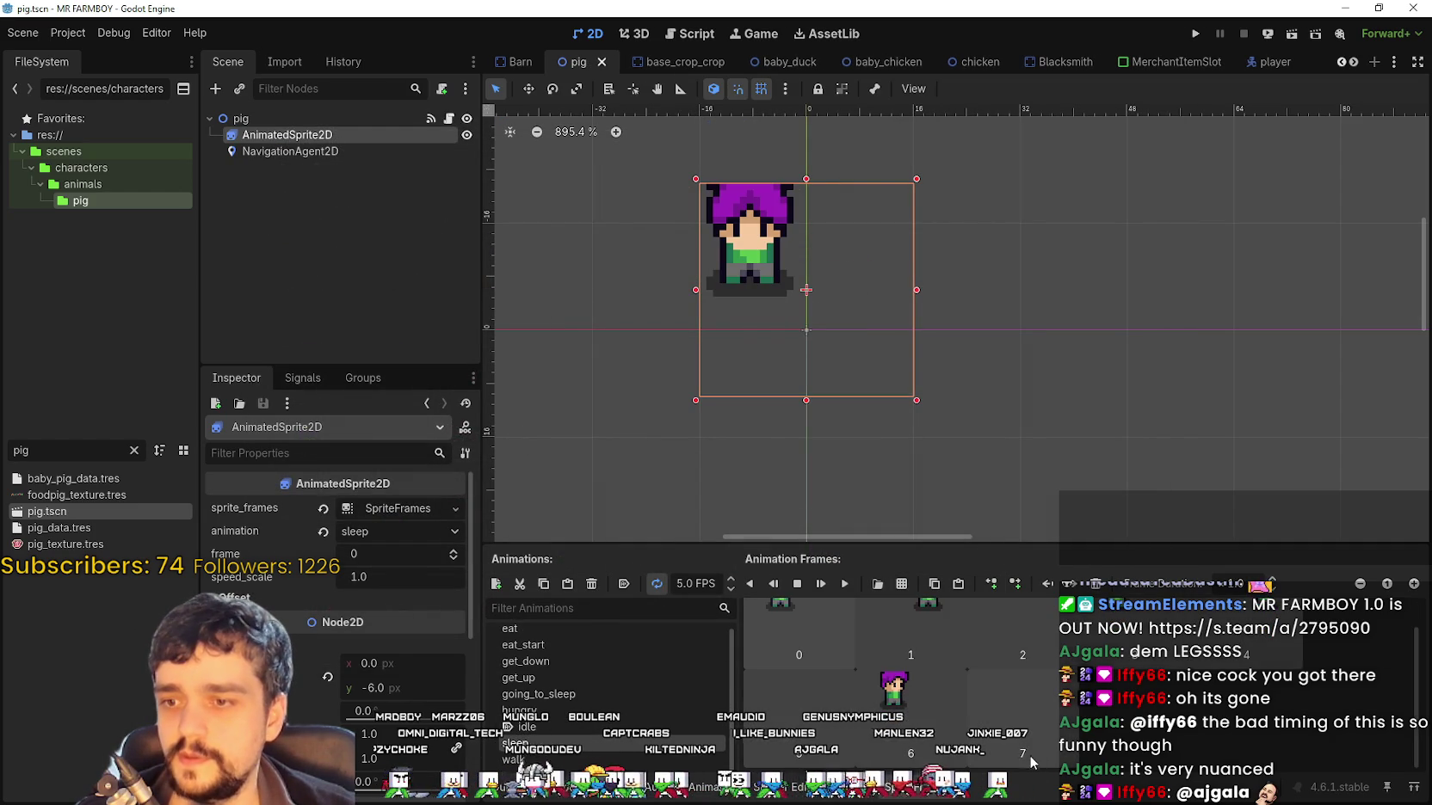
Replace sleep's frames with the row of eight sleeping pig frames from Player.png and save
key("Delete")
left_click(901, 584)
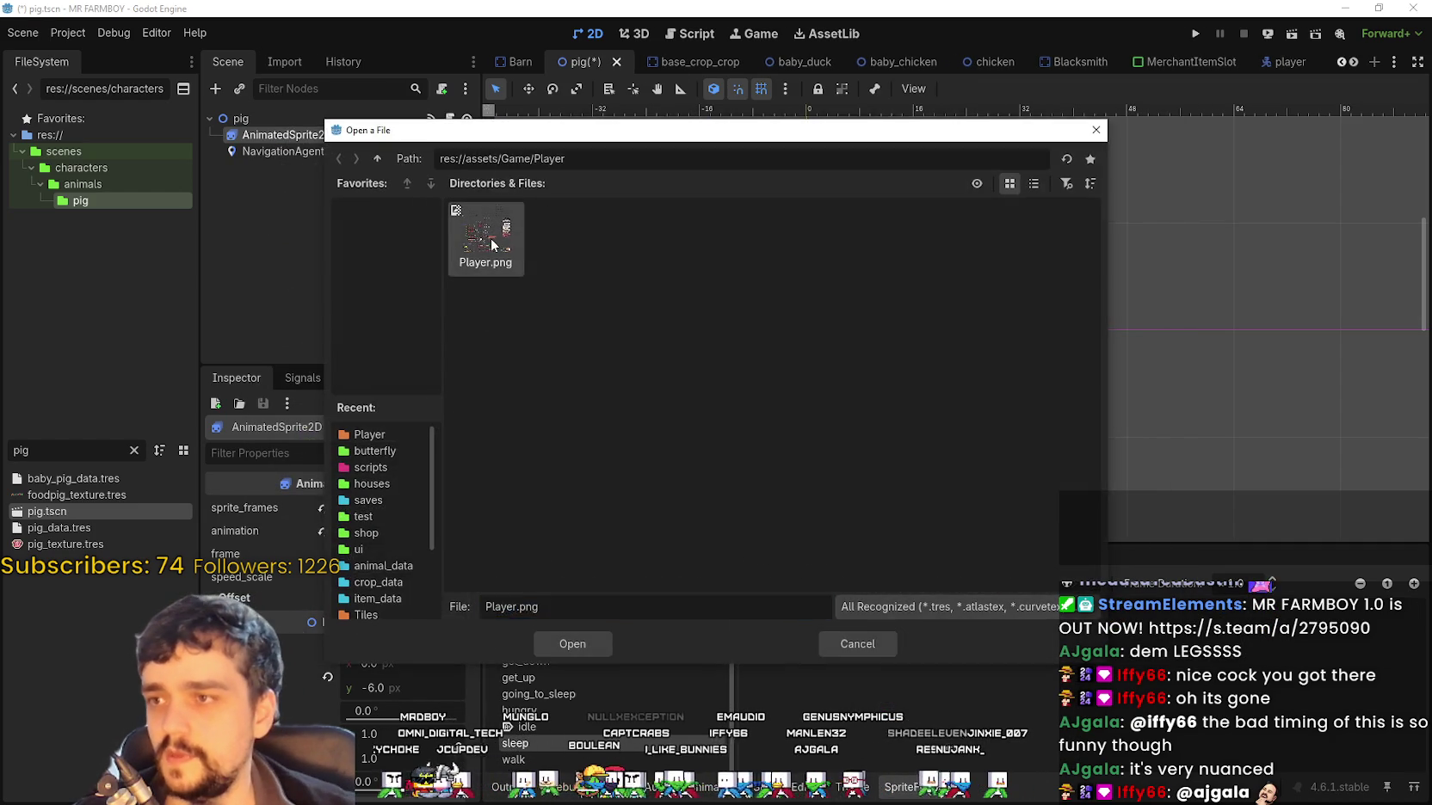
double_click(491, 245)
scroll(687, 385, "down", 3)
left_click_drag(448, 498, 868, 497)
left_click(585, 645)
key("ctrl+s")
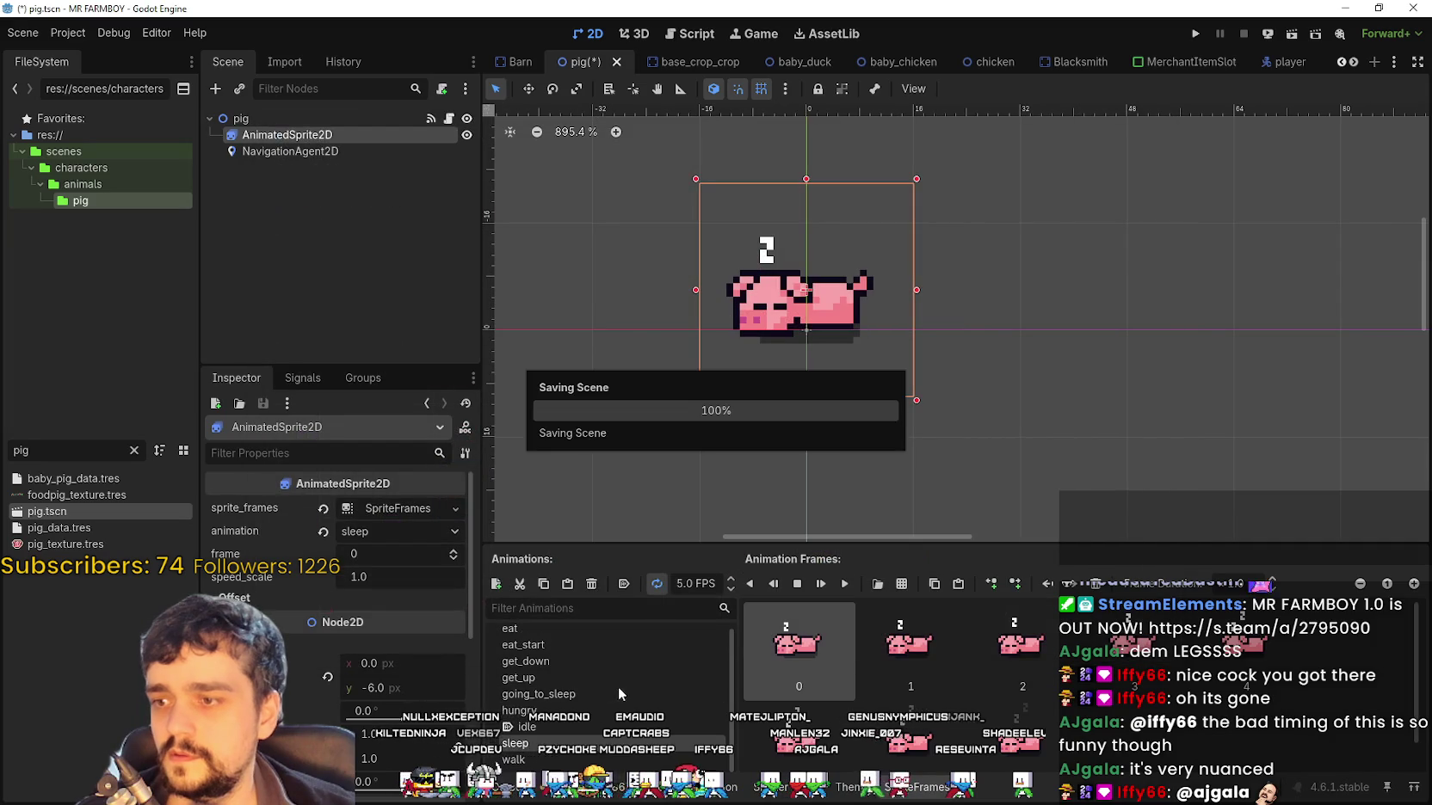
Replace walk's frames with the row of eight walking pig frames from Player.png
left_click(514, 759)
scroll(912, 688, "down", 1)
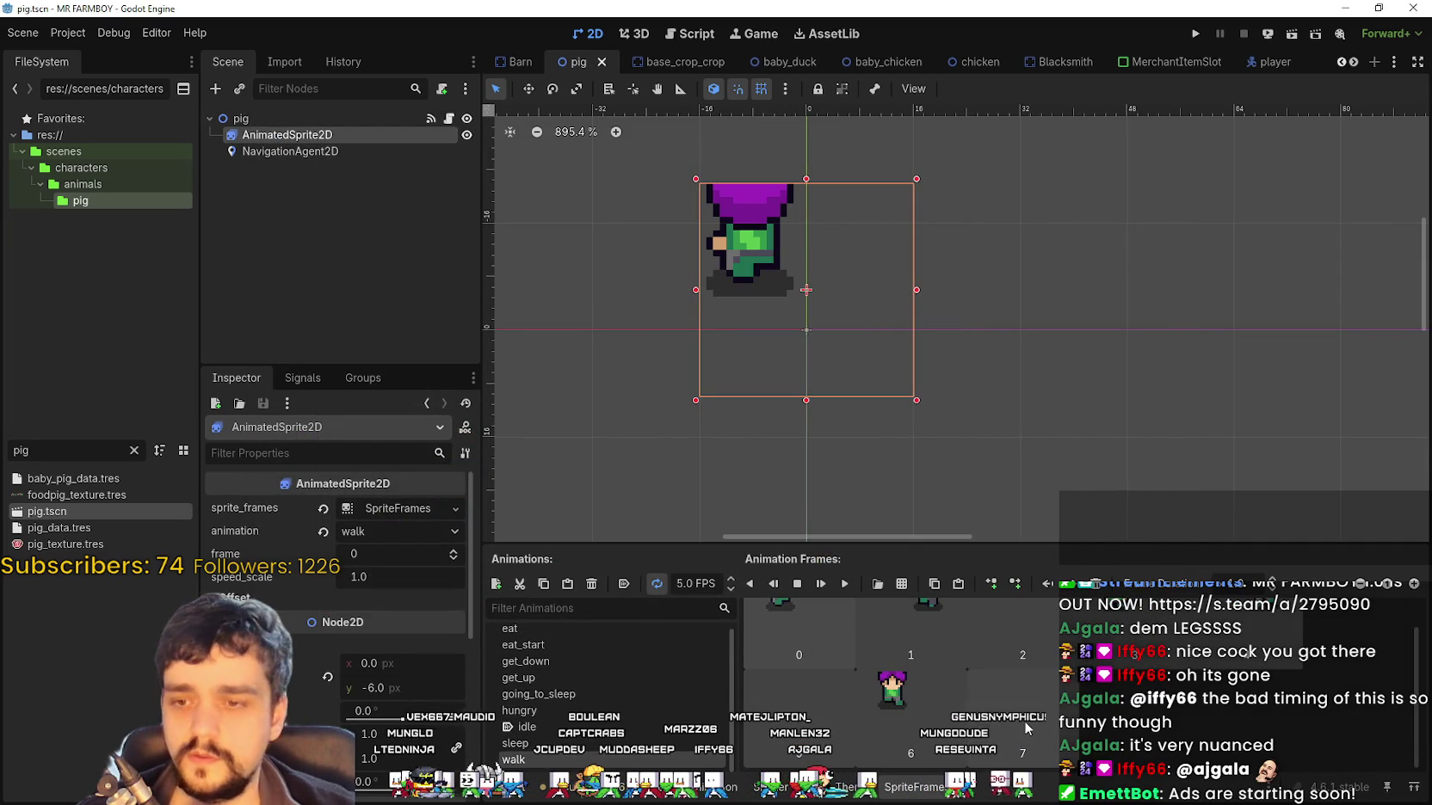
key("Delete")
left_click(901, 583)
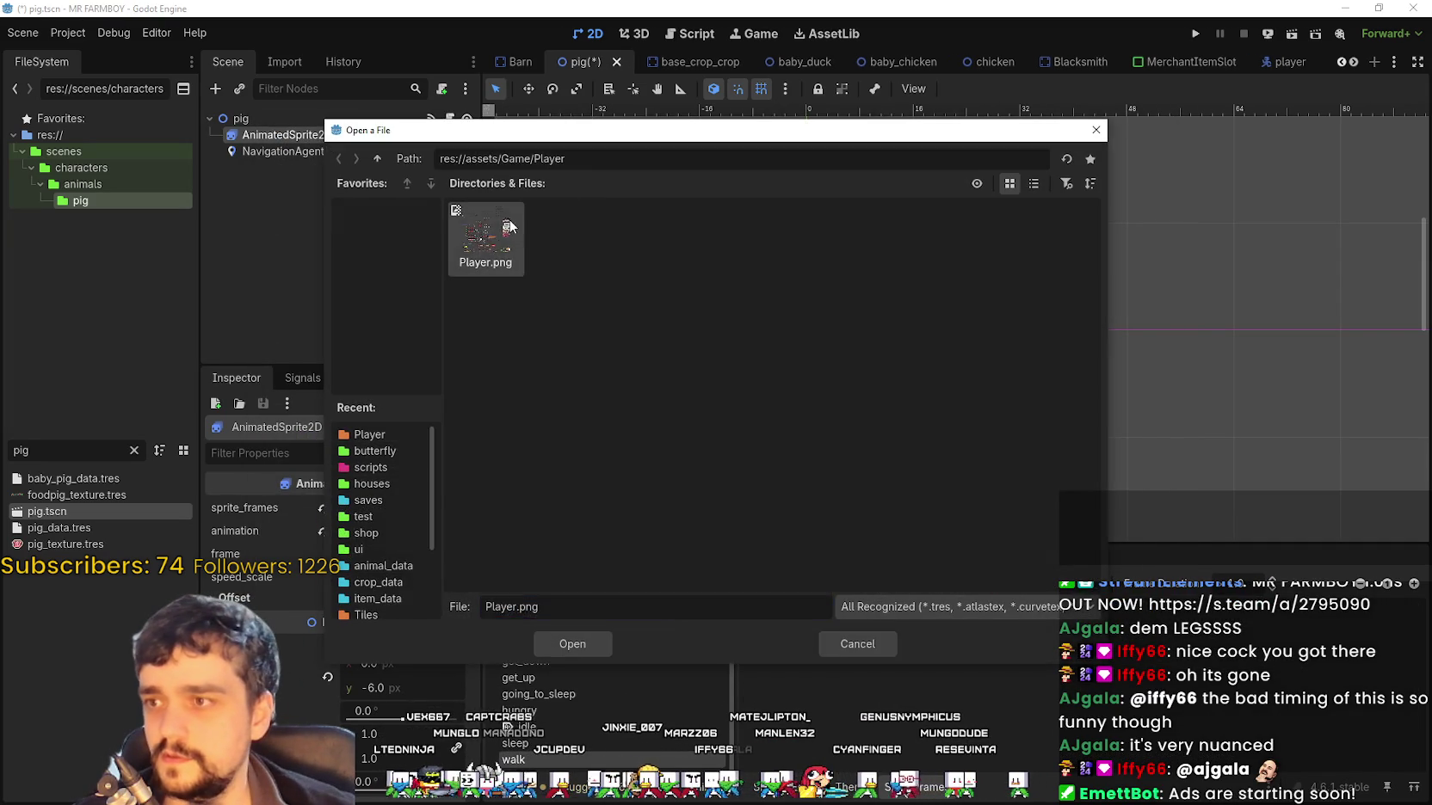
double_click(487, 234)
left_click_drag(593, 257, 987, 257)
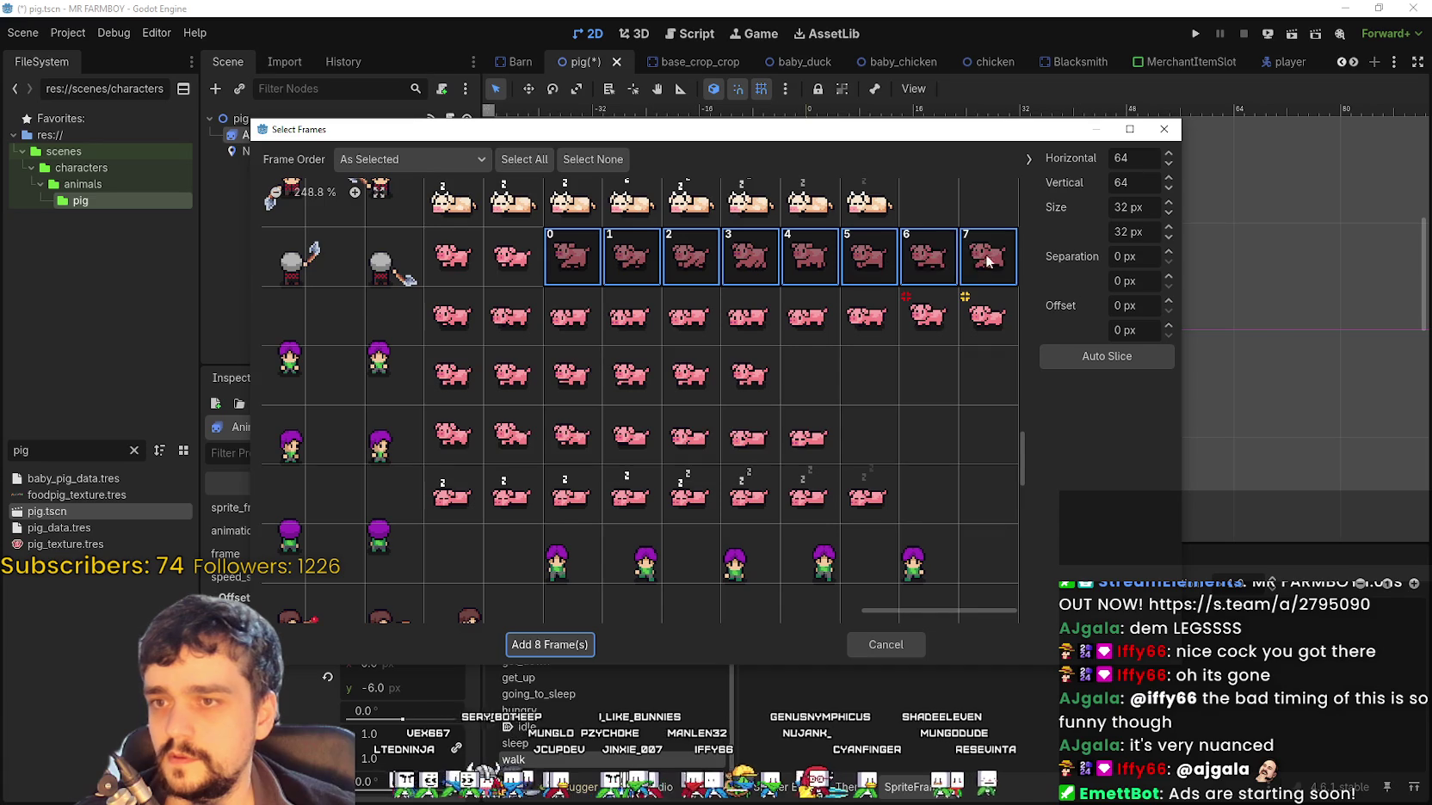
left_click(555, 644)
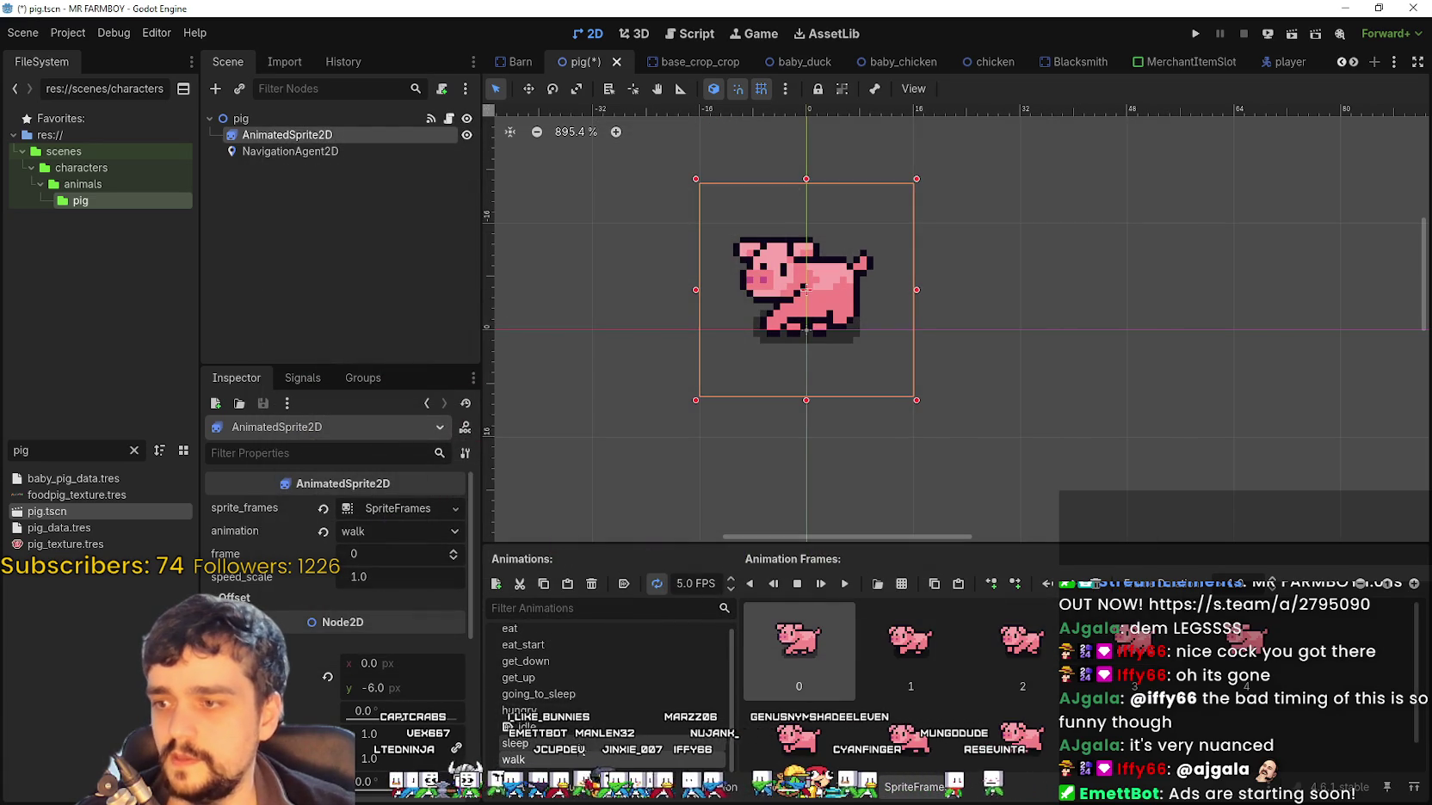
Review the idle, get_up, get_down and eat animations and save pig.tscn
left_click(592, 727)
left_click(593, 680)
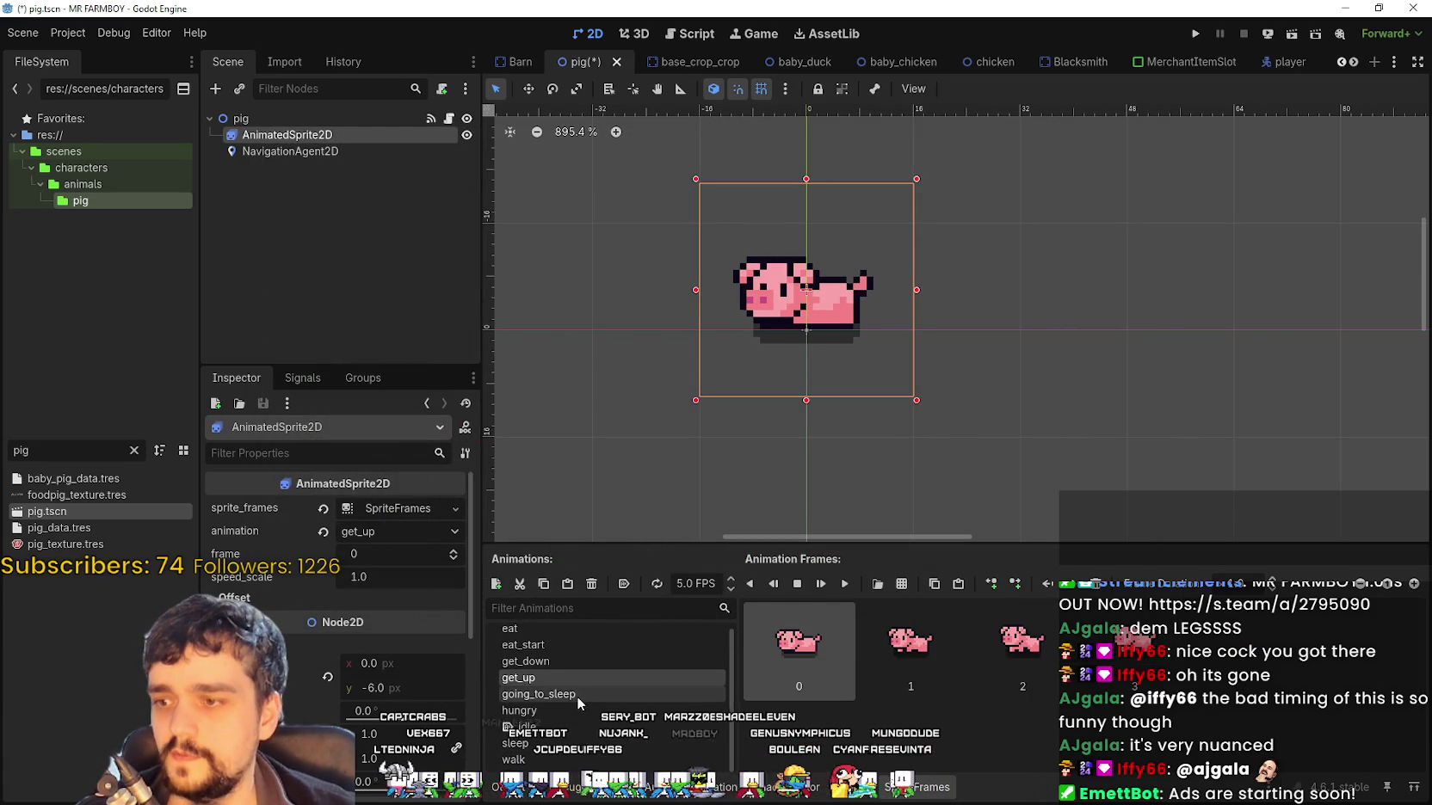
left_click(578, 661)
left_click(547, 635)
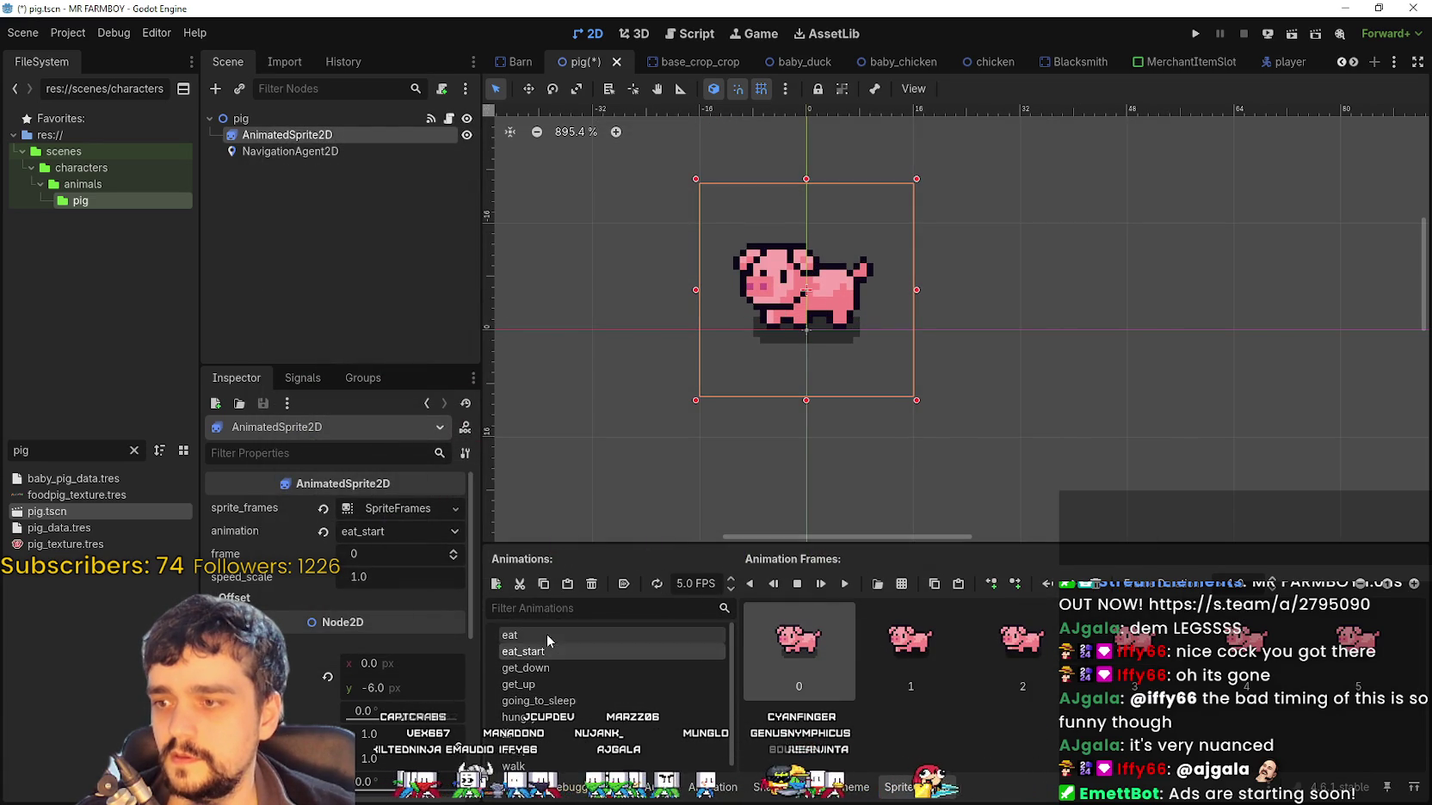
key("ctrl+s")
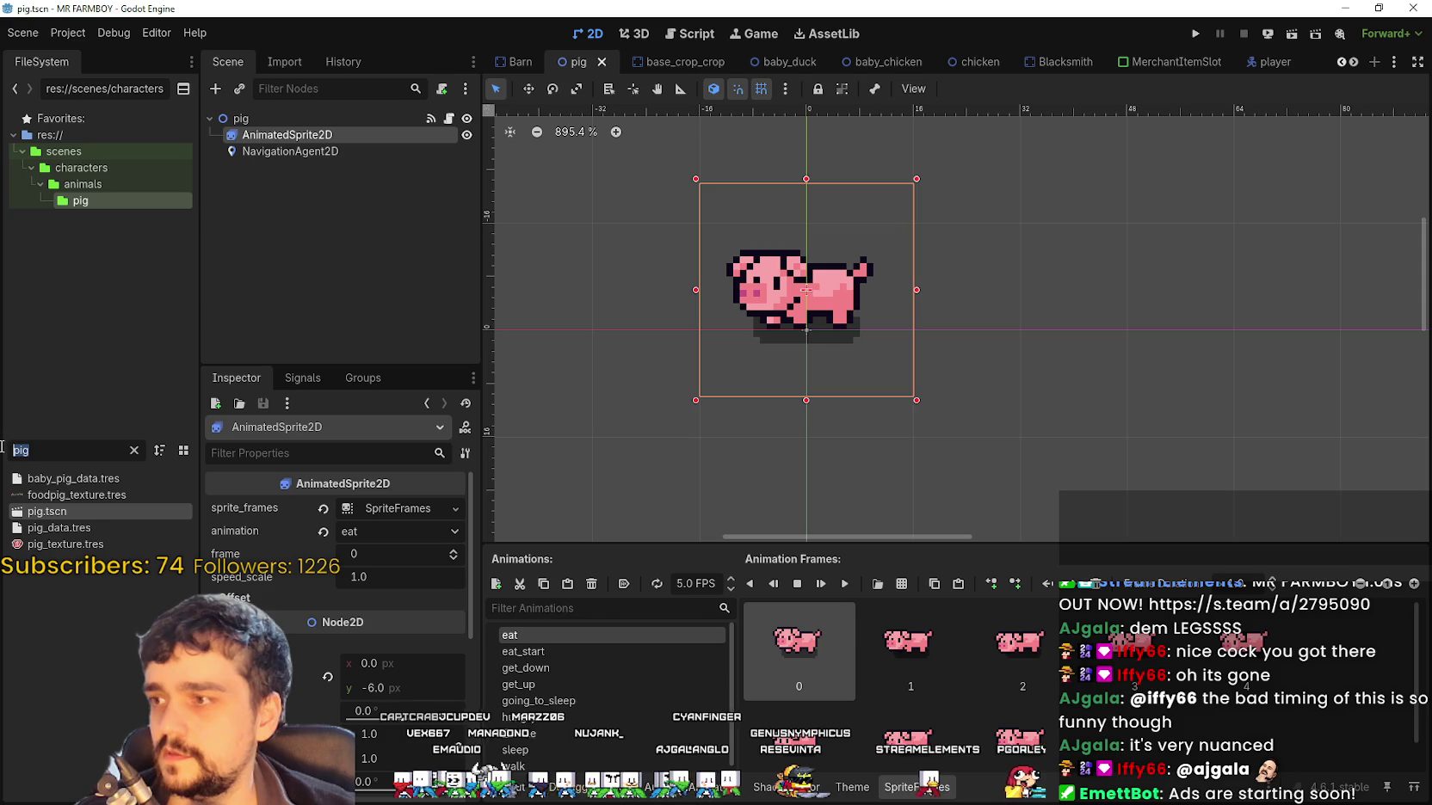
key("ctrl+a")
Open forester_npc.tscn via a 'forest' FileSystem filter and enlarge its SpriteFrames animation list
type("forest")
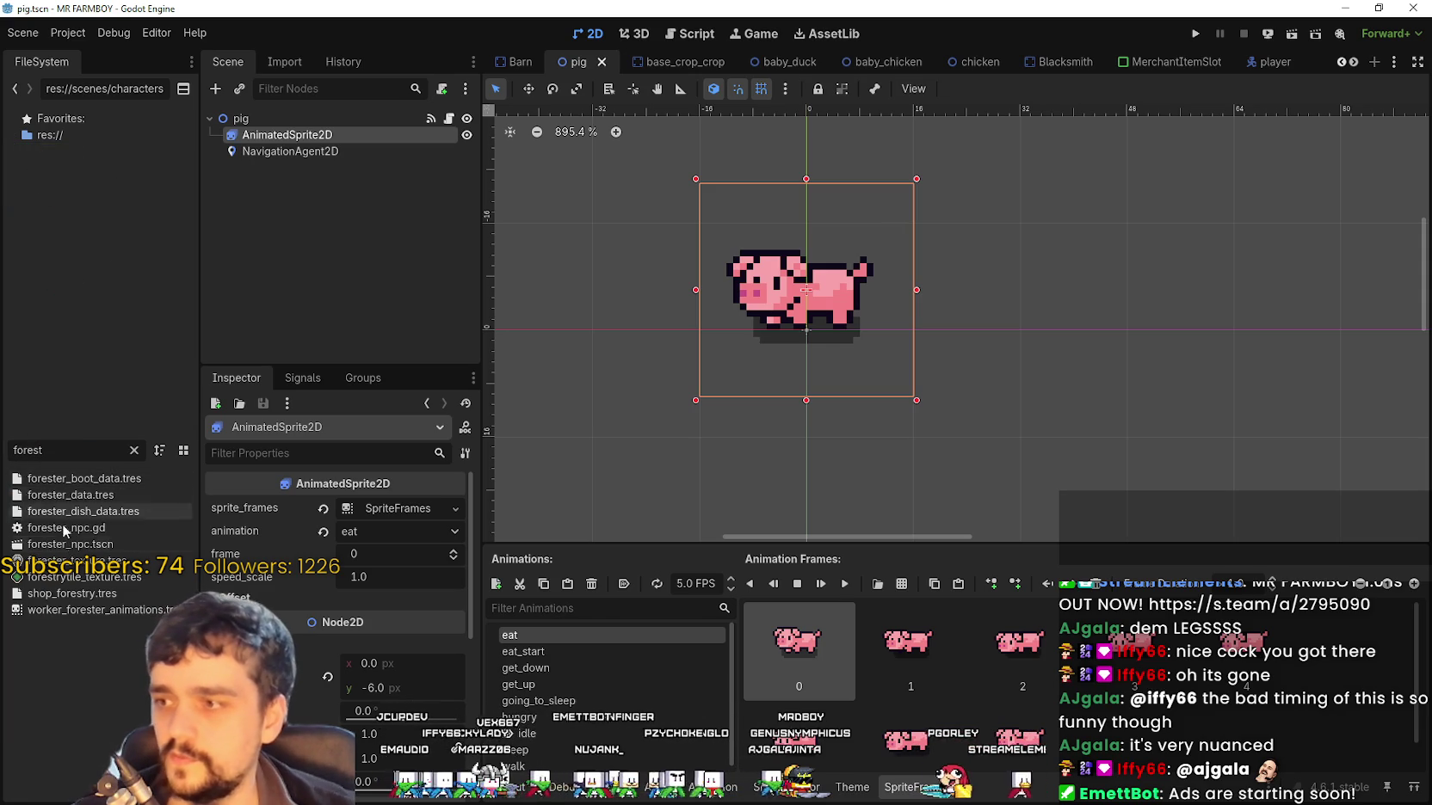
double_click(69, 544)
left_click(272, 136)
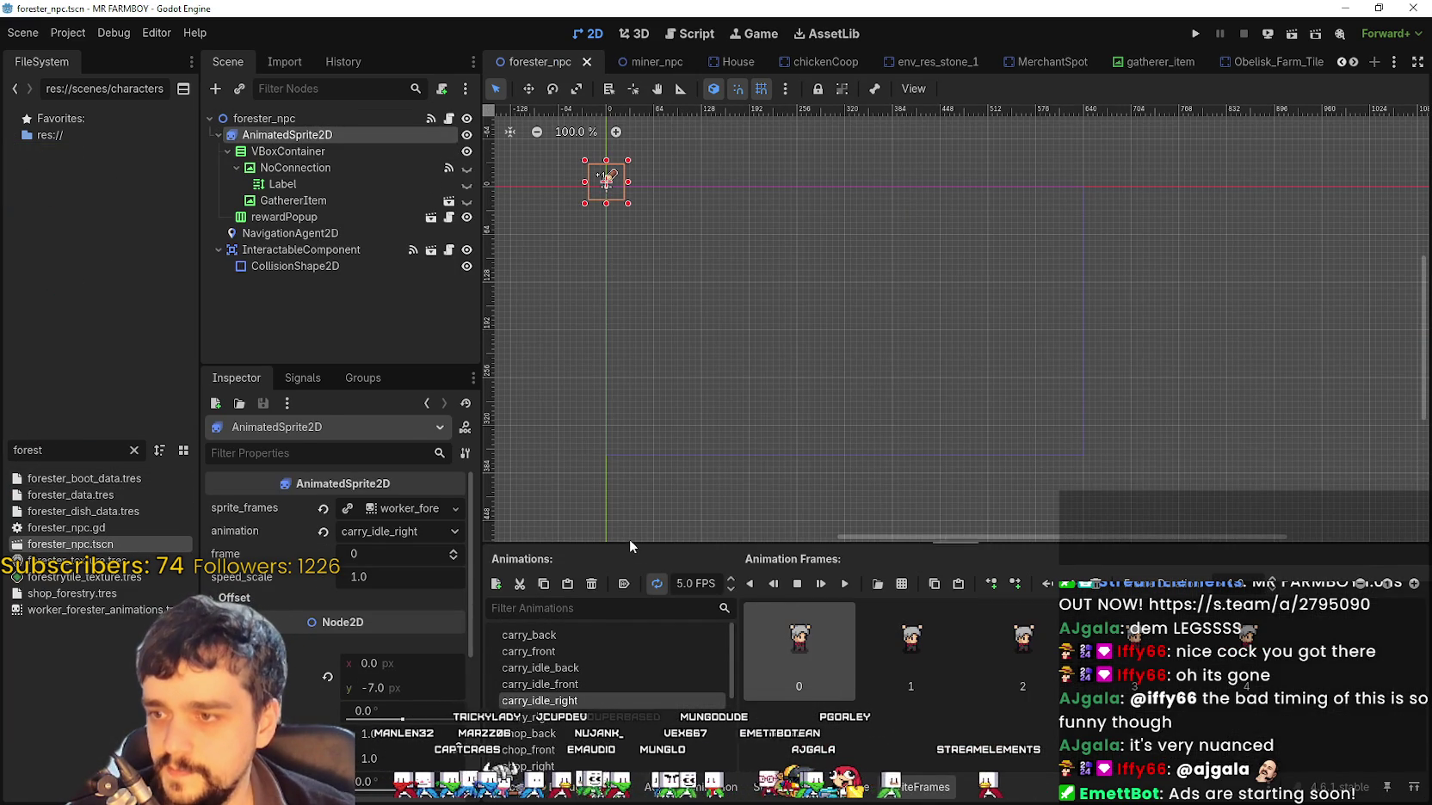
left_click_drag(631, 541, 631, 372)
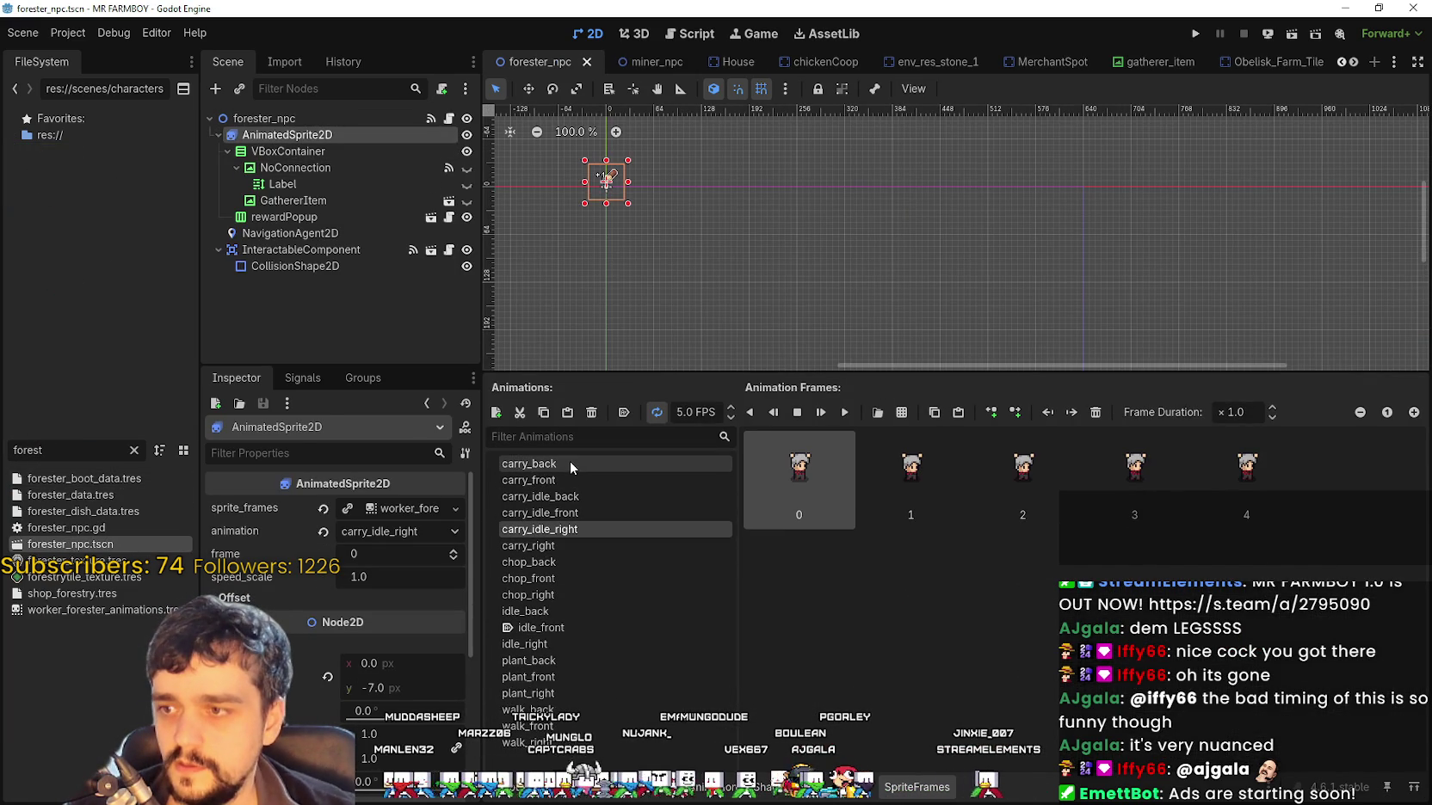
Step through the forester's carry, chop, idle, plant and walk_back animations
left_click(566, 464)
left_click(570, 482)
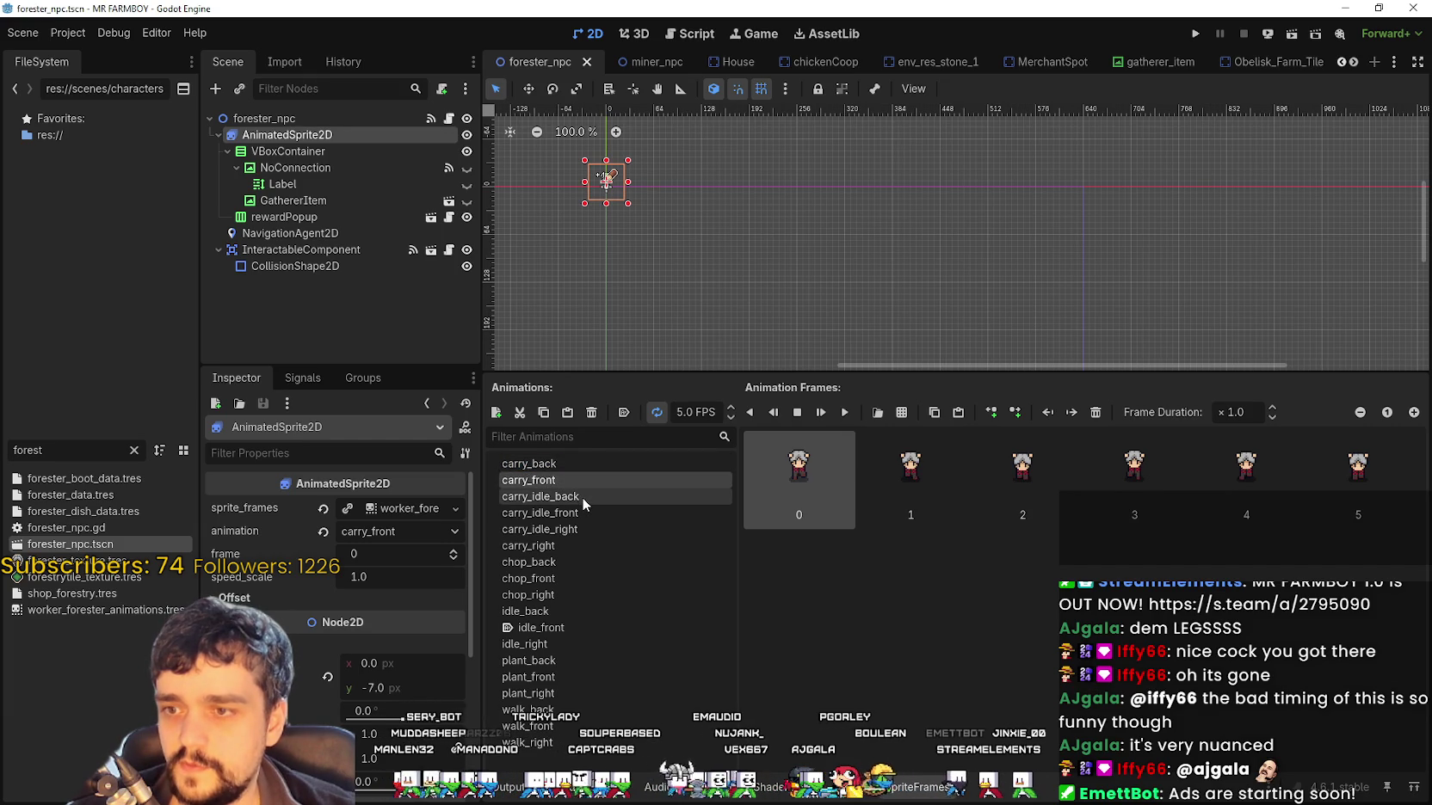
left_click(581, 497)
double_click(585, 512)
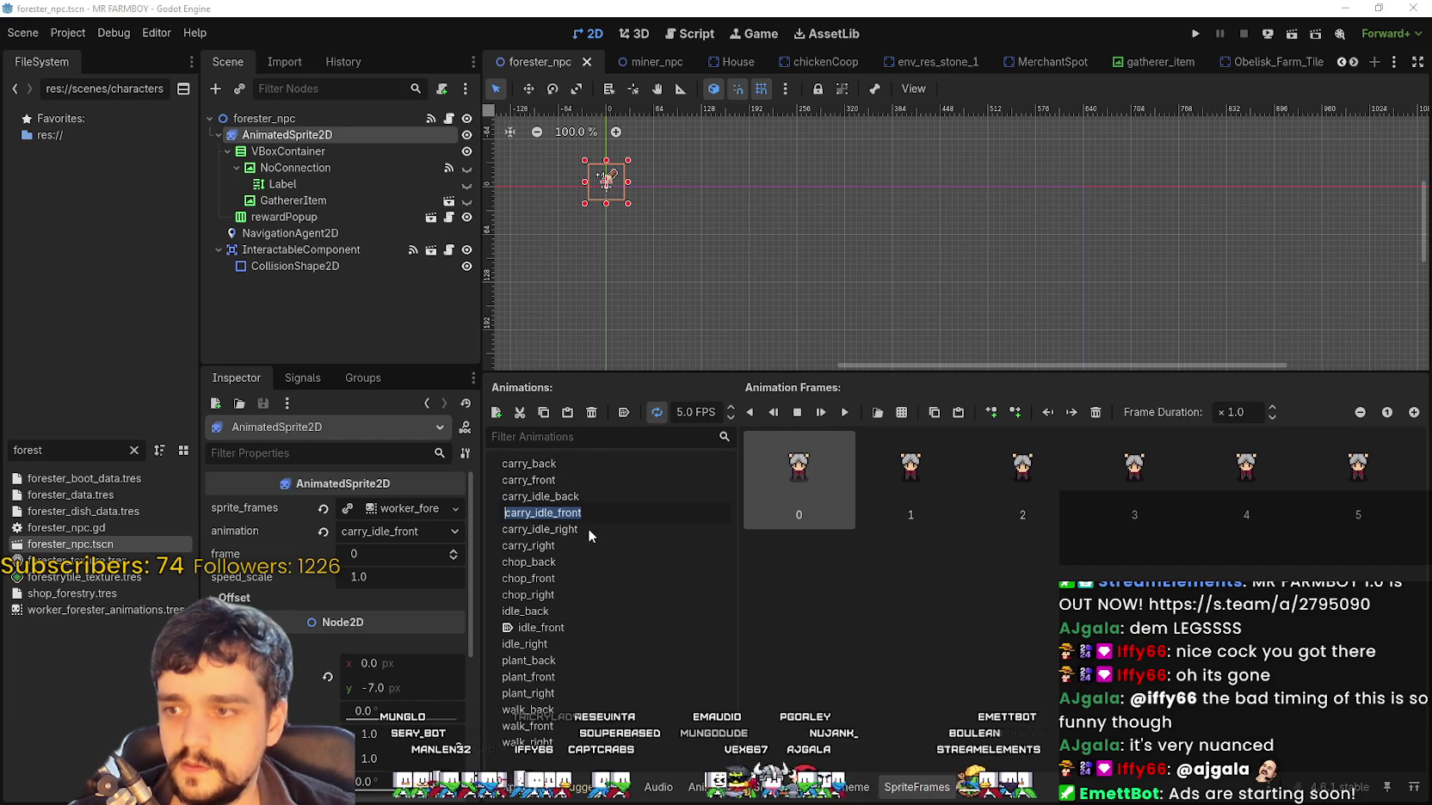
left_click(587, 529)
left_click(583, 547)
left_click(583, 562)
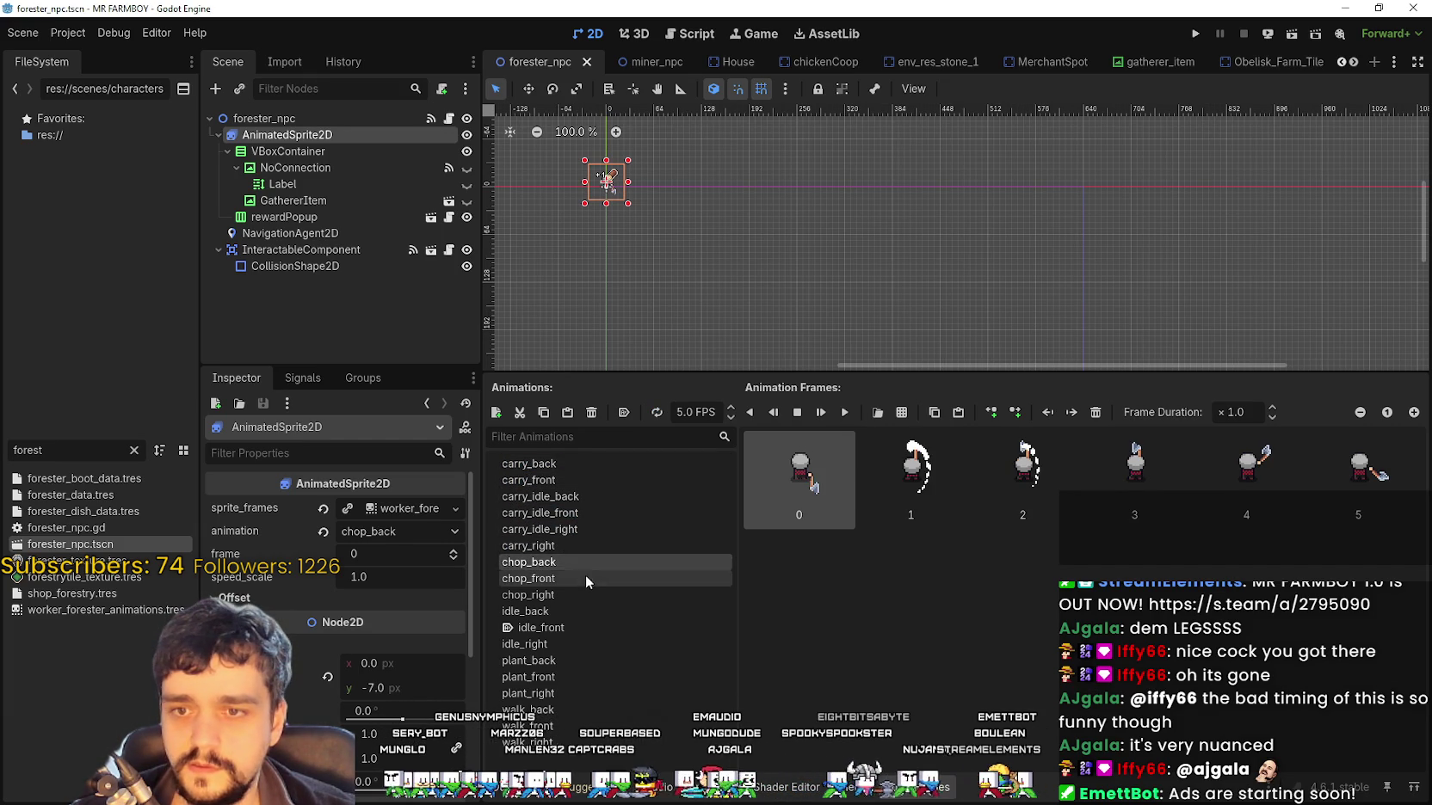
left_click(577, 576)
left_click(574, 594)
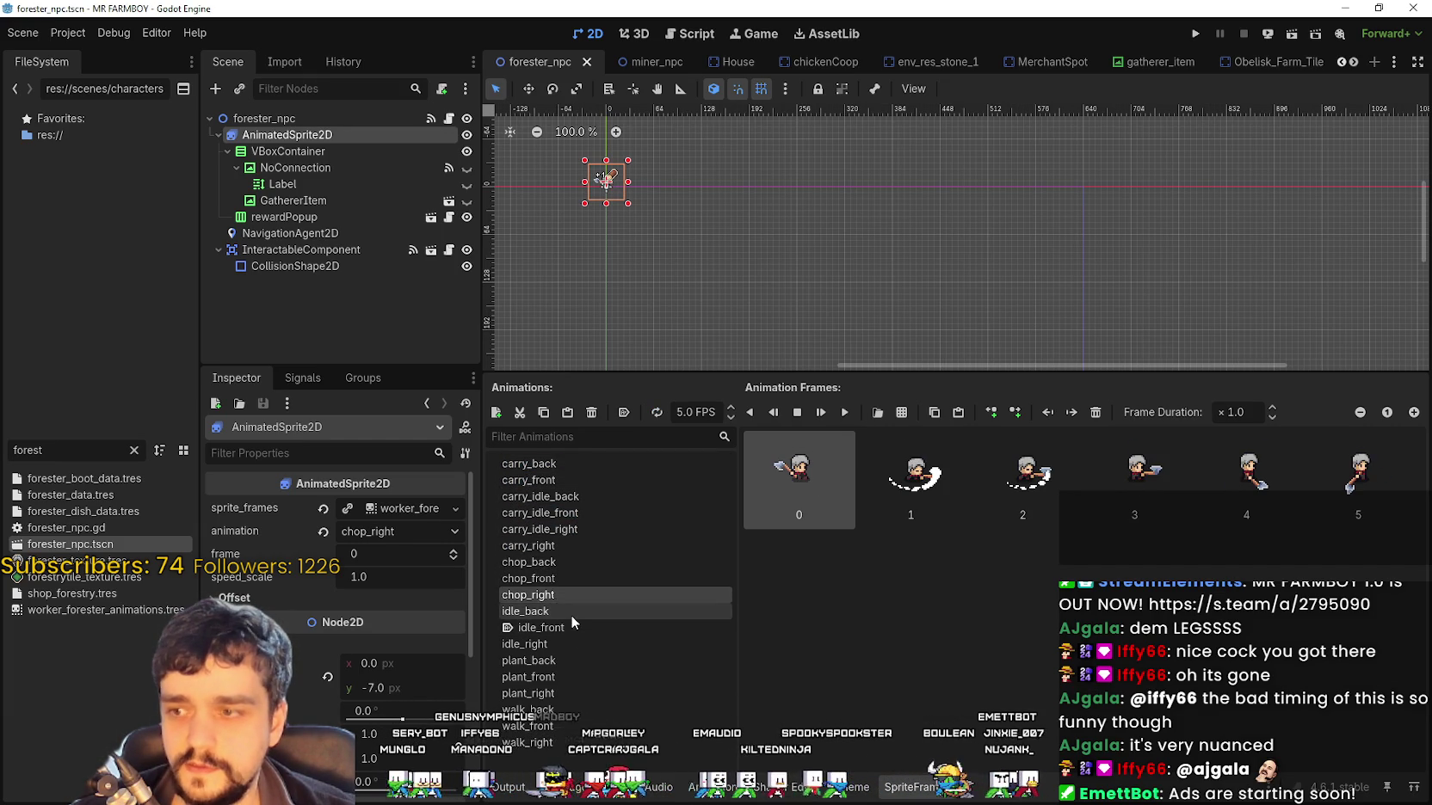
left_click(571, 612)
left_click(575, 628)
left_click(579, 643)
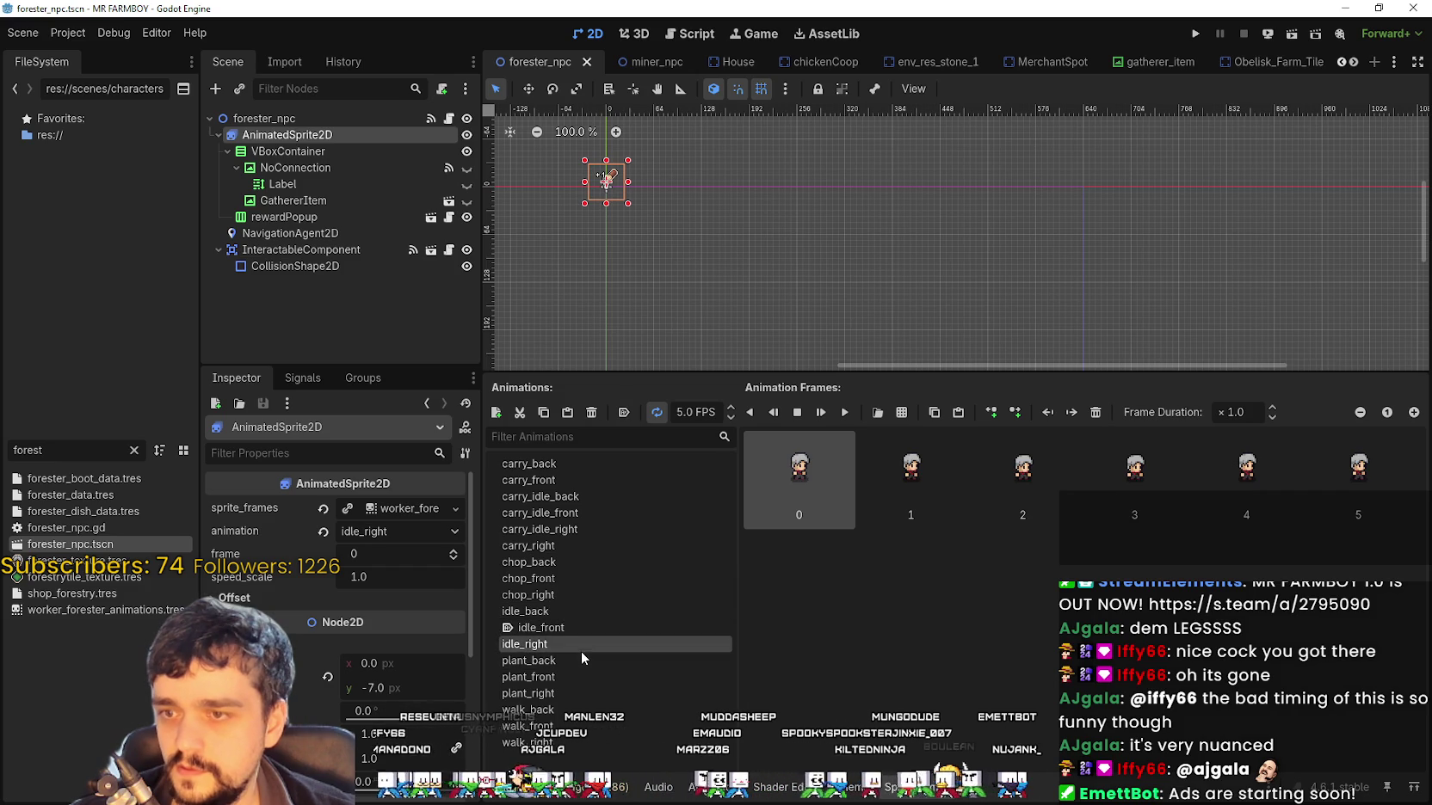
left_click(583, 659)
left_click(590, 676)
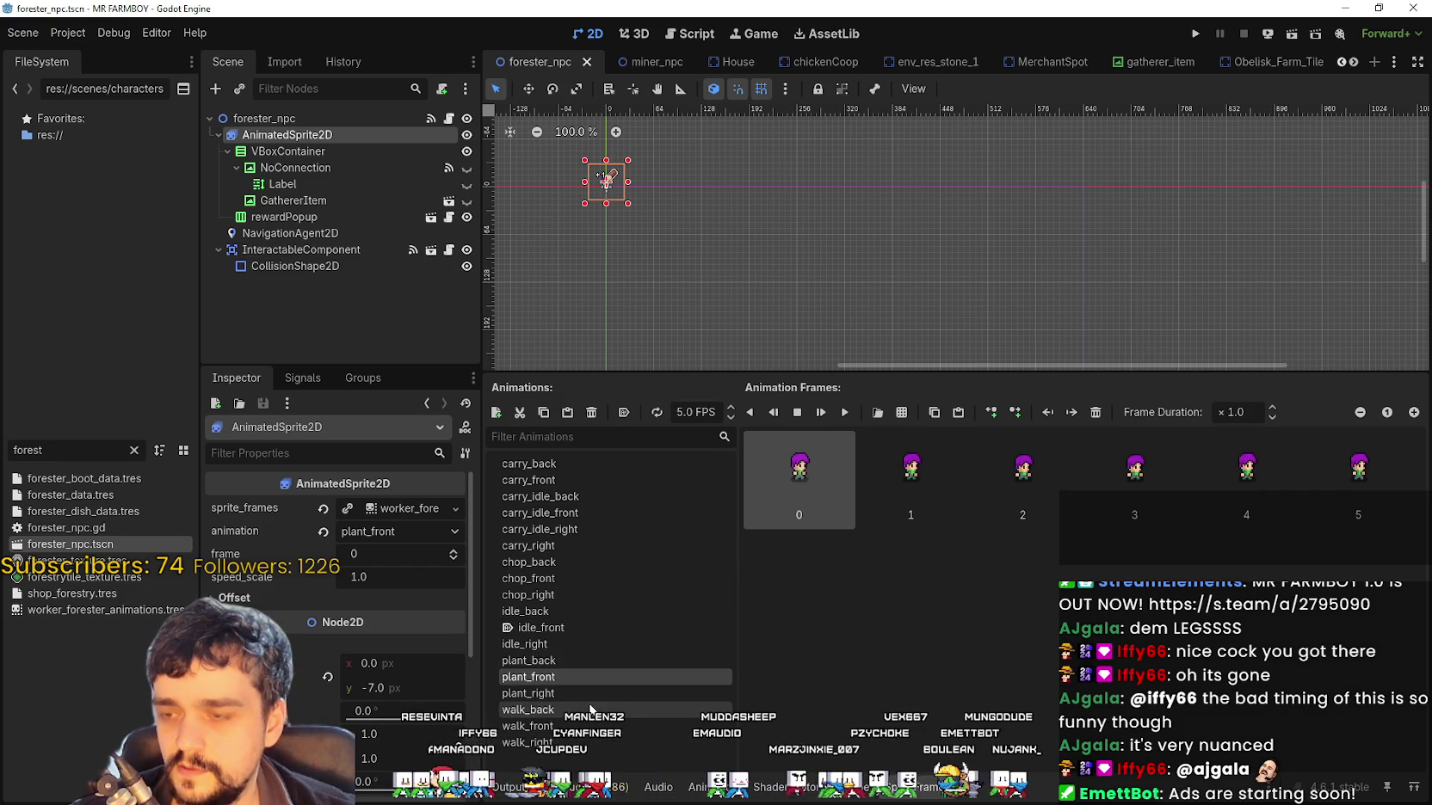
left_click(591, 708)
Compare plant_back with plant_right and walk_back, then request deleting plant_back
left_click(571, 663)
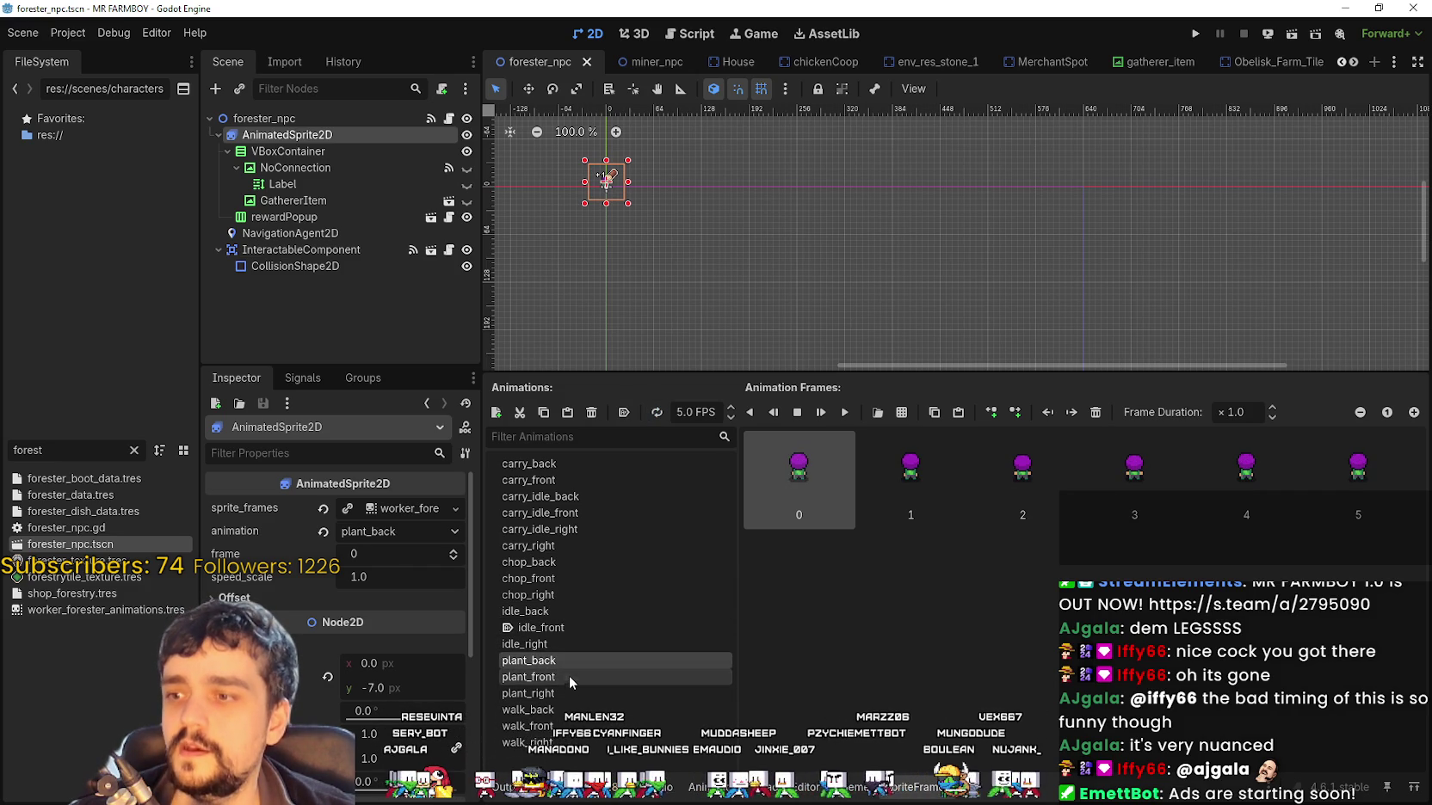
left_click(565, 692)
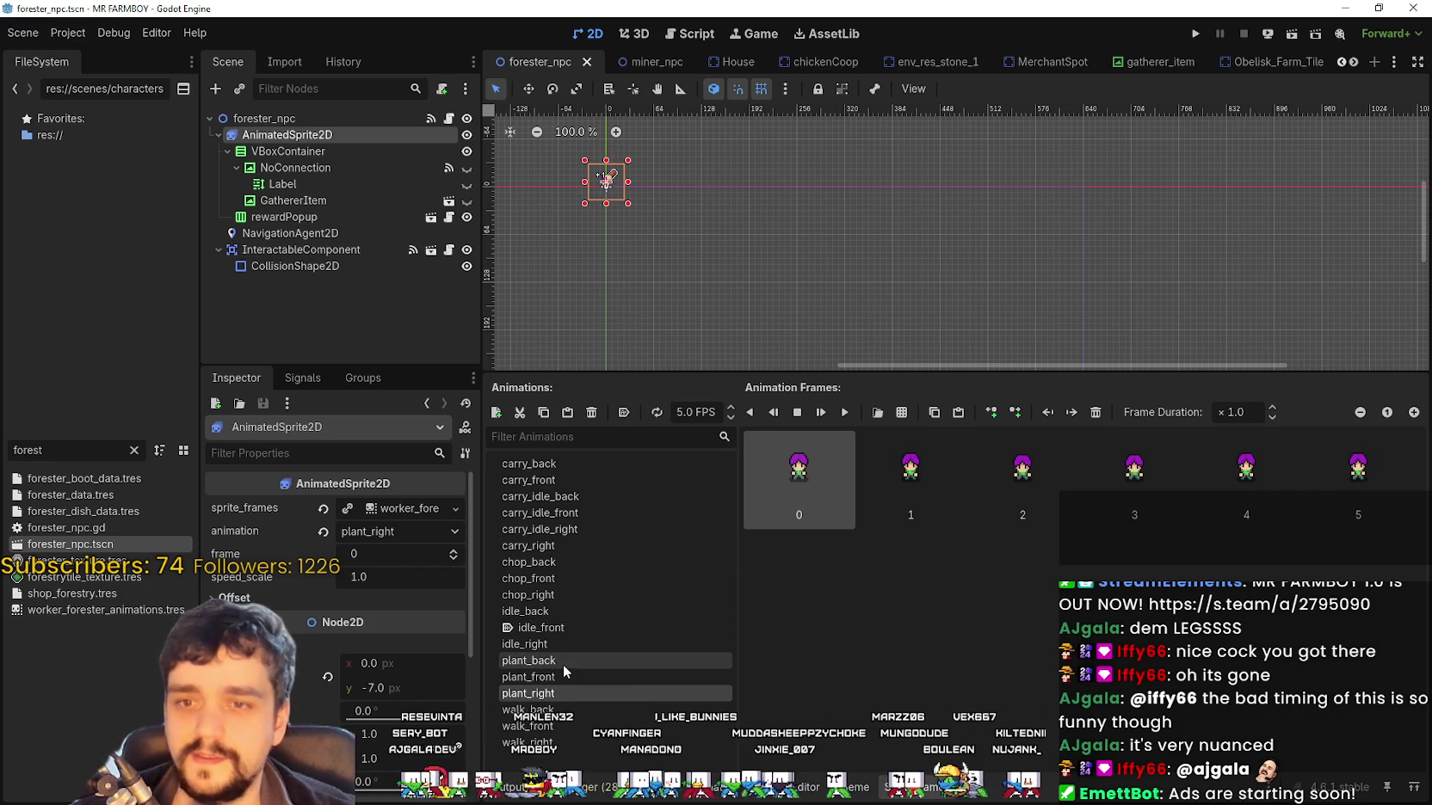
left_click(565, 661)
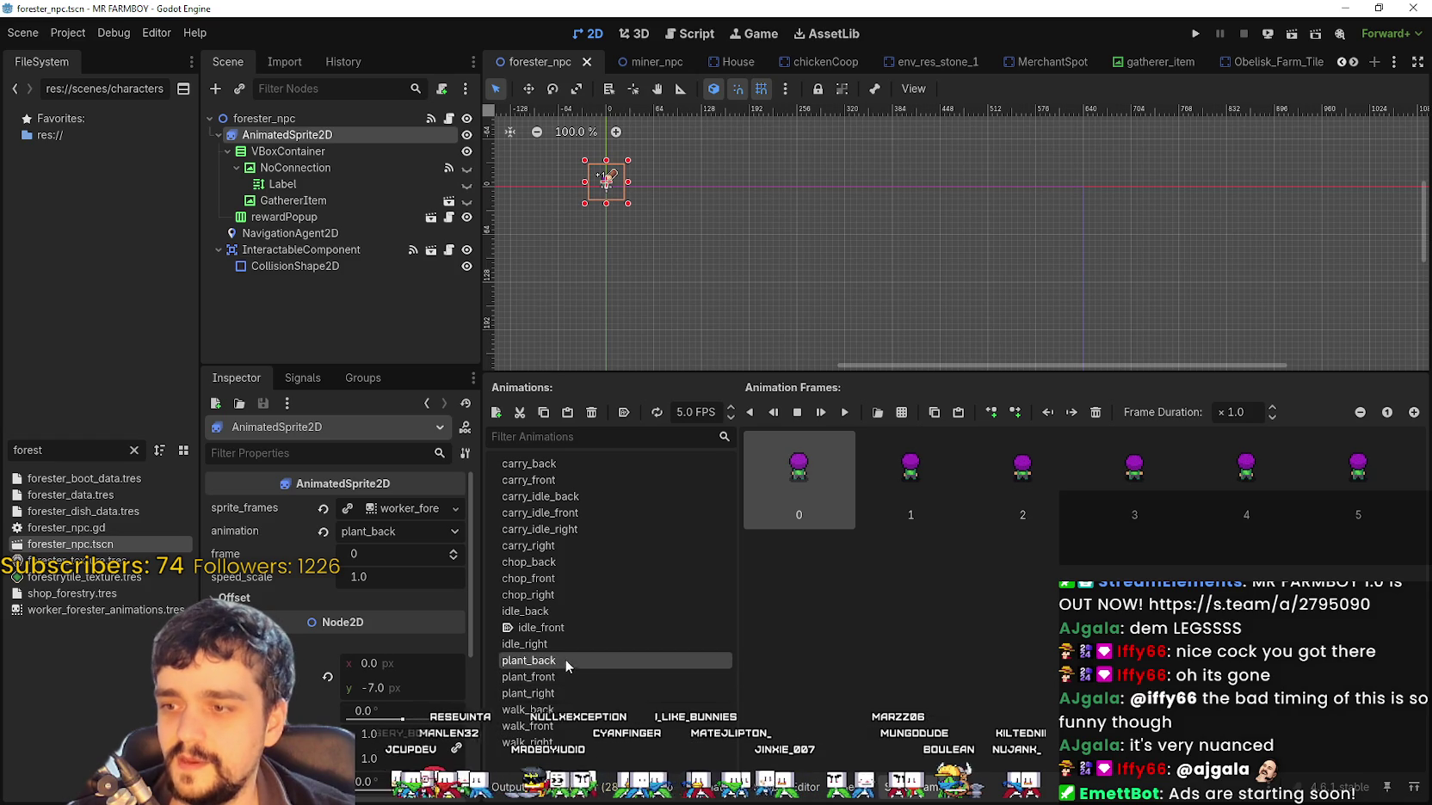
left_click(561, 709)
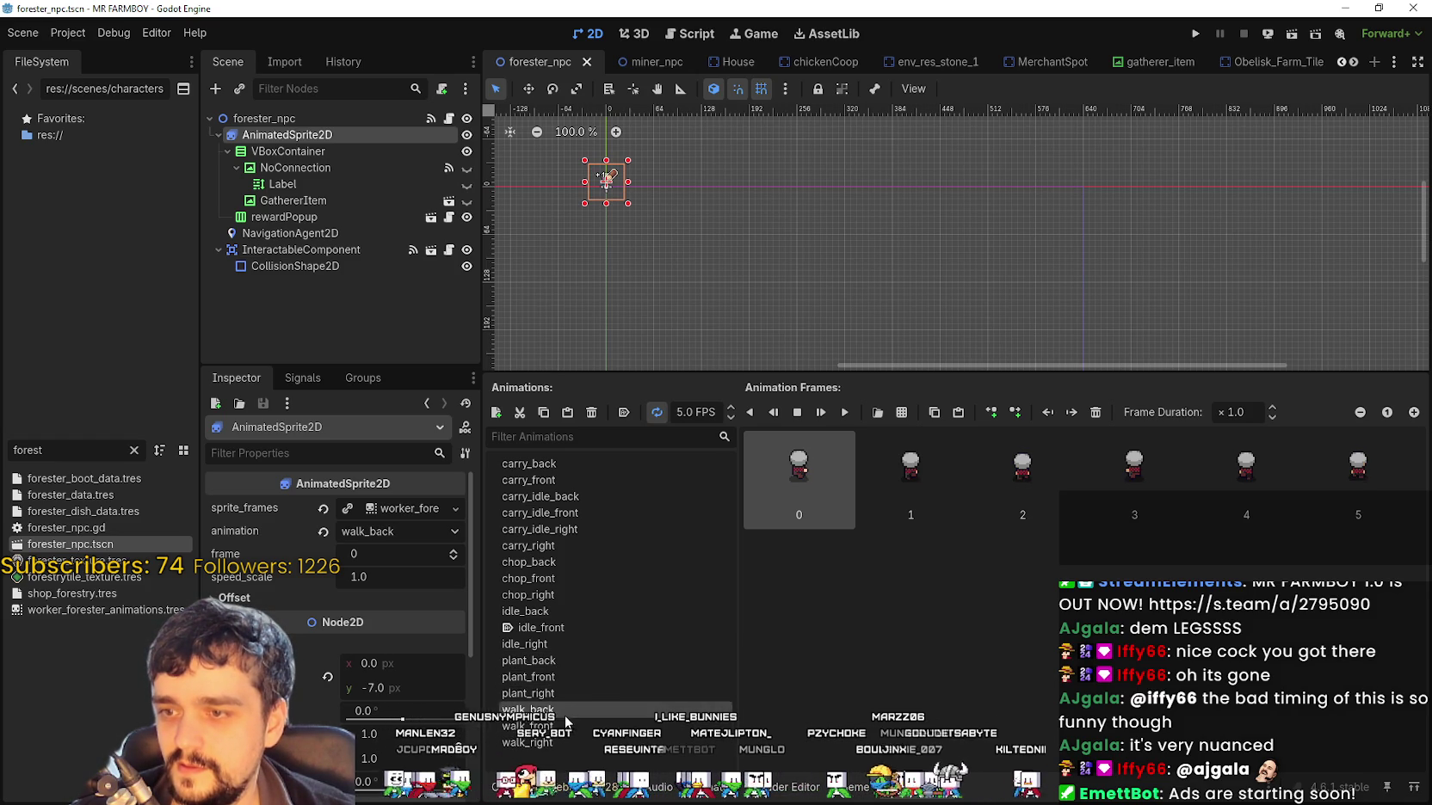
left_click(564, 663)
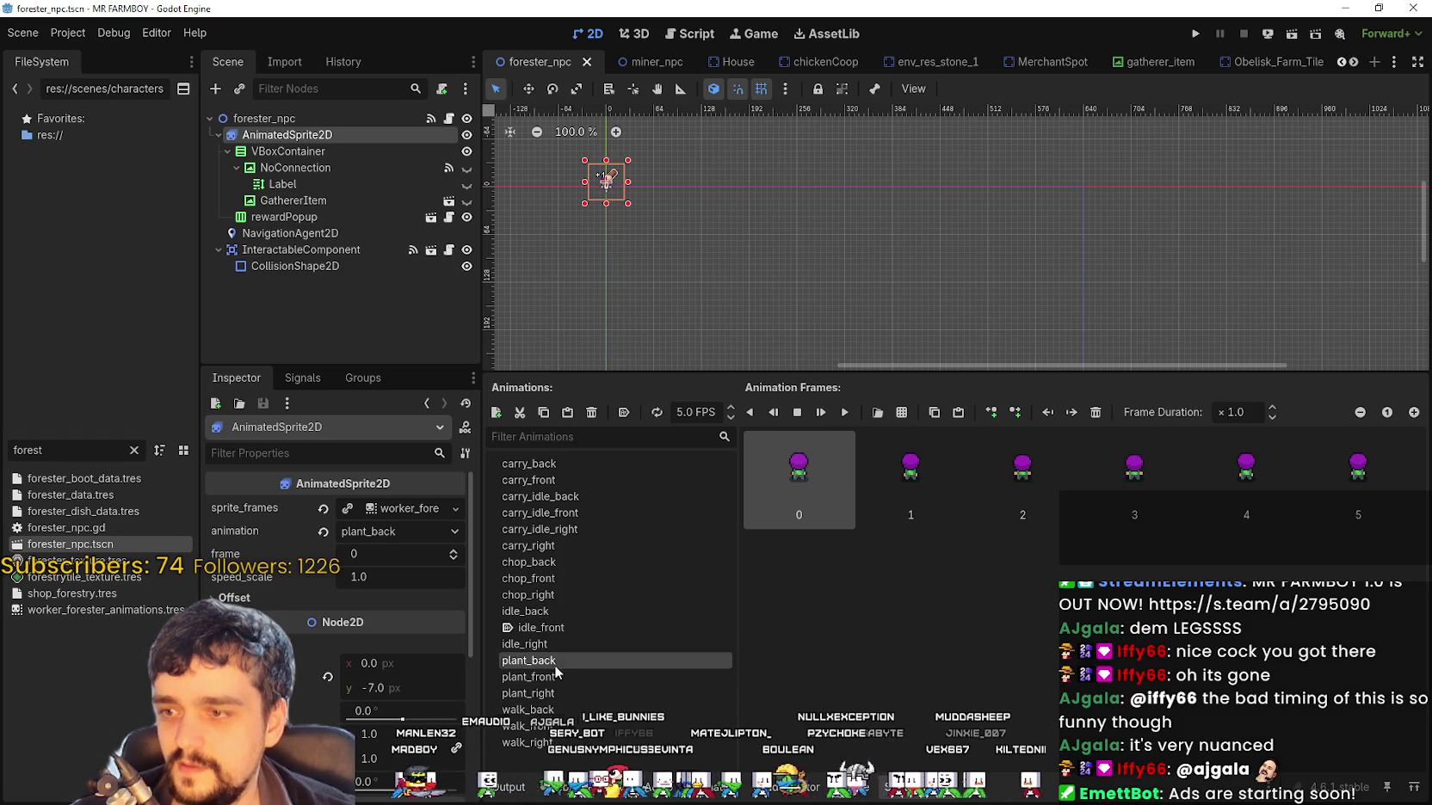
left_click(591, 413)
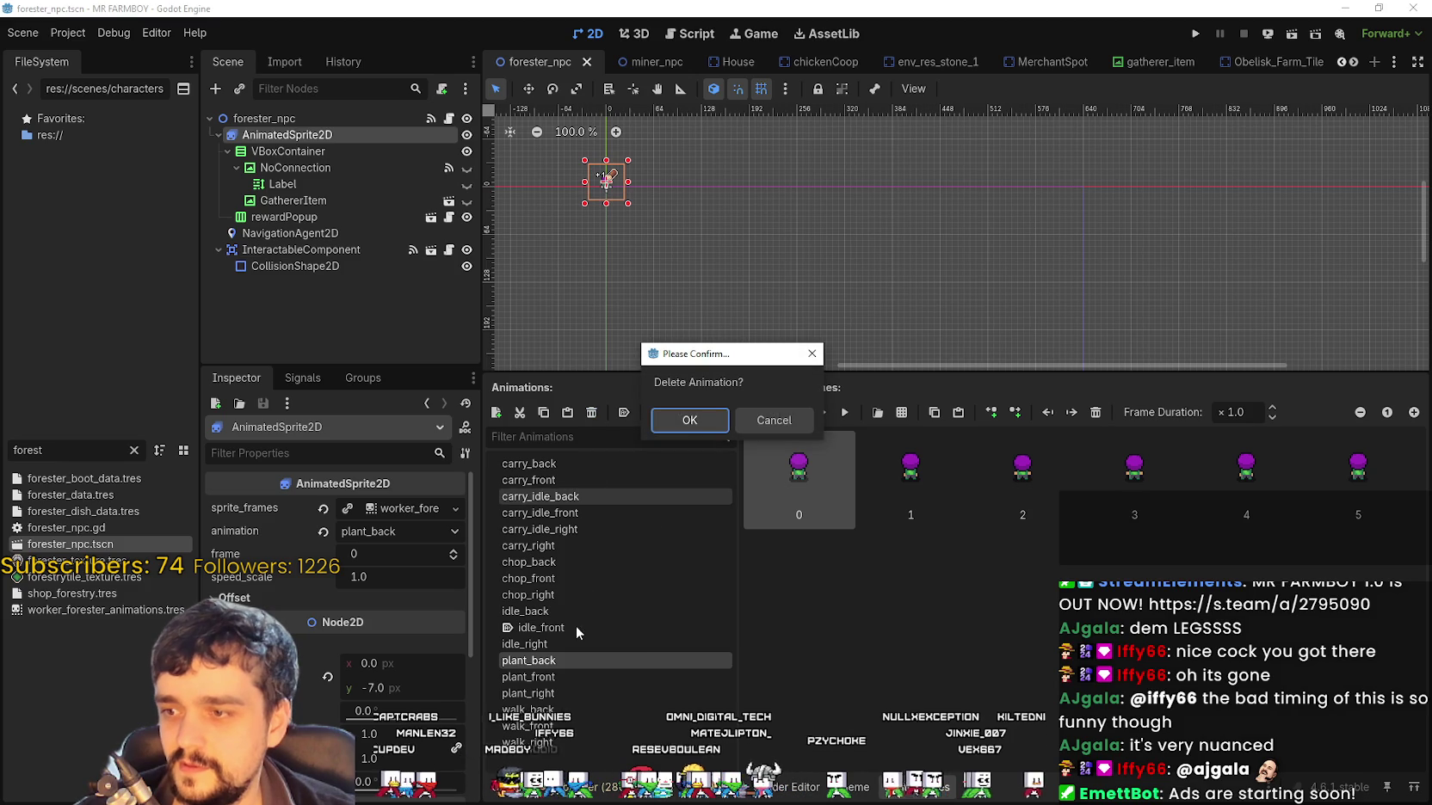
Delete plant_back, plant_front and plant_right from the forester and save the scene
left_click(682, 419)
left_click(553, 661)
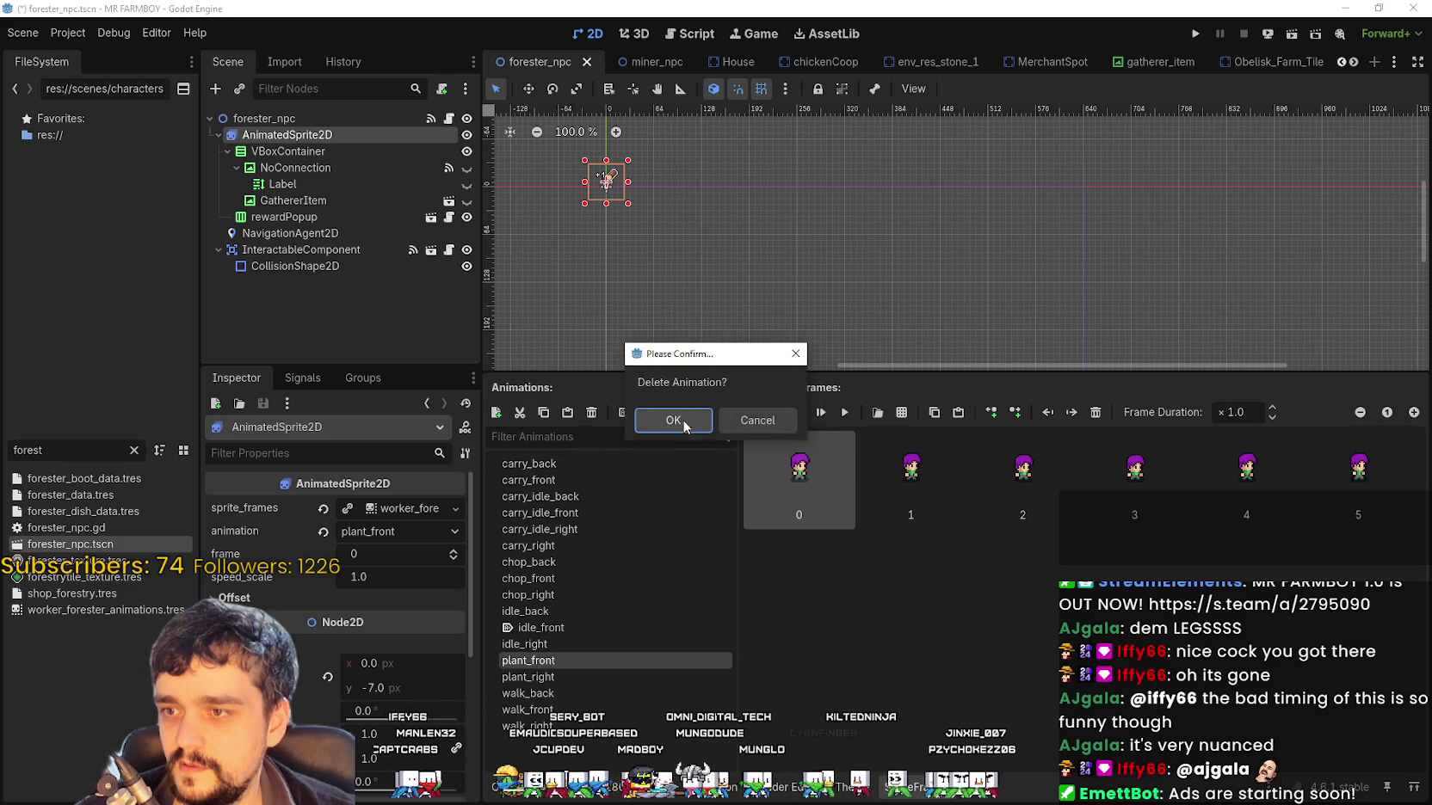
left_click(685, 423)
left_click(579, 659)
left_click(591, 413)
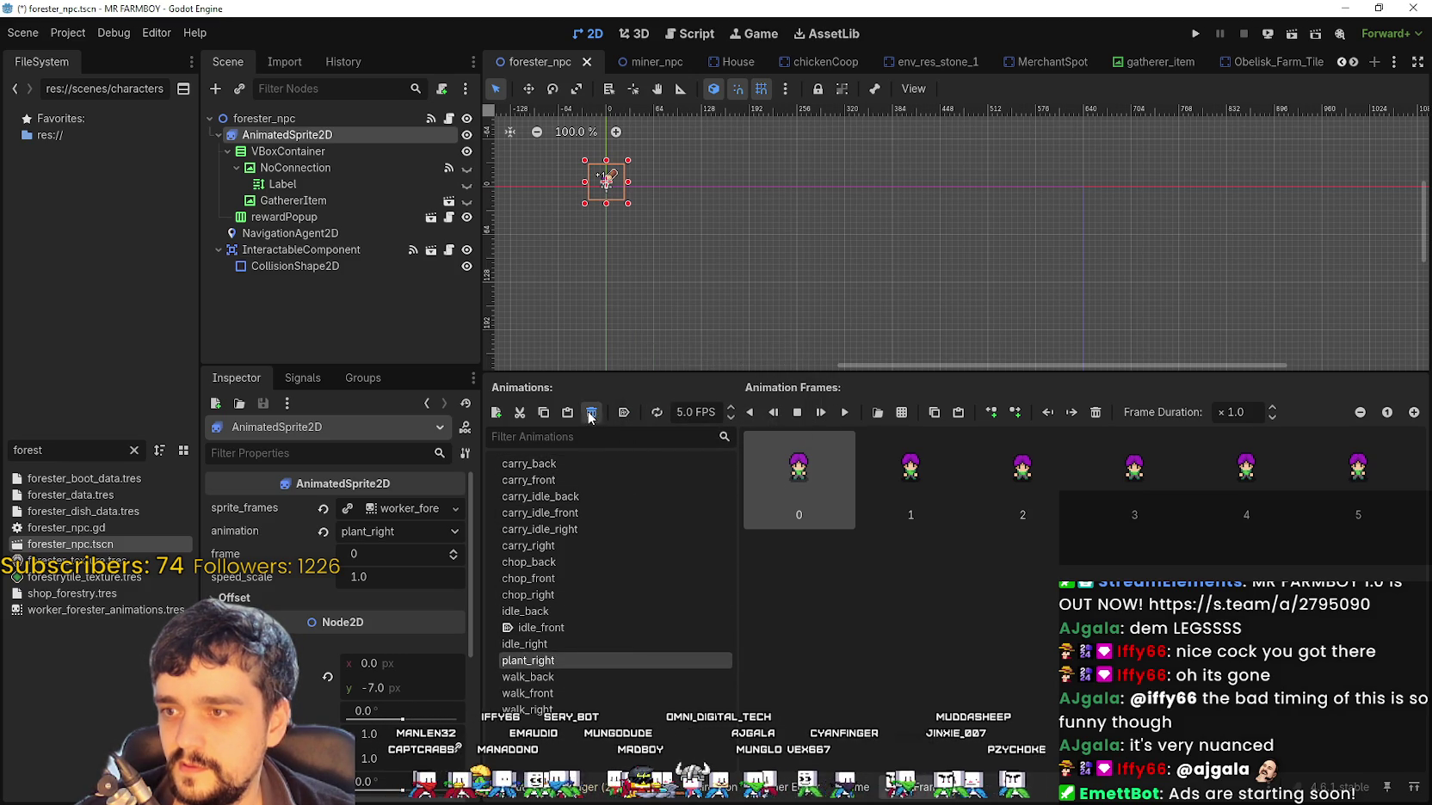
left_click(661, 433)
key("ctrl+s")
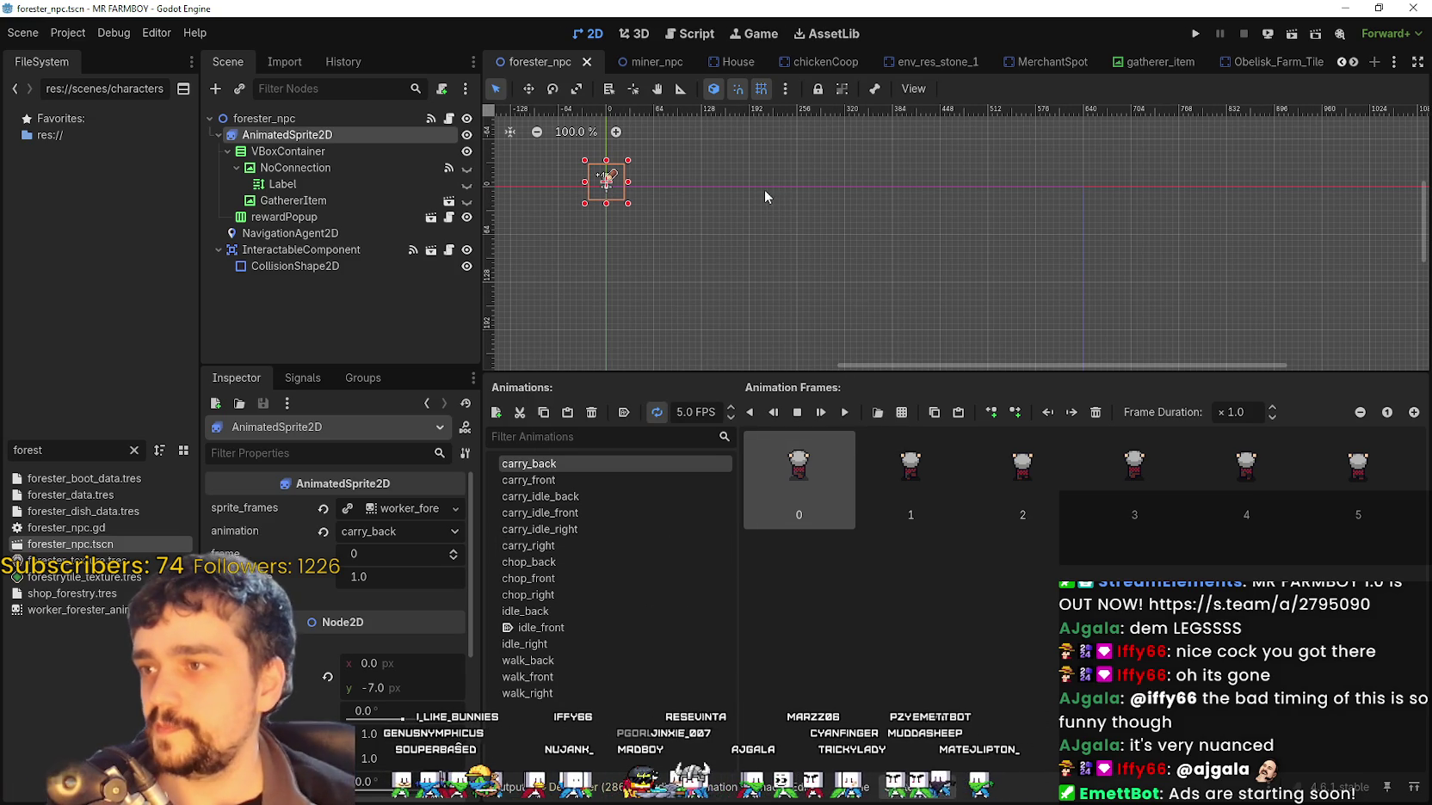
Check carry_idle_right's frames, then choose Project > Reload Current Project
scroll(814, 235, "up", 2)
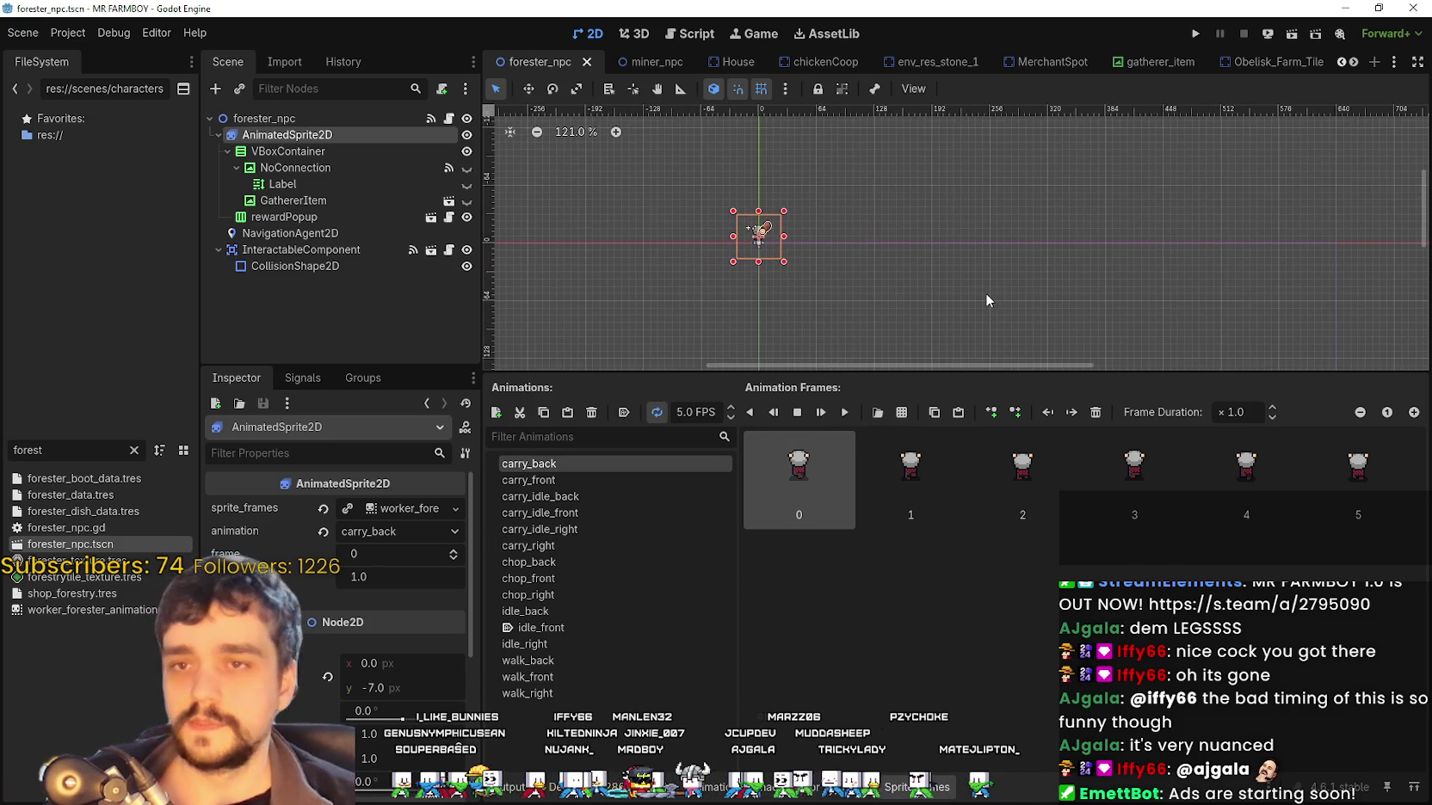
left_click(629, 530)
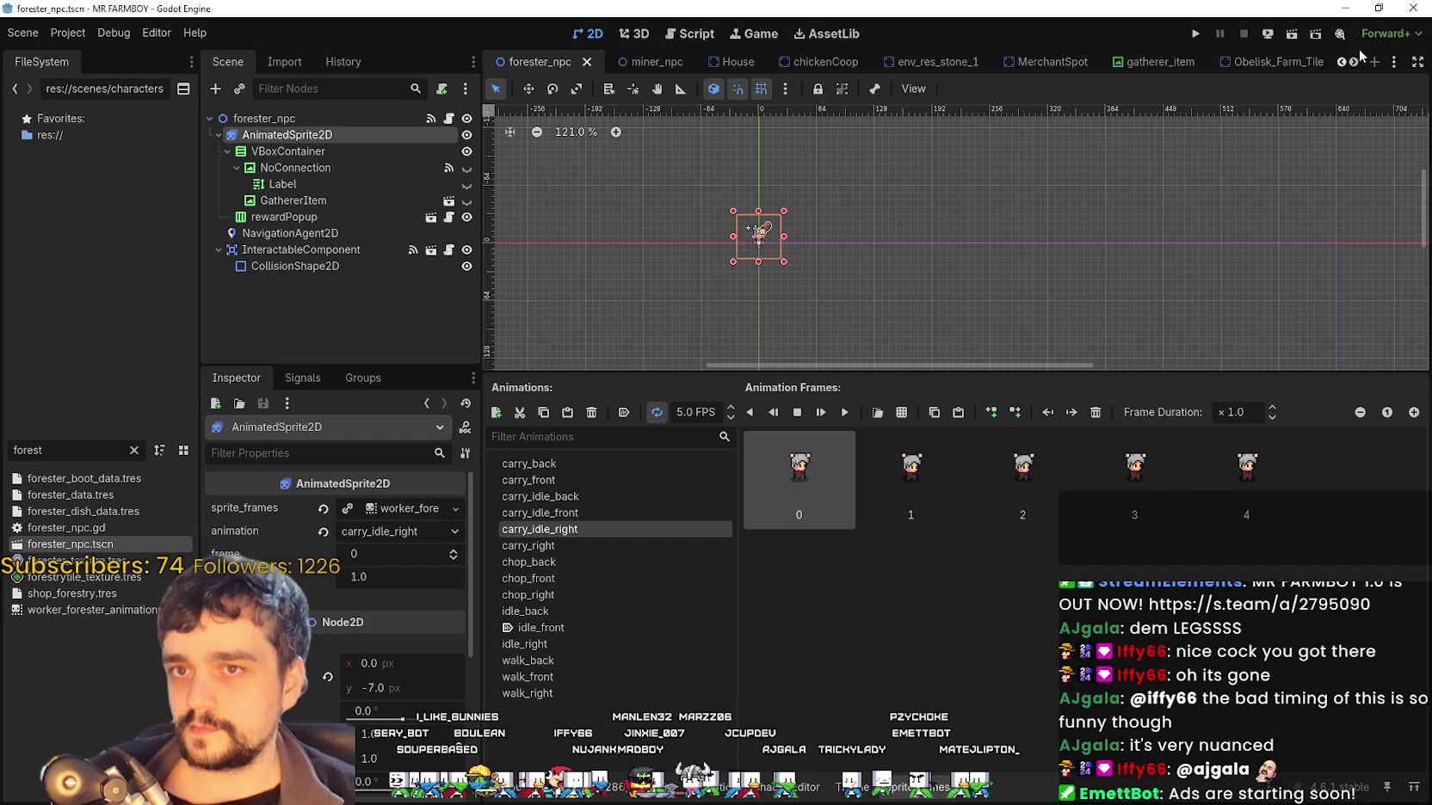
scroll(1361, 54, "down", 6)
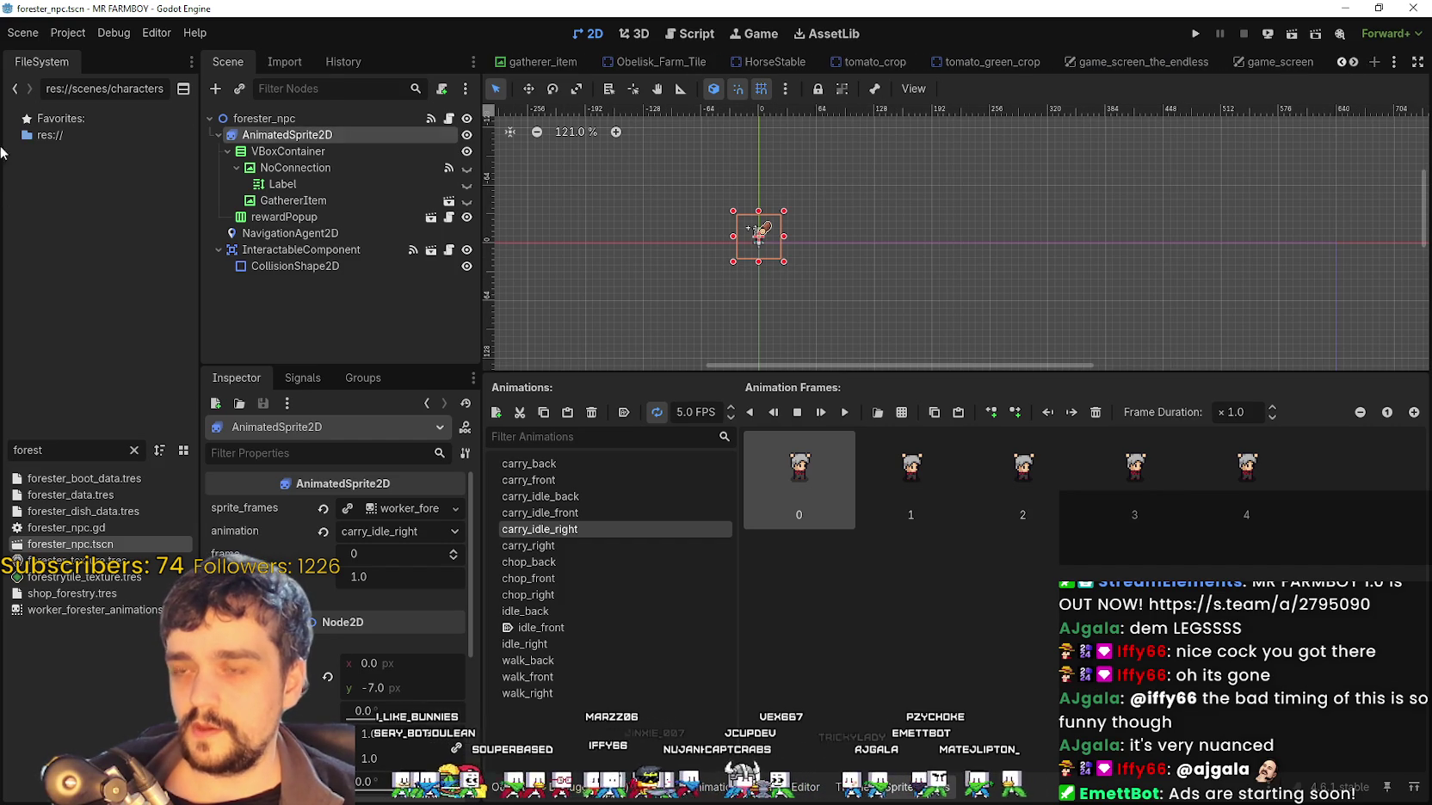
left_click(68, 33)
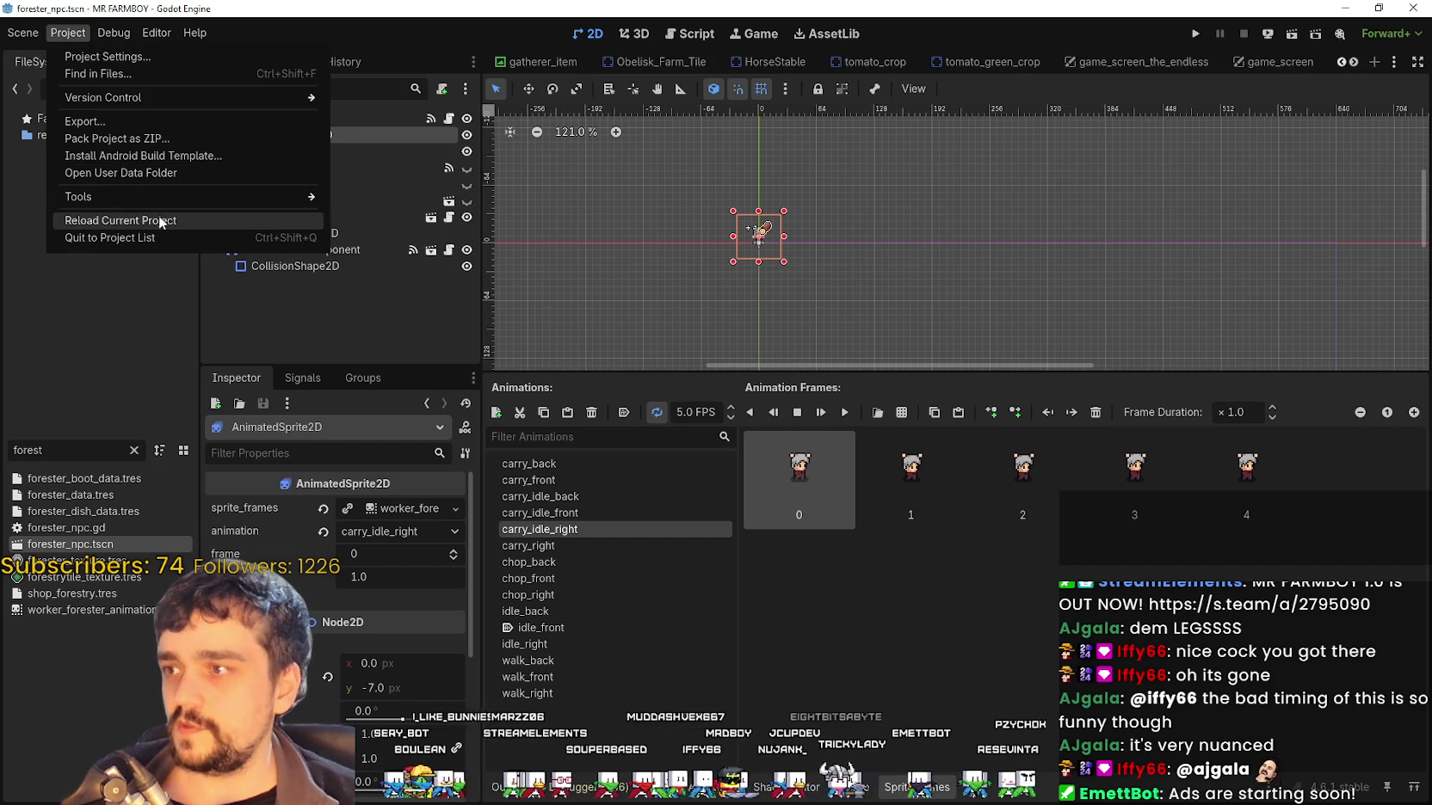
left_click(159, 222)
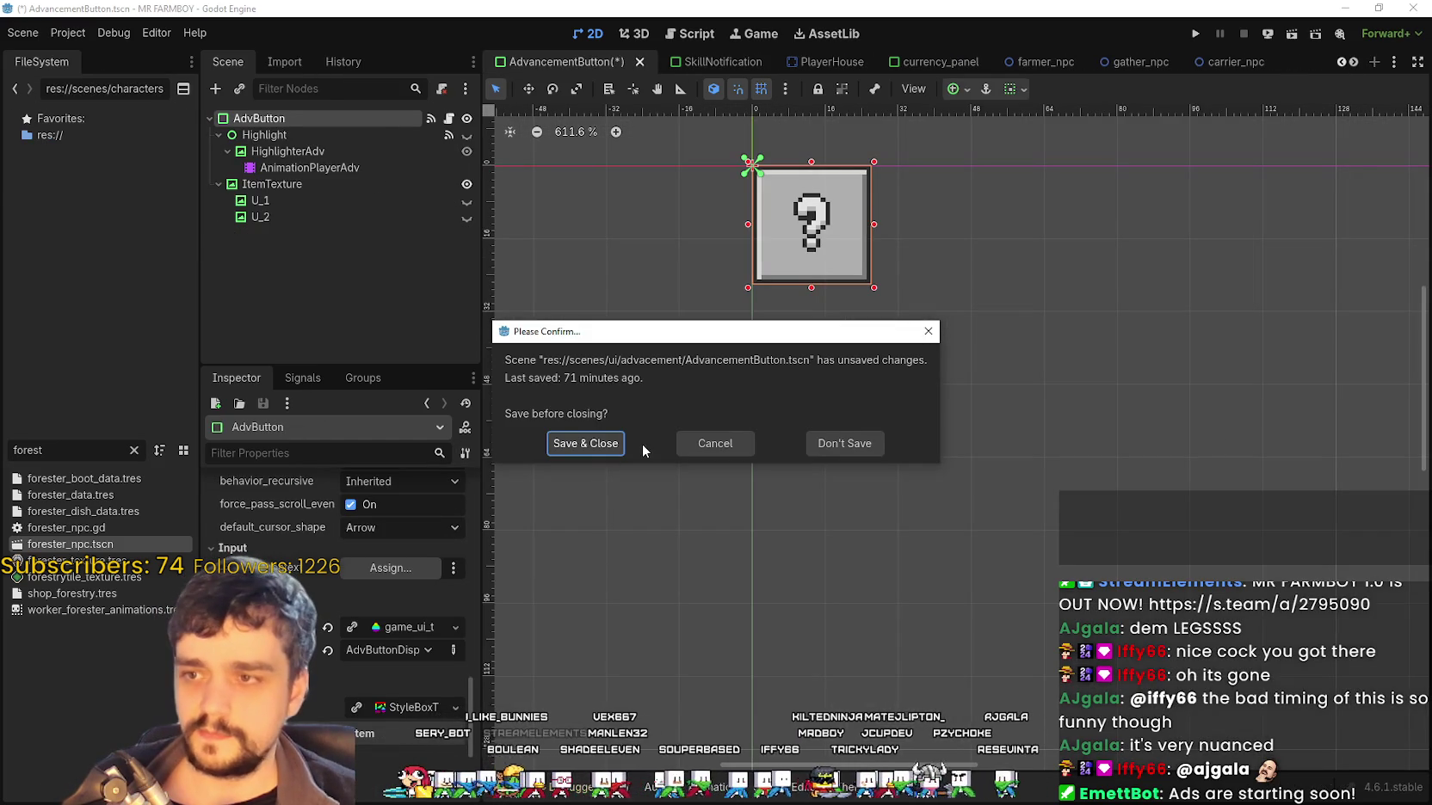
Save AdvancementButton.tscn for the reload, then open an AdvButtonDisplay StyleBoxTexture in game_ui_theme.tres
left_click(591, 445)
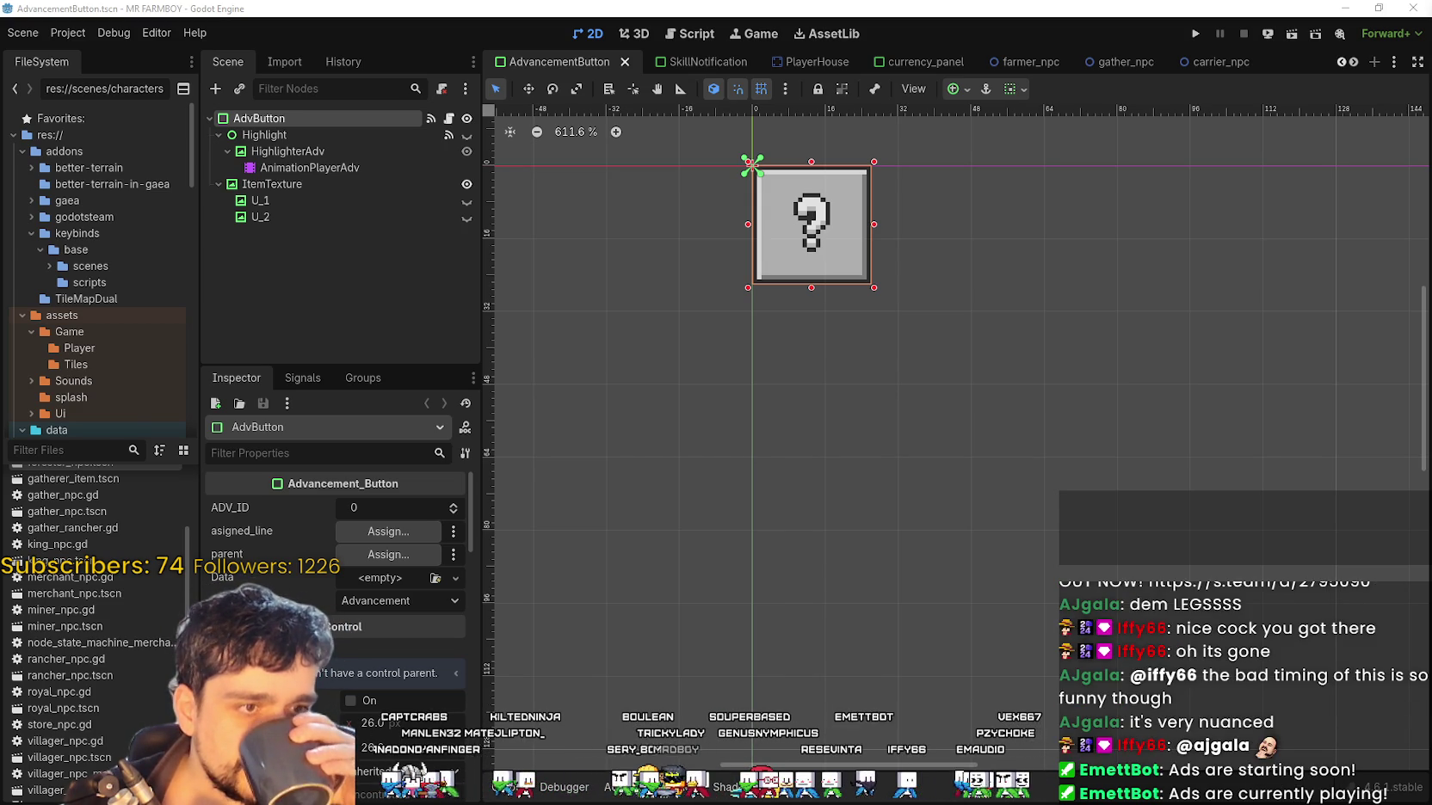
left_click(318, 602)
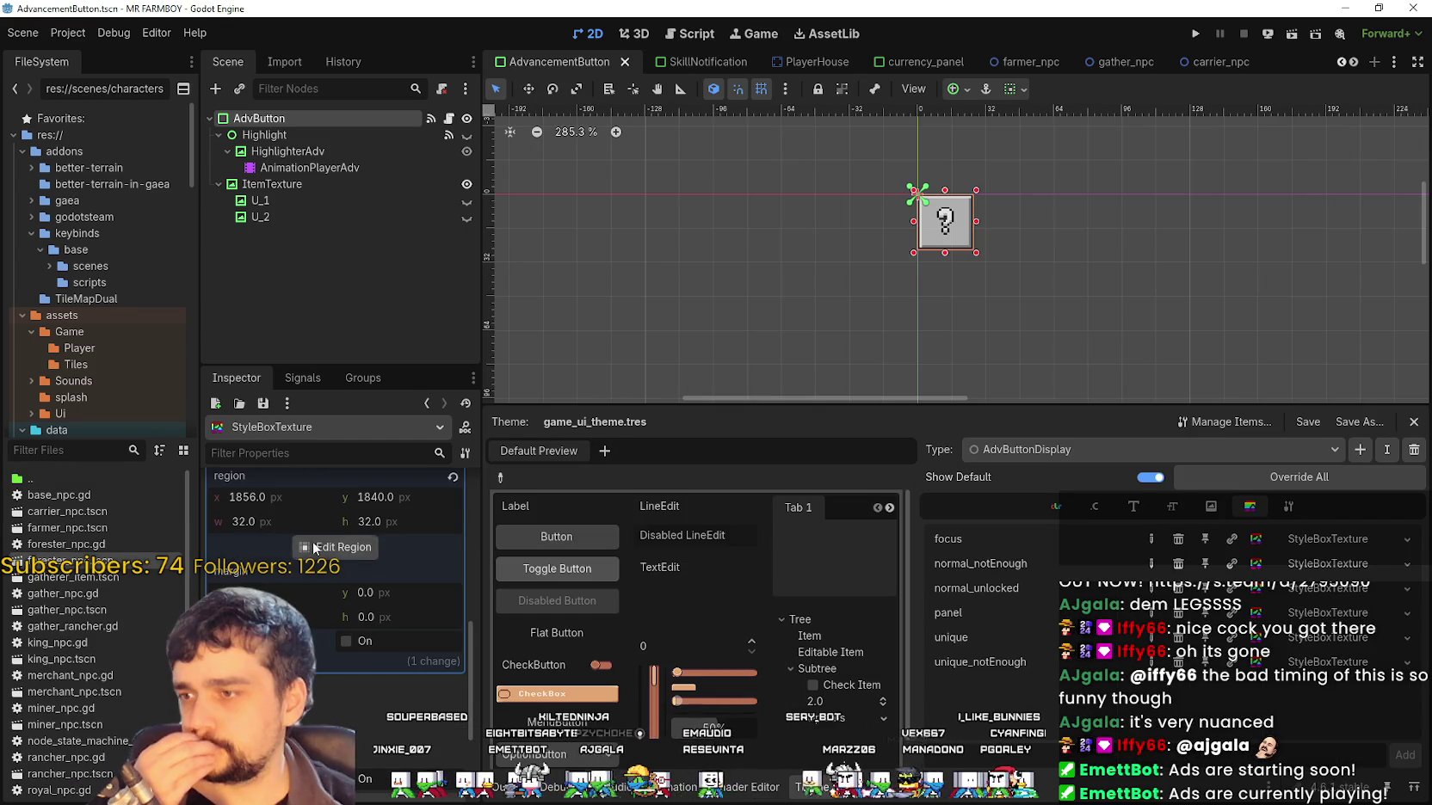
scroll(317, 646, "down", 2)
left_click(274, 582)
left_click(274, 582)
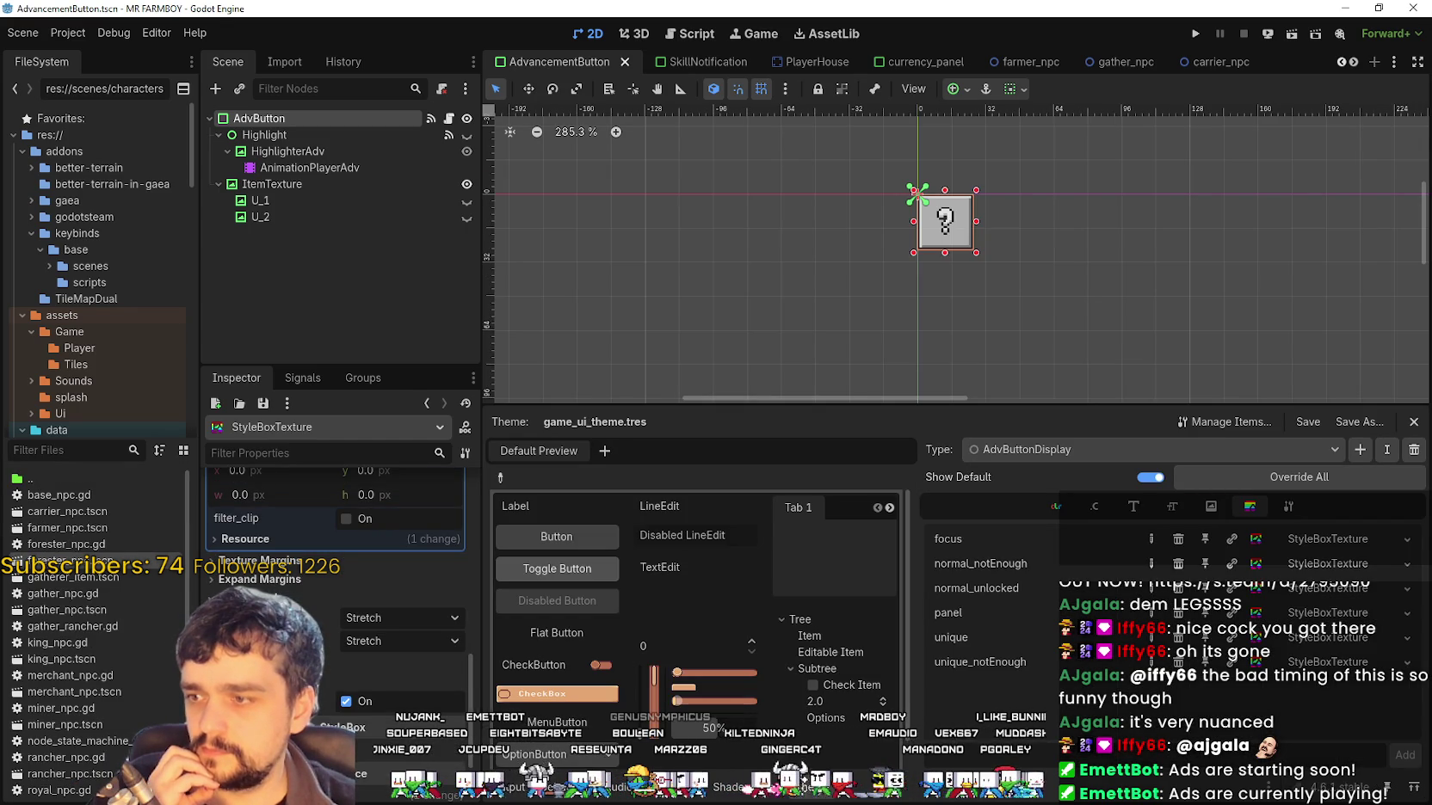
scroll(336, 602, "down", 2)
left_click(348, 671)
scroll(694, 382, "up", 3)
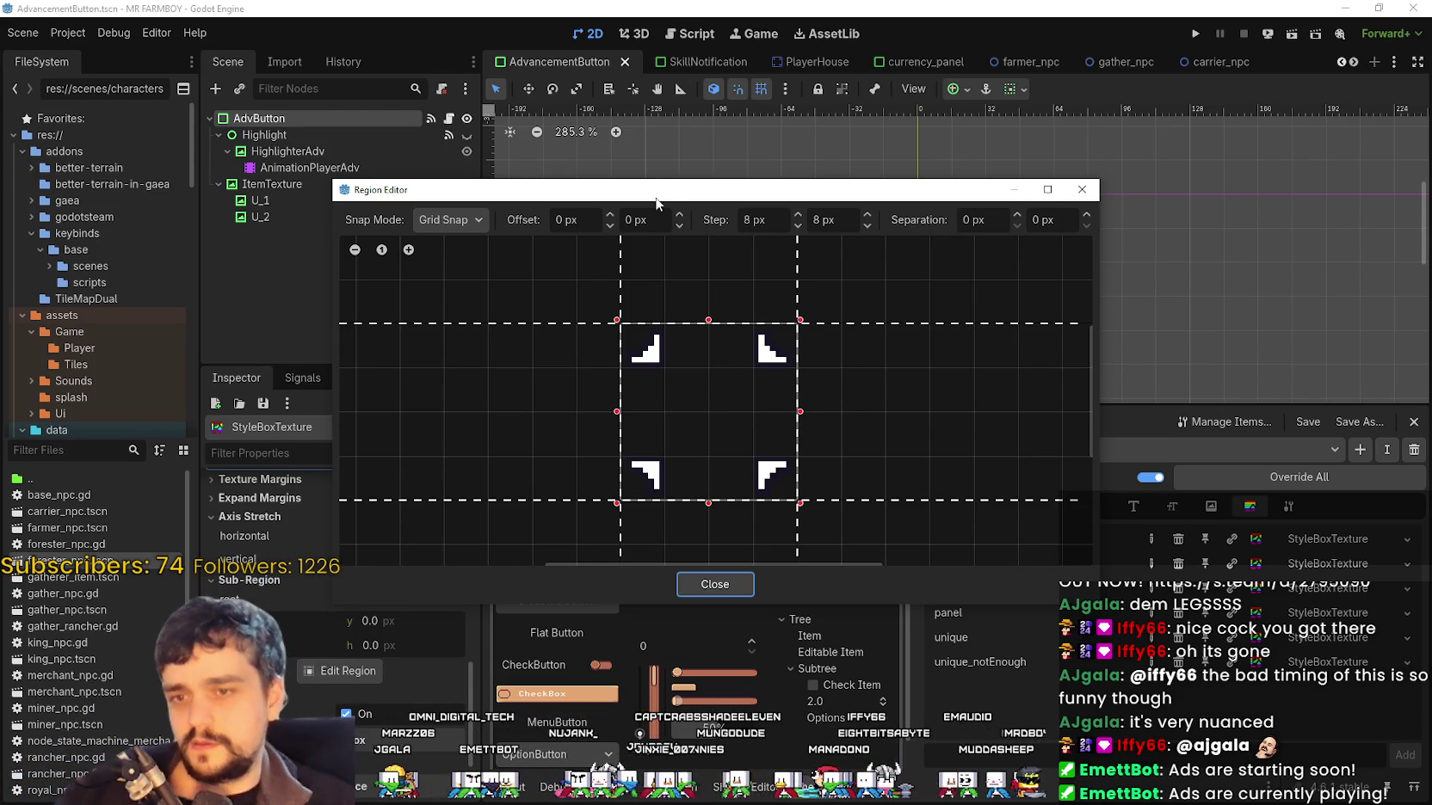
left_click(715, 581)
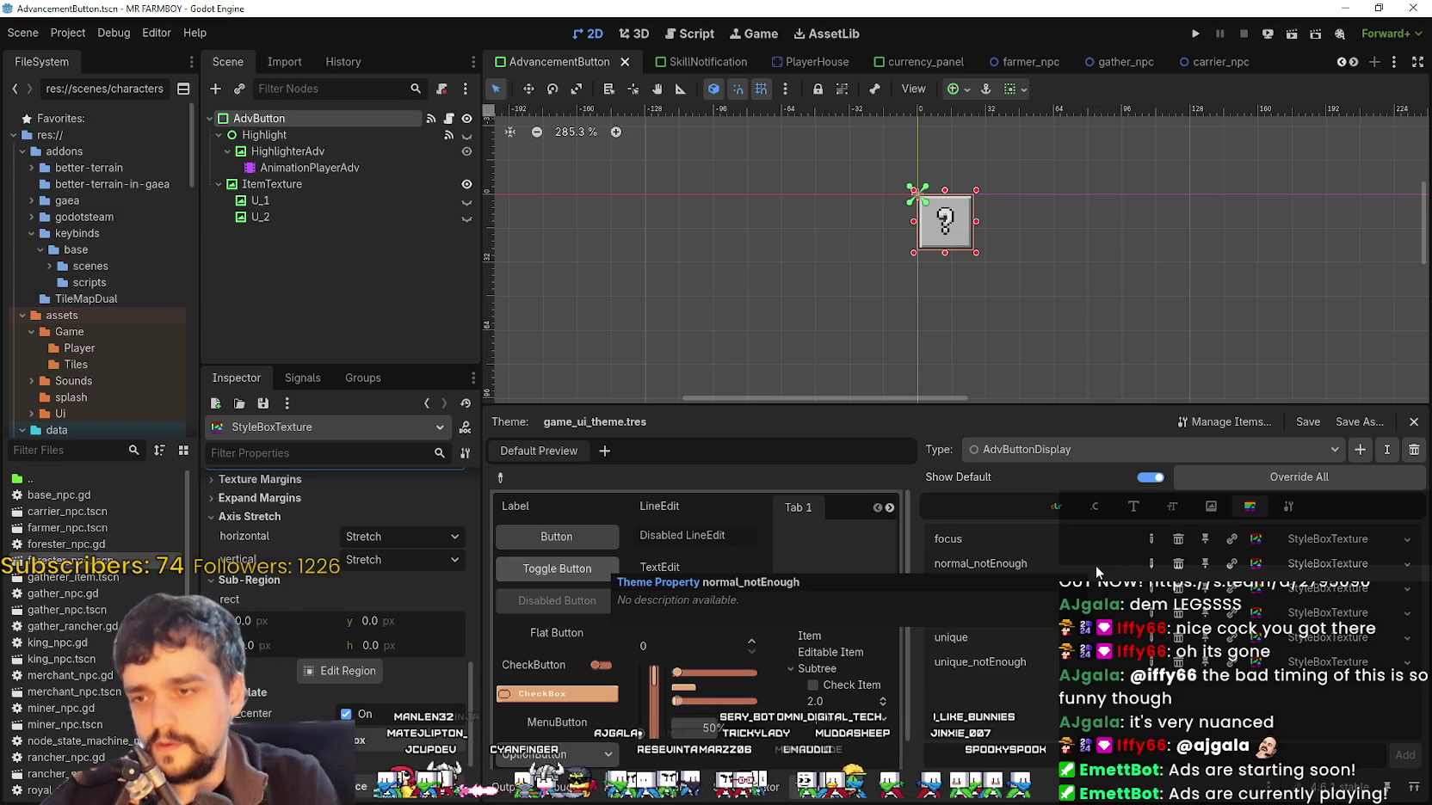
Scroll up and down in the editor around the Mr Farmboy test run
scroll(469, 695, "up", 5)
scroll(945, 241, "up", 5)
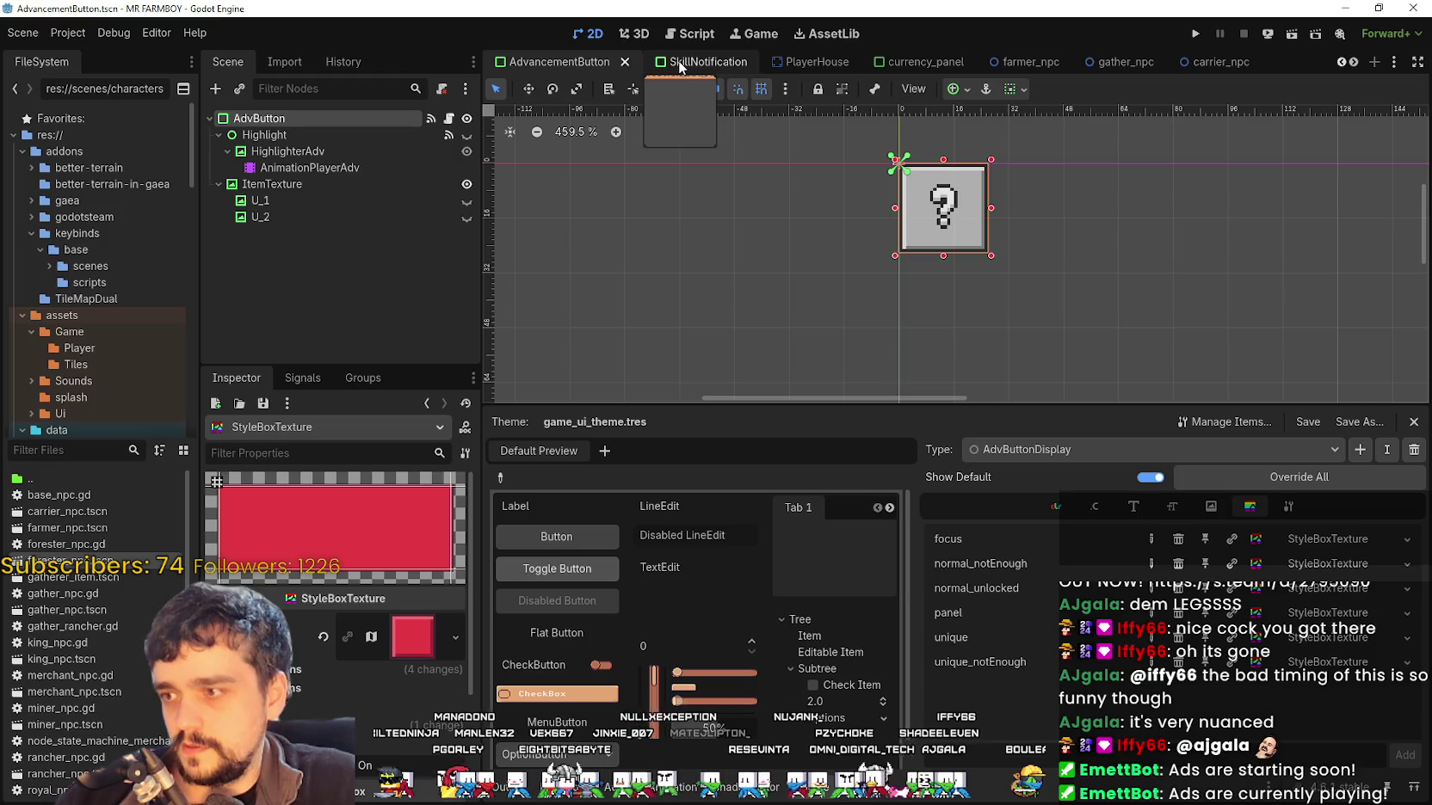
scroll(703, 293, "down", 1)
scroll(335, 551, "down", 2)
scroll(82, 754, "down", 5)
scroll(82, 754, "up", 5)
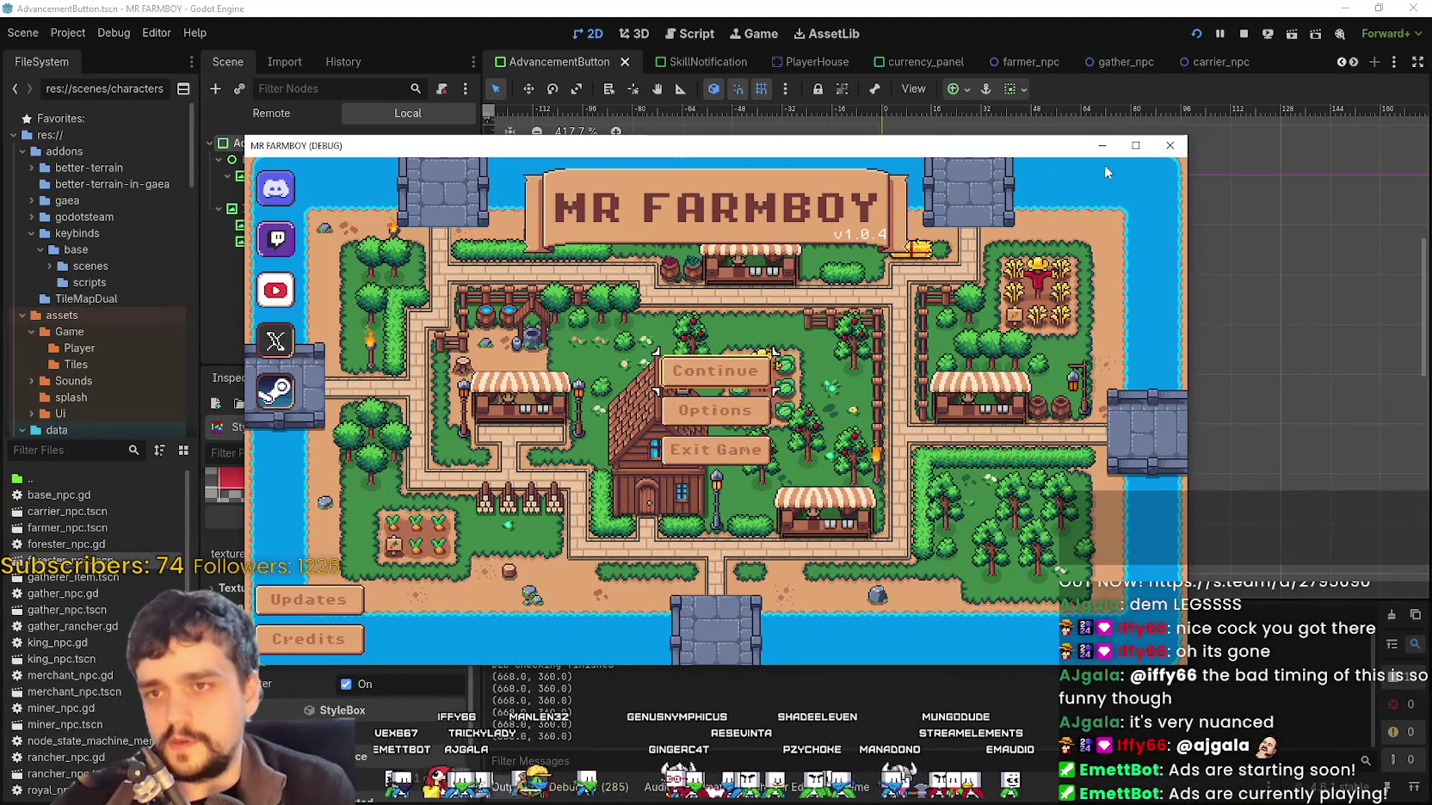
Maximize the game window, then load Save 1 from Continue using the keyboard
left_click(1135, 145)
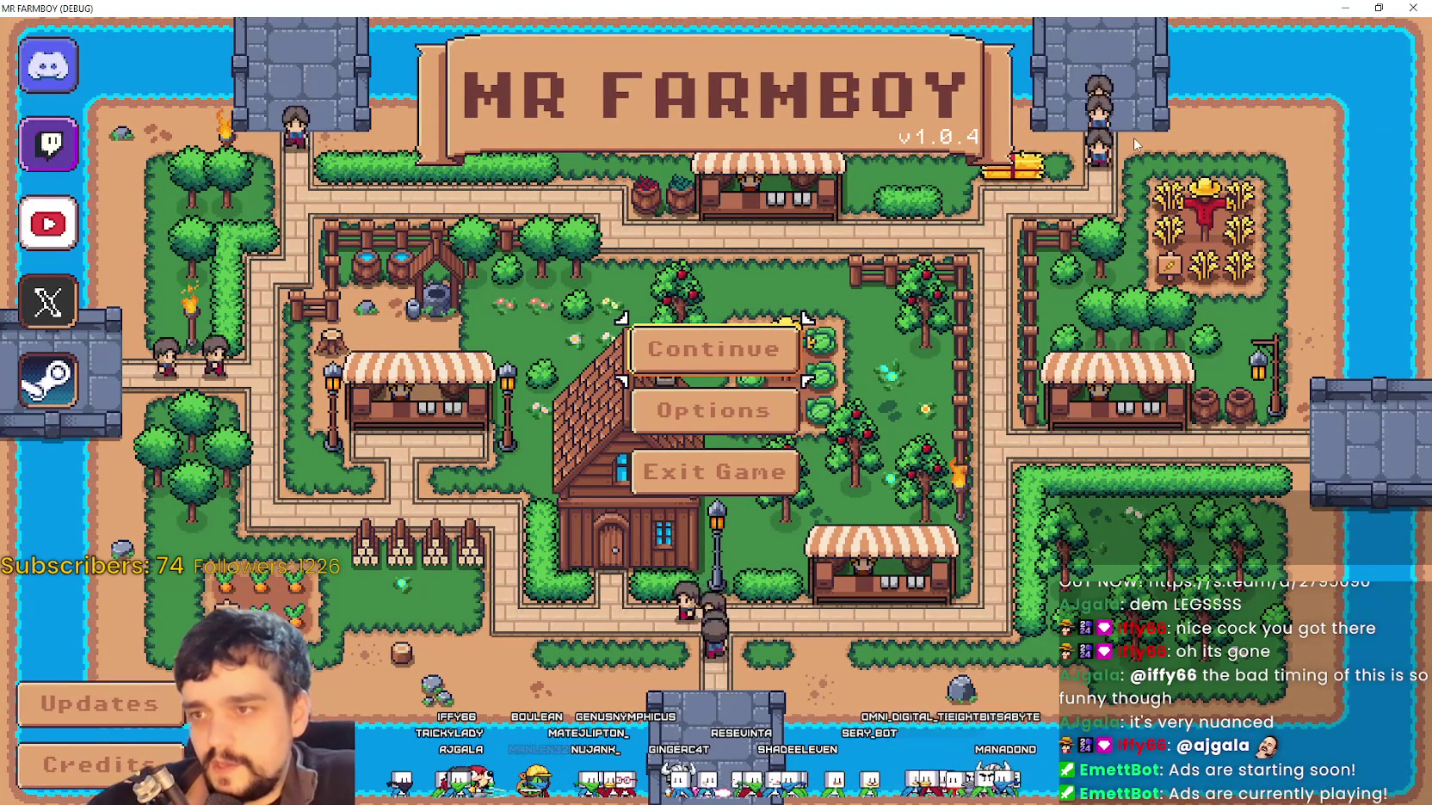
key("Return")
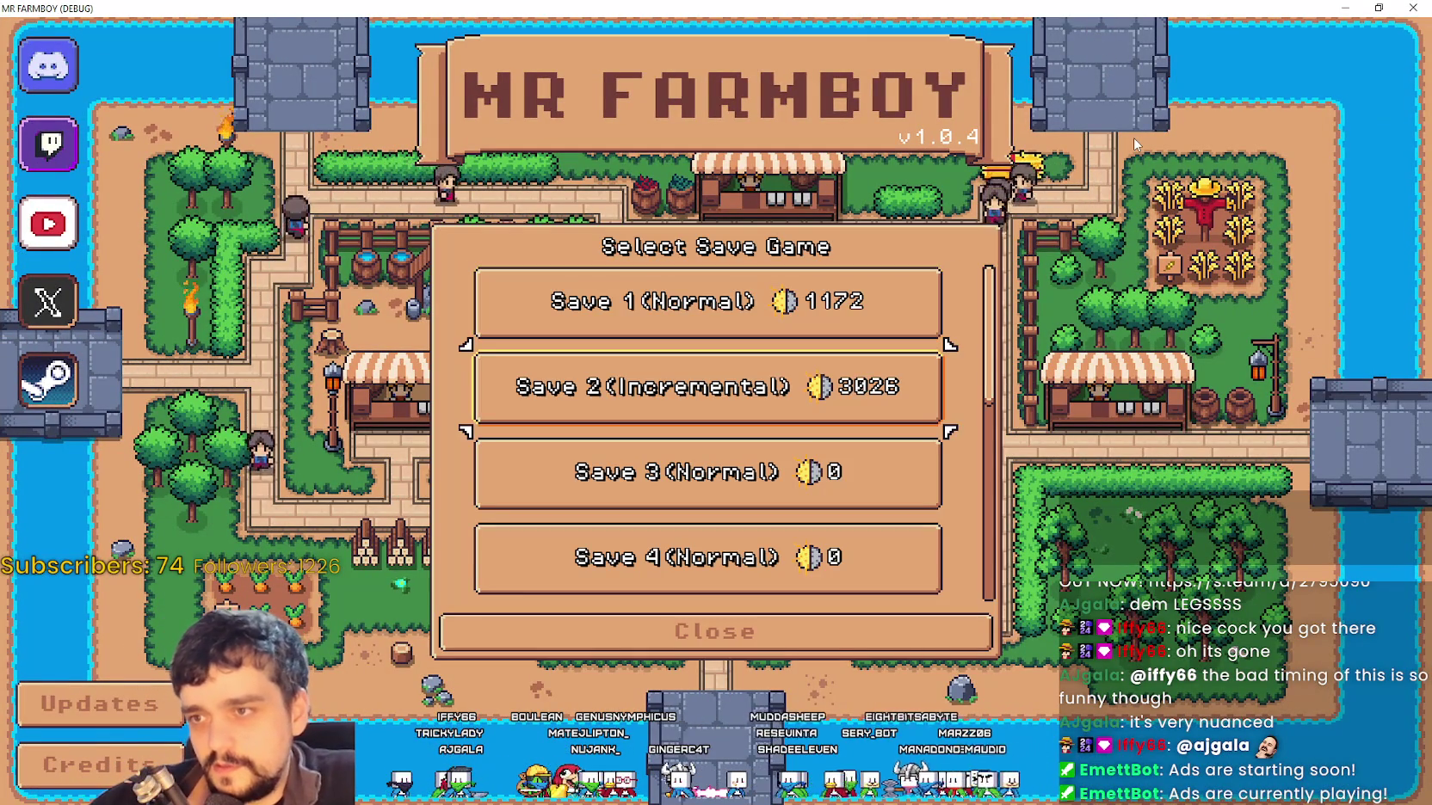
key("Down")
key("Down")
key("Up")
key("Up")
key("Up")
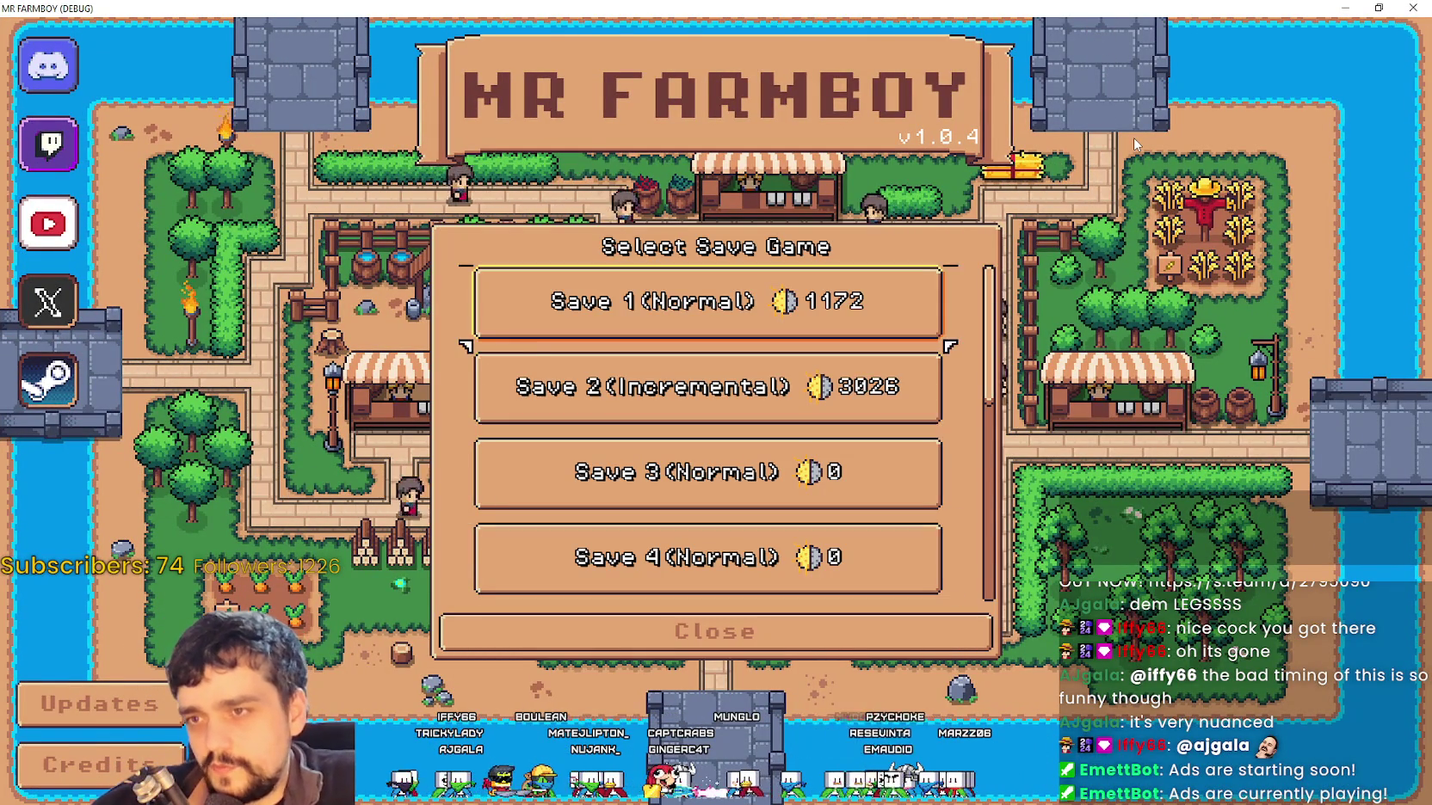
key("Return")
key("Down")
key("Up")
key("Down")
key("Down")
key("Up")
key("Up")
key("Return")
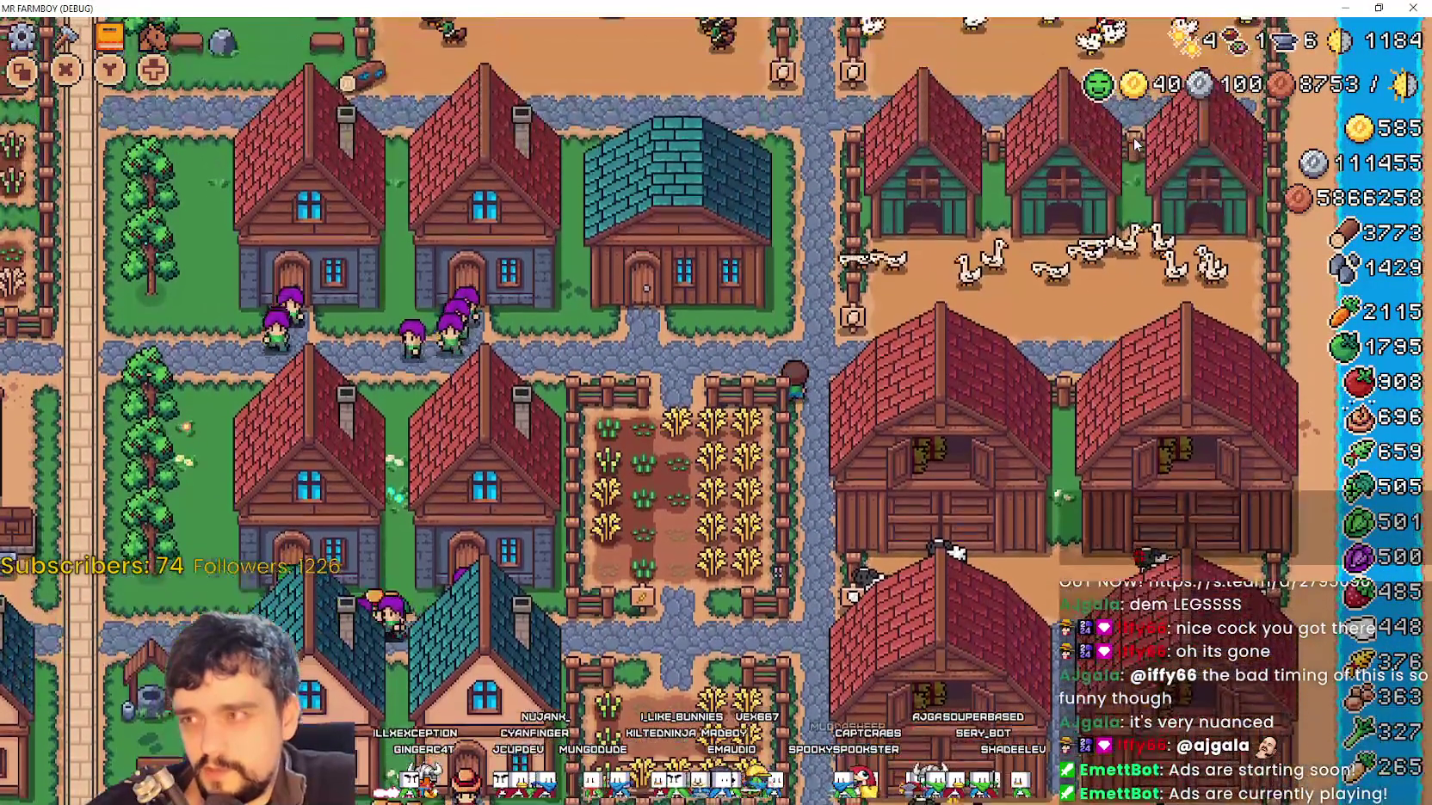
Browse the Decorations advancements, checking the Campfire and Tourch entries
key("Tab")
key("Right")
key("Right")
key("Right")
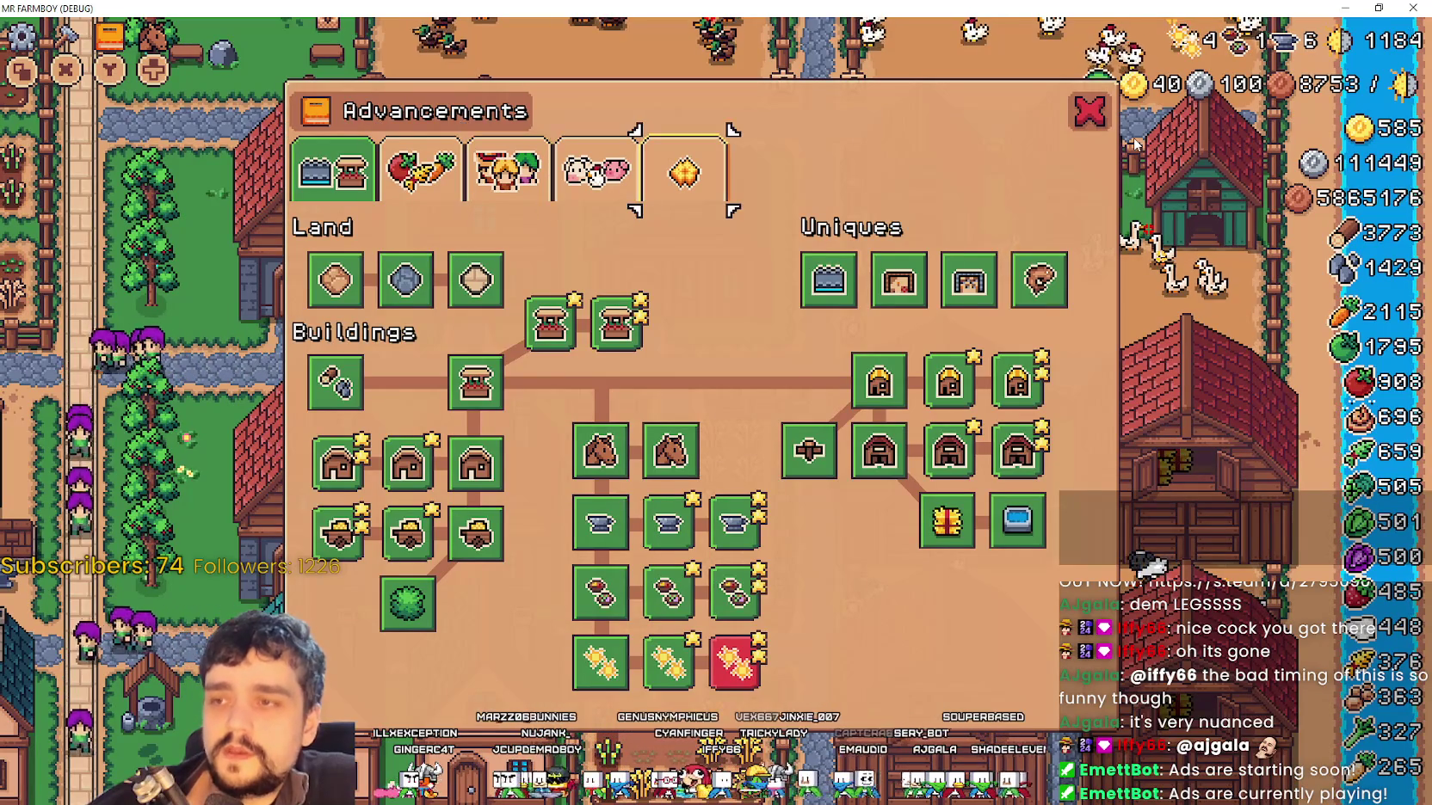
key("Return")
key("Right")
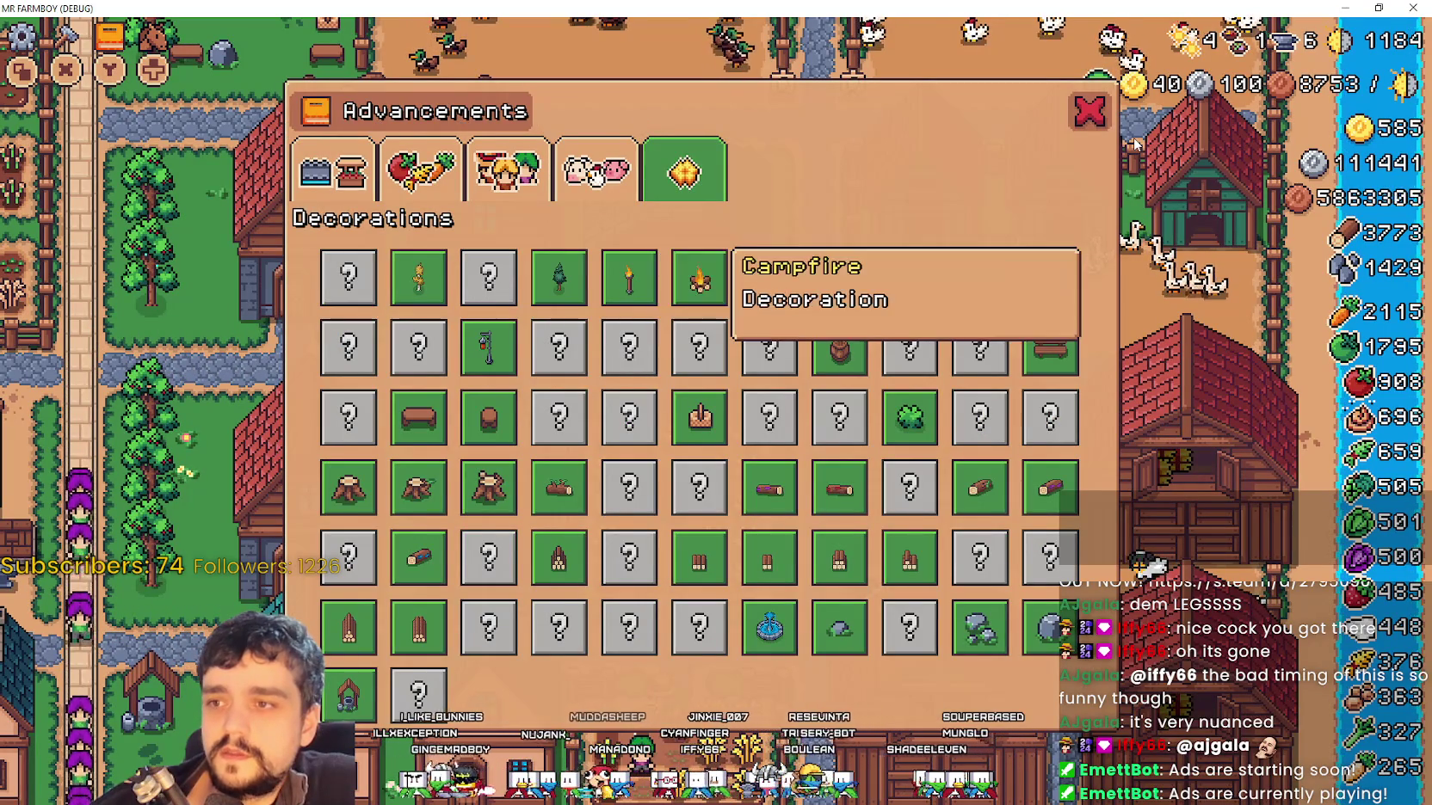
key("Up")
key("Down")
key("Up")
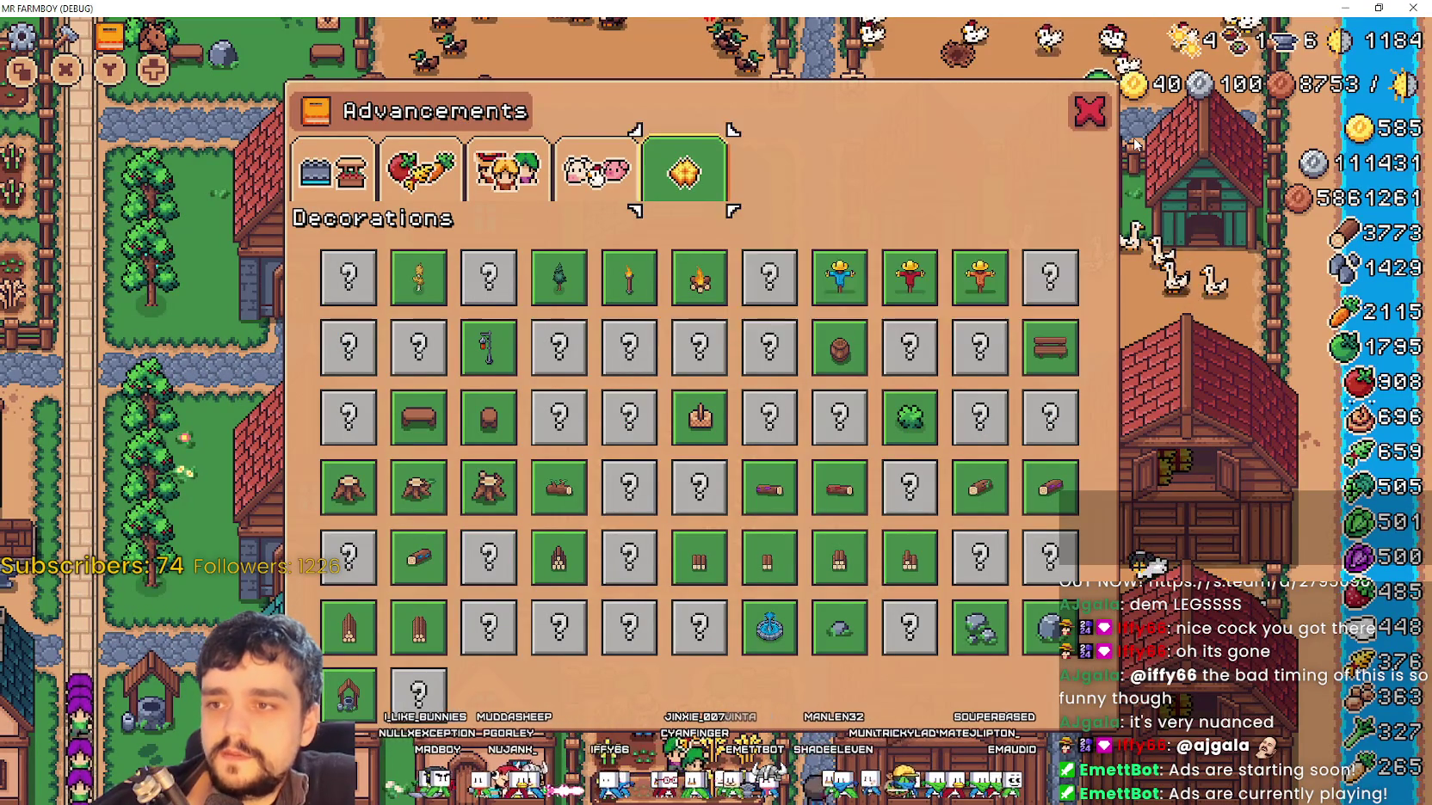
key("Down")
key("Up")
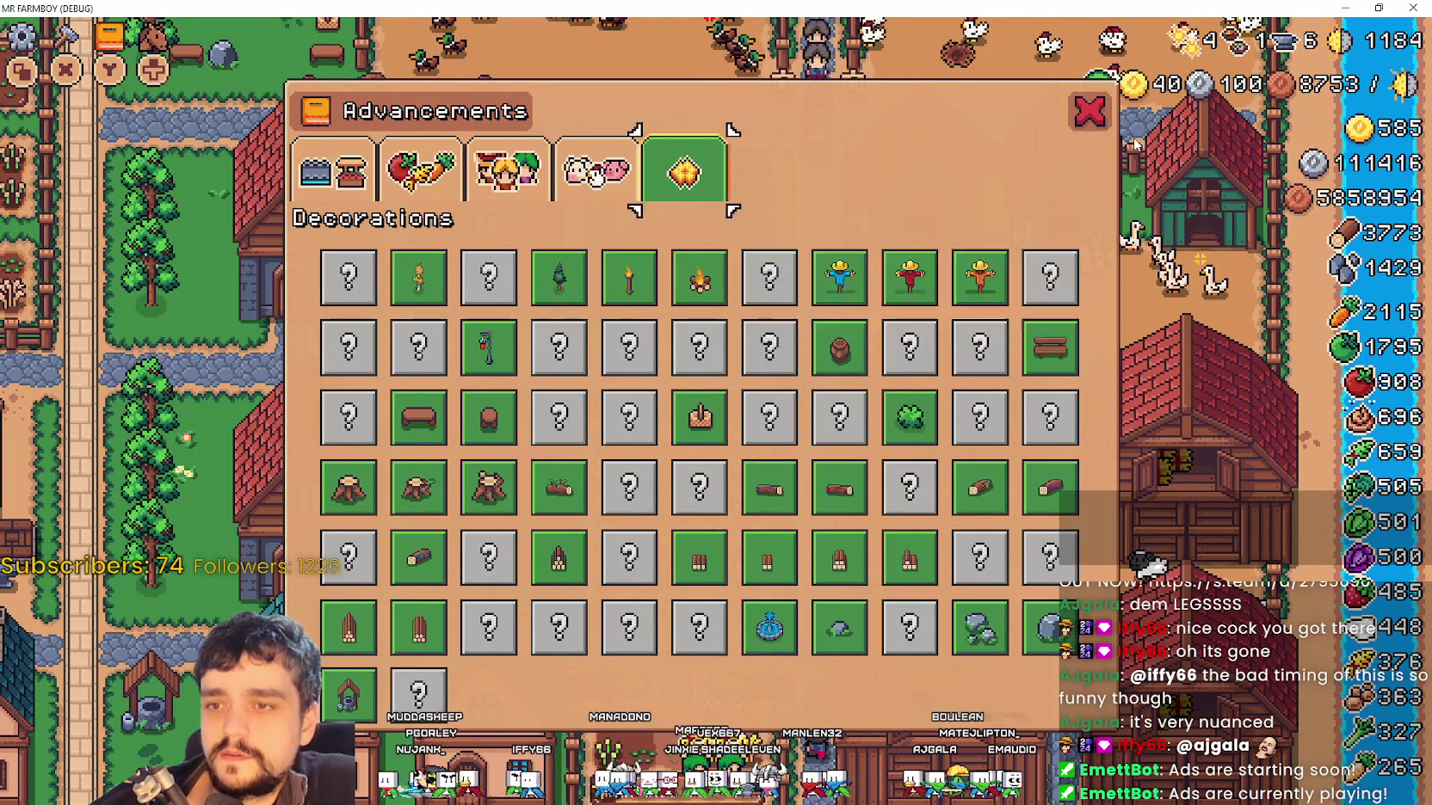
key("Left")
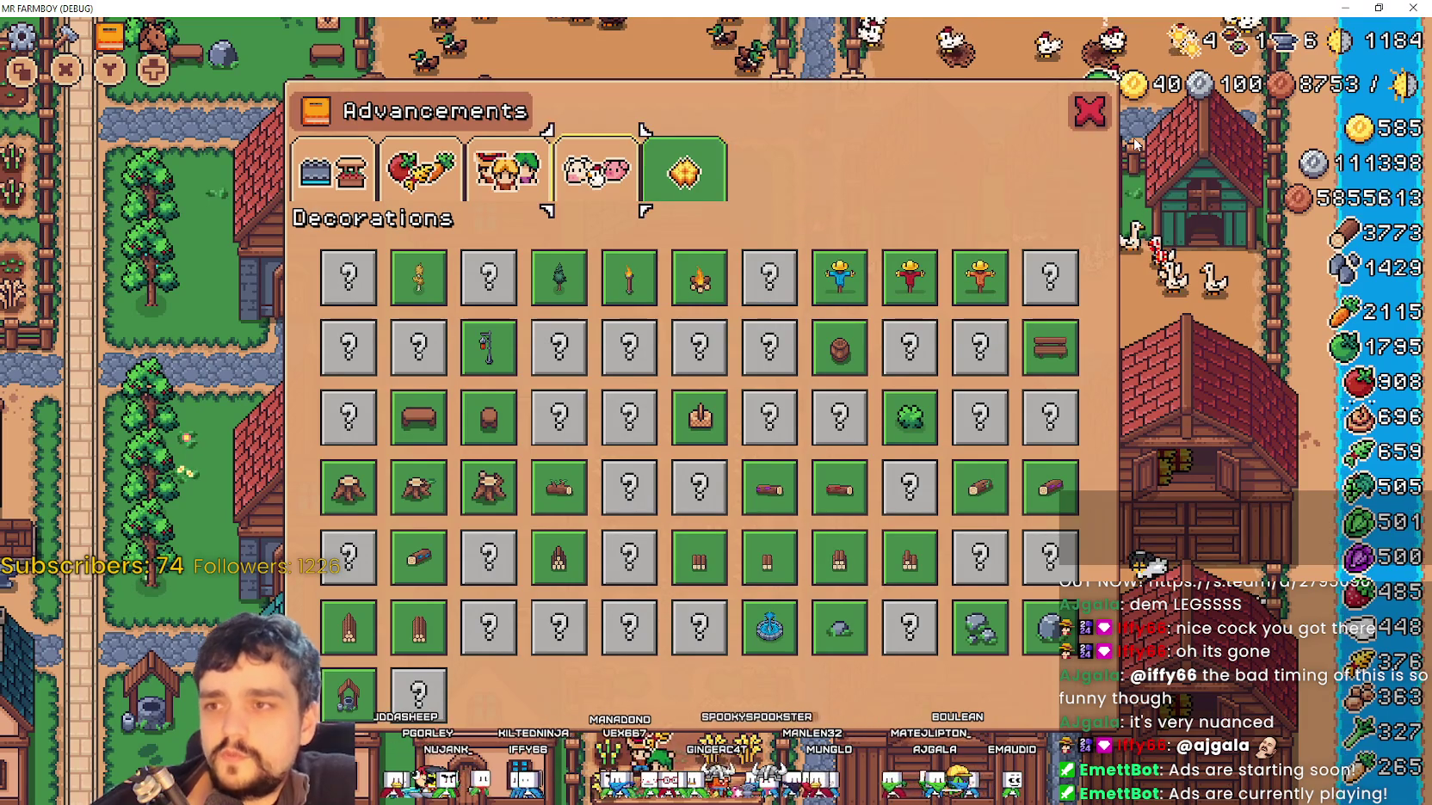
key("Down")
key("Up")
key("Down")
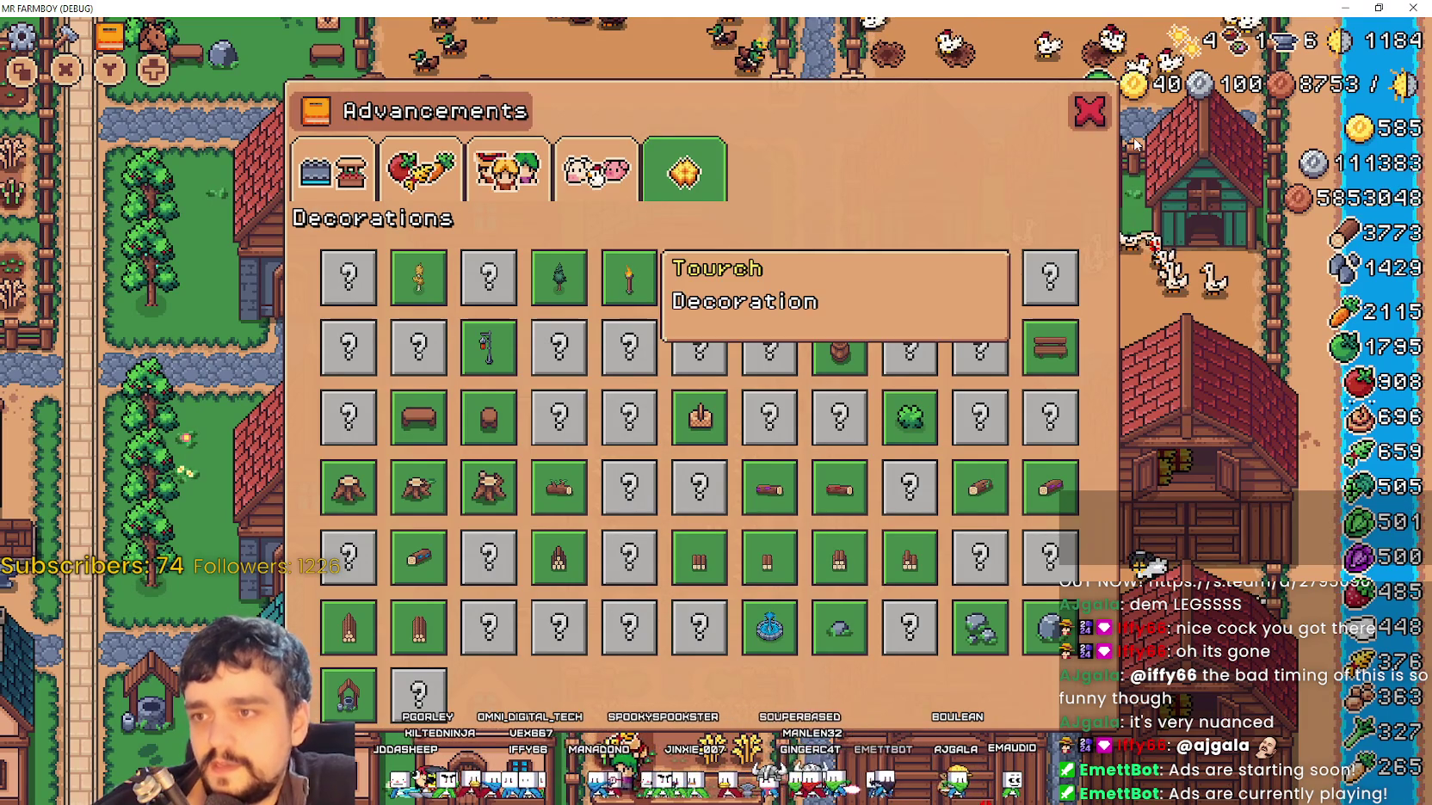
key("Right")
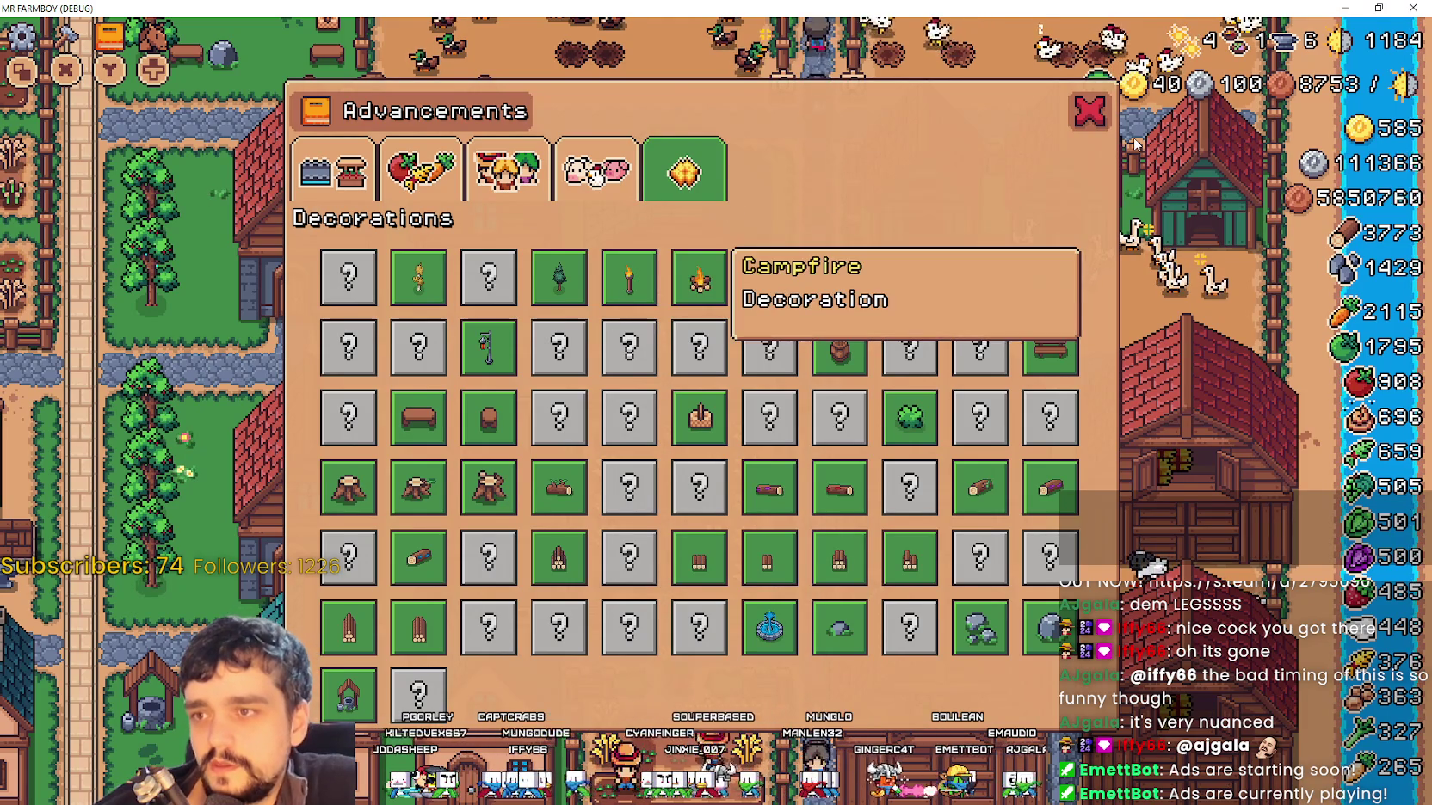
Look through the Animals, Workers and Crops categories, including the Wheat entry
key("Up")
key("Left")
key("Left")
key("Down")
key("Up")
key("Left")
key("Down")
key("Right")
key("Right")
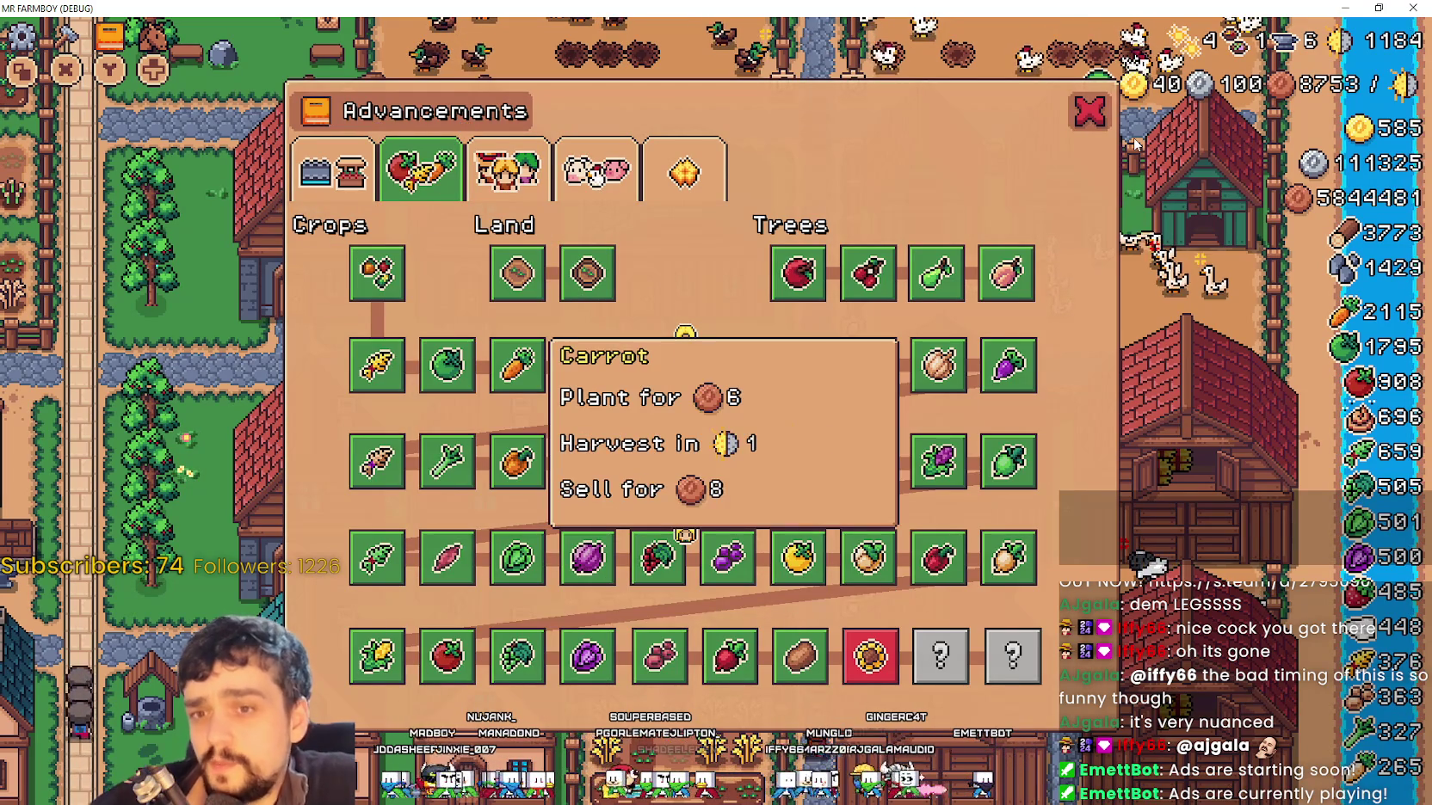
key("Right")
key("Right")
key("Right")
key("Right")
key("Up")
key("Up")
key("Left")
key("Left")
key("Left")
key("Down")
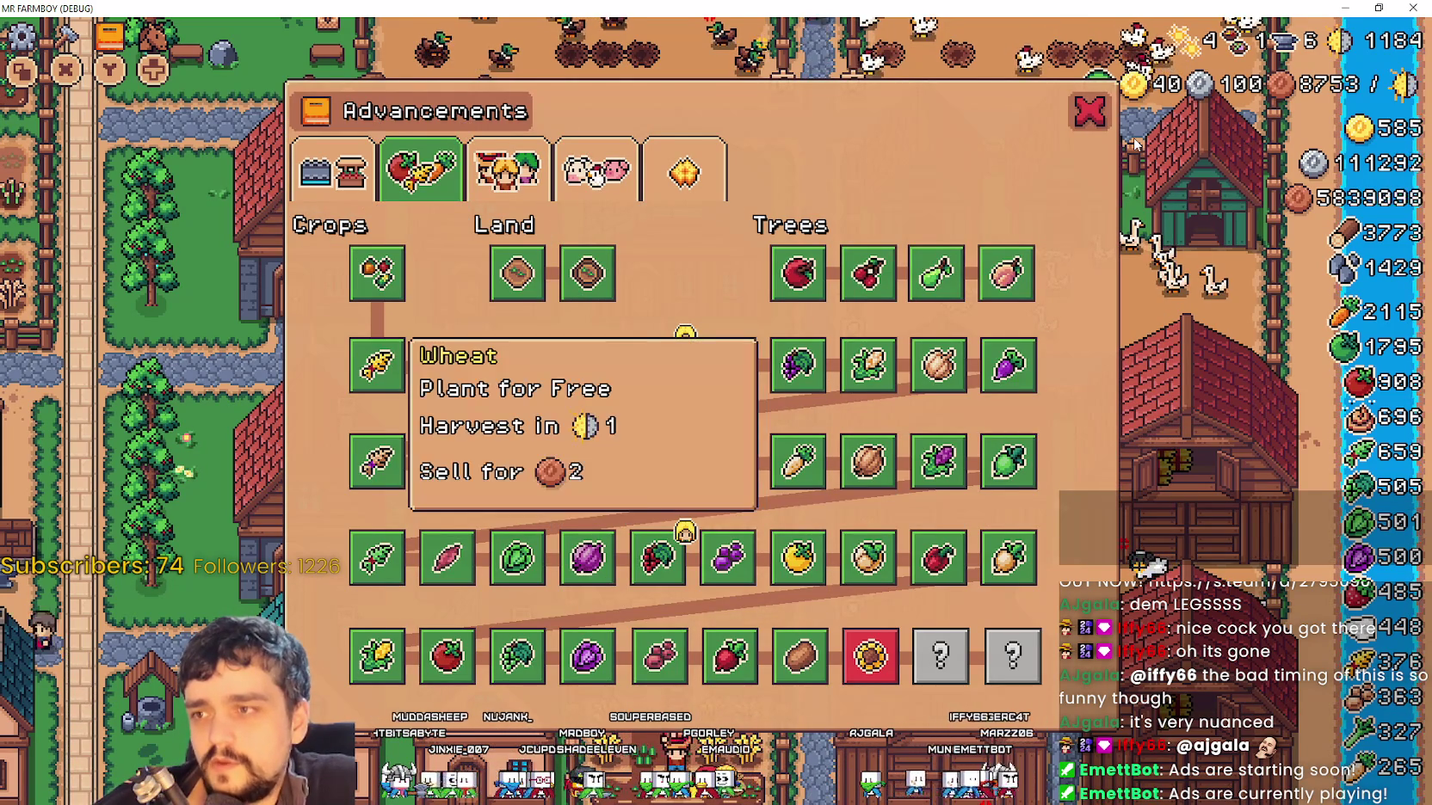
key("Up")
Browse the Land and Buildings entries, close Advancements, and walk the player up-left
key("Return")
key("Down")
key("Down")
key("Down")
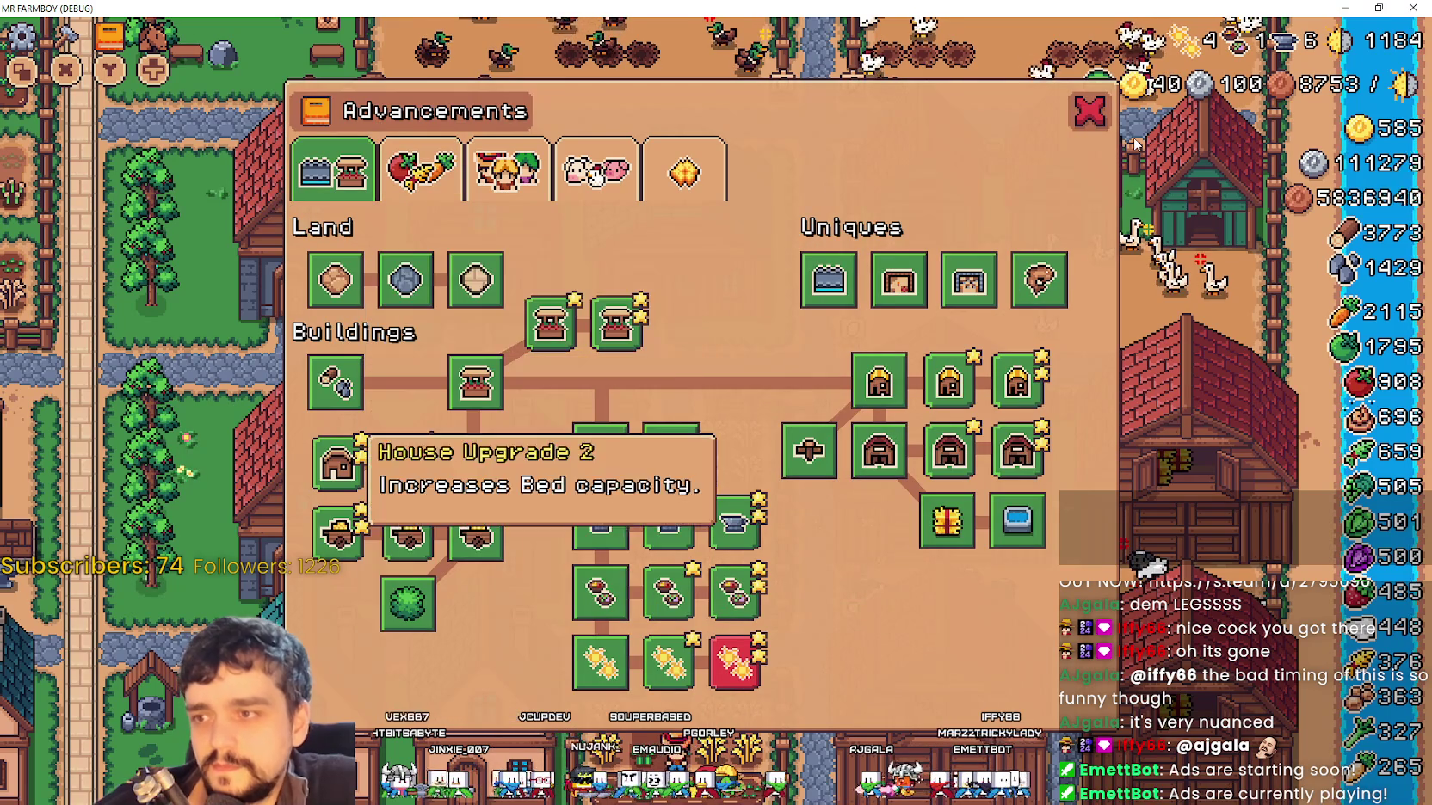
key("Down")
key("Up")
key("Up")
key("Up")
key("Up")
key("Right")
key("Right")
key("Right")
key("Right")
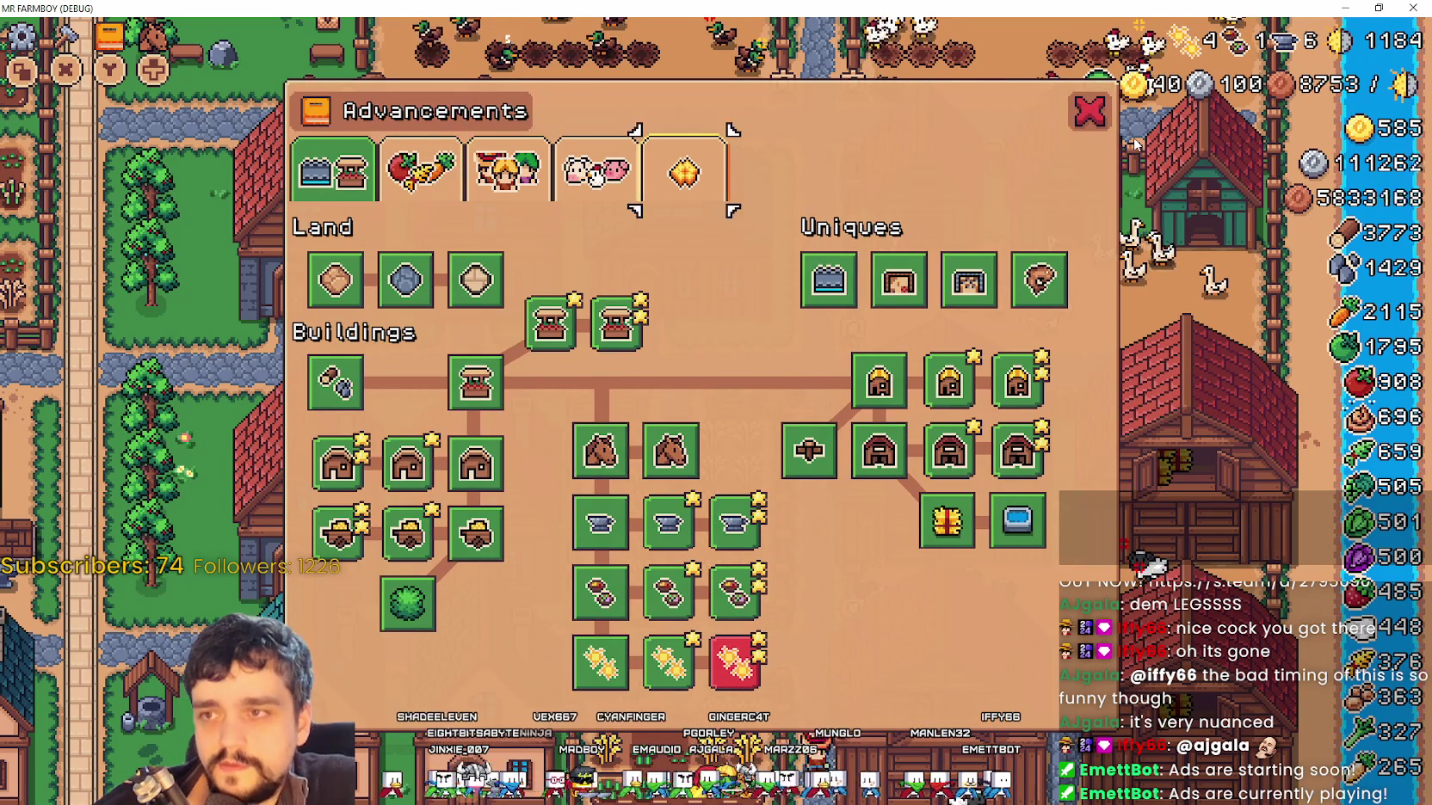
key("Right")
key("Return")
key("Up")
key("Left")
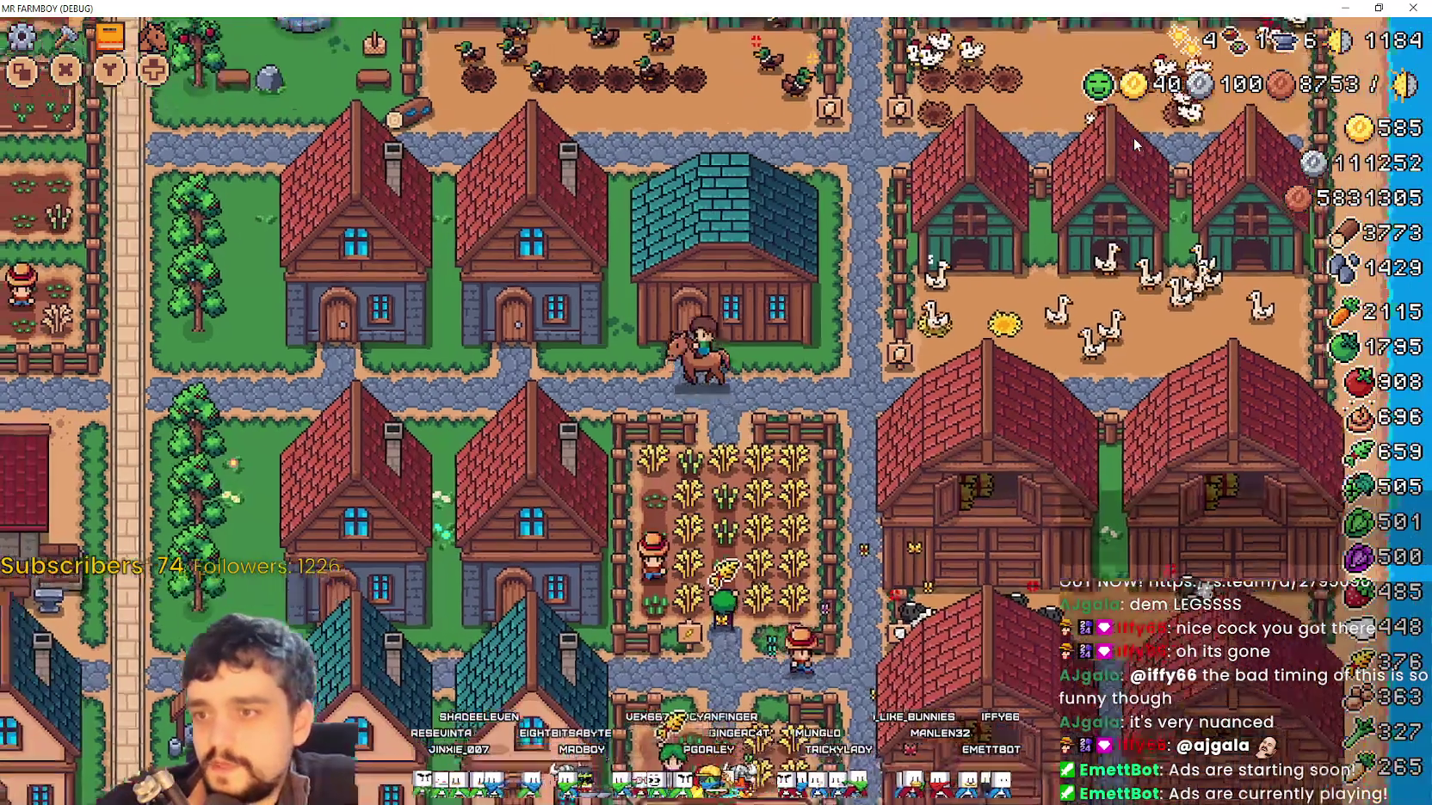
Buy the first House upgrade in the House window
key("e")
key("Right")
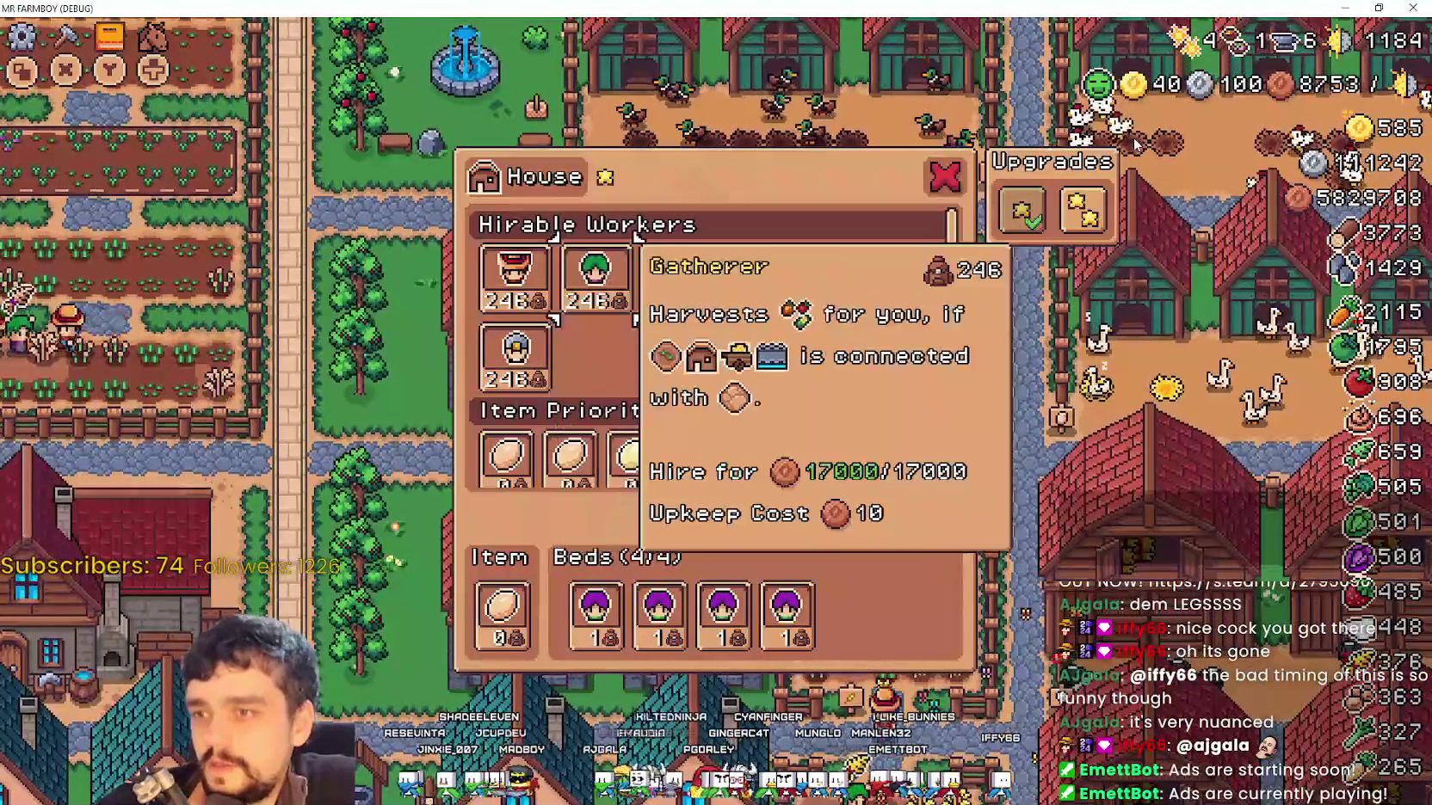
key("Right")
key("Right")
key("Right")
key("Right")
key("Return")
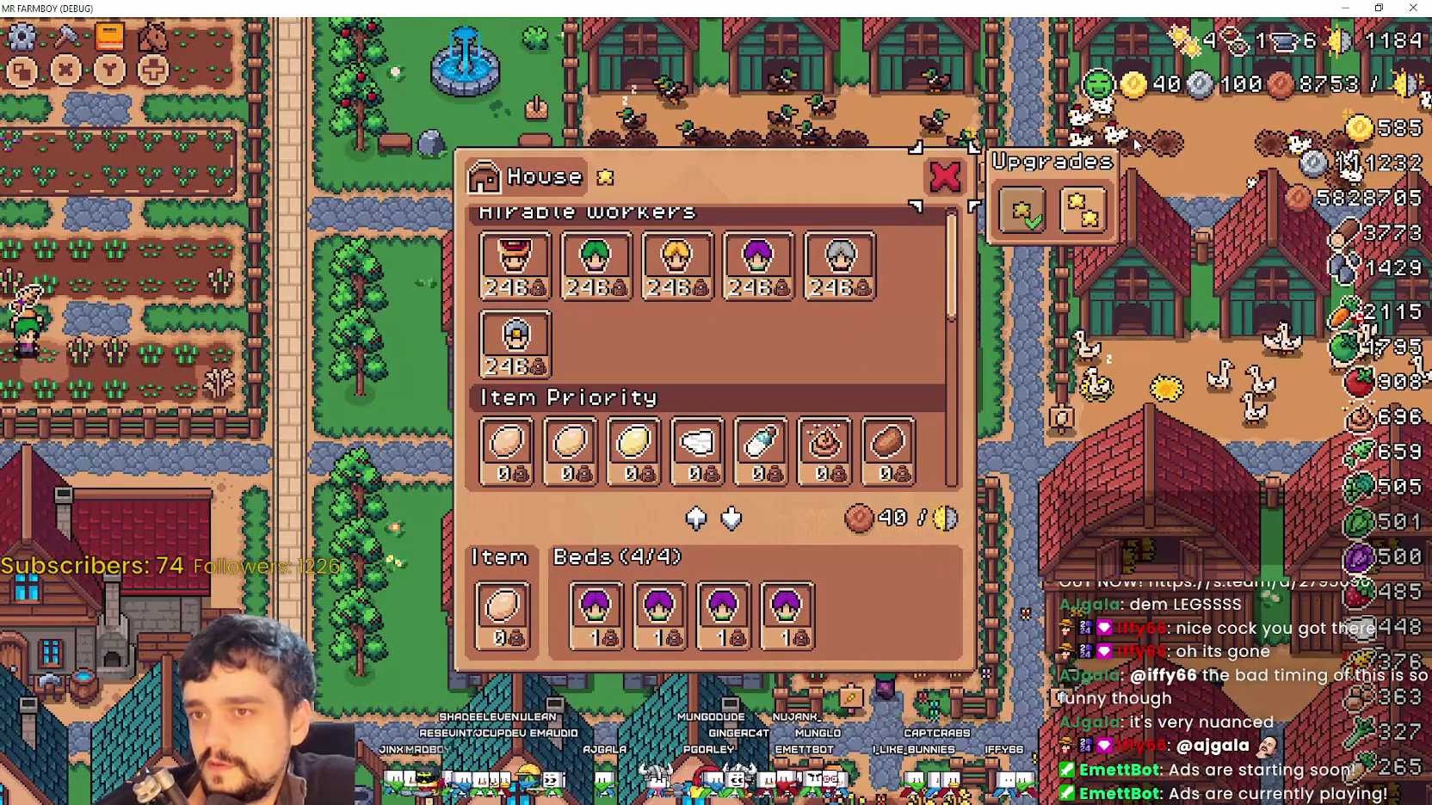
key("Escape")
key("Left")
View the Enchanted Farm Tile recipe in Crafting, then mount the horse and ride left
key("c")
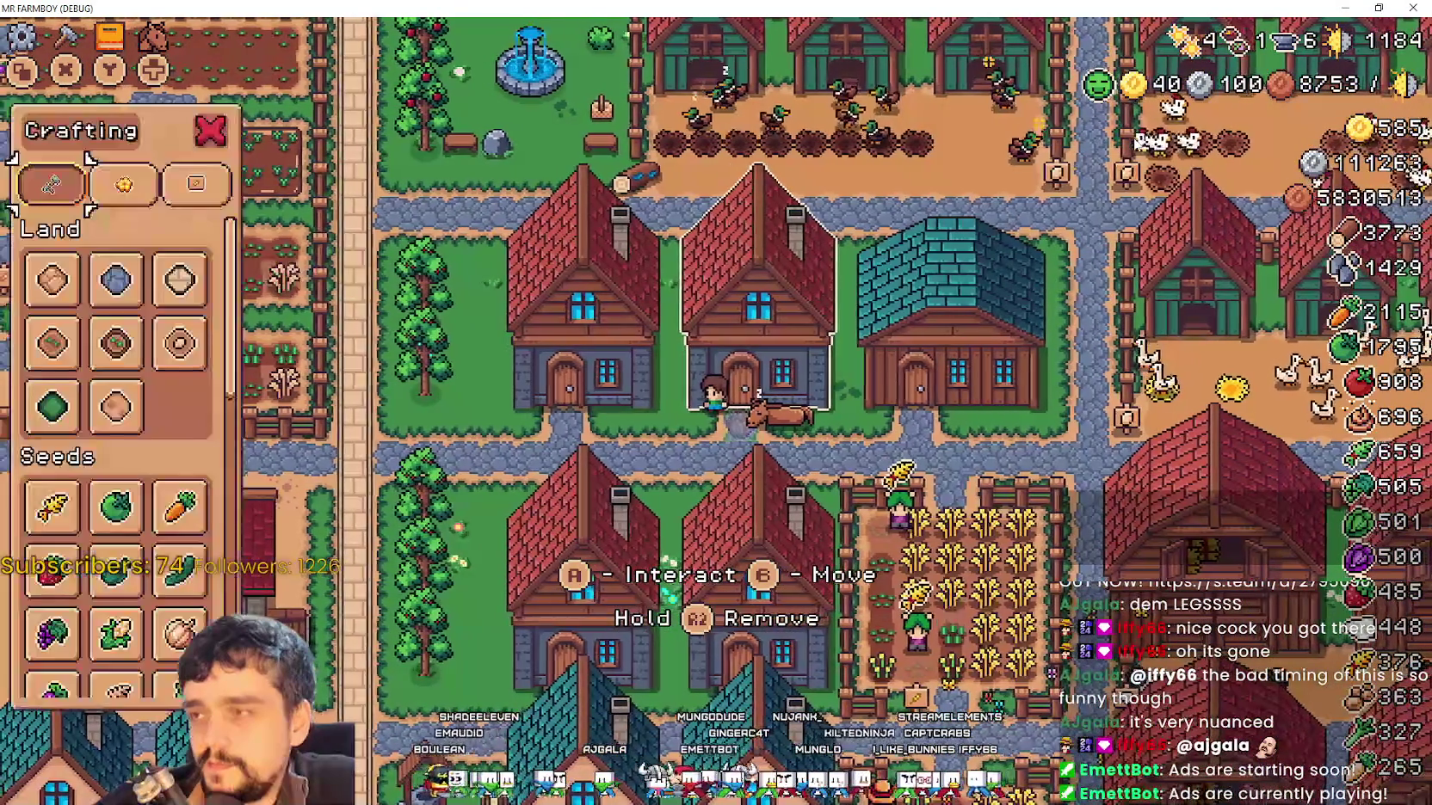
key("Down")
key("Right")
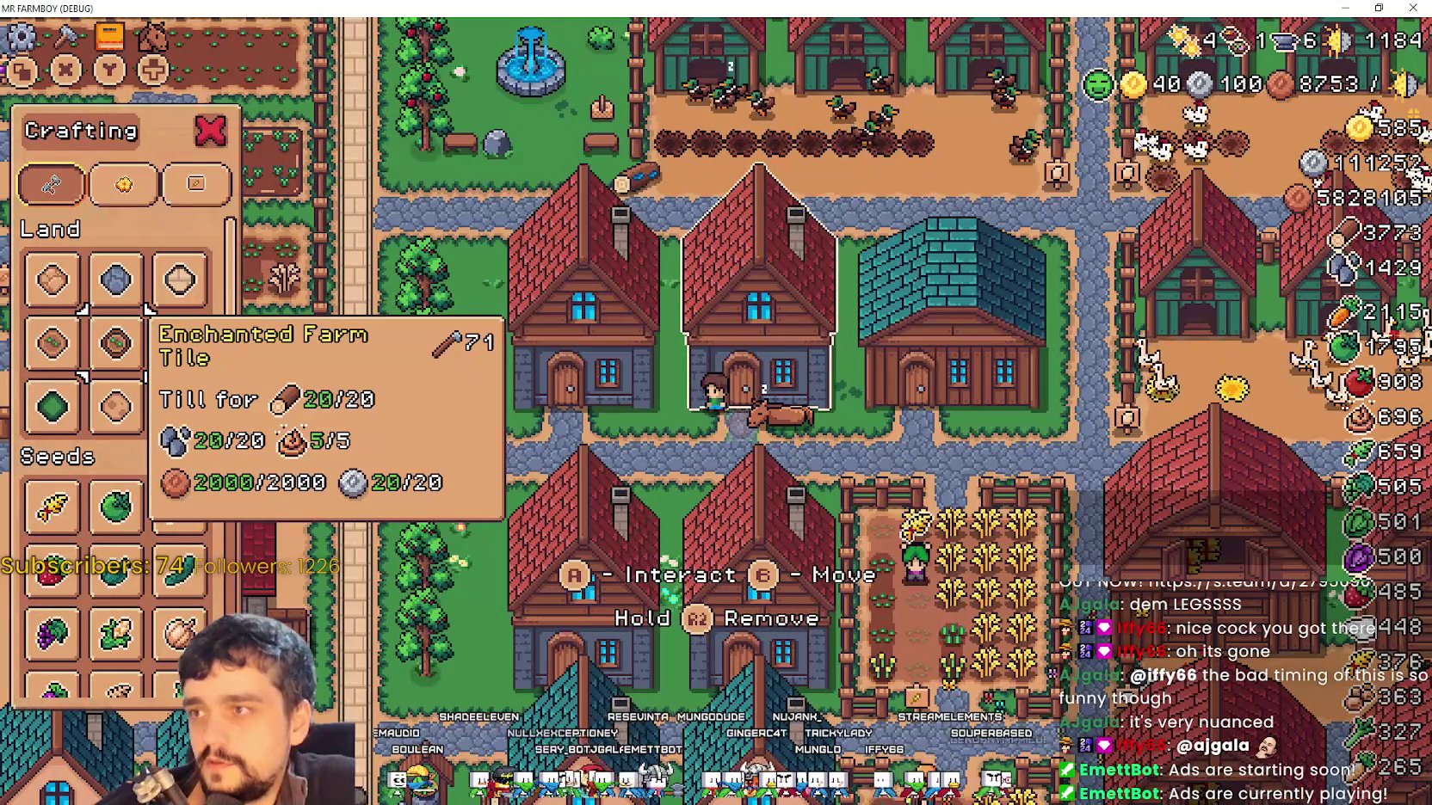
key("Escape")
key("e")
key("Left")
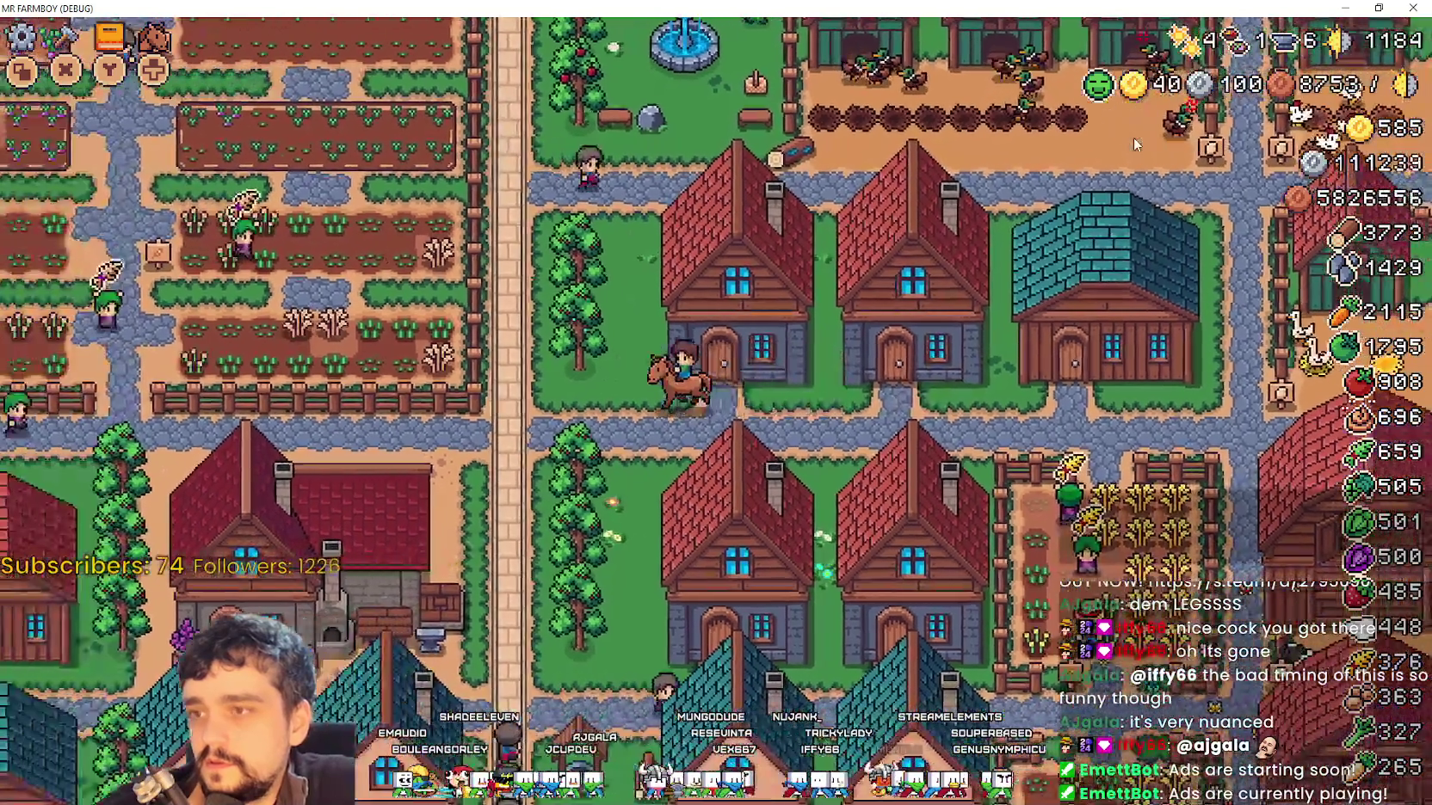
From the pause menu, look at the Video options and leave without changes
key("Escape")
key("Down")
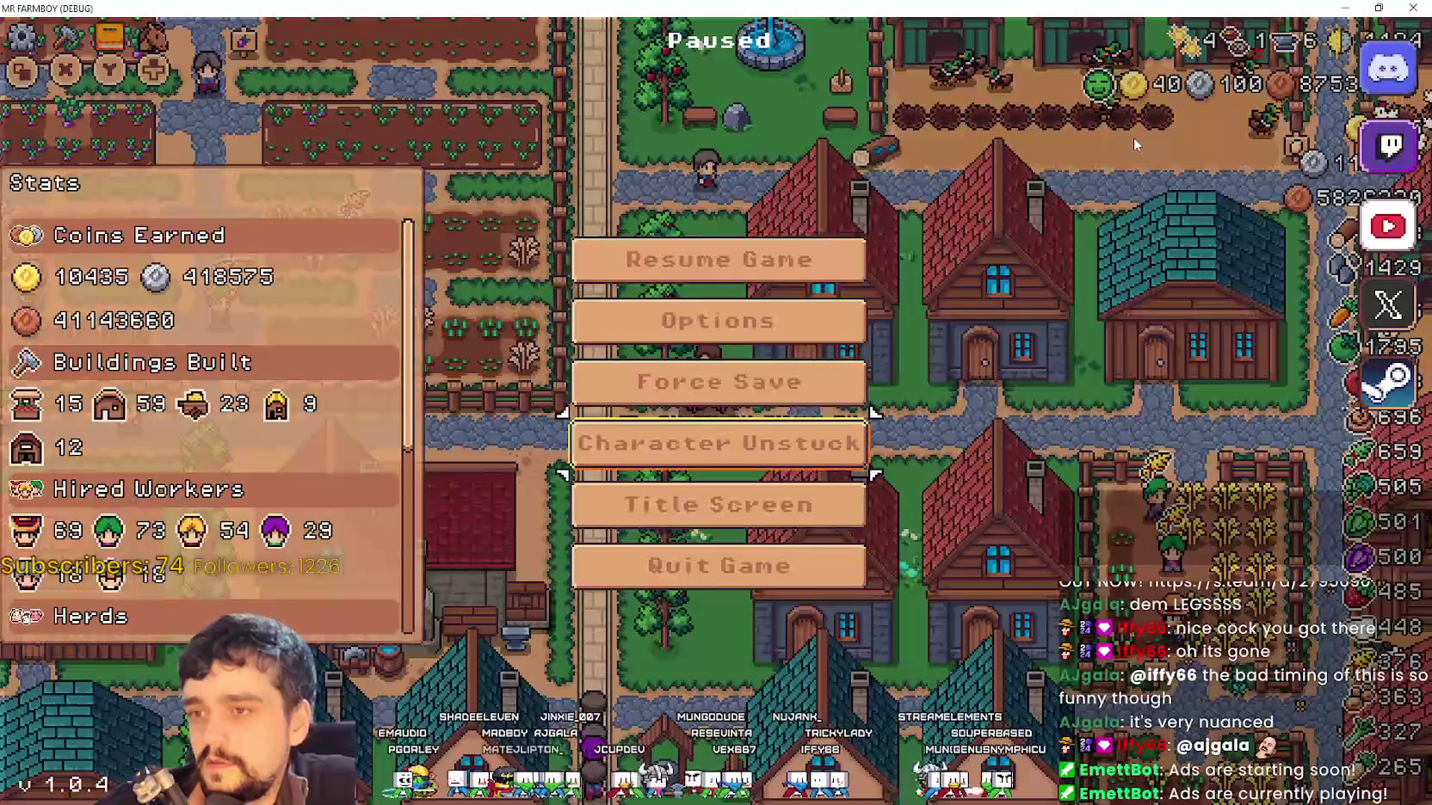
key("Return")
key("Down")
key("Down")
key("Down")
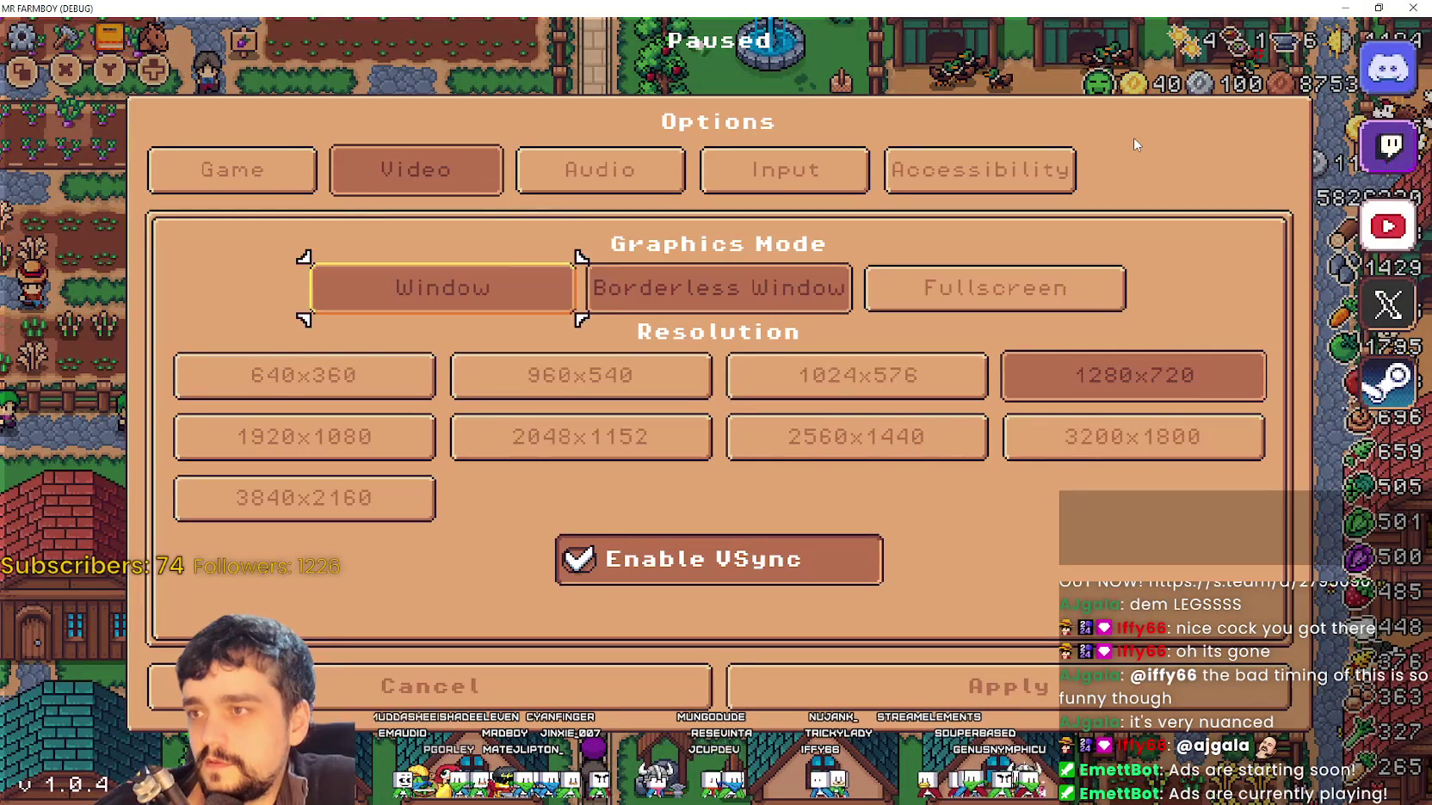
key("Return")
key("Down")
key("Down")
key("Down")
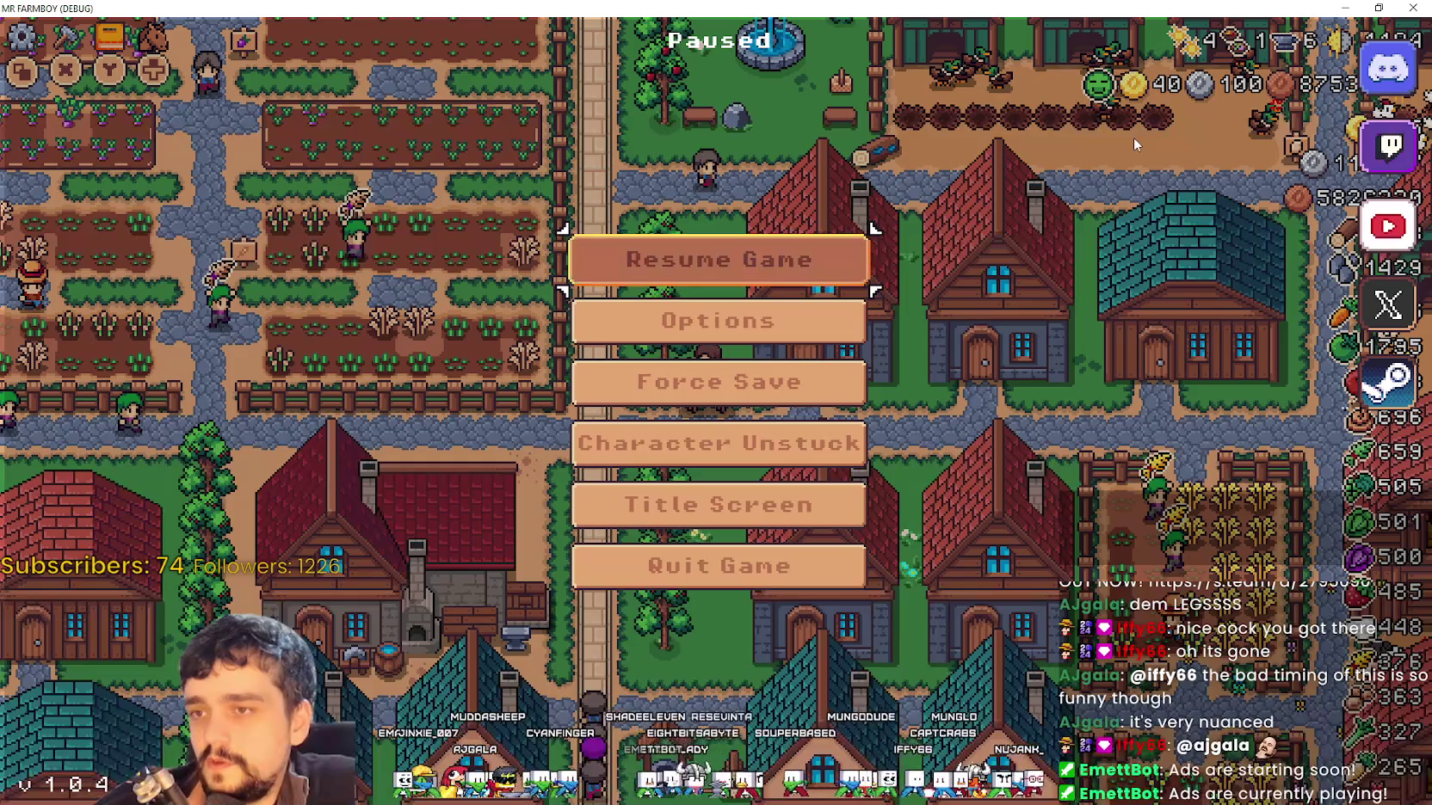
Reopen the pause menu with stats, return to the title screen and open the saves list
key("Escape")
key("Escape")
key("Down")
key("Down")
key("Down")
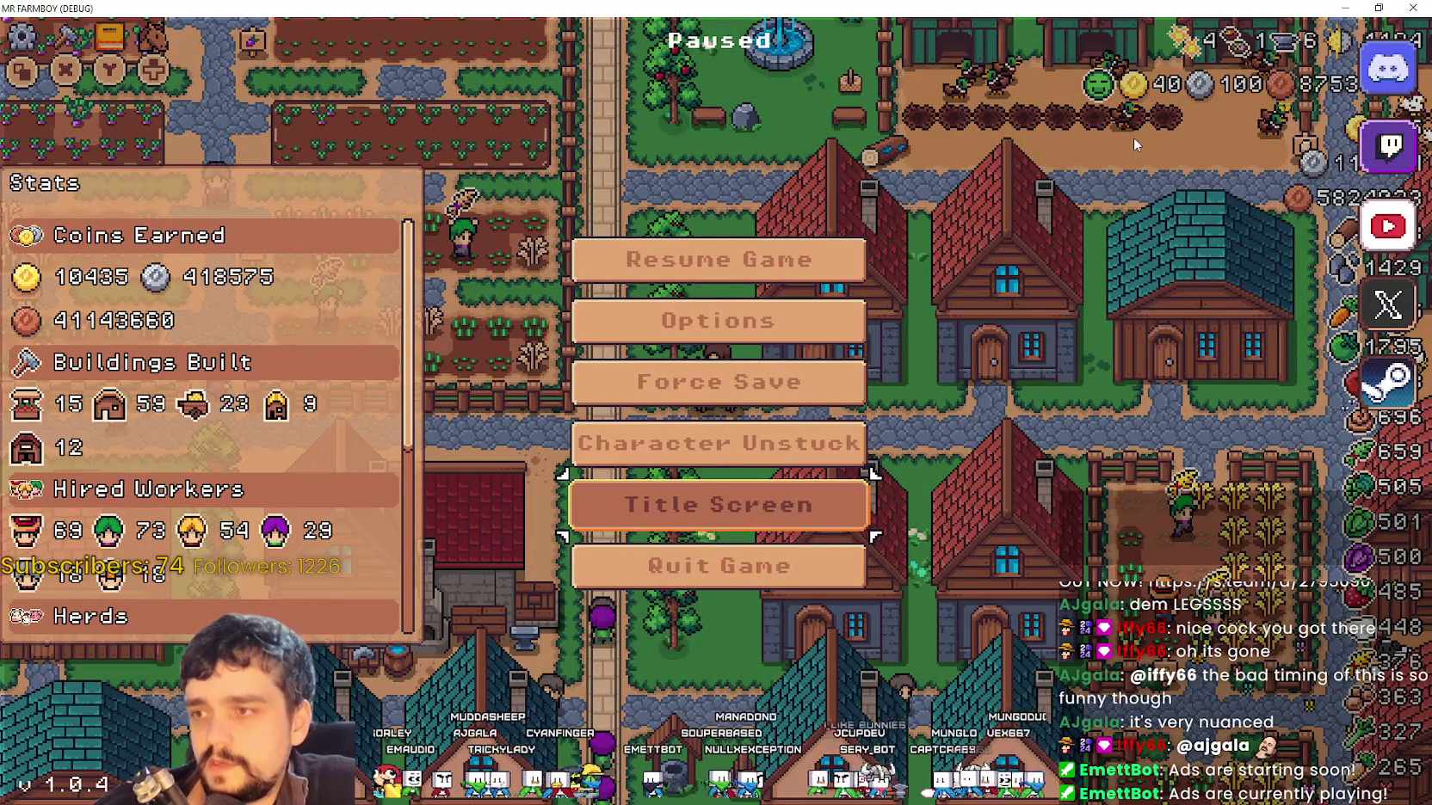
key("Return")
key("Up")
key("Return")
Load the chosen save and inspect the items in the Warehouse inventory
key("Down")
key("Down")
key("Up")
key("Return")
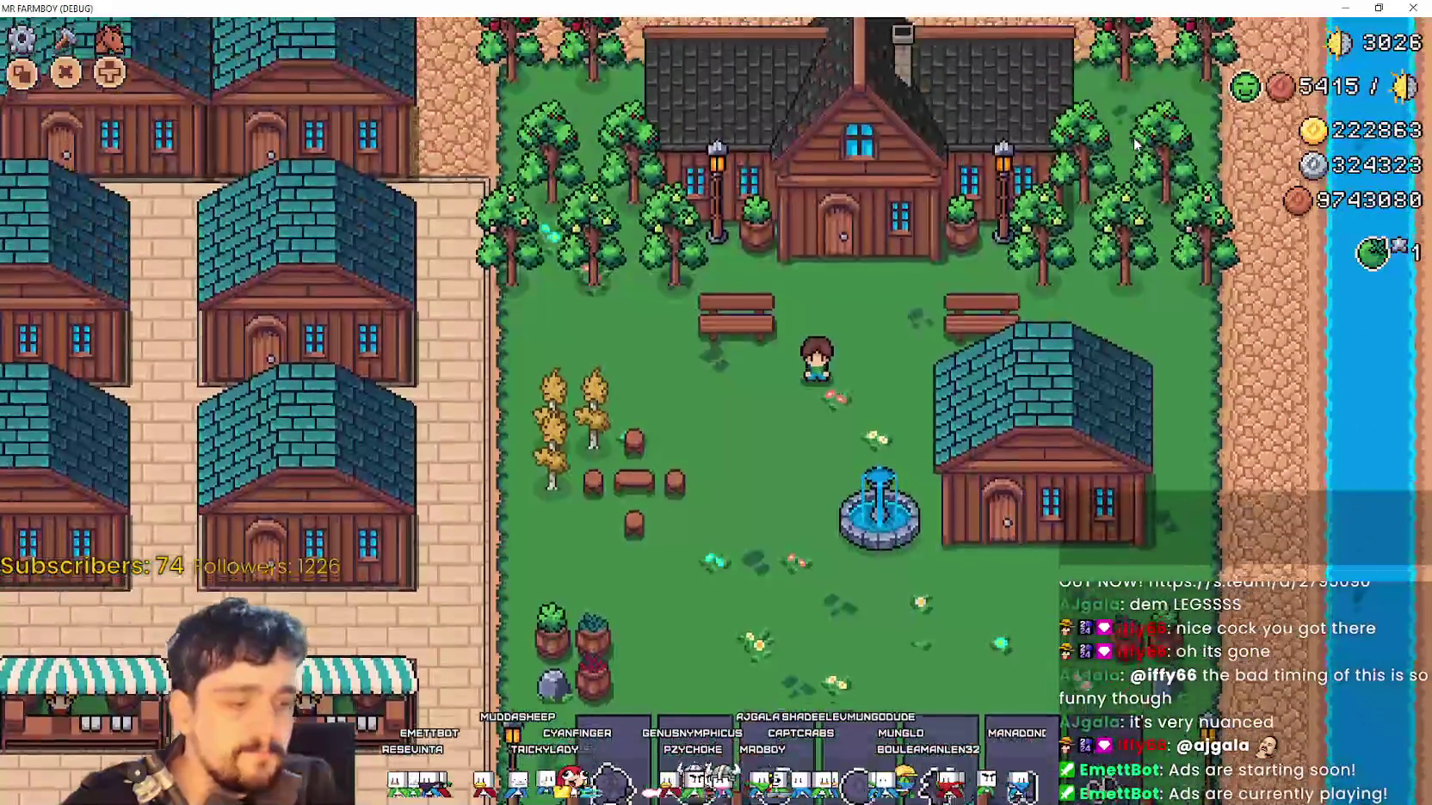
key("a")
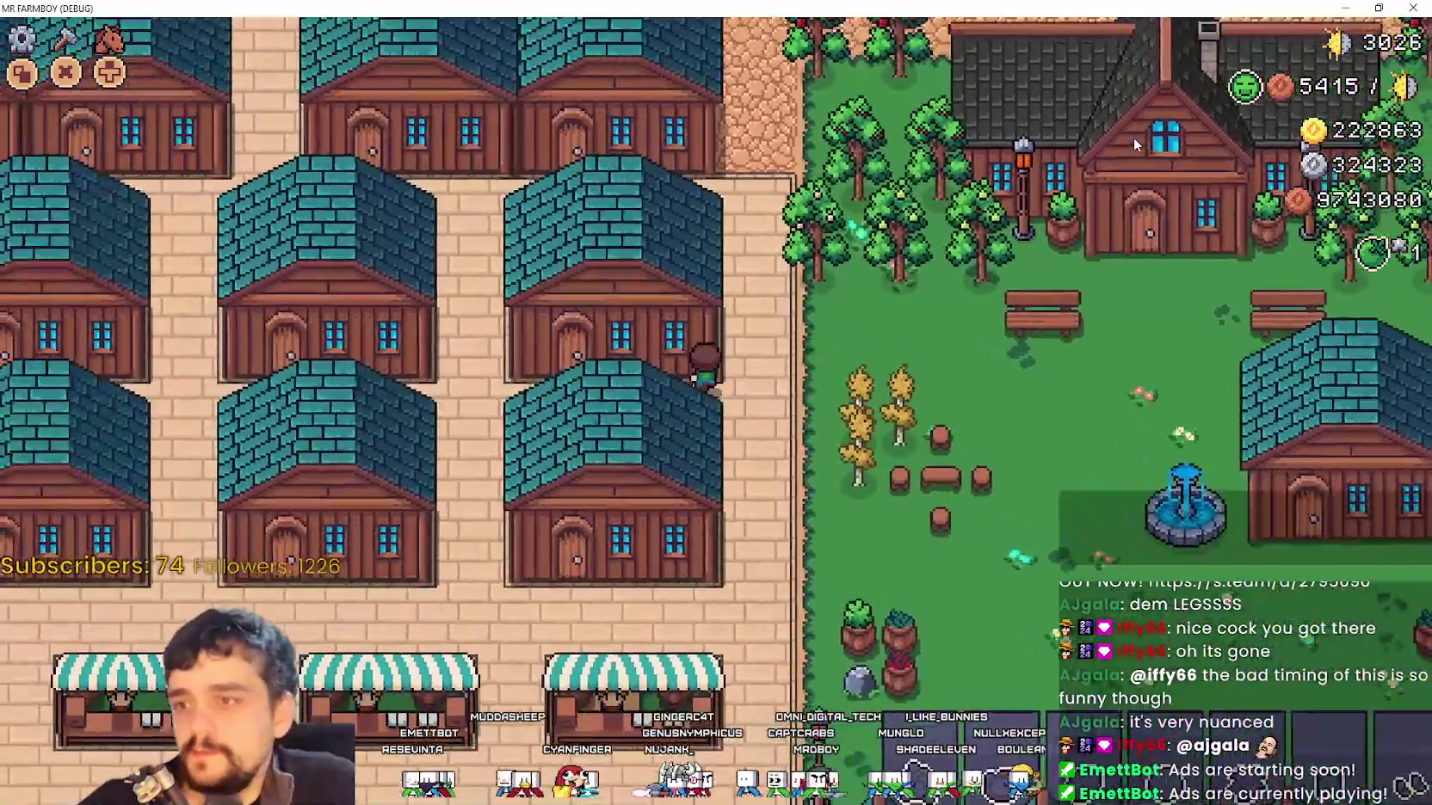
key("e")
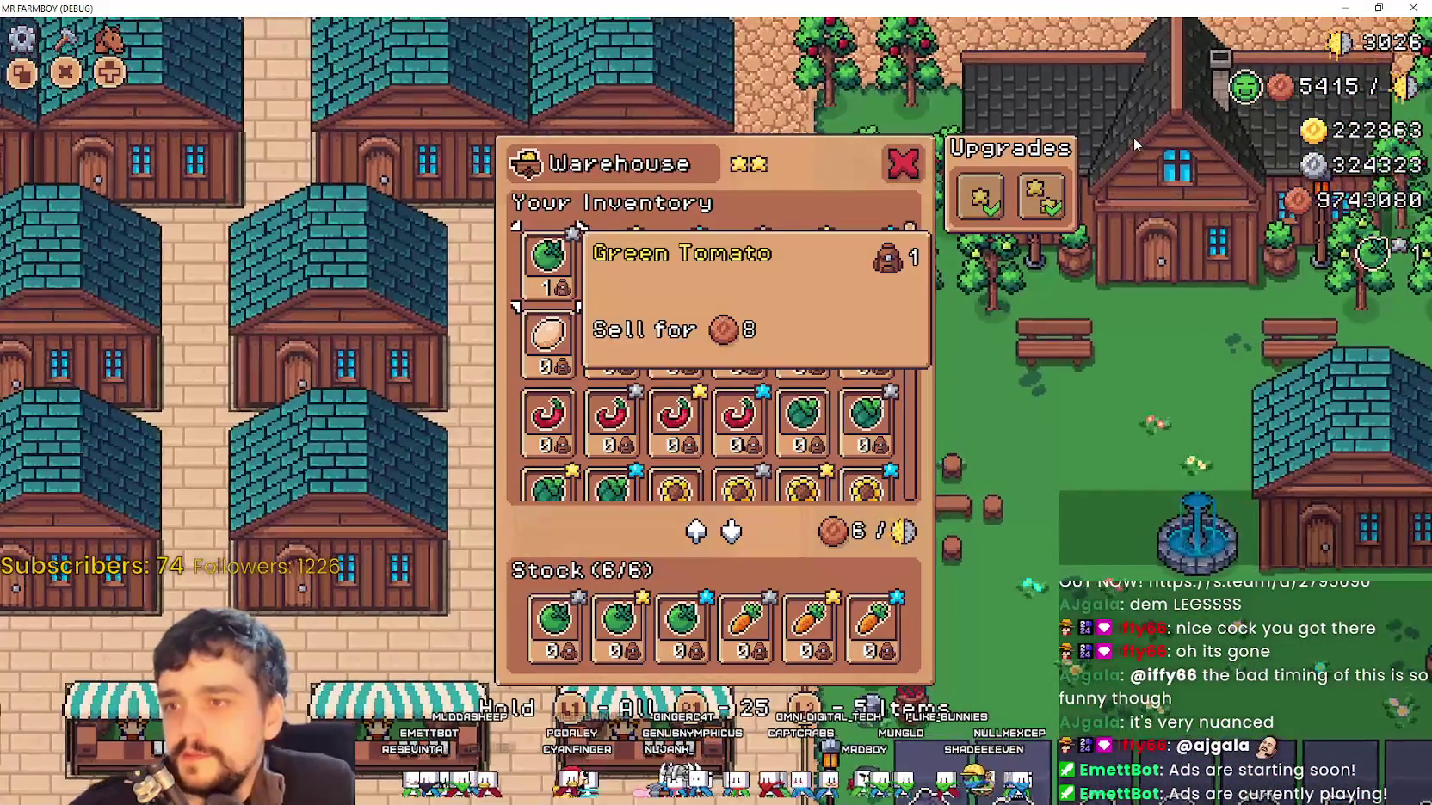
key("d")
key("d")
key("d")
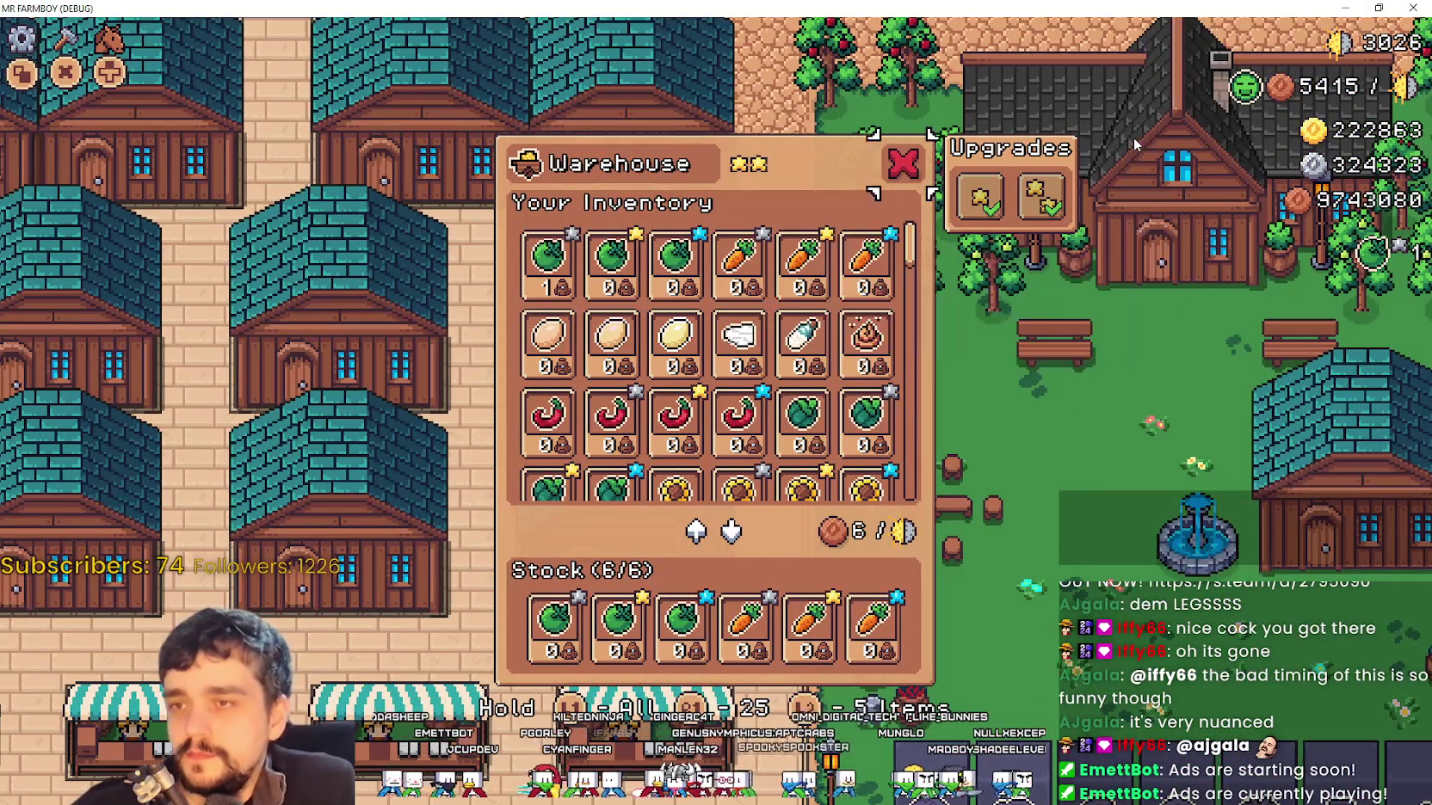
key("e")
Check the Coop and Harvester Upgrade 1 nodes in the Player House Advancements tree
key("w")
key("e")
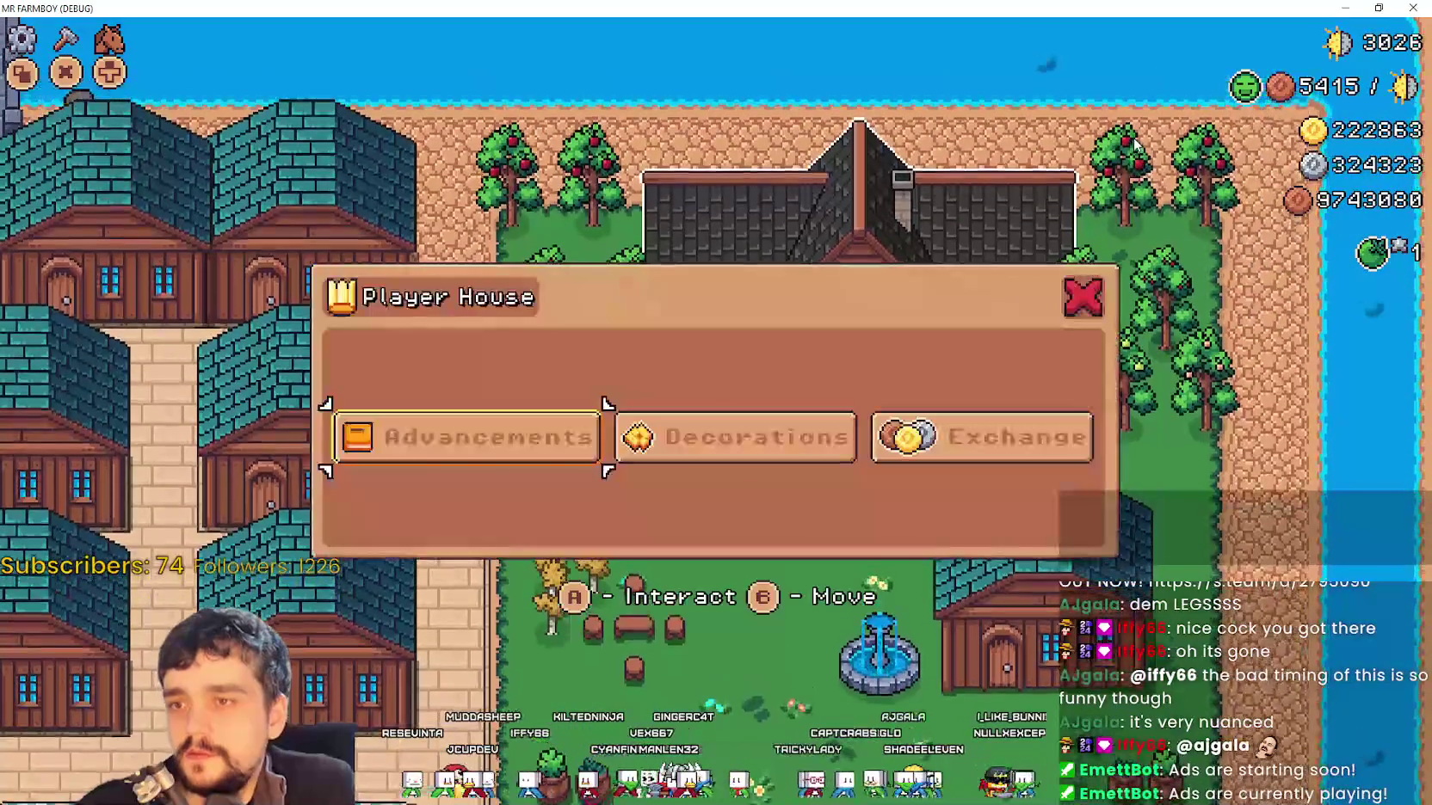
key("a")
key("a")
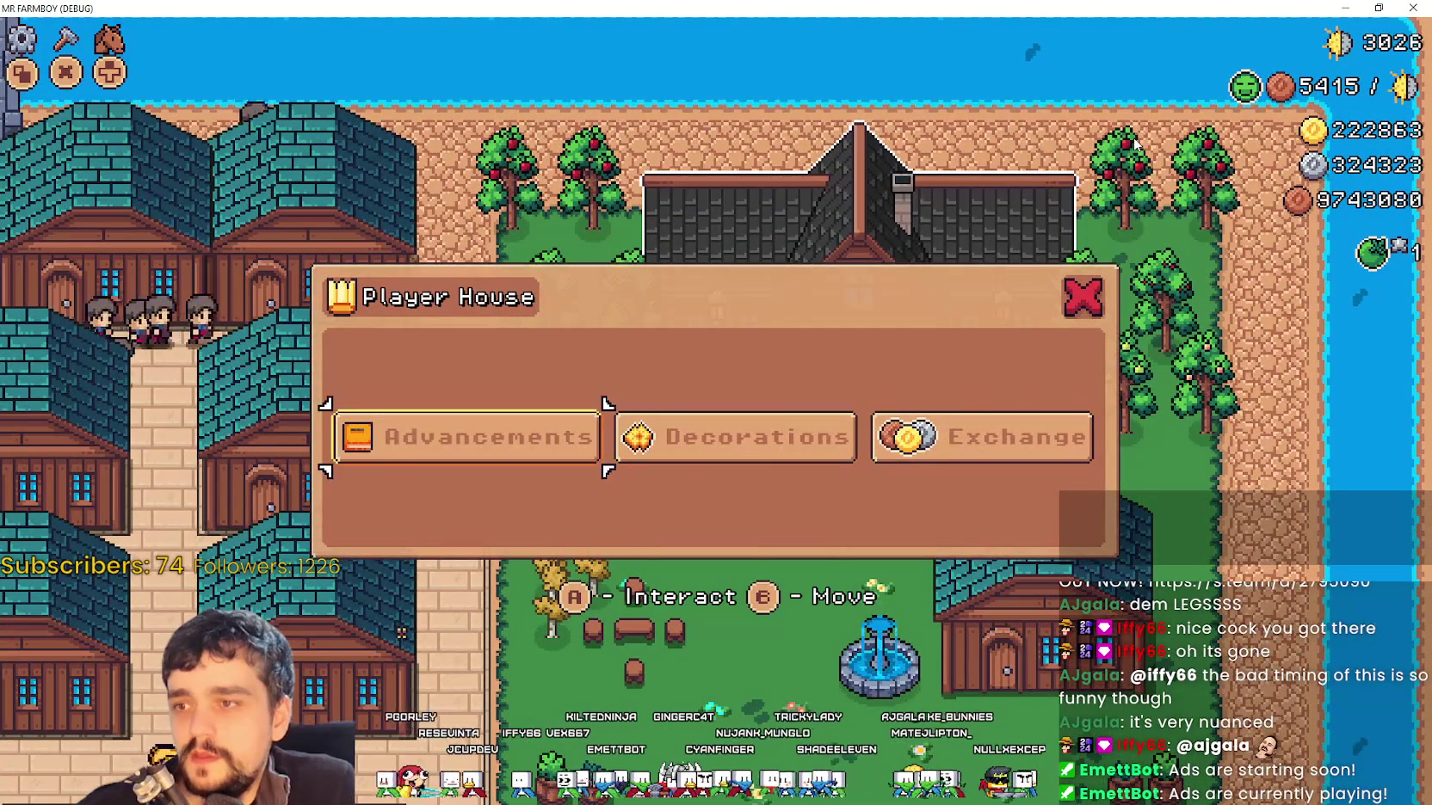
key("e")
key("w")
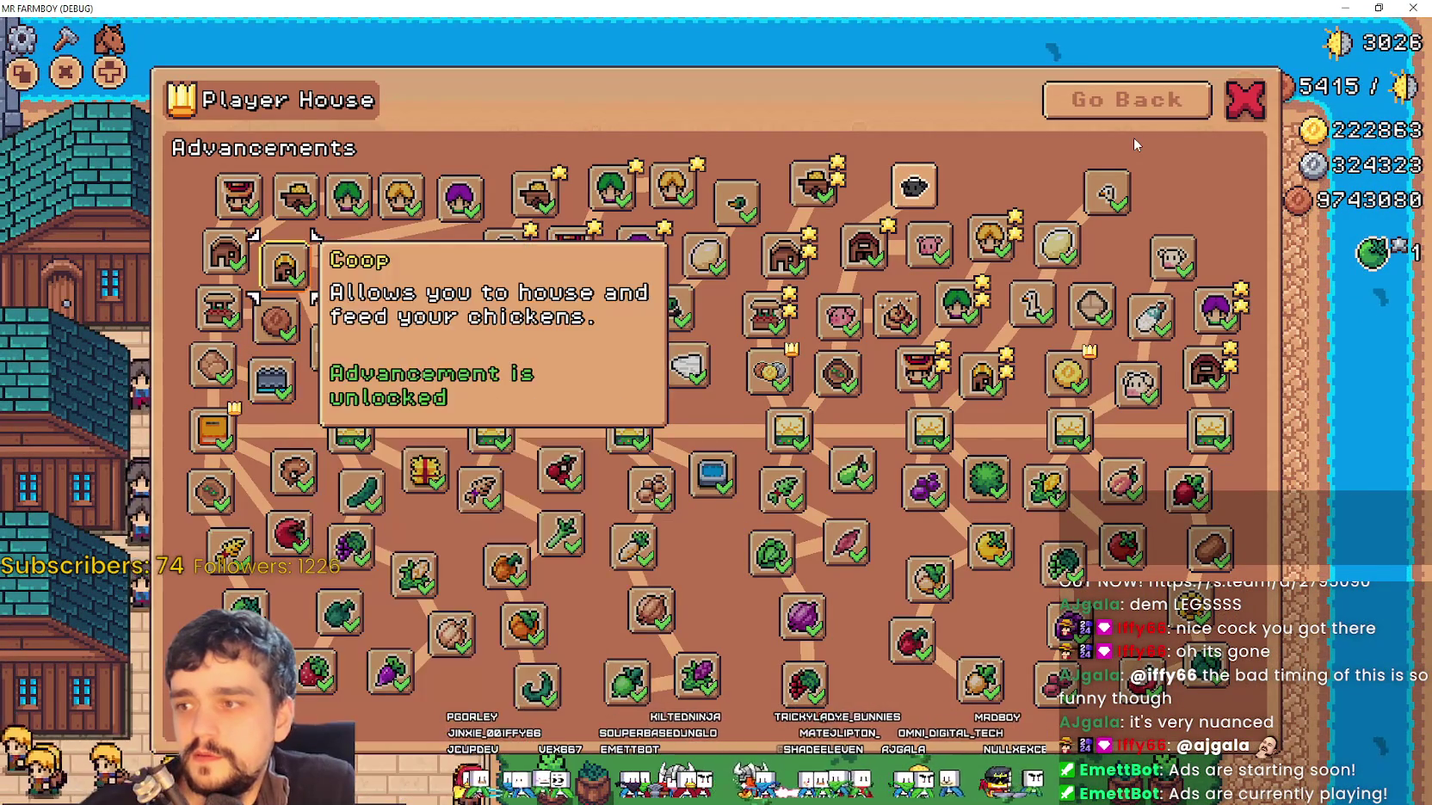
key("d")
key("a")
key("w")
key("e")
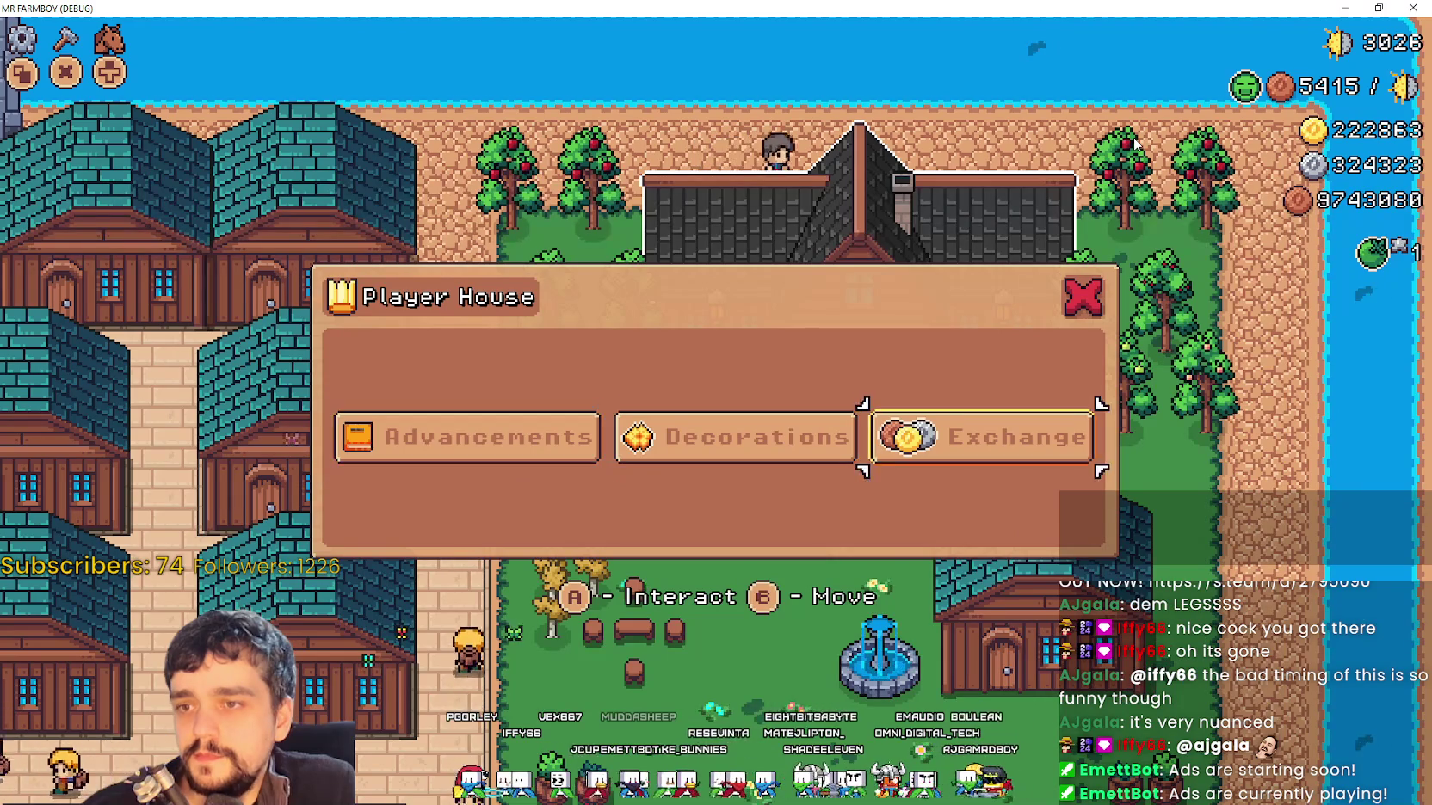
key("Escape")
Ride down to the river and catch a fish
key("s")
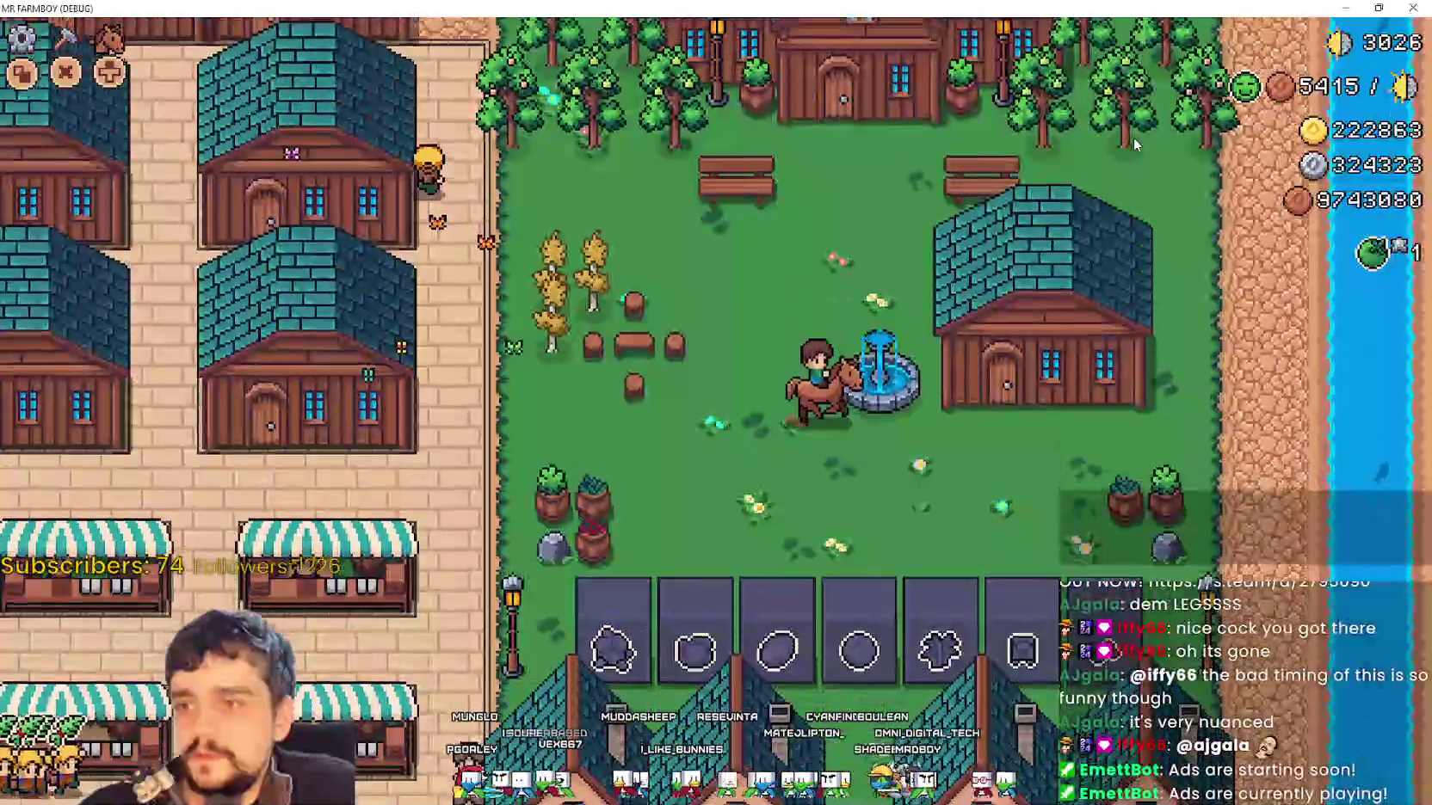
key("d")
key("d")
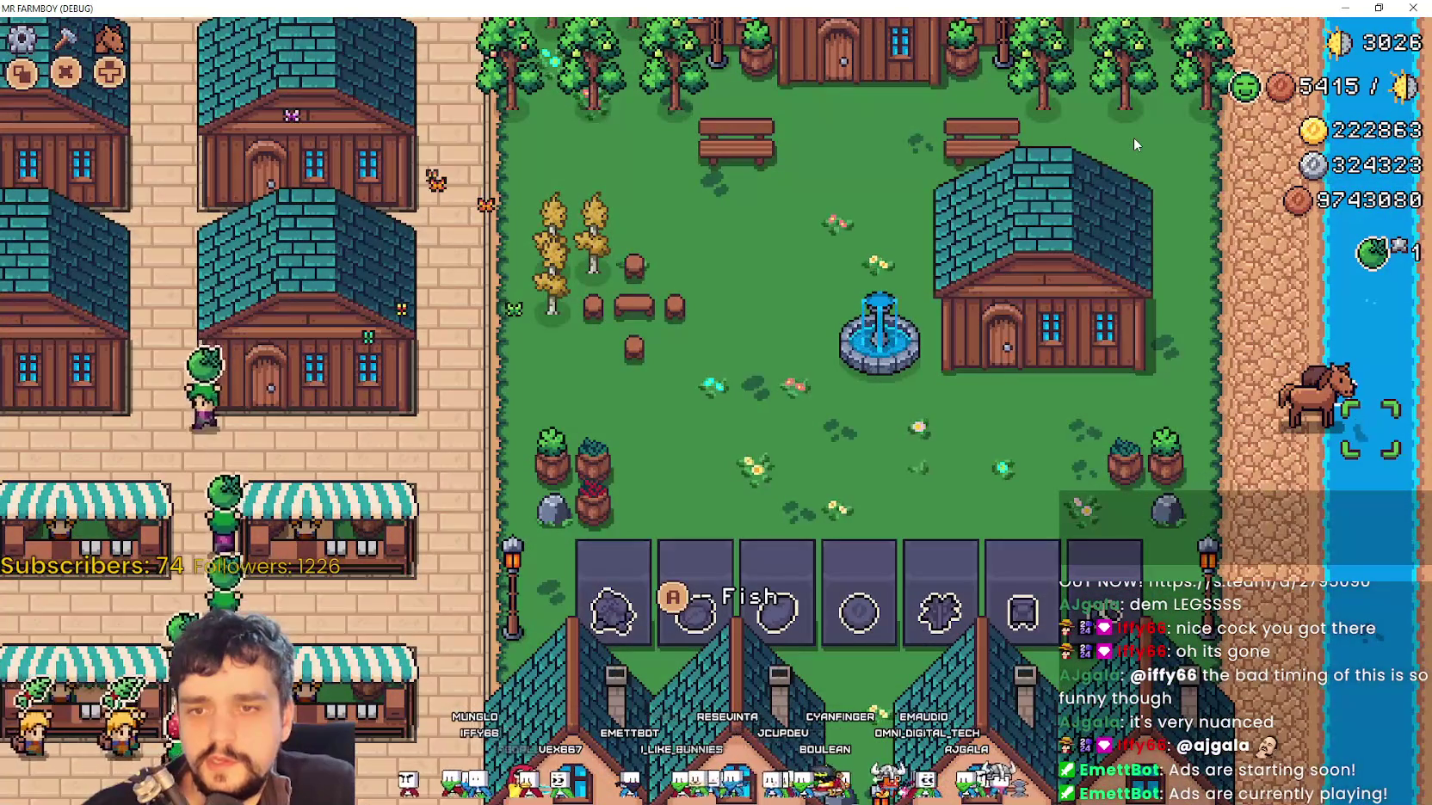
key("e")
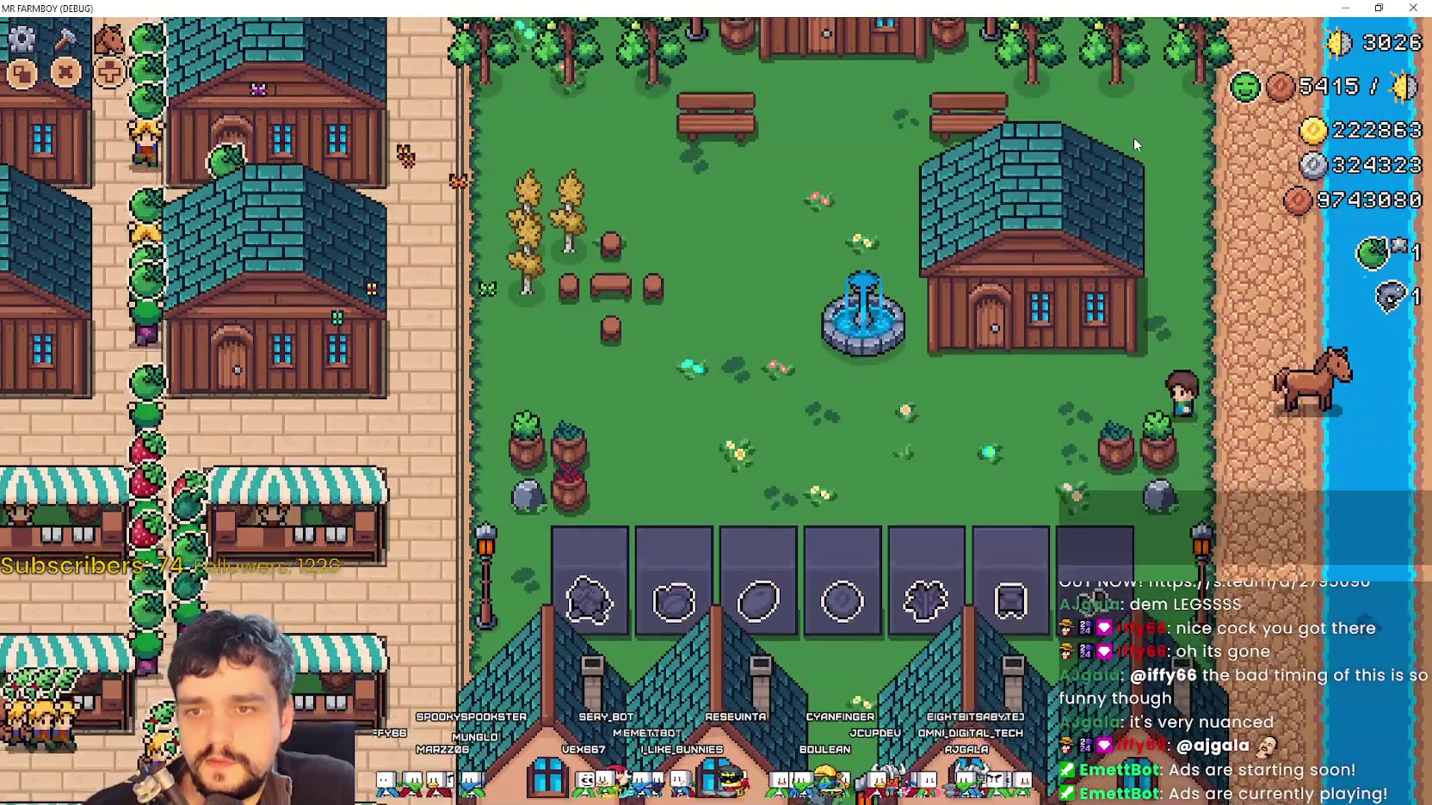
key("a")
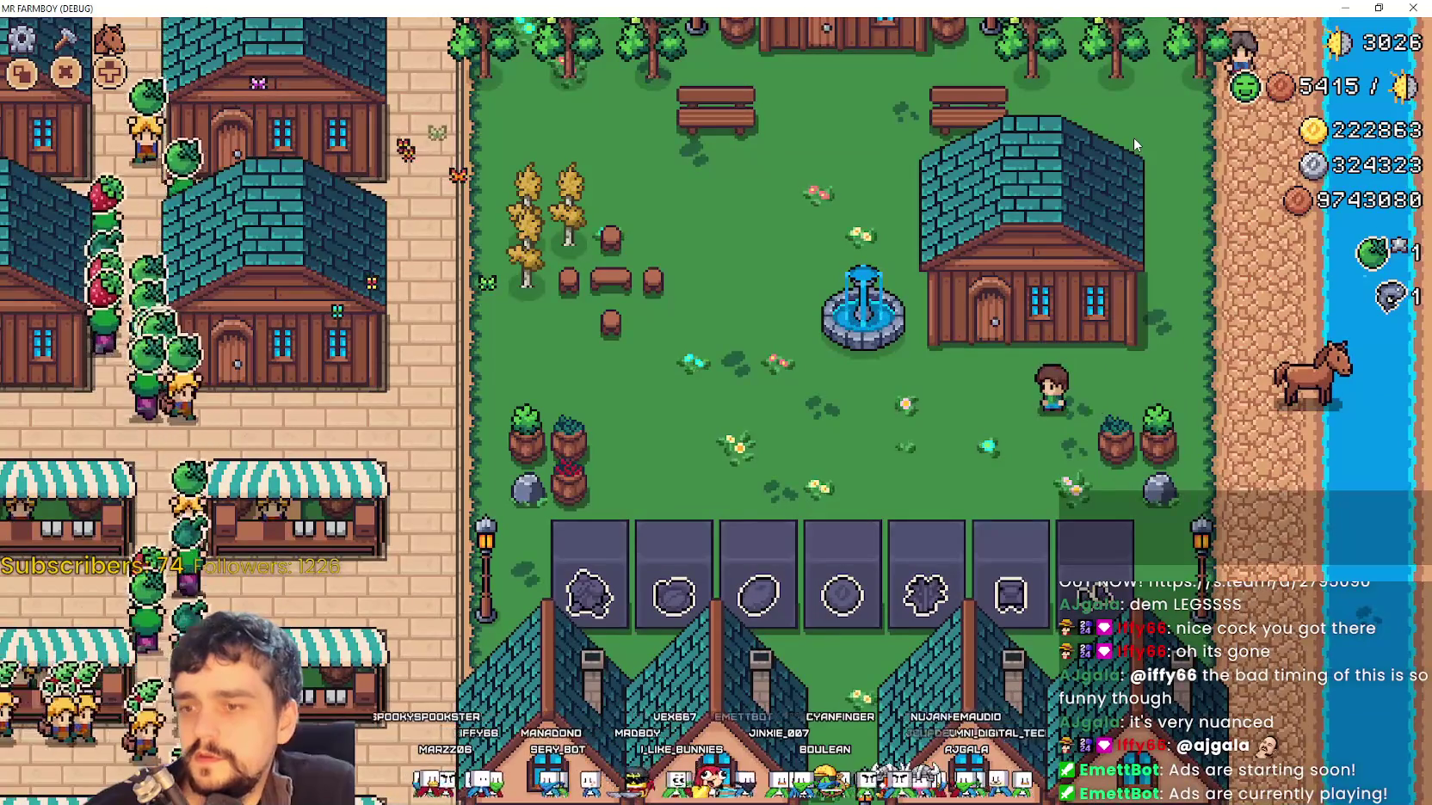
scroll(1133, 137, "down", 10)
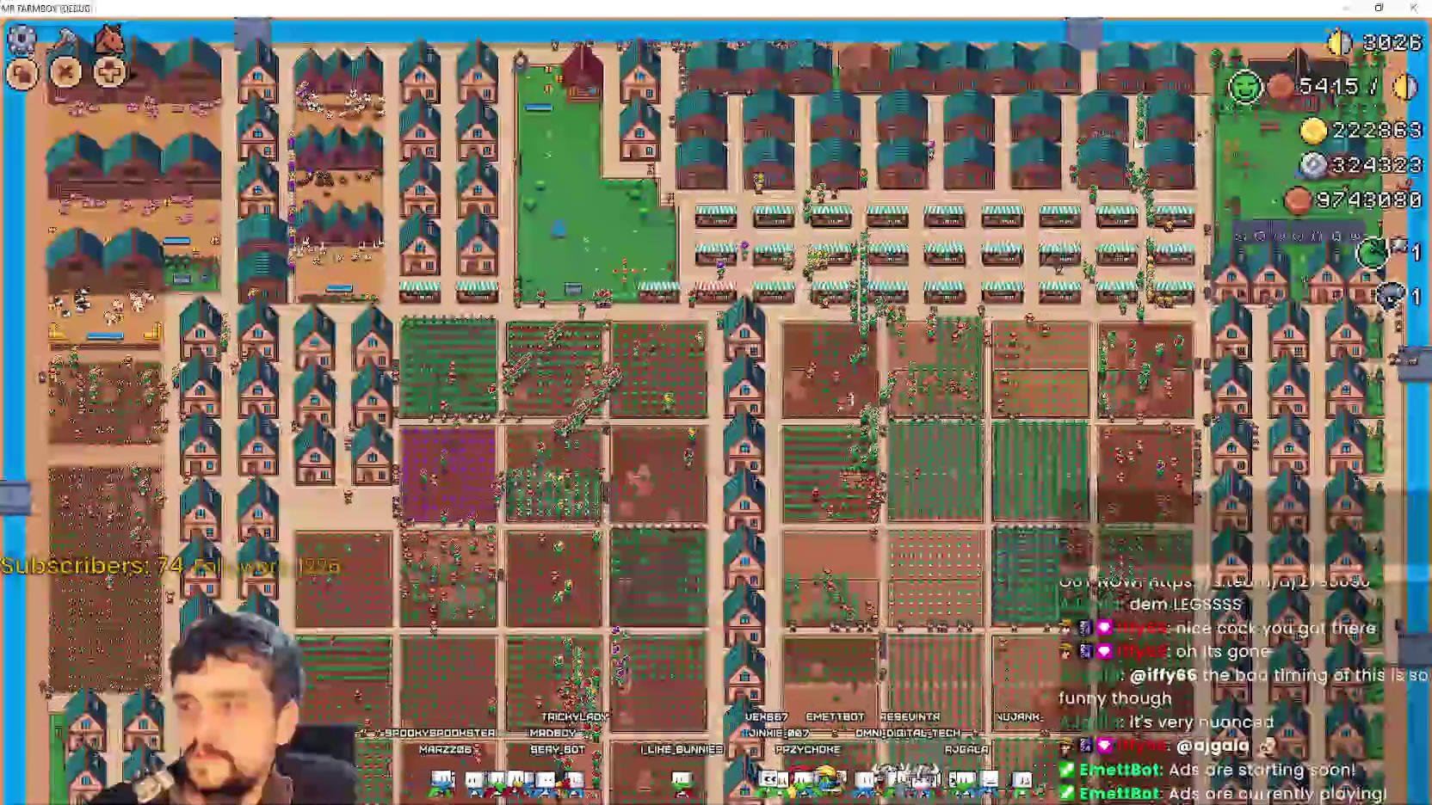
scroll(1134, 137, "up", 10)
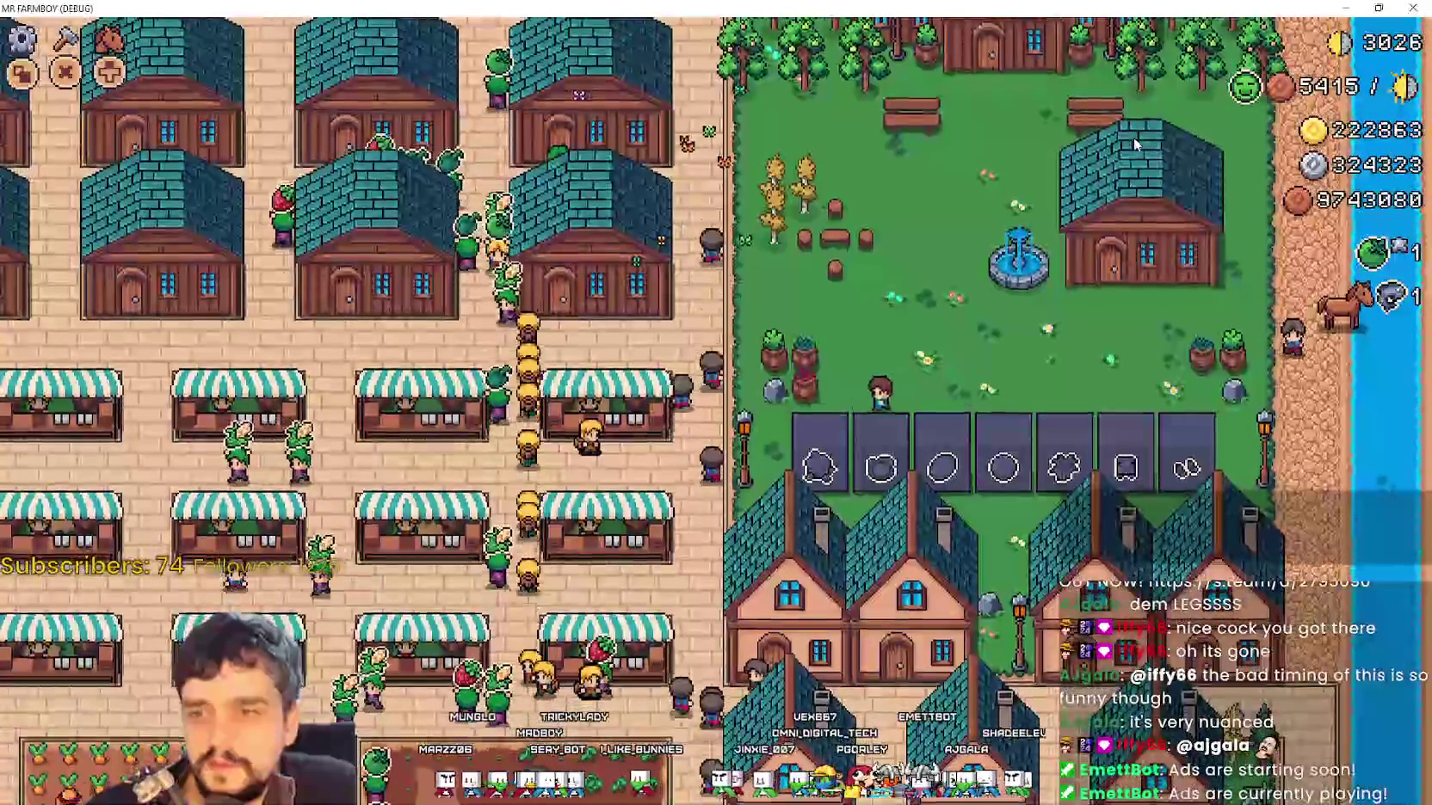
Move a board slot to a spot above its row
key("s")
key("a")
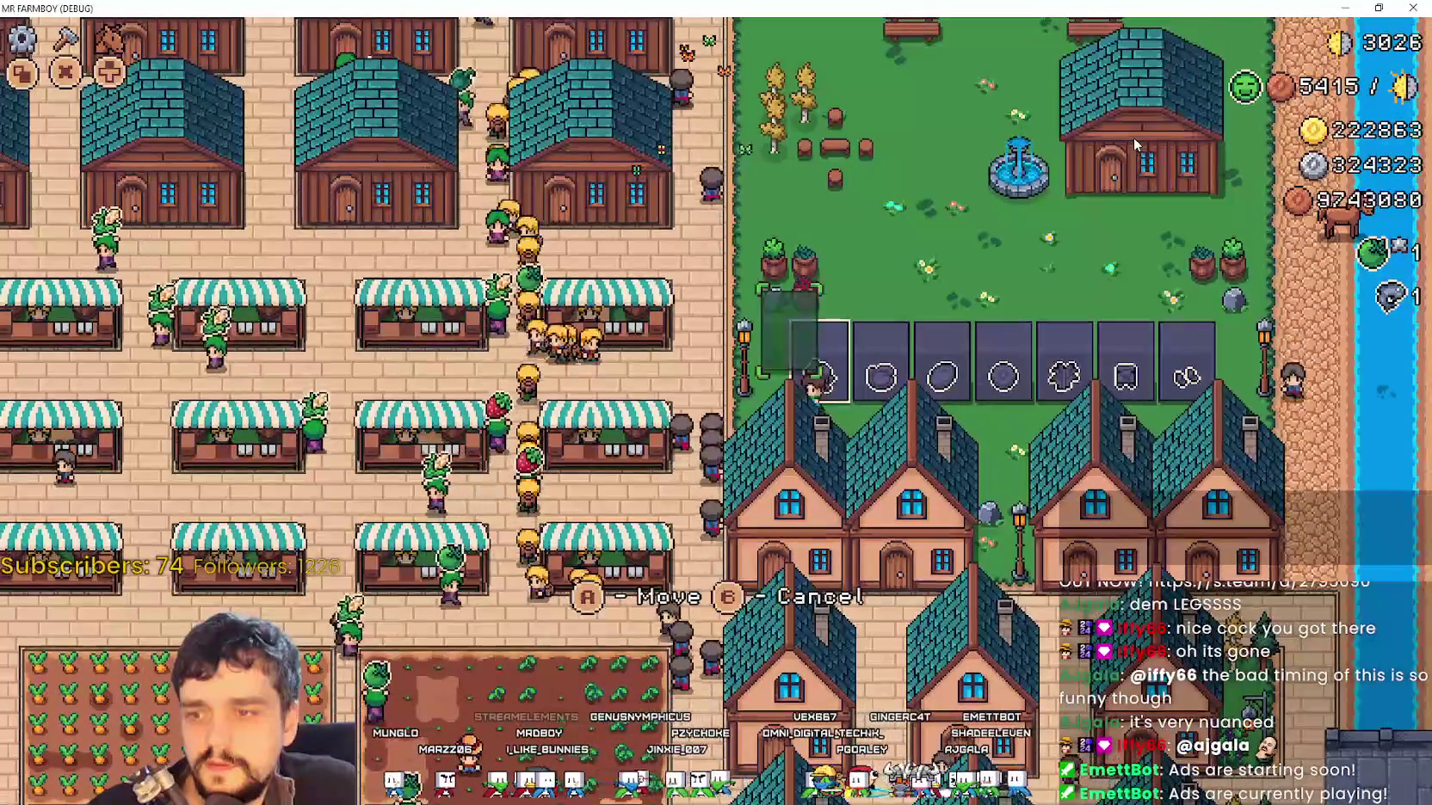
key("w")
key("d")
key("space")
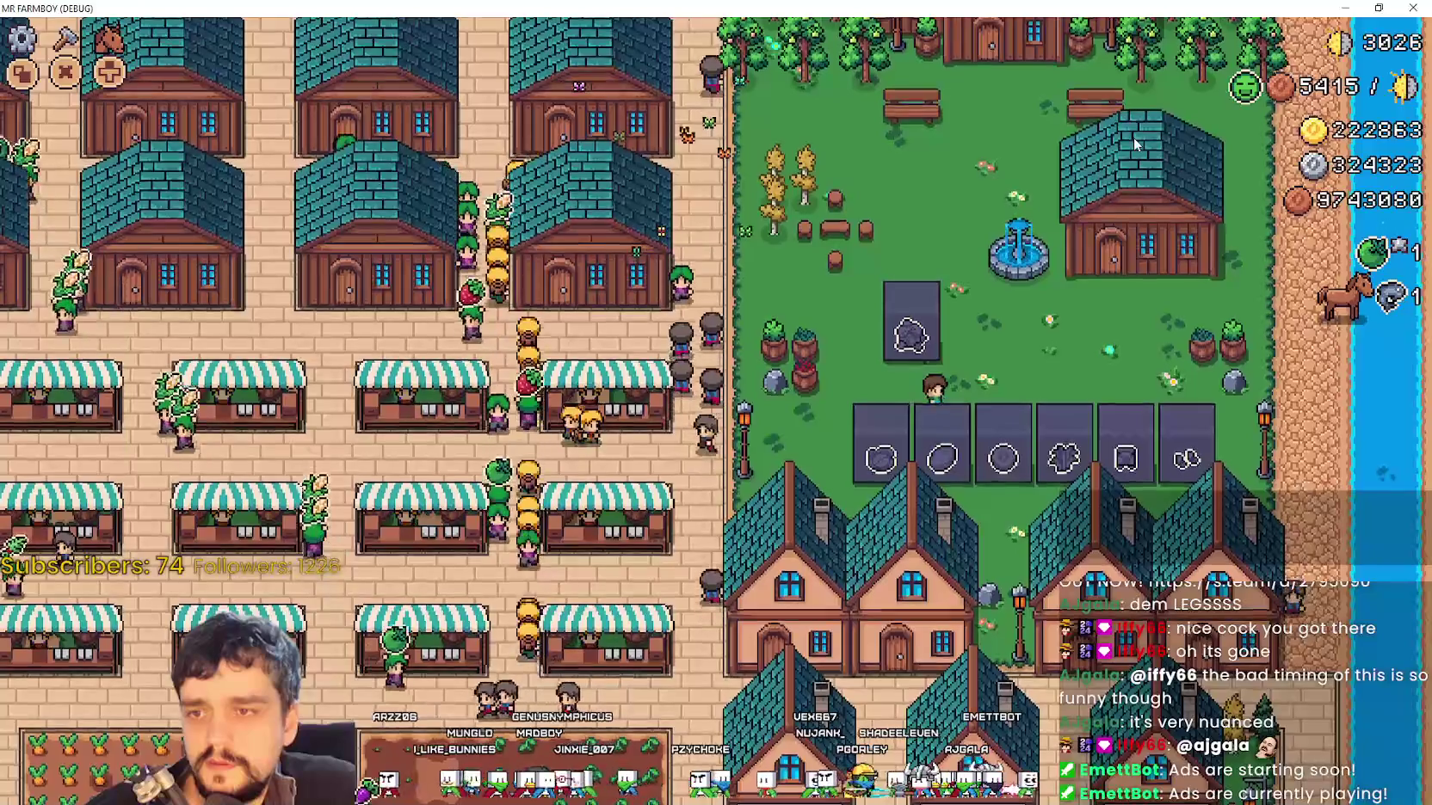
key("w")
key("d")
Pause, return to the title screen, and exit the game to end the debug run
key("Escape")
key("s")
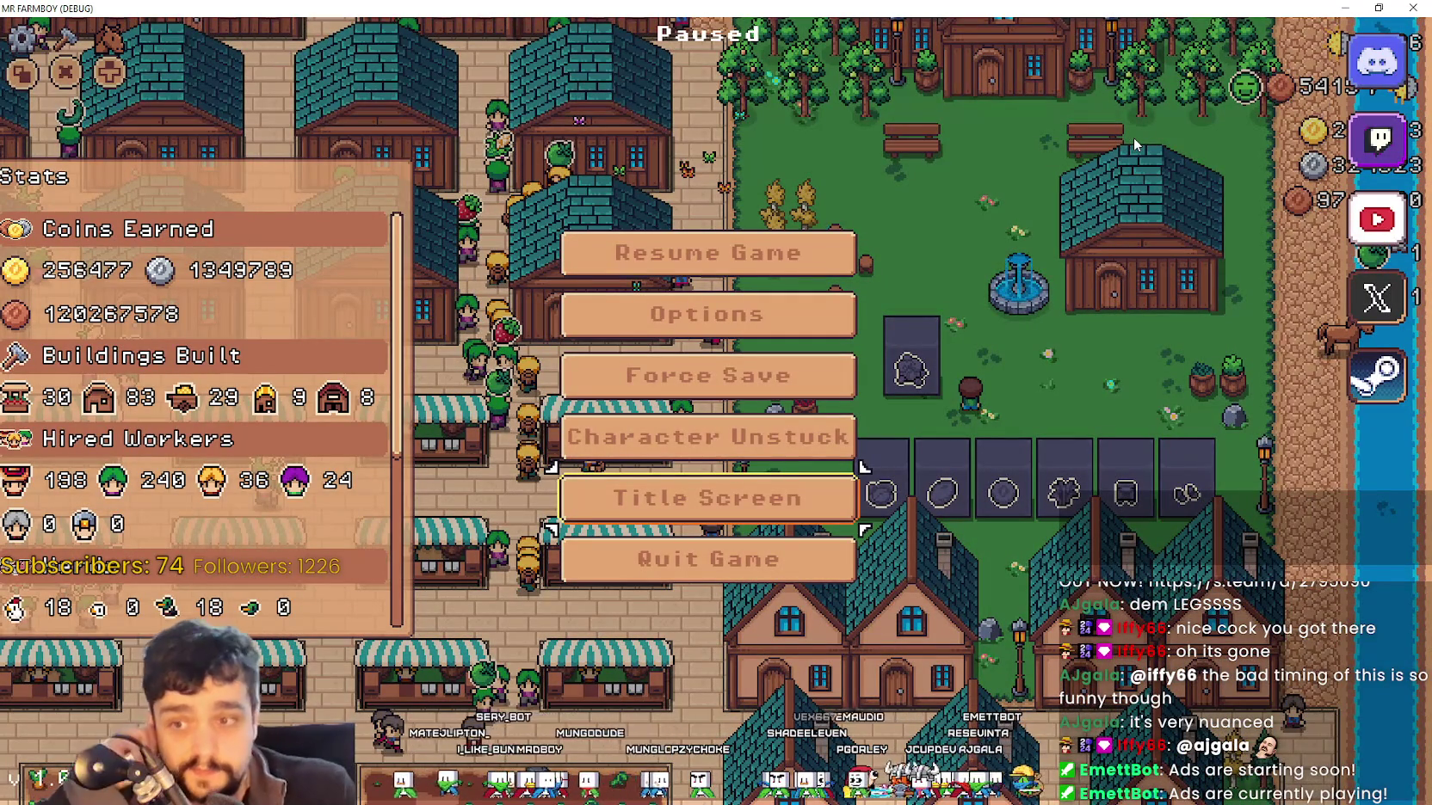
key("space")
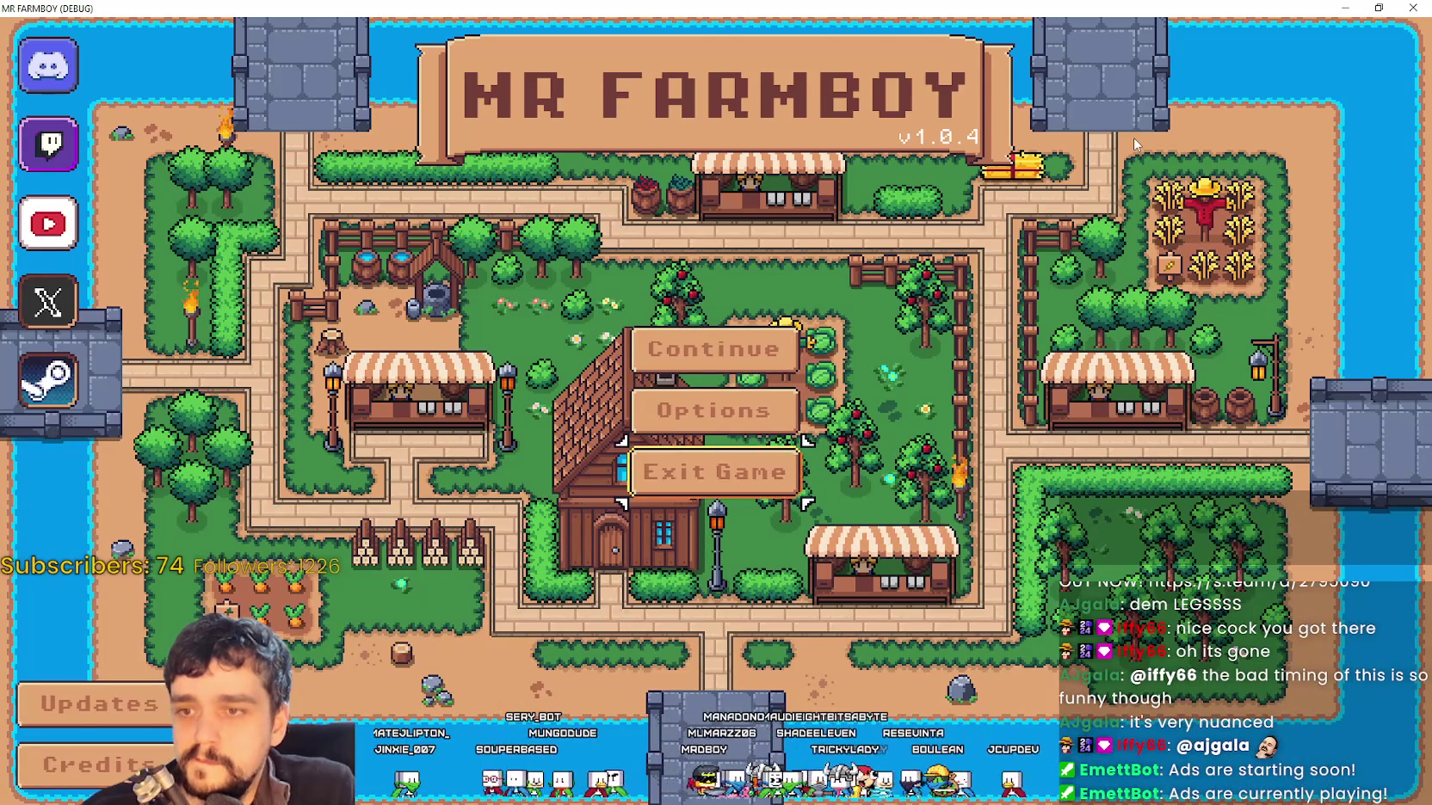
key("space")
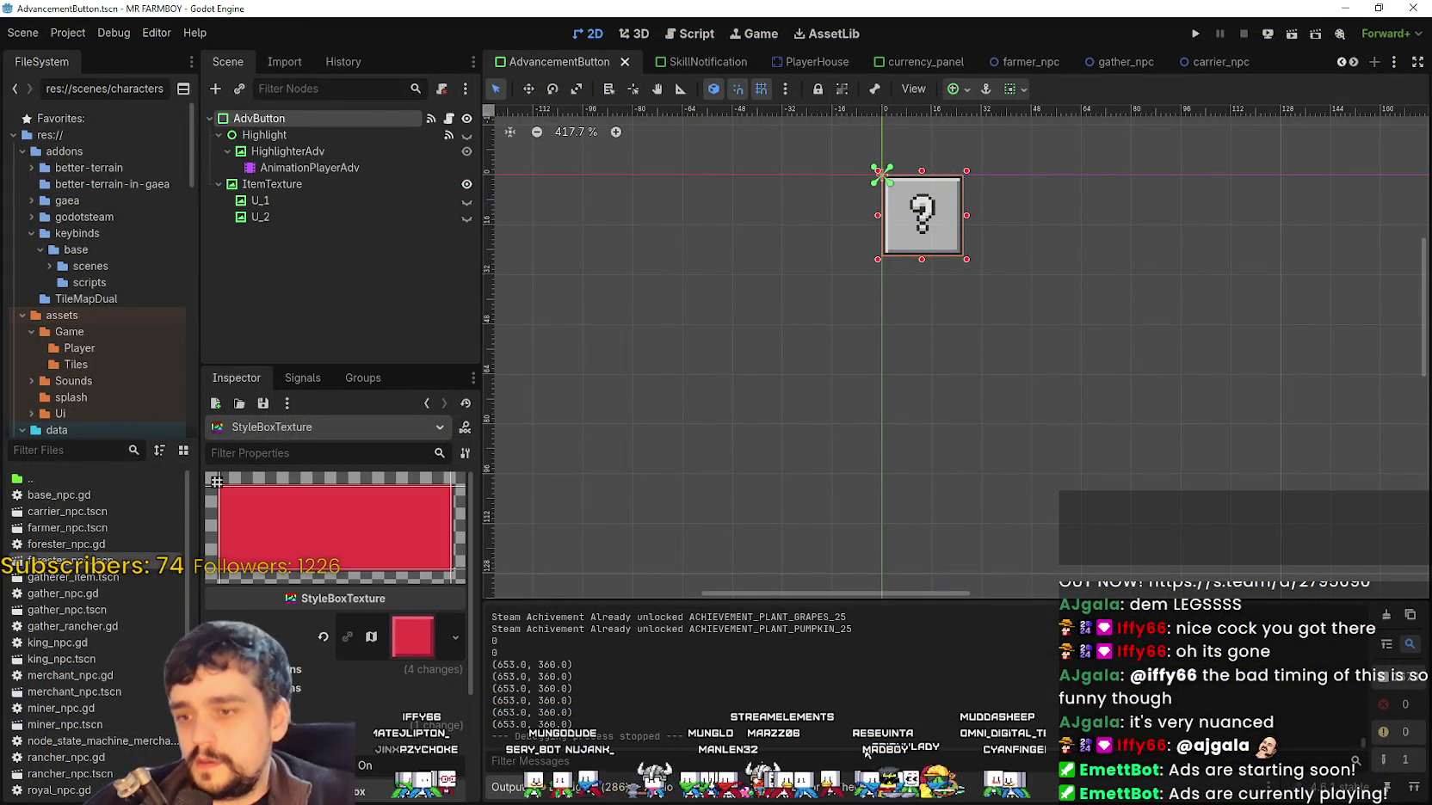
Open game_ui_theme.tres in the theme editor and inspect the AdvButton node's theme
left_click(852, 786)
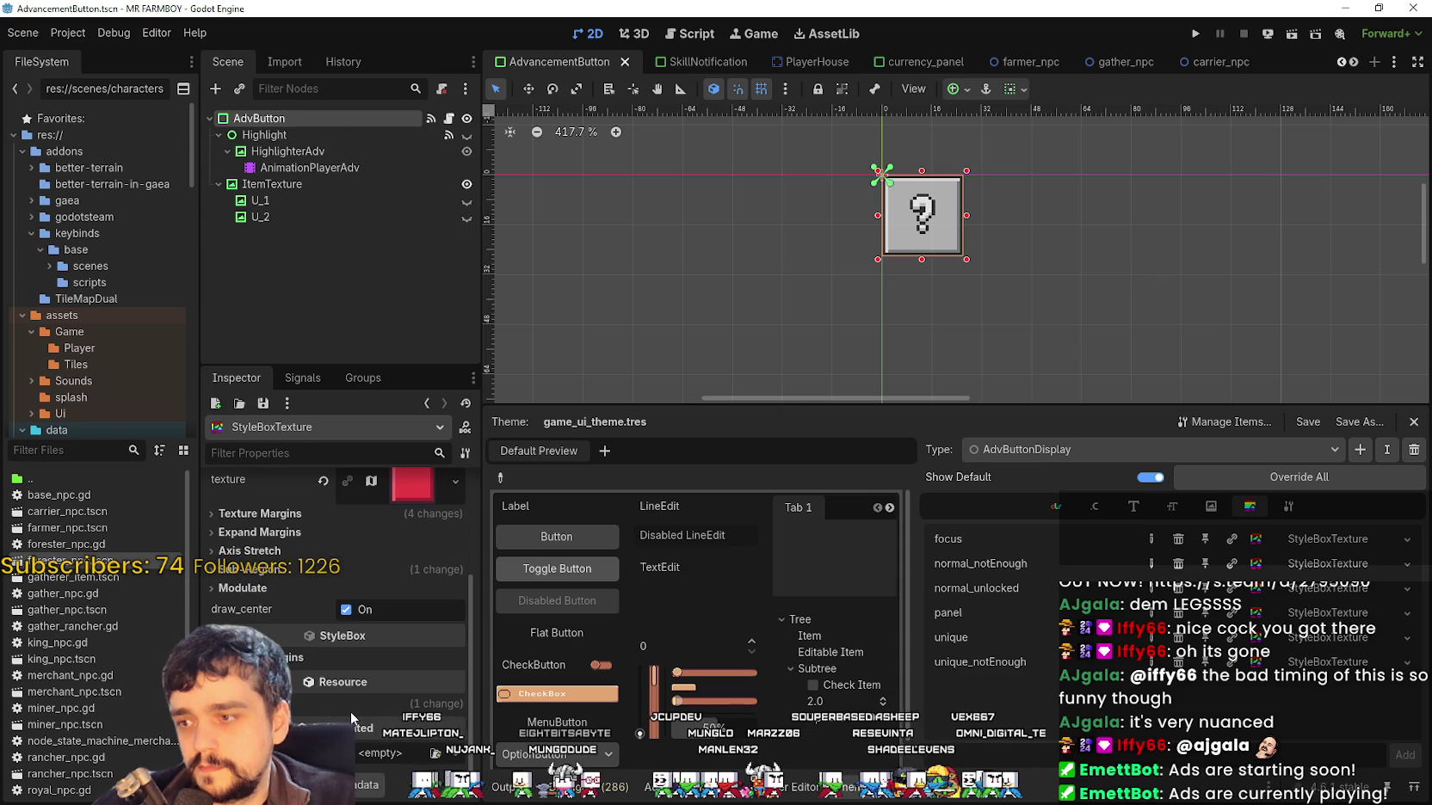
left_click(314, 132)
left_click(317, 121)
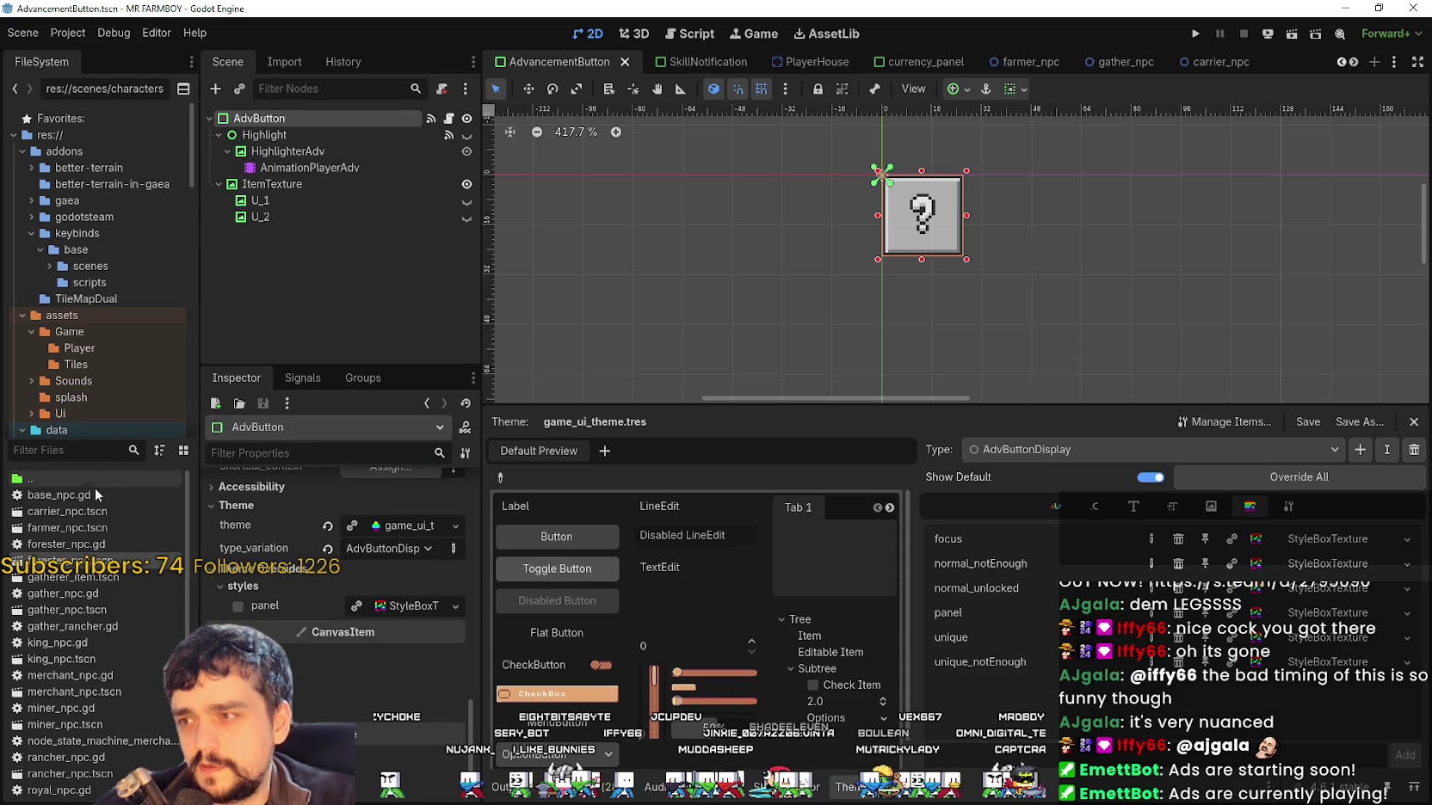
Filter the FileSystem for 'adva' and open AdvancementSystem.tscn
left_click(73, 458)
type("adva")
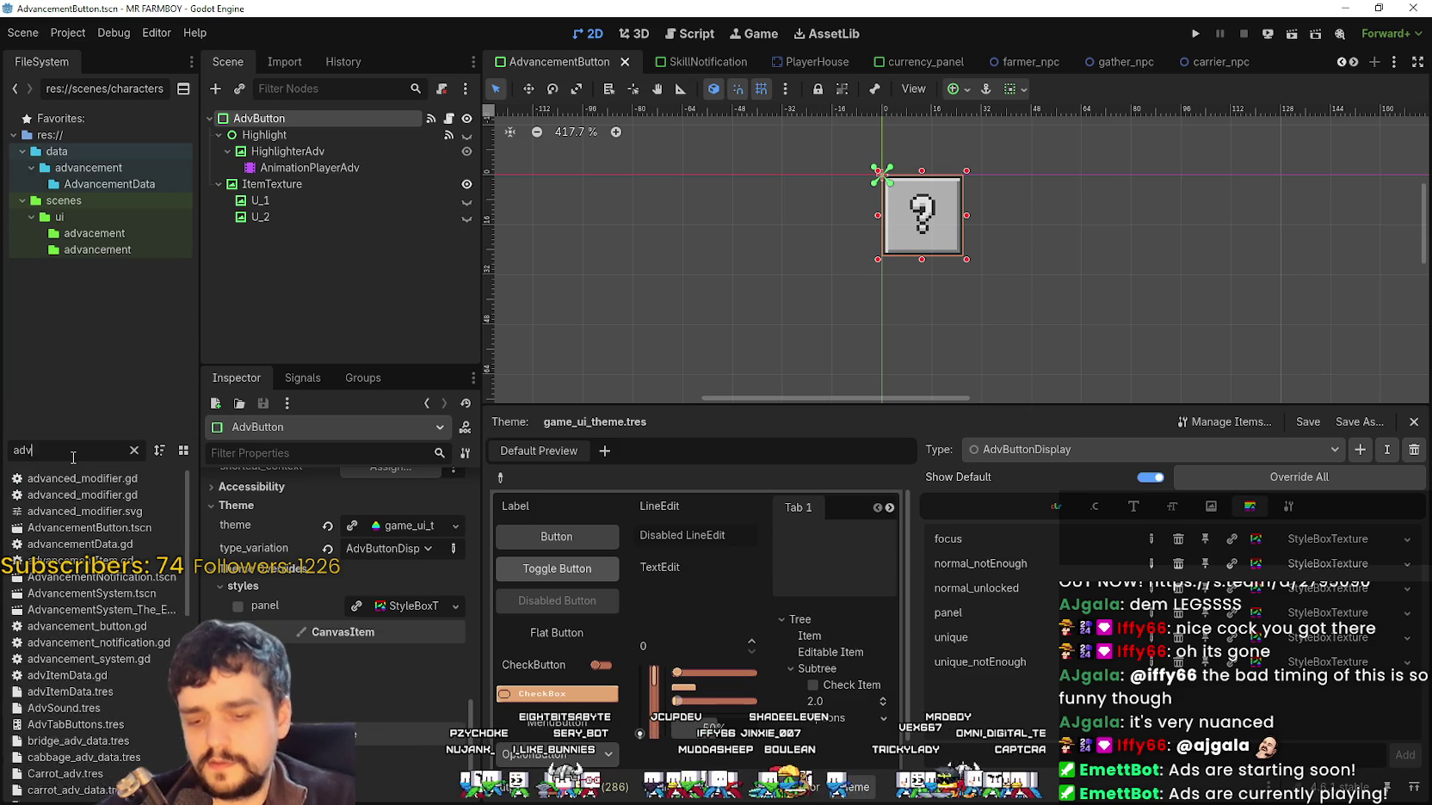
double_click(117, 592)
Select the first tr_adv_uniques button and expand its Theme style overrides
scroll(863, 305, "down", 5)
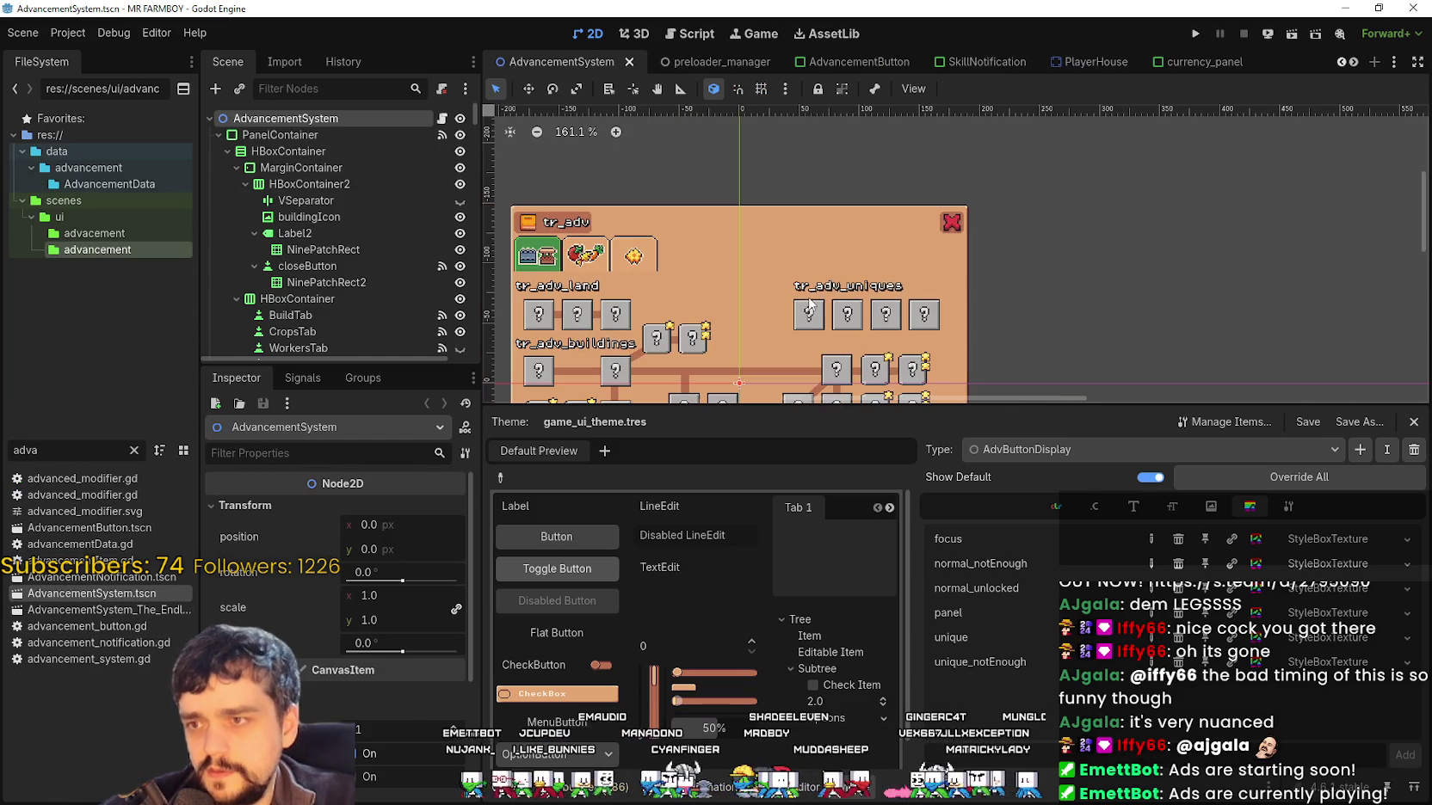
left_click(809, 314)
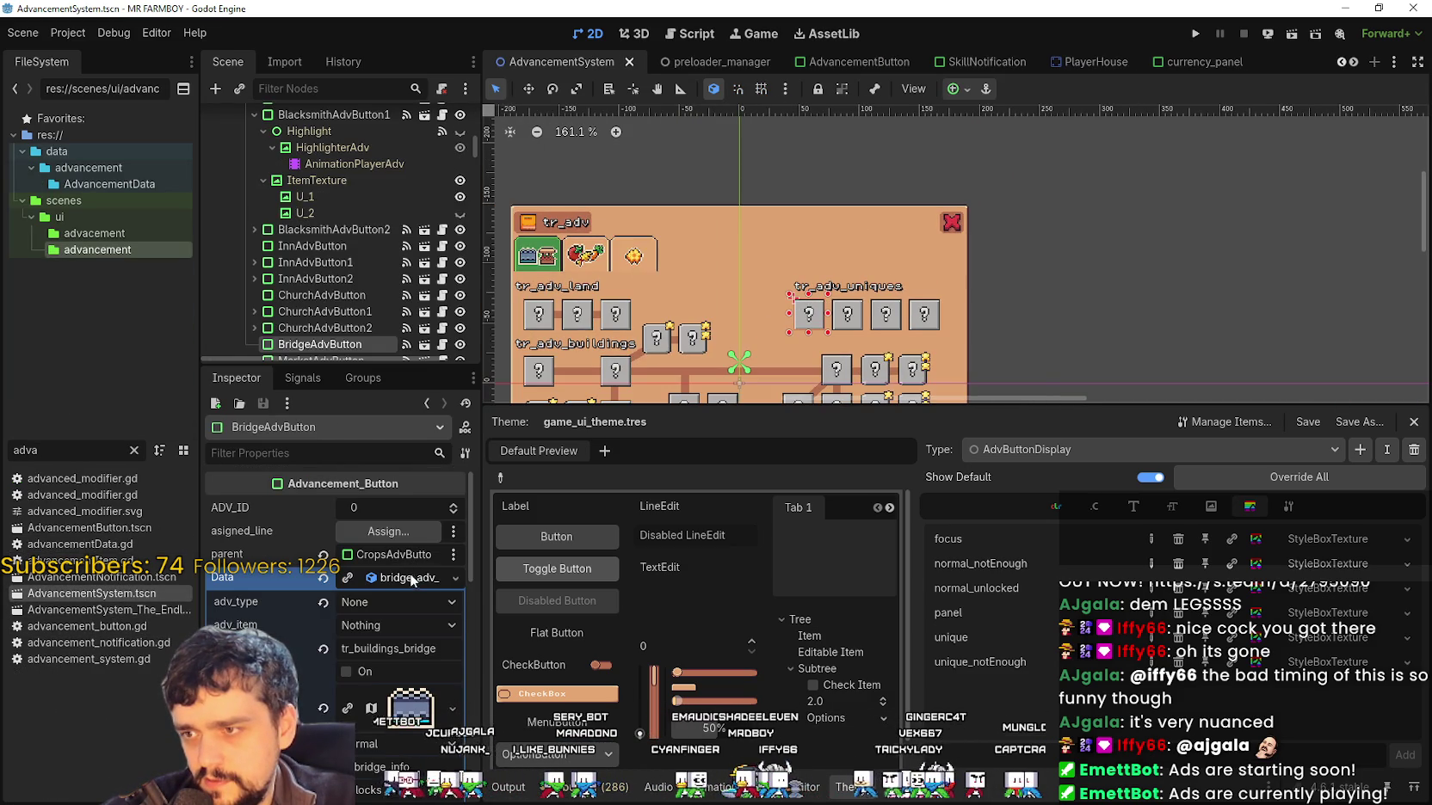
scroll(410, 578, "down", 5)
scroll(311, 603, "down", 4)
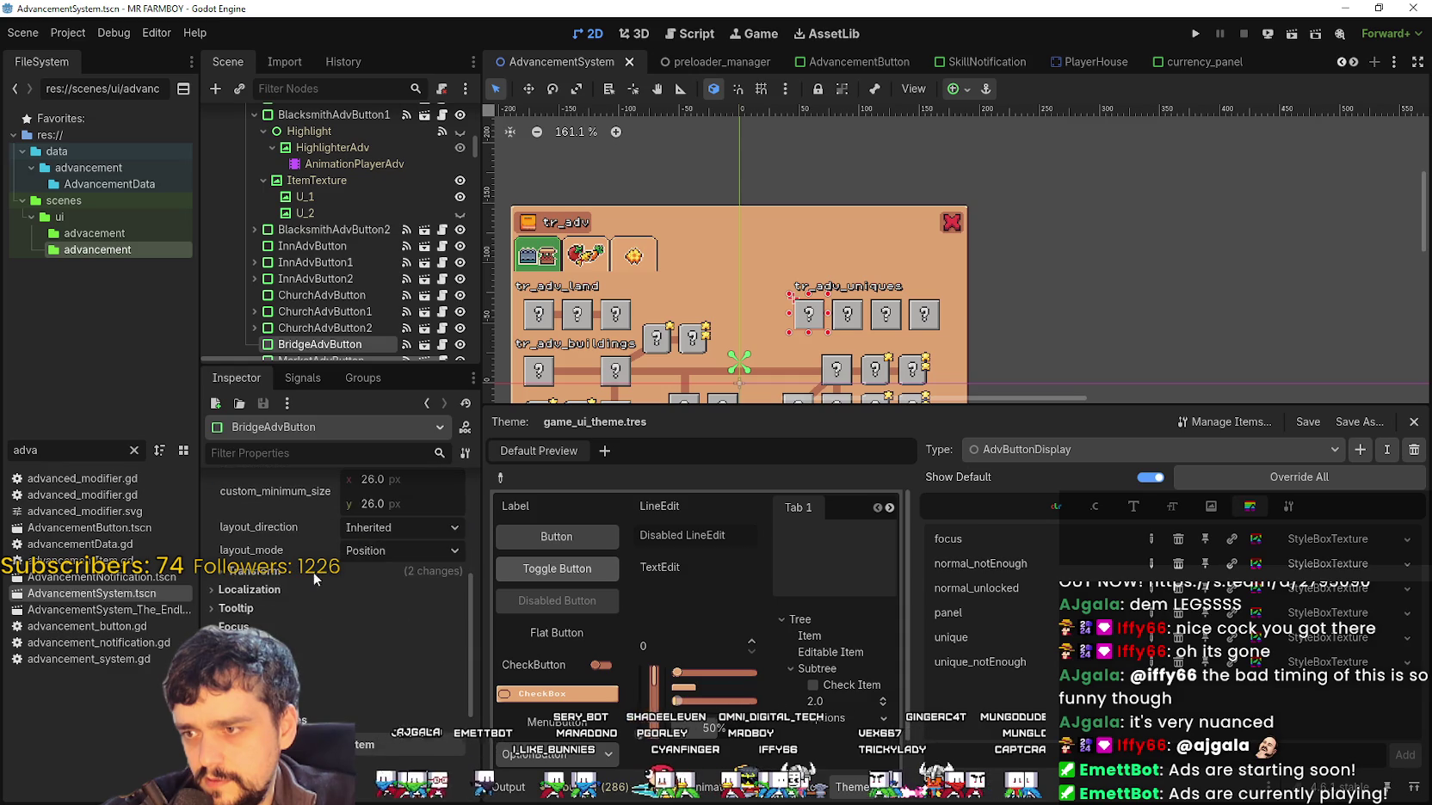
left_click(310, 616)
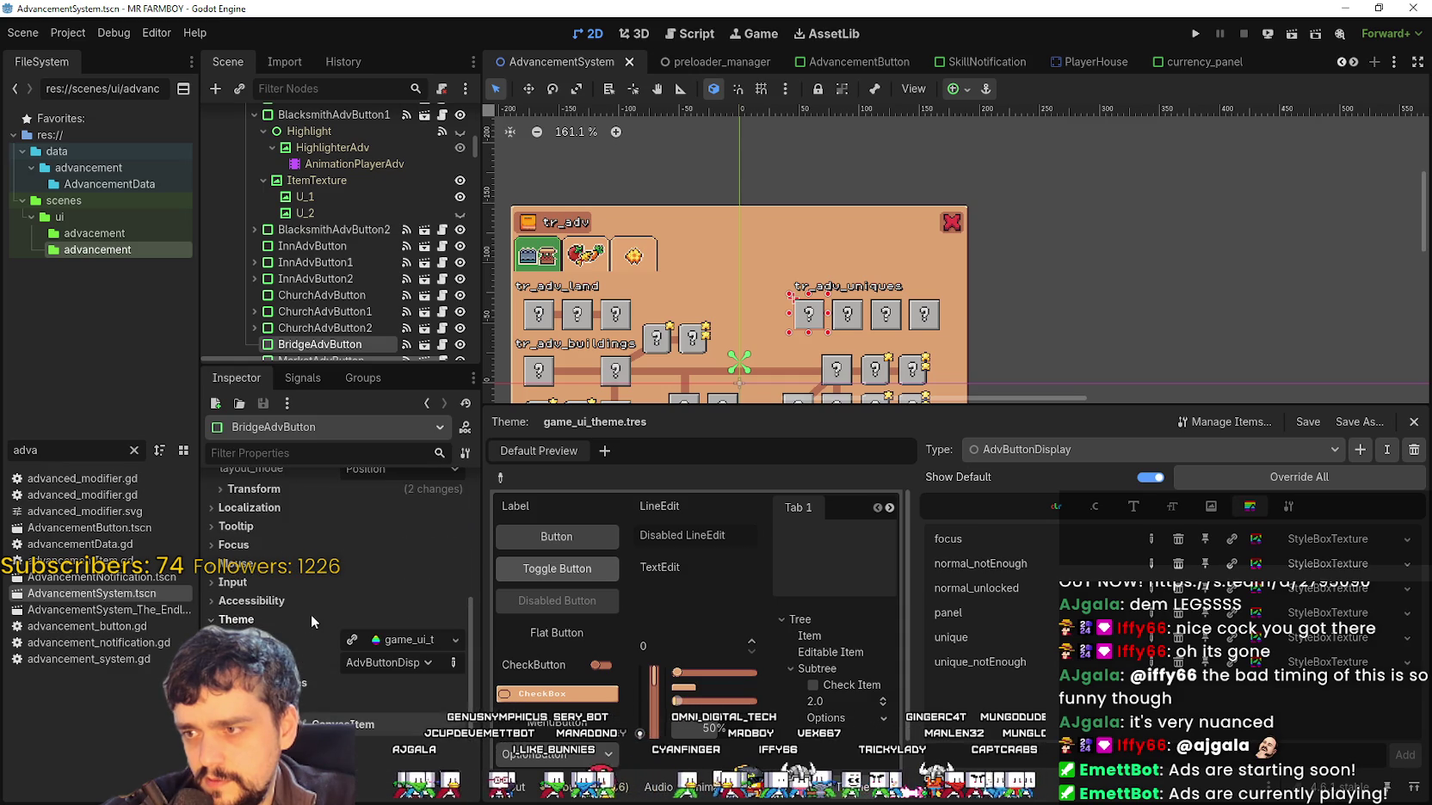
left_click(318, 700)
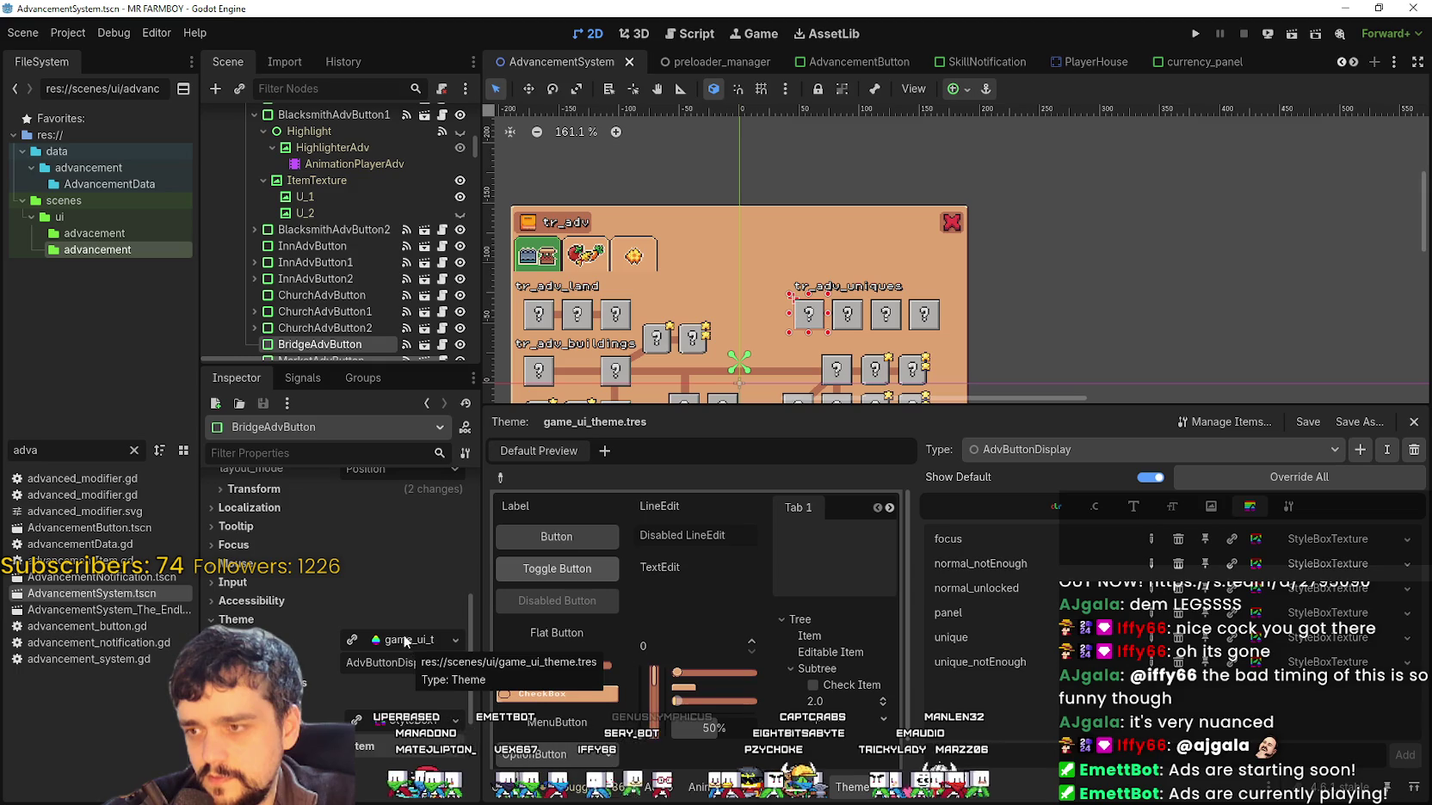
Filter the Inspector by 'theme' and select the AdvancementSystem root node
left_click(301, 453)
type("theme")
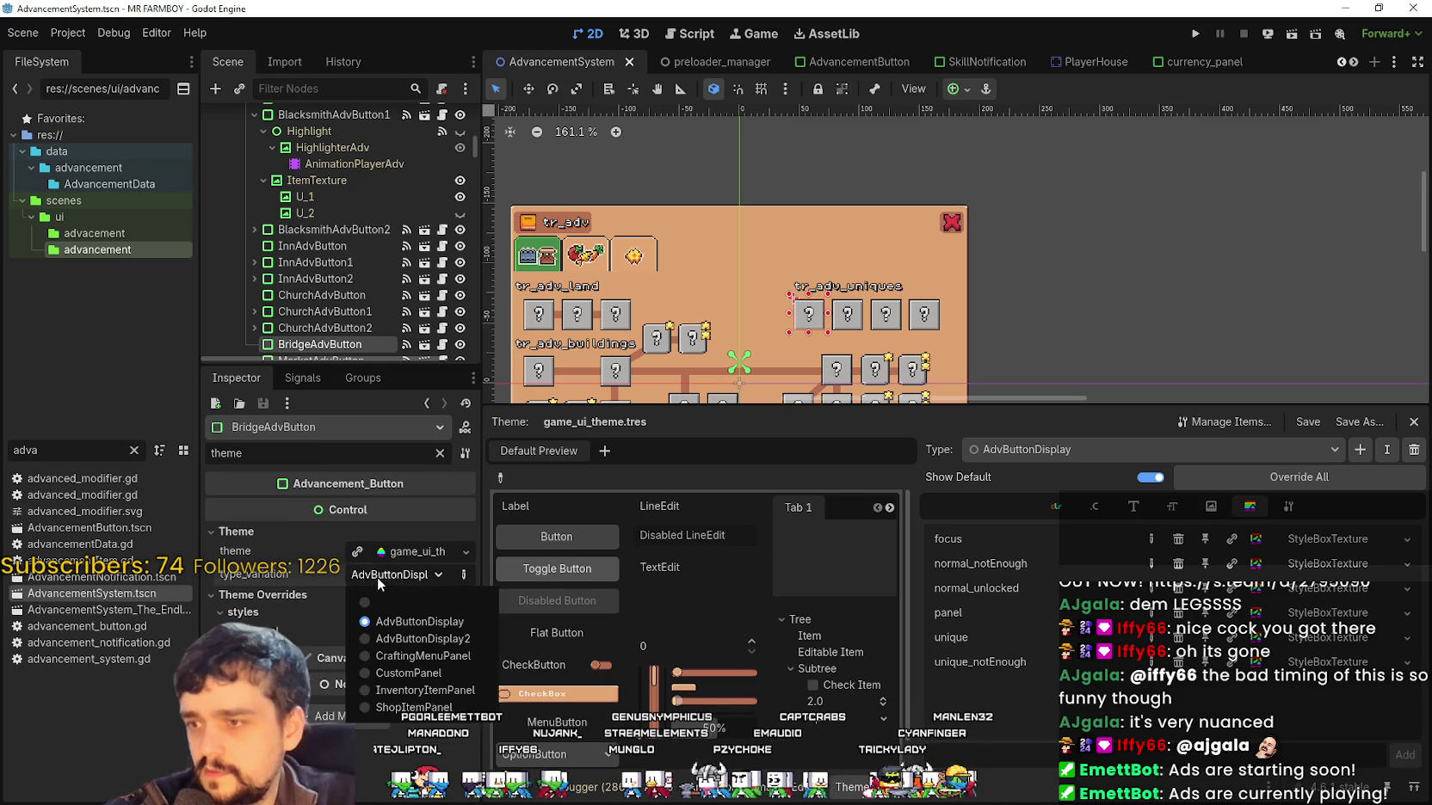
scroll(375, 202, "up", 10)
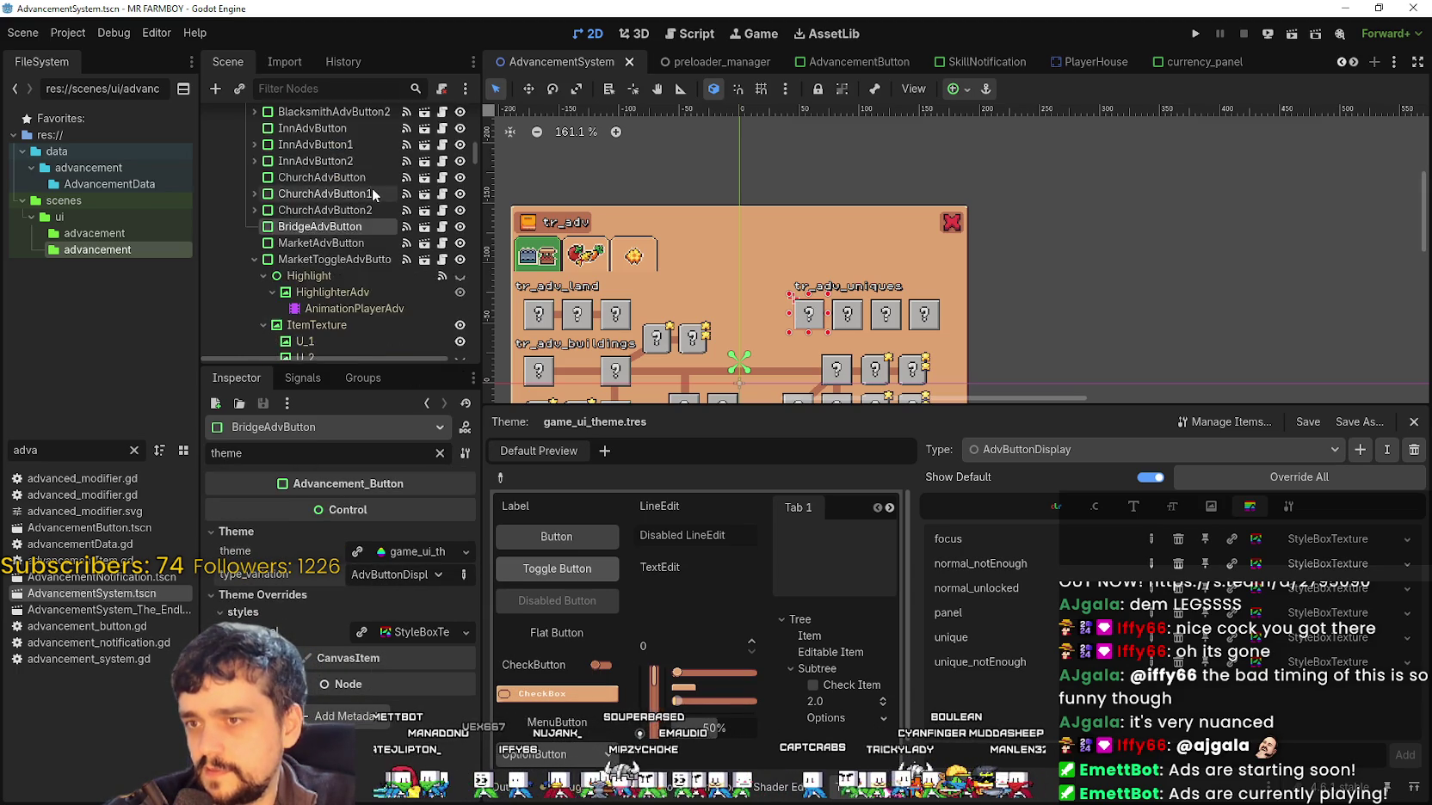
scroll(344, 162, "up", 5)
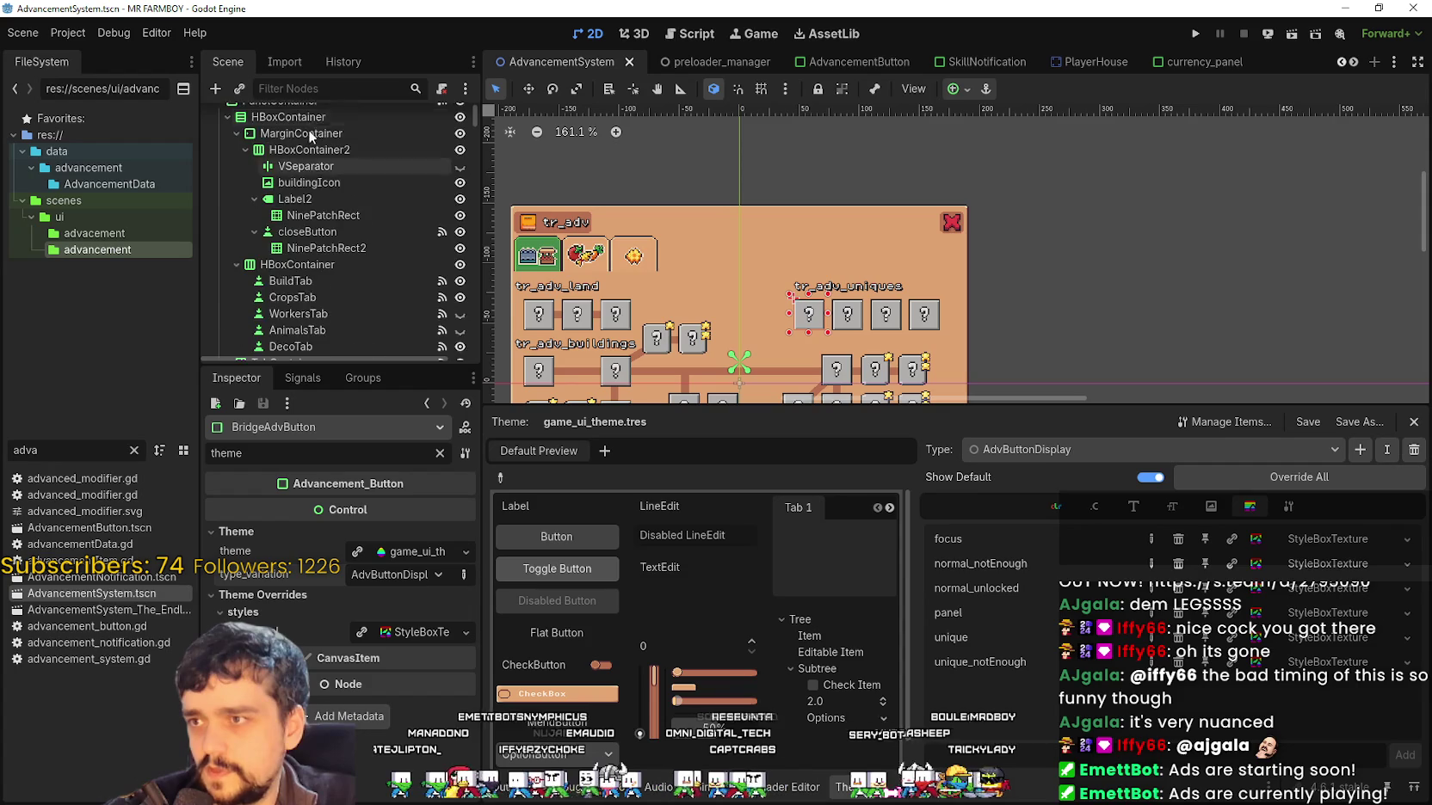
left_click(312, 121)
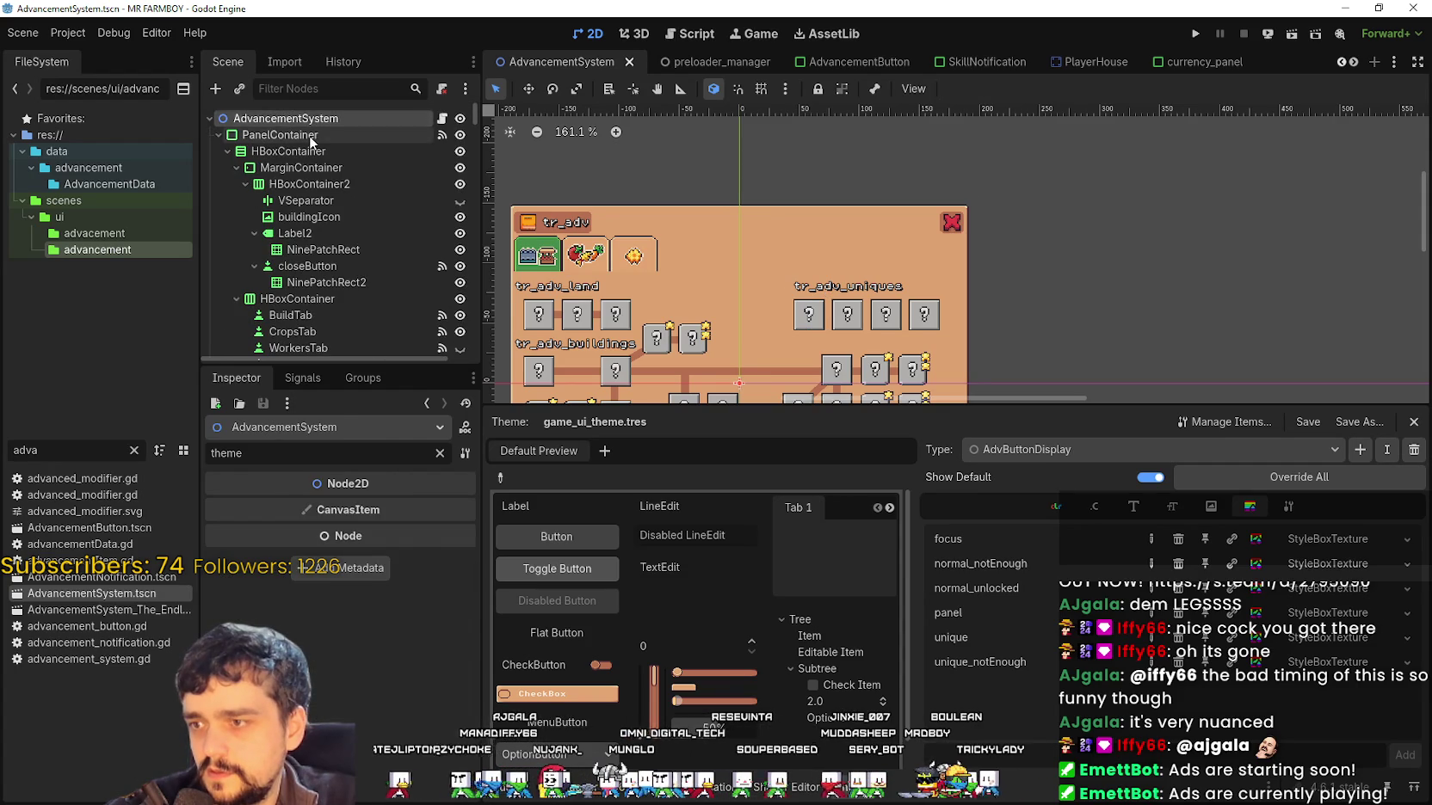
Select the PanelContainer and check its available theme type variations
left_click(313, 135)
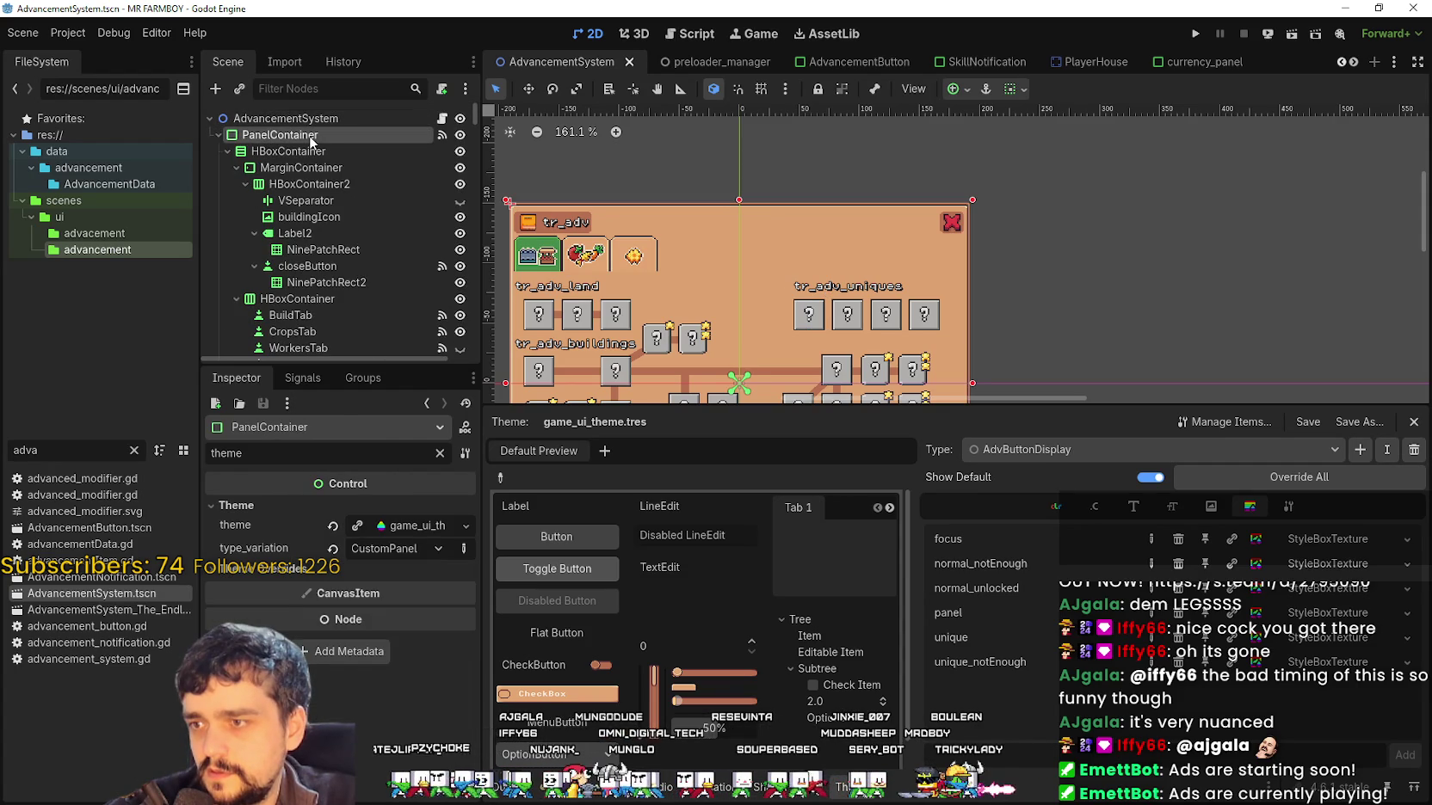
left_click(413, 549)
key("Escape")
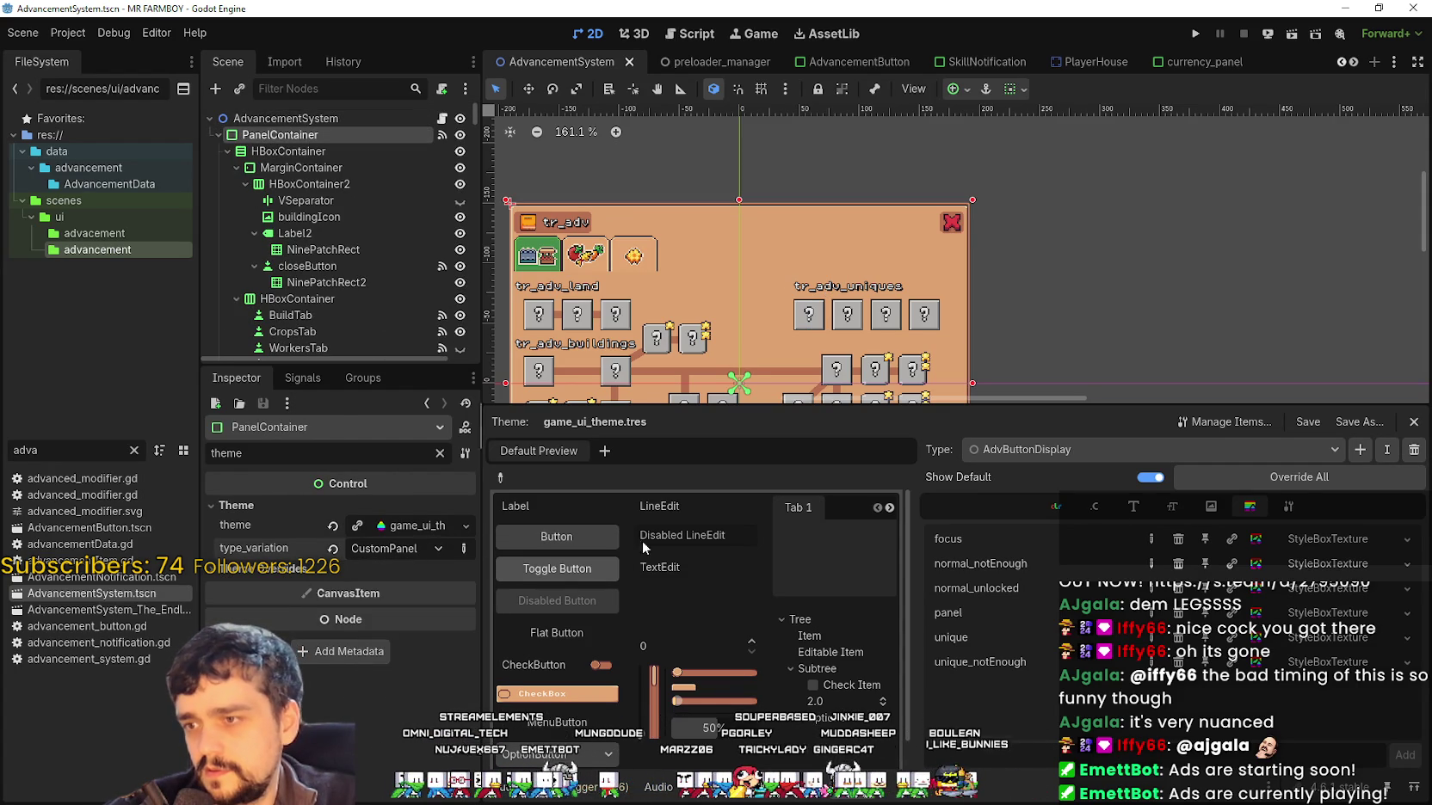
Switch the theme editor type to CustomPanel, then back to AdvButtonDisplay
left_click(1284, 451)
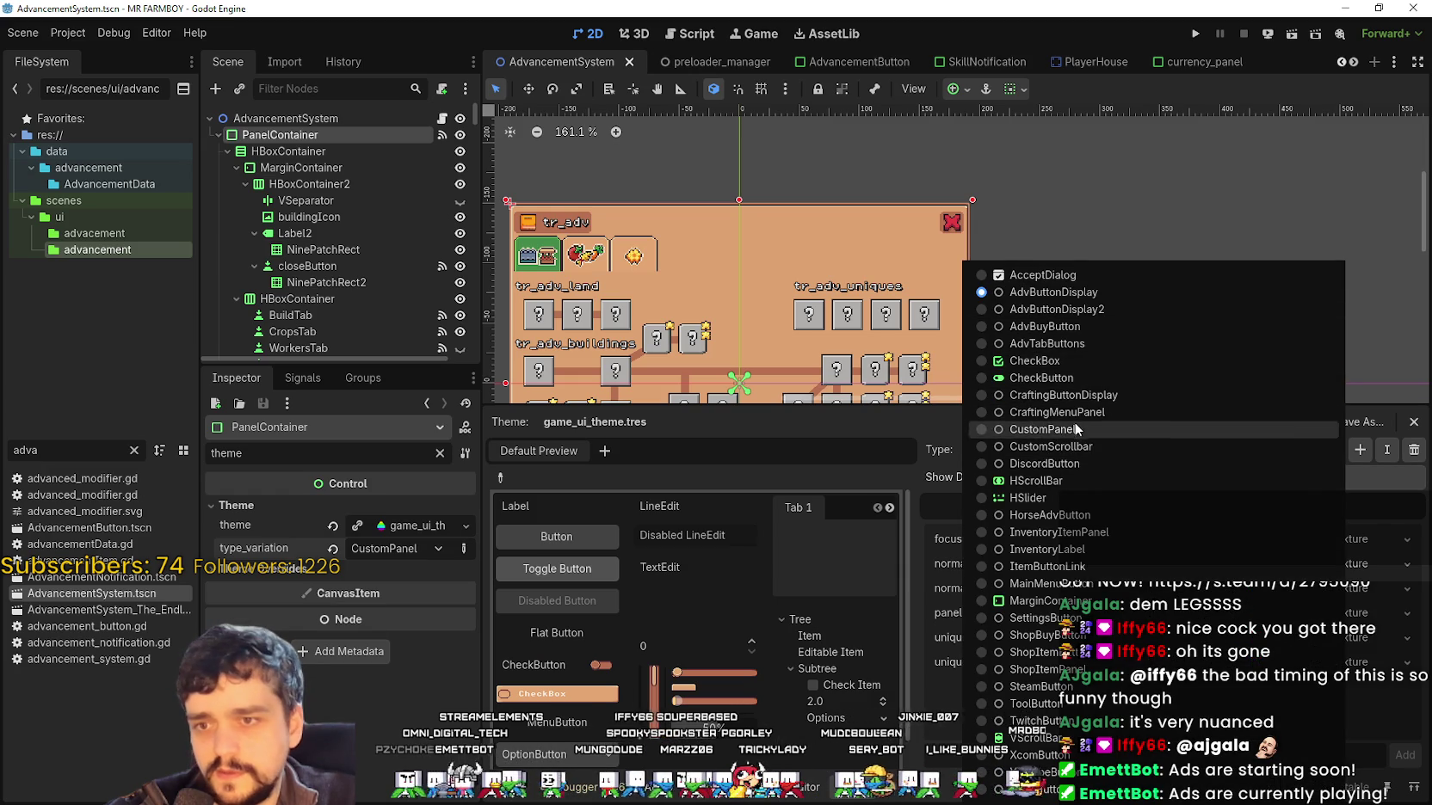
left_click(1074, 427)
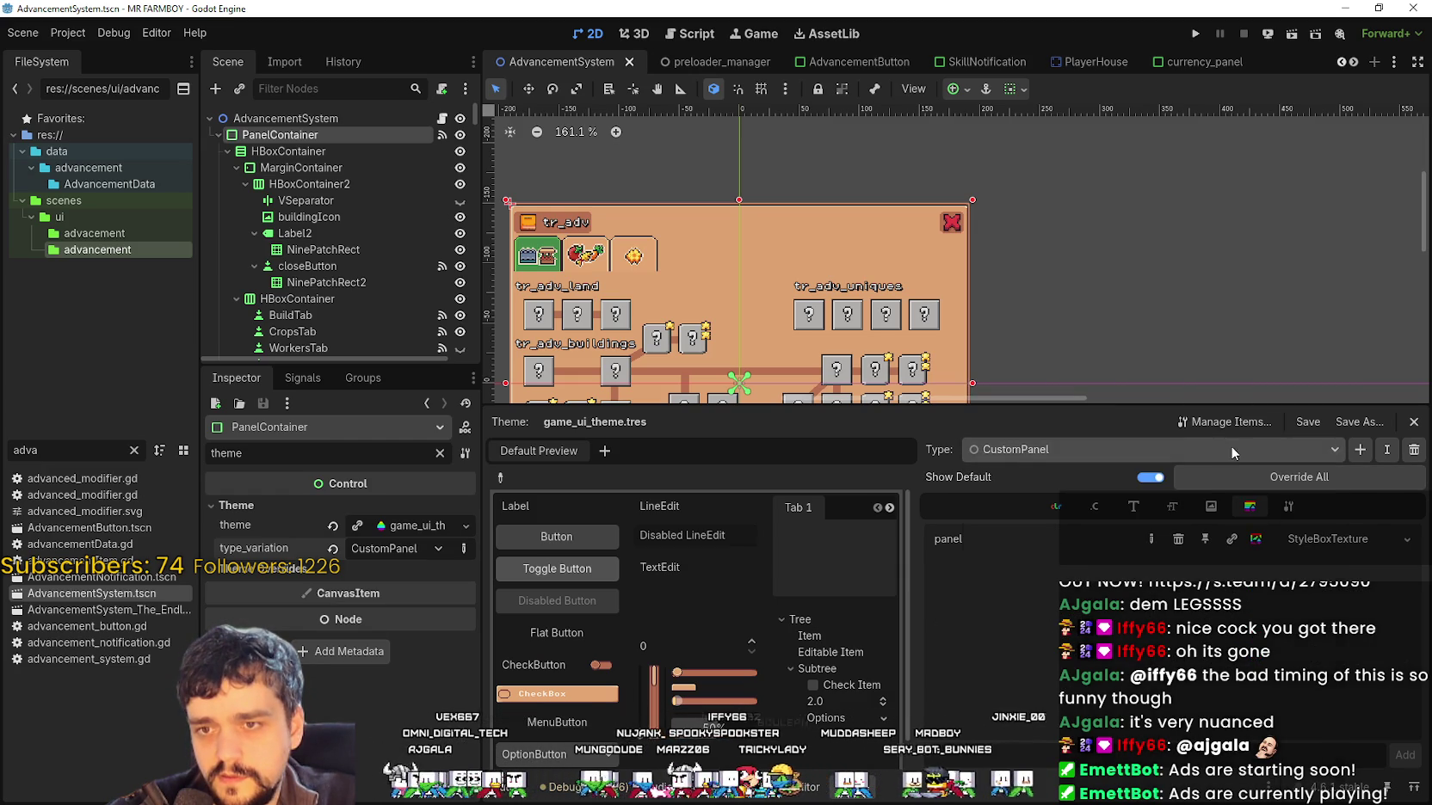
left_click(1231, 445)
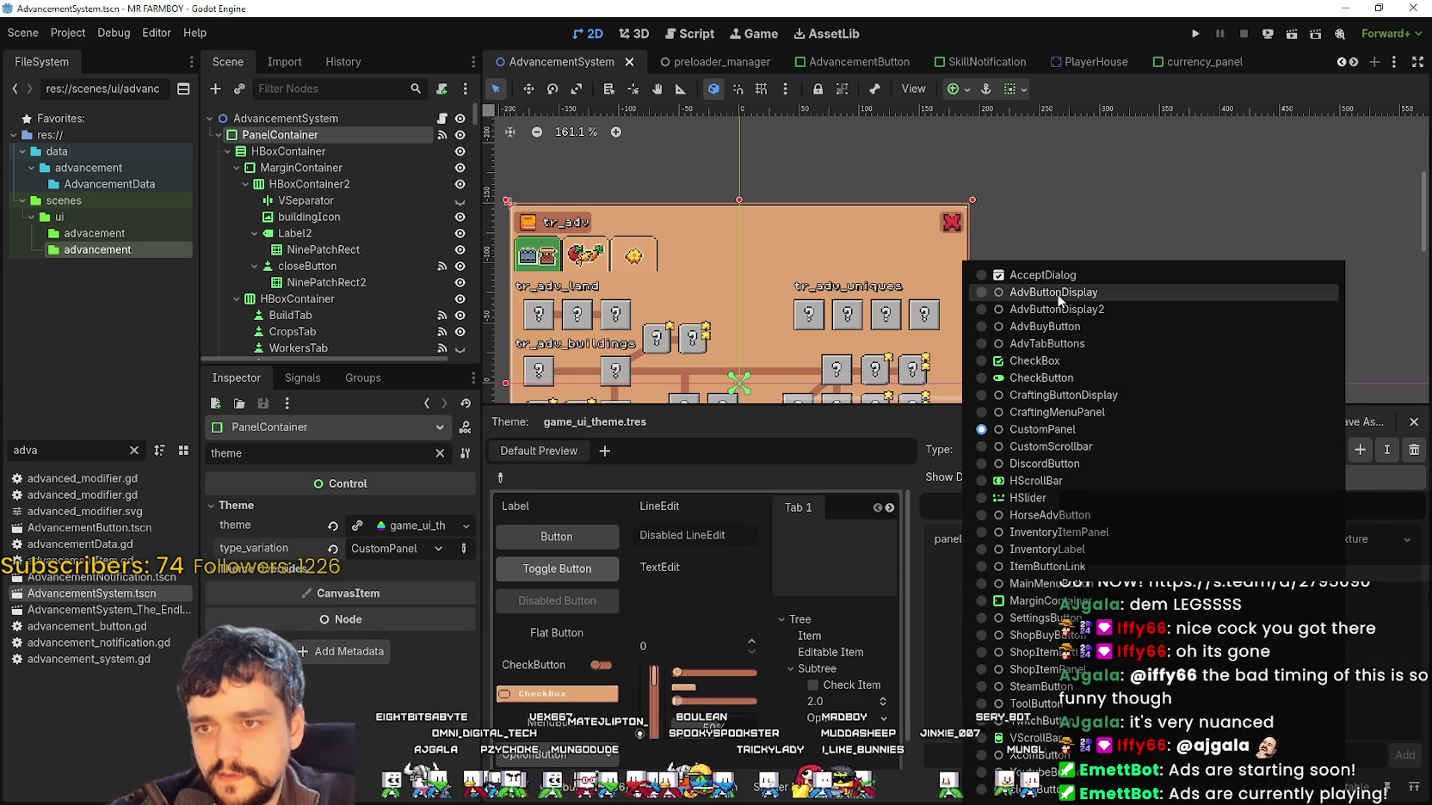
left_click(1059, 297)
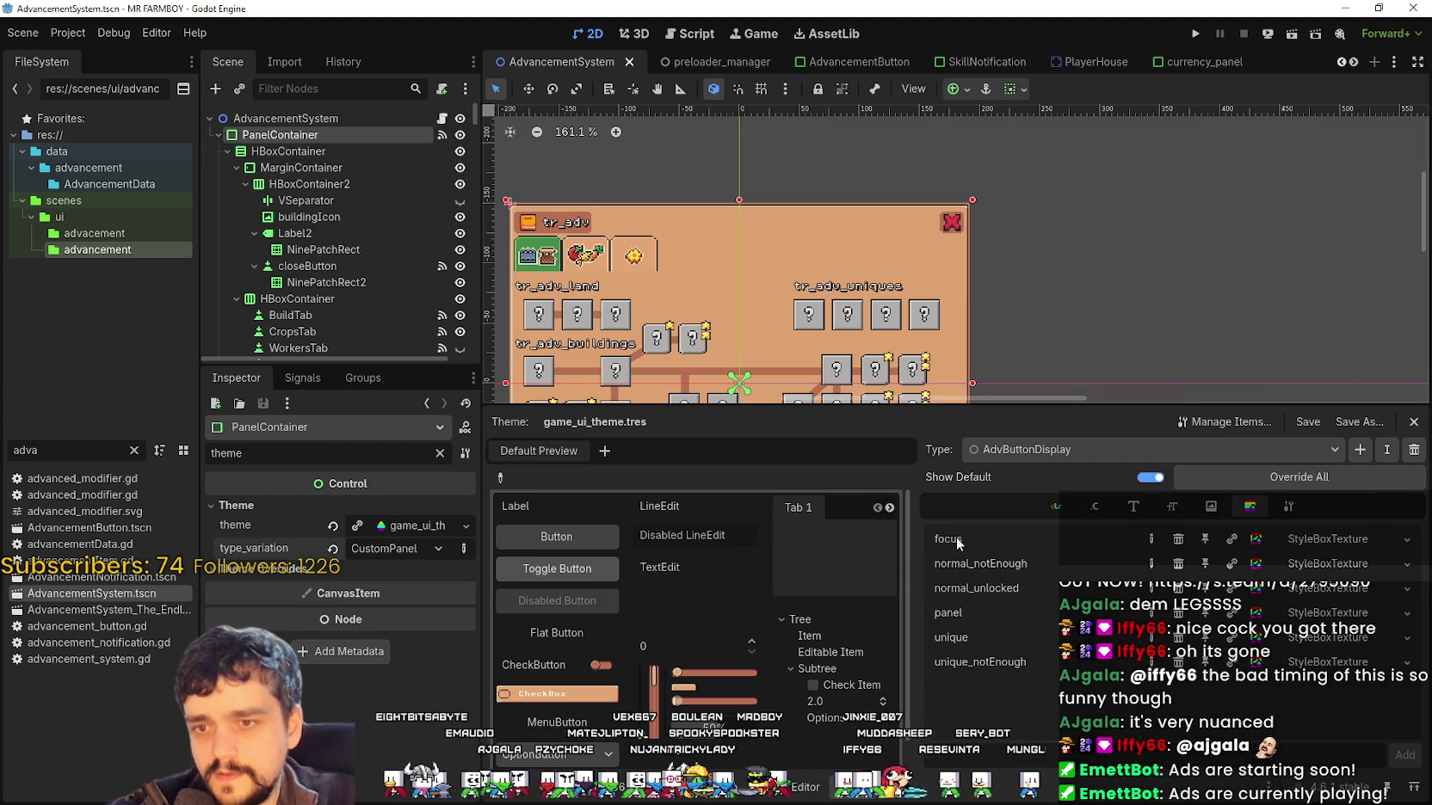
Open AdvButtonDisplay's focus StyleBoxTexture and bring up its atlas texture's region editor
left_click(1322, 540)
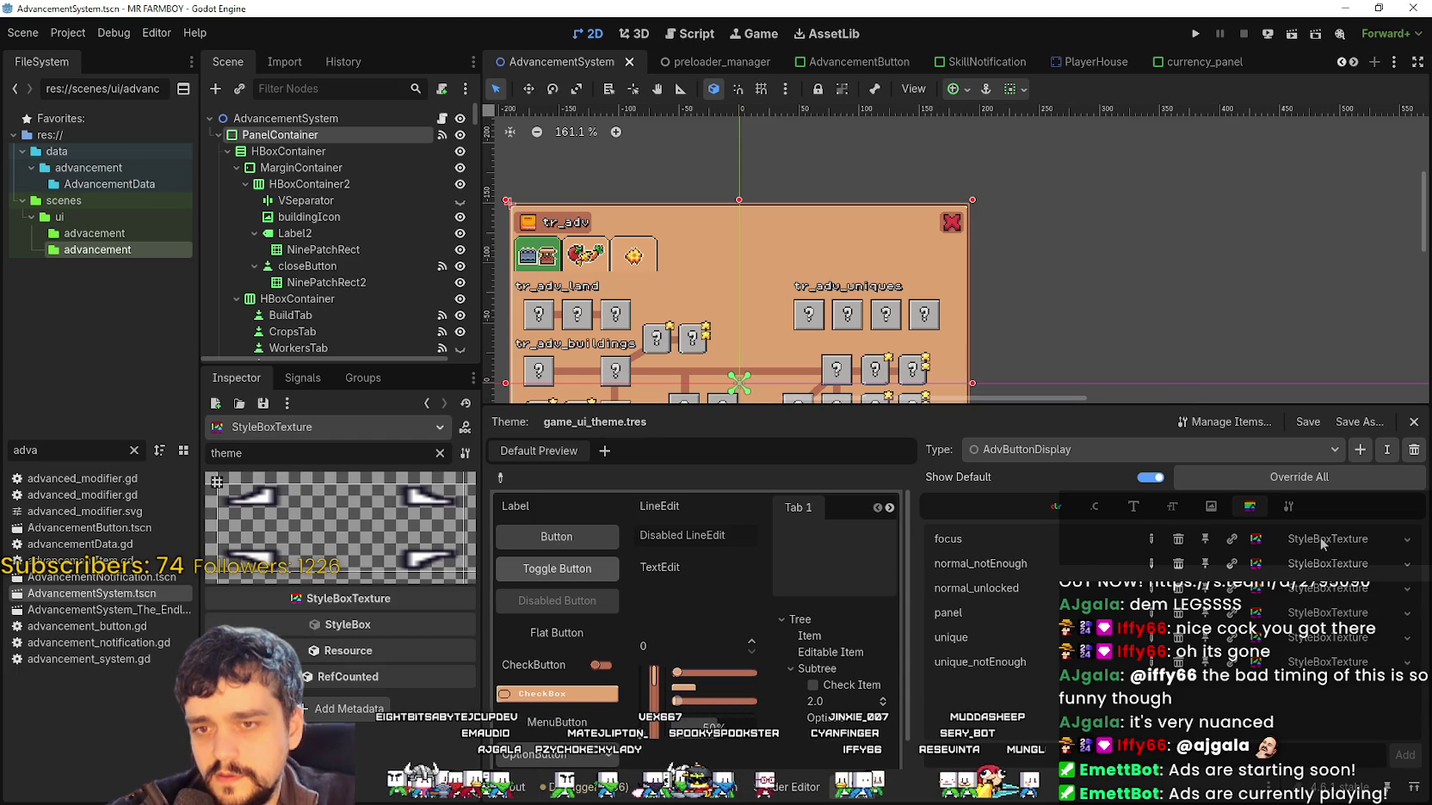
left_click(441, 453)
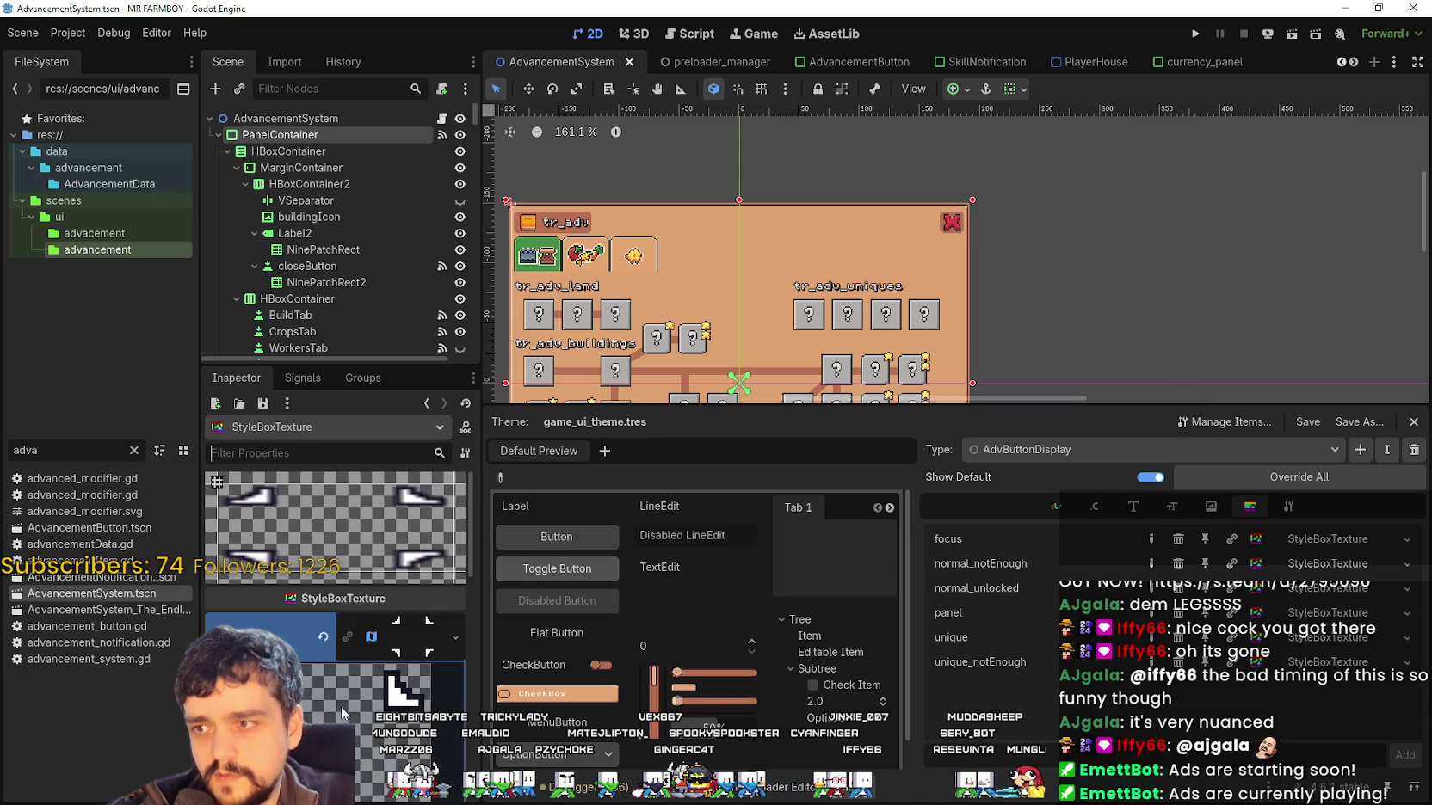
left_click(394, 511)
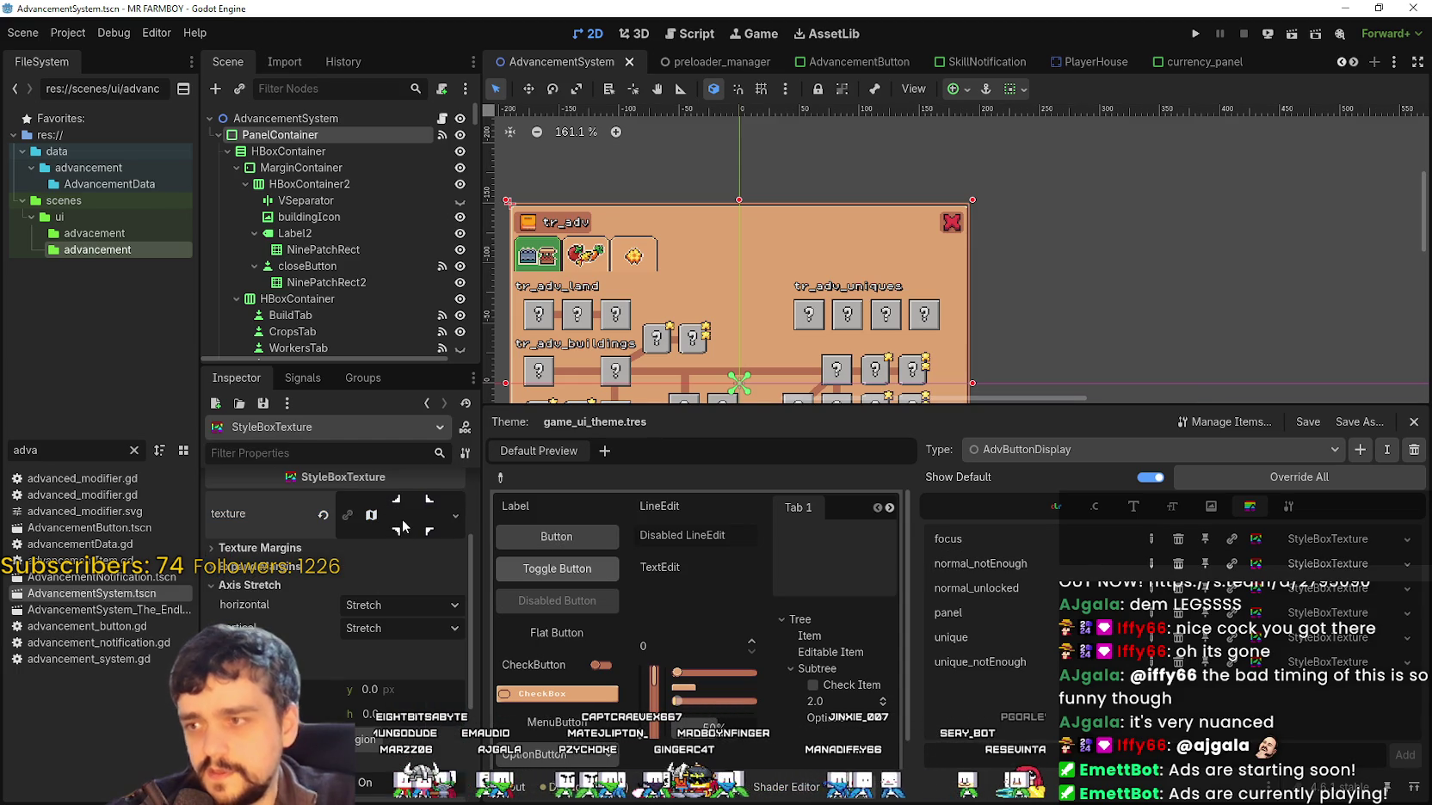
left_click(402, 526)
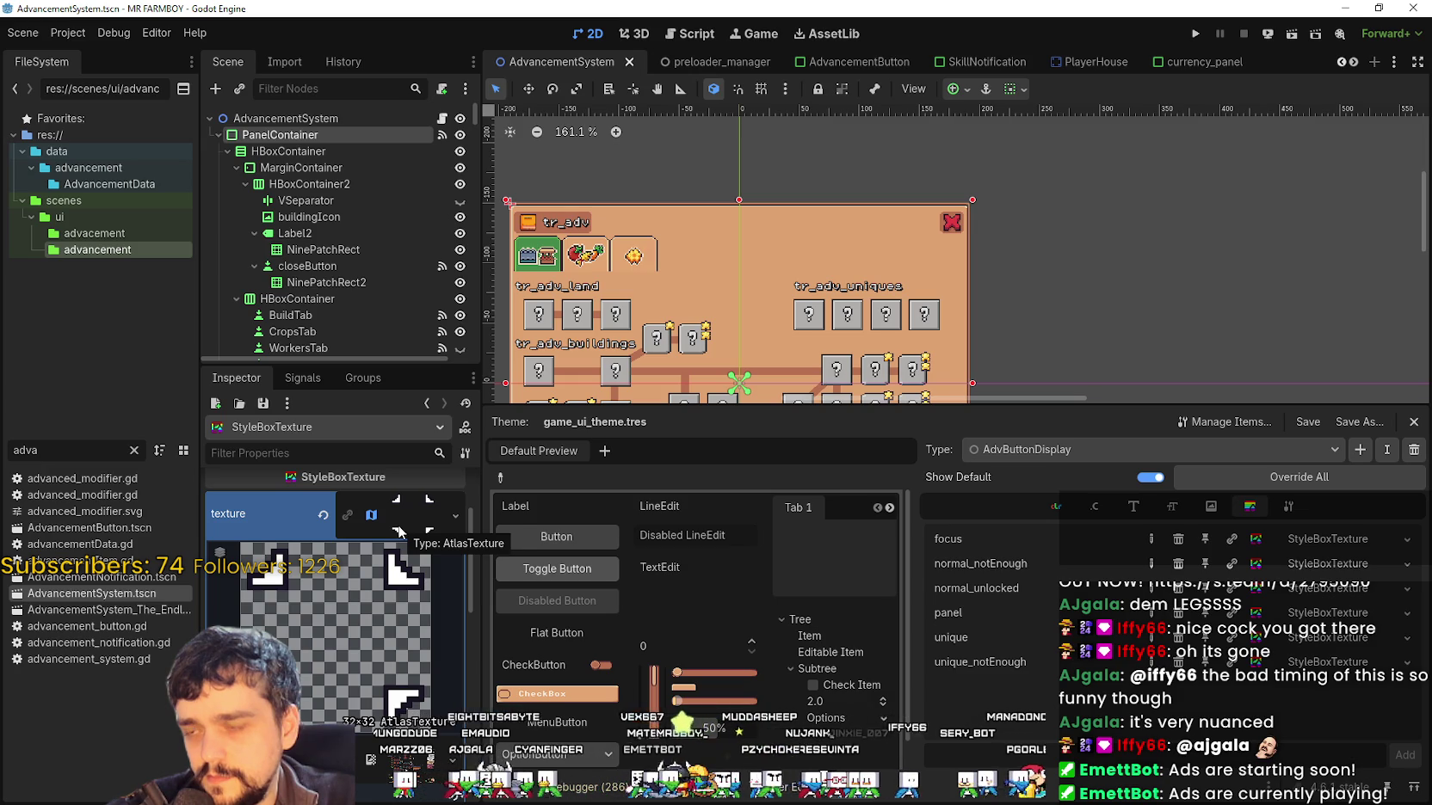
scroll(398, 531, "down", 2)
left_click(340, 702)
Move the focus atlas region onto the purple Twitch icon at y 1888 px
scroll(810, 402, "down", 6)
scroll(671, 415, "down", 5)
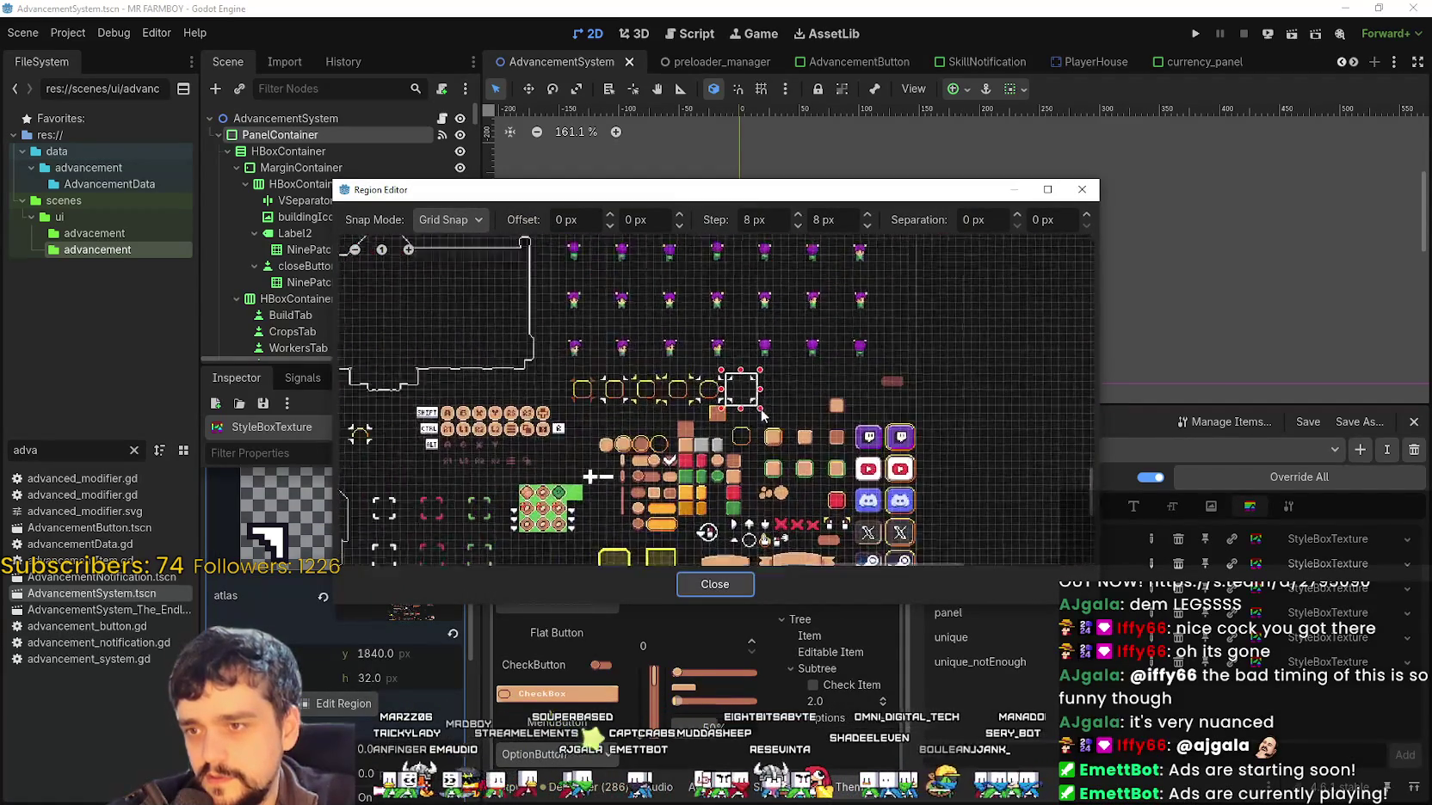
scroll(761, 415, "up", 3)
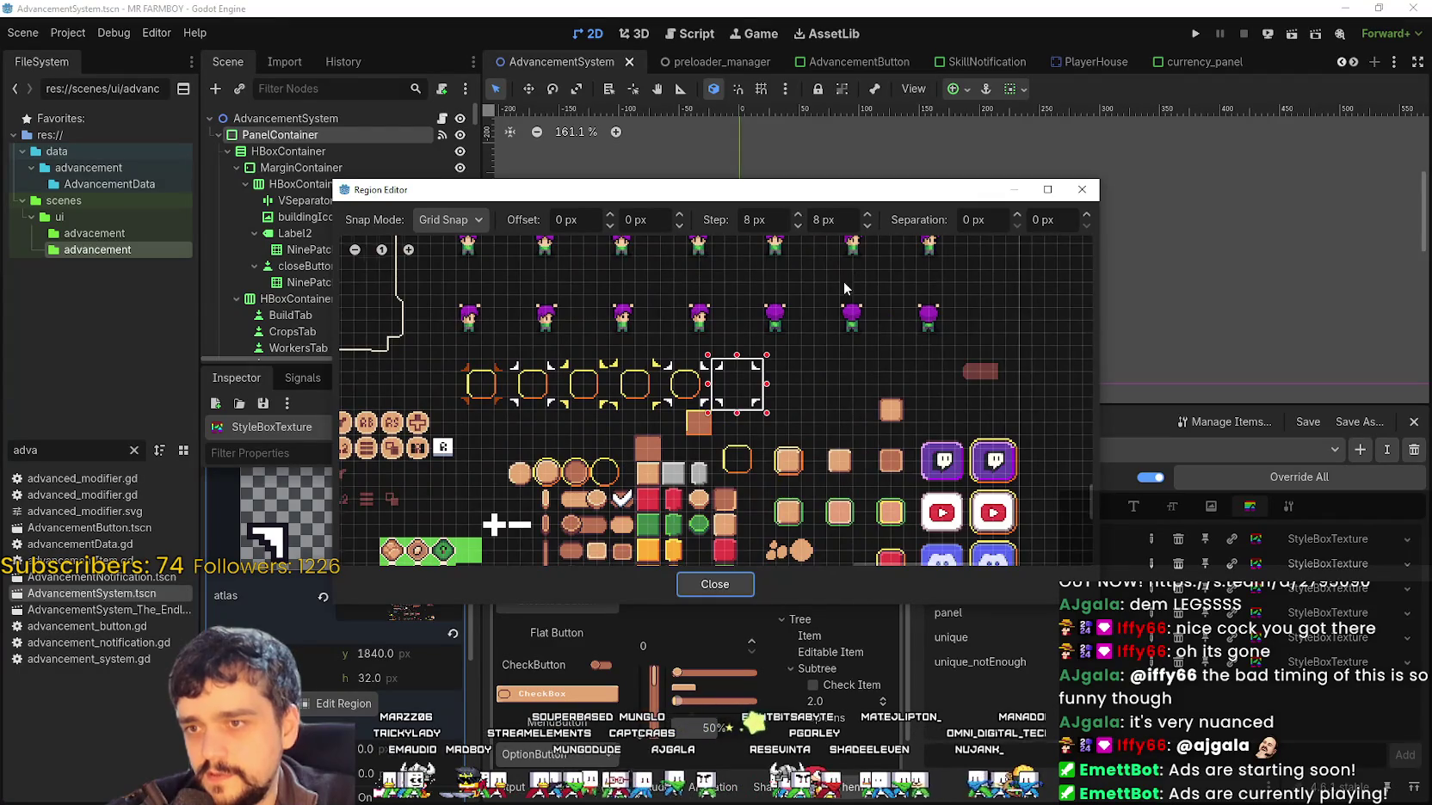
scroll(804, 552, "up", 4)
scroll(910, 368, "up", 5)
left_click_drag(860, 456, 964, 560)
scroll(910, 458, "down", 3)
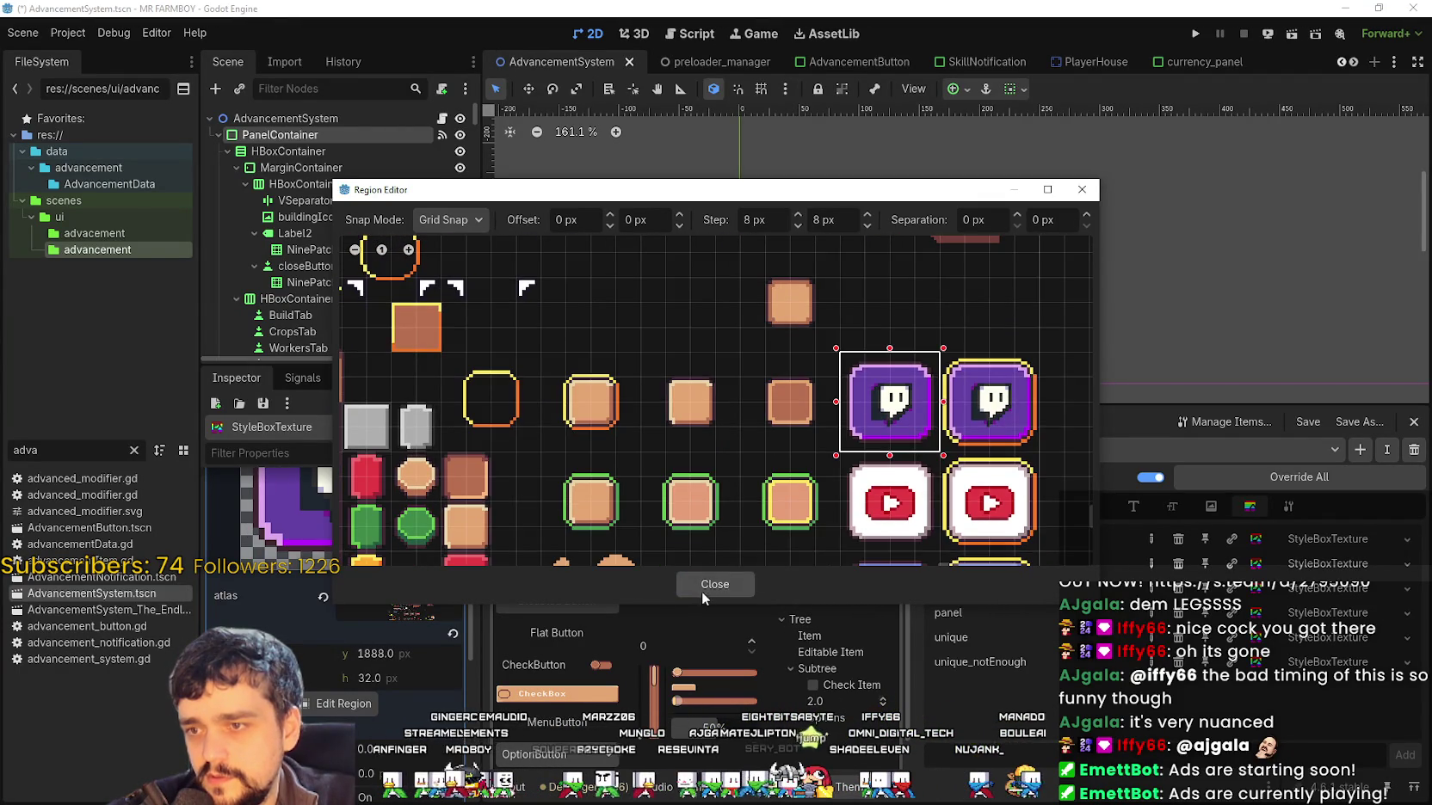
left_click(698, 594)
Save AdvancementSystem.tscn
scroll(381, 573, "up", 2)
scroll(1036, 325, "down", 3)
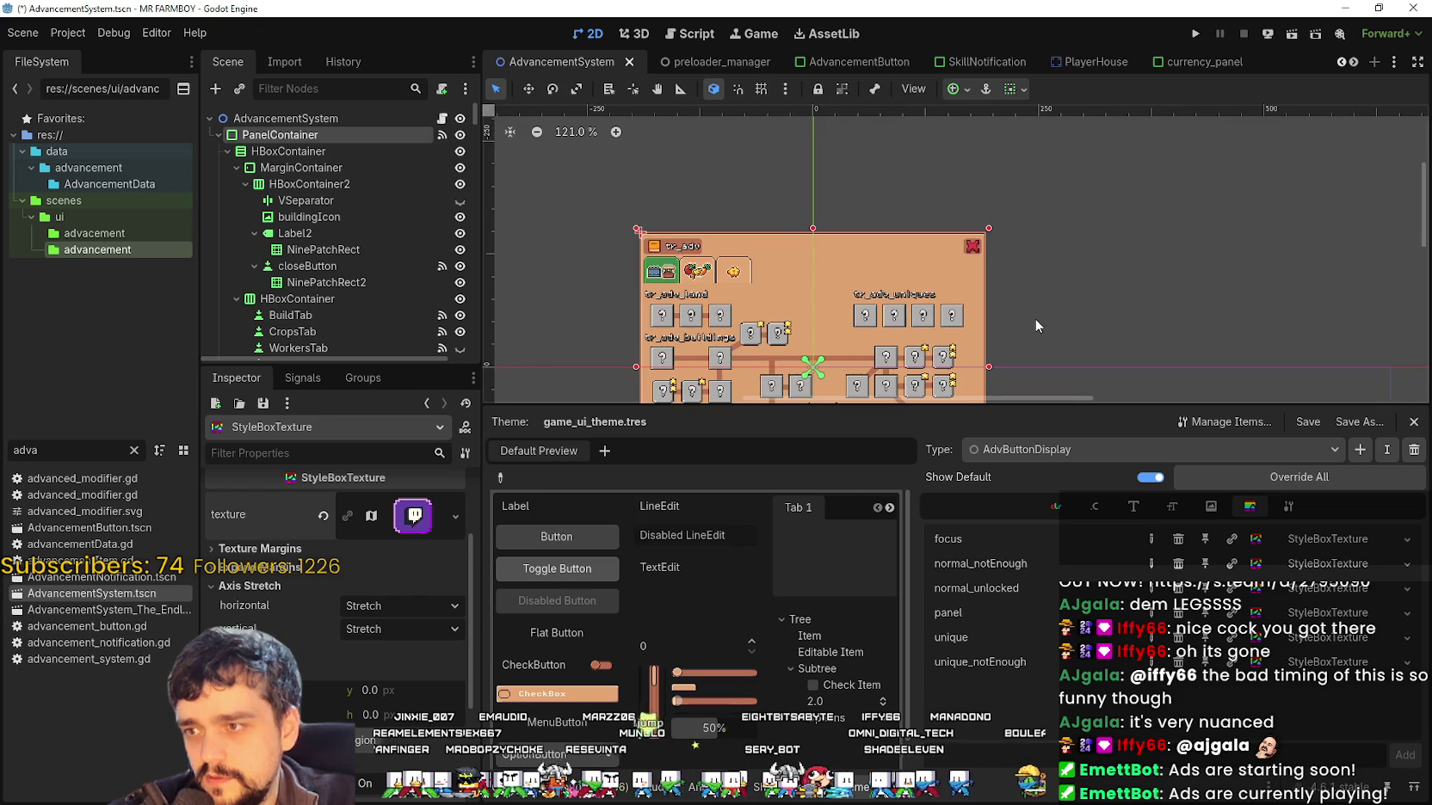
left_click(1205, 35)
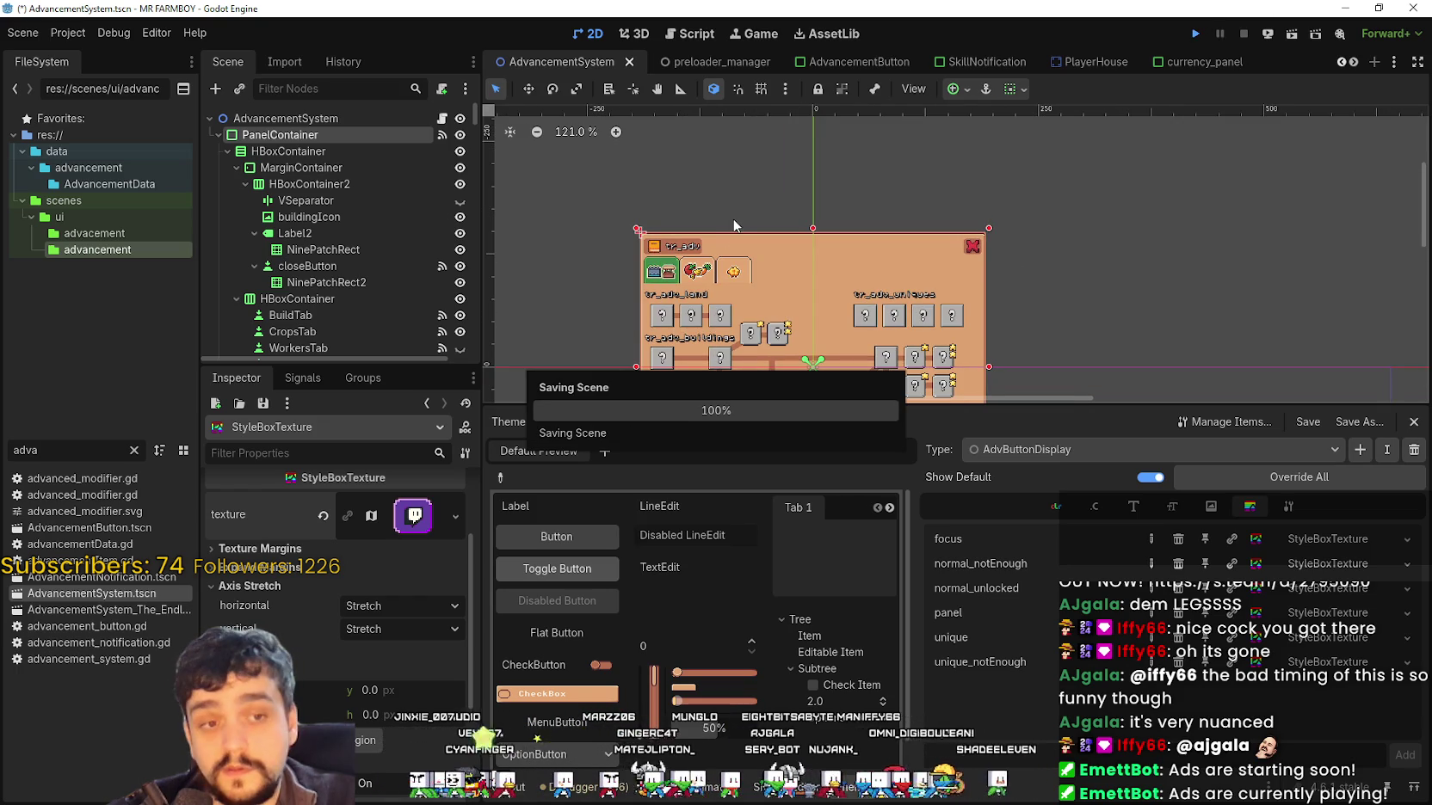
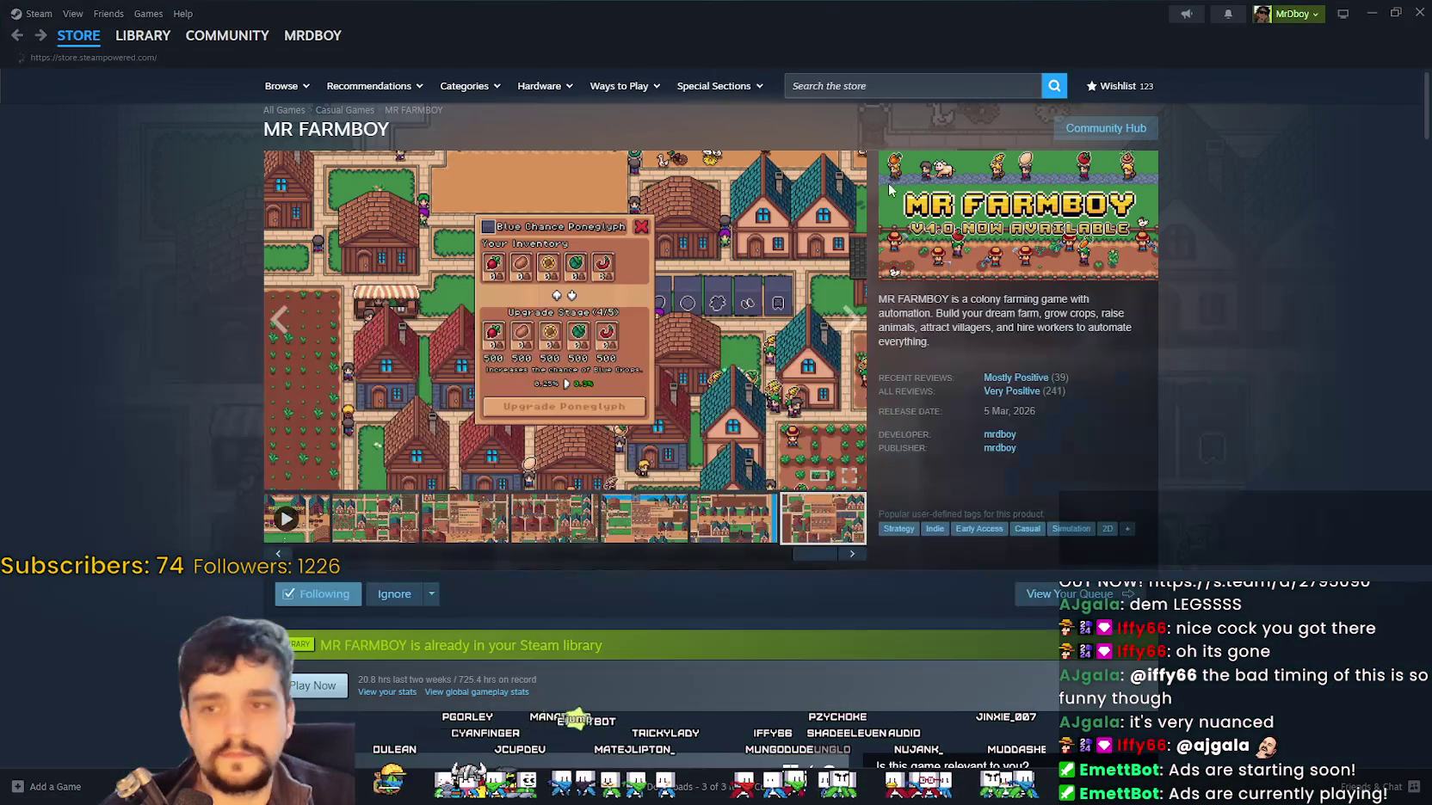
Go from the Steam library to MR FARMBOY's store page, Community Hub, and Reviews
left_click(78, 36)
left_click(145, 39)
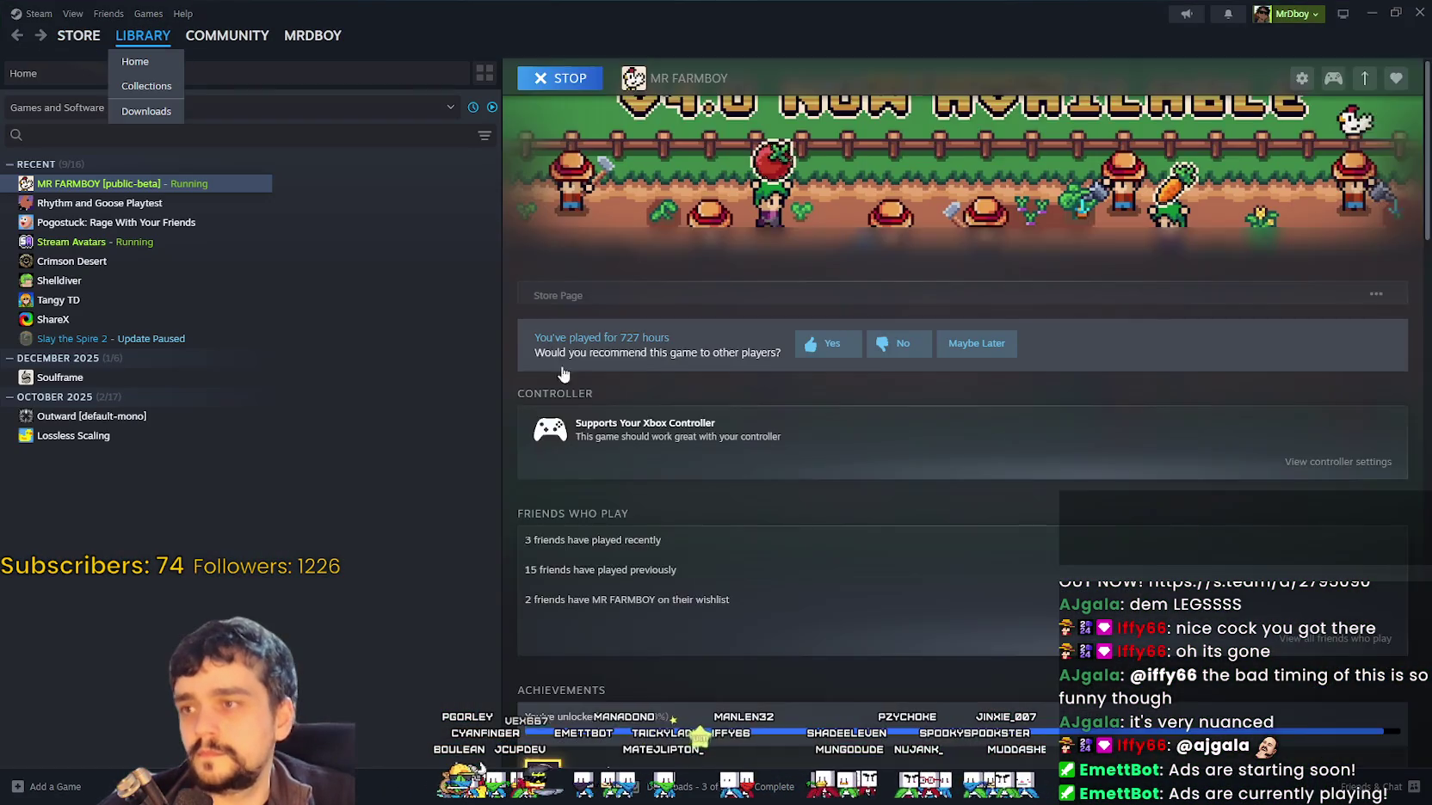
left_click(578, 375)
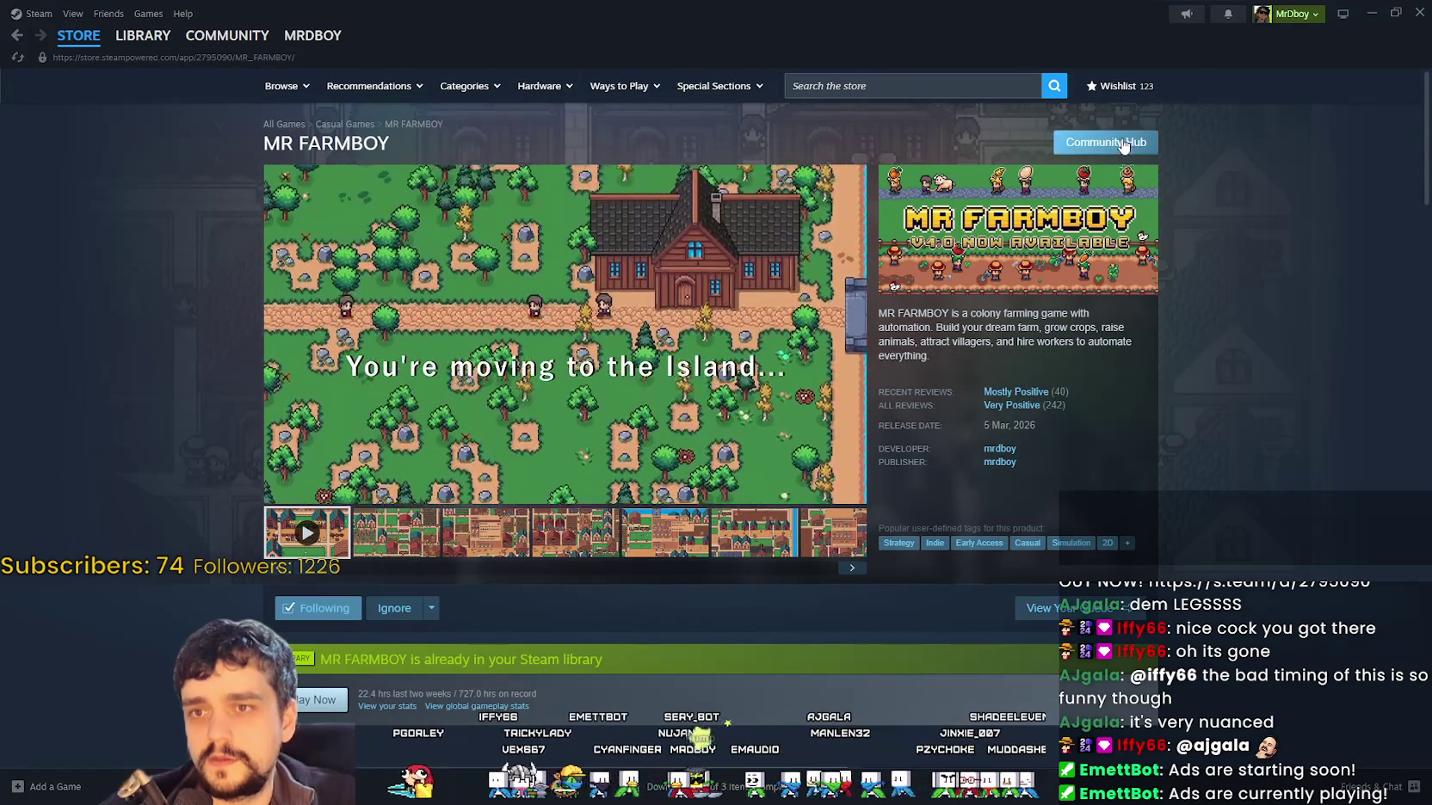
left_click(1106, 142)
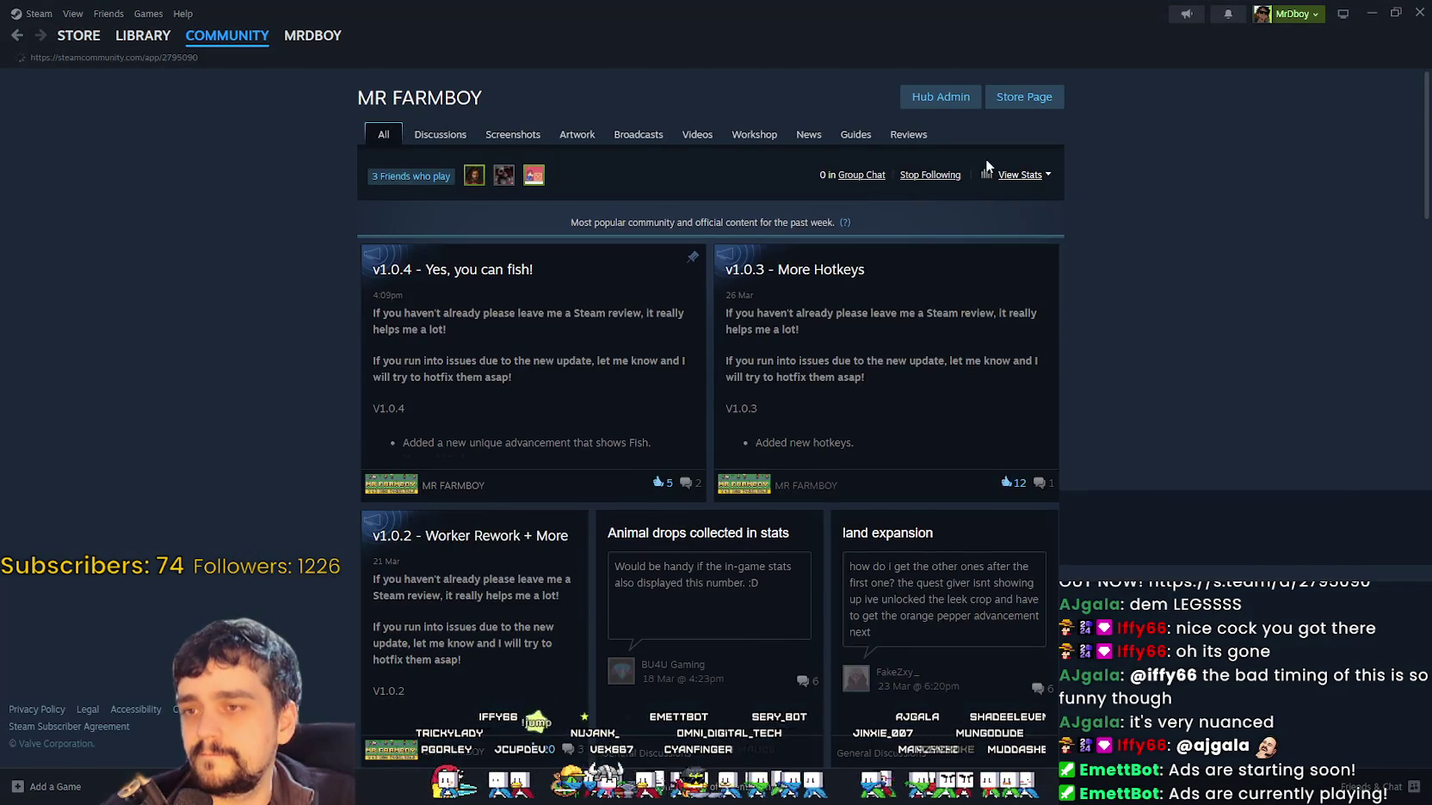
left_click(907, 138)
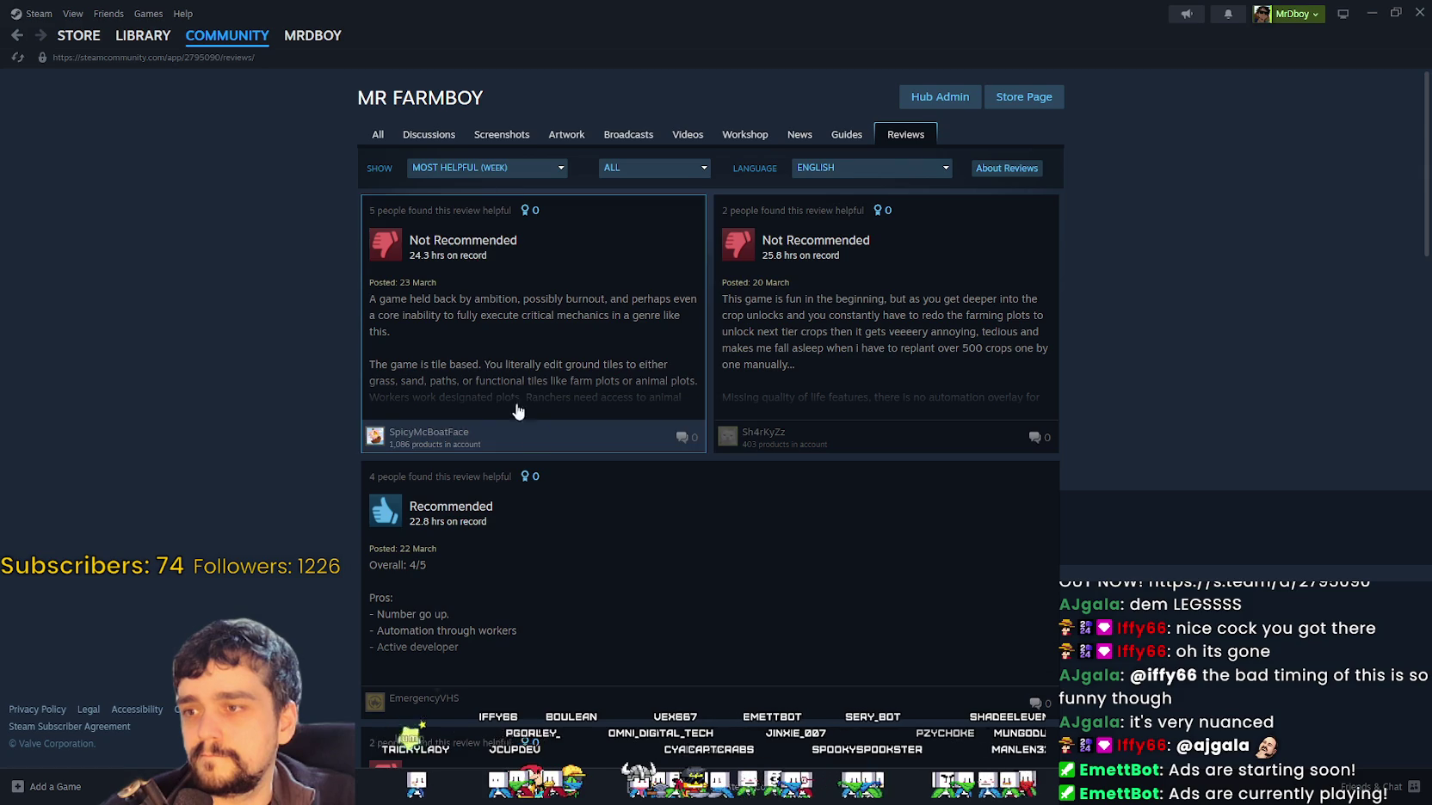
Sort the reviews by Most Recent and show All Languages
left_click(486, 168)
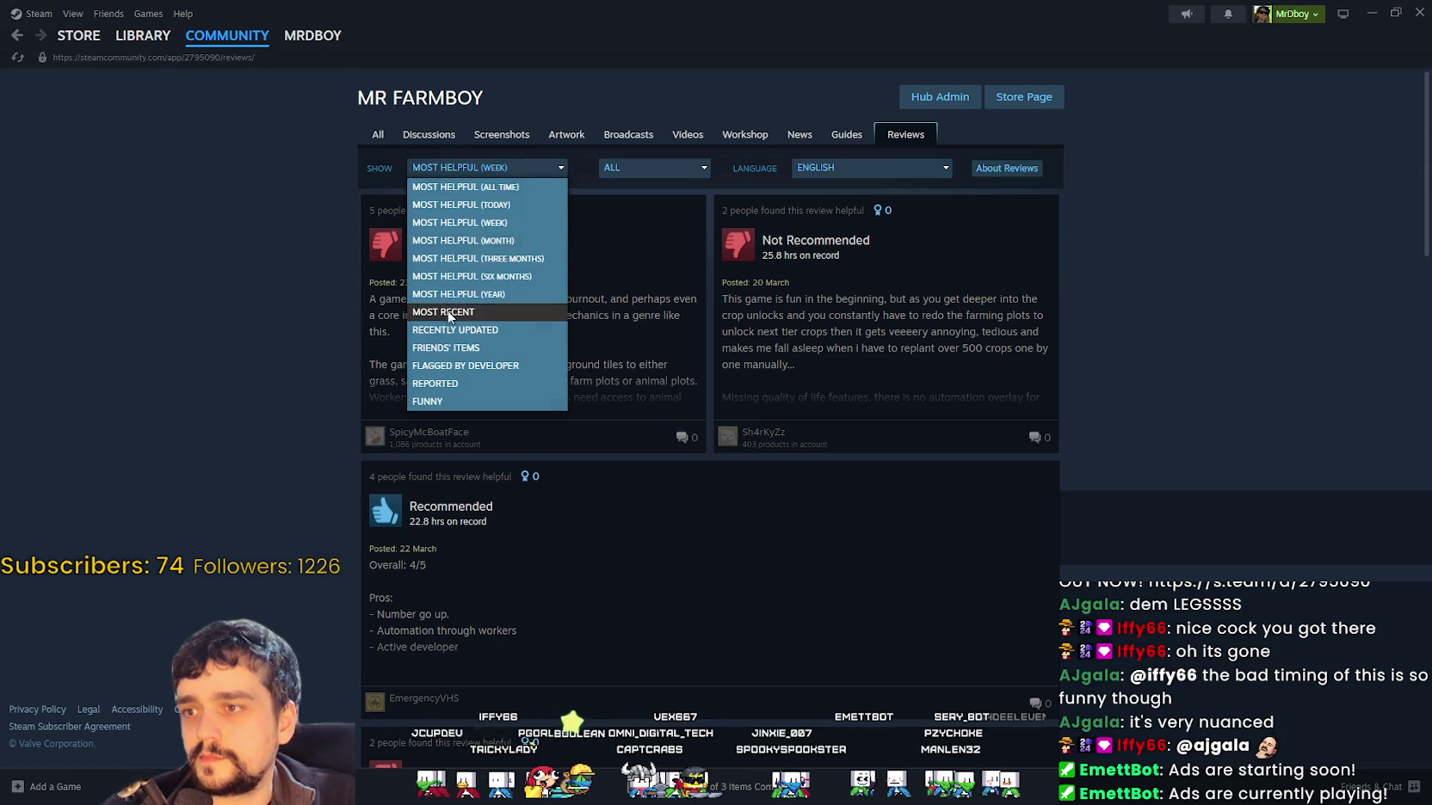
left_click(447, 311)
left_click(858, 182)
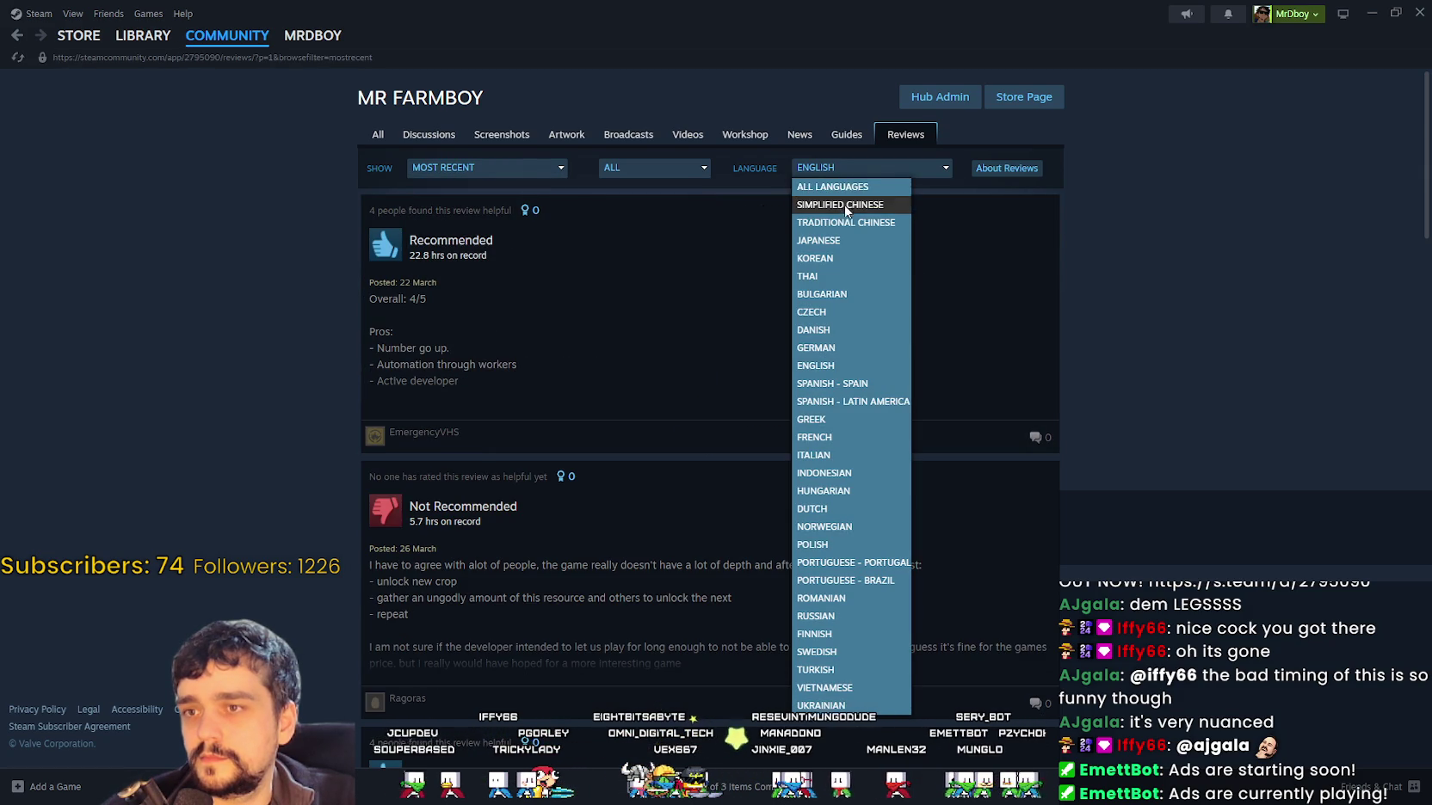
left_click(850, 201)
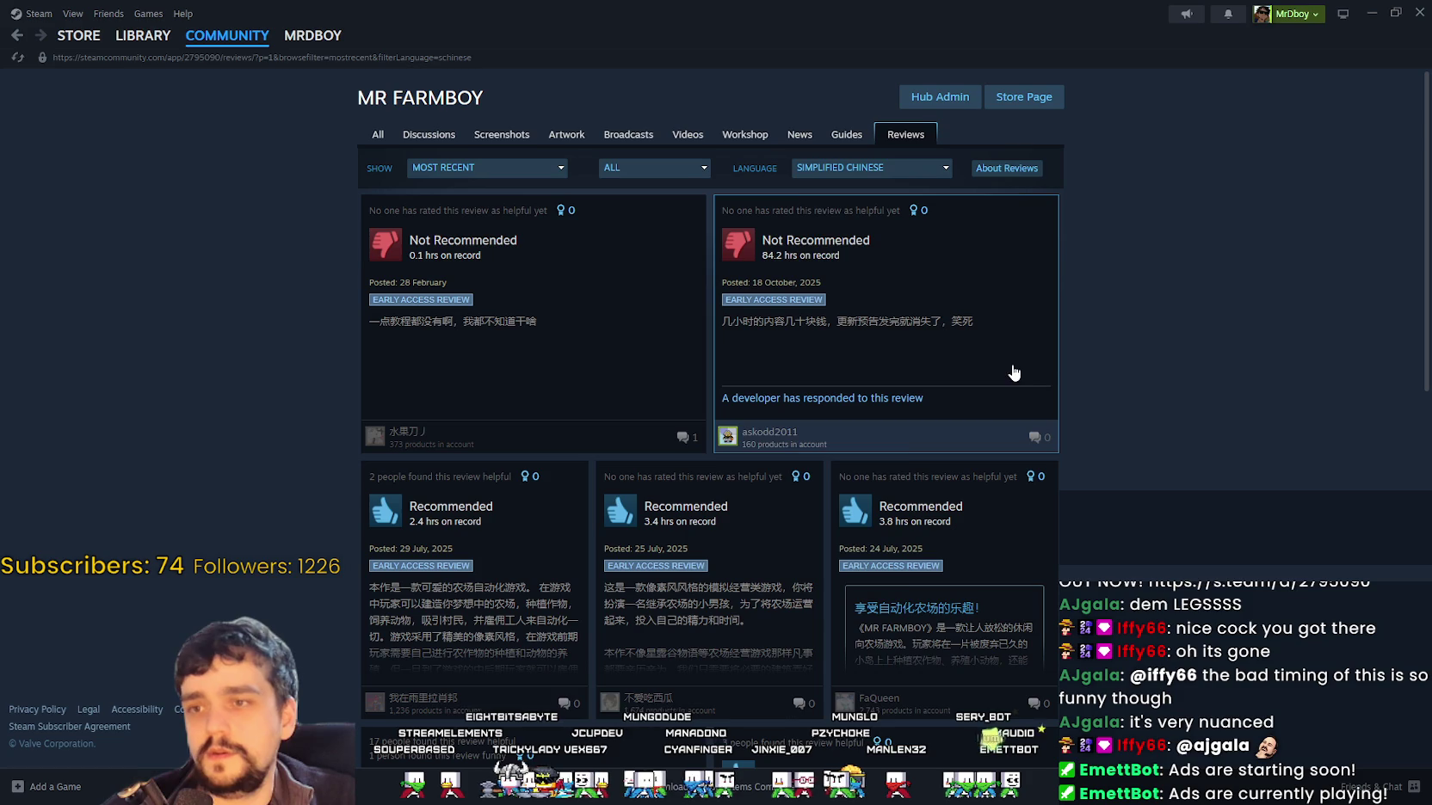
left_click(848, 170)
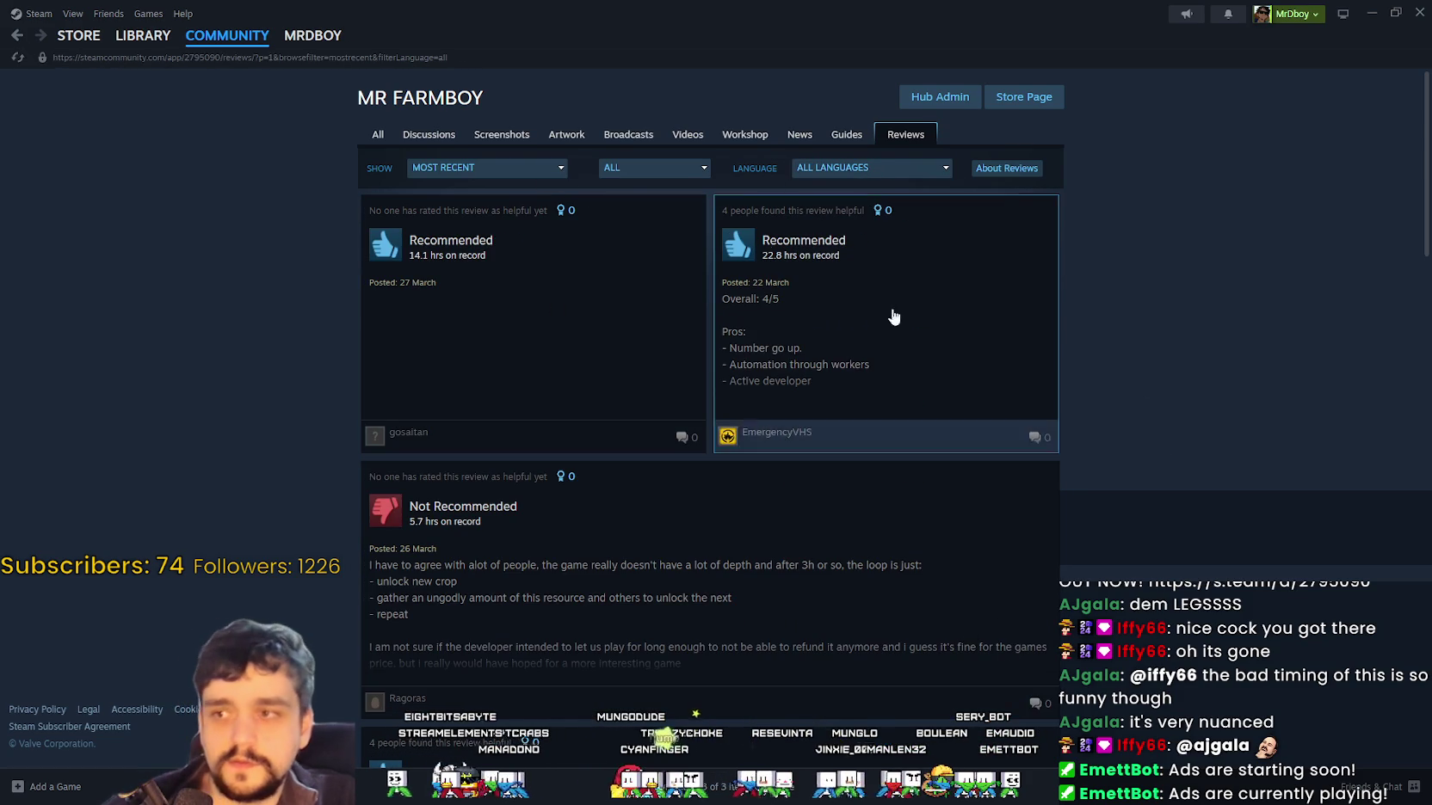
left_click(484, 167)
left_click(277, 192)
Read through the recent reviews, then bring the running game window forward
scroll(256, 404, "down", 5)
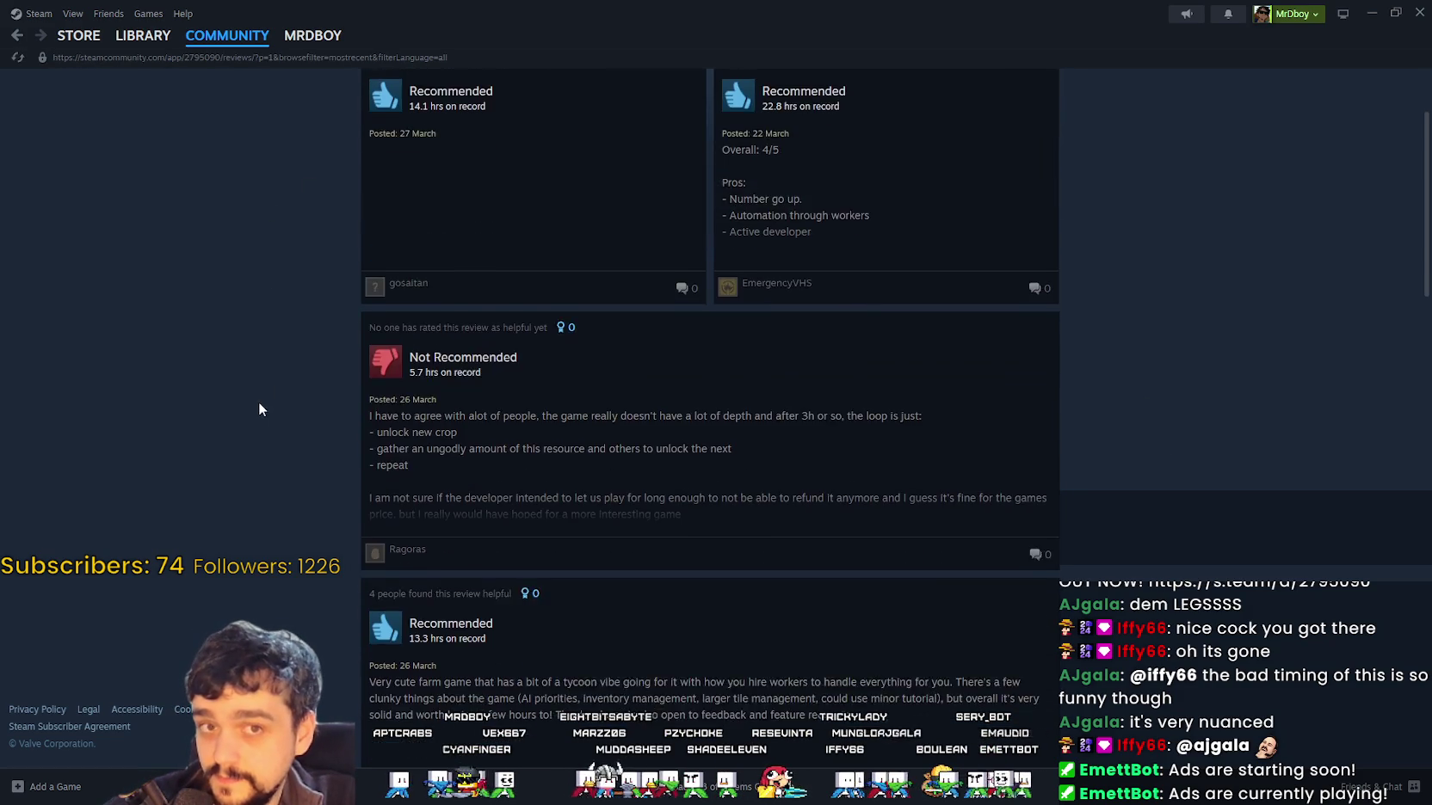
scroll(1042, 479, "down", 3)
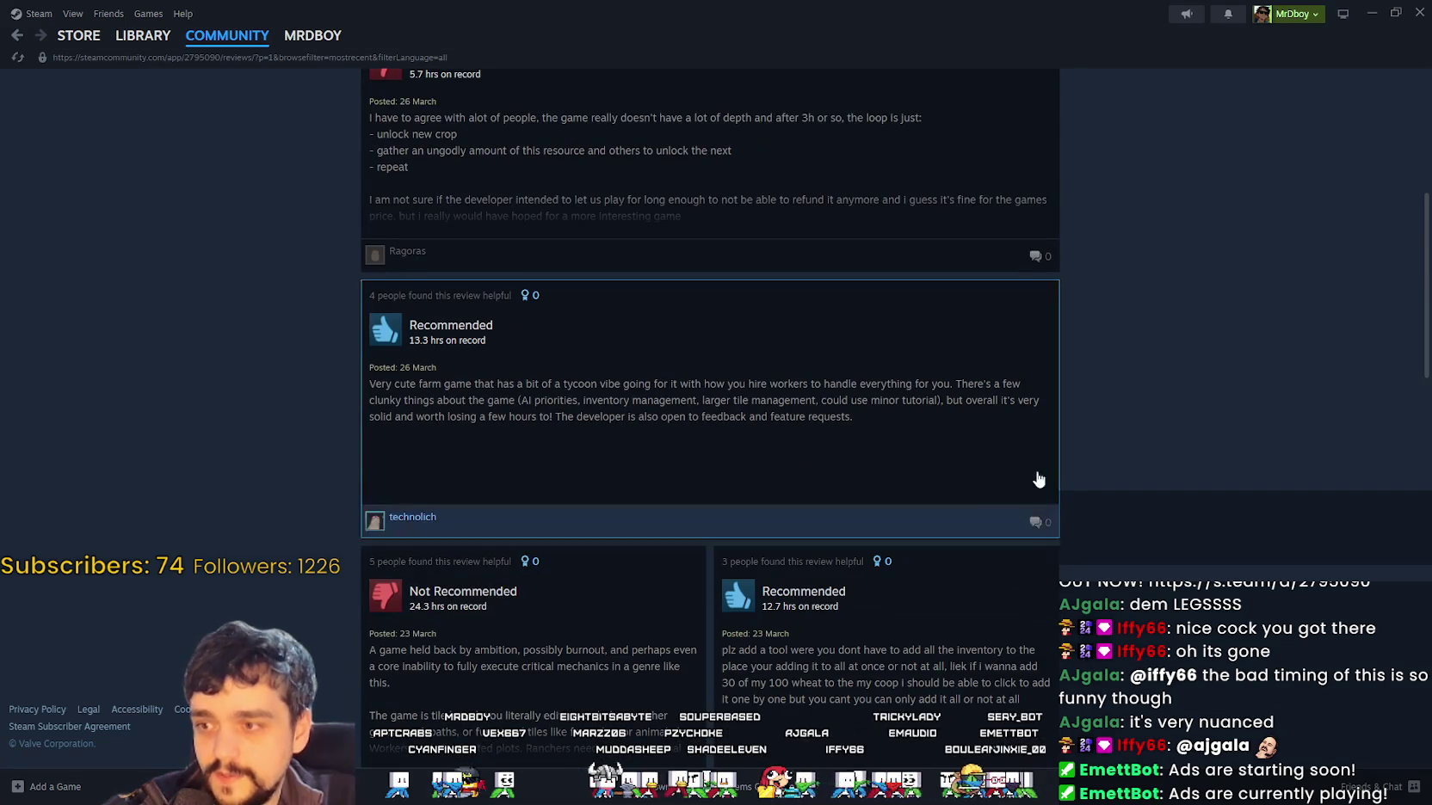
scroll(735, 289, "up", 6)
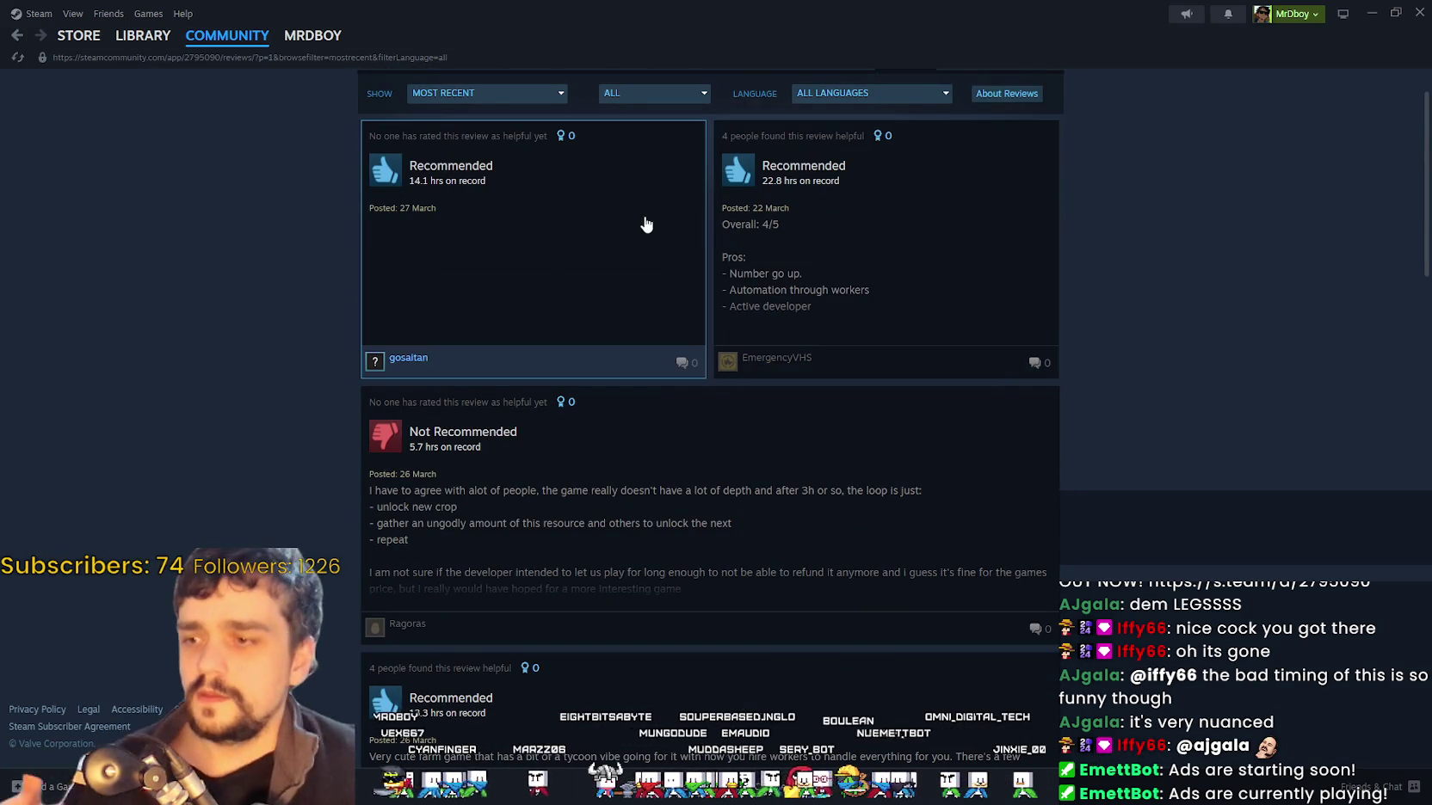
scroll(855, 279, "down", 5)
scroll(892, 343, "down", 6)
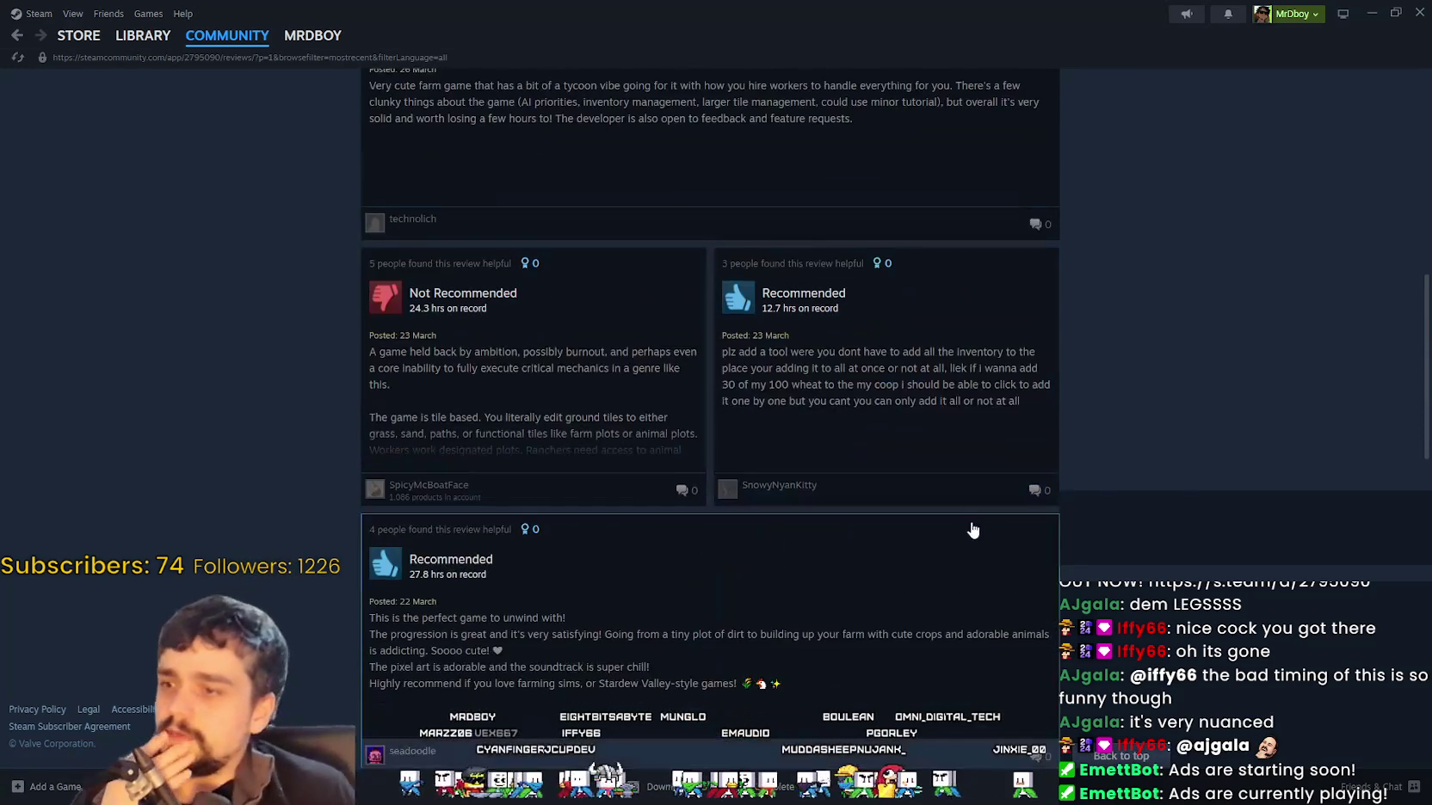
scroll(1143, 438, "up", 10)
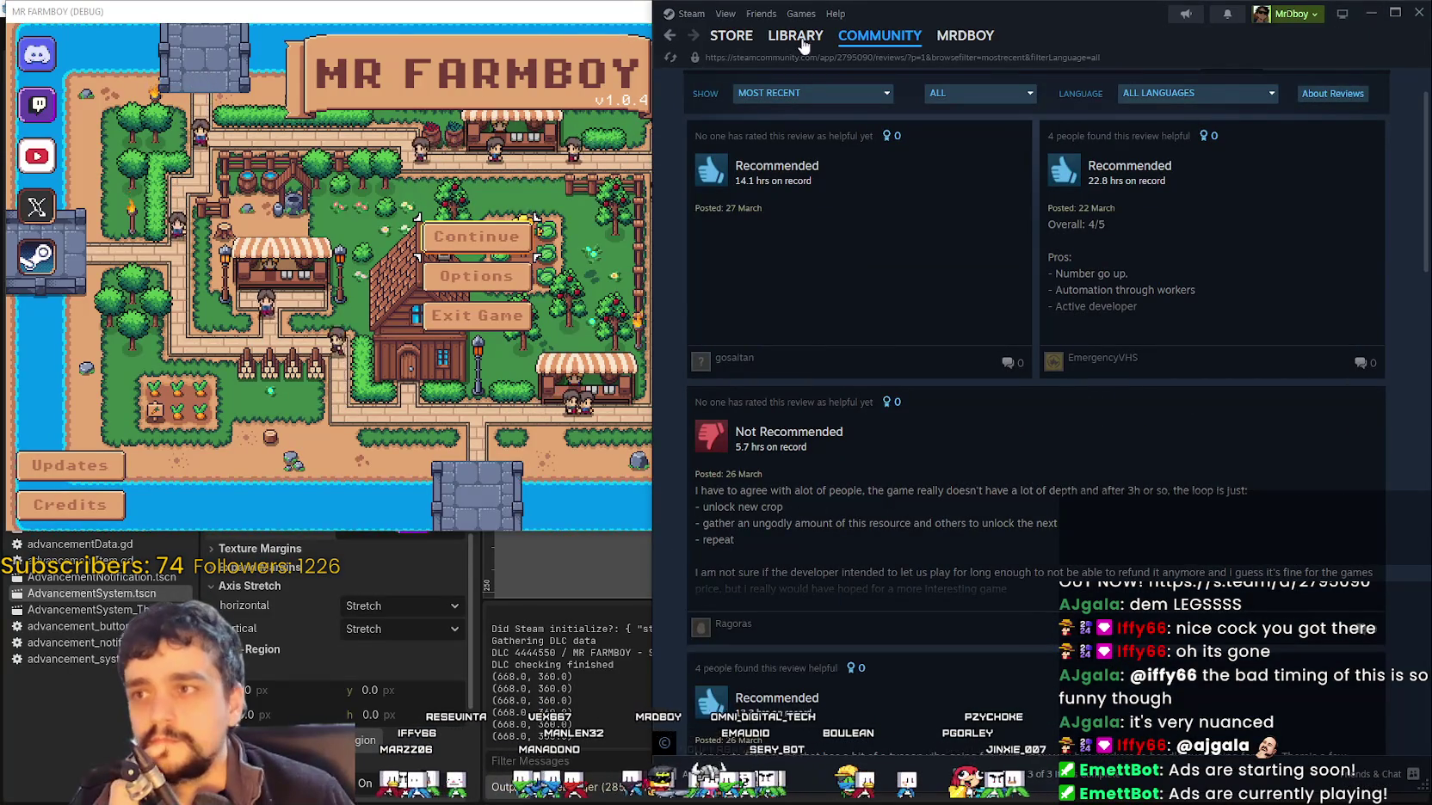
left_click(1370, 13)
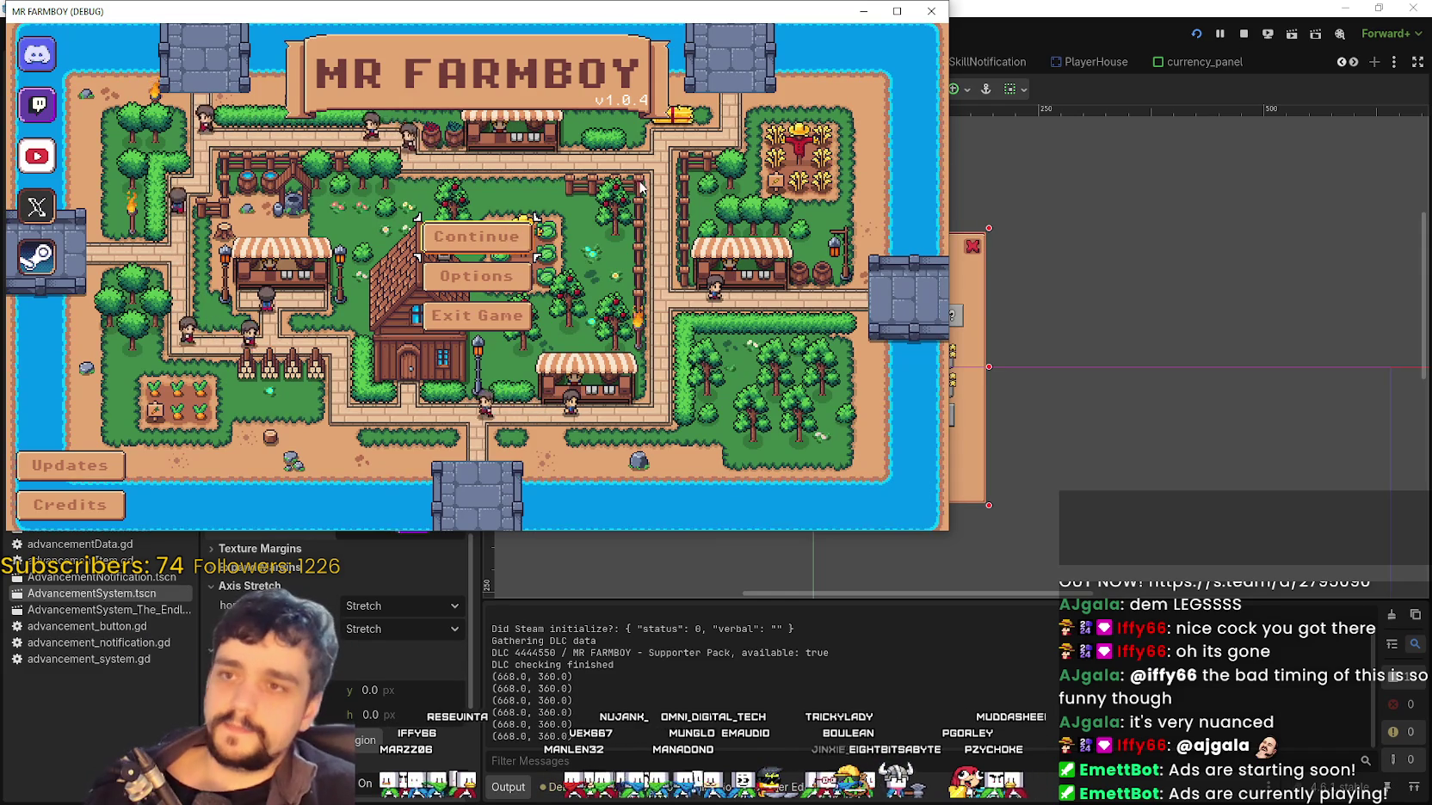
Maximize the game window and view the Updates changelog from the main menu
left_click(908, 13)
key("Return")
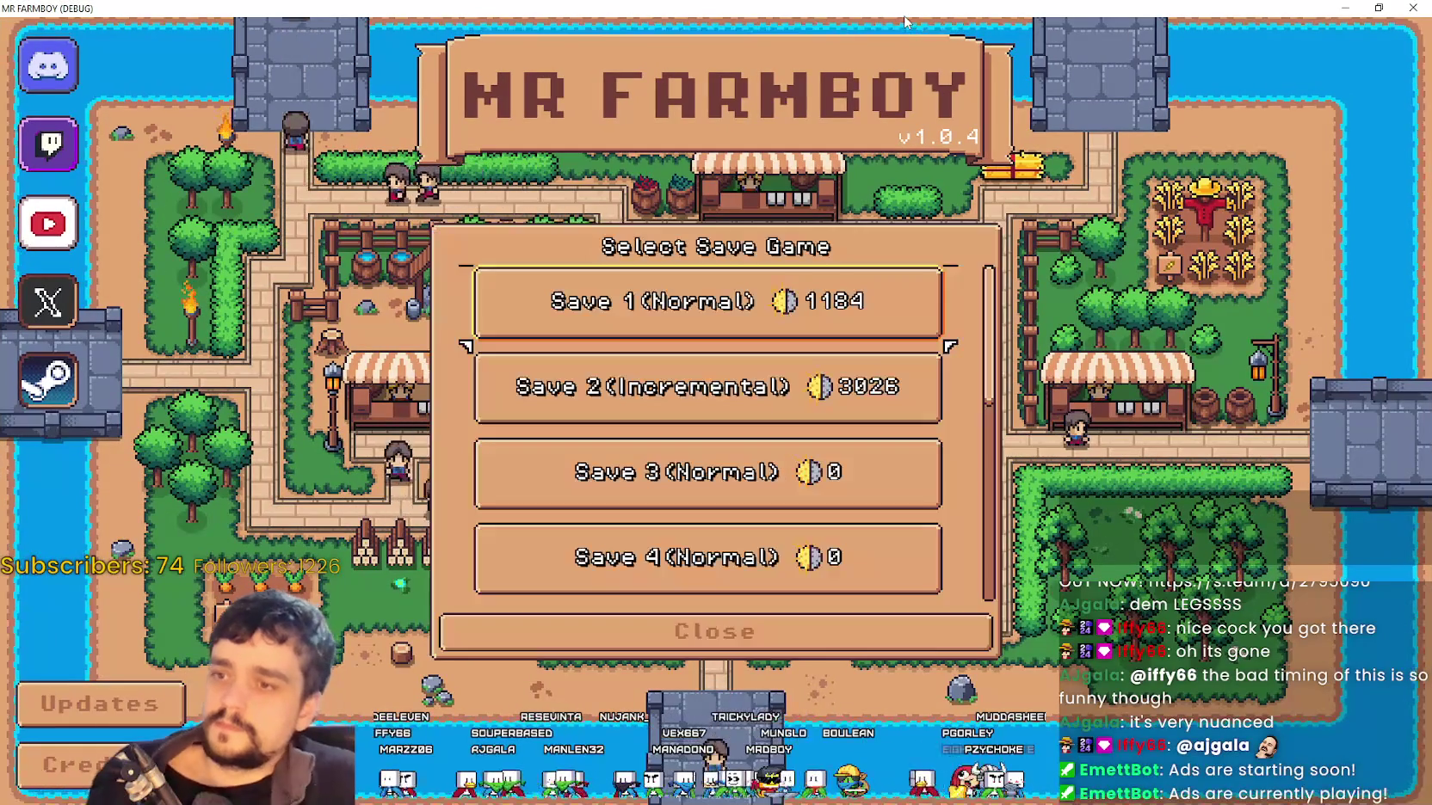
key("Down")
key("Down")
key("Down")
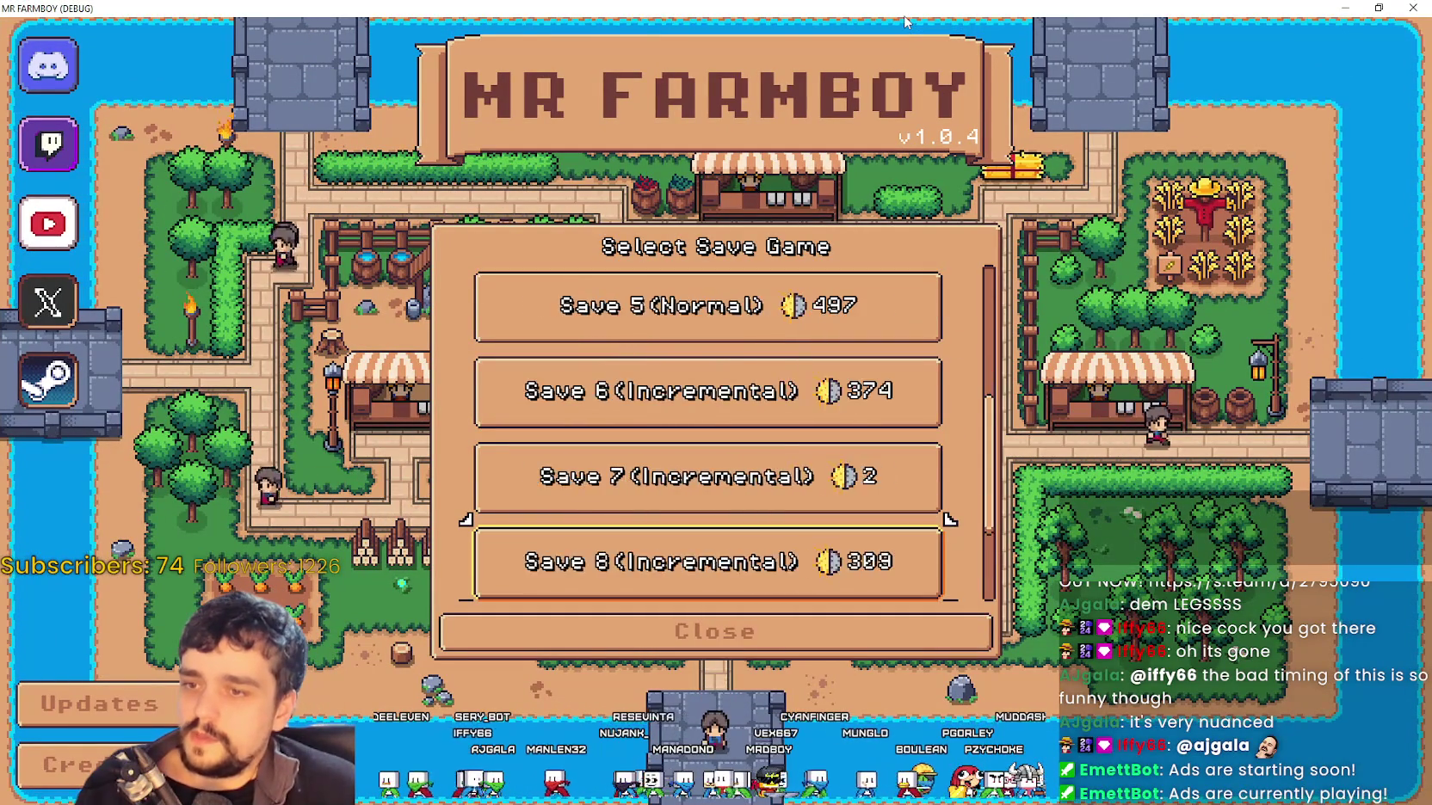
key("Return")
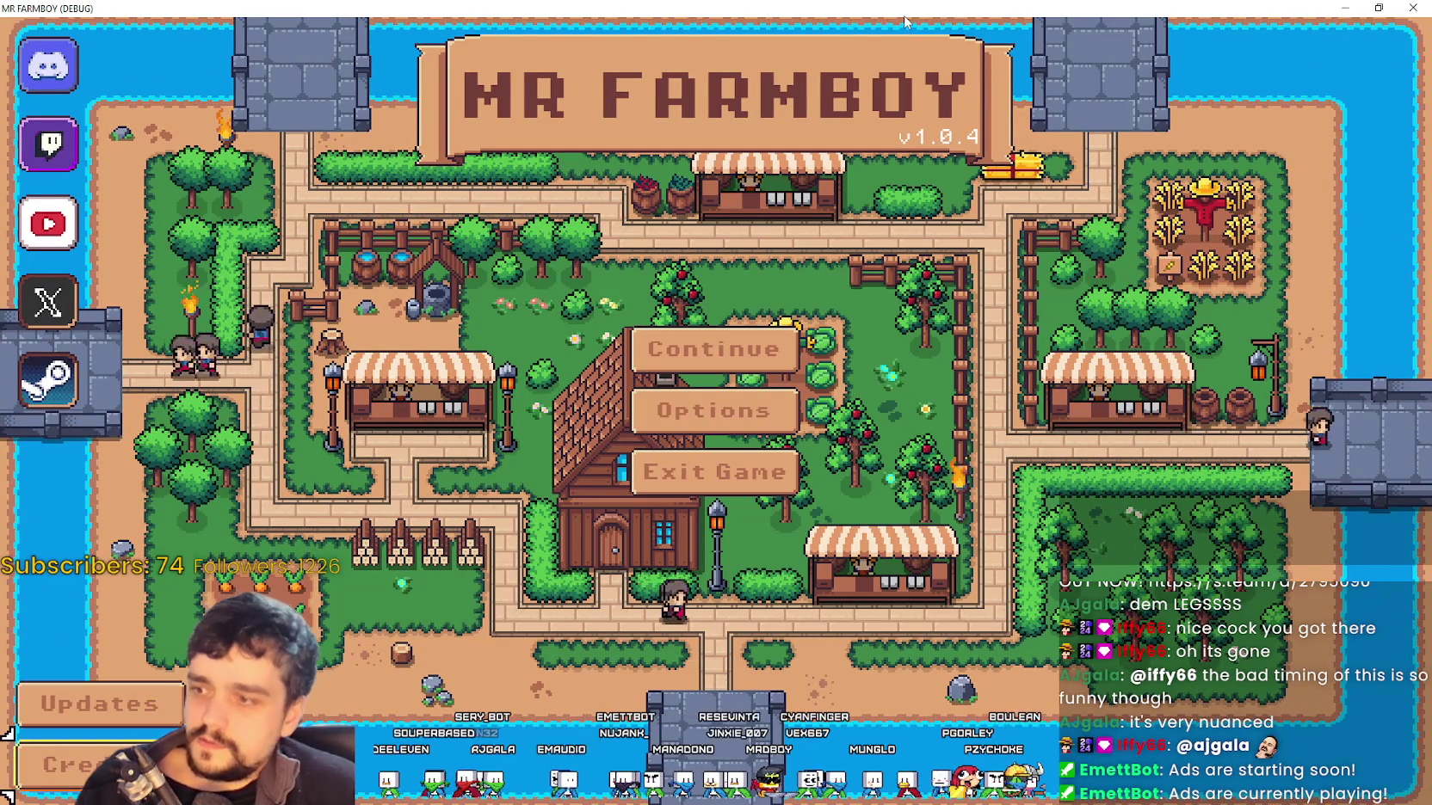
key("Up")
key("Up")
key("Down")
key("Down")
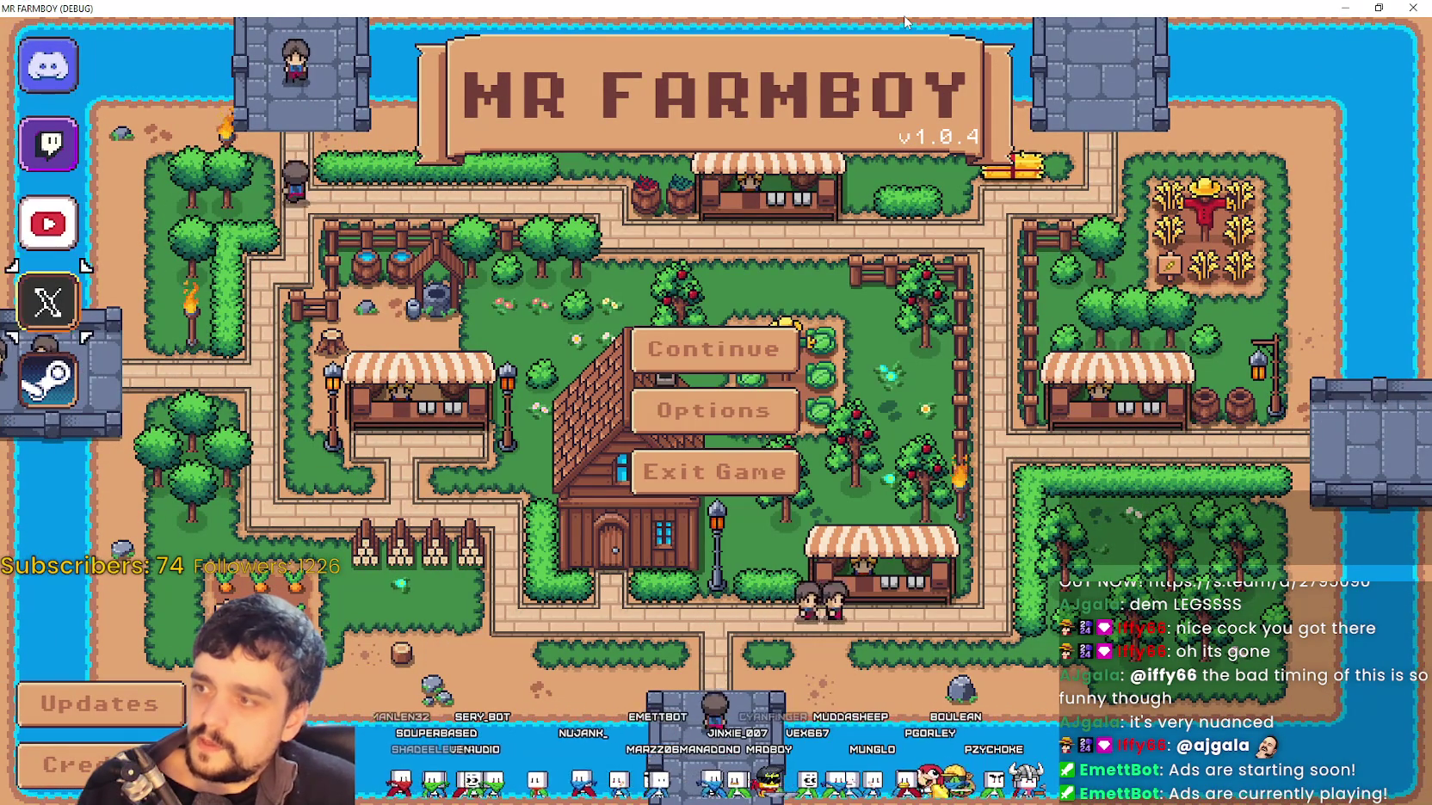
key("Return")
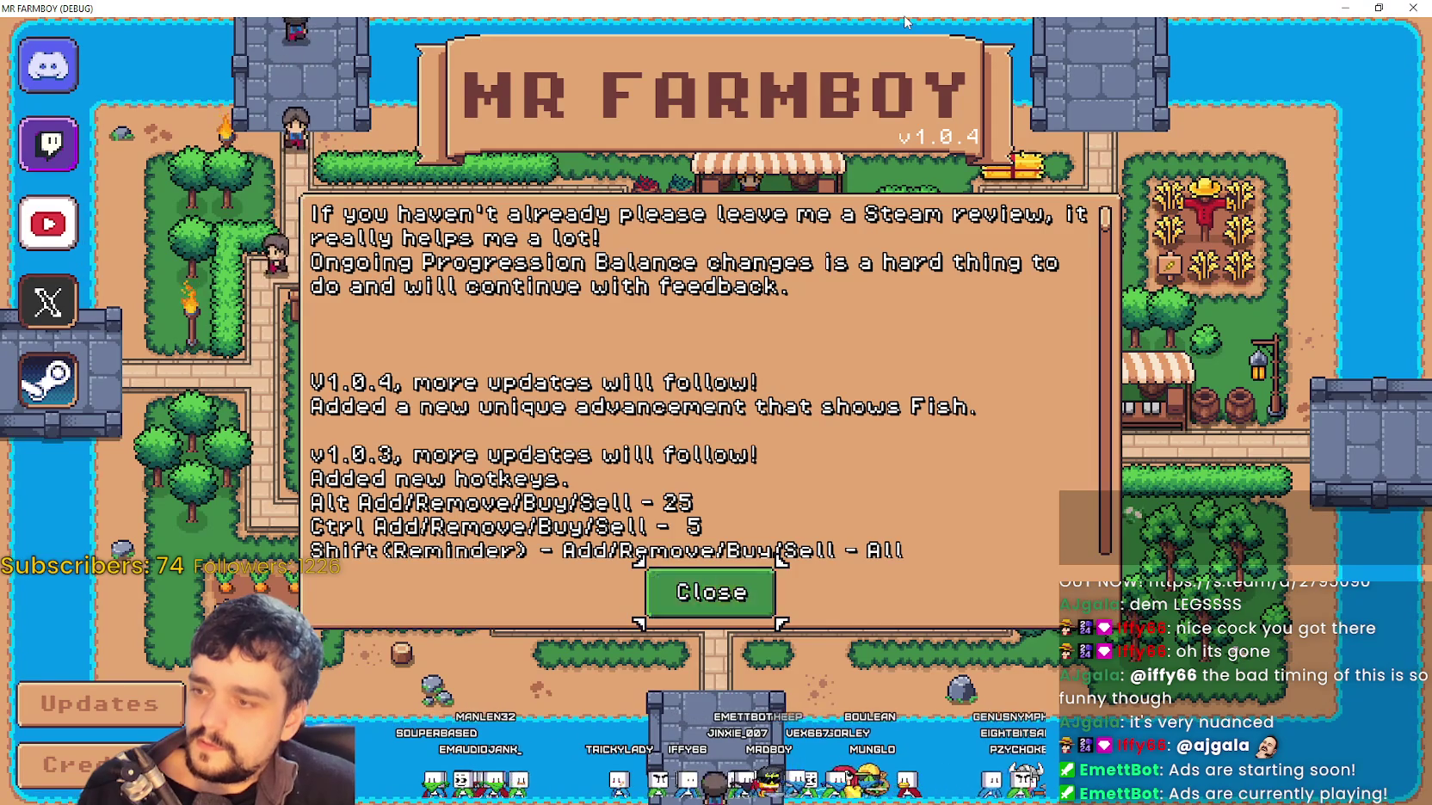
key("Return")
Choose Continue from the main menu and load Save 1
key("Down")
key("Return")
key("Return")
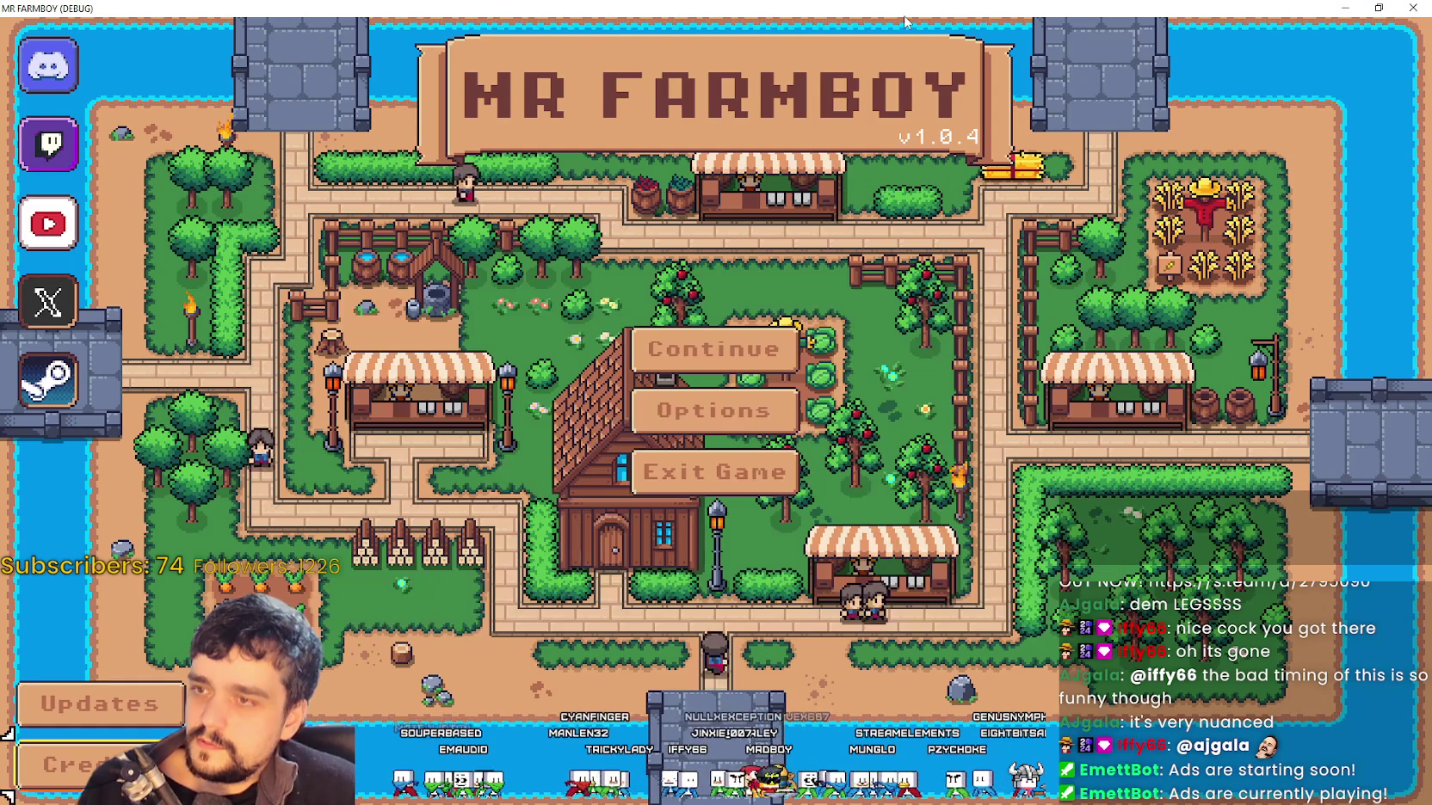
key("Up")
key("Right")
key("Up")
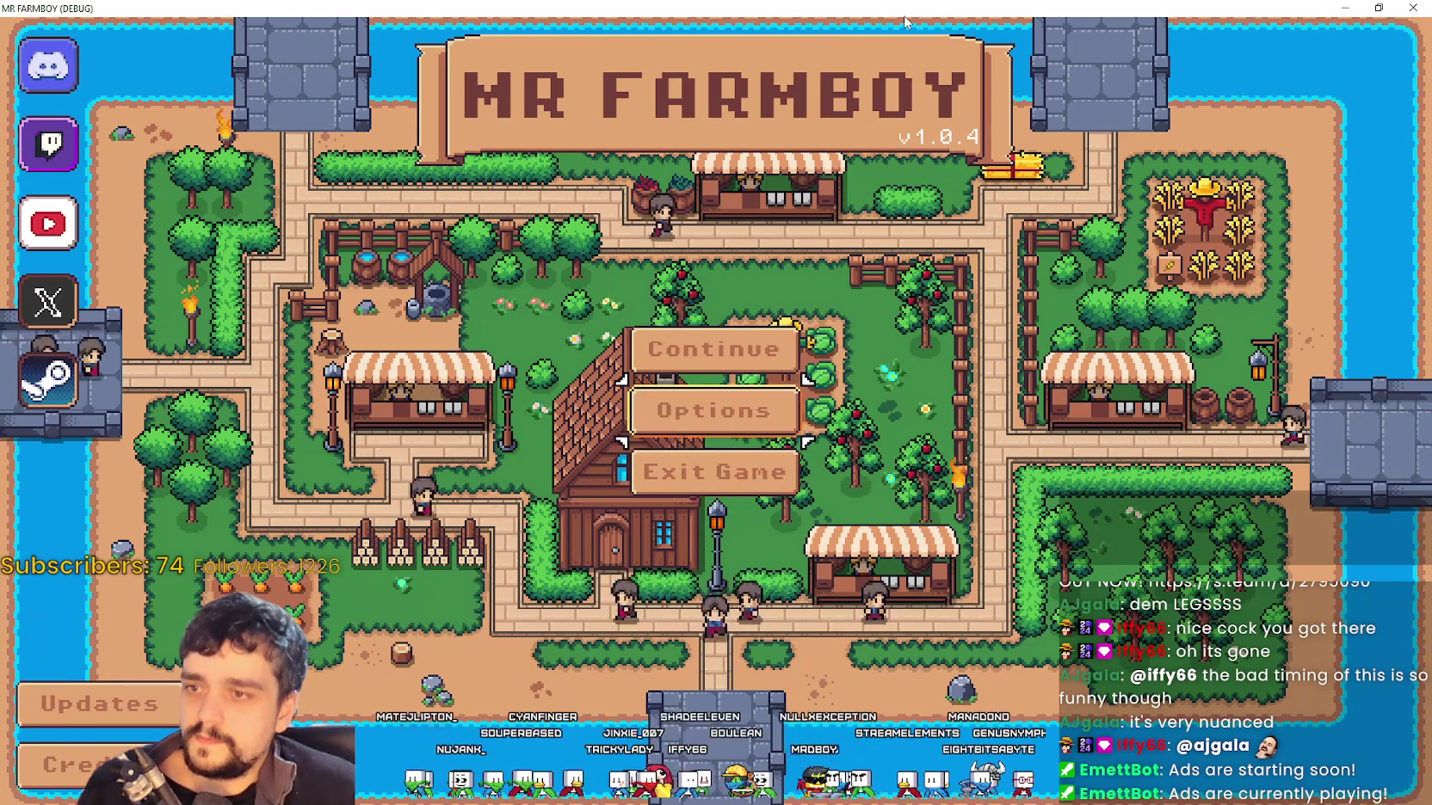
key("Up")
key("Return")
key("Down")
key("Up")
key("Return")
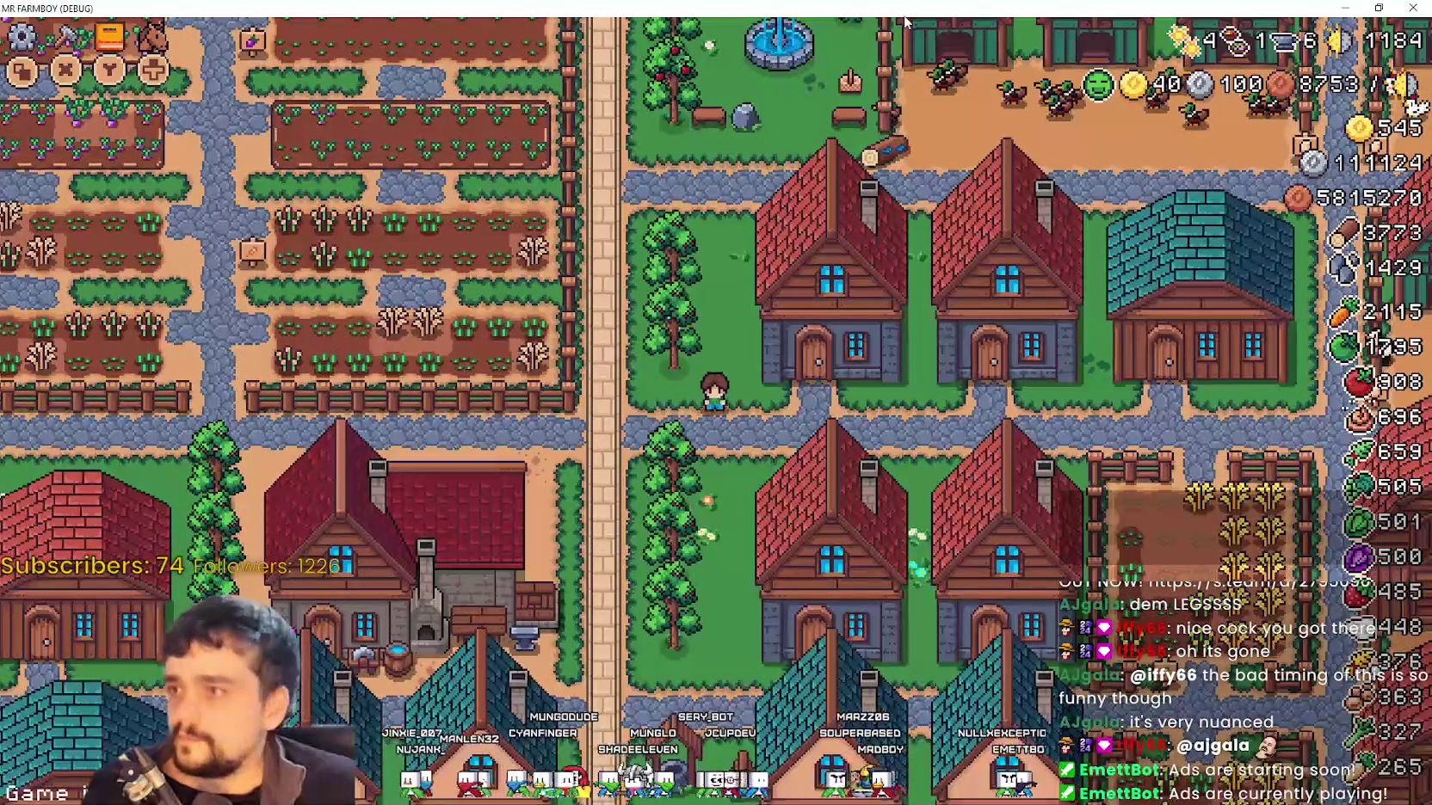
Open the Advancements panel with B and test focus between King's Outpost and Bridge
key("b")
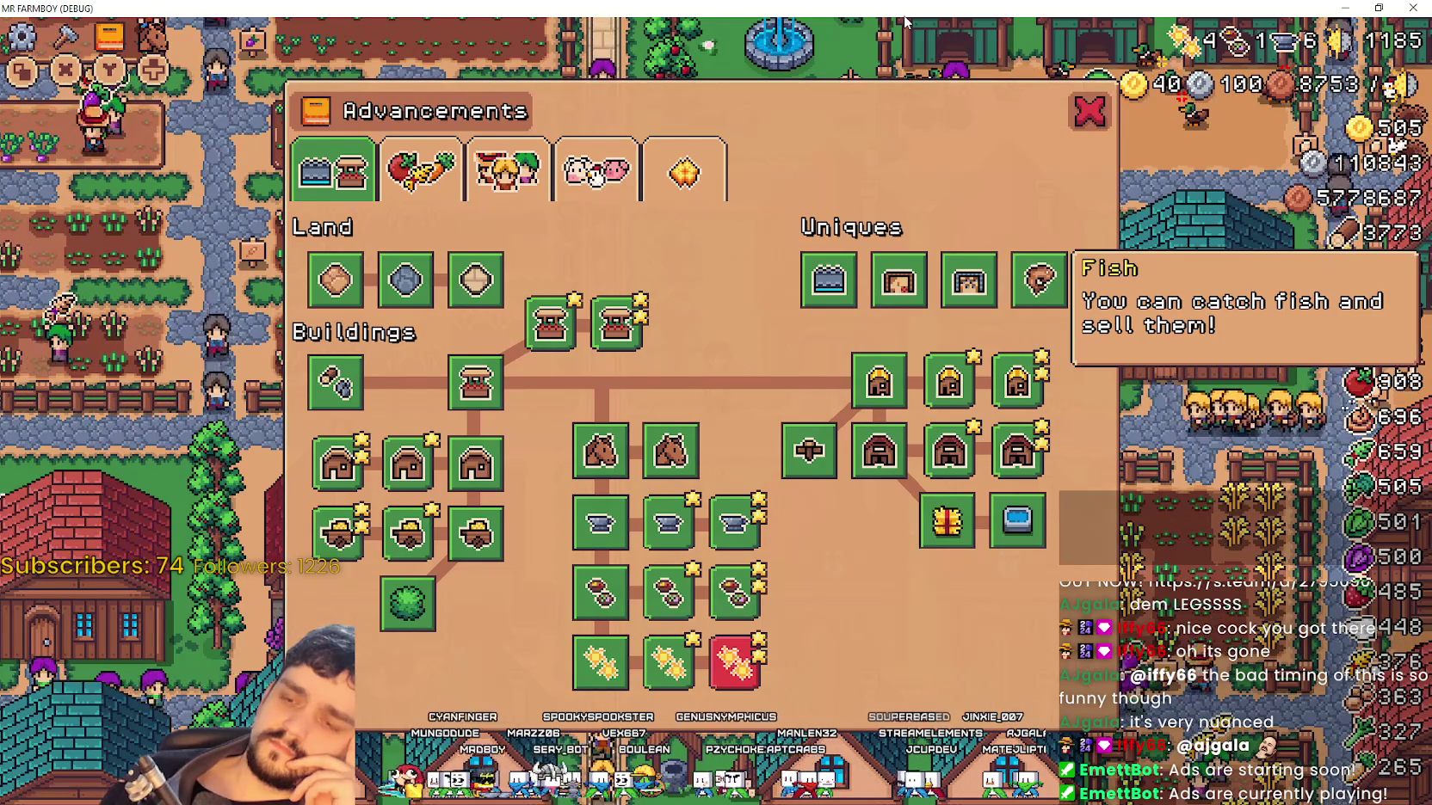
key("Left")
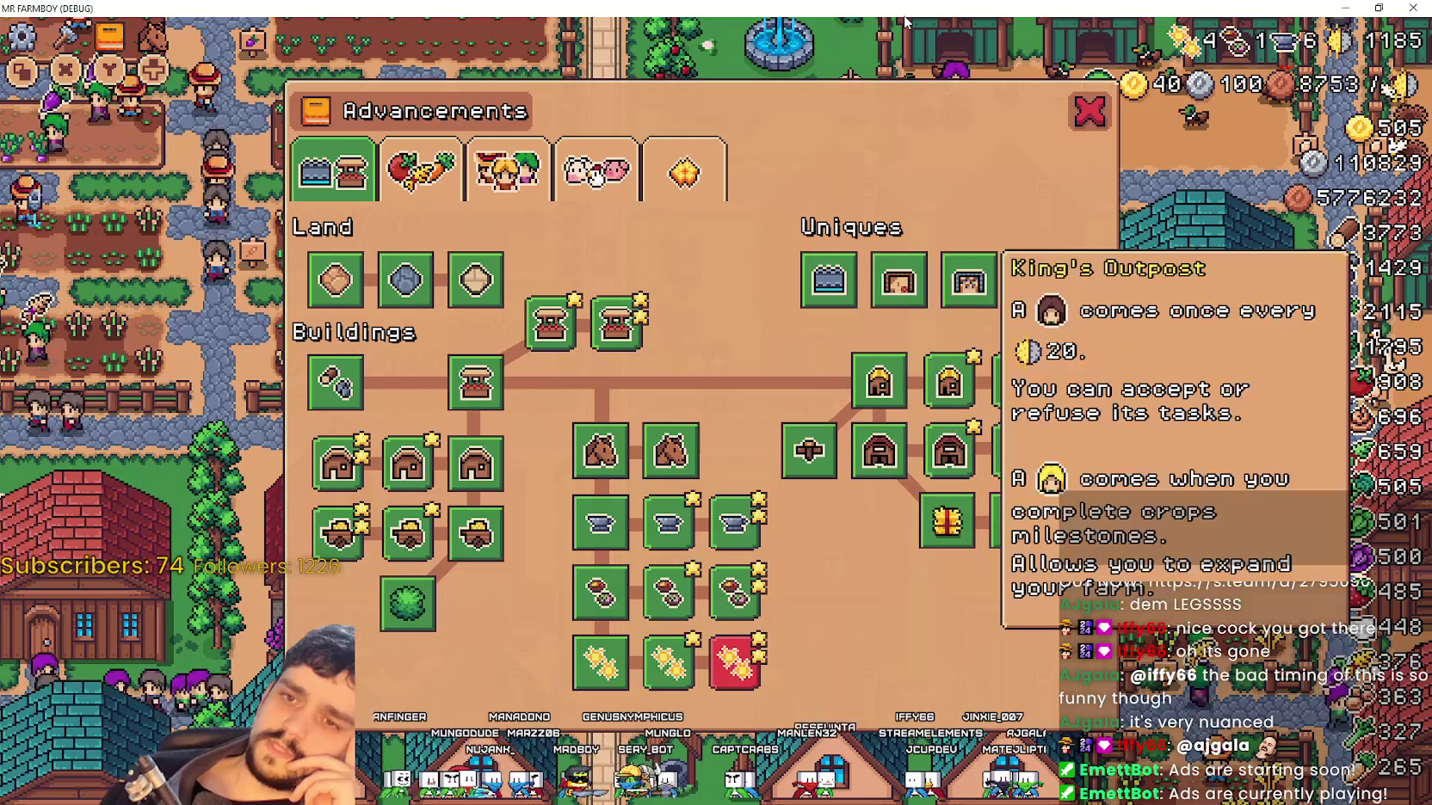
key("Right")
key("Up")
key("Down")
key("Up")
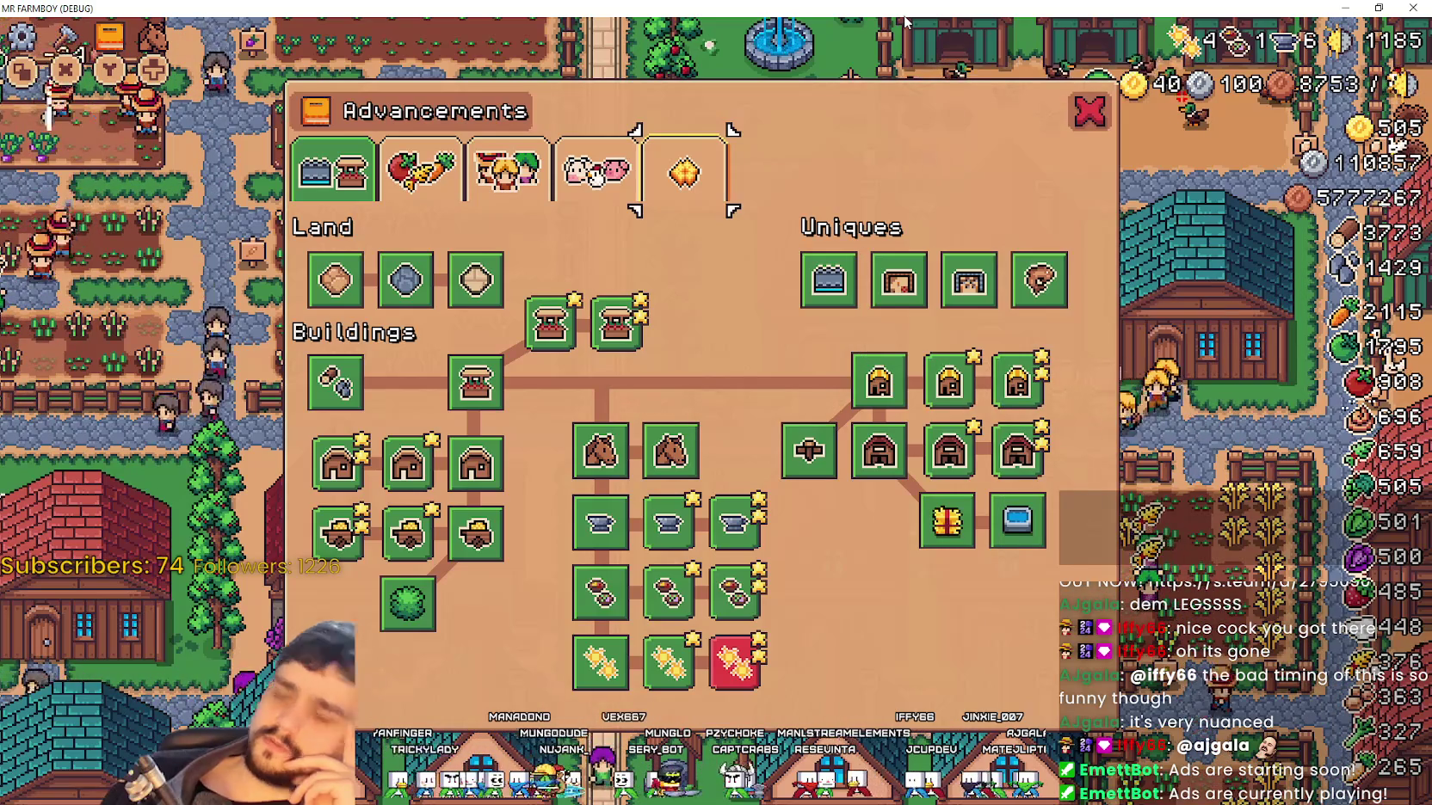
Cycle through the Animals, Workers, Crops and Buildings categories, ending on Road Tile
key("Left")
key("Return")
key("Left")
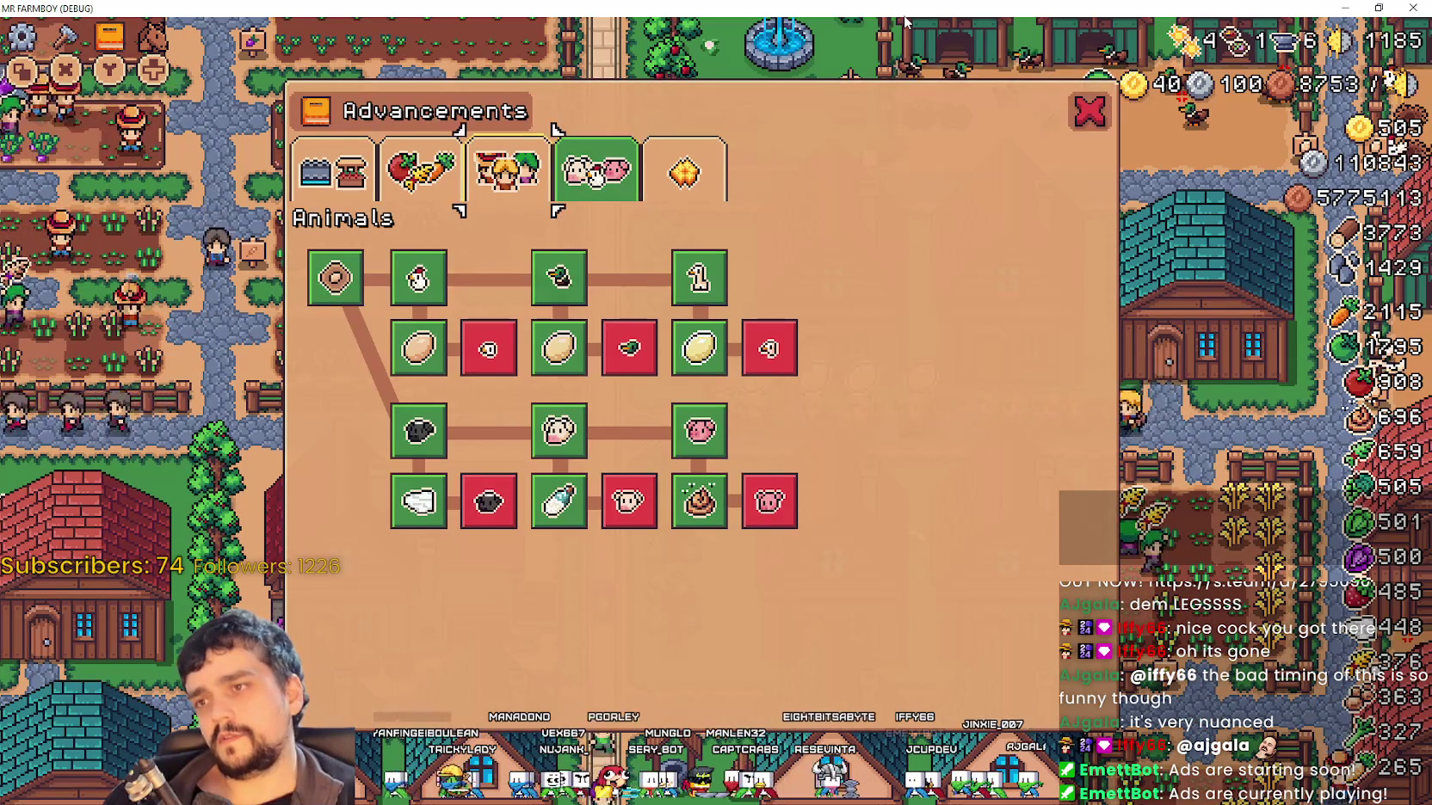
key("Return")
key("Down")
key("Up")
key("Left")
key("Return")
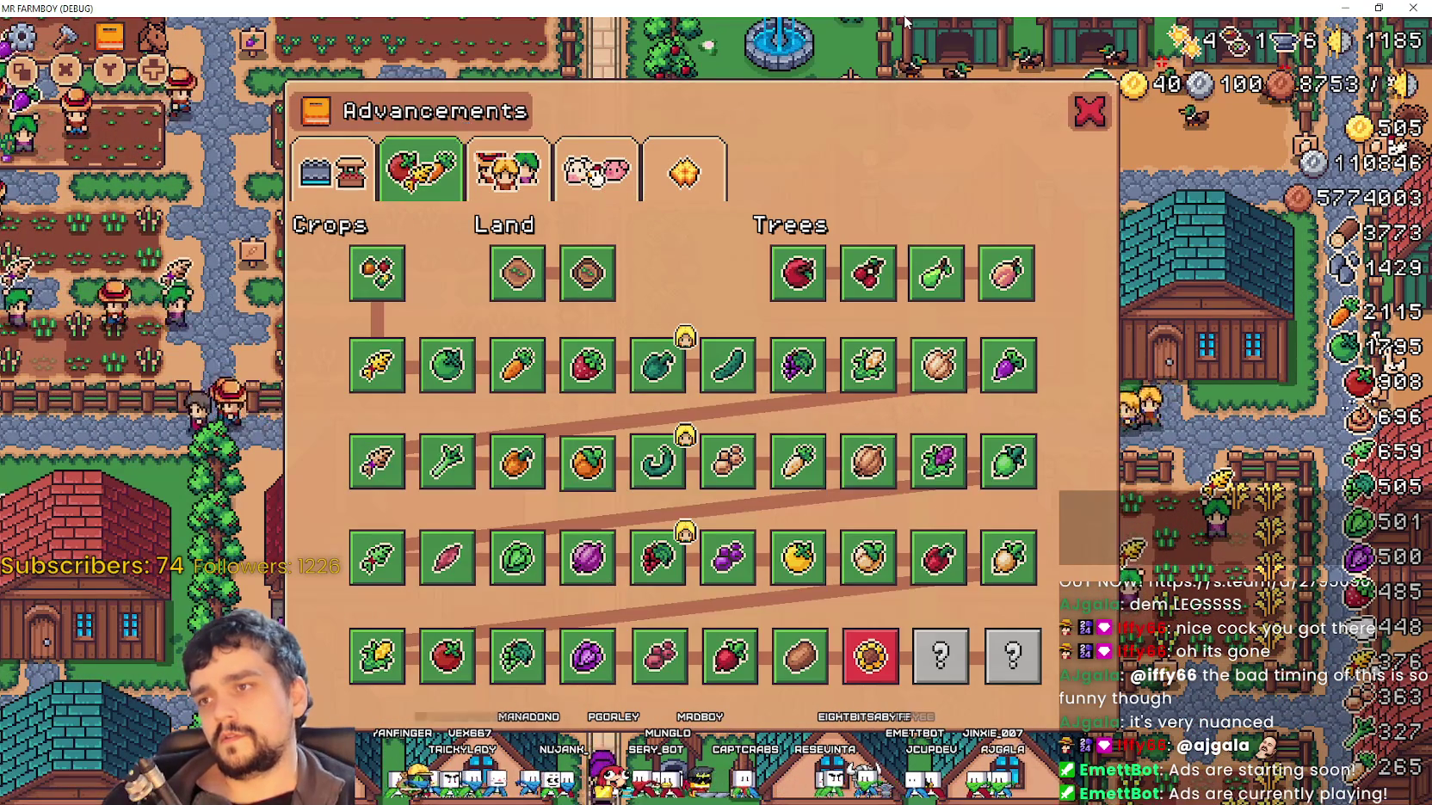
key("Left")
key("Return")
key("Down")
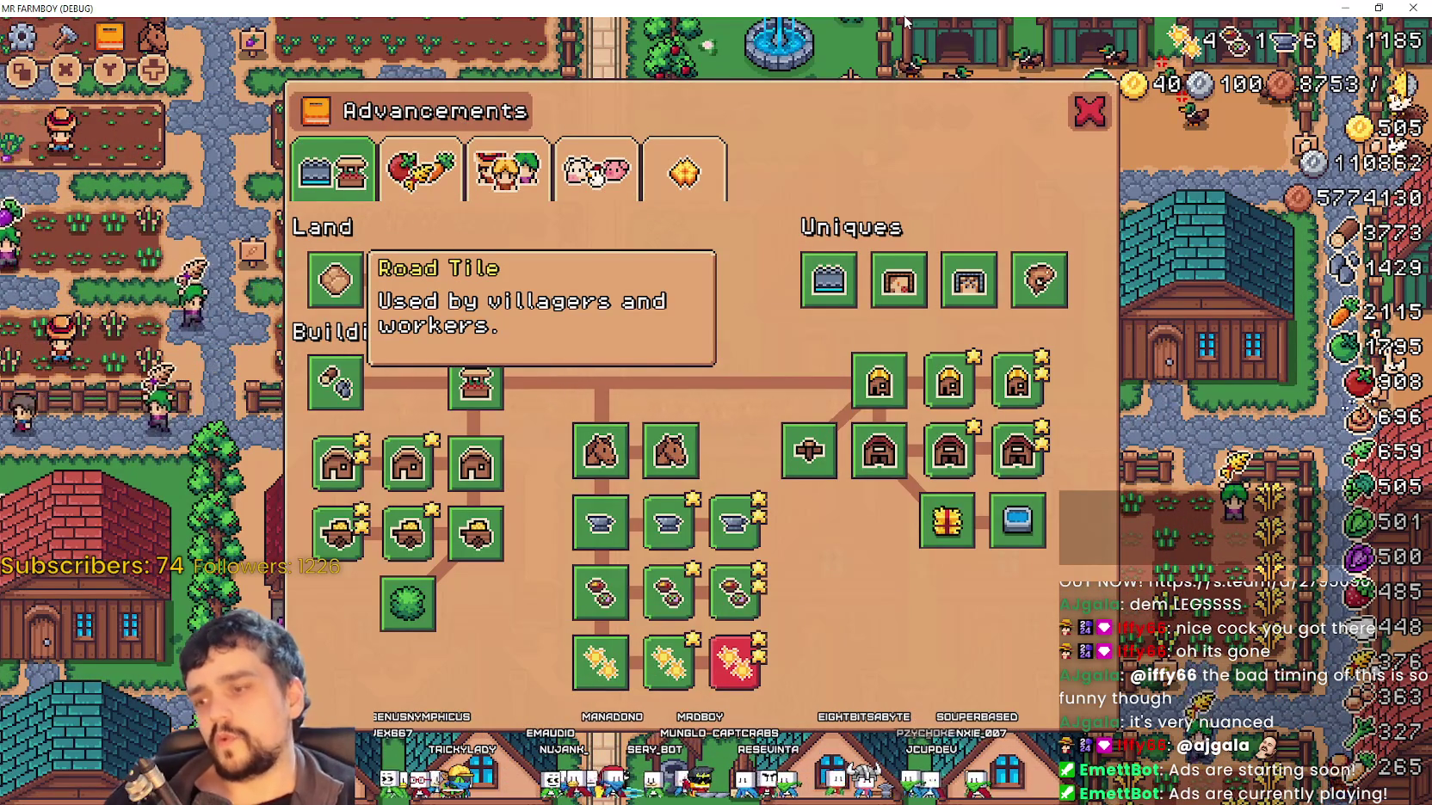
Alt-Tab from the game back to the Godot editor
key("alt+Tab")
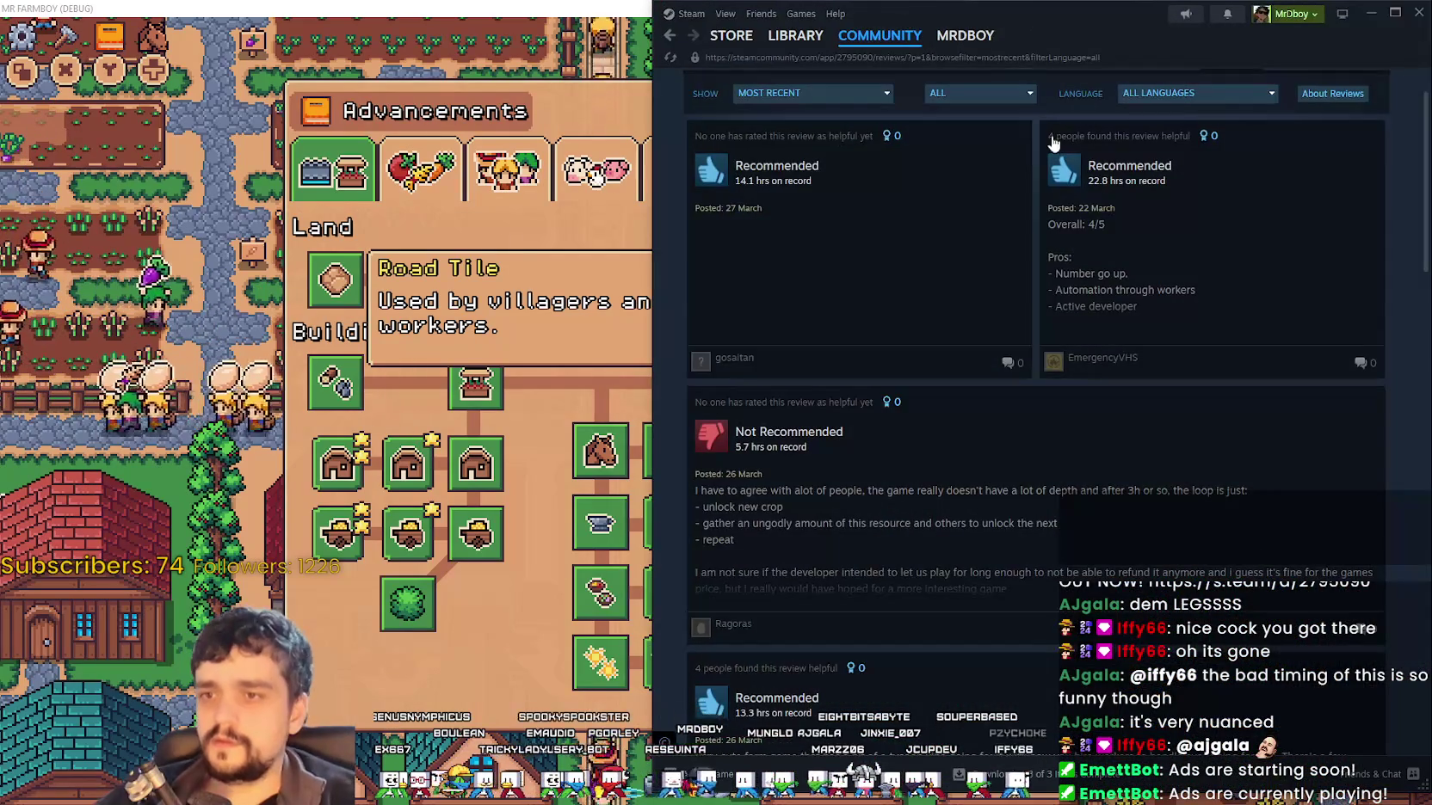
key("alt+Tab")
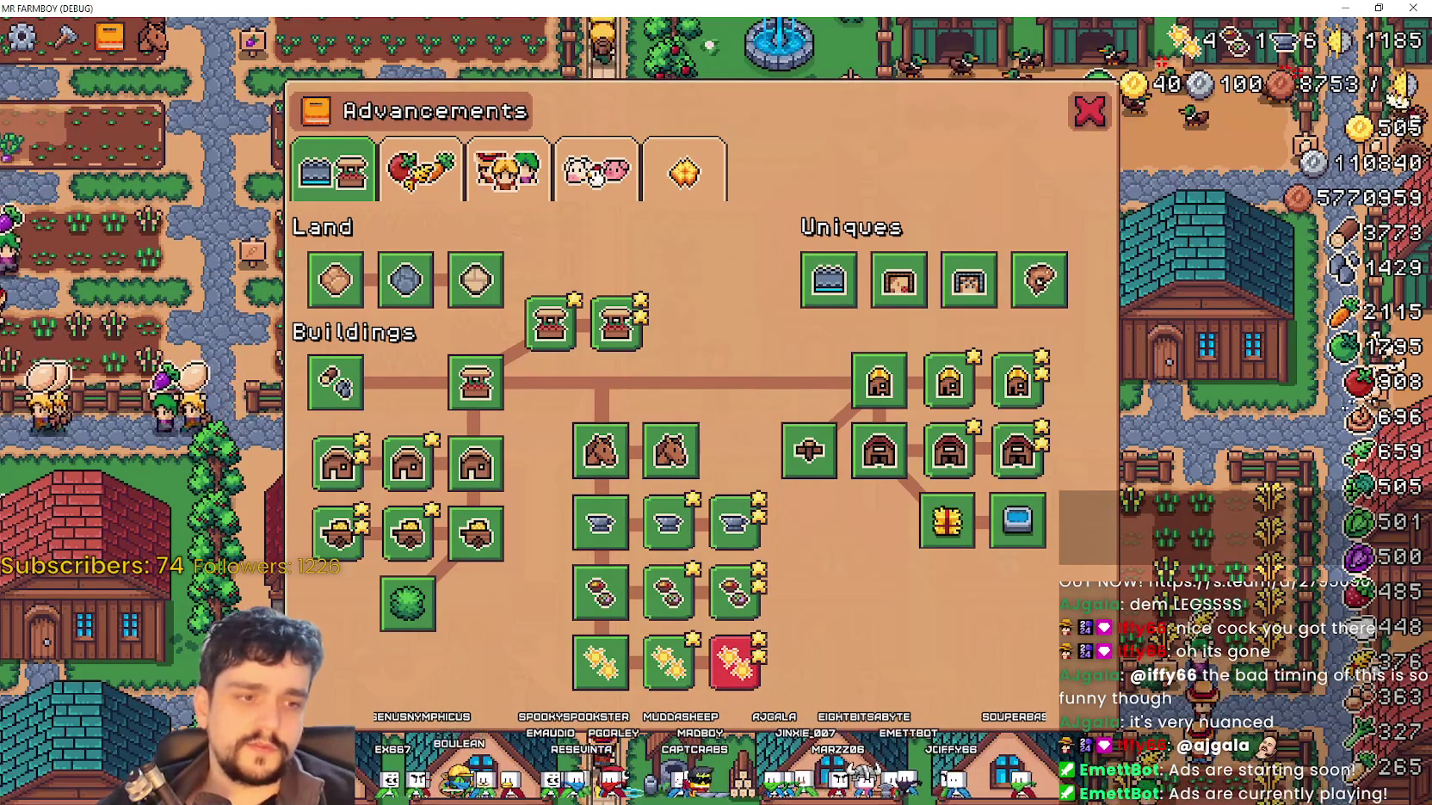
key("alt+Tab")
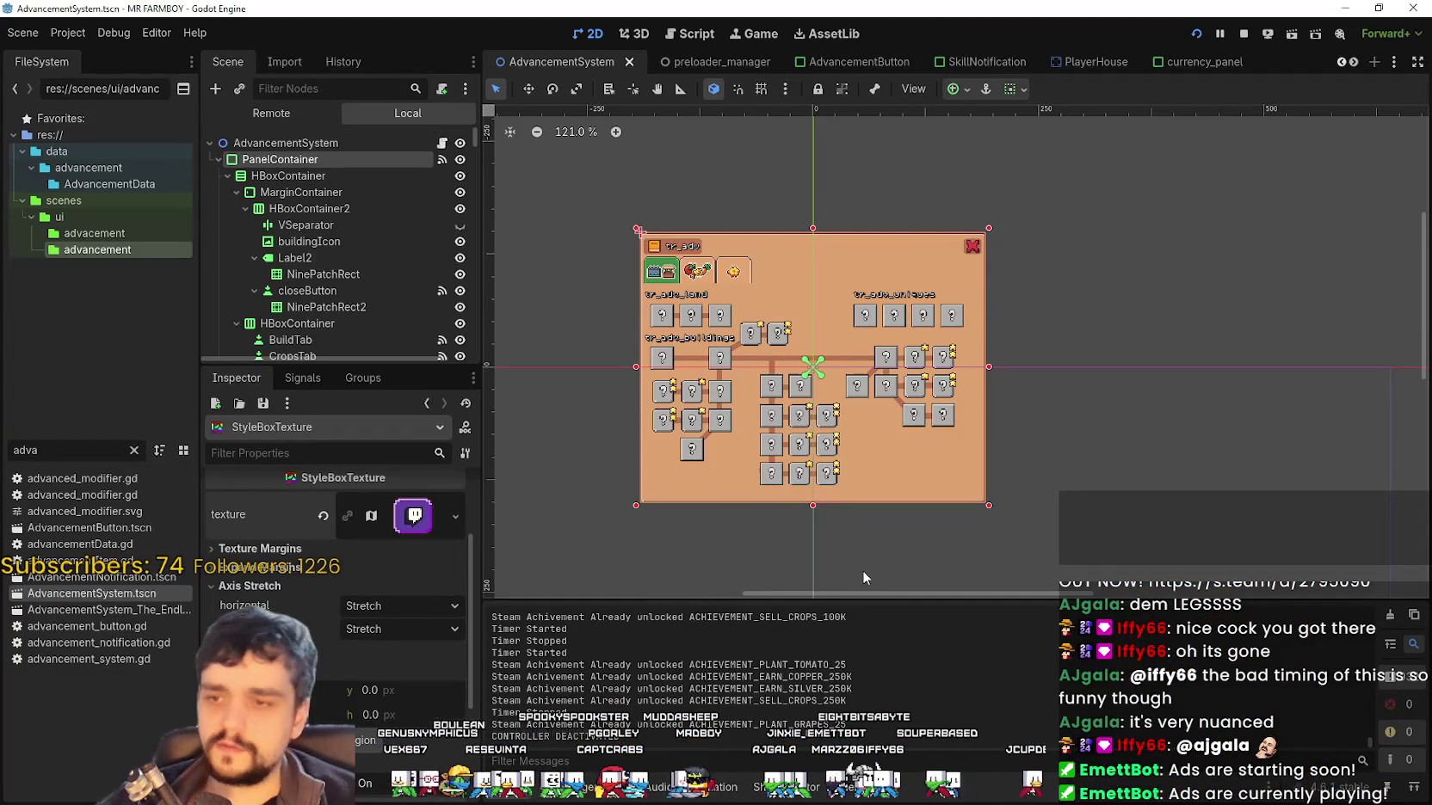
In game_ui_theme.tres, reset the first style's atlas region to the full 32×32 icon and save
scroll(764, 443, "up", 3)
left_click(979, 782)
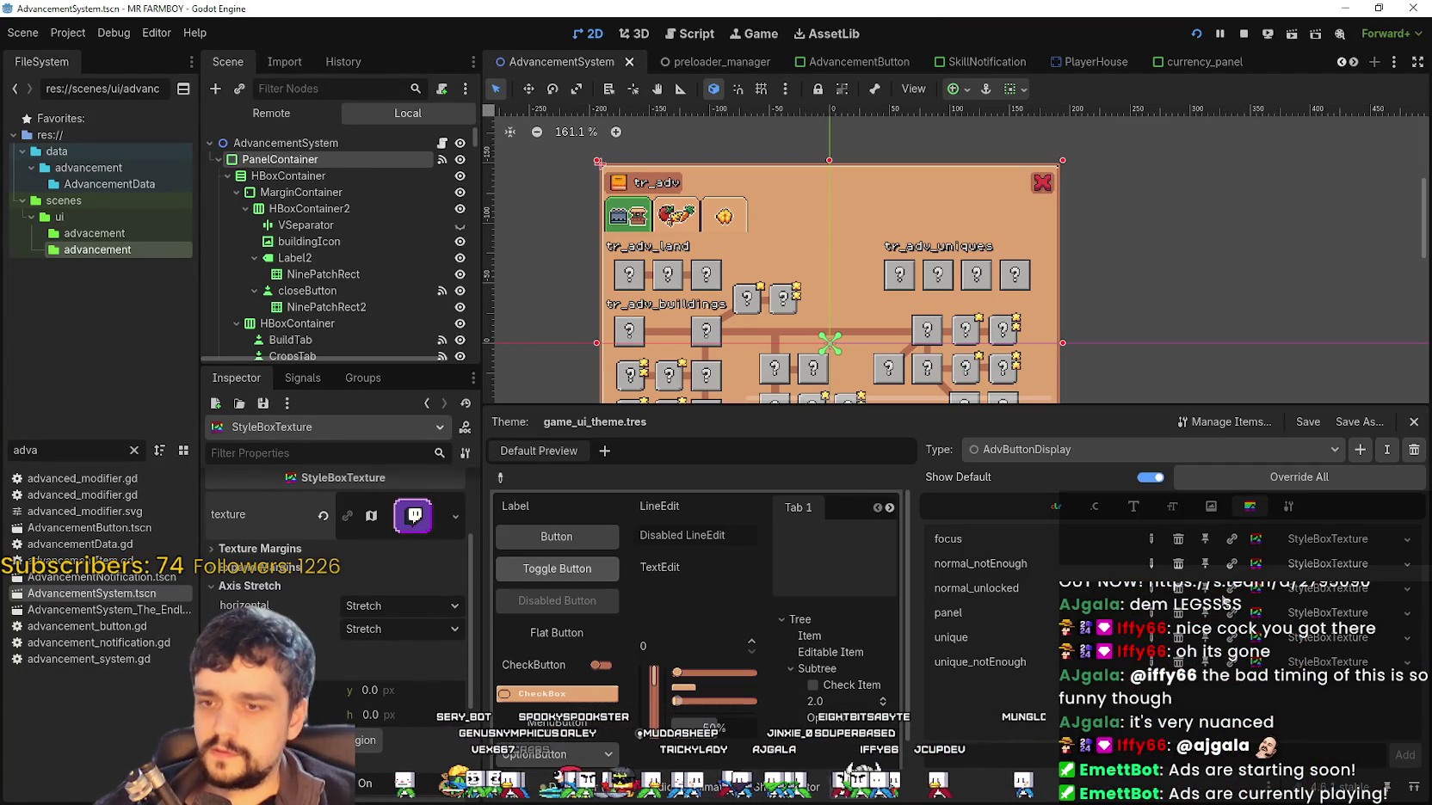
left_click(413, 517)
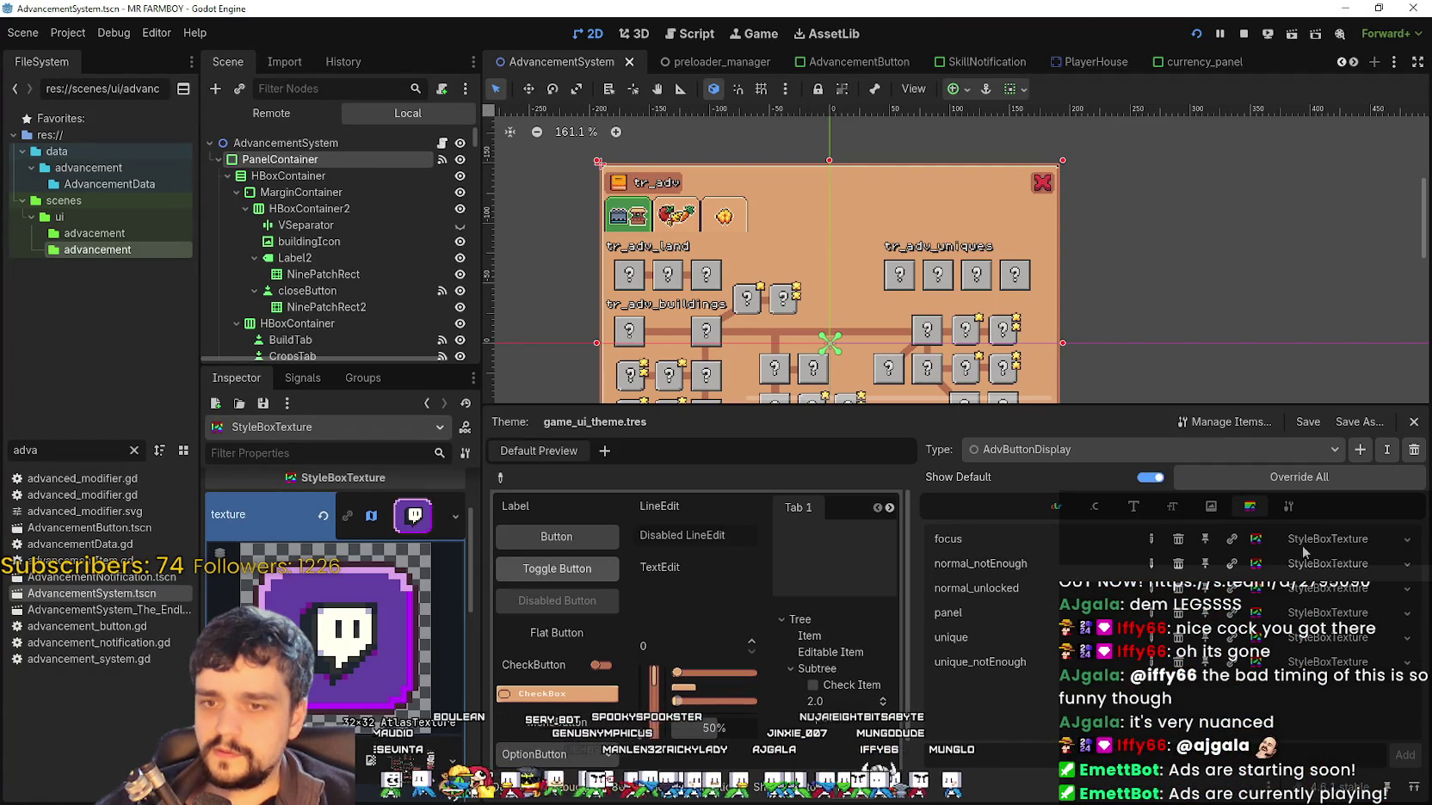
scroll(375, 701, "down", 5)
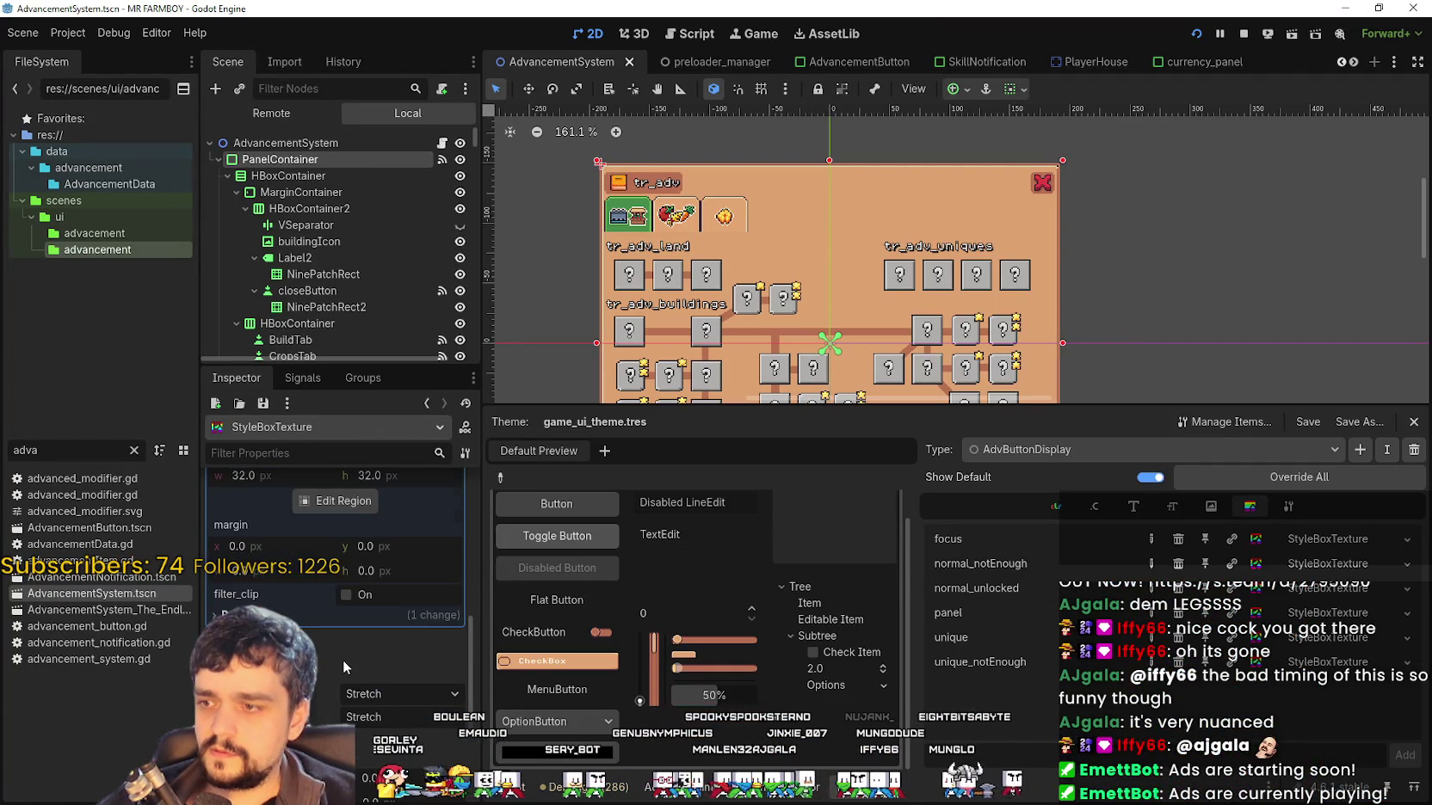
left_click(345, 706)
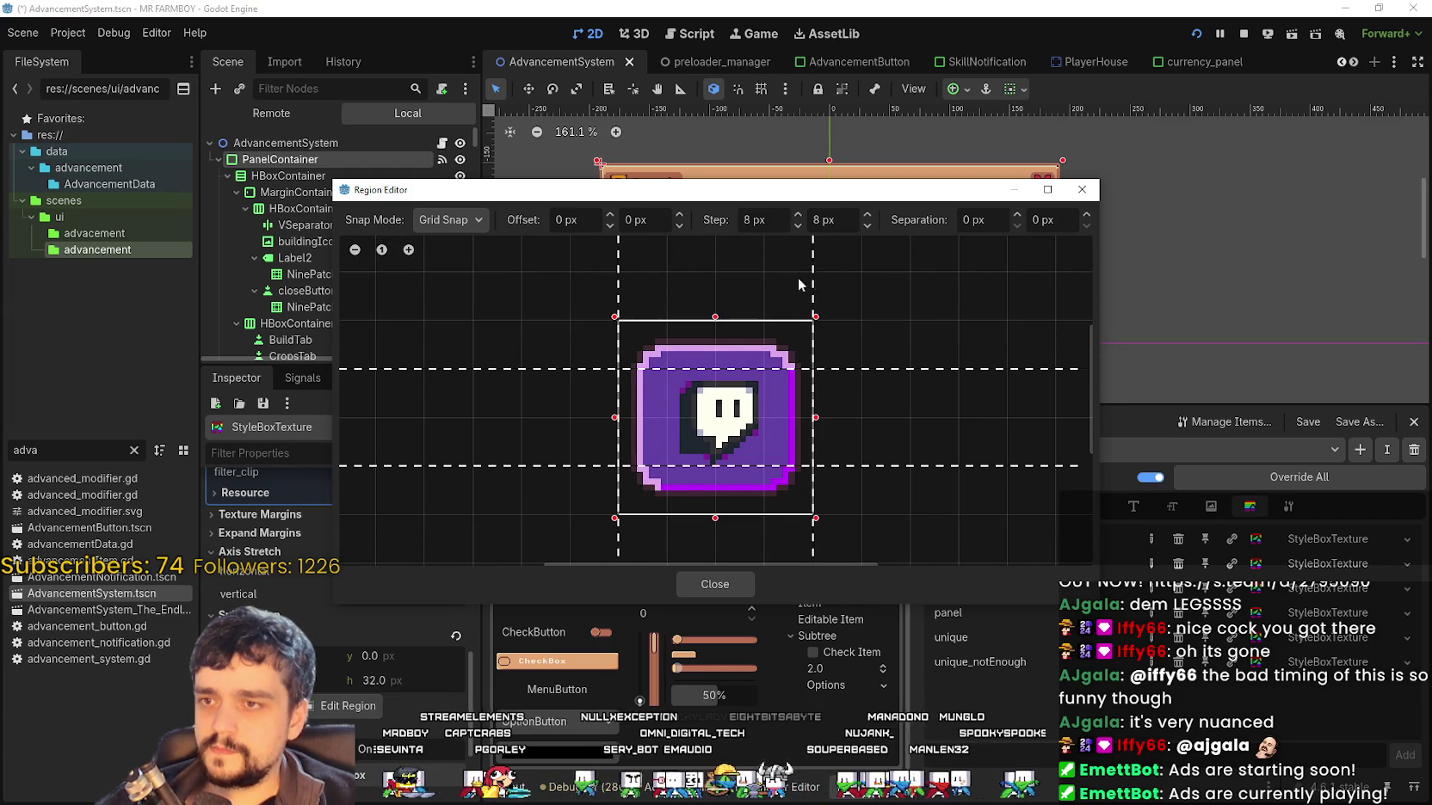
key("ctrl+z")
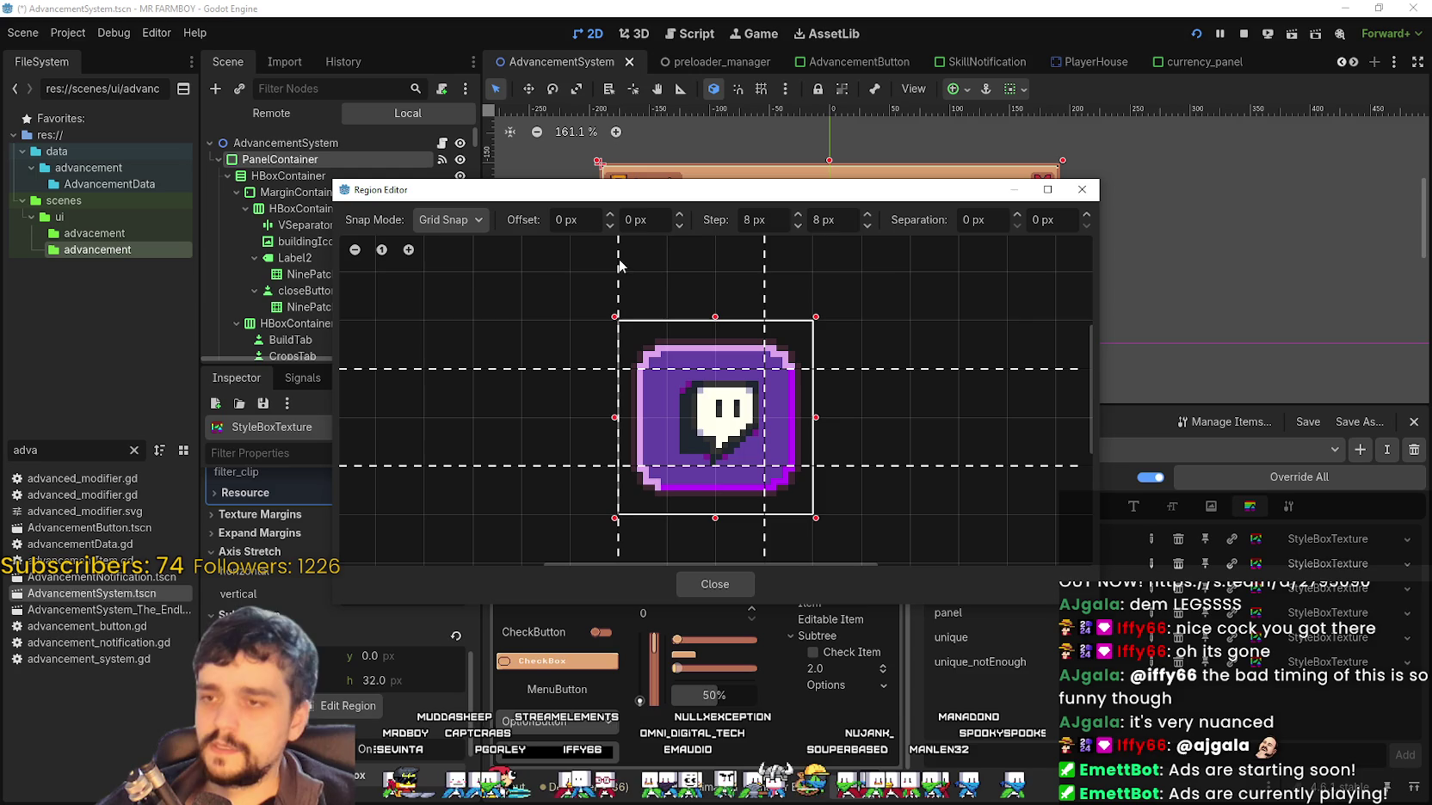
left_click(709, 582)
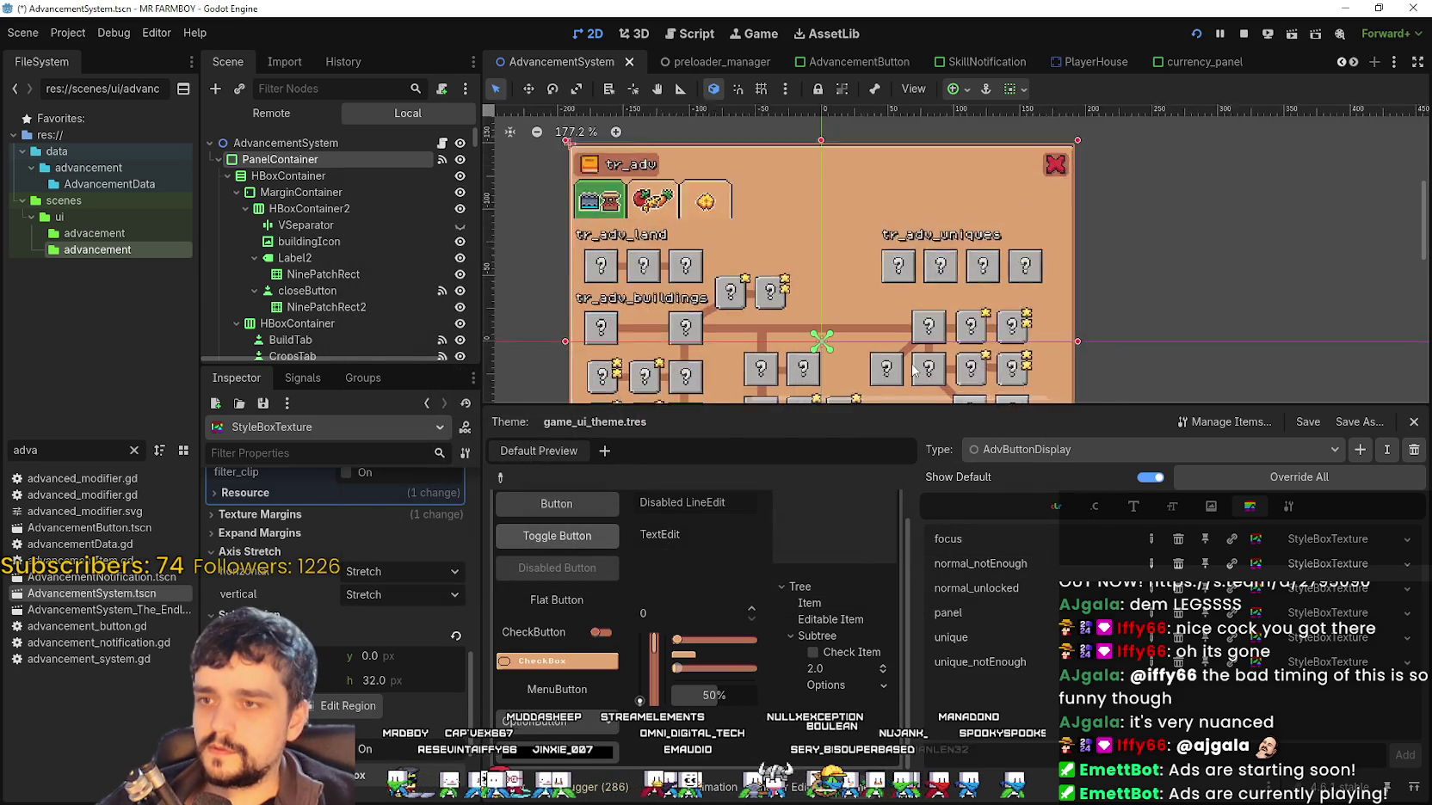
key("ctrl+s")
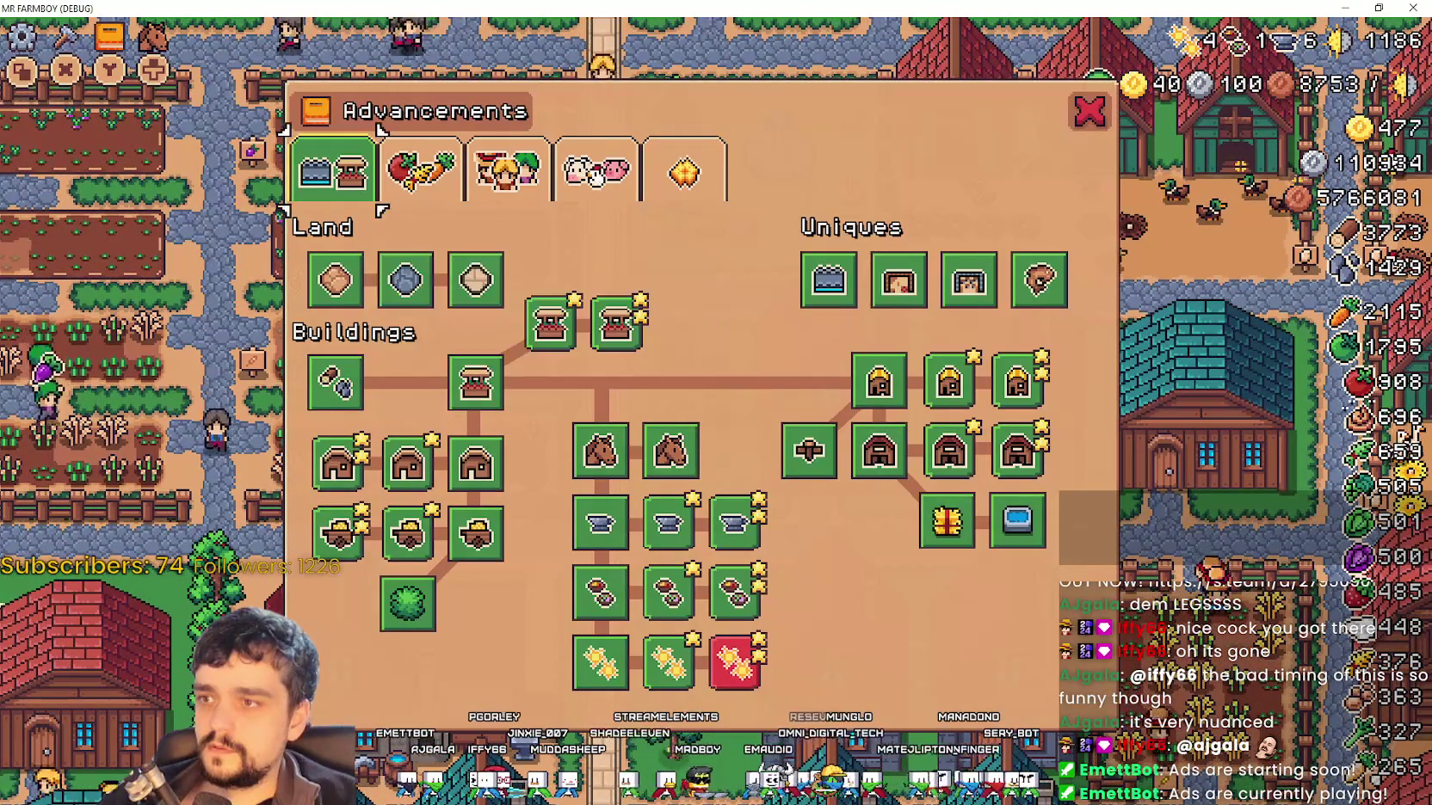
Set the next AdvButtonDisplay StyleBoxTexture's atlas region to 32×32 at 1856, 1840
key("Escape")
key("alt+Tab")
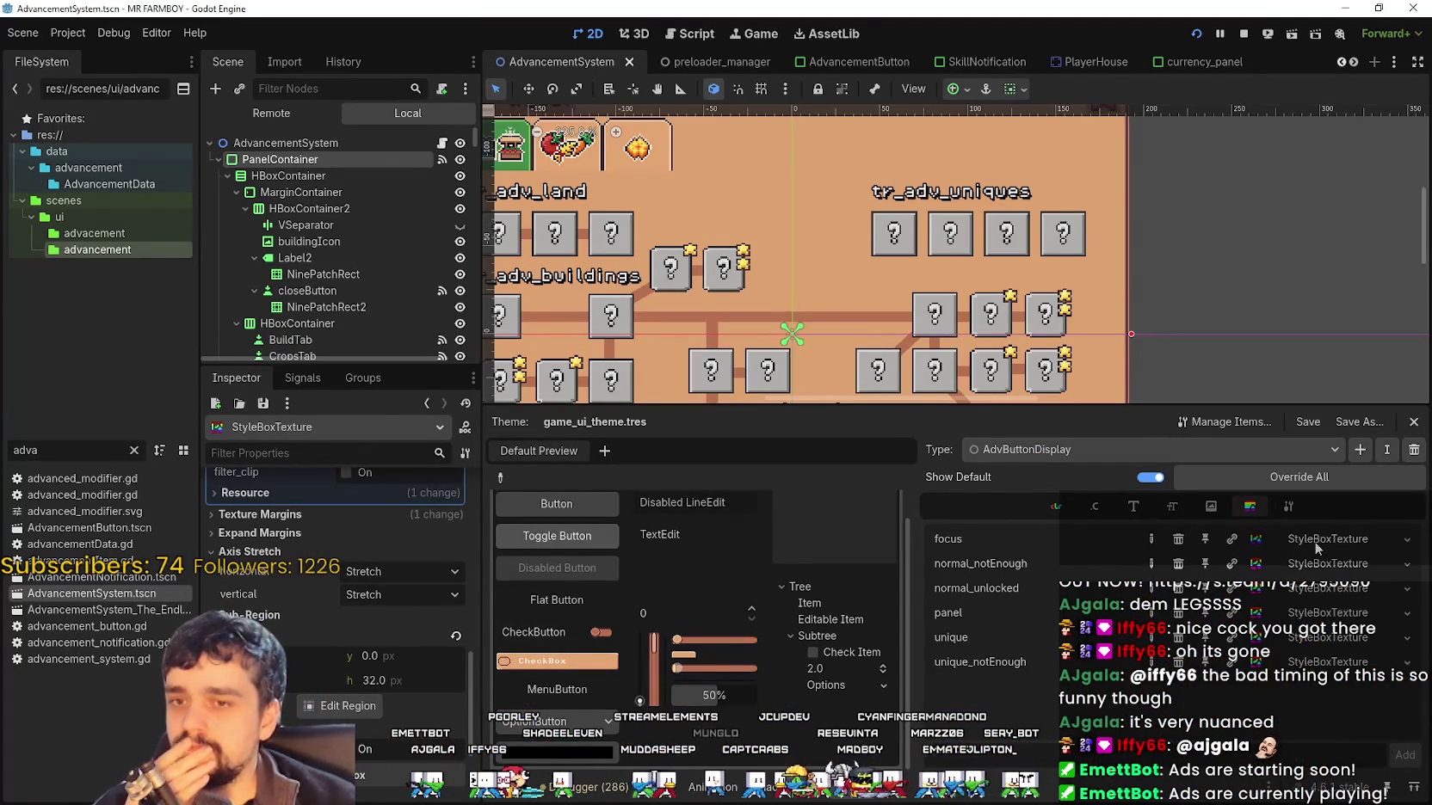
scroll(430, 636, "up", 3)
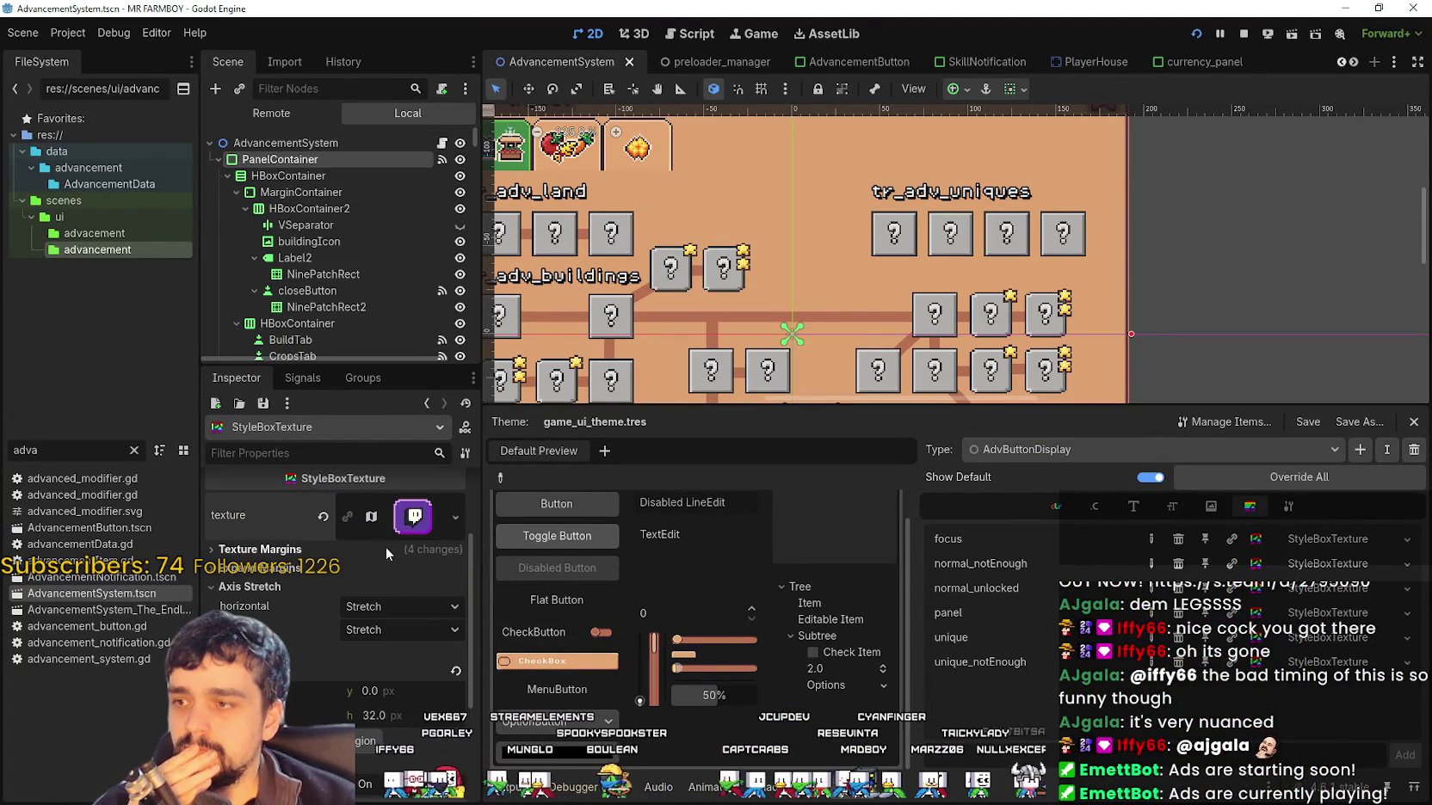
left_click(408, 517)
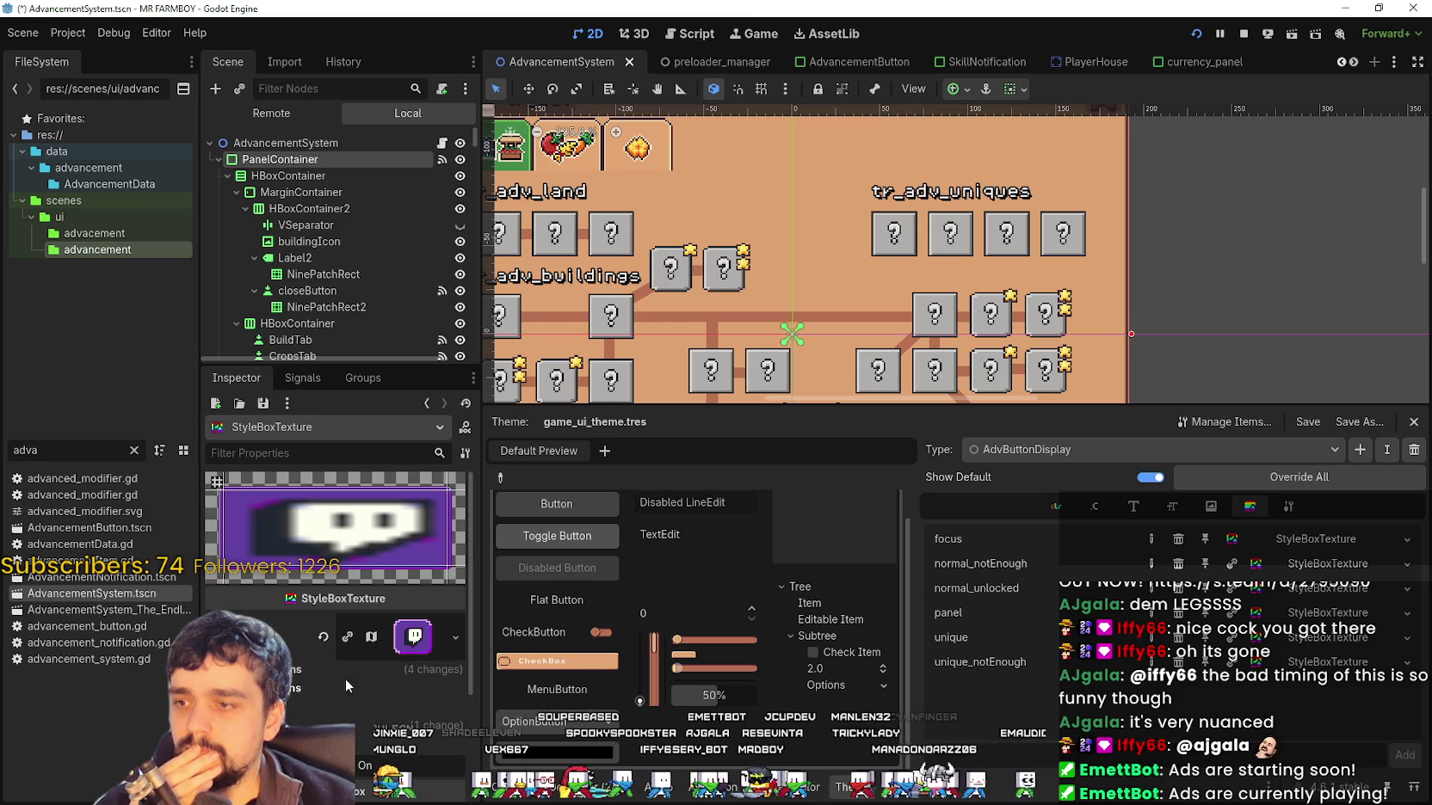
scroll(336, 666, "down", 3)
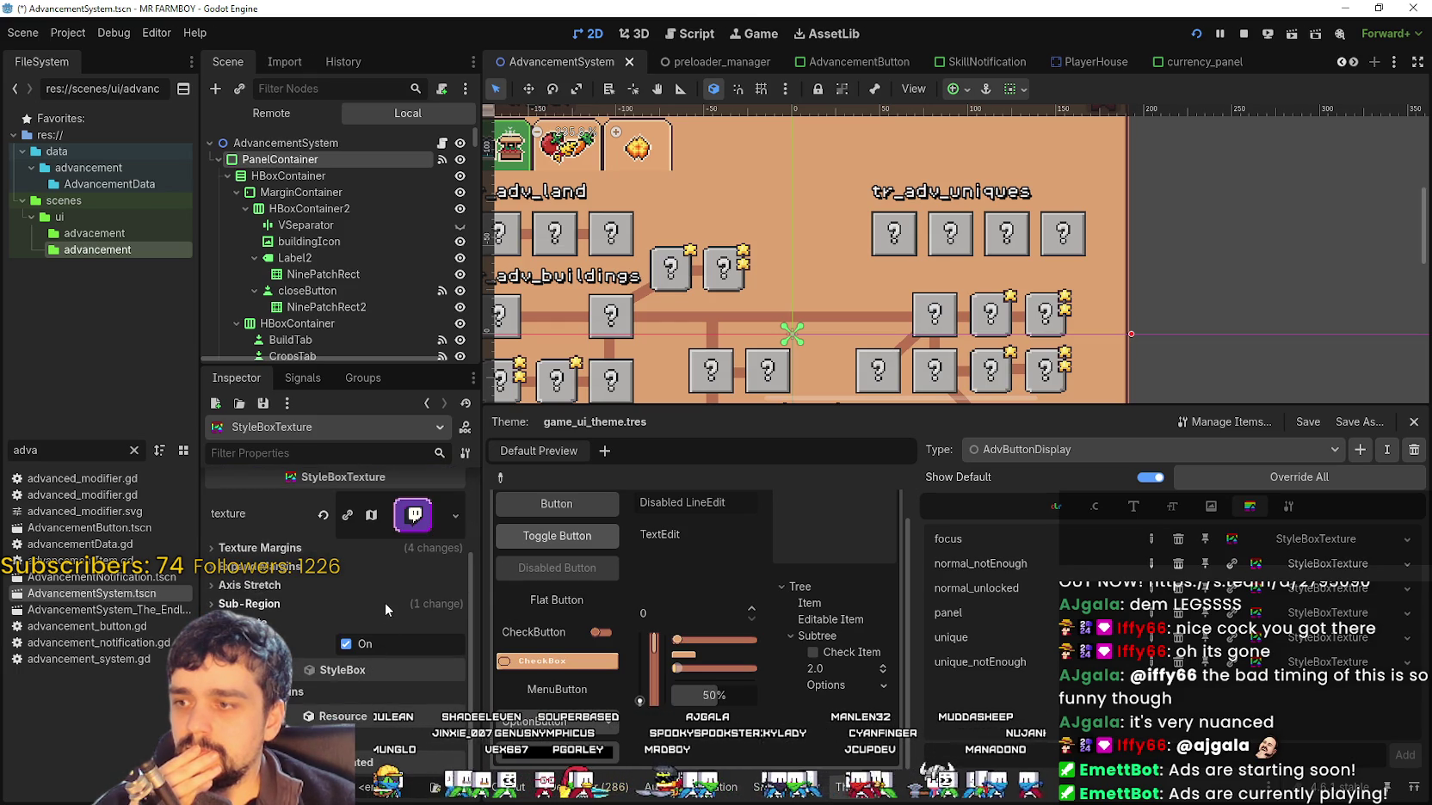
scroll(429, 627, "up", 3)
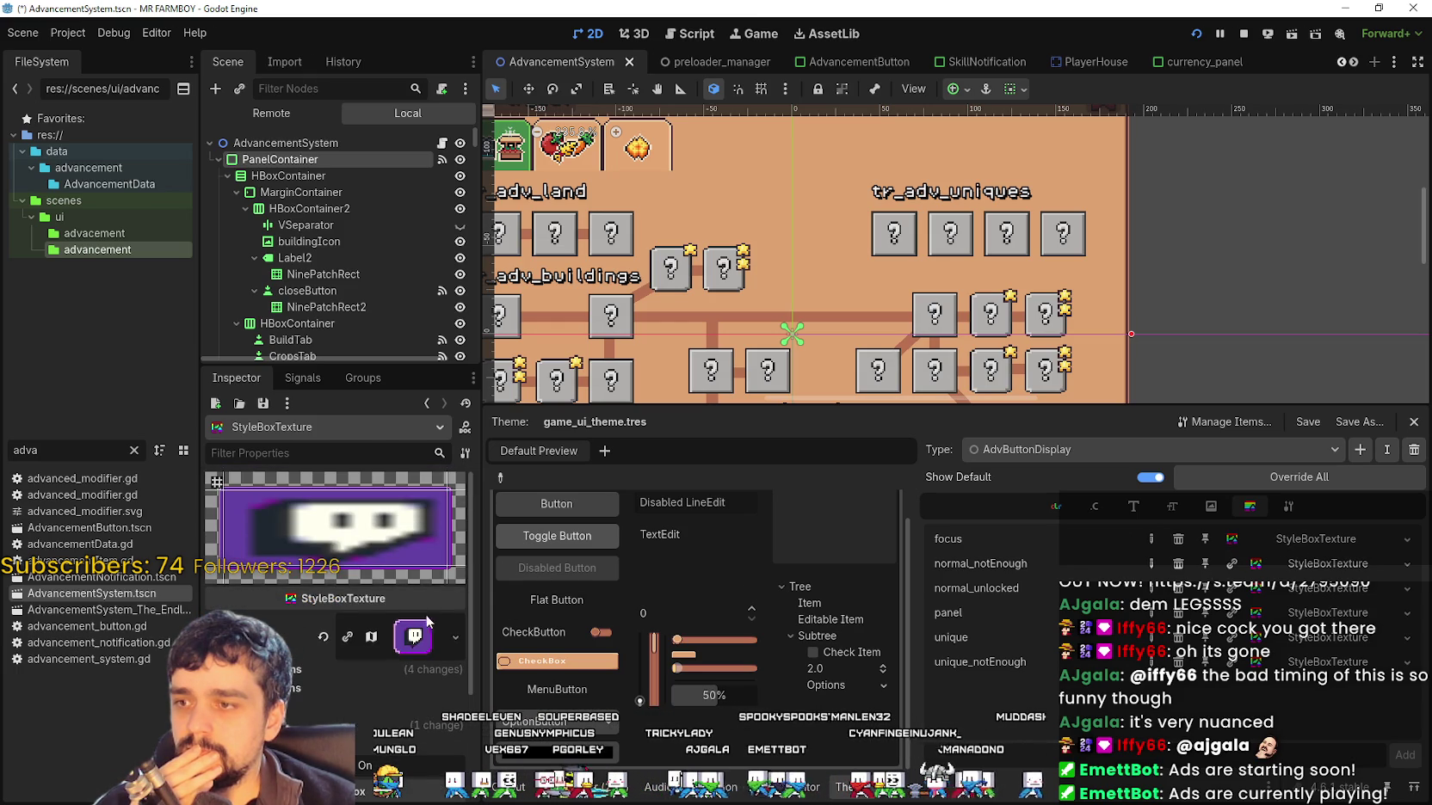
left_click(369, 637)
scroll(398, 635, "down", 5)
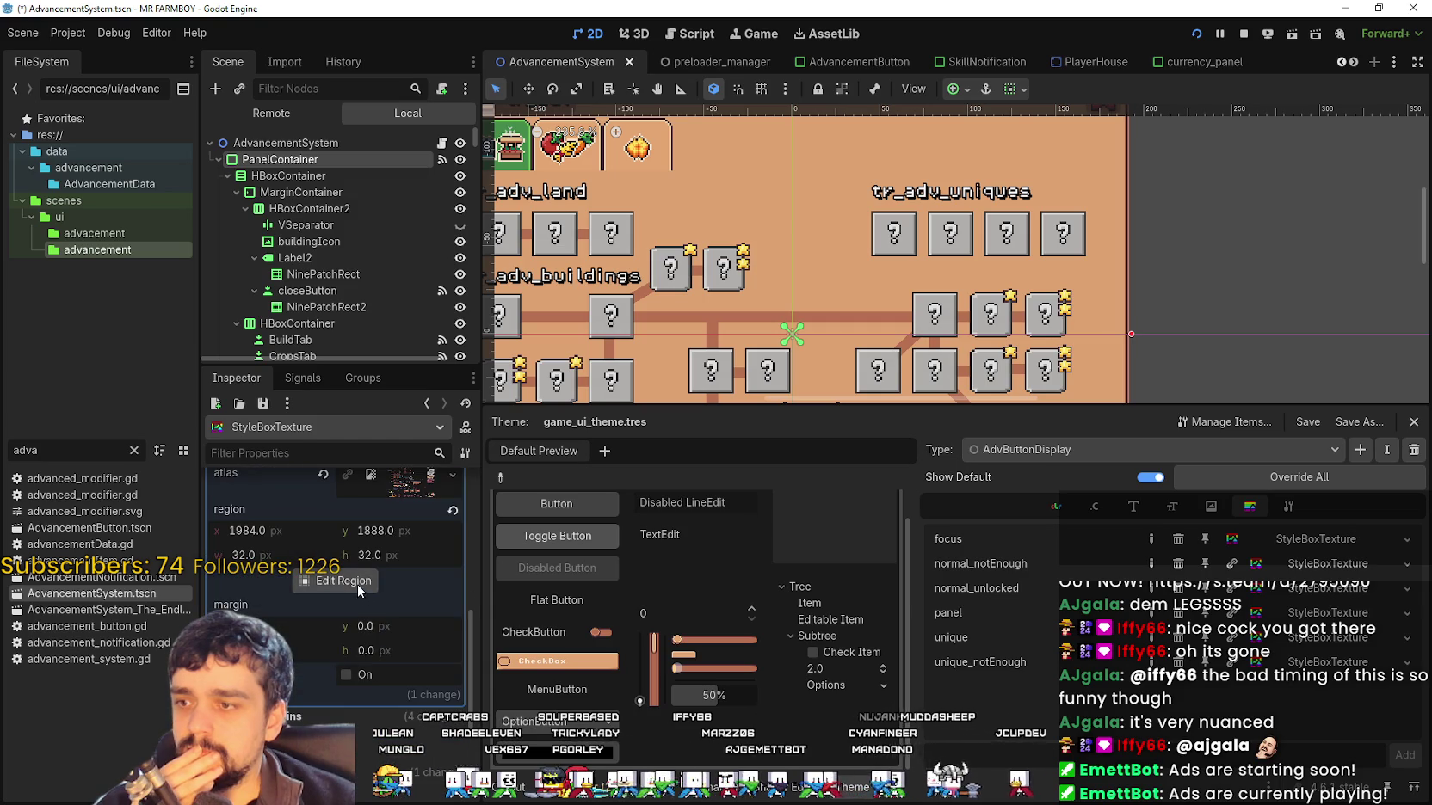
left_click(360, 592)
scroll(654, 375, "down", 5)
scroll(713, 392, "down", 6)
scroll(800, 346, "up", 5)
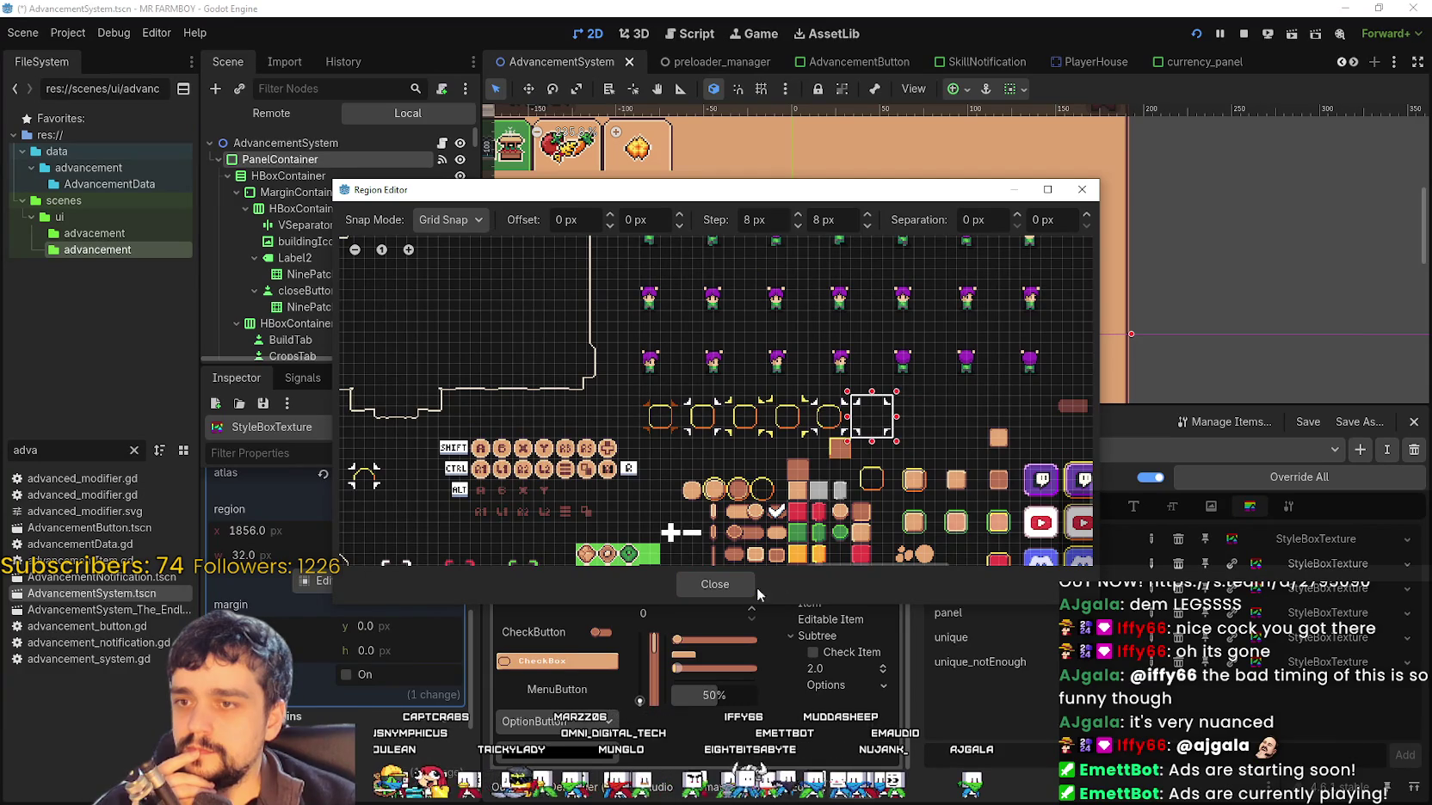
left_click(698, 589)
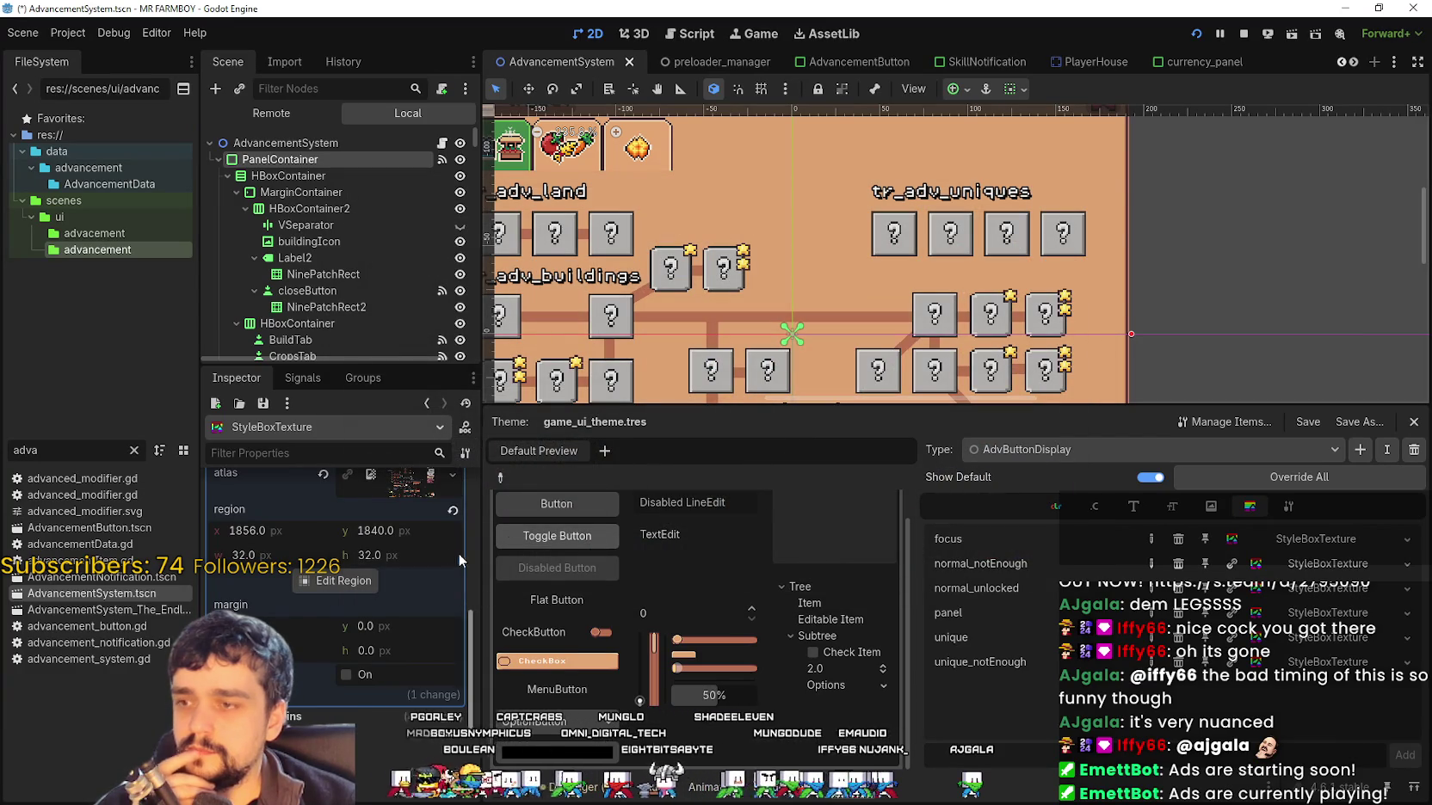
Inspect another style texture of the theme and save the scene
scroll(420, 544, "up", 3)
scroll(419, 545, "up", 3)
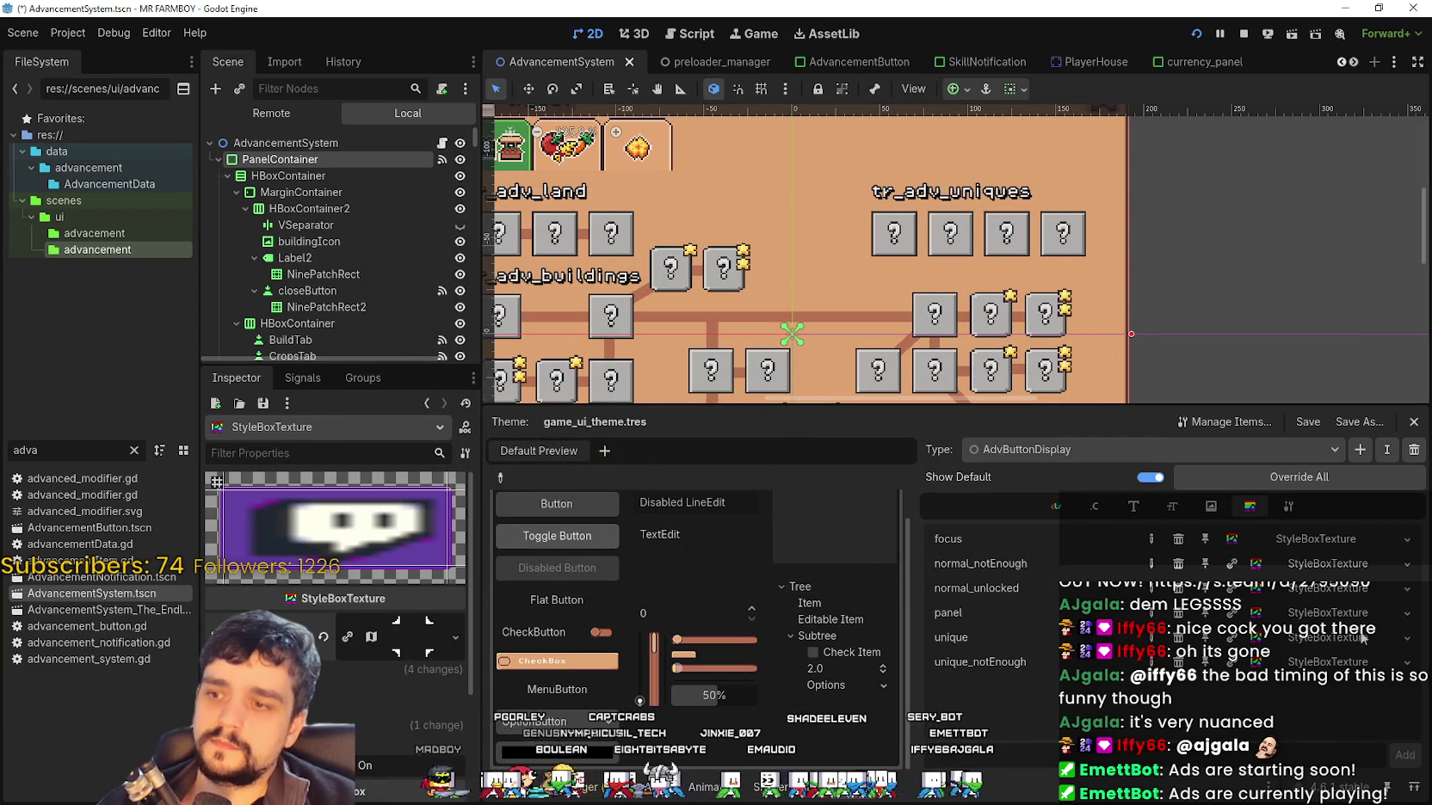
left_click(1326, 564)
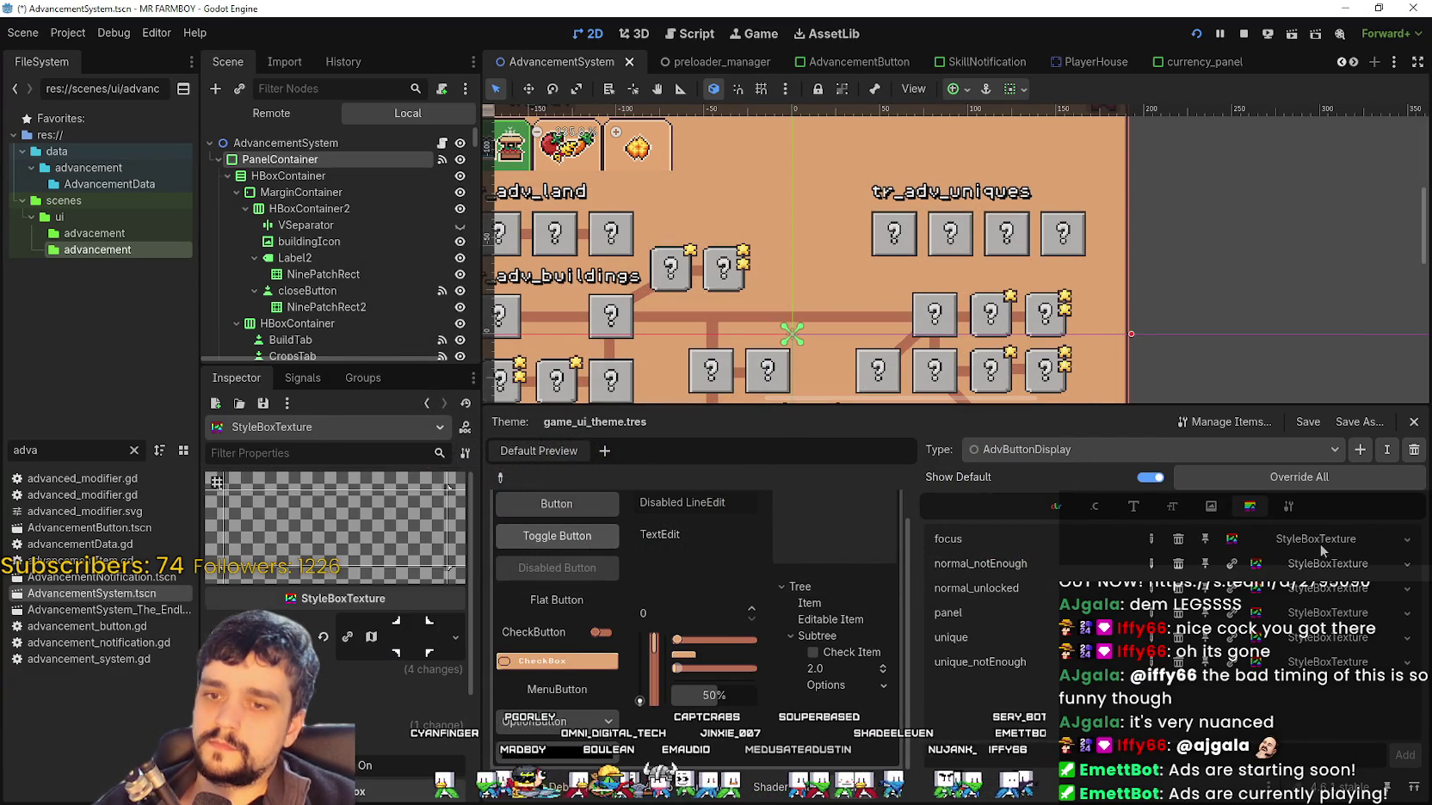
key("ctrl+s")
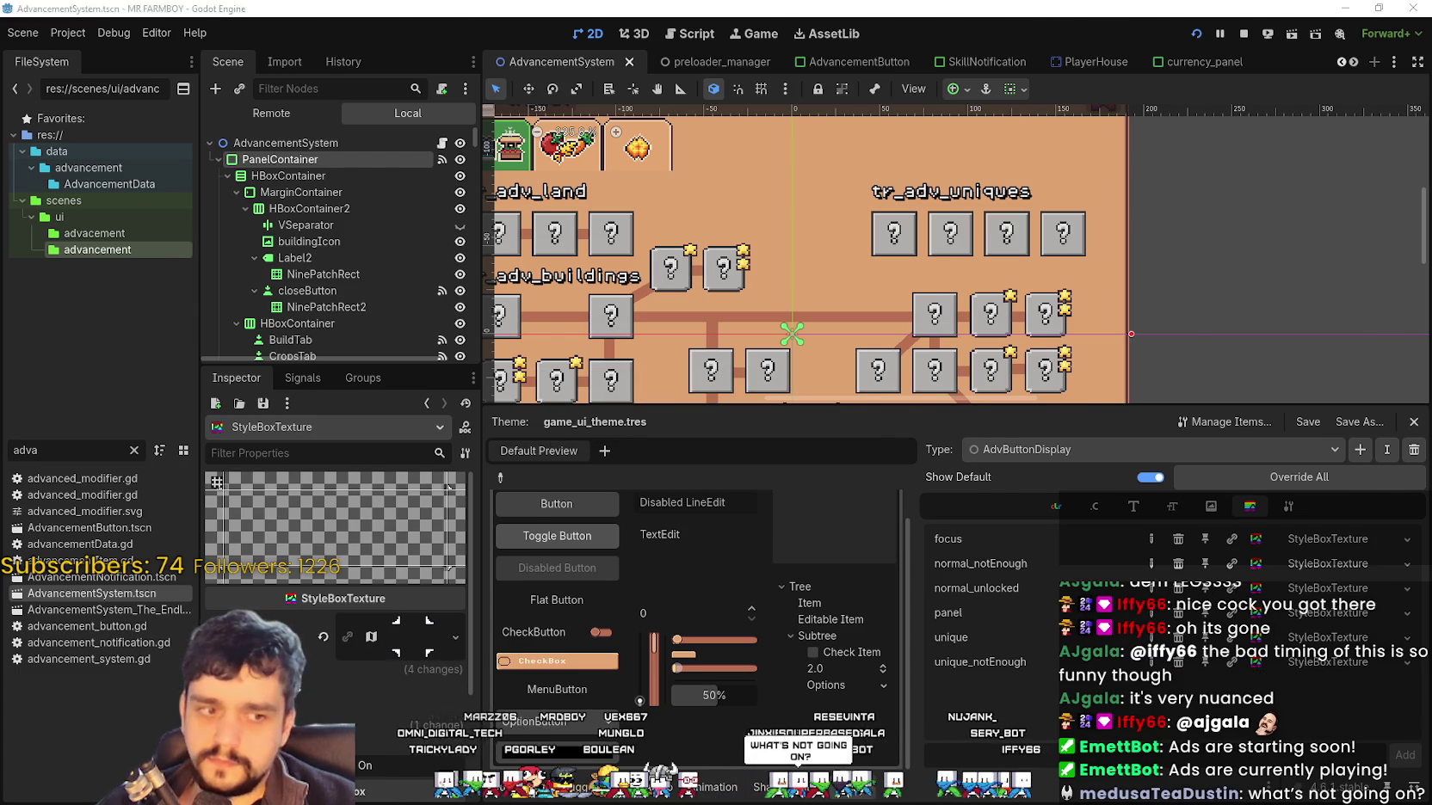
Run the game with F5, open Advancements, and test focus across the panel tabs
key("F5")
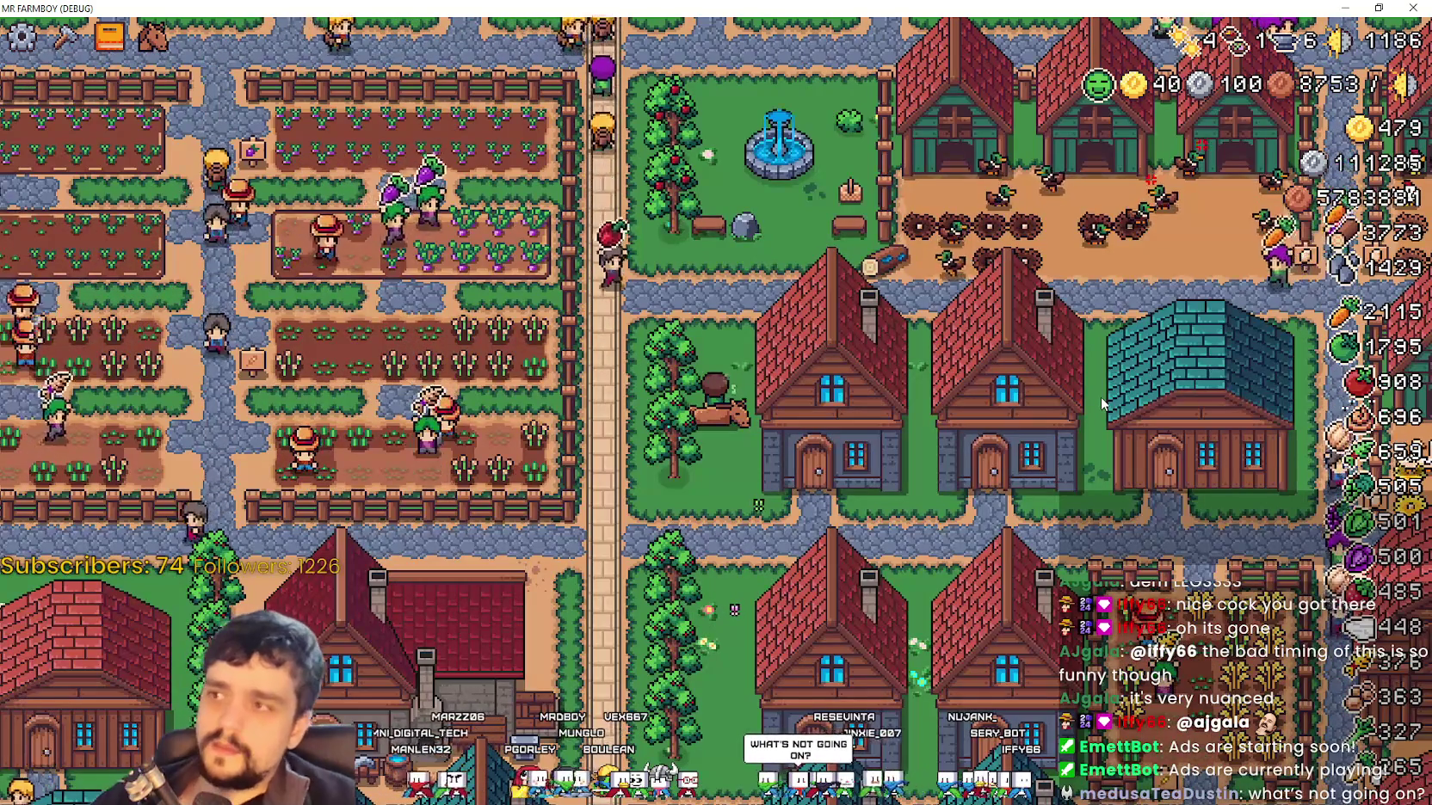
key("Tab")
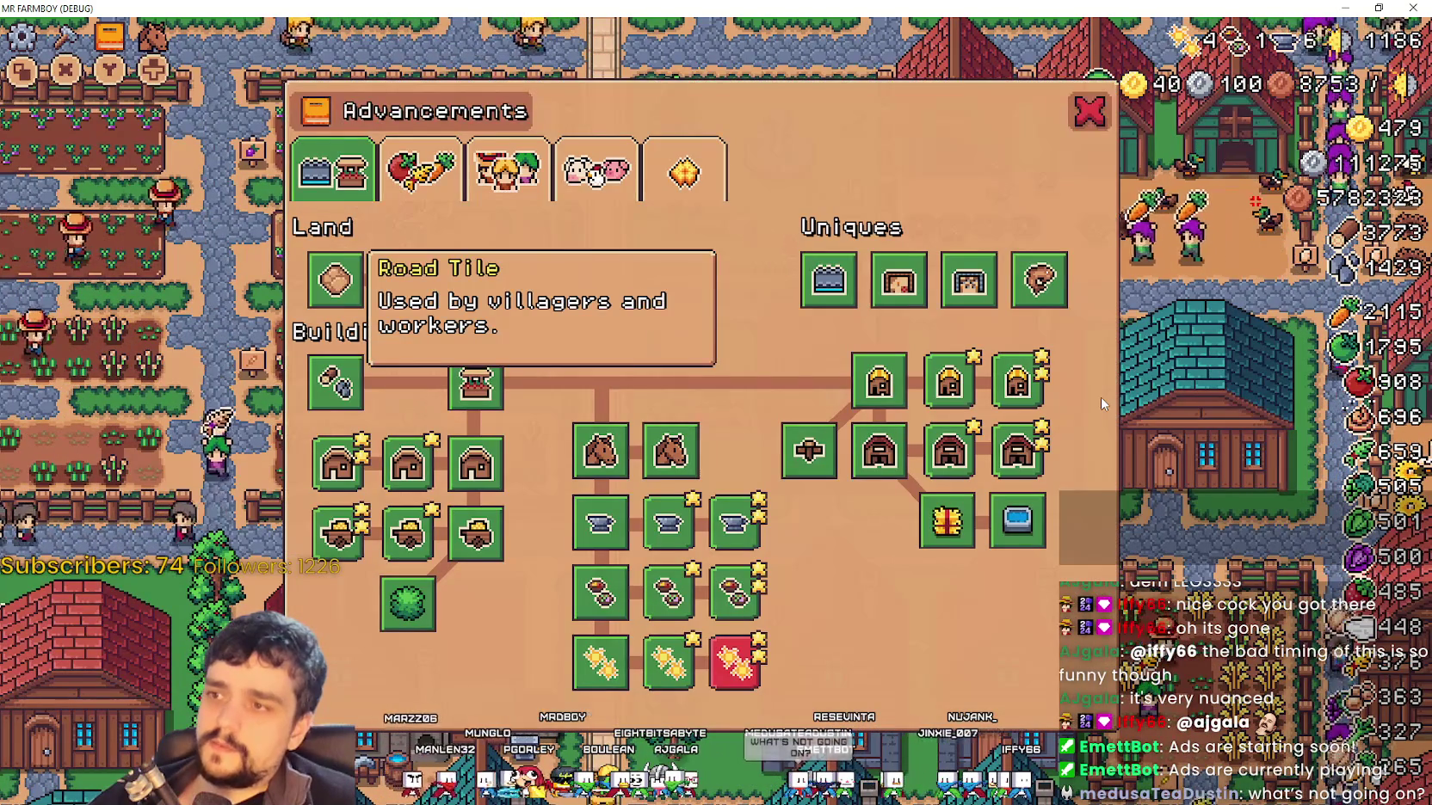
key("Up")
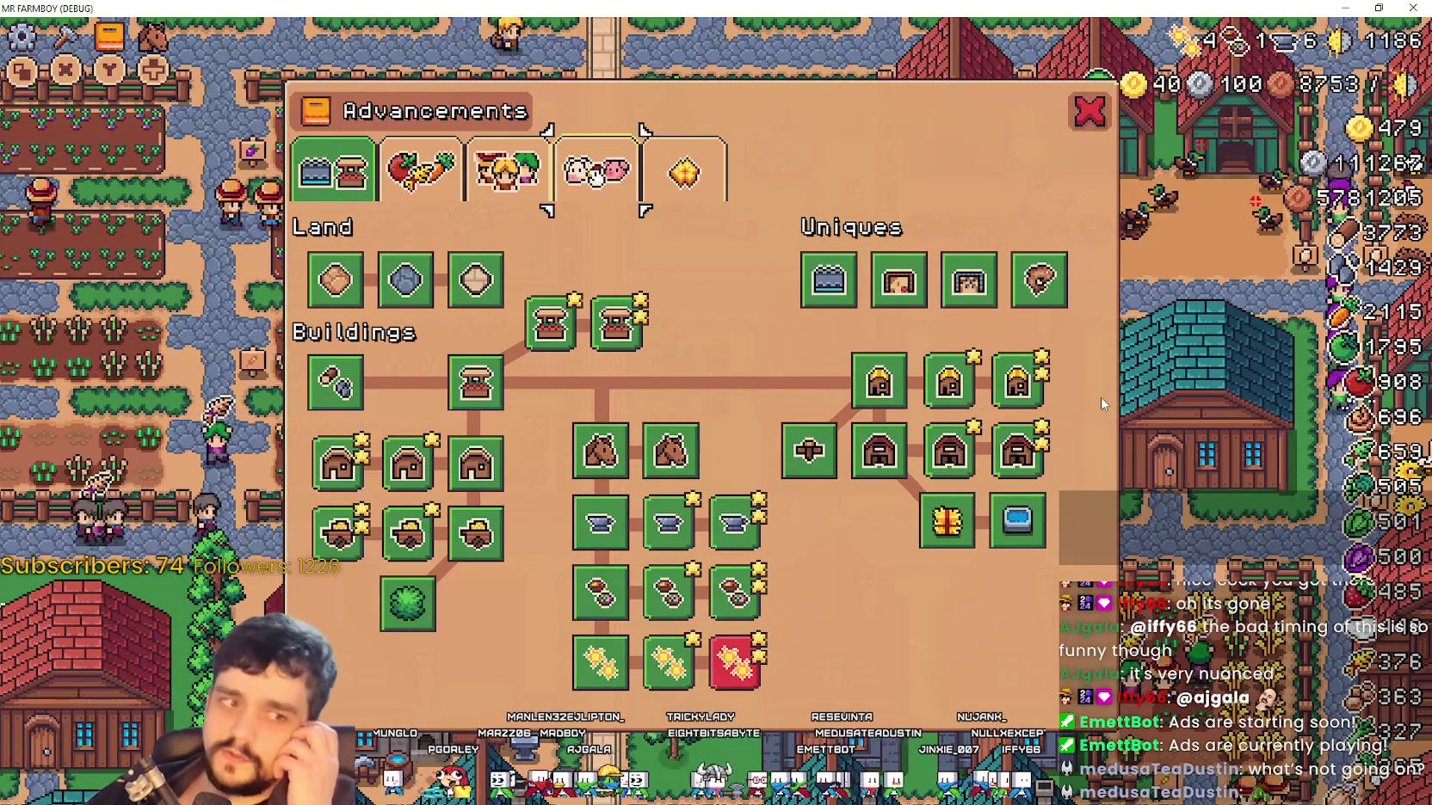
key("Right")
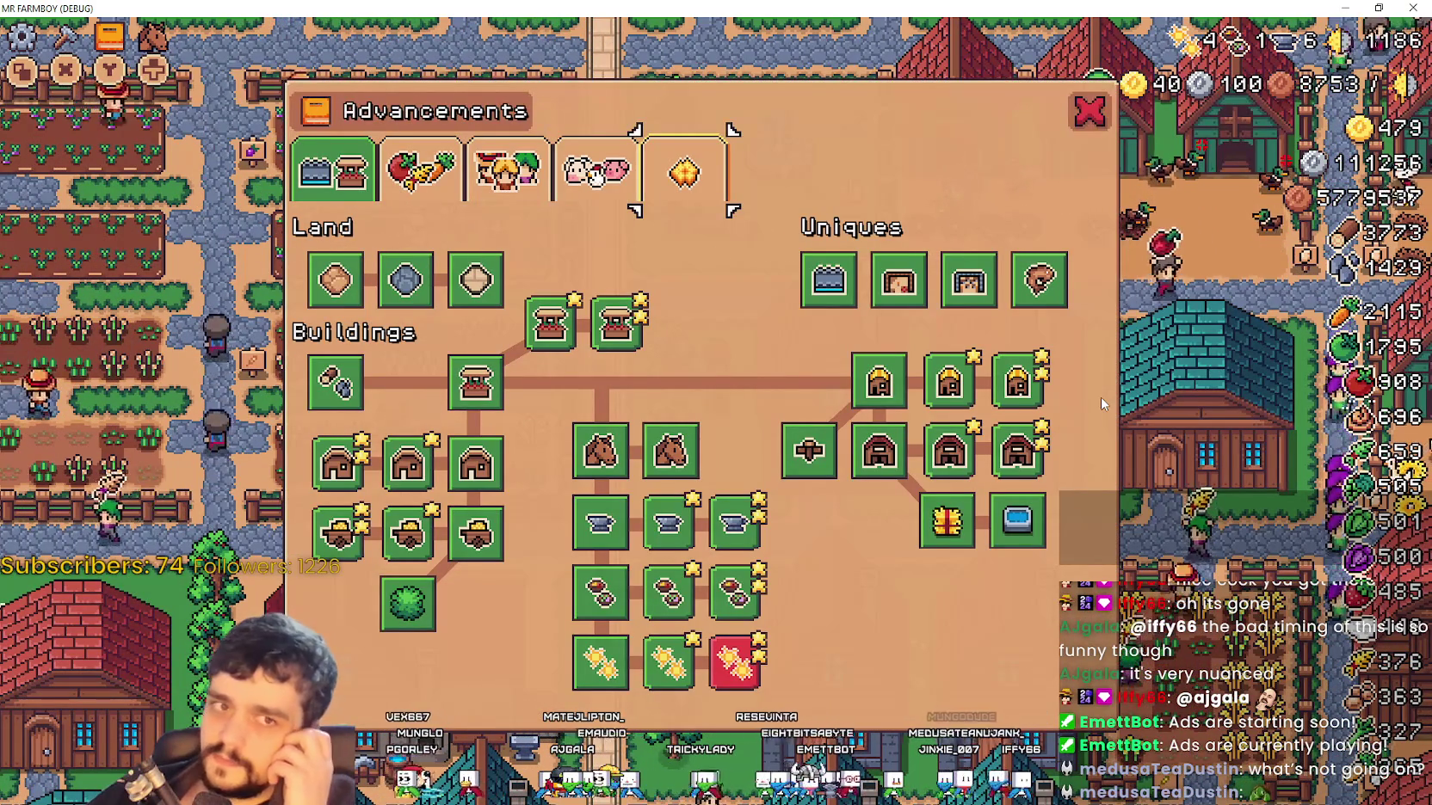
key("Left")
key("Left")
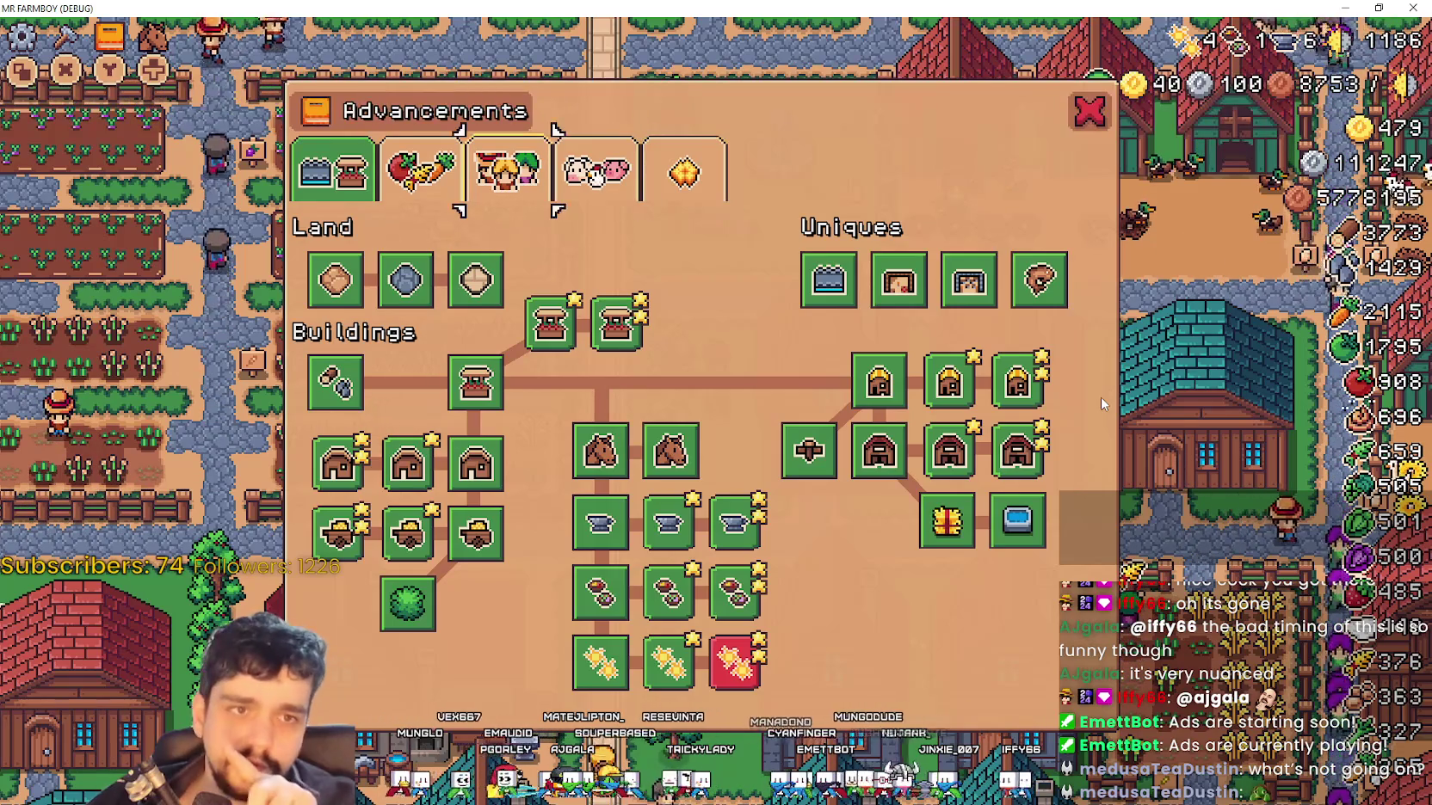
key("Right")
key("Right")
key("Left")
key("Left")
key("Left")
key("Right")
key("Right")
key("Right")
key("Left")
Test the highlight on the Bridge, Road Tile and Land advancement items
key("Left")
key("Right")
key("Right")
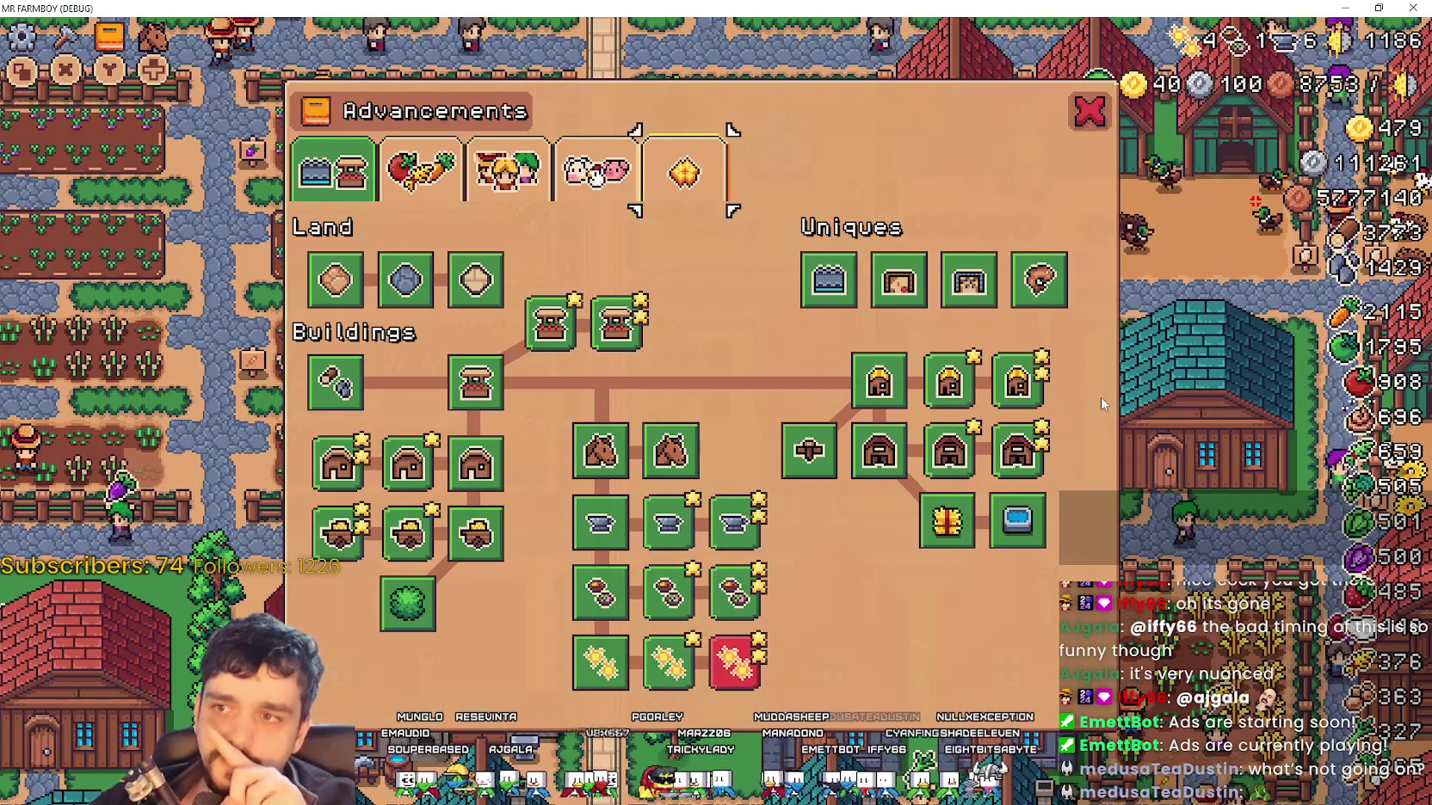
key("Down")
key("Up")
key("Left")
key("Left")
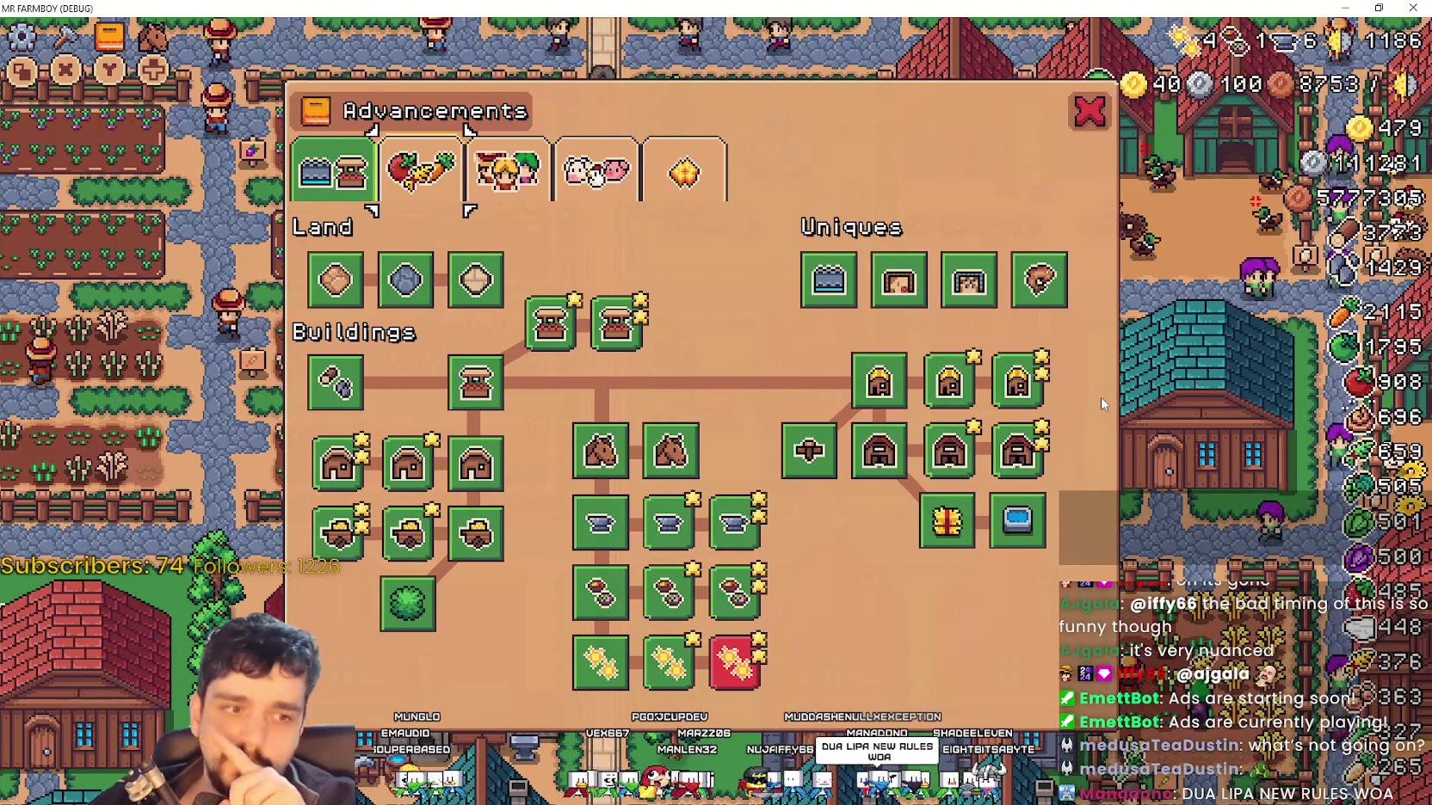
key("Left")
key("Left")
key("Down")
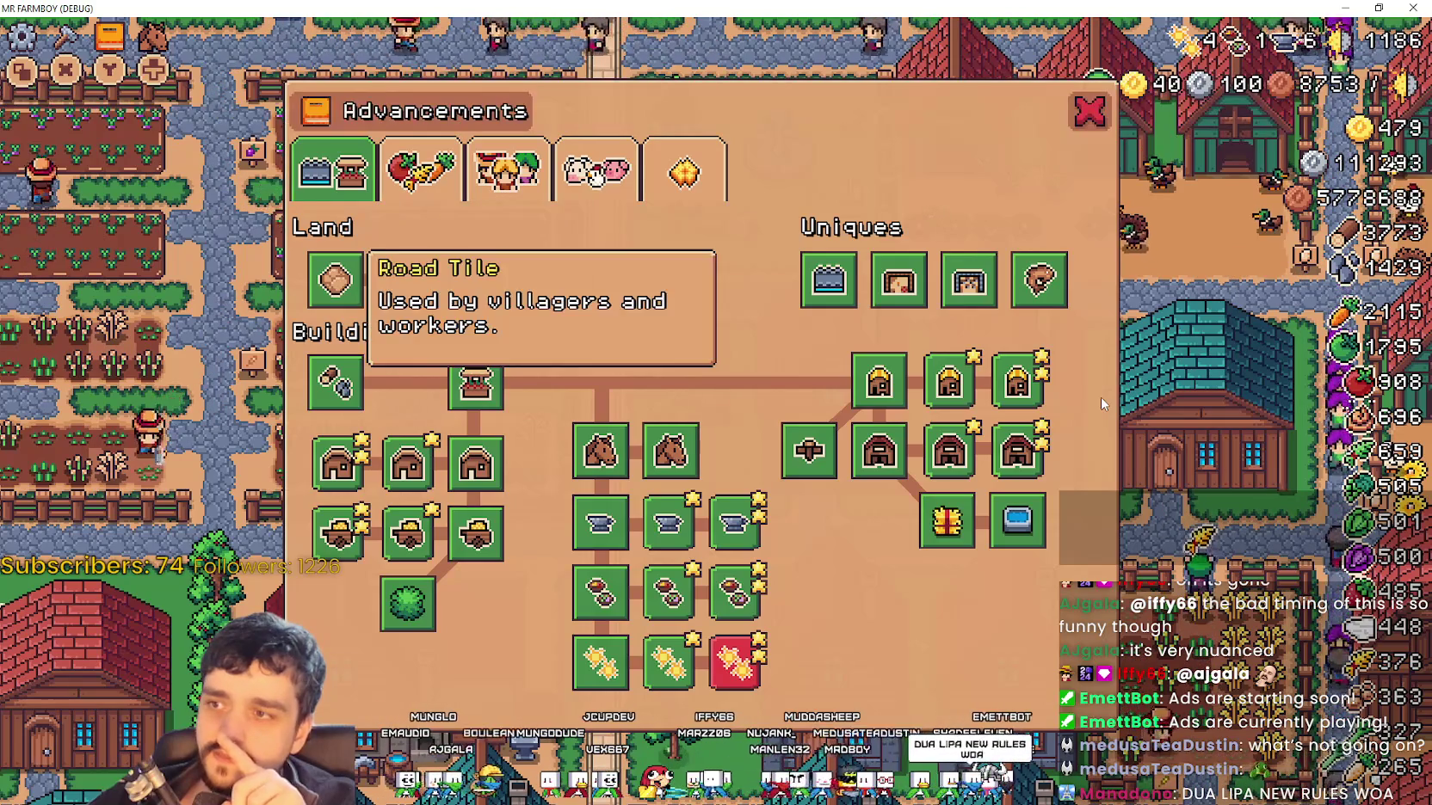
key("Up")
key("Down")
key("Up")
key("Down")
key("Up")
key("Down")
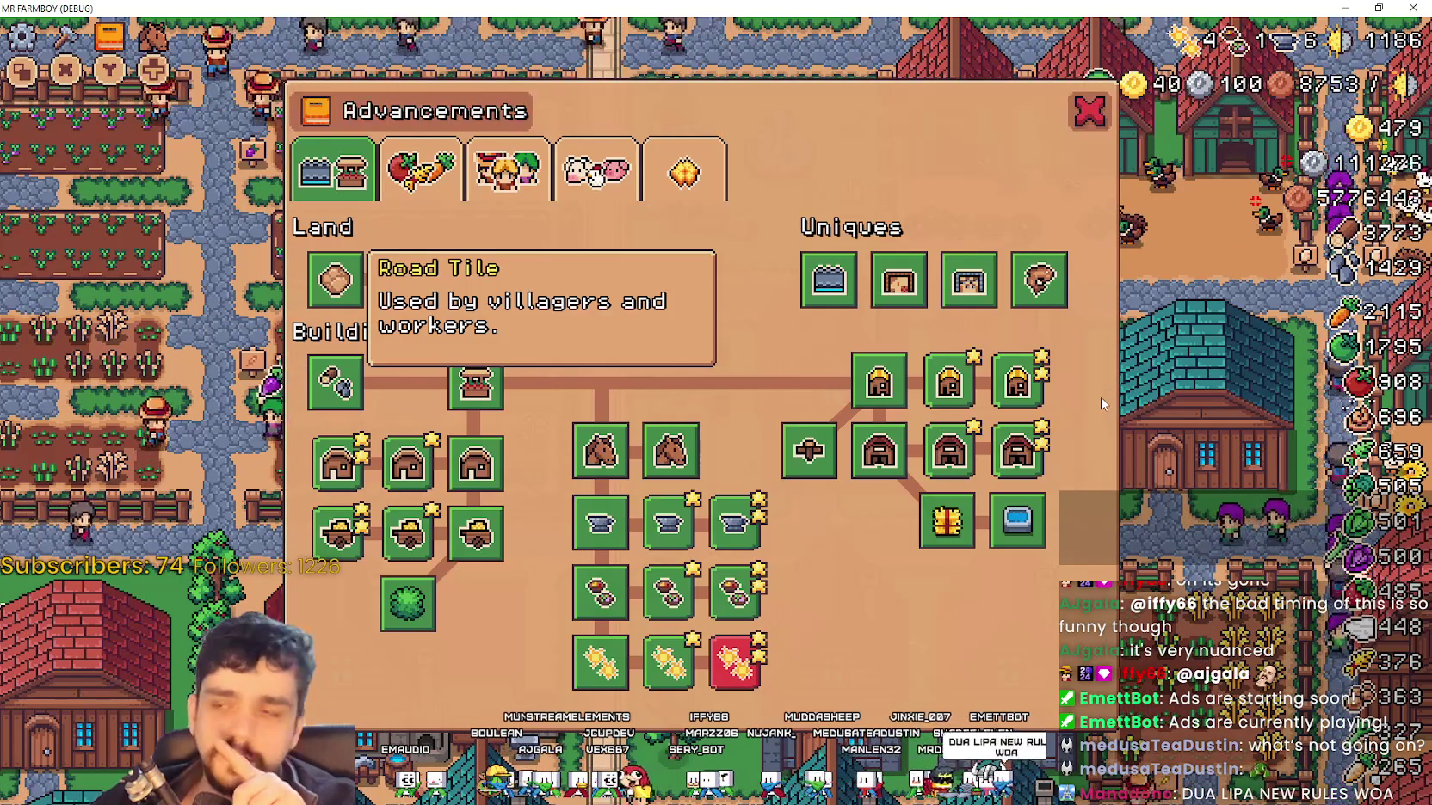
key("Right")
key("Right")
Check focus moving on and off the Road Tile, then close the running game
key("Up")
key("Down")
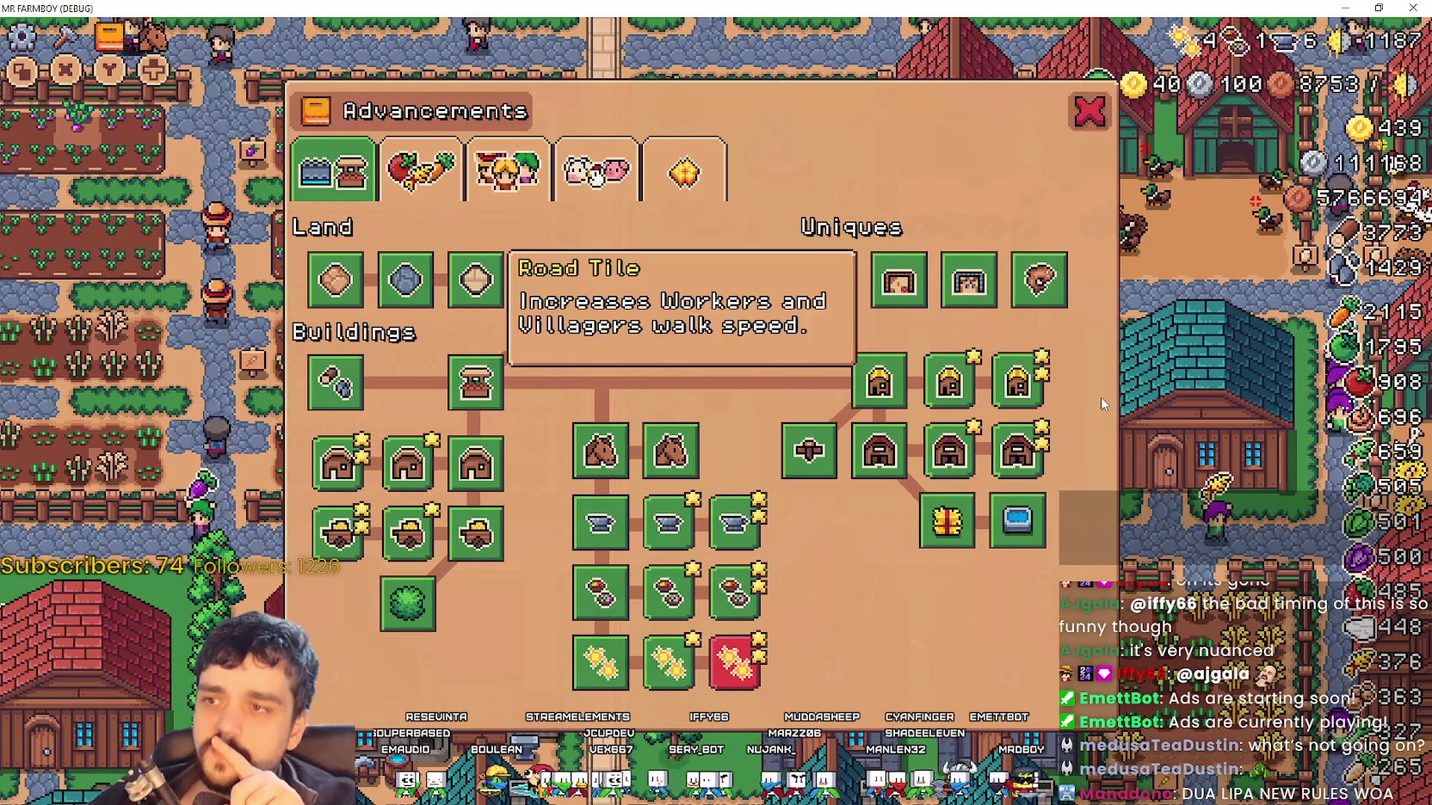
key("Up")
key("Down")
key("Up")
key("Down")
key("Up")
key("Down")
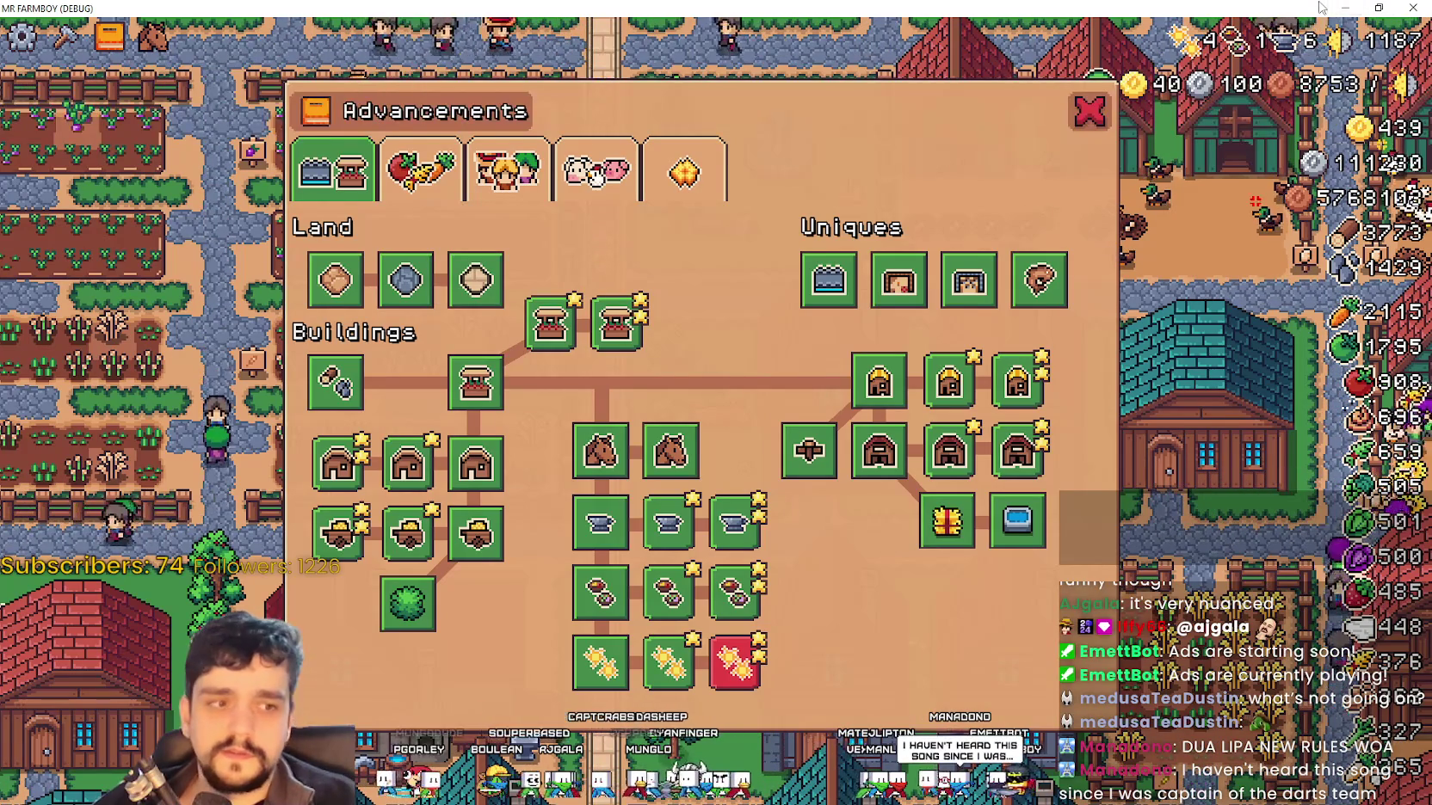
left_click(1087, 109)
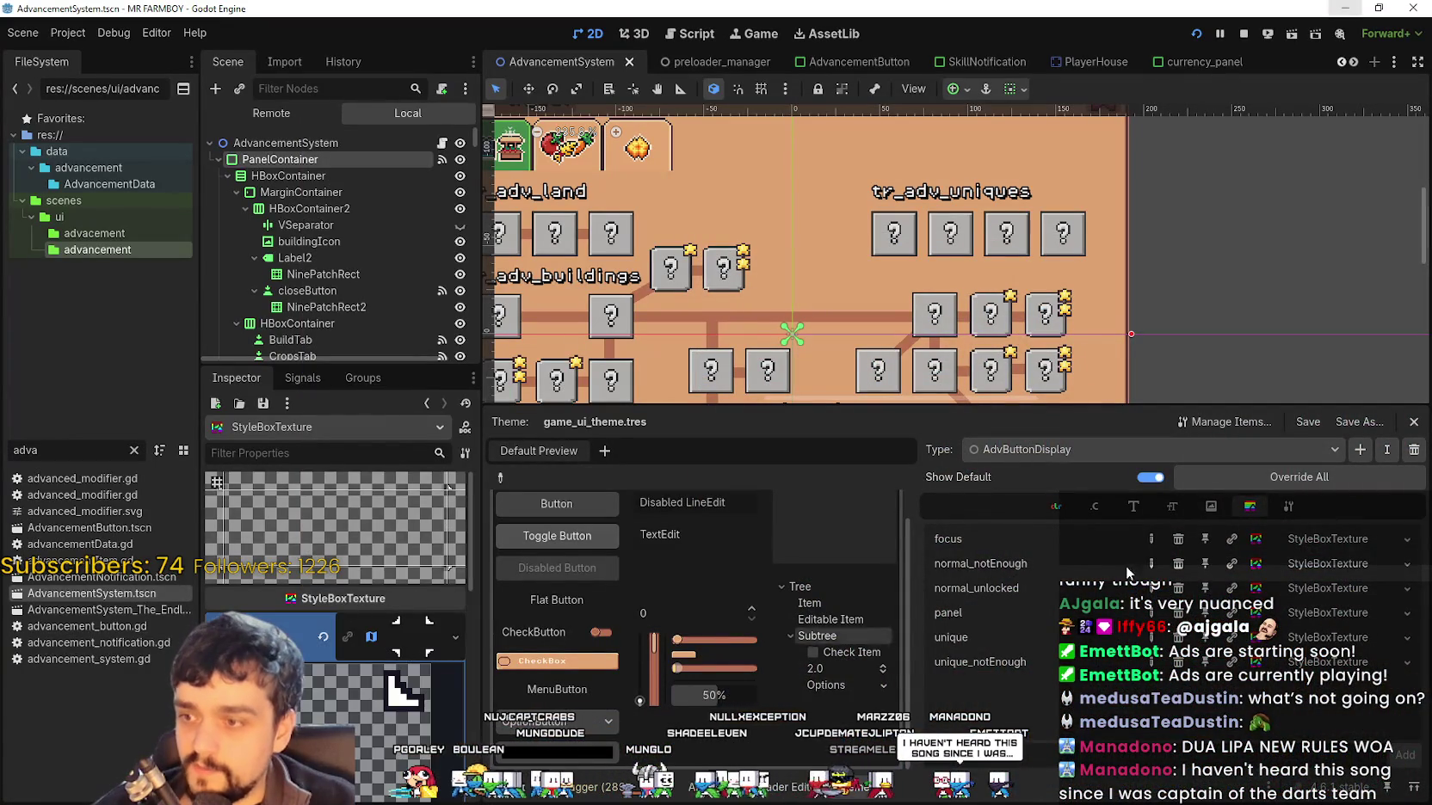
scroll(357, 698, "down", 4)
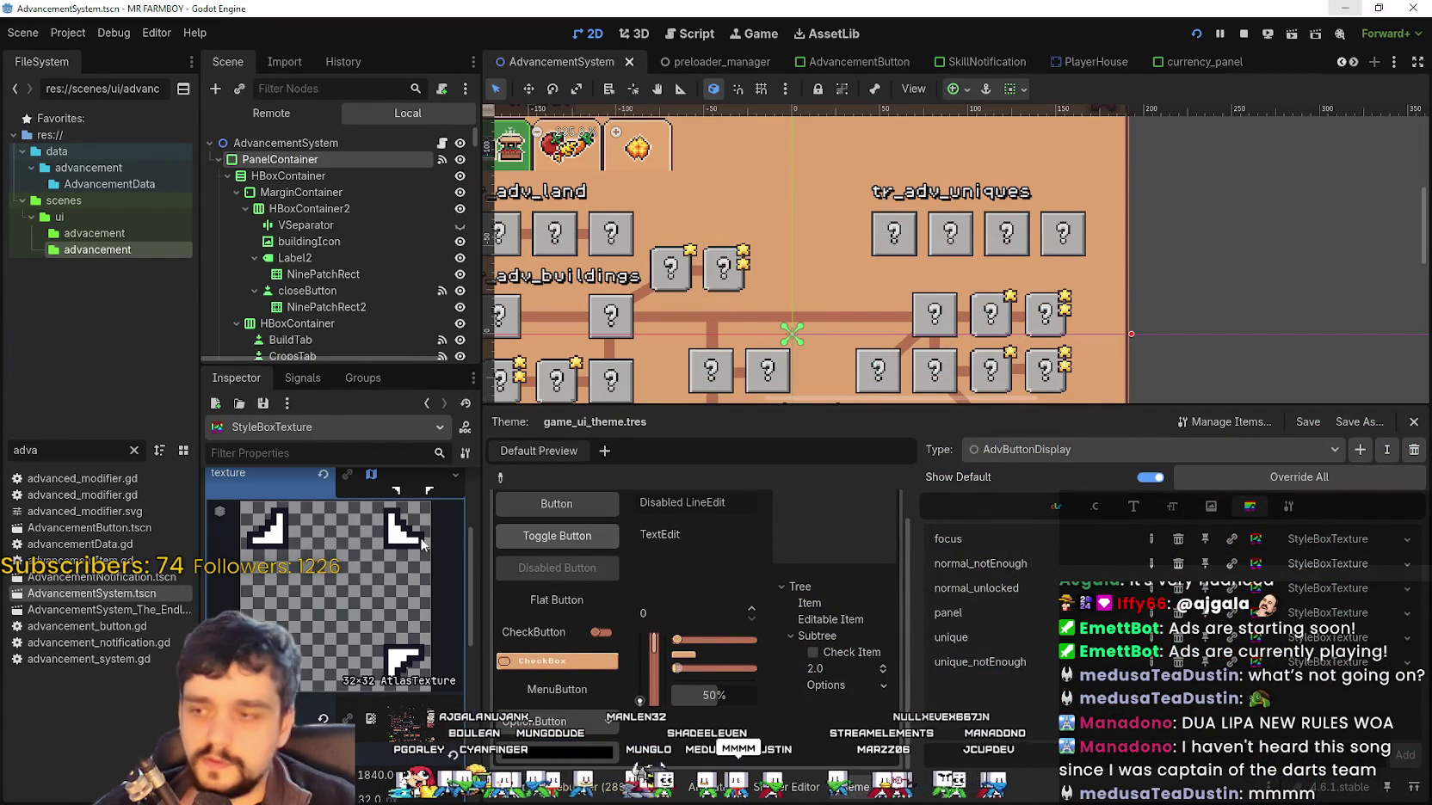
scroll(364, 654, "down", 5)
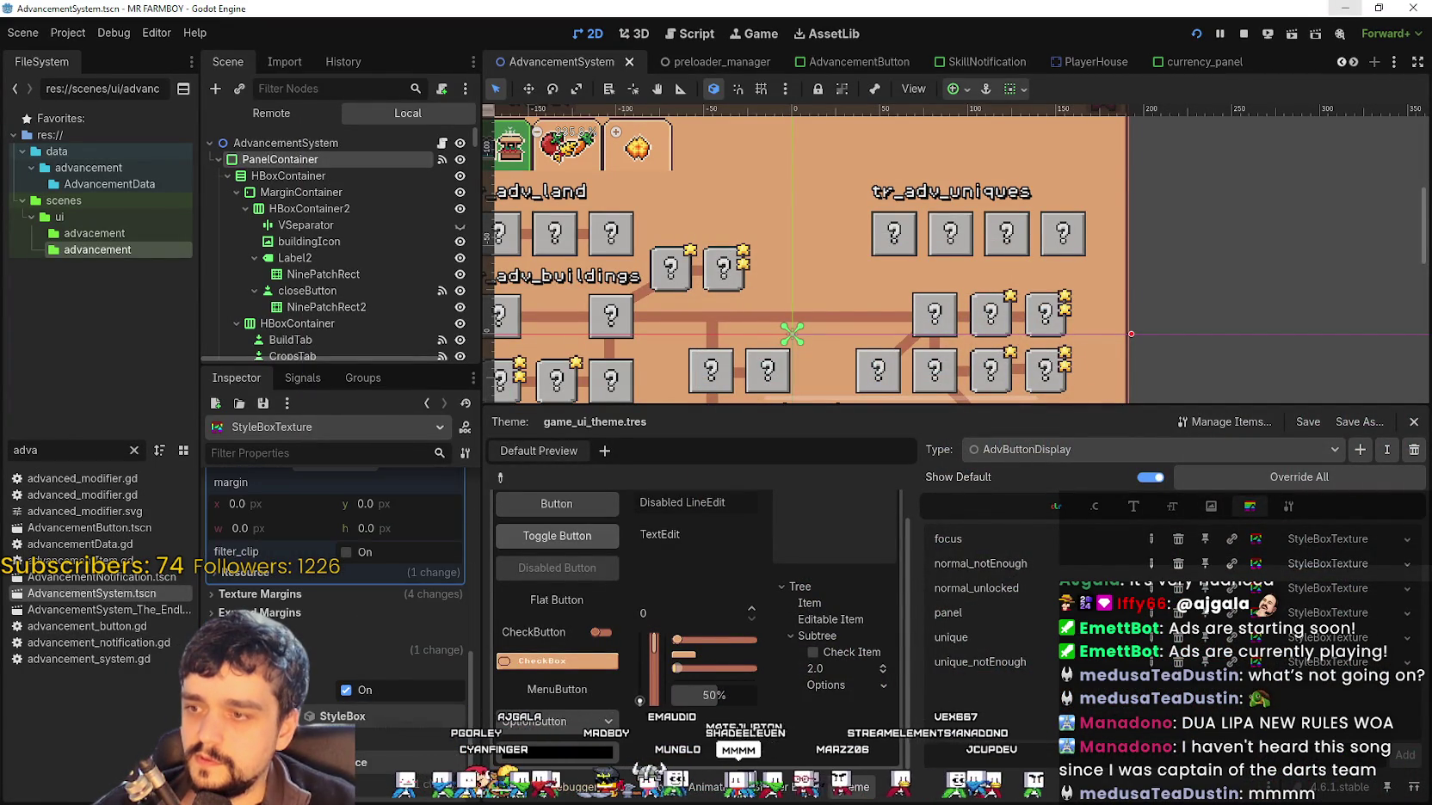
left_click(404, 740)
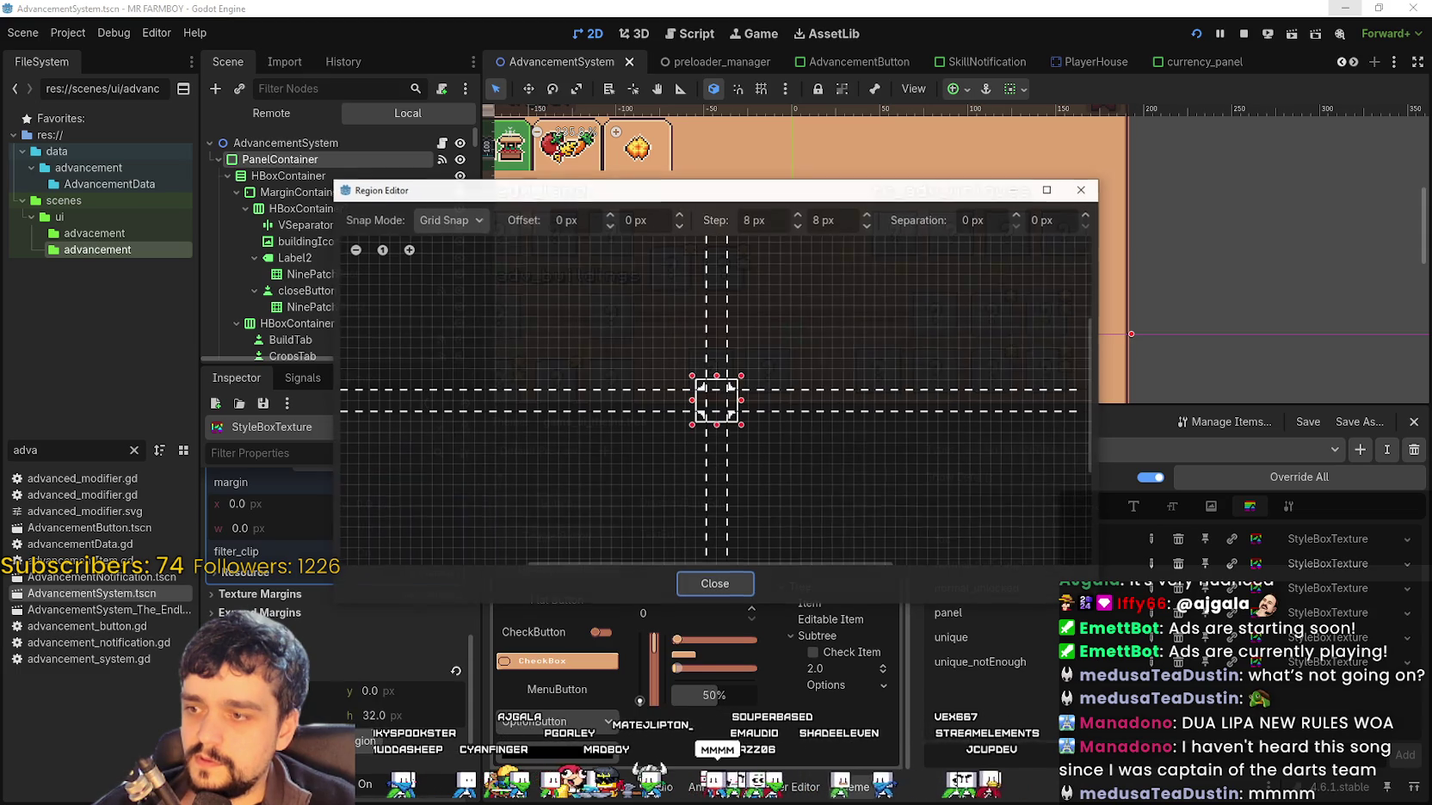
left_click(715, 585)
scroll(304, 603, "up", 3)
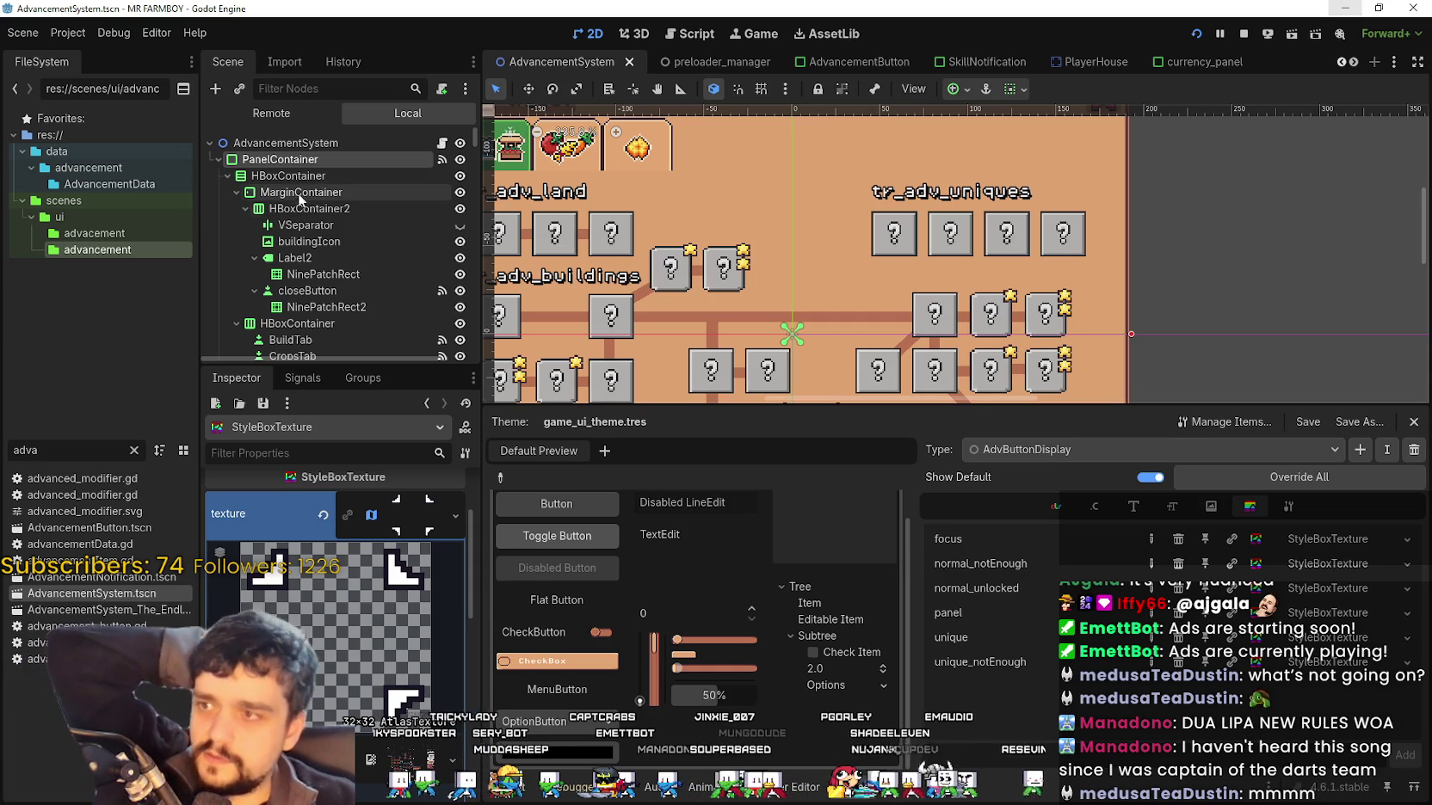
Inspect MerchantAdvButton's theme type variation and overridden styles in the Inspector
left_click(936, 236)
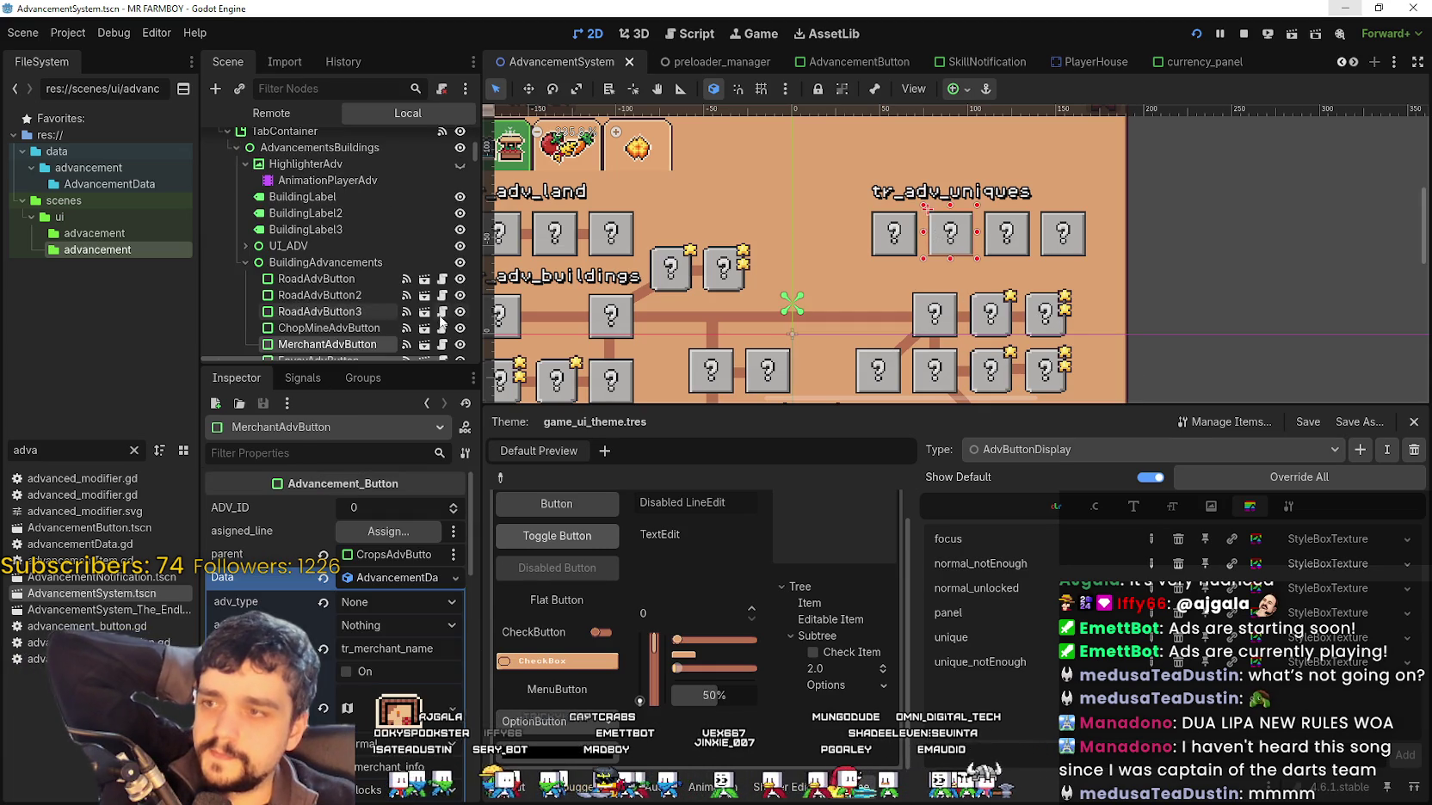
left_click(384, 589)
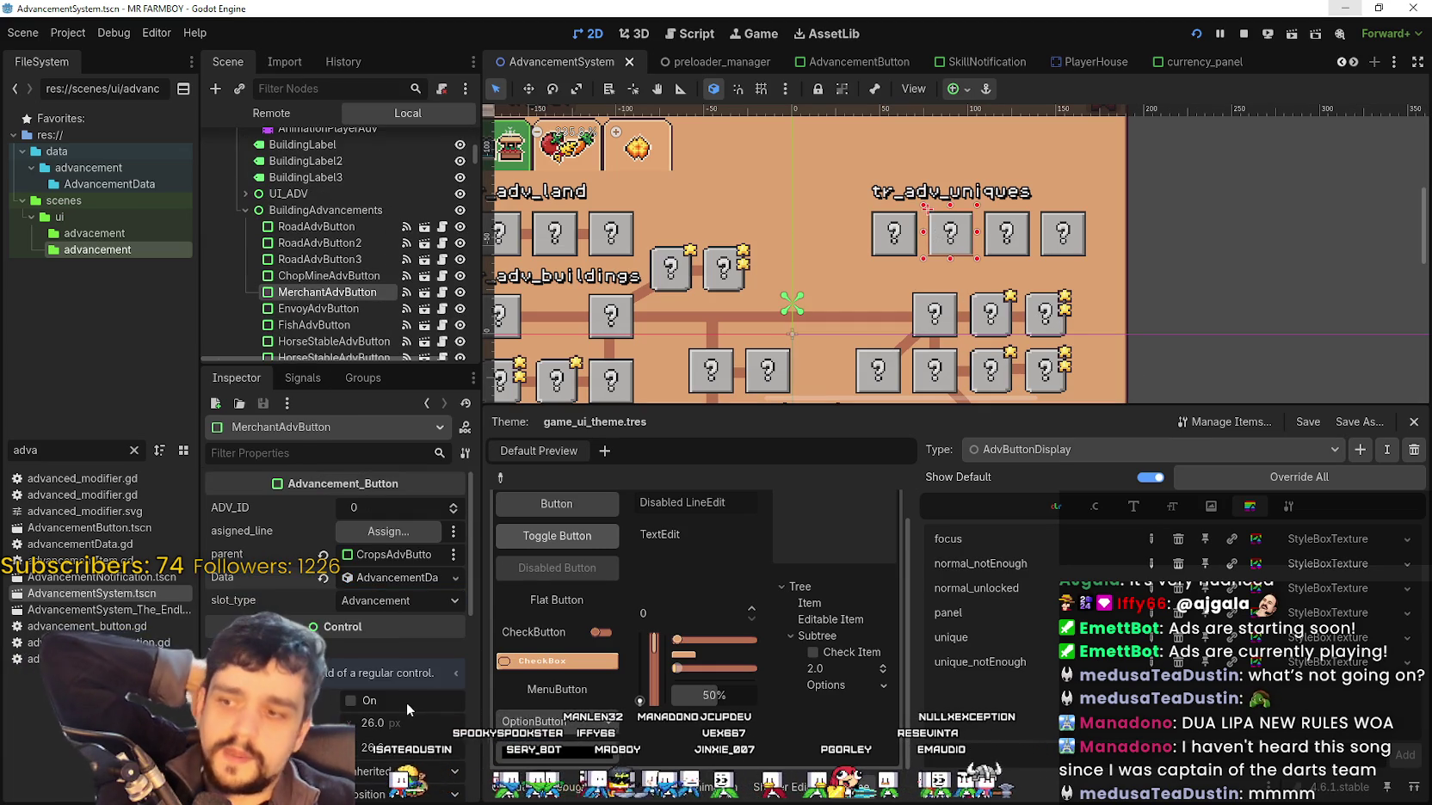
scroll(408, 708, "down", 3)
scroll(389, 694, "down", 15)
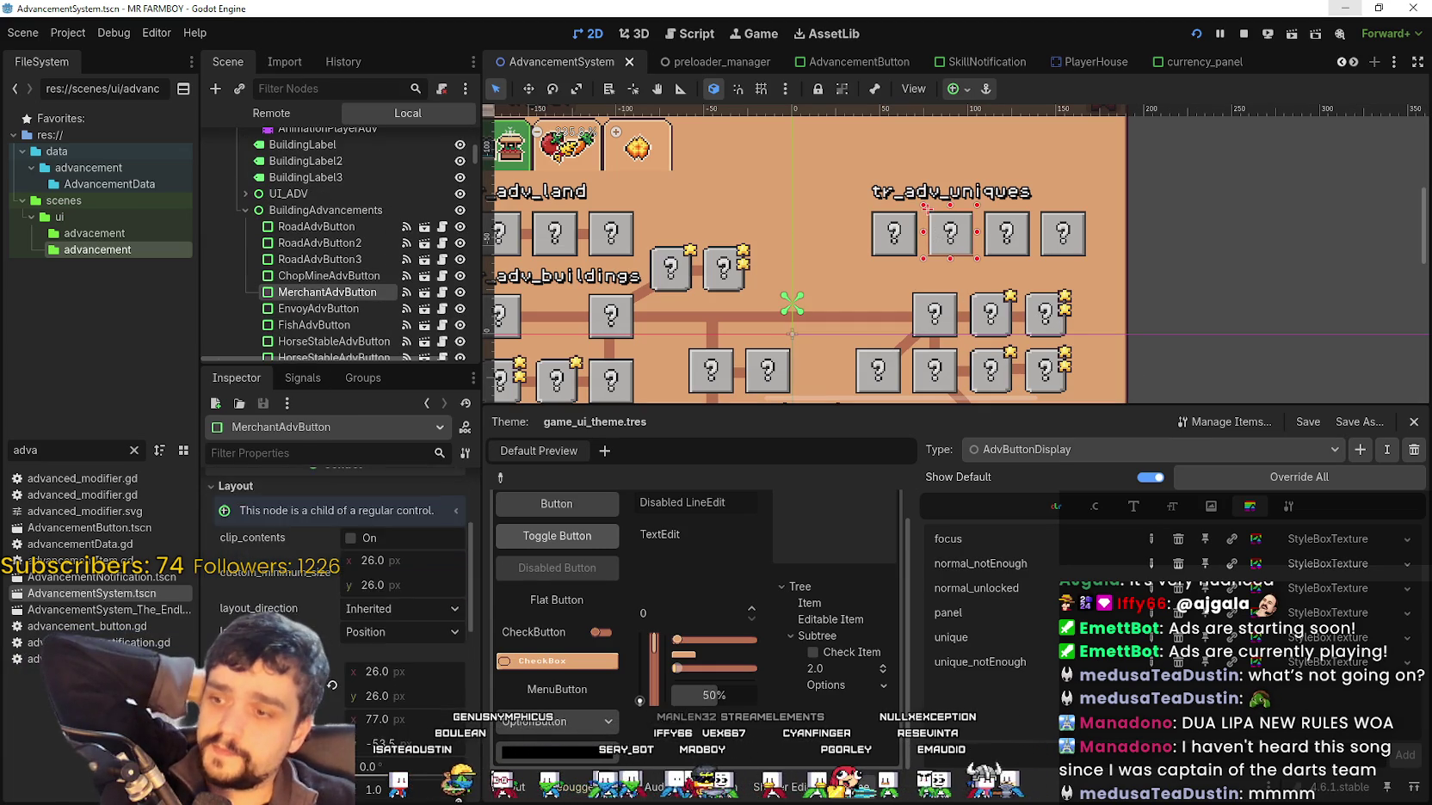
left_click(270, 574)
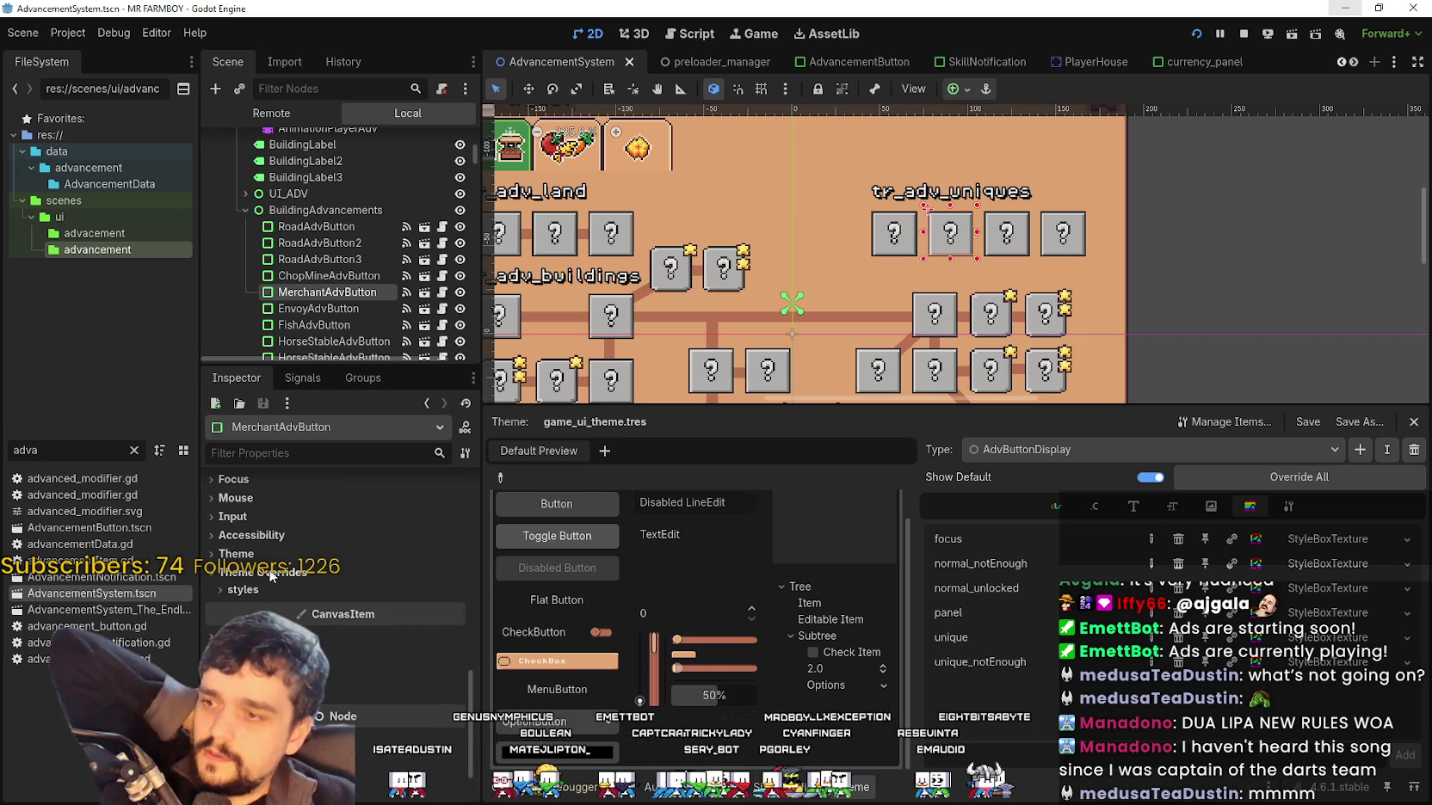
left_click(267, 590)
left_click(249, 553)
left_click(416, 602)
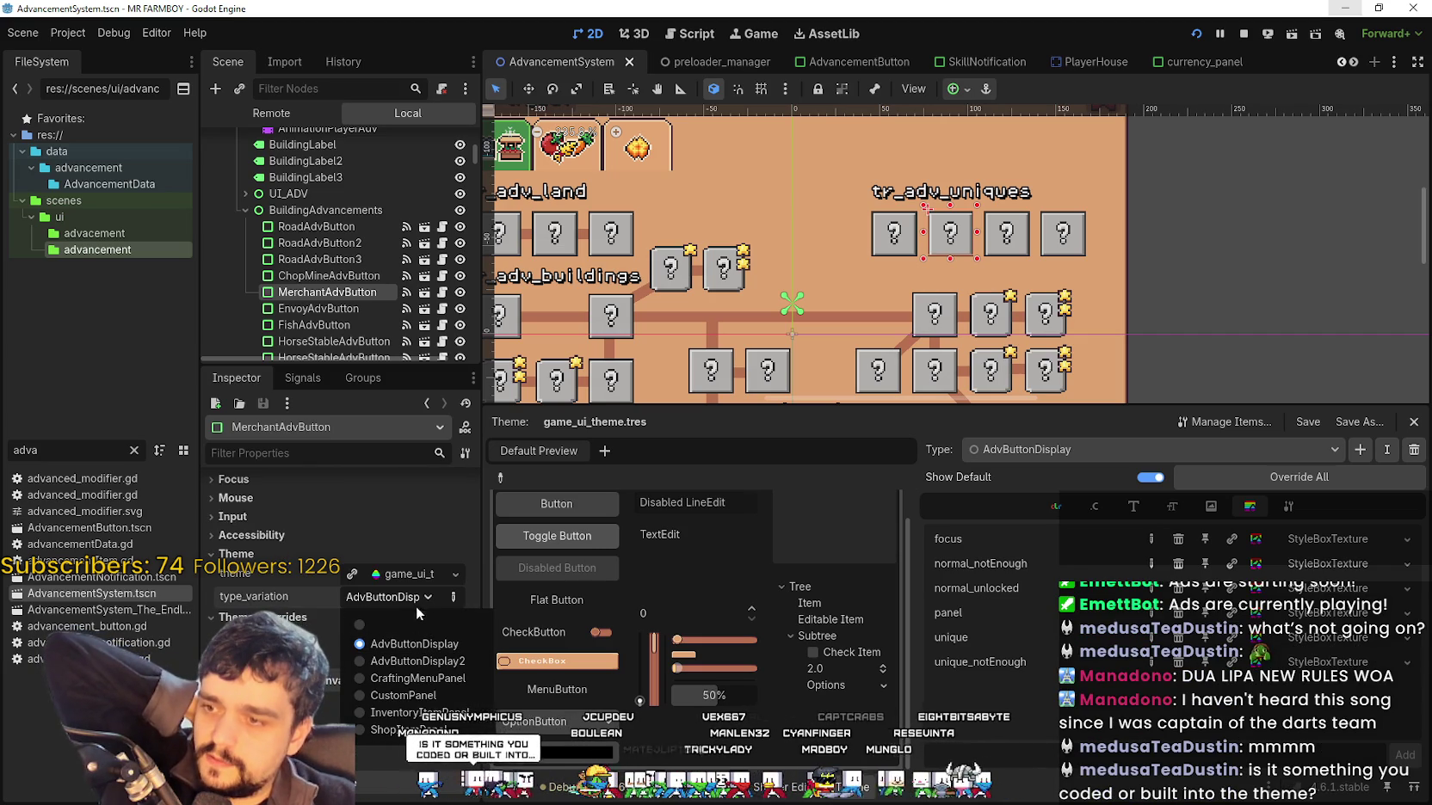
left_click(1051, 697)
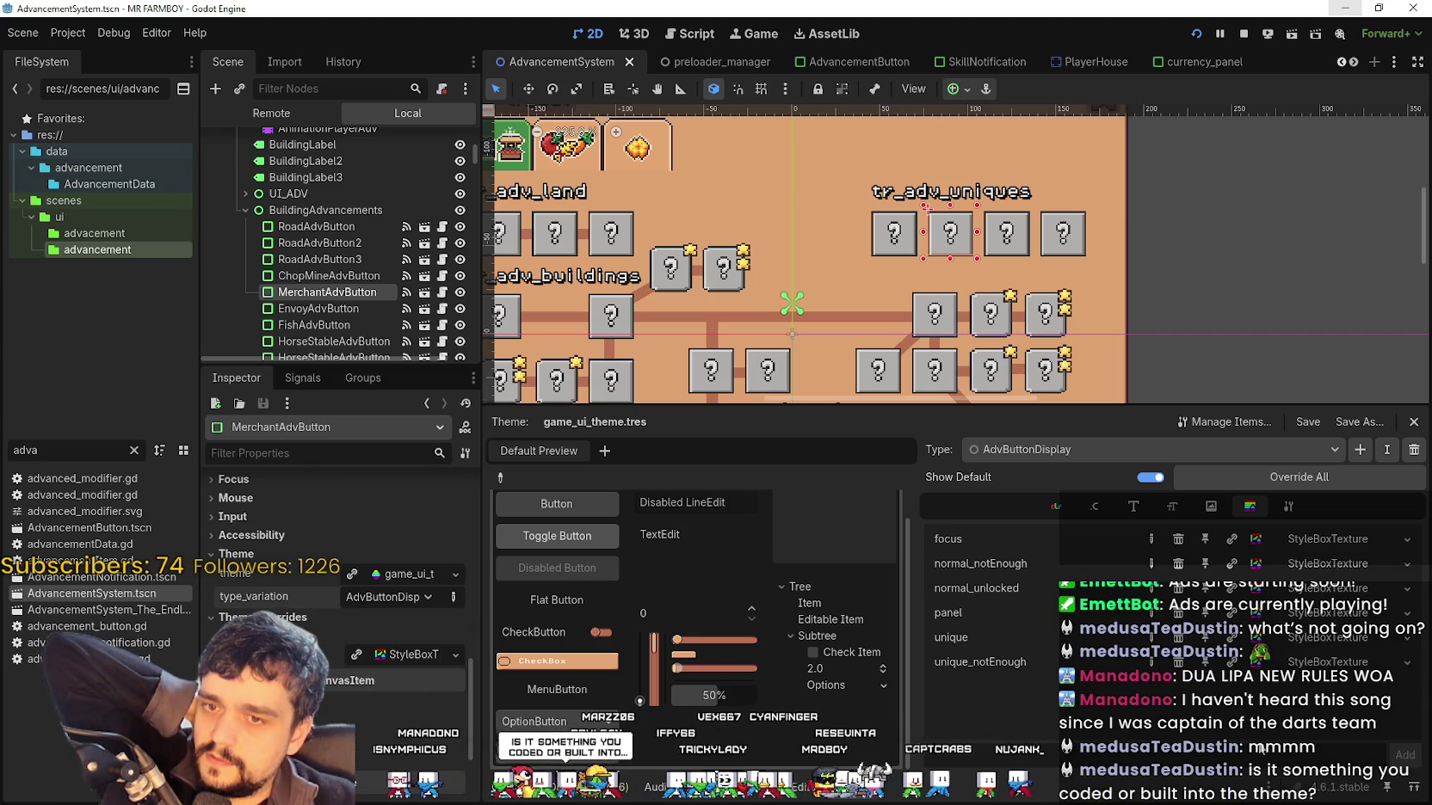
View the AdvButtonDisplay theme type's Base Type setting in the theme editor
left_click(1299, 545)
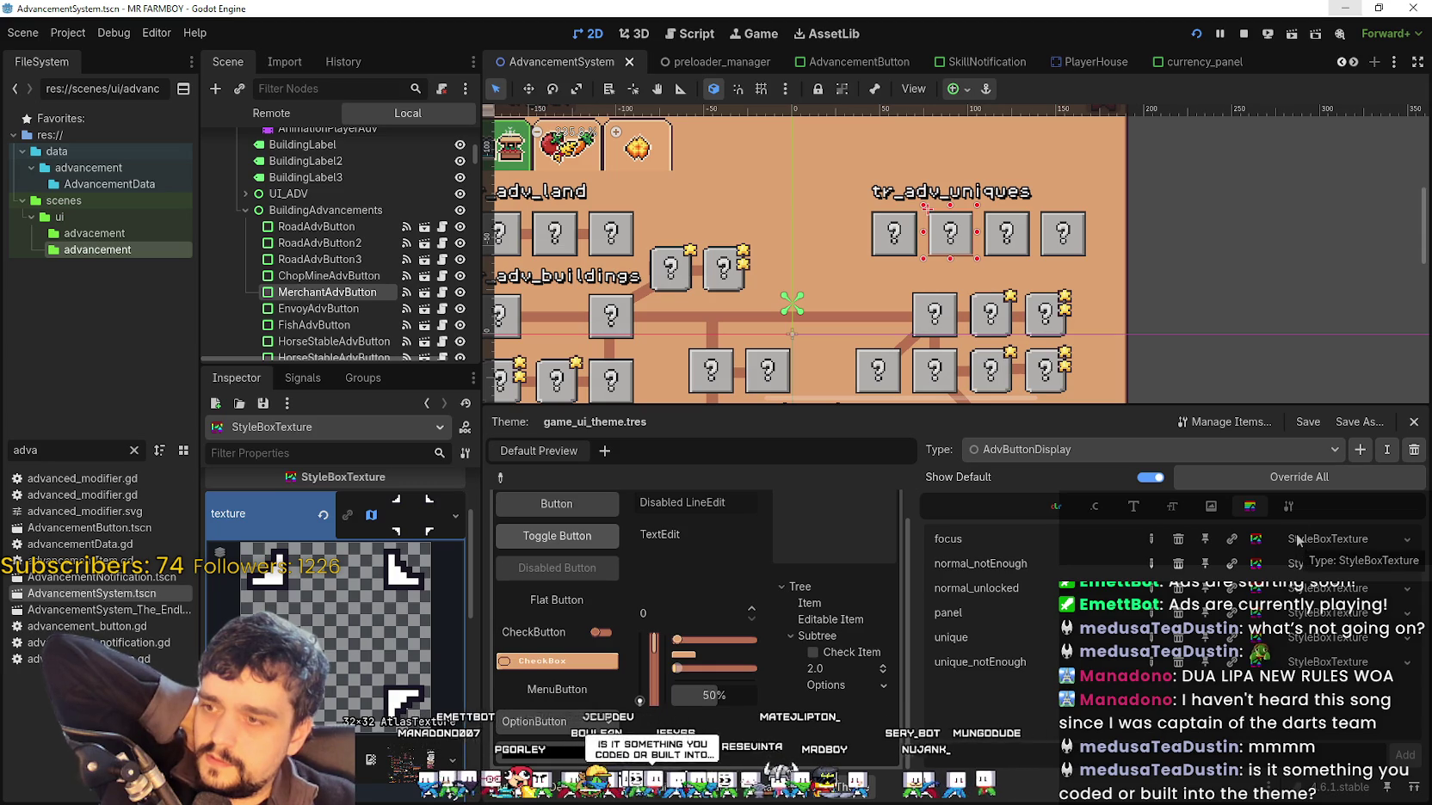
left_click(1288, 507)
left_click(1249, 509)
left_click(1213, 508)
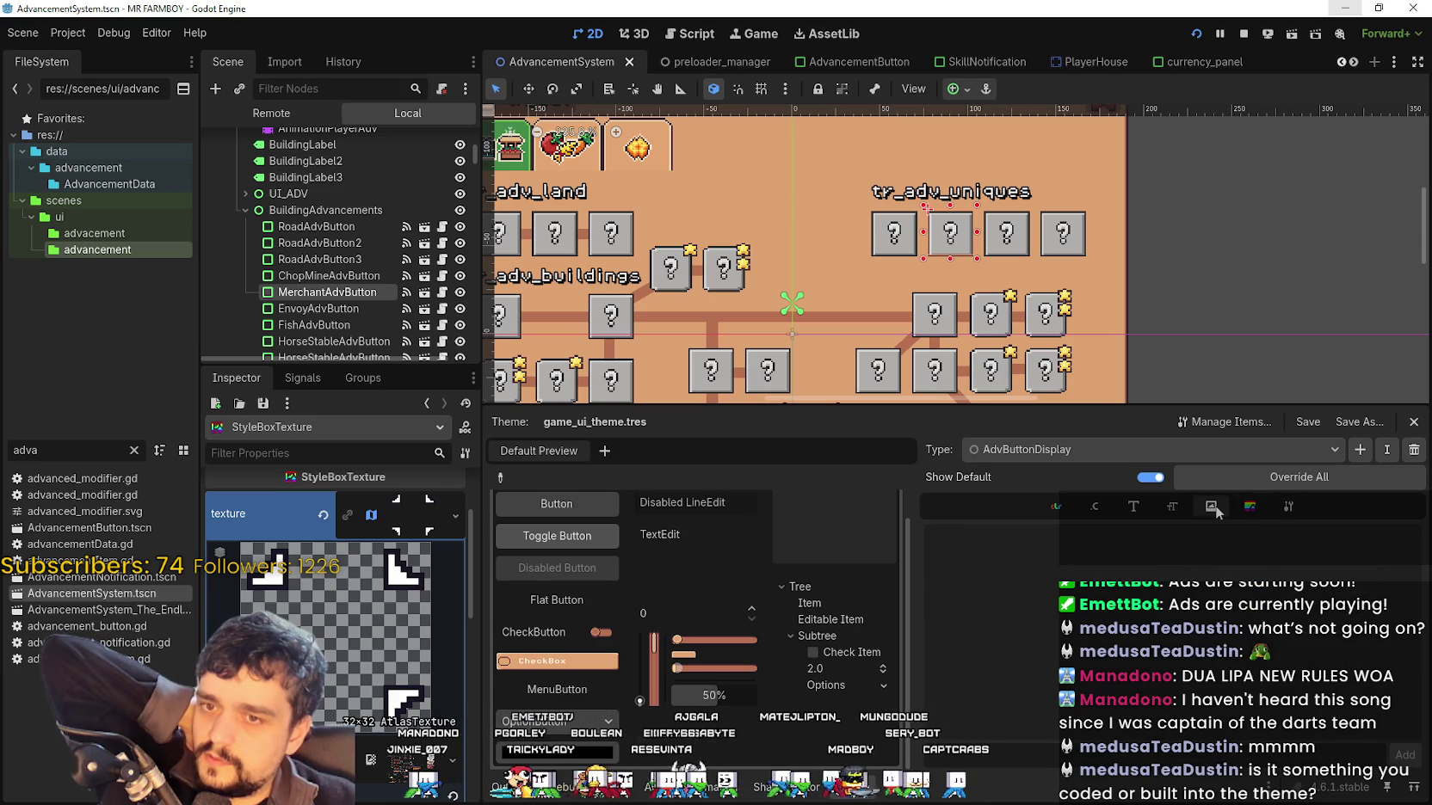
left_click(1290, 512)
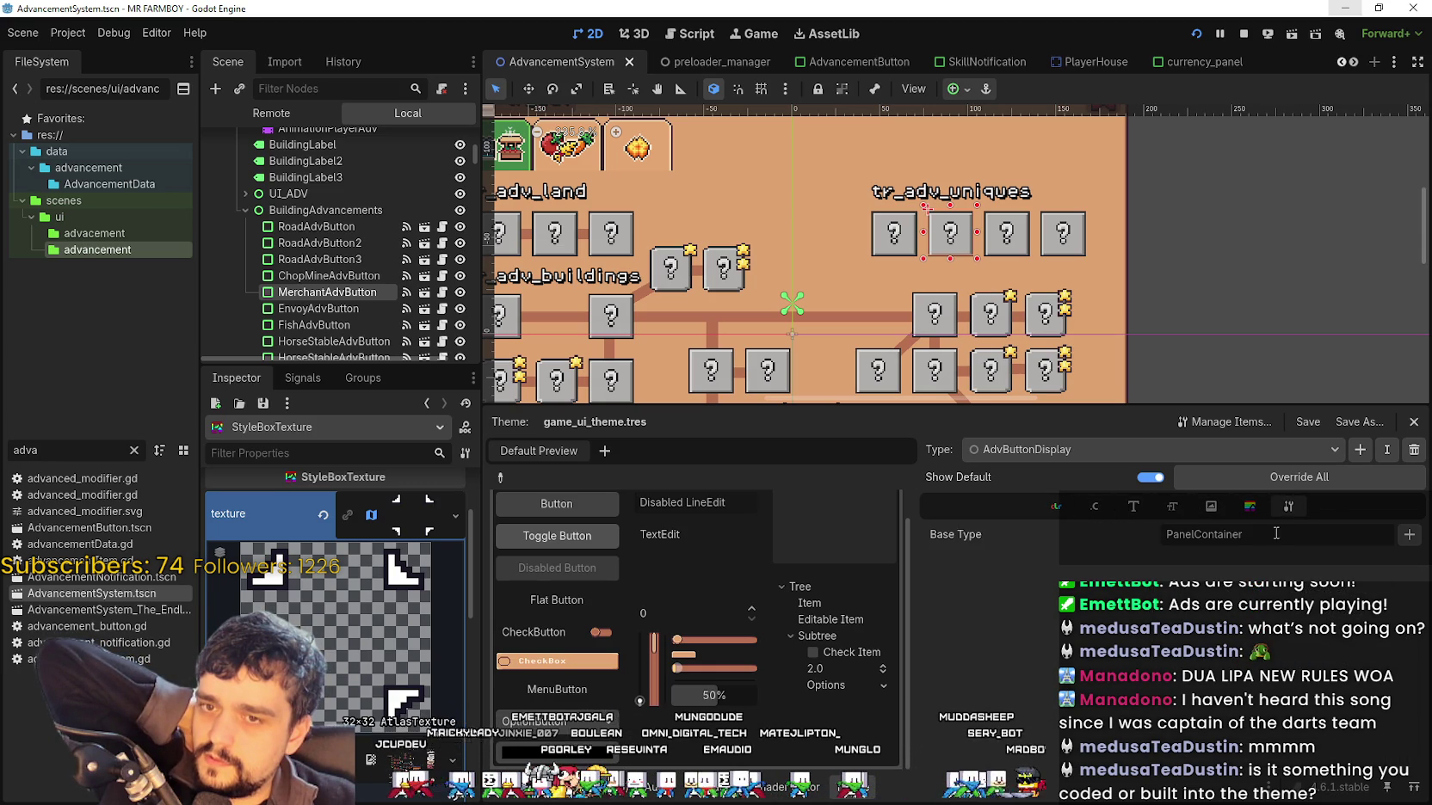
left_click(1218, 444)
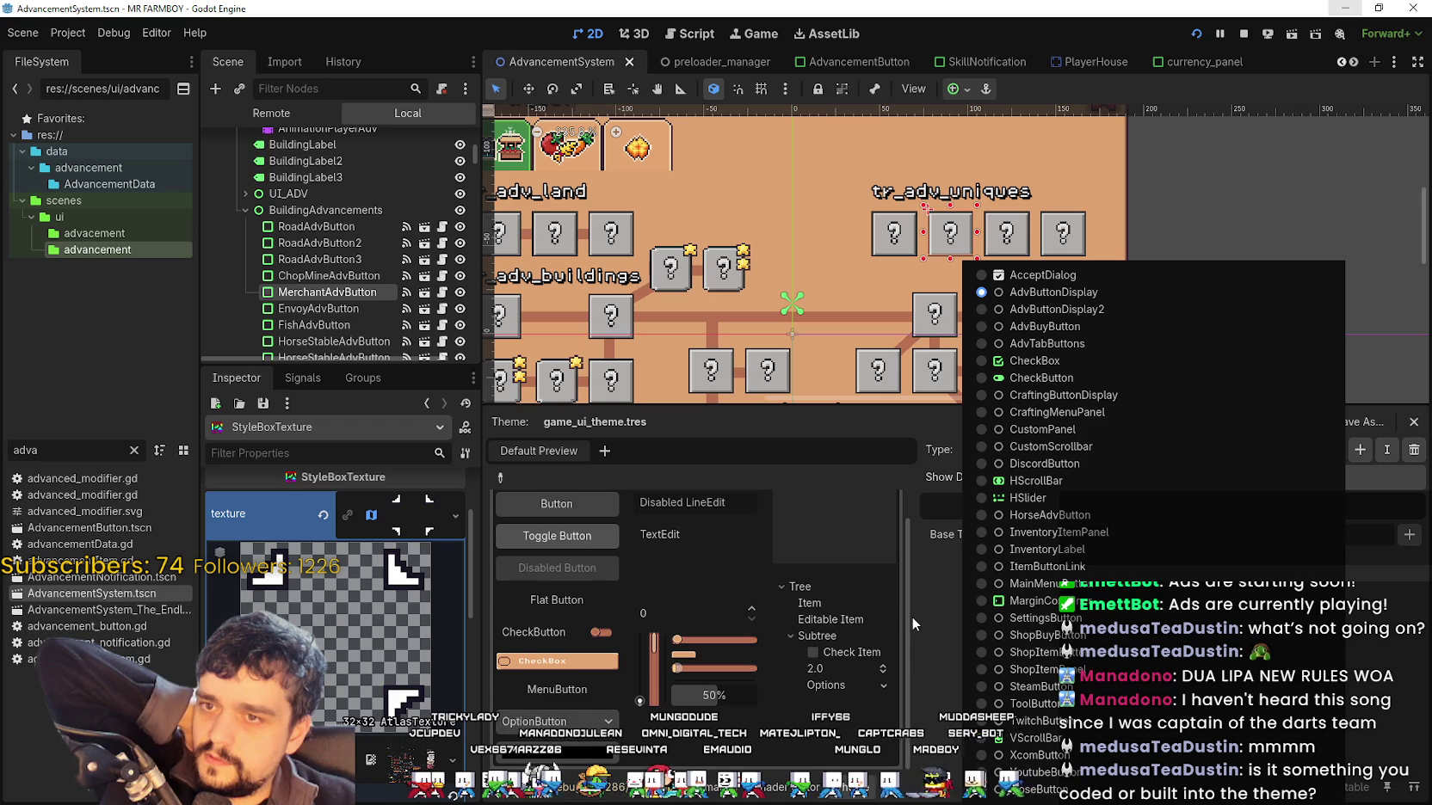
left_click(913, 613)
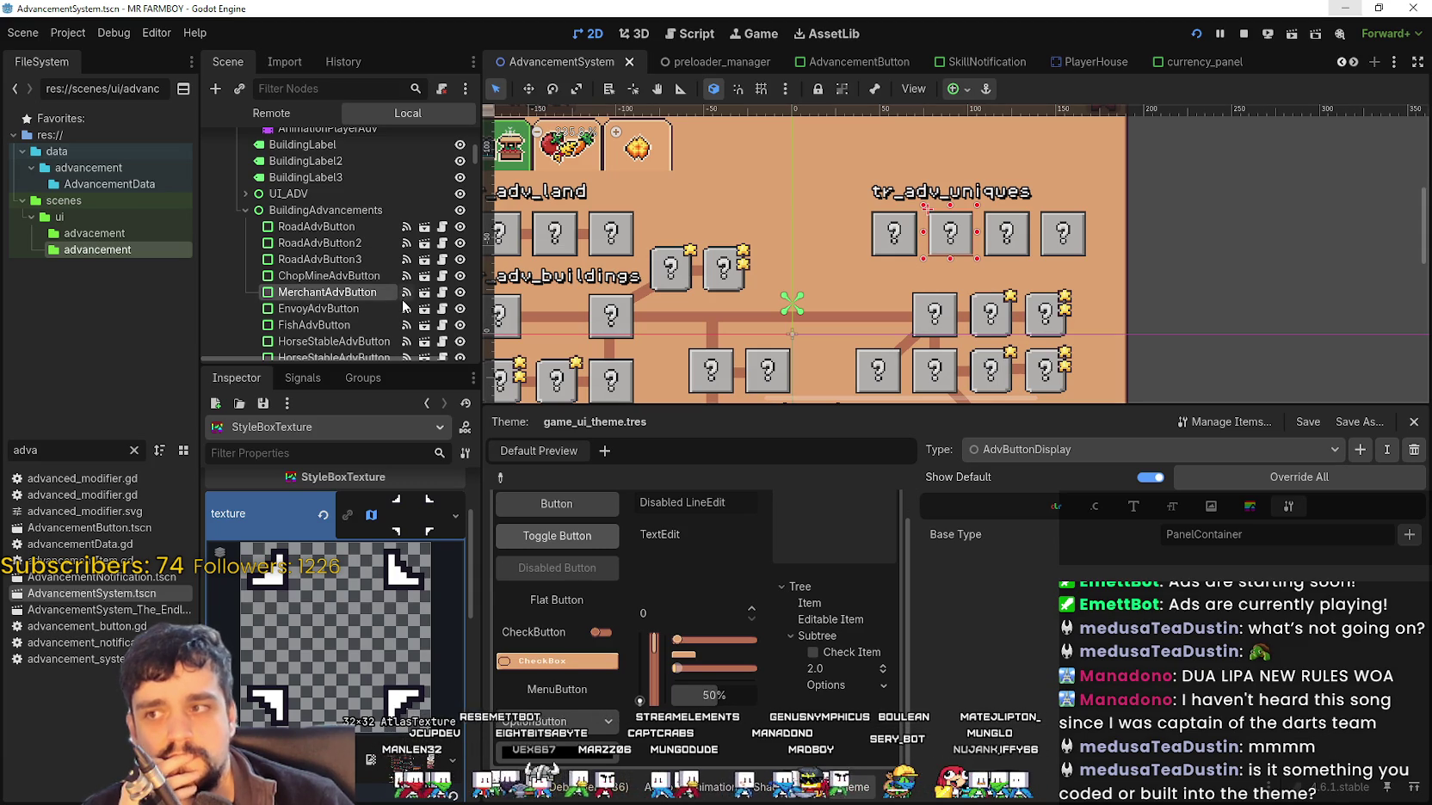
key("ctrl+F3")
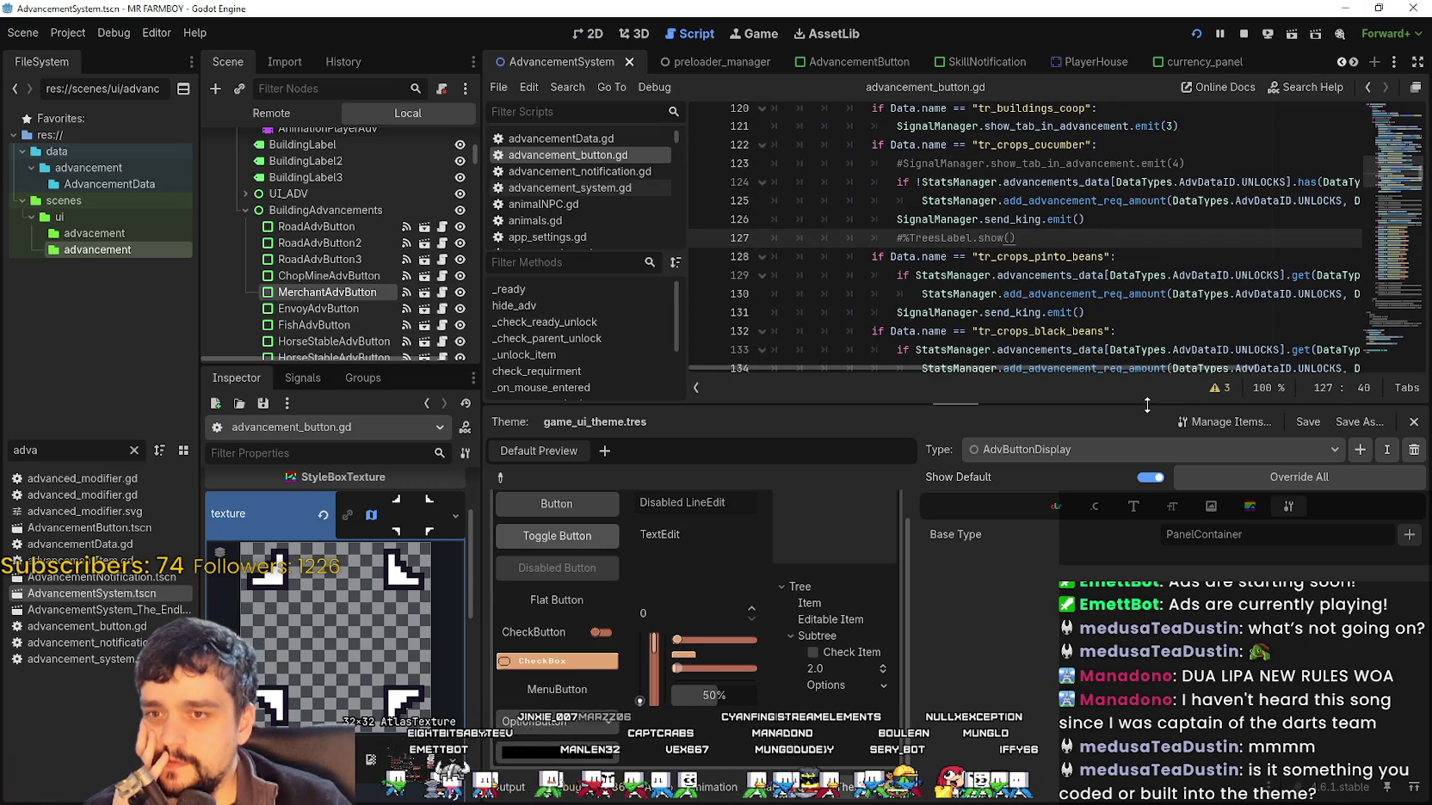
Scroll advancement_button.gd to _check_ready_unlock and its "normal_unlocked" style override
left_click_drag(1146, 404, 1146, 529)
scroll(1394, 172, "up", 15)
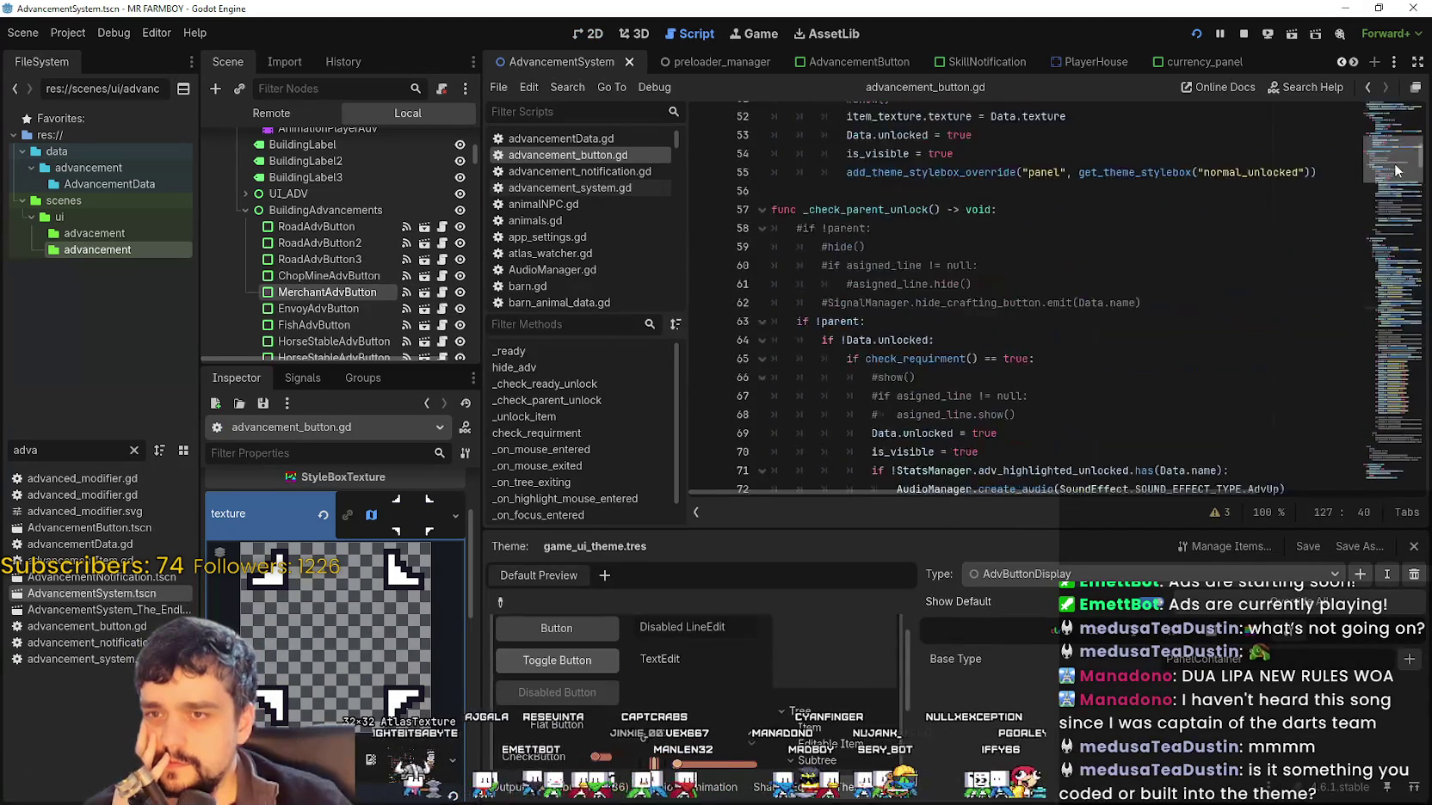
scroll(1396, 172, "down", 3)
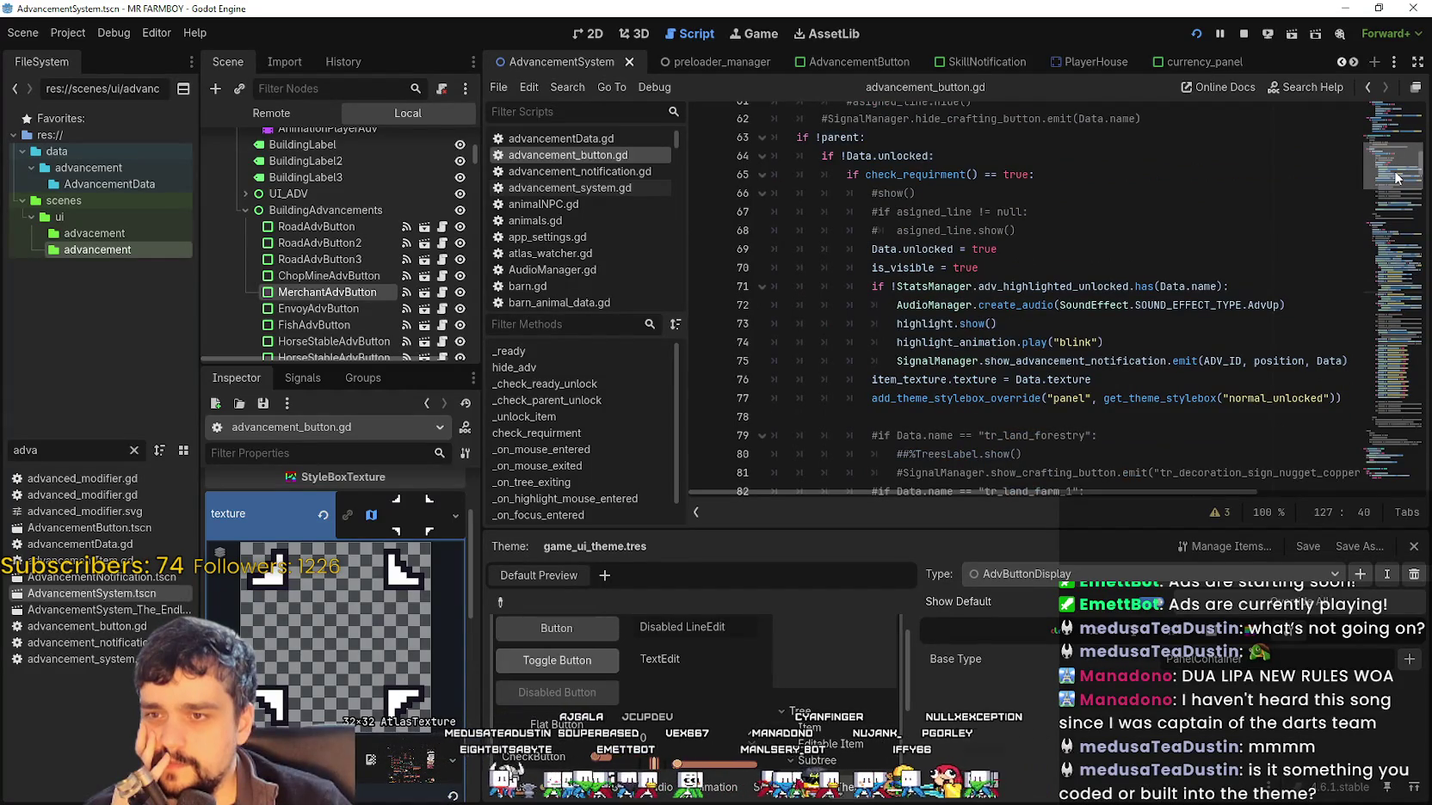
scroll(1396, 176, "up", 8)
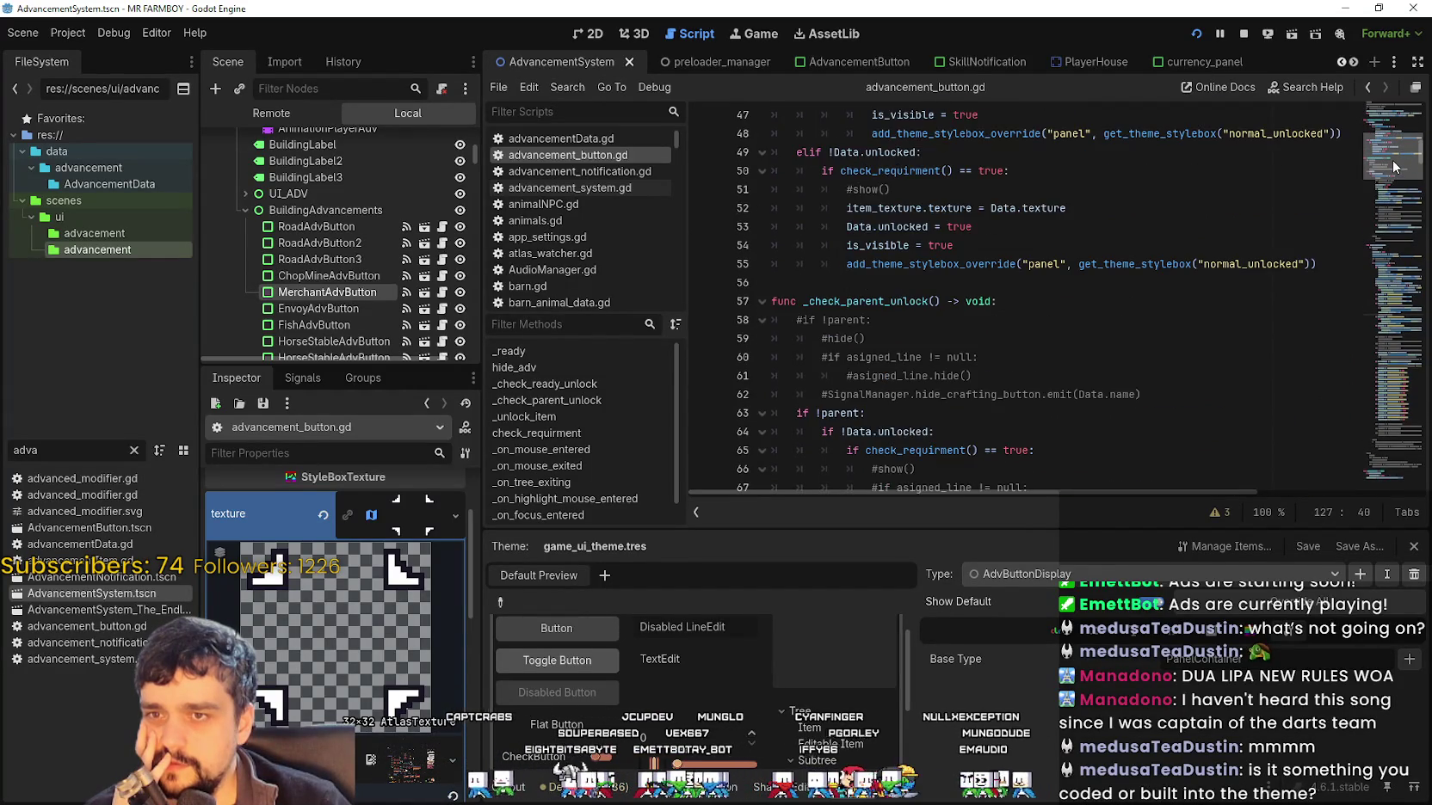
scroll(1394, 157, "up", 10)
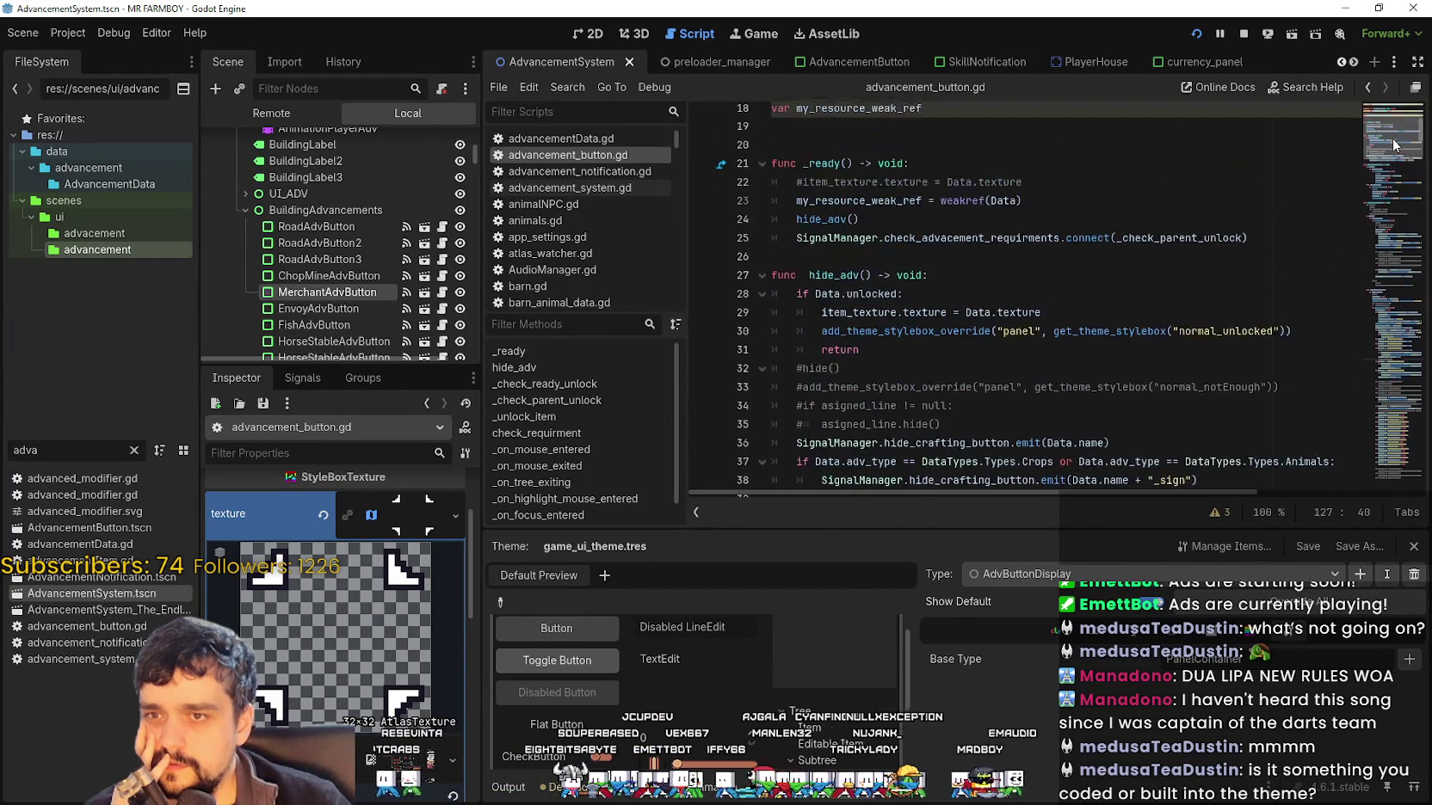
scroll(1394, 136, "down", 5)
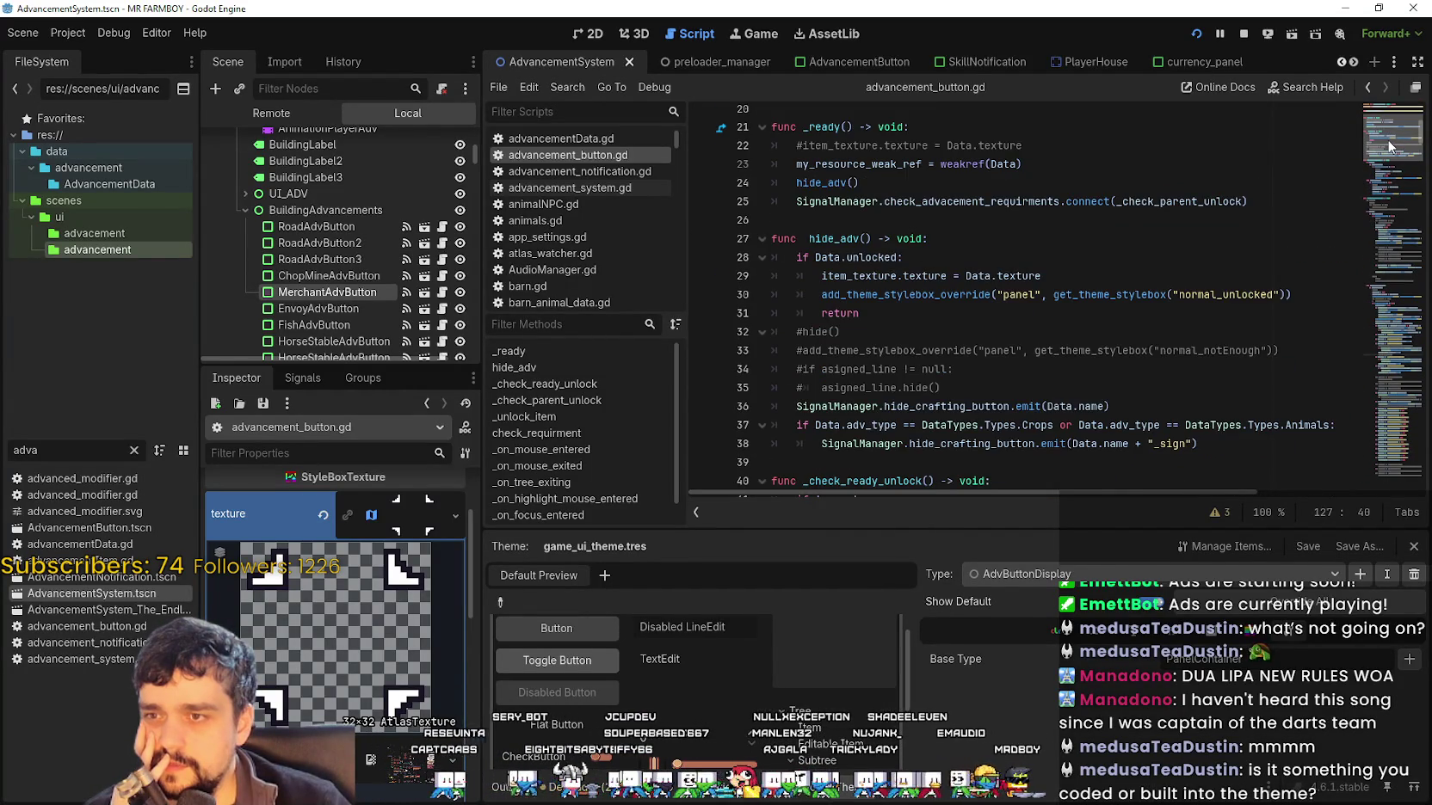
scroll(1389, 148, "down", 3)
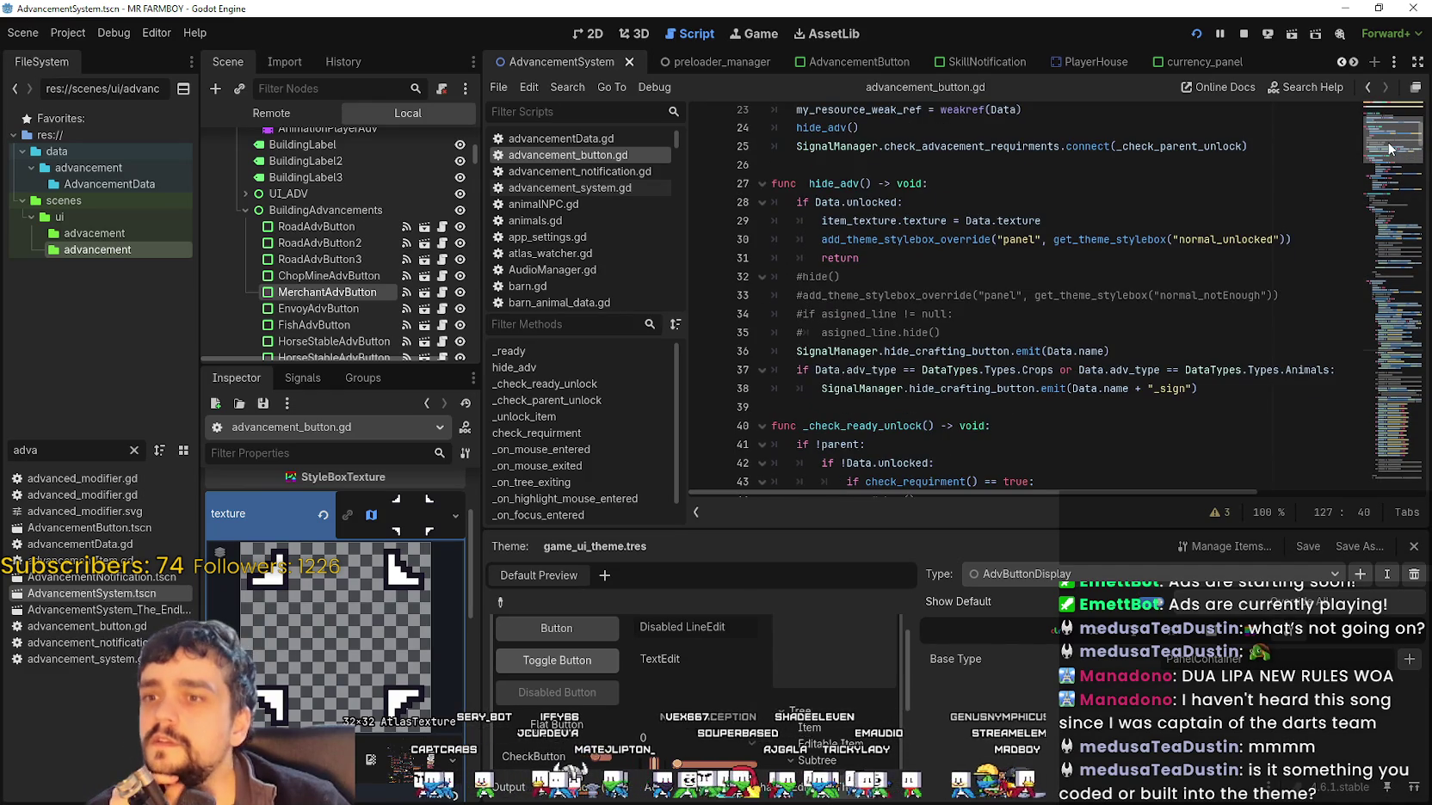
scroll(1387, 156, "down", 3)
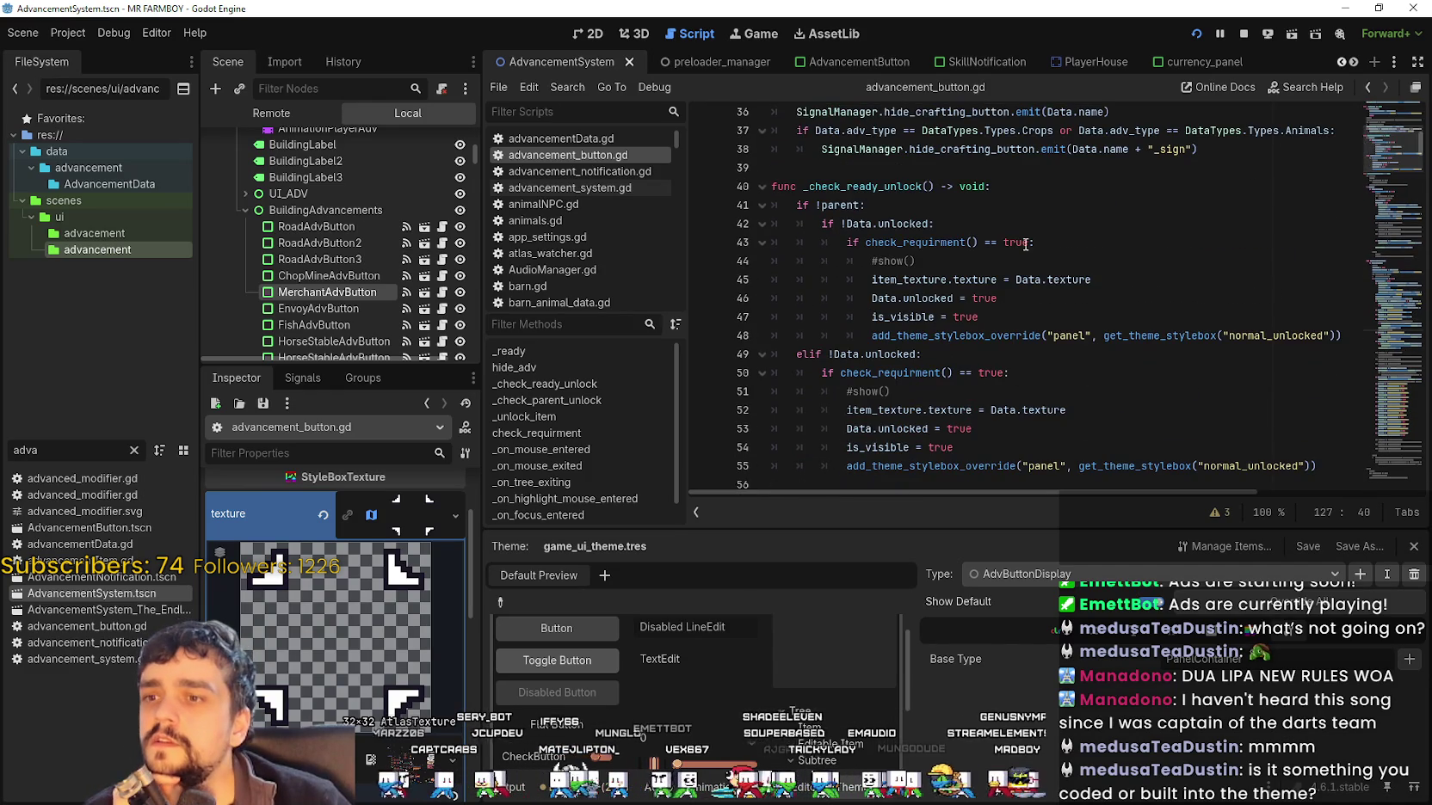
Review ChopMineAdvButton's focus properties in the Inspector
left_click(344, 281)
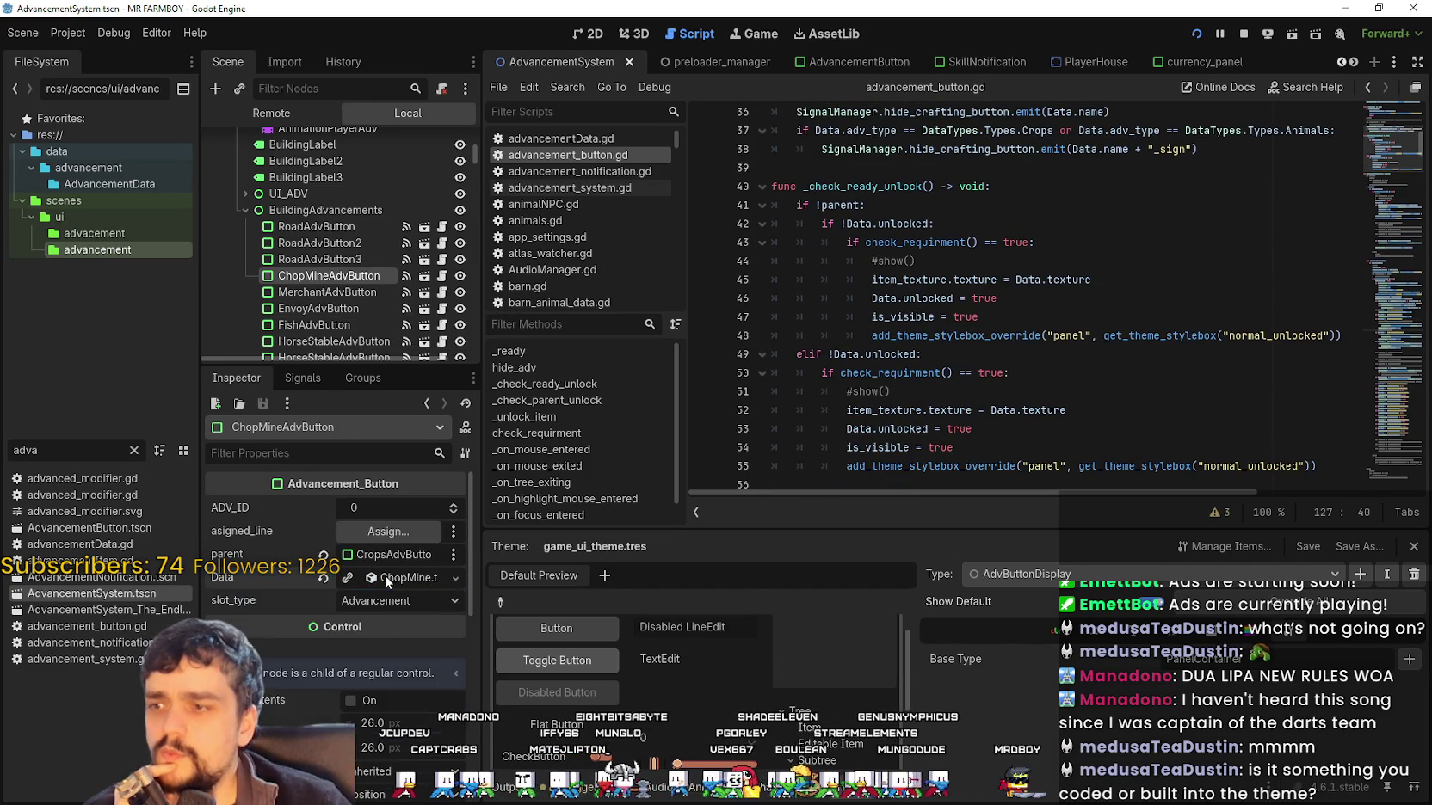
scroll(370, 731, "down", 5)
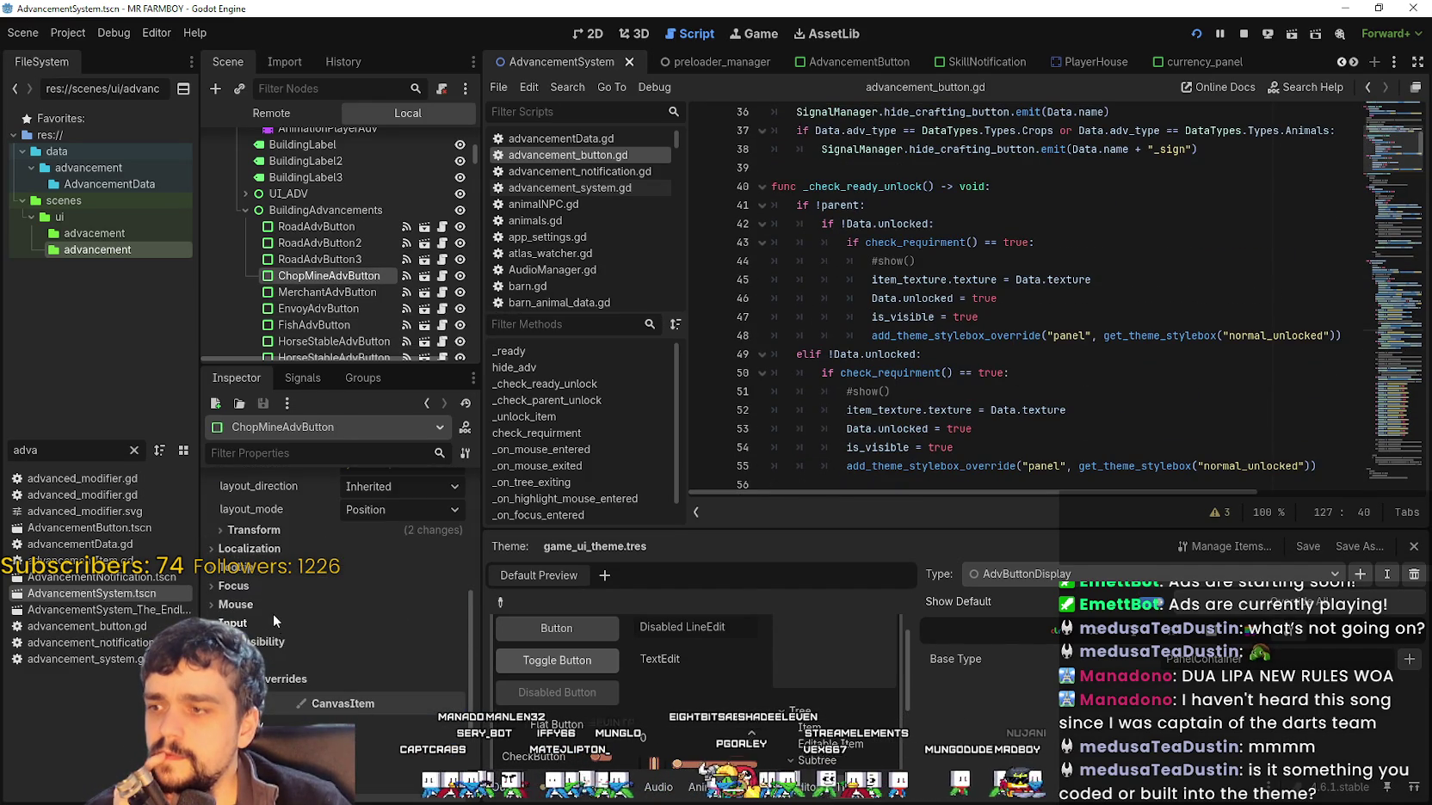
left_click(276, 591)
scroll(330, 688, "down", 4)
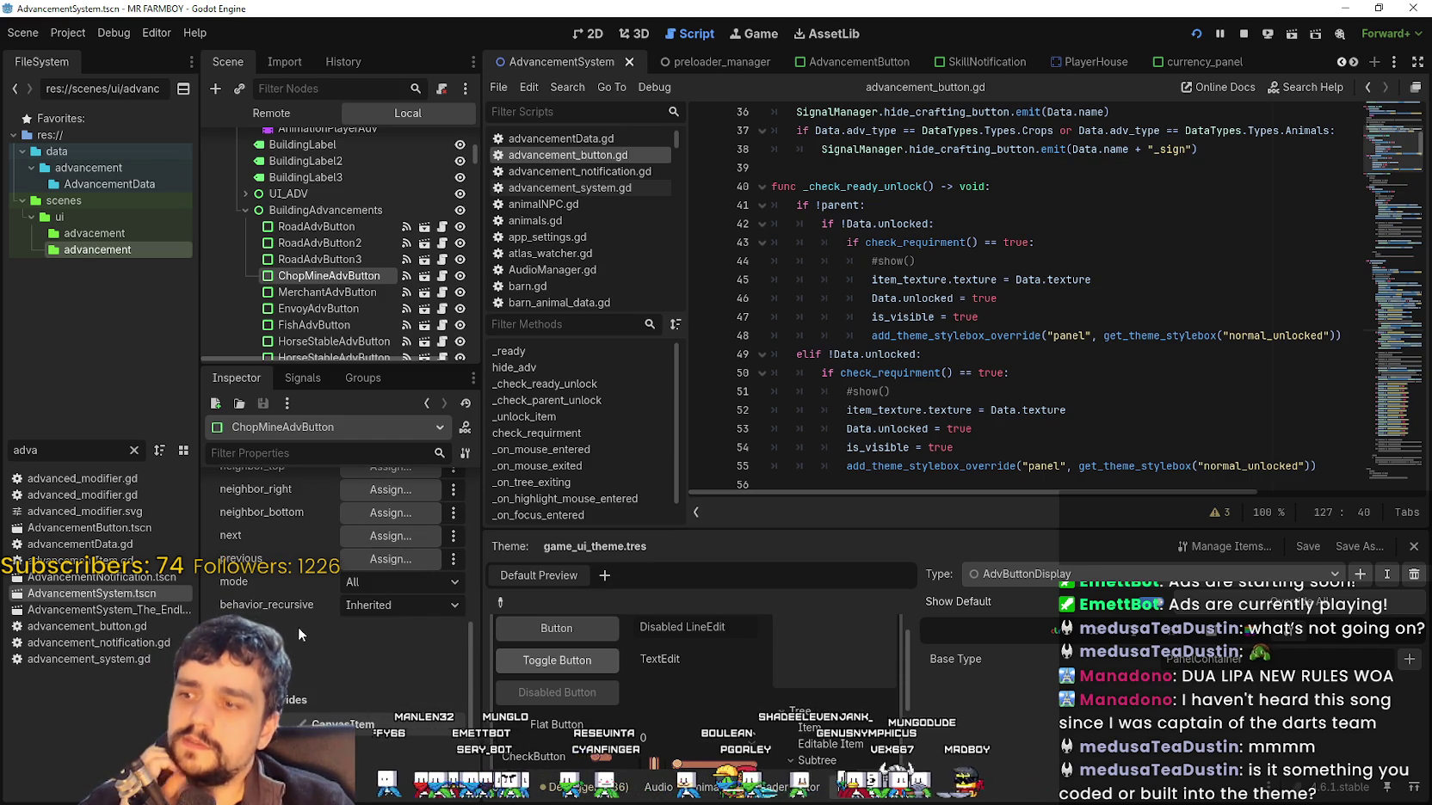
Select MerchantAdvButton and review its Mouse and Focus neighbour settings
left_click(317, 296)
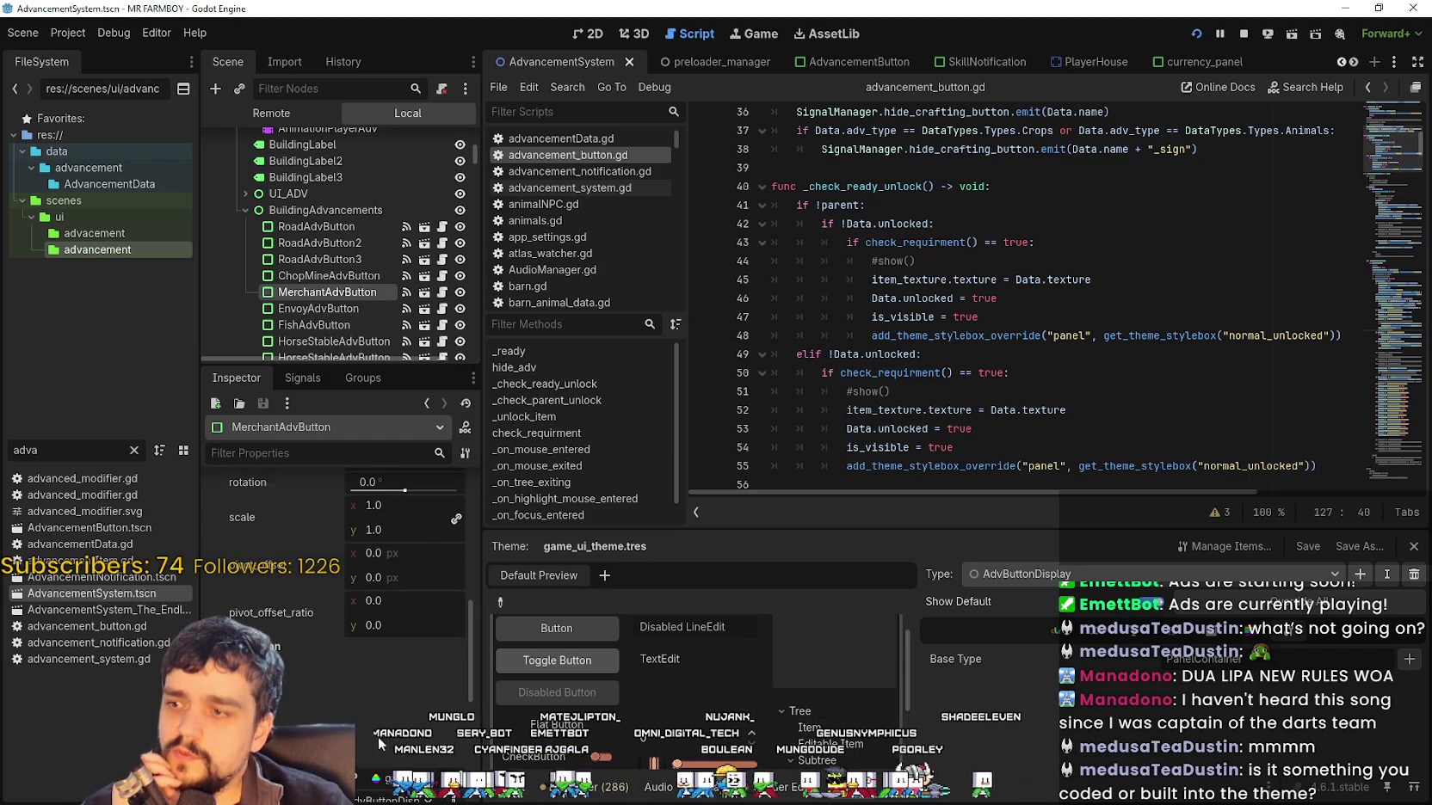
scroll(365, 734, "down", 1)
scroll(357, 727, "up", 1)
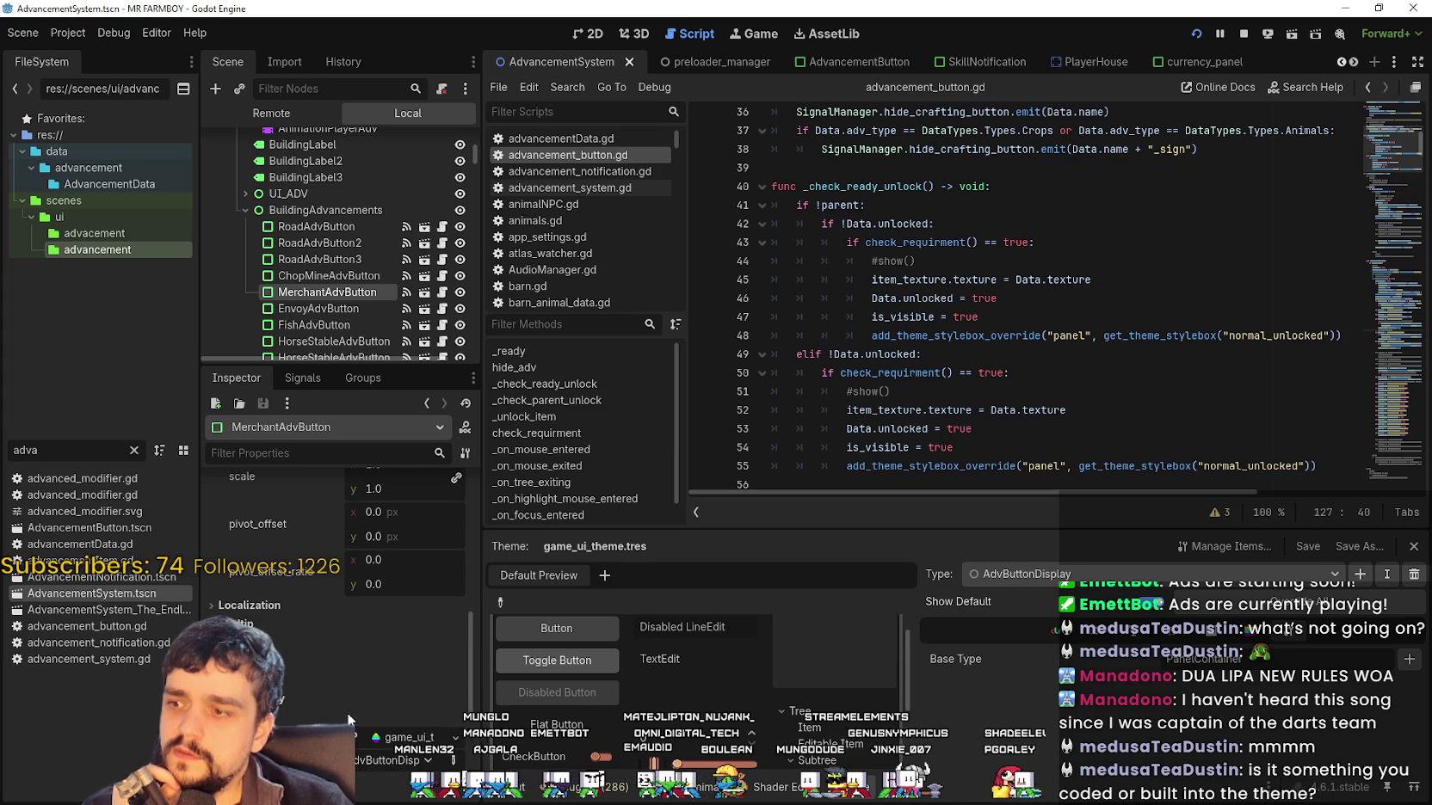
left_click(249, 659)
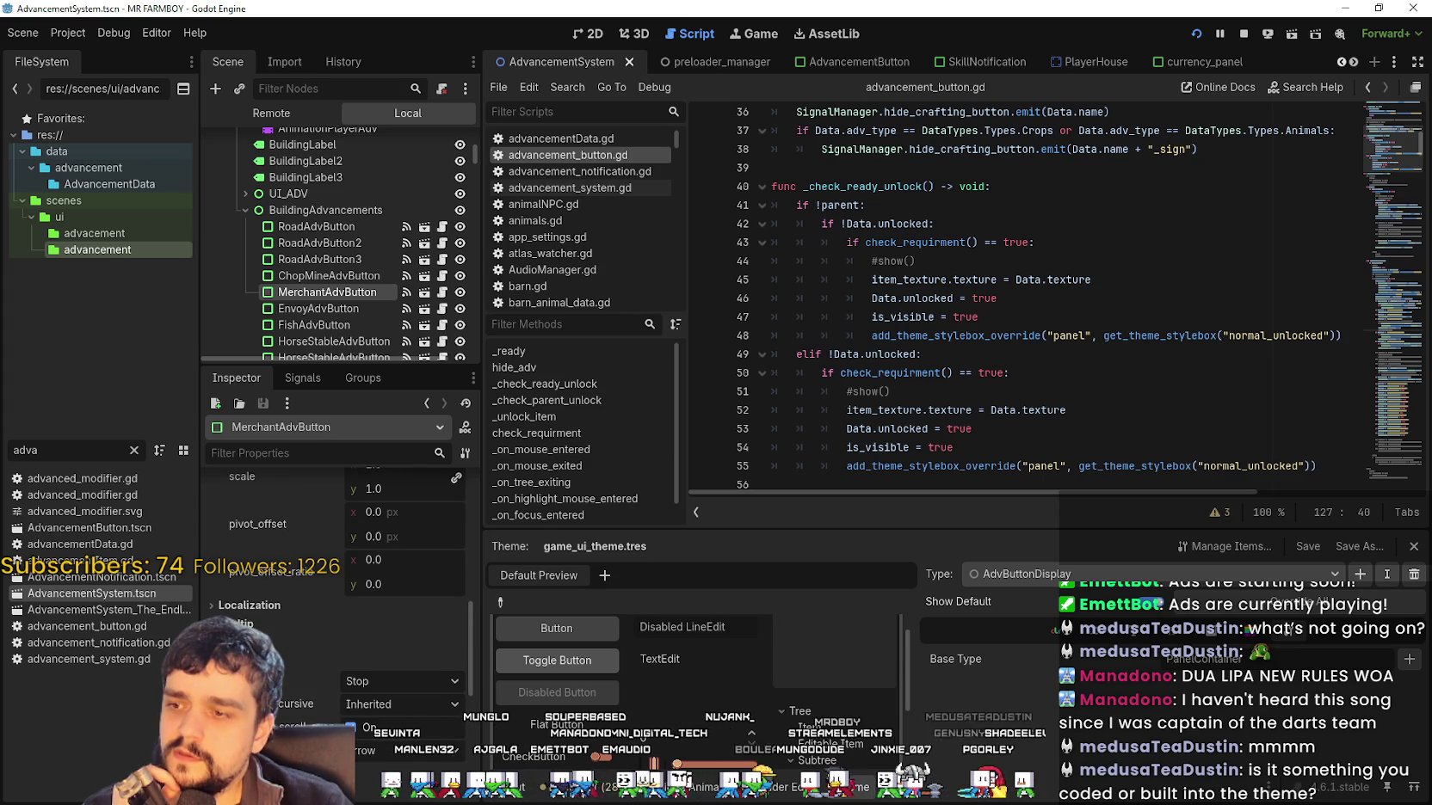
left_click(250, 641)
scroll(361, 715, "down", 1)
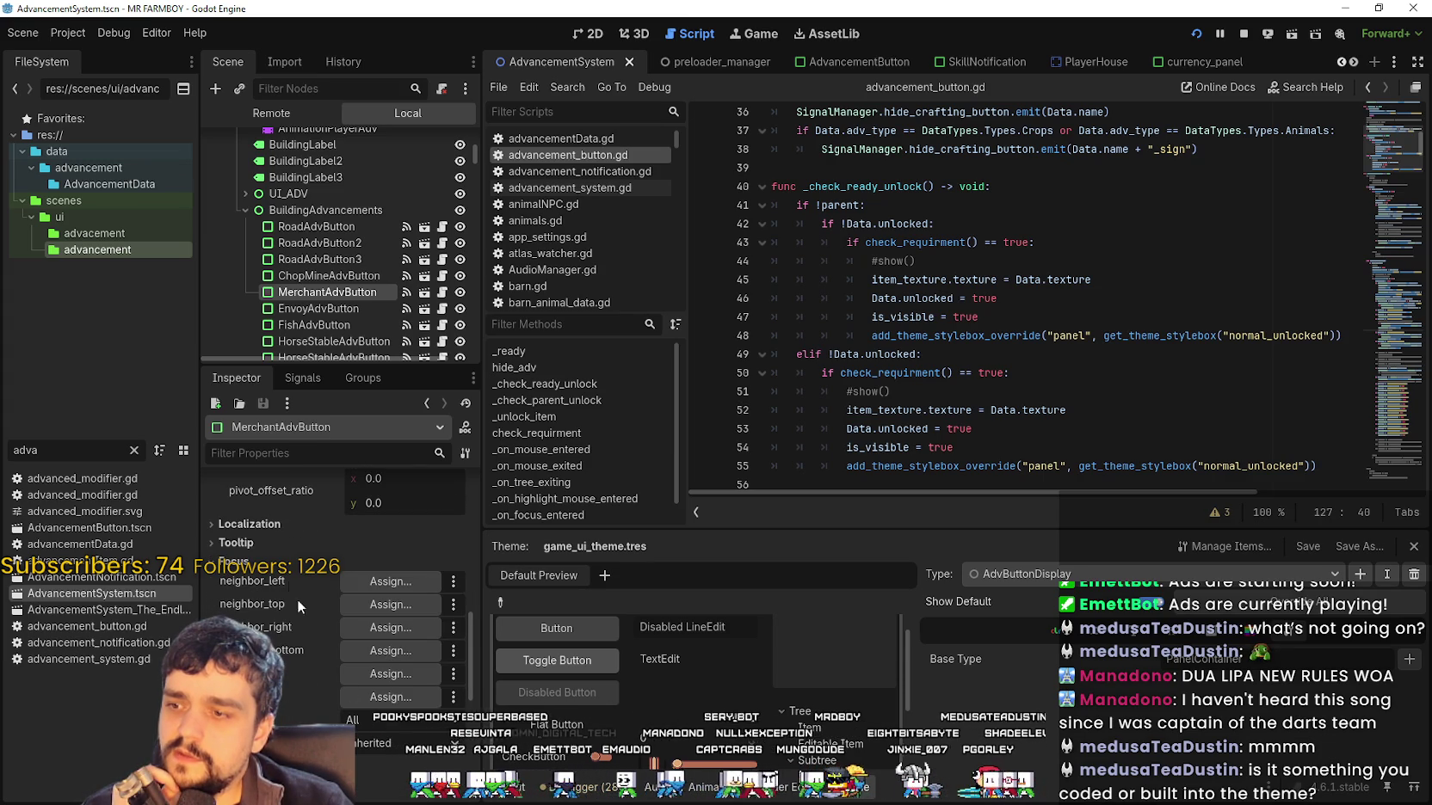
left_click(234, 561)
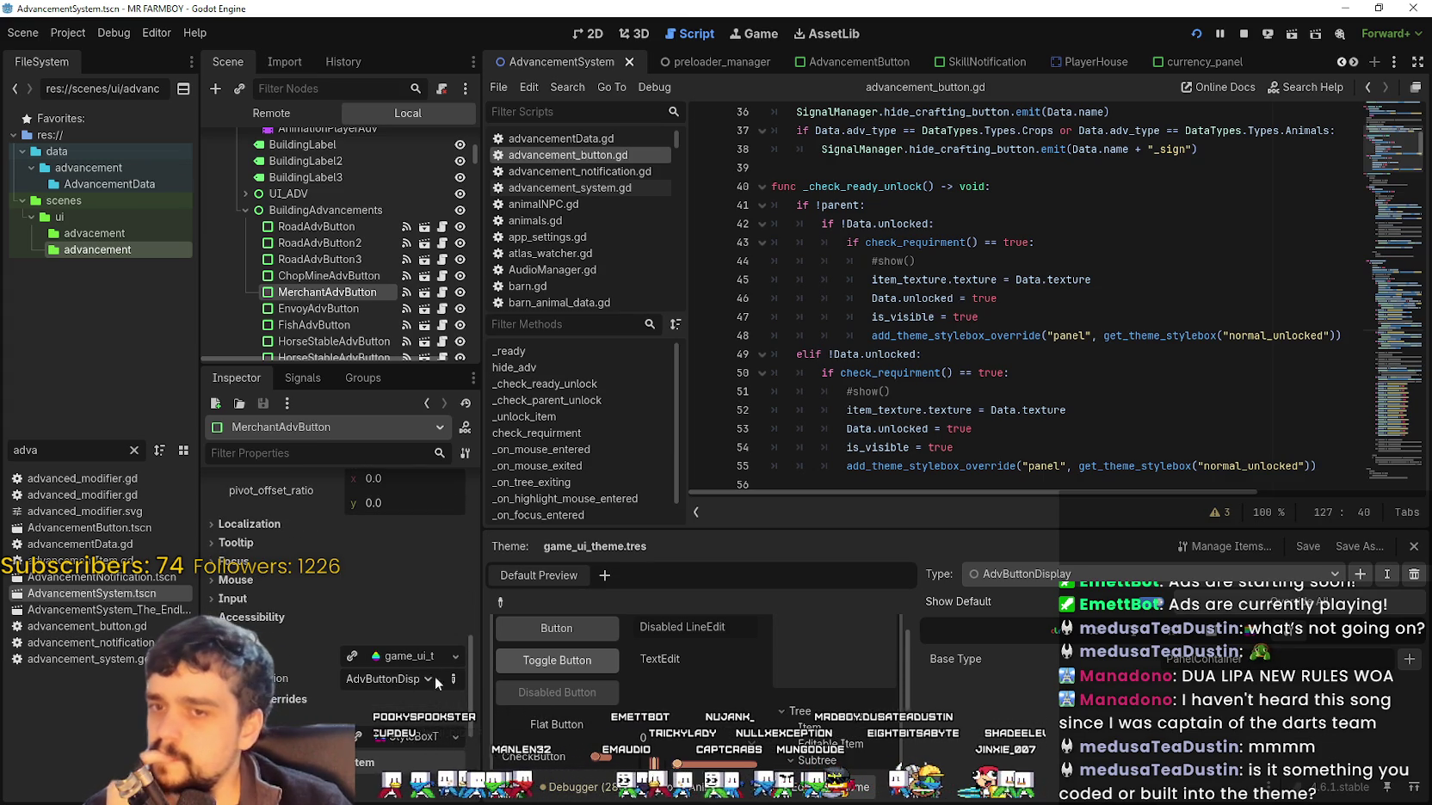
Inspect the theme's AdvButtonDisplay focus StyleBoxTexture
scroll(1033, 275, "down", 2)
left_click(1064, 223)
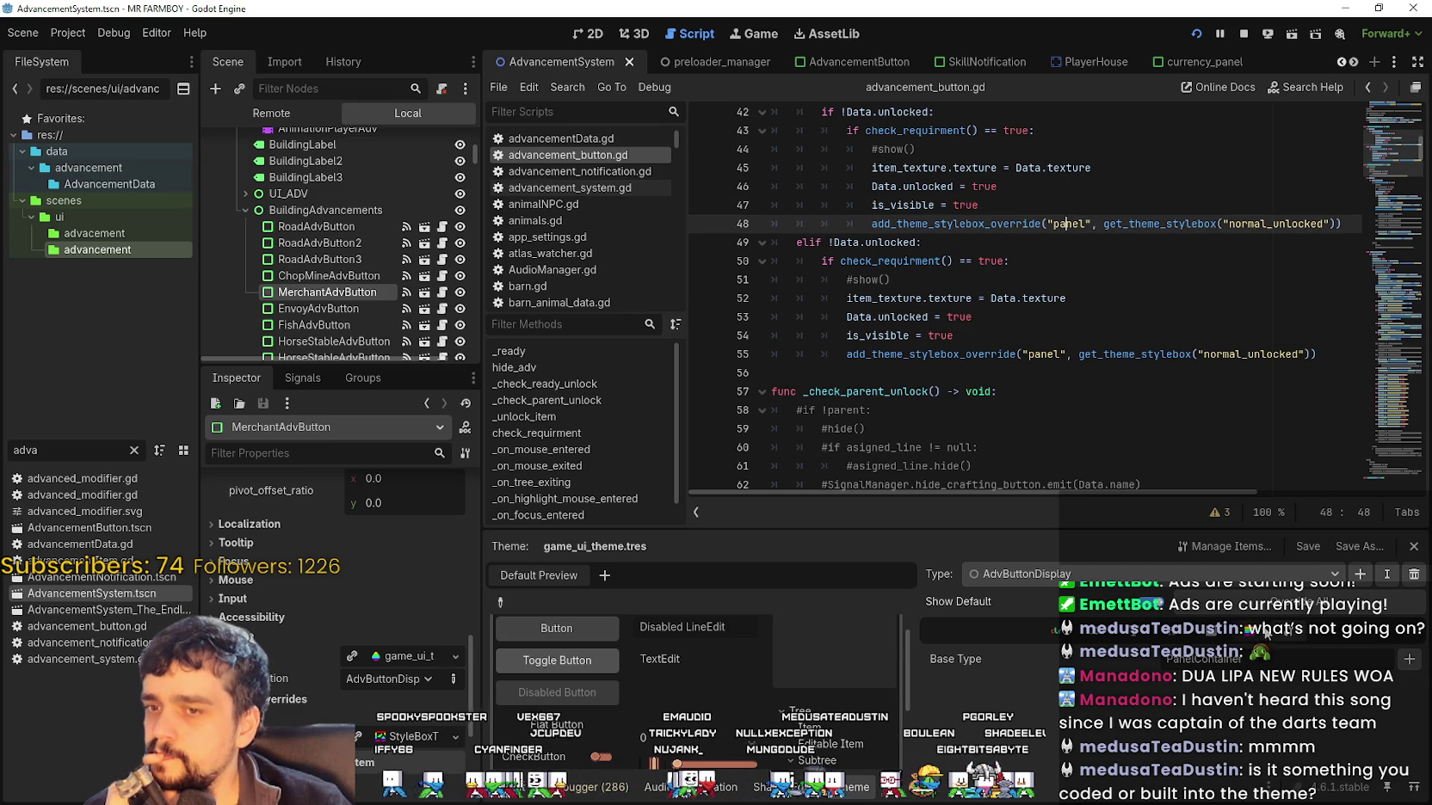
left_click(1297, 666)
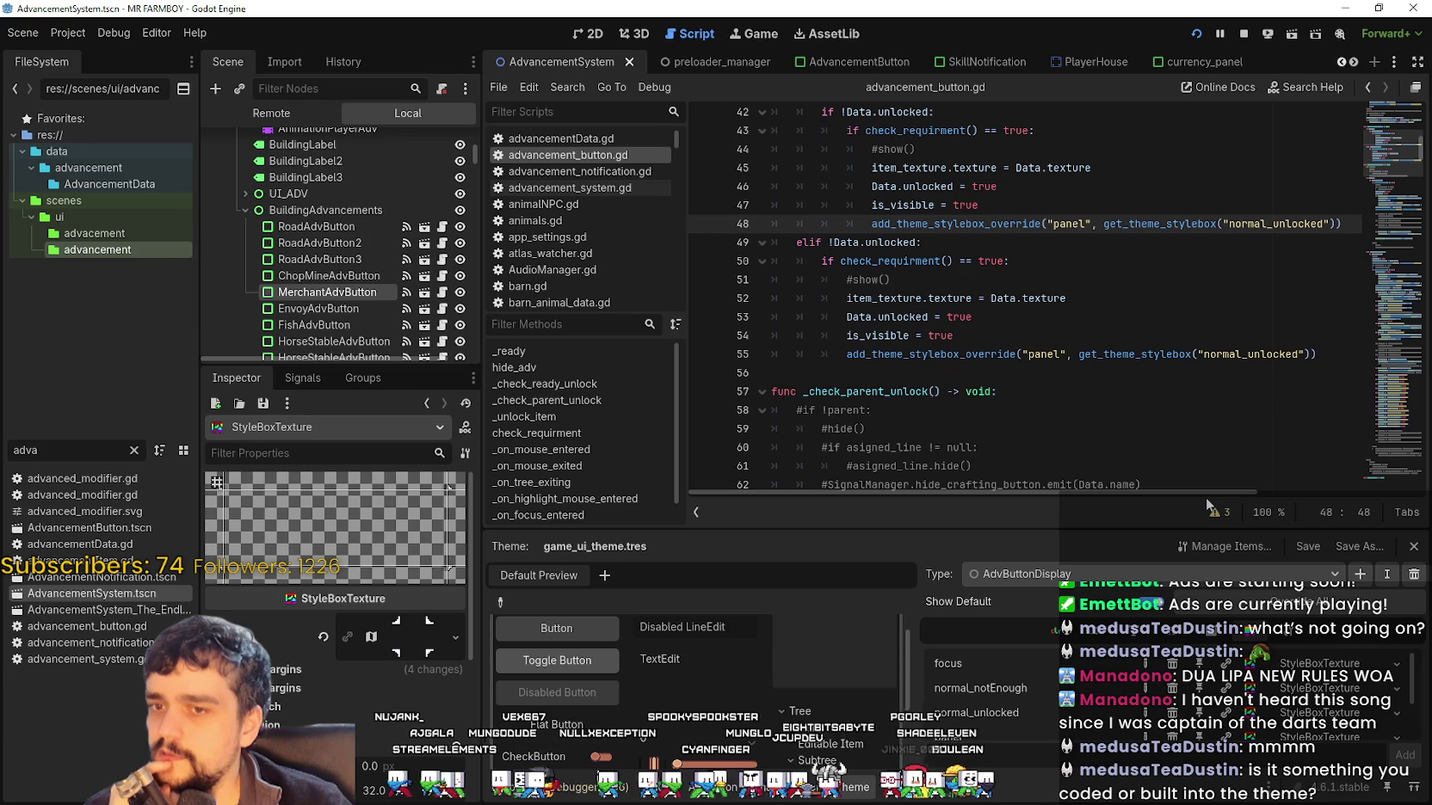
Make the bottom theme editor panel taller and scroll through advancement_button.gd
left_click_drag(1207, 526, 1207, 471)
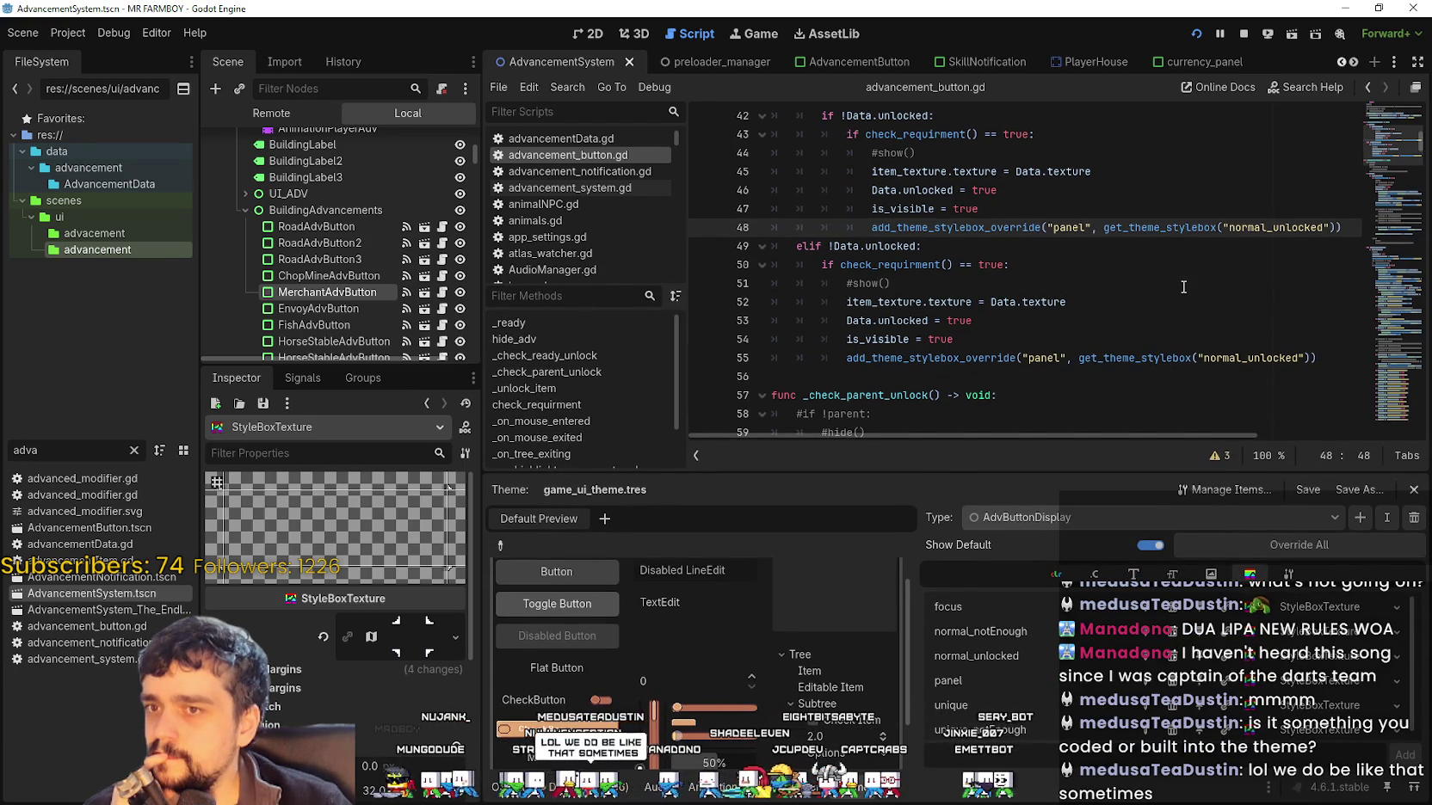
scroll(1183, 286, "up", 2)
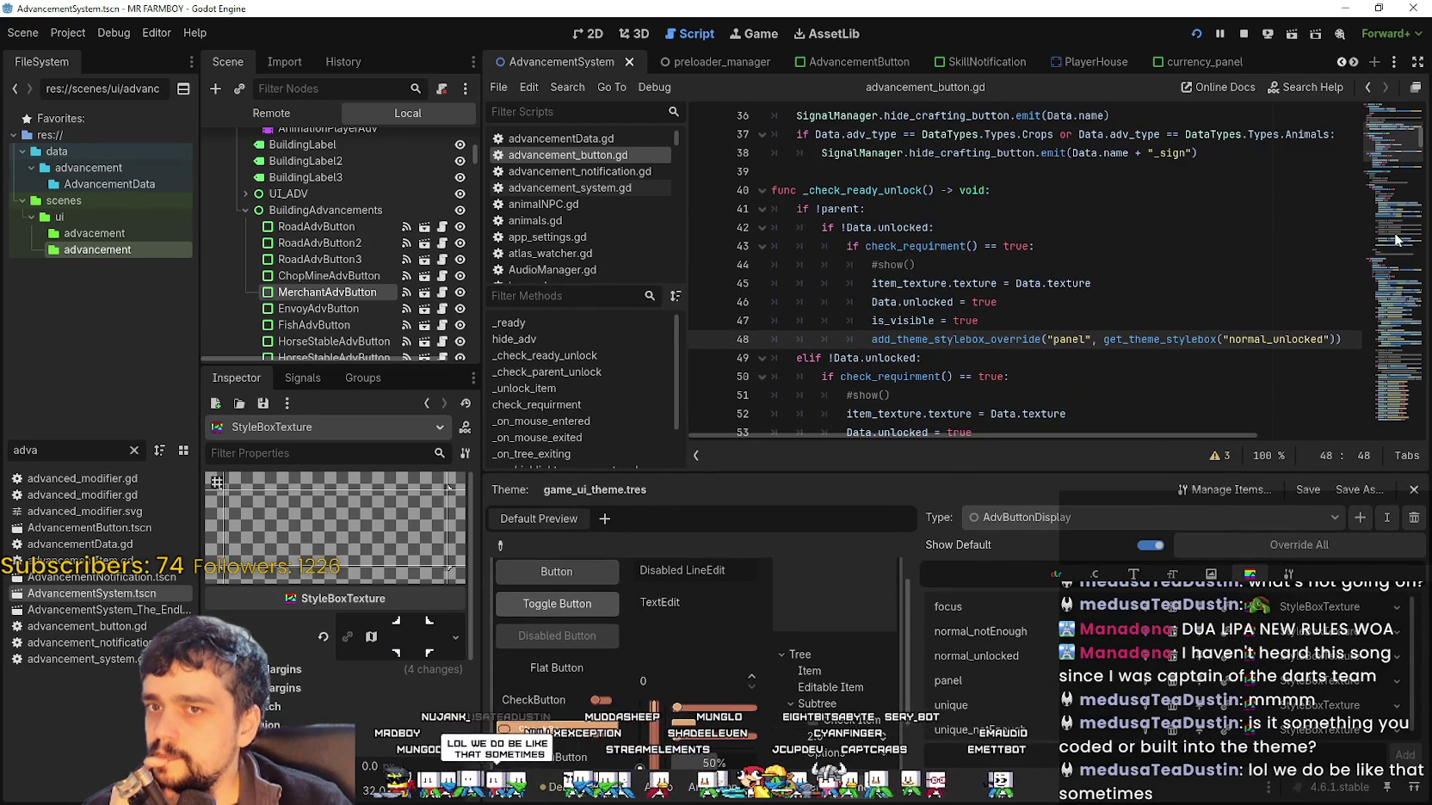
scroll(1401, 151, "up", 7)
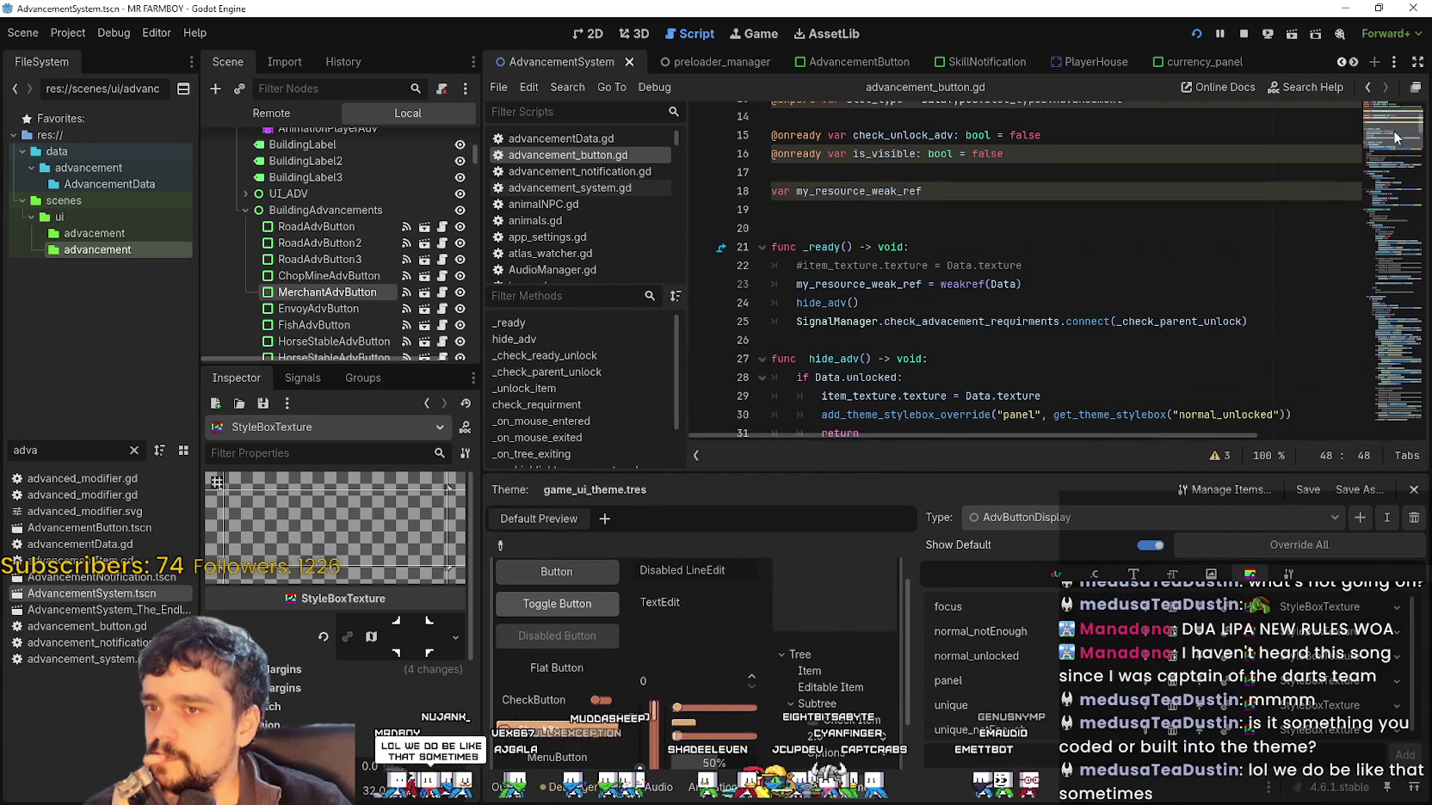
scroll(1394, 138, "down", 6)
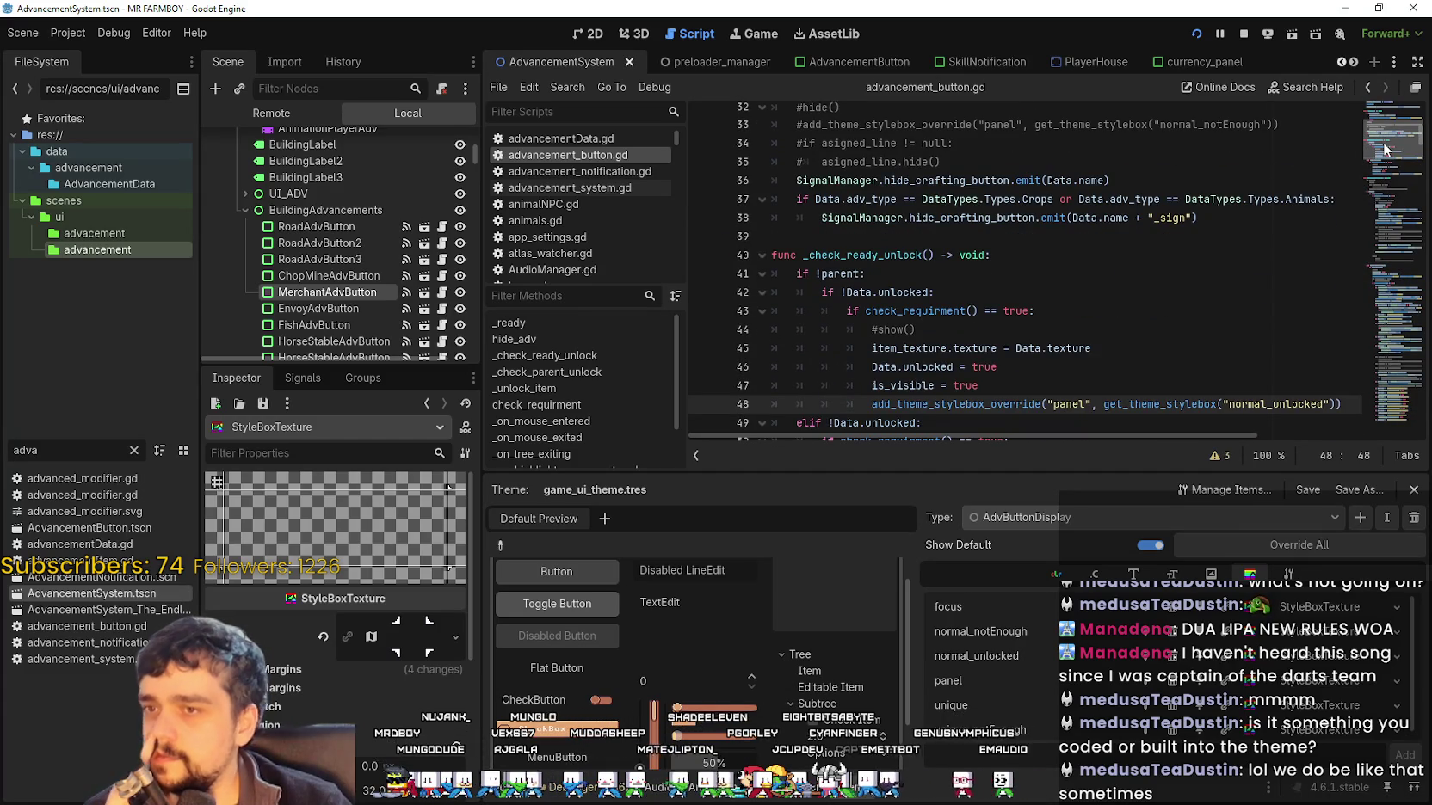
scroll(1386, 146, "down", 4)
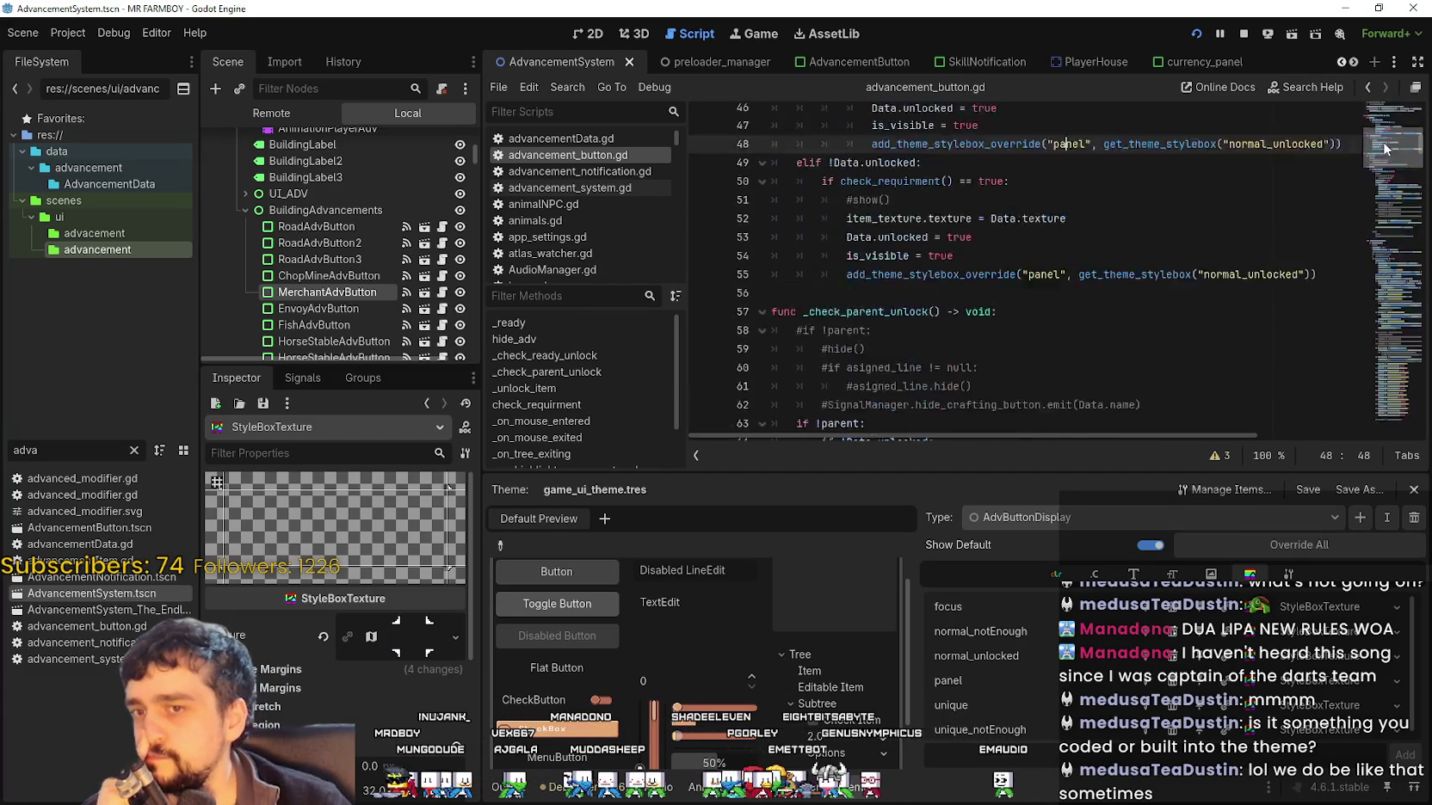
scroll(1387, 129, "up", 15)
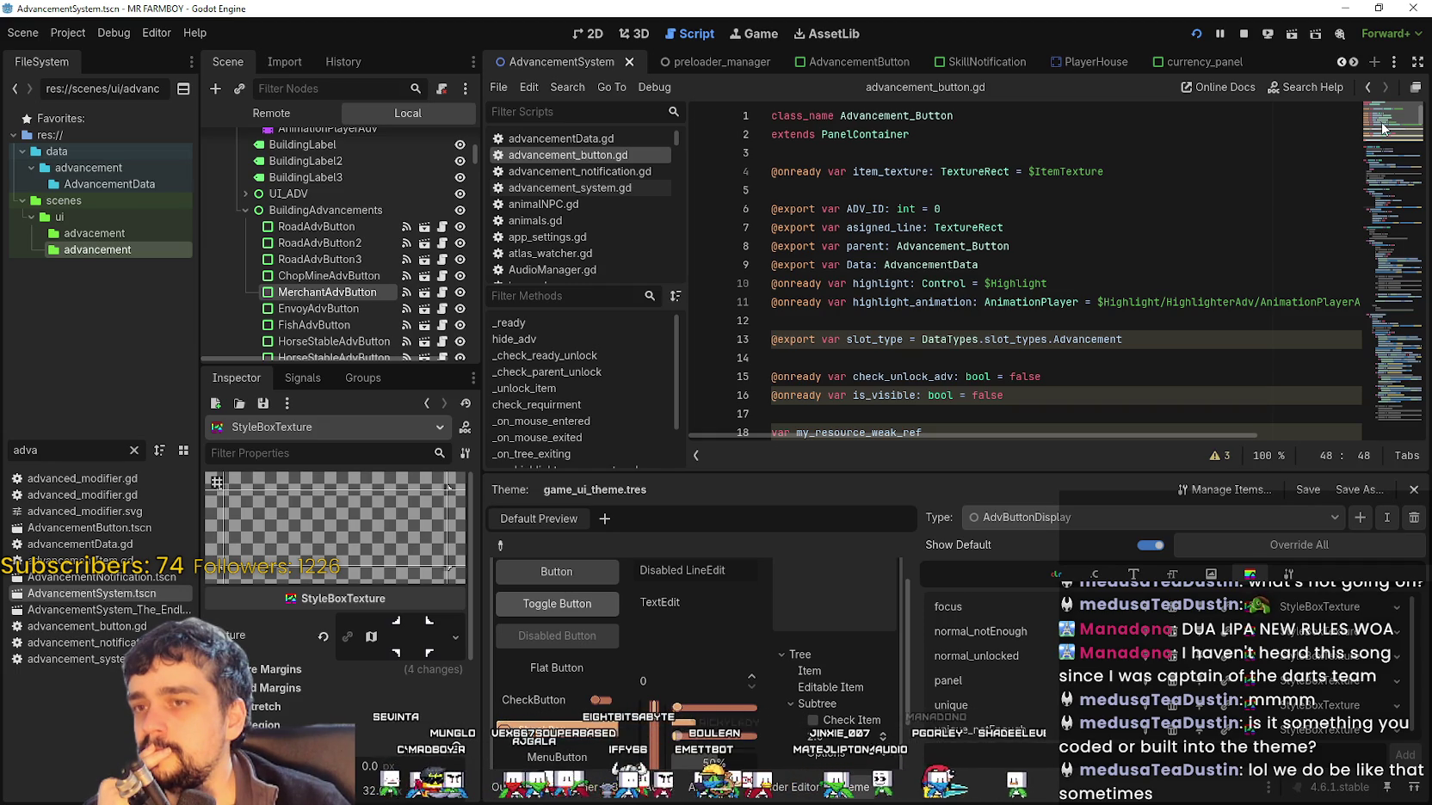
scroll(1382, 127, "down", 5)
scroll(1380, 141, "down", 2)
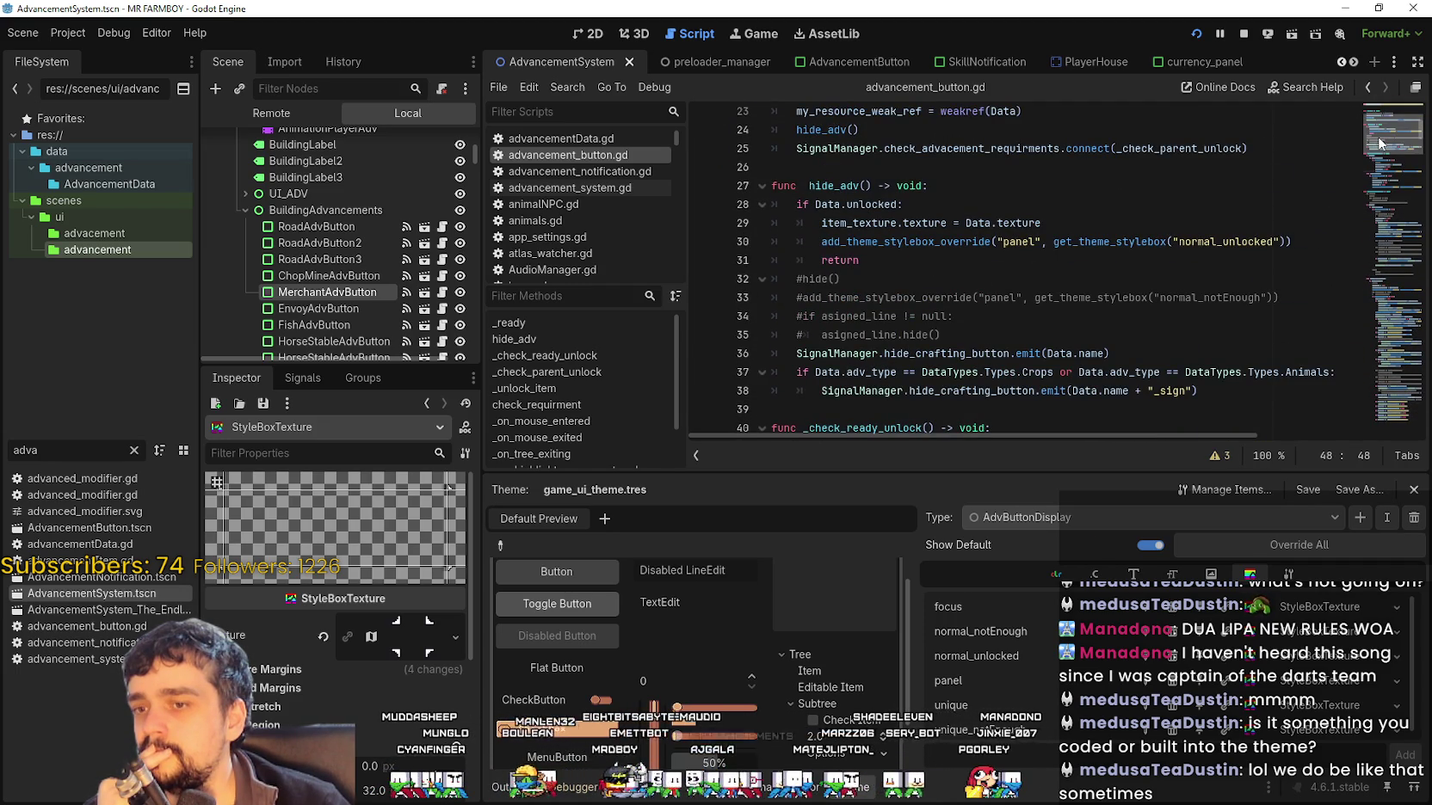
scroll(1377, 145, "down", 1)
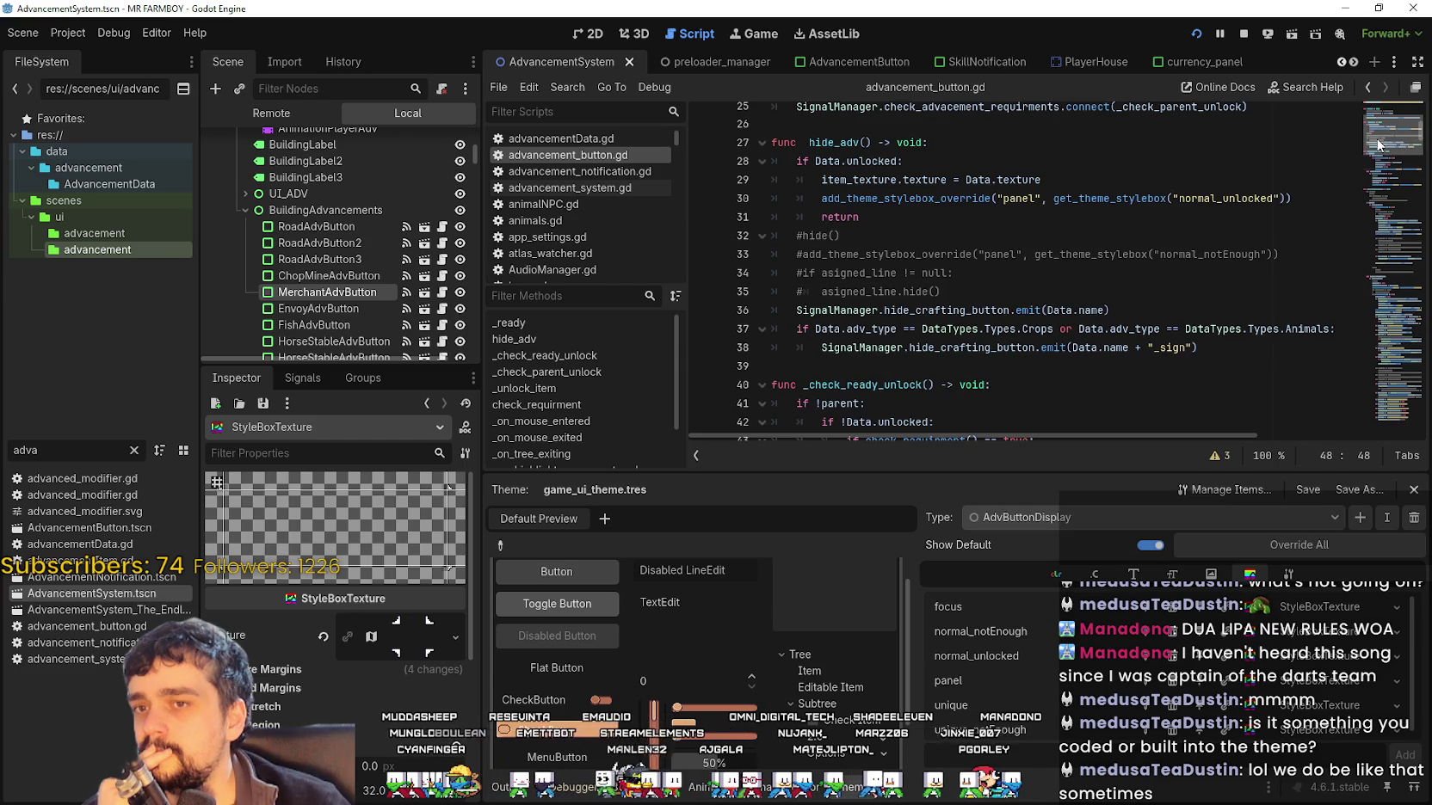
Search the script for 'focus' starting from line 36
left_click(1065, 309)
key("ctrl+f")
type("f")
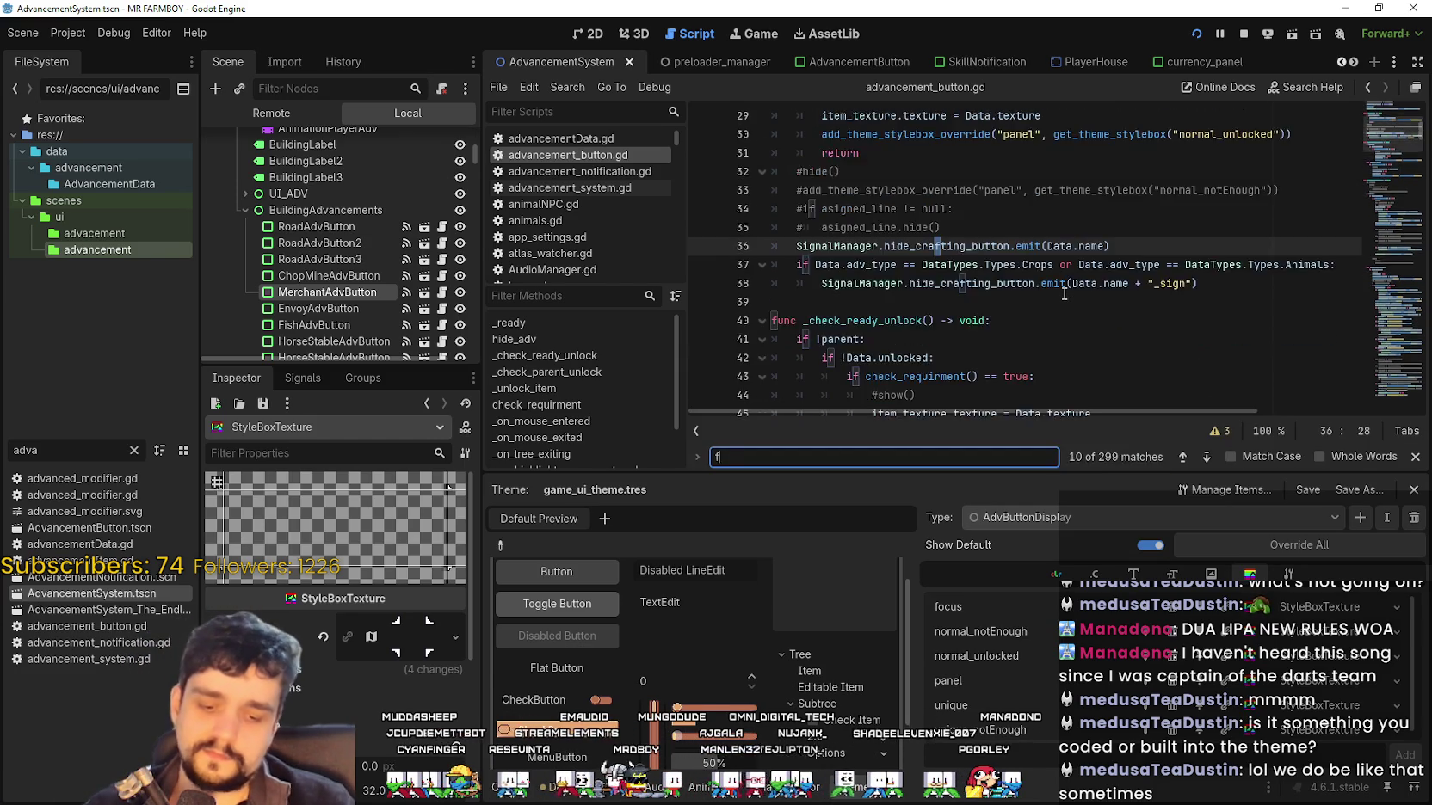
type("ocus")
Select highlight_animation on line 472, then view HighlighterAdv's texture in AdvancementButton.tscn
left_click_drag(1065, 288, 797, 284)
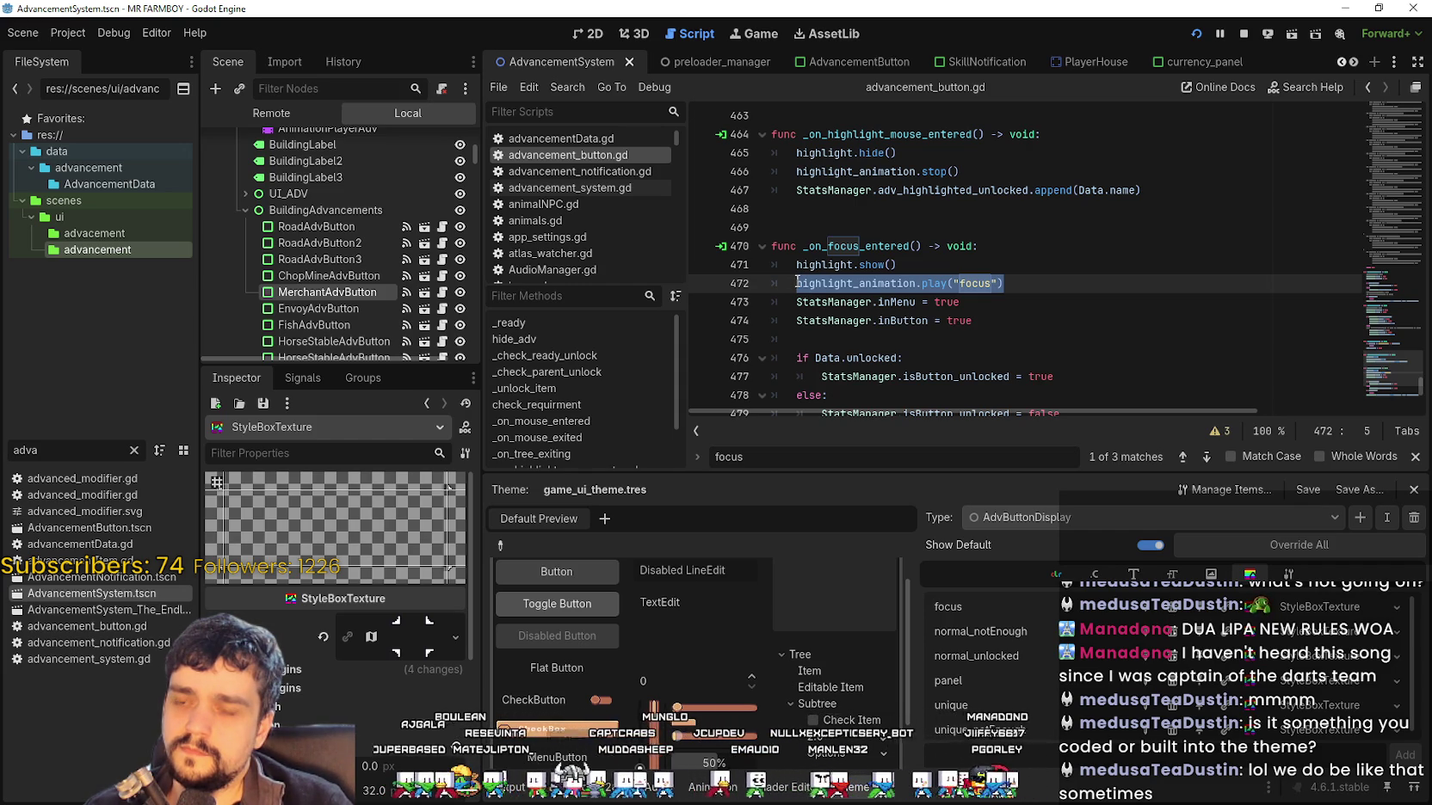
double_click(856, 283)
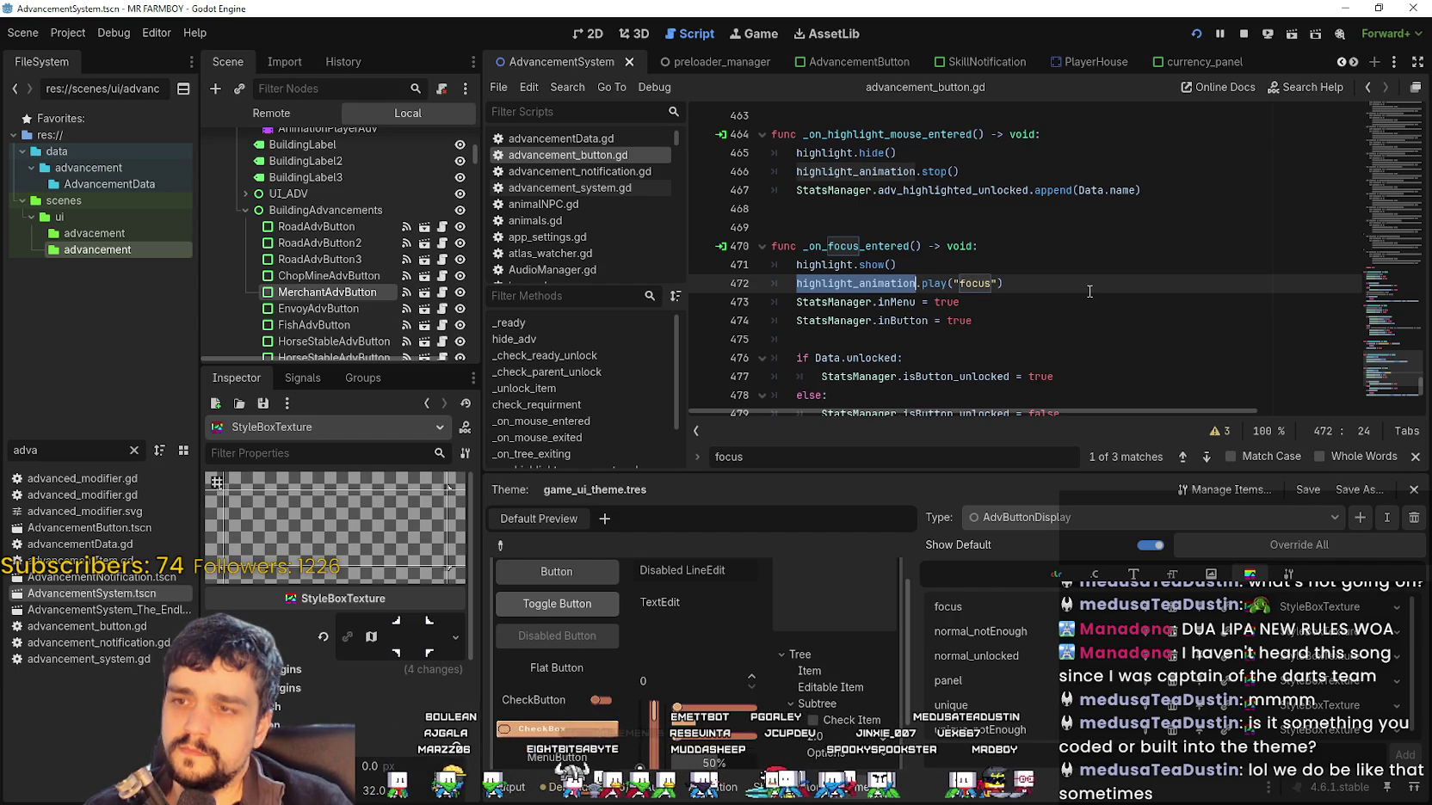
left_click(424, 308)
left_click(288, 176)
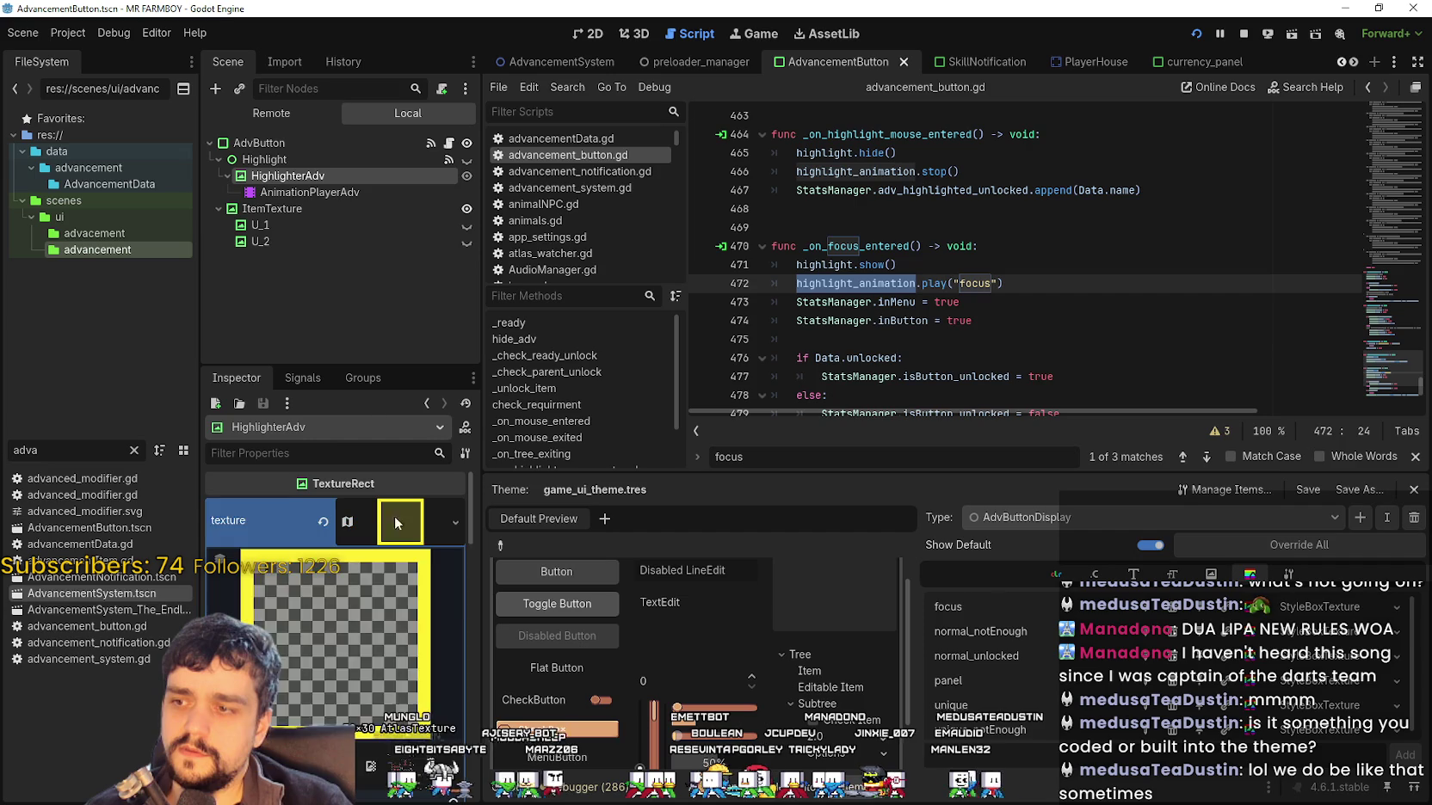
Inspect AnimationPlayerAdv's tracks and the current animation's texture keyframe
left_click(310, 191)
scroll(667, 697, "down", 1)
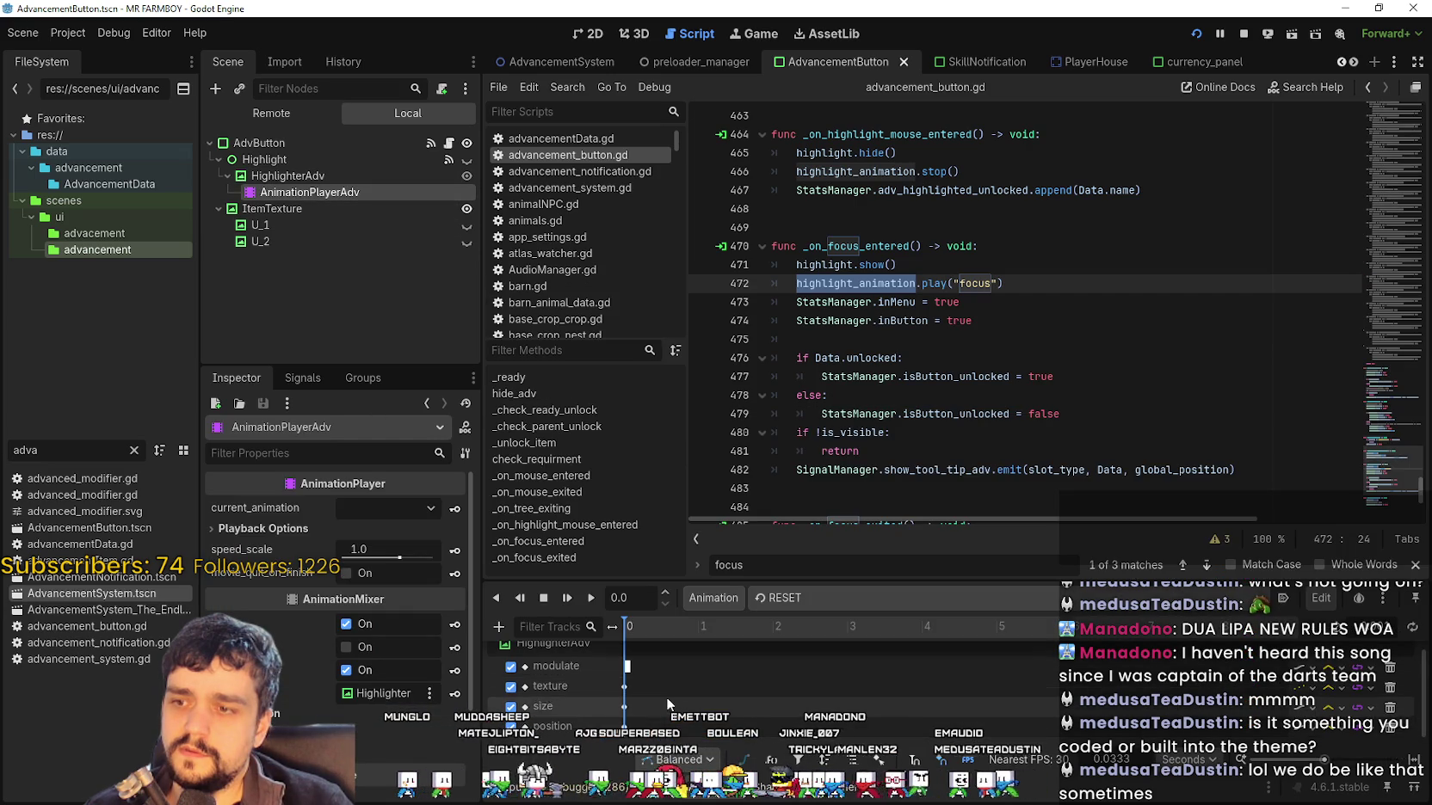
left_click(626, 686)
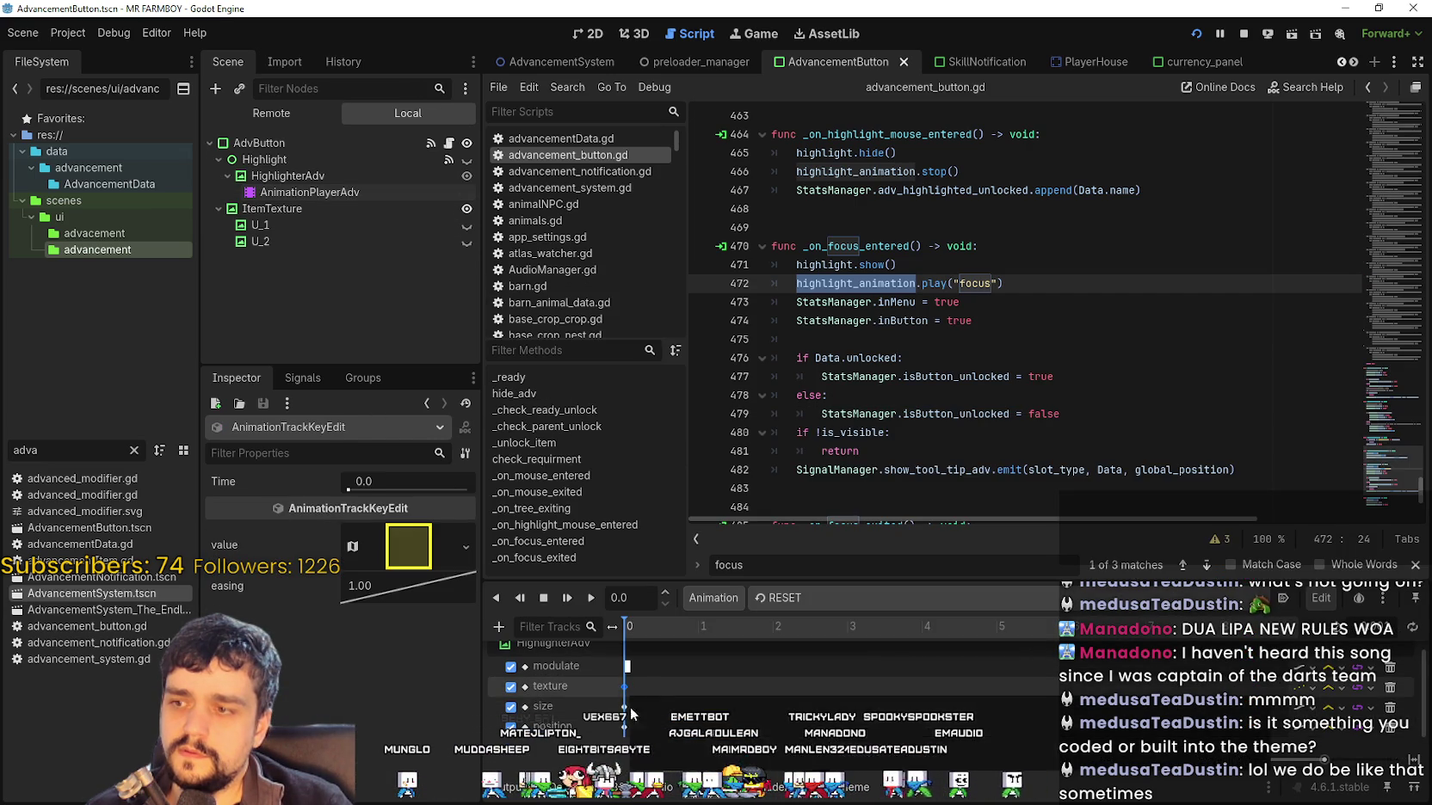
scroll(626, 689, "up", 1)
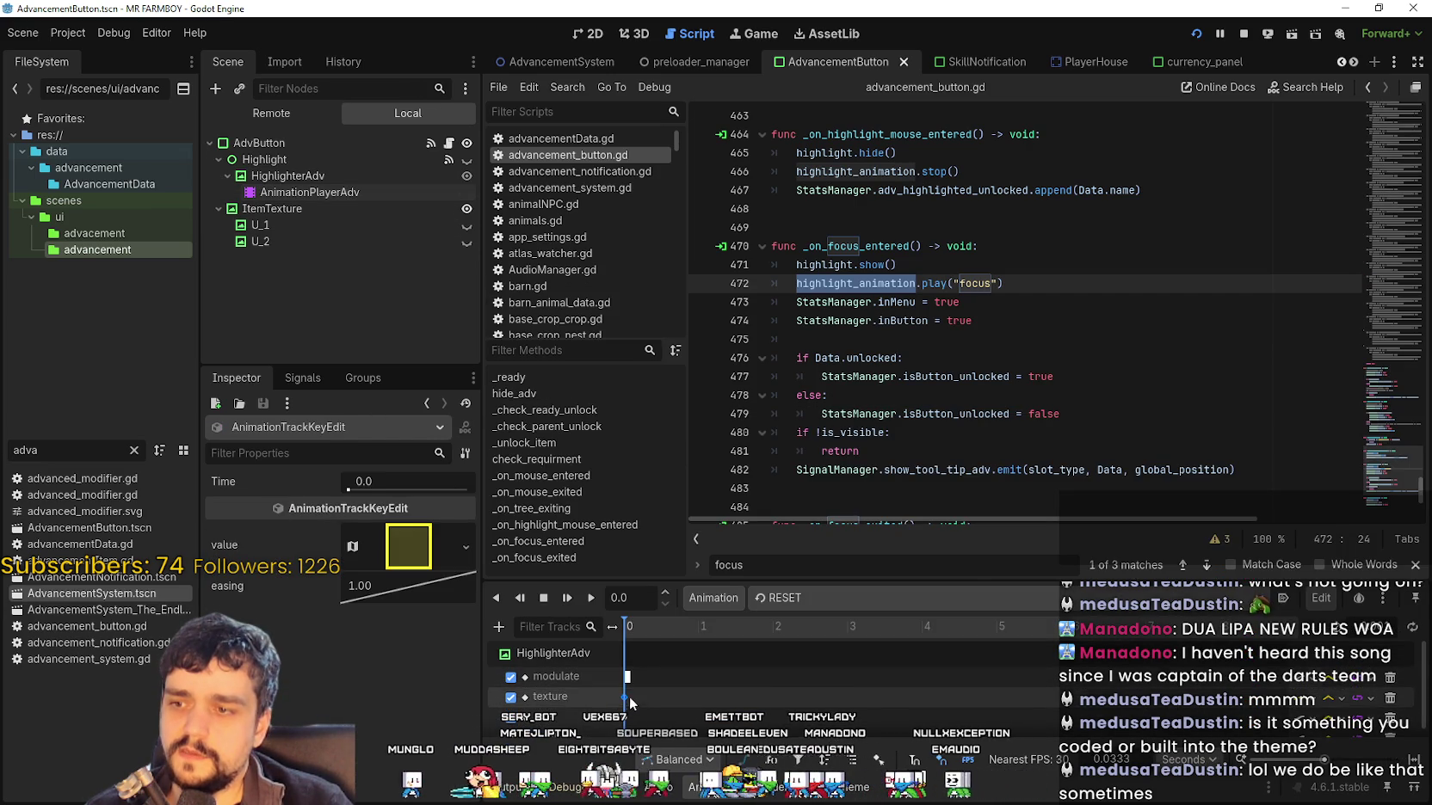
Switch to the focus animation and open its texture keyframe's AtlasTexture region editor
left_click(783, 598)
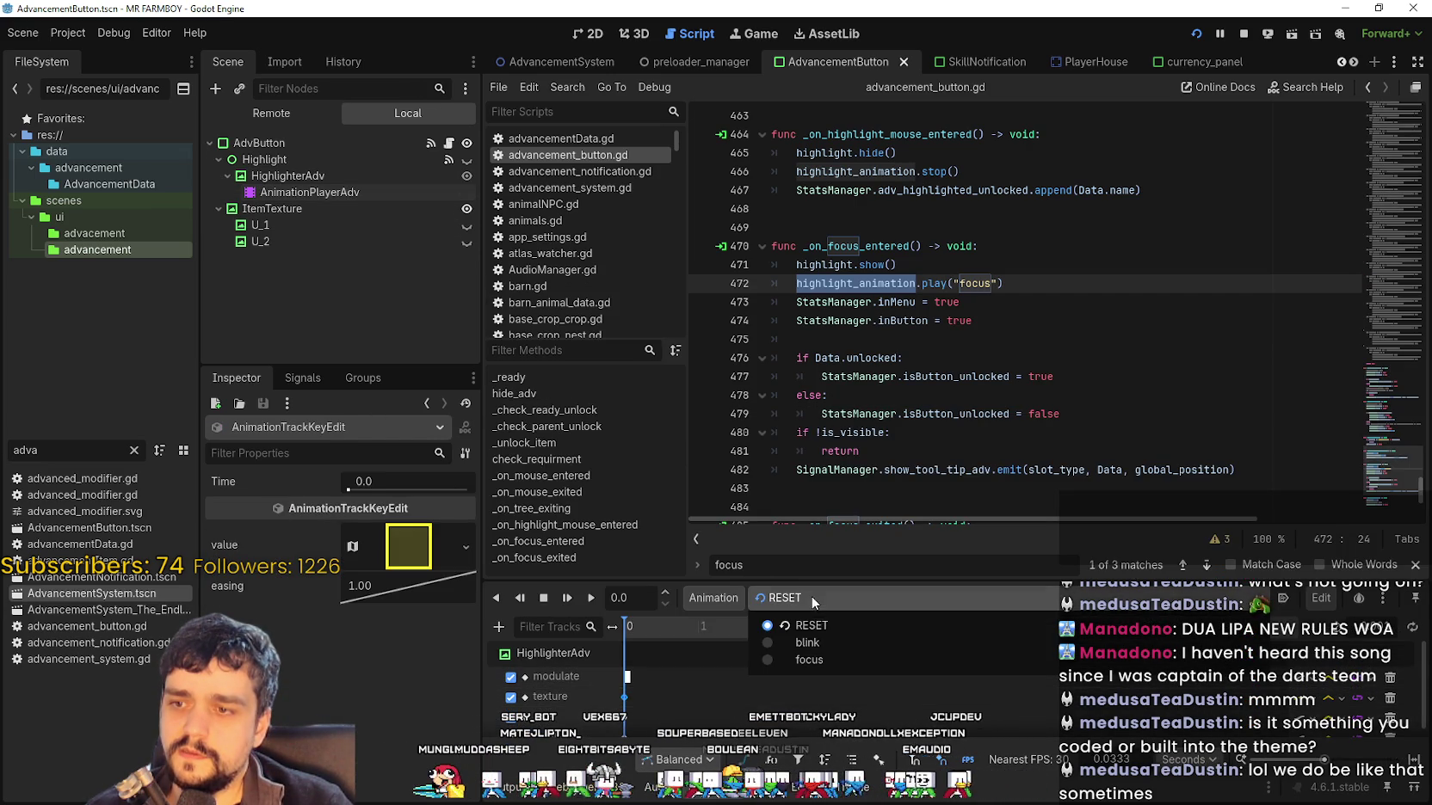
left_click(821, 662)
left_click(624, 678)
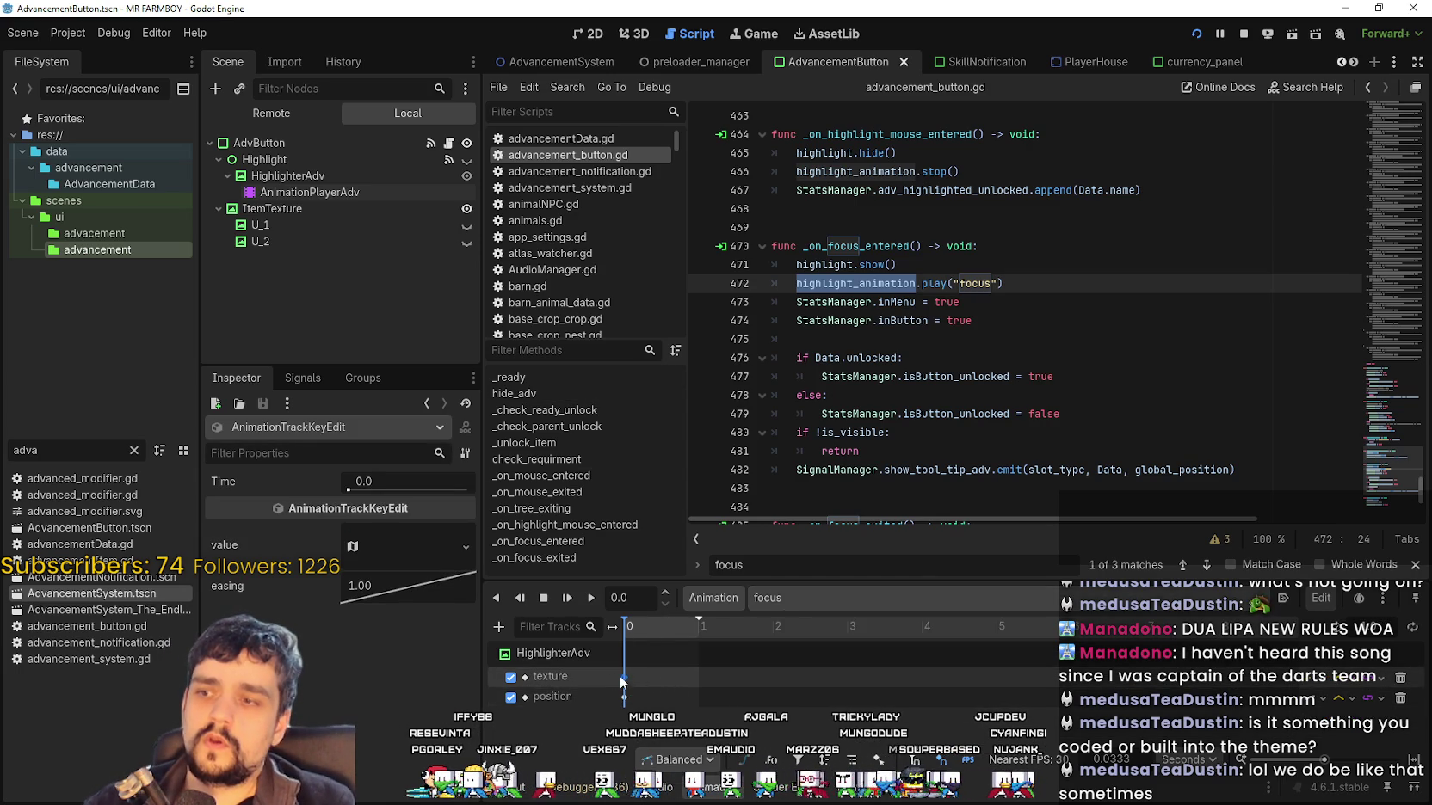
left_click(425, 544)
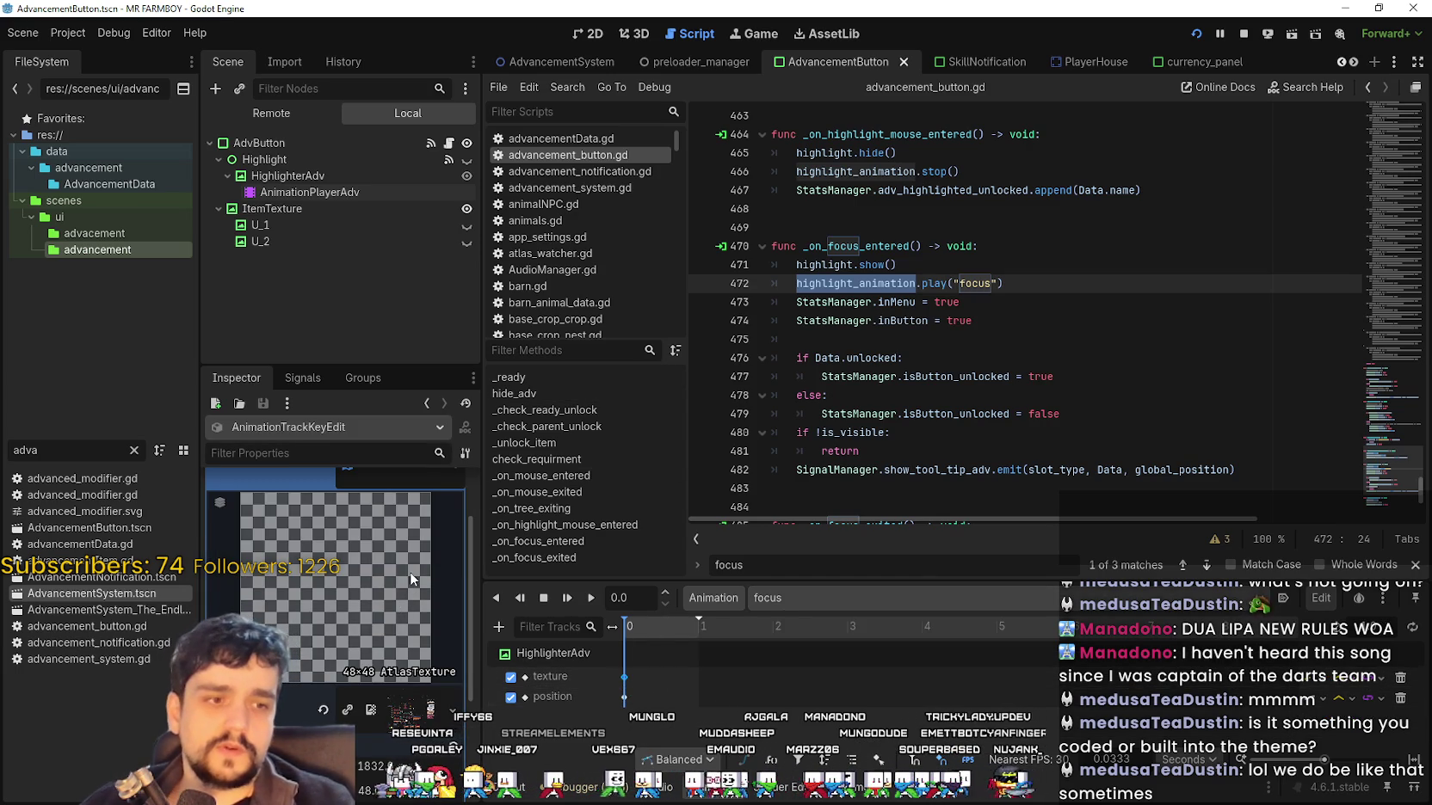
scroll(411, 573, "down", 3)
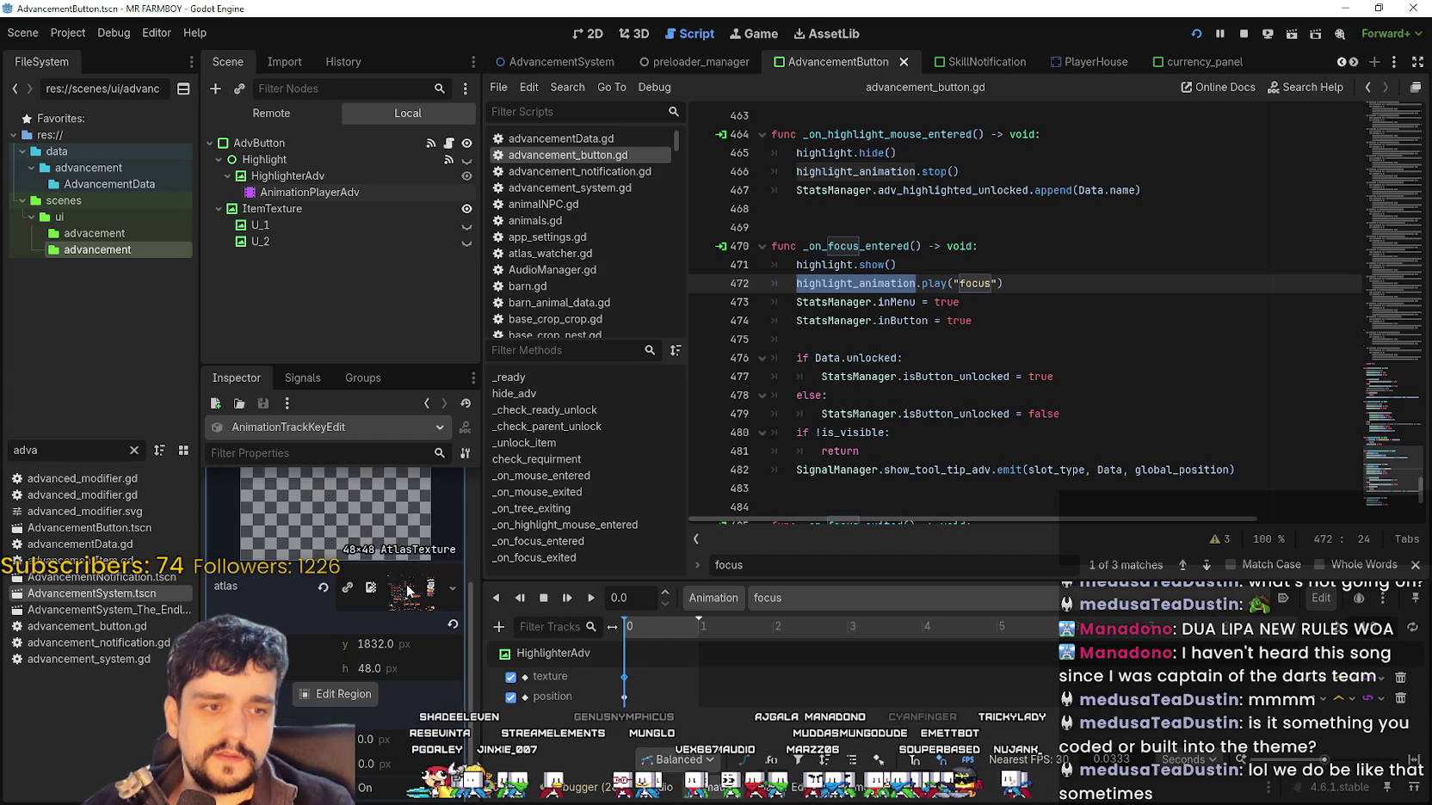
left_click(340, 693)
scroll(602, 343, "down", 10)
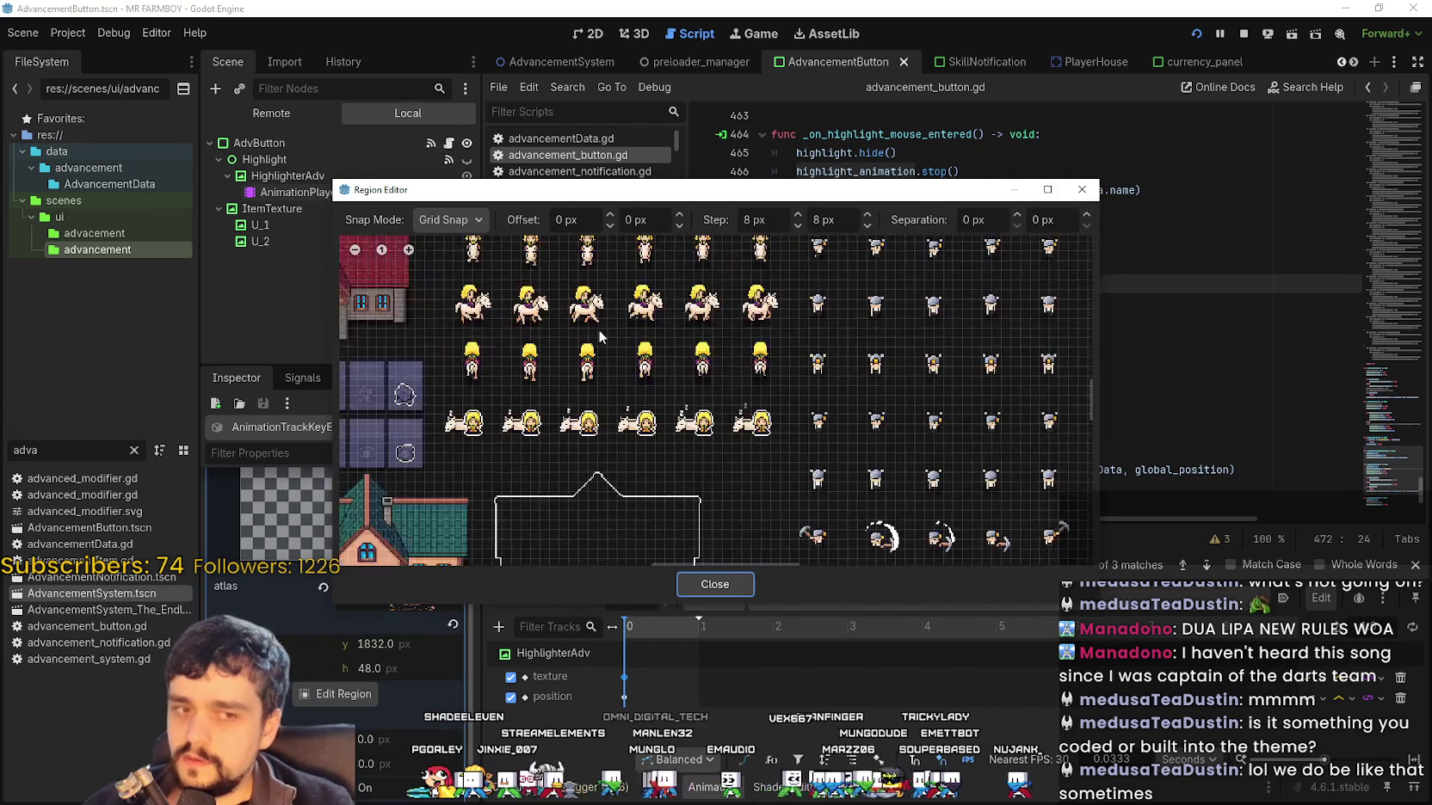
Set the focus keyframe region to the 48×48 four-corner frame at y 1480, then run the game
scroll(605, 398, "up", 6)
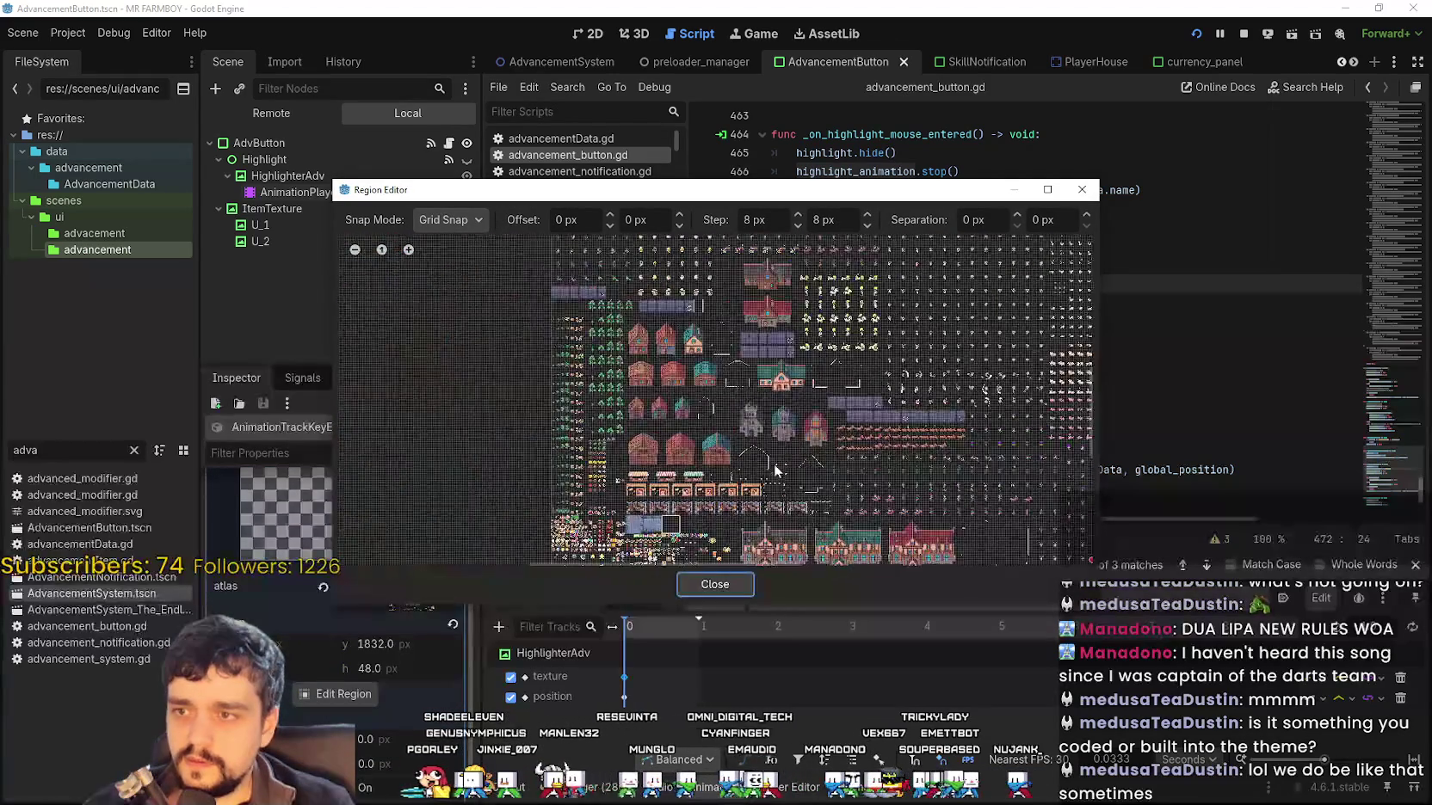
scroll(746, 432, "up", 1)
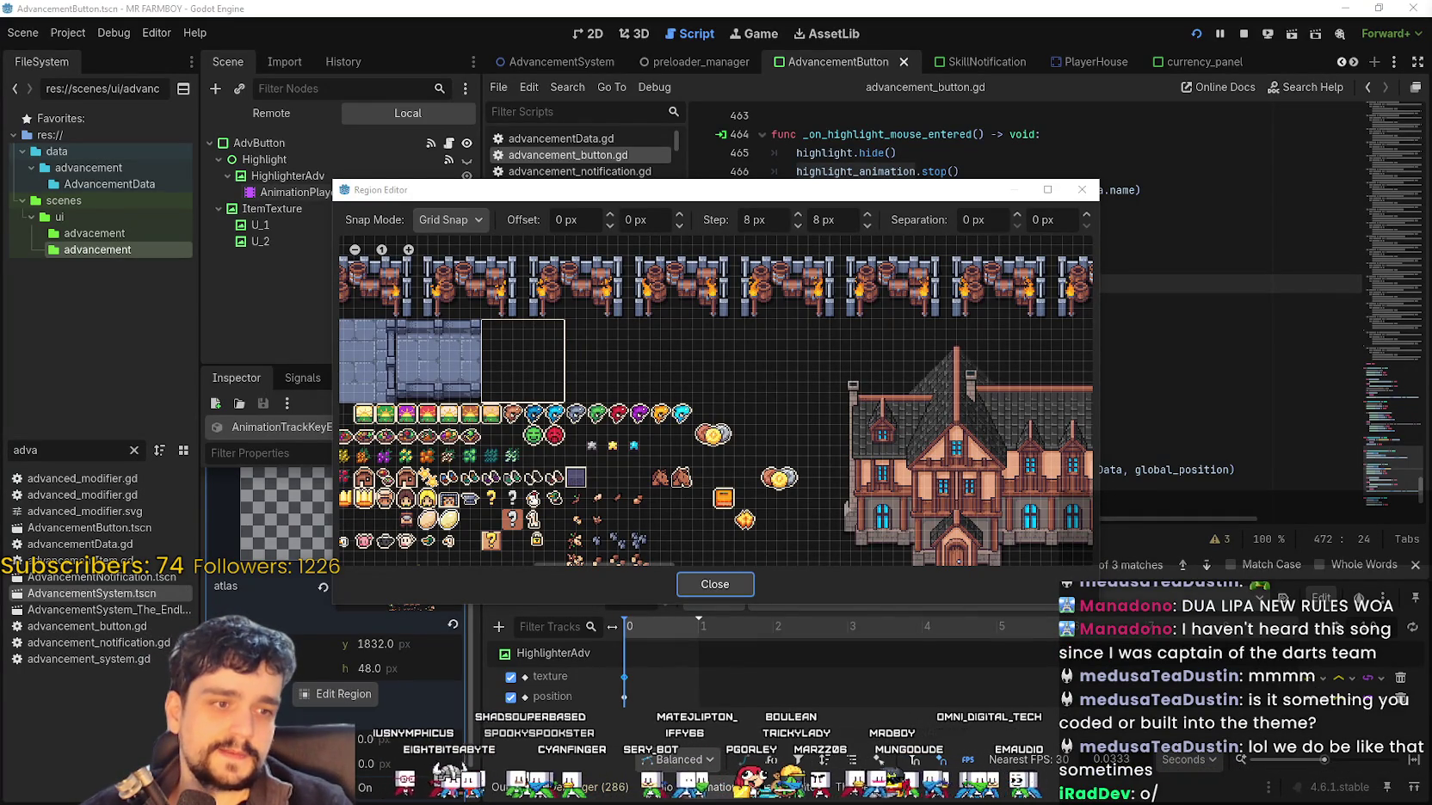
scroll(491, 381, "down", 5)
scroll(589, 417, "up", 5)
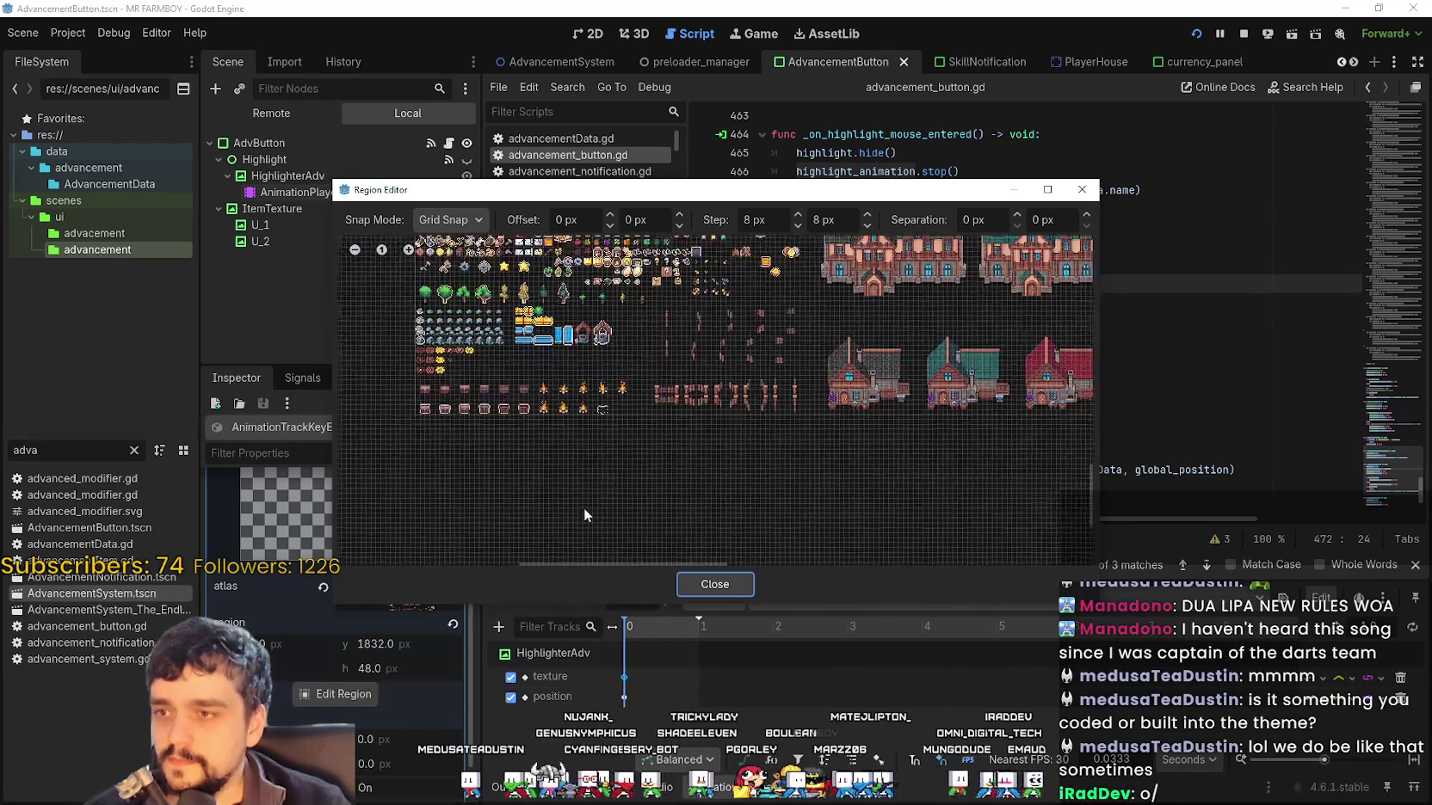
scroll(715, 294, "up", 2)
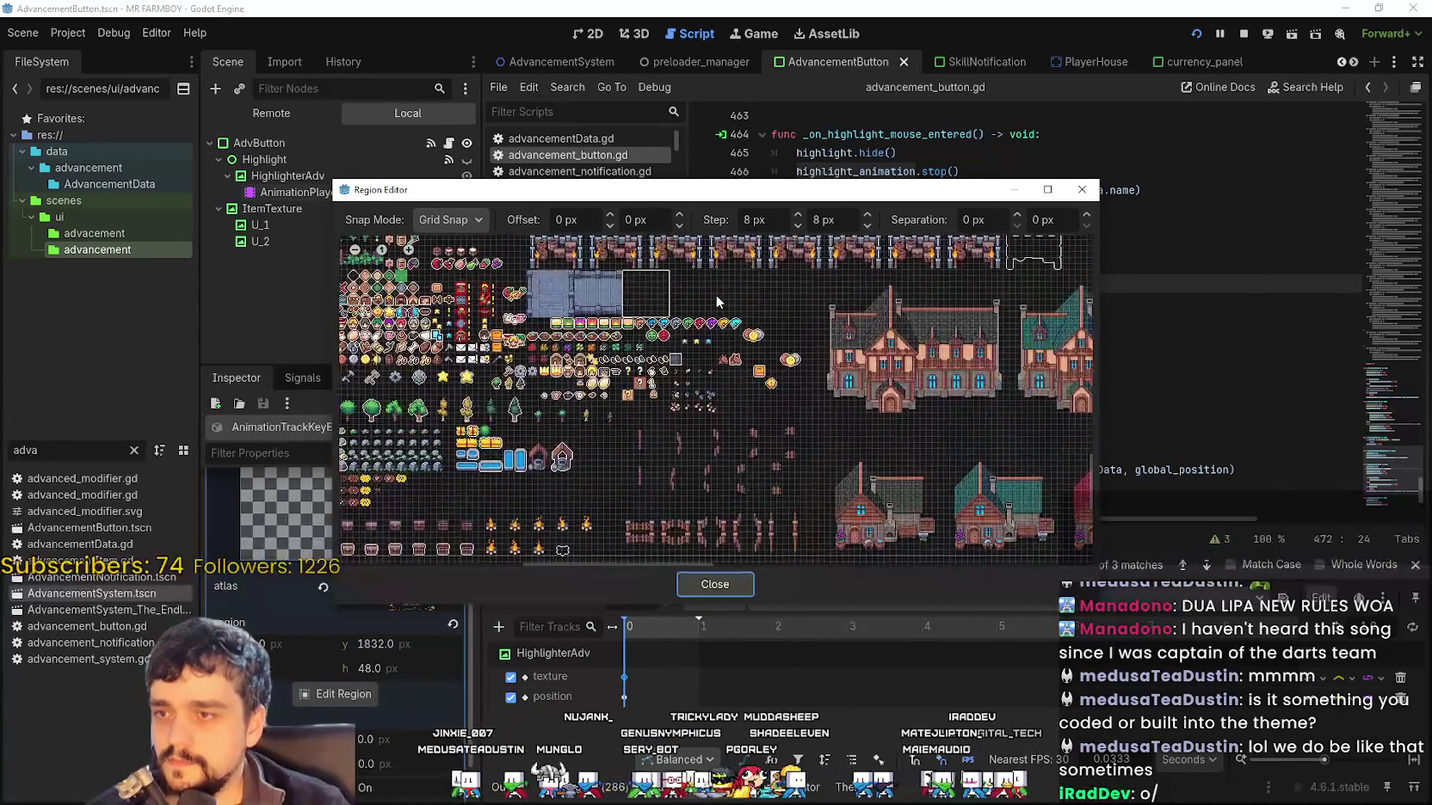
scroll(716, 381, "down", 4)
scroll(760, 401, "up", 3)
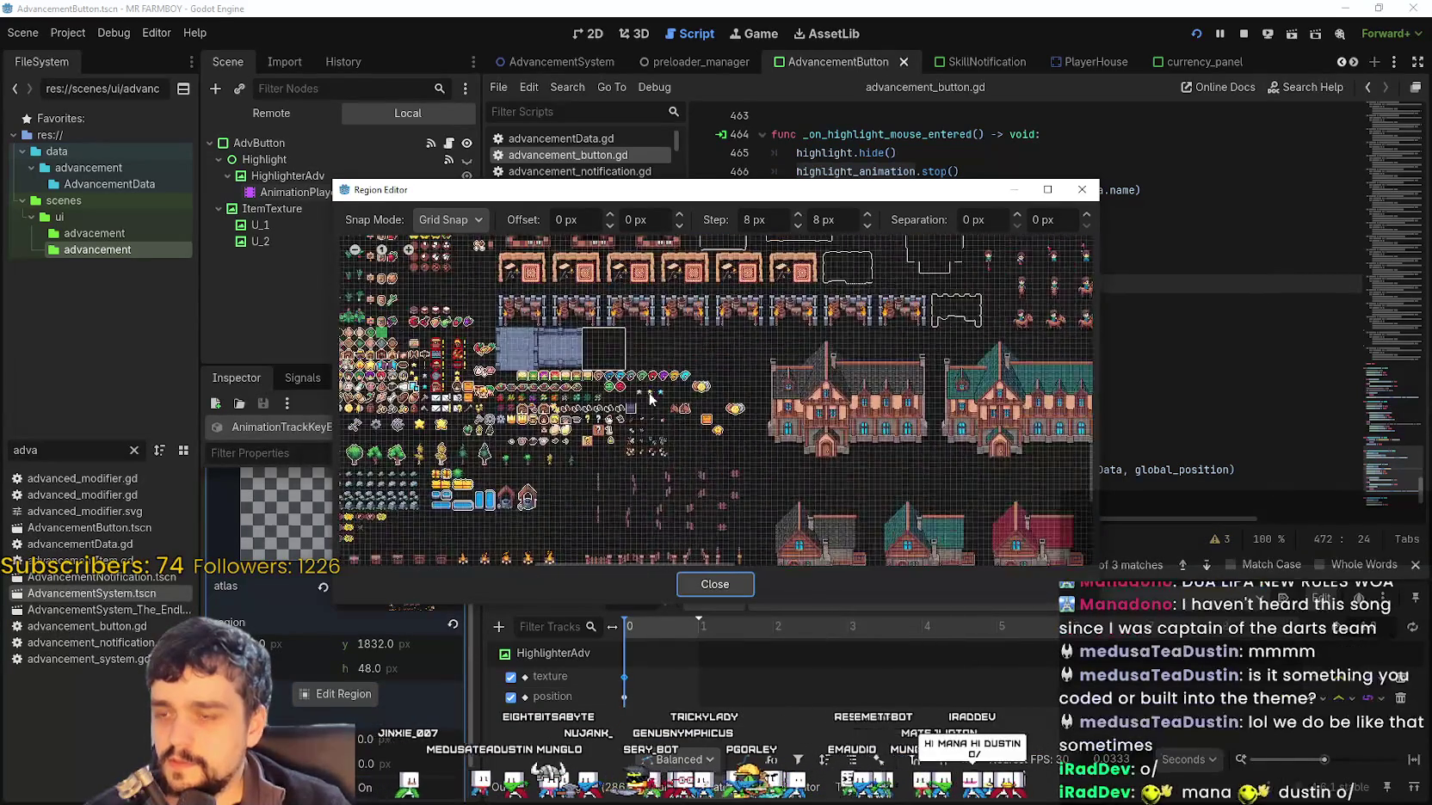
scroll(685, 516, "down", 2)
scroll(639, 408, "down", 3)
scroll(592, 534, "up", 3)
scroll(403, 411, "right", 5)
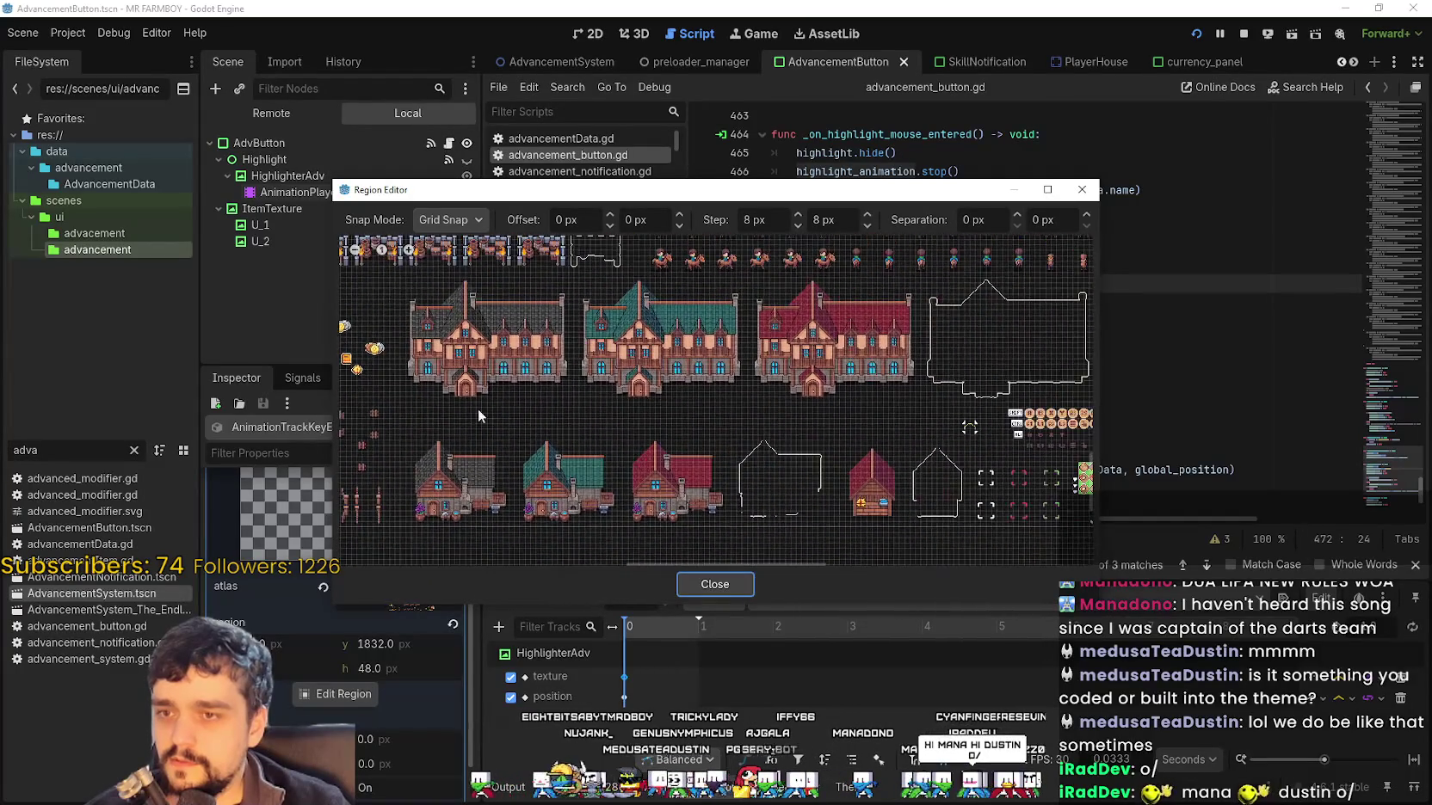
scroll(802, 411, "up", 2)
scroll(674, 416, "down", 2)
scroll(868, 433, "down", 3)
scroll(760, 515, "up", 1)
scroll(691, 487, "up", 4)
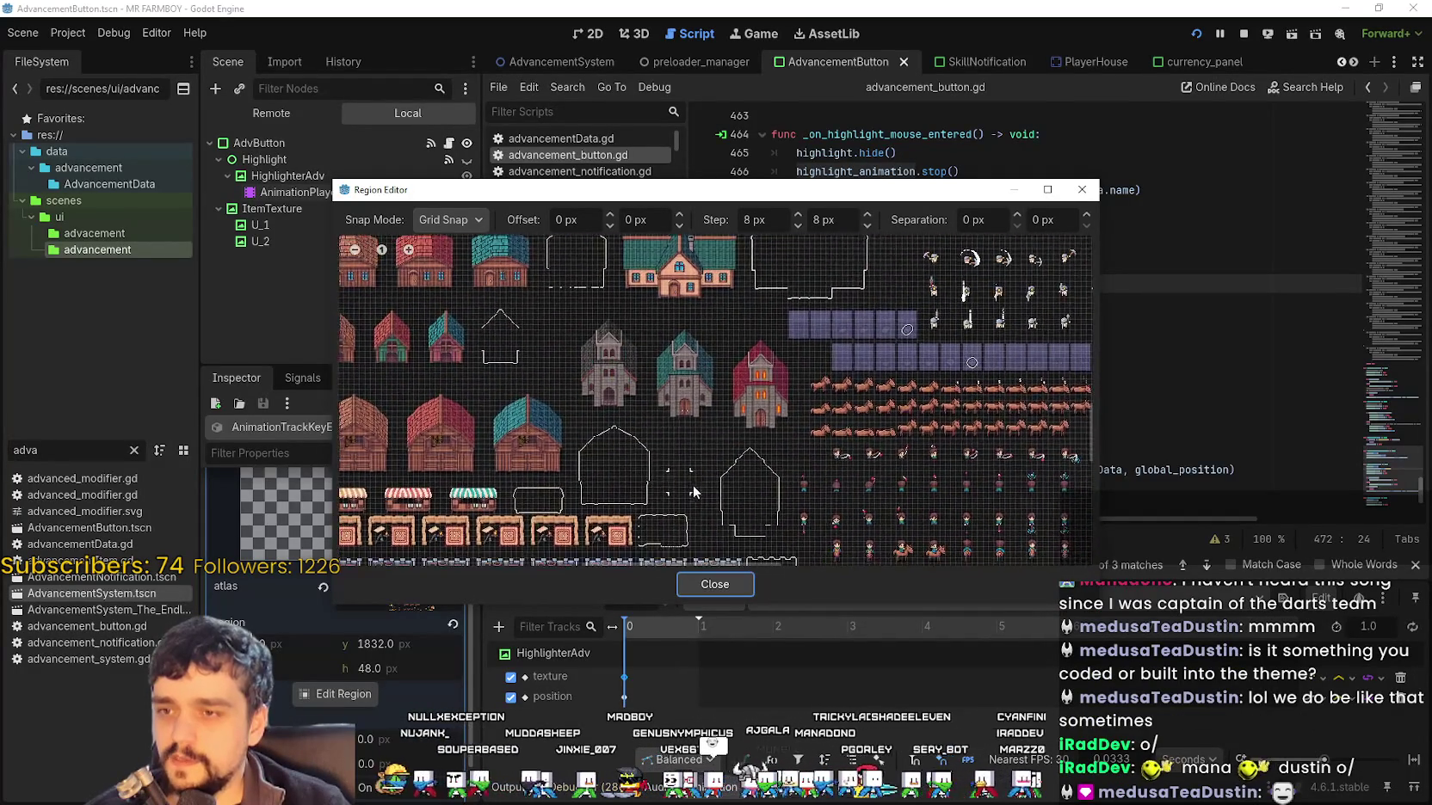
mouse_move(651, 449)
left_mouse_down()
mouse_move(774, 529)
mouse_move(755, 554)
left_mouse_up()
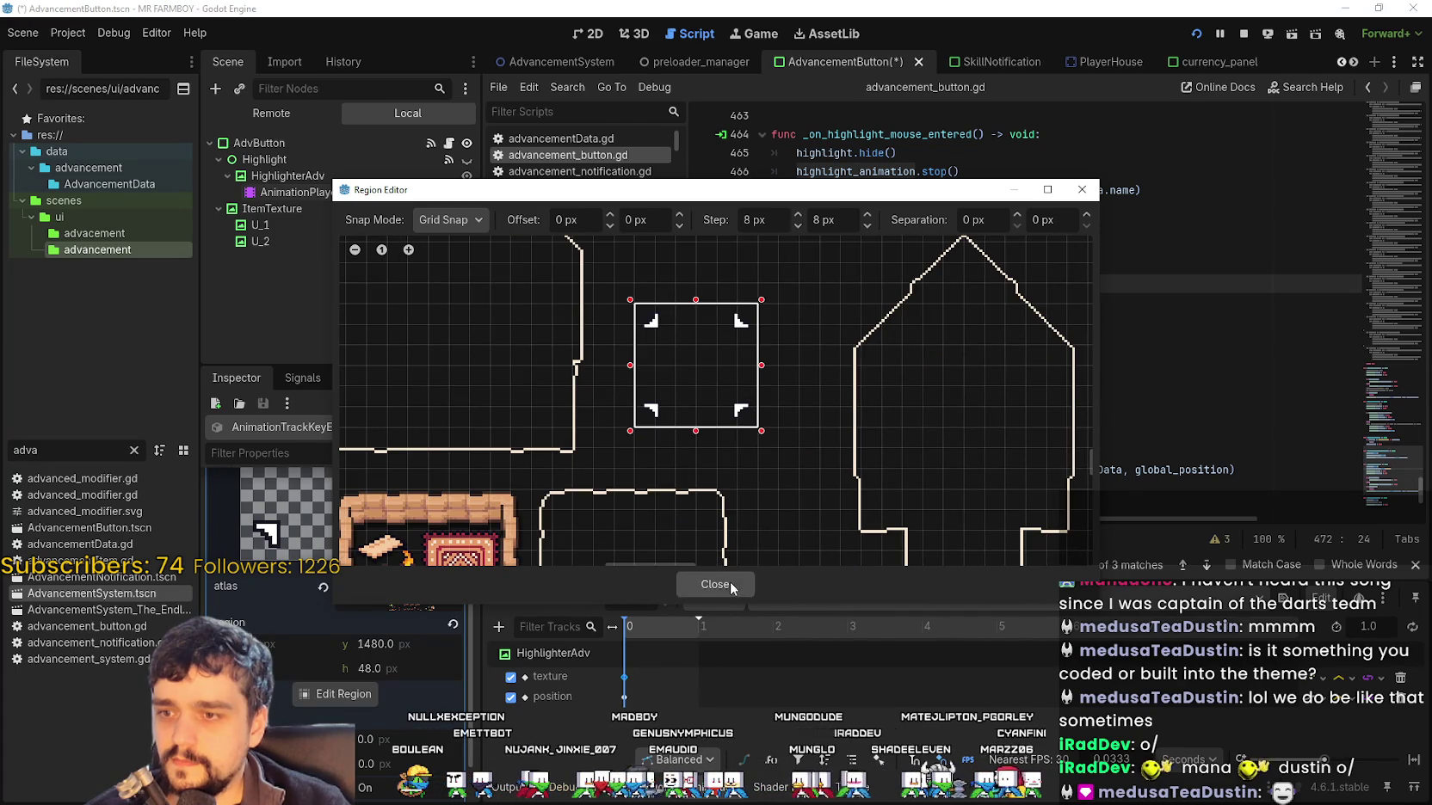
left_click(730, 583)
key("F5")
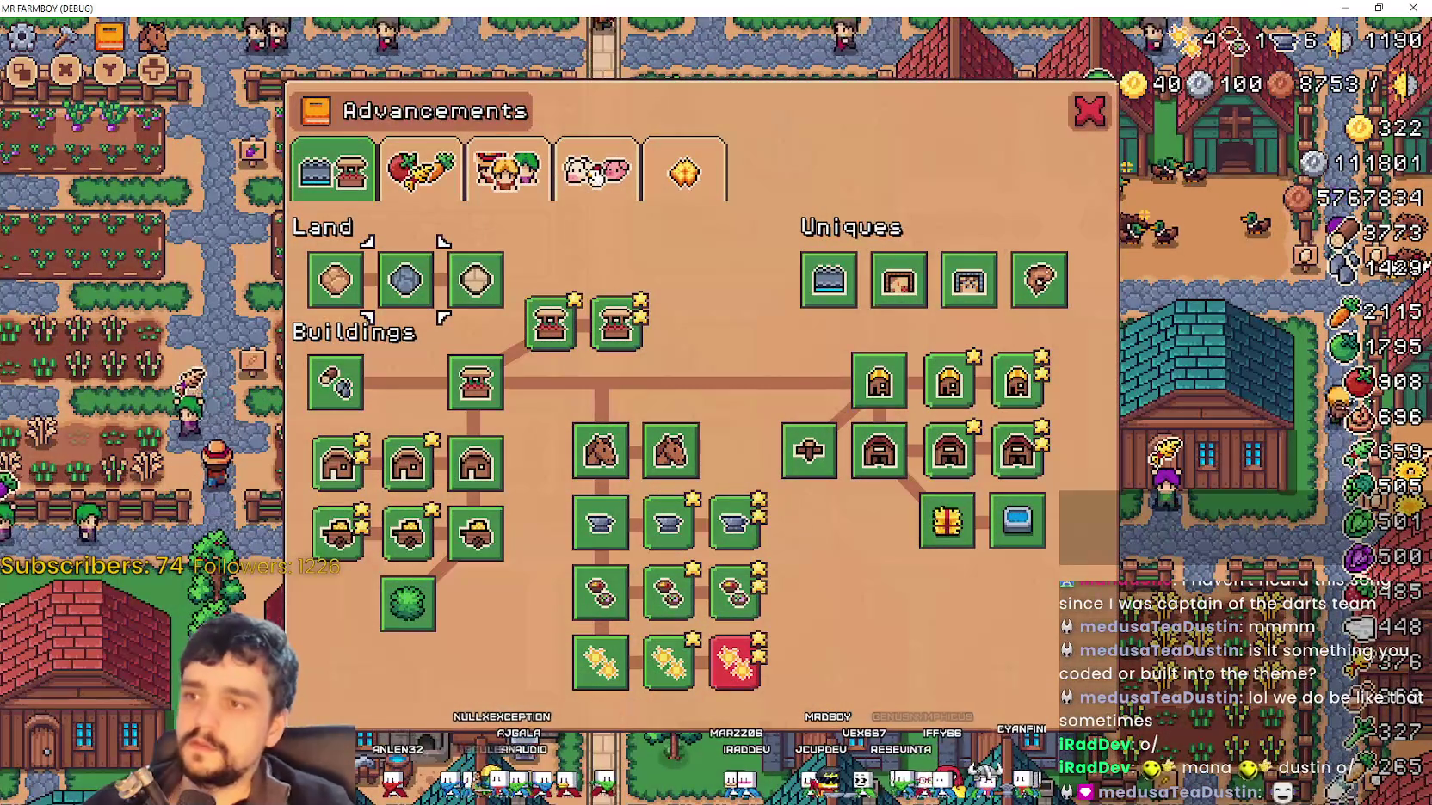
Check the four-corner focus frame on advancement buttons in-game, then close it and save the scene
mouse_move(550, 325)
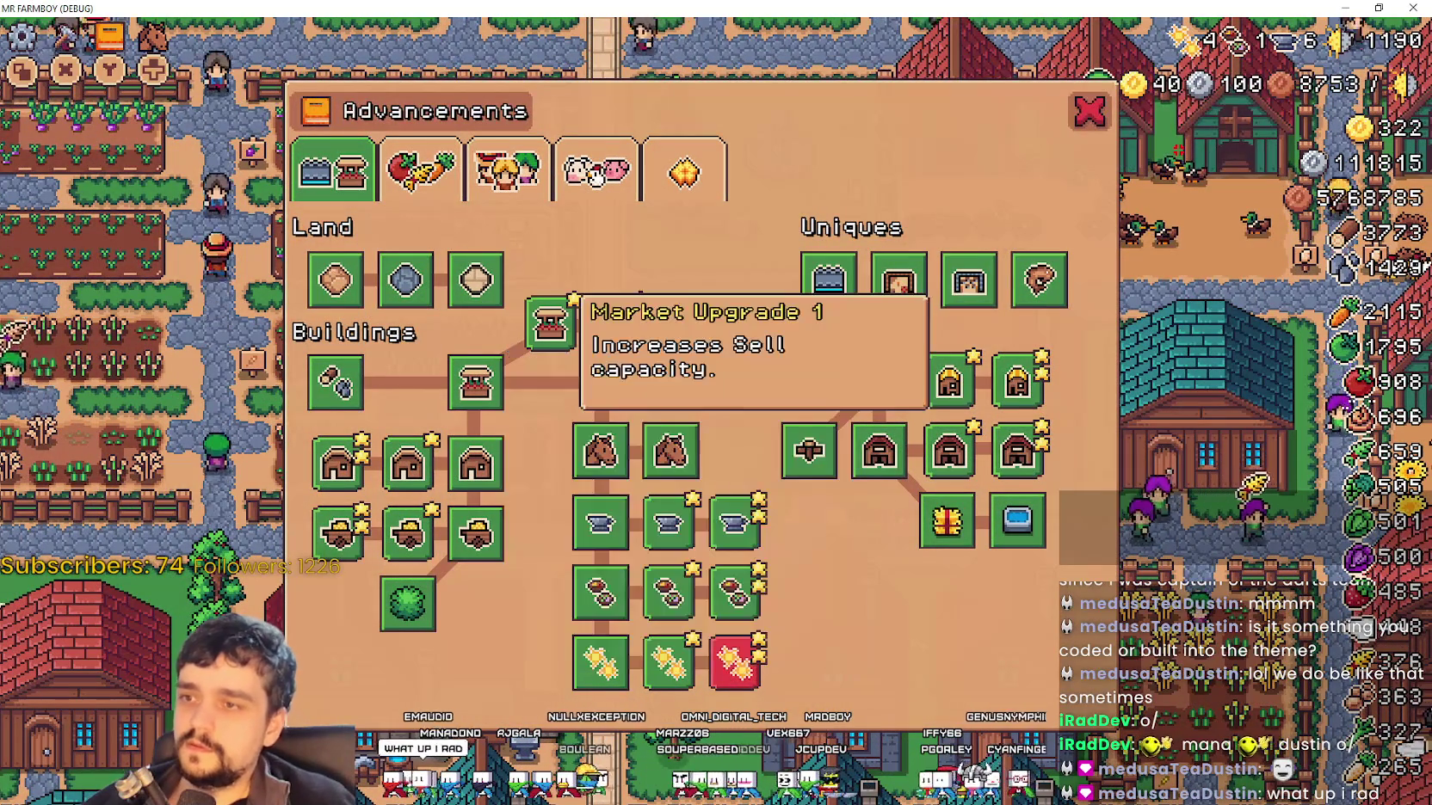
mouse_move(671, 450)
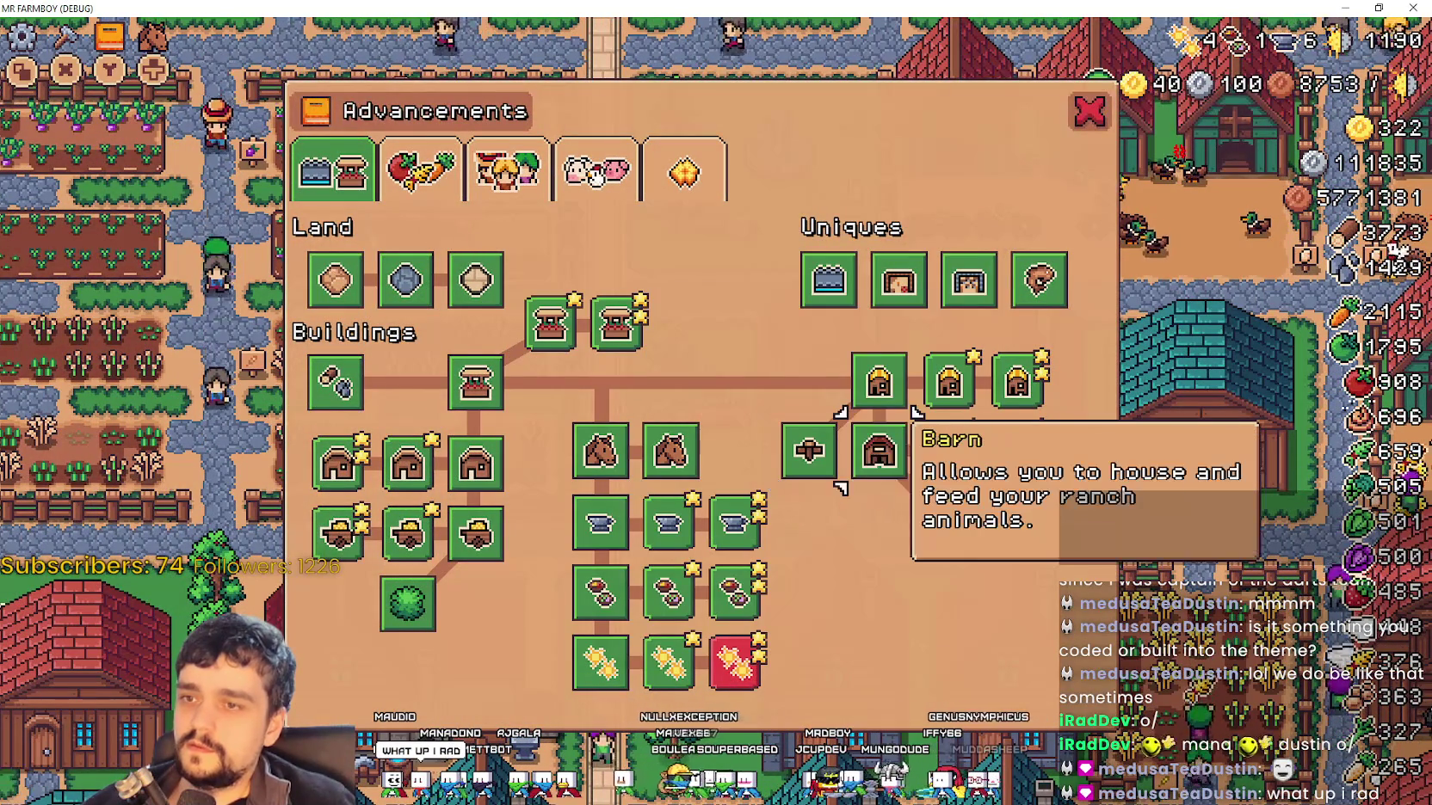
key("F8")
key("ctrl+s")
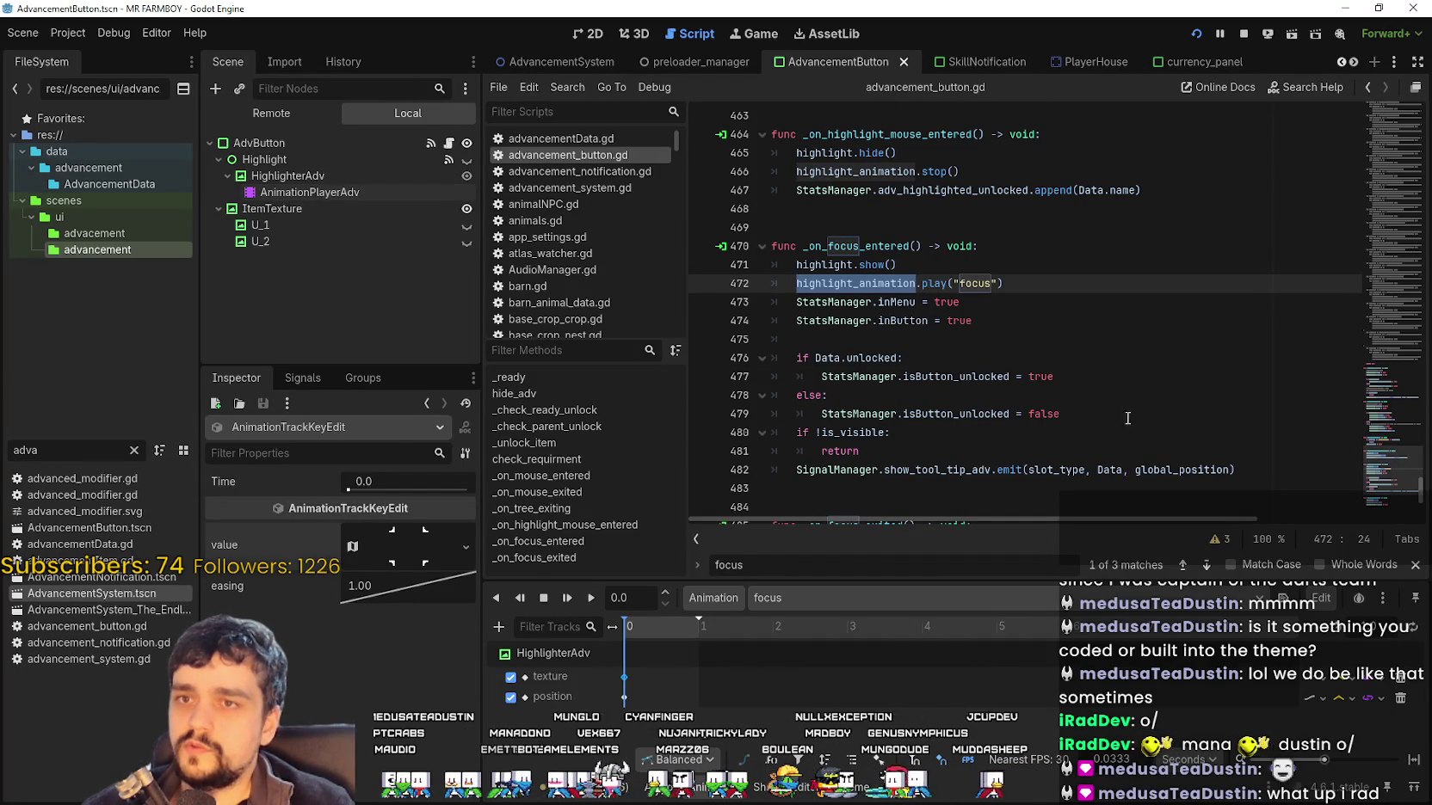
Stop the running game and relaunch the project to the MR FARMBOY title screen
left_click(1107, 319)
left_click(1245, 36)
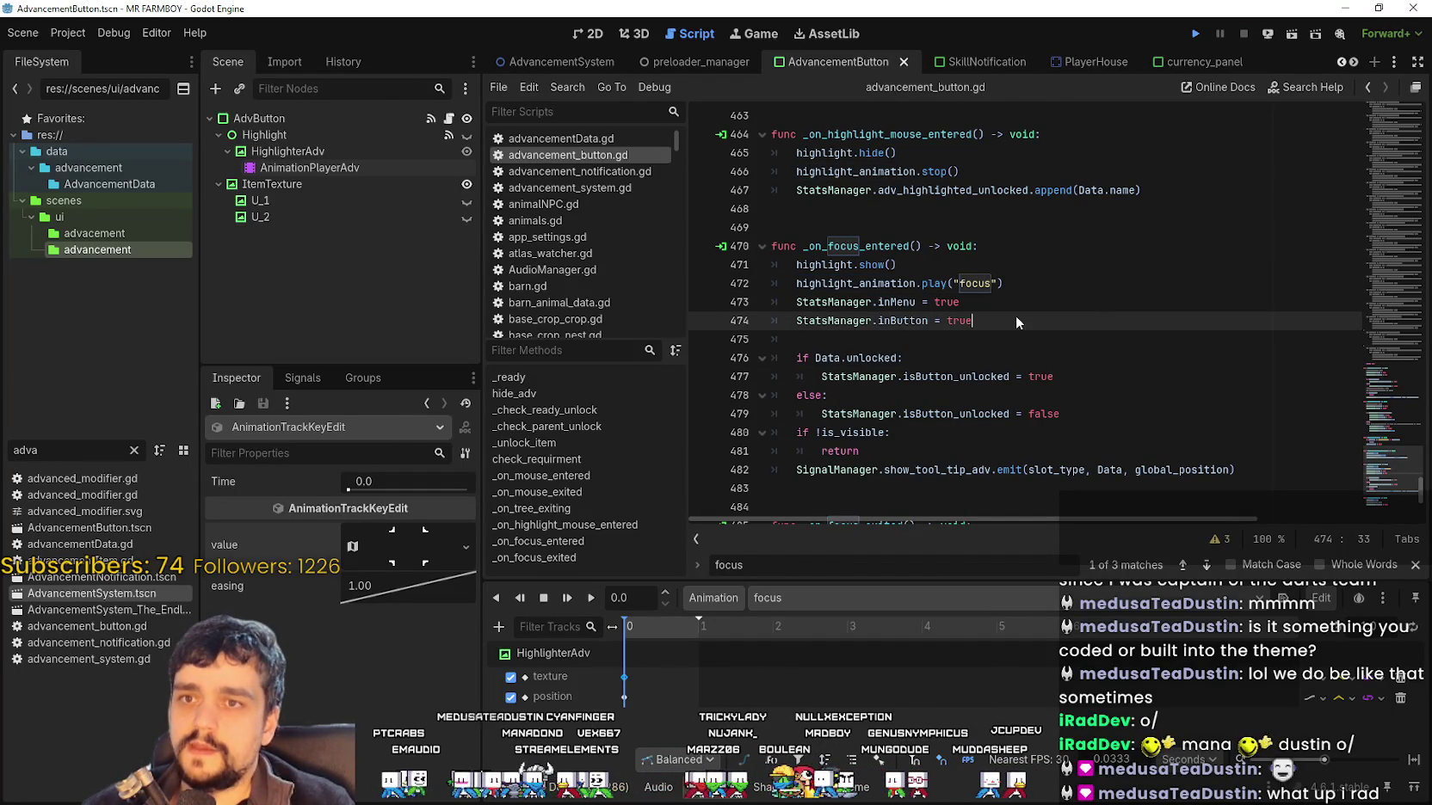
key("F5")
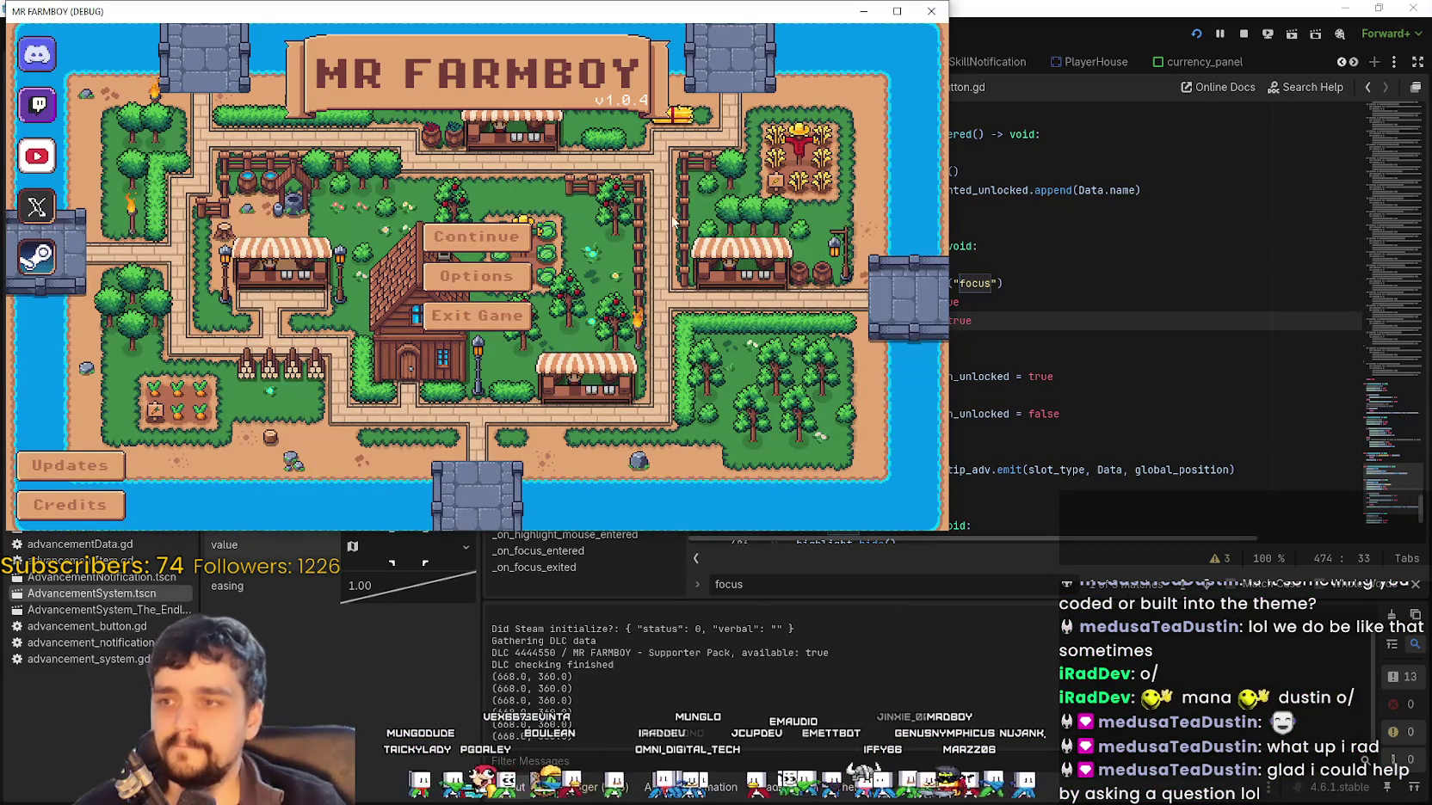
Load the save, maximize the game window, open Advancements with T, and return to Godot
key("Return")
key("Return")
key("Return")
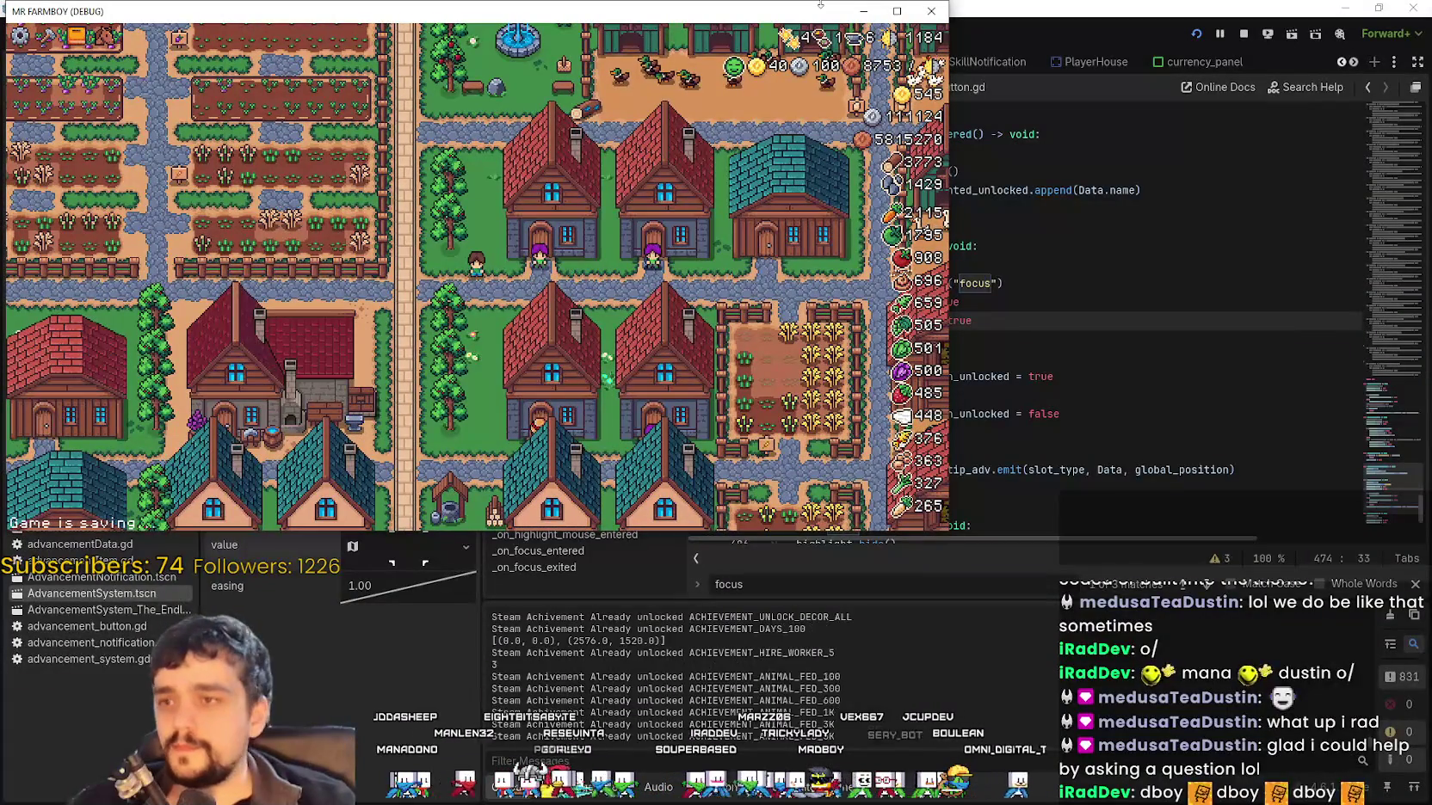
left_click(903, 9)
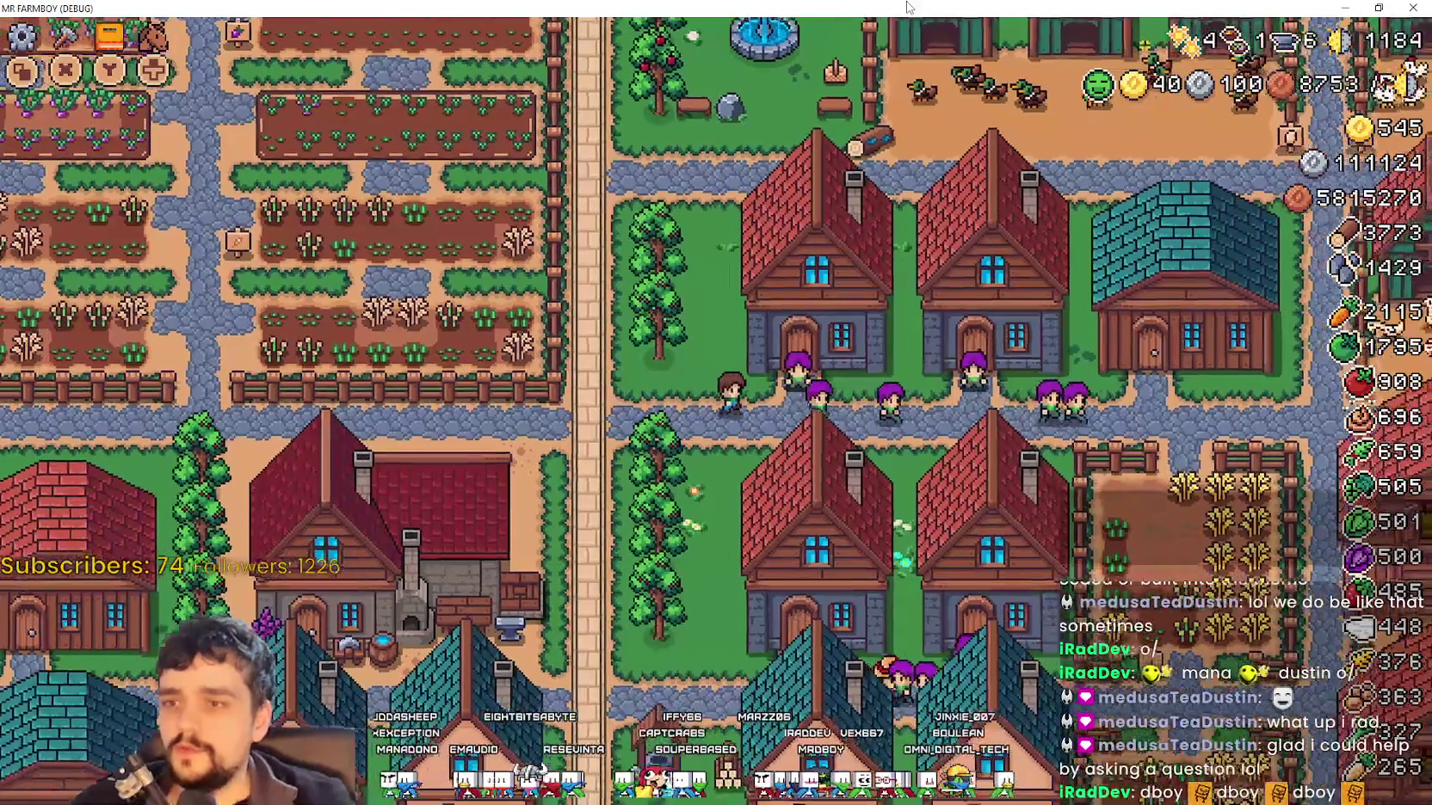
key("Escape")
key("Escape")
key("t")
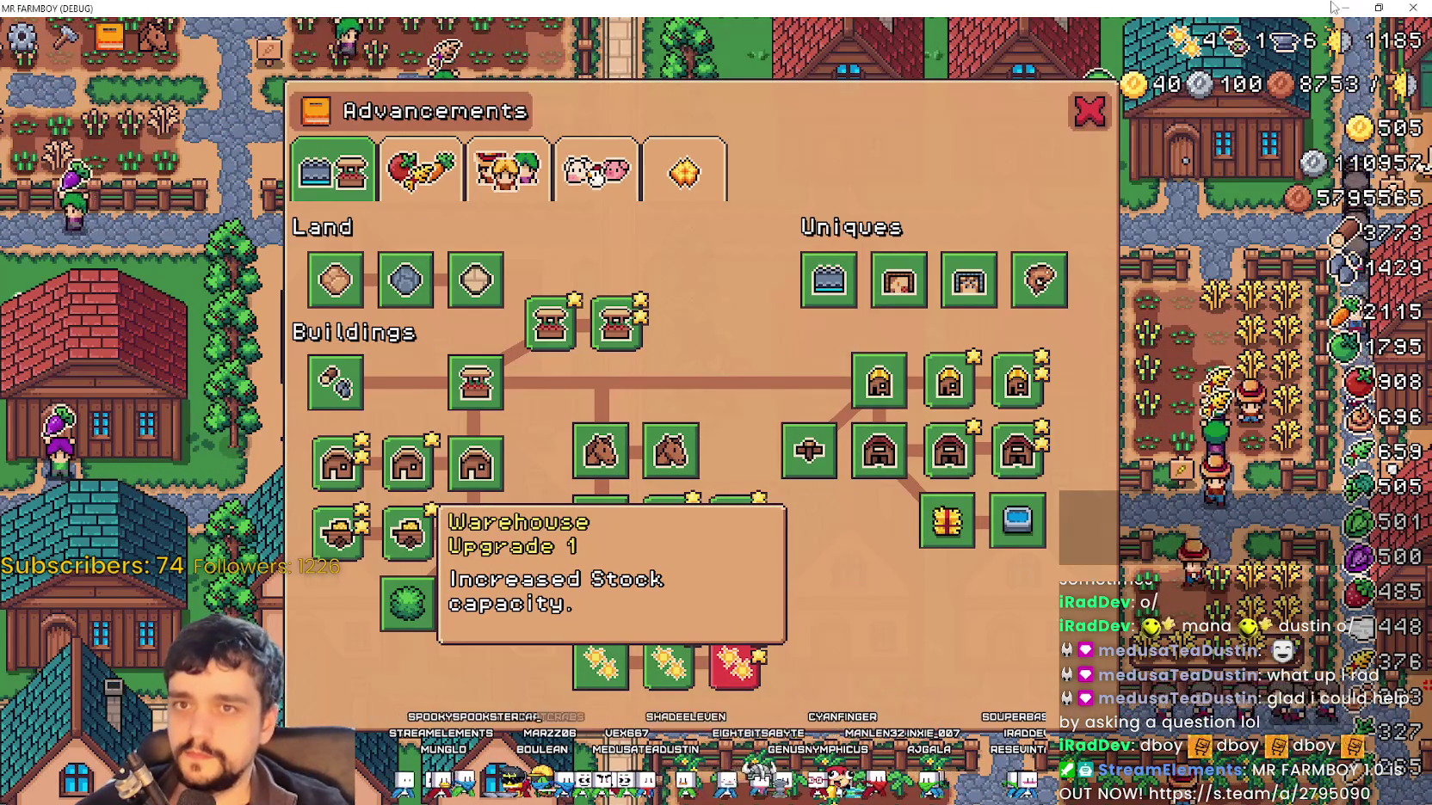
key("alt+Tab")
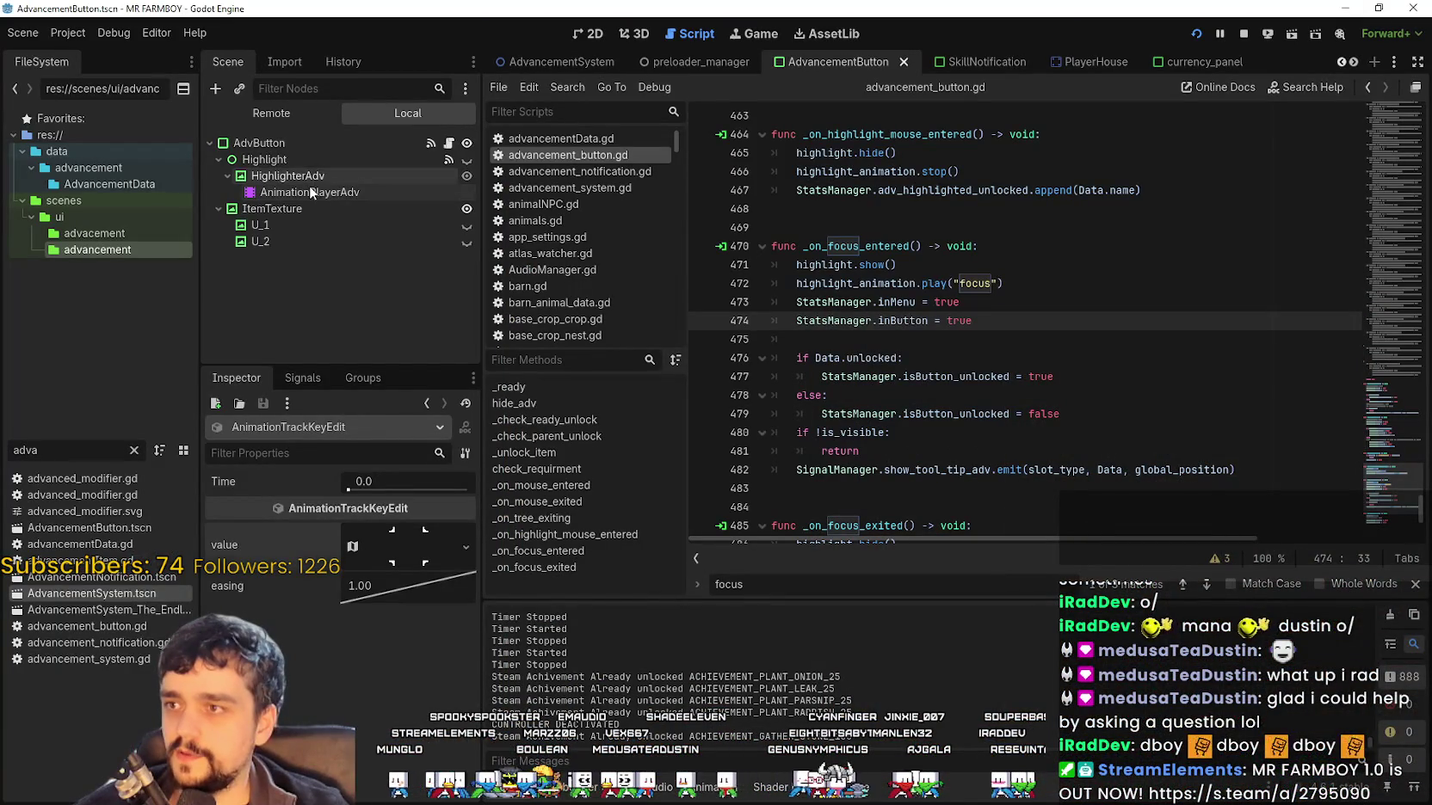
Open AdvancementSystem.tscn and select MarketToggleAdvButton2's AnimationPlayerAdv node
left_click(308, 189)
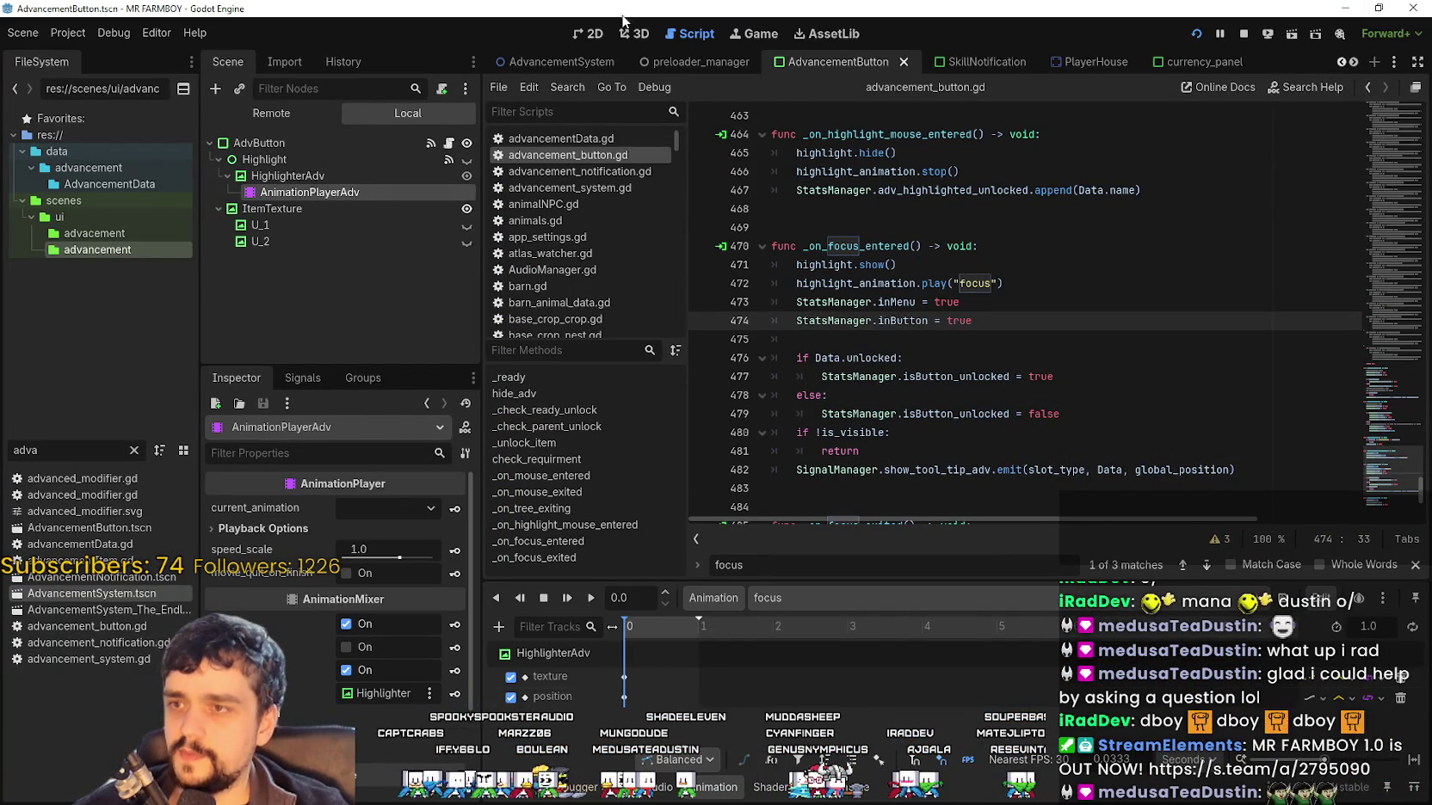
left_click(579, 40)
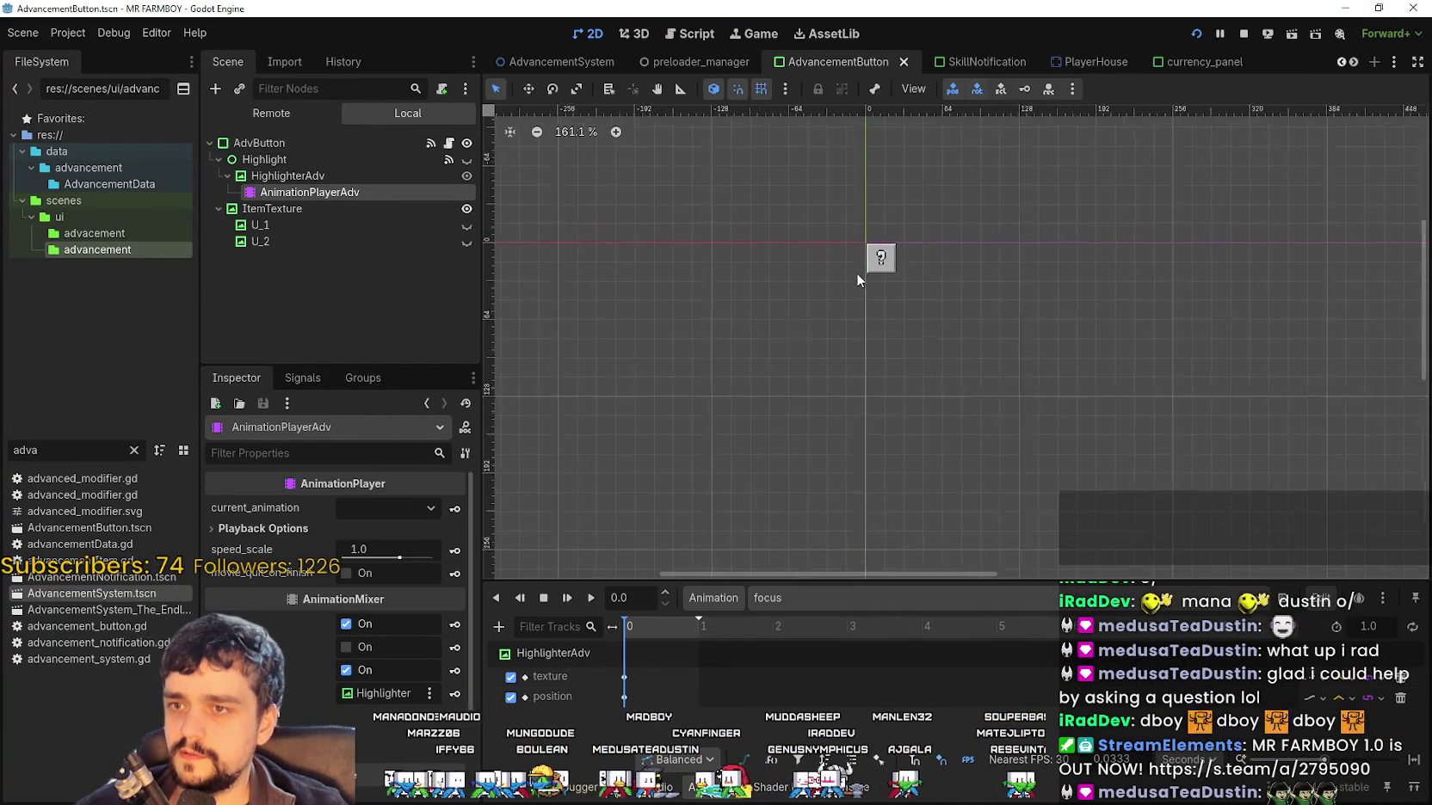
double_click(99, 593)
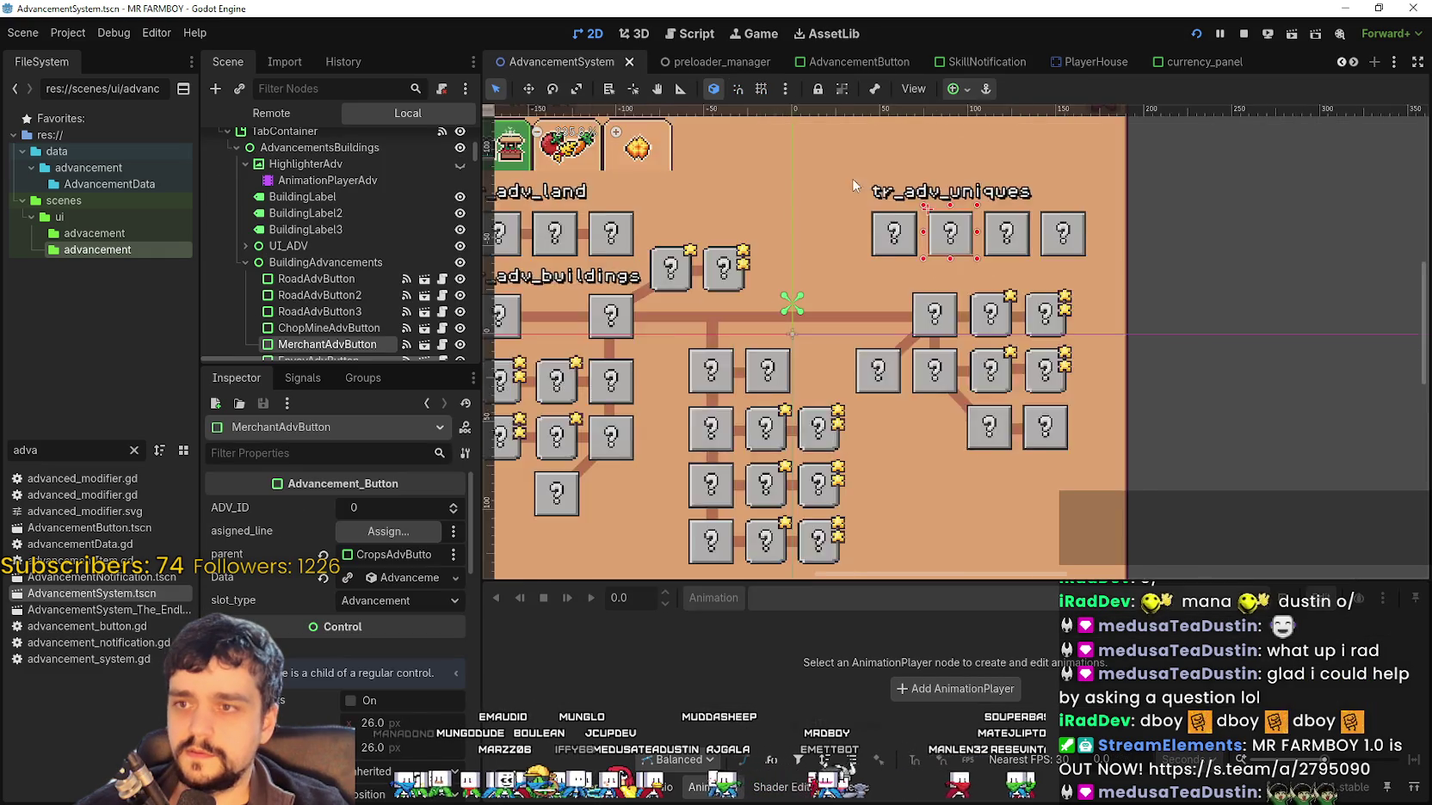
left_click(664, 351)
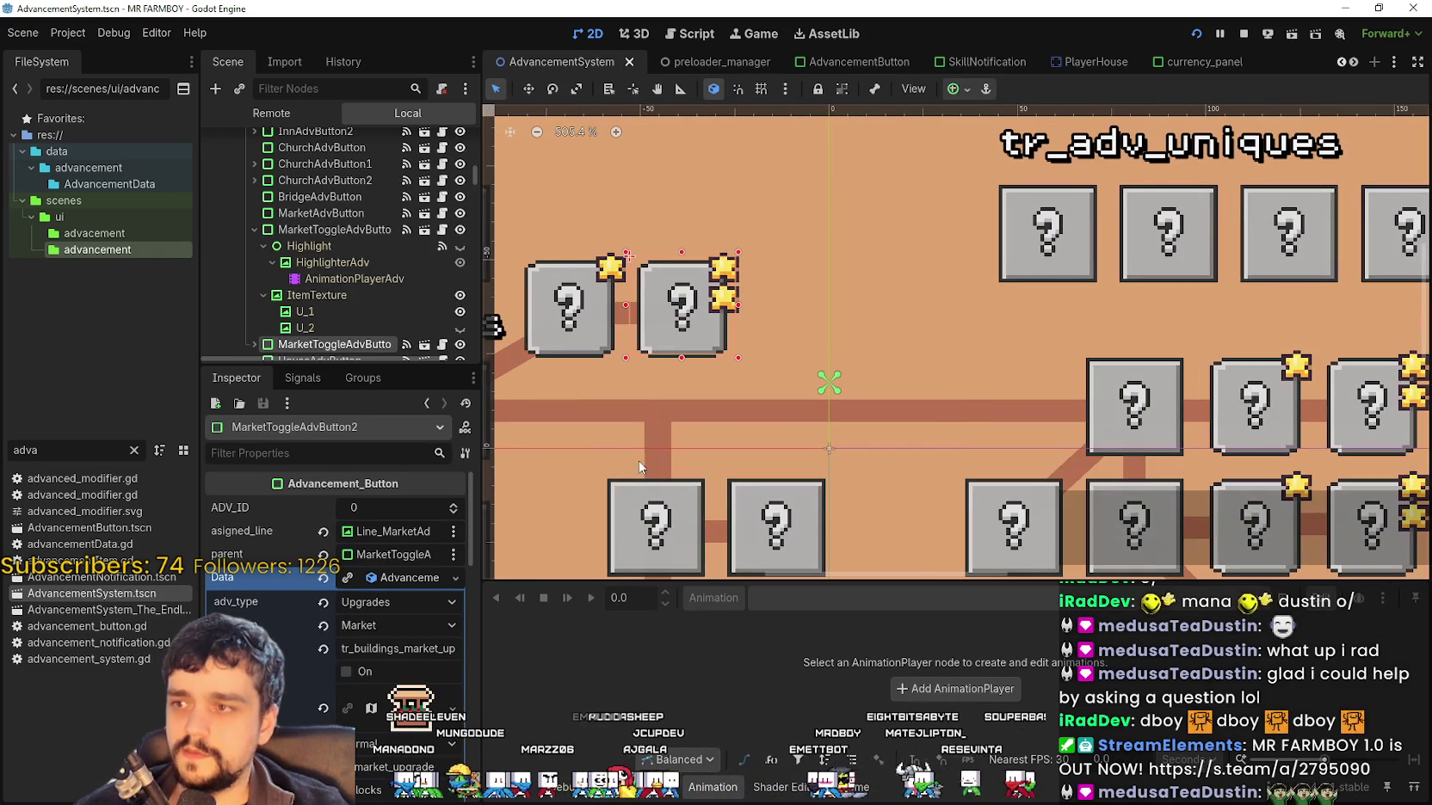
scroll(361, 266, "down", 3)
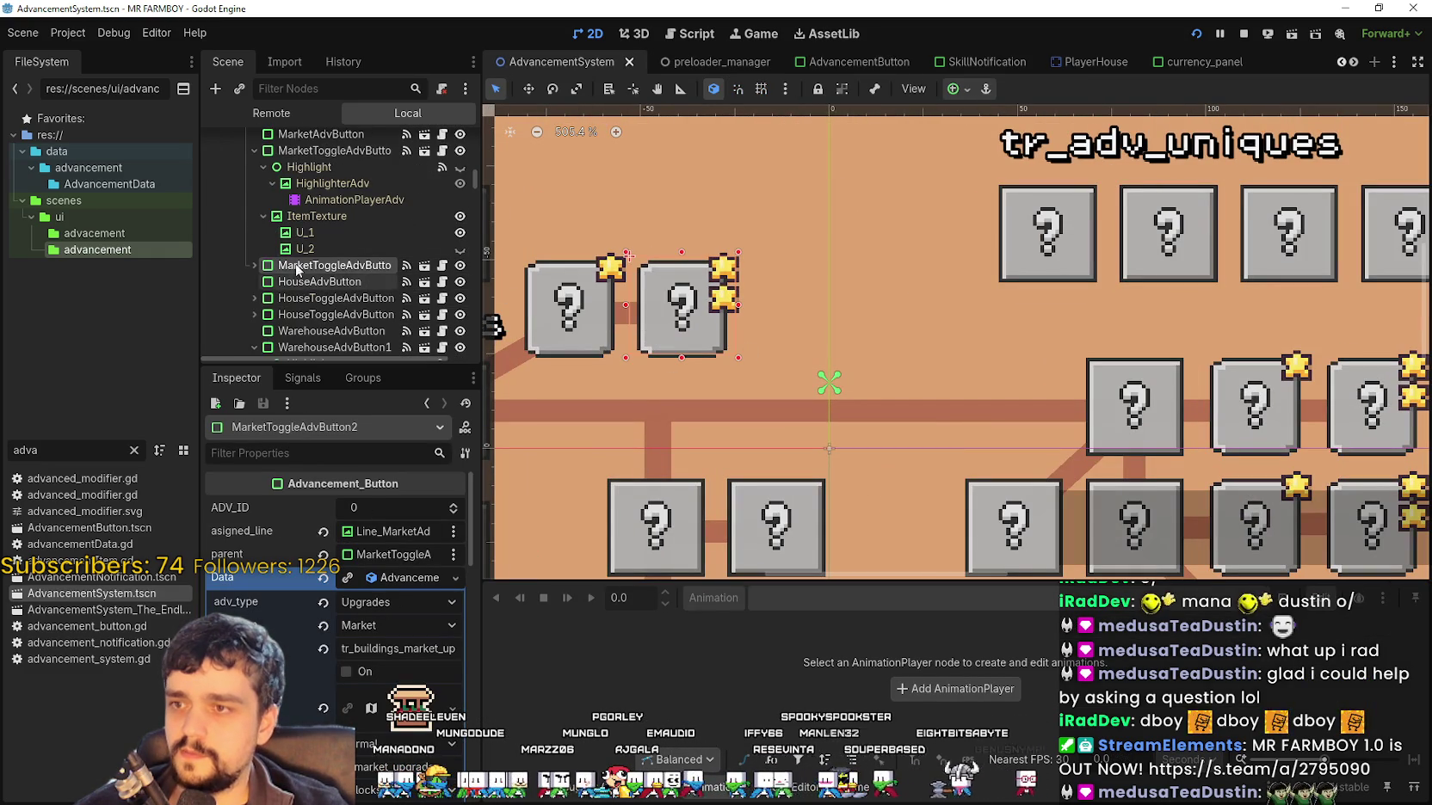
left_click(255, 265)
scroll(350, 263, "down", 2)
left_click(350, 262)
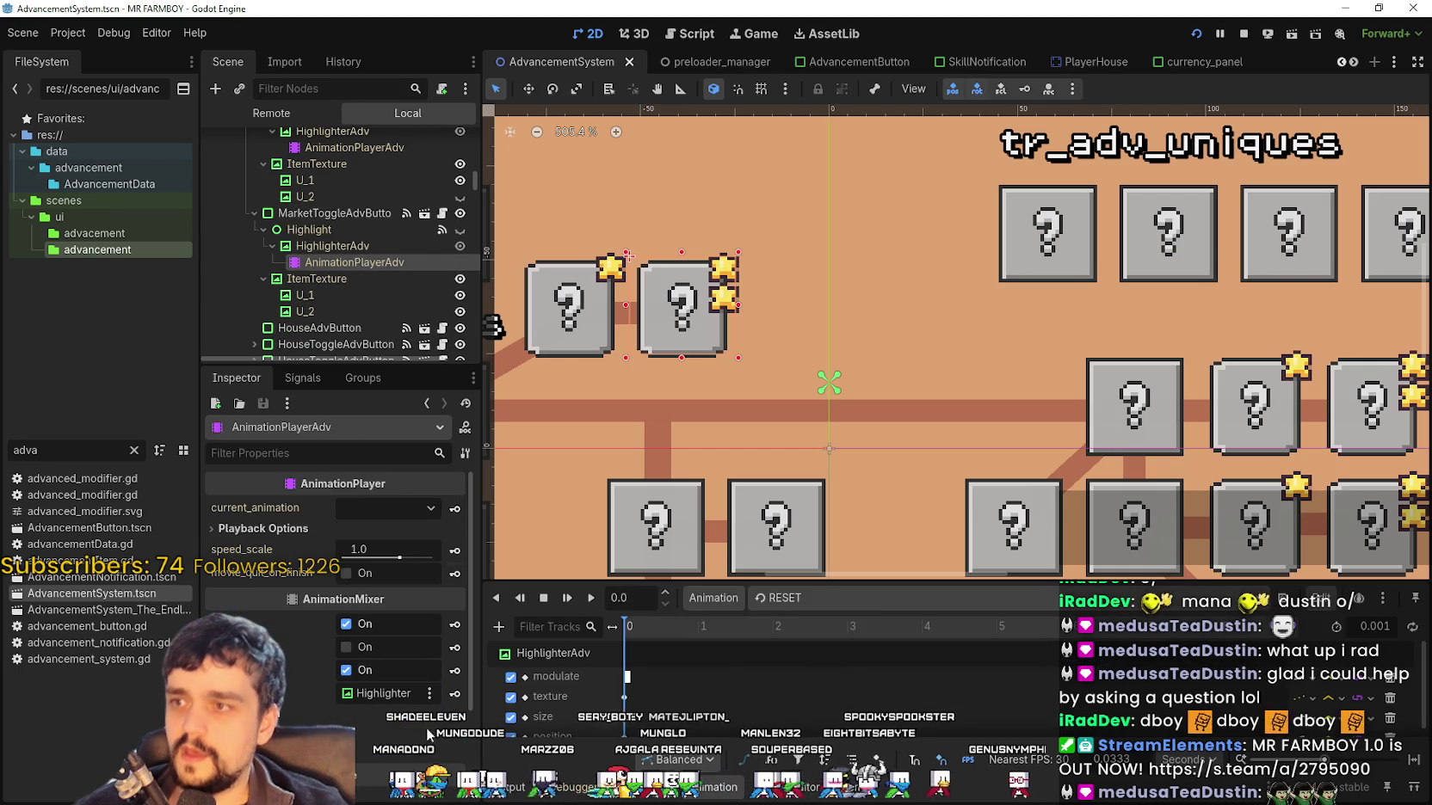
Inspect its focus animation's first keyframe, then return to the AdvancementButton scene
left_click(827, 600)
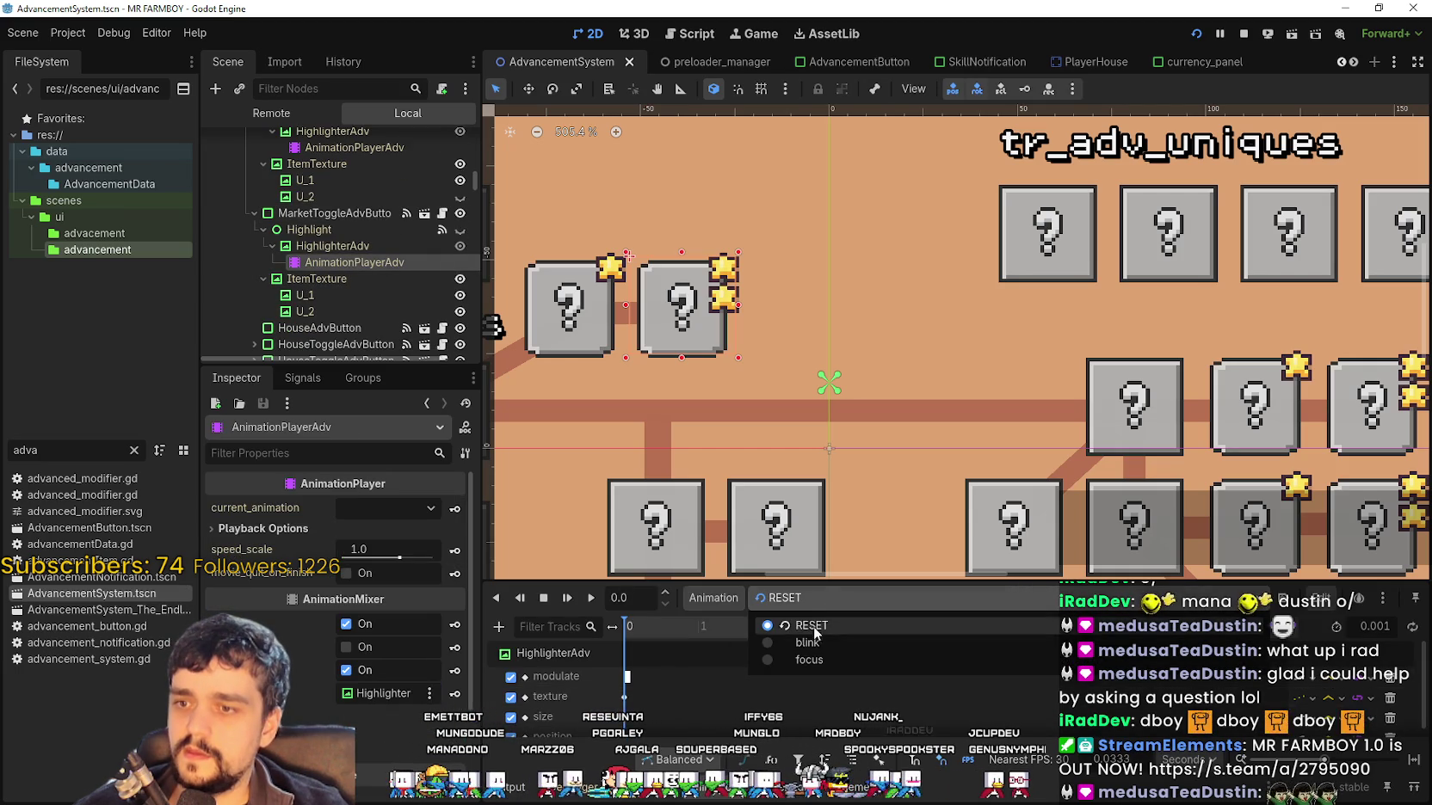
left_click(816, 660)
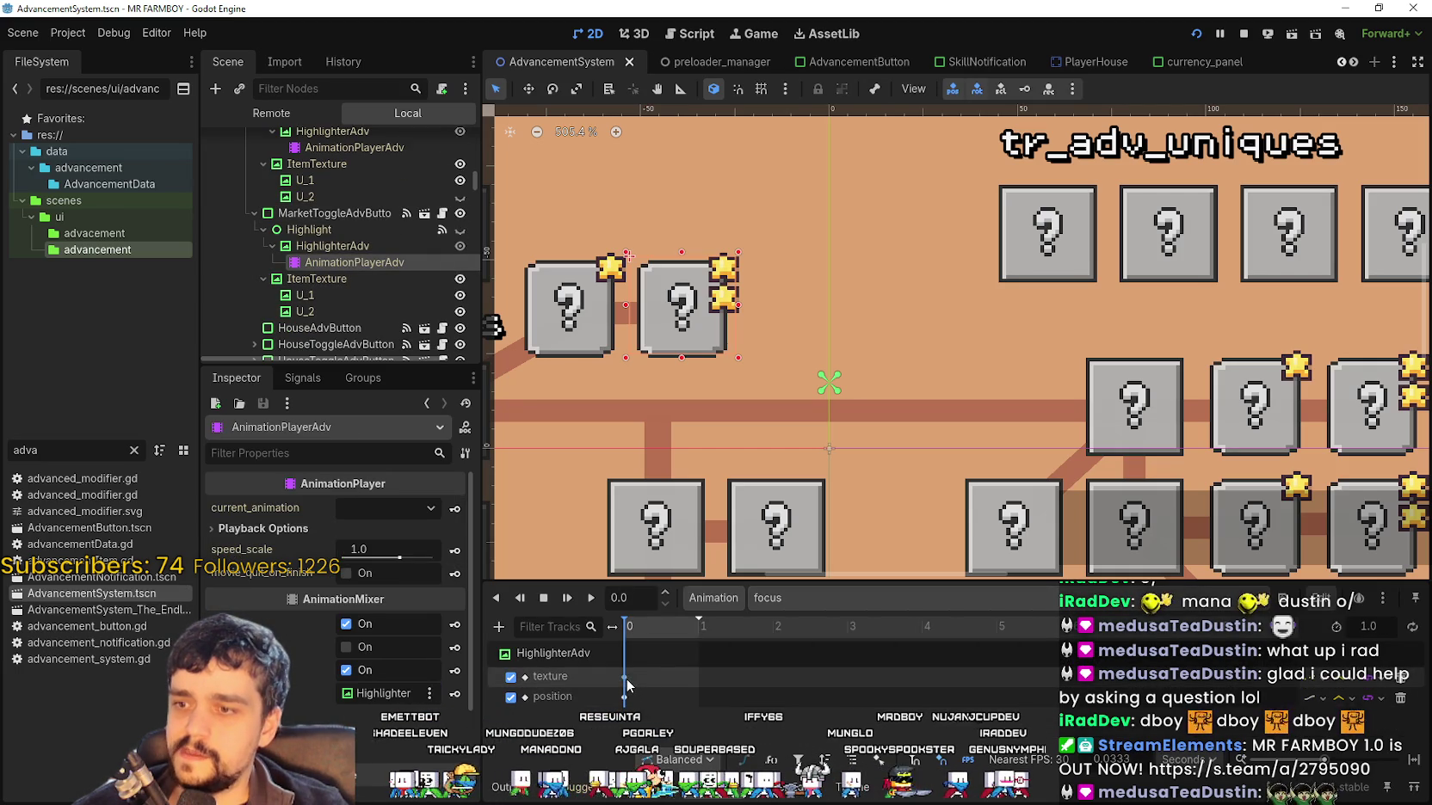
left_click(581, 697)
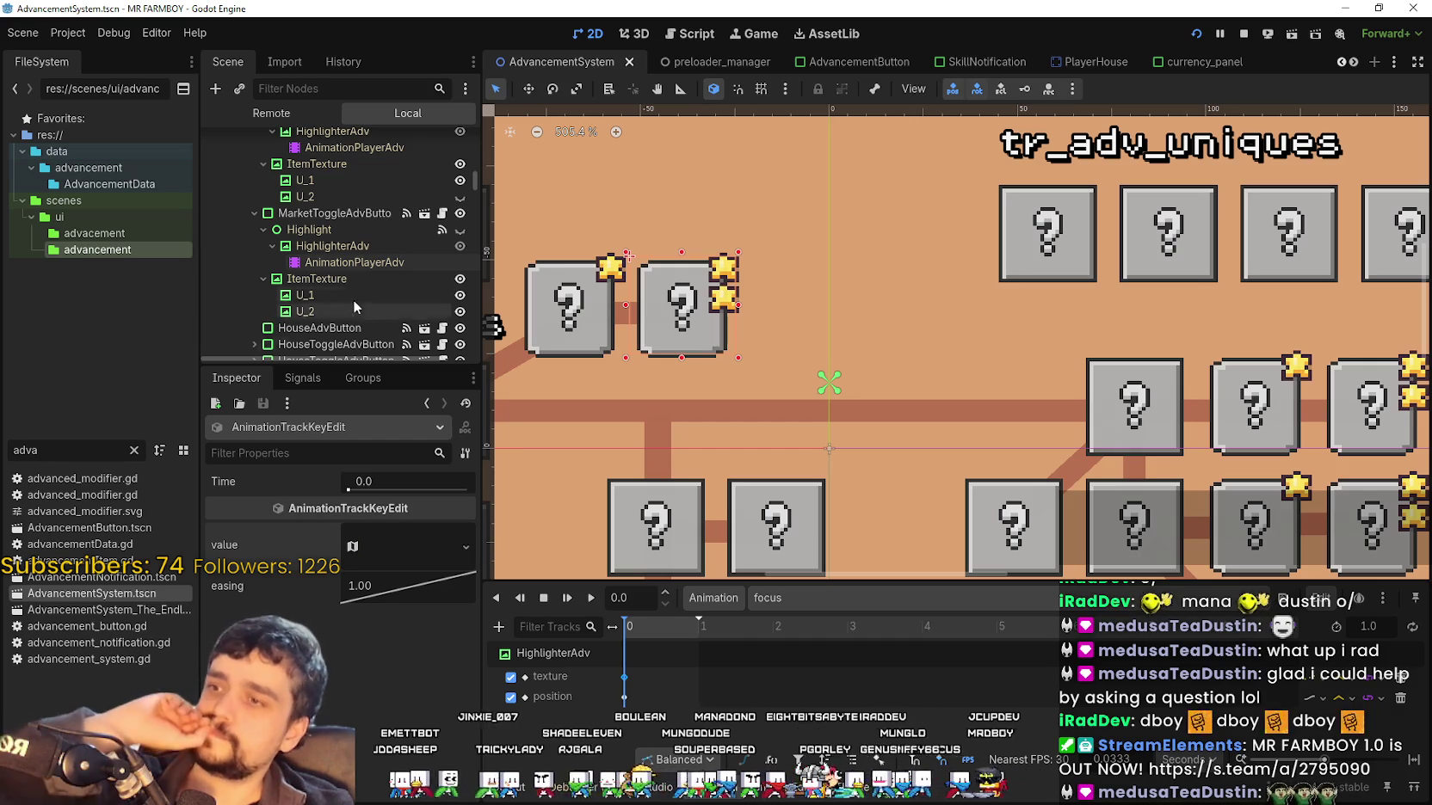
scroll(346, 282, "up", 2)
scroll(348, 279, "up", 2)
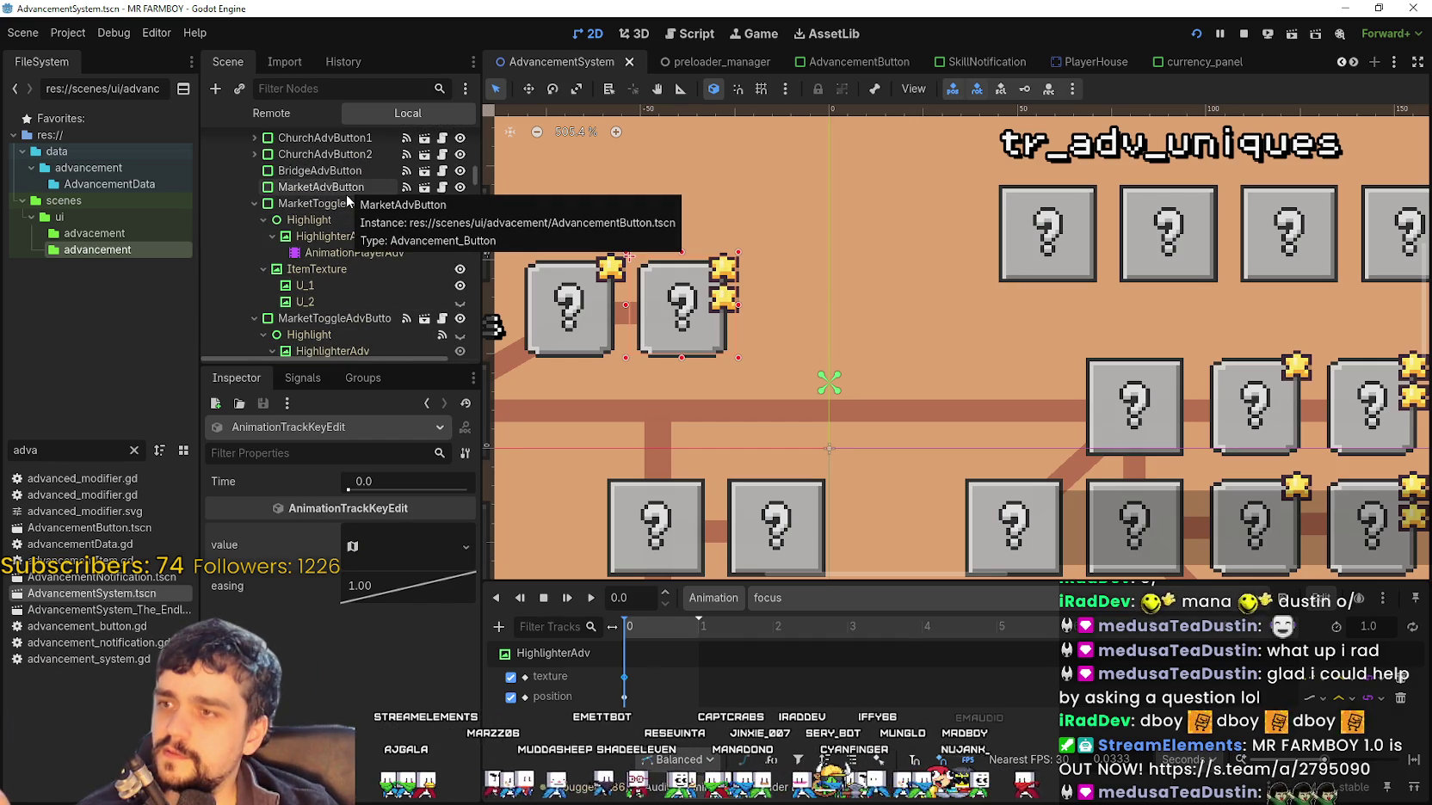
left_click(879, 59)
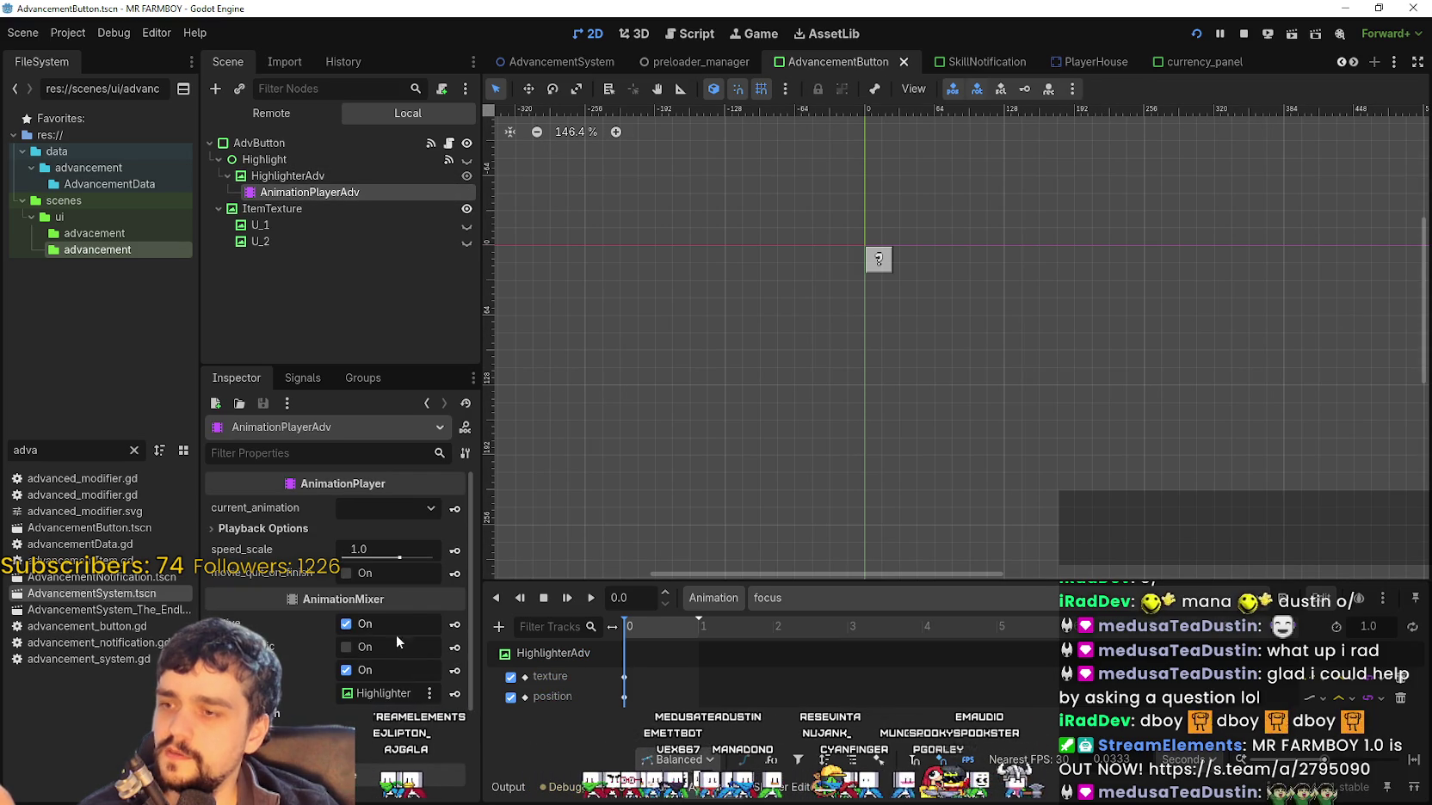
Select HighlighterAdv and compare the RESET and focus animations' tracks
left_click(287, 175)
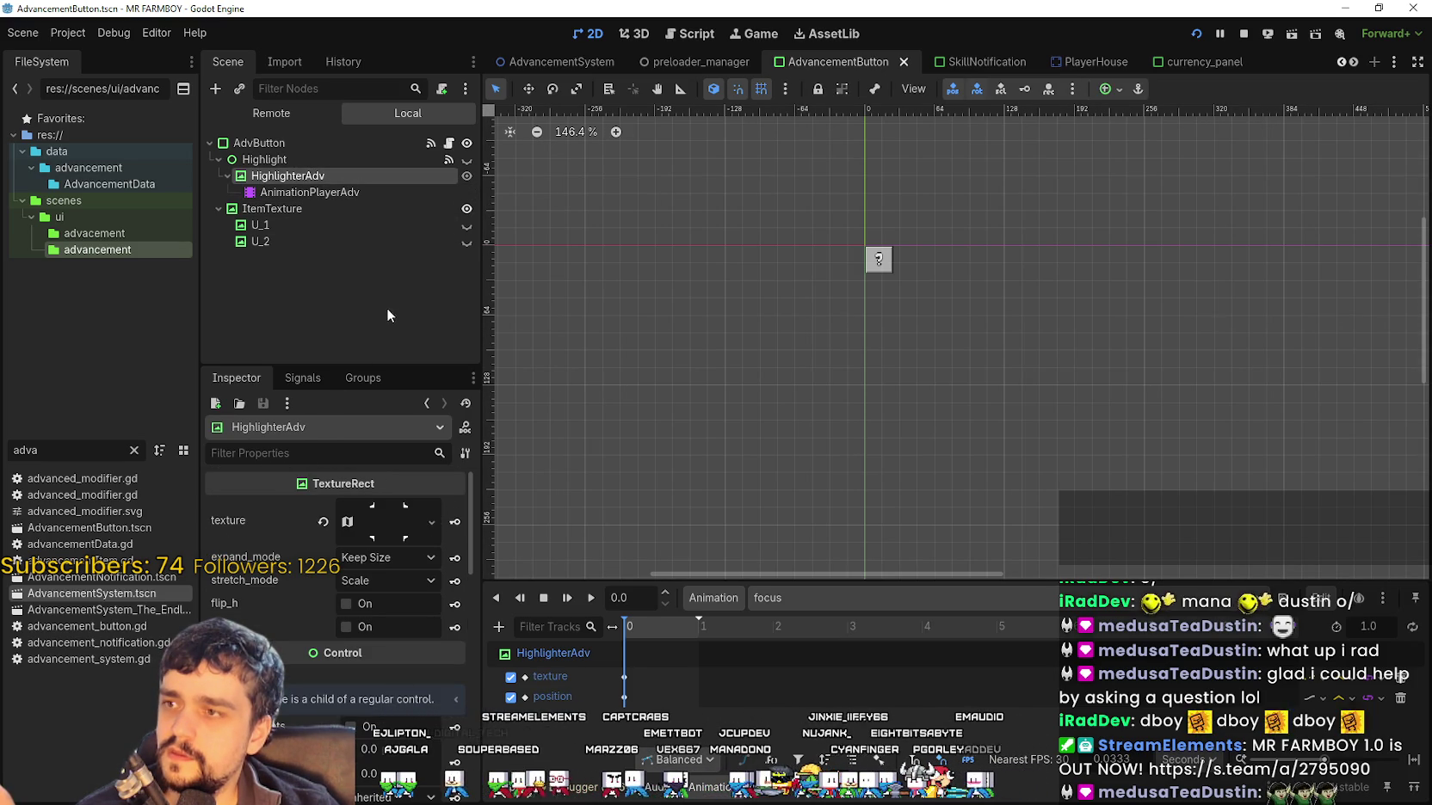
left_click(795, 597)
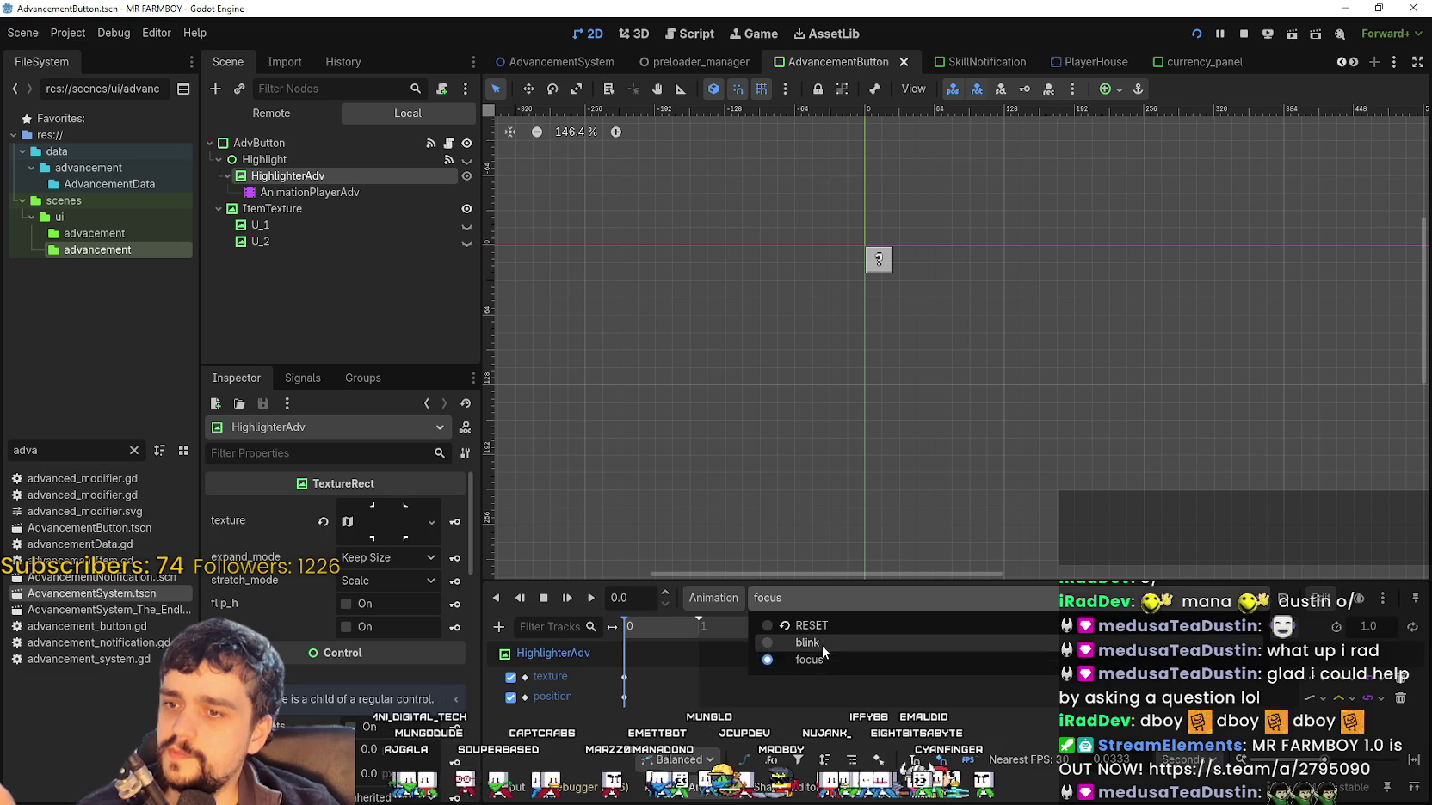
left_click(815, 656)
left_click(800, 599)
left_click(810, 632)
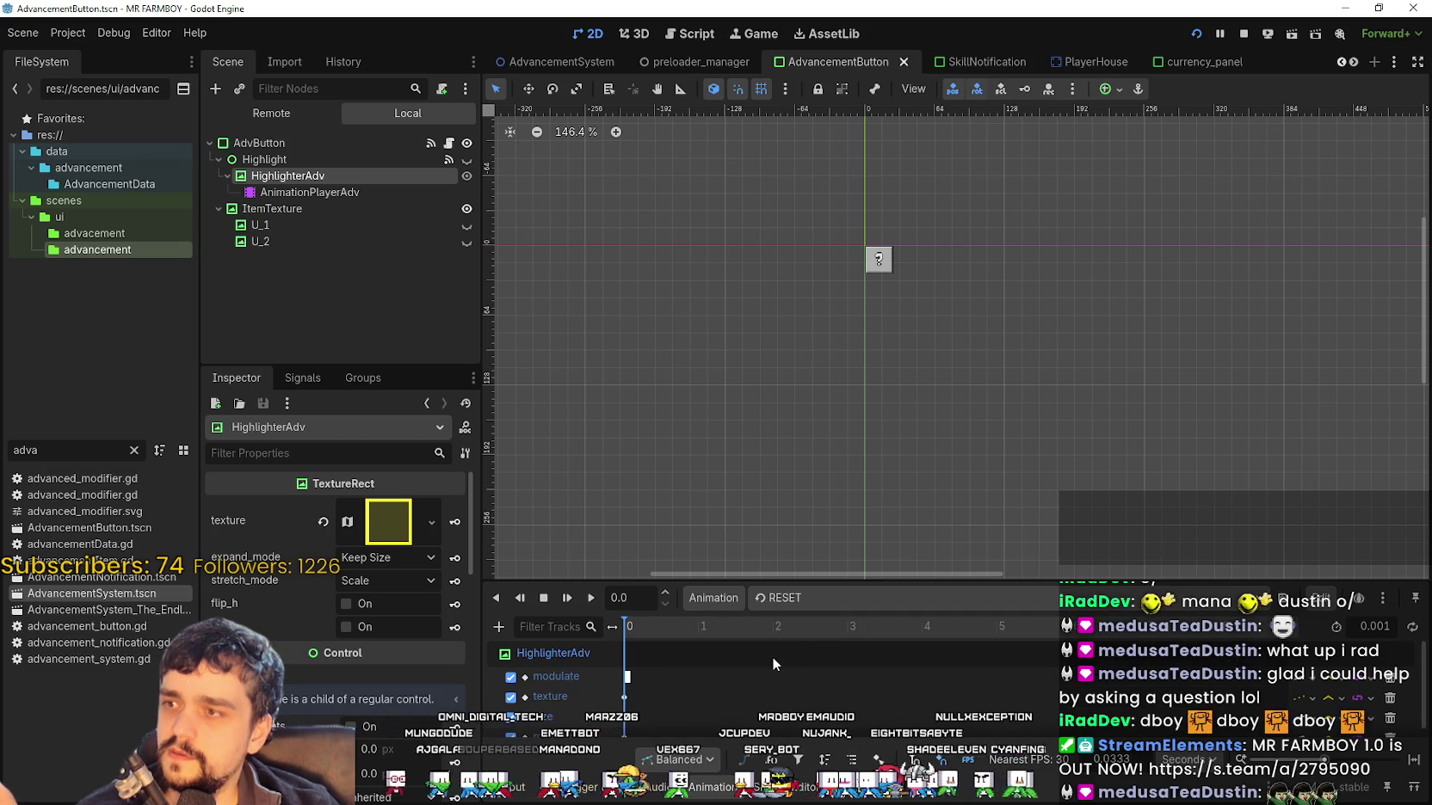
left_click(791, 600)
left_click(800, 655)
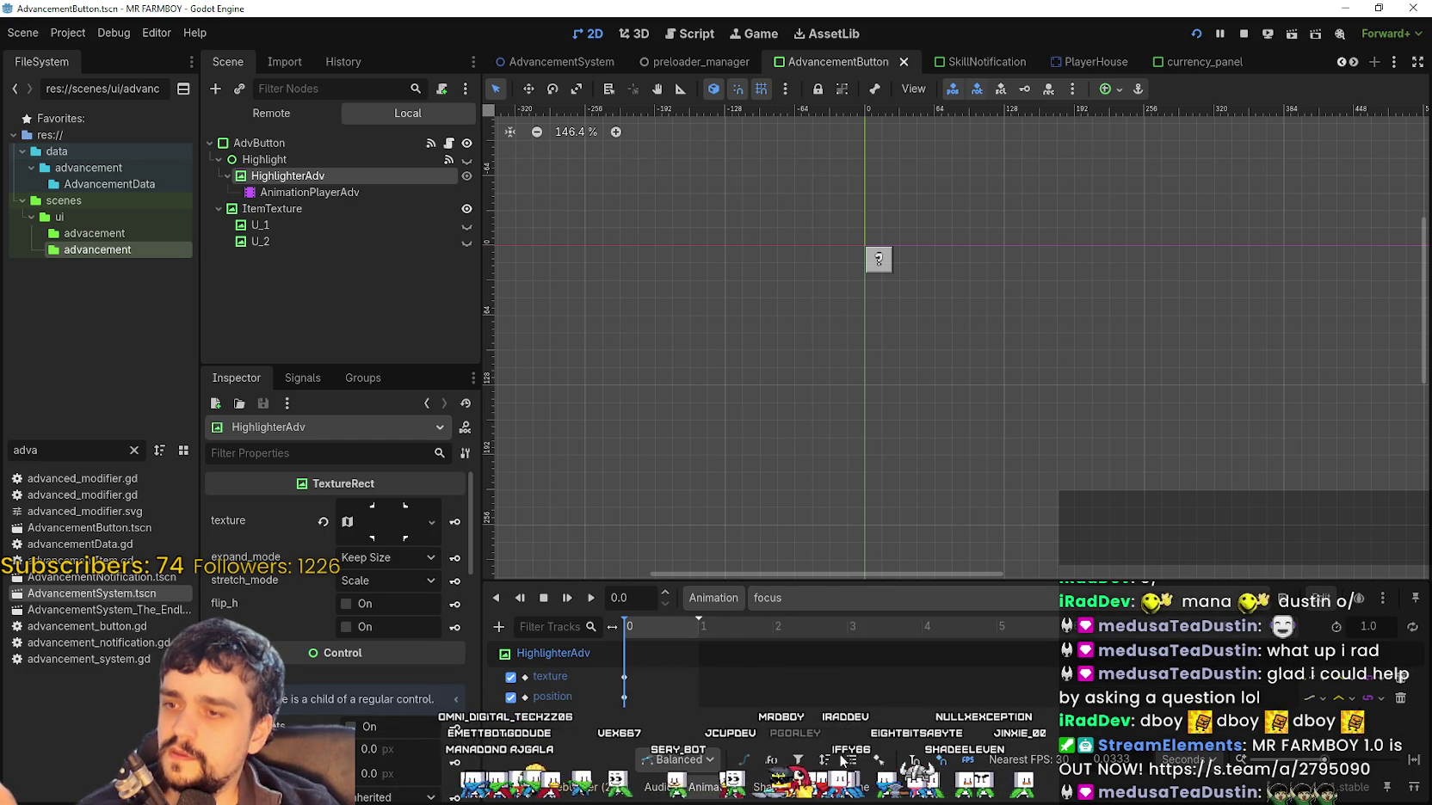
Inspect the focus texture keyframe at time 0, then go to the AdvancementSystem scene
left_click(625, 677)
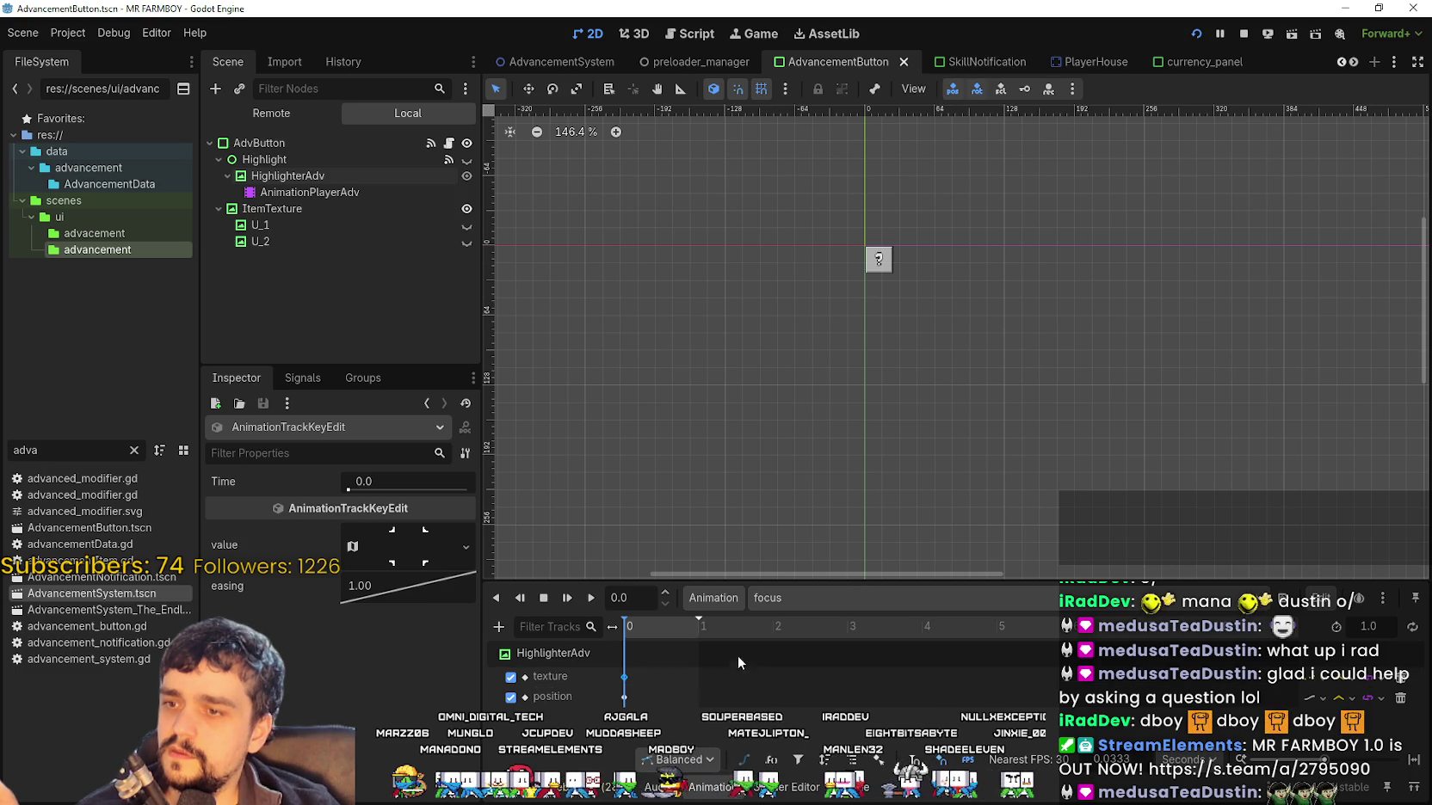
right_click(404, 544)
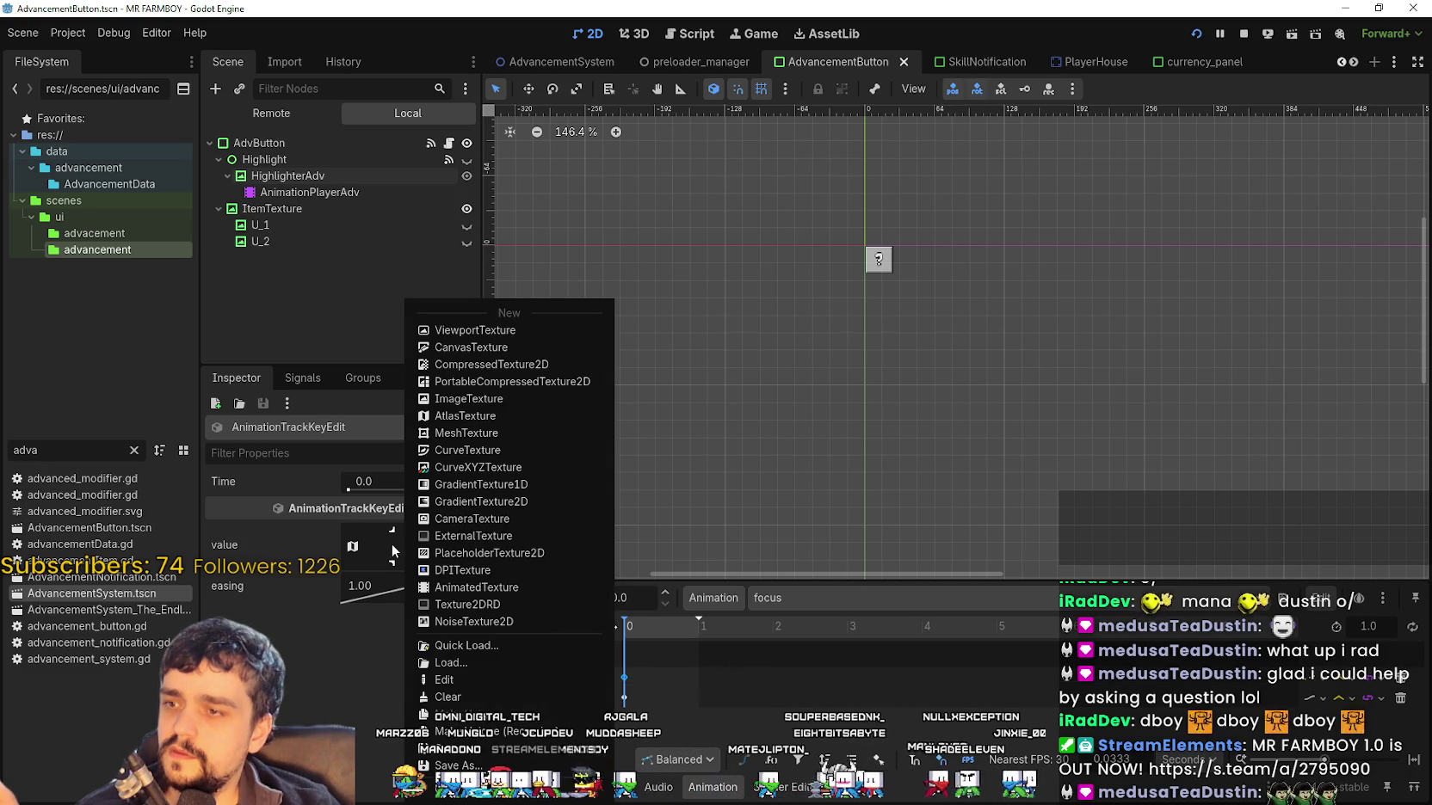
left_click(363, 653)
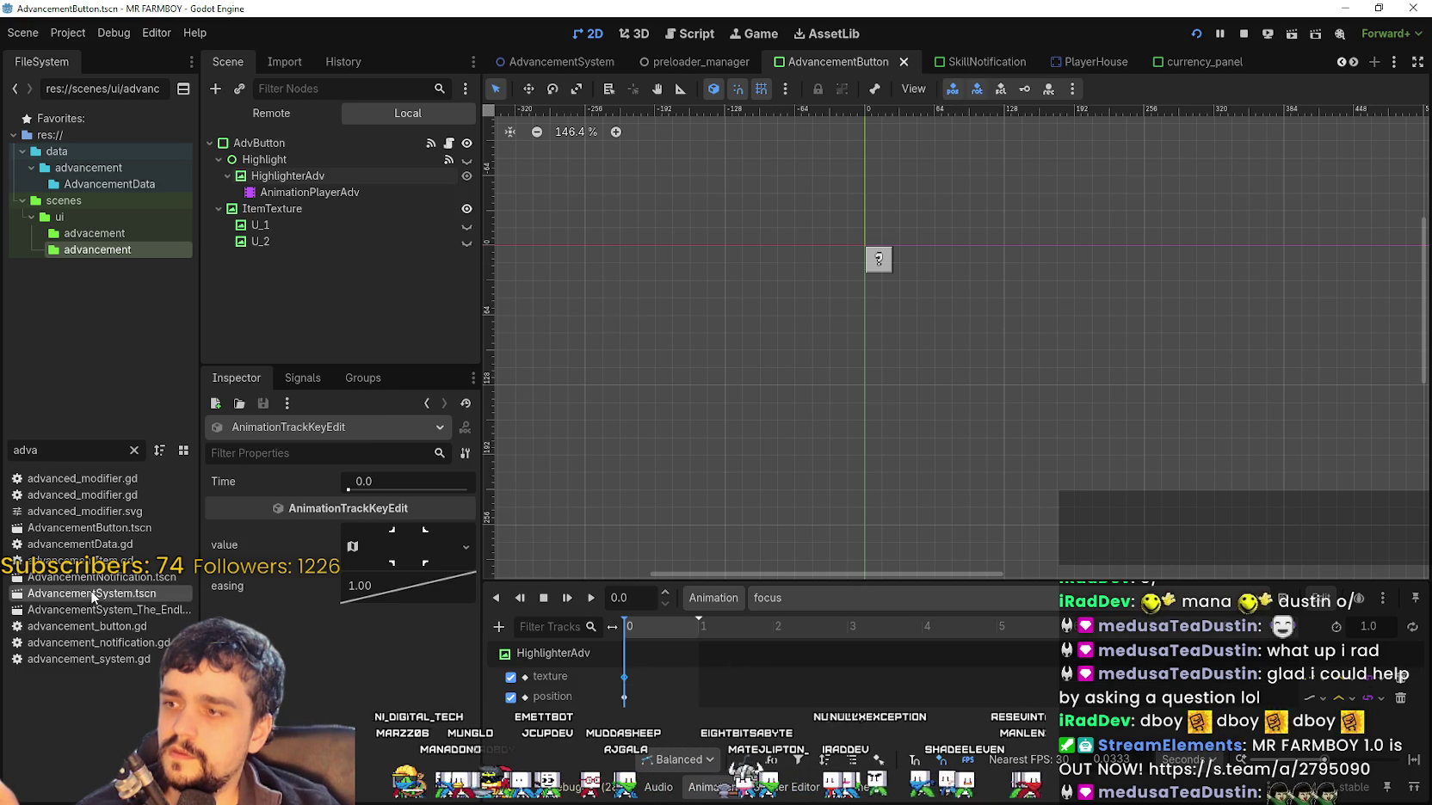
left_click(559, 61)
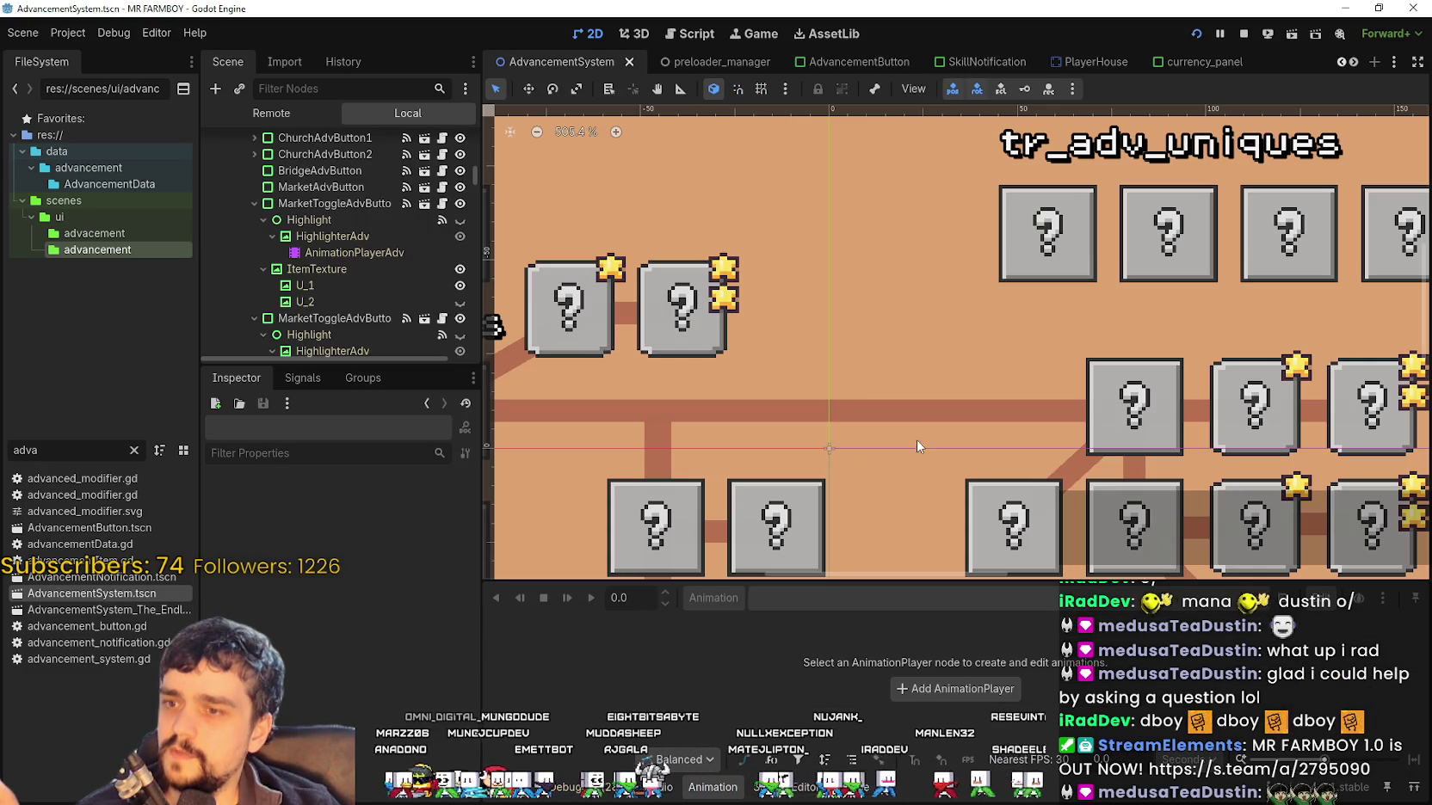
Select MarketToggleAdvButton2's highlighter AnimationPlayerAdv and switch its animation to RESET
left_click(647, 296)
scroll(355, 353, "down", 2)
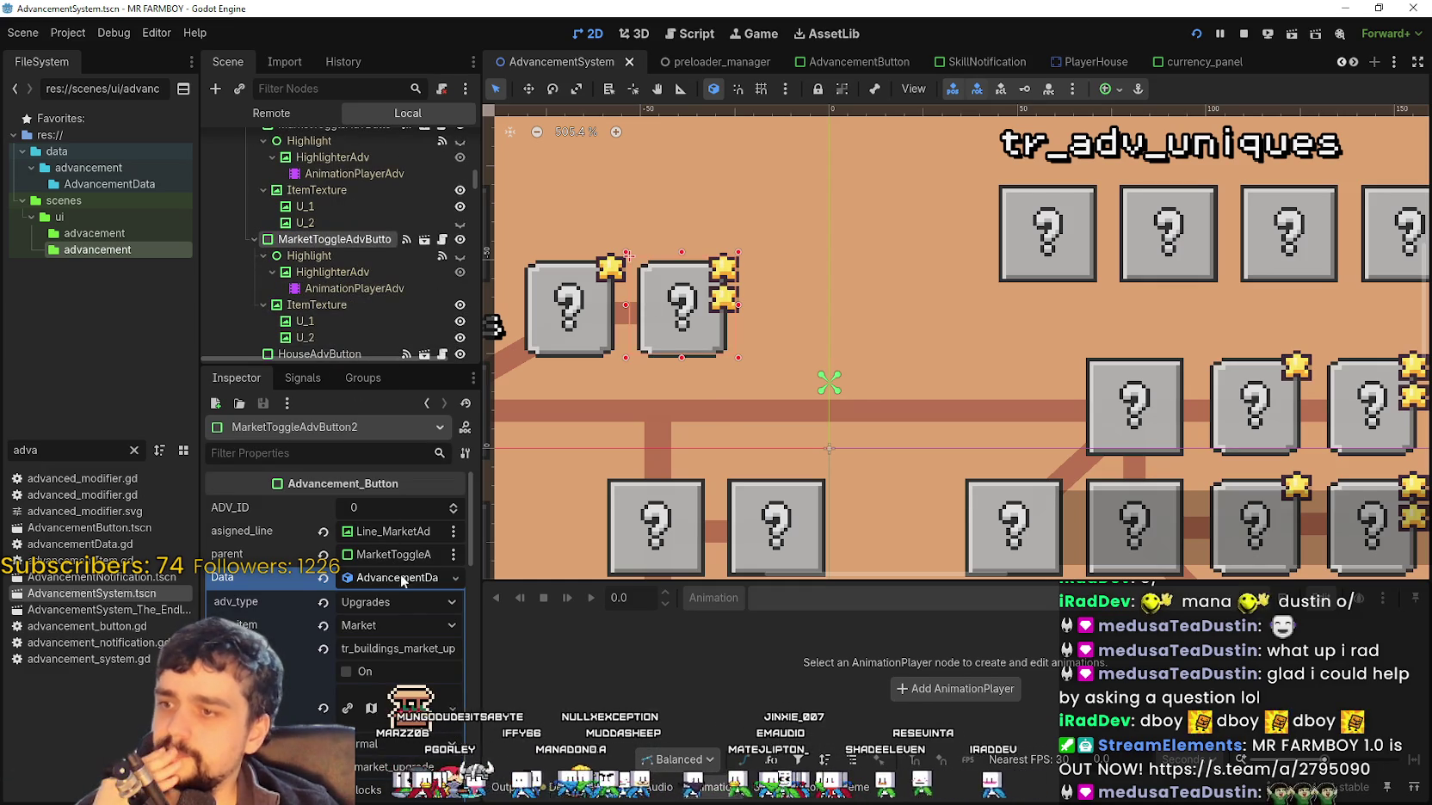
left_click(396, 577)
left_click(351, 288)
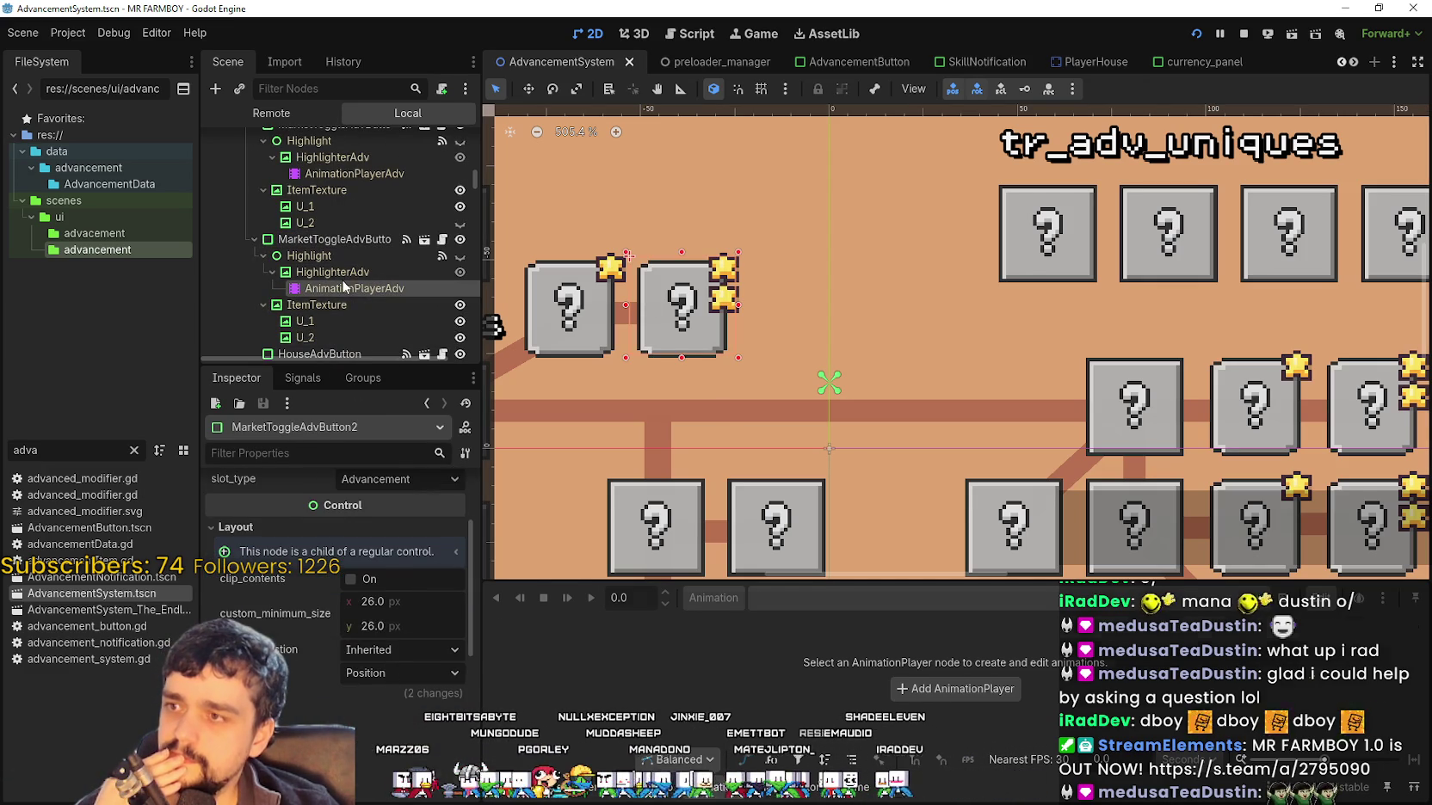
left_click(775, 598)
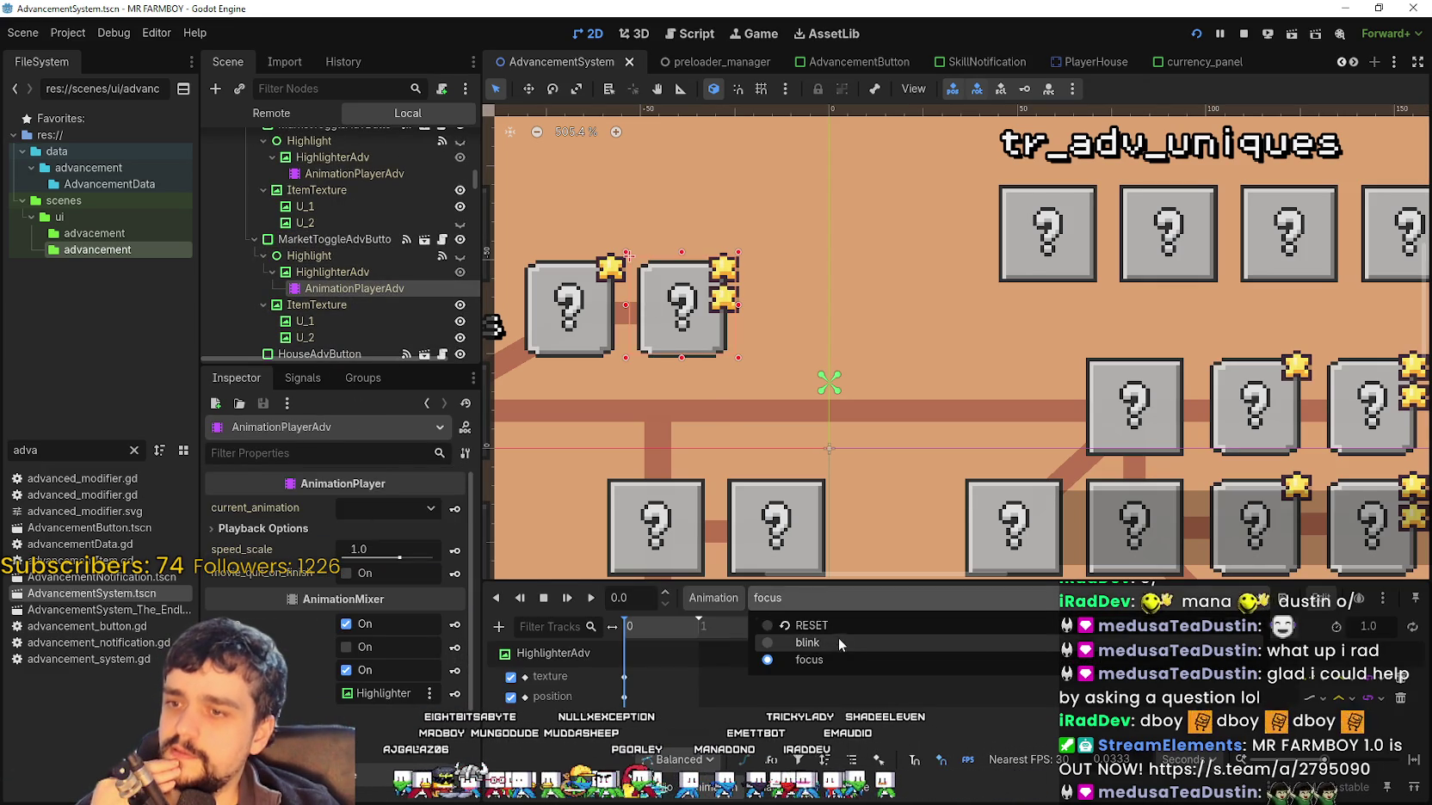
left_click(808, 626)
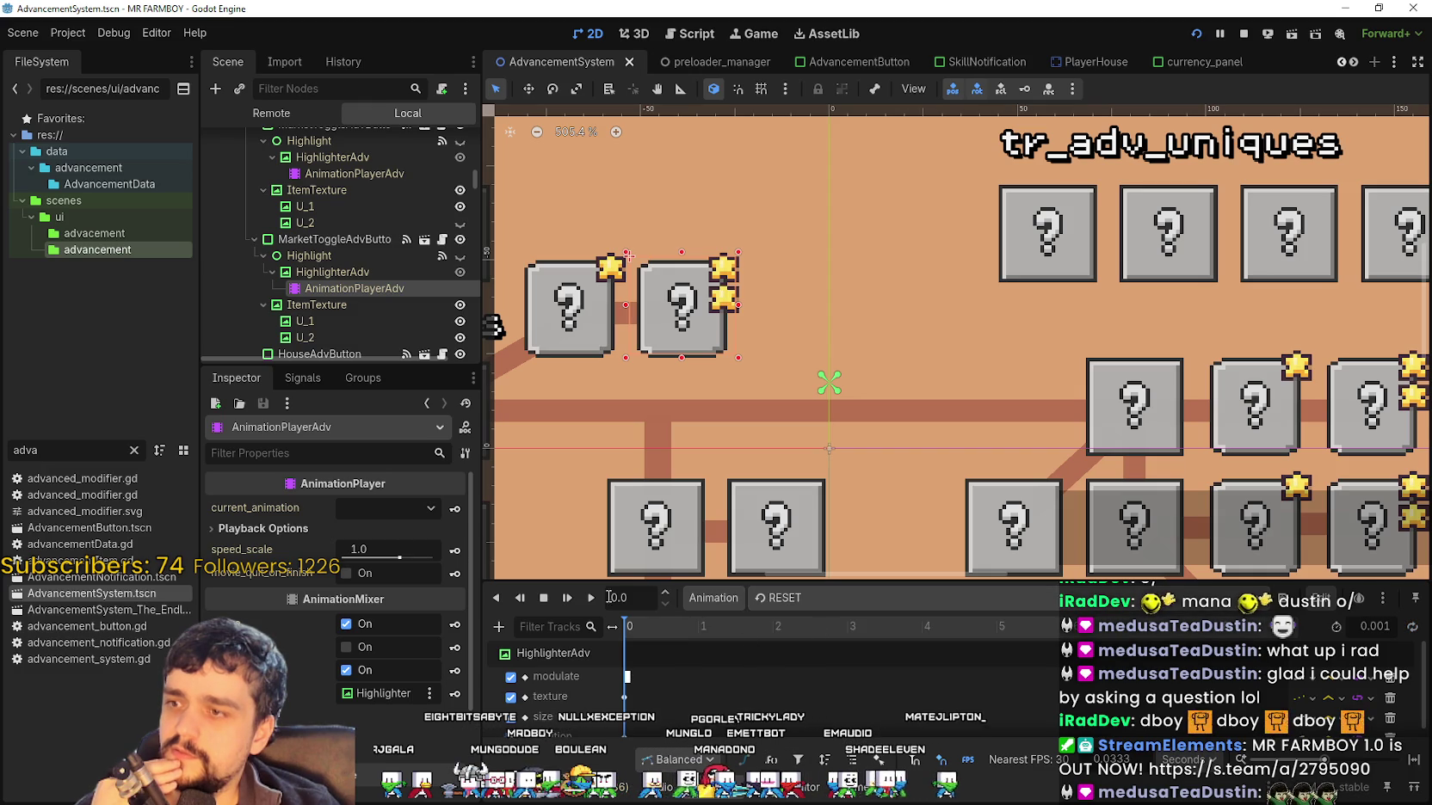
Select the RESET texture key, then switch back to focus and select its texture key
scroll(623, 689, "down", 1)
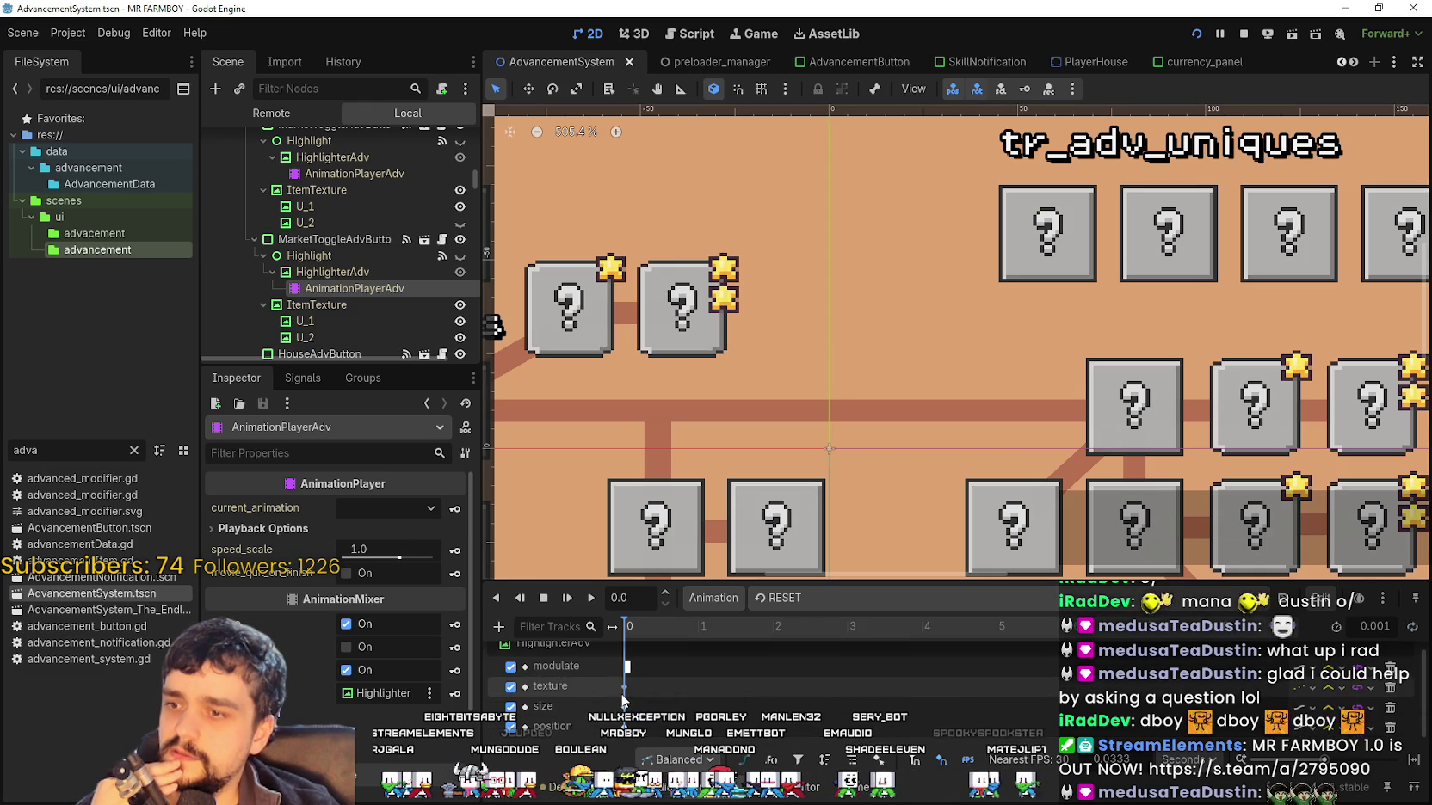
left_click(624, 686)
left_click(810, 600)
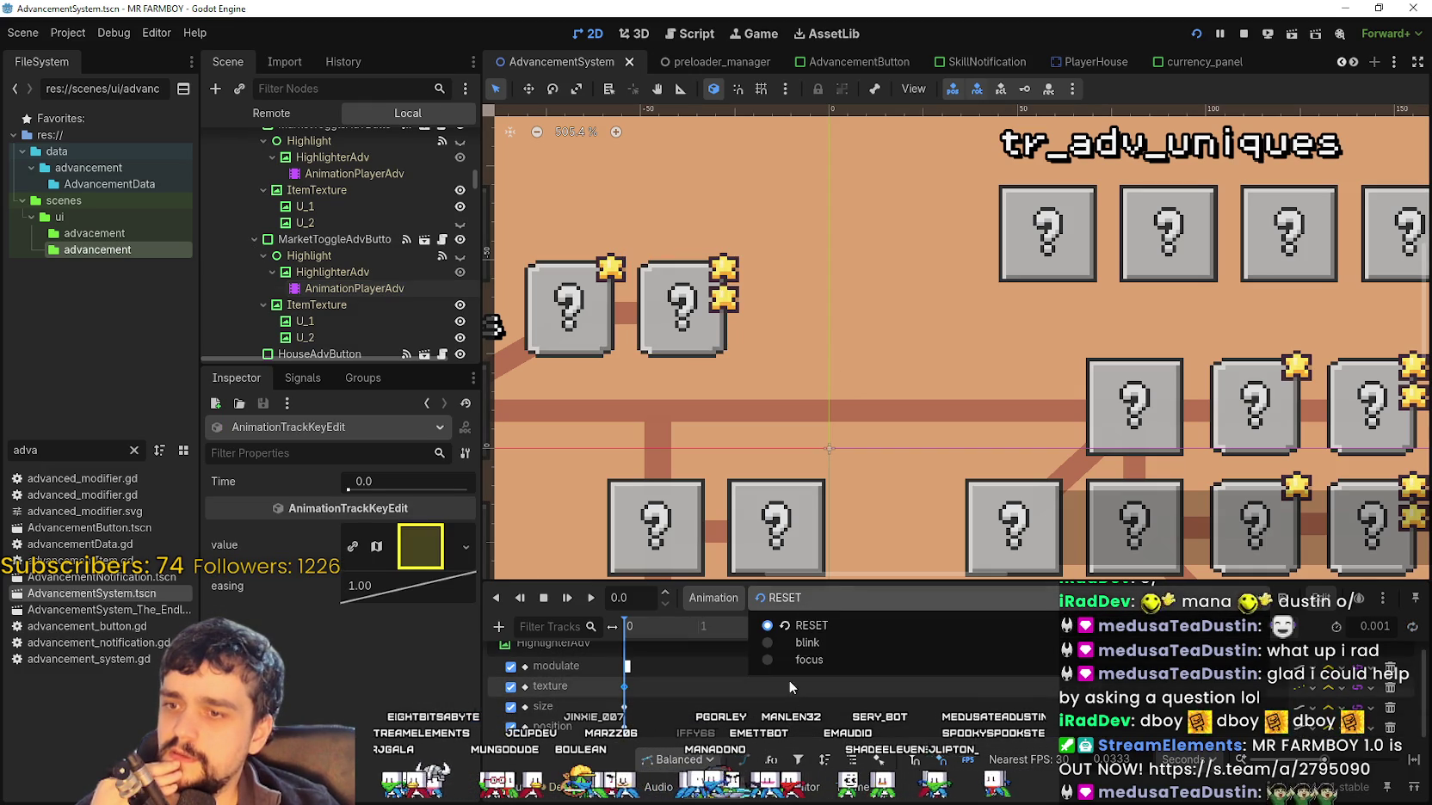
left_click(795, 666)
left_click(624, 676)
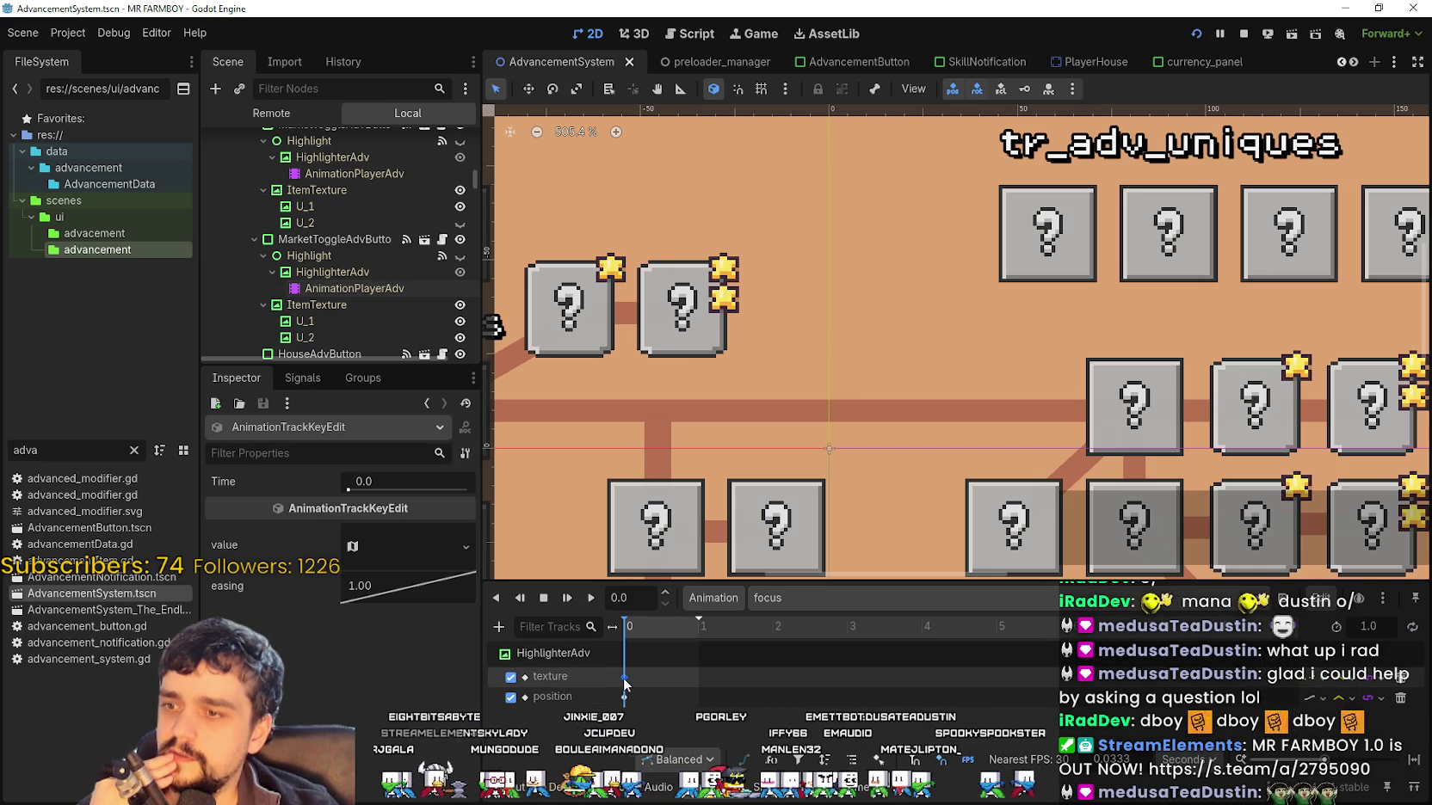
Inspect the focus texture key's value options and the animation list without changing anything
scroll(436, 243, "down", 2)
scroll(1002, 372, "down", 3)
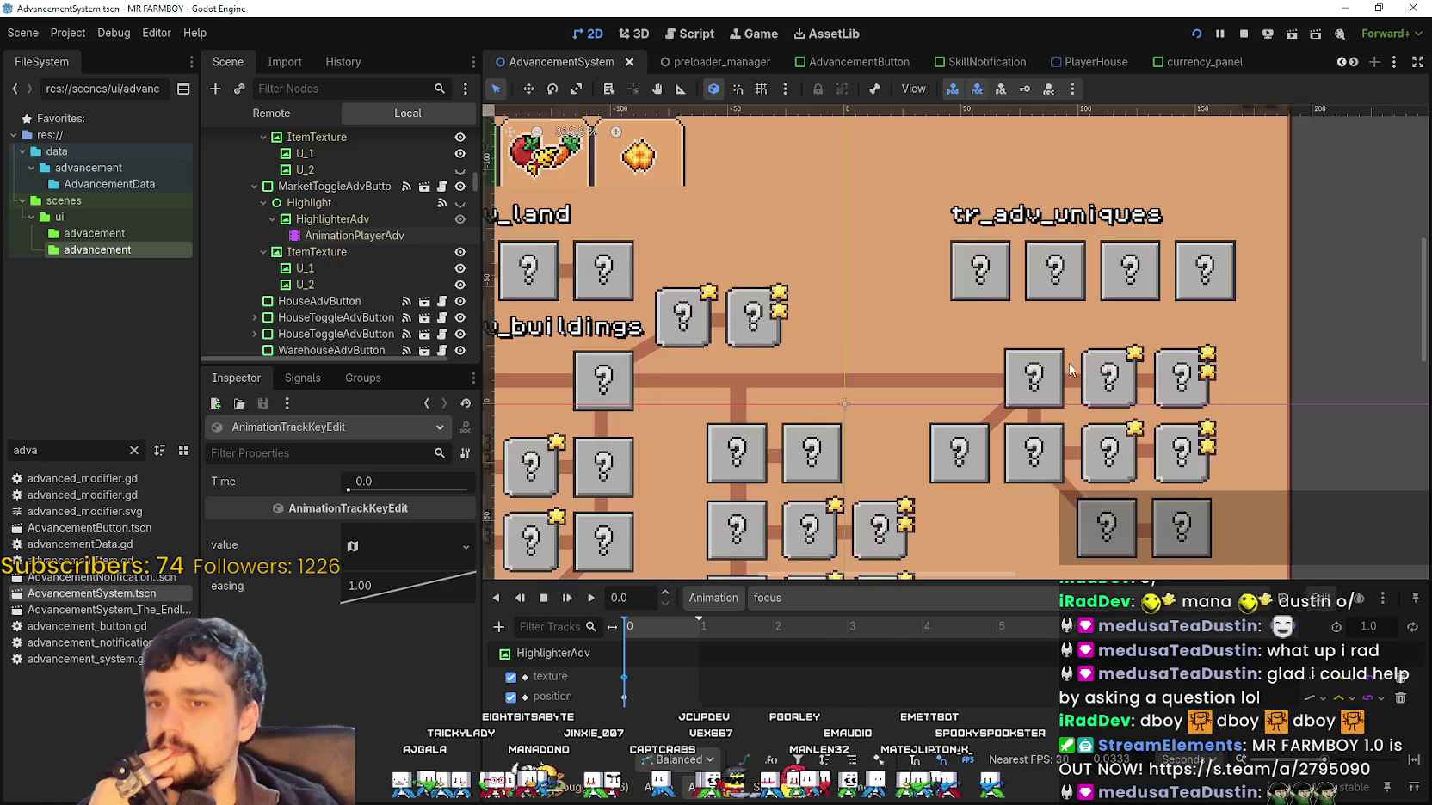
scroll(957, 431, "down", 2)
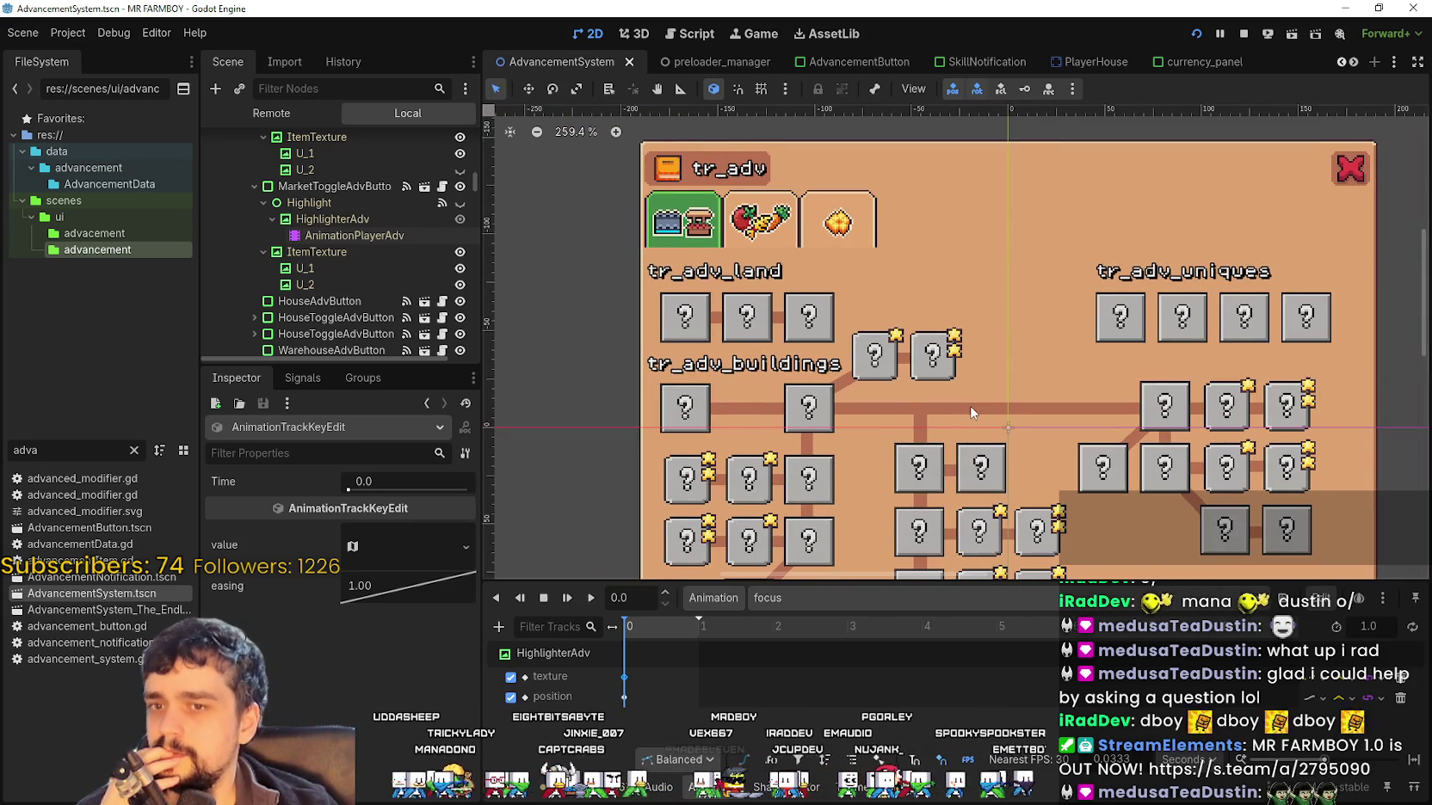
scroll(357, 283, "up", 2)
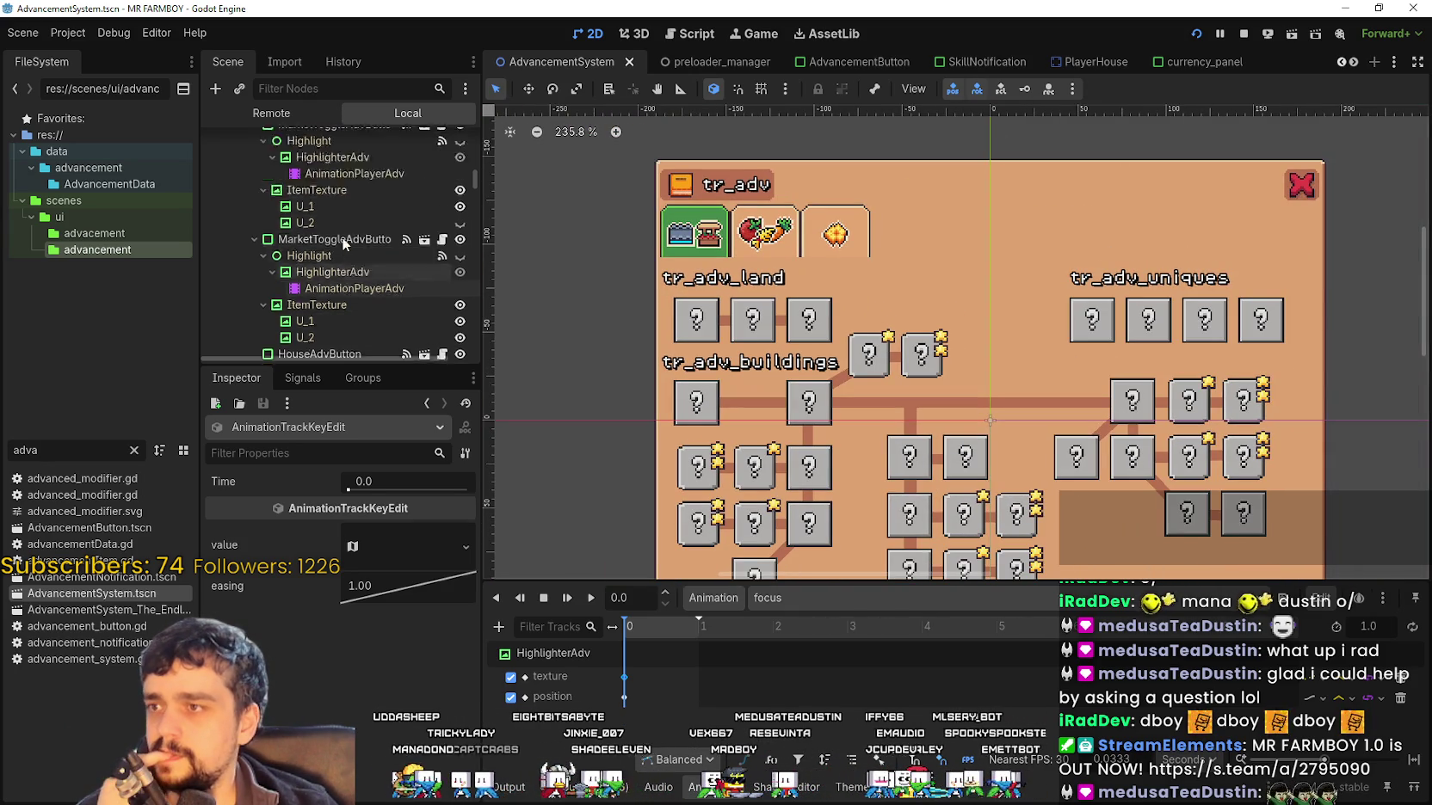
right_click(402, 557)
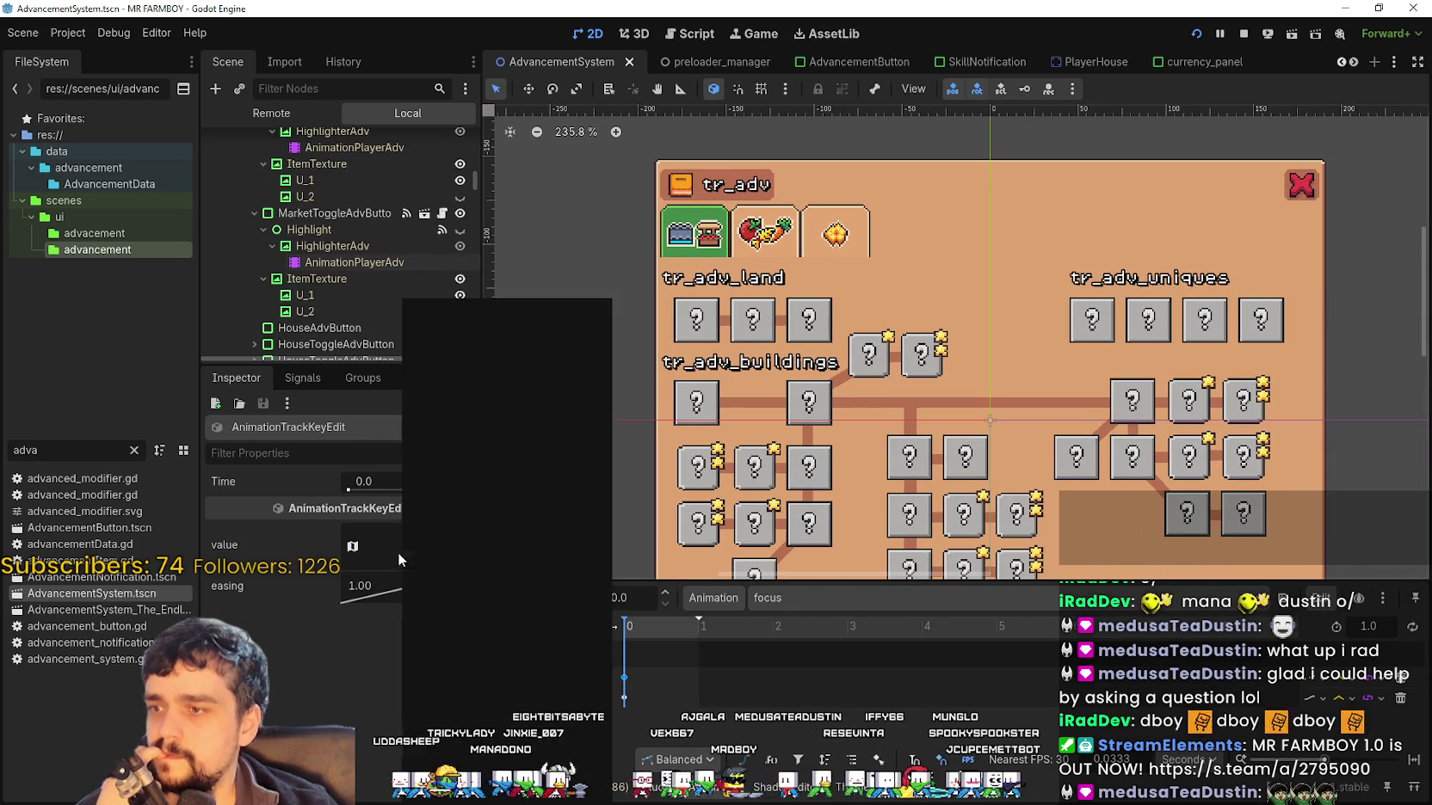
left_click(369, 758)
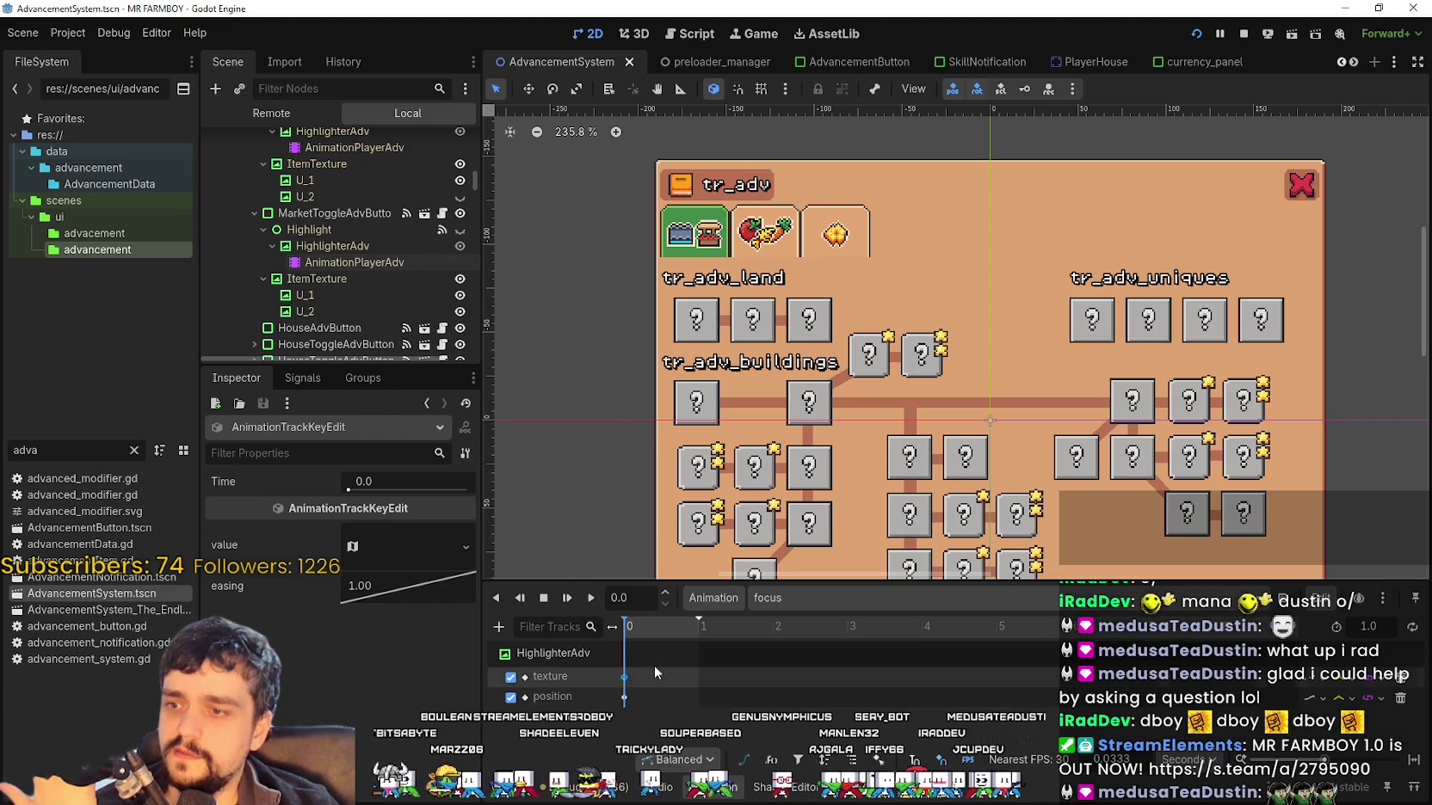
left_click(797, 600)
left_click(818, 658)
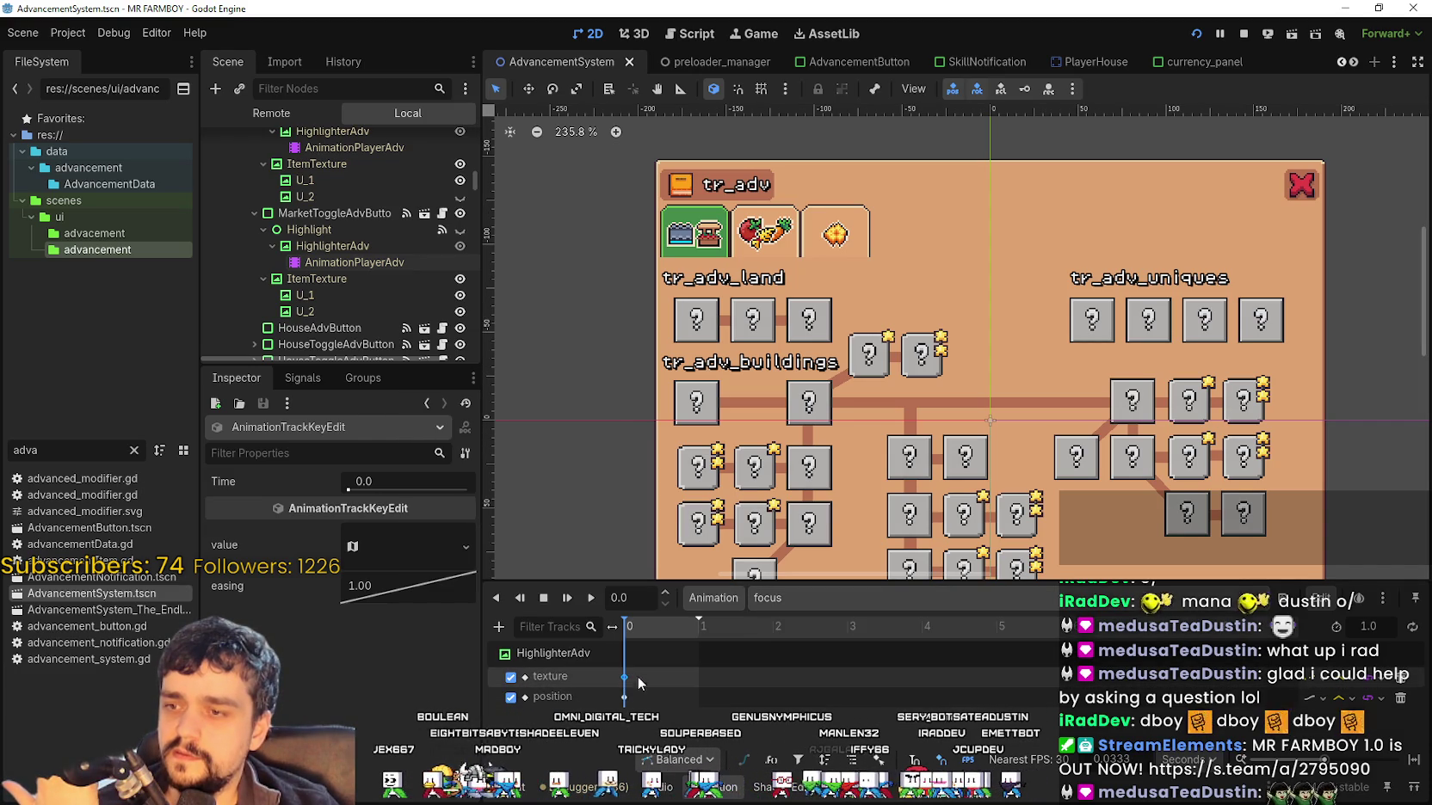
scroll(842, 313, "up", 2)
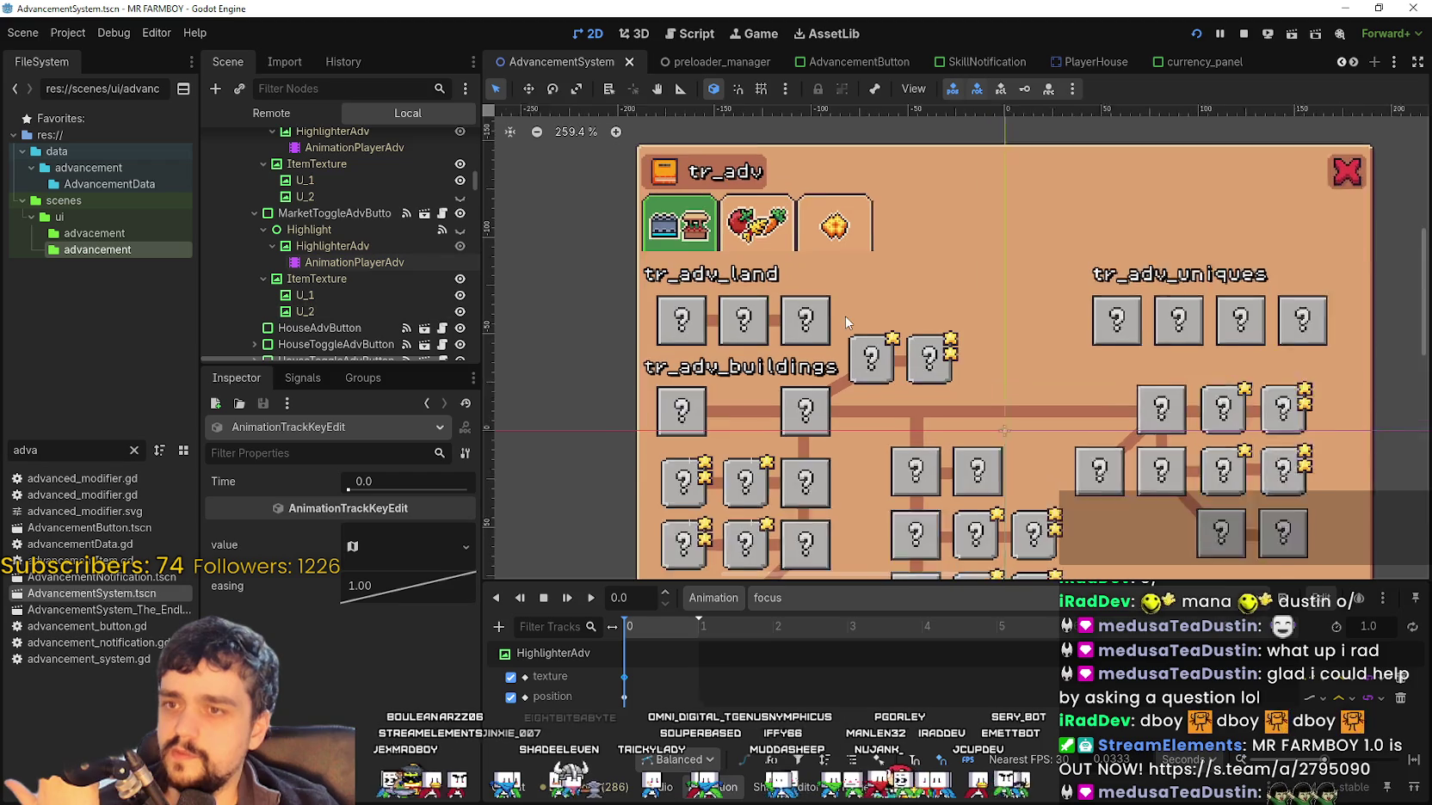
right_click(336, 215)
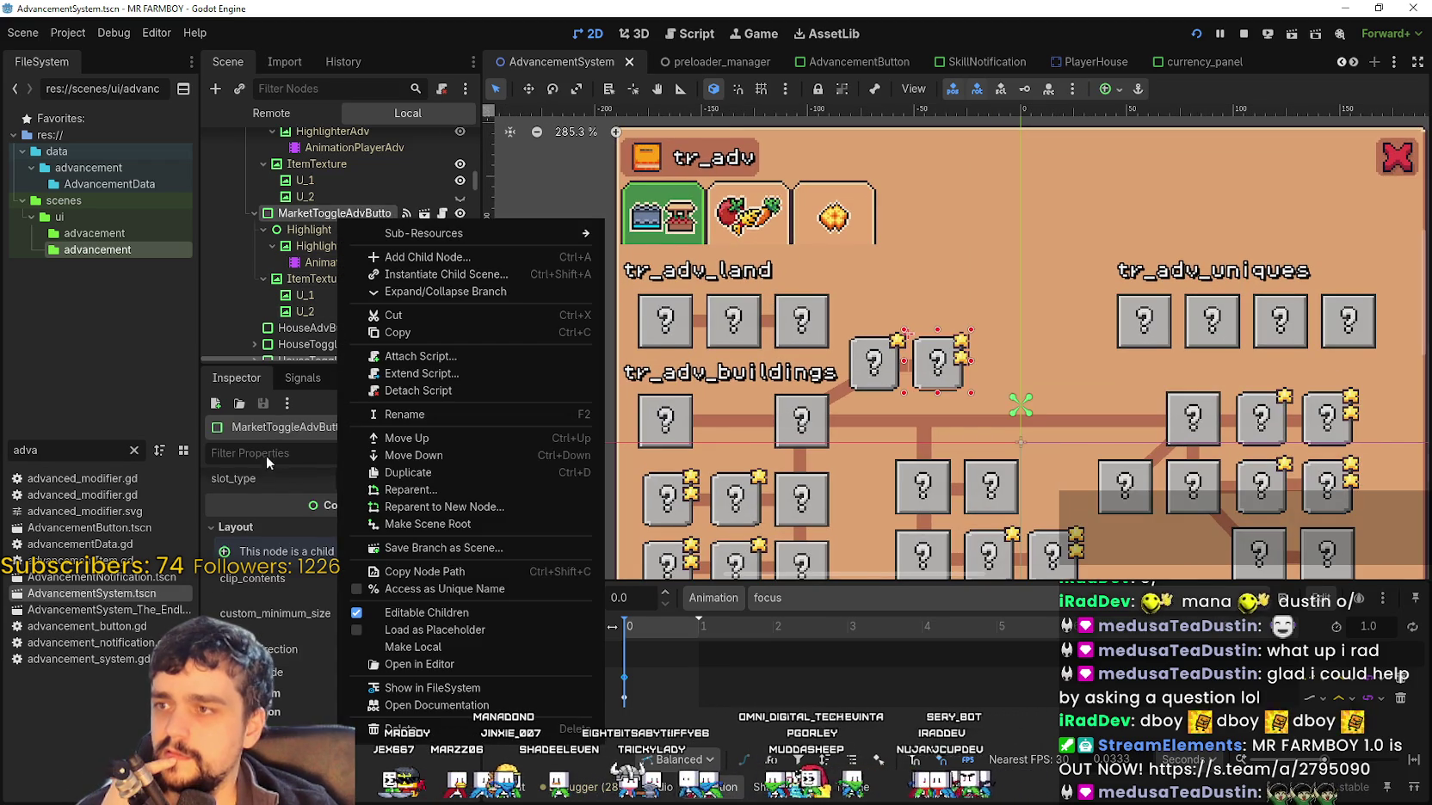
scroll(1020, 344, "up", 2)
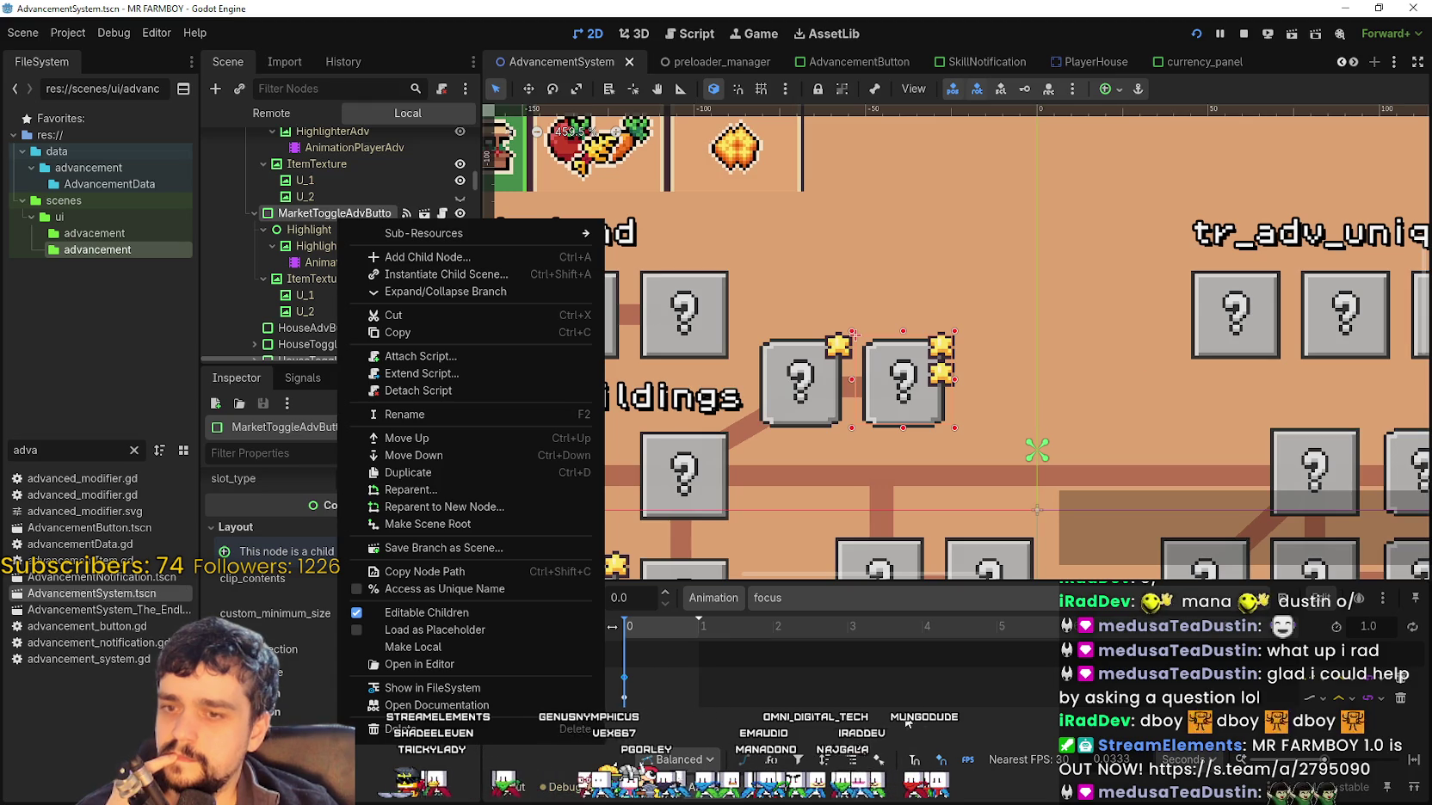
left_click(1048, 413)
scroll(395, 679, "up", 3)
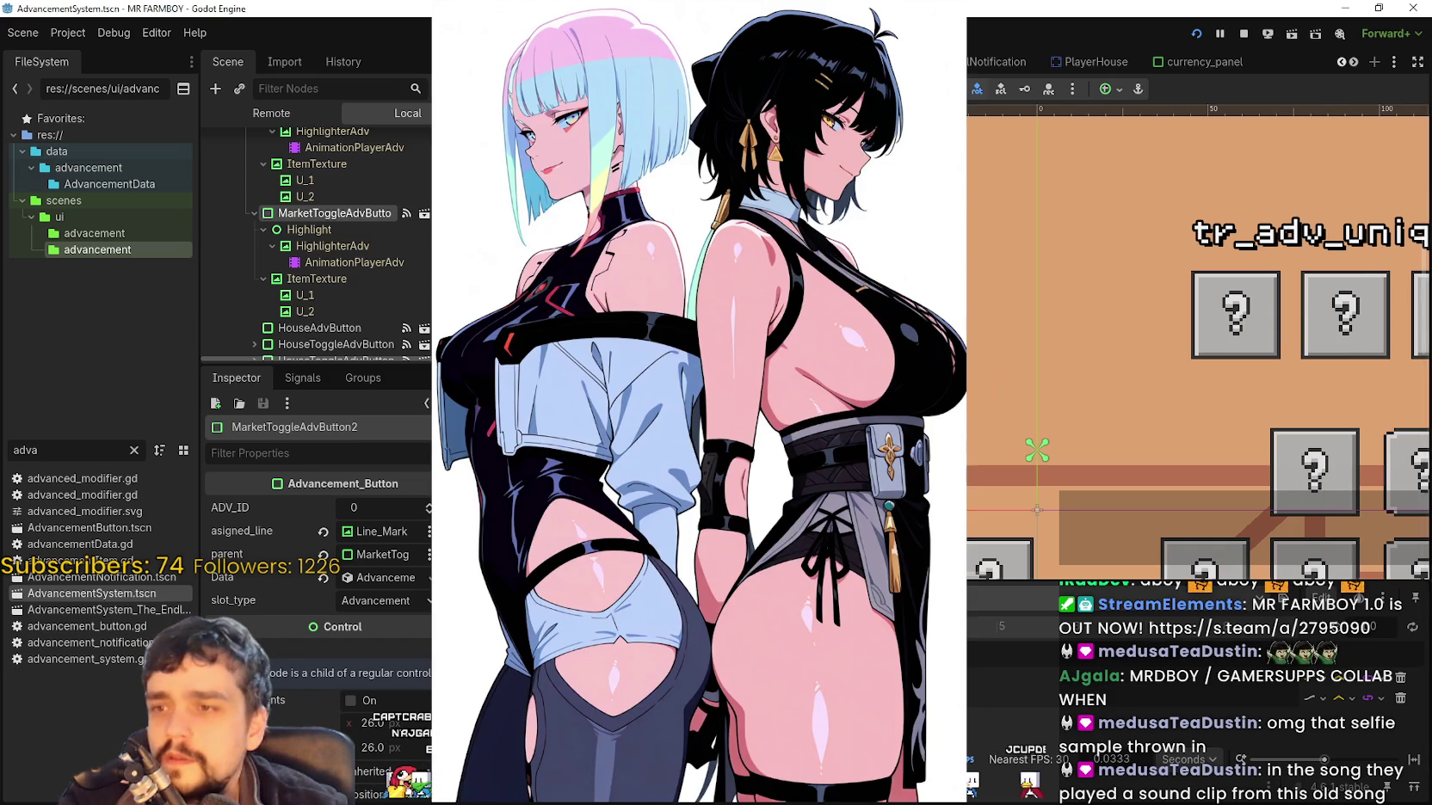
scroll(919, 266, "down", 3)
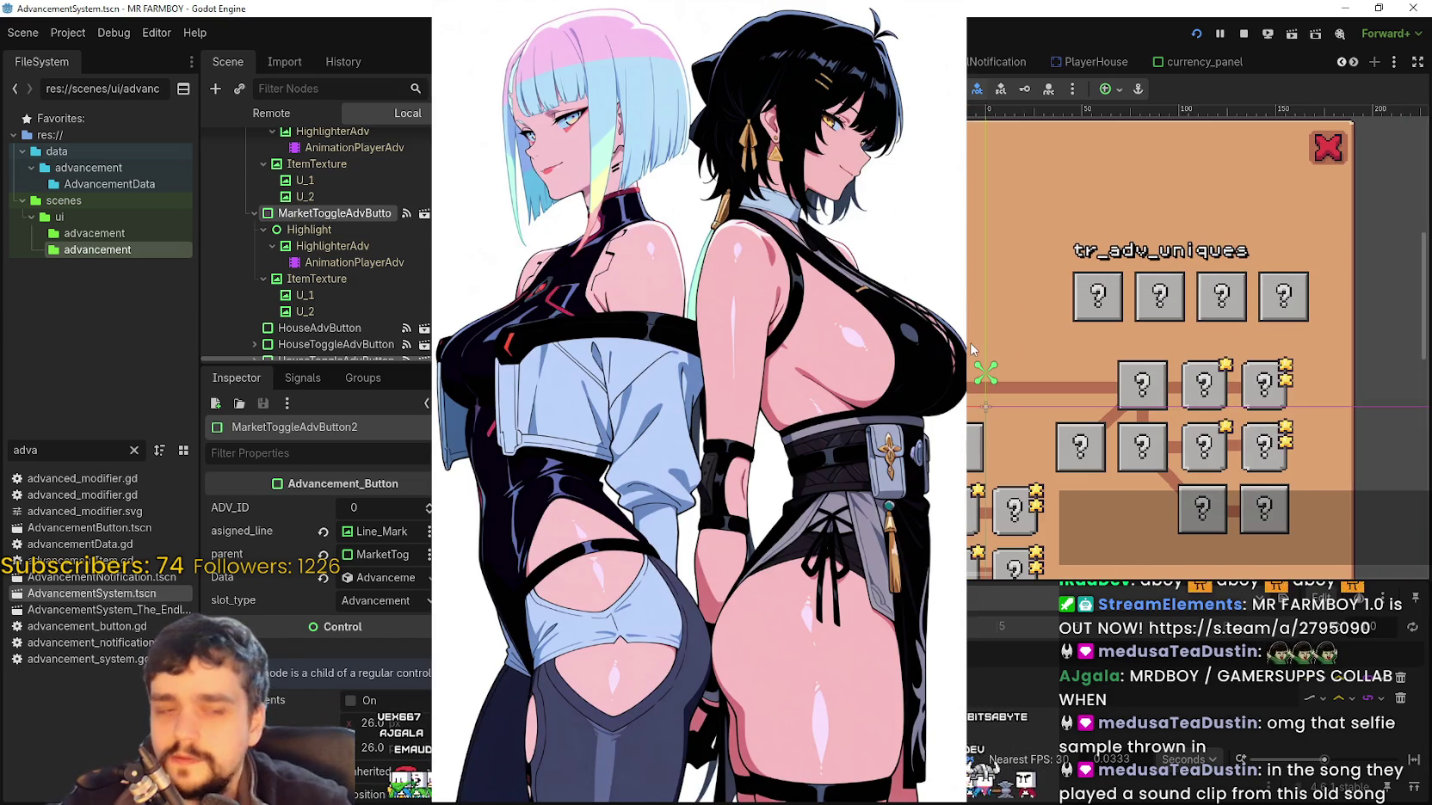
scroll(965, 344, "up", 1)
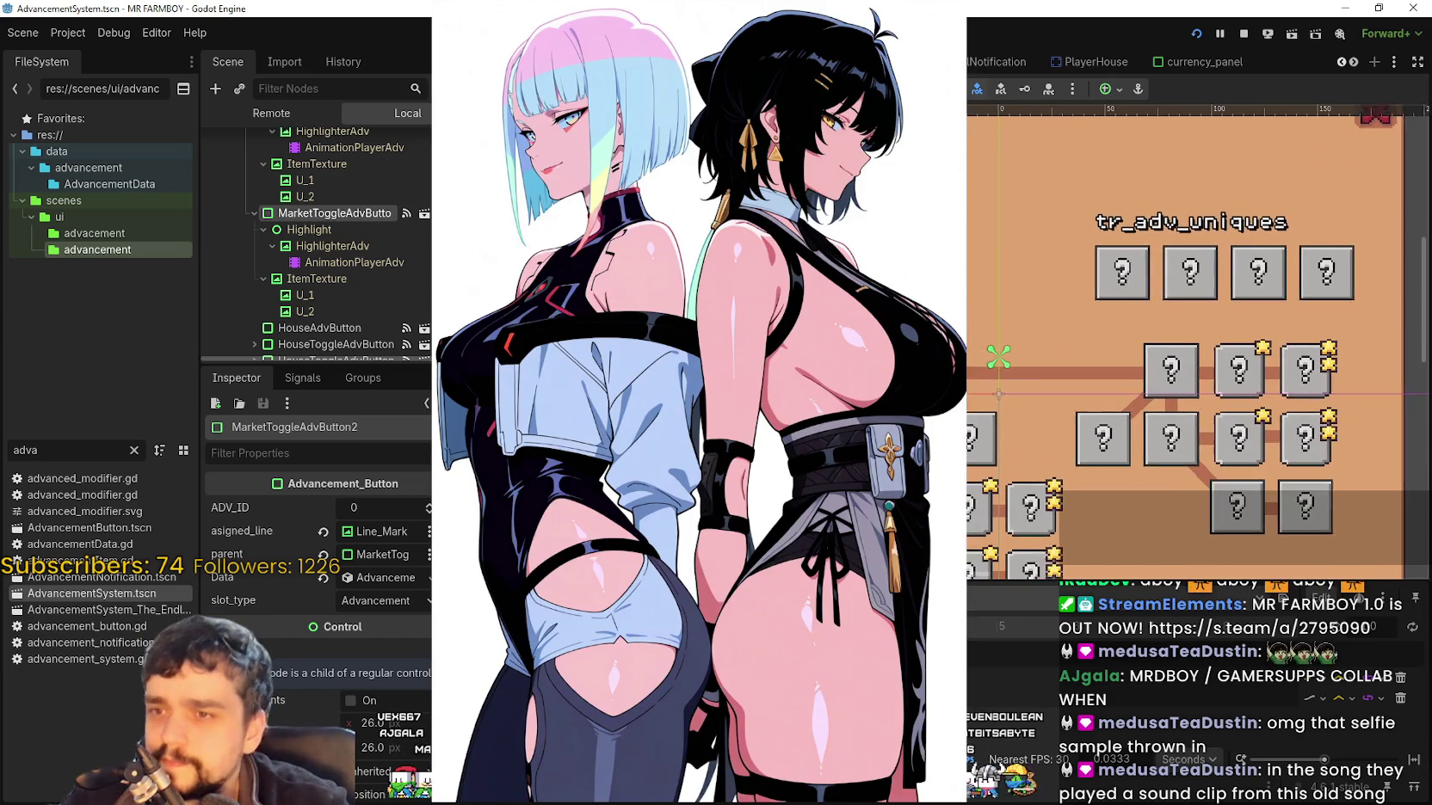
scroll(379, 680, "down", 3)
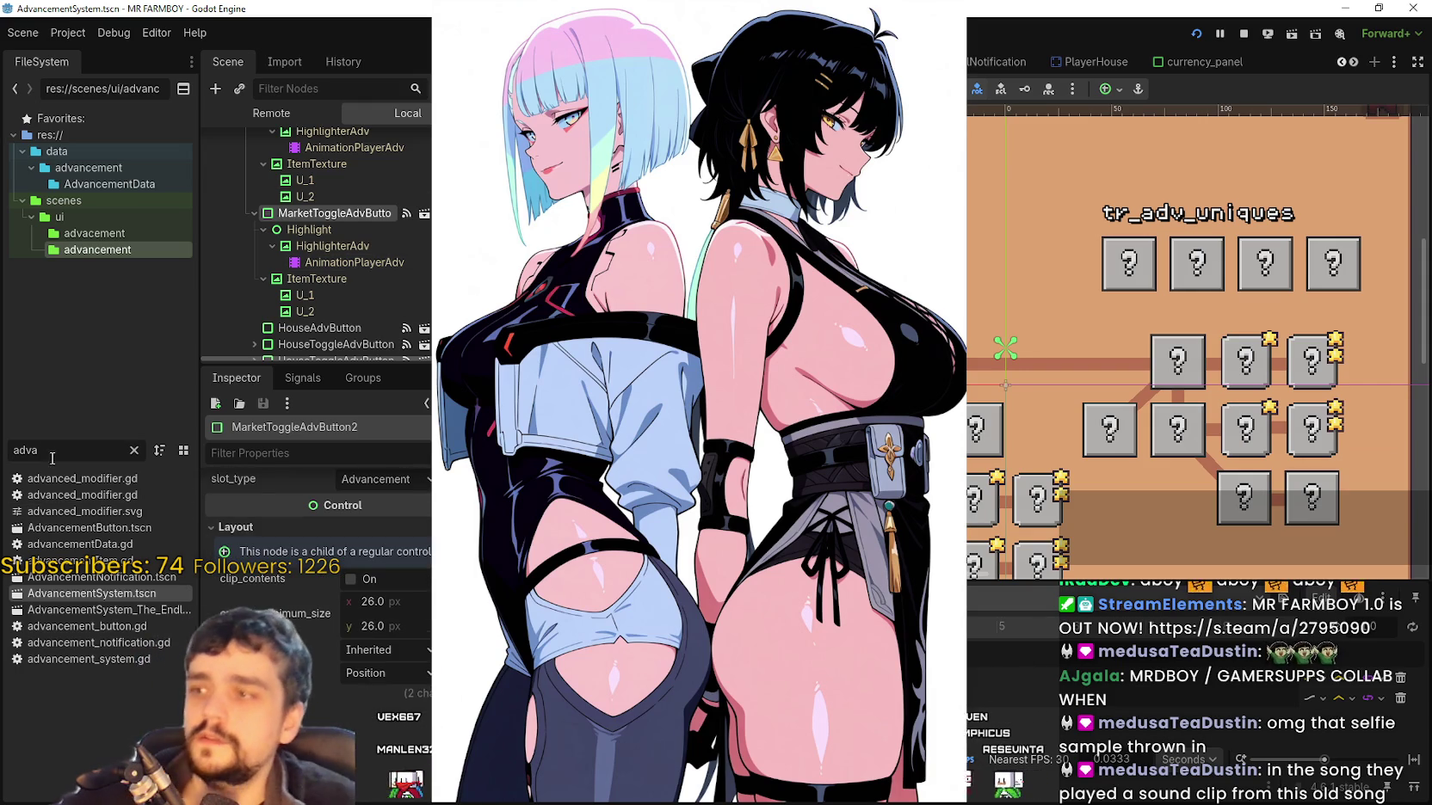
In AdvancementButton.tscn, replace the texture stored in AnimationPlayerAdv's focus texture key
key("ctrl+Tab")
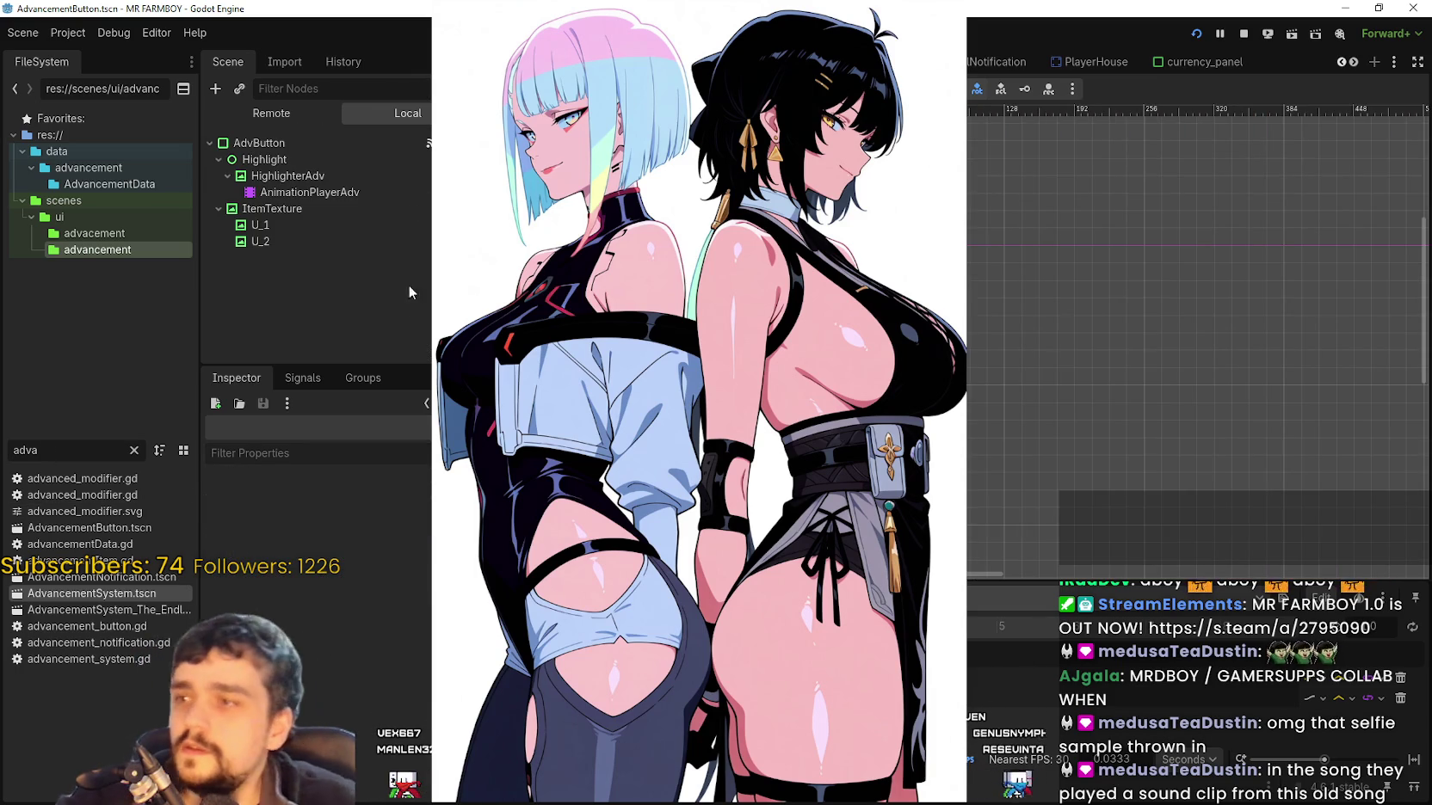
left_click(310, 192)
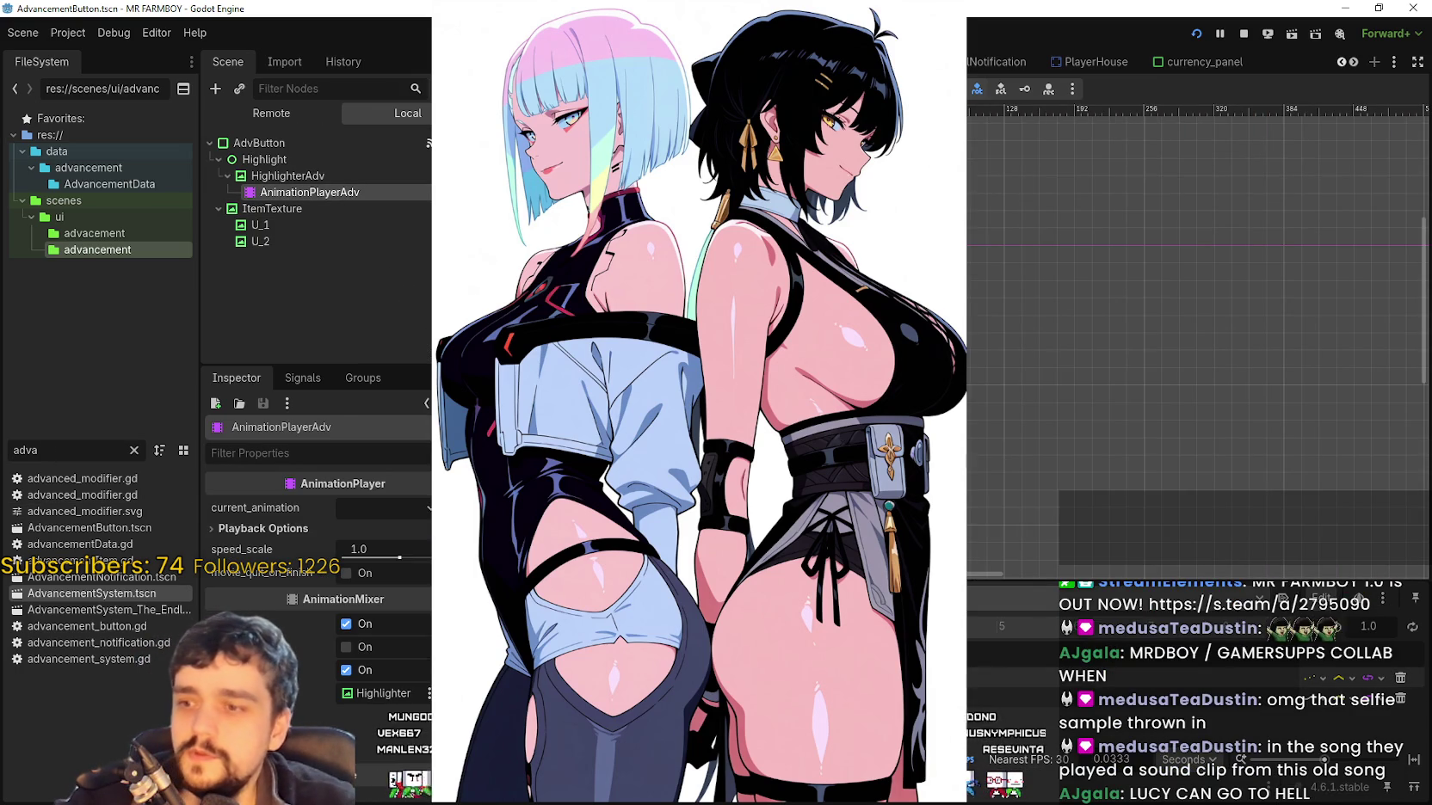
left_click(408, 799)
right_click(408, 799)
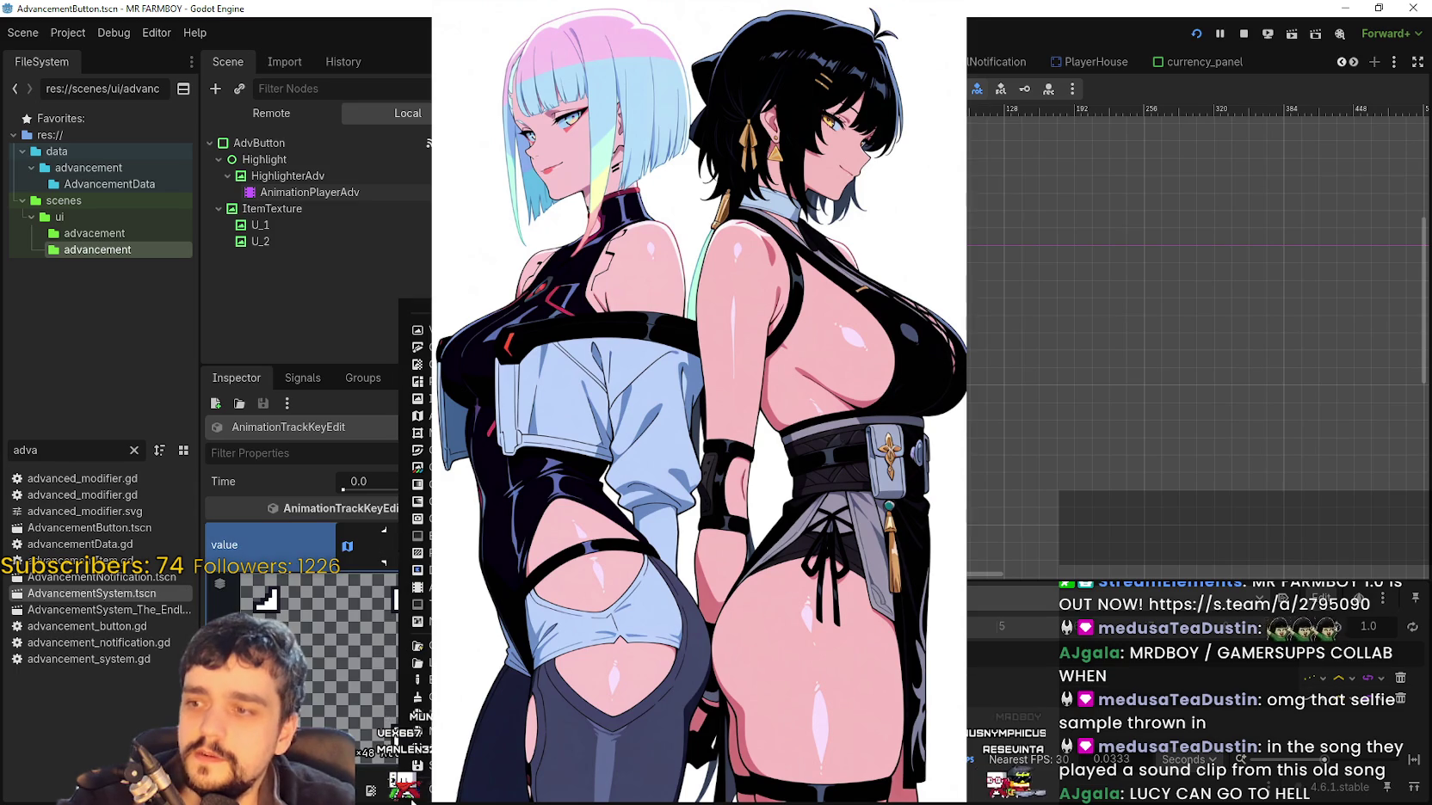
left_click(417, 697)
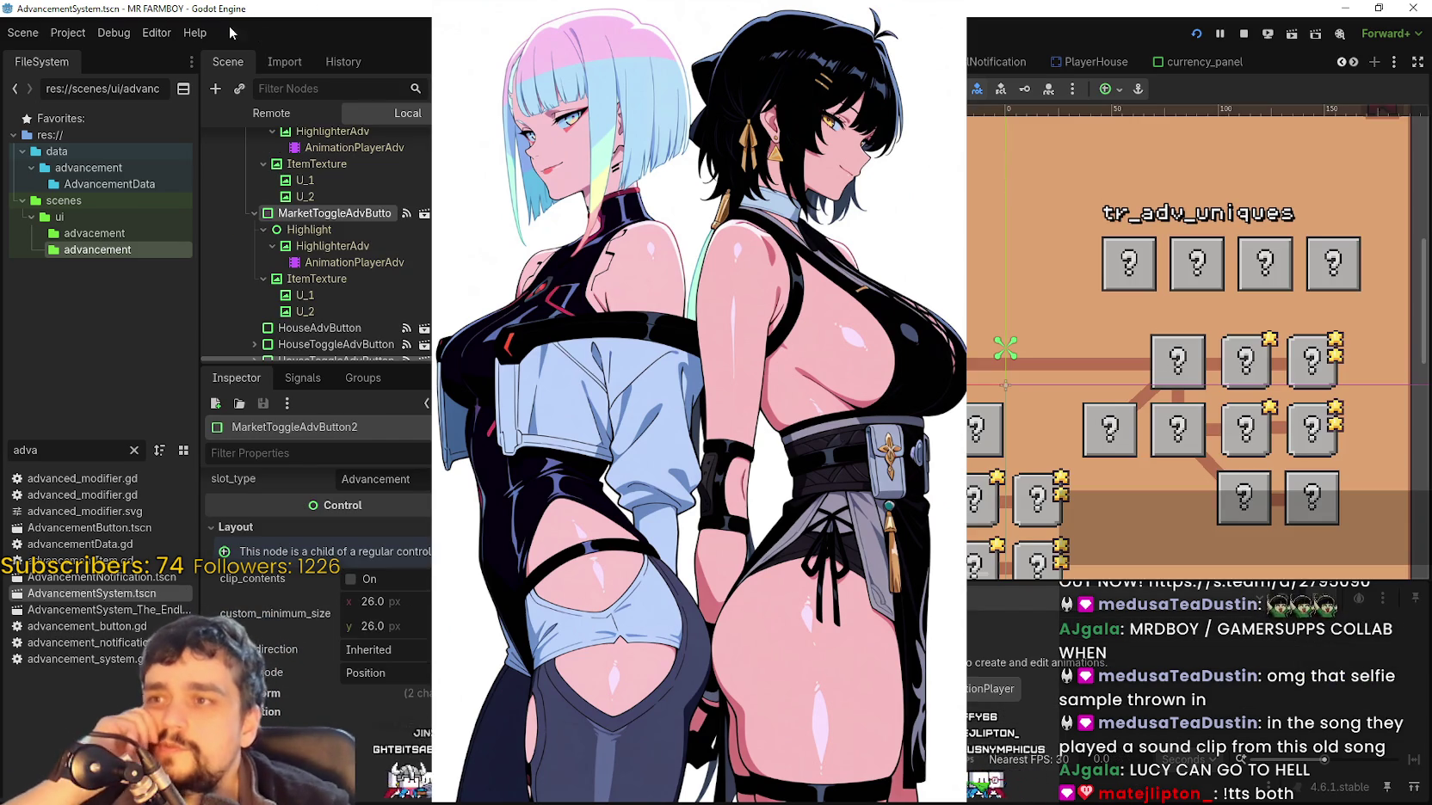
Stop the running game and browse the Project and editor menus without changes
left_click(67, 33)
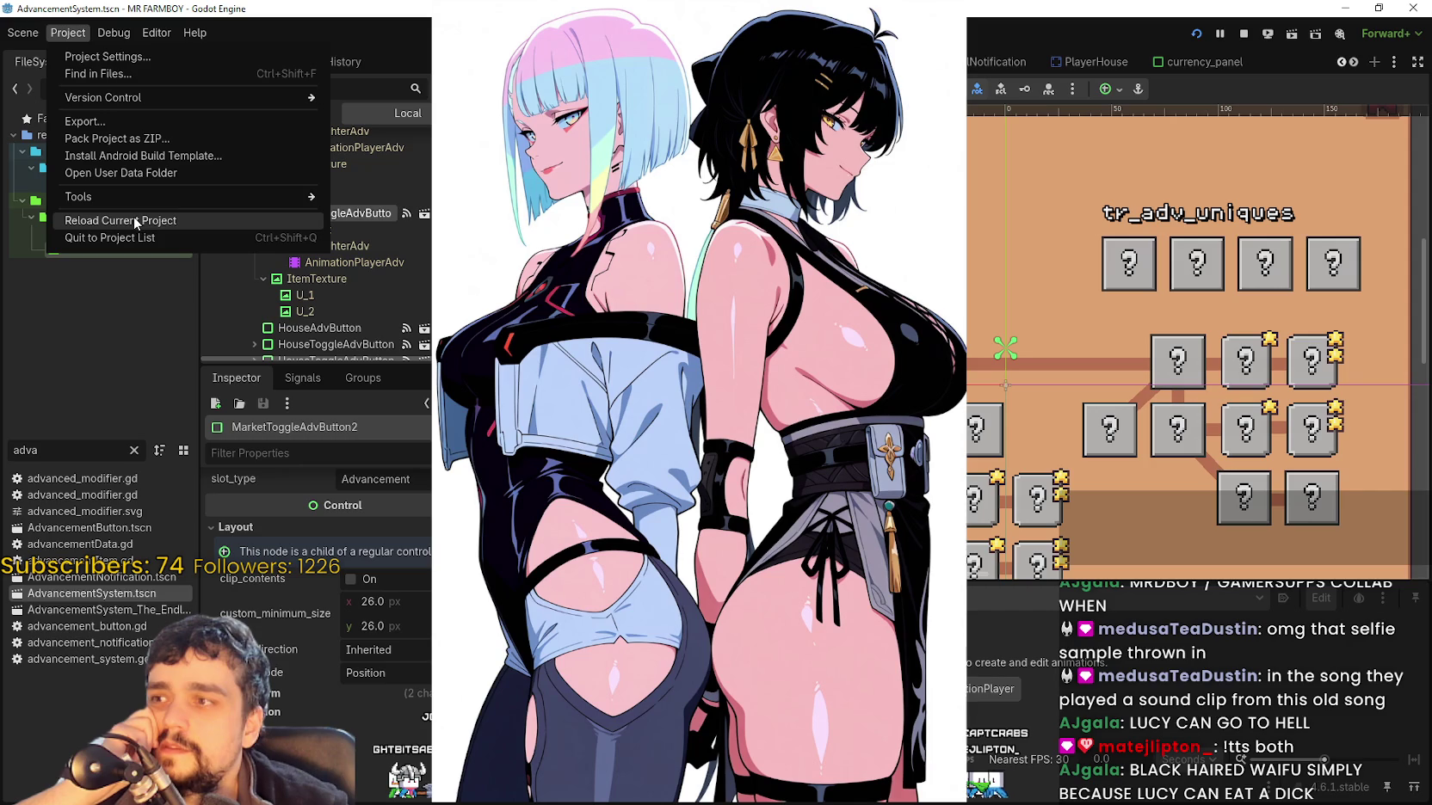
left_click(1240, 36)
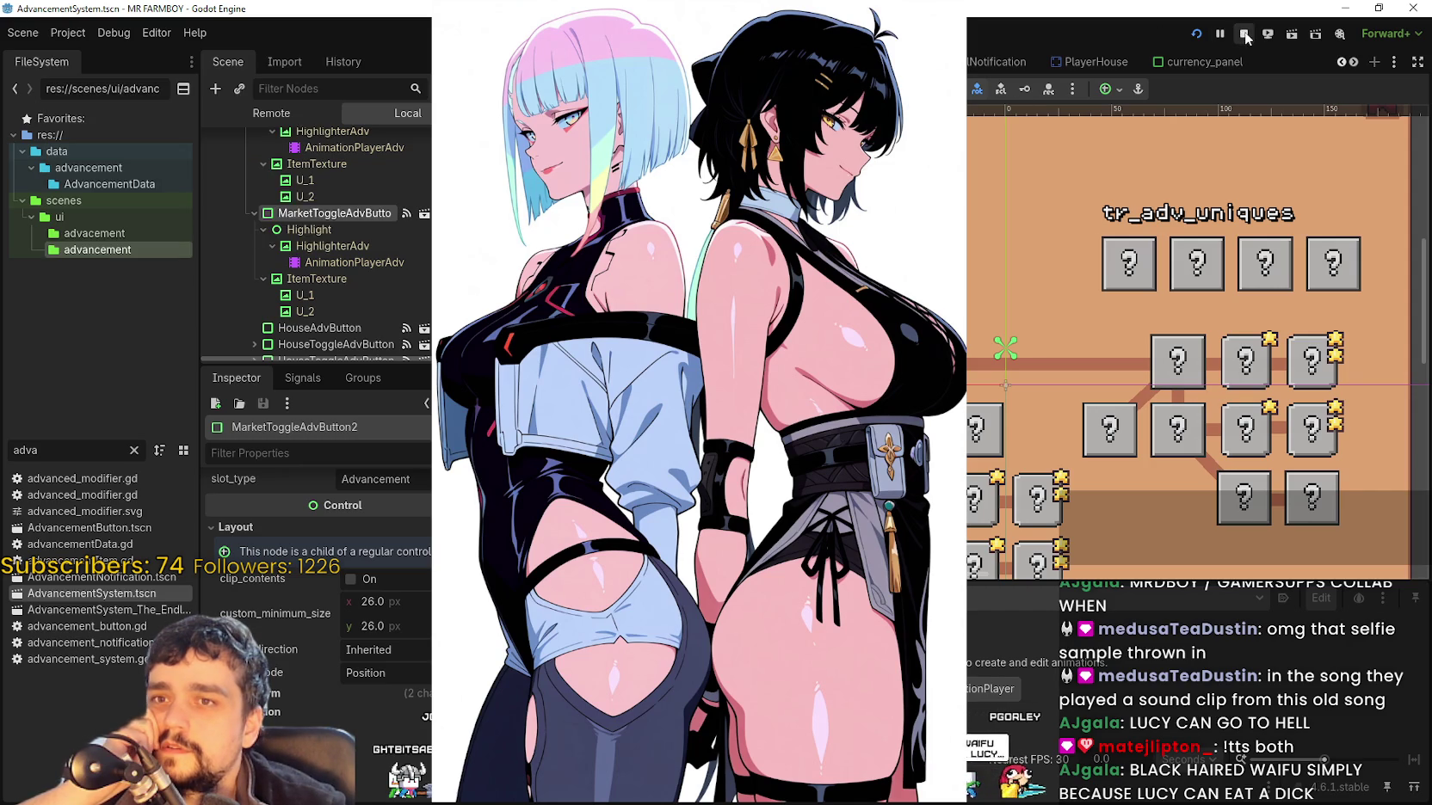
left_click(68, 32)
mouse_move(157, 32)
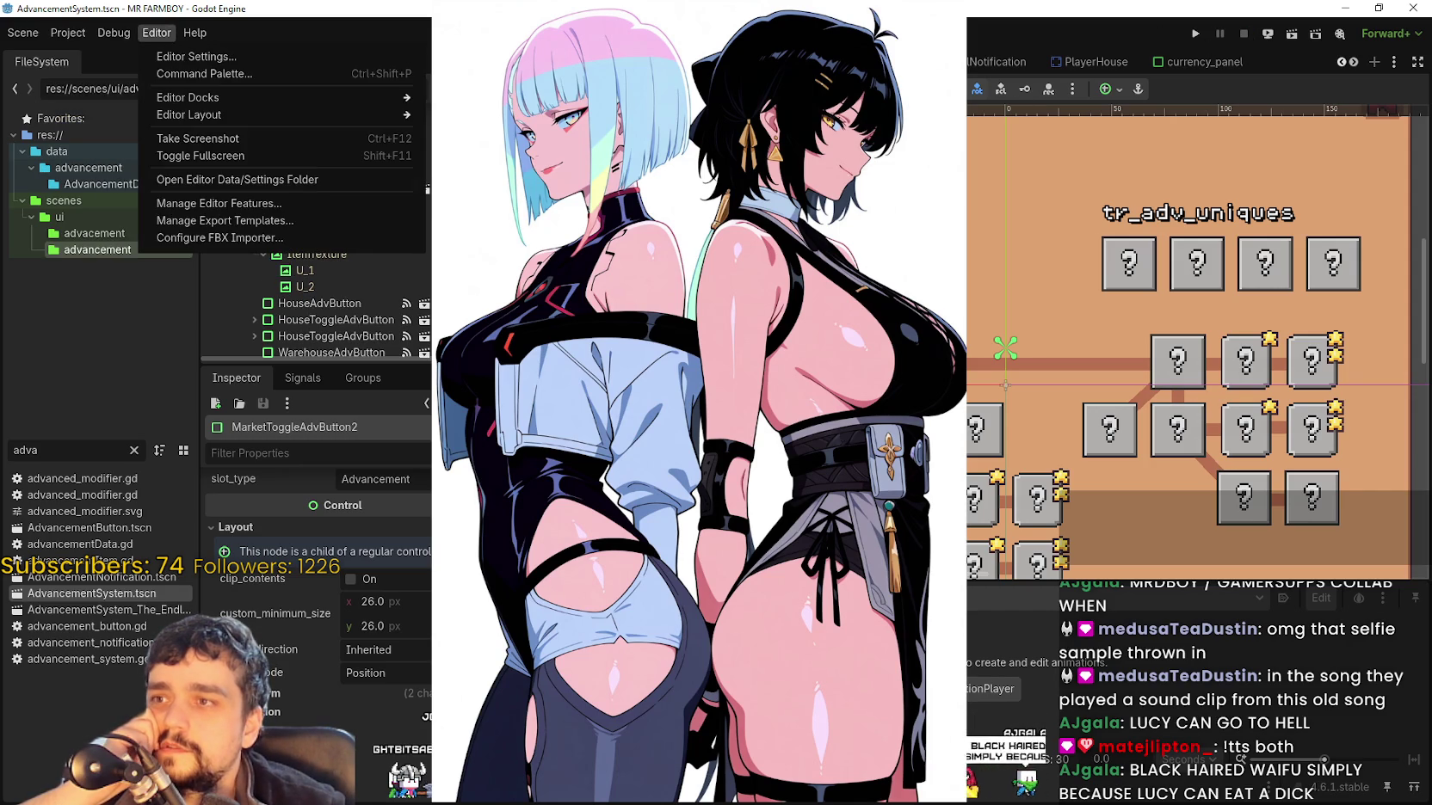
key("Escape")
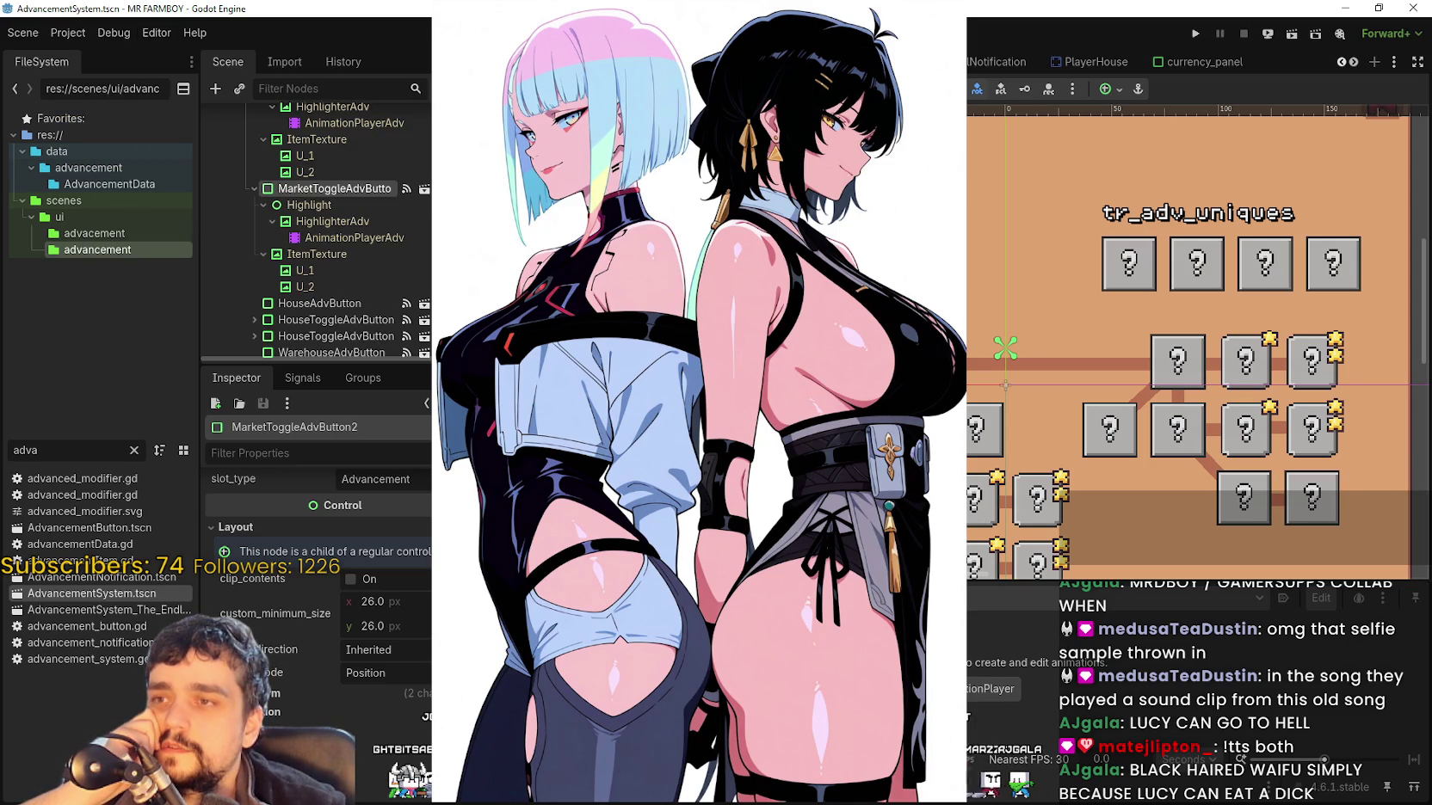
Switch to tooltip_component_test.tscn and run a Project menu command to reload
key("ctrl+Tab")
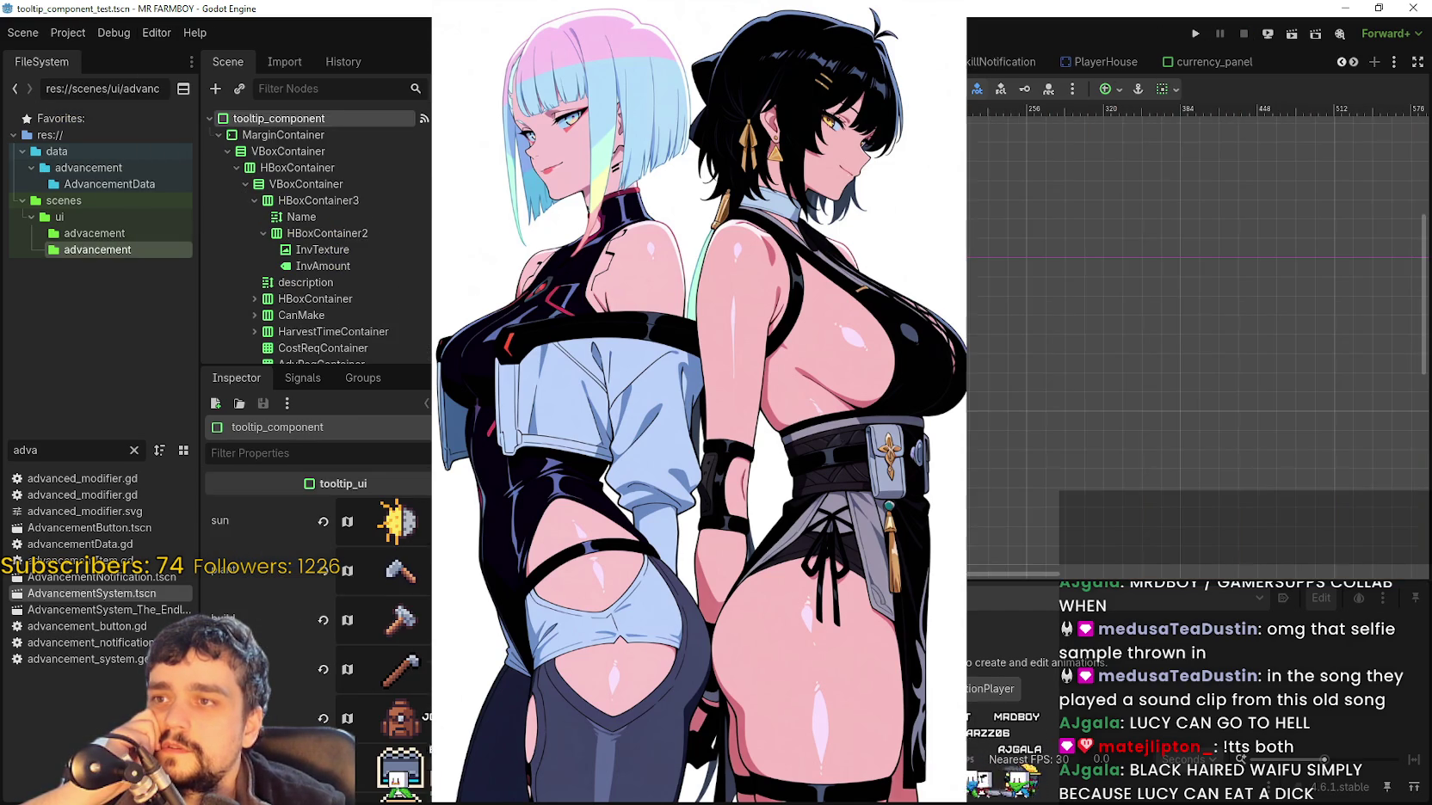
left_click(68, 32)
left_click(129, 218)
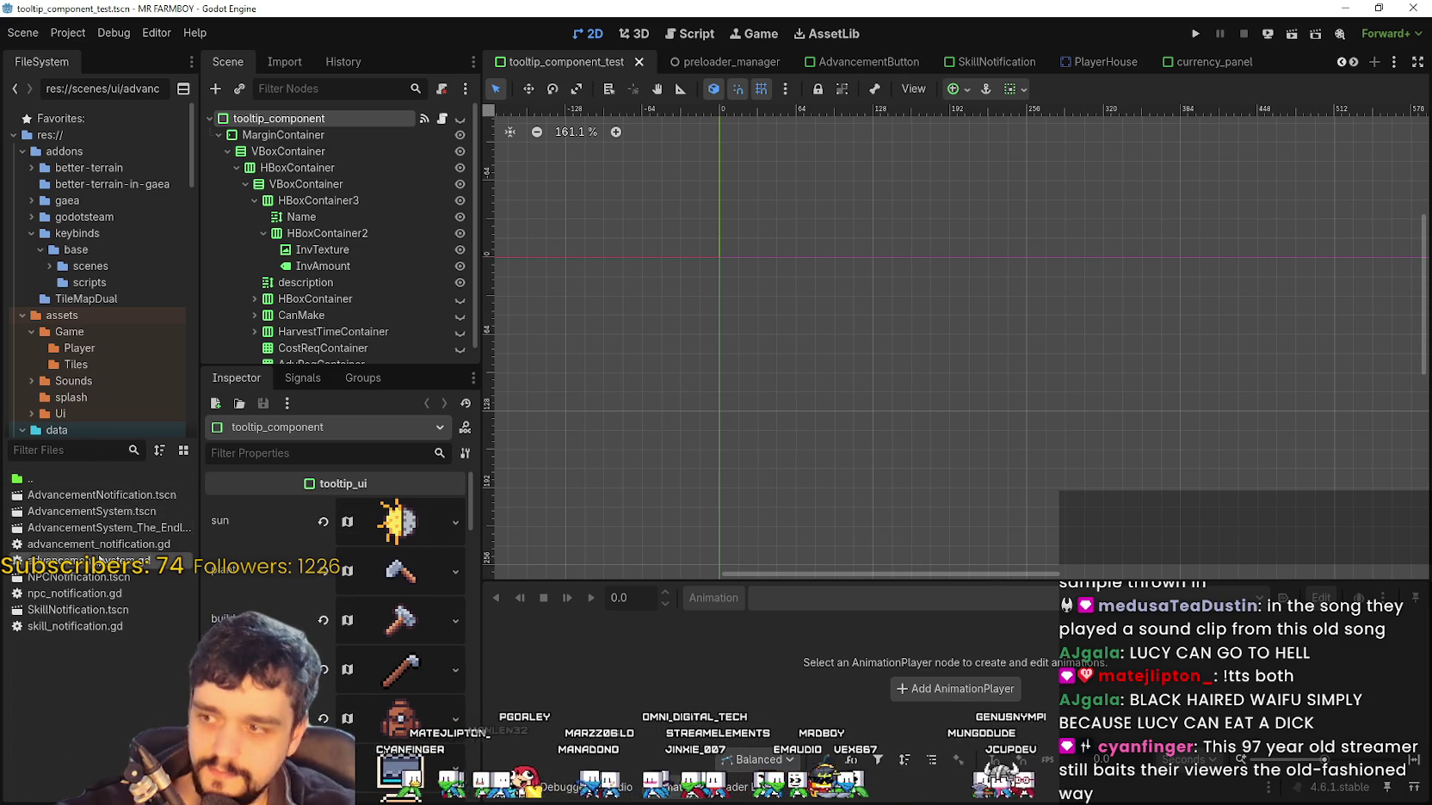
Open AdvancementSystem.tscn and show the focus animation of MarketToggleAdvButton's HighlighterAdv AnimationPlayerAdv
double_click(103, 512)
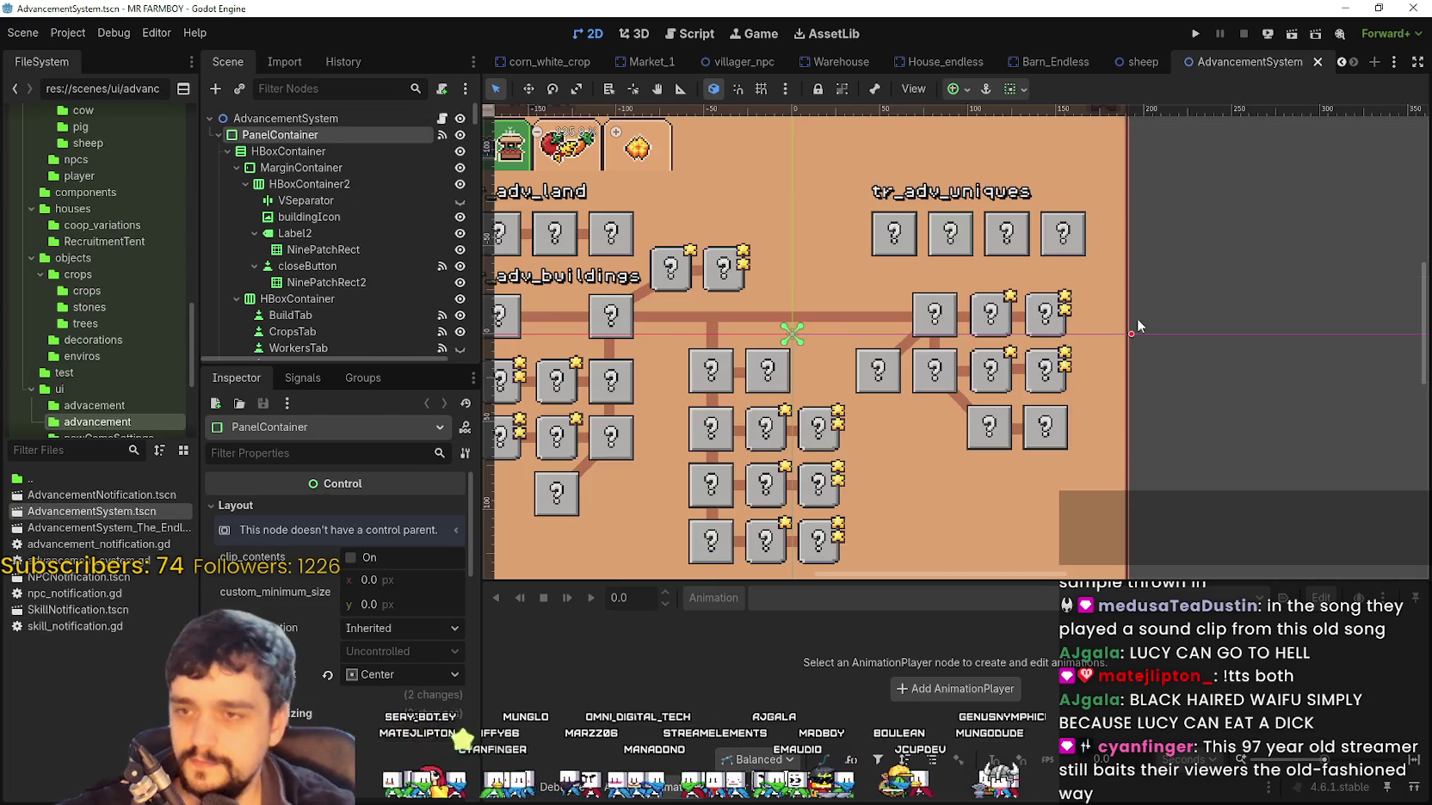
left_click(914, 291)
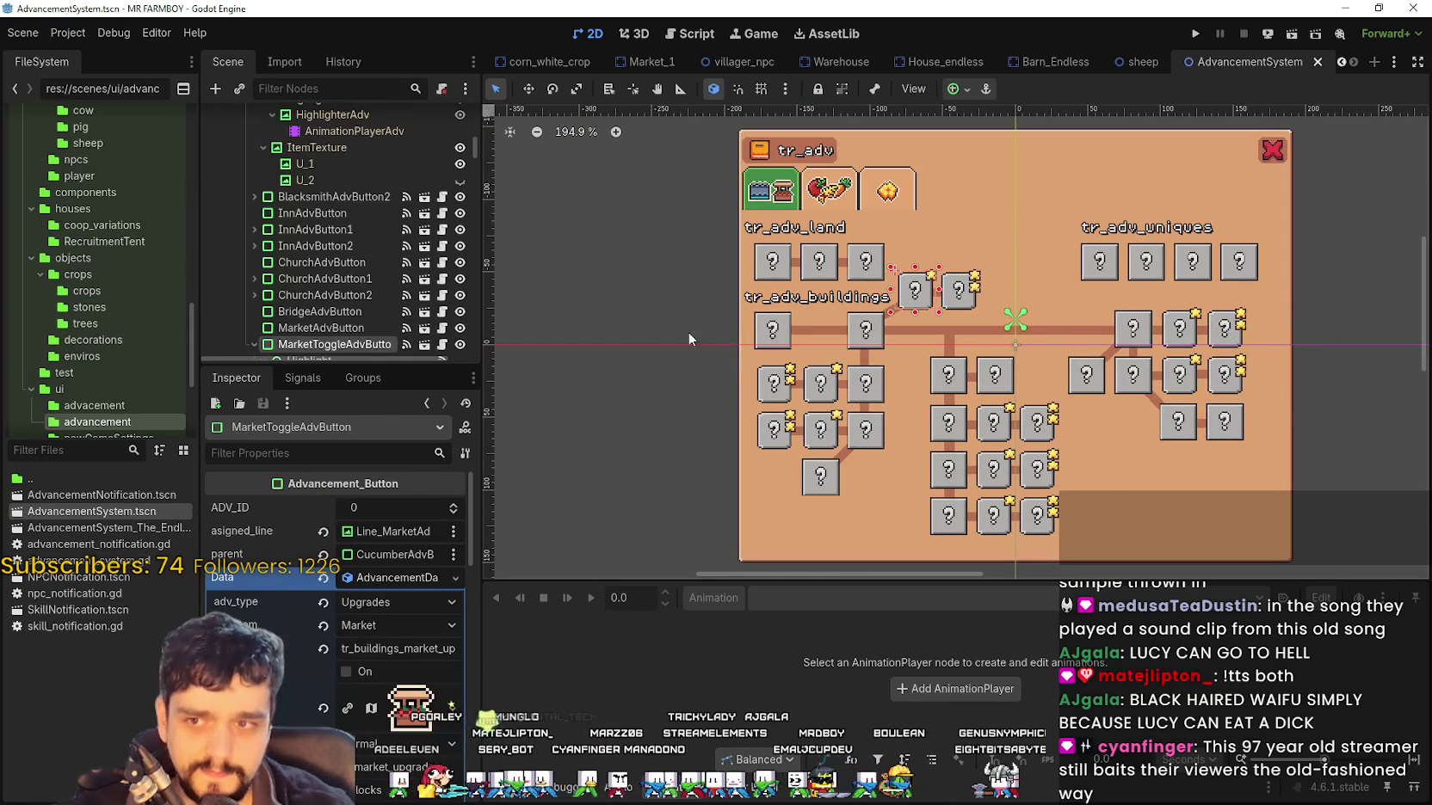
scroll(353, 241, "down", 3)
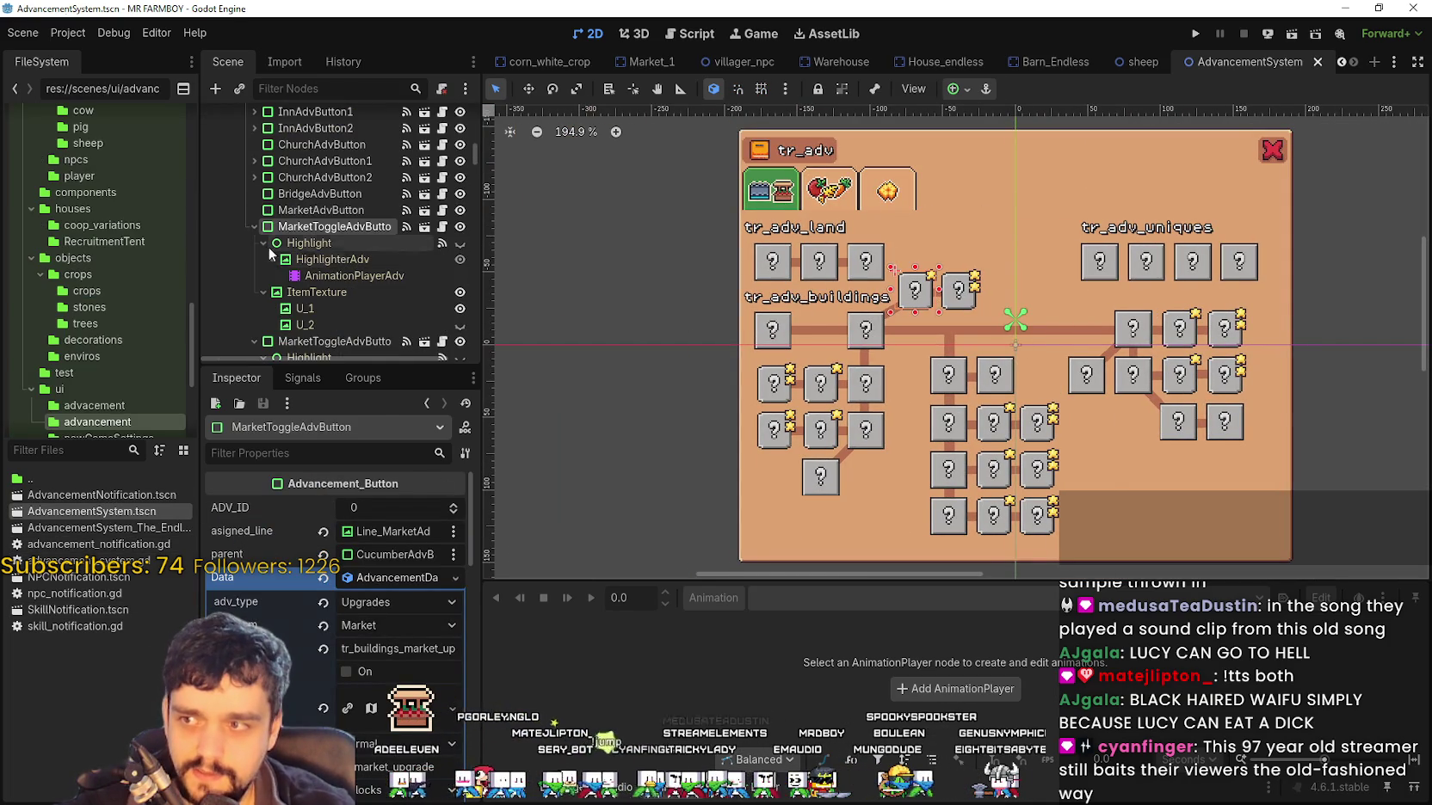
left_click(330, 261)
left_click(344, 276)
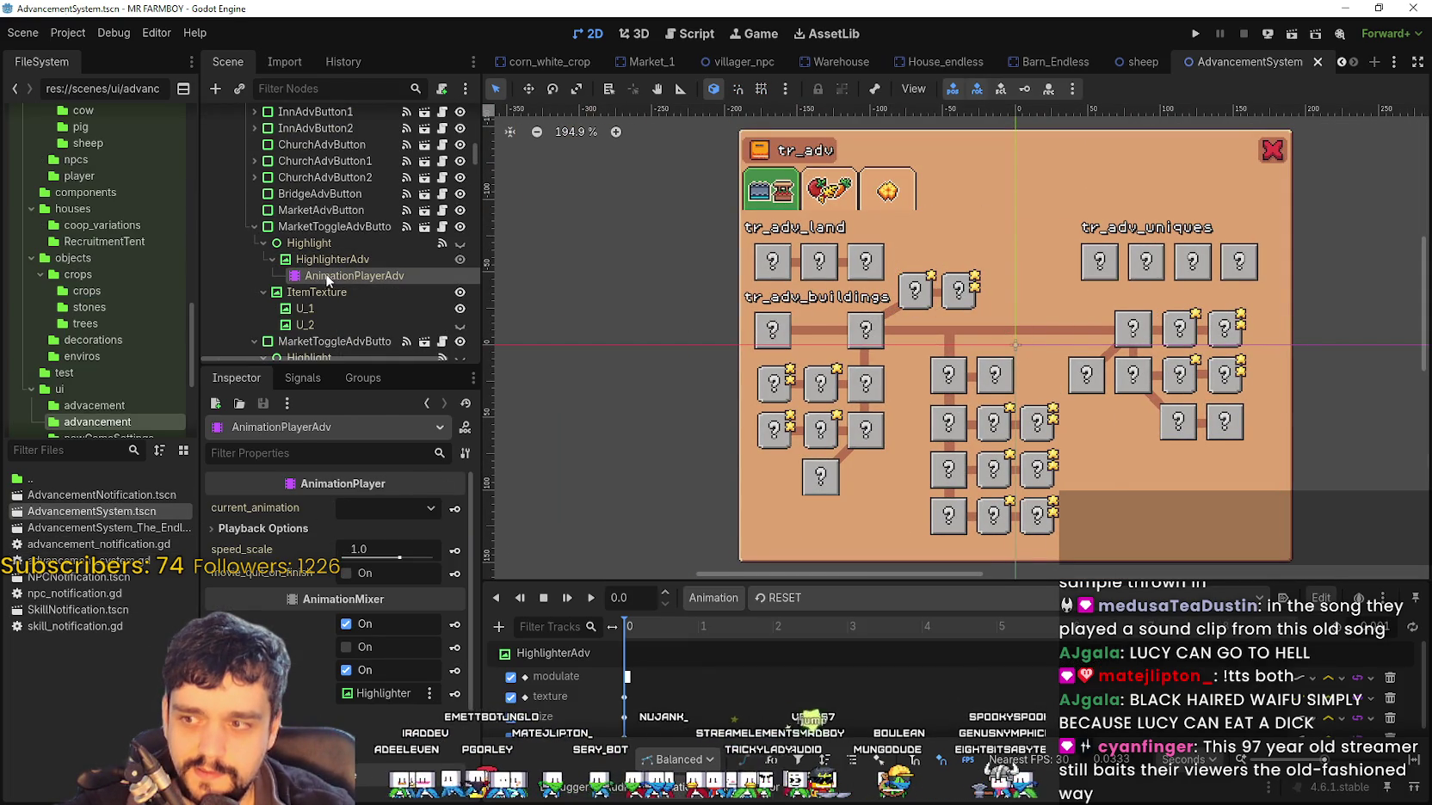
left_click(779, 597)
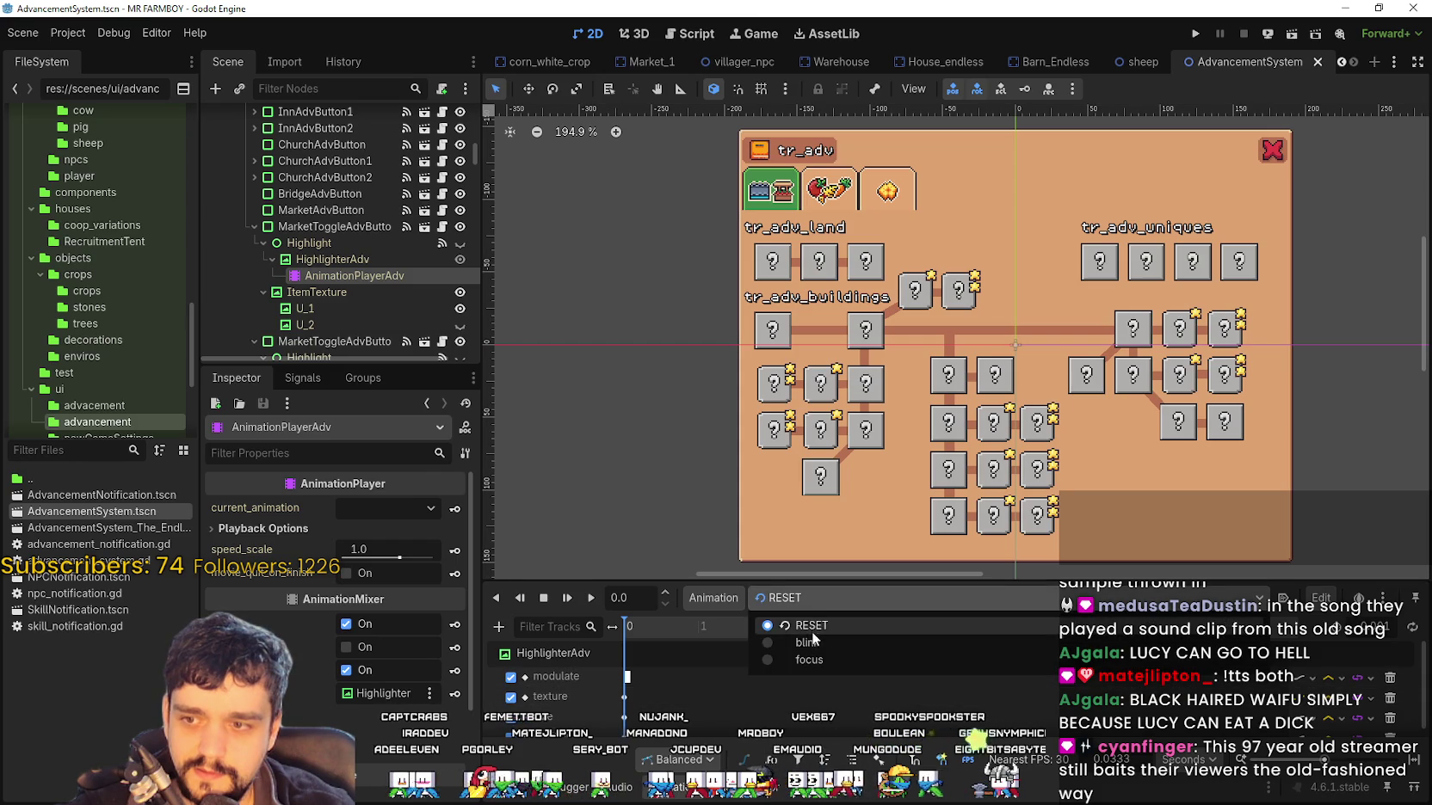
left_click(811, 659)
Select the focus texture keyframe at time 0 and open its atlas region editor
left_click(625, 678)
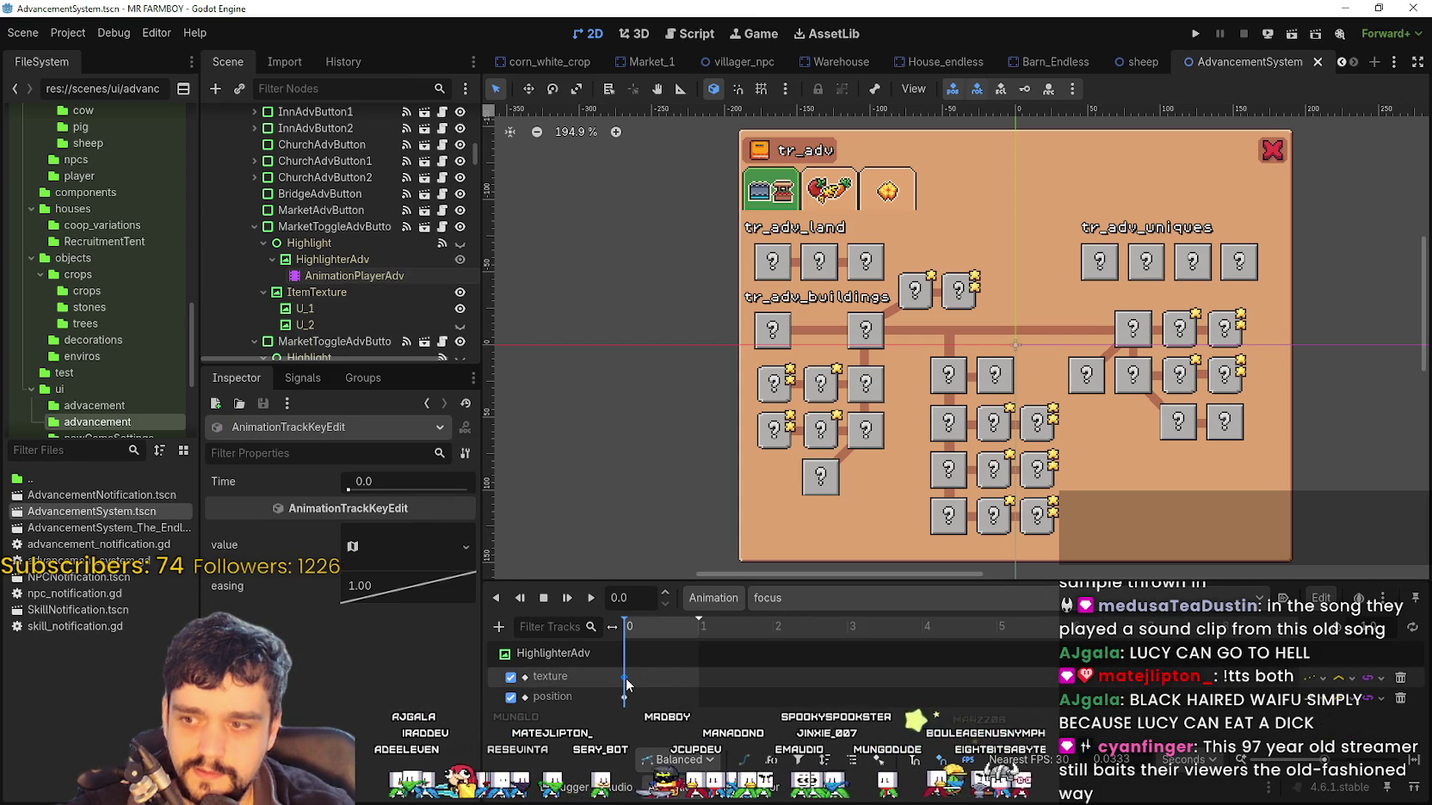
left_click(411, 553)
scroll(410, 551, "down", 4)
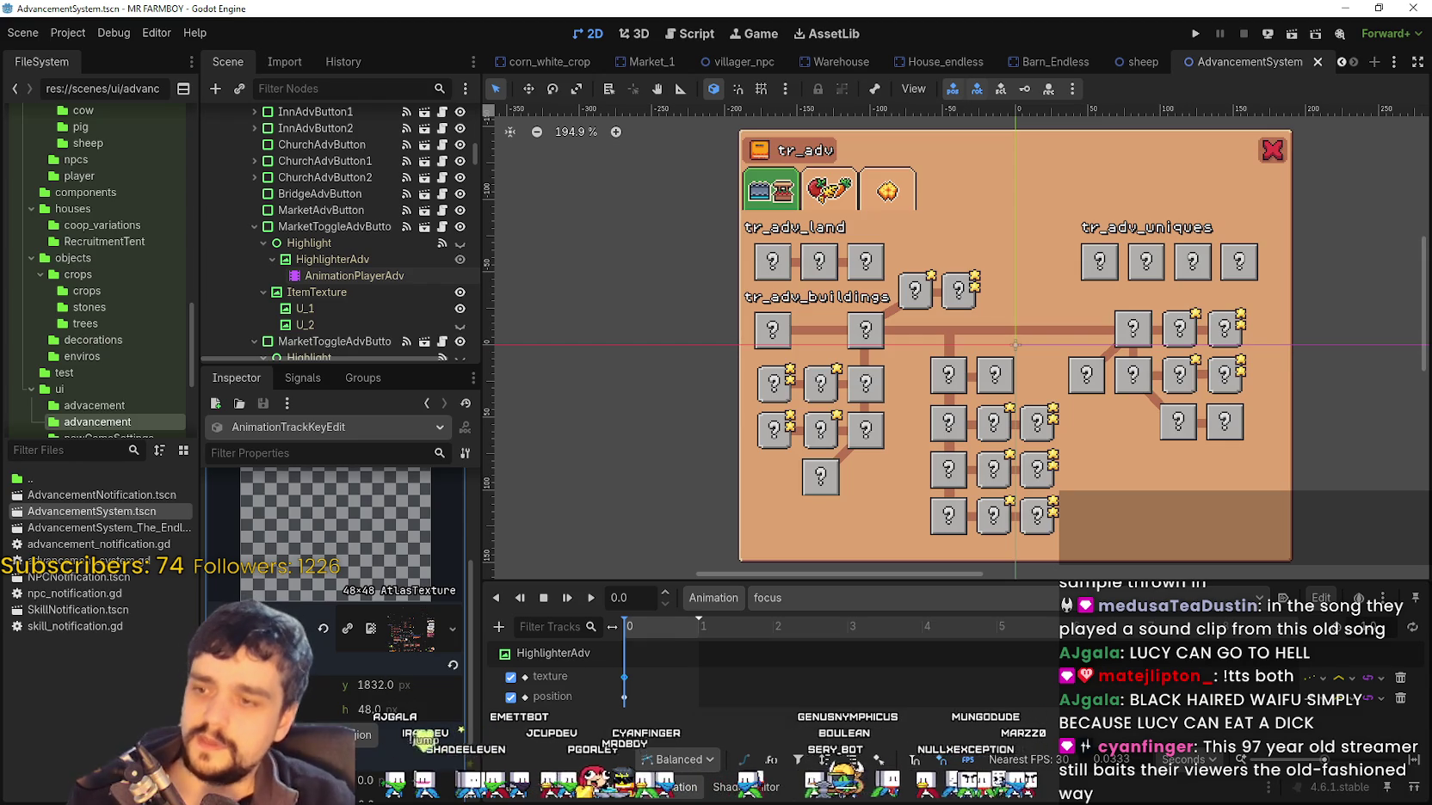
scroll(367, 727, "down", 1)
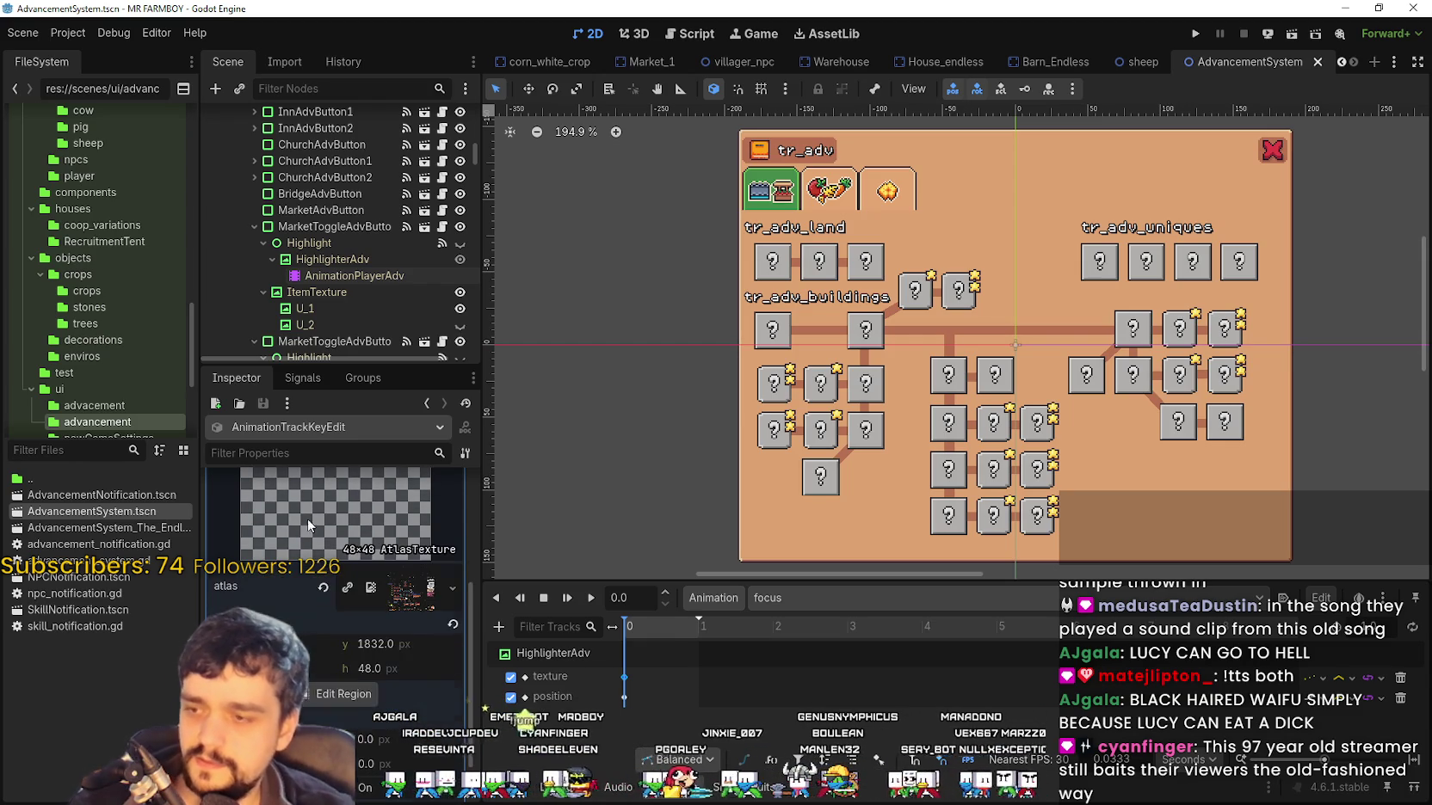
left_click(362, 698)
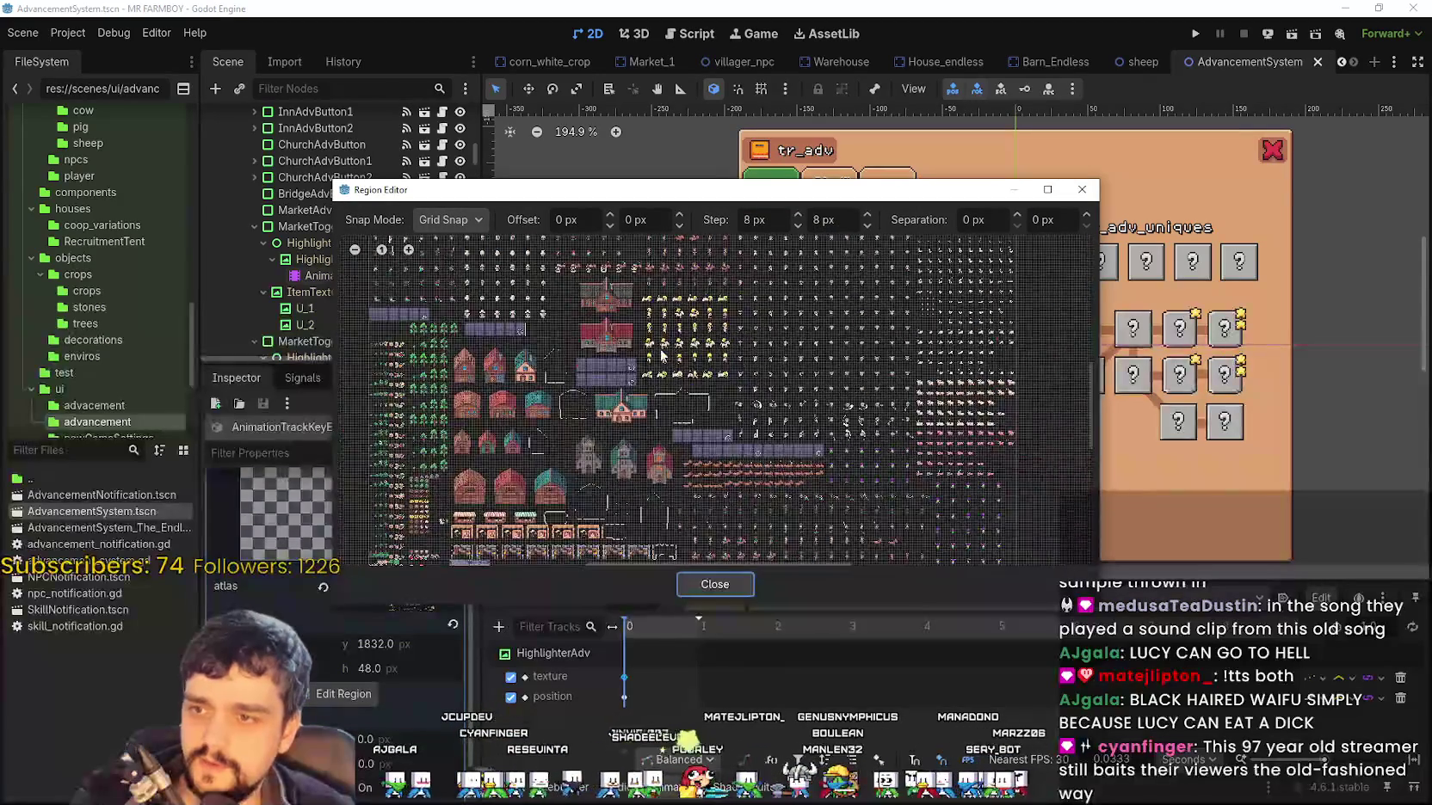
Set the key's atlas region to the four-corner bracket sprite, 48 px tall at y 1488
scroll(626, 425, "up", 8)
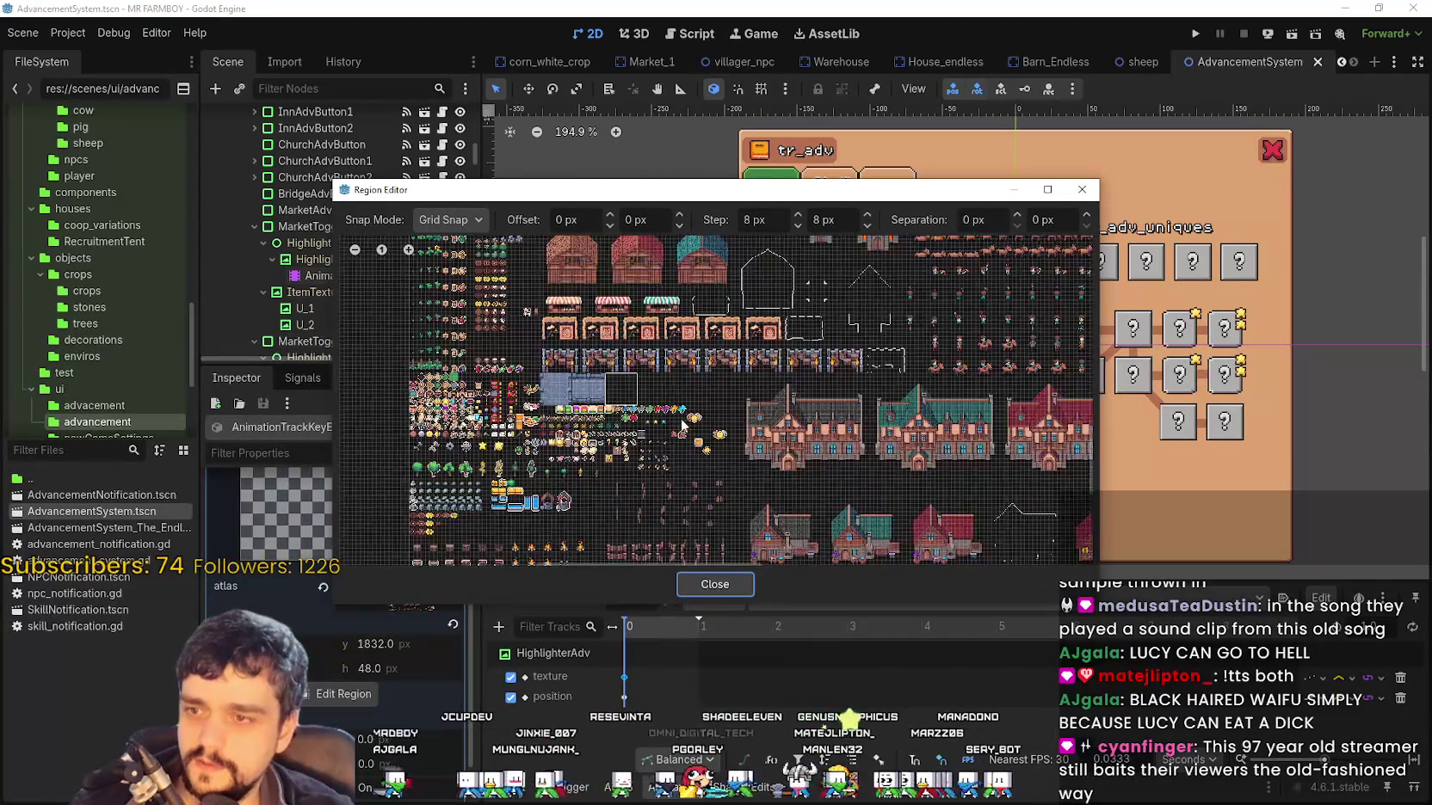
scroll(895, 456, "up", 6)
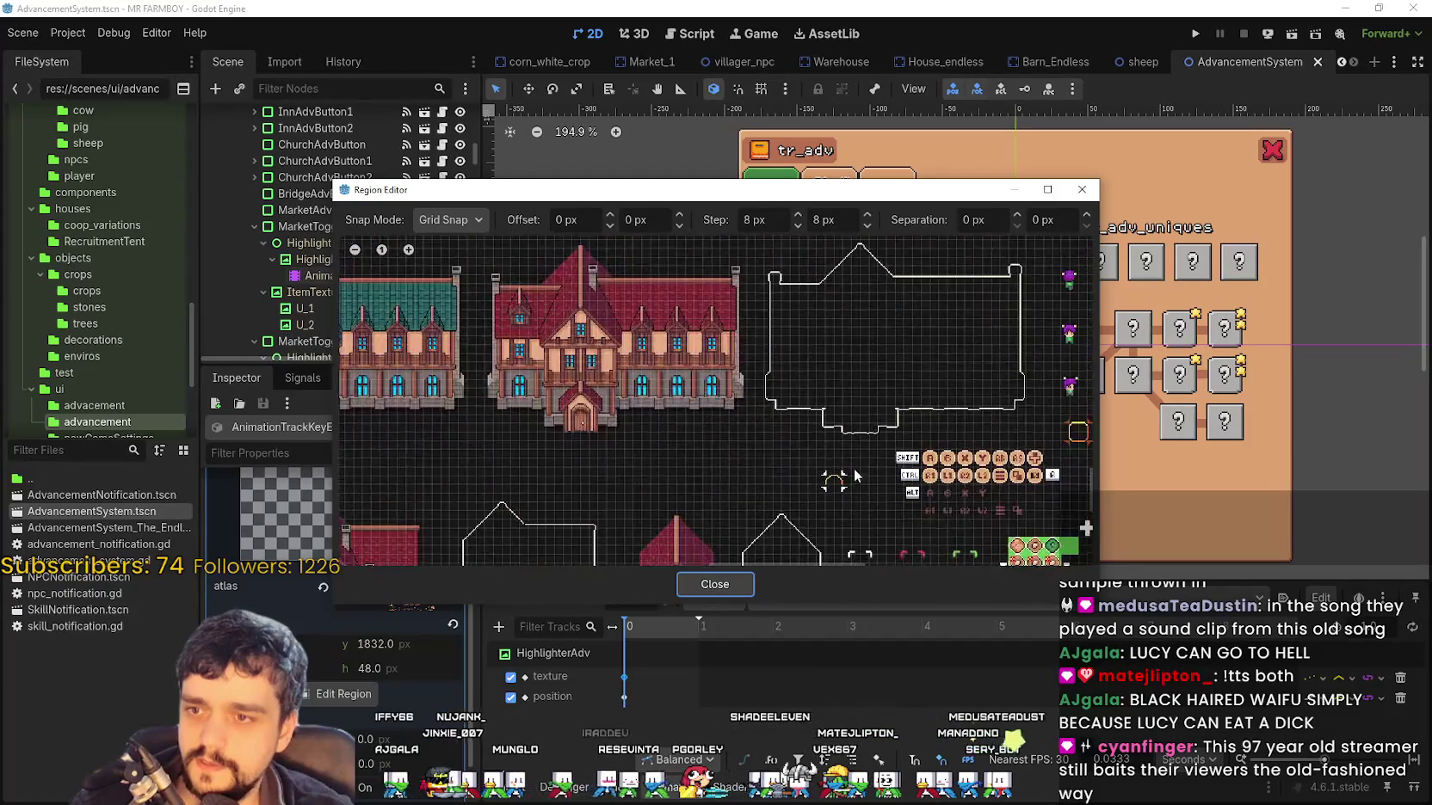
scroll(845, 479, "down", 8)
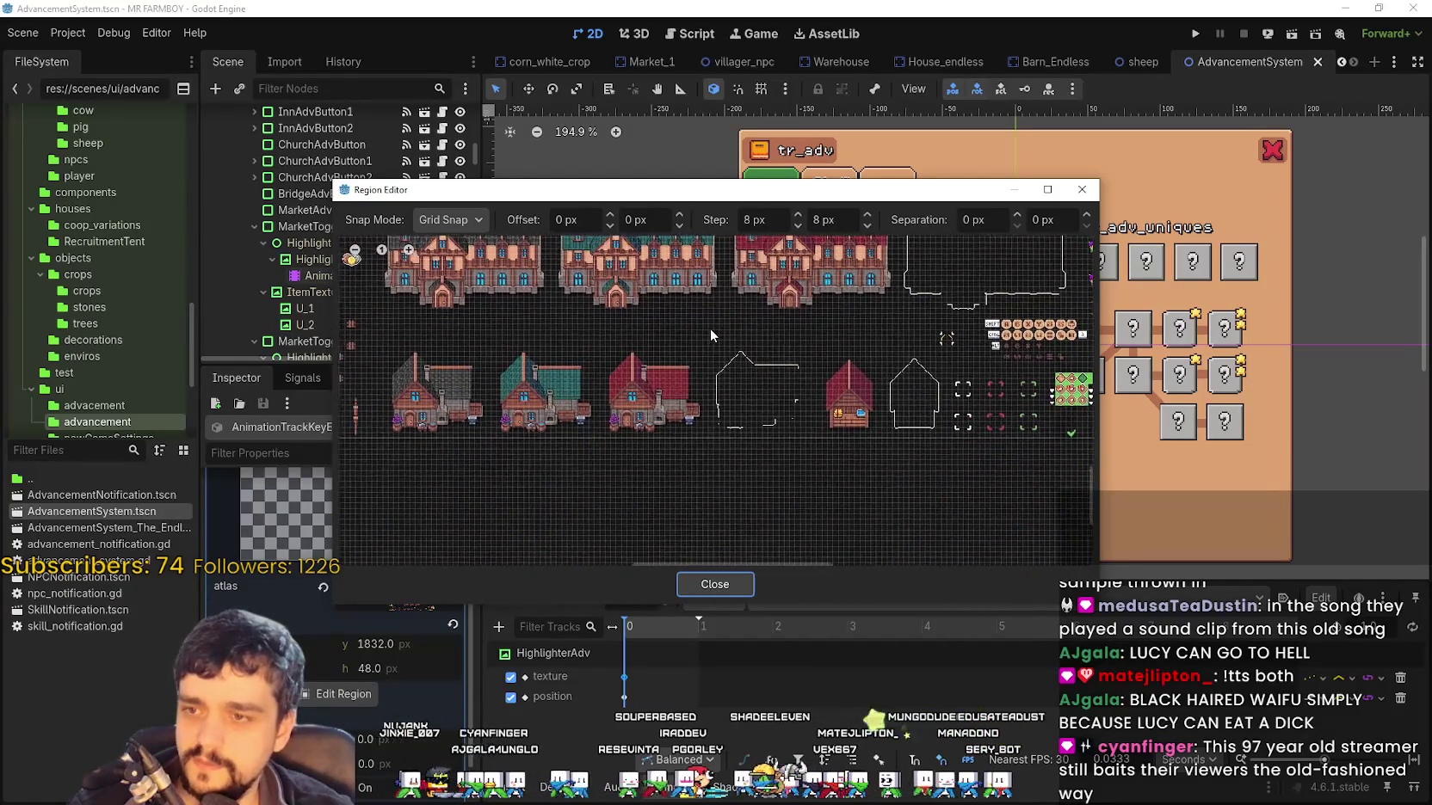
scroll(742, 395, "down", 5)
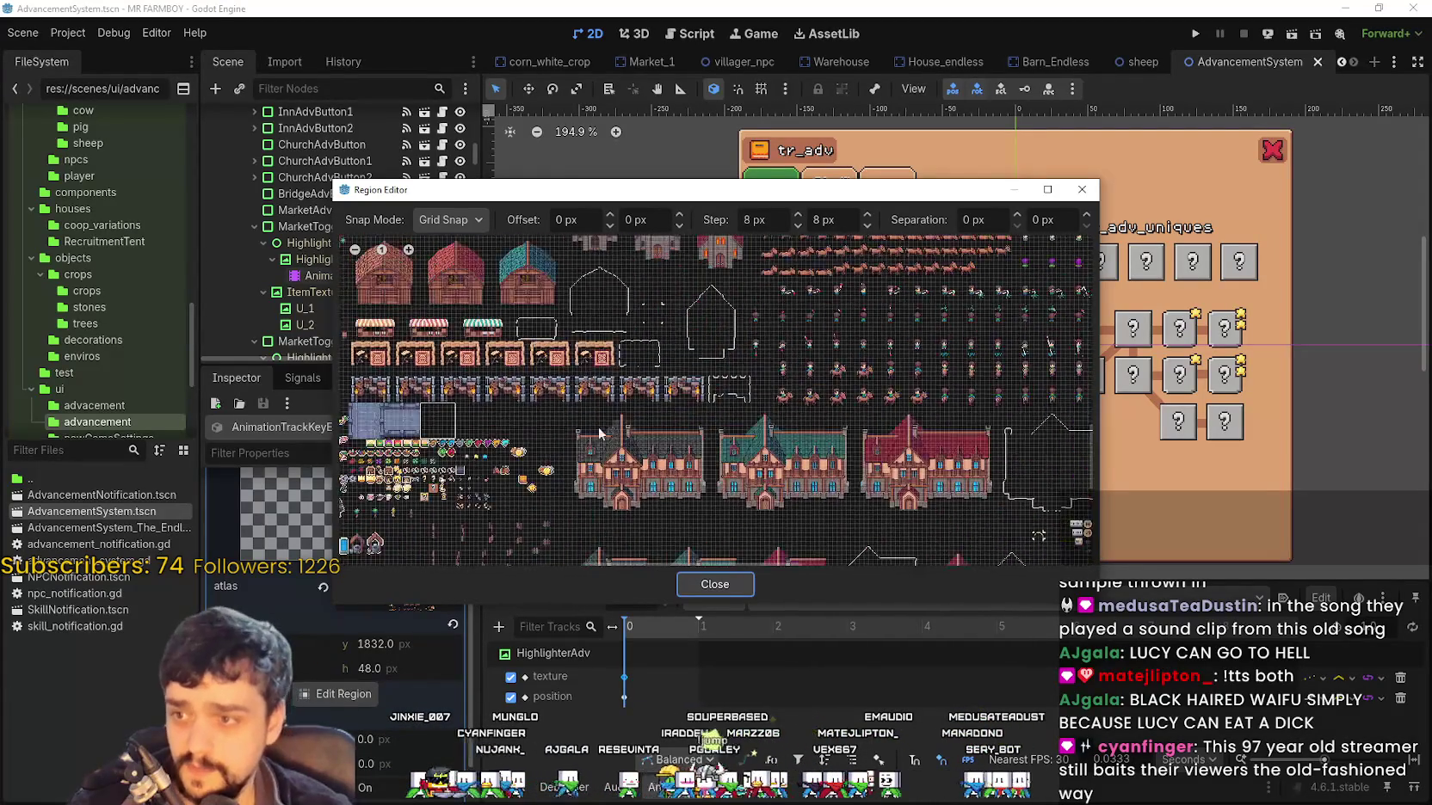
scroll(689, 423, "up", 6)
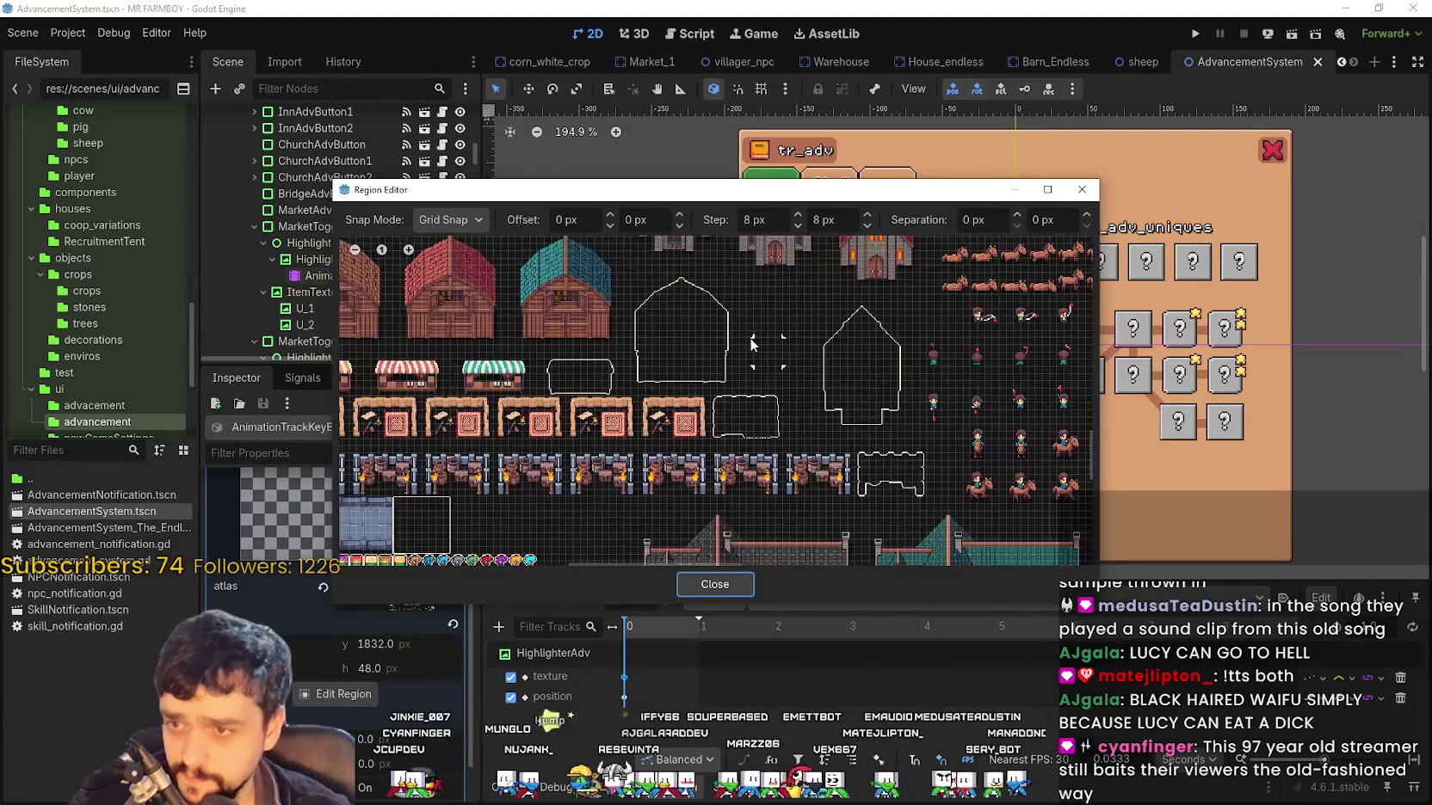
left_click_drag(740, 333, 831, 411)
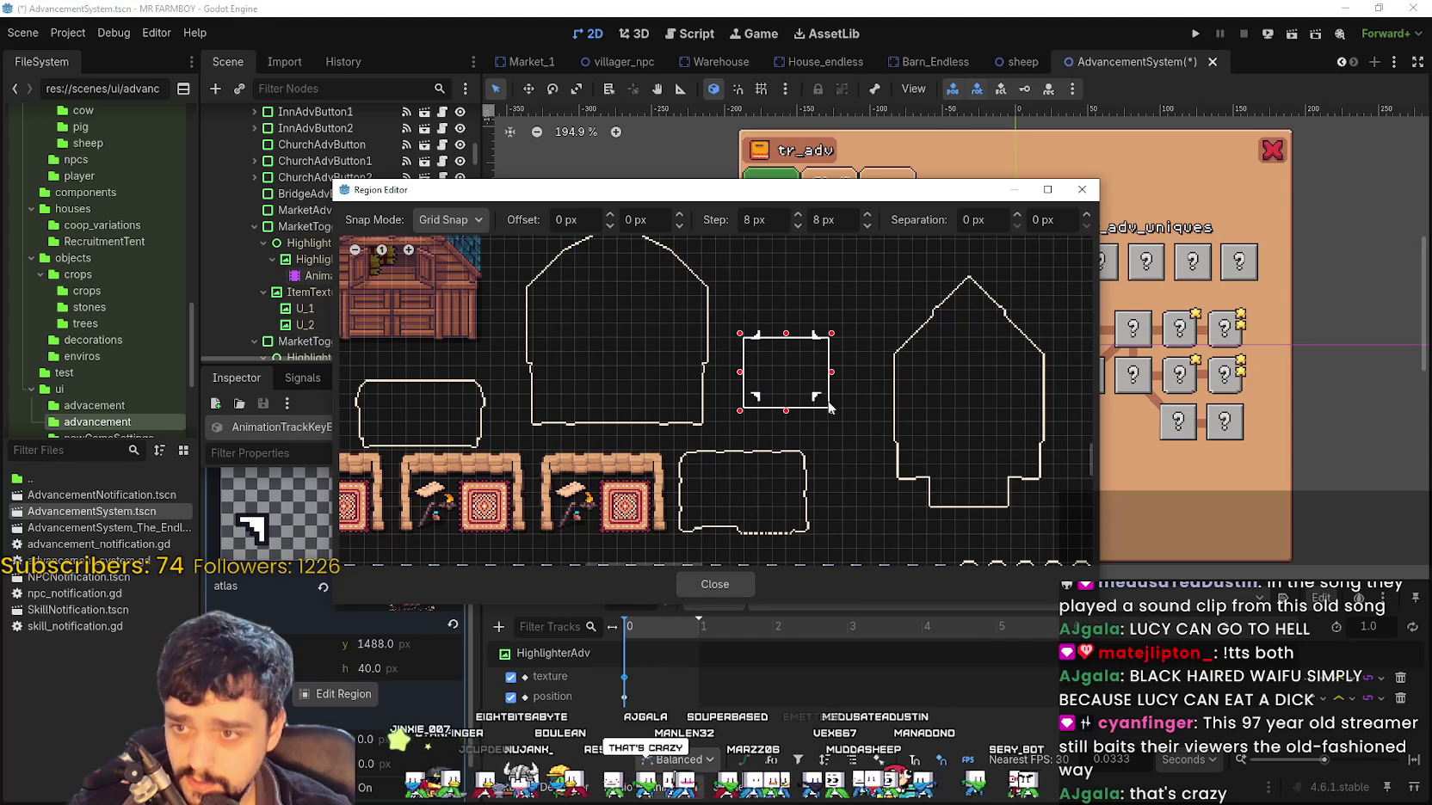
left_click_drag(786, 334, 786, 320)
mouse_move(603, 190)
left_mouse_down()
mouse_move(620, 377)
mouse_move(643, 282)
left_mouse_up()
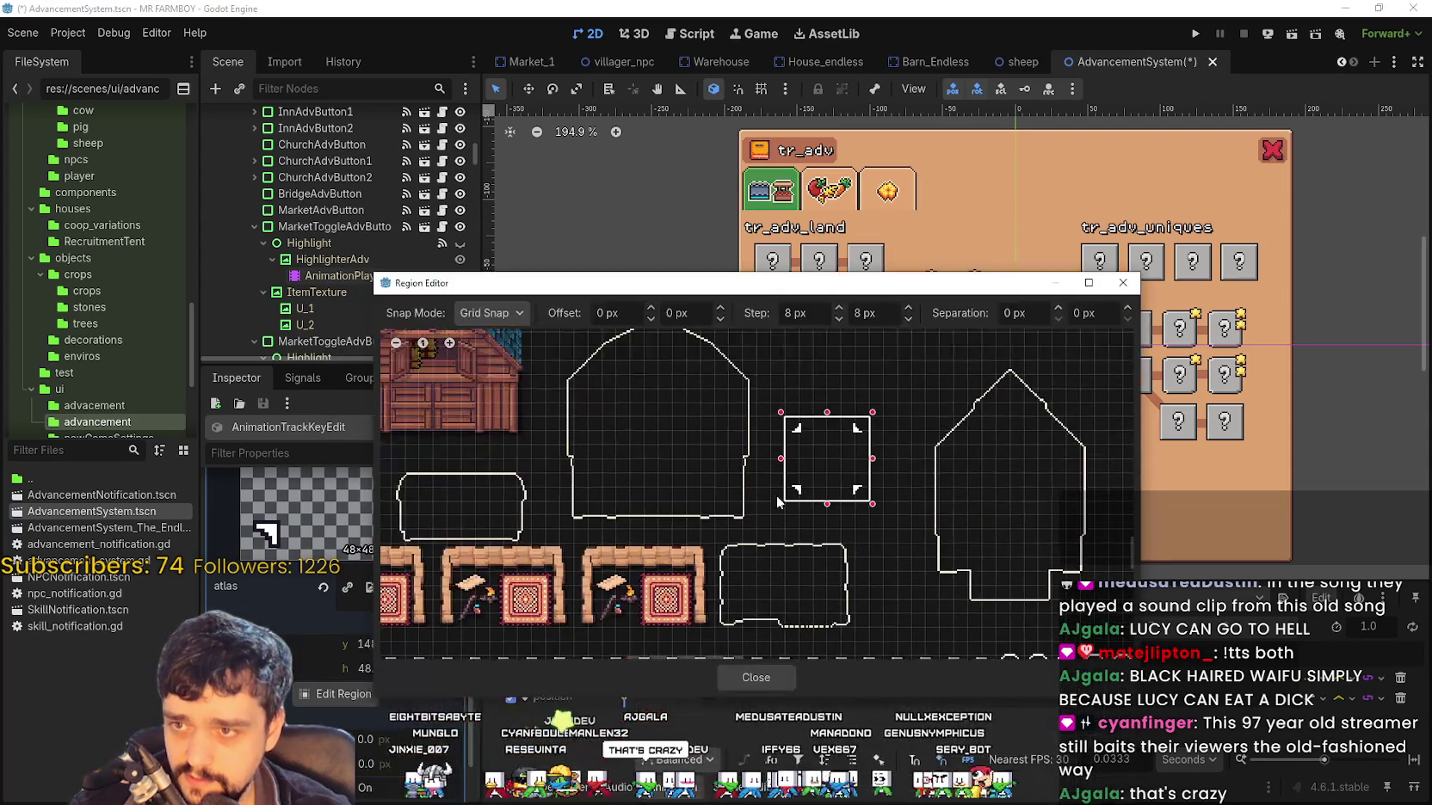
left_click(757, 678)
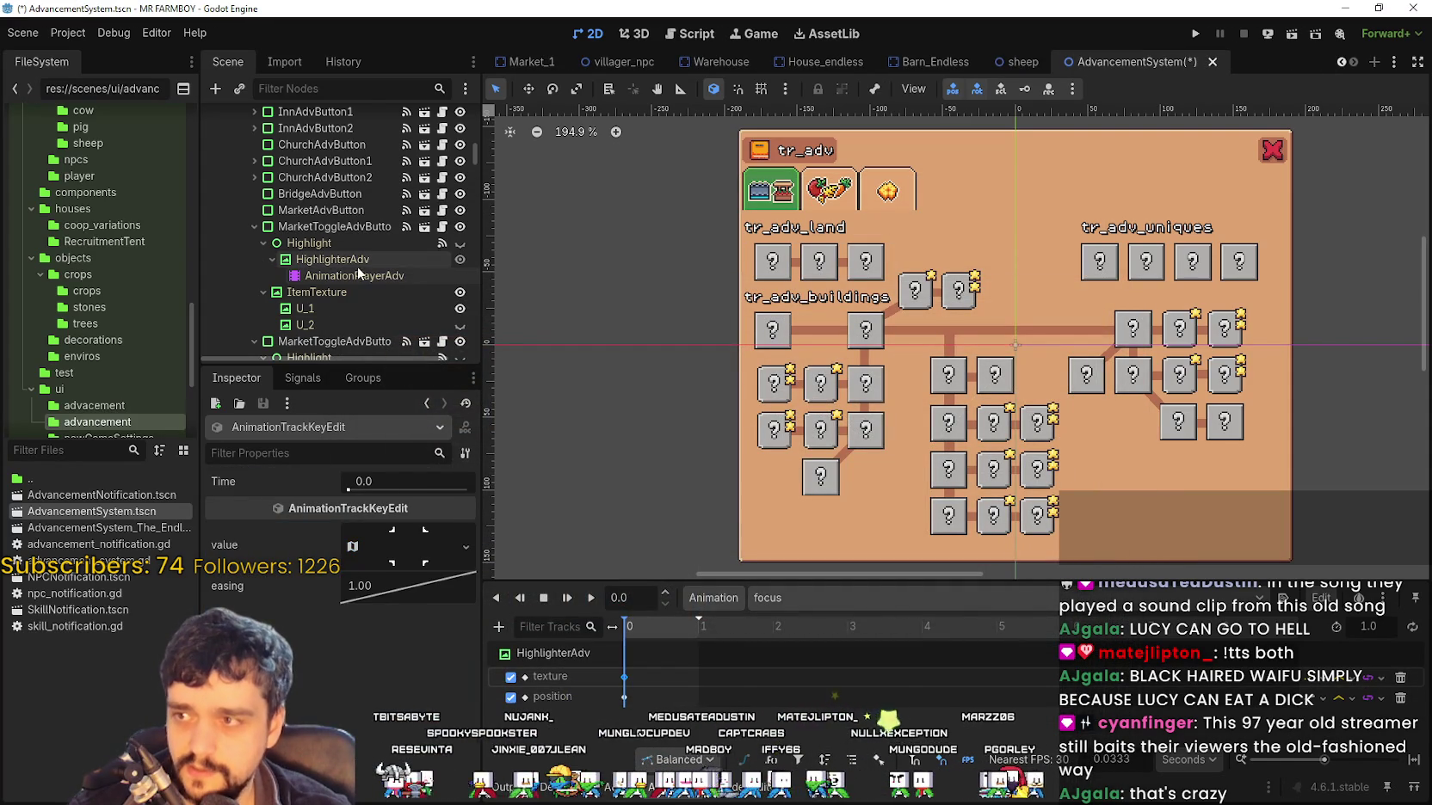
Inspect the second market button's focus animation texture keyframe in its AnimationPlayerAdv
scroll(353, 282, "down", 2)
scroll(353, 282, "down", 2)
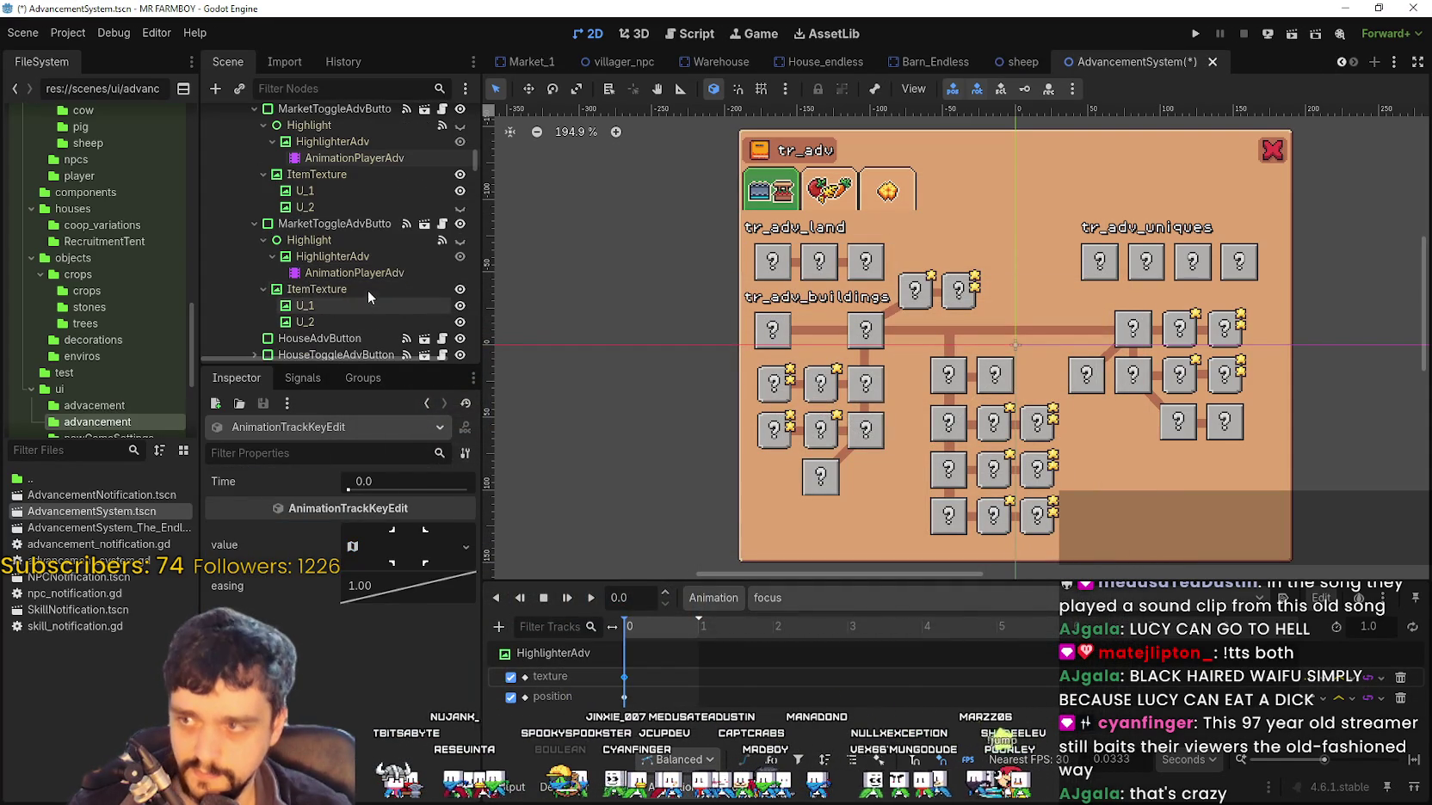
left_click(365, 274)
left_click(776, 597)
left_click(804, 659)
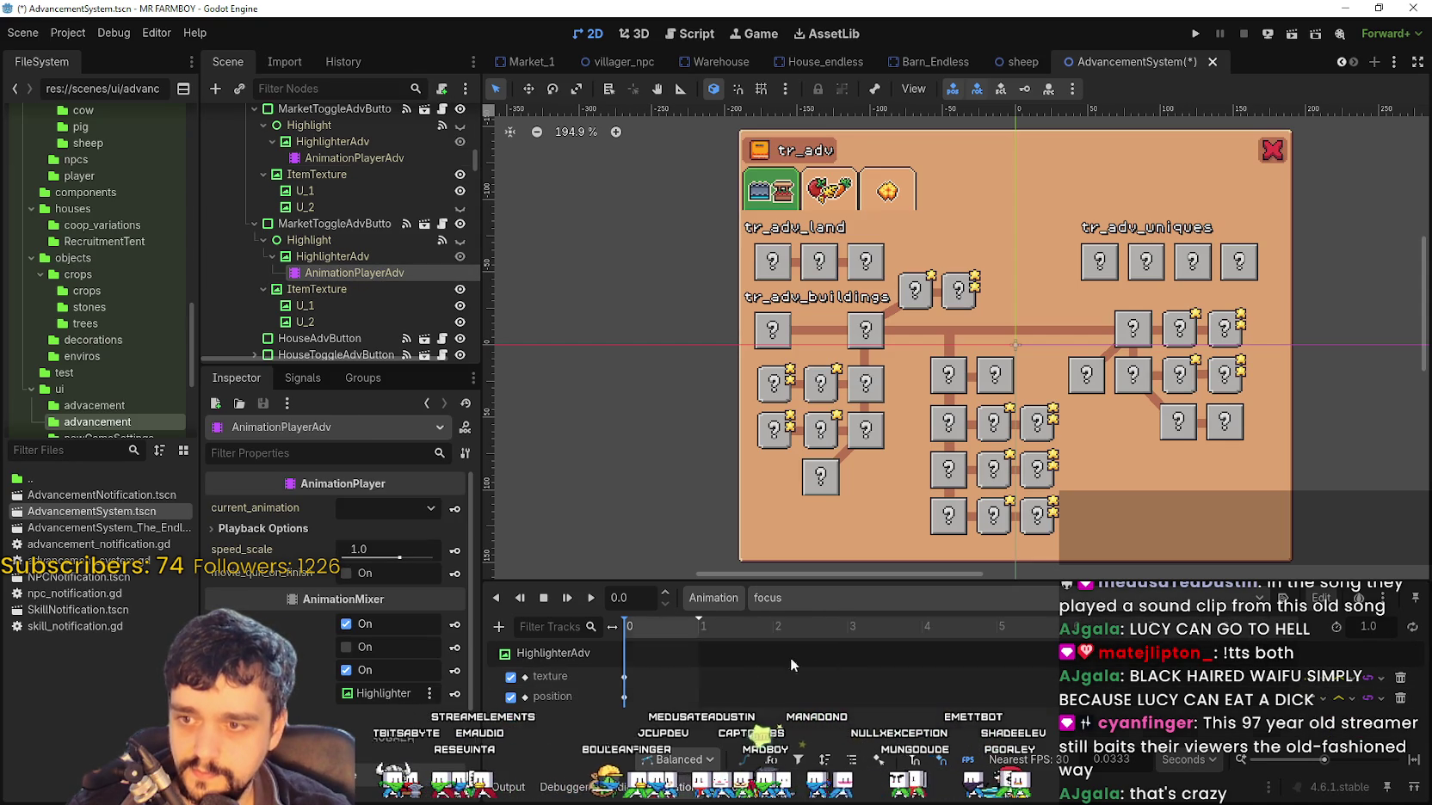
left_click(625, 677)
Save the AdvancementSystem scene and launch the project in its debug window
scroll(834, 263, "down", 1)
scroll(834, 263, "up", 1)
left_click(1196, 35)
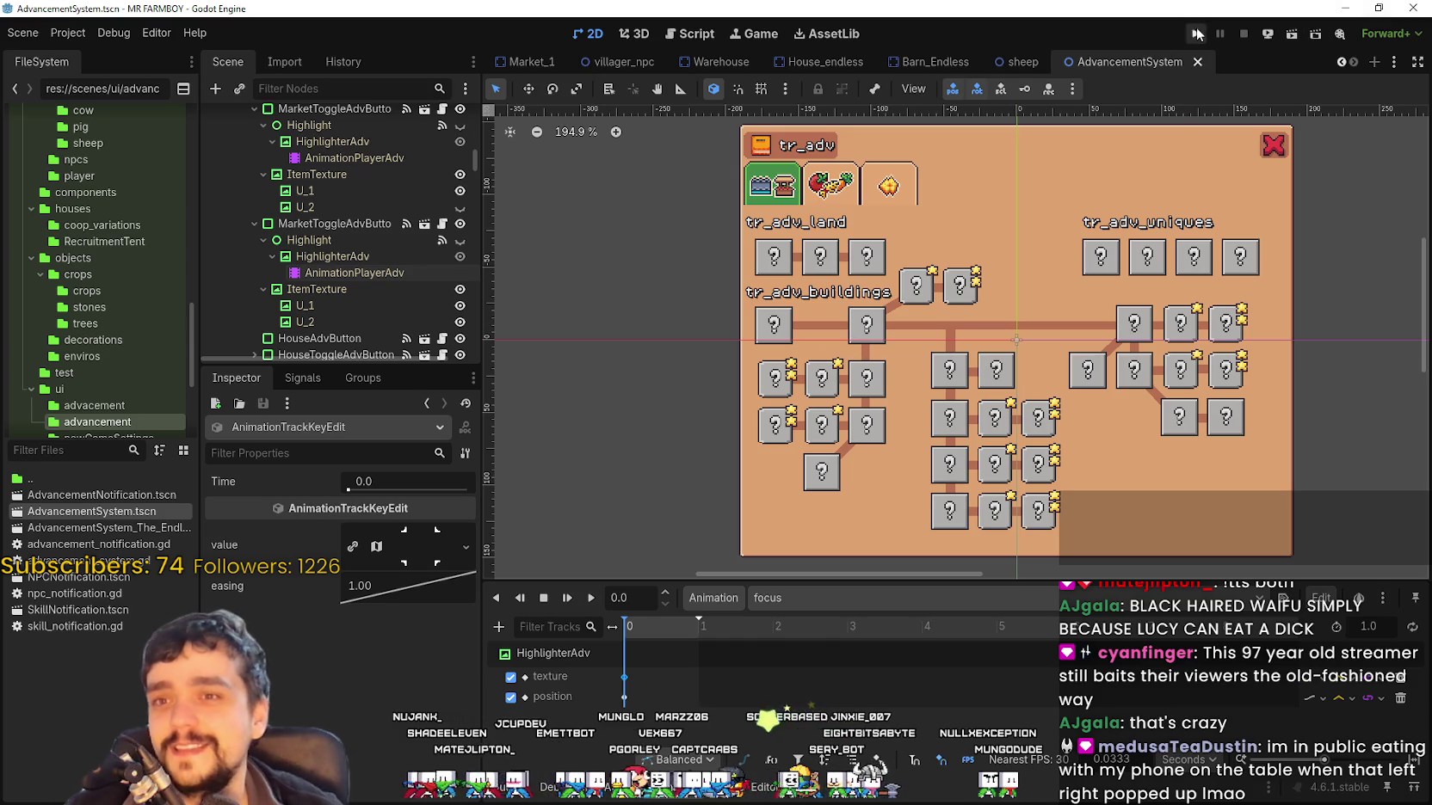
key("F5")
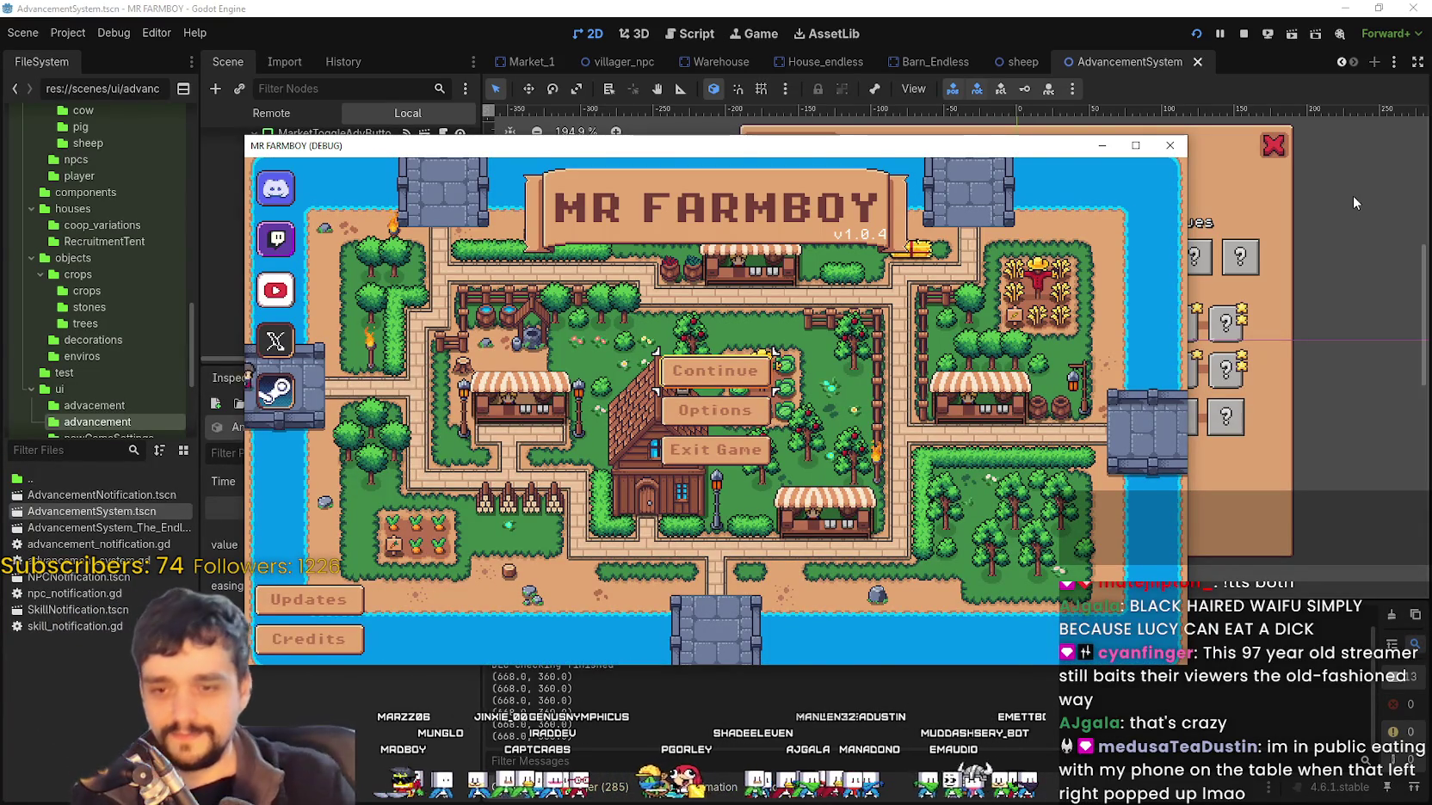
Maximize the MR FARMBOY window and choose Continue on the title menu
left_click(1135, 145)
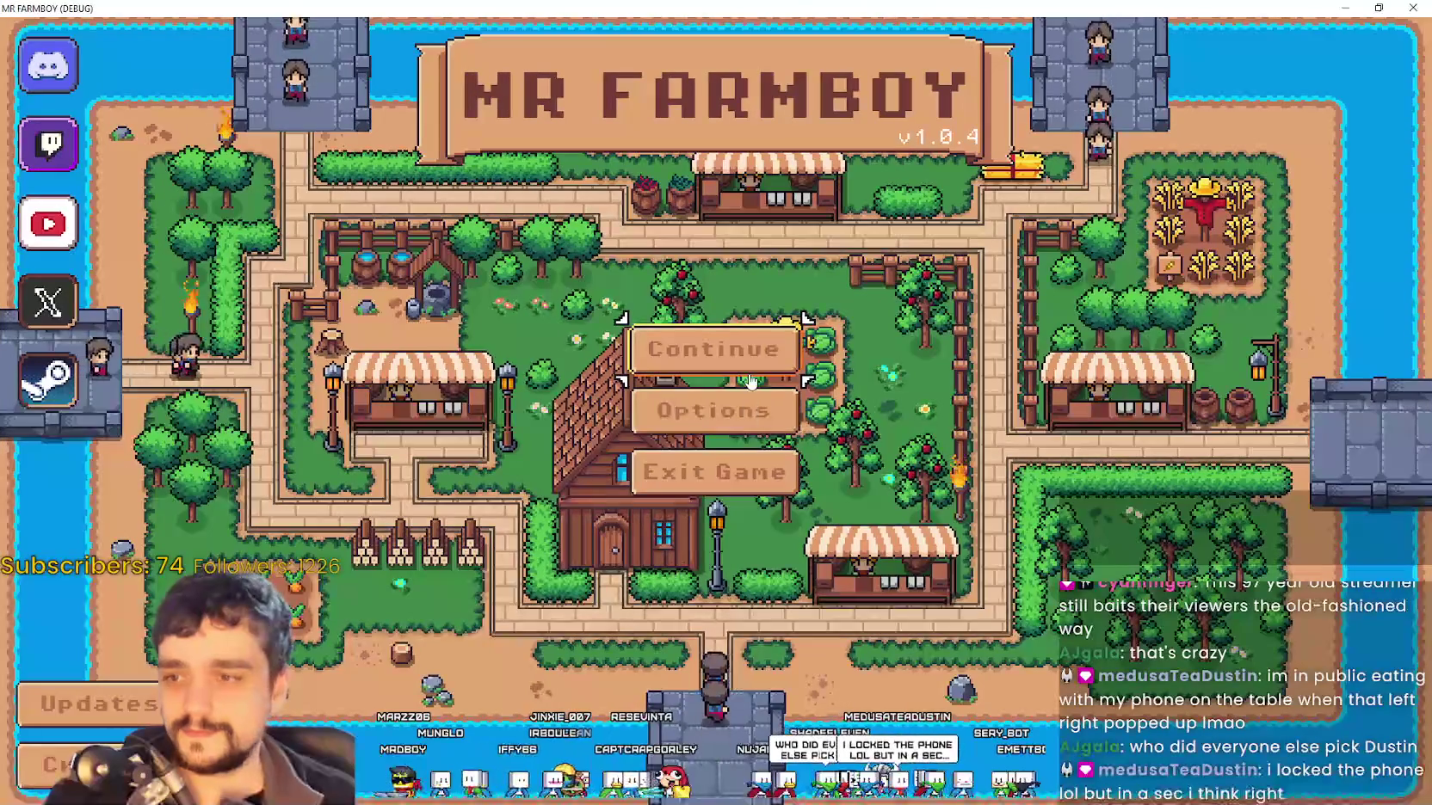
left_click(710, 346)
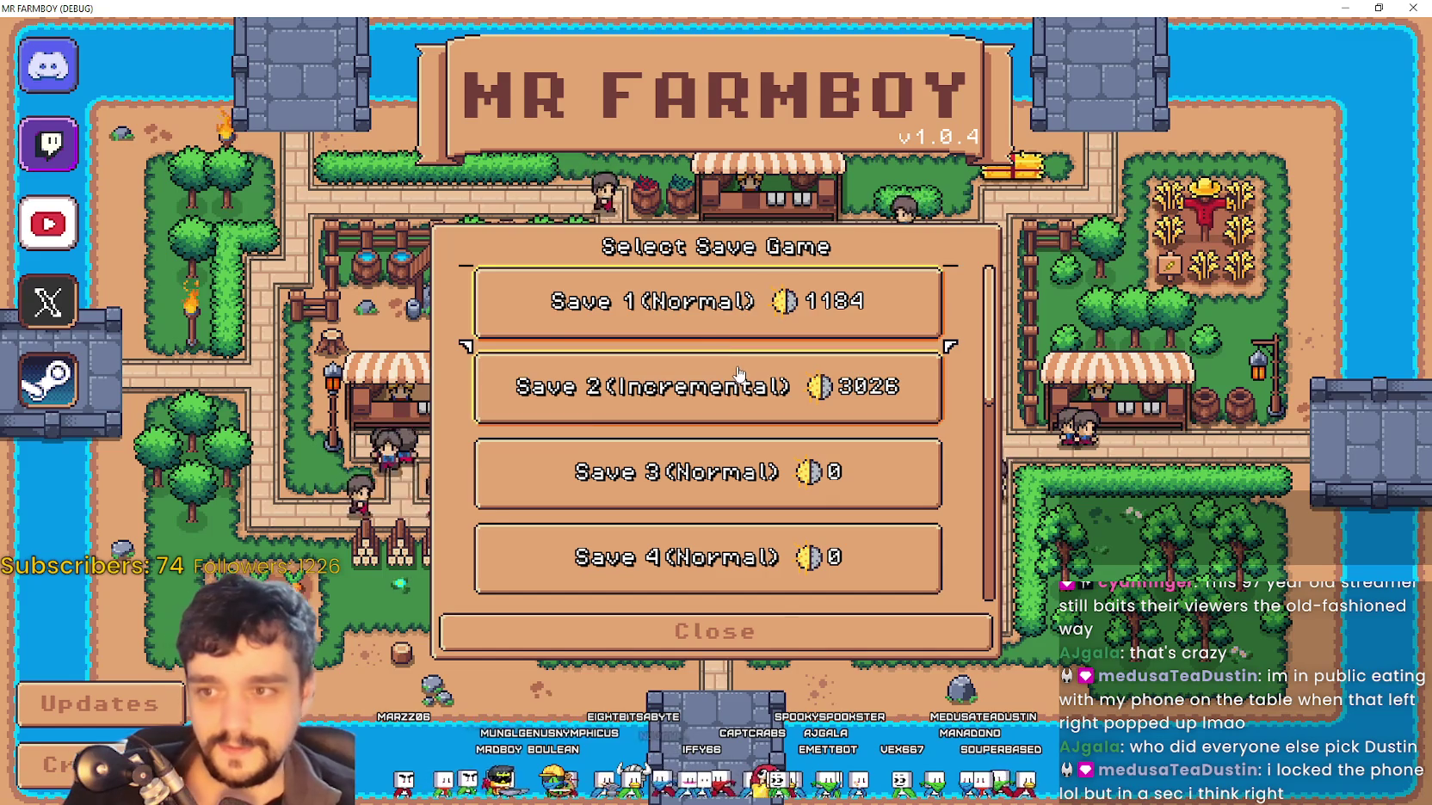
Load the Save 1 game and open the Advancements panel with A
left_click(603, 306)
left_click(566, 320)
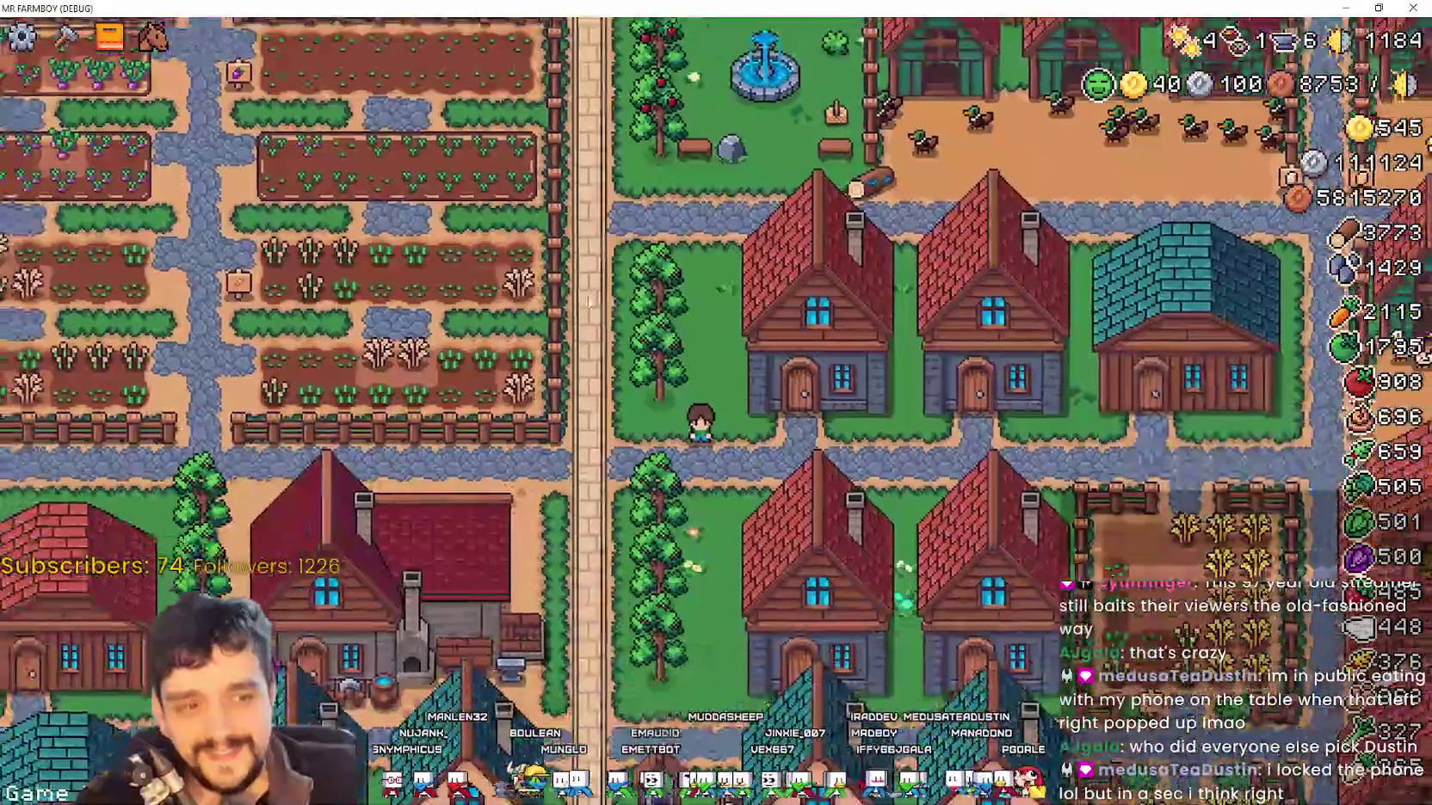
key("a")
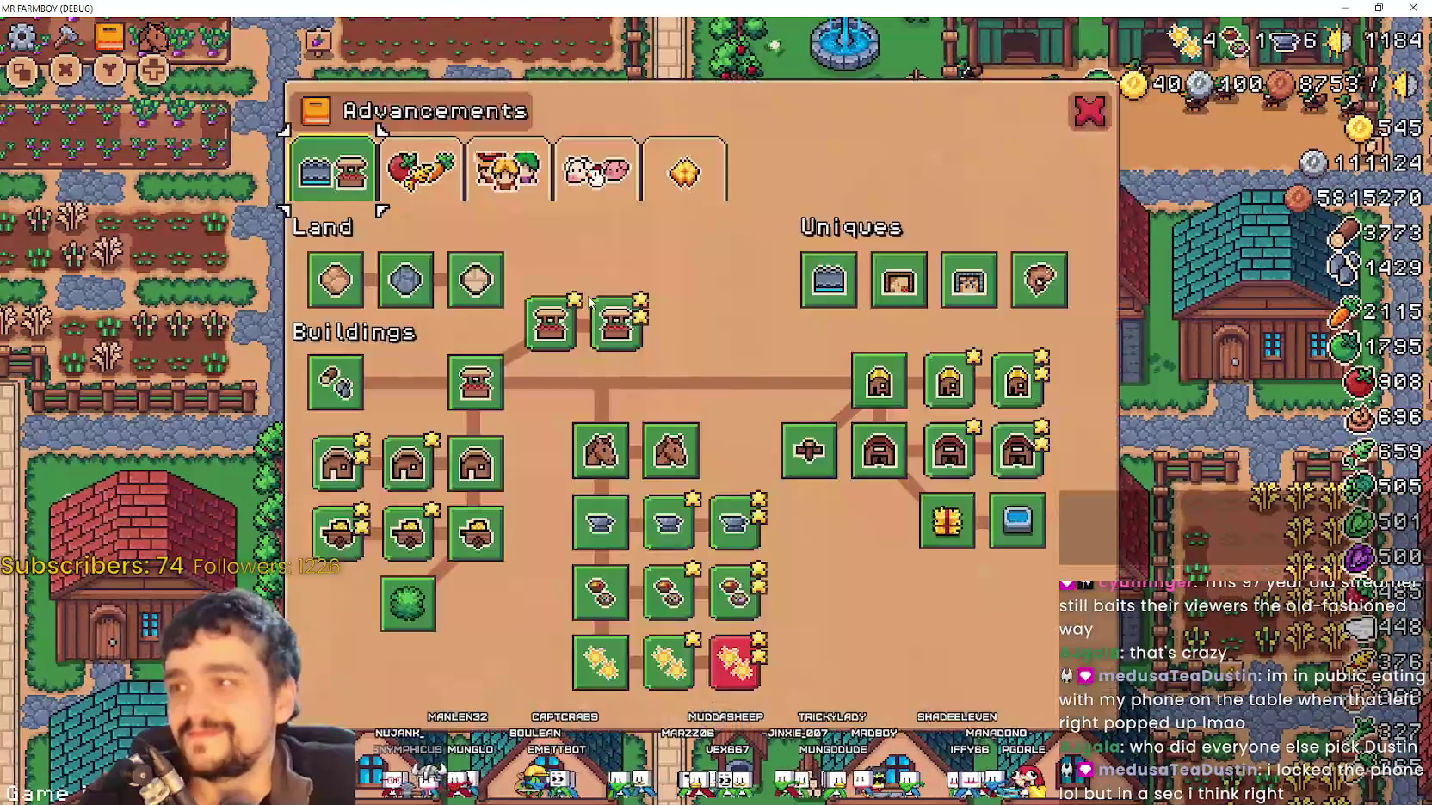
Move the focus highlight across the Buildings tree and unlock the Barn advancement
key("Right")
key("Right")
key("Right")
key("Right")
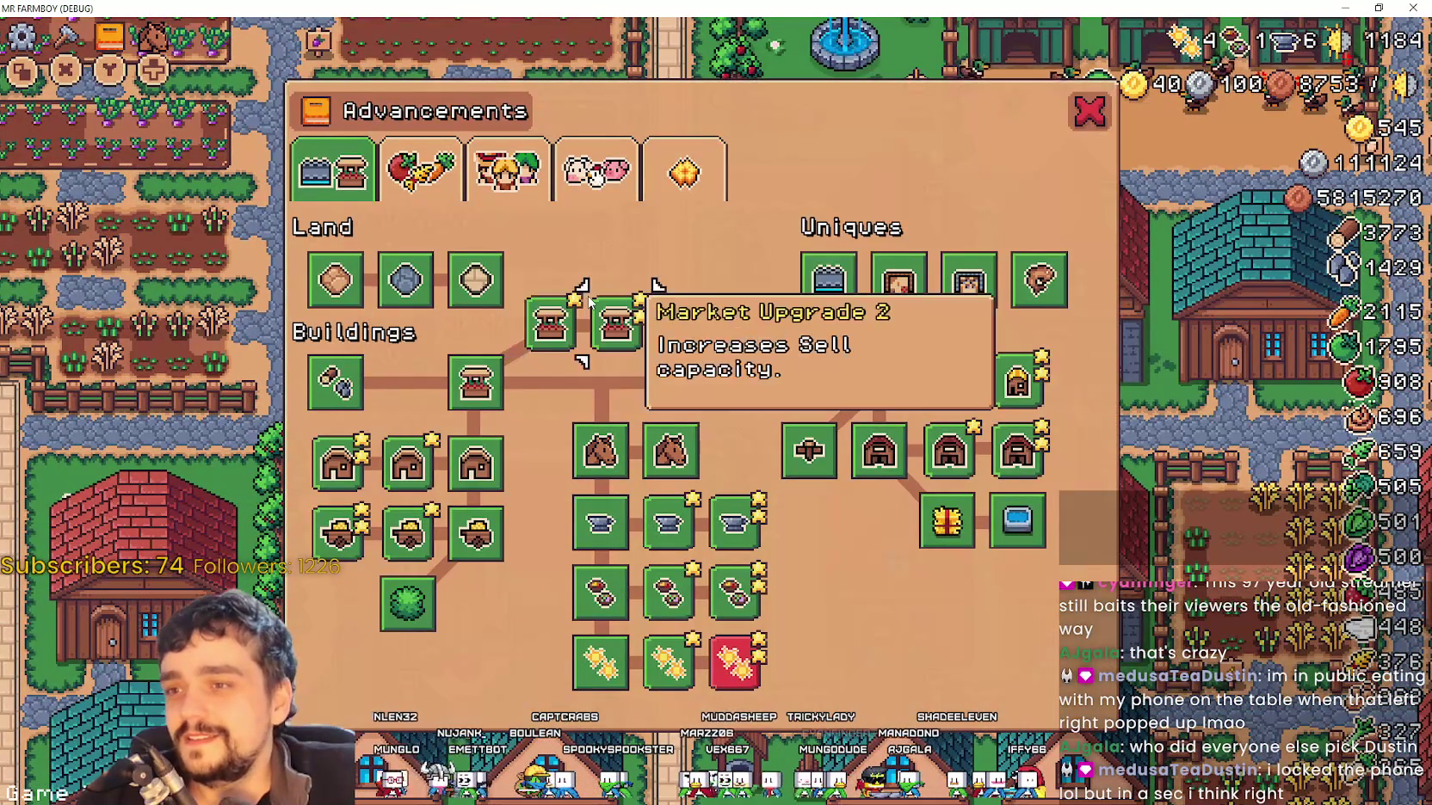
key("Down")
key("Down")
key("Right")
key("Right")
key("Right")
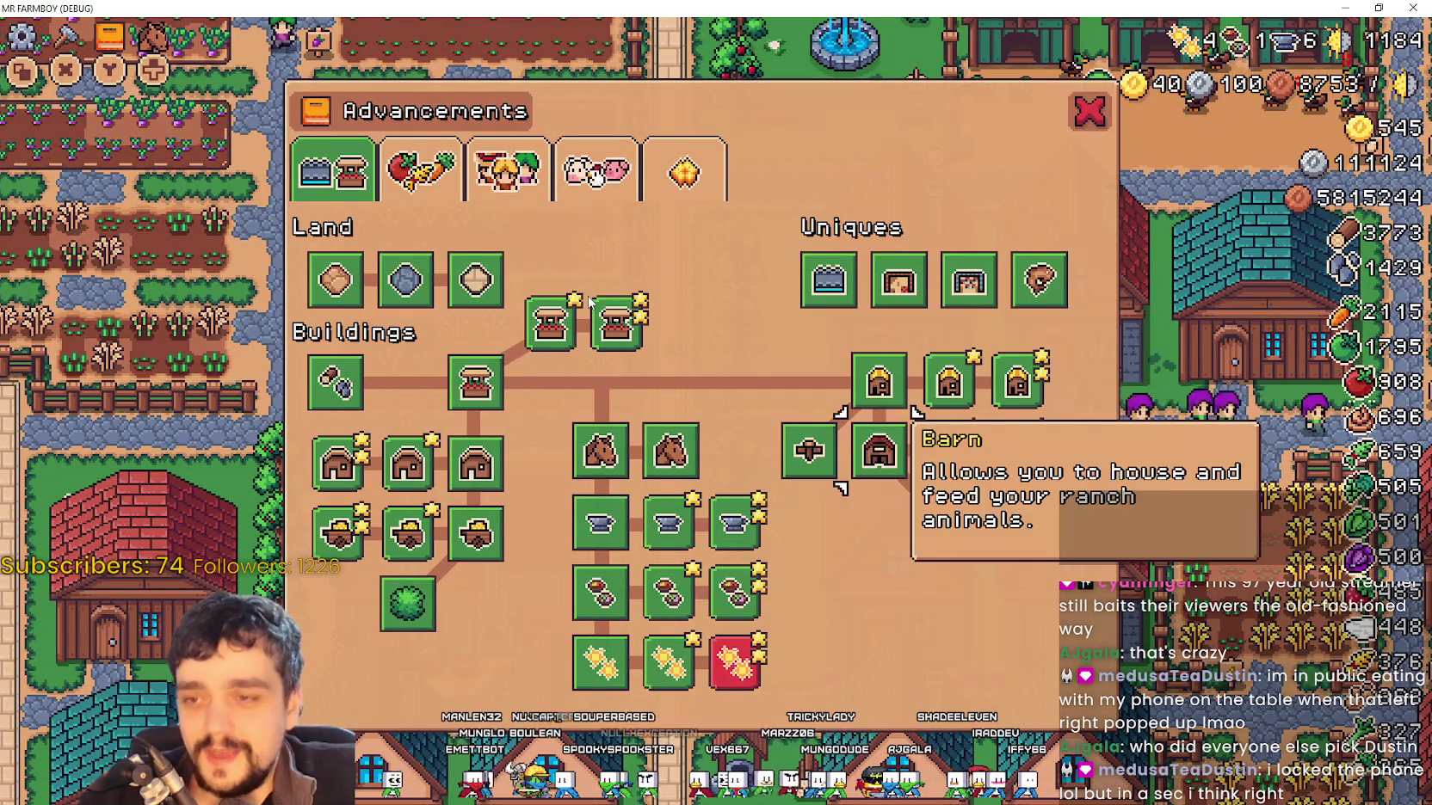
key("Up")
key("Right")
key("Right")
key("Down")
key("Down")
key("Up")
key("Left")
key("Left")
key("Return")
Step focus through Warehouse Upgrade 1, House Upgrade 1, Grass Hedge, Temple and Road Tile
key("Down")
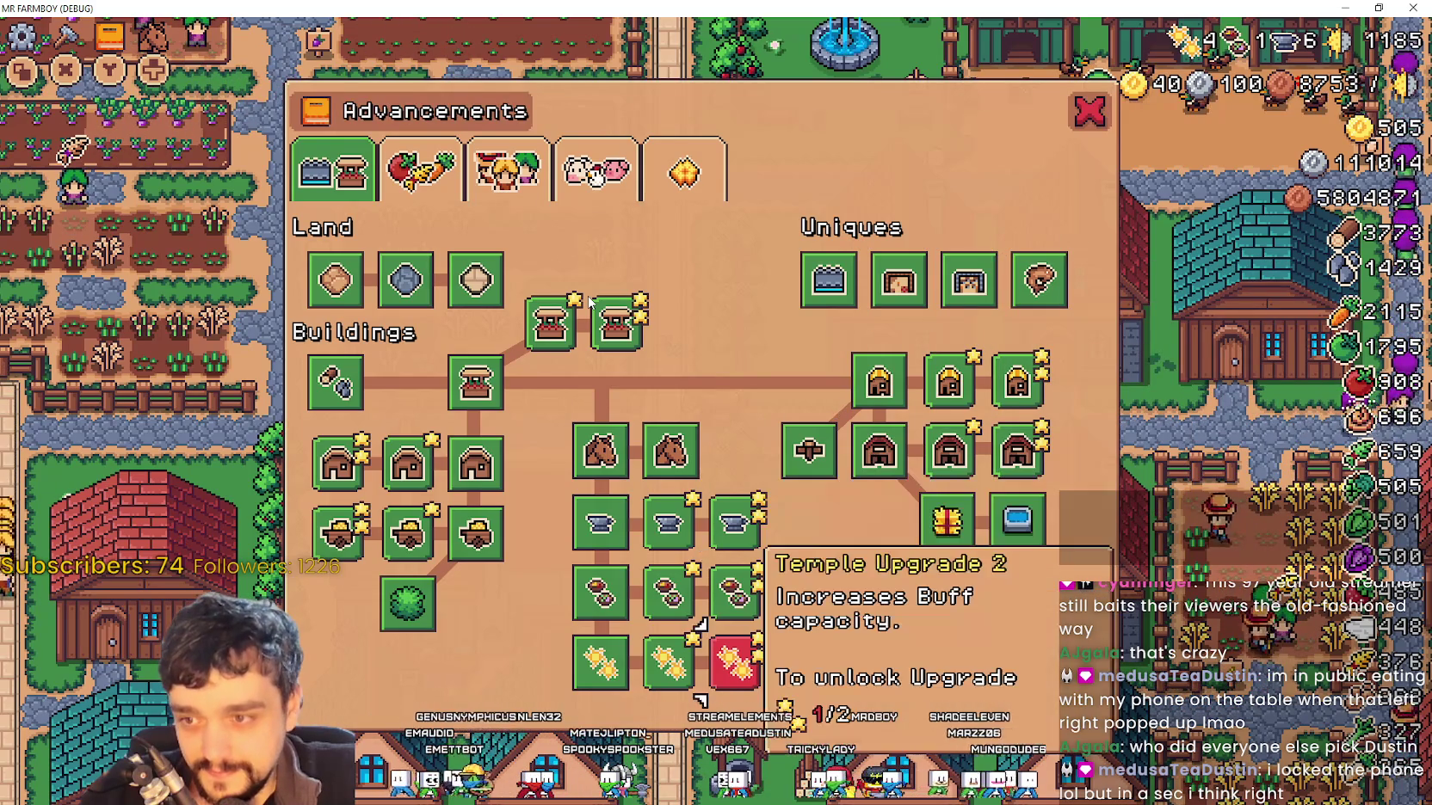
key("Left")
key("Left")
key("Left")
key("Left")
key("Right")
key("Left")
key("Down")
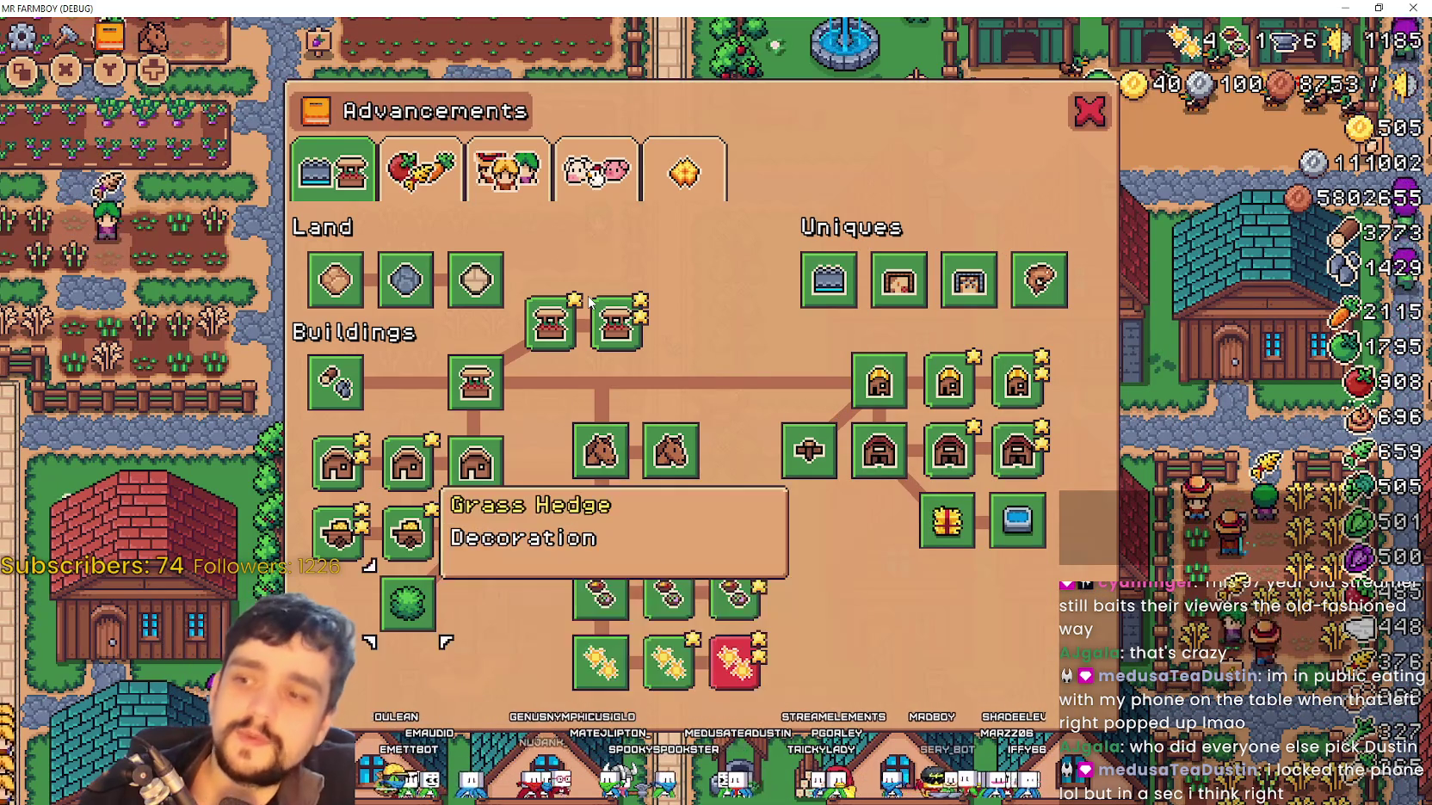
key("Up")
key("Up")
key("Down")
key("Right")
key("Right")
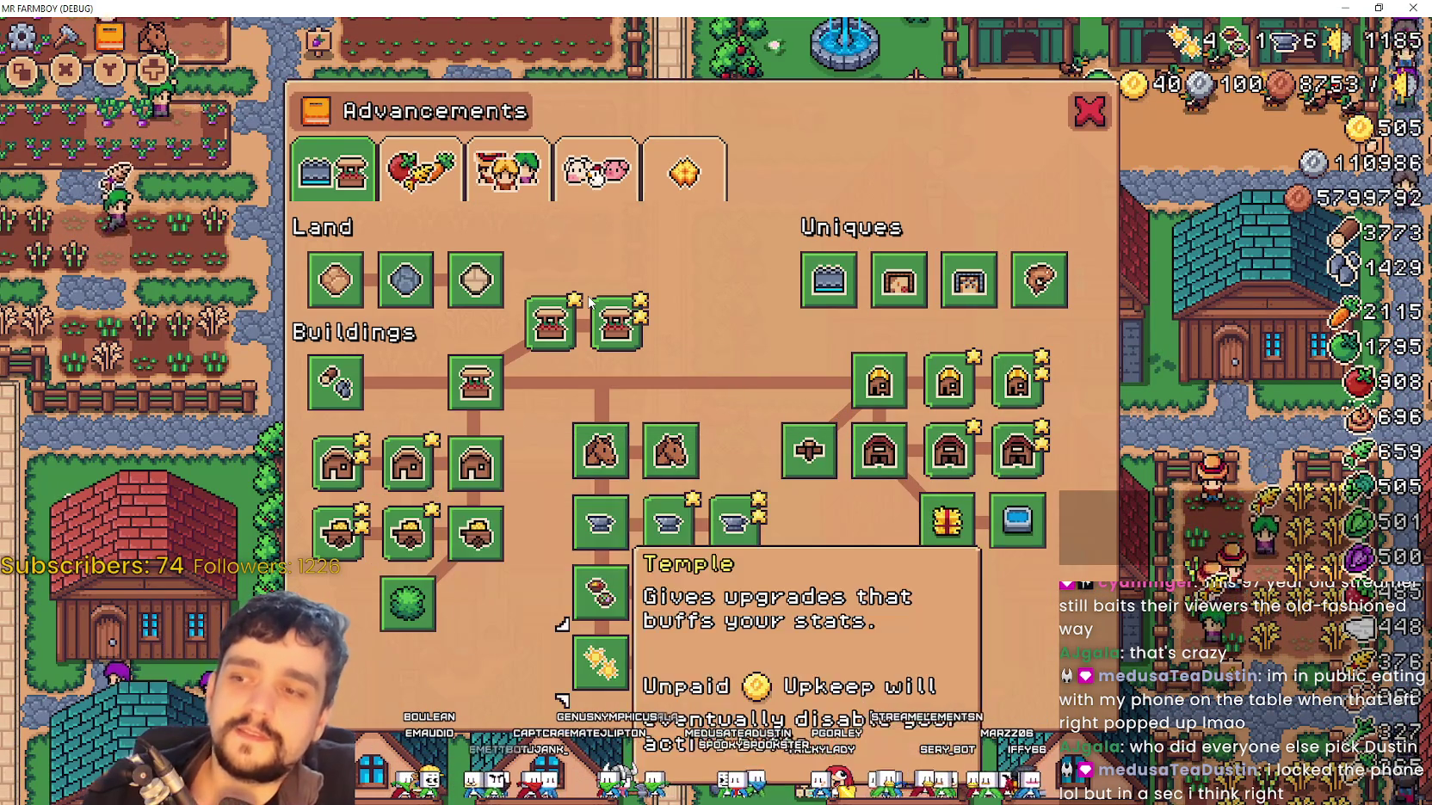
key("Left")
key("Left")
key("Up")
key("Up")
key("Up")
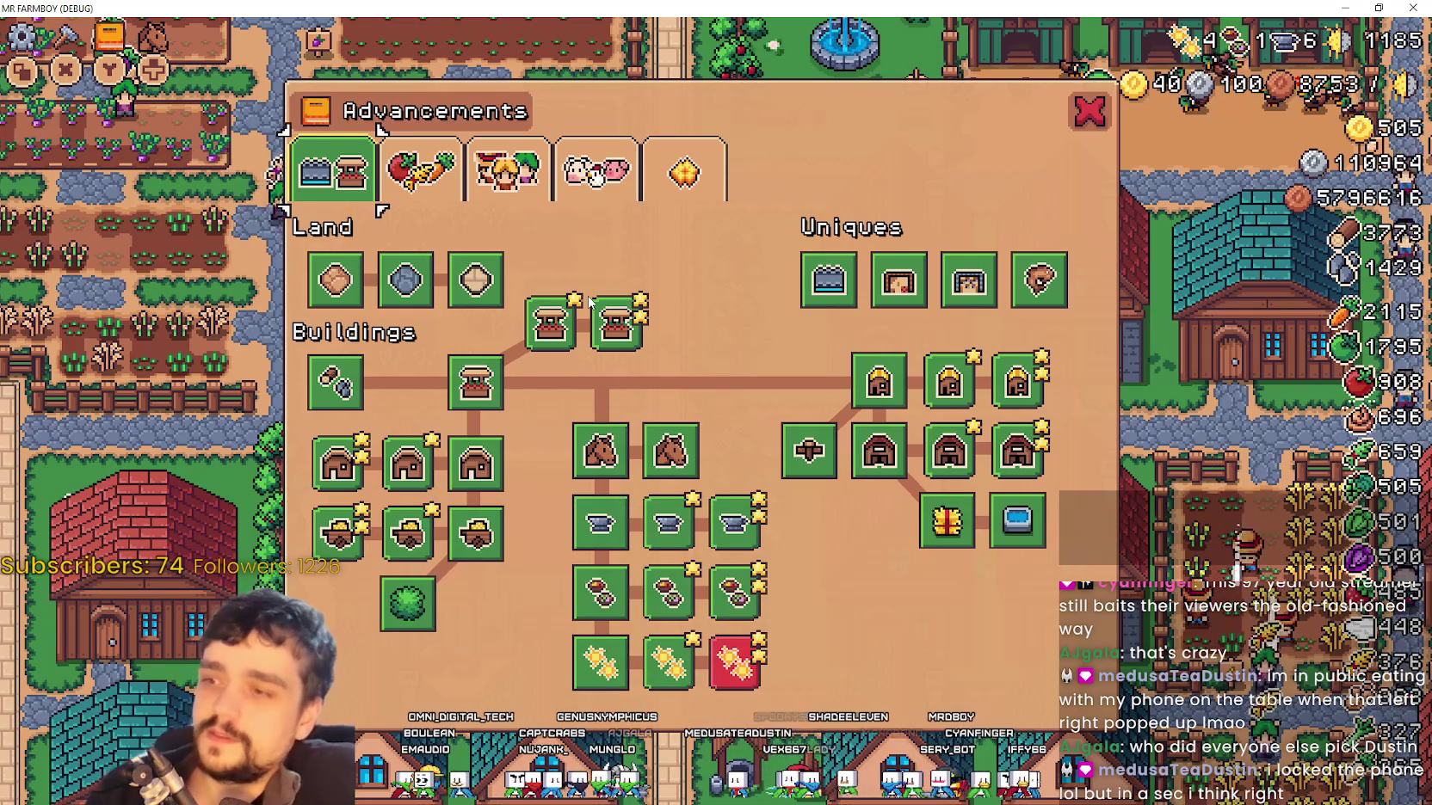
key("Down")
key("Down")
key("Down")
key("Up")
key("Up")
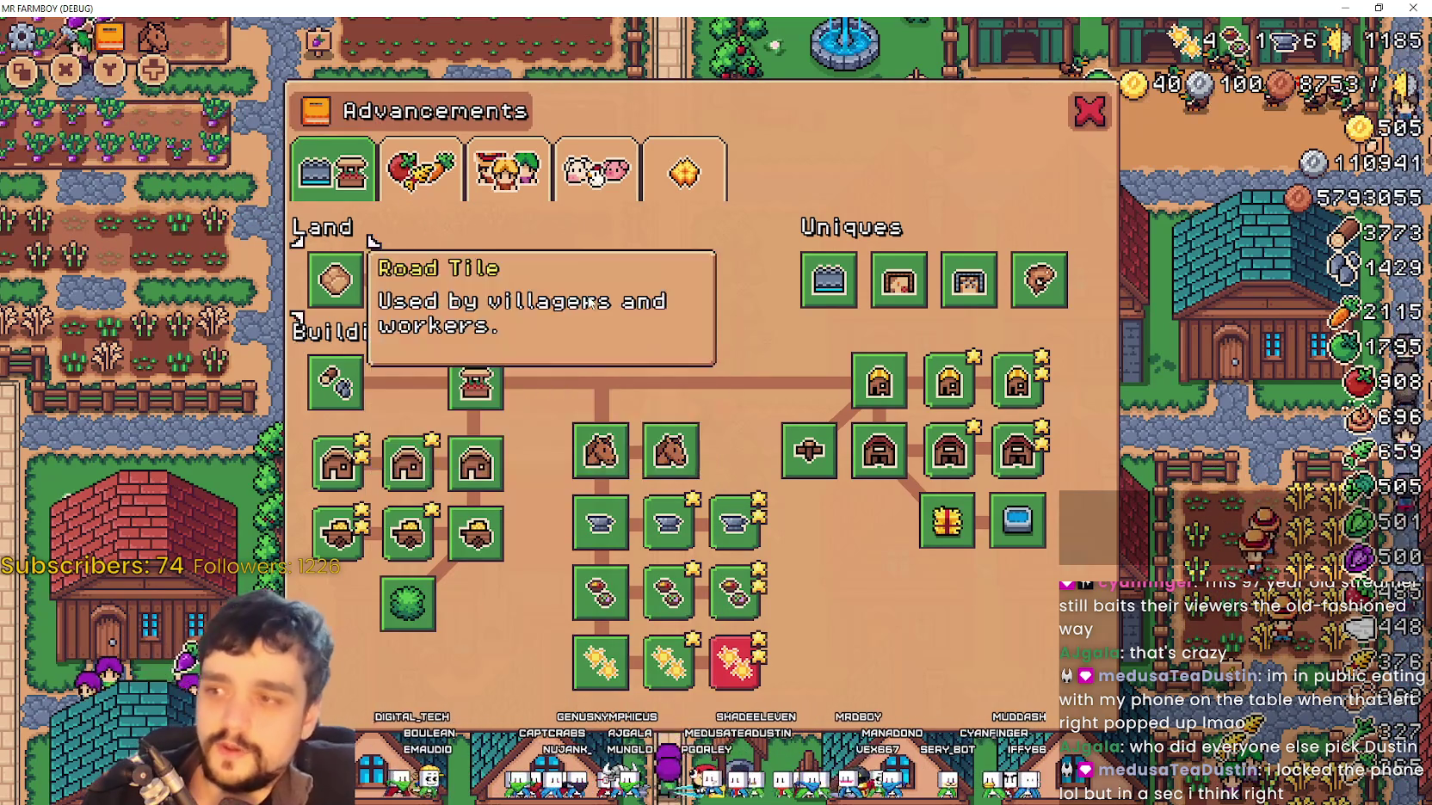
key("Up")
key("Down")
key("Up")
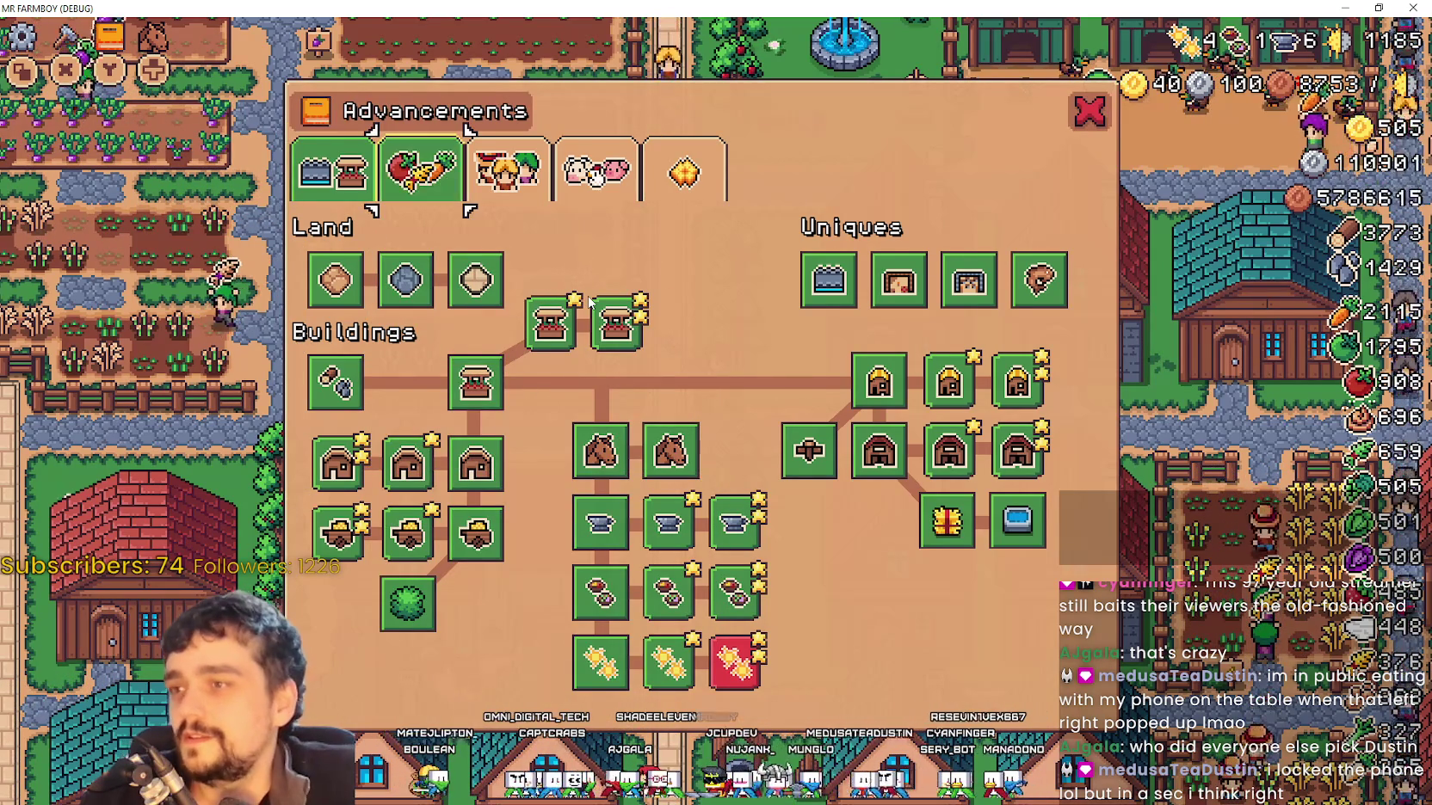
On the Crops page, move focus across the crop items including Turnip and Sunflower
key("Right")
key("Down")
key("Right")
key("Right")
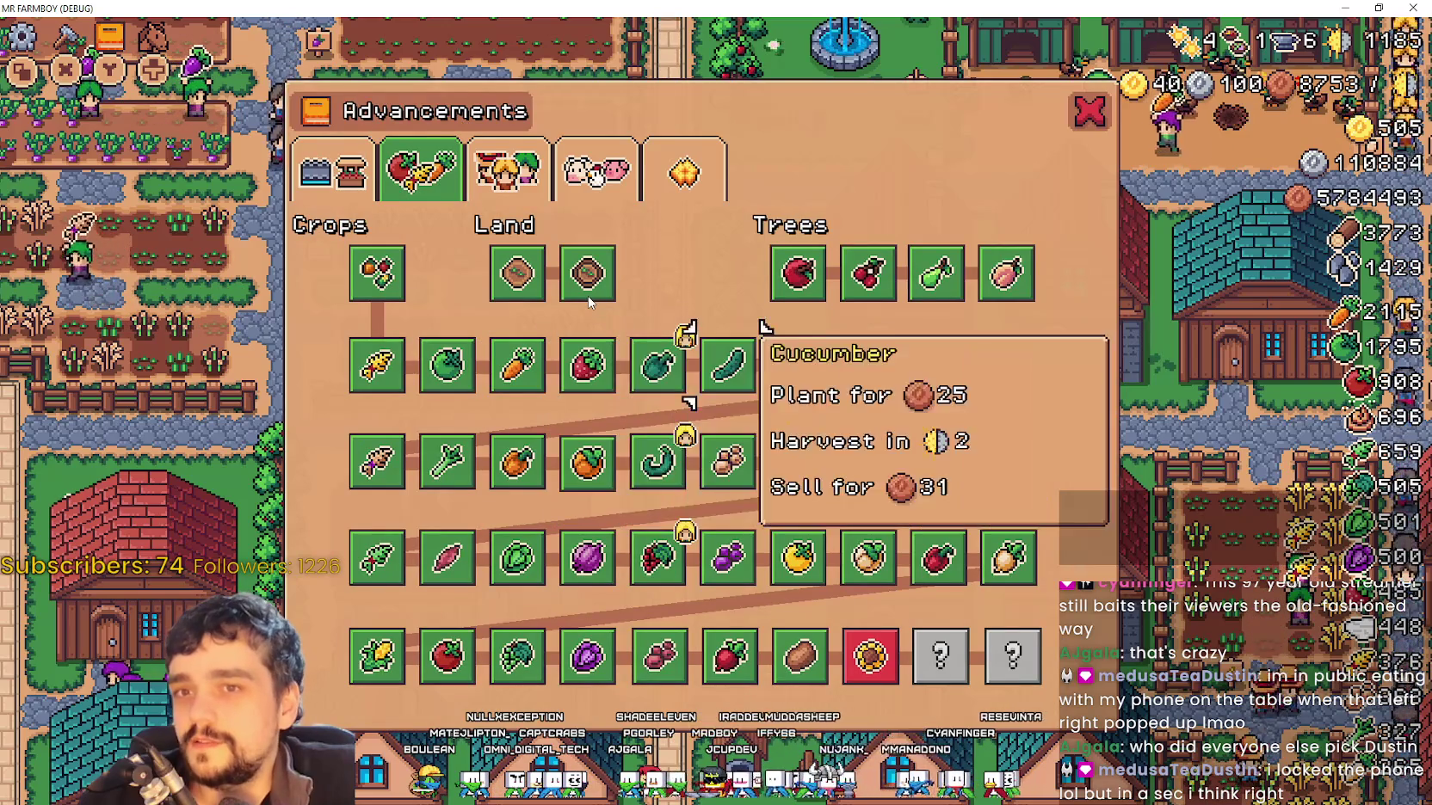
key("Up")
key("Up")
key("Down")
key("Down")
key("Down")
key("Down")
key("Down")
key("Left")
key("Left")
key("Right")
key("Right")
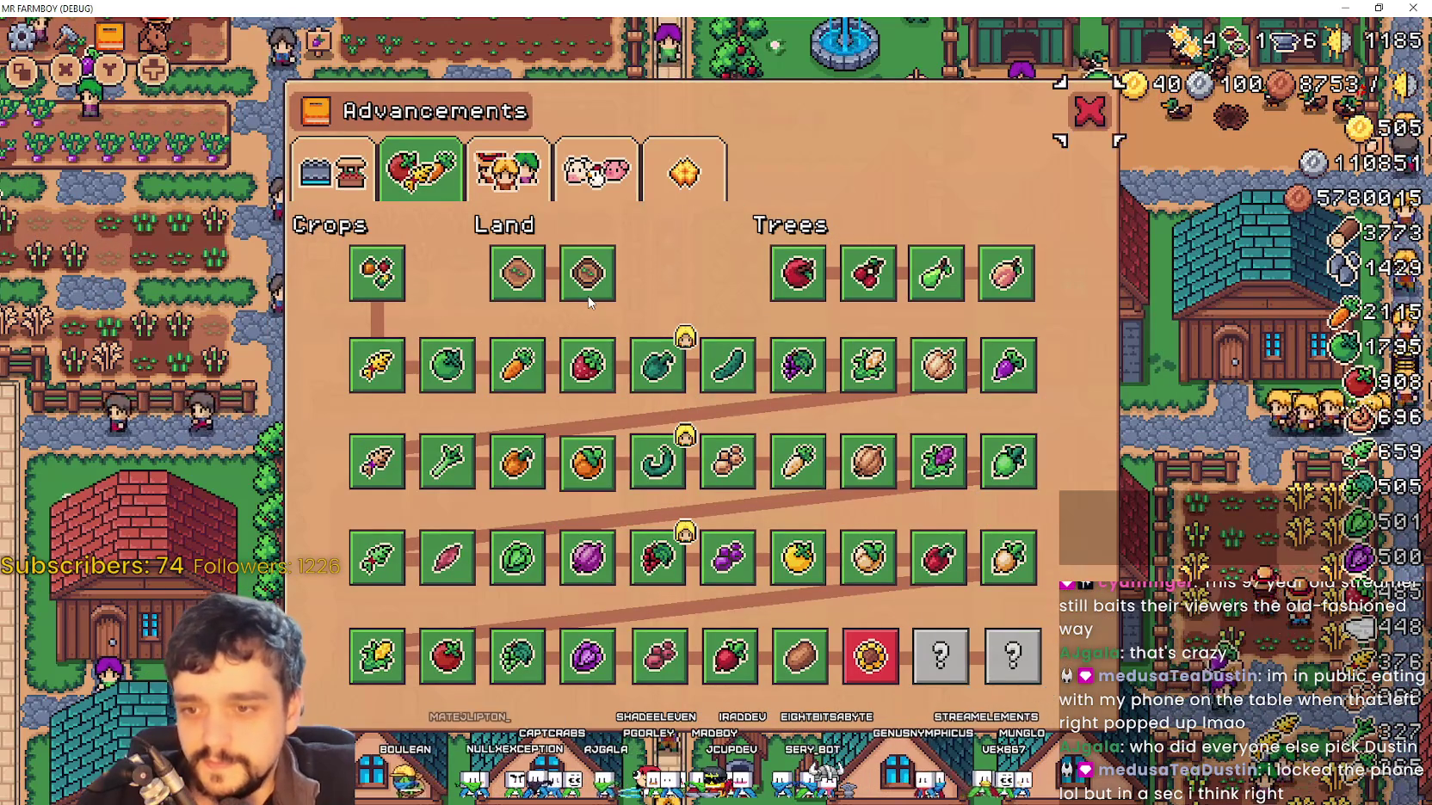
key("Up")
key("Up")
key("Up")
On the Workers page, step focus through Carrier, Farmer and Rancher Upgrade 2
key("Right")
key("Down")
key("Down")
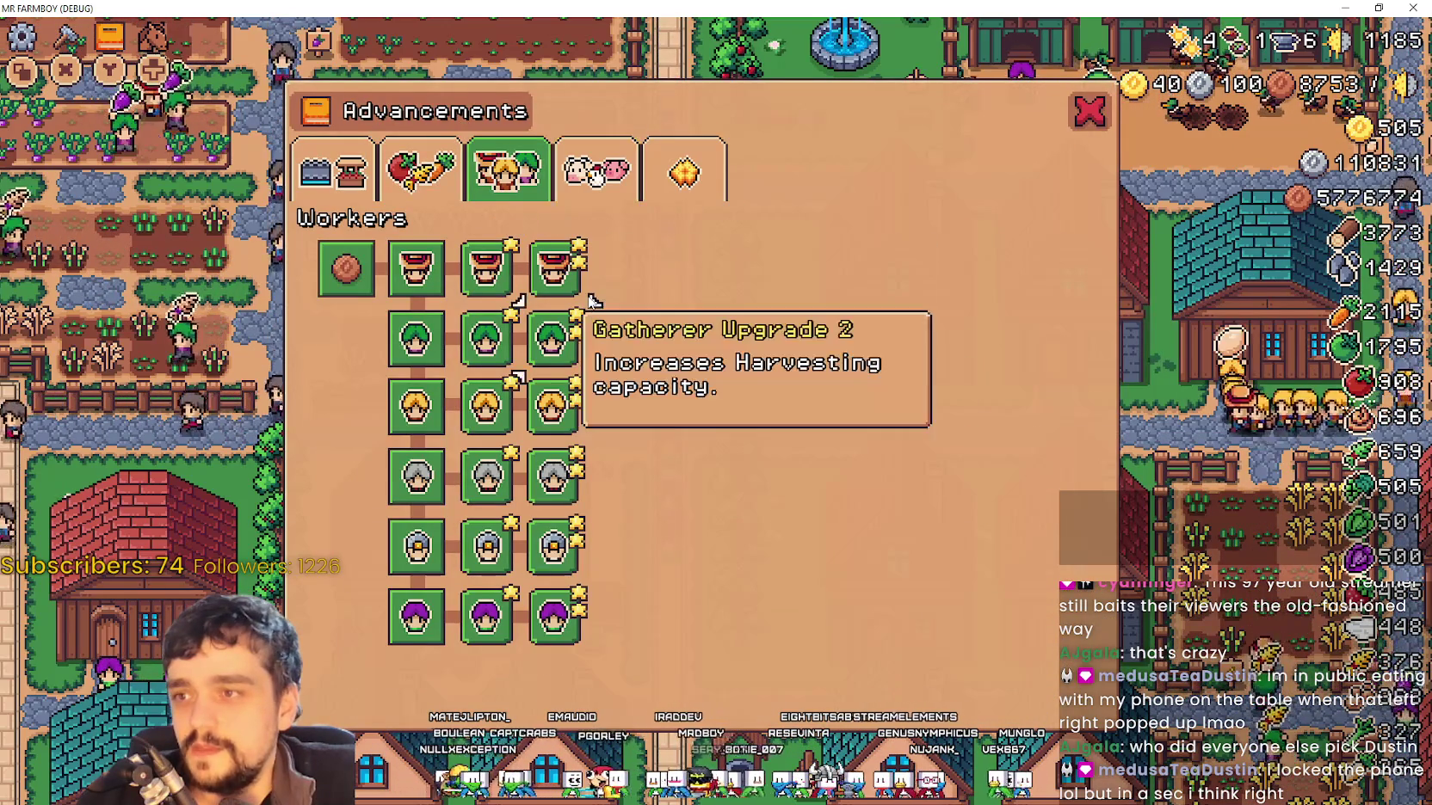
key("Down")
key("Up")
key("Up")
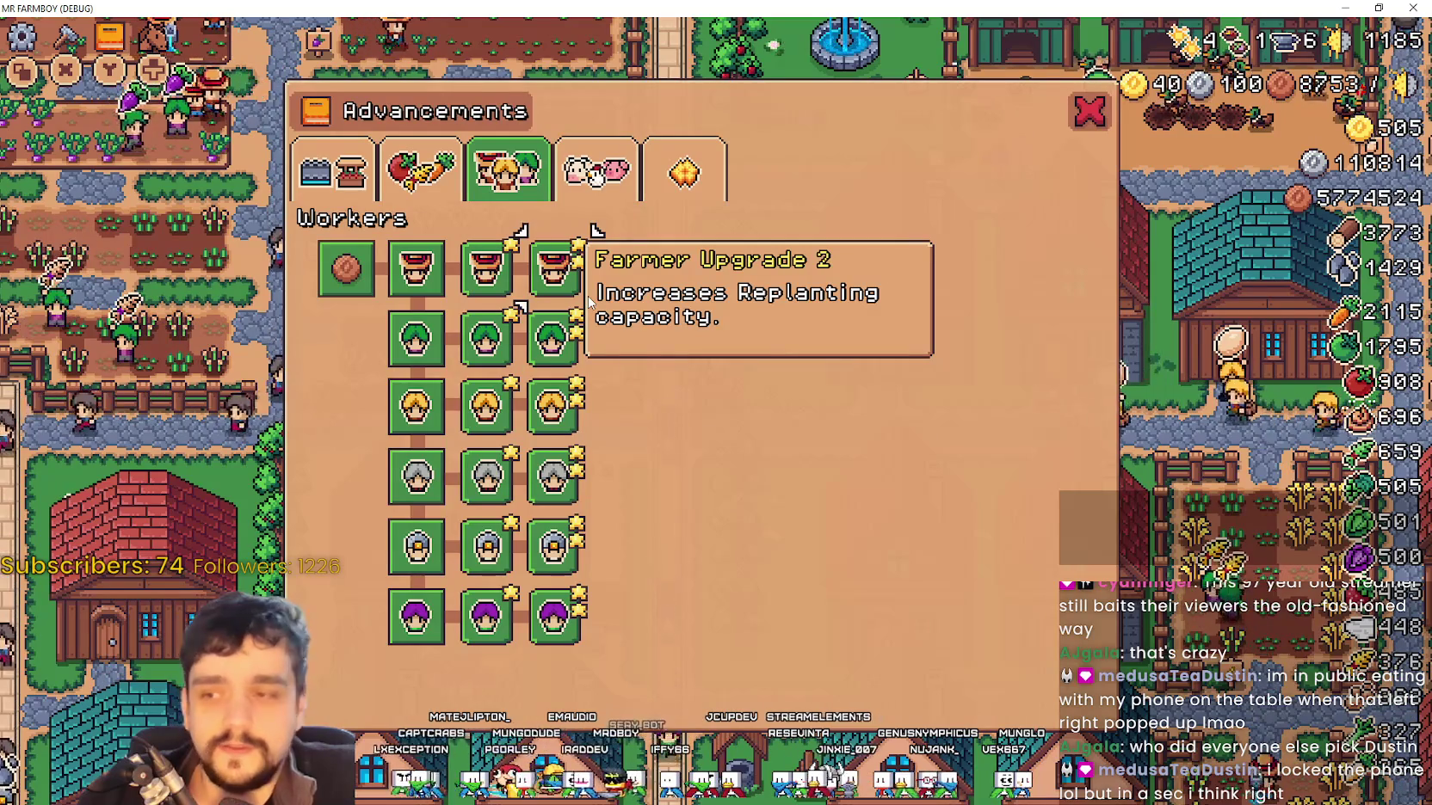
key("Down")
key("Down")
key("Down")
key("Up")
key("Up")
key("Up")
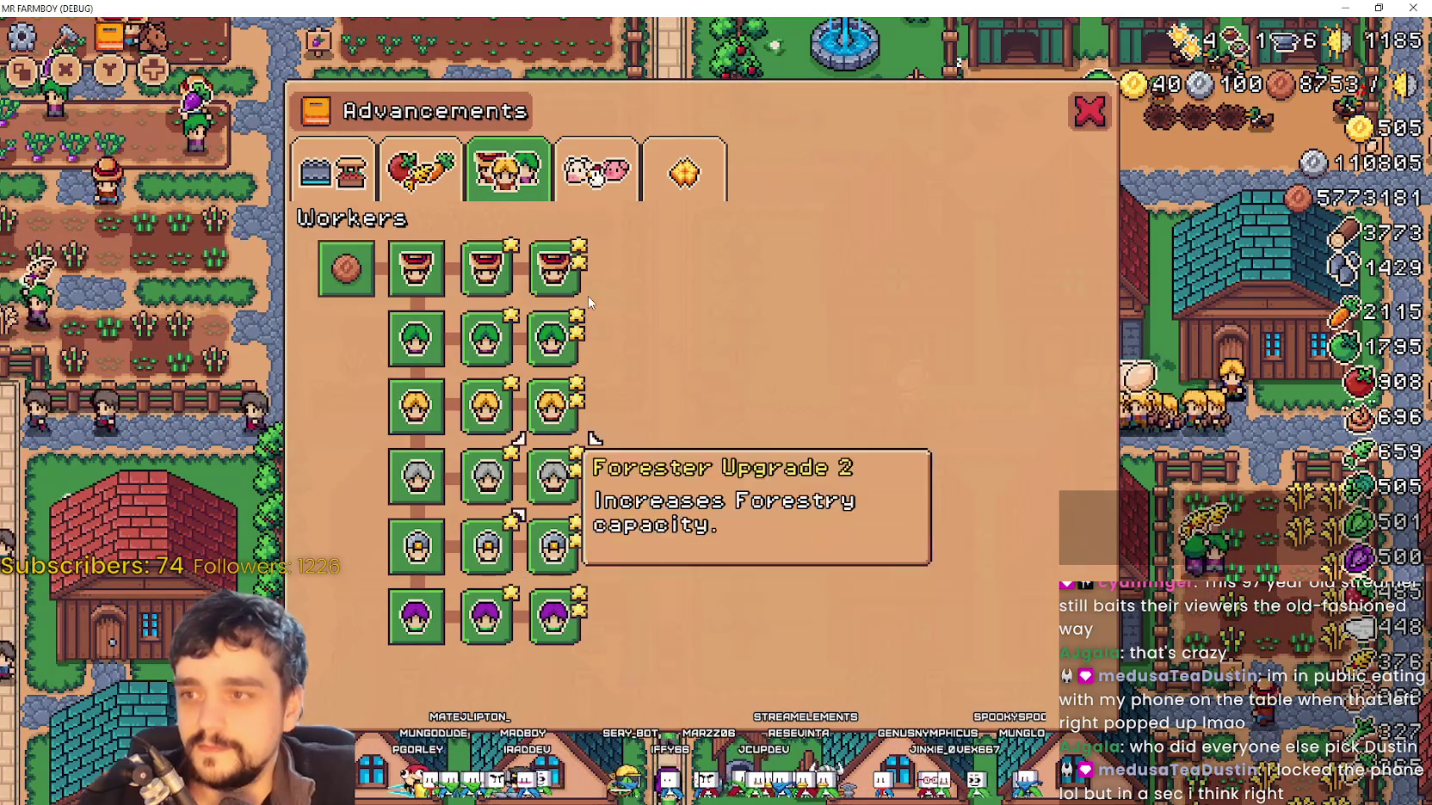
Check focus on the Animals and Decorations pages, including Gnome Egg, then close the panel
key("Right")
key("Down")
key("Right")
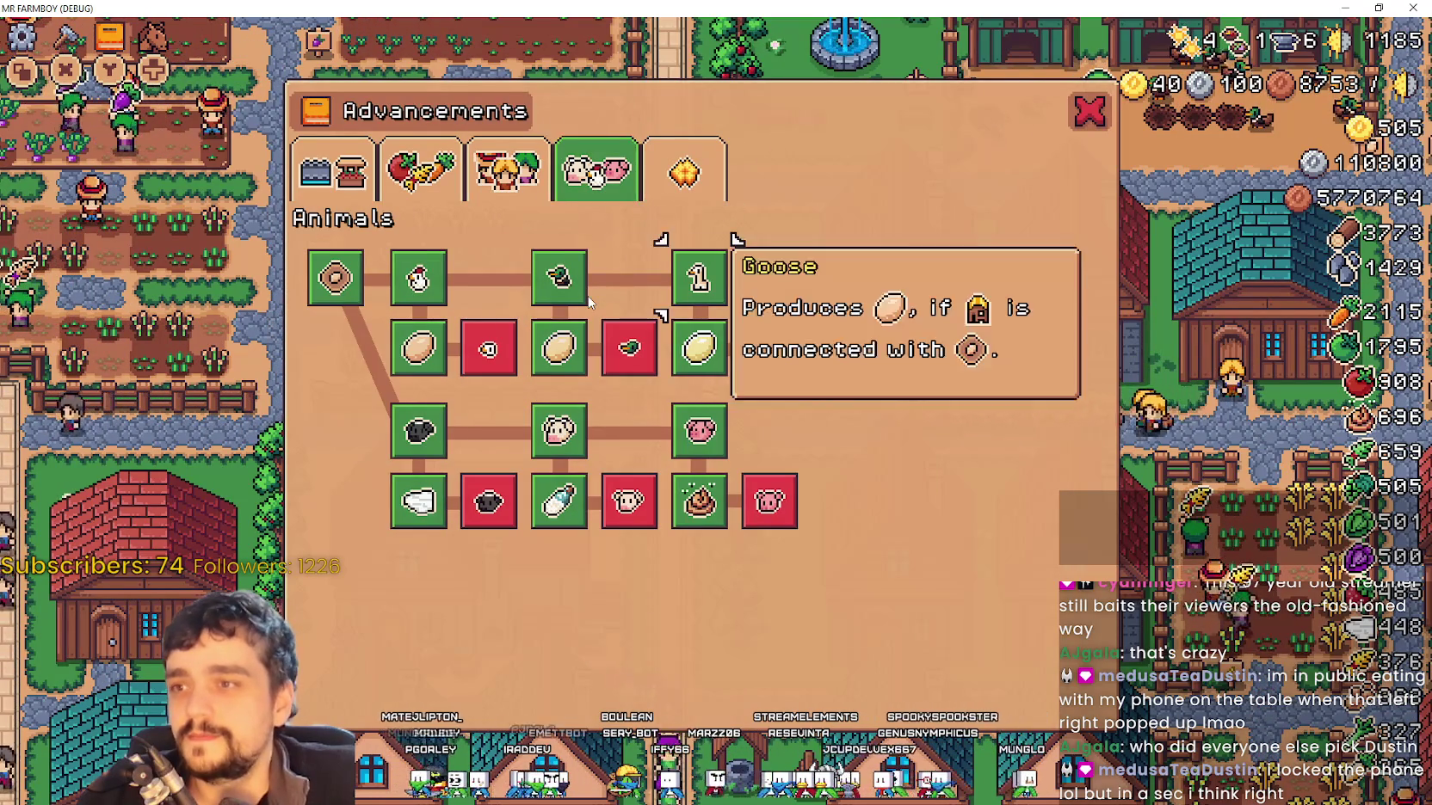
key("Down")
key("Up")
key("Up")
key("Right")
key("Return")
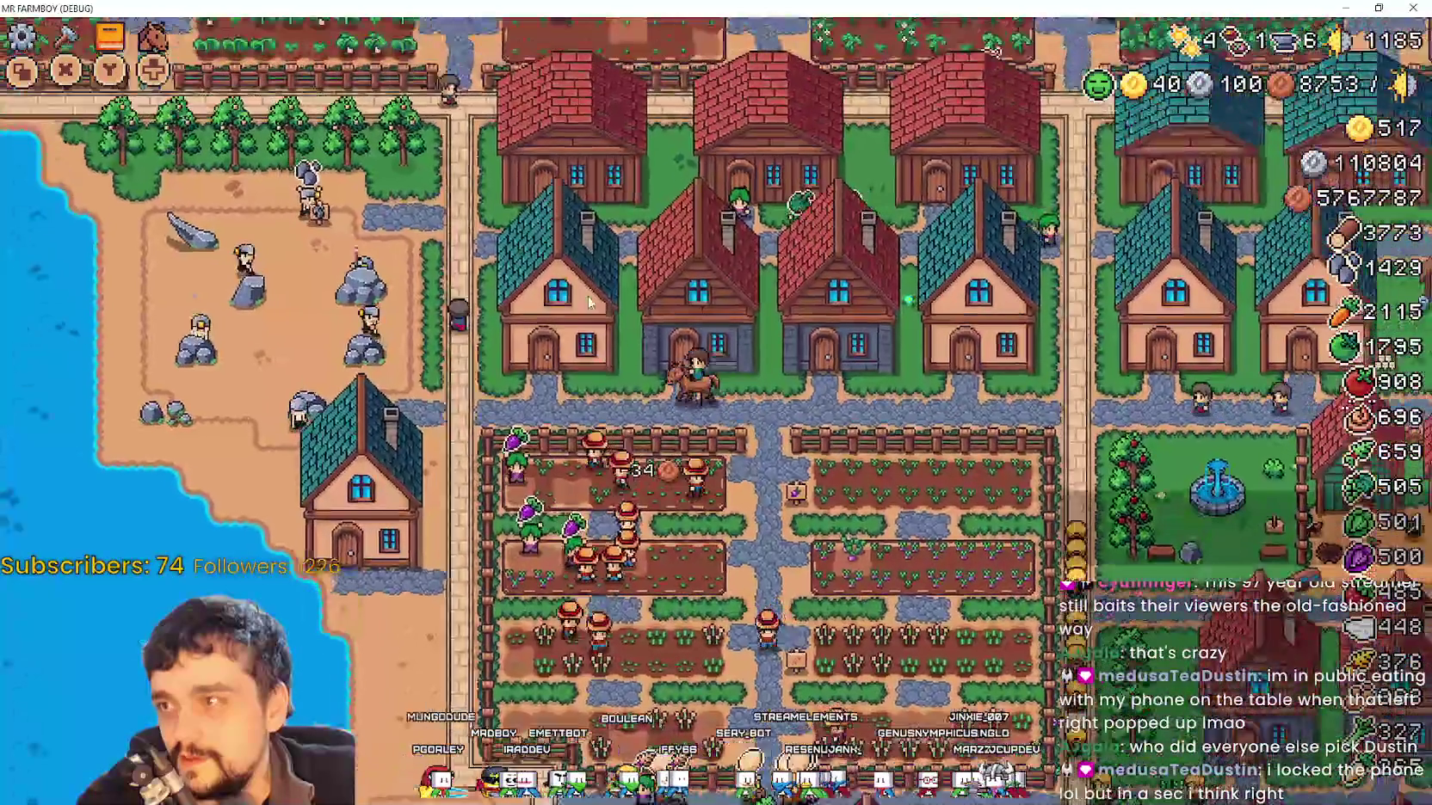
Reopen Advancements and move focus through the Animals upgrades: Cows, Baby Sheep, Chicken Egg
key("Return")
key("Left")
key("Down")
key("Down")
key("Left")
key("Up")
key("Up")
key("Up")
key("Right")
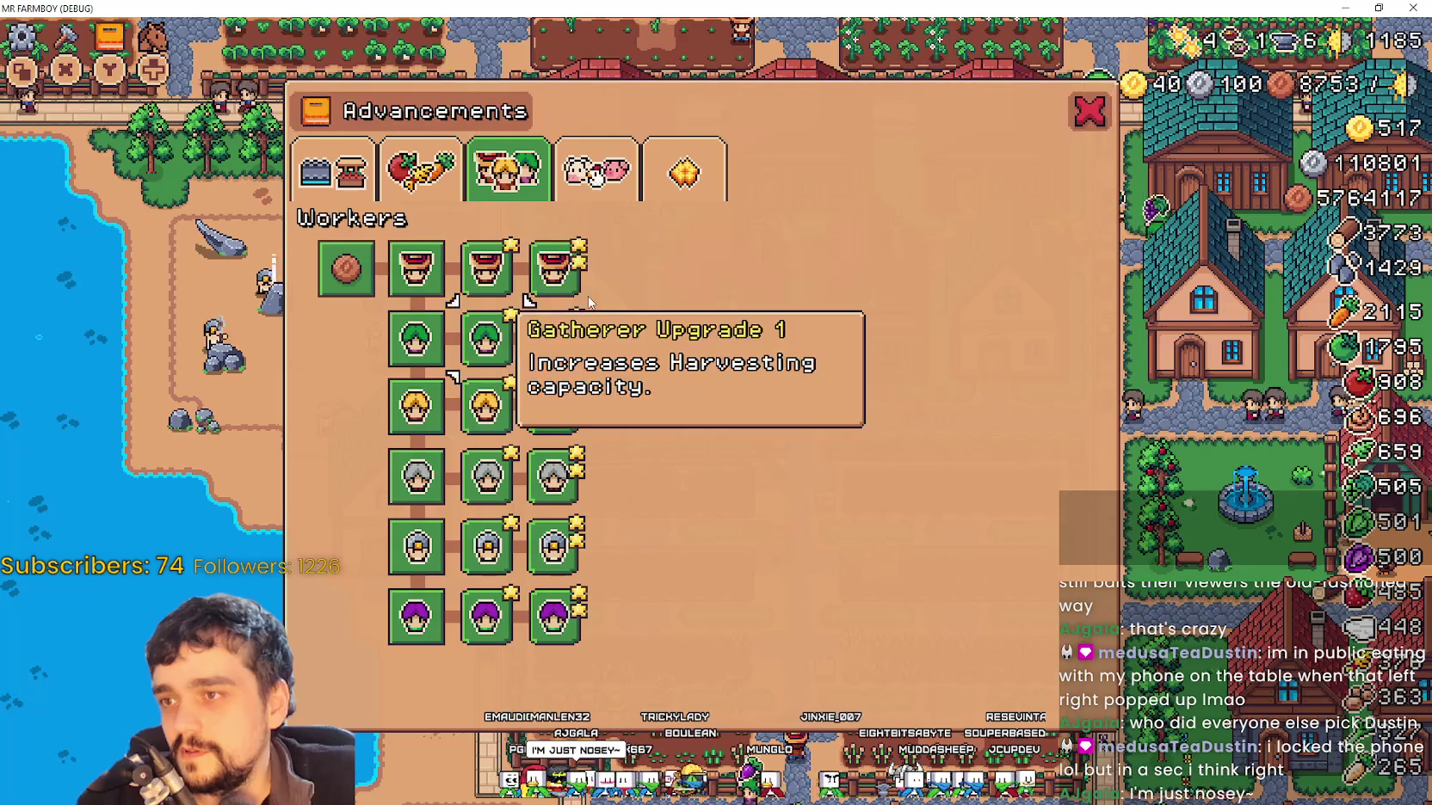
On the Crops page, focus Wheat, Green Pepper, Pumpkin, Red Cabbage, Radish, Kidney Beans, Red Grapes, Potato
key("Left")
key("Down")
key("Down")
key("Right")
key("Right")
key("Right")
key("Right")
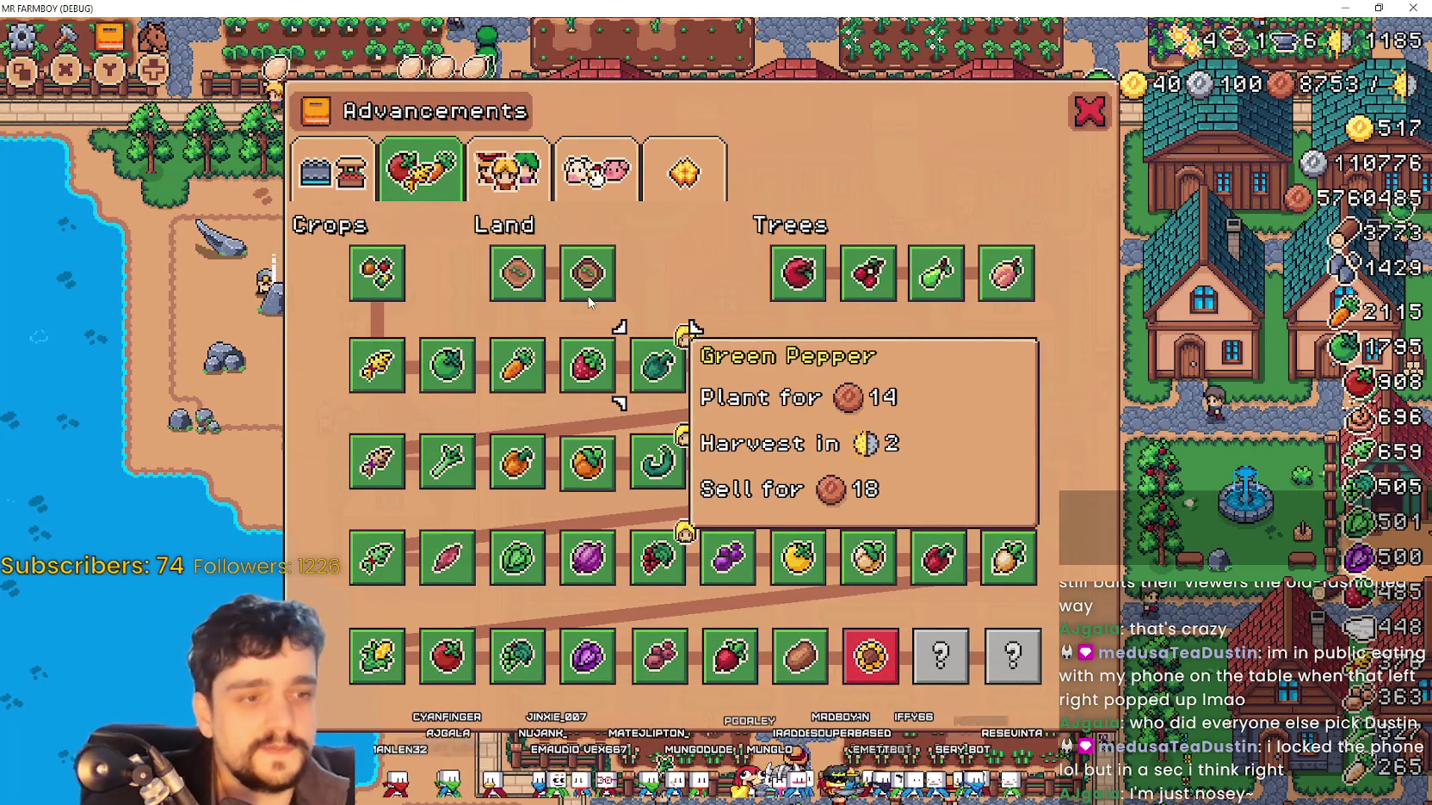
key("Down")
key("Left")
key("Down")
key("Down")
key("Right")
key("Right")
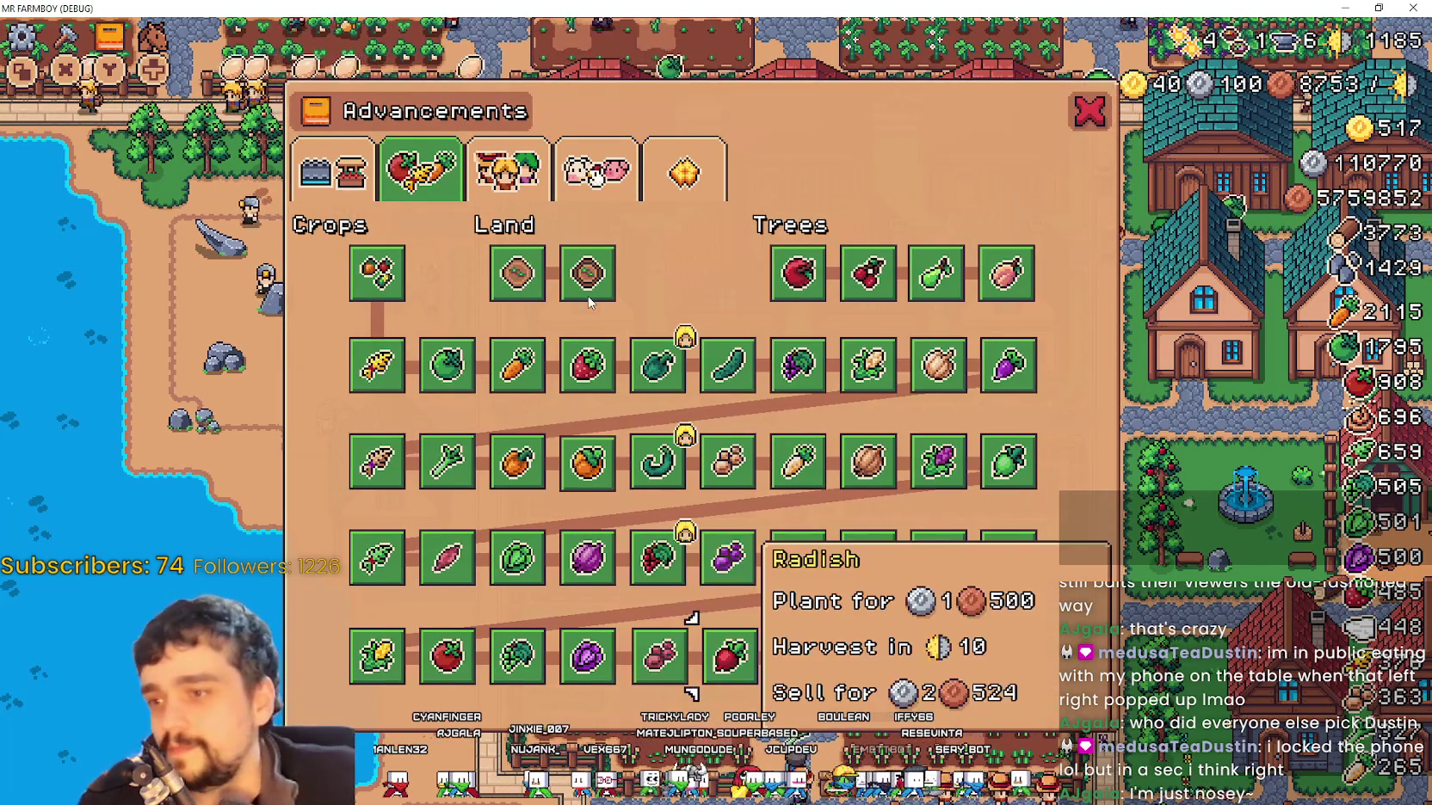
key("Left")
key("Up")
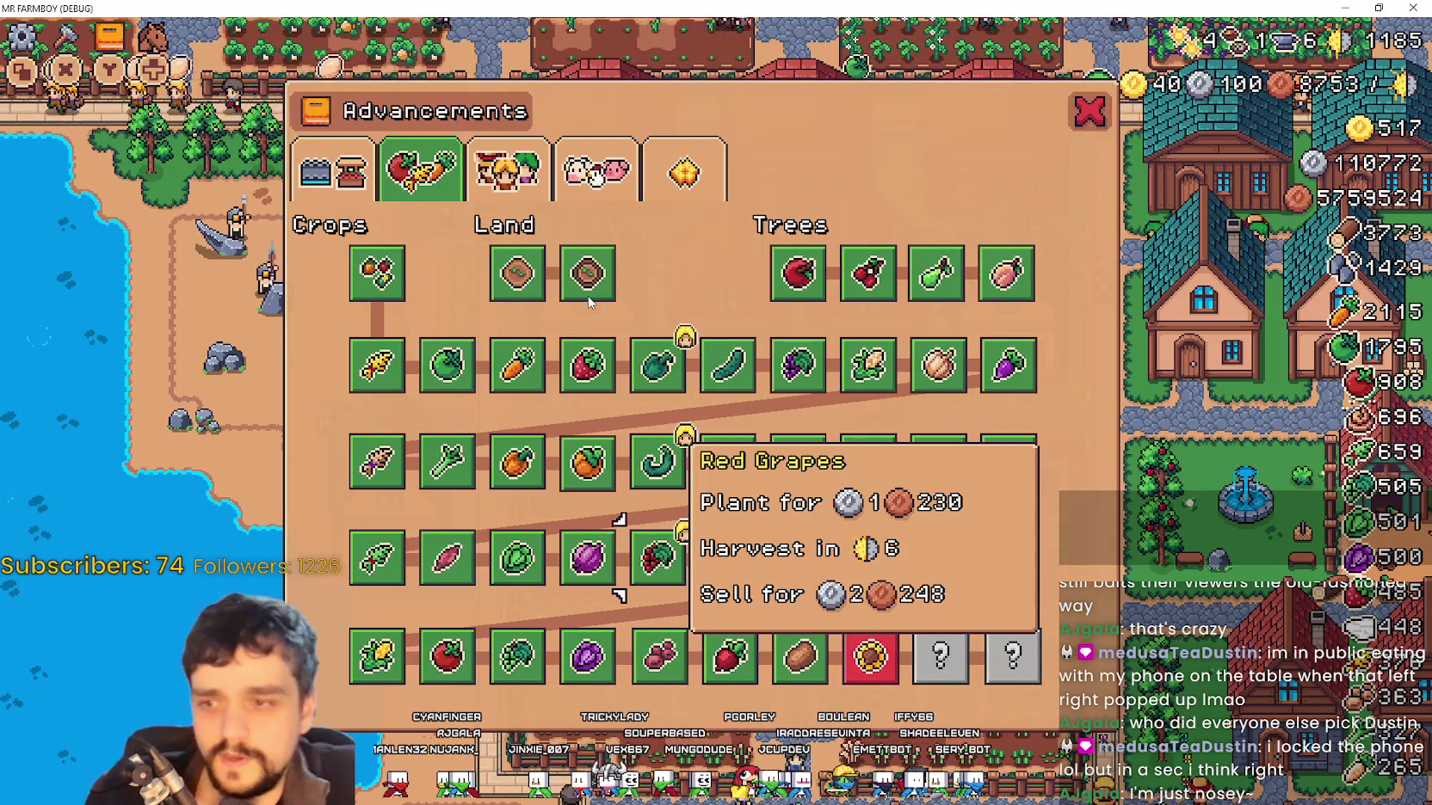
key("Down")
key("Right")
key("Right")
Continue crop focus through Sunflower, a locked slot, Red Pepper, Garlic, Grapes, Onion, Yellow Tomato, Carrot
key("Right")
key("Right")
key("Left")
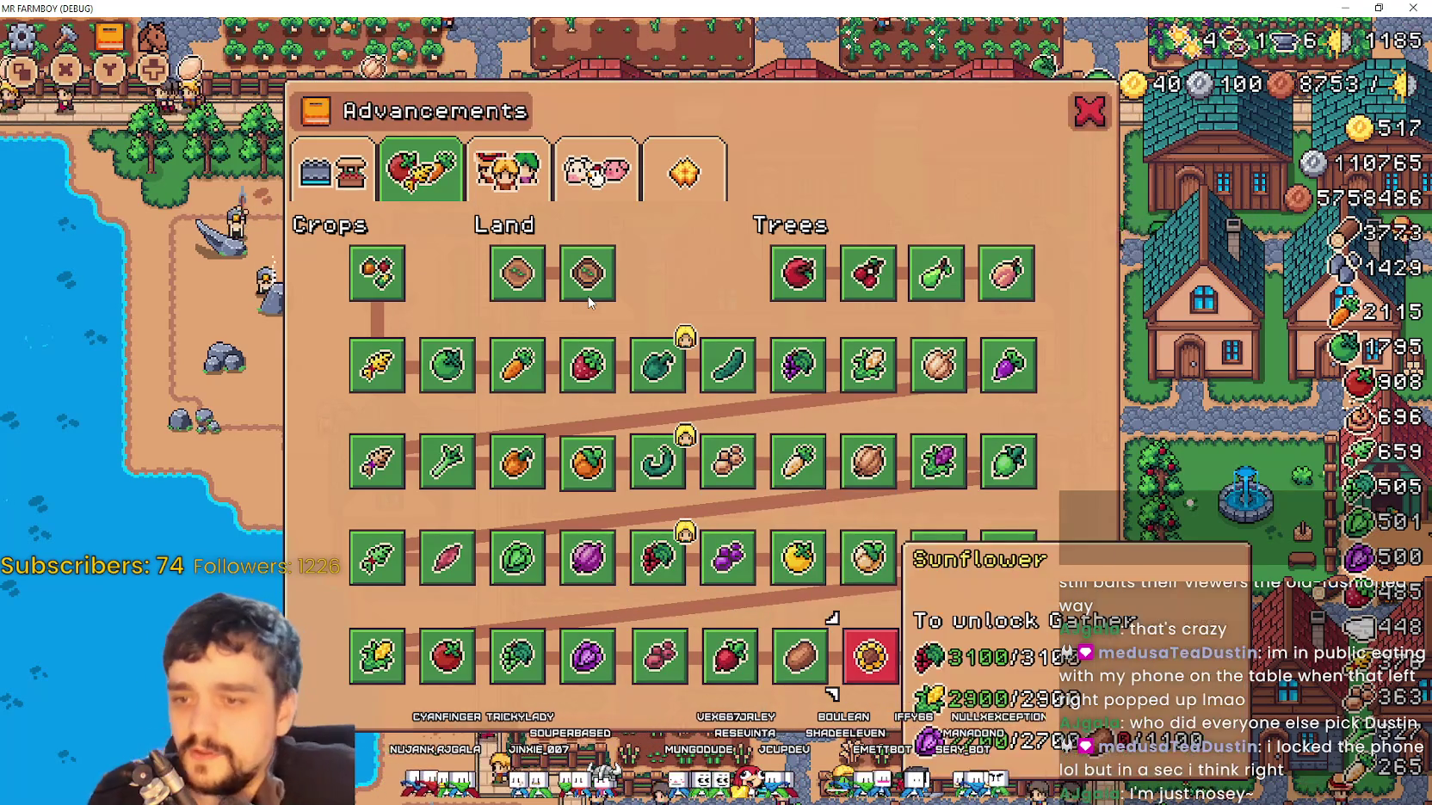
key("Right")
key("Right")
key("Up")
key("Up")
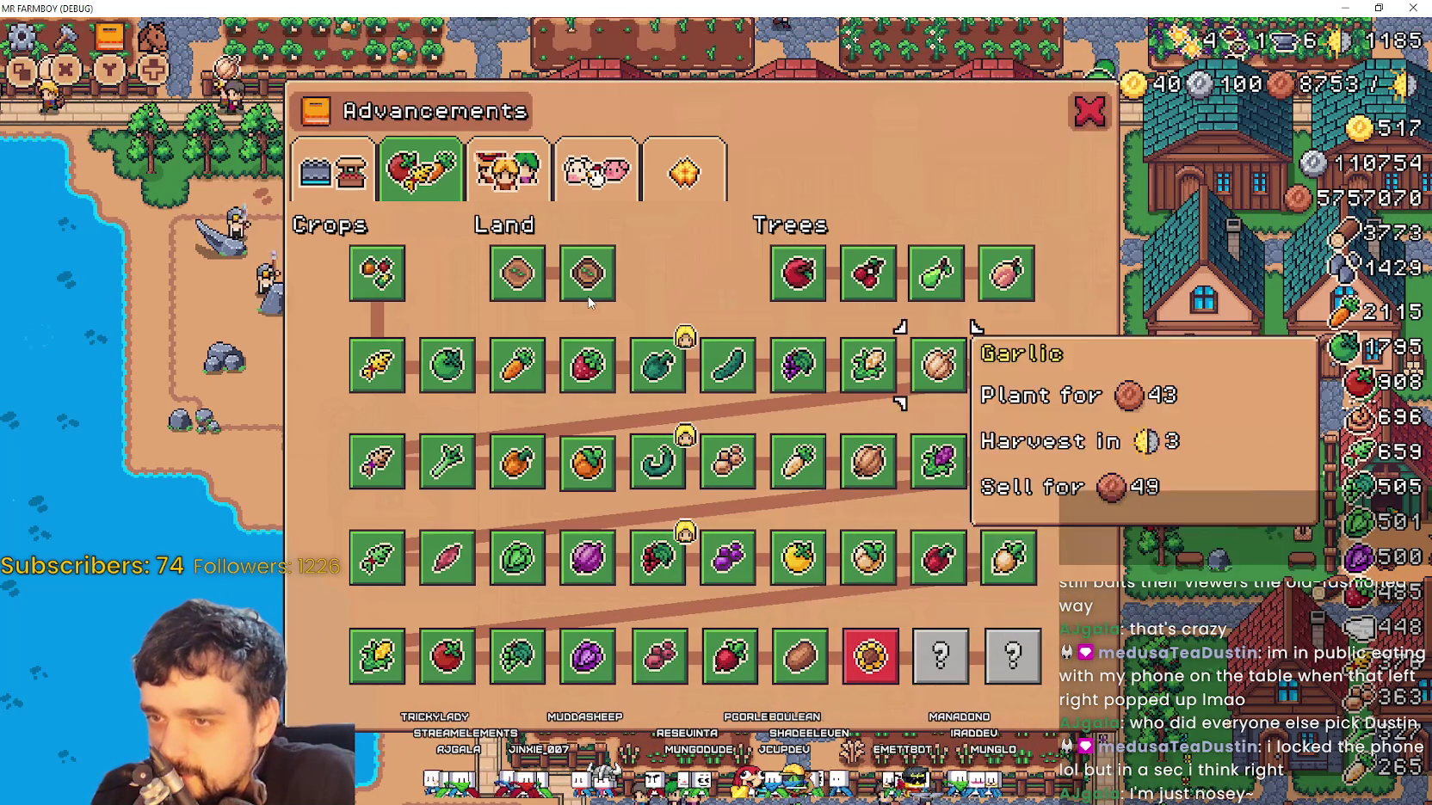
key("Up")
key("Down")
key("Down")
key("Down")
key("Right")
key("Left")
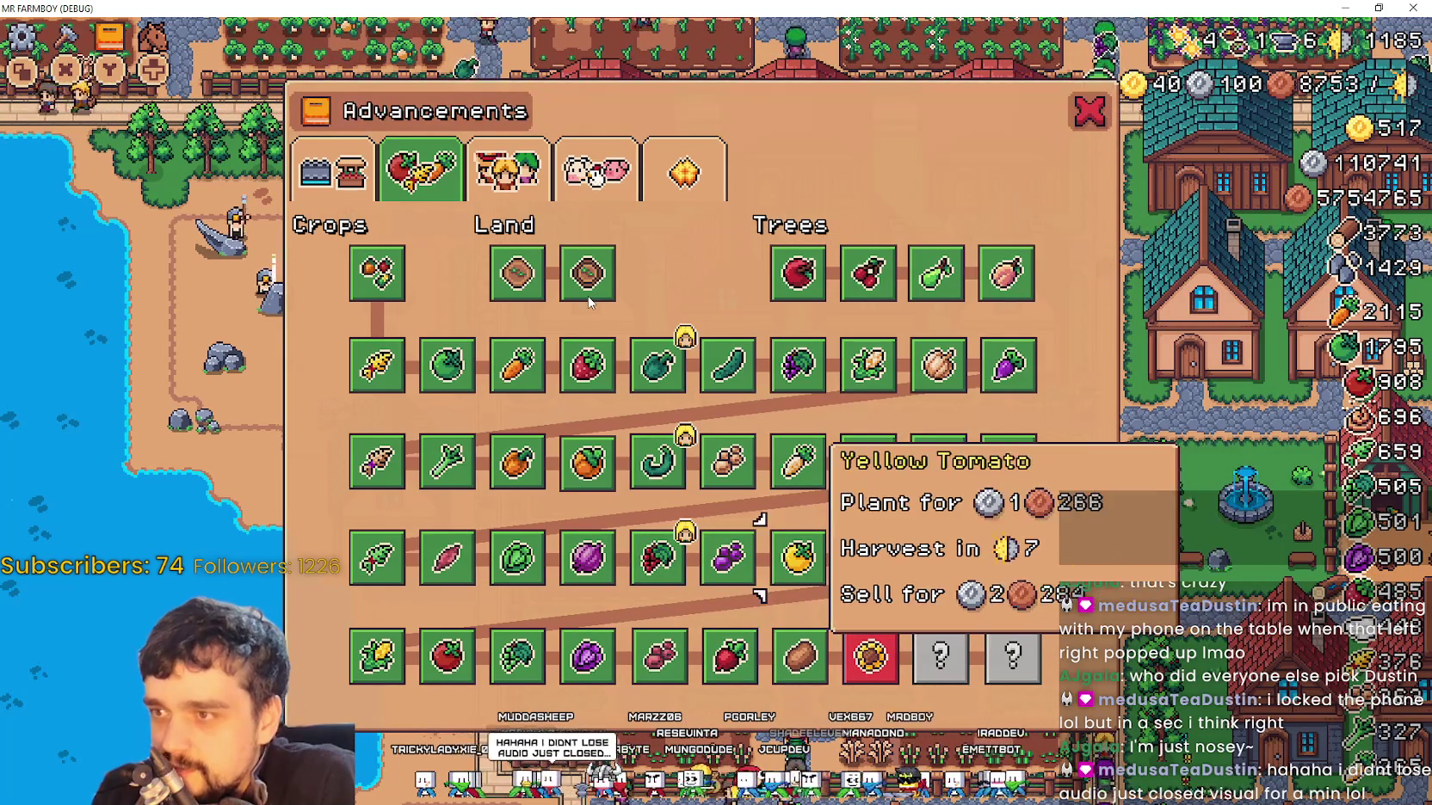
key("Left")
key("Left")
key("Left")
key("Up")
key("Up")
Move to the Workers page, focusing Enchanted Farm Tile, Upkeep, Farmer Upgrade 2 and Farmer Upgrade 1
key("Left")
key("Up")
key("Right")
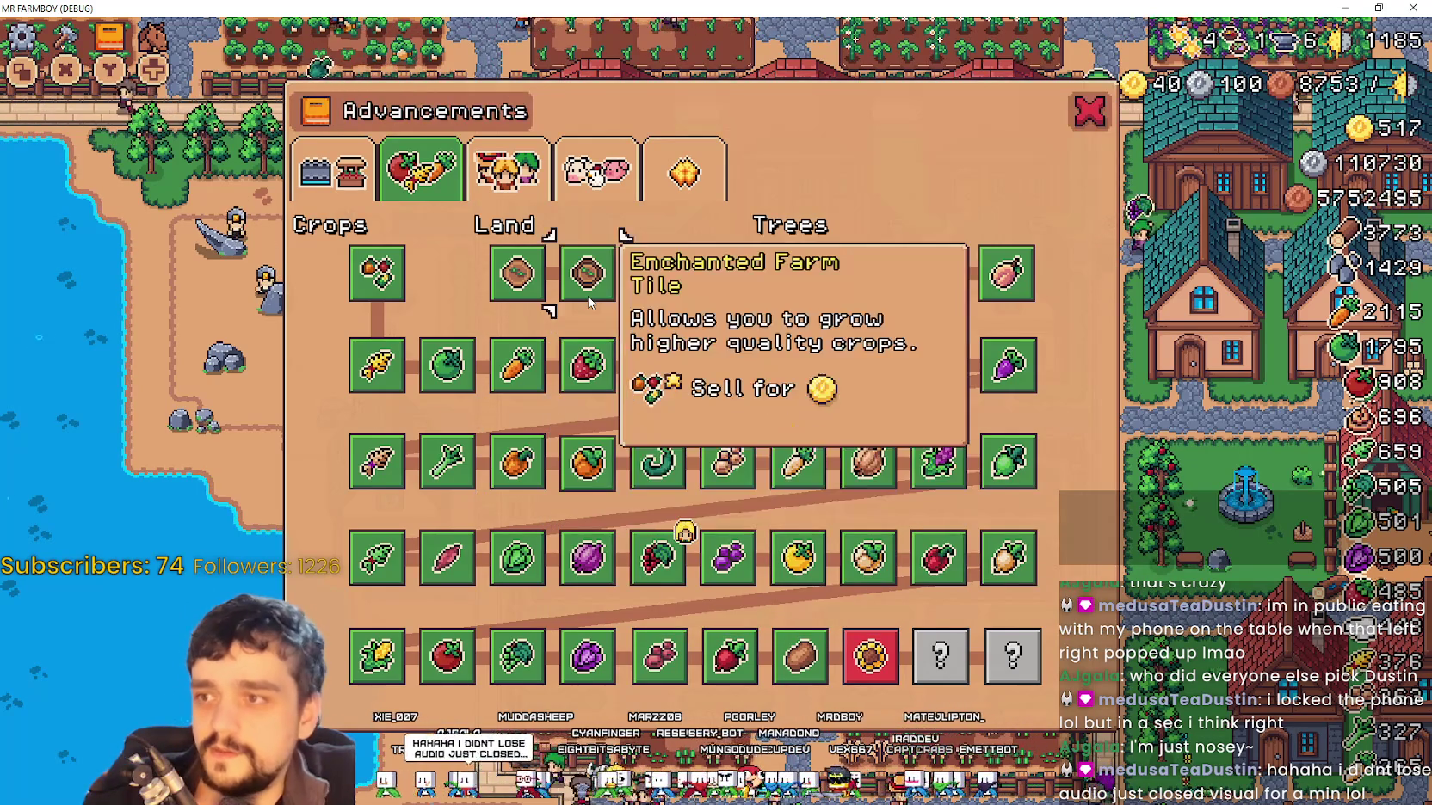
key("Up")
key("Left")
key("Down")
key("Right")
key("Right")
key("Right")
key("Left")
Switch to the Buildings page, focusing Road Tile, Inn Upgrade 2 and House Upgrade 2
key("Up")
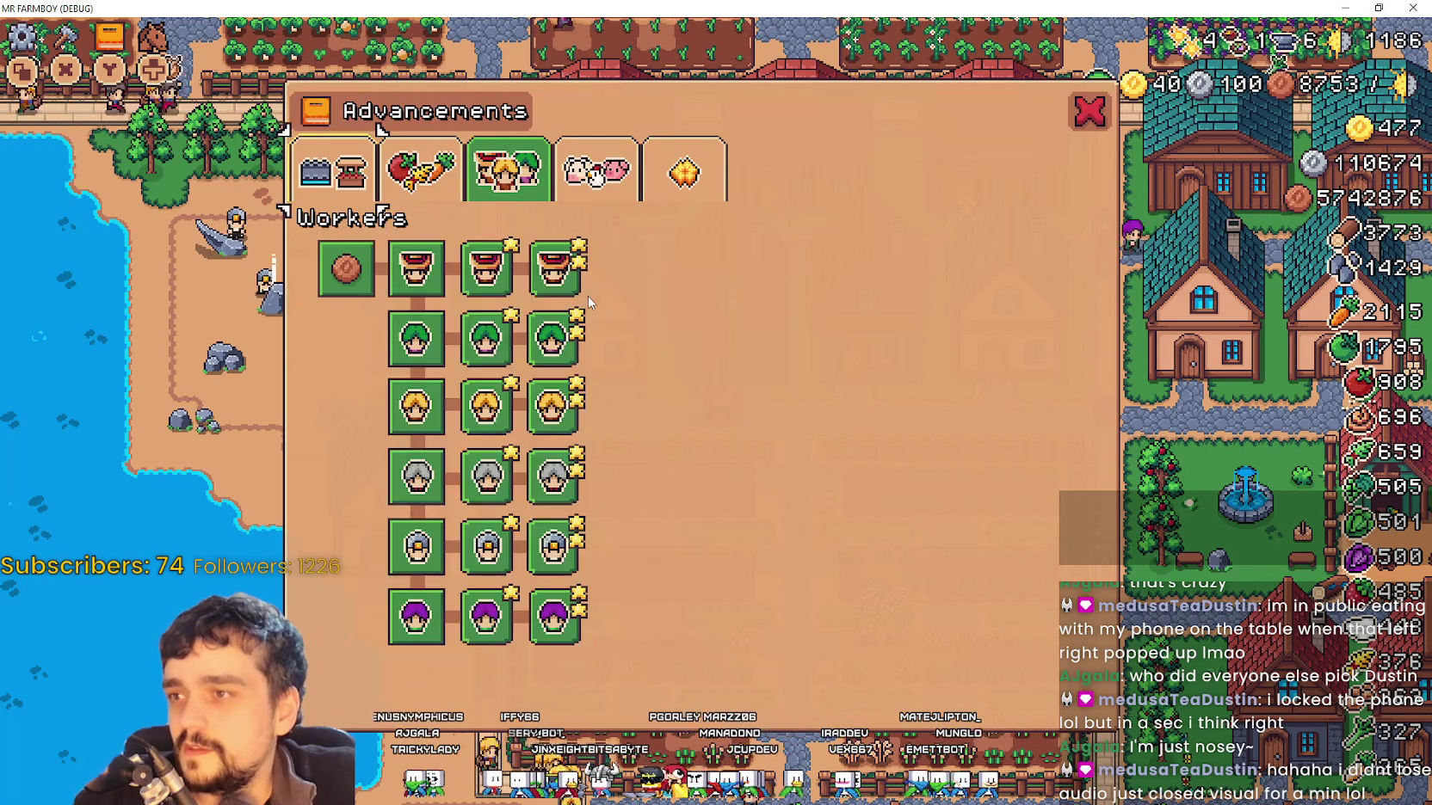
key("Left")
key("Left")
key("Down")
key("Down")
key("Down")
key("Down")
key("Up")
key("Right")
key("Right")
key("Right")
key("Right")
key("Right")
key("Down")
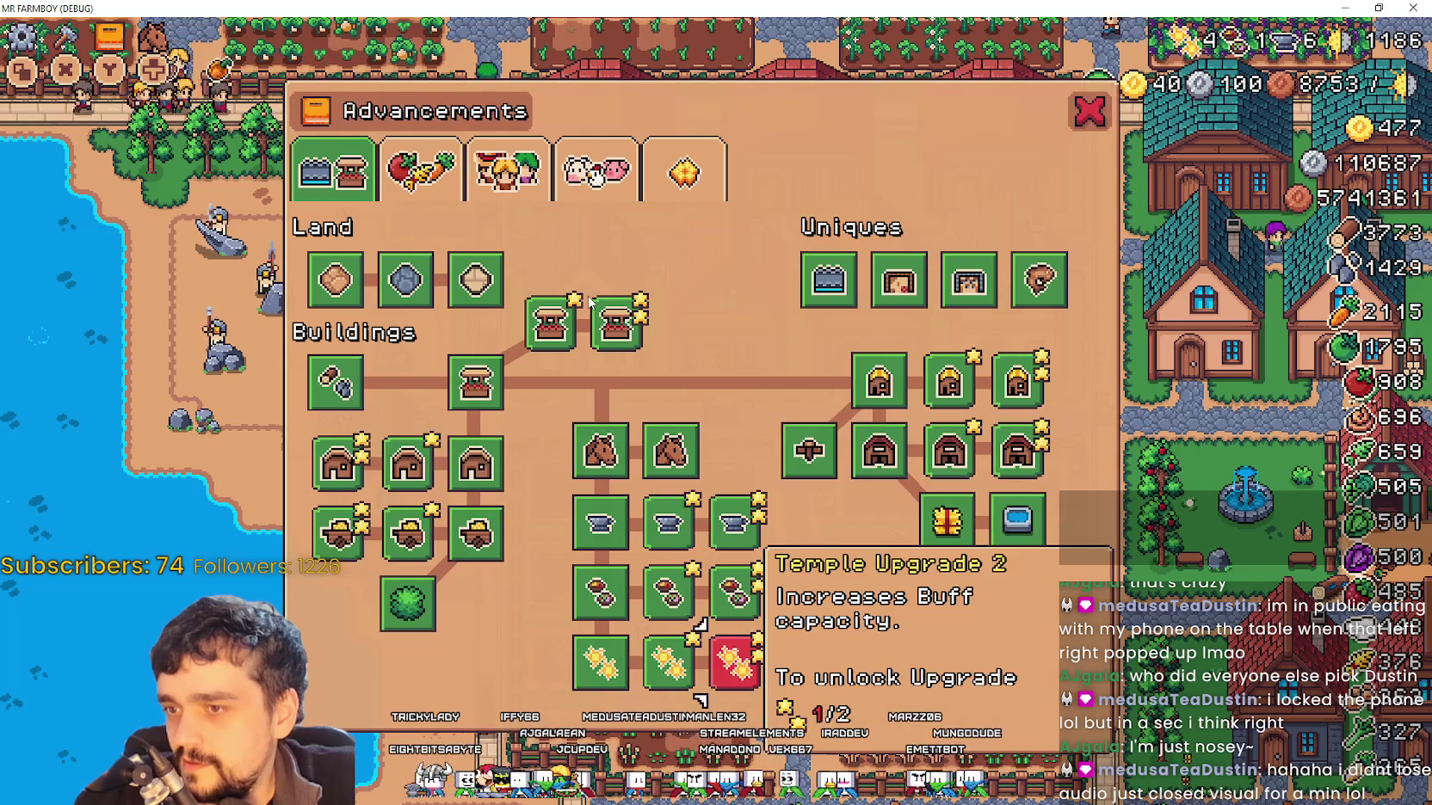
key("Up")
key("Up")
key("Right")
key("Right")
key("Right")
key("Up")
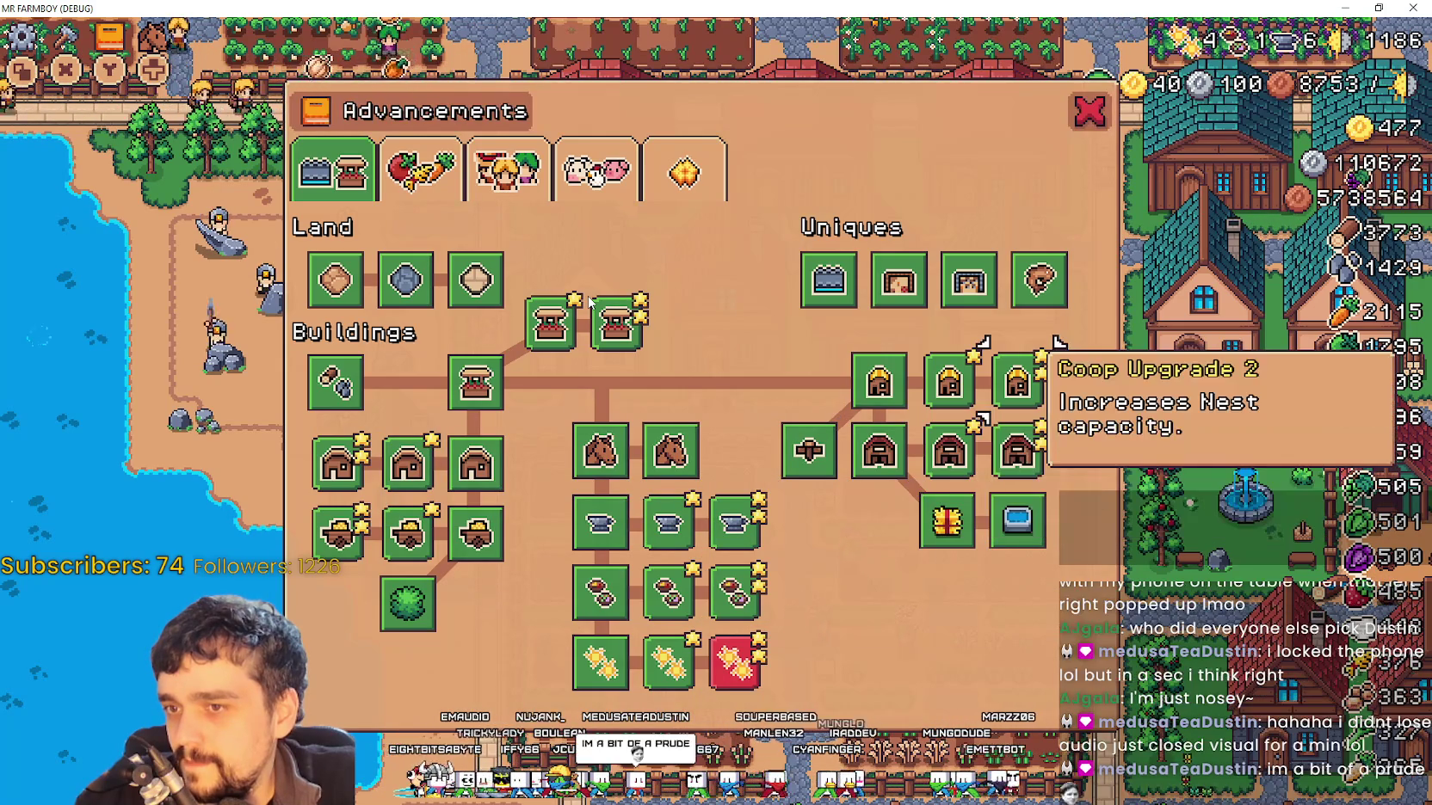
key("Left")
key("Down")
key("Right")
key("Left")
key("Down")
key("Up")
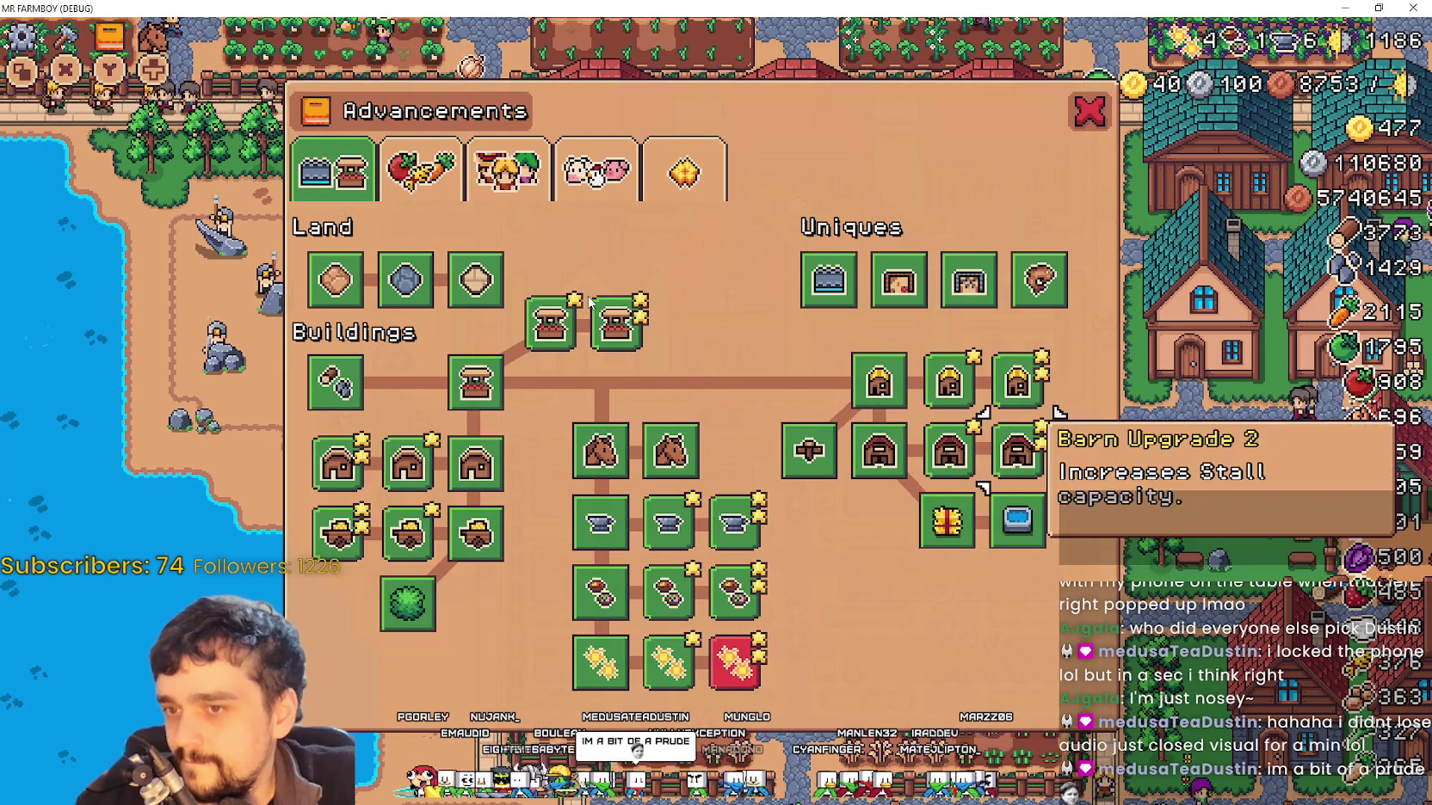
key("Up")
key("Down")
key("Down")
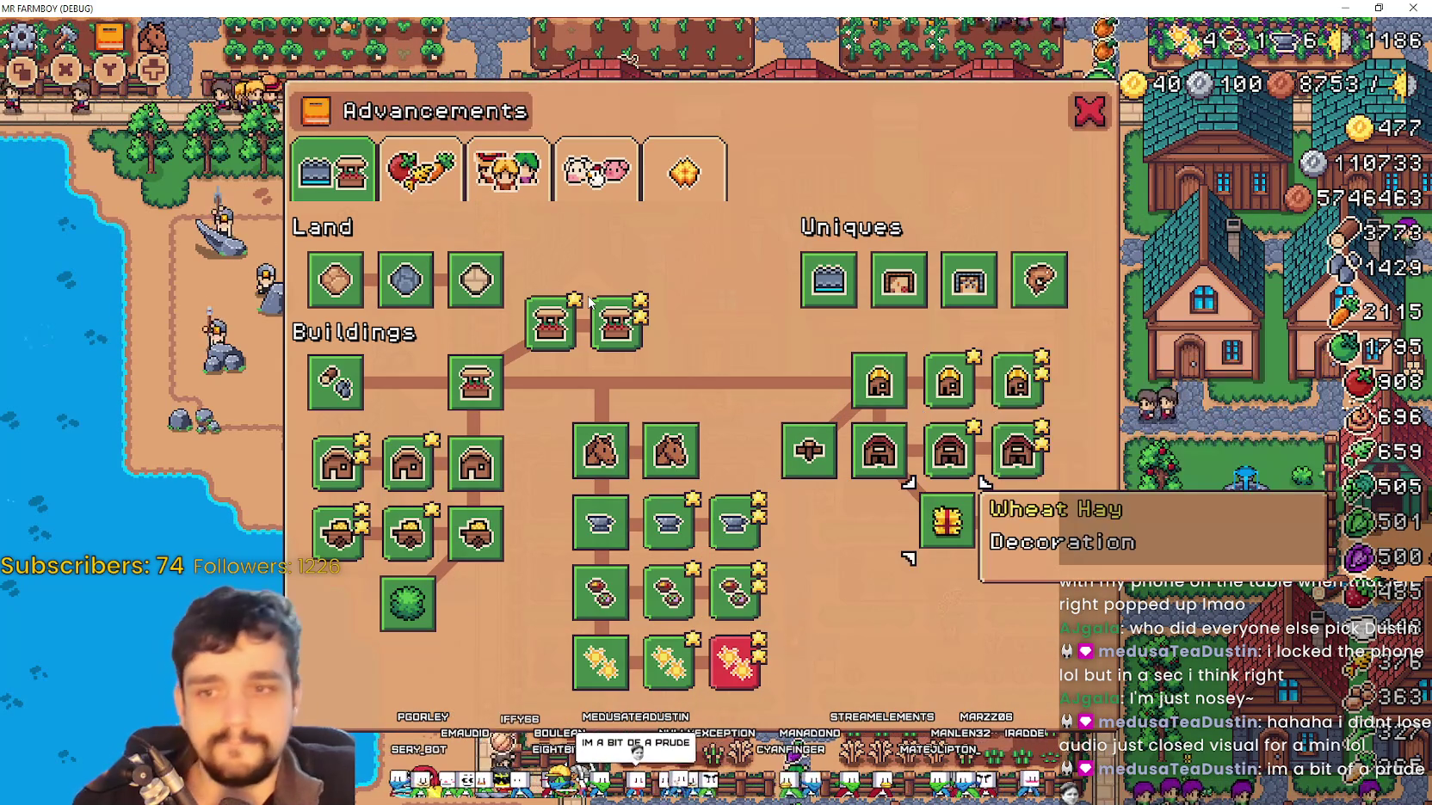
key("Right")
key("Up")
key("Up")
key("Down")
key("Left")
key("Right")
key("Left")
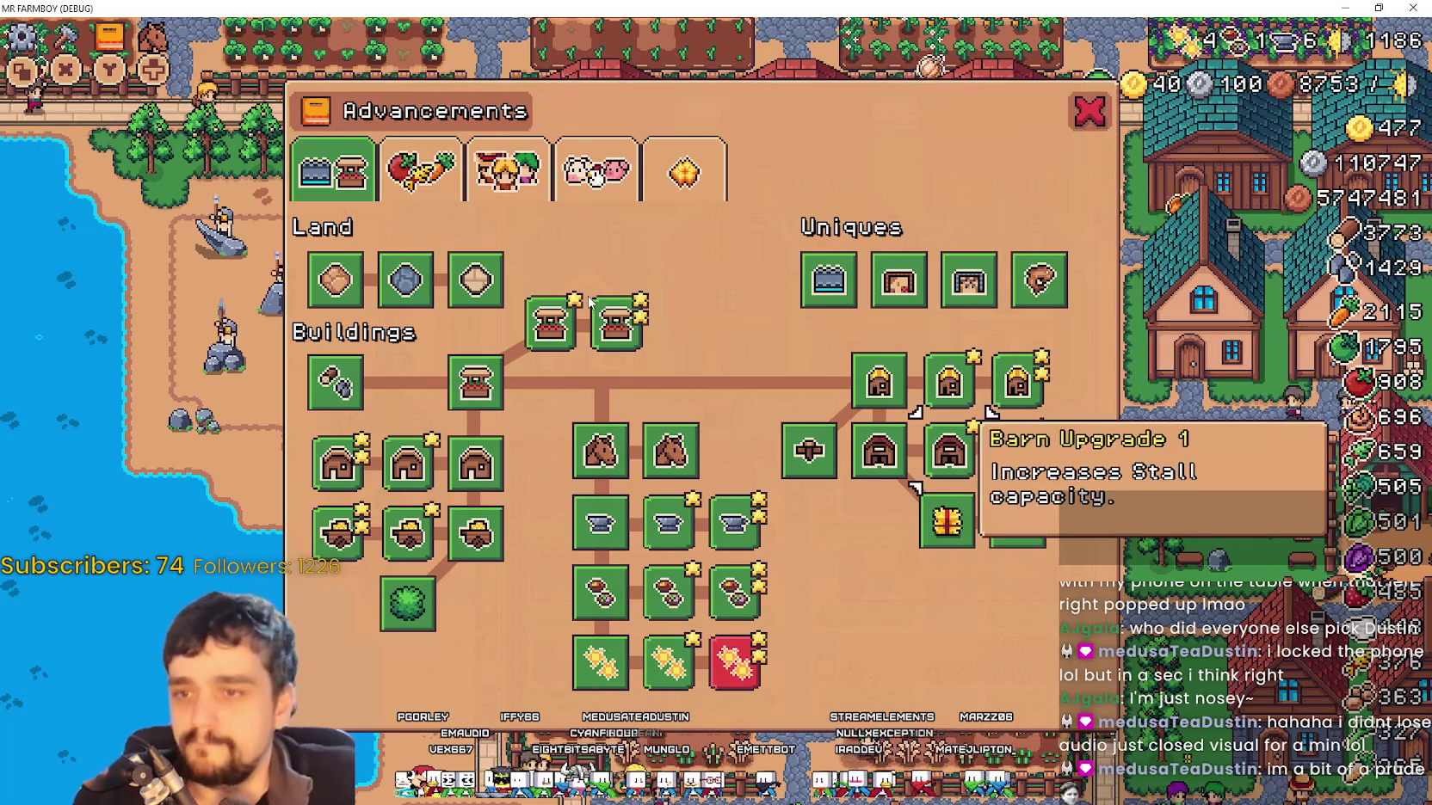
key("Up")
key("Down")
key("Left")
key("Down")
key("Left")
key("Up")
key("Left")
key("Up")
key("Up")
key("Left")
key("Left")
key("Left")
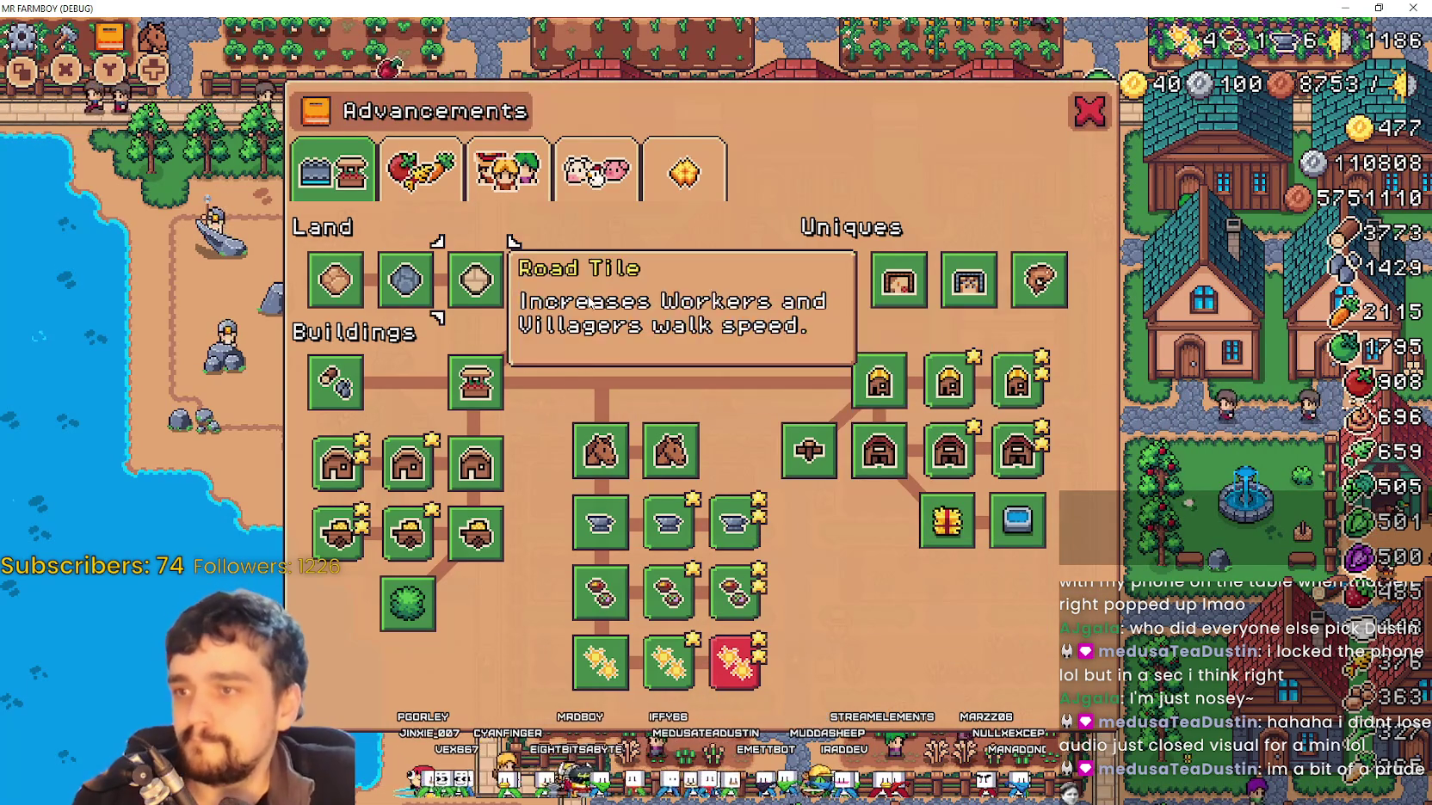
key("Down")
key("Down")
key("Down")
key("Right")
key("Up")
key("Right")
key("Up")
key("Up")
key("Up")
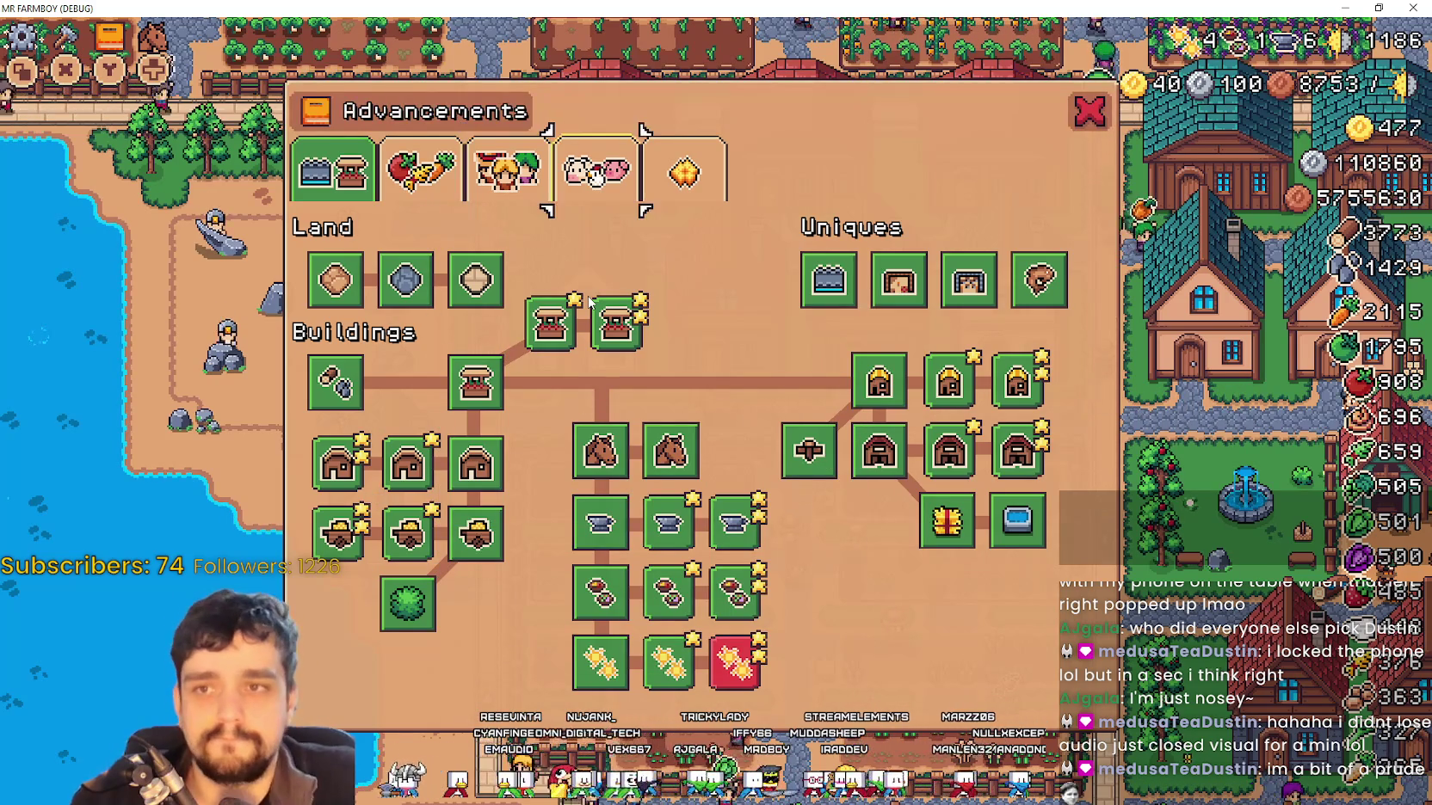
key("Escape")
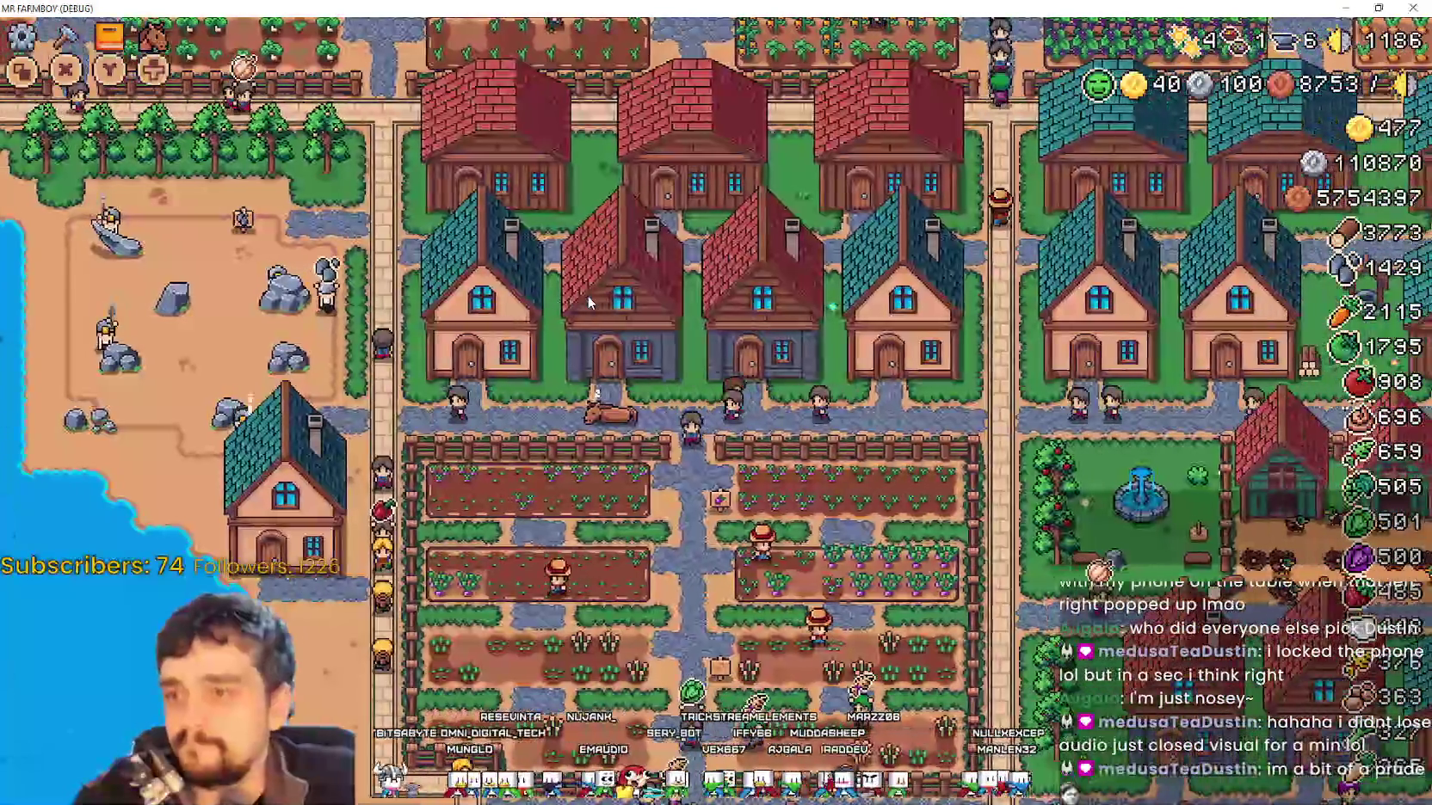
Zoom and pan the game camera west to the rocky quarry and north to the crop fields
scroll(588, 301, "up", 5)
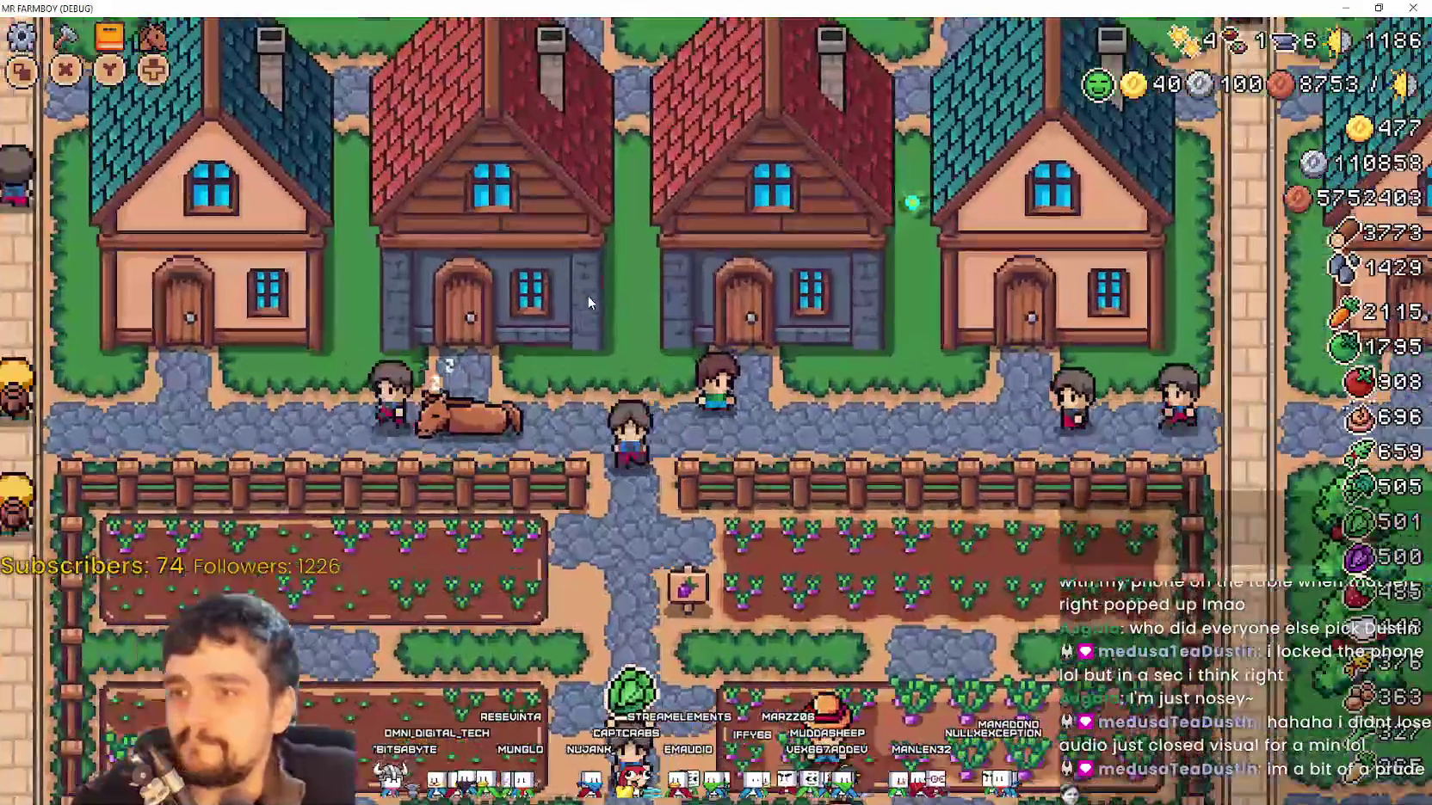
key("a")
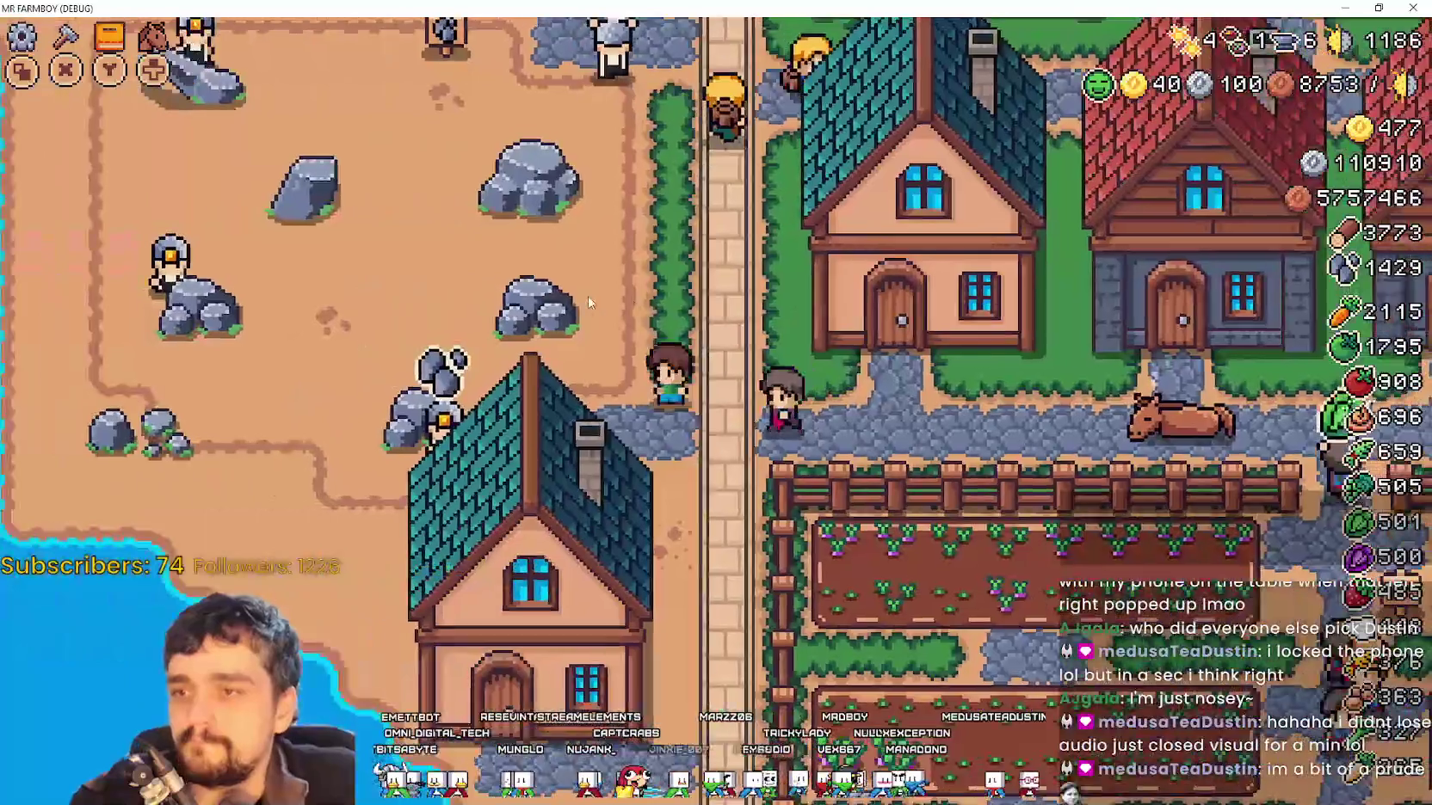
key("w")
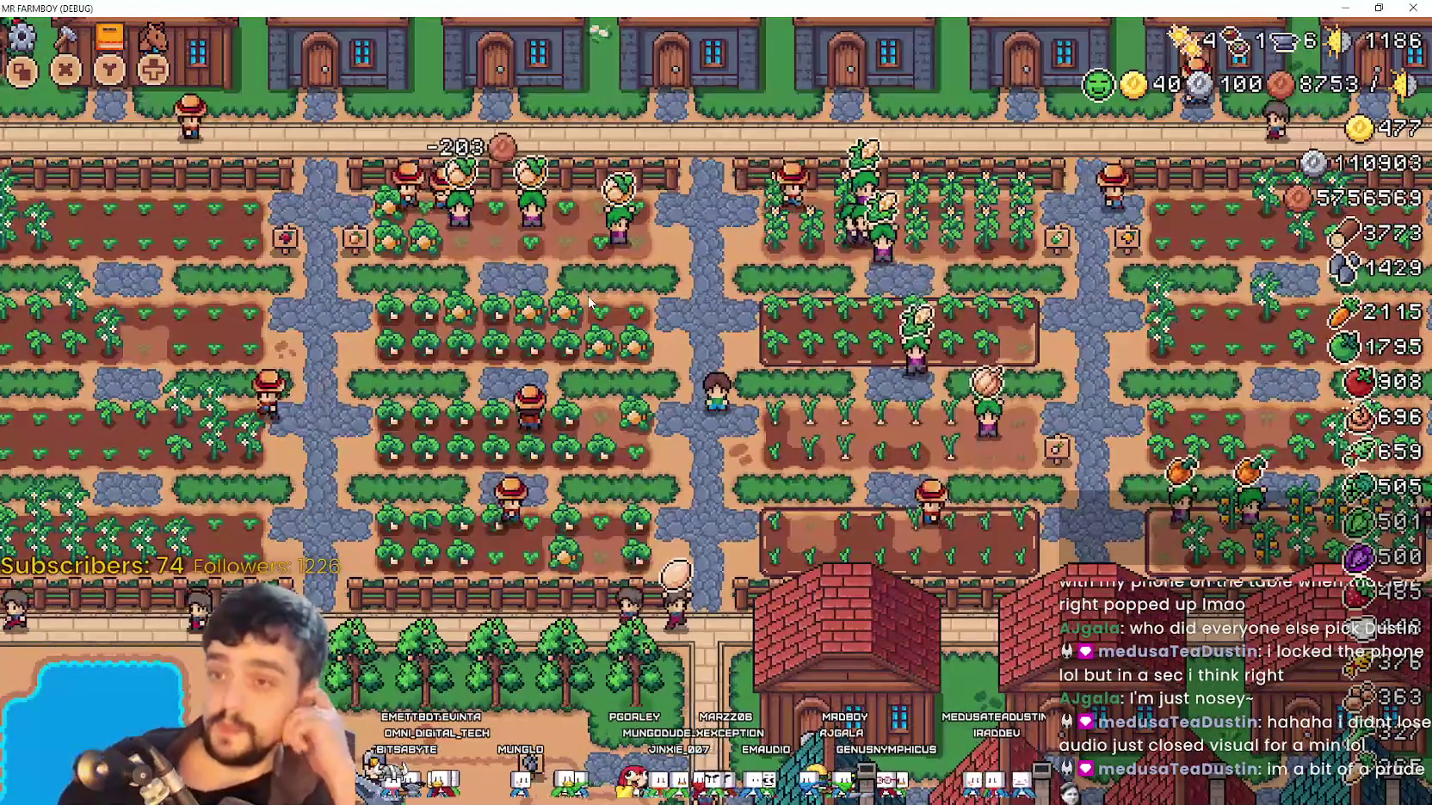
Open and dismiss the pause menu, stop the debug run with F8, and switch to Player.png
key("Escape")
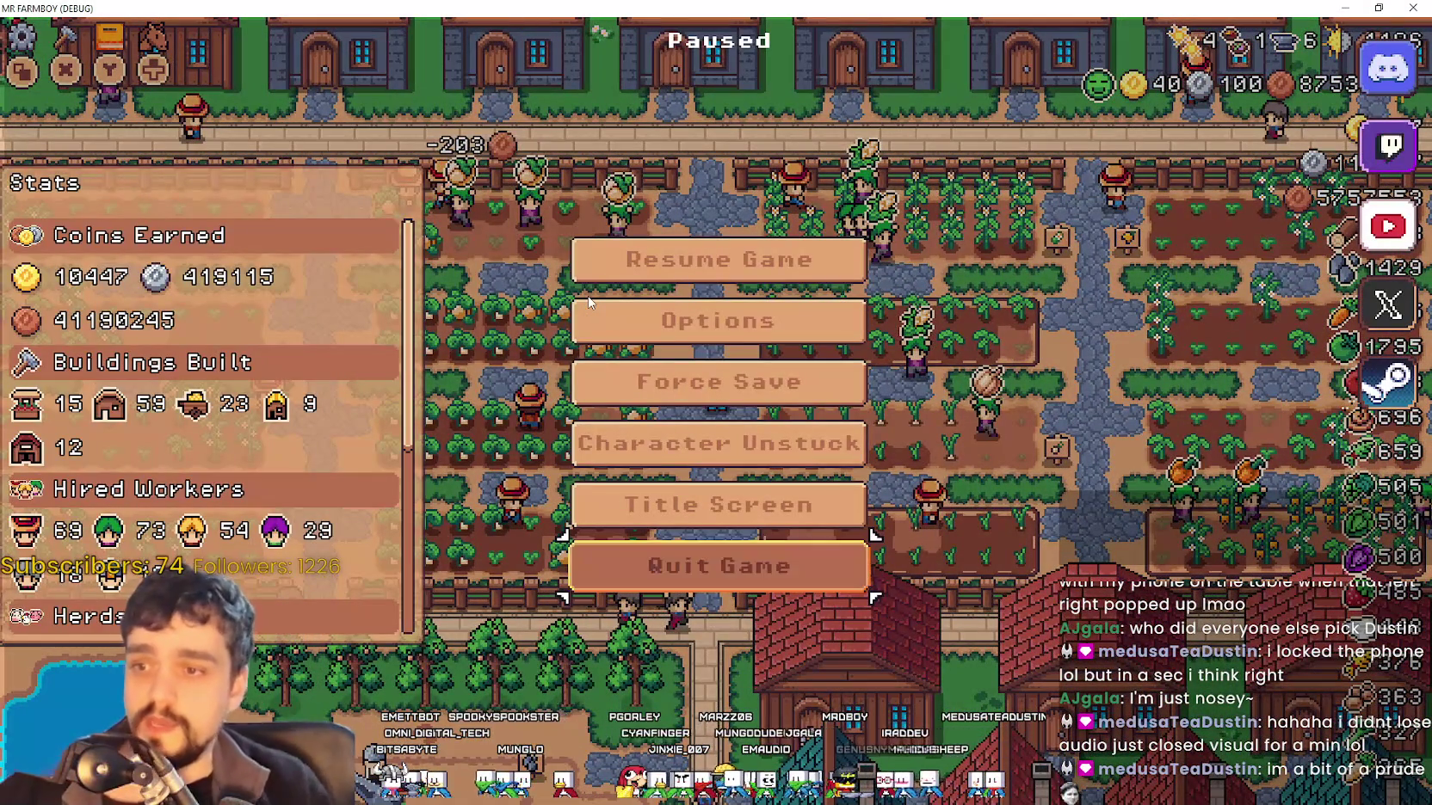
key("Escape")
key("F8")
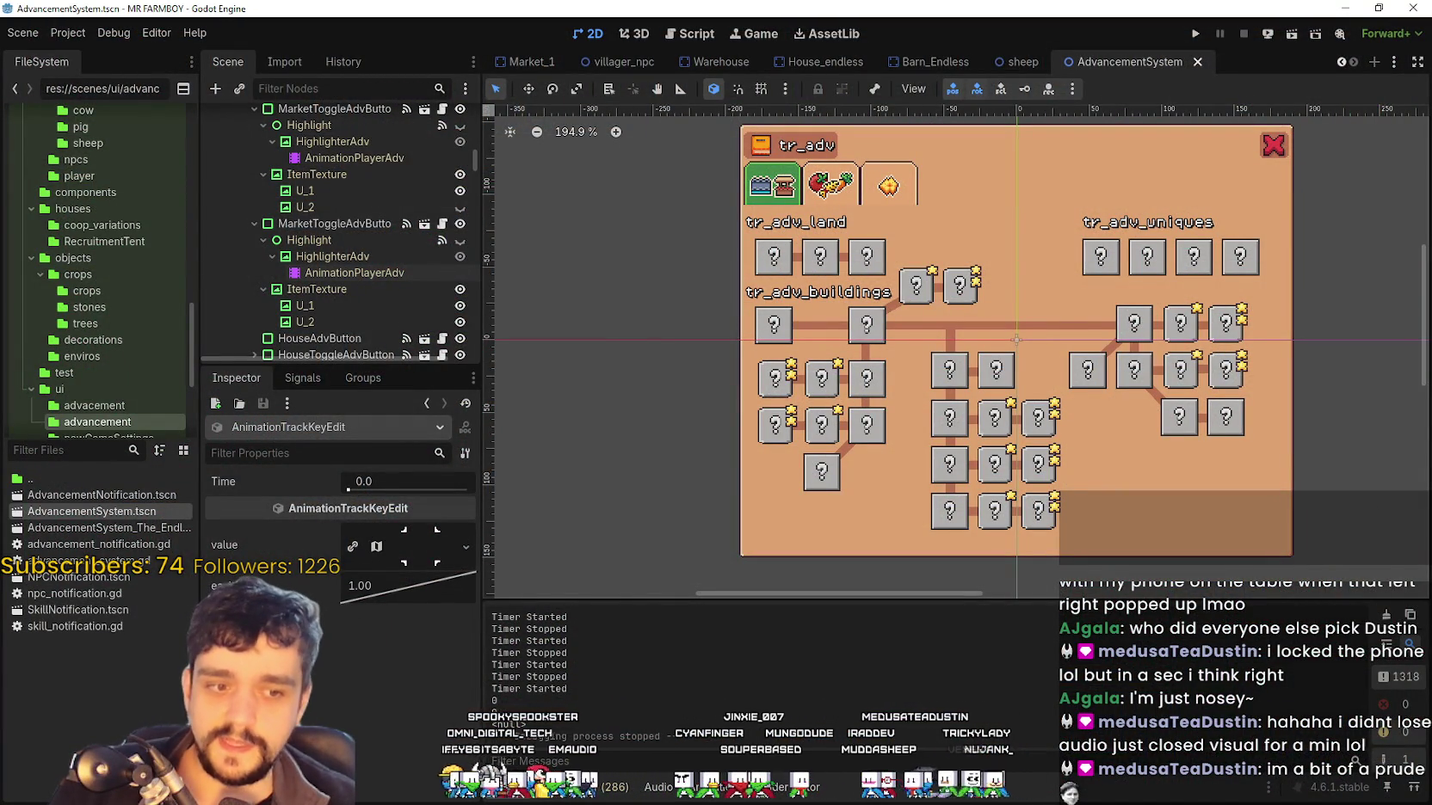
key("alt+Tab")
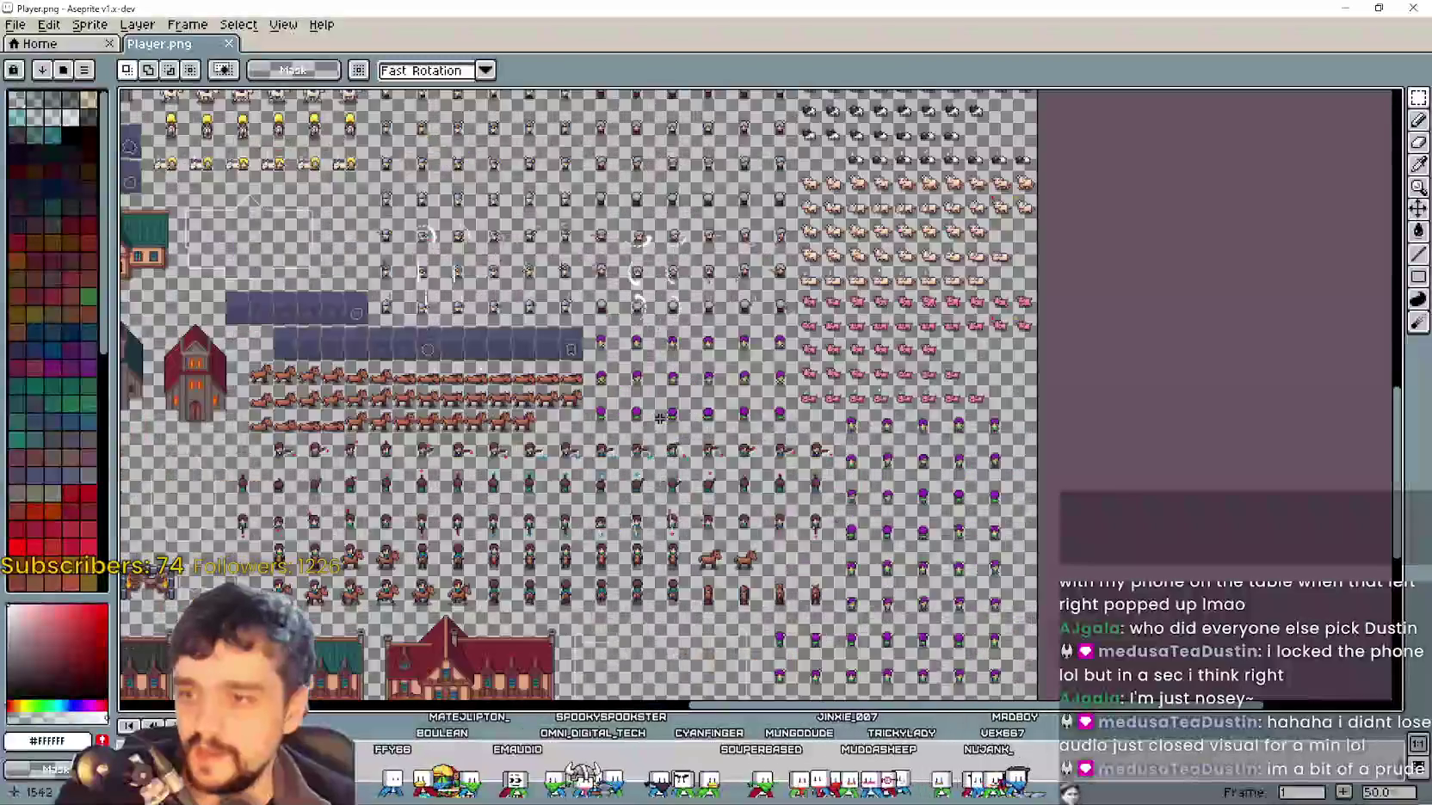
Zoom around the Player.png sheet and pan to bring the pig and horse sprites into view
scroll(842, 514, "up", 2)
scroll(705, 349, "down", 2)
scroll(774, 335, "up", 2)
scroll(759, 328, "down", 1)
scroll(872, 340, "down", 2)
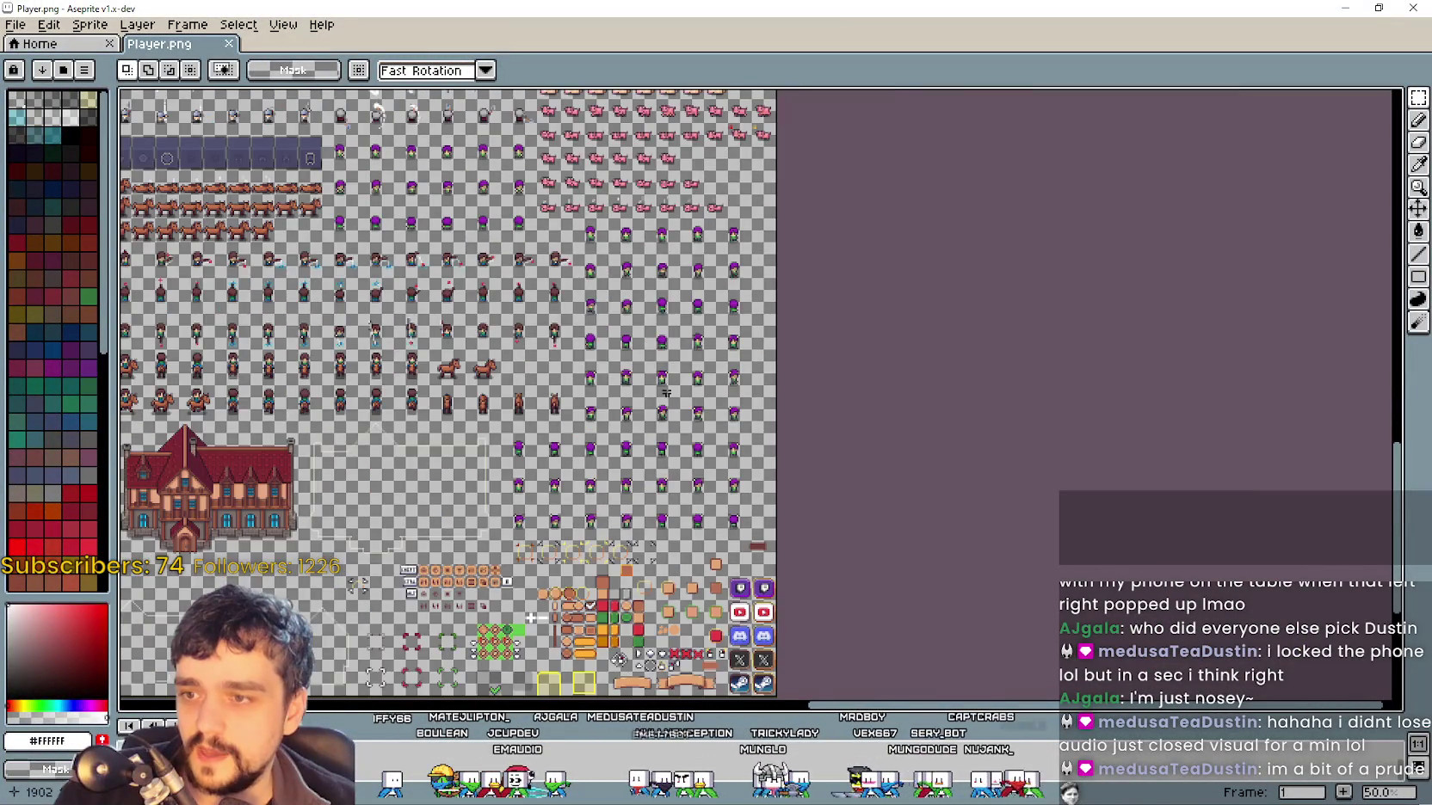
scroll(753, 491, "up", 1)
scroll(774, 370, "up", 5)
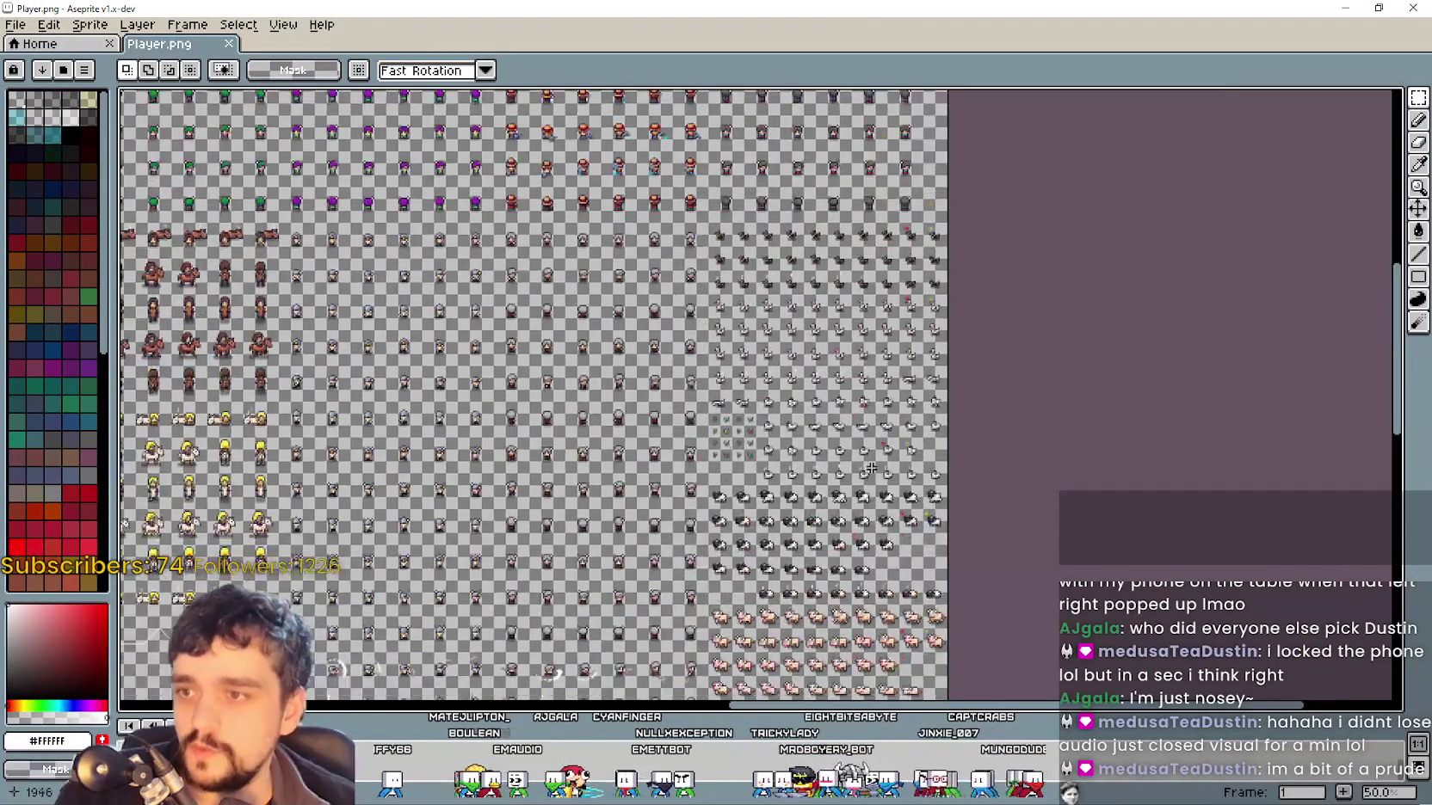
scroll(849, 468, "up", 1)
scroll(682, 530, "down", 3)
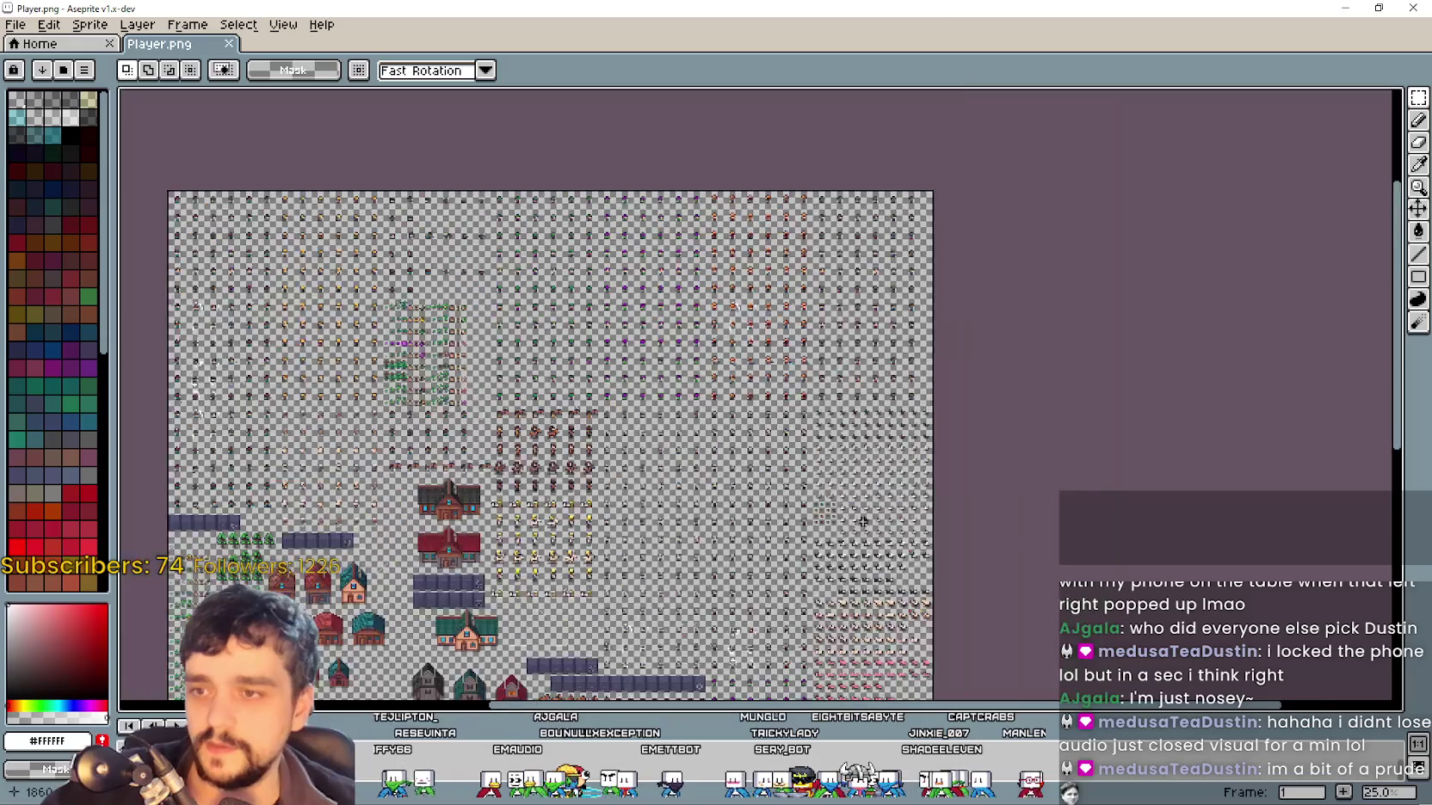
scroll(682, 531, "up", 3)
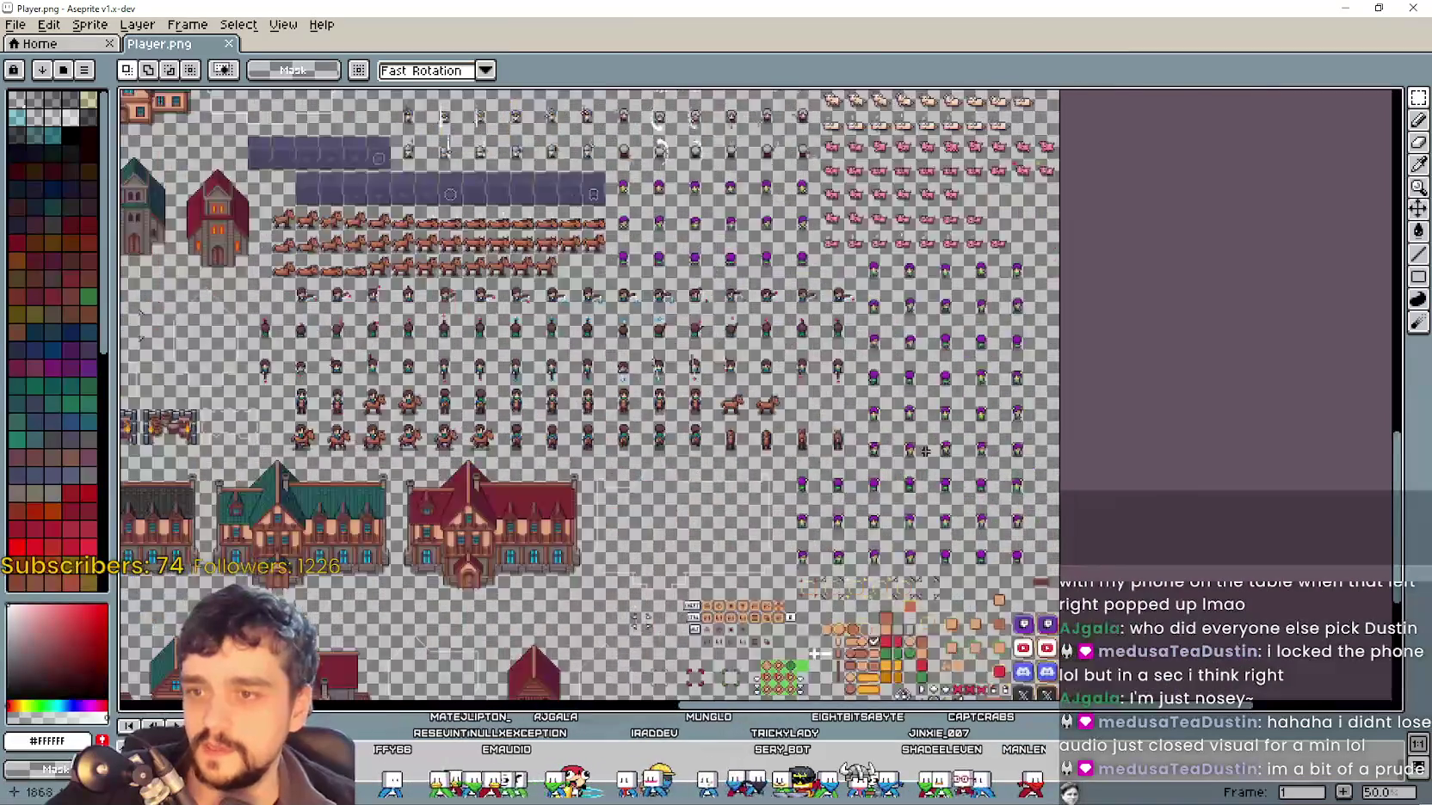
scroll(722, 213, "right", 2)
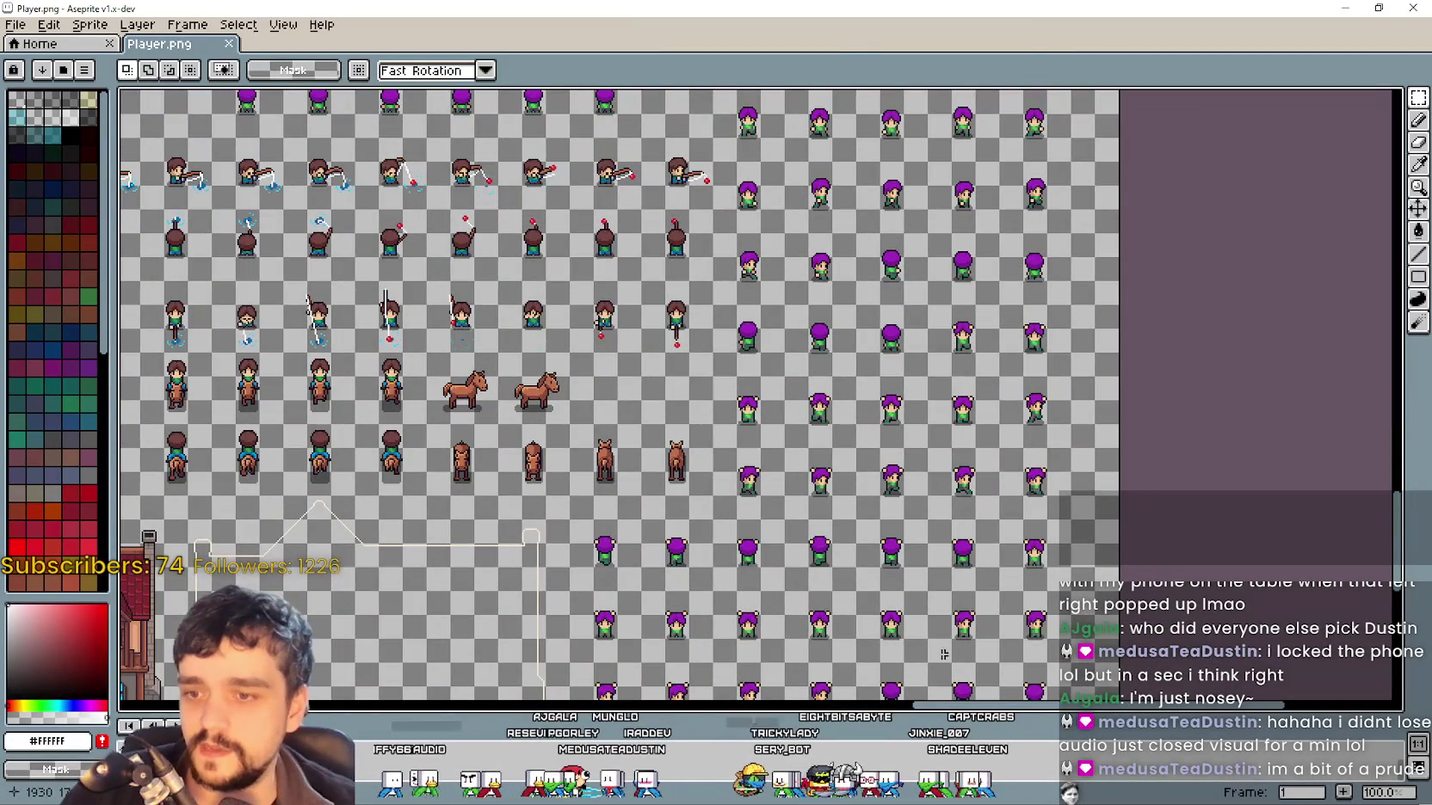
scroll(862, 521, "down", 1)
scroll(869, 482, "up", 2)
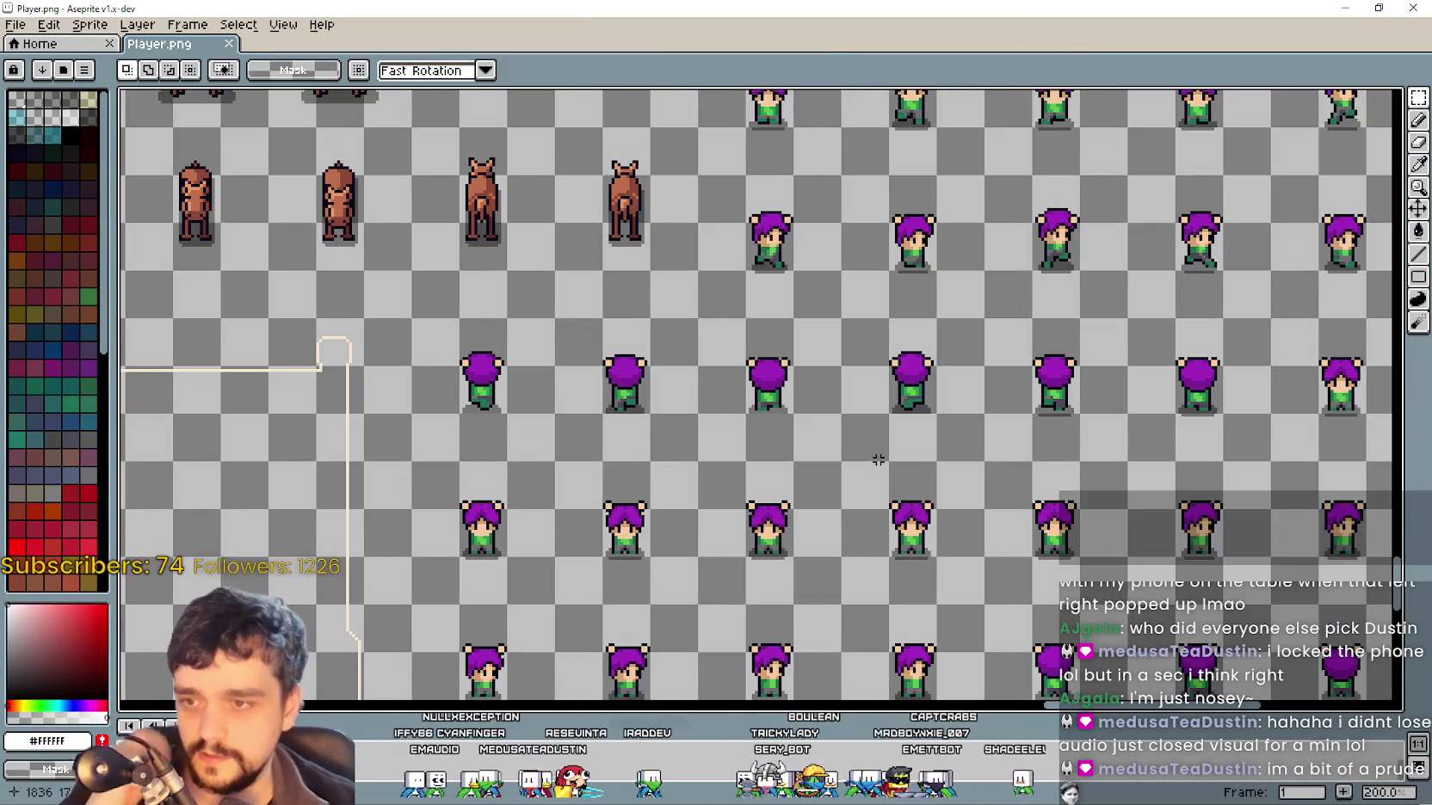
scroll(881, 442, "down", 2)
scroll(958, 211, "up", 2)
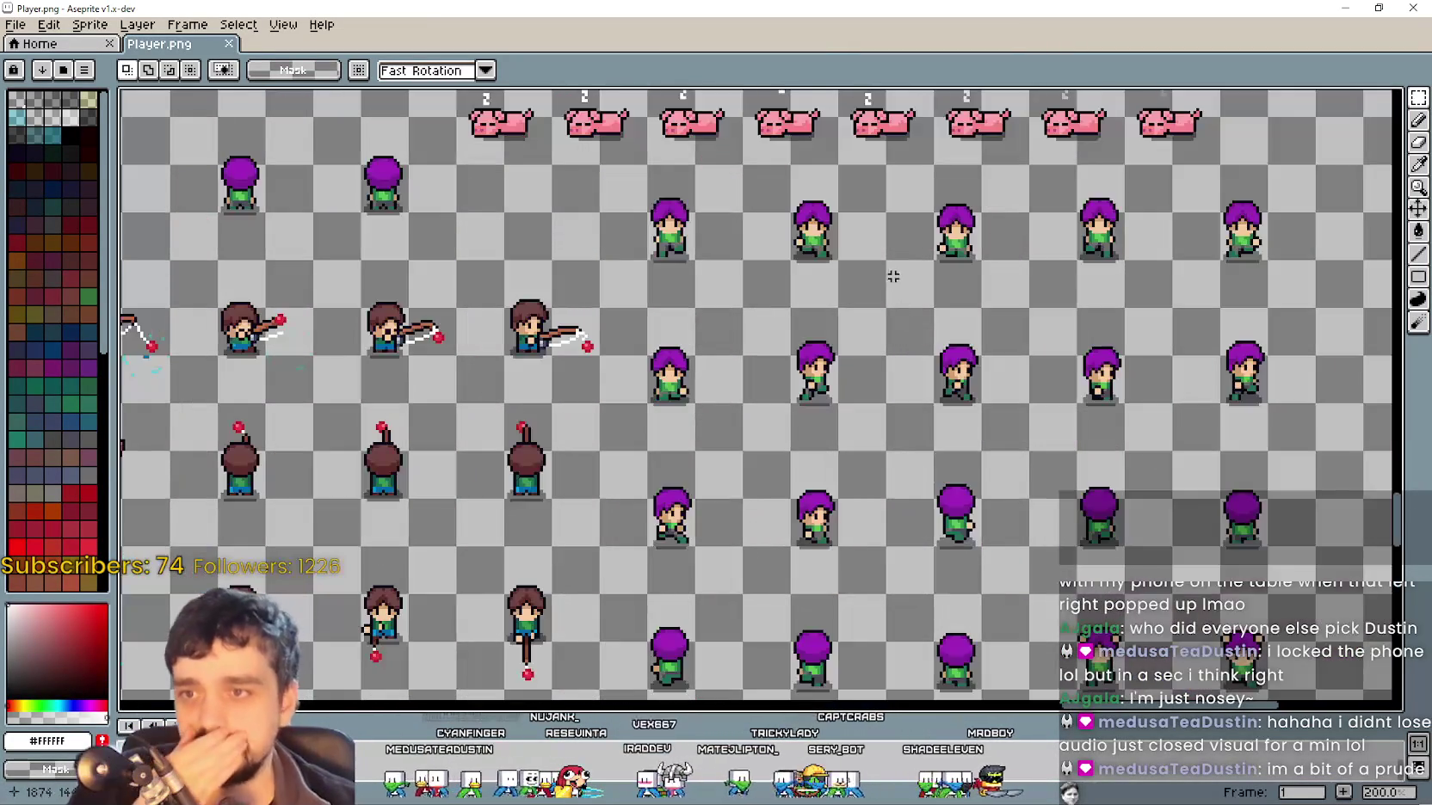
scroll(889, 270, "up", 1)
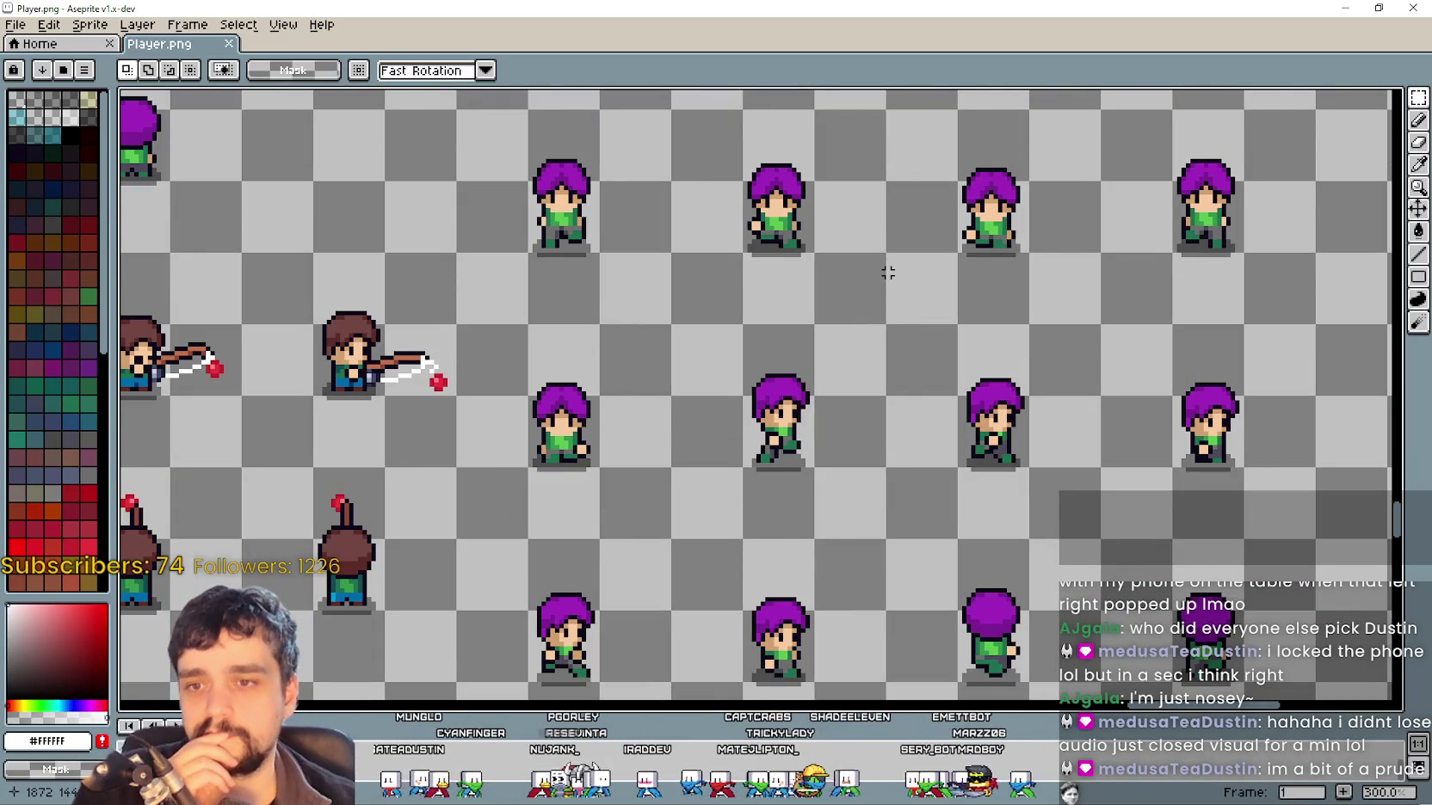
mouse_move(873, 277)
left_mouse_down()
mouse_move(912, 511)
mouse_move(891, 396)
mouse_move(722, 321)
left_mouse_up()
scroll(911, 511, "down", 1)
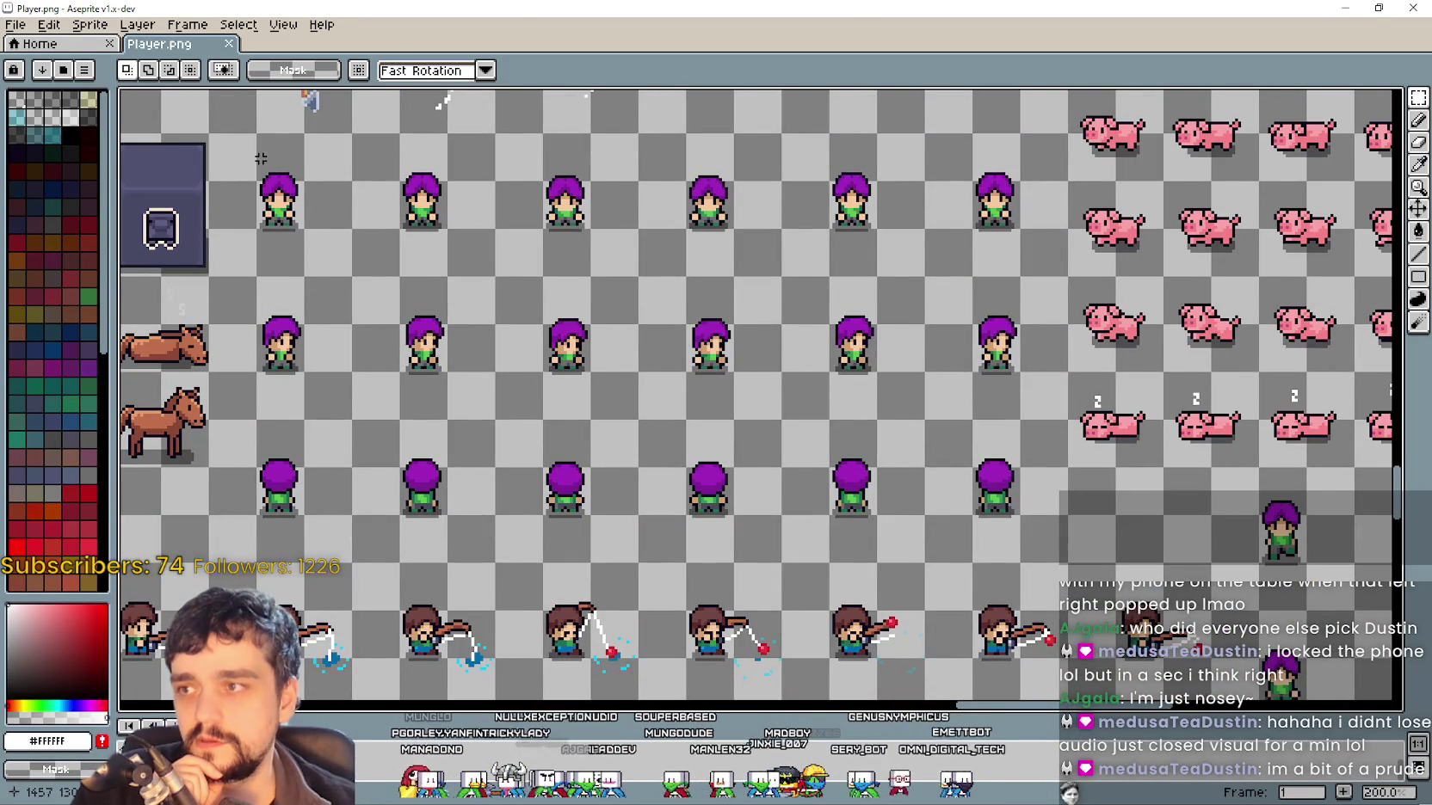
Drag a rectangular marquee around the block of purple-haired character sprites
left_click_drag(672, 403, 1021, 532)
scroll(593, 198, "up", 4)
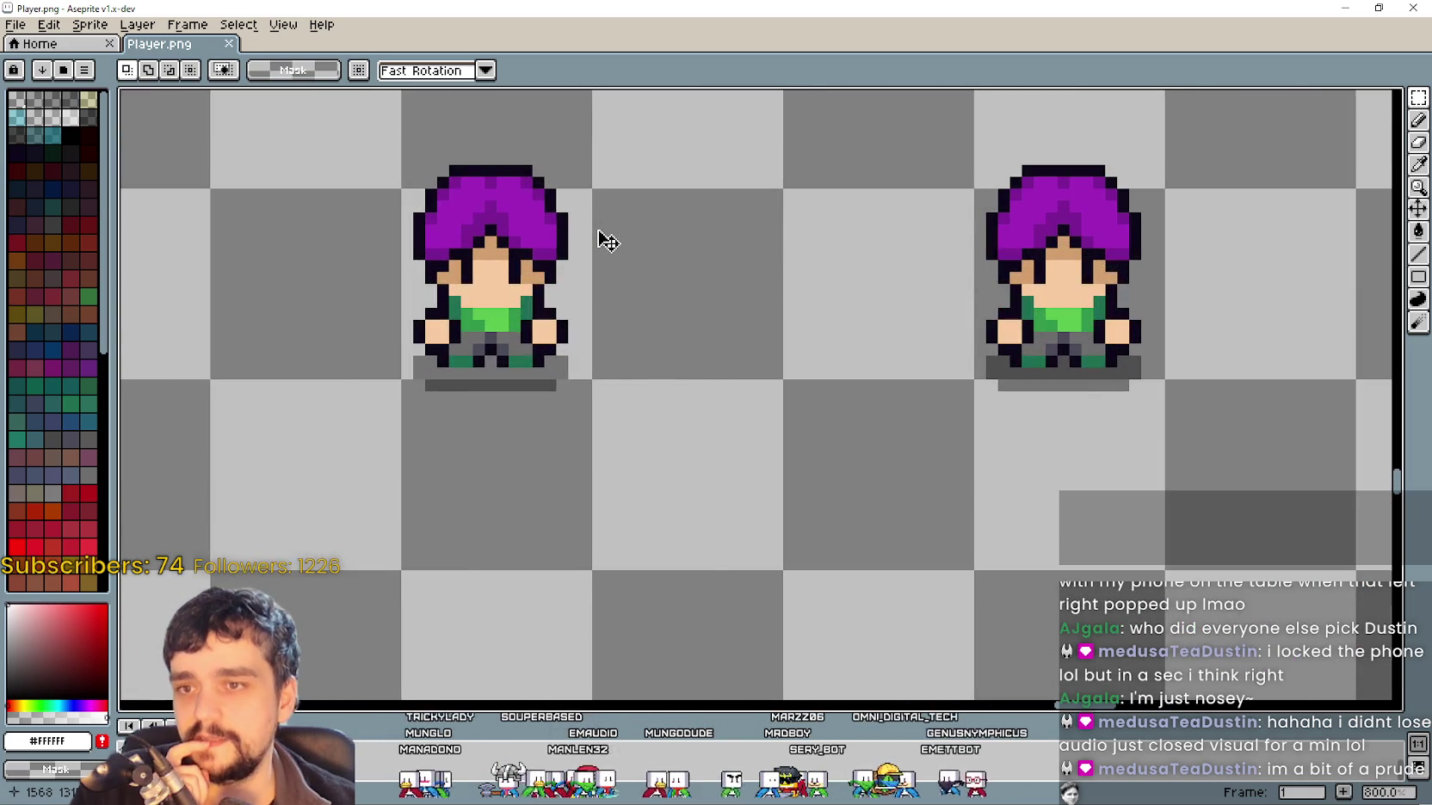
scroll(608, 243, "down", 4)
scroll(1038, 456, "down", 2)
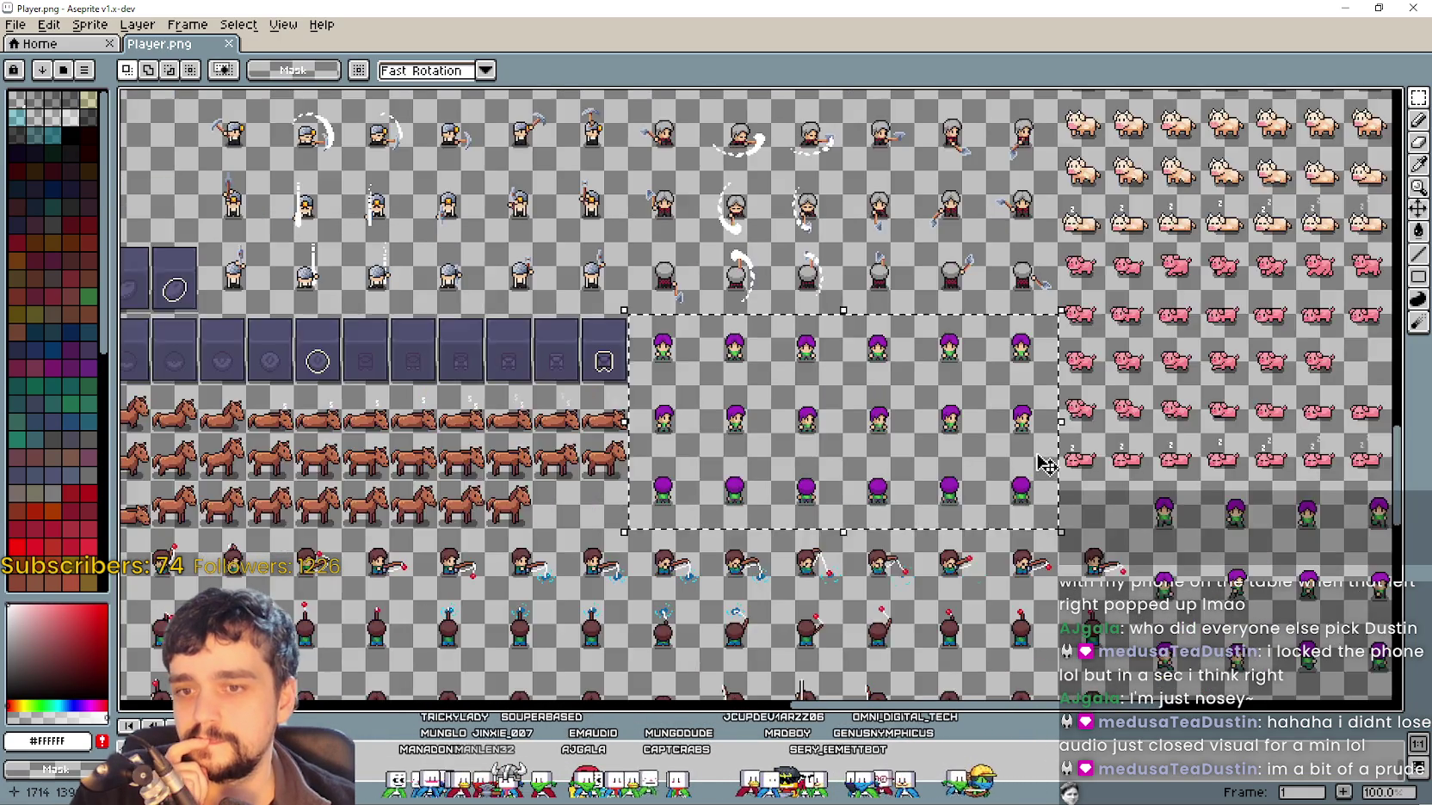
scroll(913, 405, "up", 1)
scroll(906, 401, "up", 3)
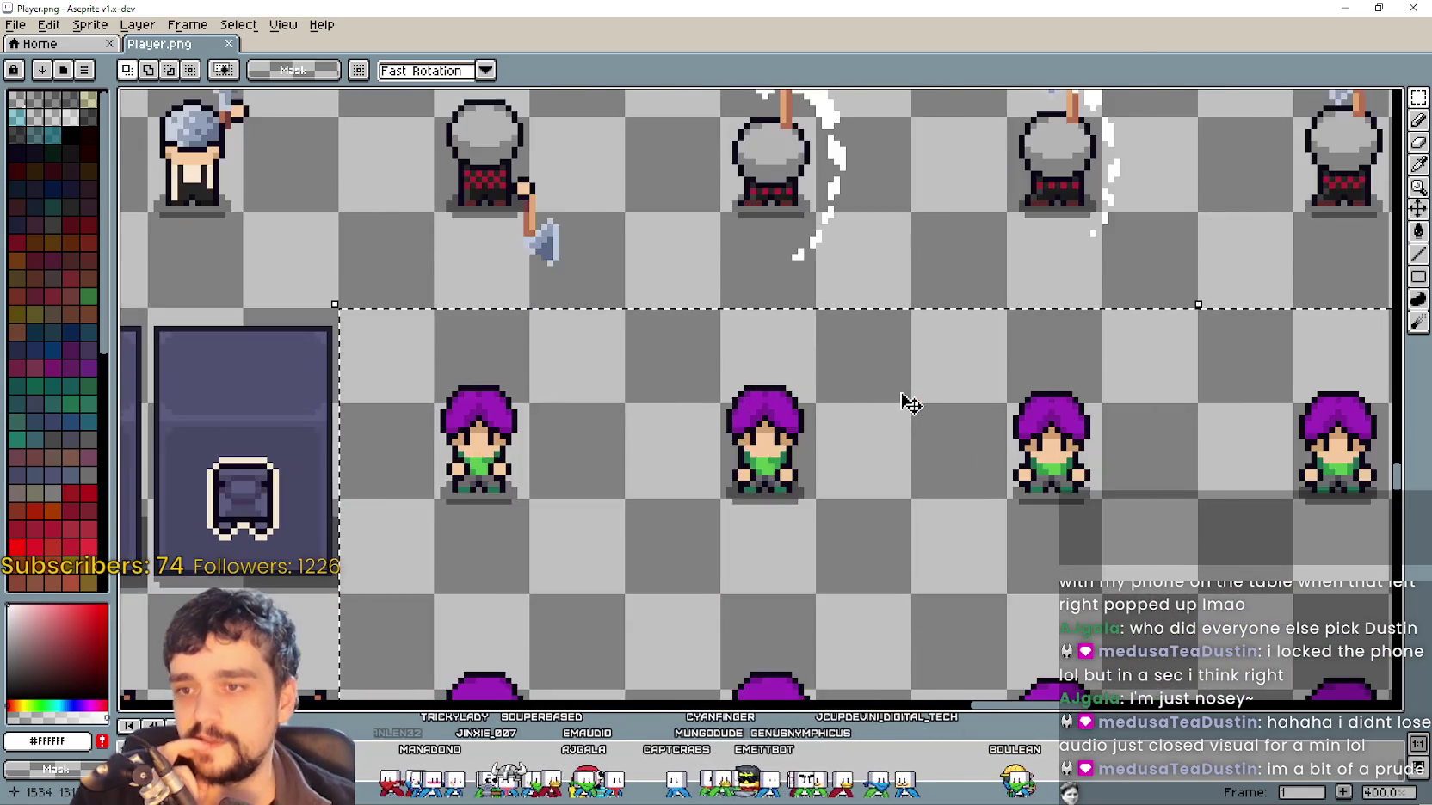
scroll(904, 399, "down", 3)
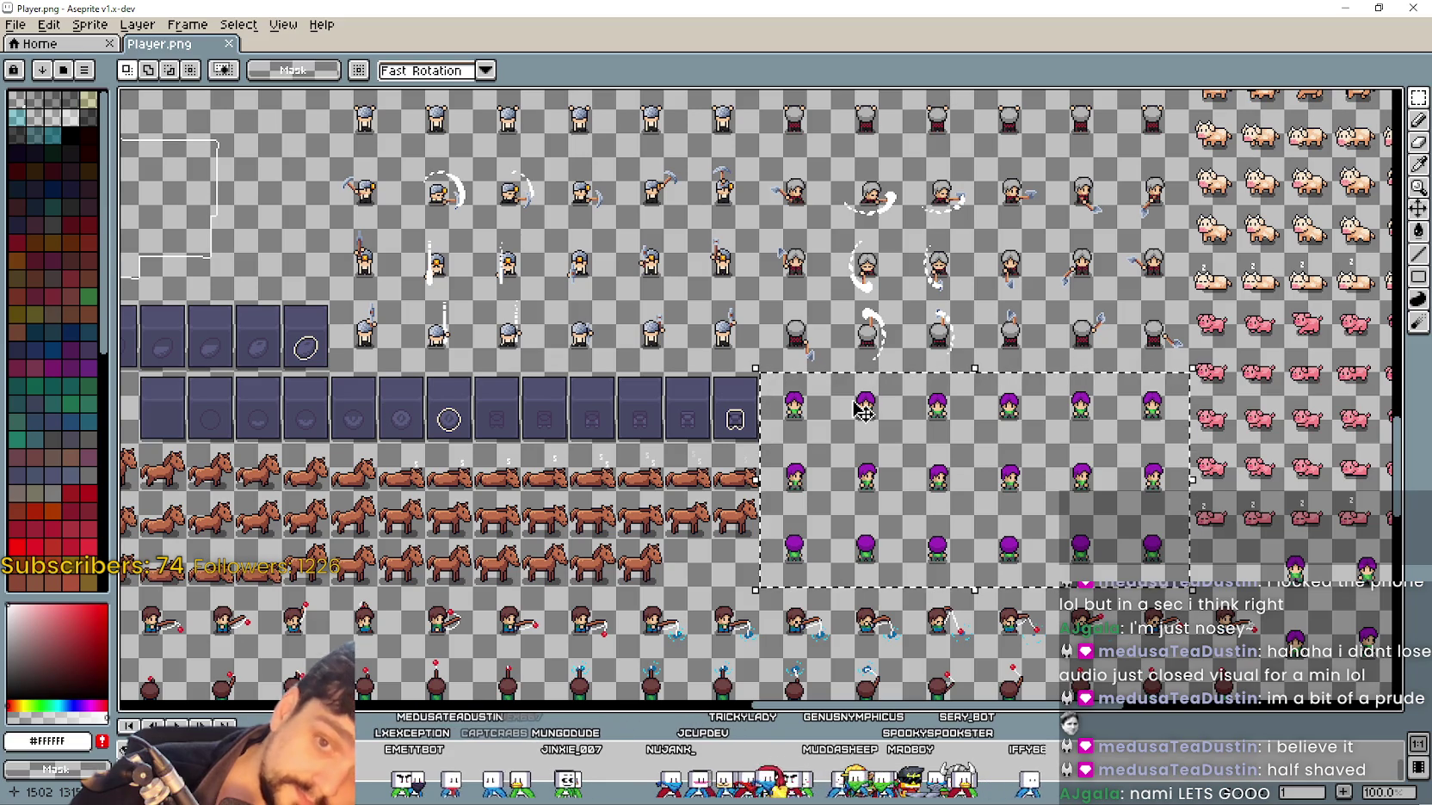
scroll(863, 399, "up", 2)
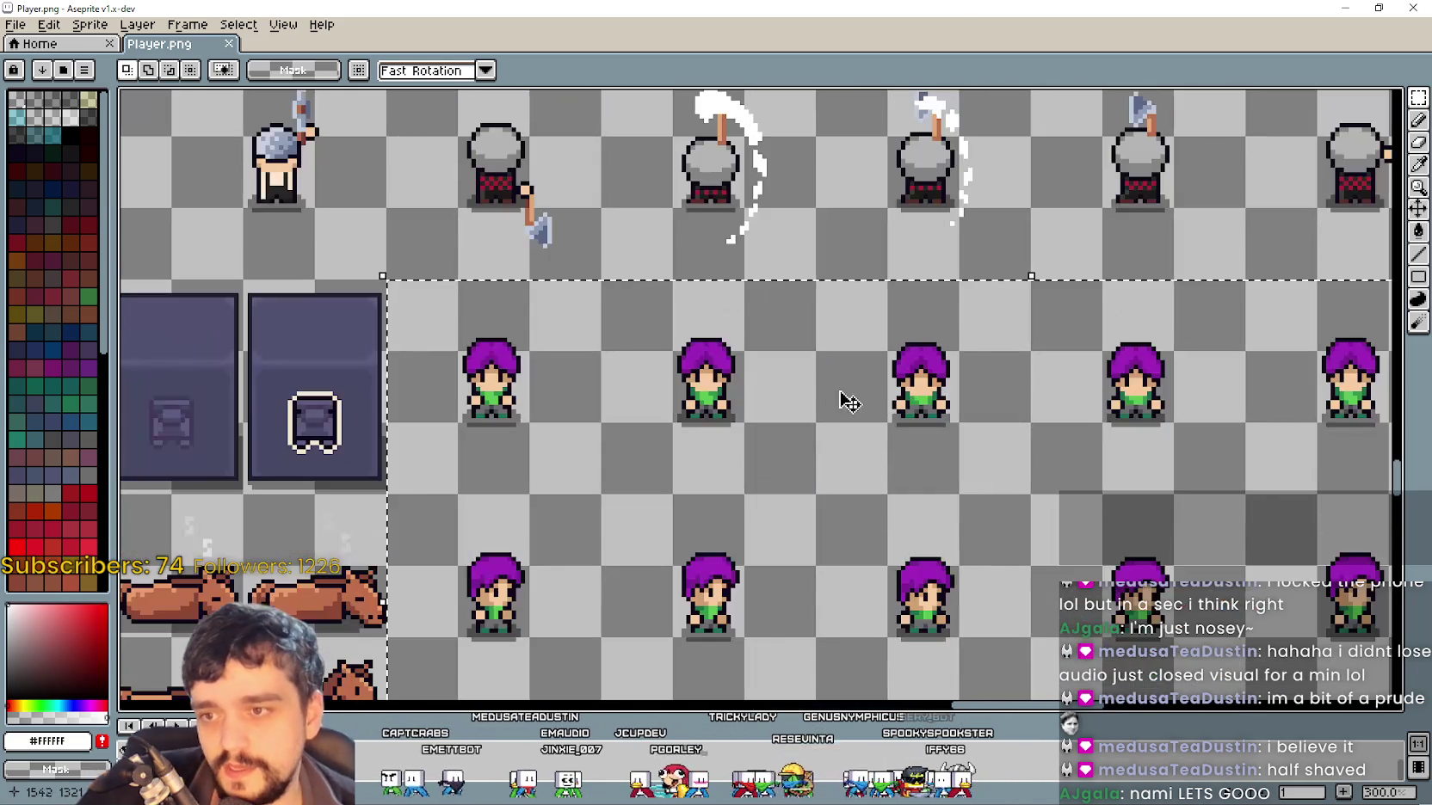
scroll(731, 361, "down", 1)
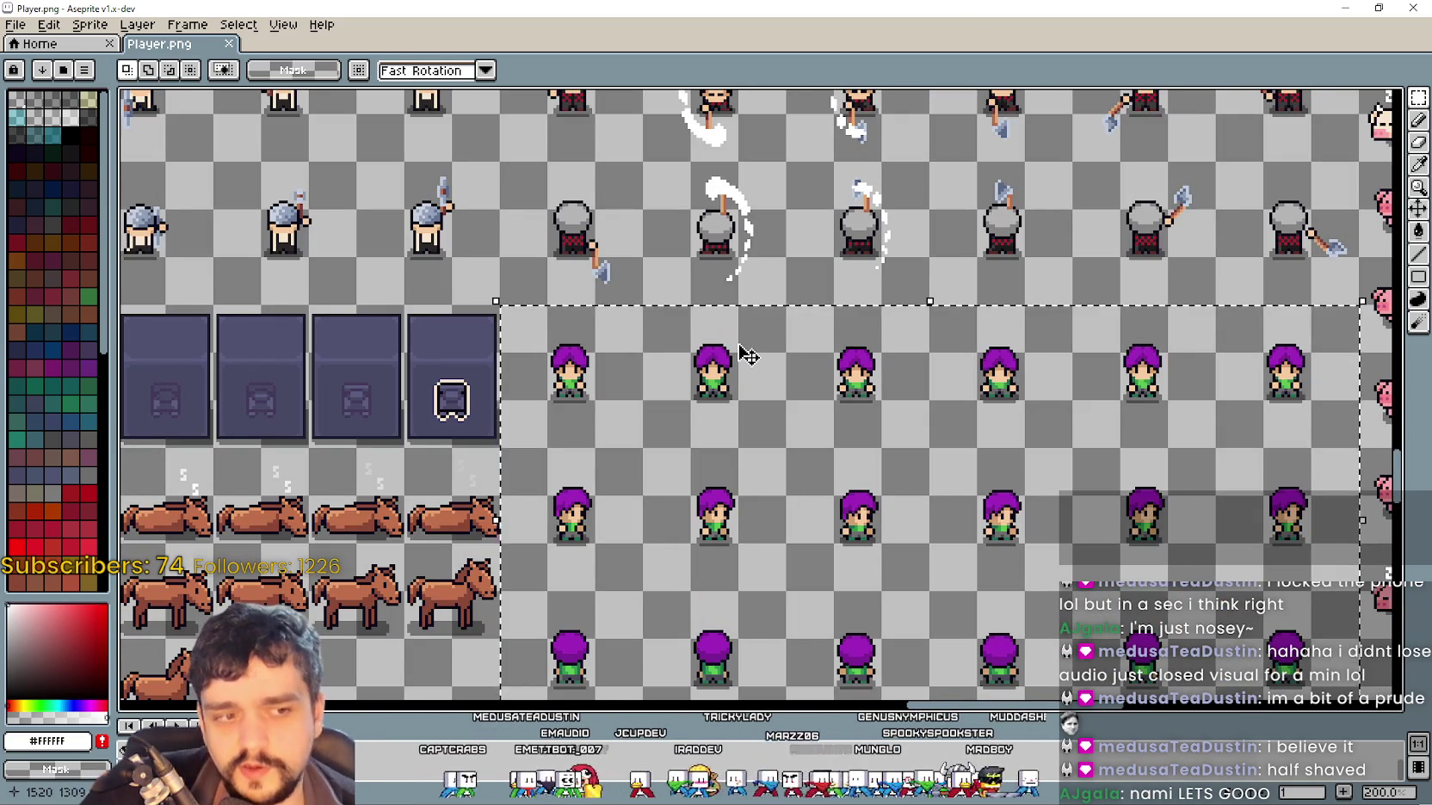
scroll(740, 377, "down", 1)
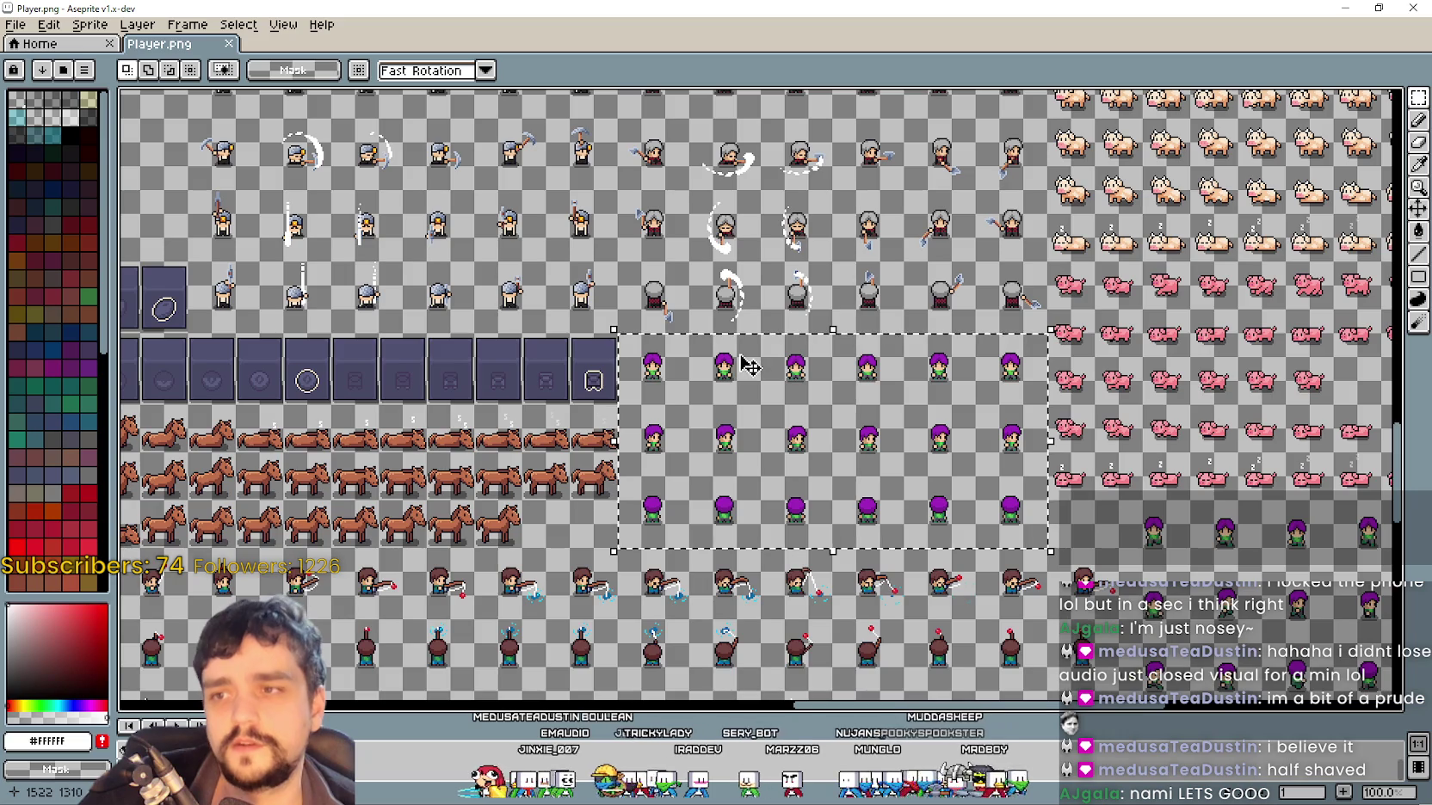
scroll(750, 359, "down", 2)
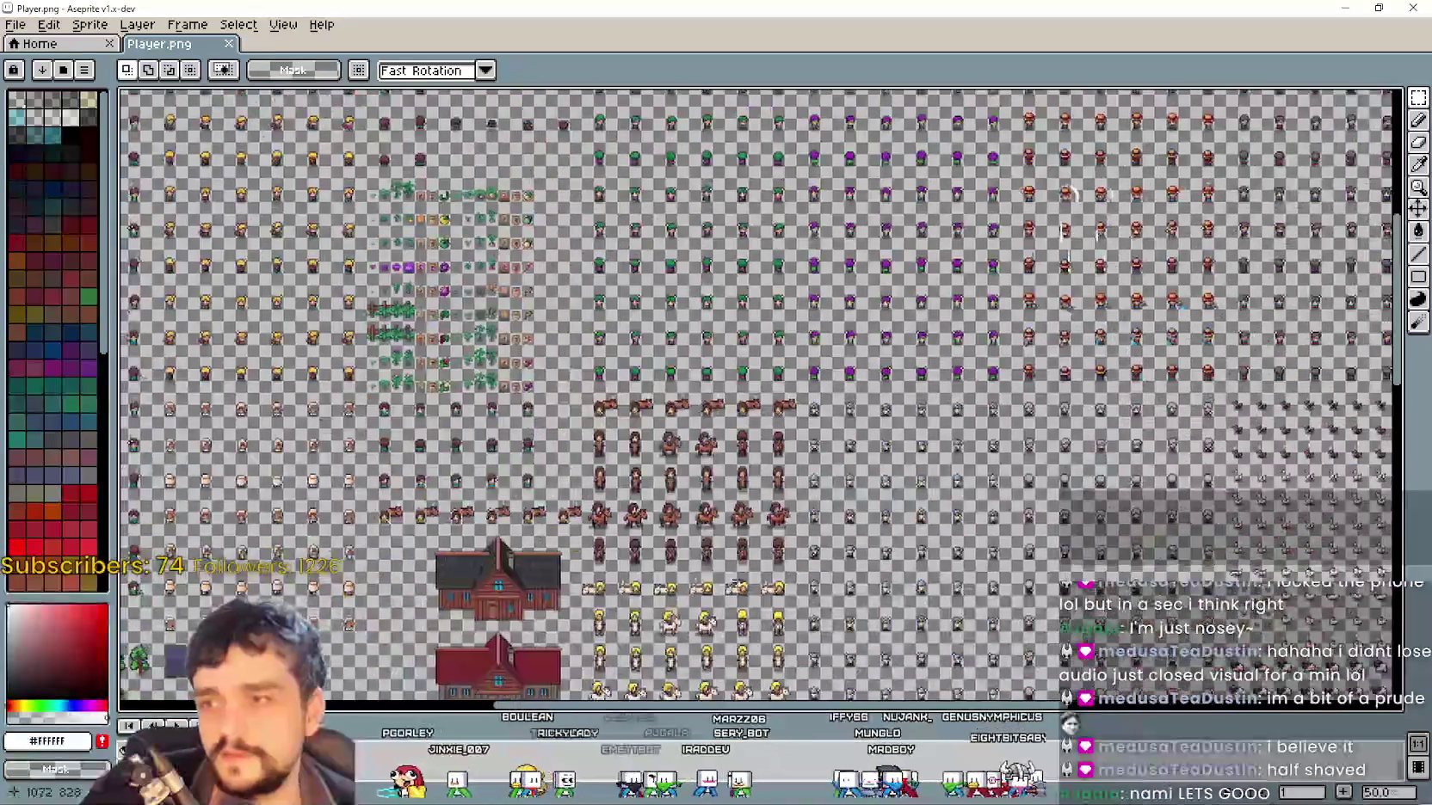
mouse_move(577, 329)
left_mouse_down()
mouse_move(627, 375)
mouse_move(850, 461)
left_mouse_up()
scroll(662, 352, "up", 2)
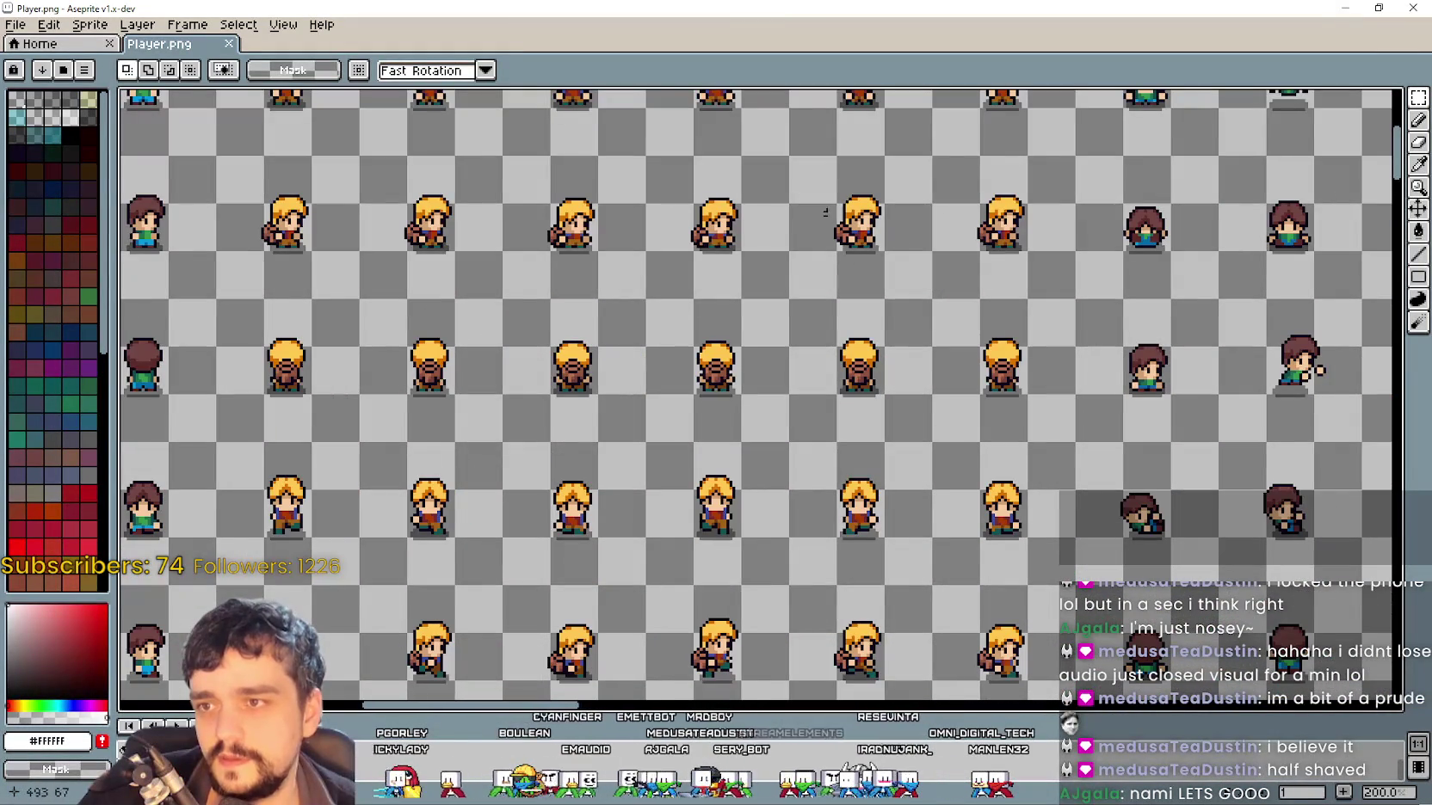
scroll(986, 324, "down", 1)
mouse_move(987, 323)
left_mouse_down()
mouse_move(783, 390)
mouse_move(688, 397)
left_mouse_up()
mouse_move(1167, 487)
left_mouse_down()
mouse_move(815, 415)
mouse_move(757, 216)
mouse_move(732, 191)
left_mouse_up()
scroll(732, 191, "down", 2)
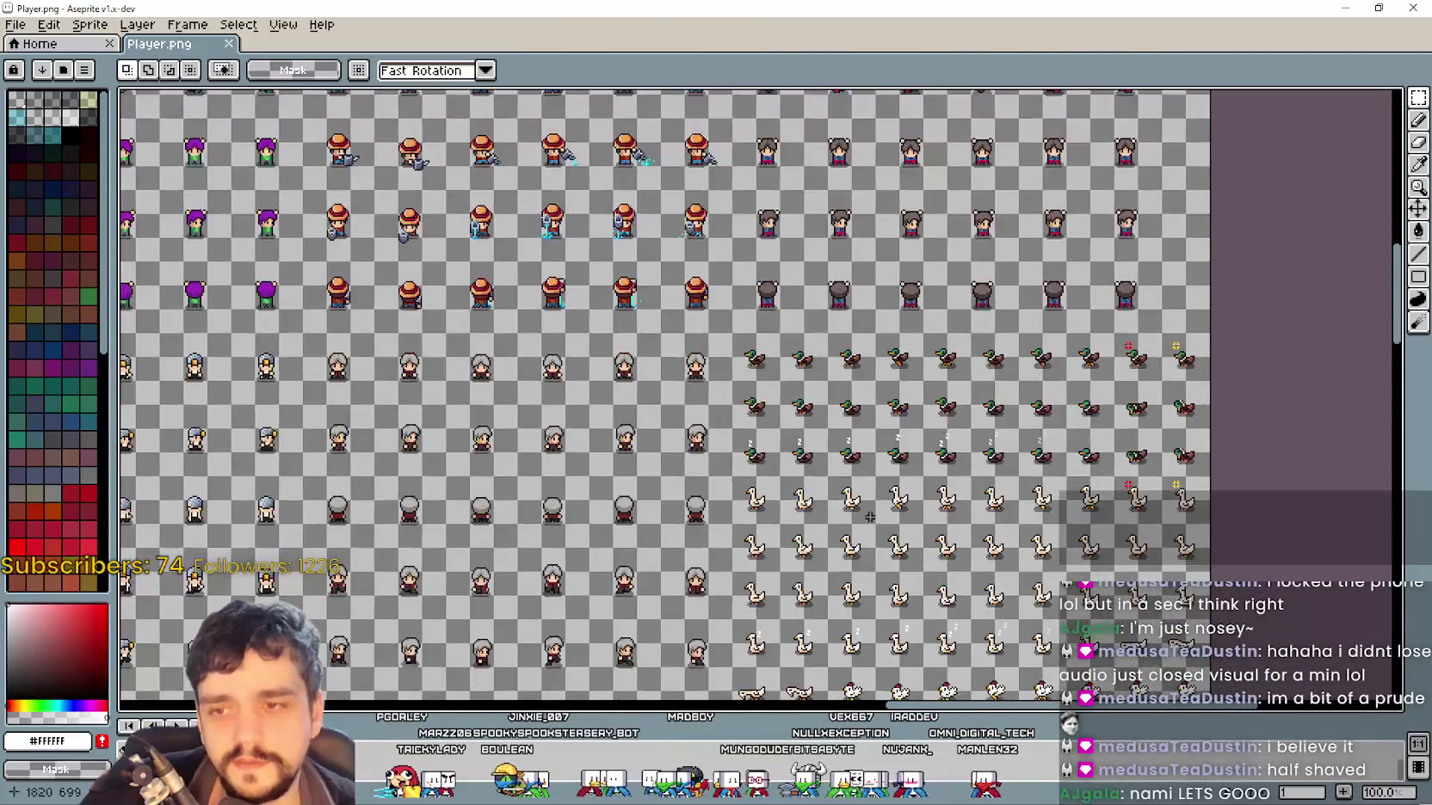
left_click_drag(861, 387, 806, 481)
scroll(806, 481, "up", 2)
scroll(807, 481, "up", 2)
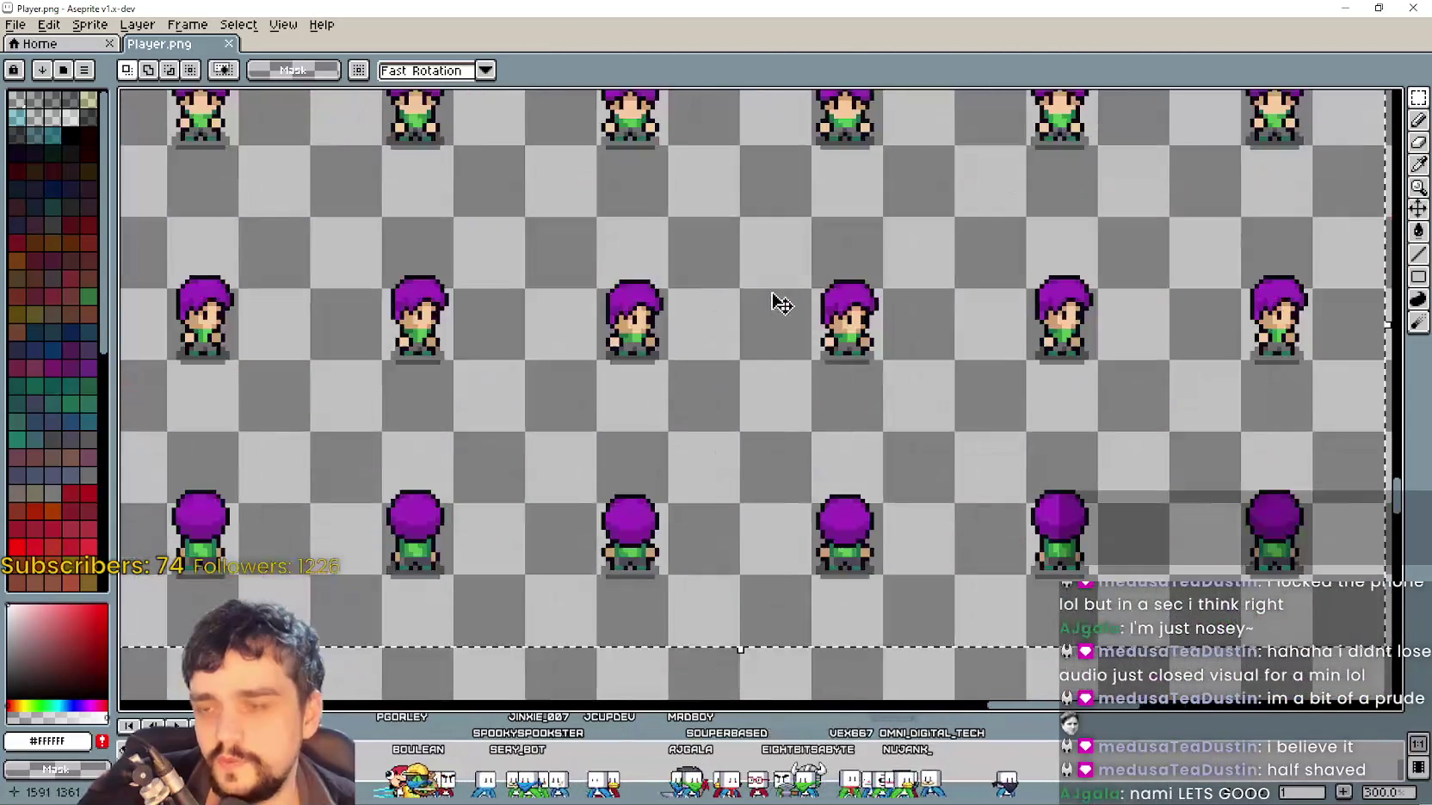
left_click_drag(700, 245, 507, 380)
left_click_drag(592, 492, 616, 368)
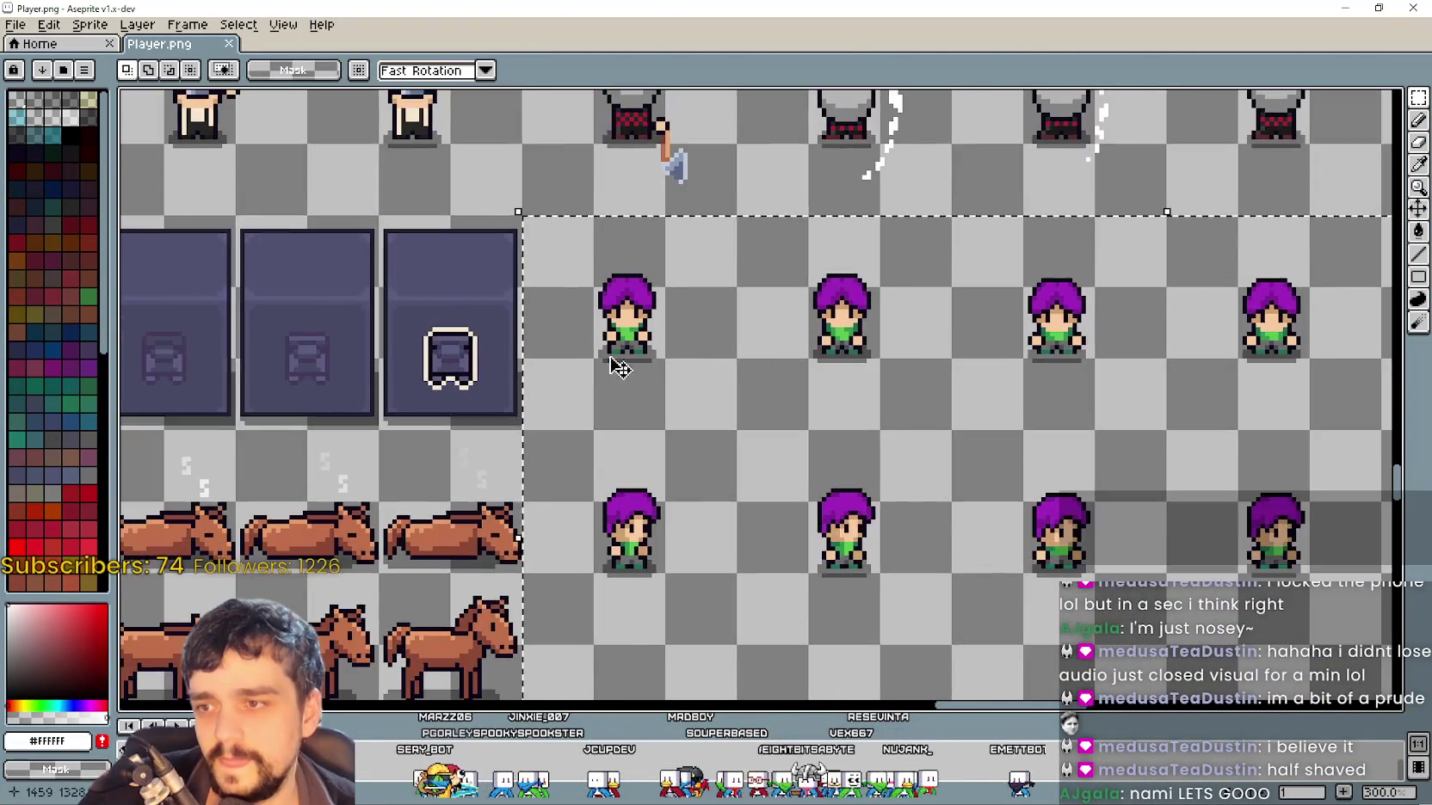
scroll(616, 367, "up", 1)
scroll(613, 360, "up", 2)
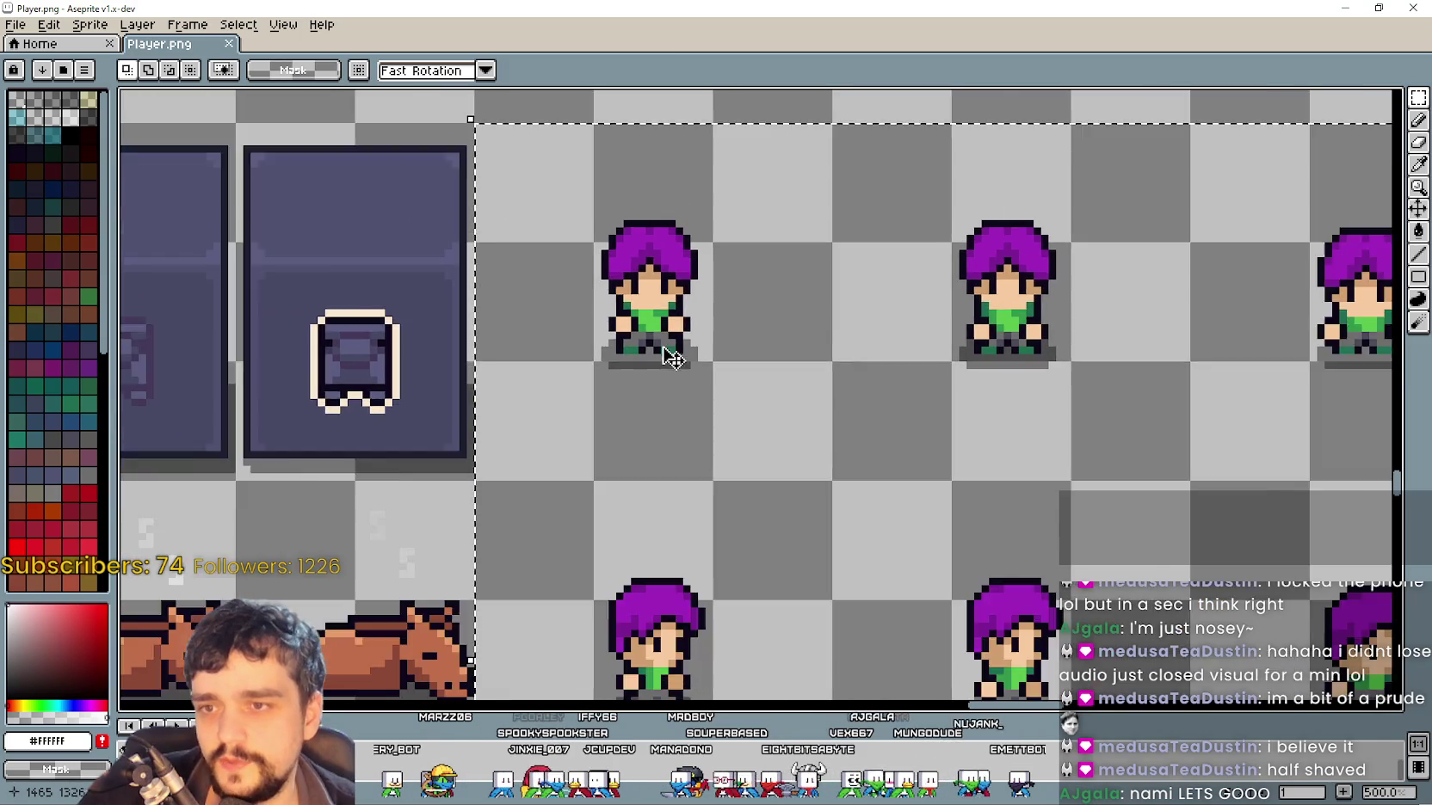
scroll(672, 358, "down", 5)
scroll(796, 381, "up", 2)
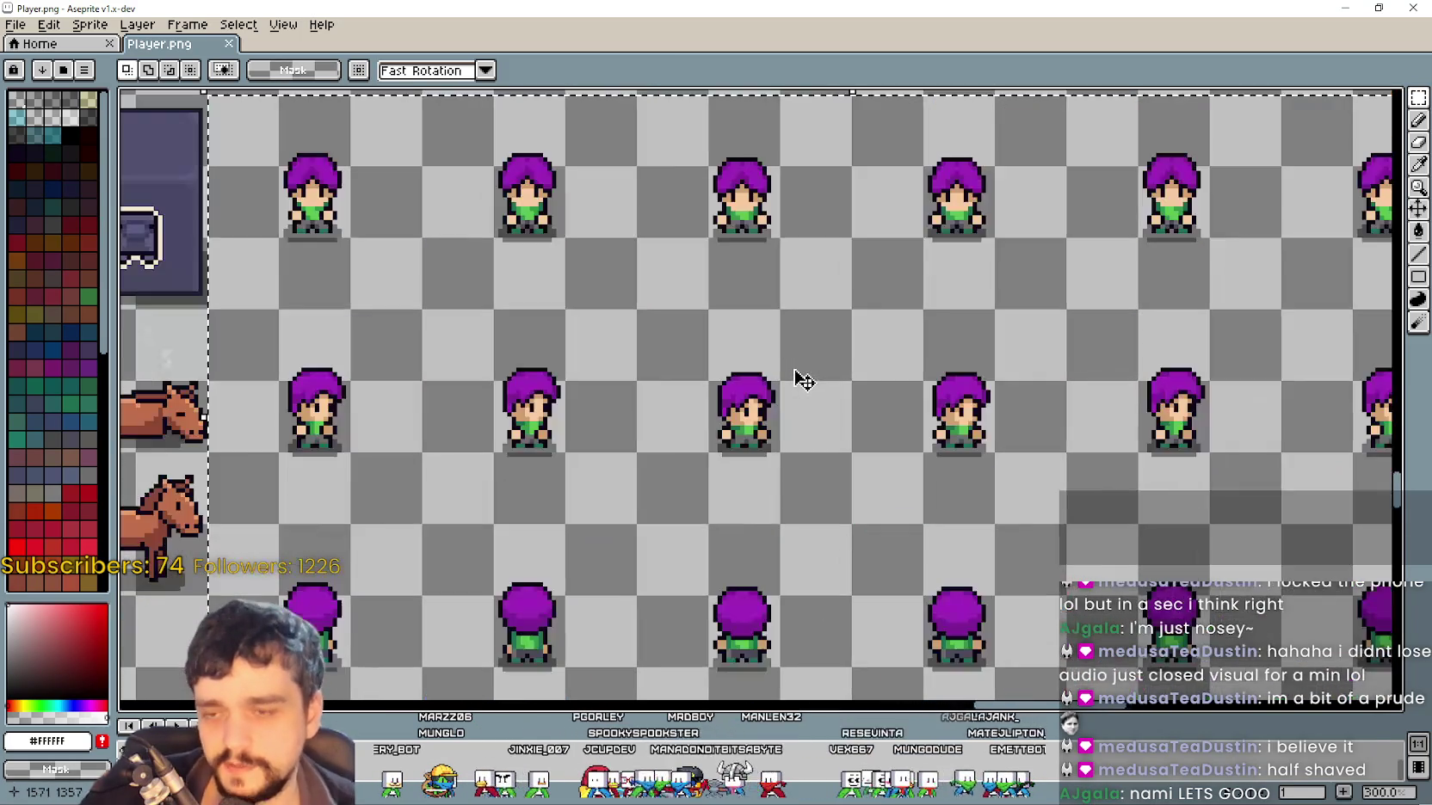
scroll(804, 381, "down", 2)
scroll(612, 307, "down", 1)
mouse_move(612, 307)
left_mouse_down()
mouse_move(828, 283)
mouse_move(915, 450)
mouse_move(855, 473)
mouse_move(440, 359)
mouse_move(127, 83)
left_mouse_up()
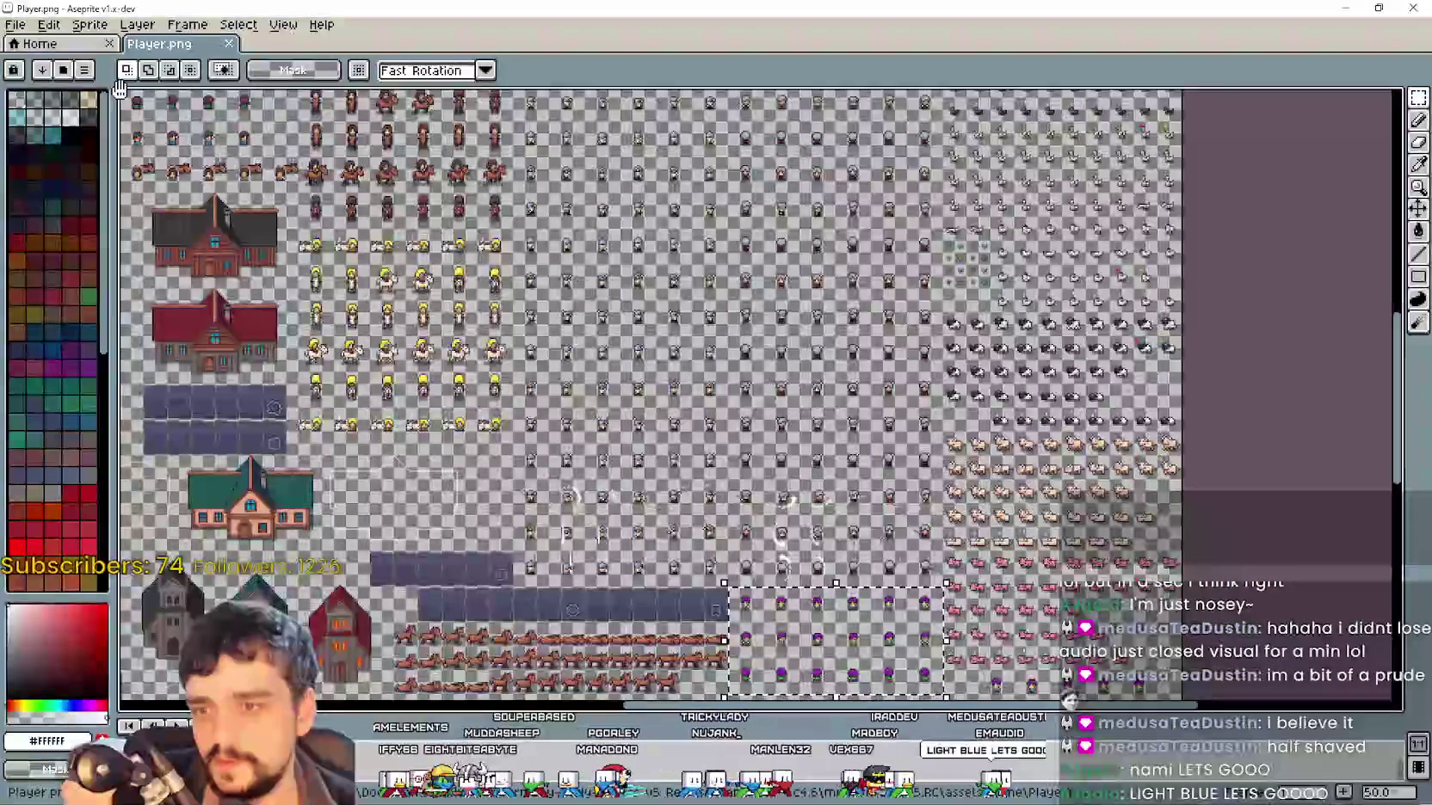
scroll(711, 353, "up", 3)
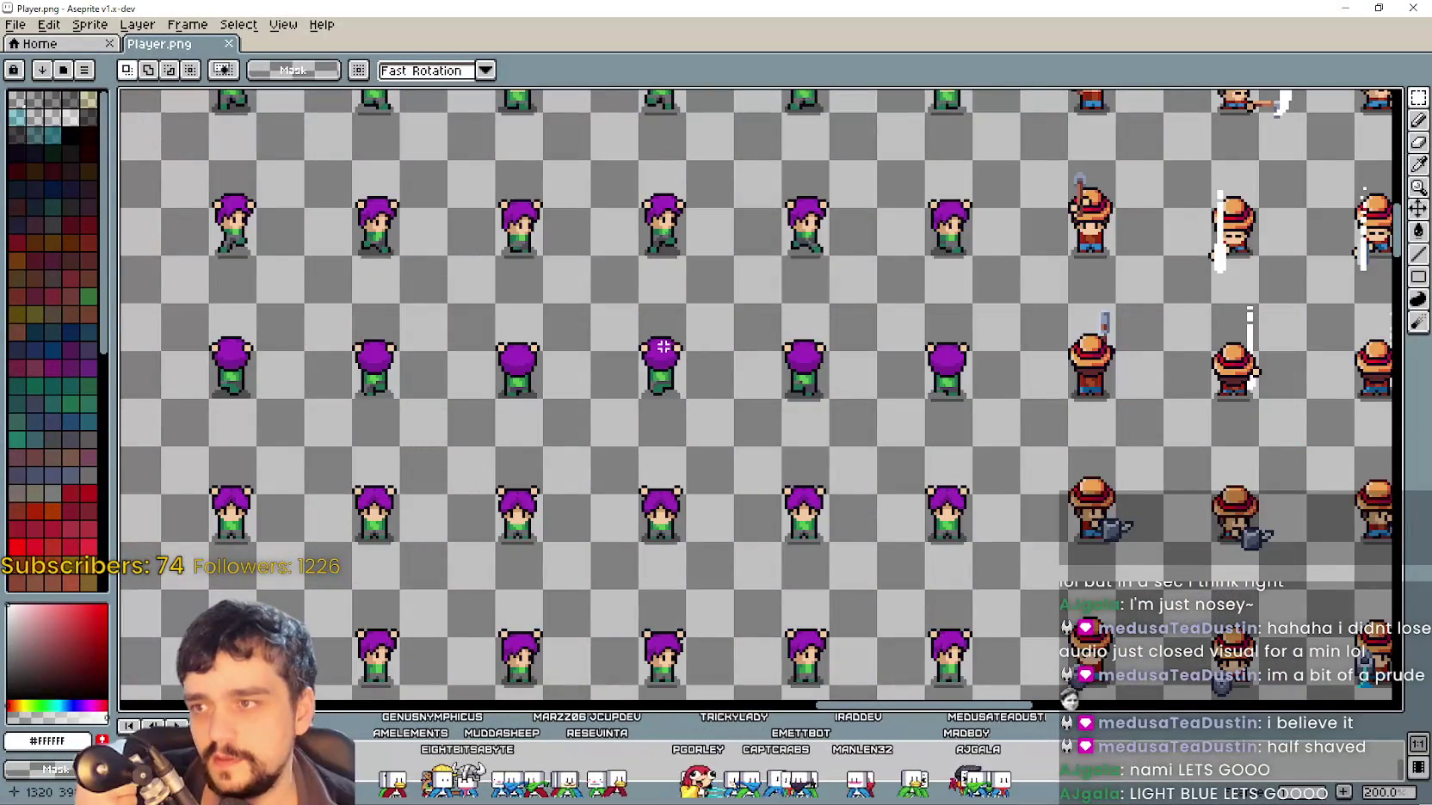
left_click_drag(663, 347, 1126, 606)
scroll(1126, 607, "down", 2)
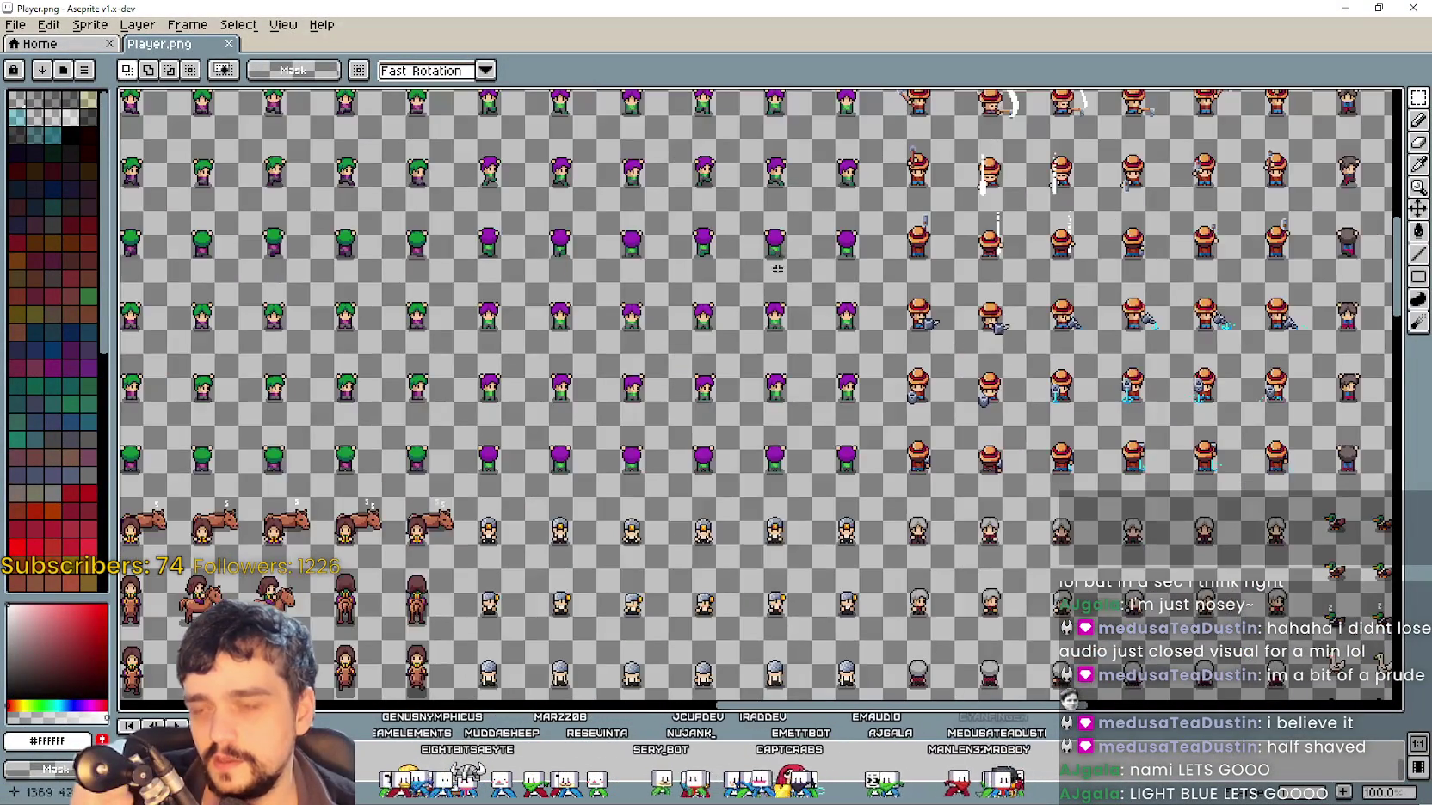
scroll(777, 480, "up", 1)
scroll(777, 480, "up", 4)
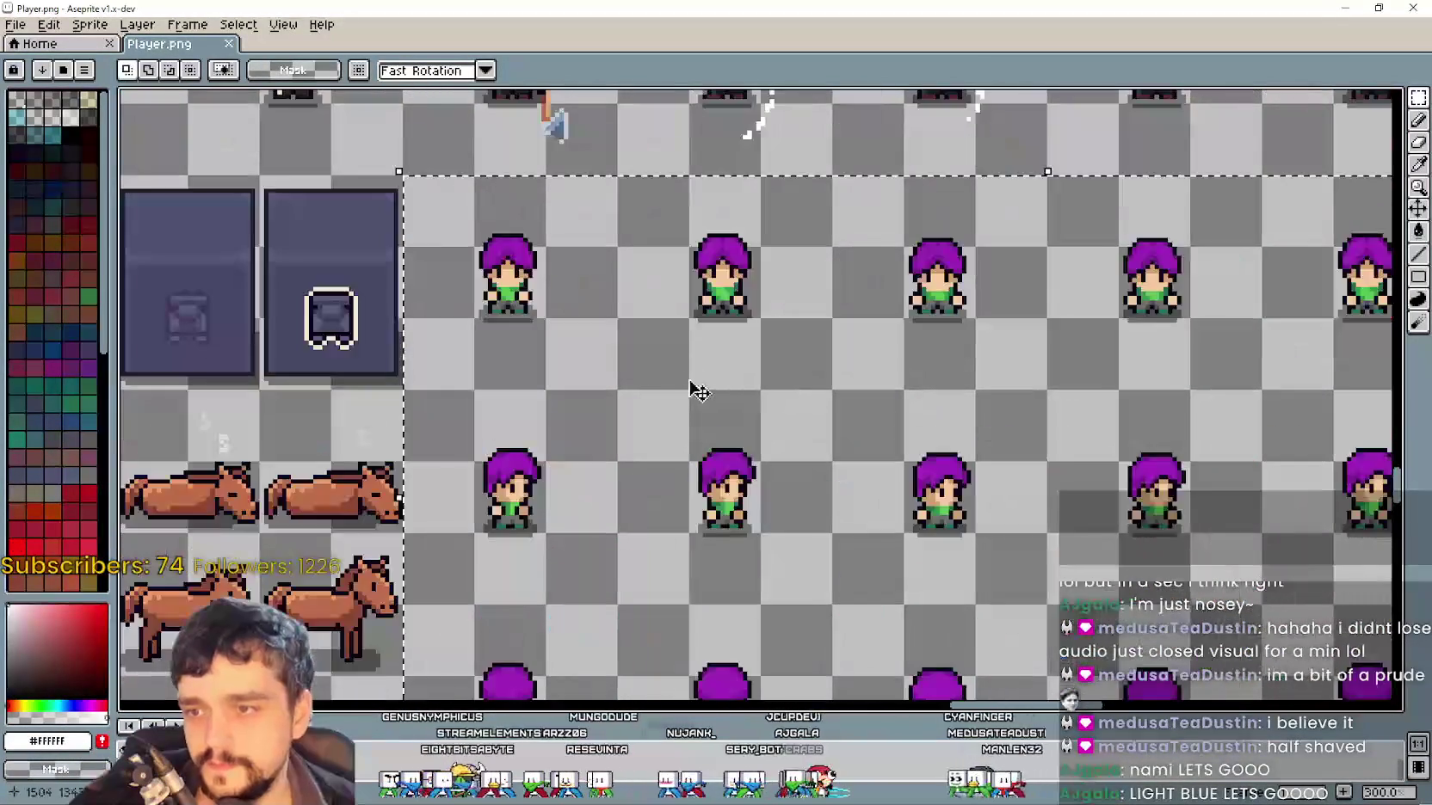
scroll(502, 242, "up", 1)
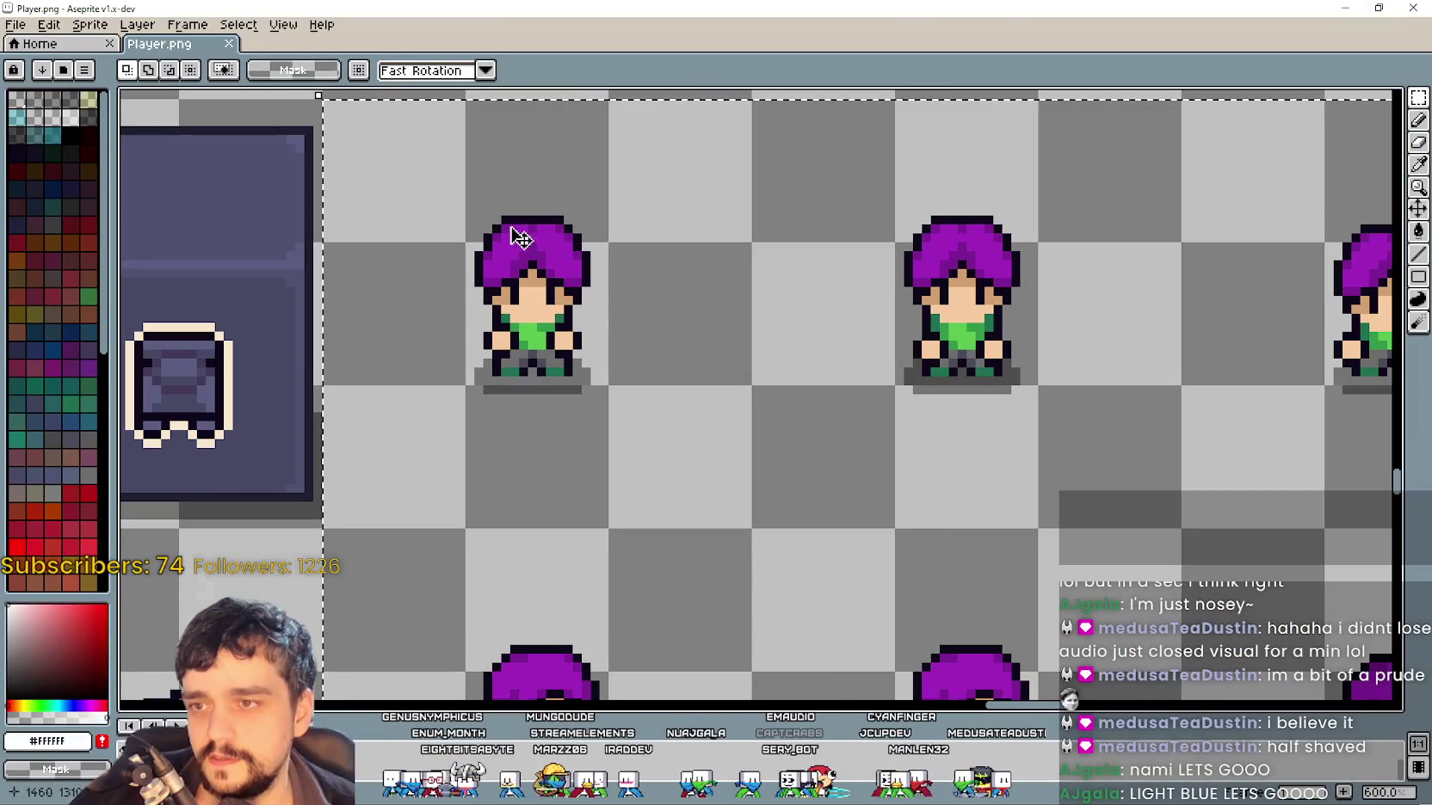
scroll(578, 202, "down", 2)
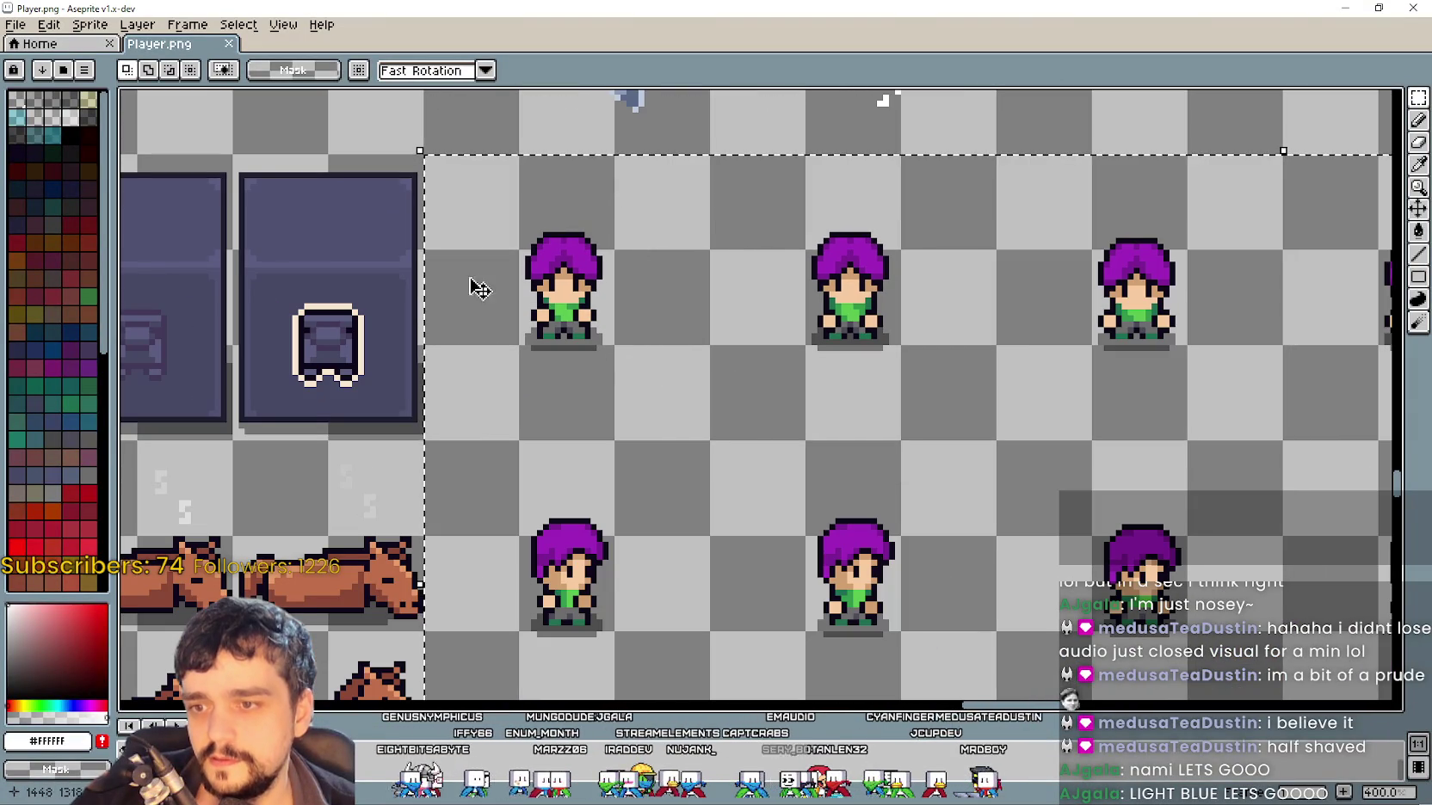
scroll(861, 357, "right", 2)
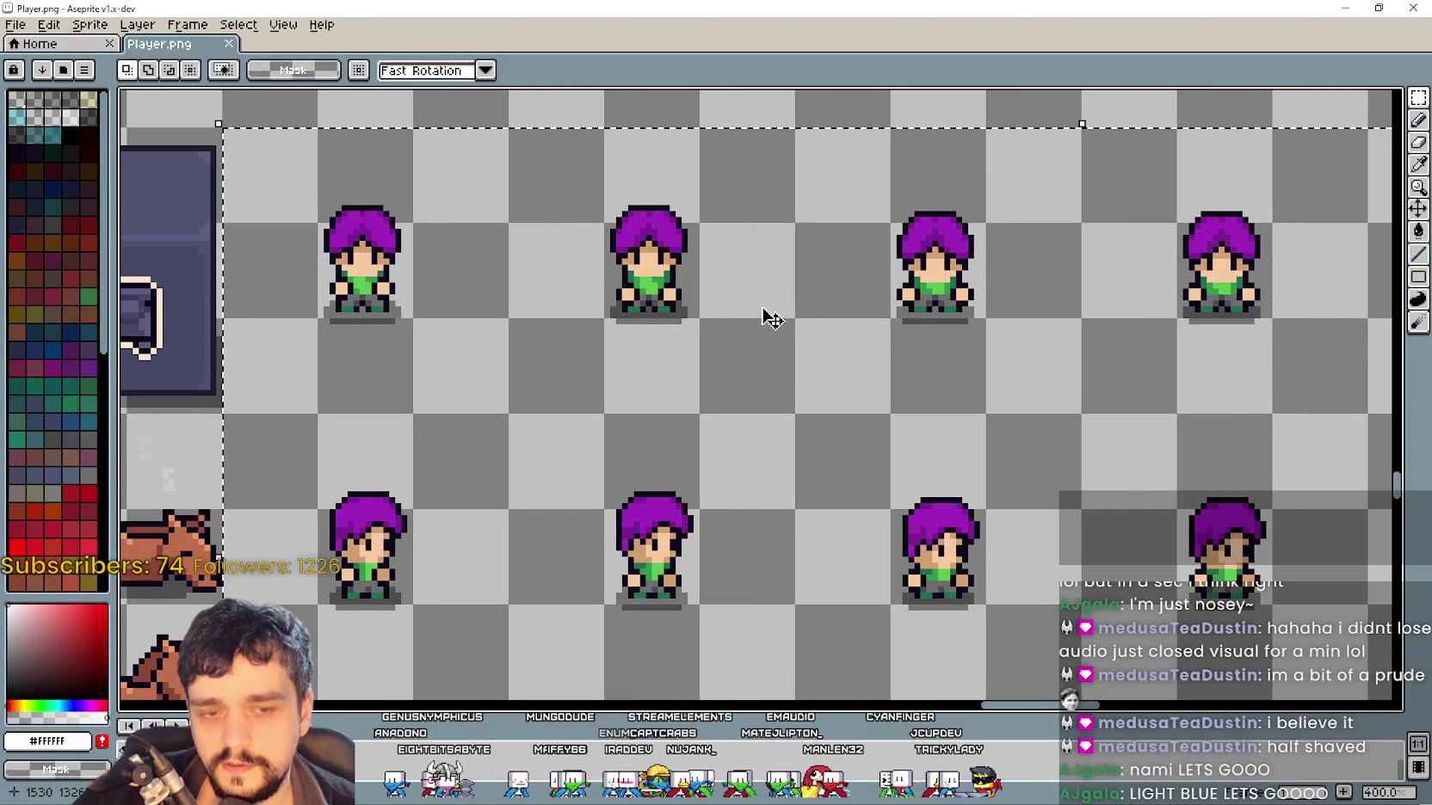
scroll(769, 318, "down", 1)
scroll(769, 318, "down", 4)
scroll(744, 330, "up", 1)
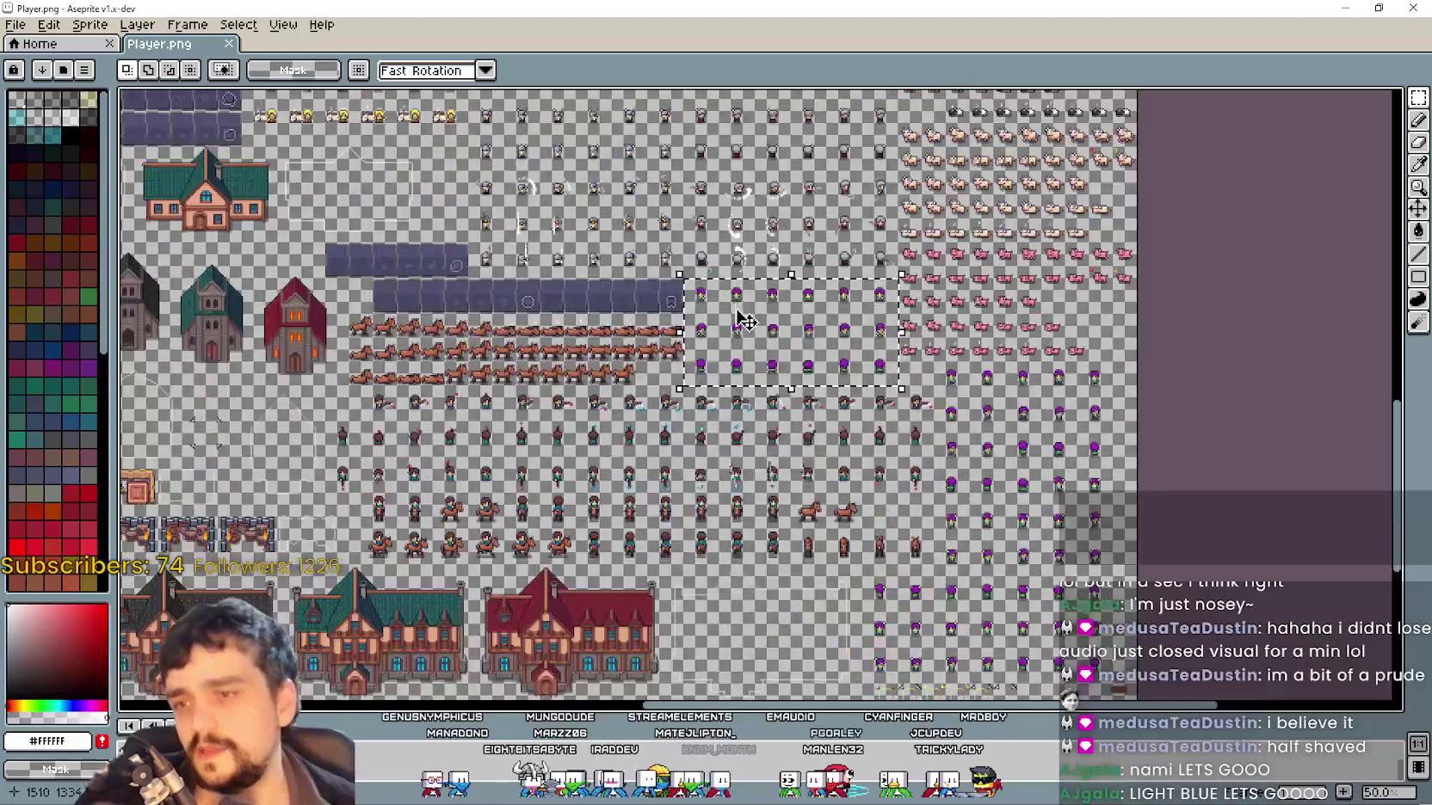
scroll(742, 328, "up", 3)
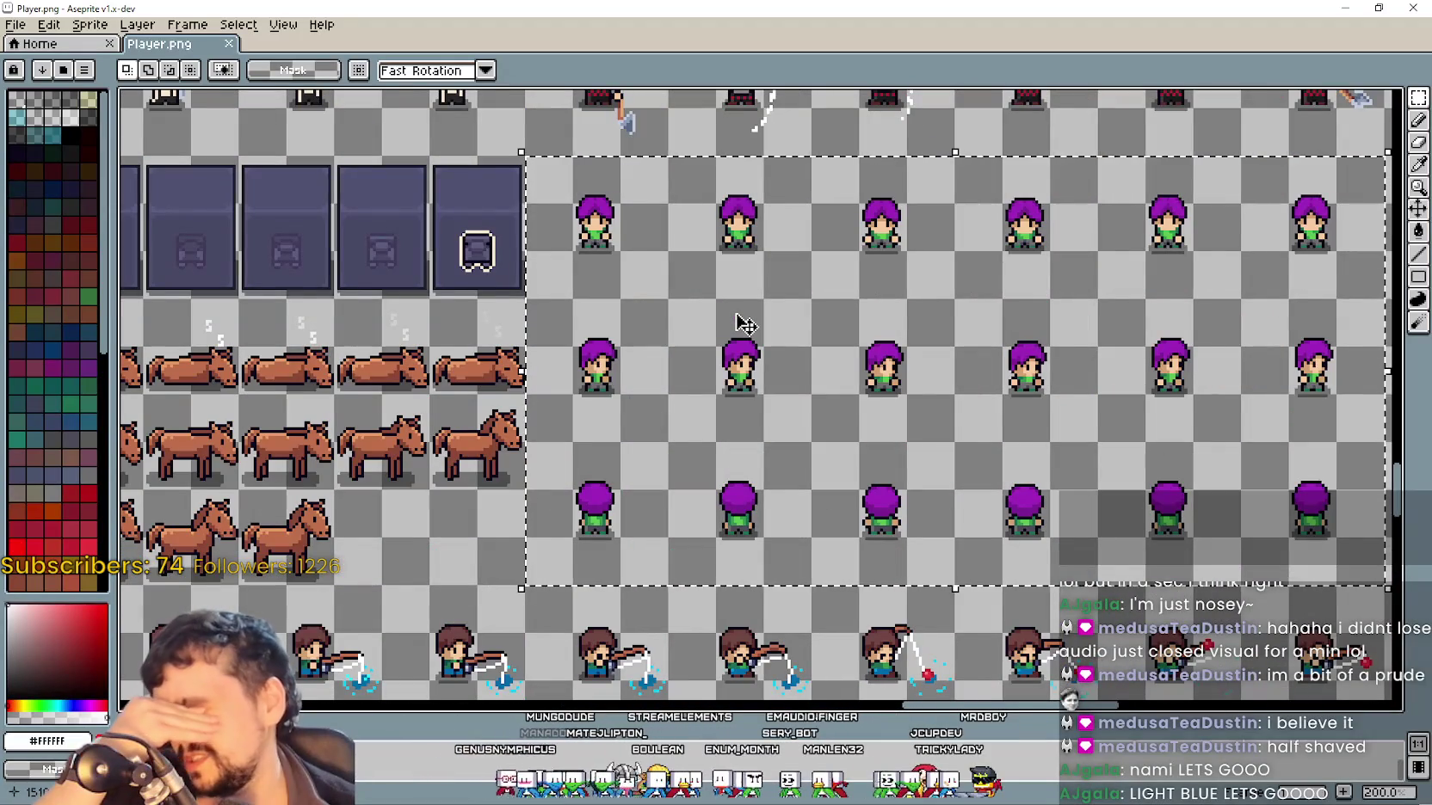
scroll(666, 271, "down", 4)
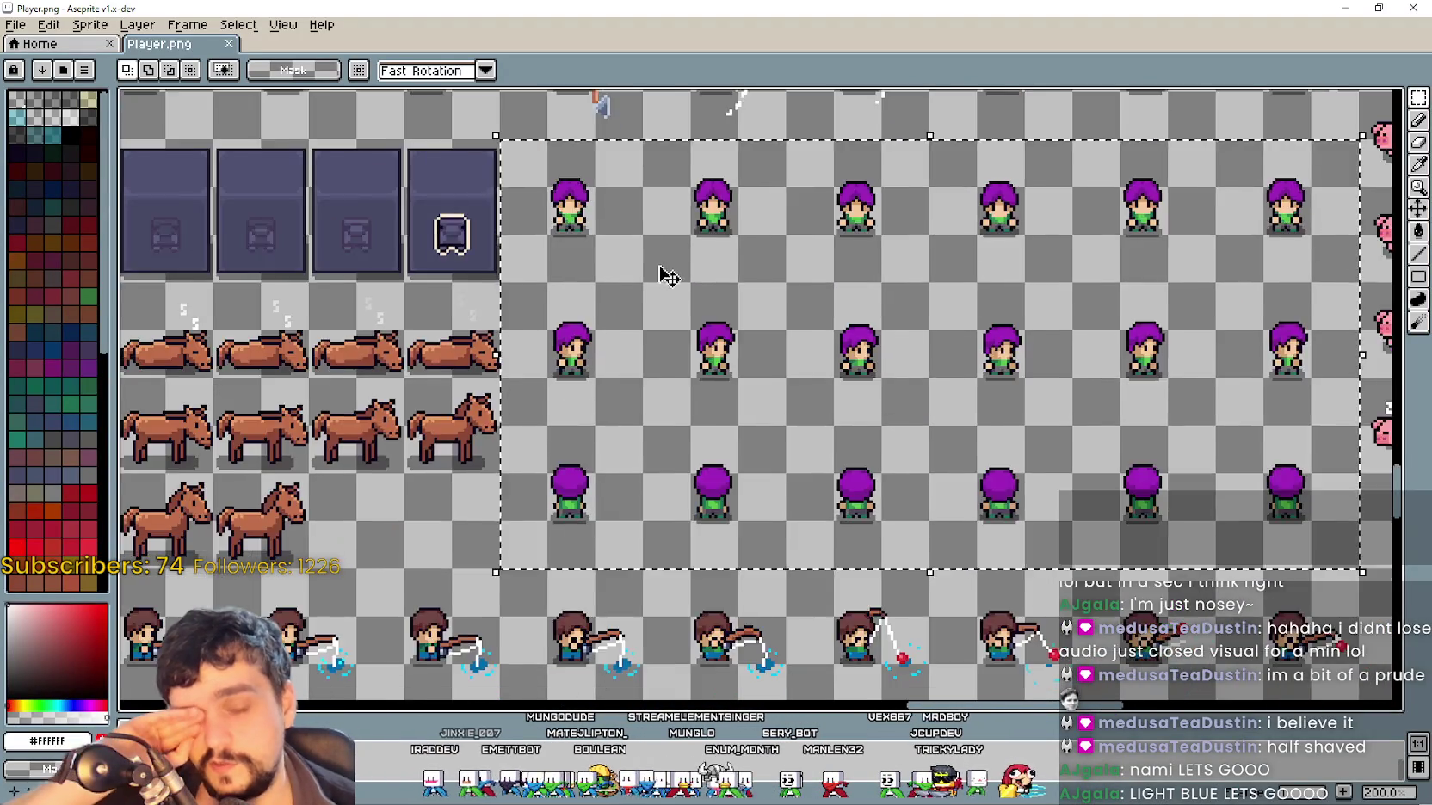
scroll(839, 442, "left", 10)
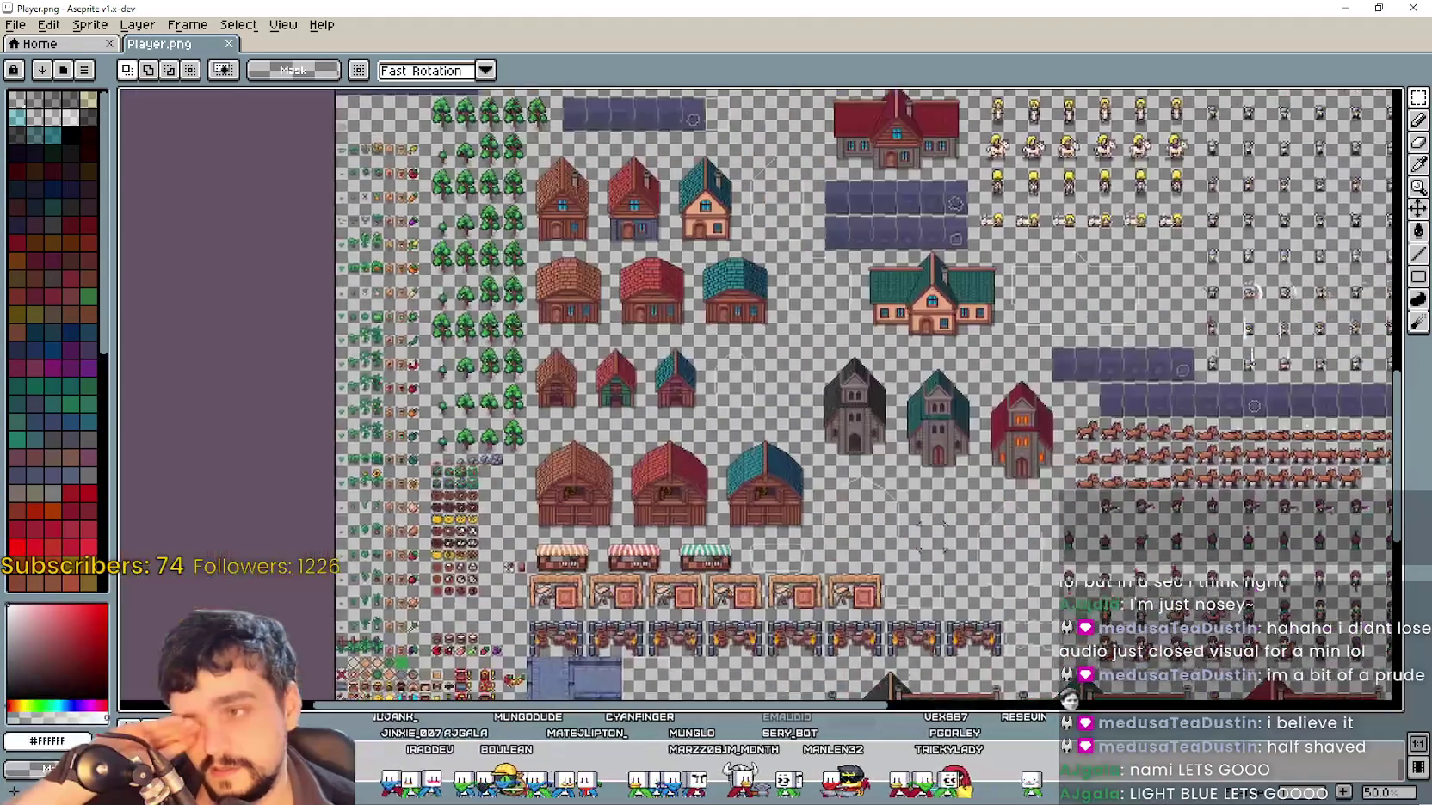
scroll(928, 376, "up", 4)
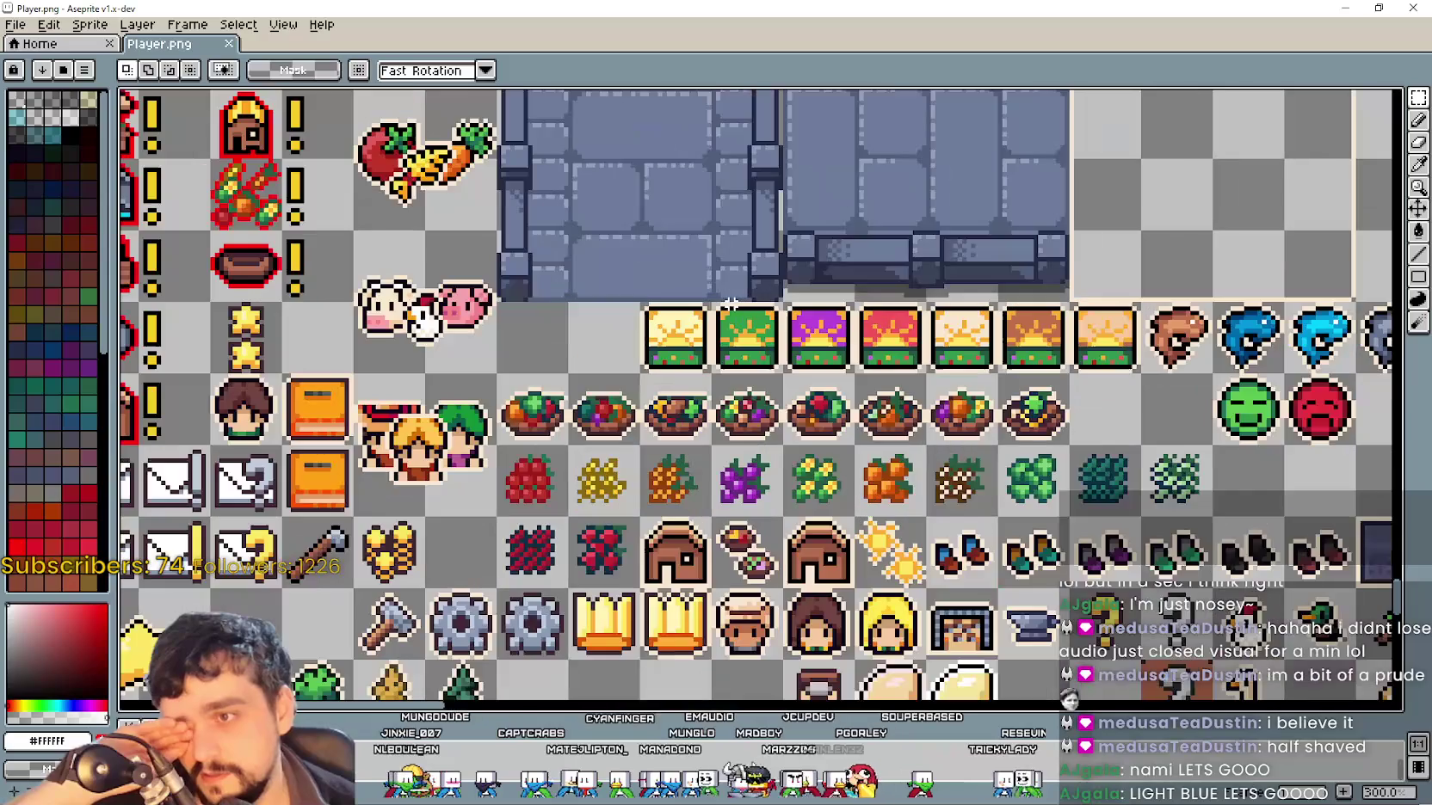
scroll(759, 321, "up", 1)
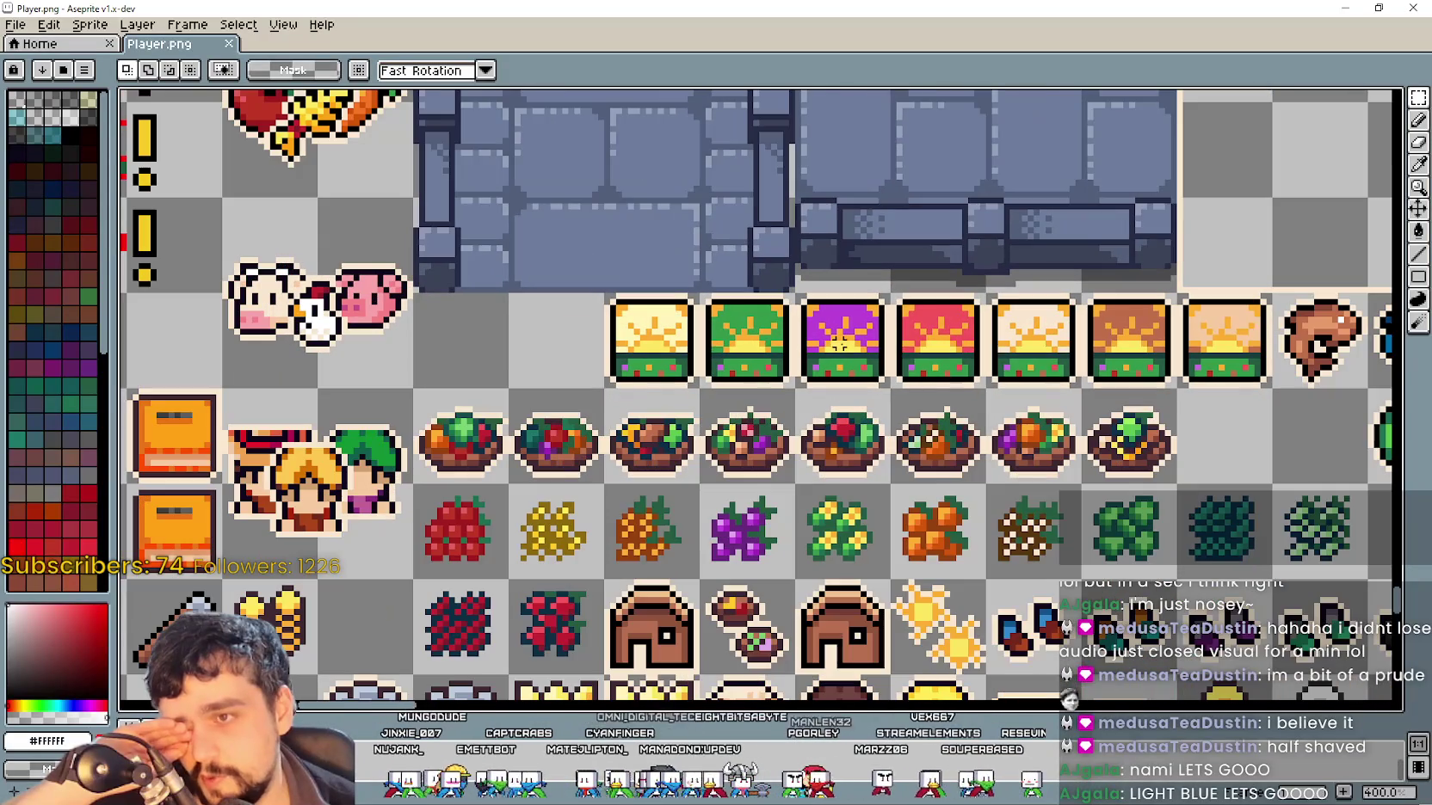
scroll(865, 379, "down", 4)
scroll(818, 383, "down", 1)
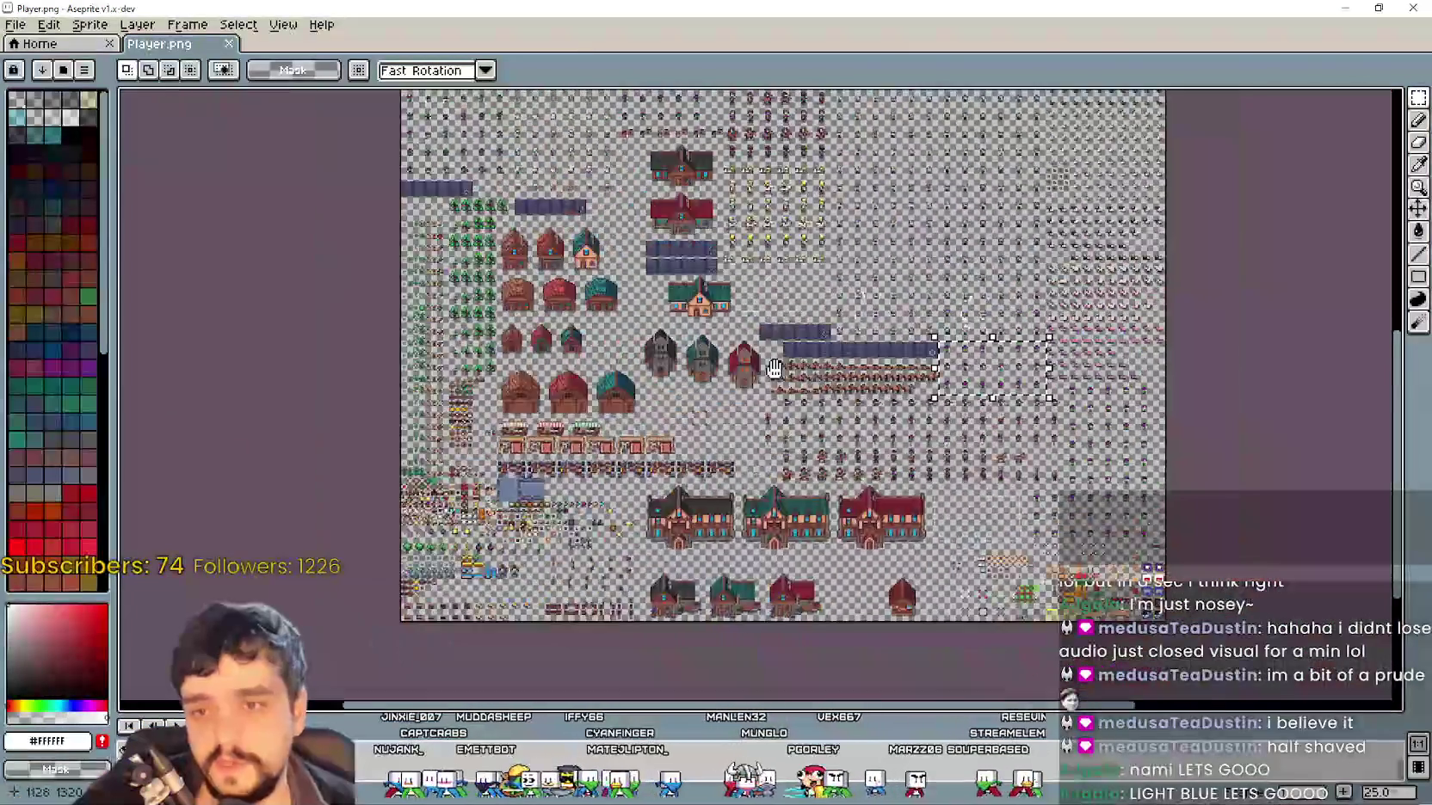
scroll(770, 386, "up", 1)
scroll(770, 387, "up", 3)
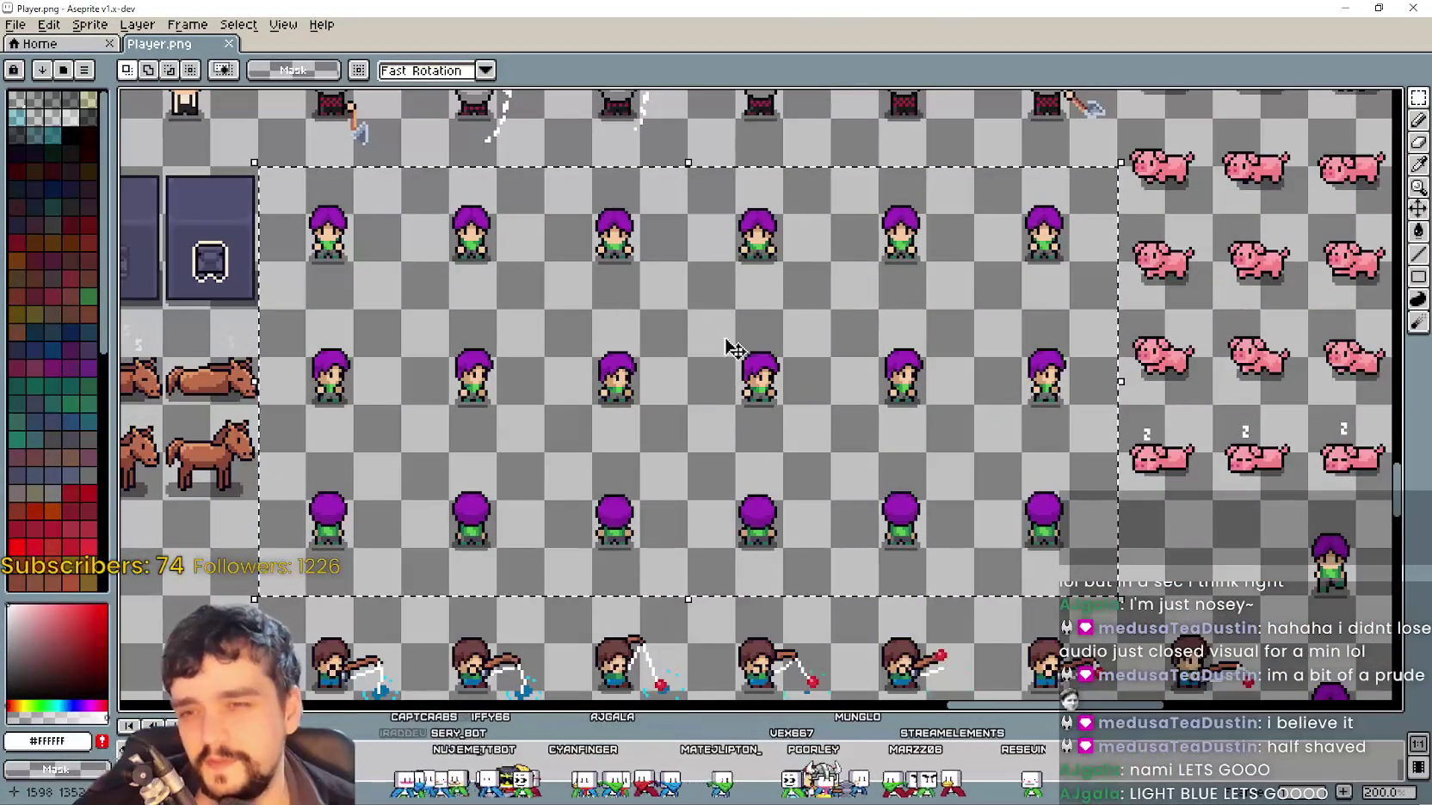
scroll(674, 370, "down", 2)
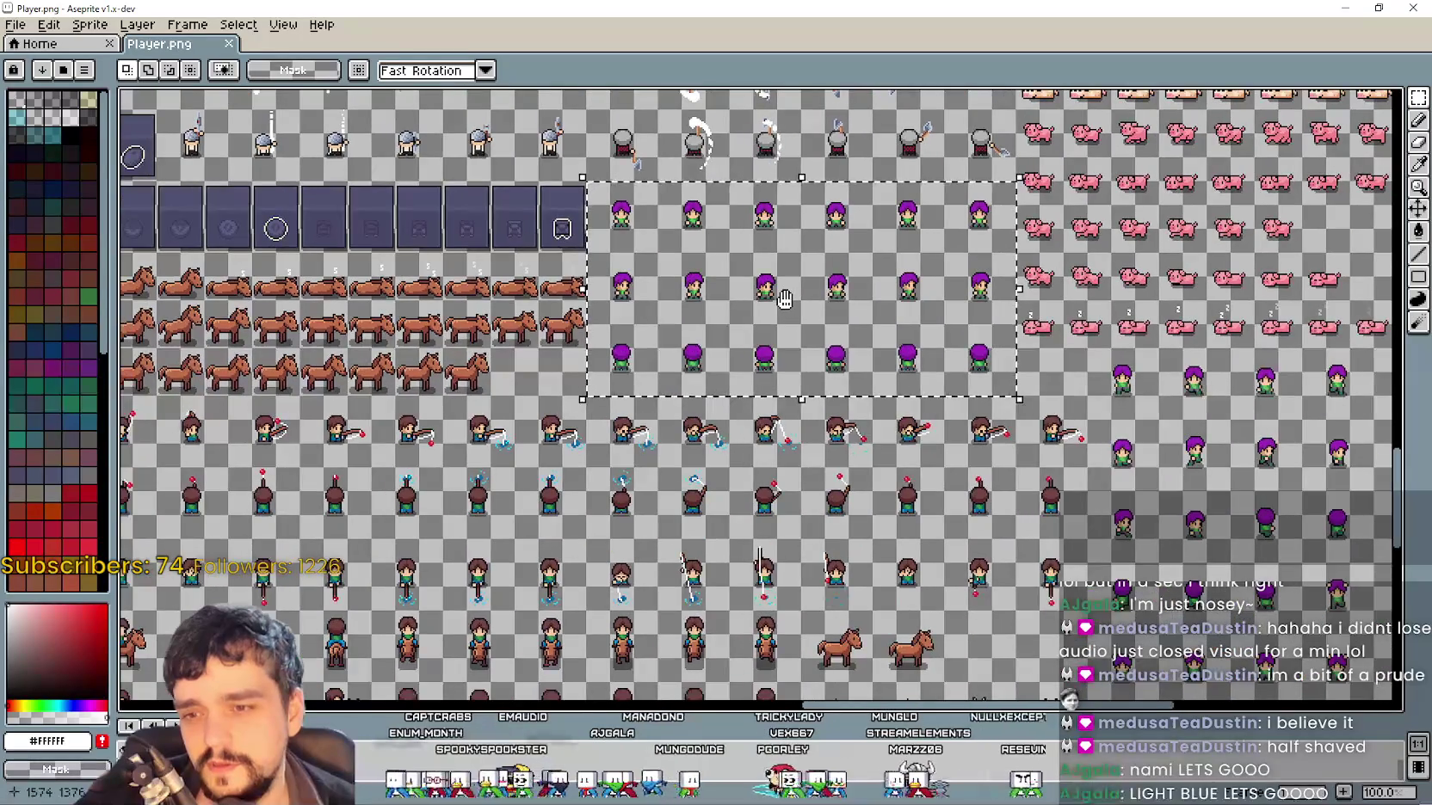
scroll(809, 144, "up", 1)
left_click_drag(809, 144, 807, 145)
Zoom in and center the view on the row of character-head icons
scroll(808, 146, "down", 3)
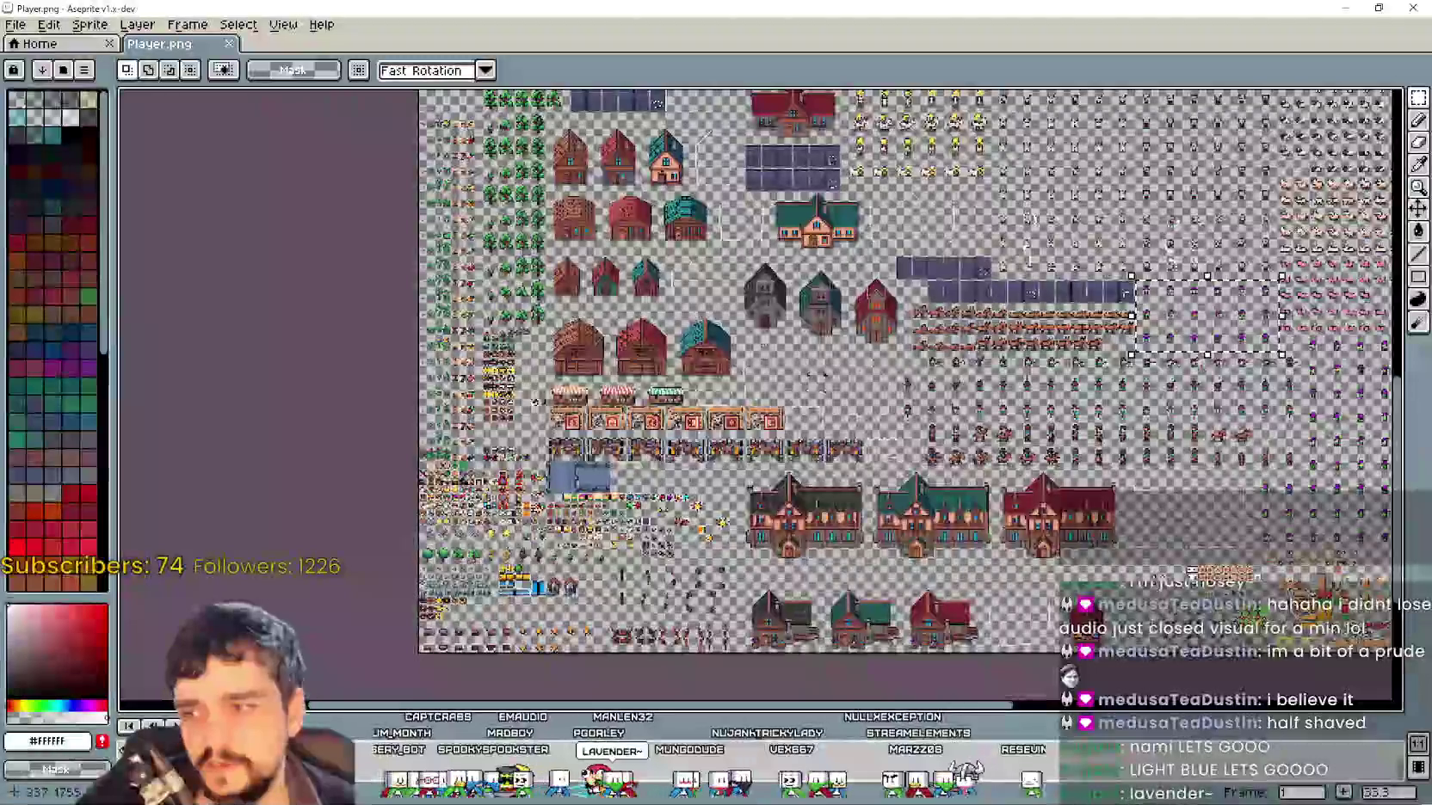
scroll(534, 402, "up", 5)
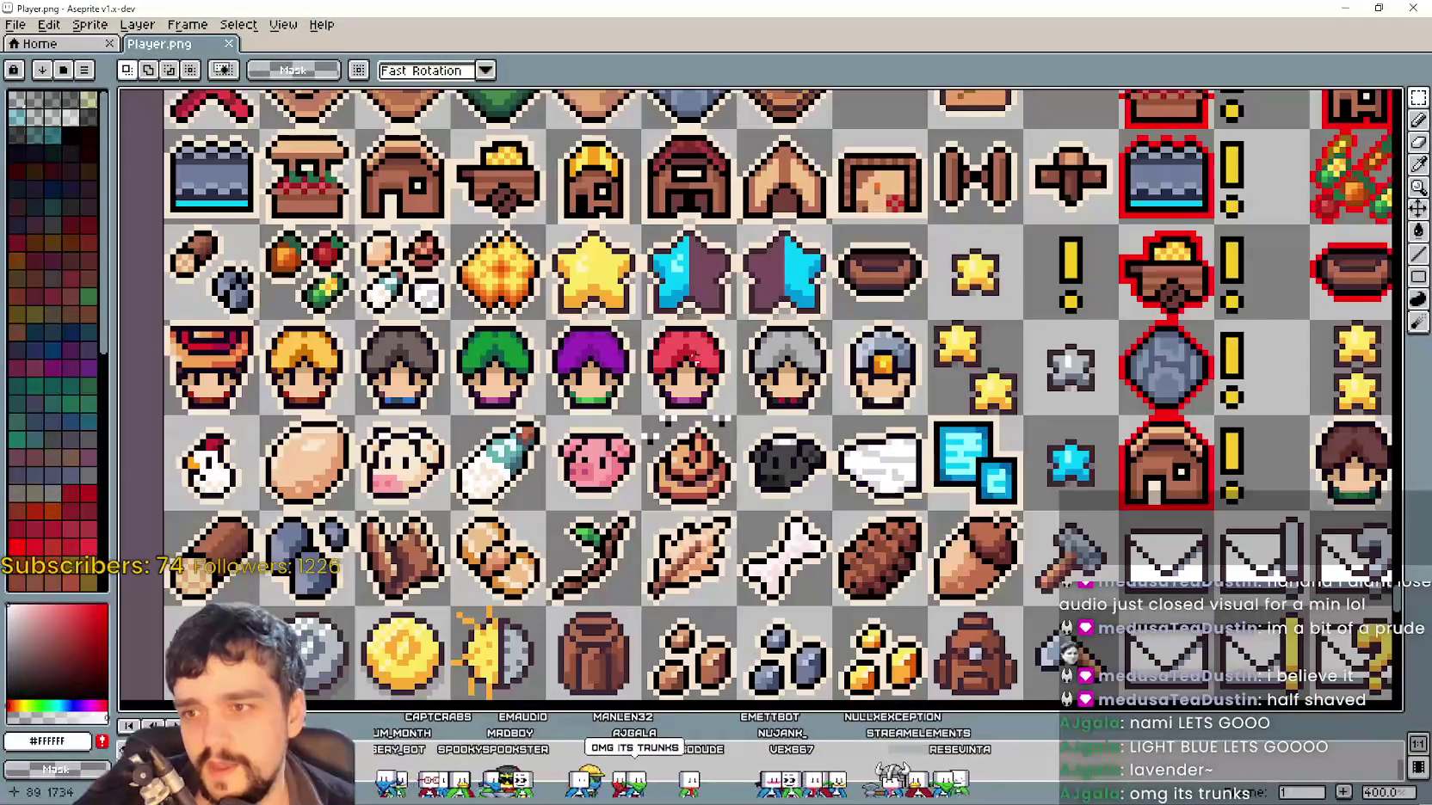
scroll(679, 499, "up", 1)
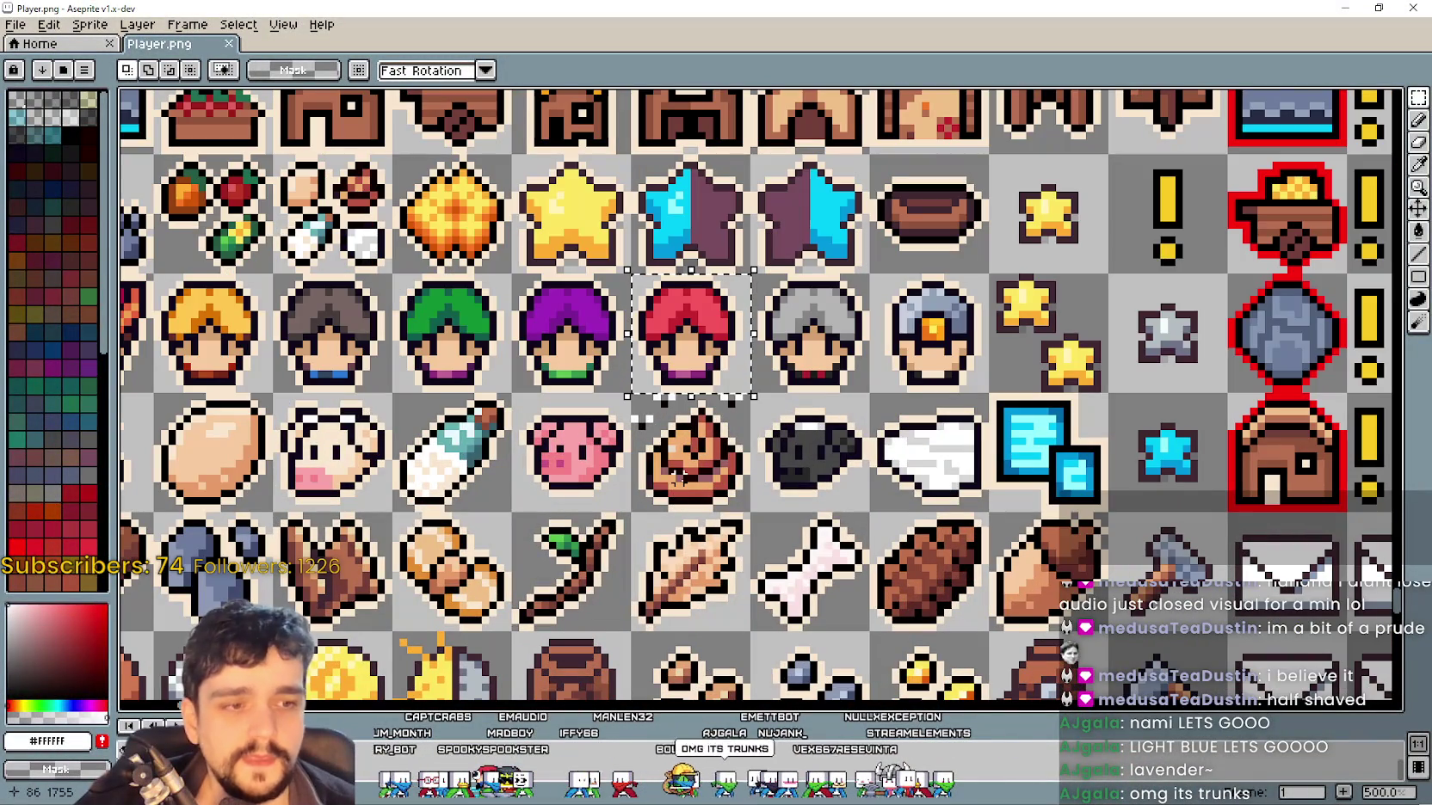
left_click_drag(701, 336, 865, 258)
left_click_drag(1022, 419, 975, 465)
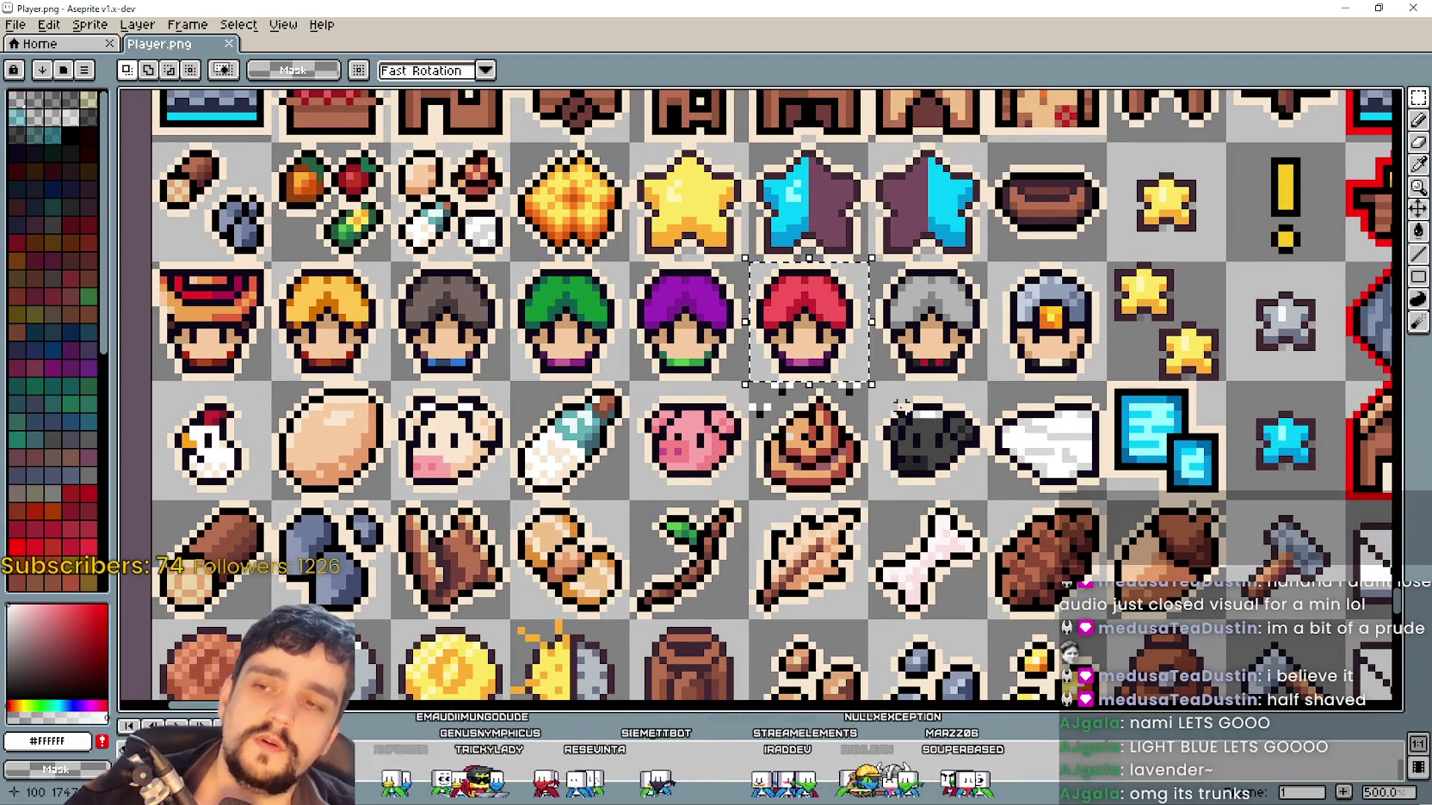
Move the marquee onto the grey-haired head, then start a new selection on the pig icon
left_click_drag(991, 331, 830, 419)
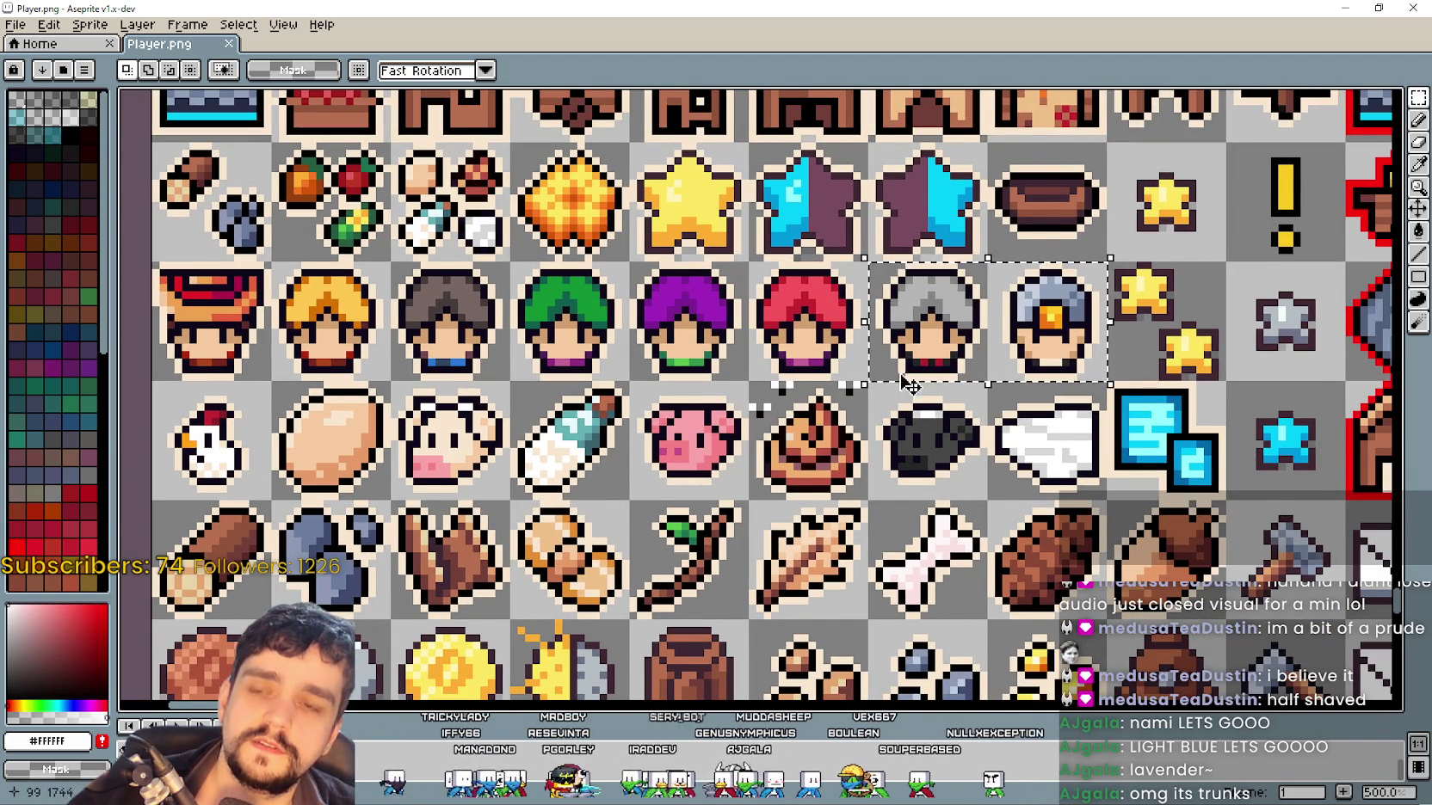
scroll(925, 357, "down", 1)
scroll(869, 335, "up", 1)
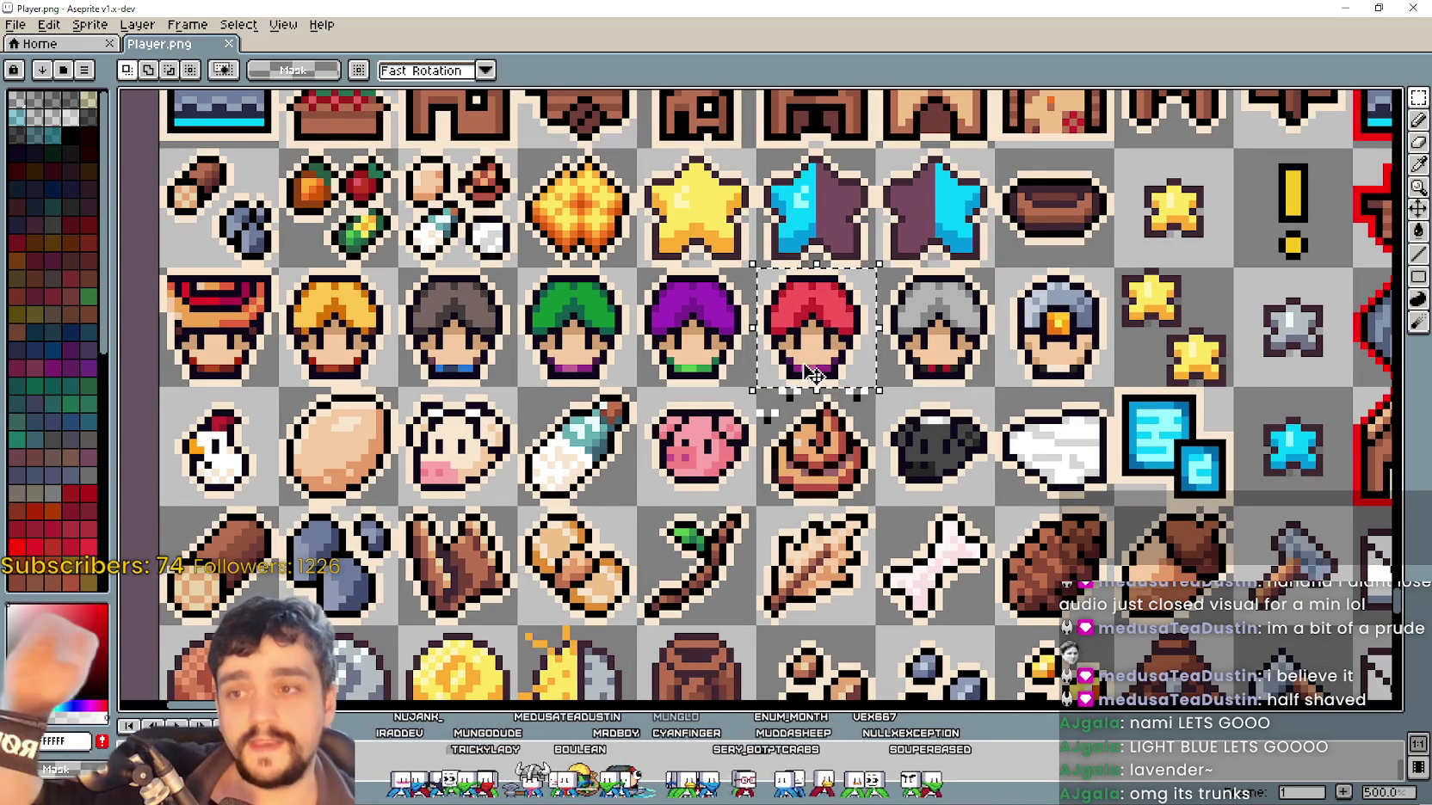
scroll(809, 340, "up", 1)
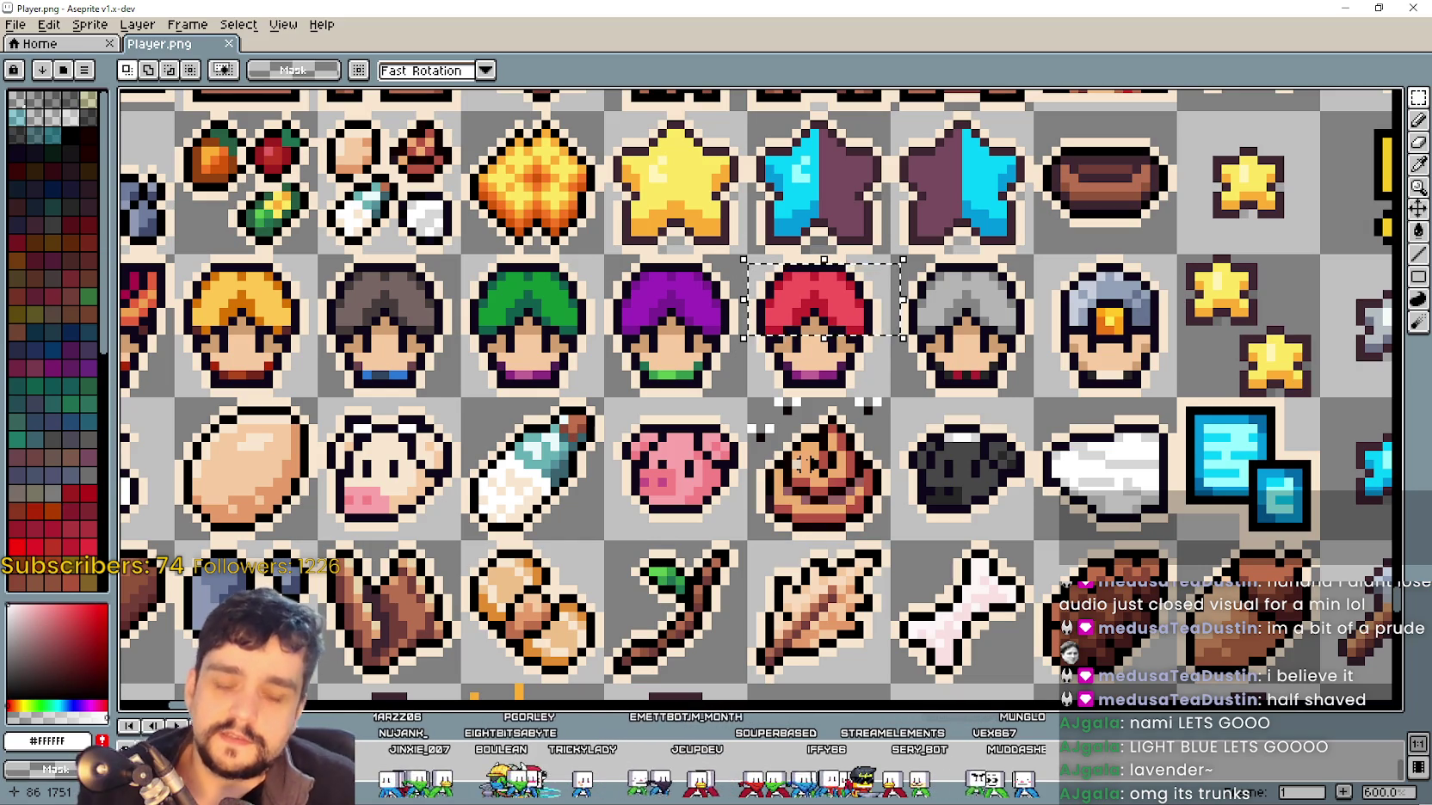
left_click(699, 437)
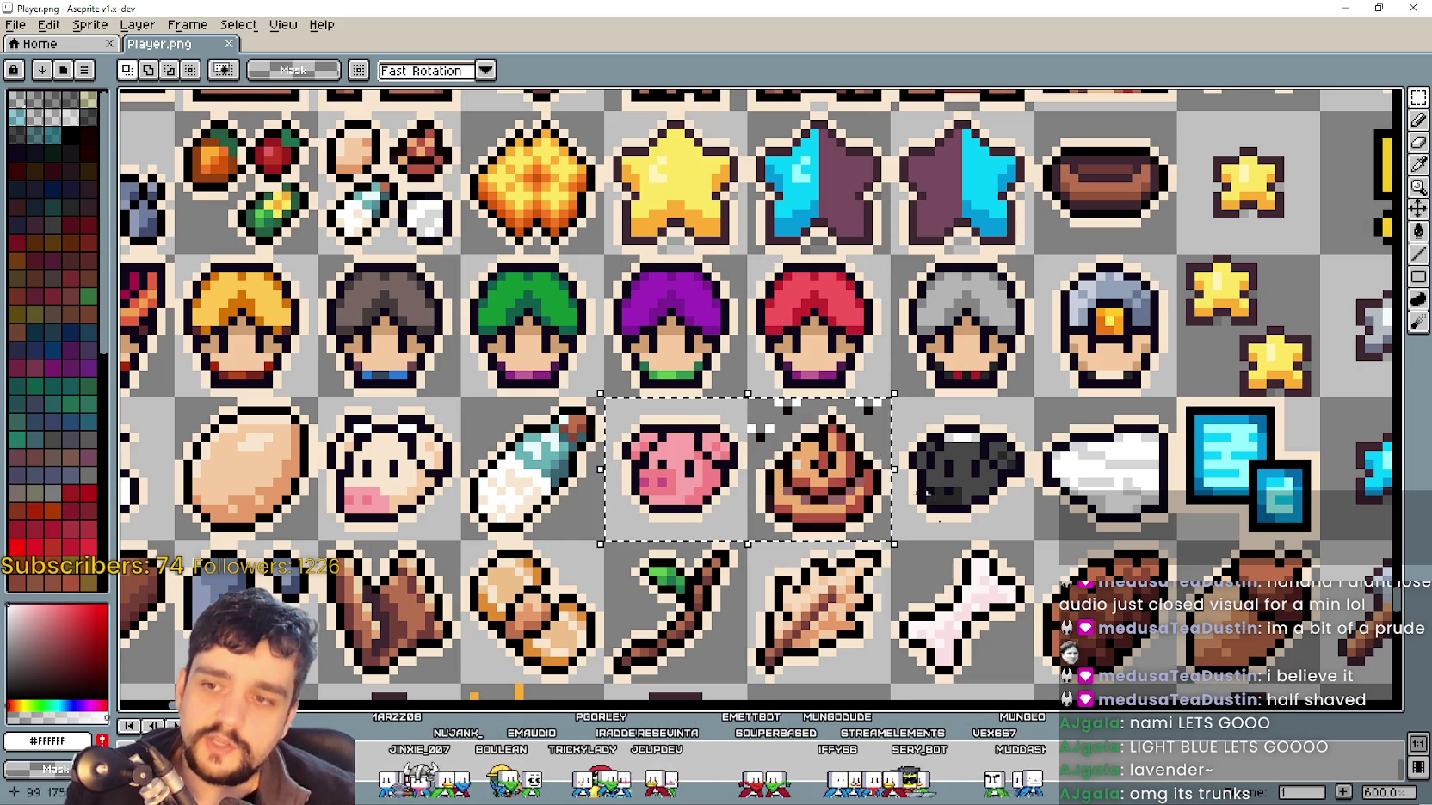
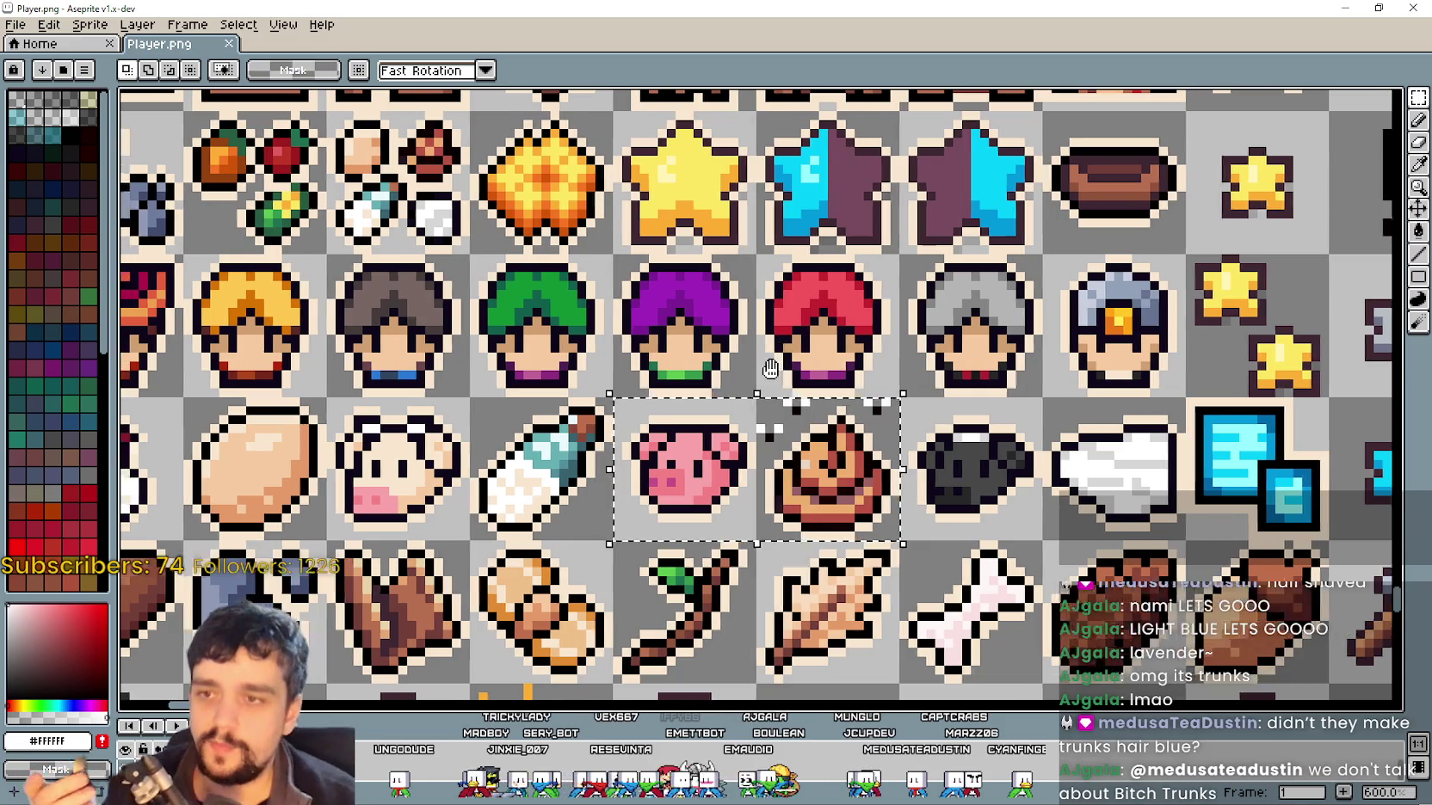
Find and select the light-blue star icon's cell among the item icons in Player.png
mouse_move(711, 372)
left_mouse_down()
mouse_move(908, 411)
mouse_move(870, 363)
left_mouse_up()
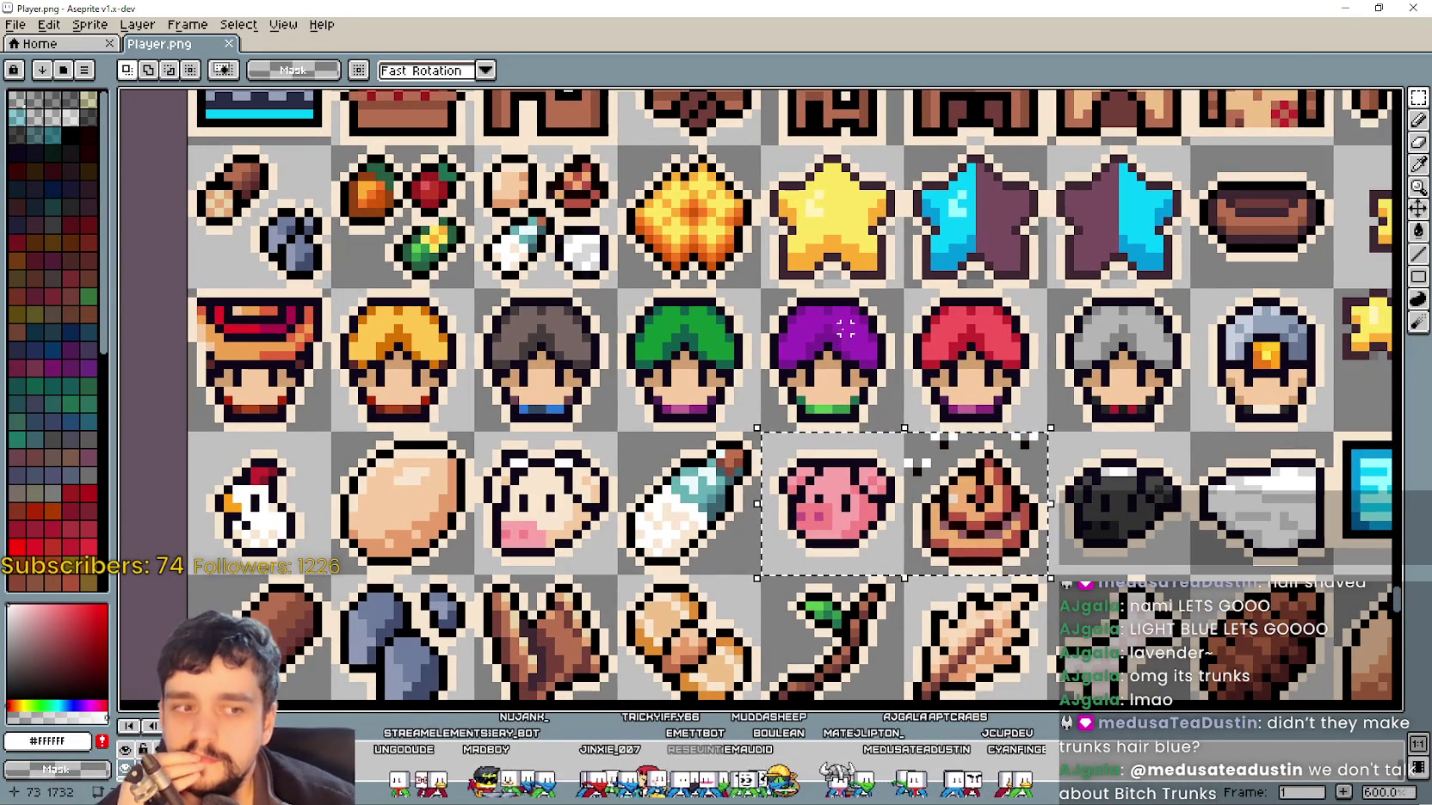
scroll(1016, 436, "down", 2)
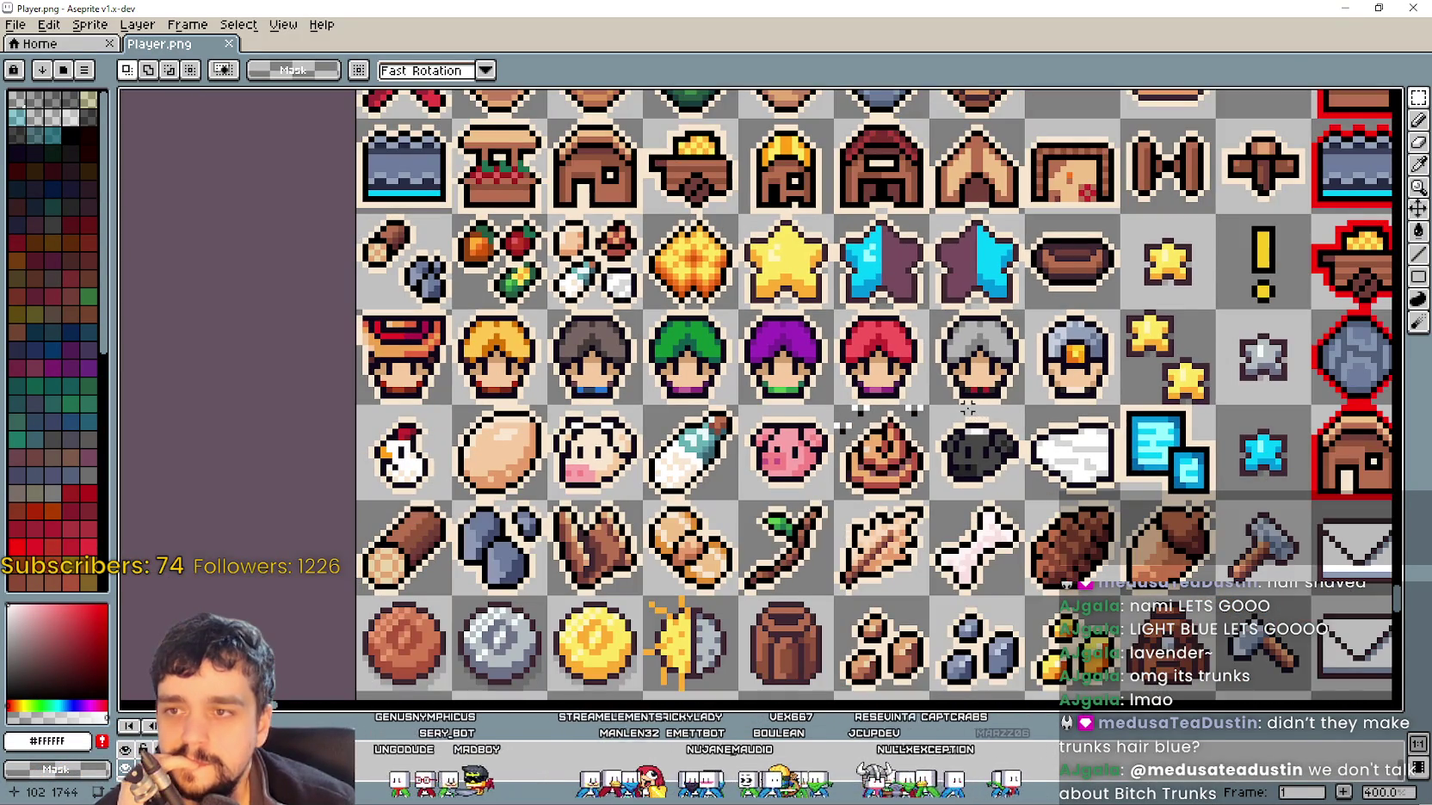
scroll(1072, 430, "up", 2)
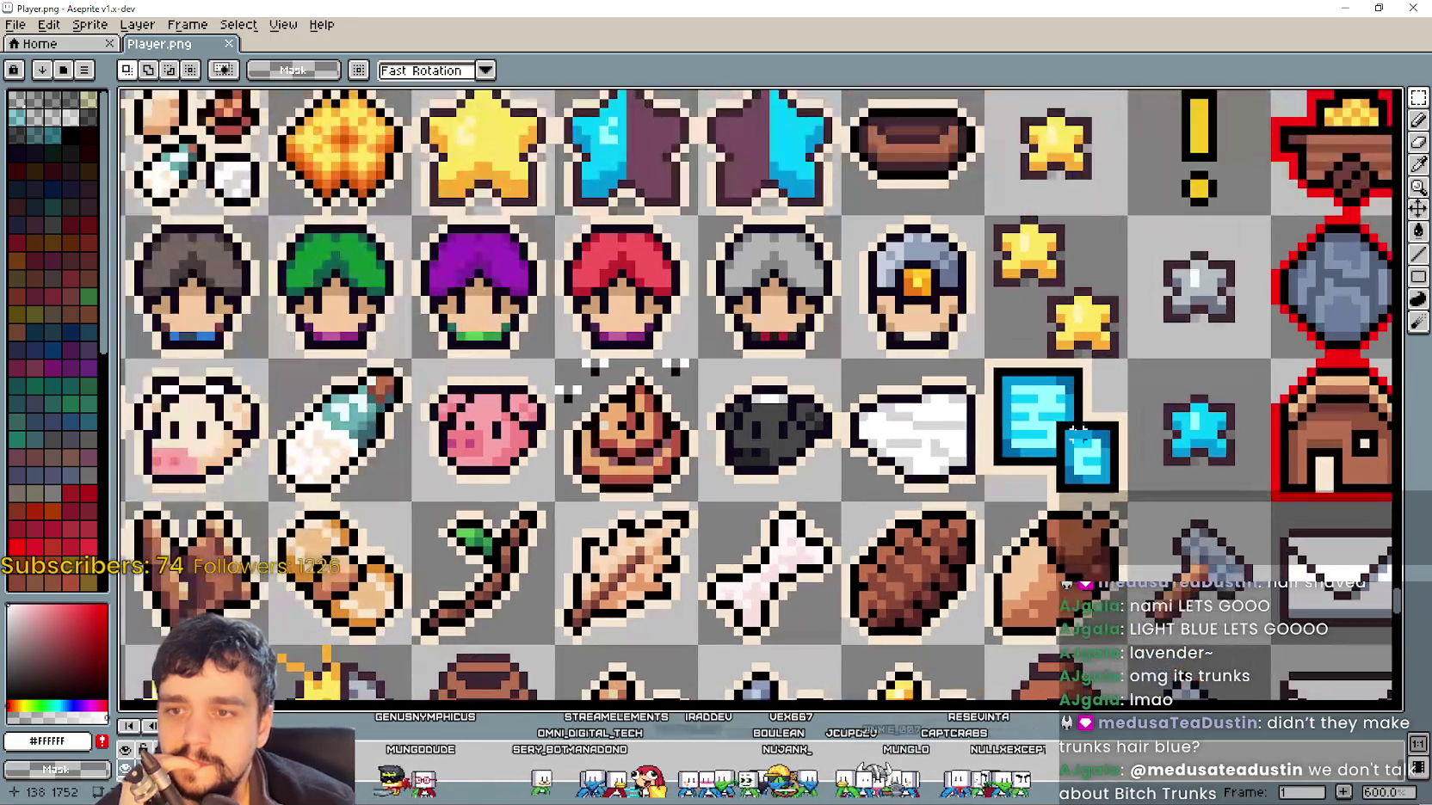
left_click(1060, 426)
scroll(1060, 426, "down", 1)
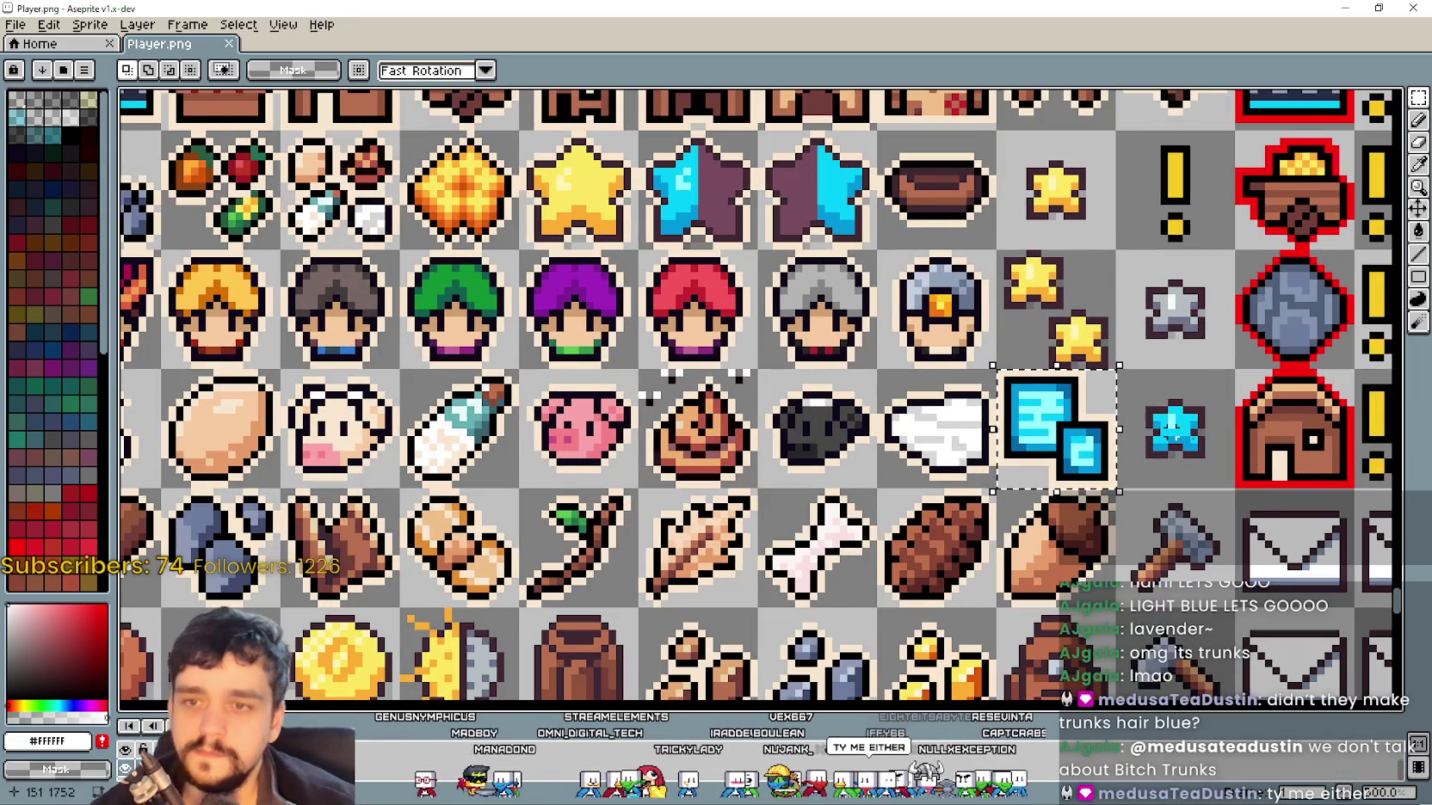
scroll(1209, 448, "up", 1)
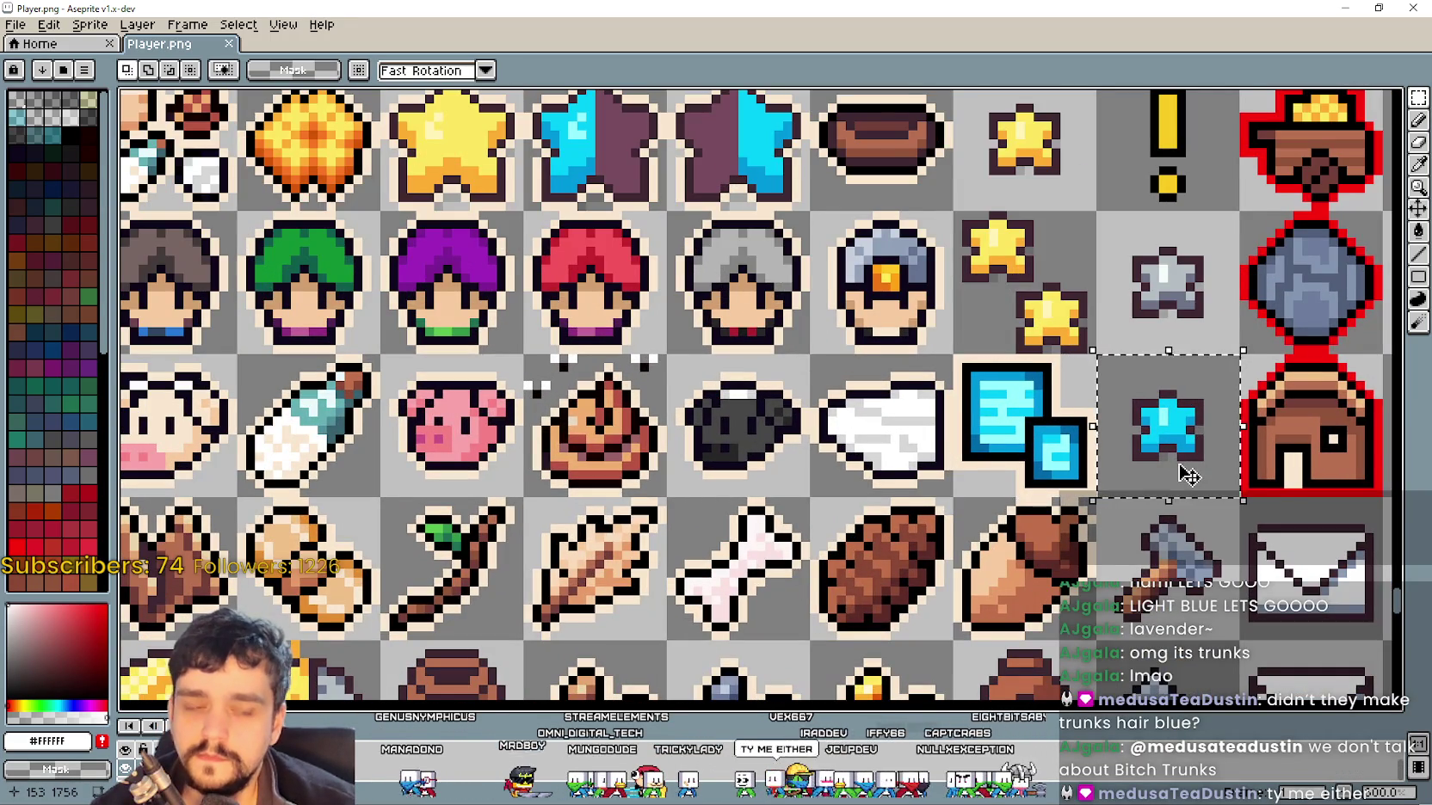
scroll(998, 467, "down", 5)
scroll(998, 464, "up", 2)
Mark out the purple-haired character frames and position the pasted star copy beside them
left_click_drag(998, 464, 761, 389)
scroll(761, 389, "up", 2)
scroll(1007, 335, "up", 4)
scroll(1006, 336, "down", 6)
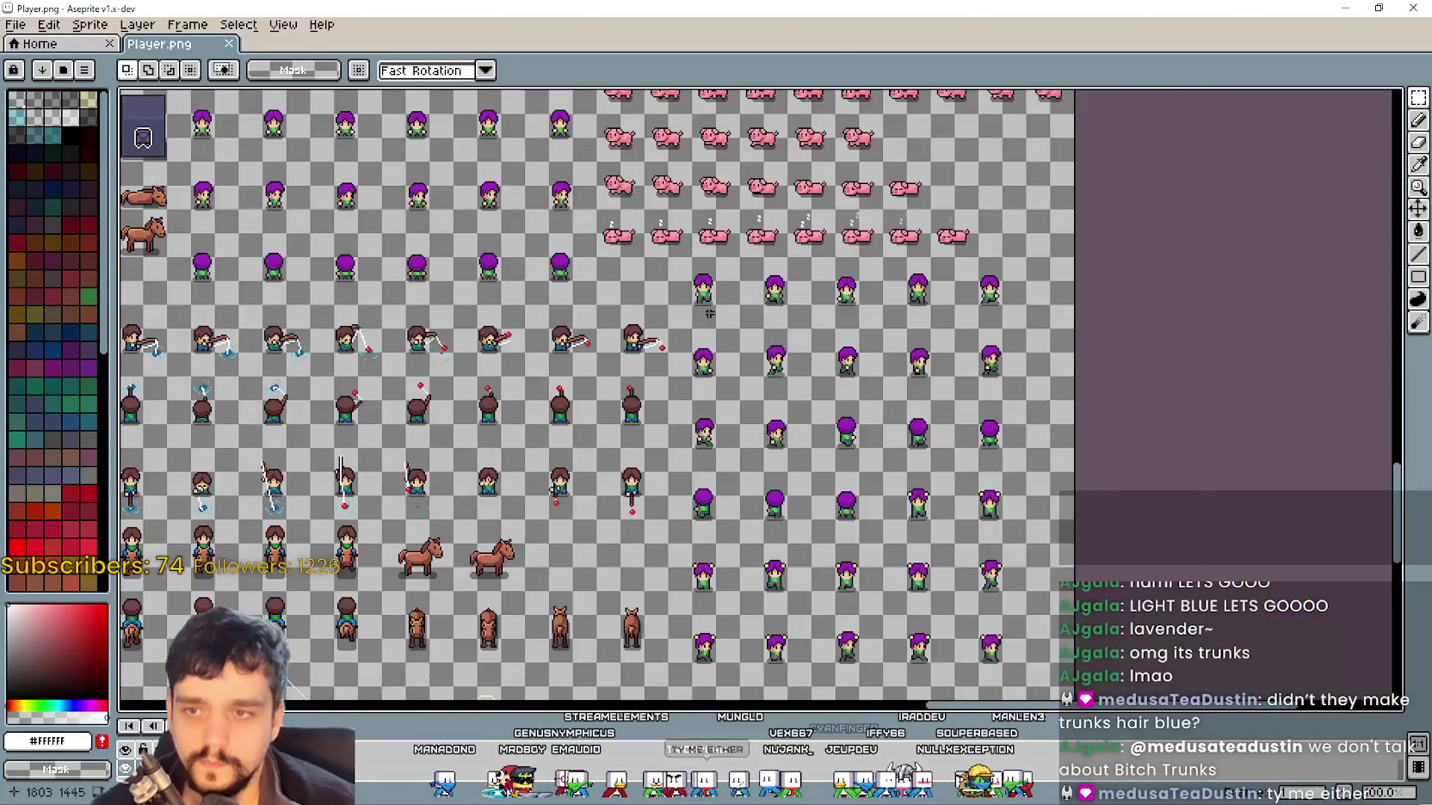
scroll(540, 343, "up", 2)
scroll(539, 342, "up", 1)
scroll(856, 272, "up", 1)
left_click_drag(856, 272, 581, 264)
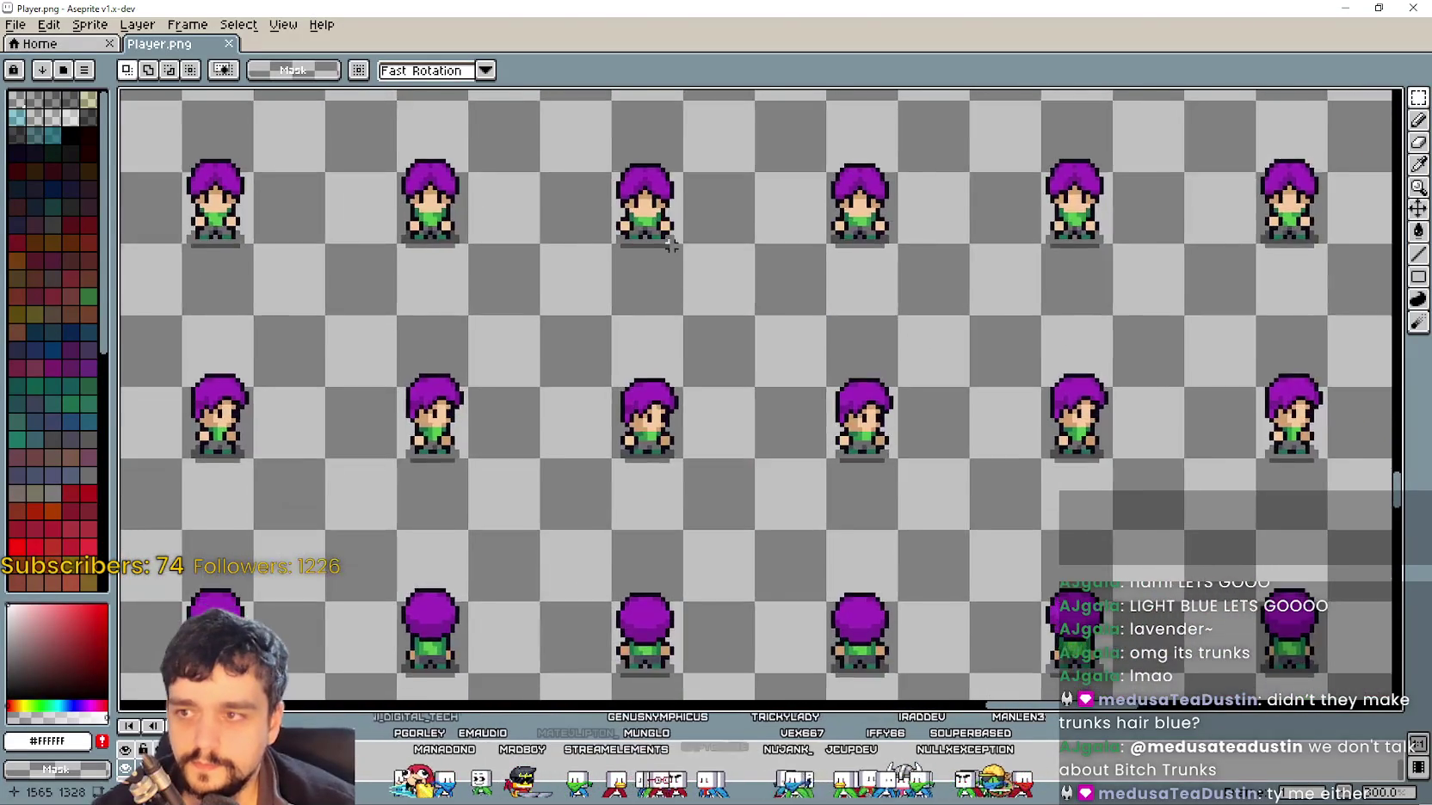
scroll(581, 264, "down", 1)
mouse_move(334, 177)
left_mouse_down()
mouse_move(863, 431)
mouse_move(1157, 501)
left_mouse_up()
mouse_move(728, 368)
left_mouse_down()
mouse_move(778, 417)
mouse_move(925, 283)
mouse_move(1083, 193)
mouse_move(1121, 494)
mouse_move(1207, 570)
left_mouse_up()
Select the purple-haired frames and fill their hair with the star's sampled light blue
left_click_drag(341, 175, 1156, 579)
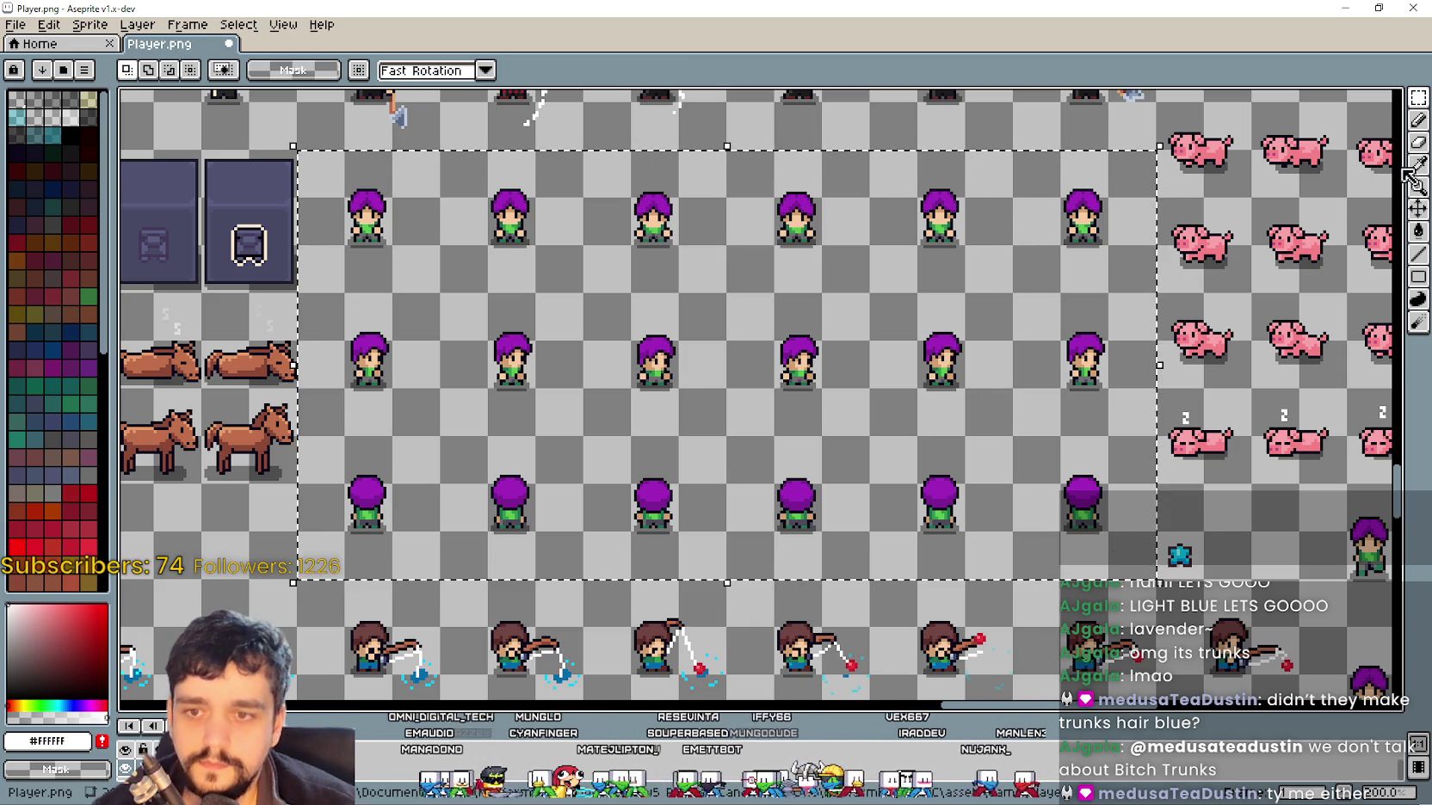
key("i")
scroll(869, 335, "up", 3)
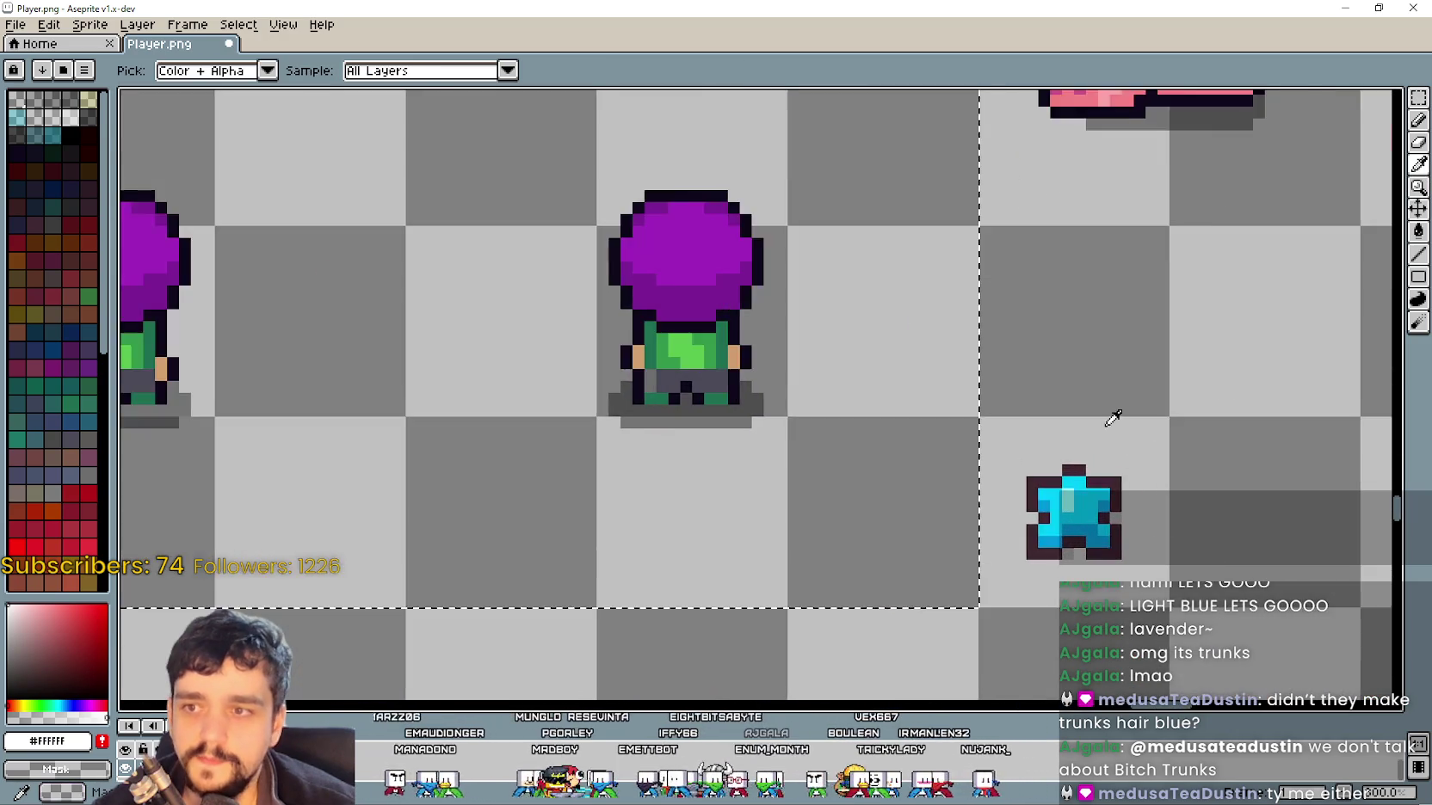
scroll(1125, 425, "down", 2)
mouse_move(661, 633)
left_mouse_down()
mouse_move(774, 607)
mouse_move(729, 313)
left_mouse_up()
scroll(885, 406, "up", 4)
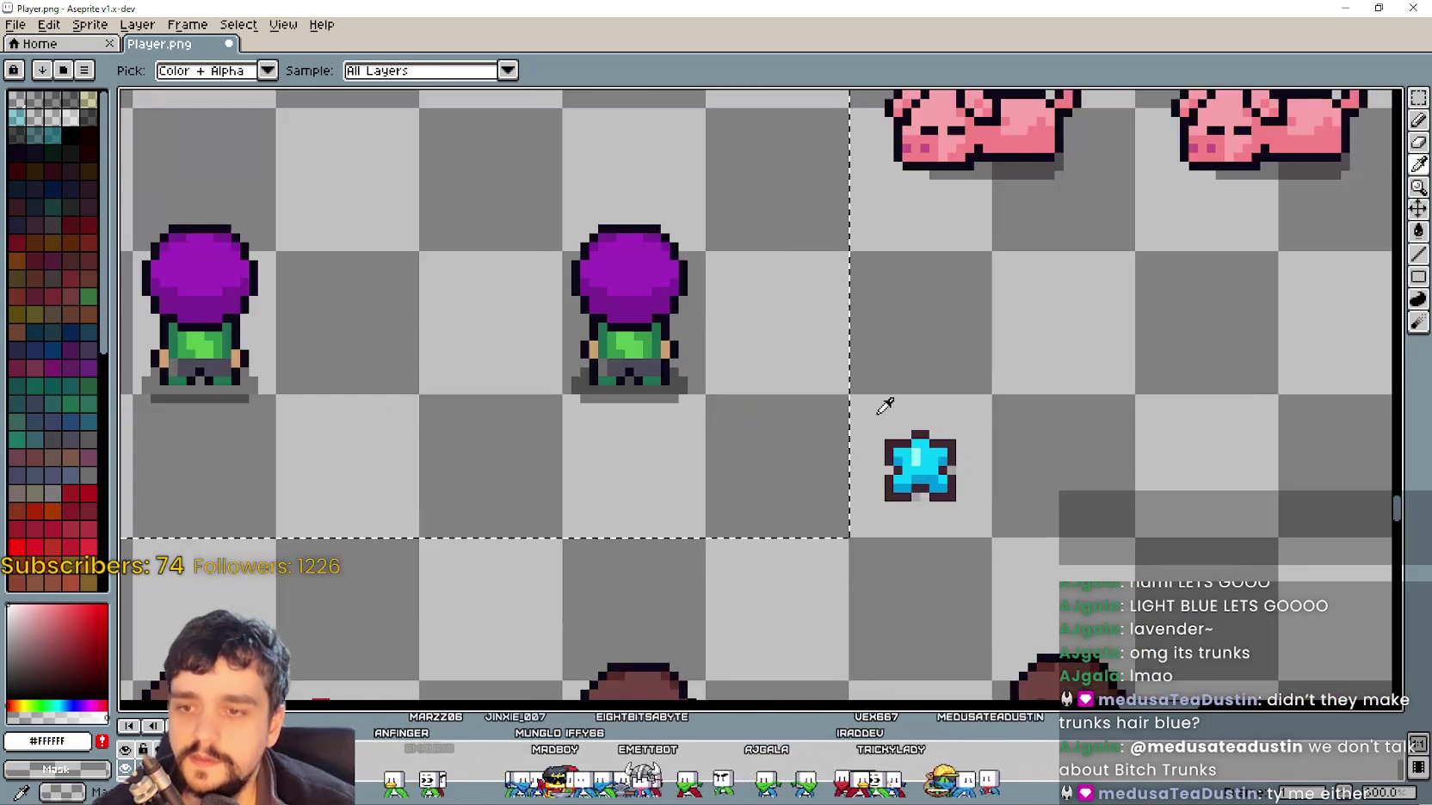
left_click(1014, 531)
scroll(955, 482, "down", 5)
key("g")
left_click_drag(732, 351, 830, 463)
left_click(866, 483)
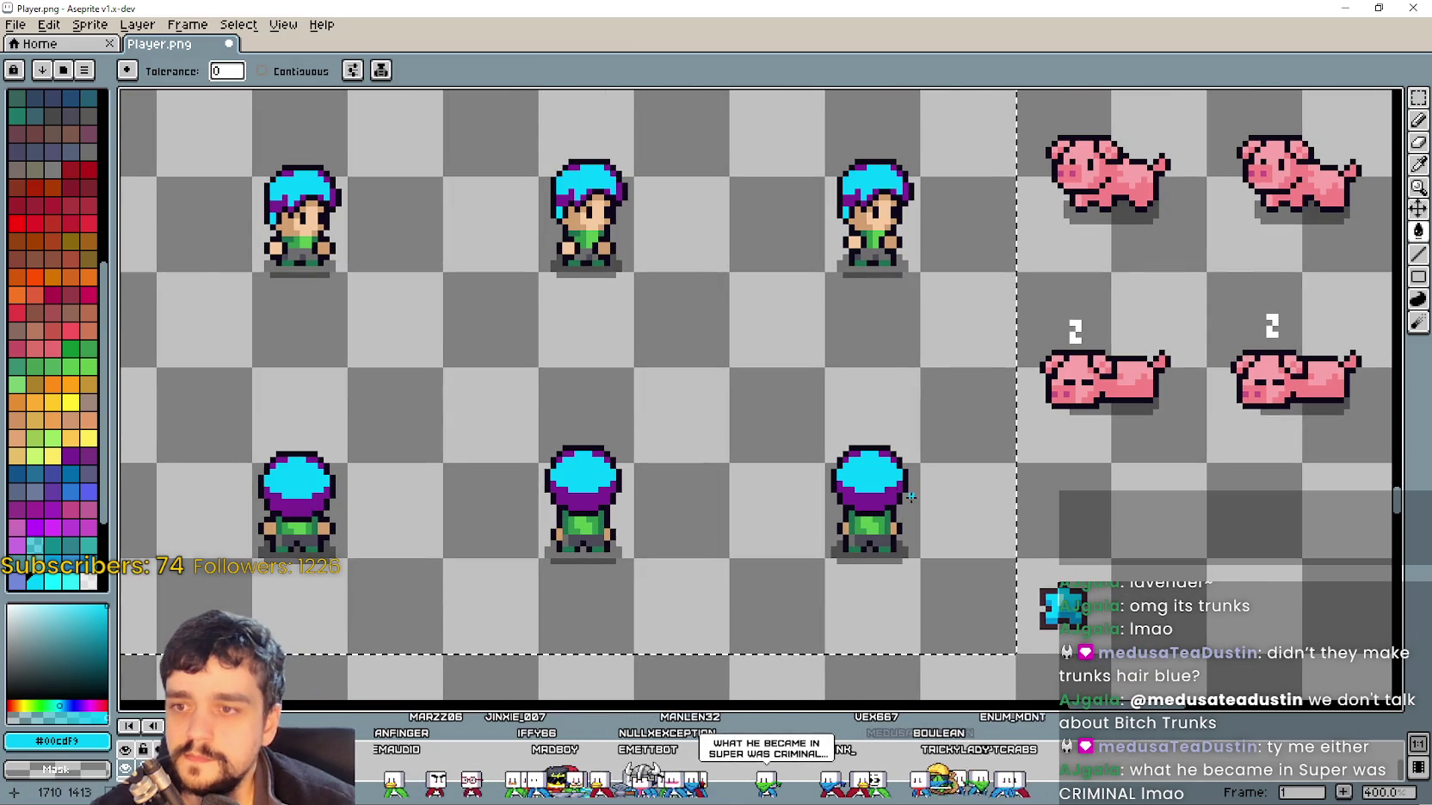
Fill the remaining purple hair with a sampled darker blue, then view the whole sheet
left_click(1418, 163)
scroll(1077, 592, "up", 2)
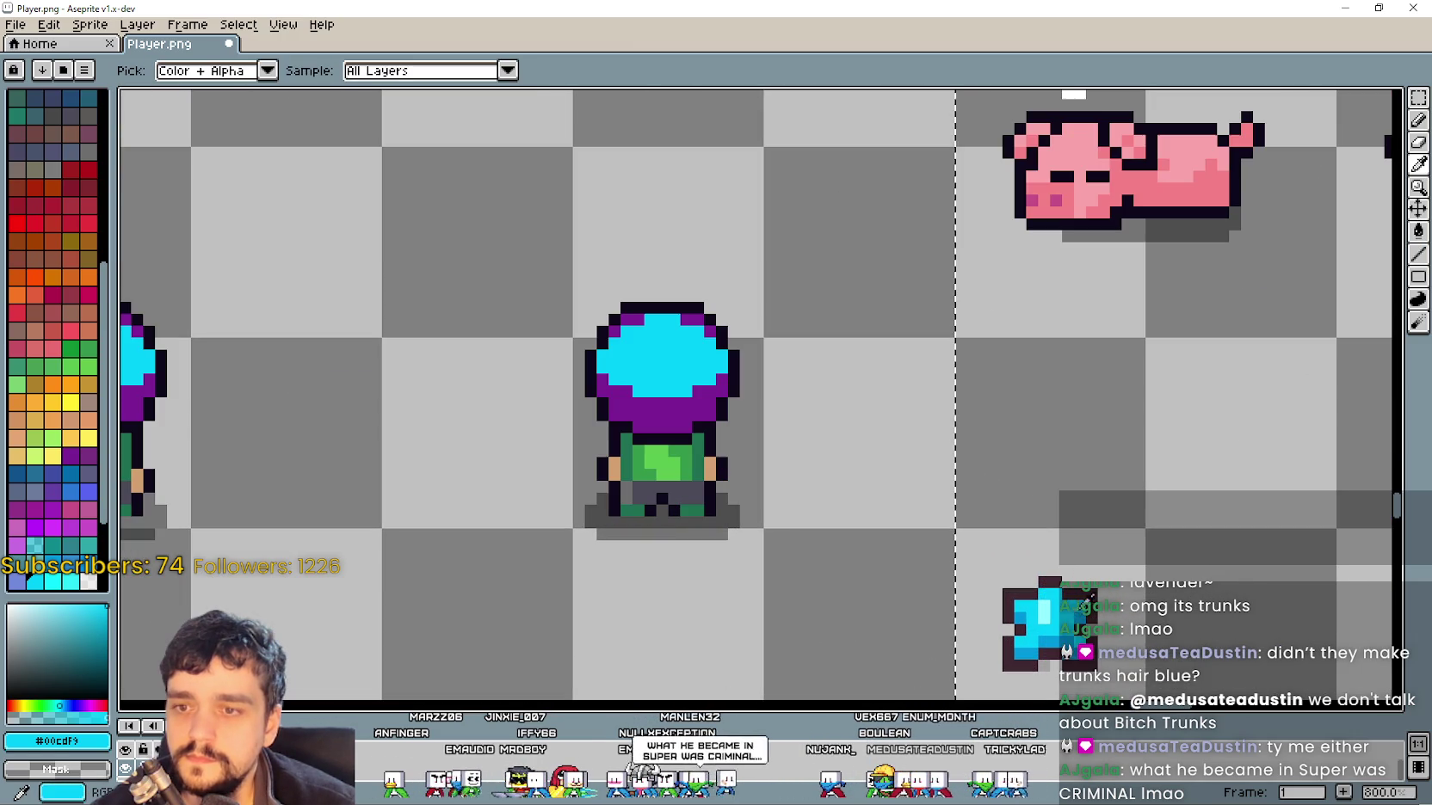
left_click(1063, 635)
left_click(1418, 231)
left_click(663, 417)
scroll(699, 411, "down", 6)
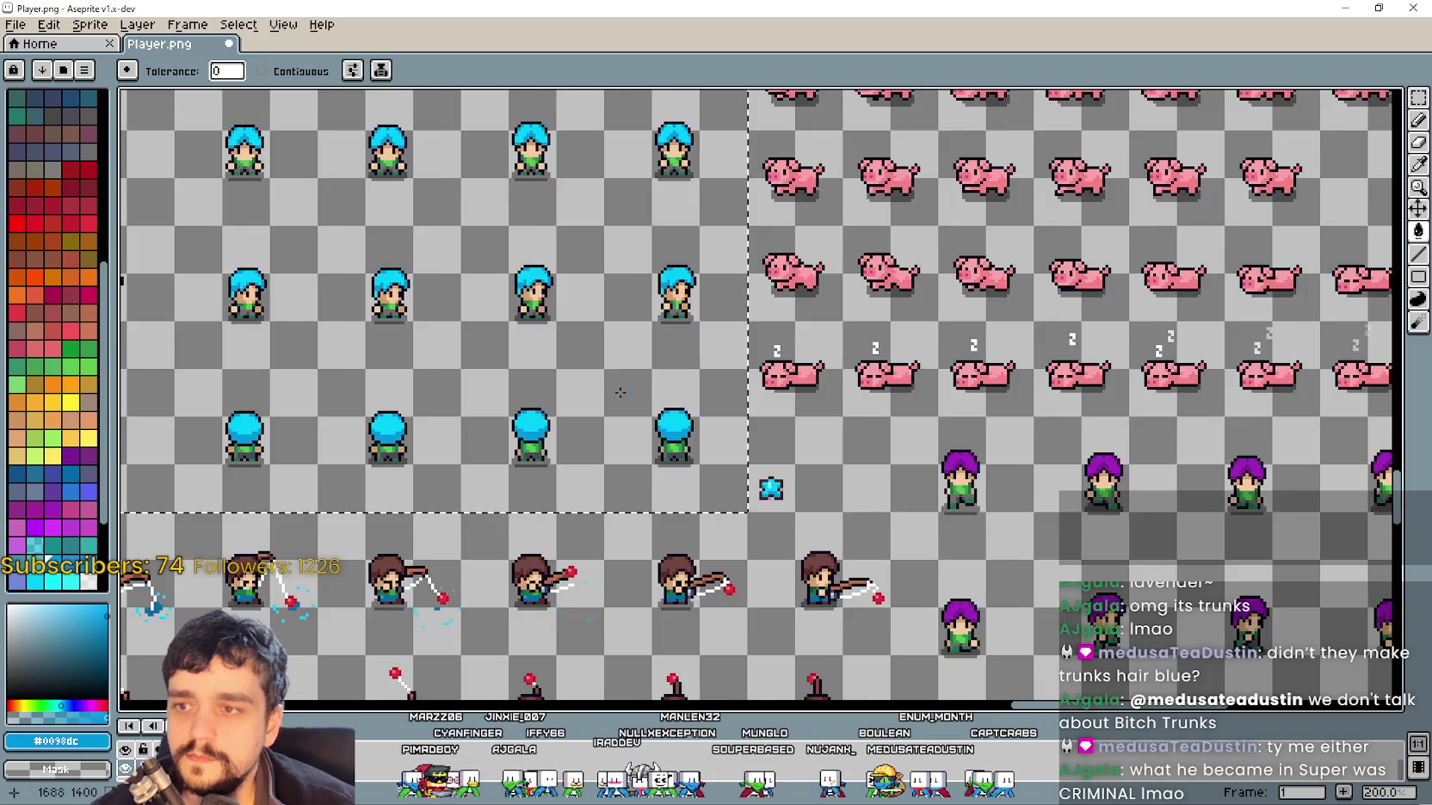
scroll(698, 411, "up", 1)
scroll(699, 411, "down", 2)
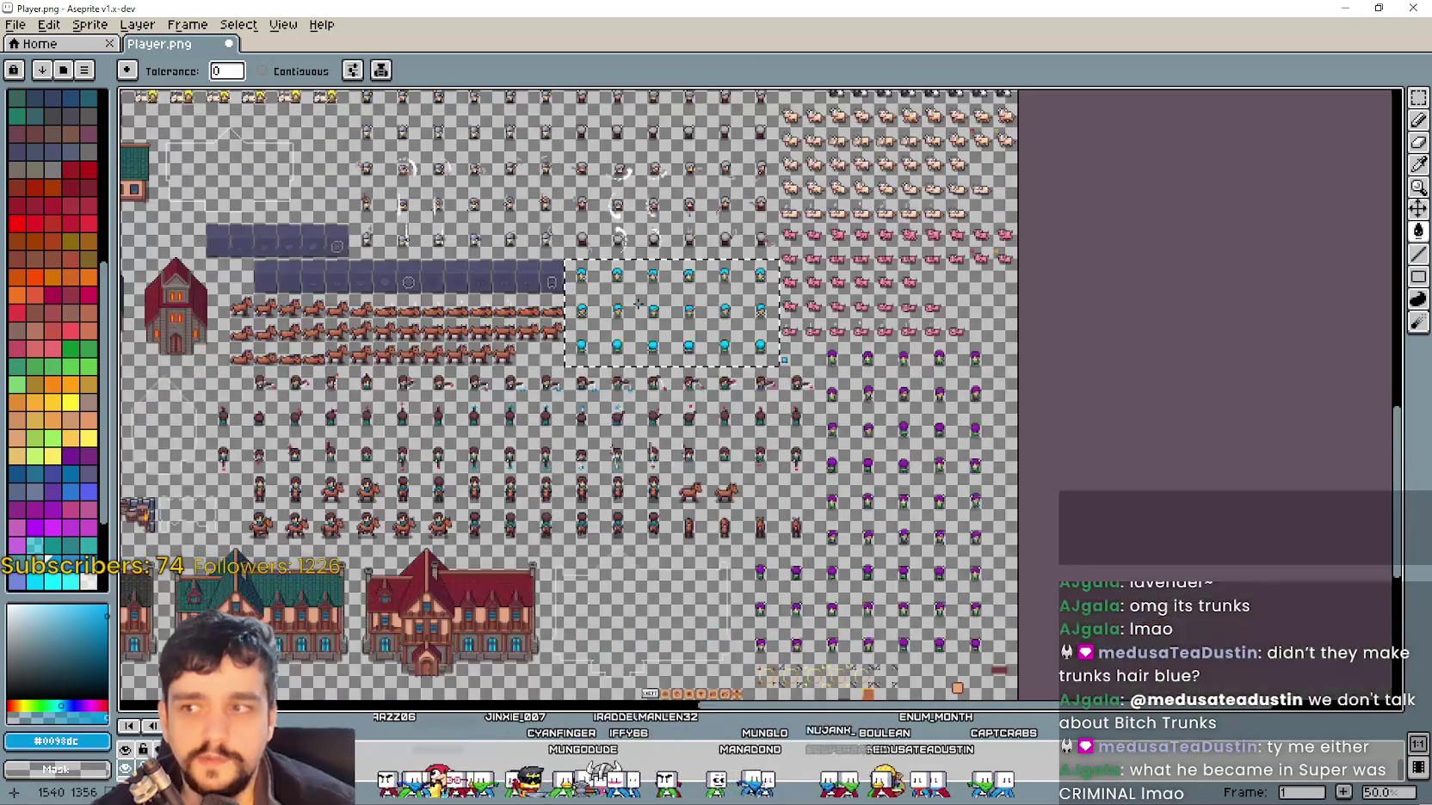
scroll(746, 348, "up", 1)
scroll(747, 349, "up", 2)
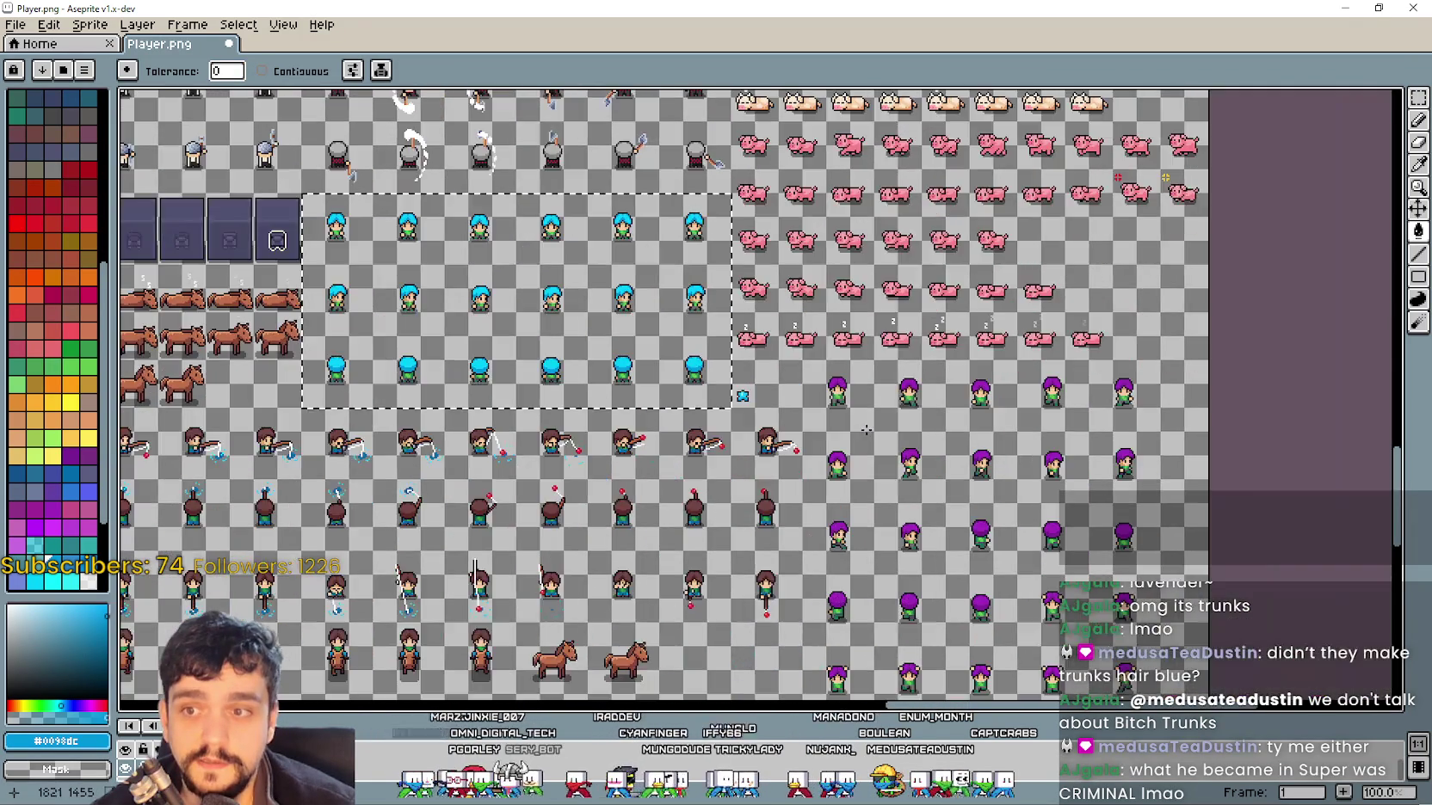
scroll(827, 427, "down", 1)
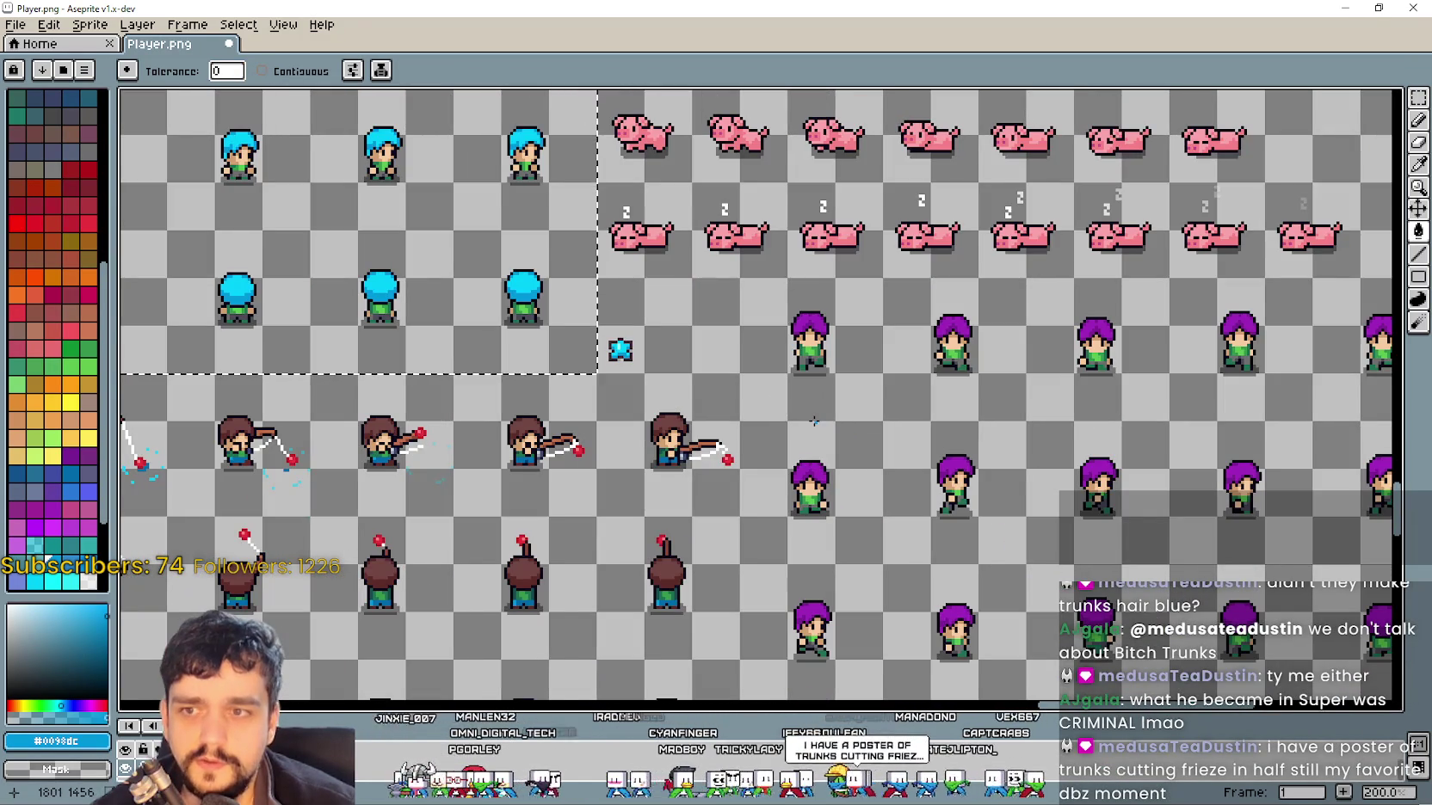
mouse_move(412, 165)
left_mouse_down()
mouse_move(600, 257)
mouse_move(816, 317)
left_mouse_up()
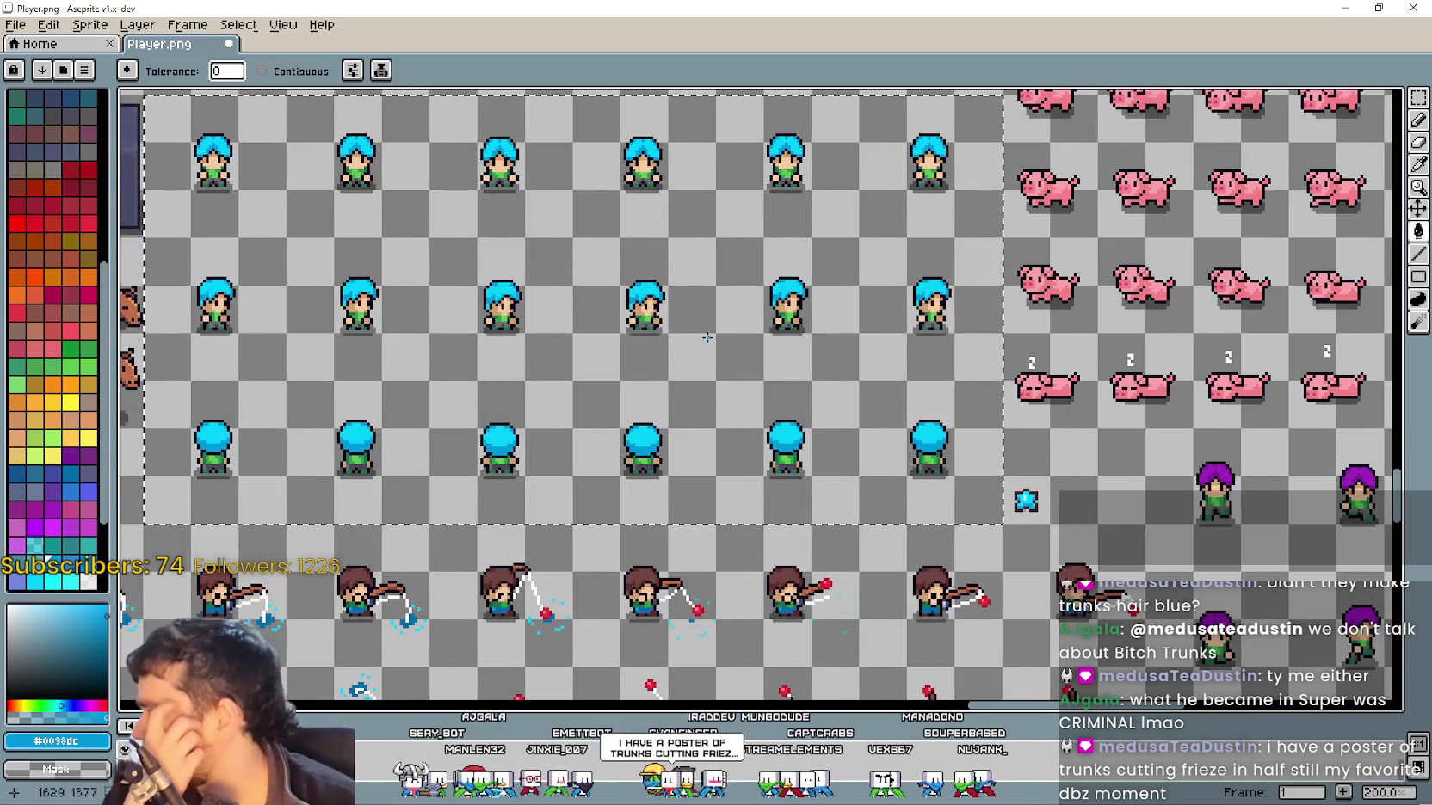
scroll(706, 339, "down", 2)
left_click_drag(706, 338, 1151, 310)
scroll(680, 274, "up", 5)
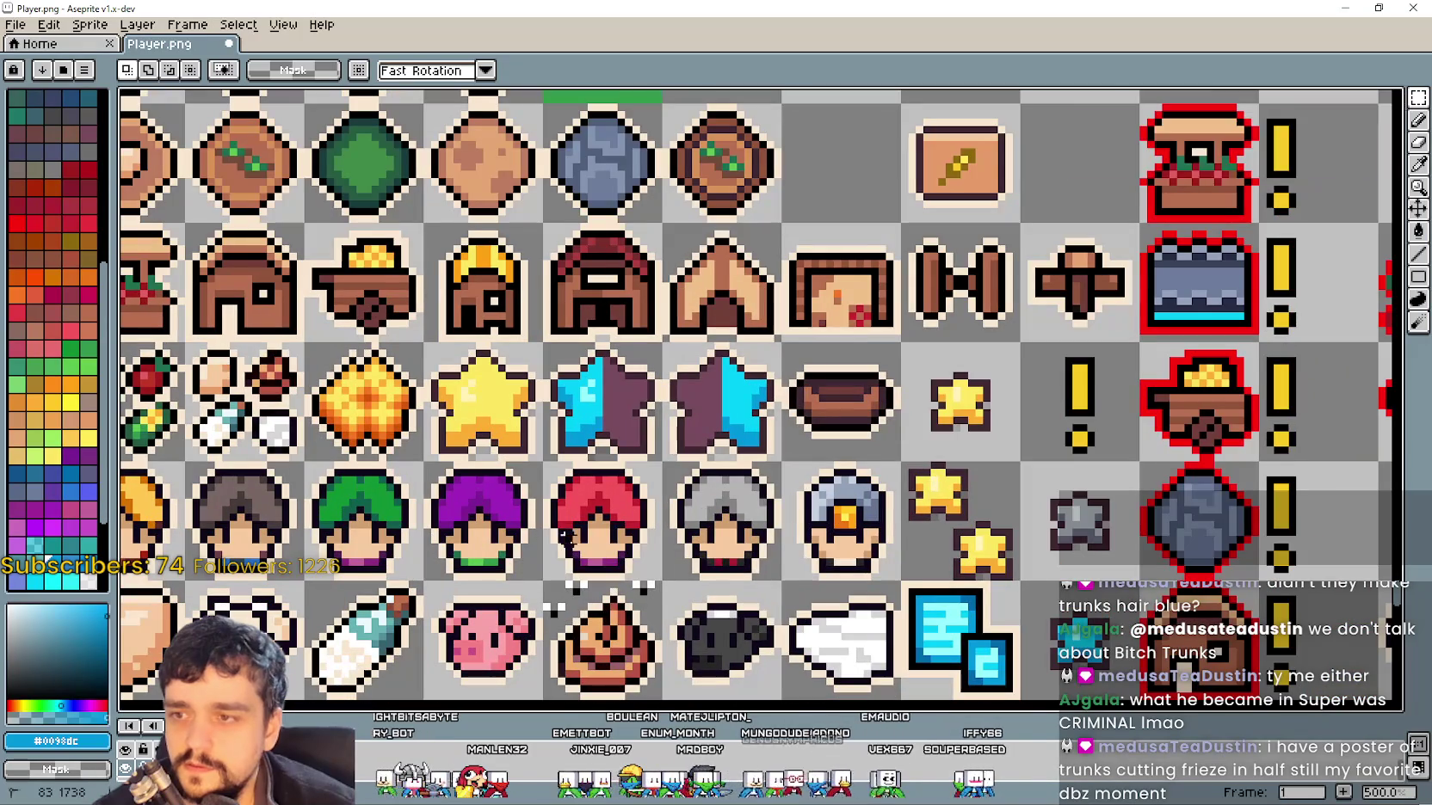
Paste the red-haired head icon and place it beside the blue star
scroll(585, 534, "down", 6)
mouse_move(831, 446)
left_mouse_down()
mouse_move(625, 447)
mouse_move(678, 681)
left_mouse_up()
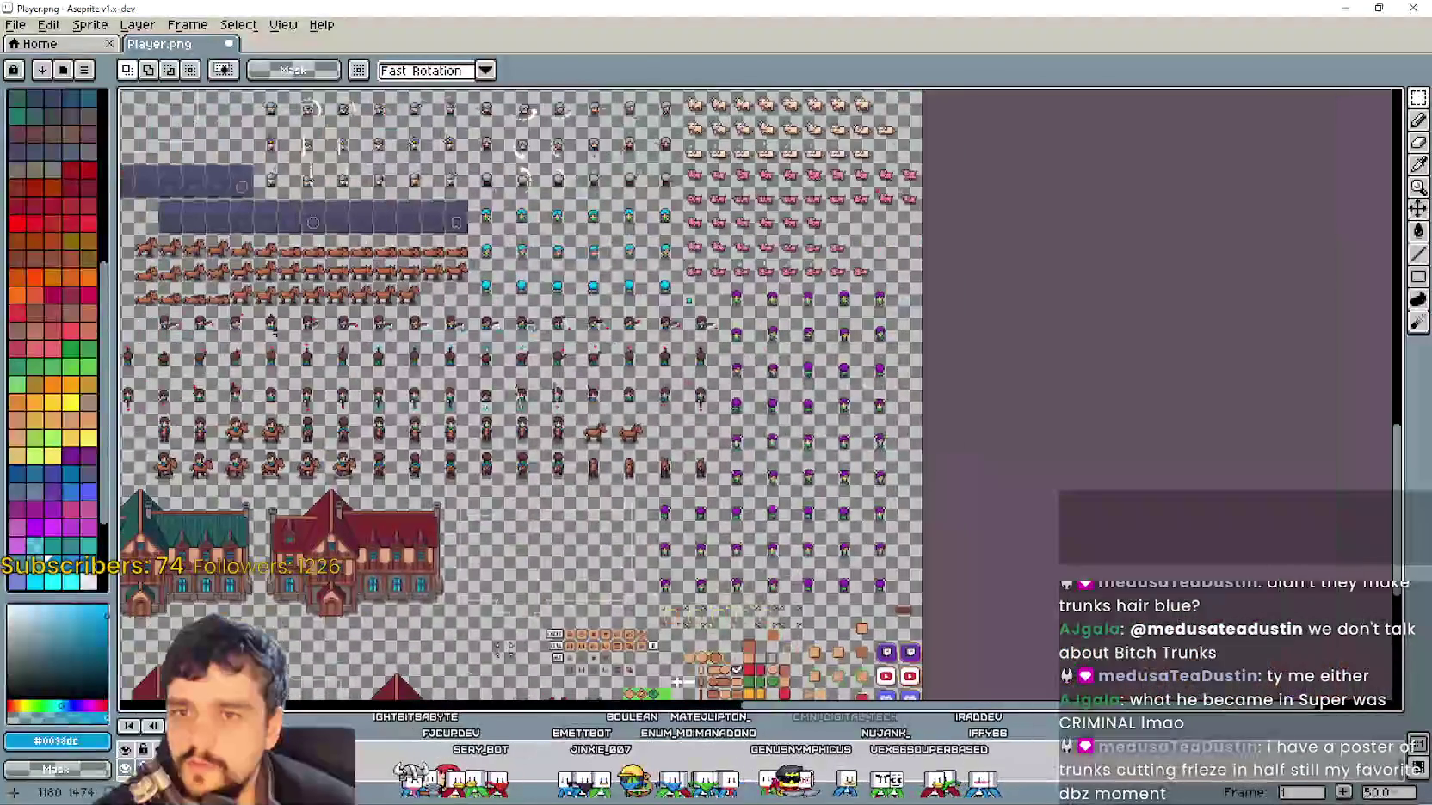
scroll(564, 342, "up", 2)
scroll(714, 477, "down", 3)
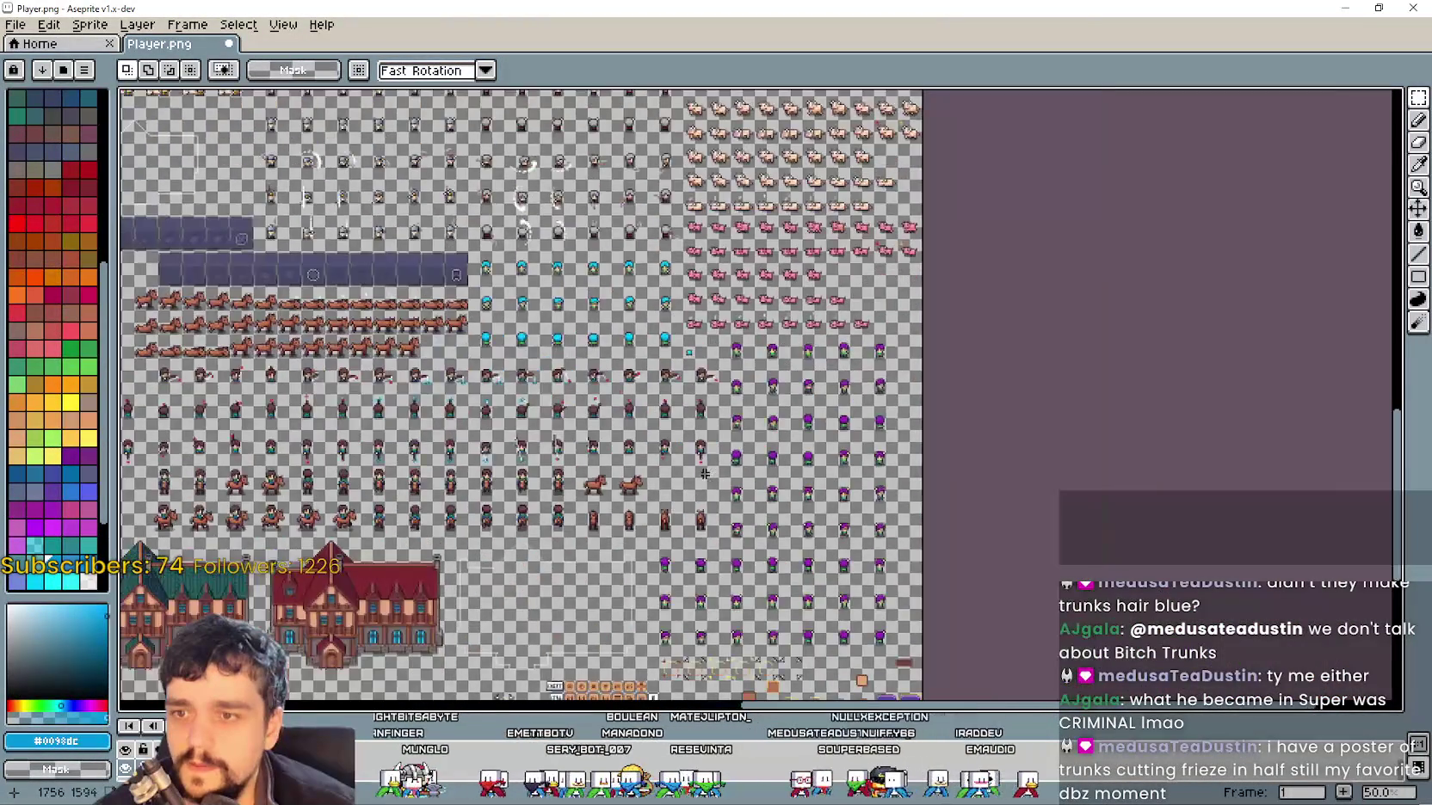
scroll(713, 500, "up", 3)
scroll(712, 500, "down", 2)
left_click_drag(689, 714, 710, 649)
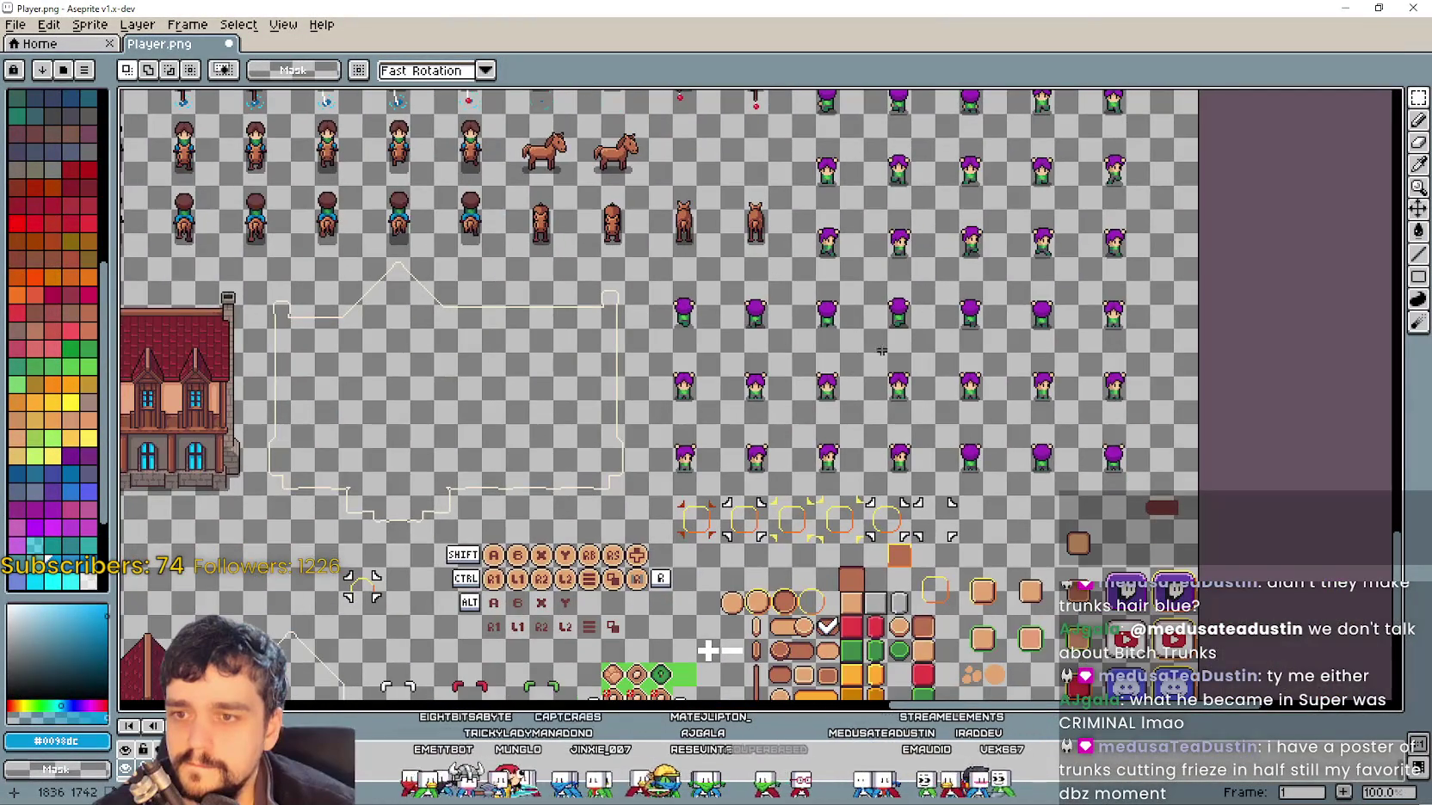
scroll(739, 551, "up", 1)
scroll(739, 552, "down", 1)
scroll(733, 520, "up", 2)
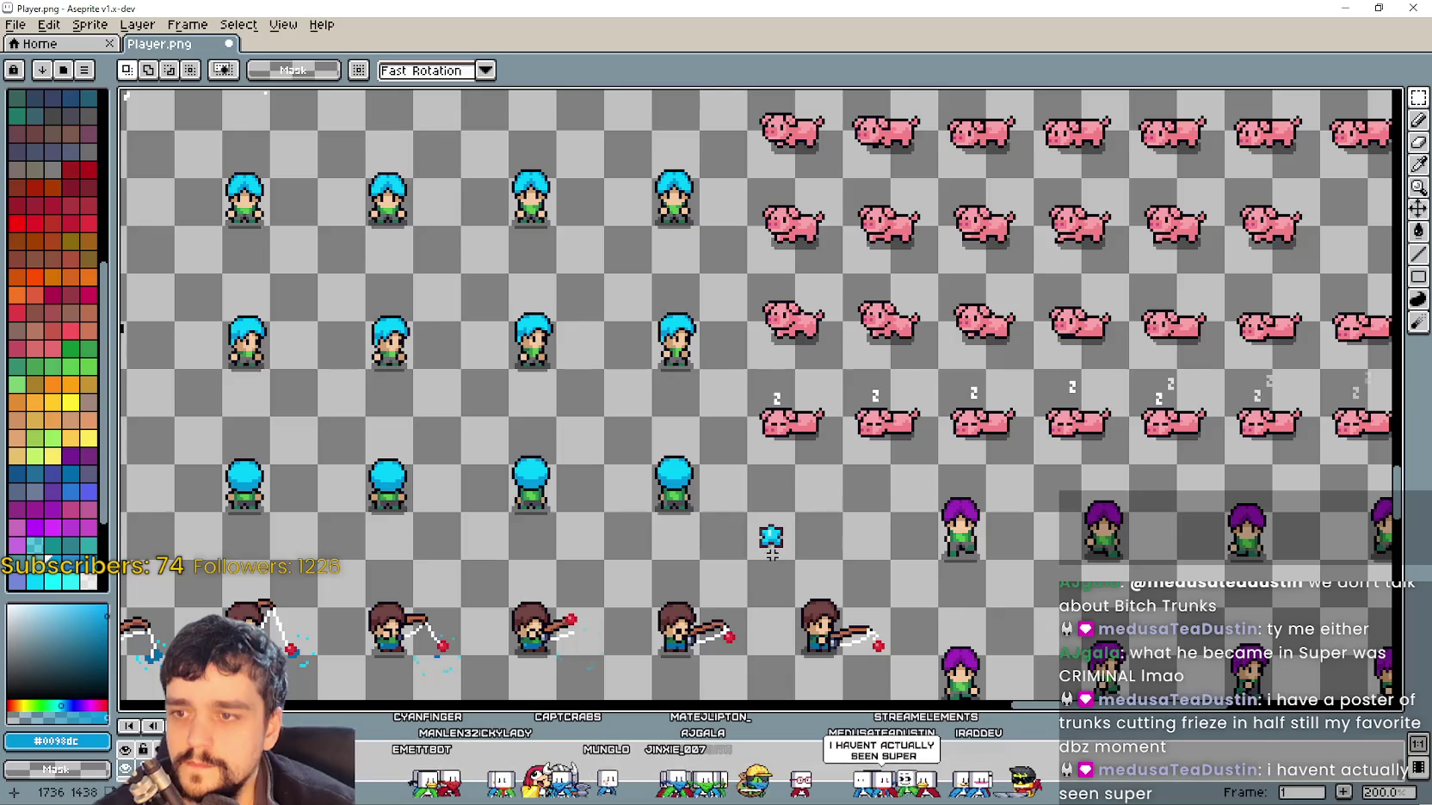
scroll(772, 554, "up", 1)
key("ctrl+v")
left_click_drag(741, 271, 874, 559)
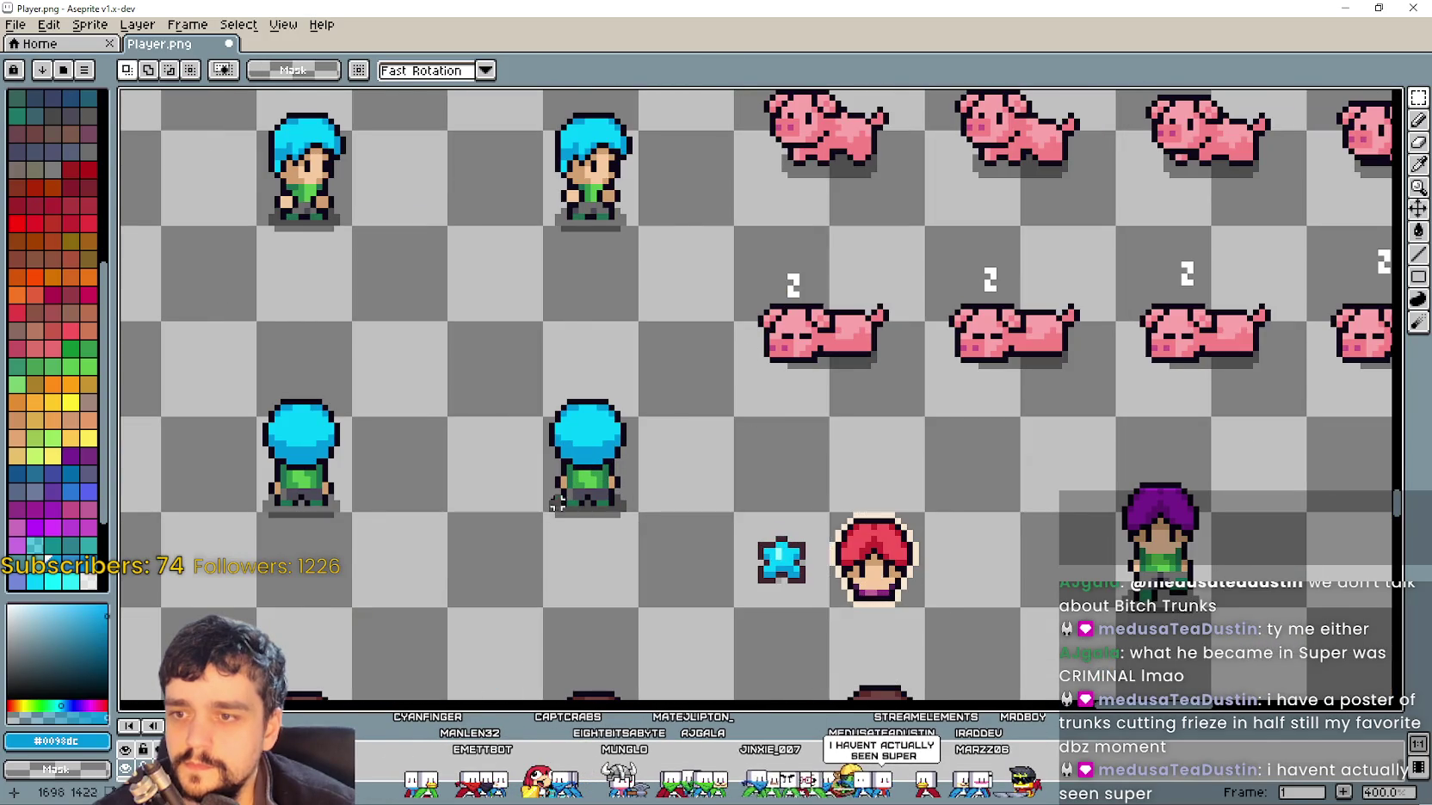
Select the blue-haired frames and fill their light blue hair with the lighter red
scroll(863, 502, "down", 1)
mouse_move(183, 166)
left_mouse_down()
mouse_move(425, 315)
mouse_move(946, 548)
mouse_move(1153, 539)
left_mouse_up()
key("i")
scroll(1209, 582, "up", 1)
left_click(1037, 513)
left_click(1338, 297)
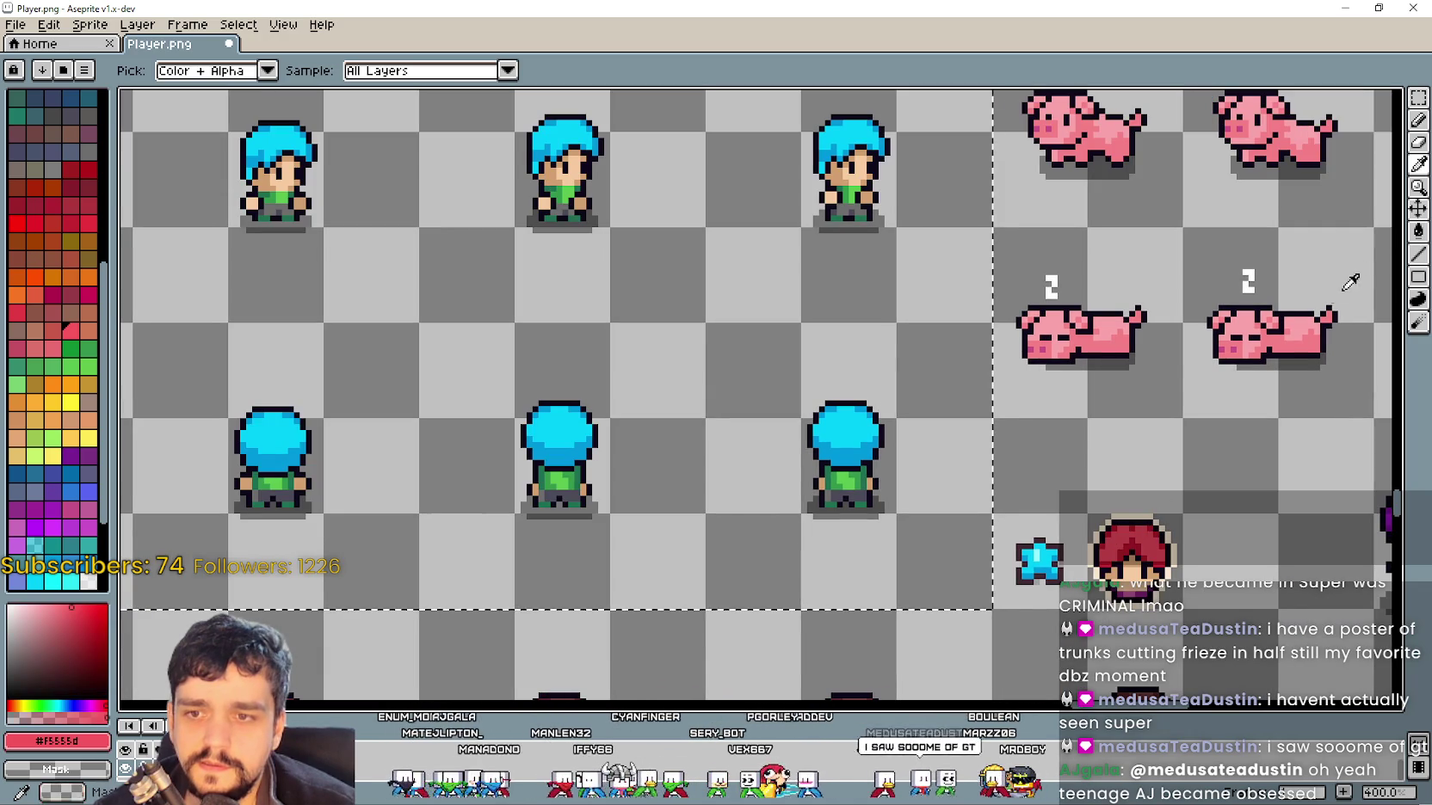
left_click(1416, 234)
left_click(876, 428)
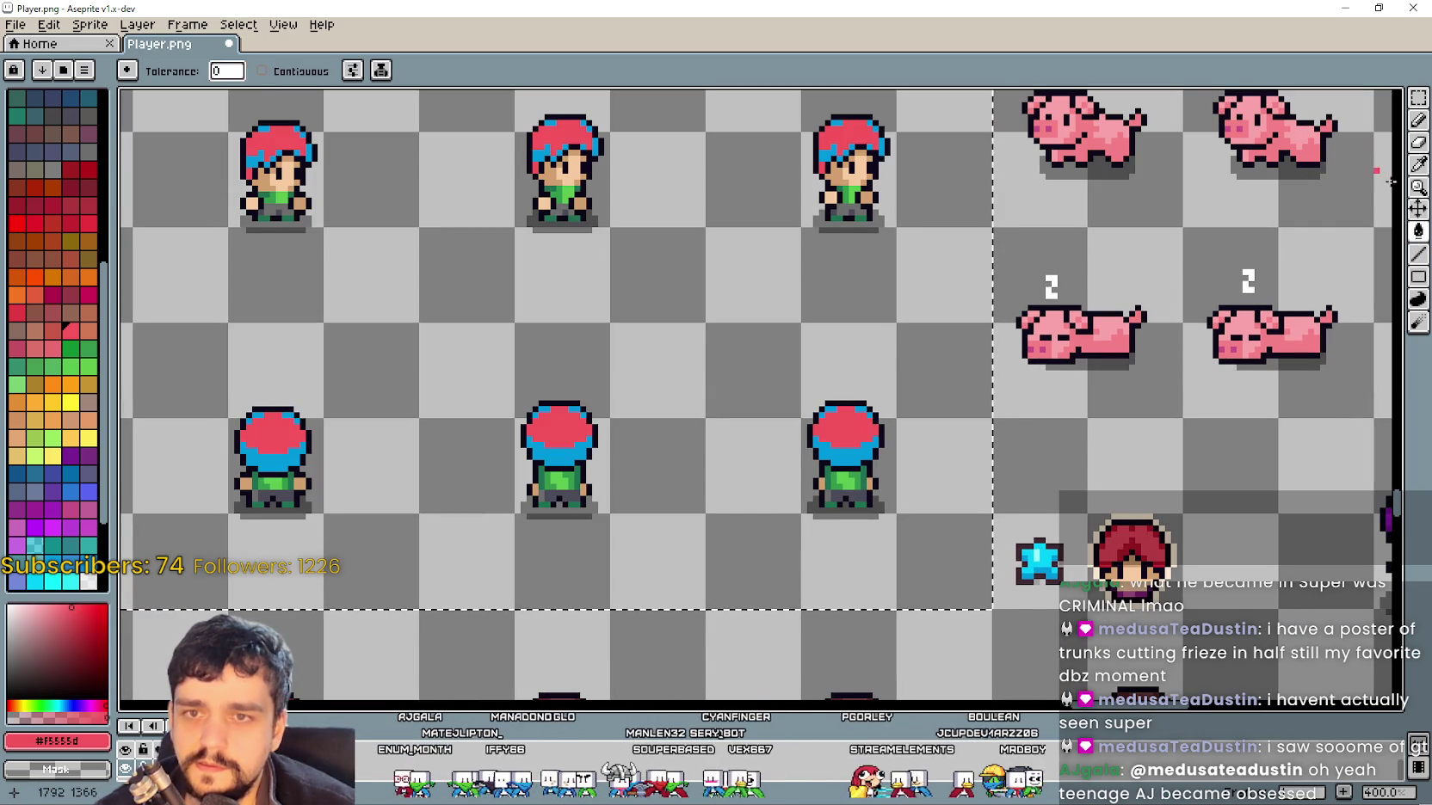
Zoom in on the red-haired head and sample its darker red for the hair shading
left_click(1418, 186)
left_click(1153, 542)
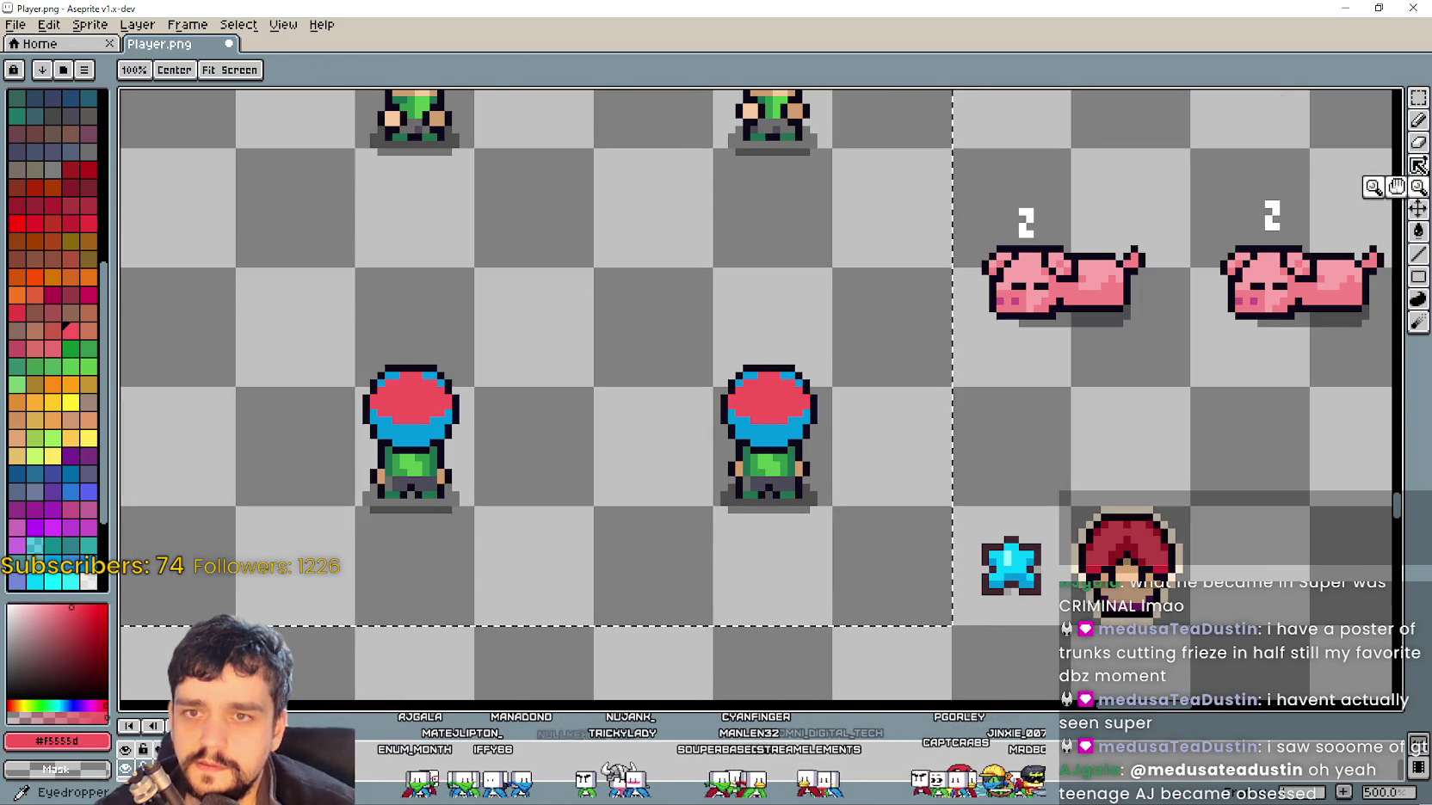
key("i")
scroll(1102, 572, "up", 1)
scroll(1101, 572, "up", 1)
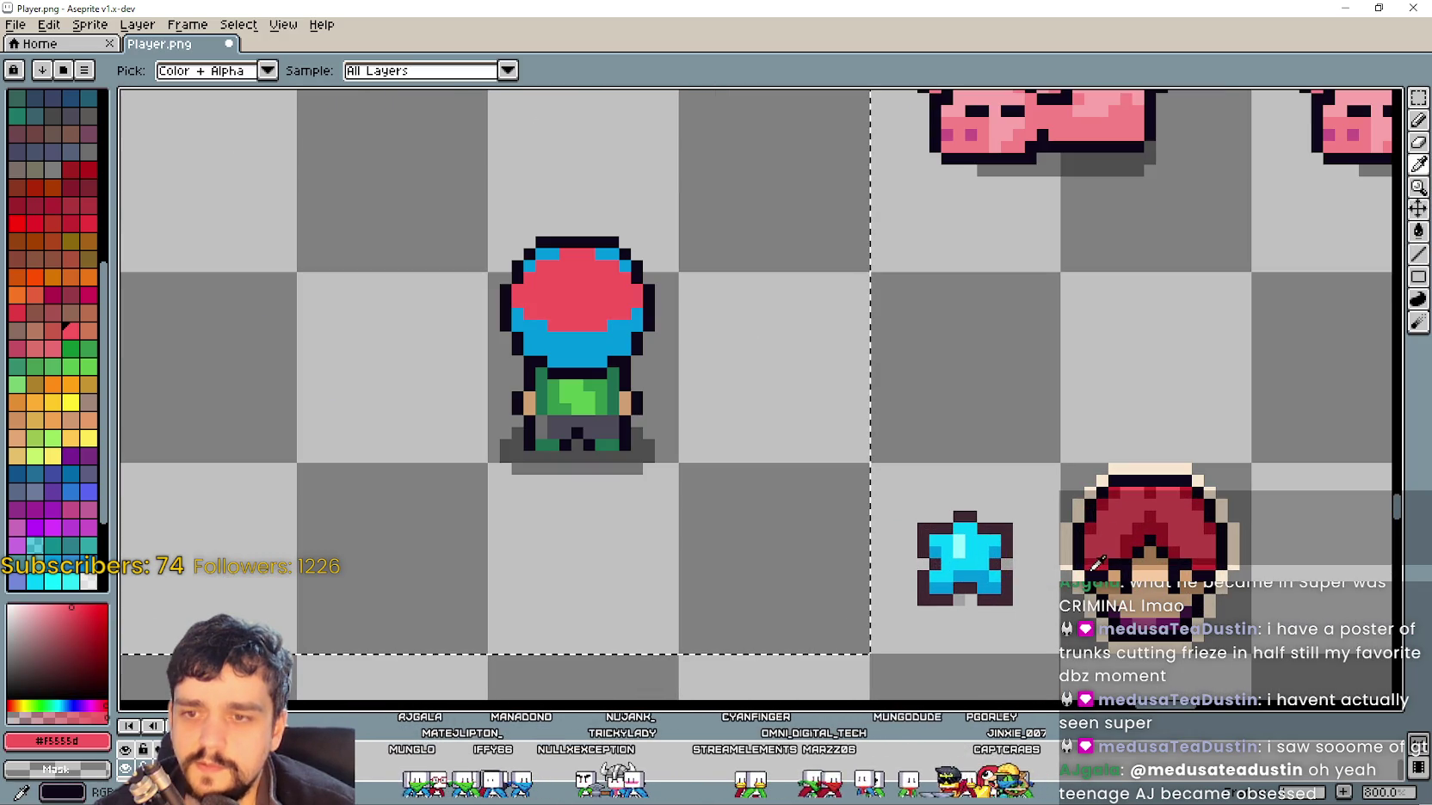
left_click(1102, 558)
scroll(1103, 558, "down", 3)
key("g")
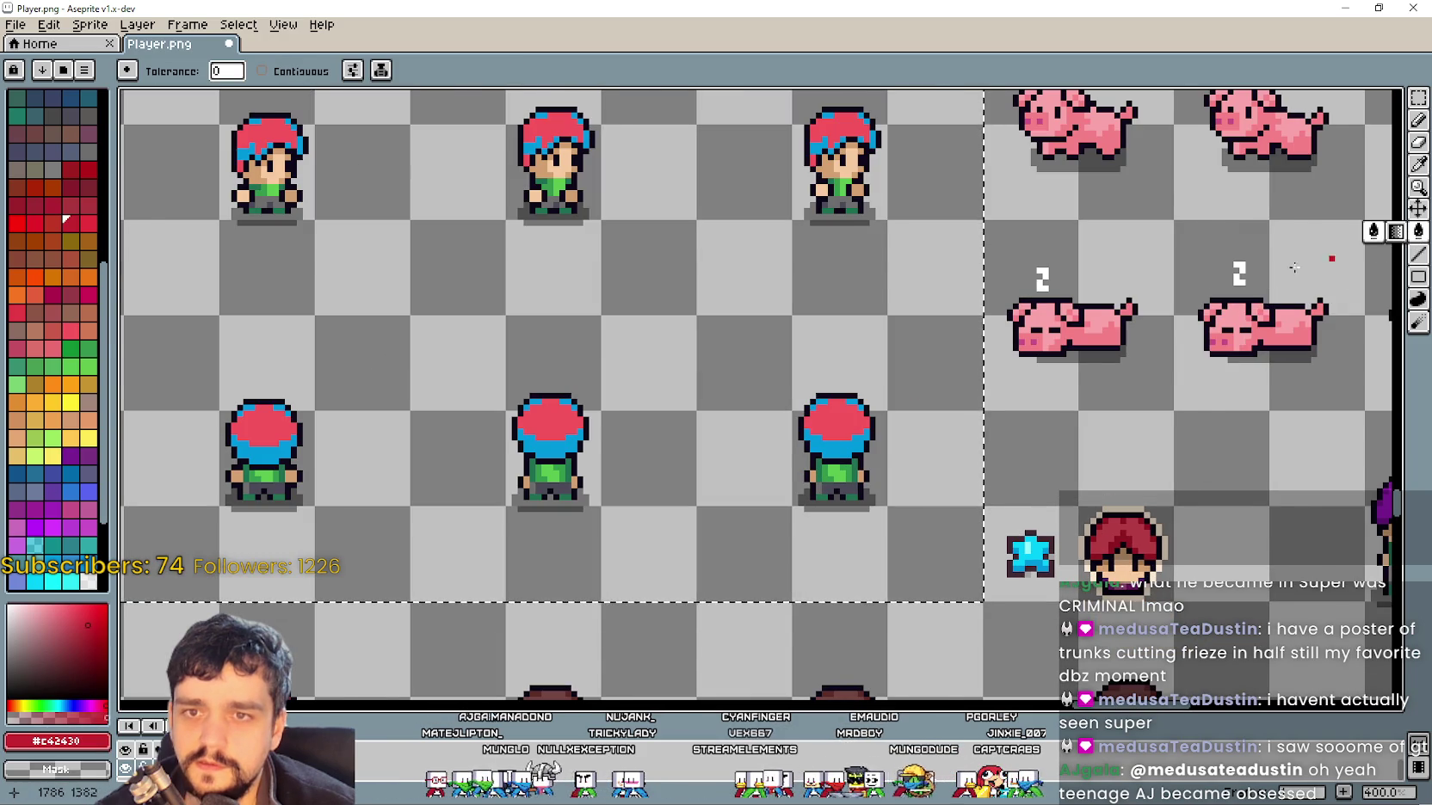
scroll(858, 439, "down", 1)
scroll(826, 456, "down", 2)
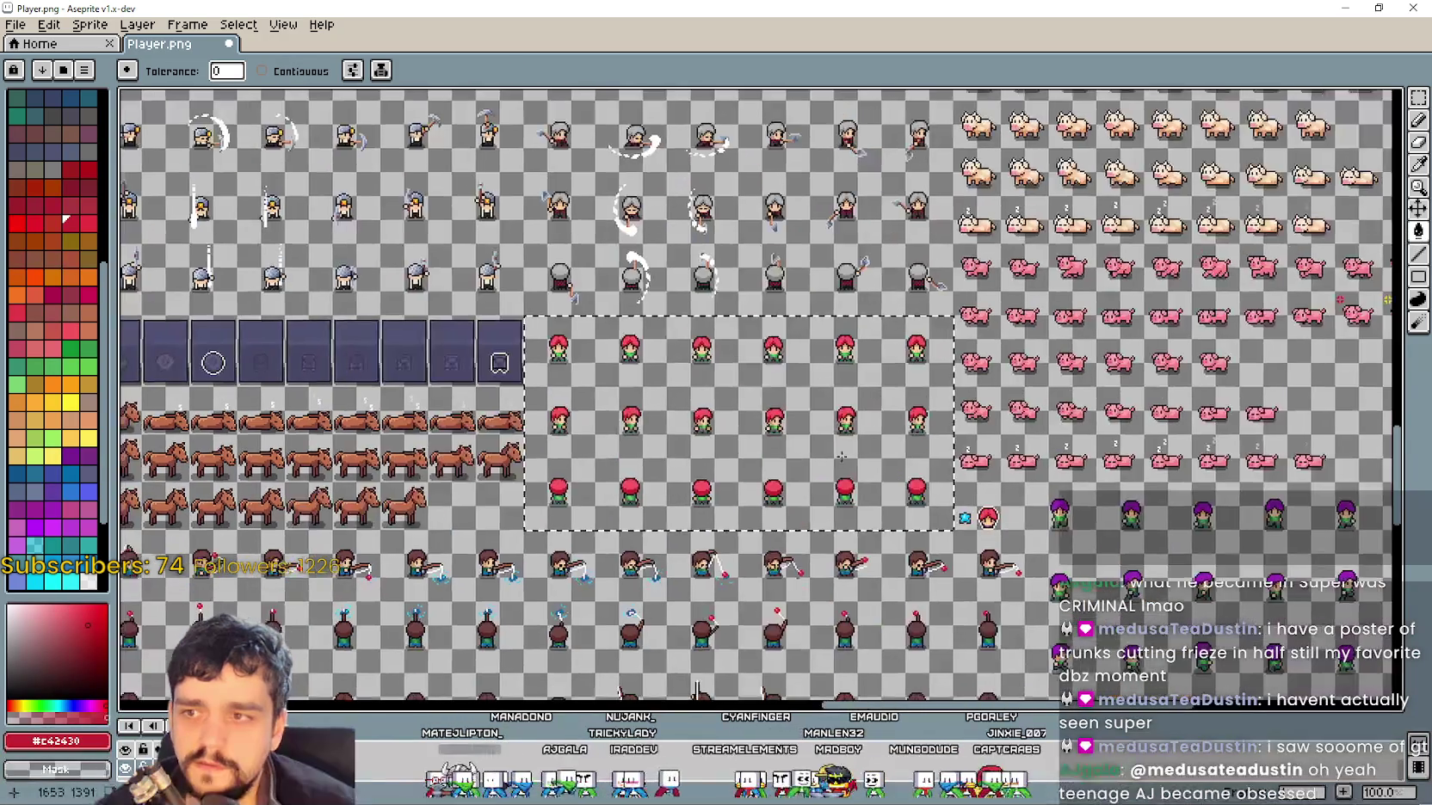
scroll(808, 467, "up", 1)
scroll(799, 465, "down", 1)
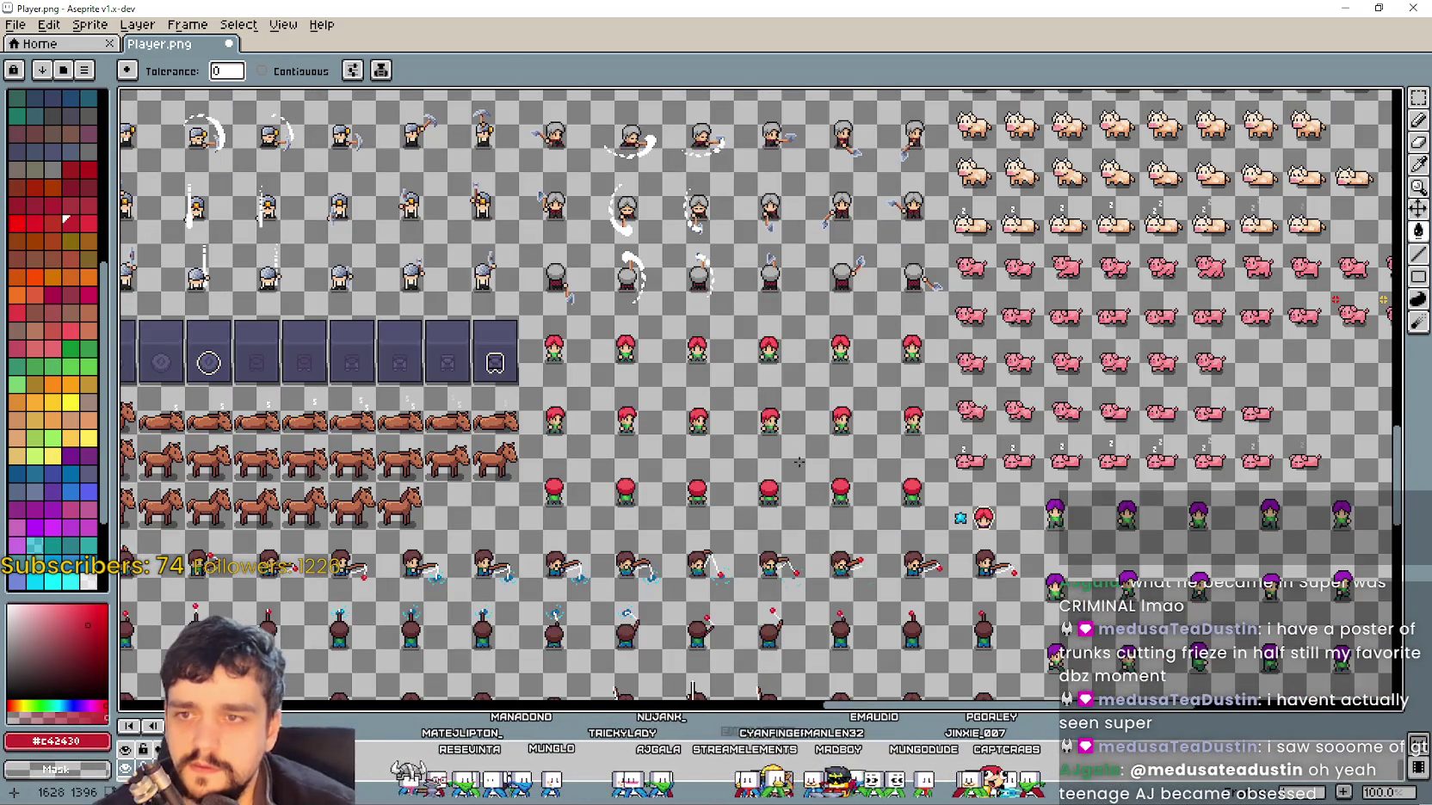
scroll(871, 497, "up", 1)
mouse_move(701, 469)
left_mouse_down()
mouse_move(1016, 651)
mouse_move(662, 329)
mouse_move(641, 347)
mouse_move(629, 538)
left_mouse_up()
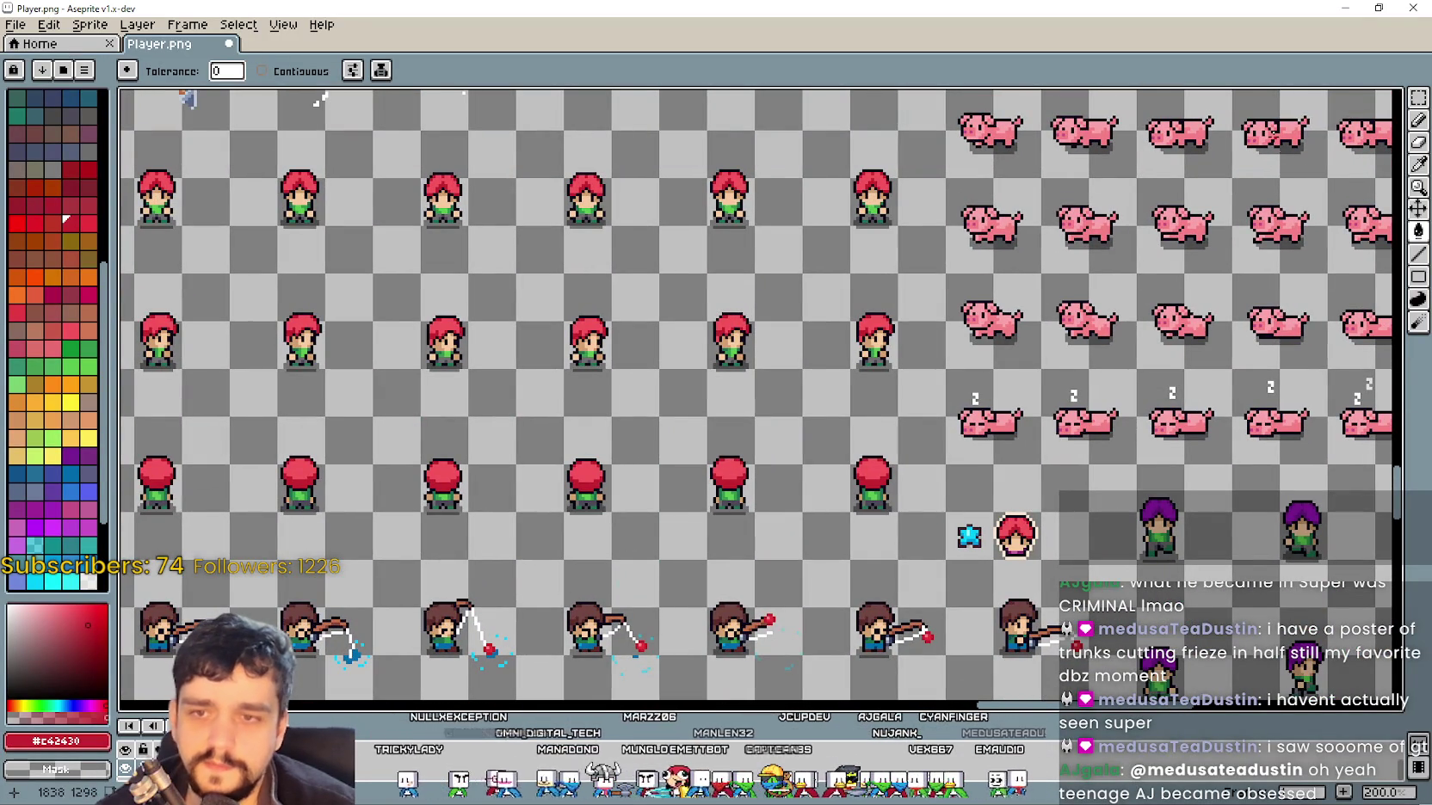
Extend the rectangular selection over the purple-haired farmer sprite block
left_click(1418, 97)
scroll(605, 183, "down", 2)
scroll(605, 182, "up", 2)
scroll(605, 182, "down", 2)
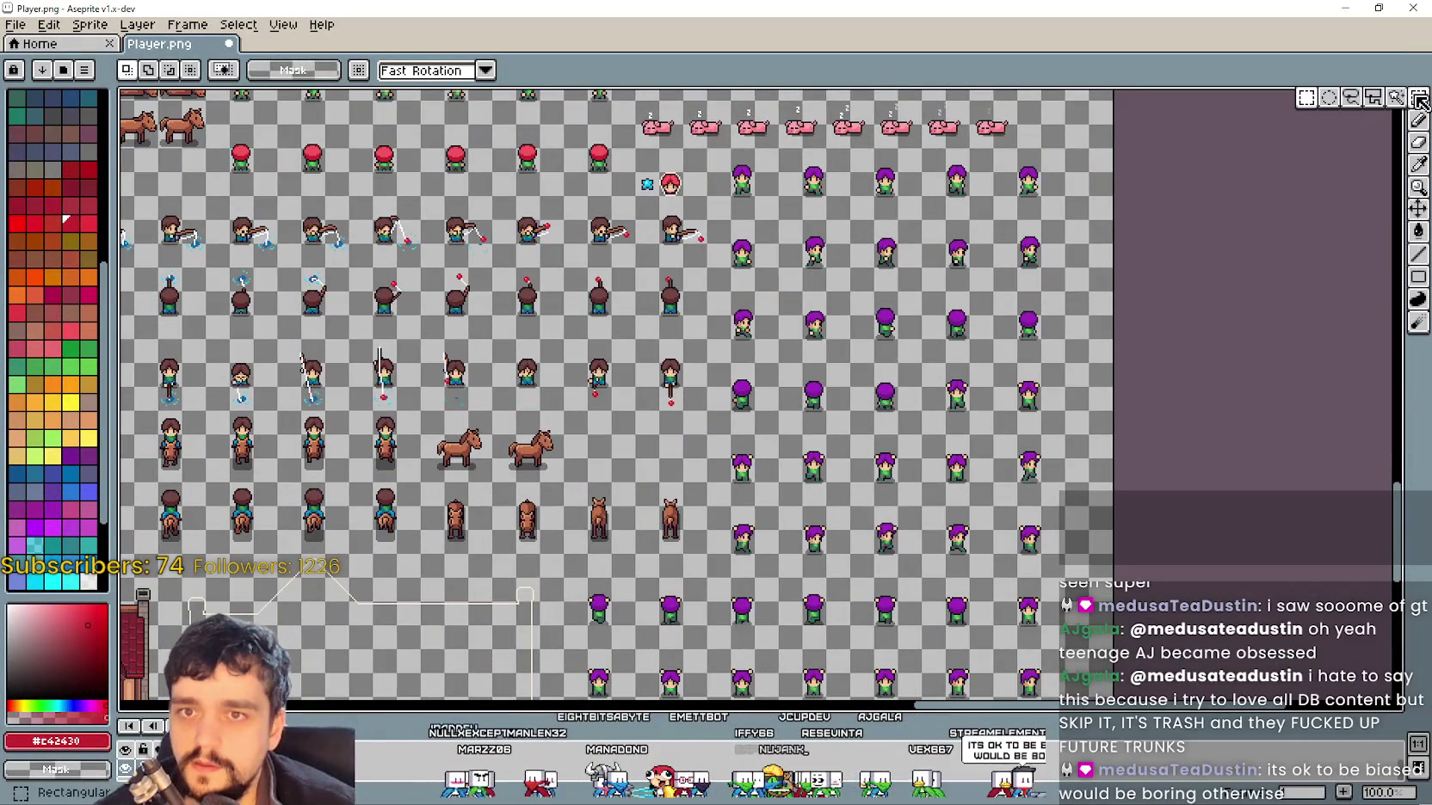
scroll(921, 254, "up", 1)
scroll(920, 254, "down", 1)
scroll(941, 230, "up", 1)
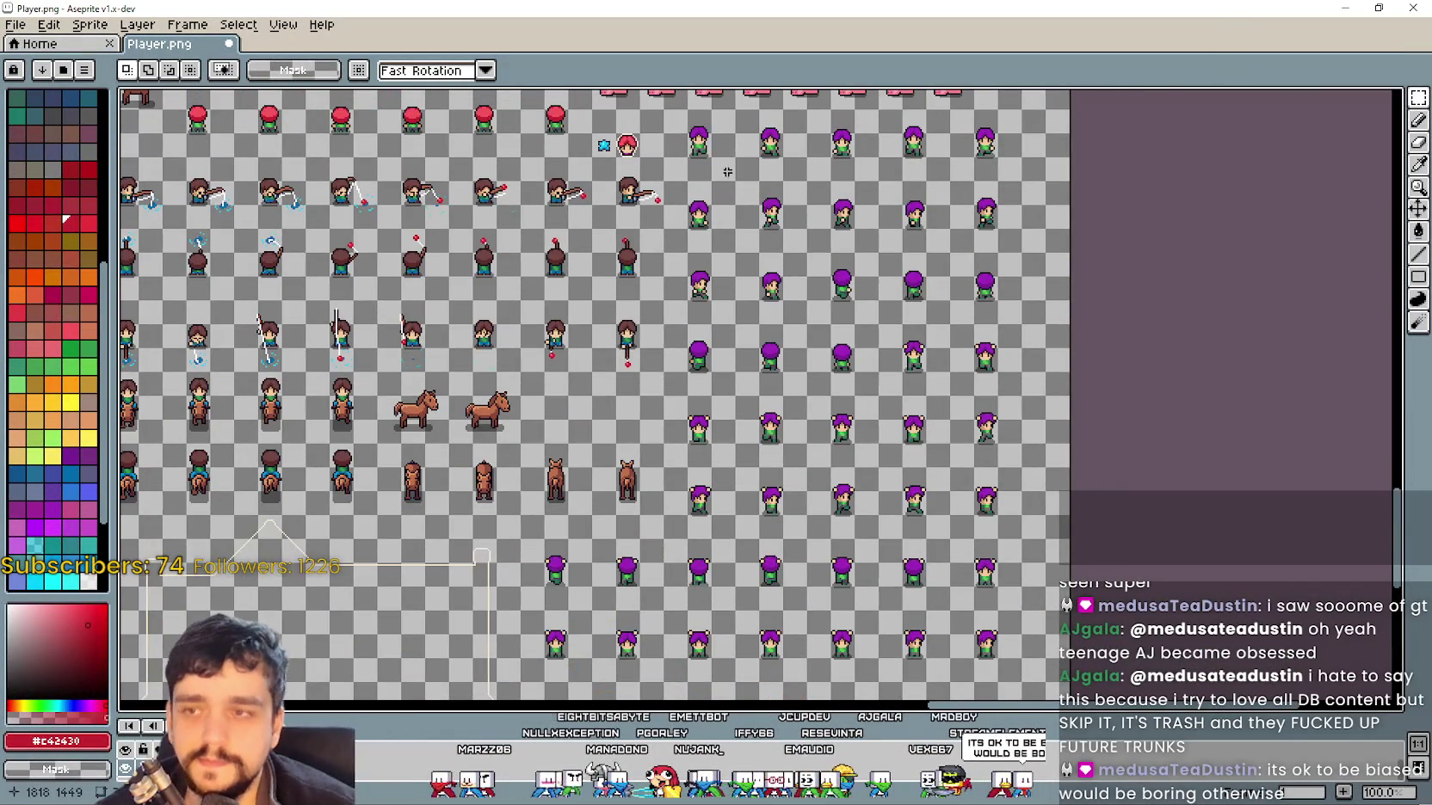
left_click_drag(897, 461, 1013, 617)
scroll(989, 594, "down", 3)
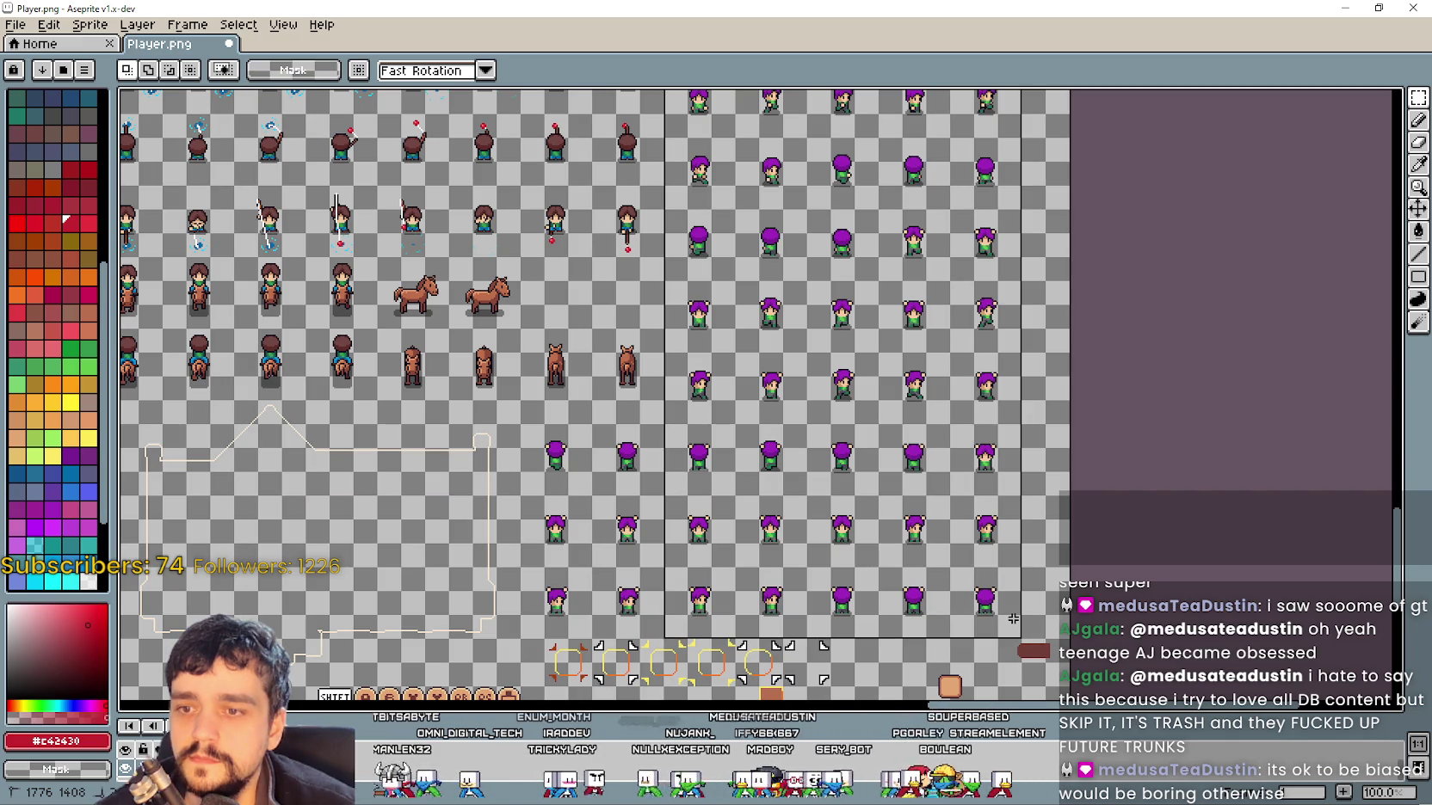
scroll(994, 557, "up", 2)
scroll(994, 557, "up", 2)
scroll(1293, 123, "left", 2)
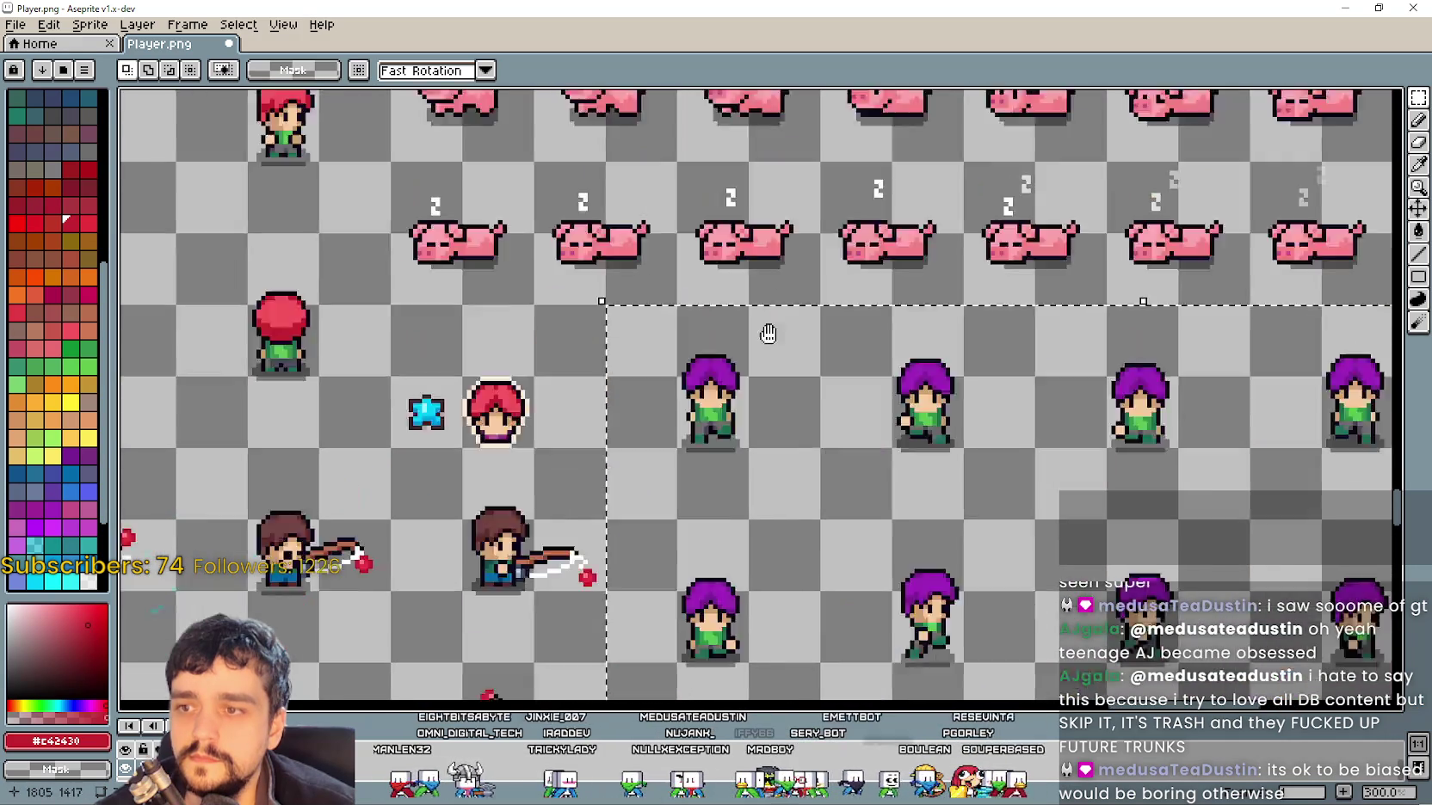
Fill the block's purple hair with the sampled bright red
left_click(1419, 165)
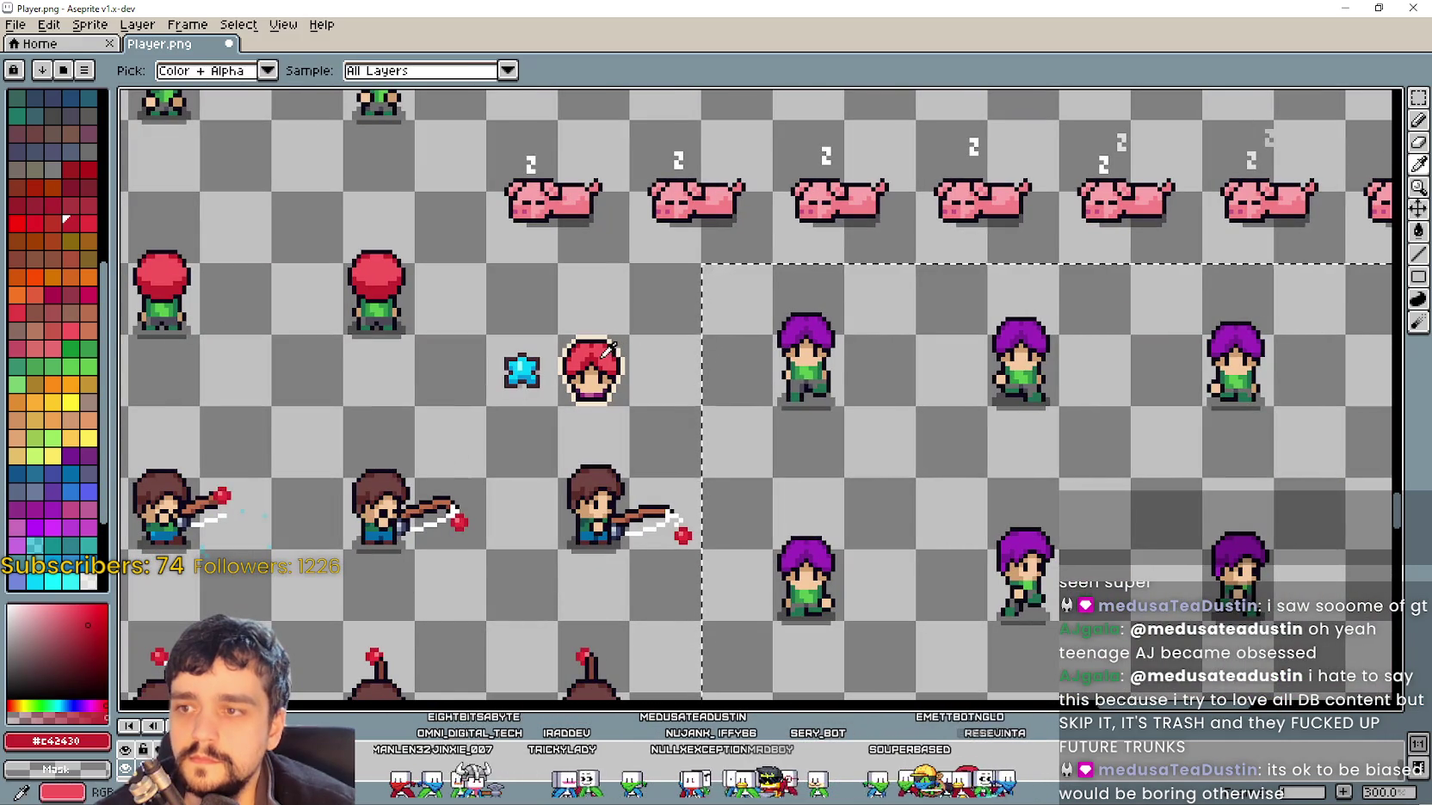
left_click(1418, 230)
key("plus")
left_click(1053, 315)
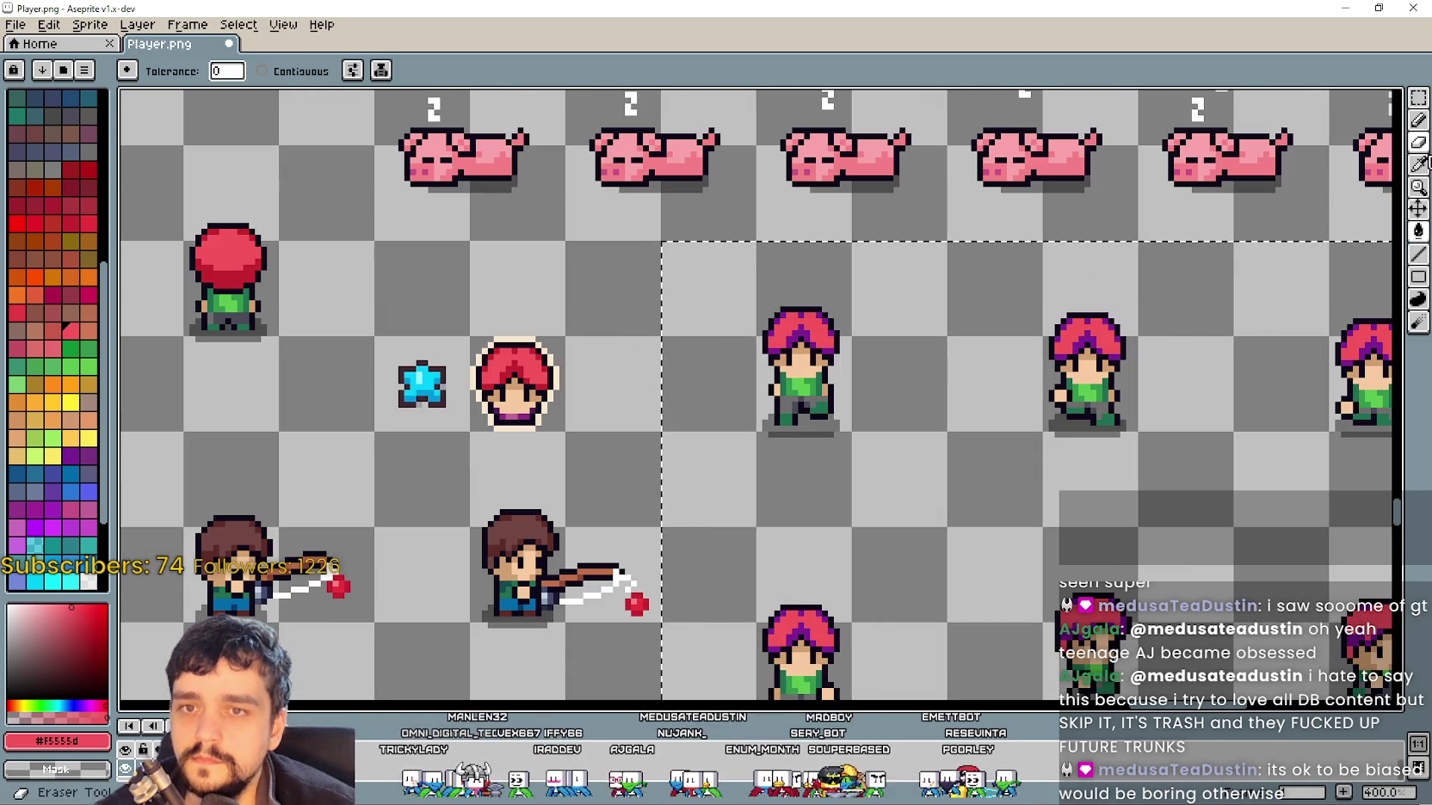
Fill the purple hair shading with the darker red sampled from the hair
left_click(1419, 165)
scroll(515, 363, "up", 2)
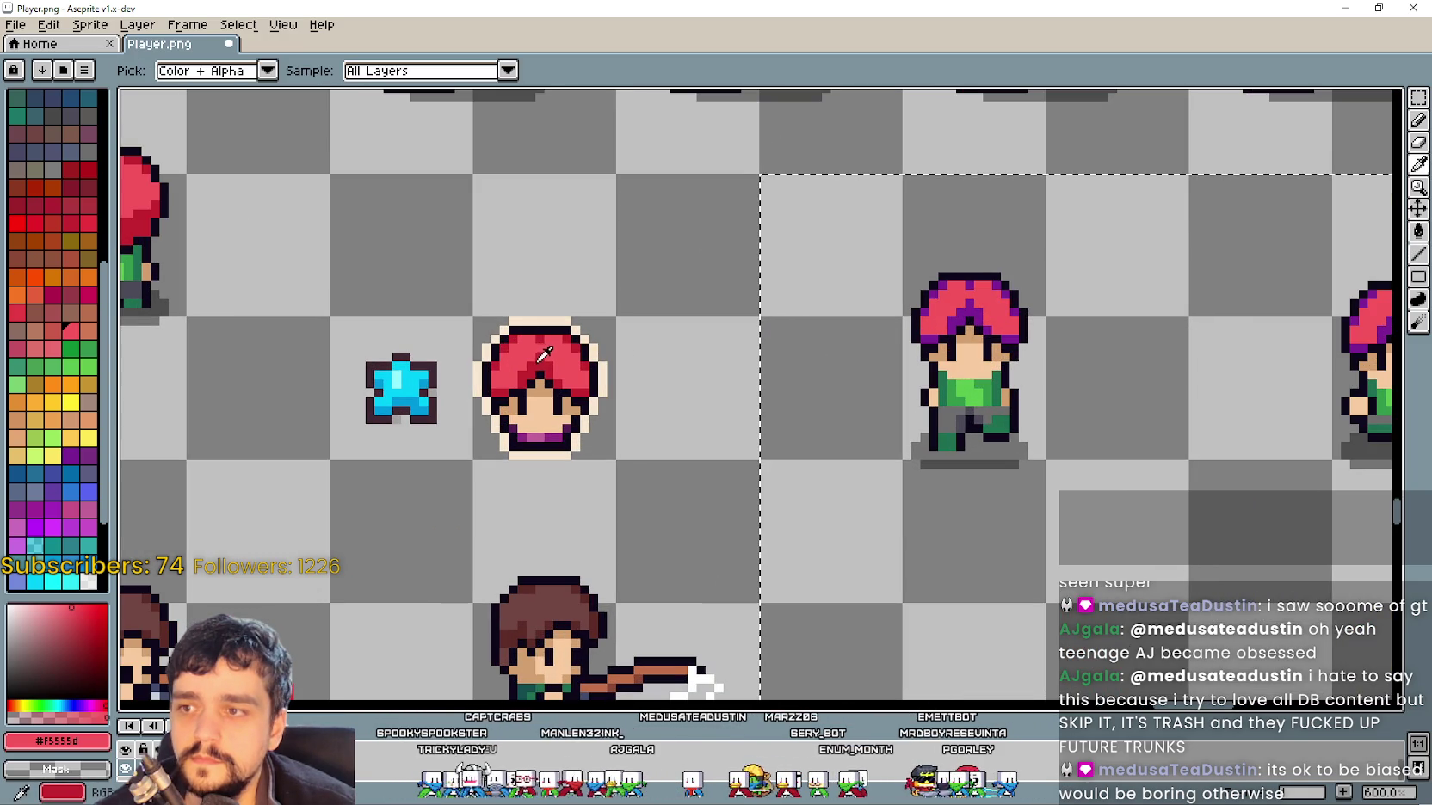
left_click(543, 353)
left_click(1417, 232)
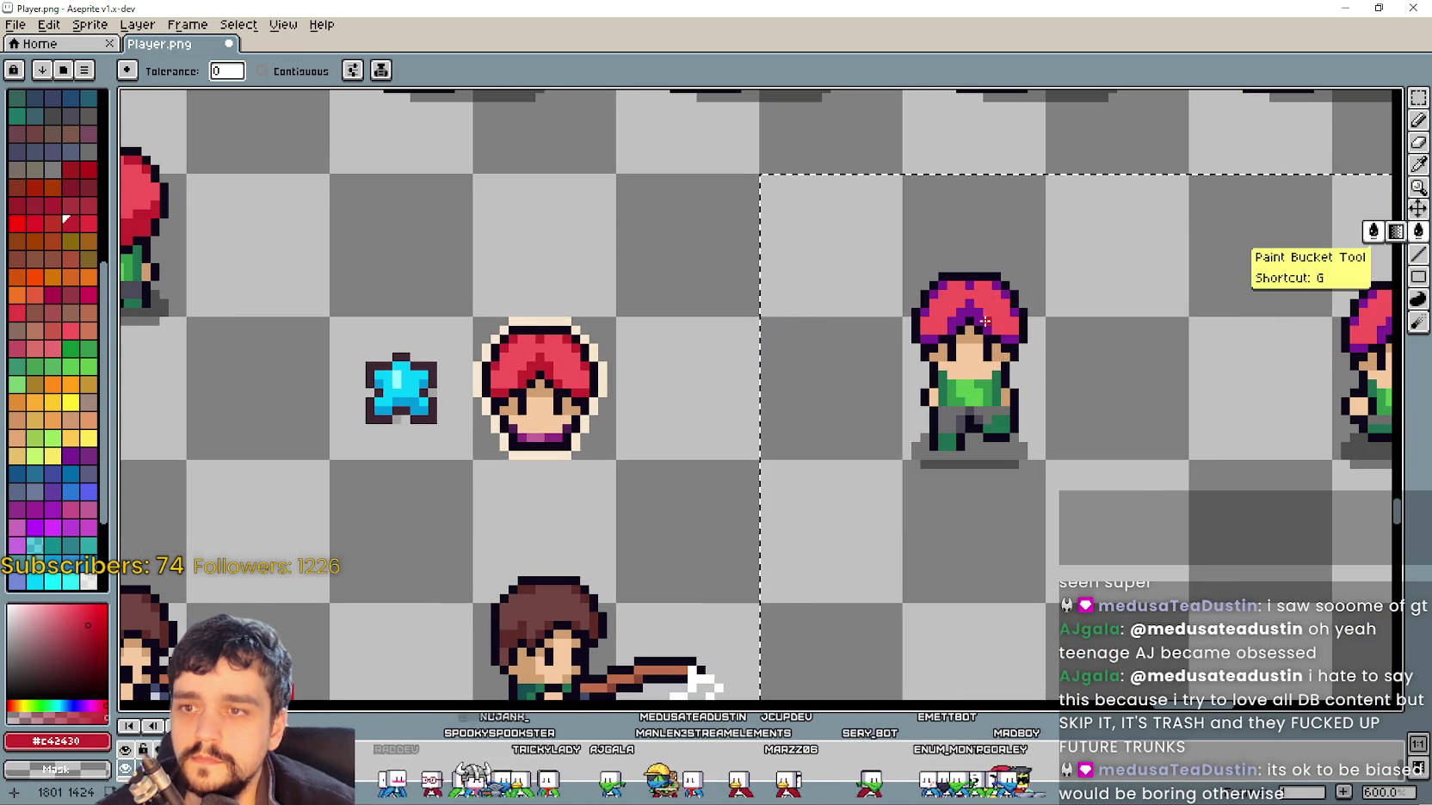
left_click(955, 322)
scroll(972, 318, "down", 3)
scroll(972, 320, "down", 4)
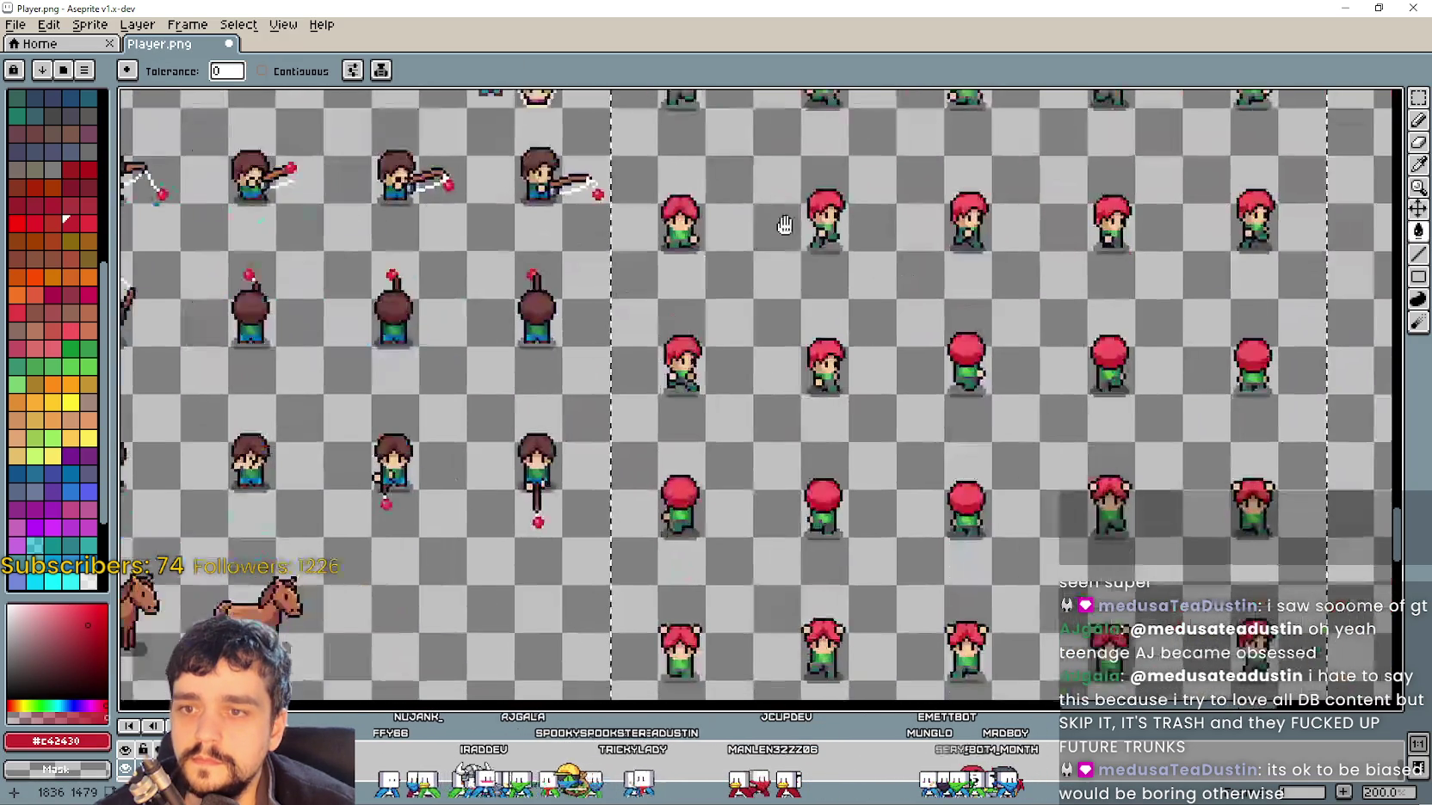
scroll(852, 328, "down", 3)
scroll(856, 334, "up", 1)
scroll(860, 340, "down", 1)
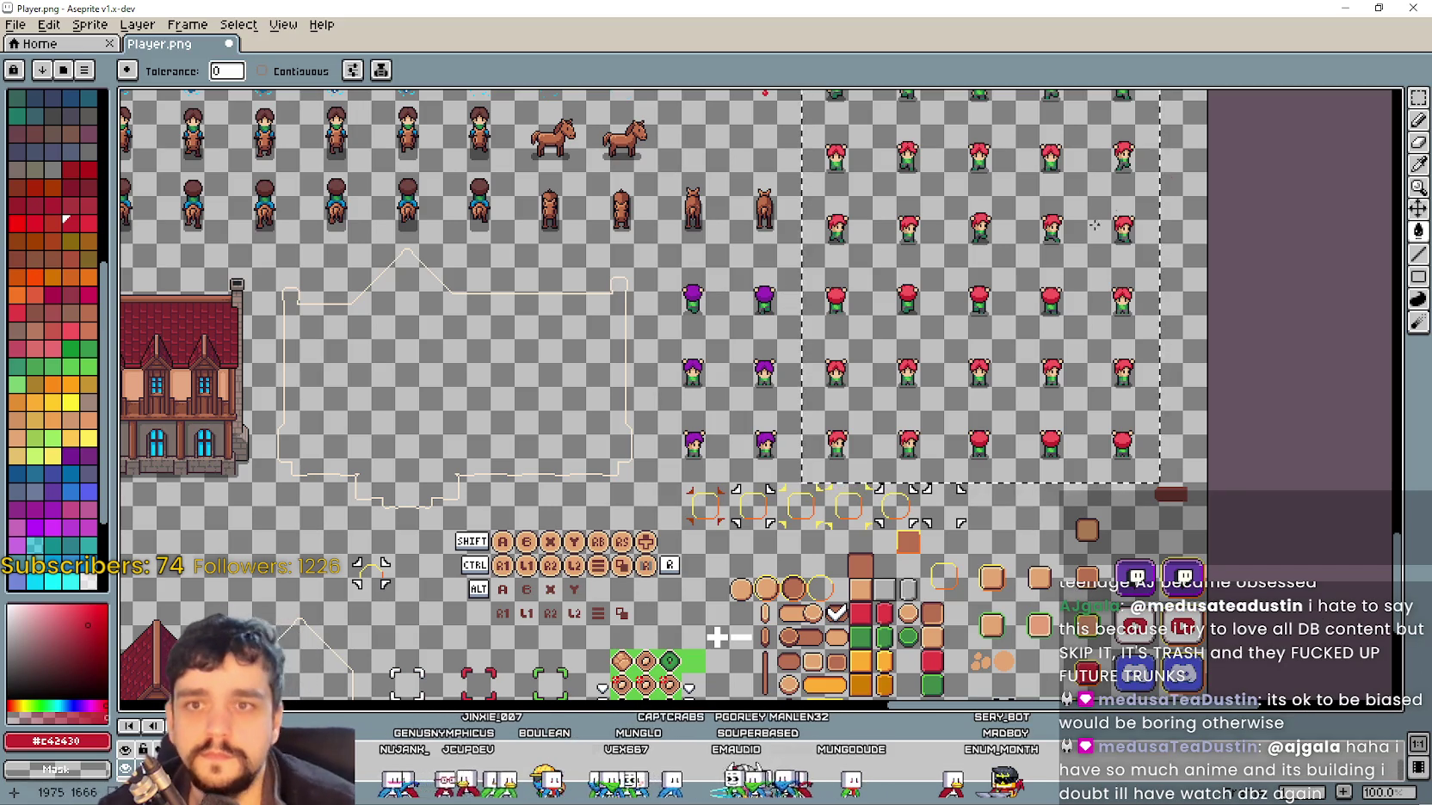
Fill the leftover back-facing sprites' purple hair with the sampled bright red
left_click(1419, 101)
scroll(738, 283, "up", 1)
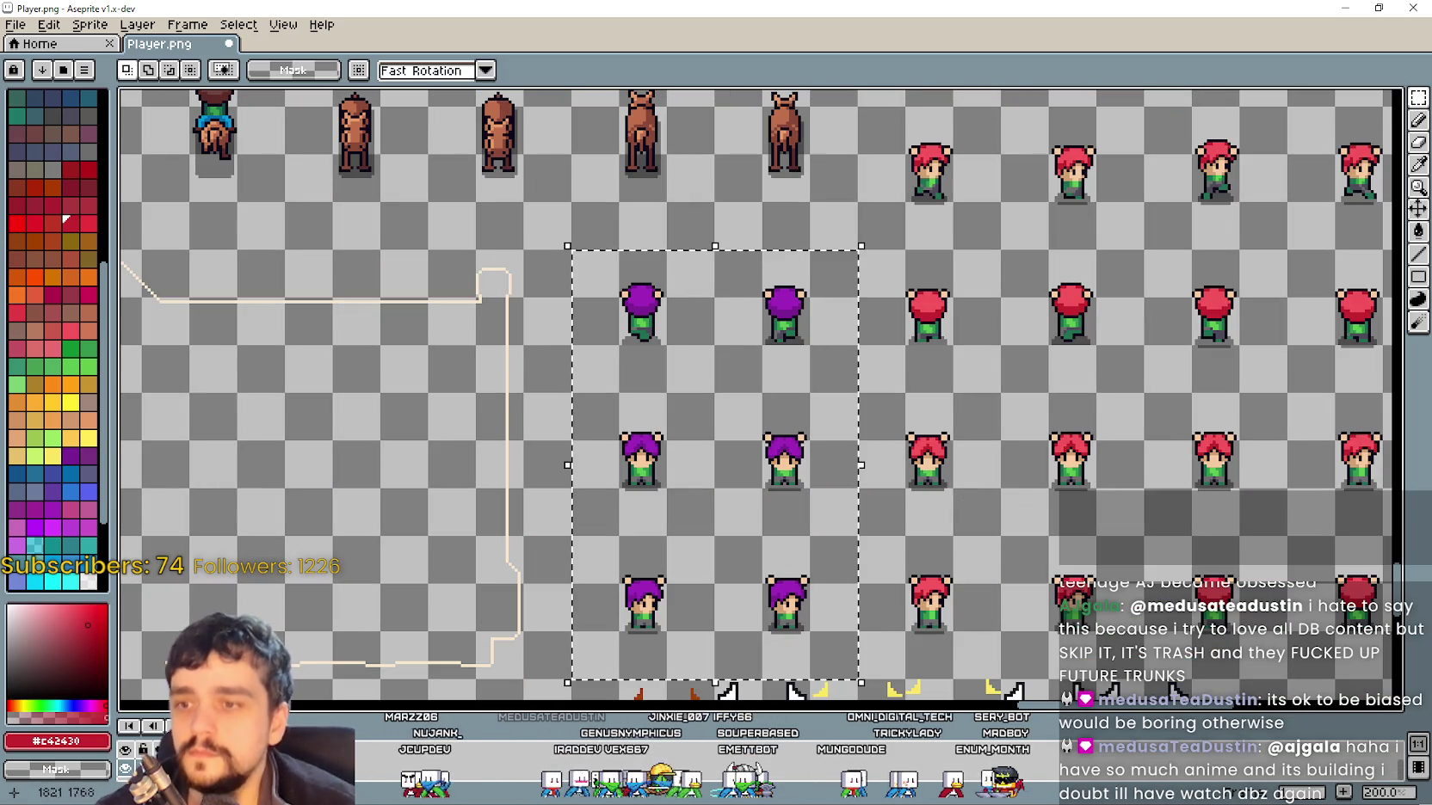
left_click(1416, 165)
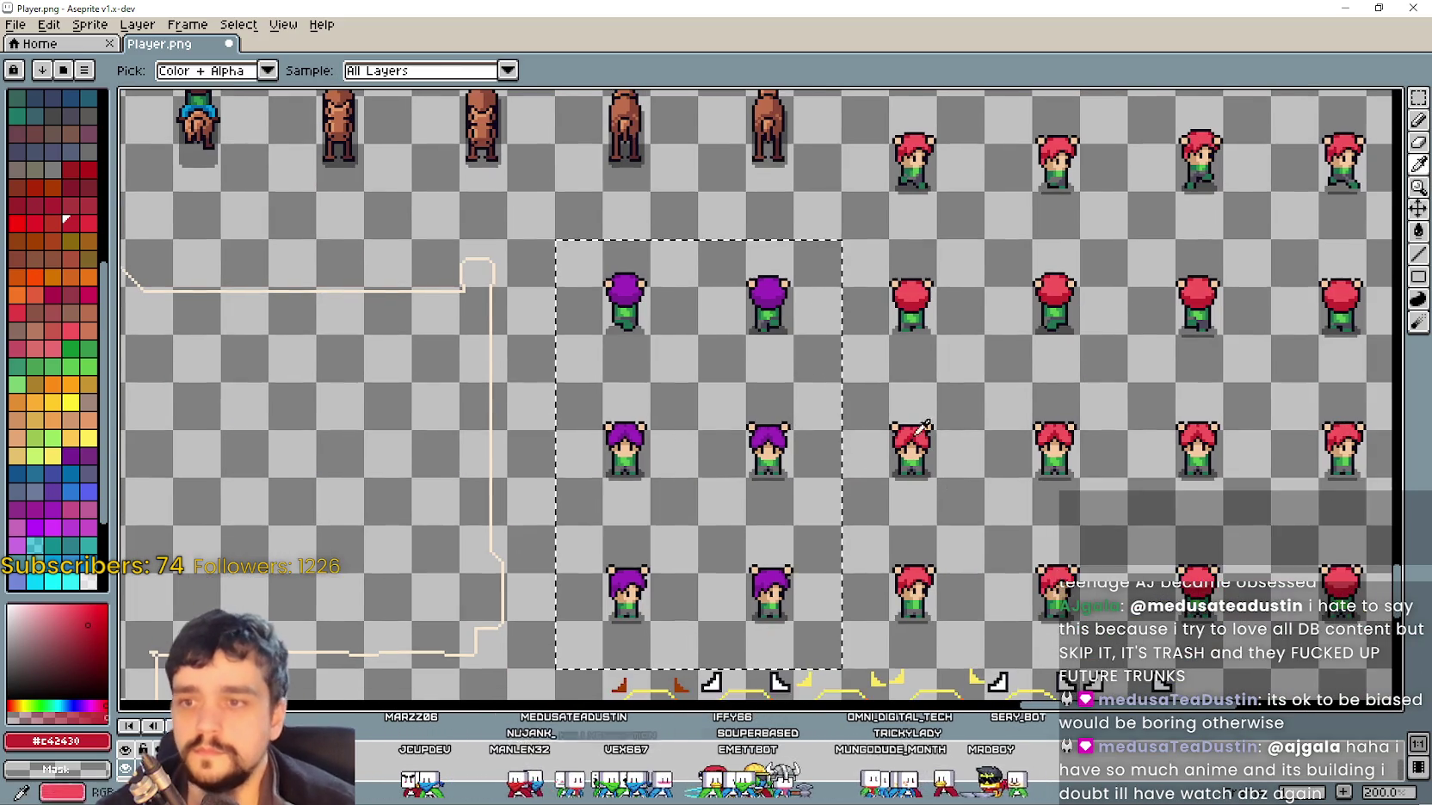
scroll(937, 349, "up", 1)
left_click(904, 265)
left_click(1418, 254)
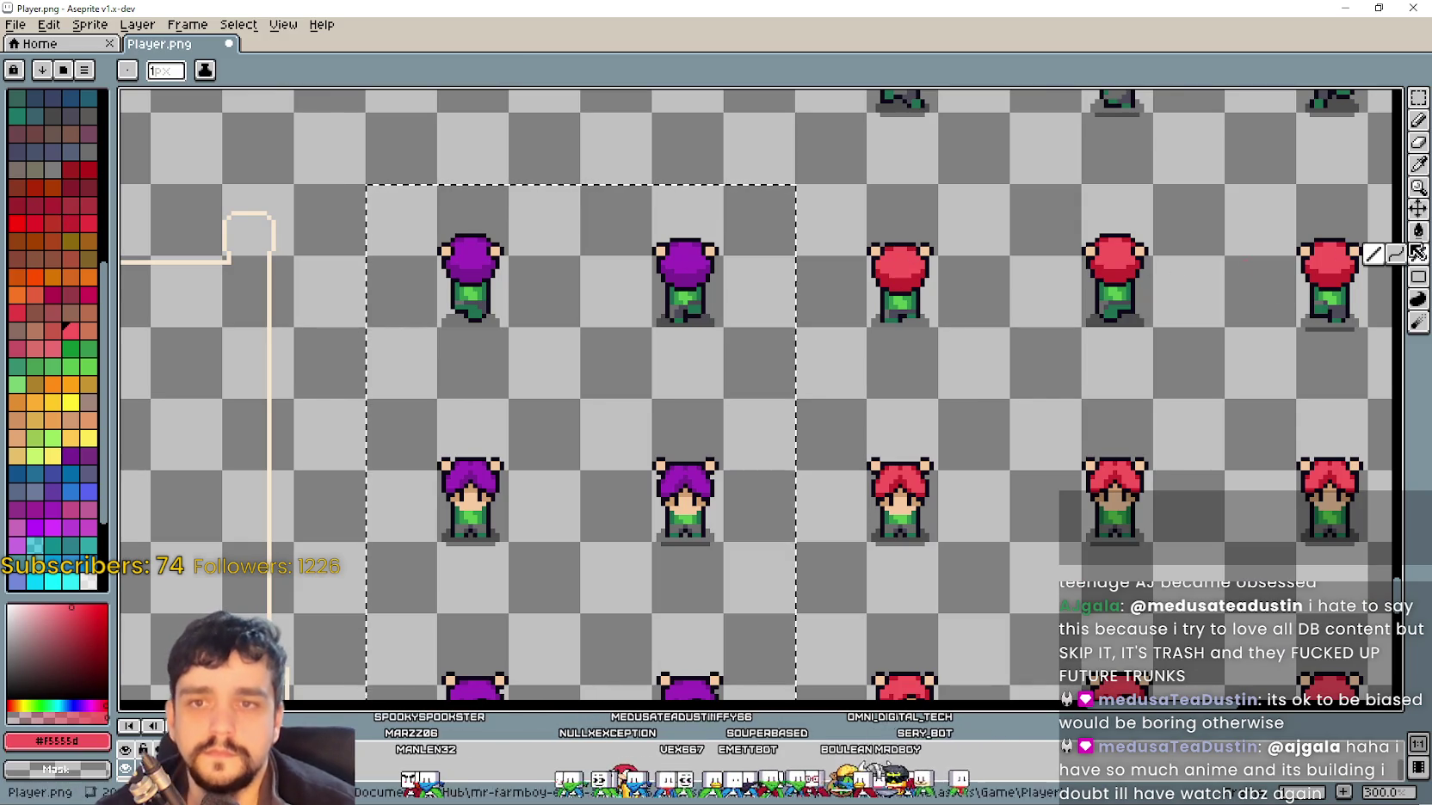
scroll(644, 265, "up", 1)
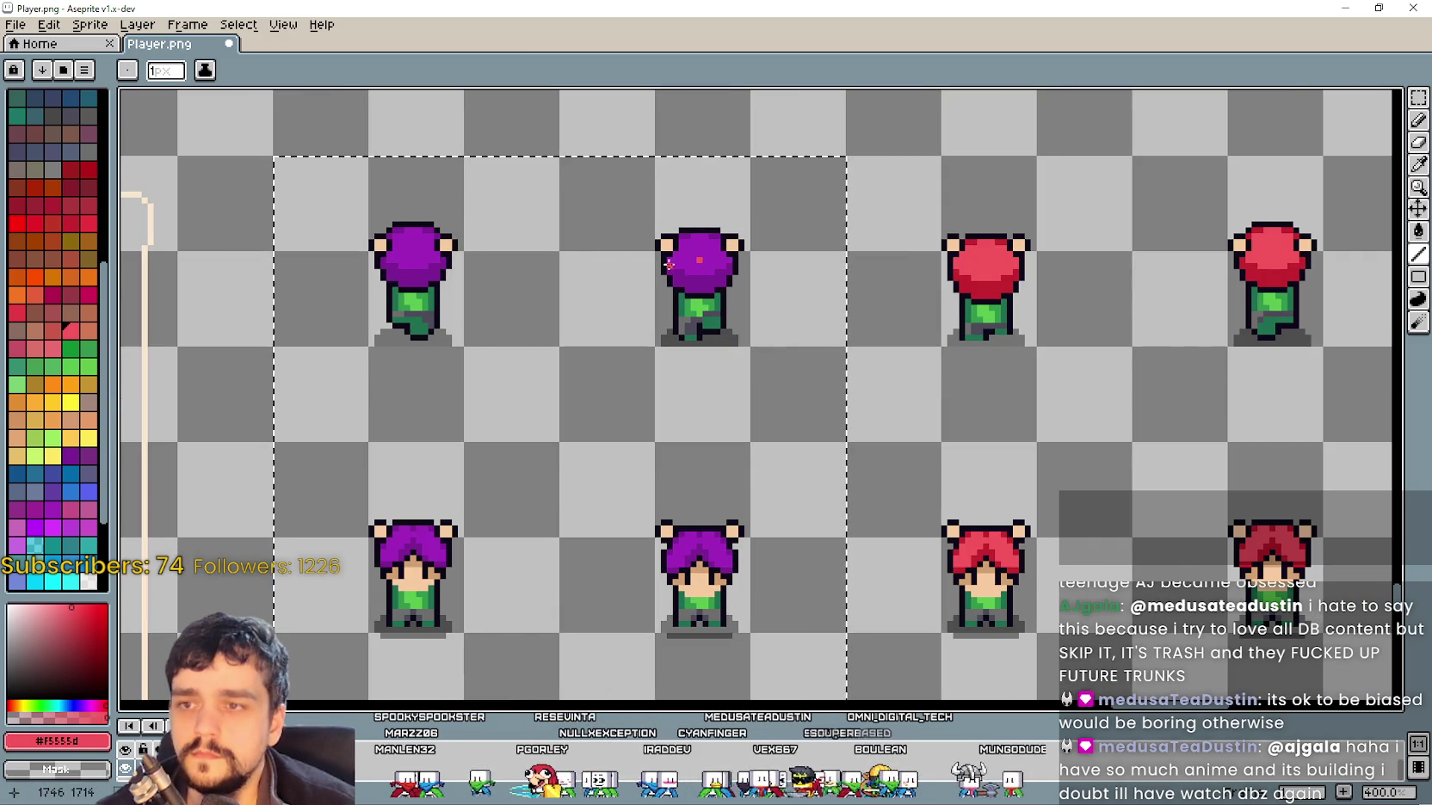
left_click(1416, 230)
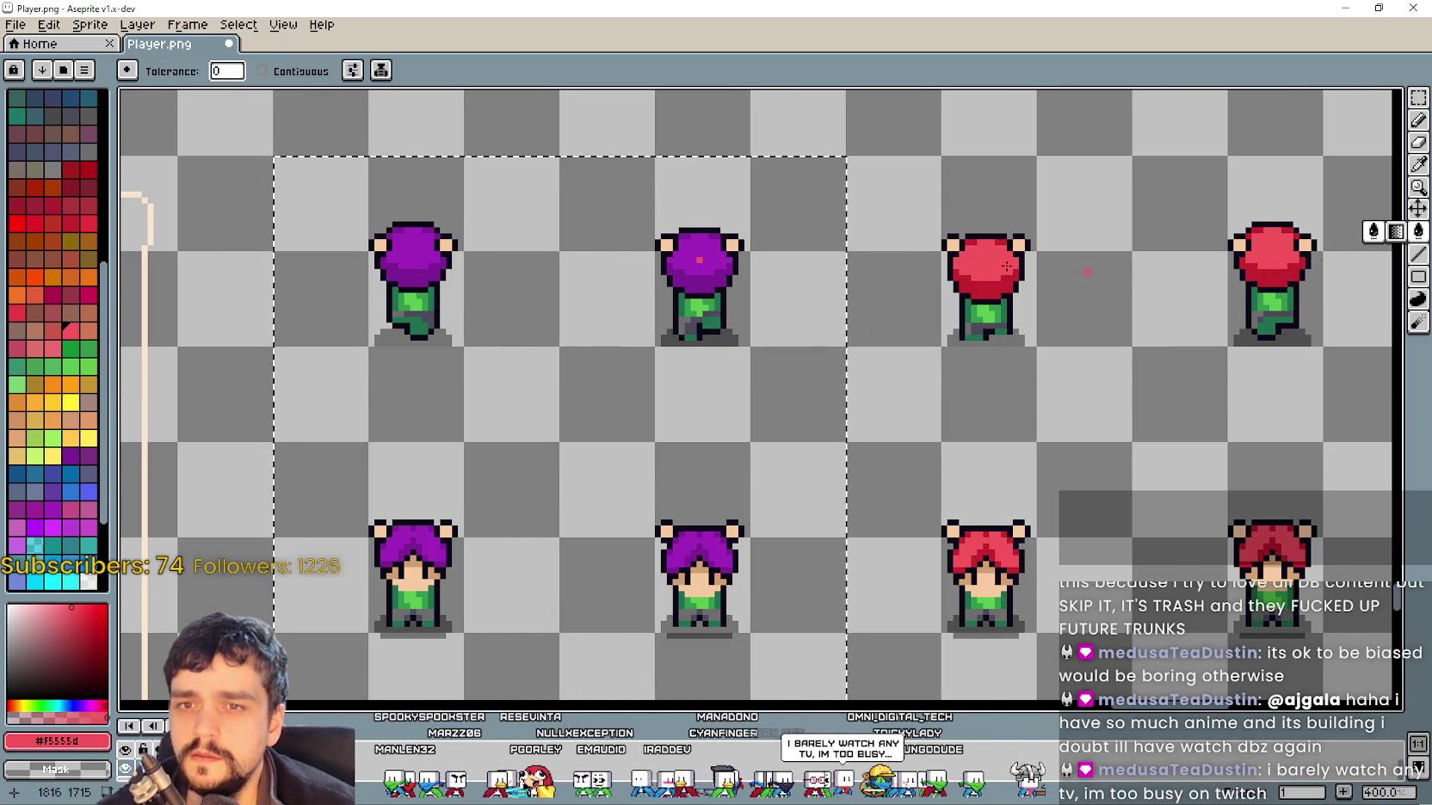
left_click(705, 241)
Try a dark red fill on the remaining hair shading, then undo it
left_click(1418, 166)
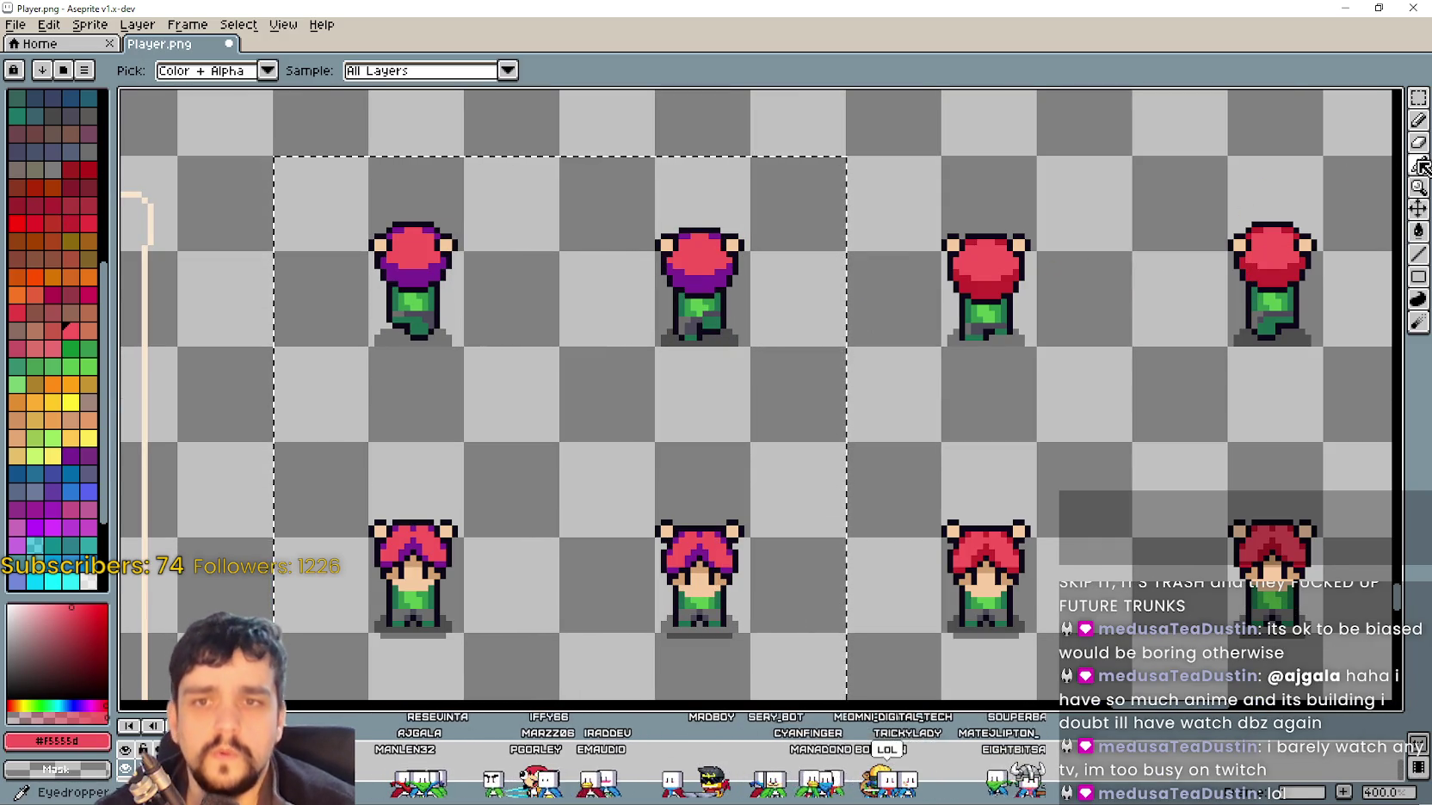
left_click(1418, 230)
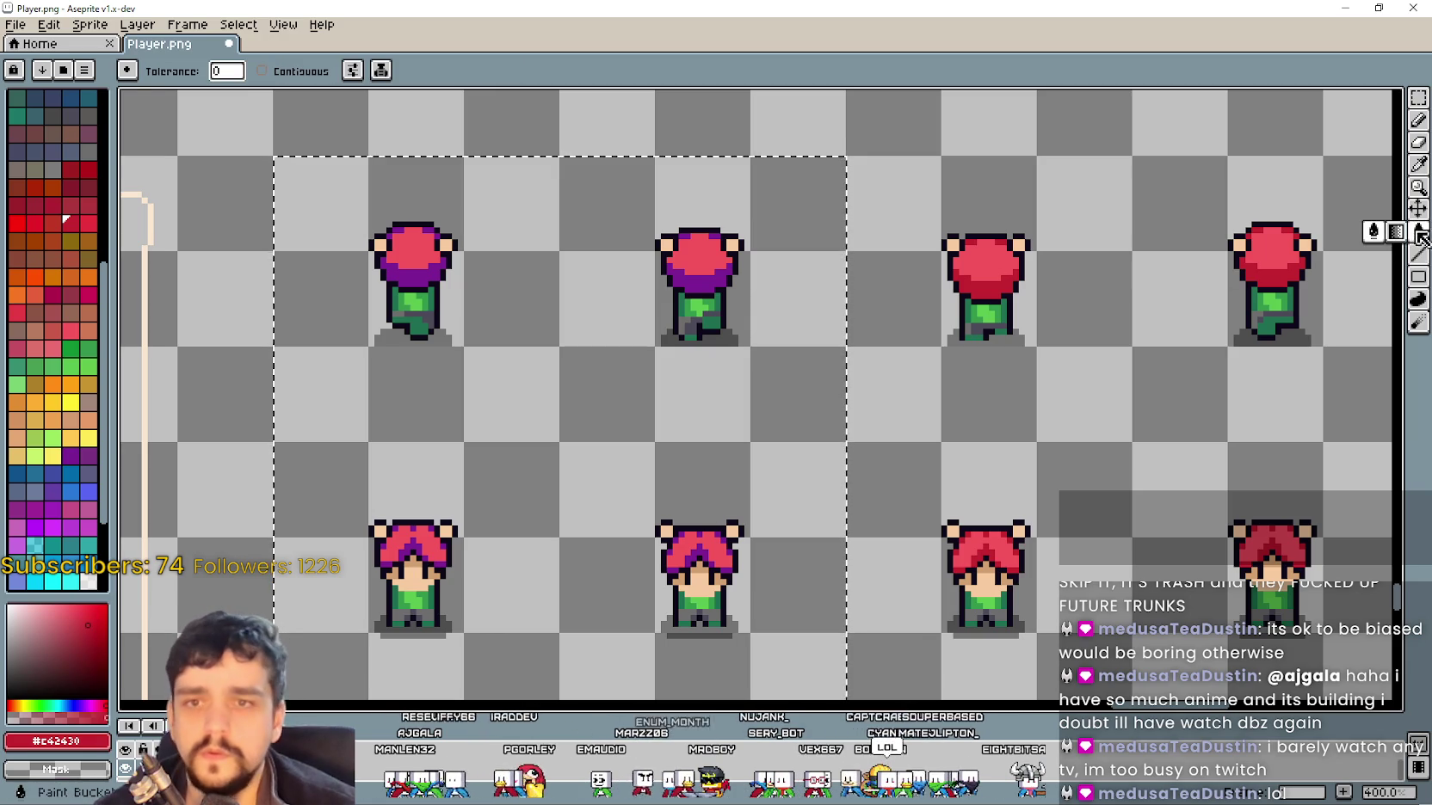
left_click(682, 287)
scroll(681, 287, "down", 4)
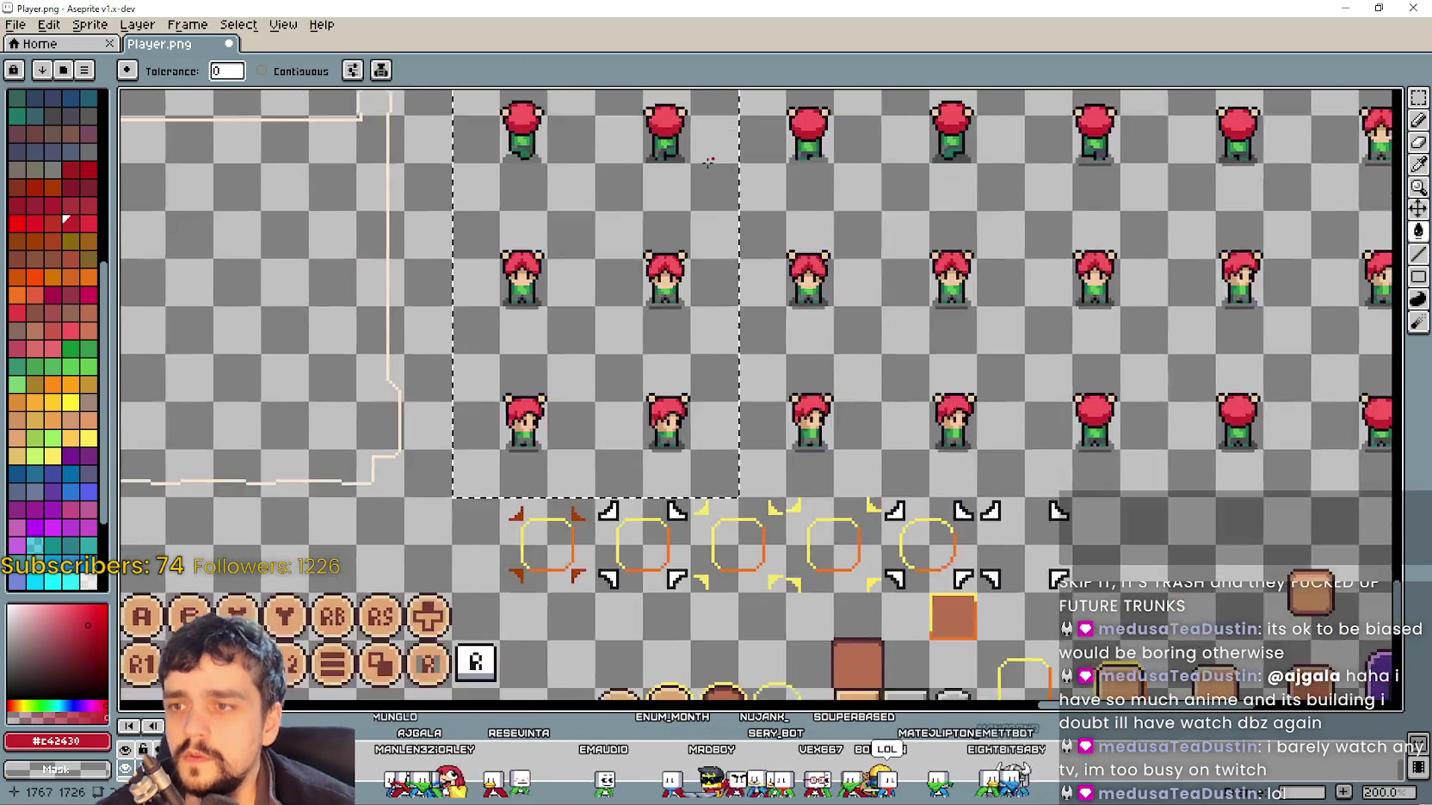
scroll(715, 204, "up", 4)
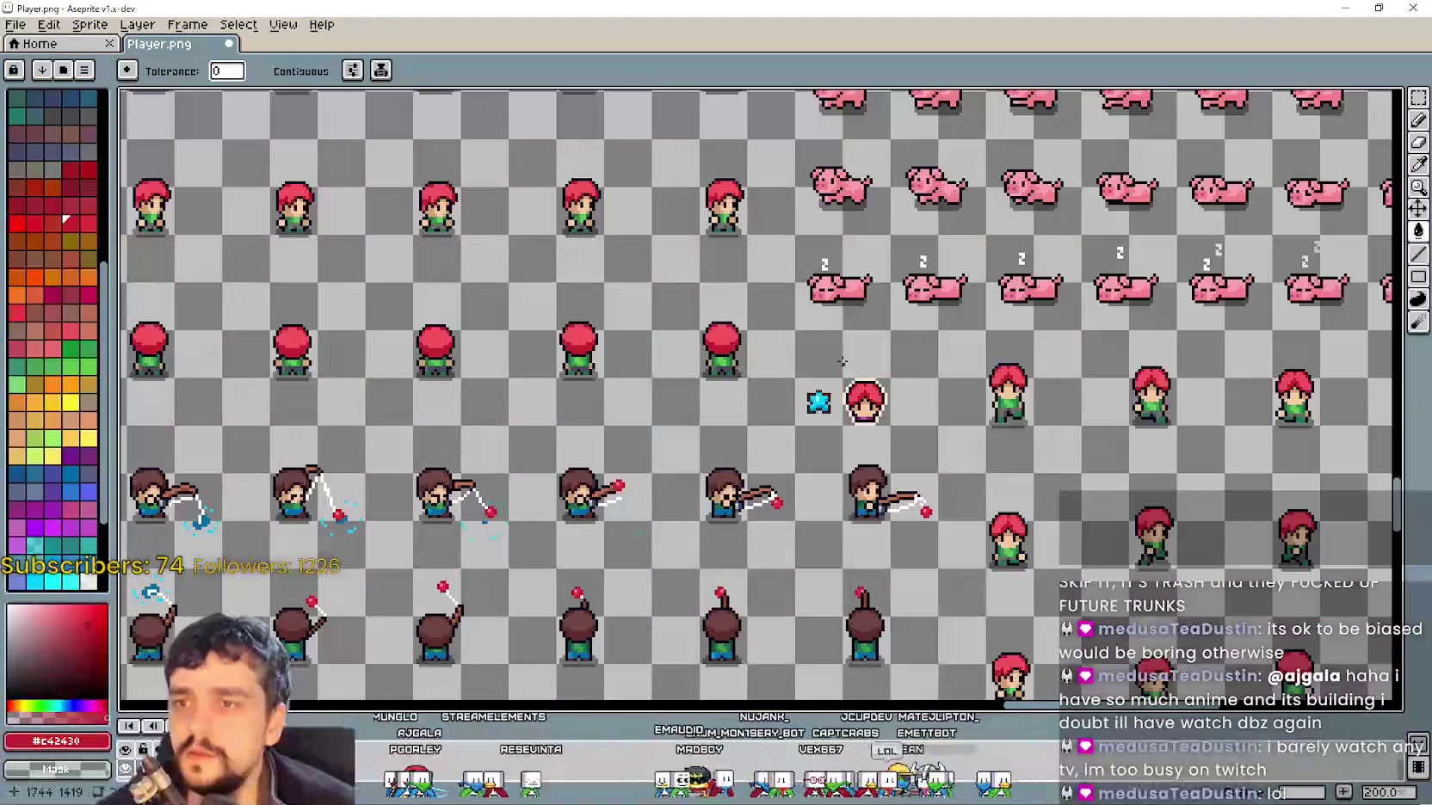
key("ctrl+z")
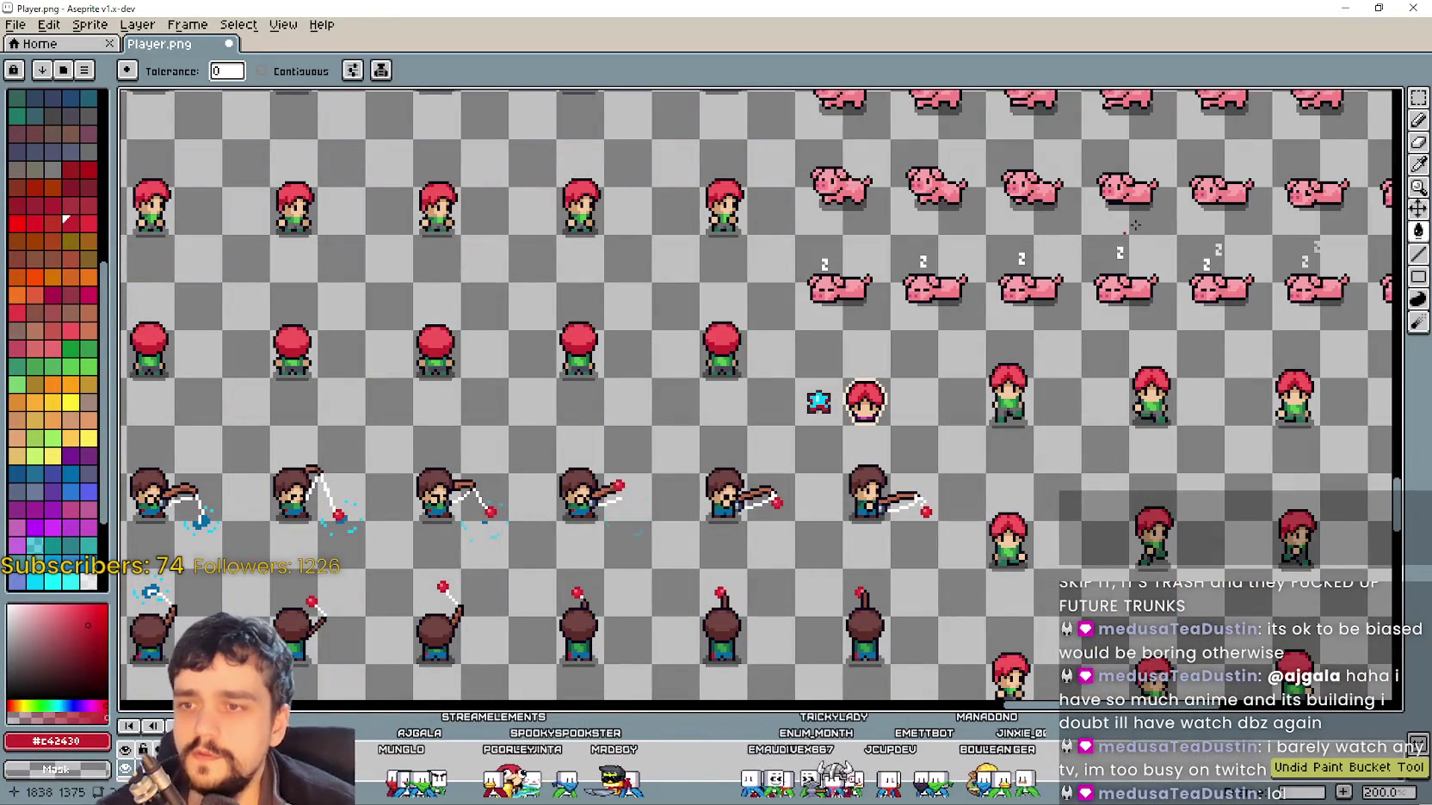
Select the blue star sprite, save Player.png and return to Godot
left_click(1418, 97)
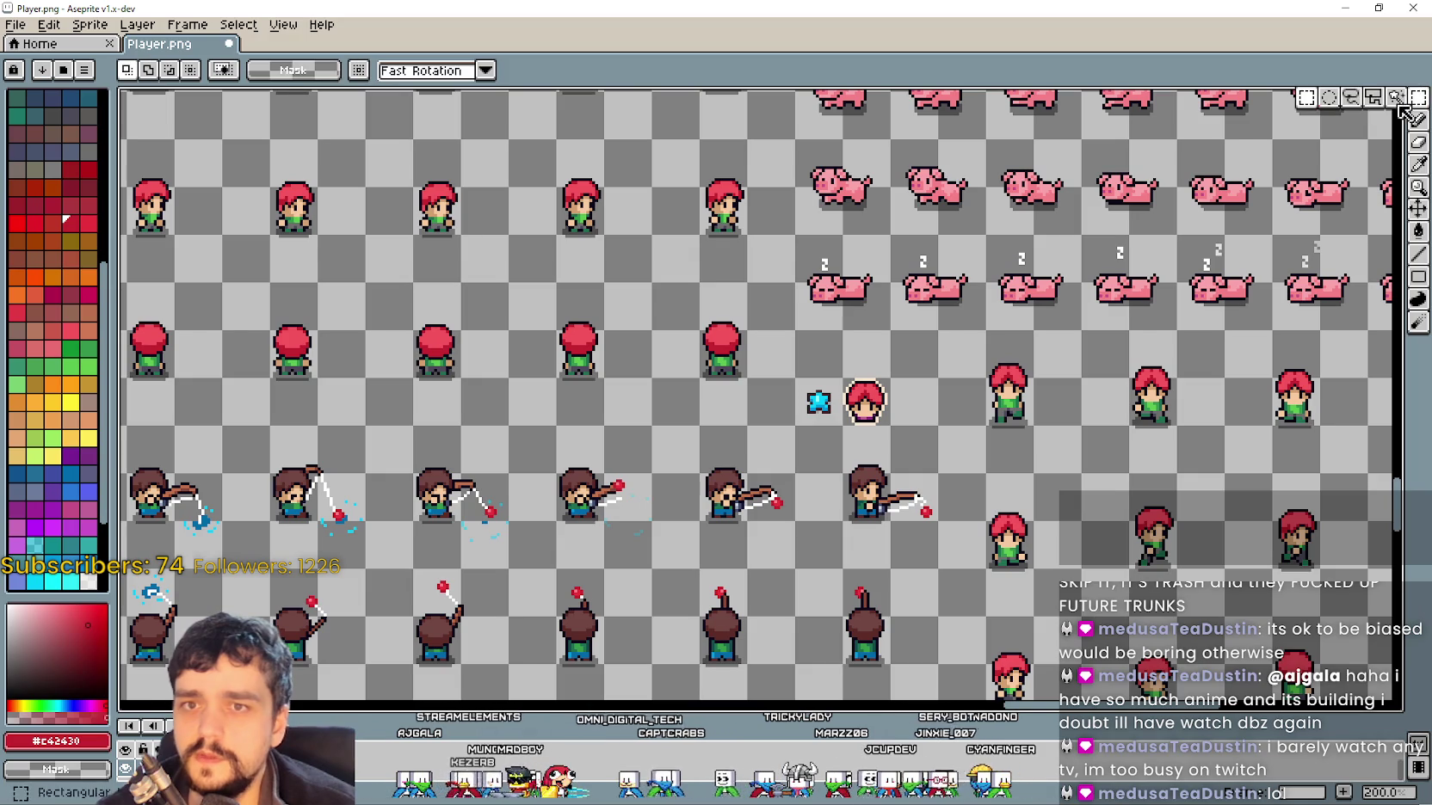
left_click_drag(841, 424, 811, 379)
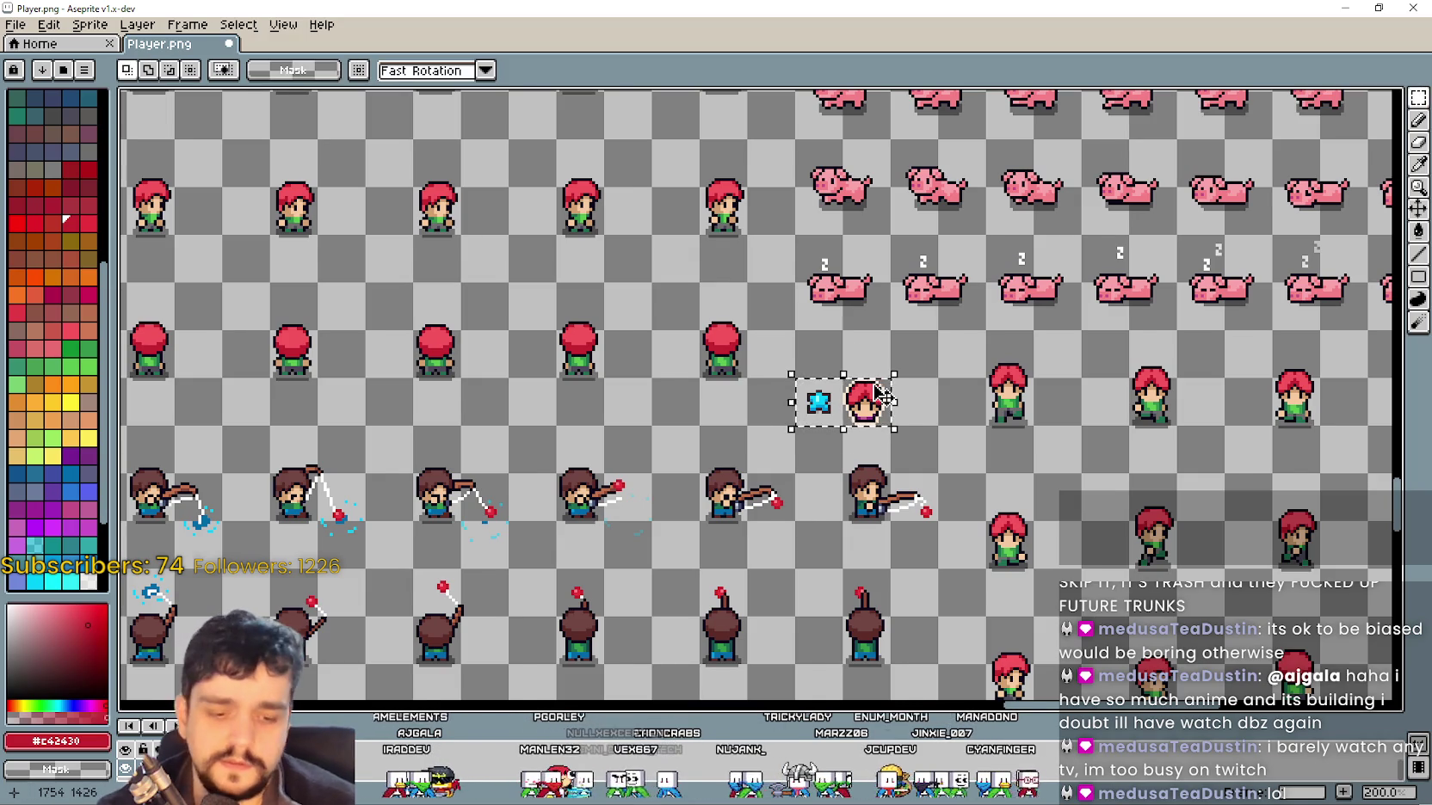
scroll(878, 392, "down", 2)
key("ctrl+s")
scroll(860, 378, "up", 2)
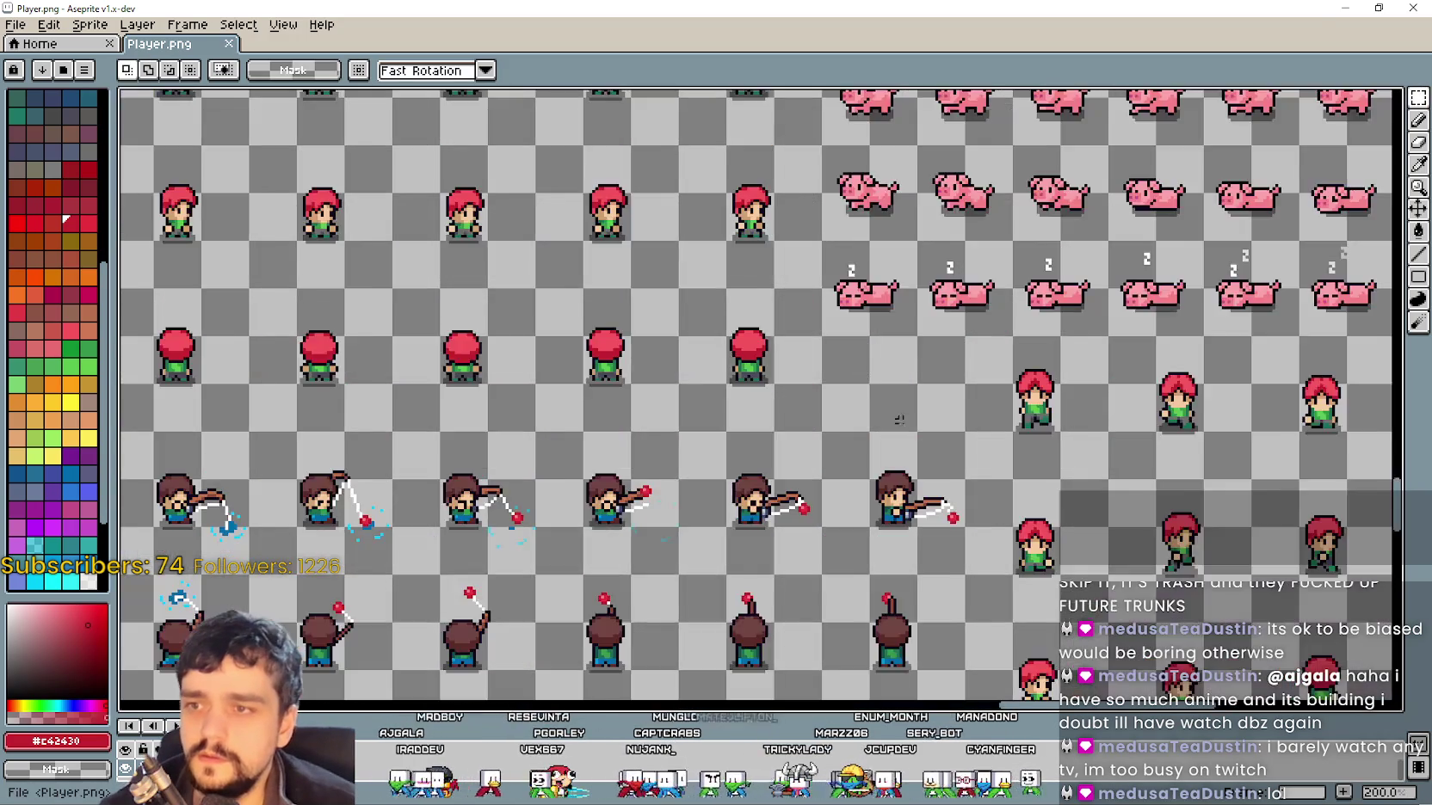
scroll(732, 129, "down", 2)
left_click(1348, 7)
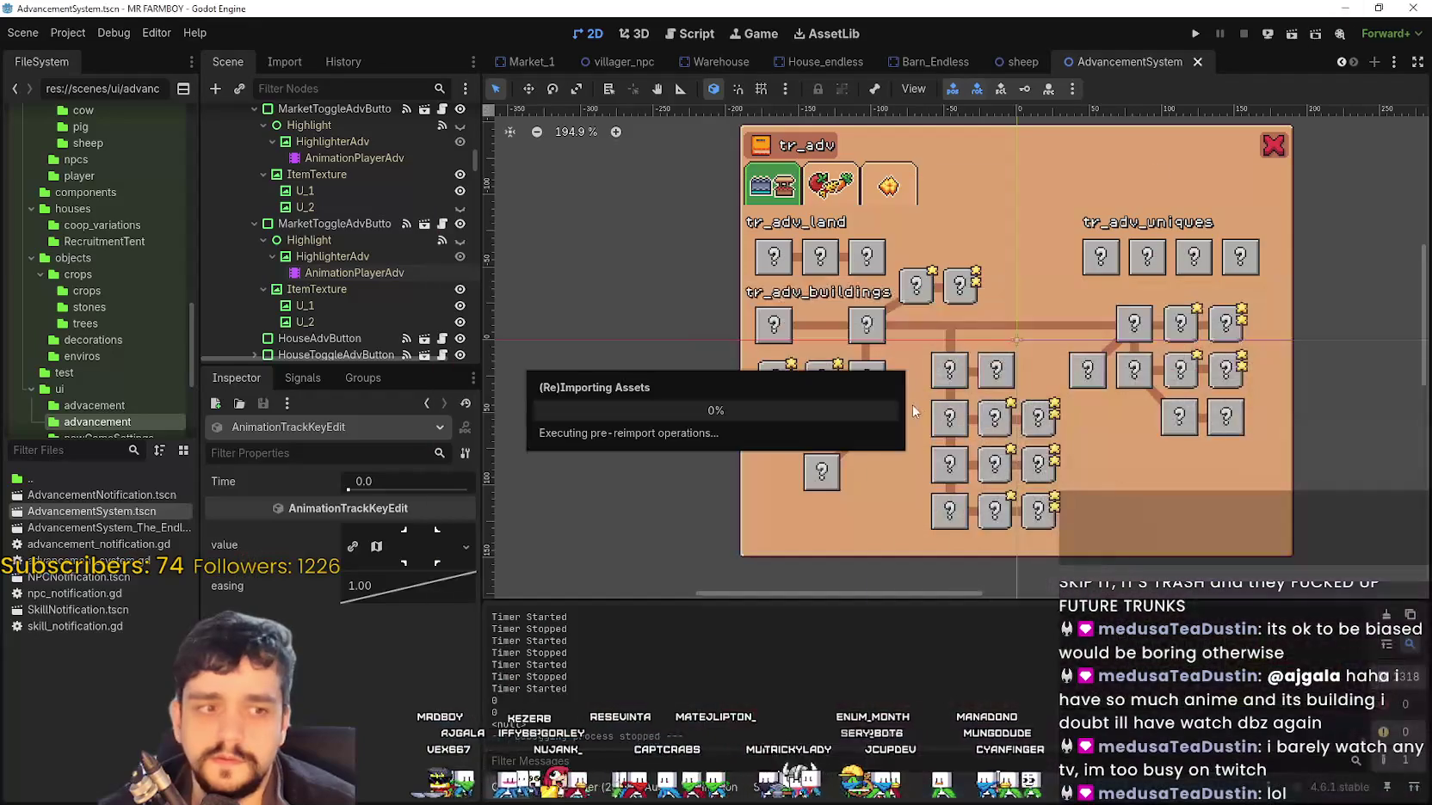
Filter the FileSystem for 'rancher' and open the rancher_npc.tscn scene
left_click(66, 456)
type("rabn c")
key("BackSpace")
type("nd")
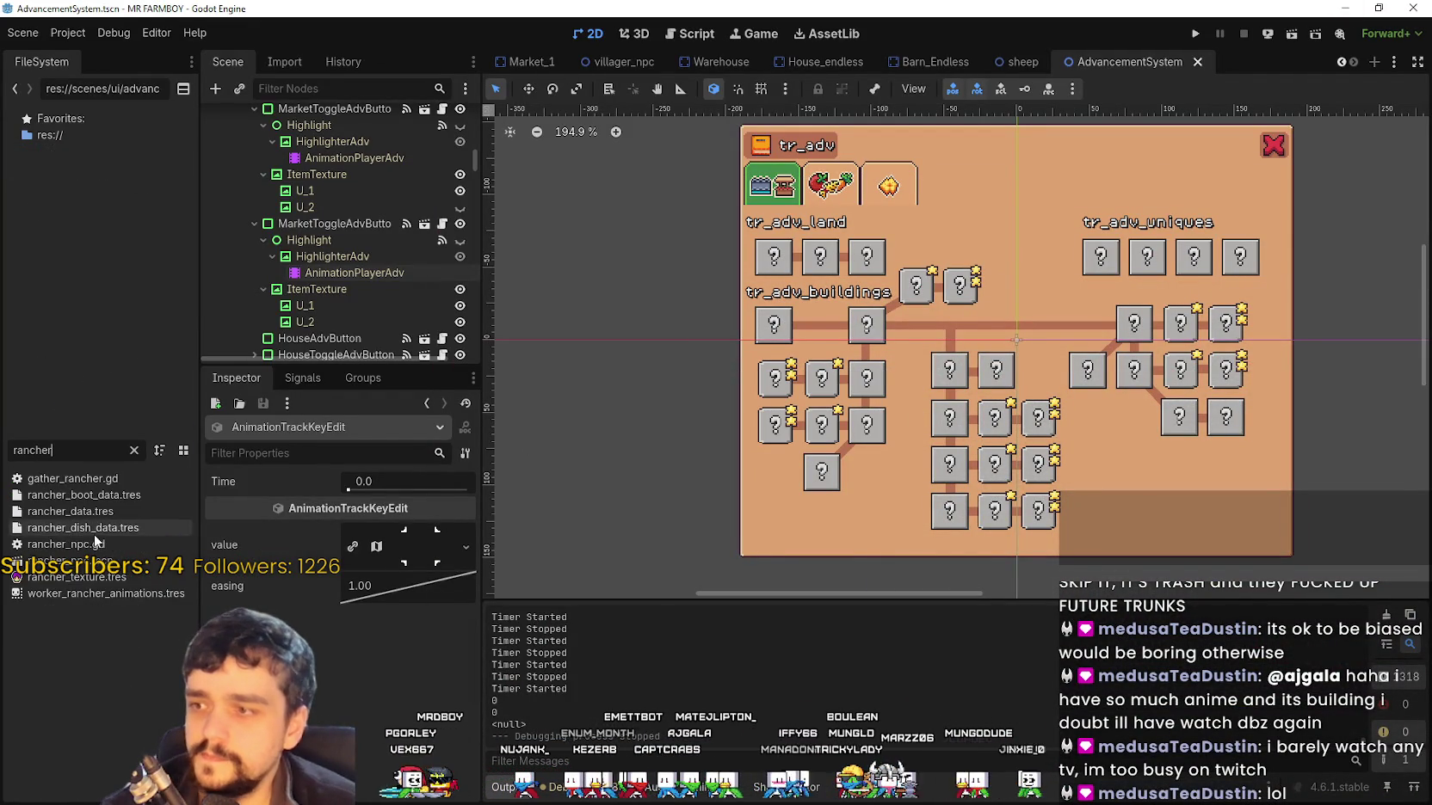
double_click(69, 560)
Clear the filter and choose Duplicate on rancher_npc.tscn
left_click(134, 450)
scroll(895, 430, "up", 4)
scroll(43, 692, "down", 3)
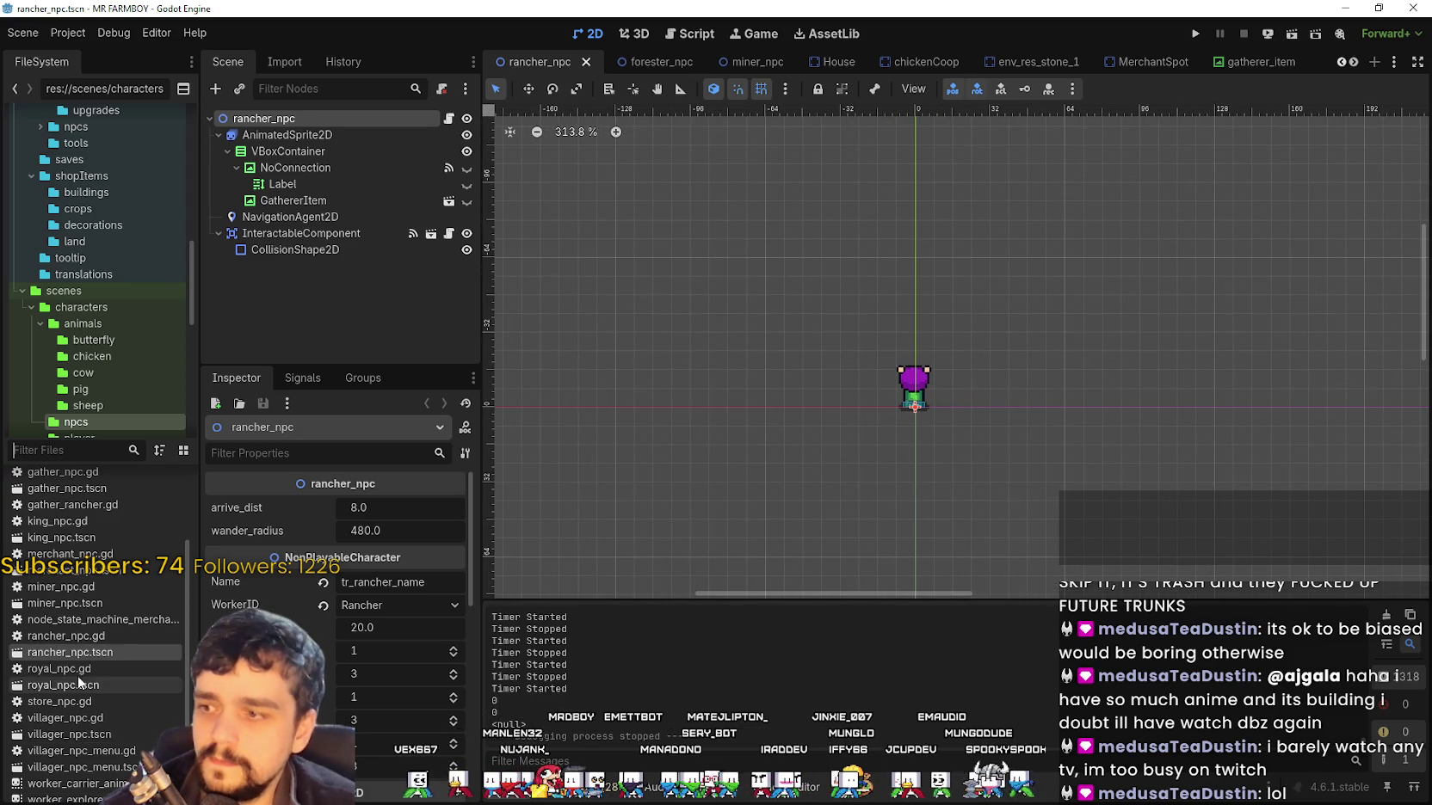
right_click(71, 660)
left_click(156, 670)
left_click(121, 654)
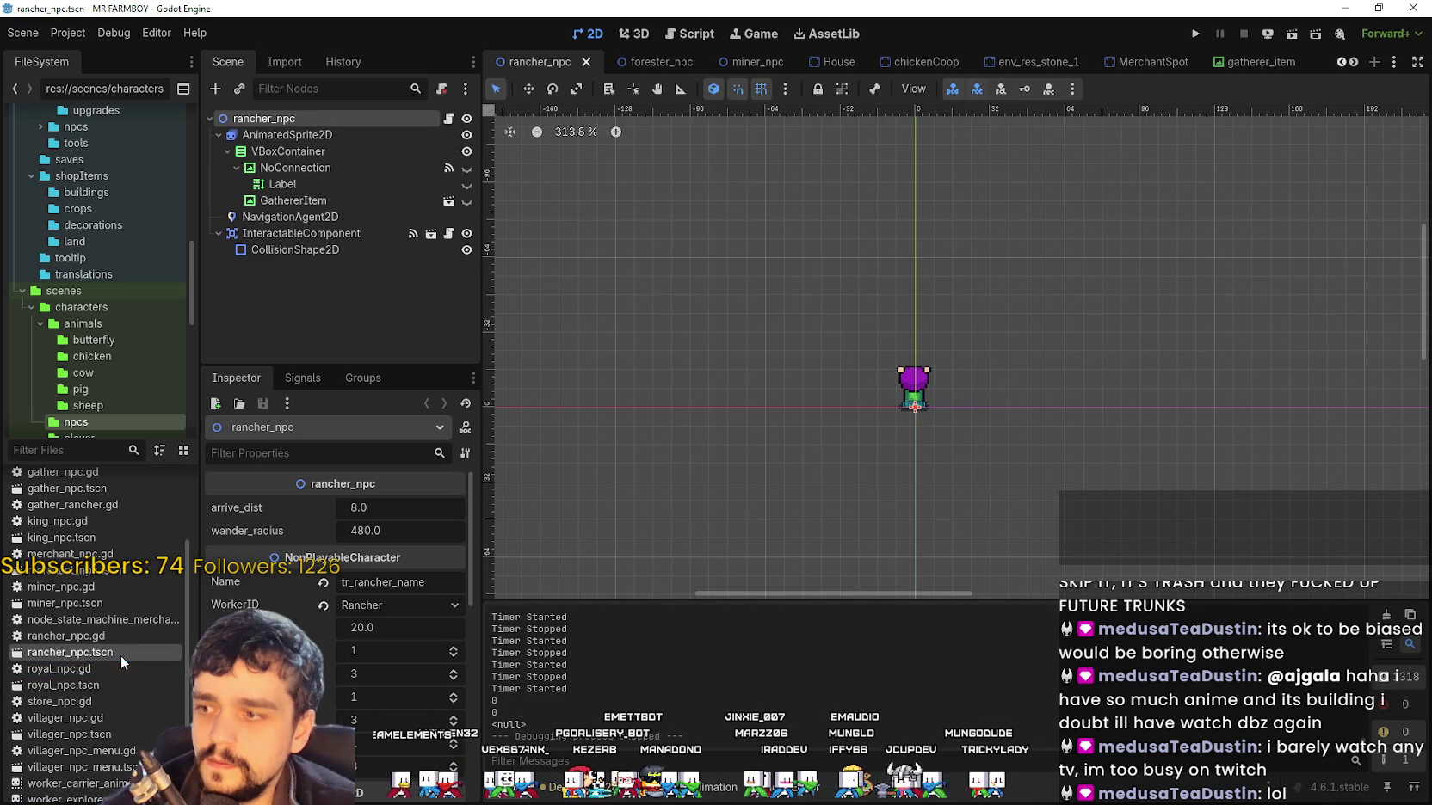
right_click(71, 652)
left_click(120, 673)
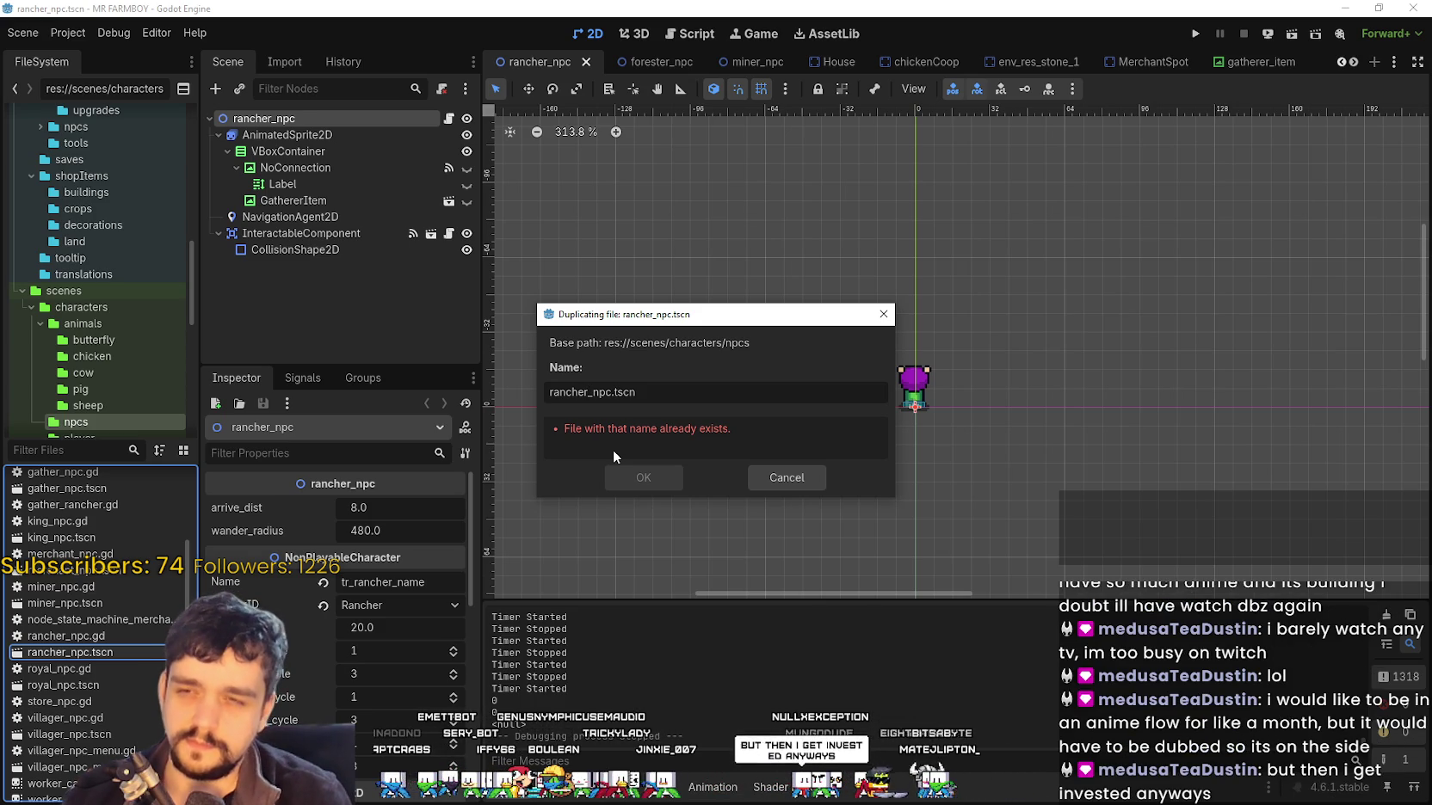
Name the copy rancher_2_npc.tscn and open the new scene
type("_2")
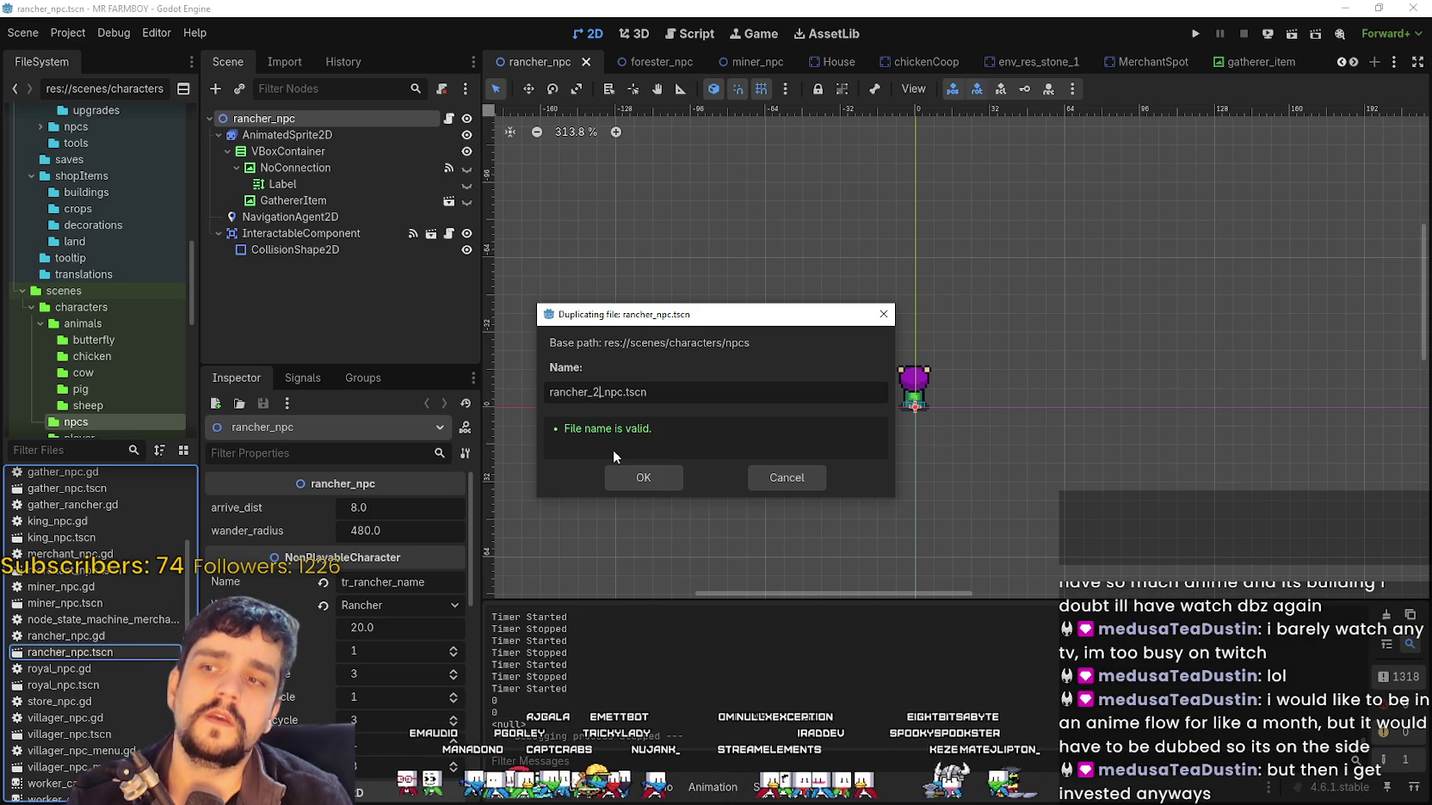
key("Return")
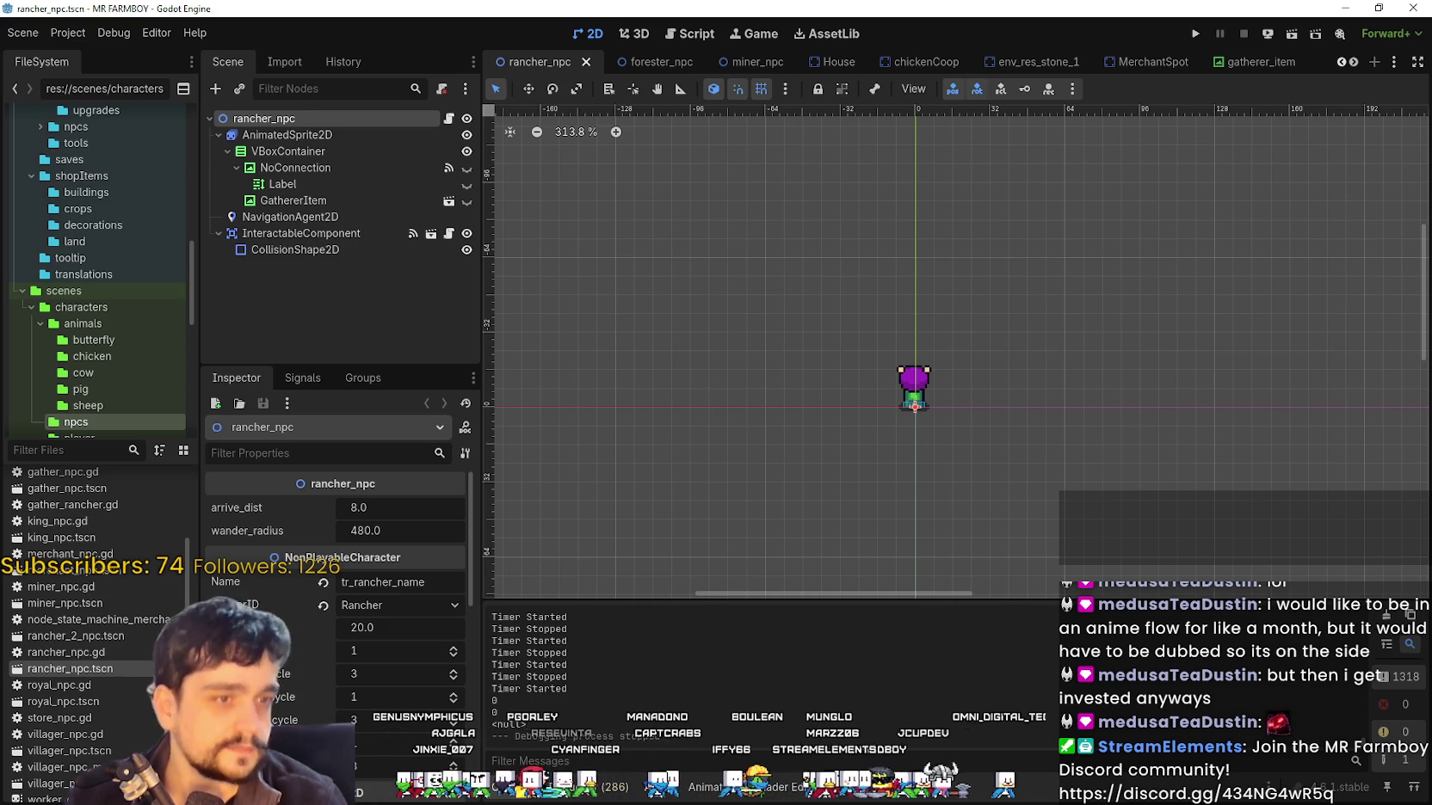
left_click(90, 638)
double_click(91, 637)
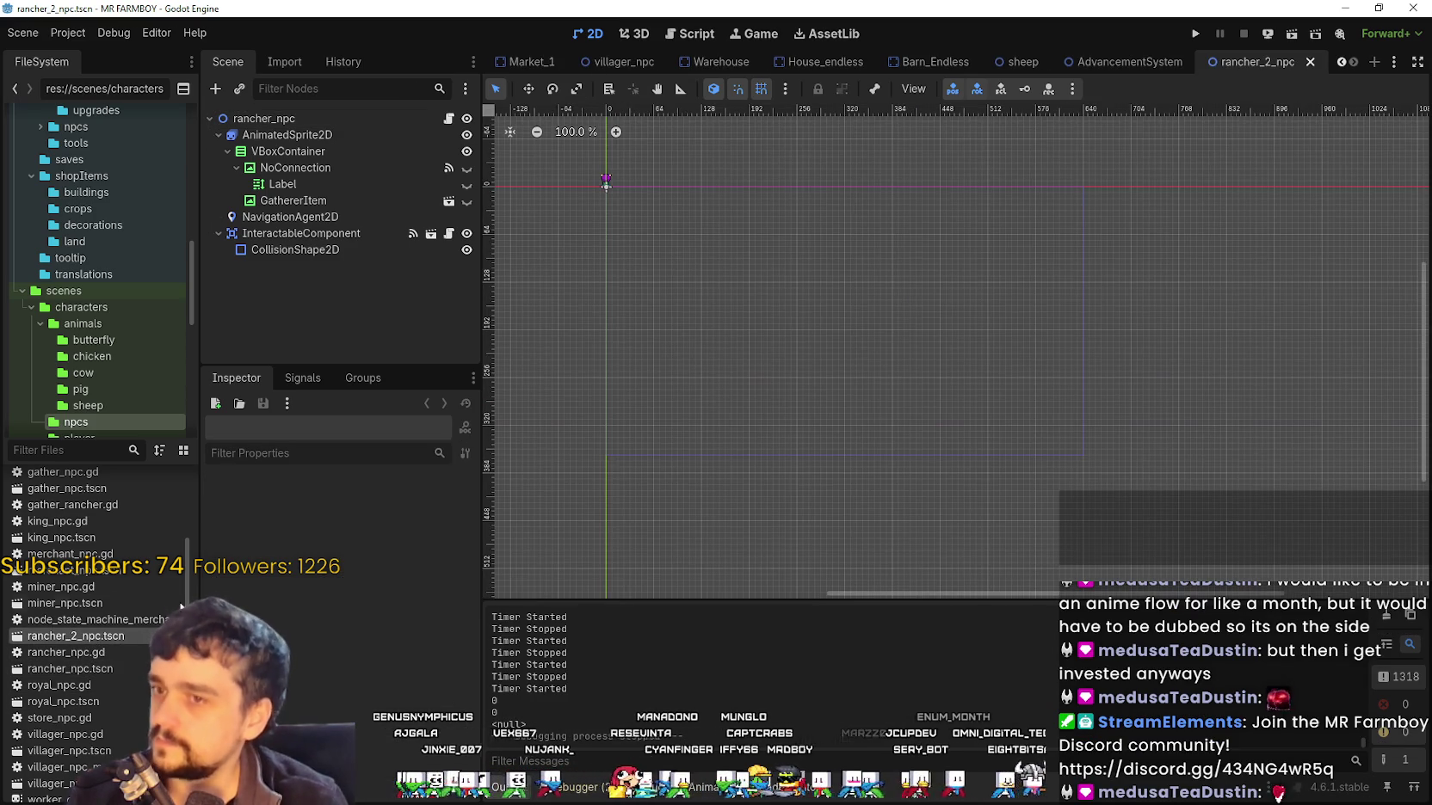
Make the AnimatedSprite2D's sprite_frames resource unique and view its idle_front animation
scroll(861, 350, "up", 5)
left_click(298, 135)
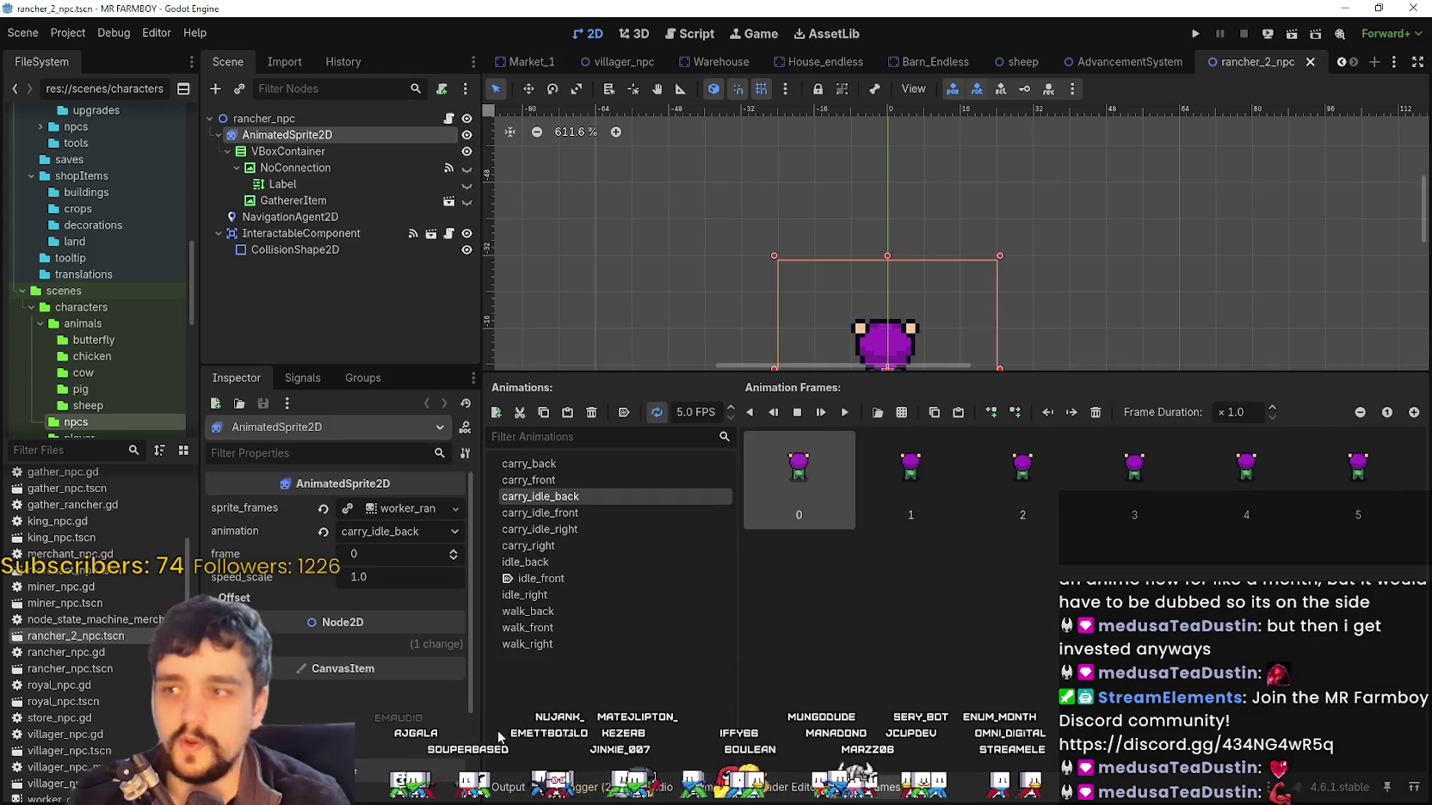
left_click(404, 507)
left_click_drag(487, 554, 730, 542)
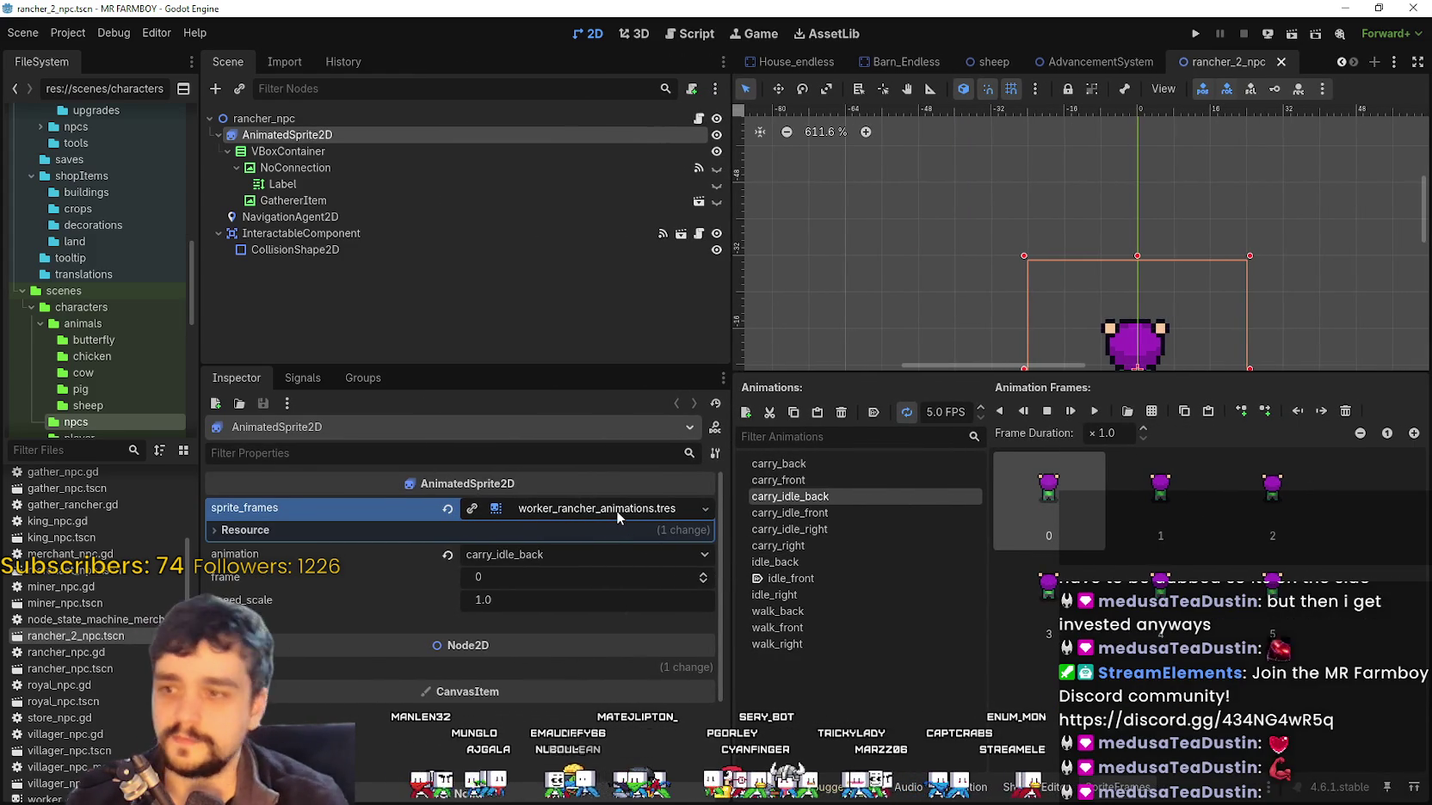
left_click(471, 510)
left_click(552, 511)
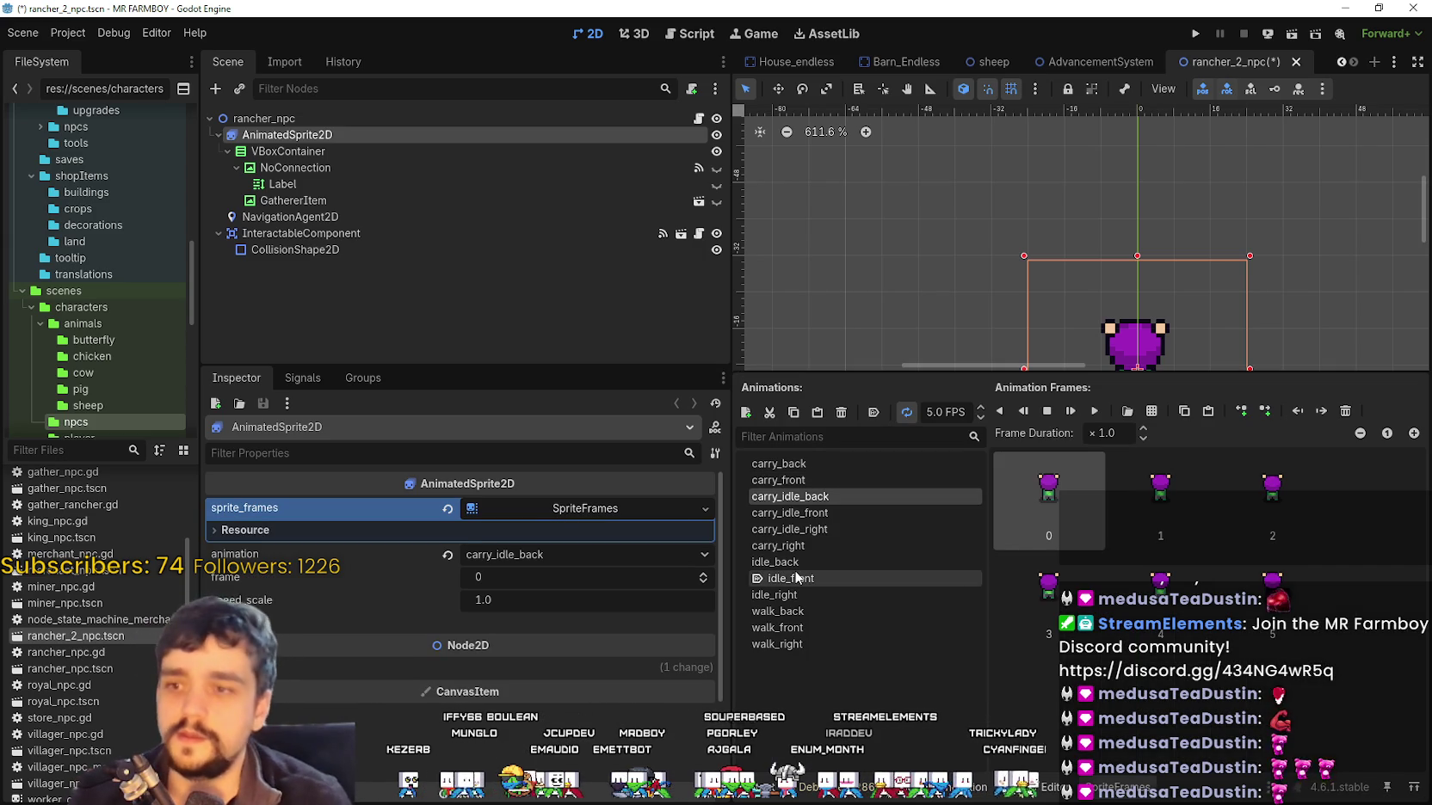
left_click(799, 578)
Save the resource as worker_rancher_2_animations.tres in scenes/characters/npcs, then save the scene
right_click(550, 508)
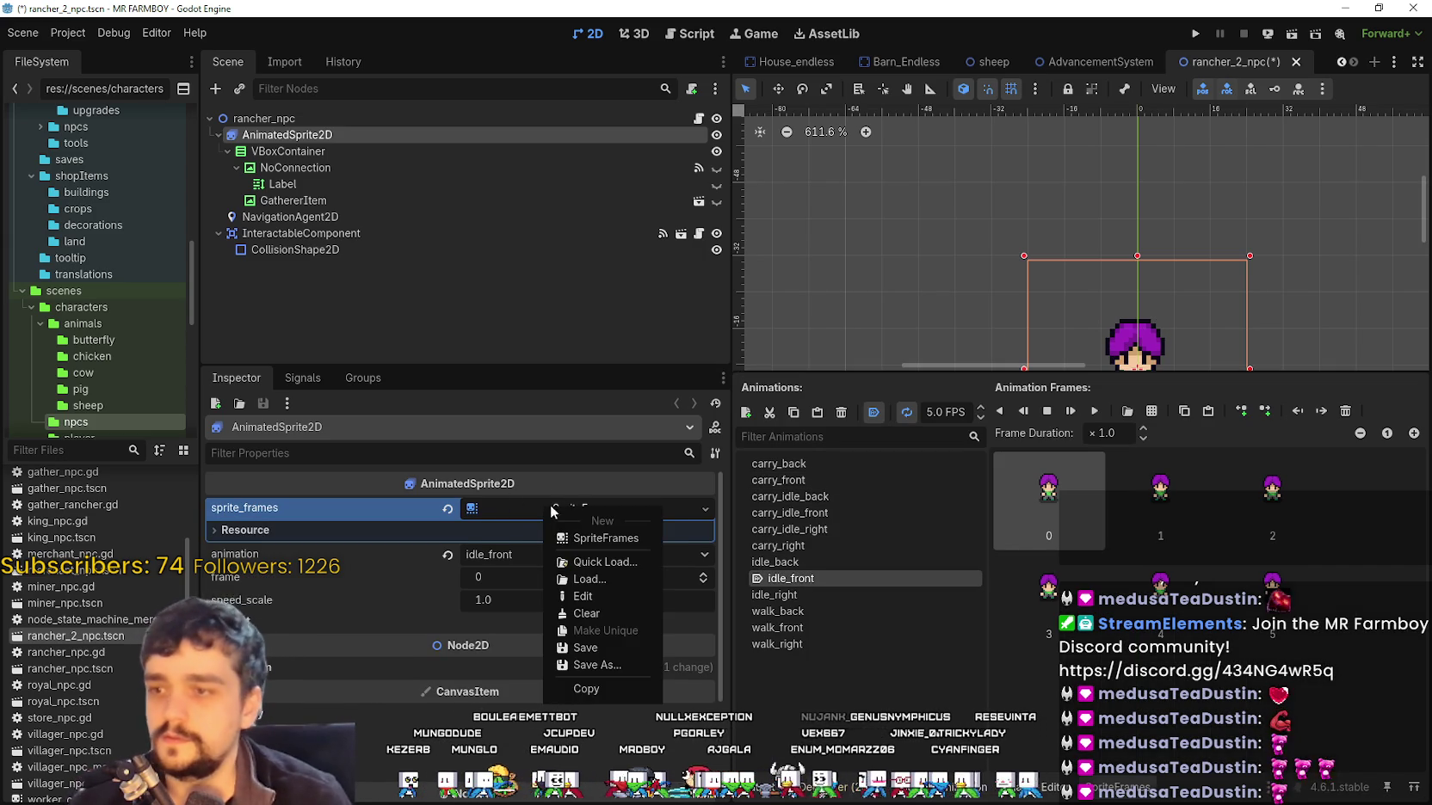
left_click(611, 665)
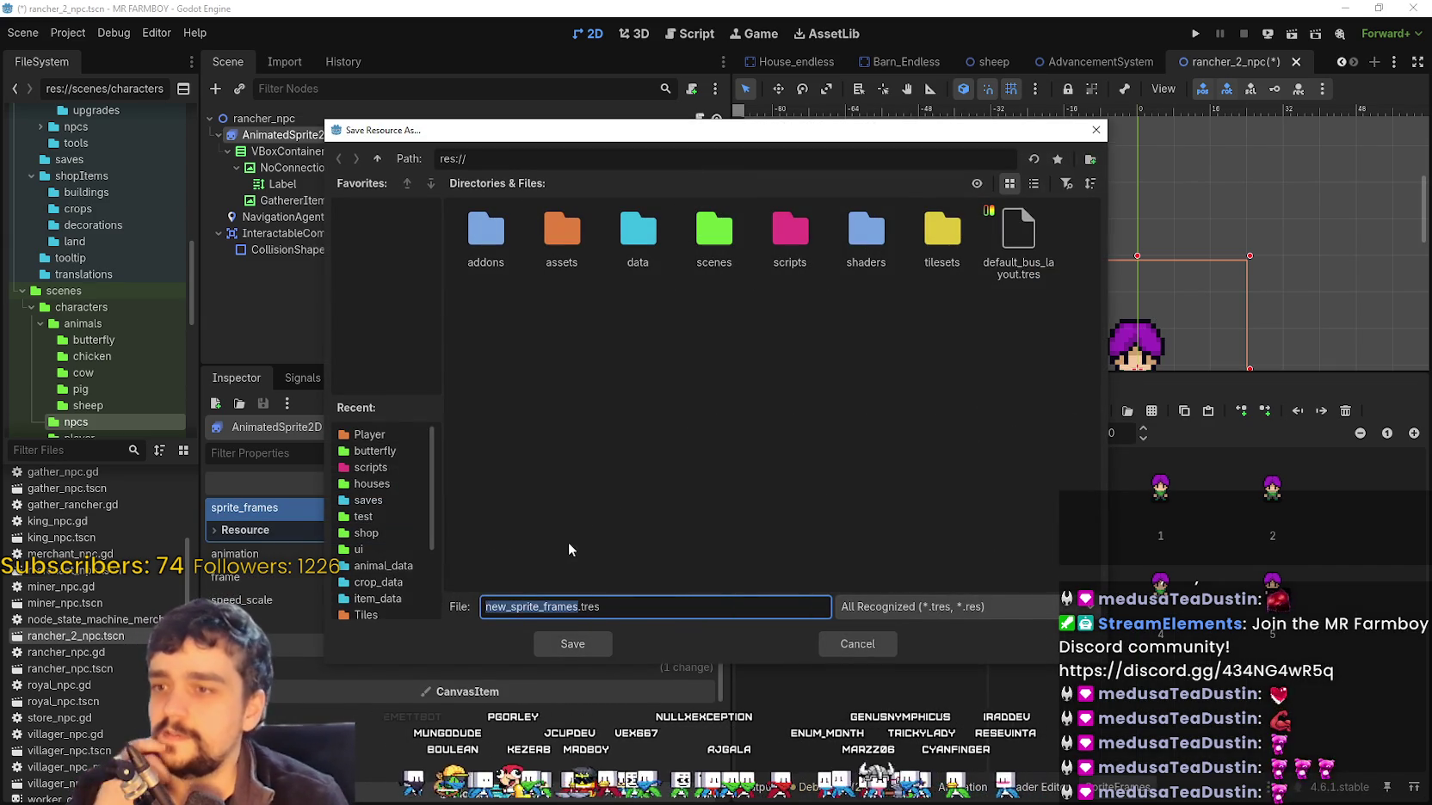
double_click(713, 231)
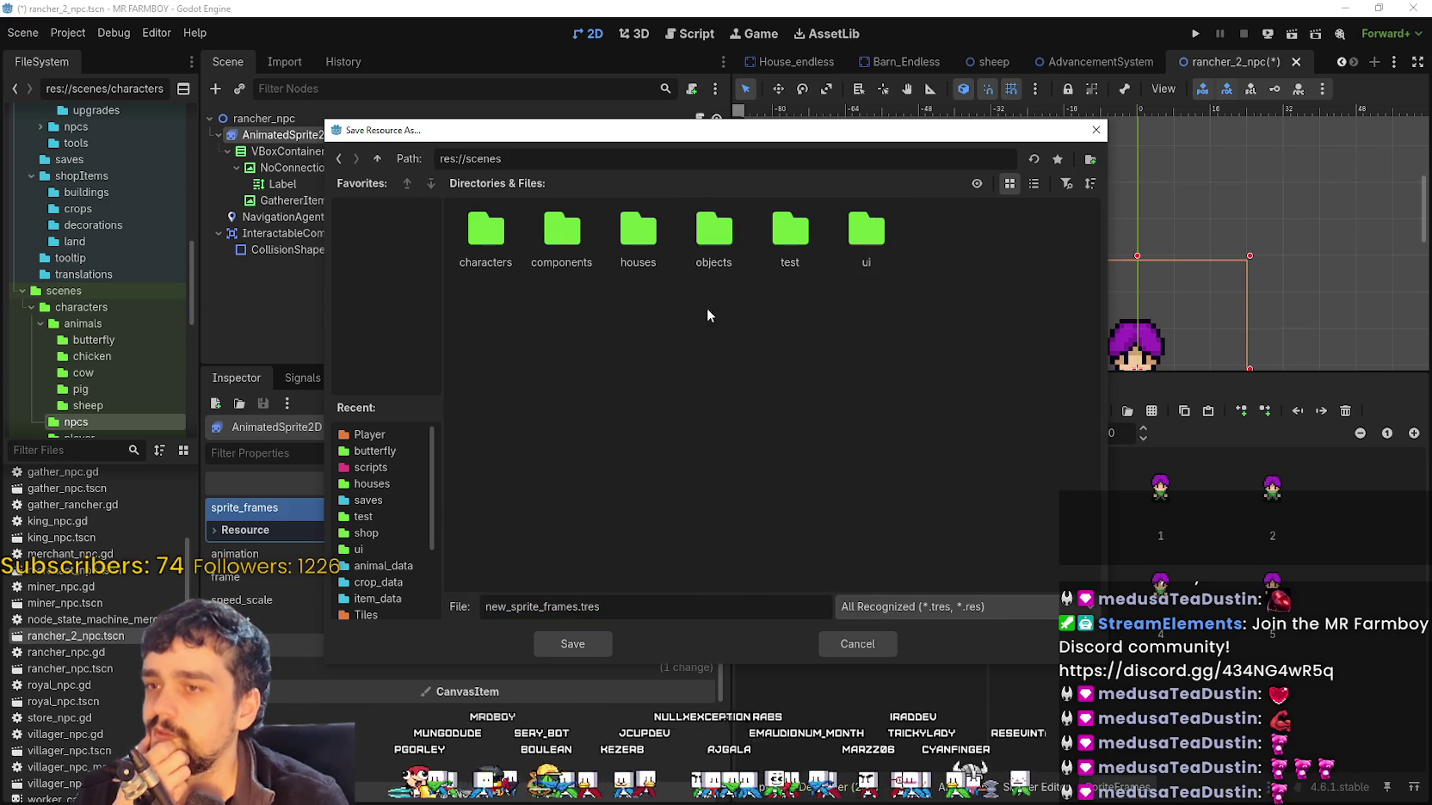
double_click(485, 231)
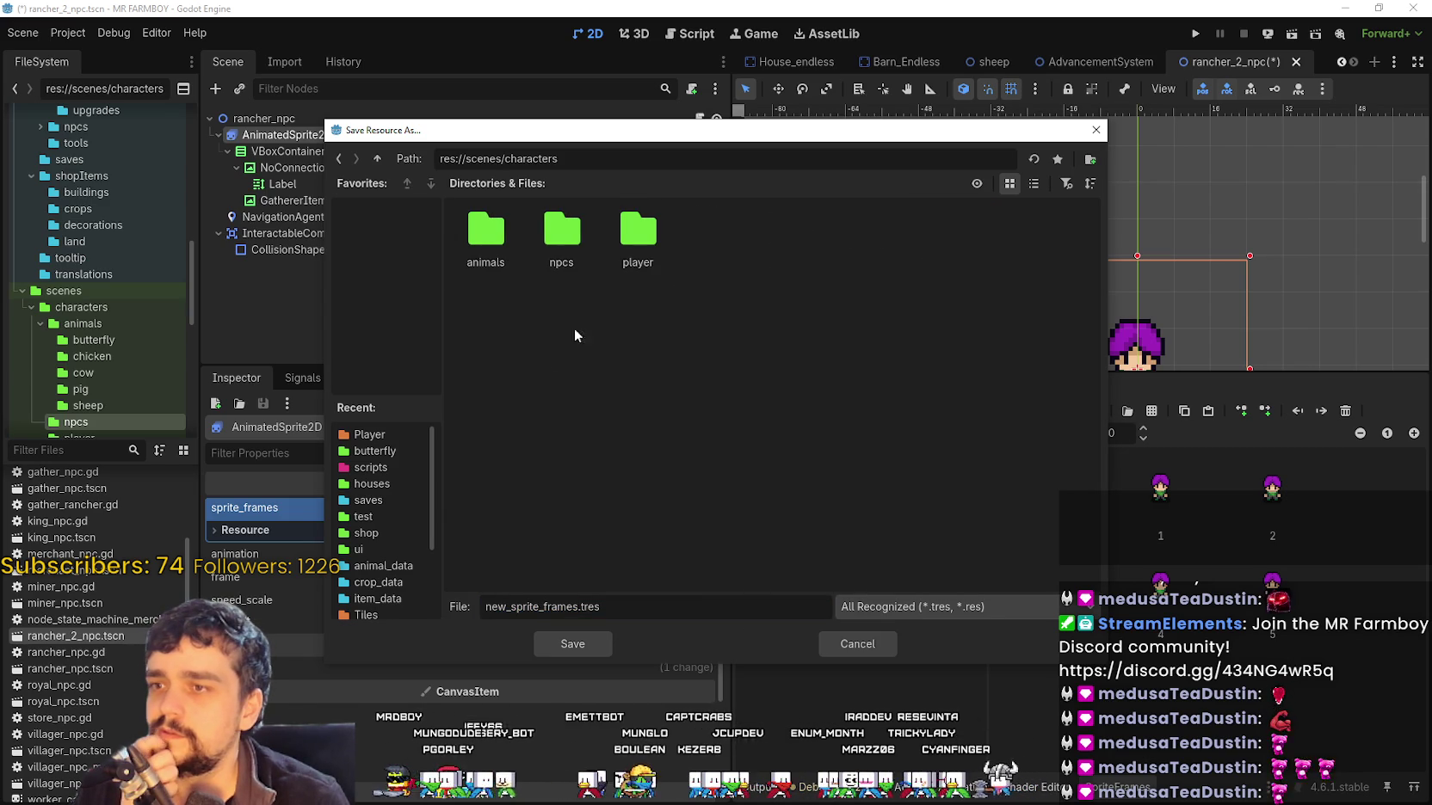
double_click(558, 221)
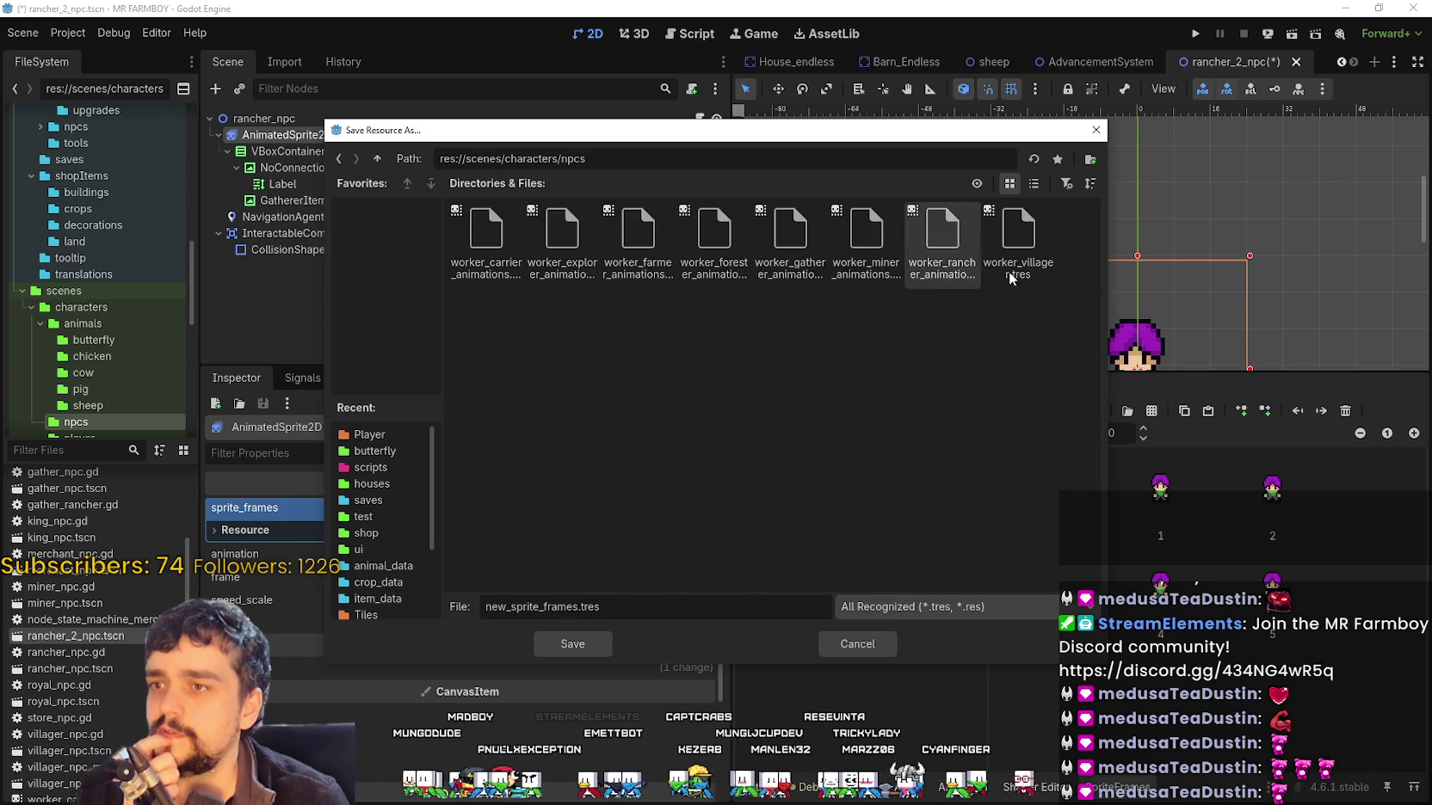
left_click(1033, 183)
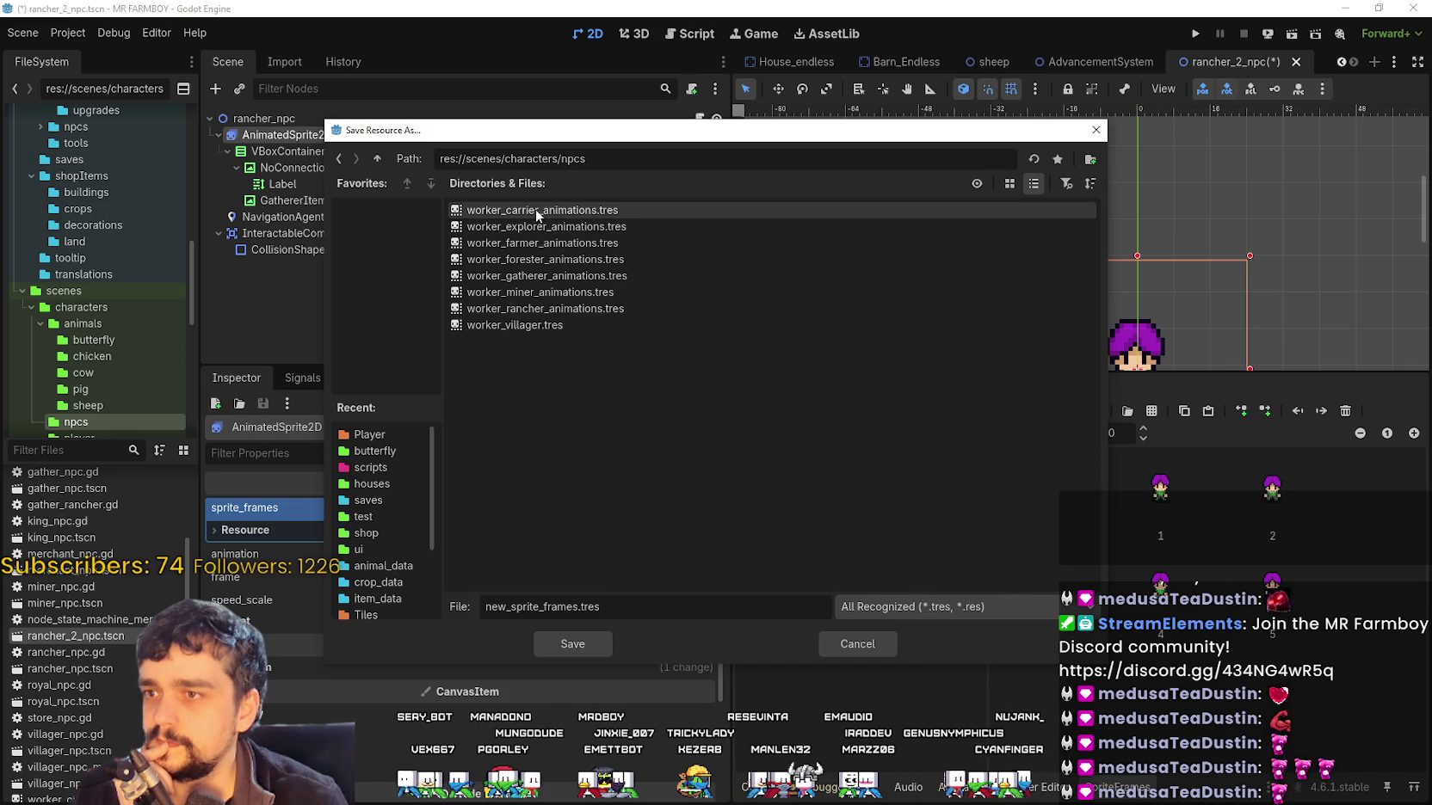
left_click(538, 310)
left_click(563, 606)
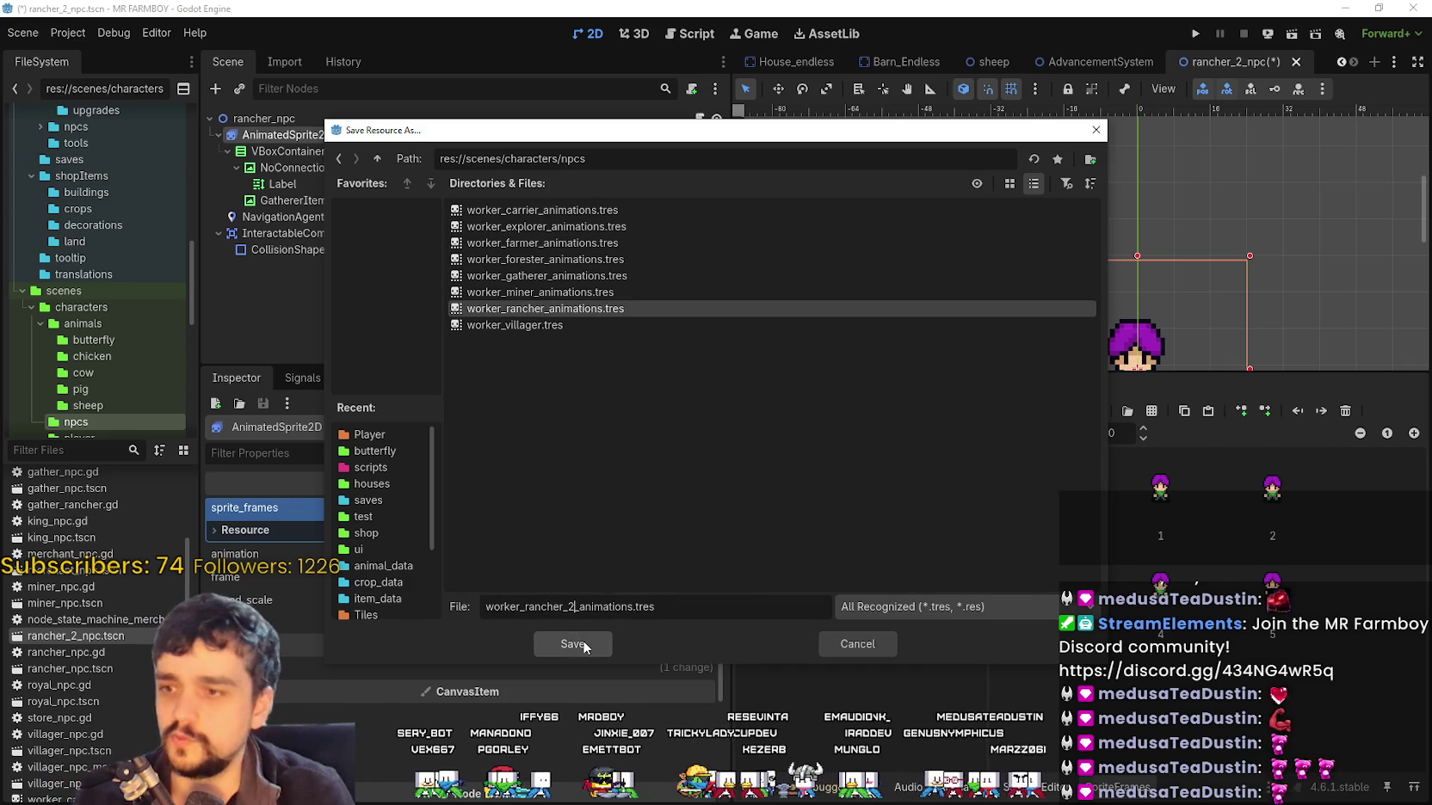
left_click(573, 645)
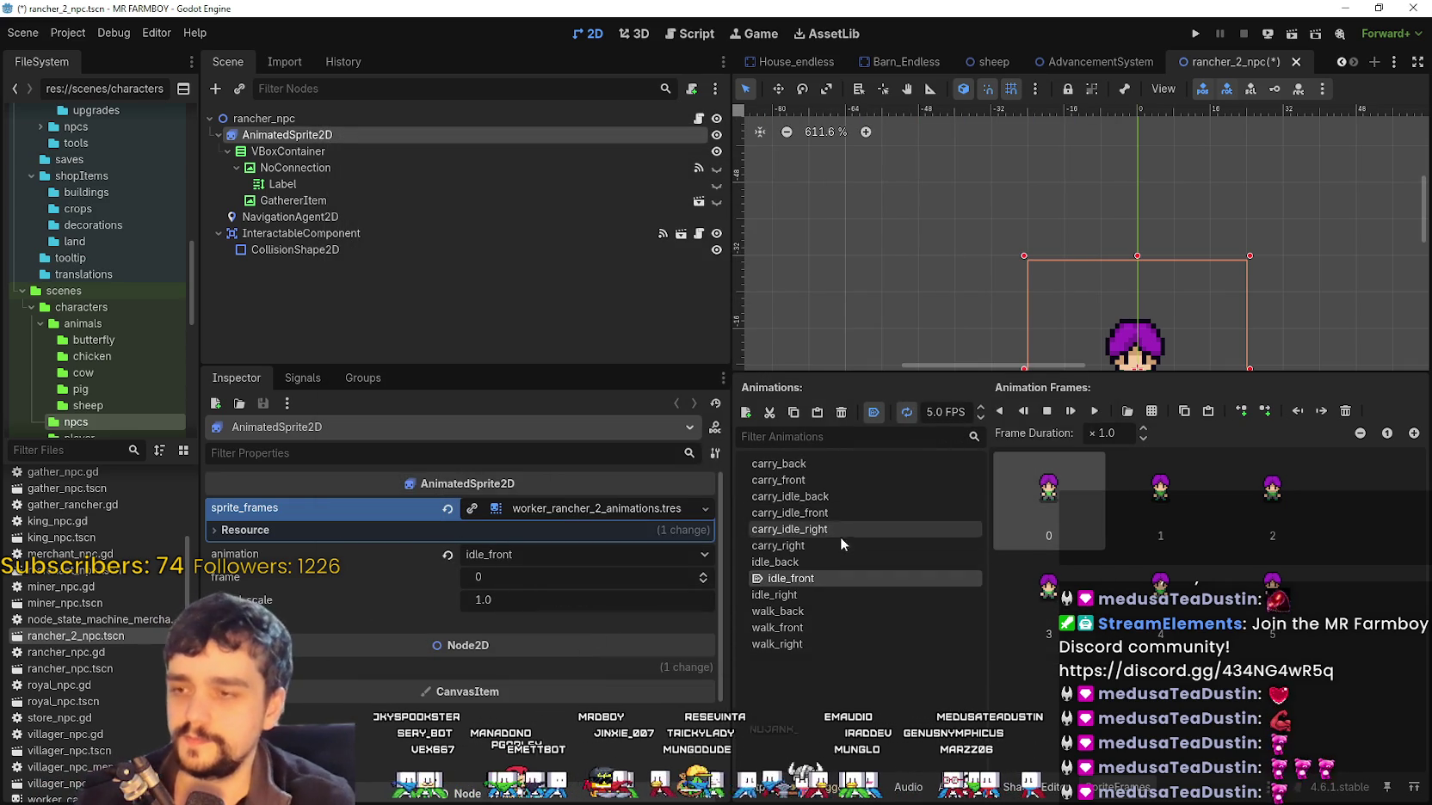
key("ctrl+s")
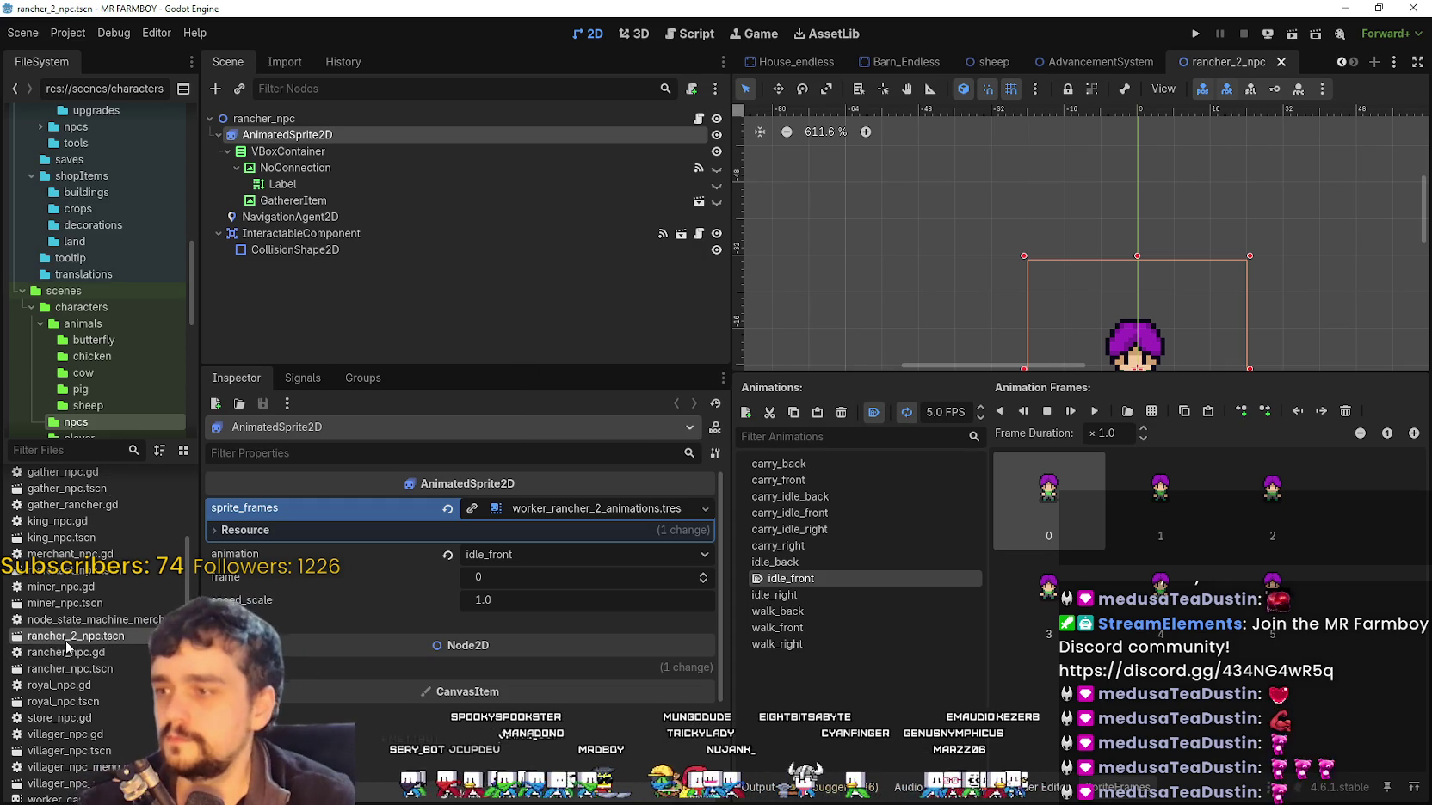
Check that rancher_npc's sprite still shows its original idle_front animation
double_click(100, 672)
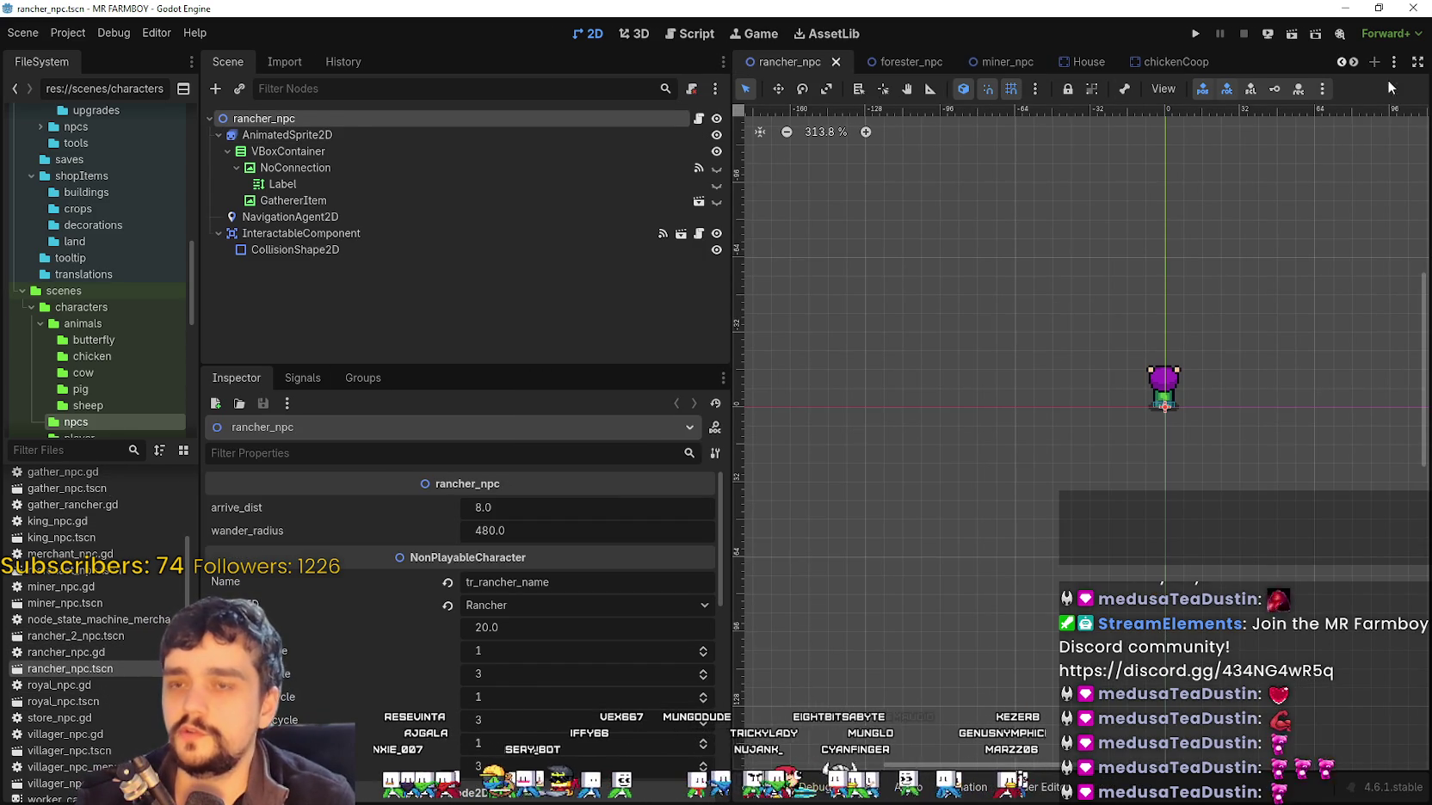
left_click(836, 62)
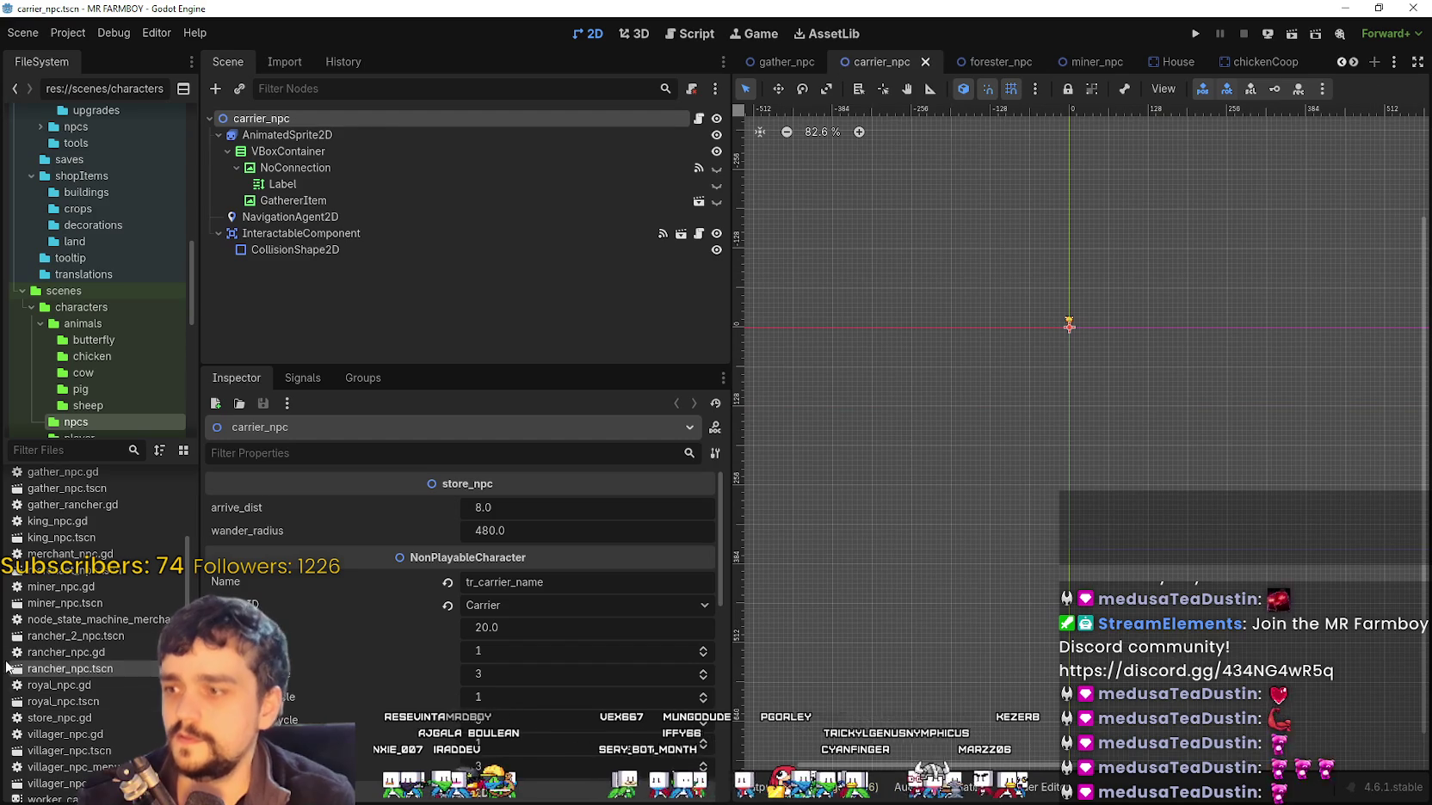
double_click(75, 671)
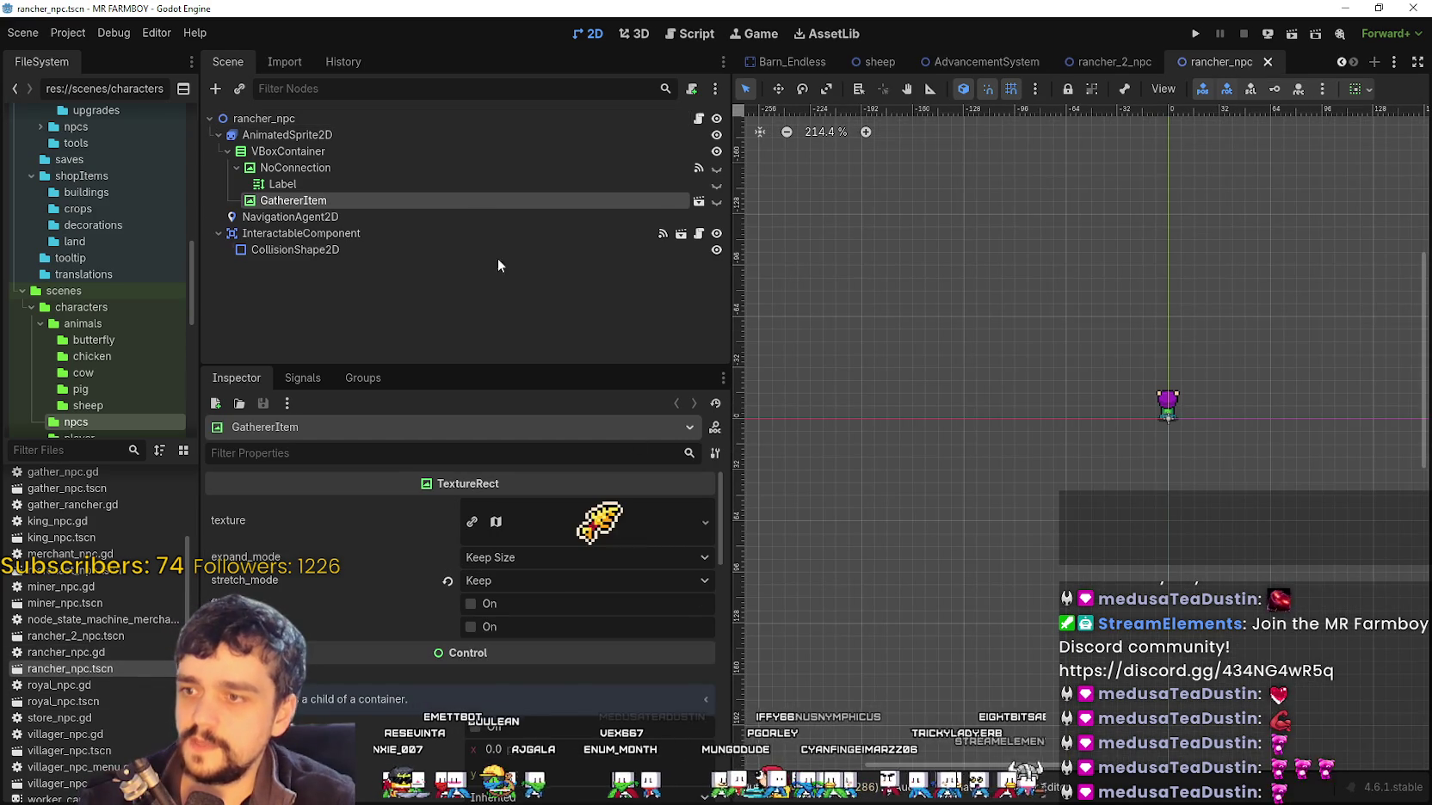
left_click(284, 134)
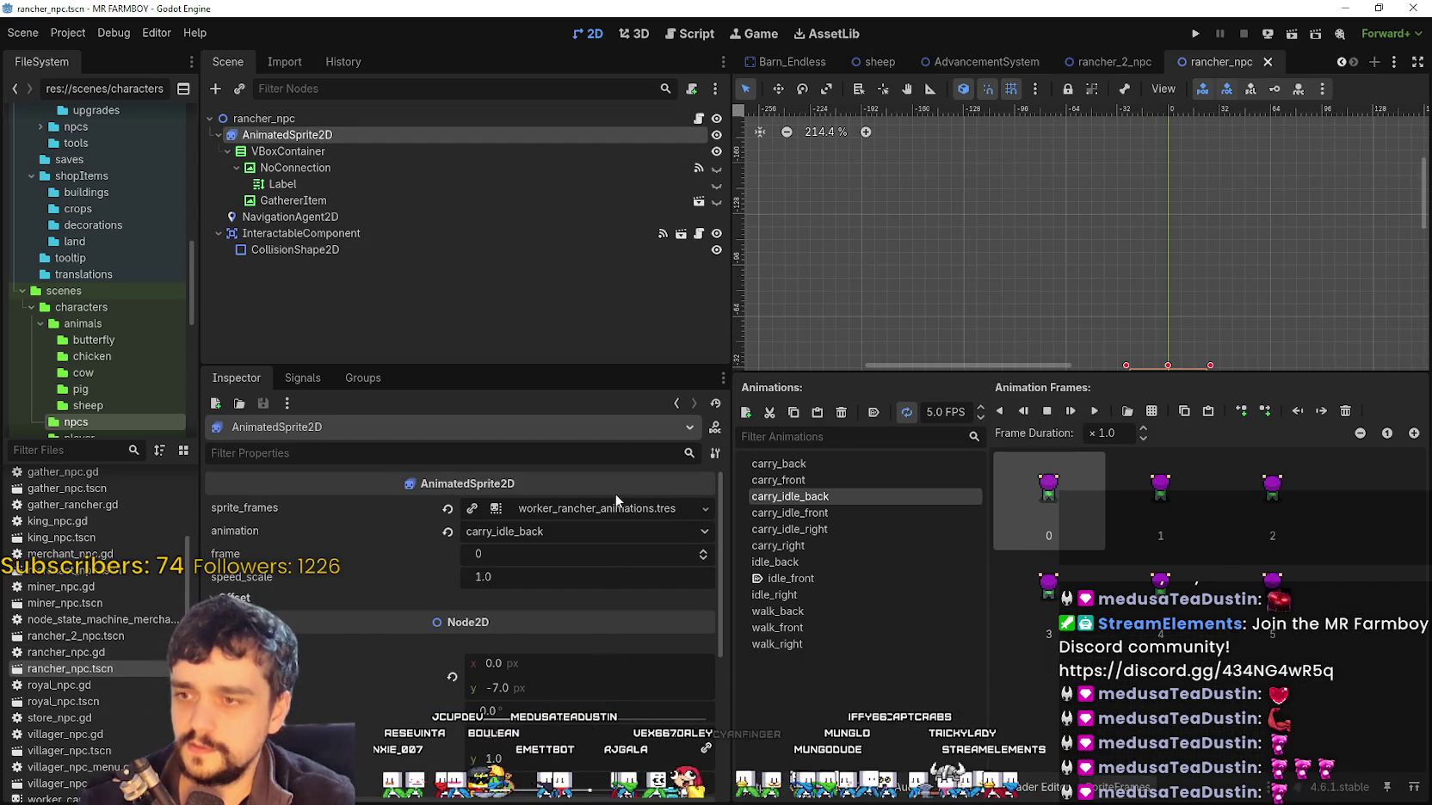
left_click(796, 580)
Delete the six old idle_front frames in rancher_2_npc and start adding frames from a sprite sheet
left_click(1116, 60)
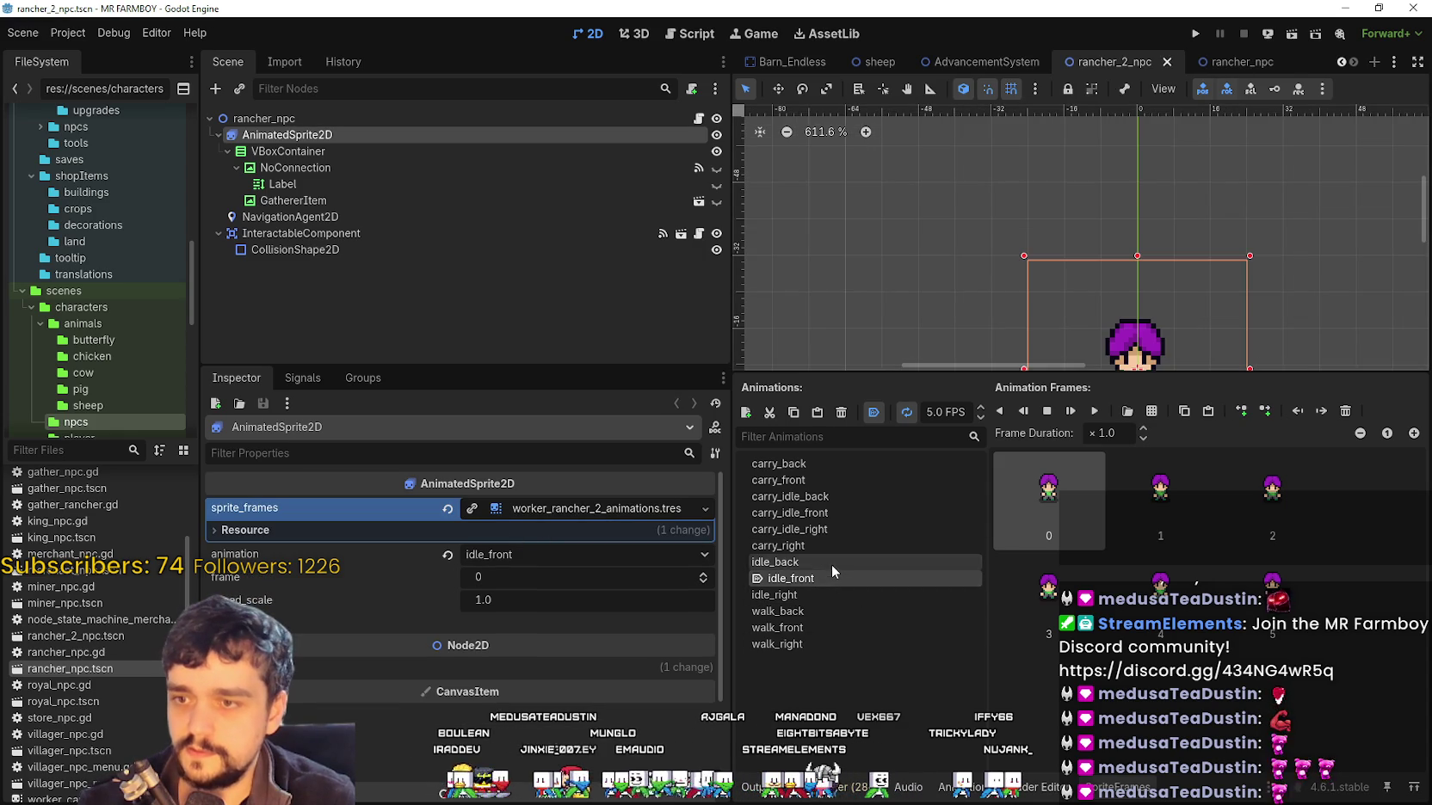
left_click(1321, 642, "shift")
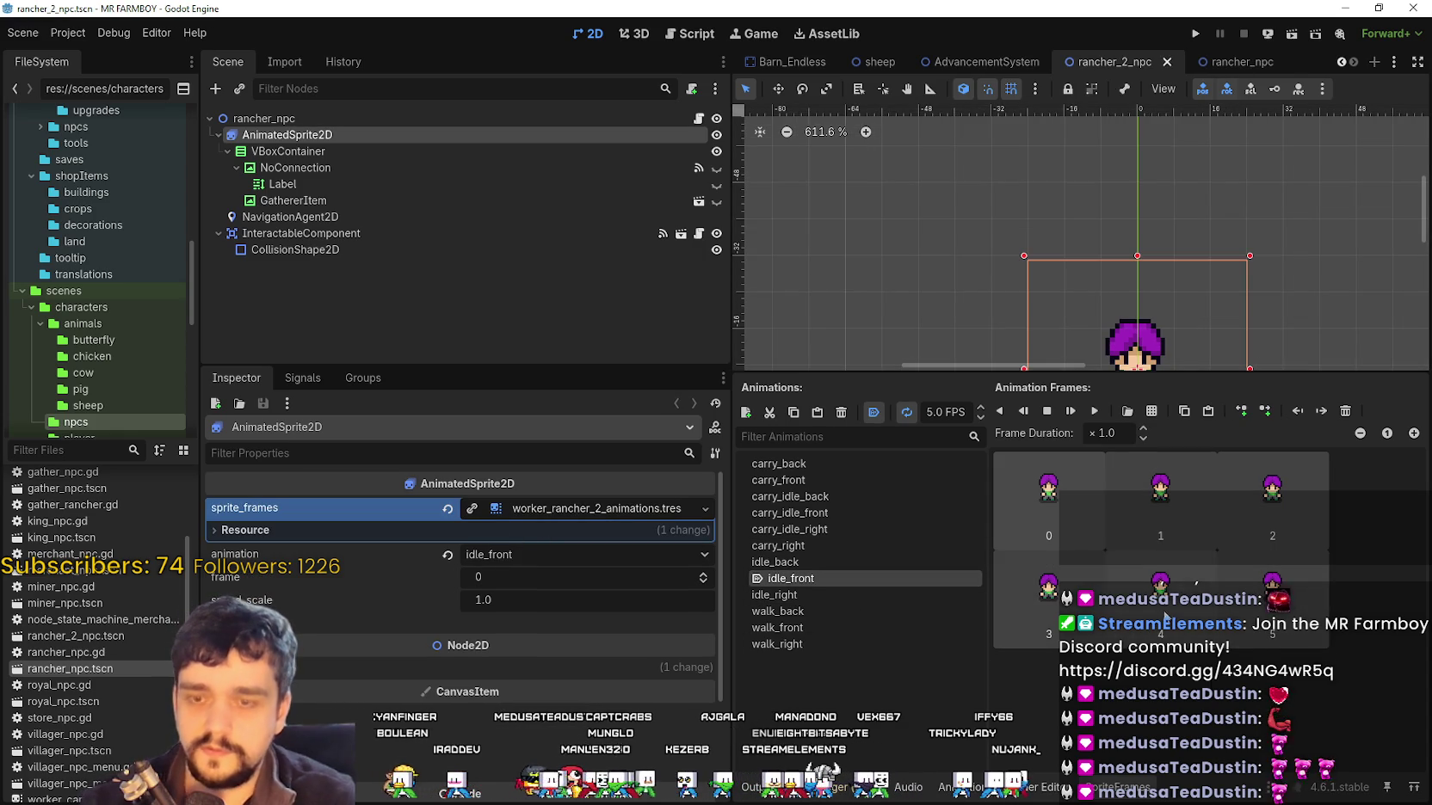
key("Delete")
left_click(1127, 410)
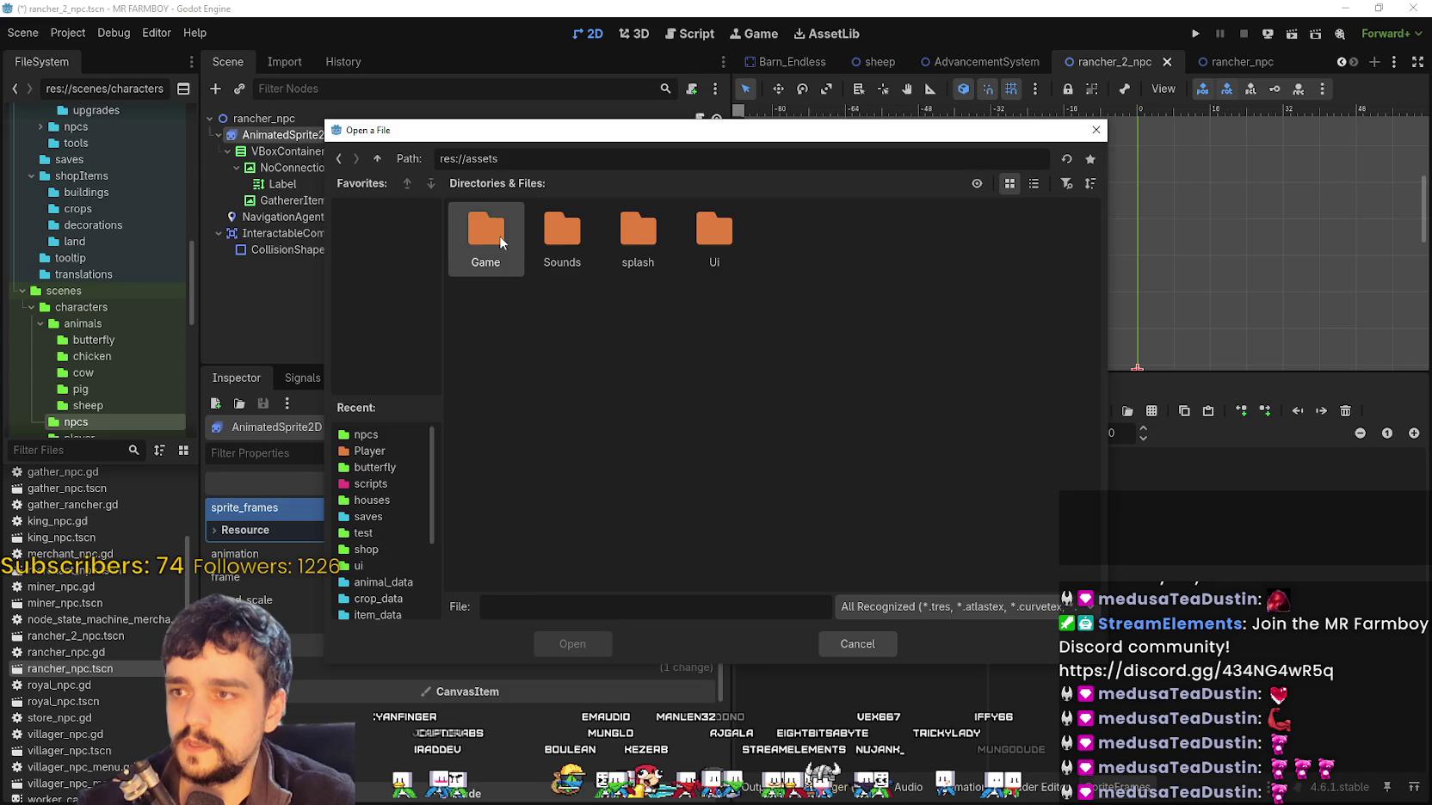
Load assets/Game/Player/Player.png as the sprite sheet with a 48×48 frame size
double_click(499, 236)
double_click(495, 232)
double_click(503, 244)
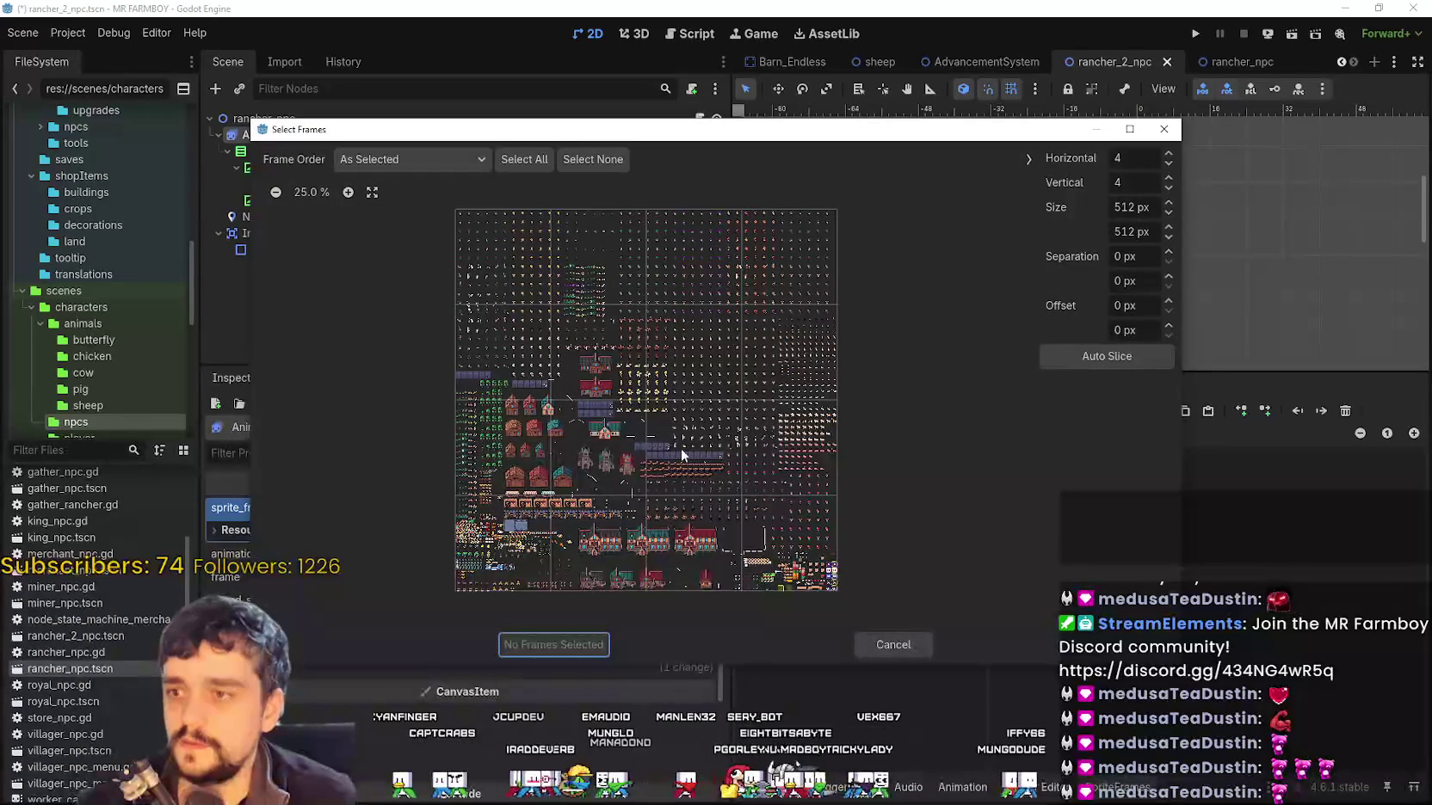
left_click(1127, 208)
type("4")
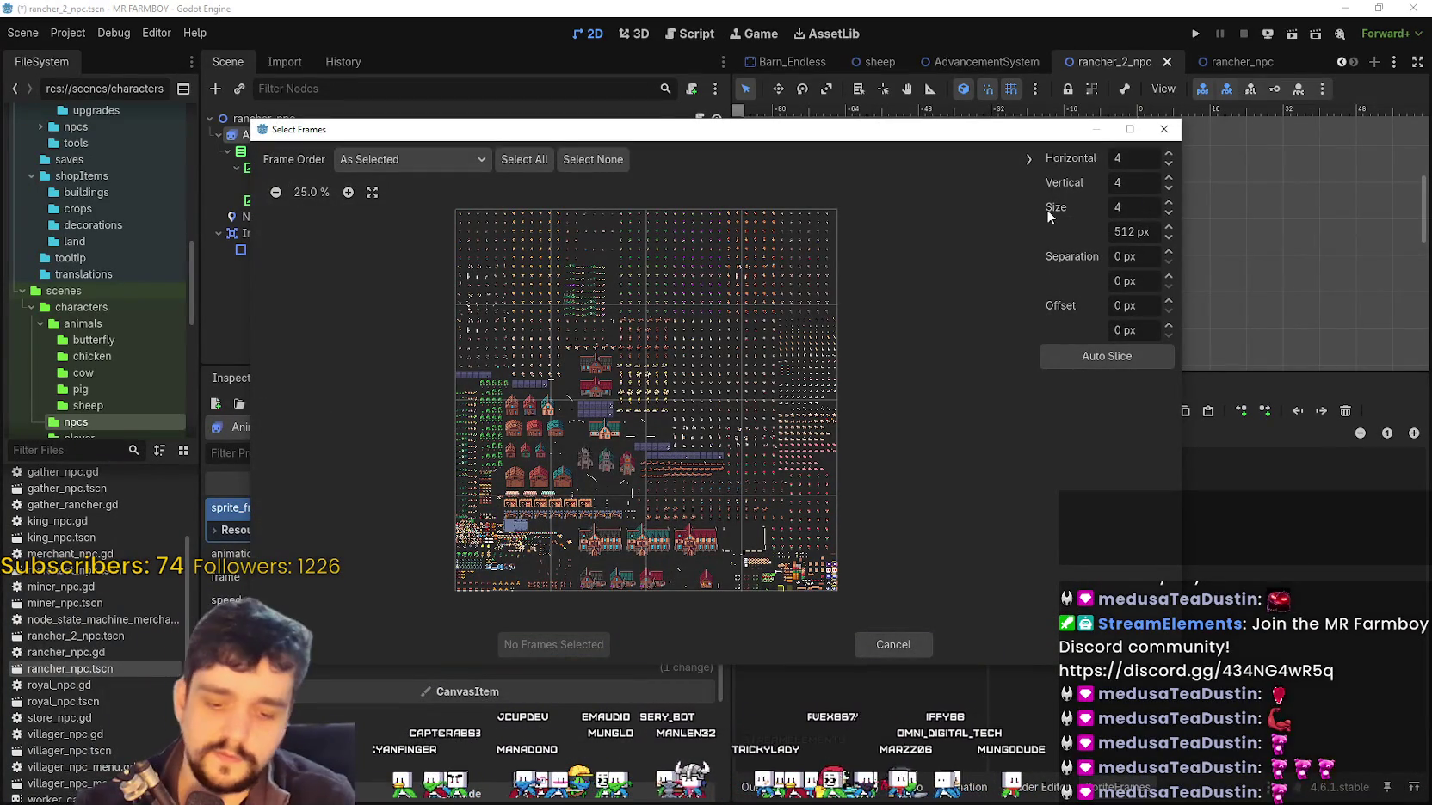
type("8")
left_click(1141, 231)
type("49")
left_click(1139, 212)
type("8")
left_click(1142, 206)
Select the six red-haired farmer frames and add them to idle_front
left_click(305, 193)
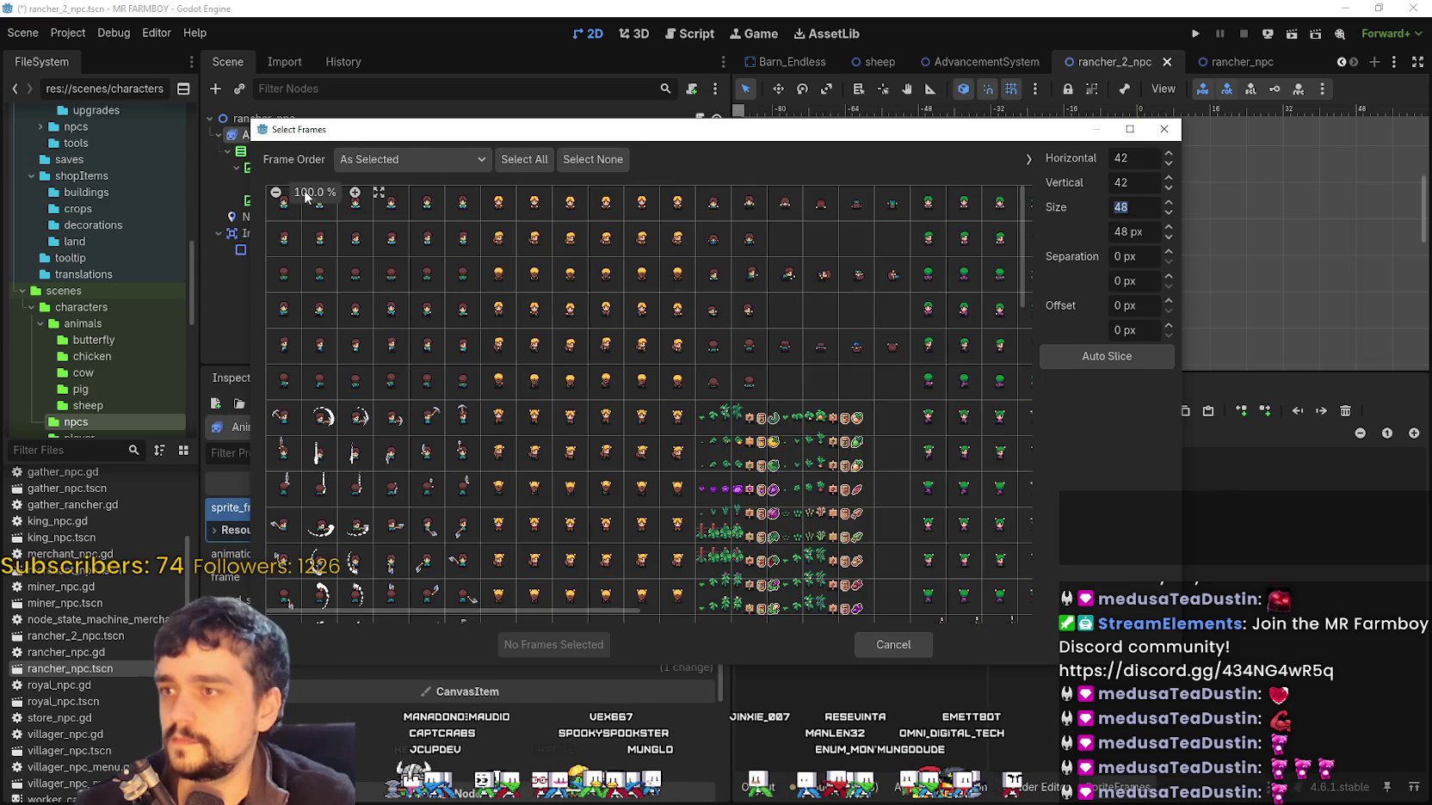
scroll(343, 207, "up", 5)
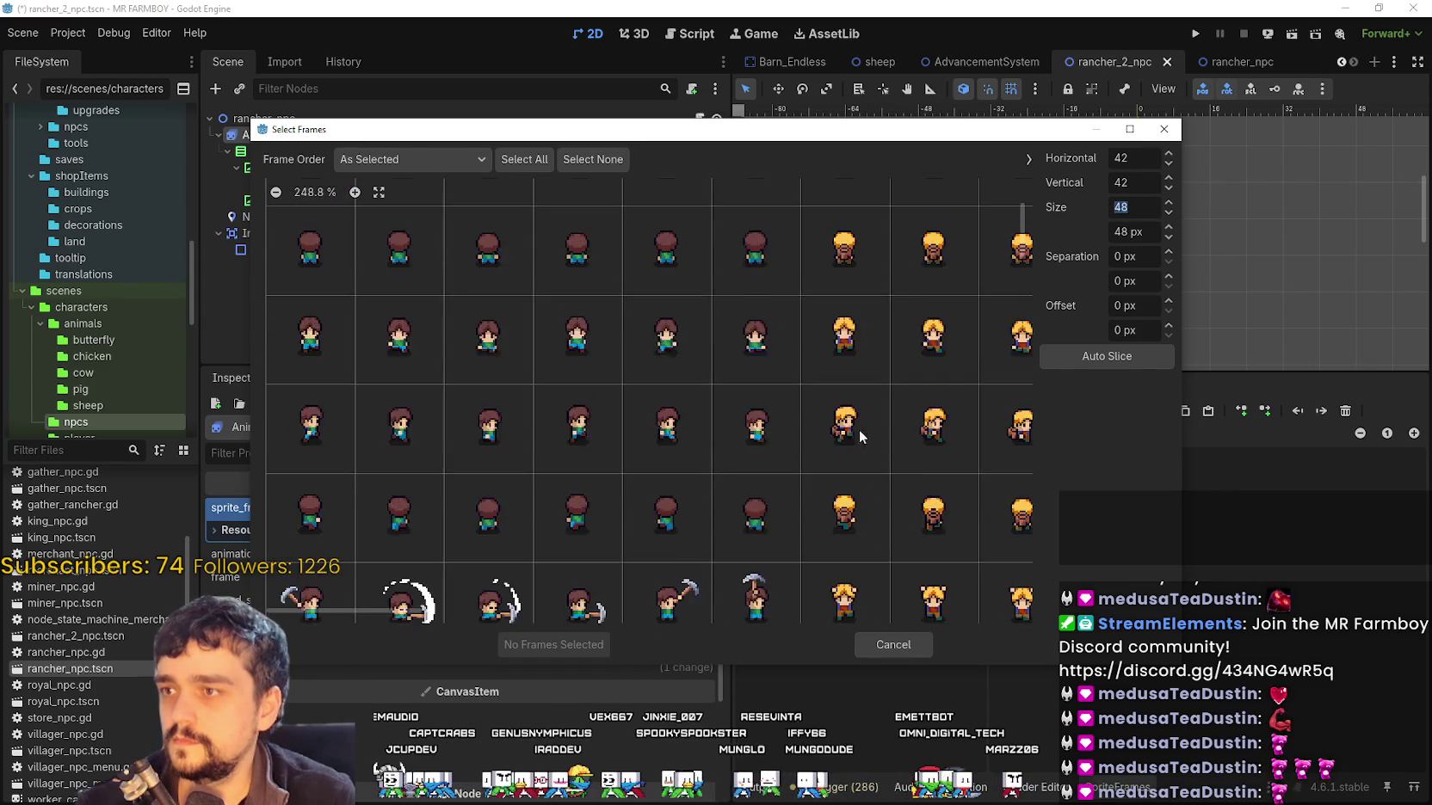
scroll(909, 473, "down", 10)
scroll(648, 374, "right", 5)
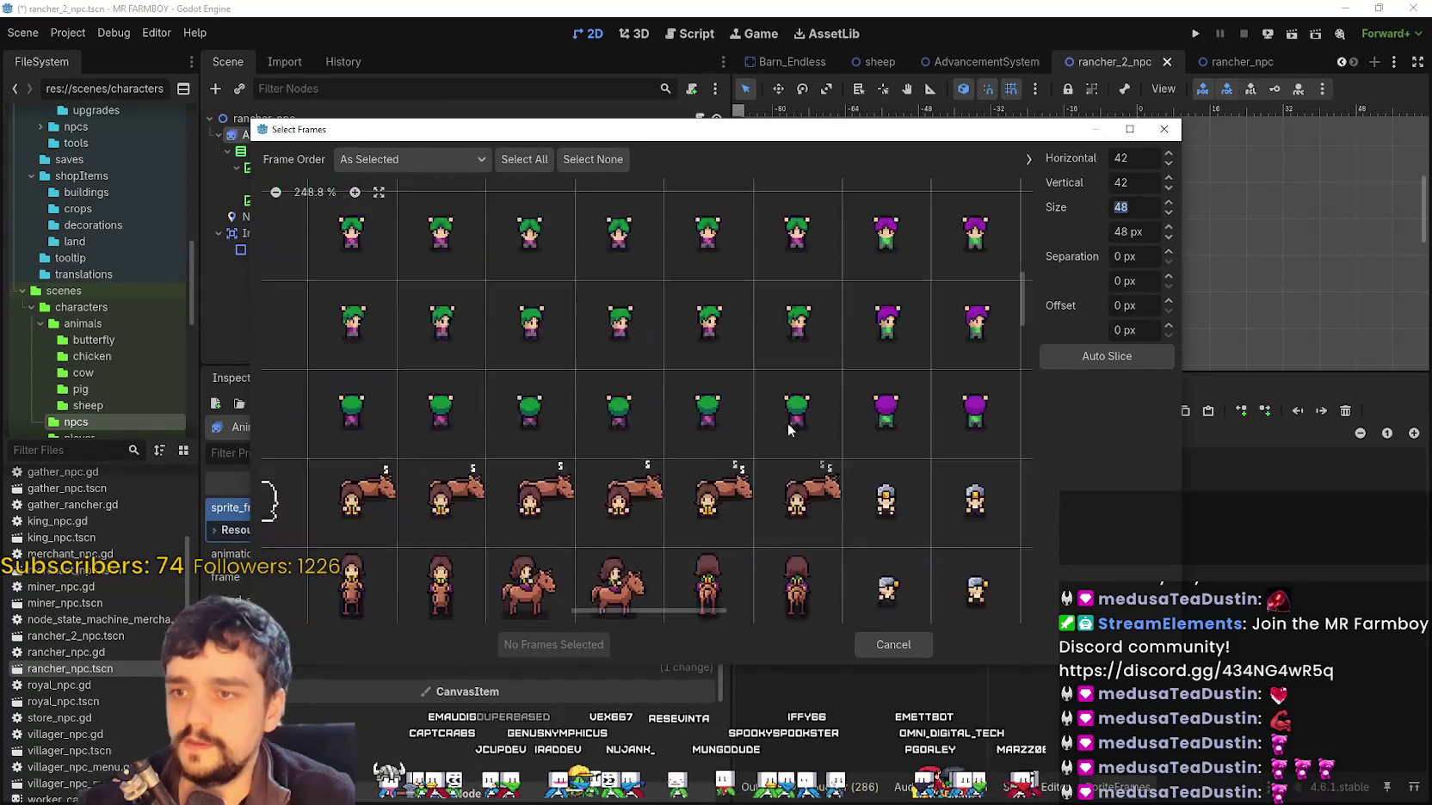
scroll(528, 196, "right", 5)
scroll(864, 450, "right", 10)
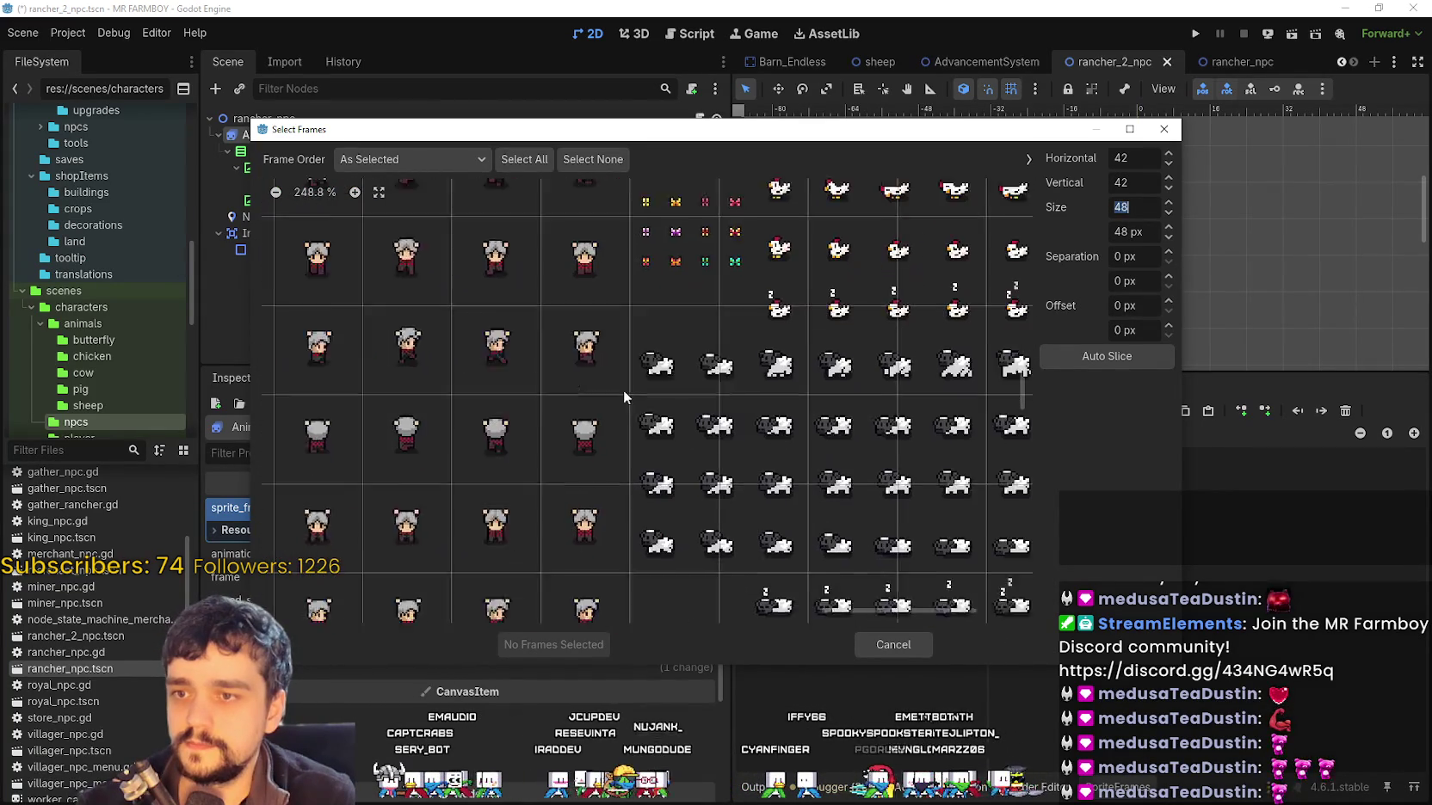
scroll(833, 425, "down", 6)
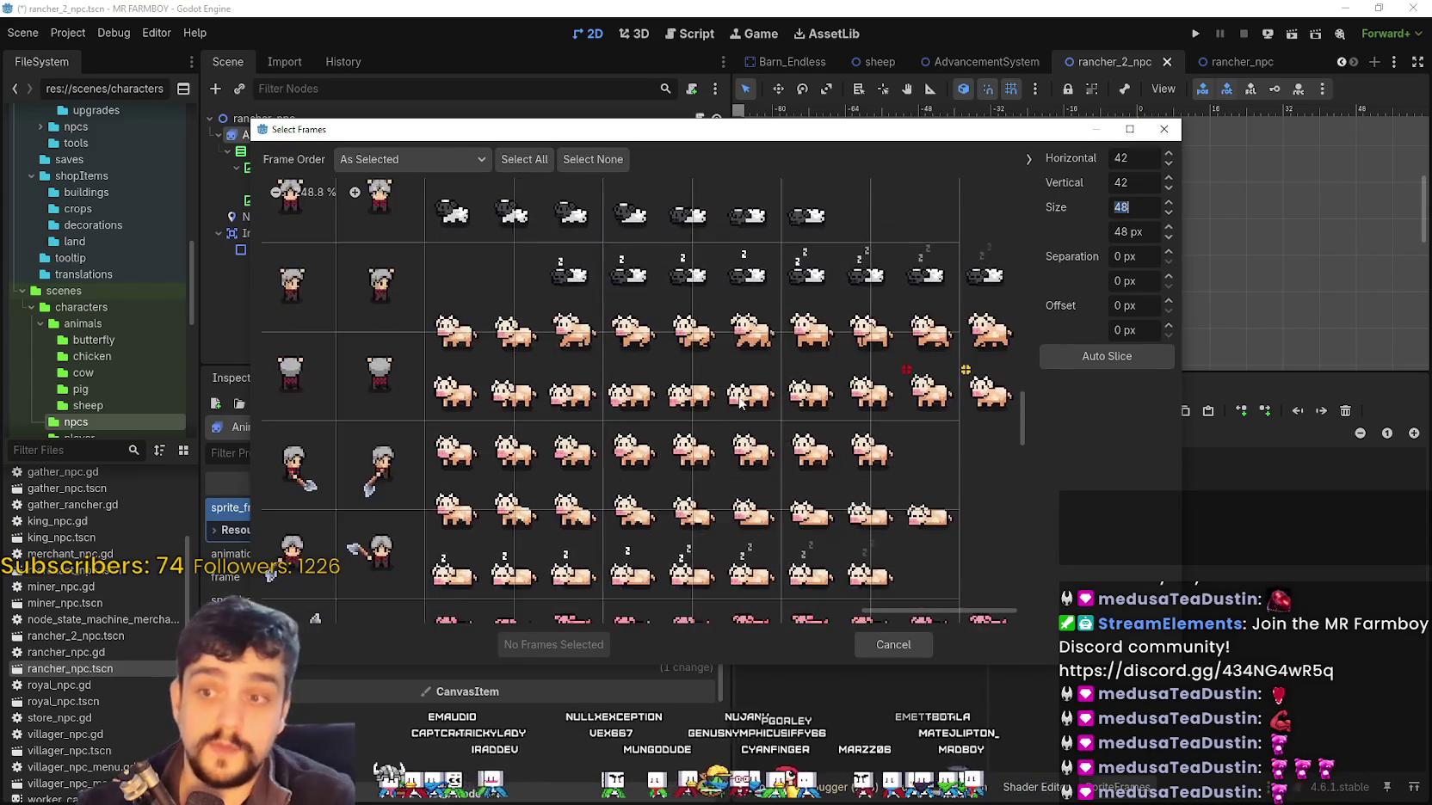
scroll(679, 443, "left", 10)
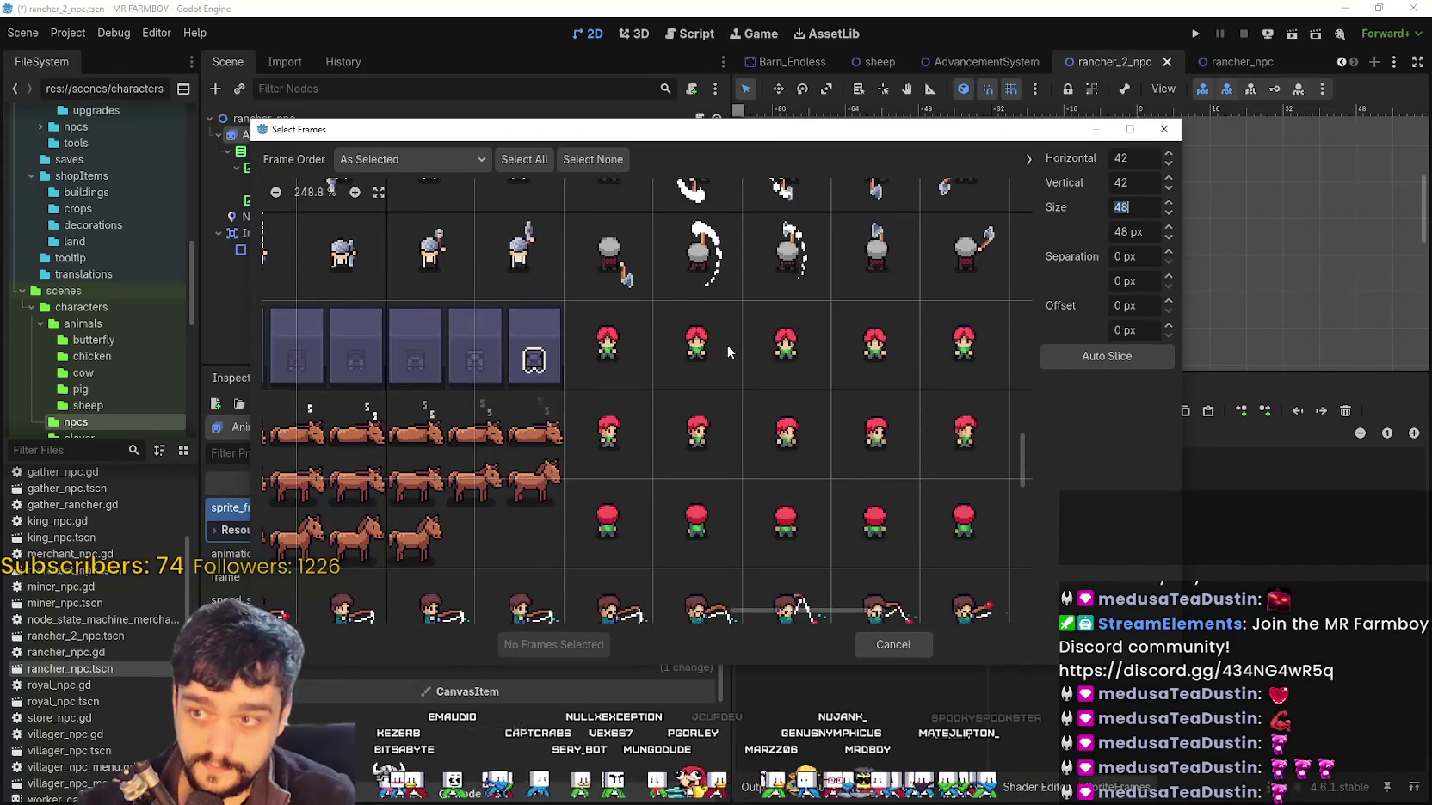
scroll(705, 346, "right", 2)
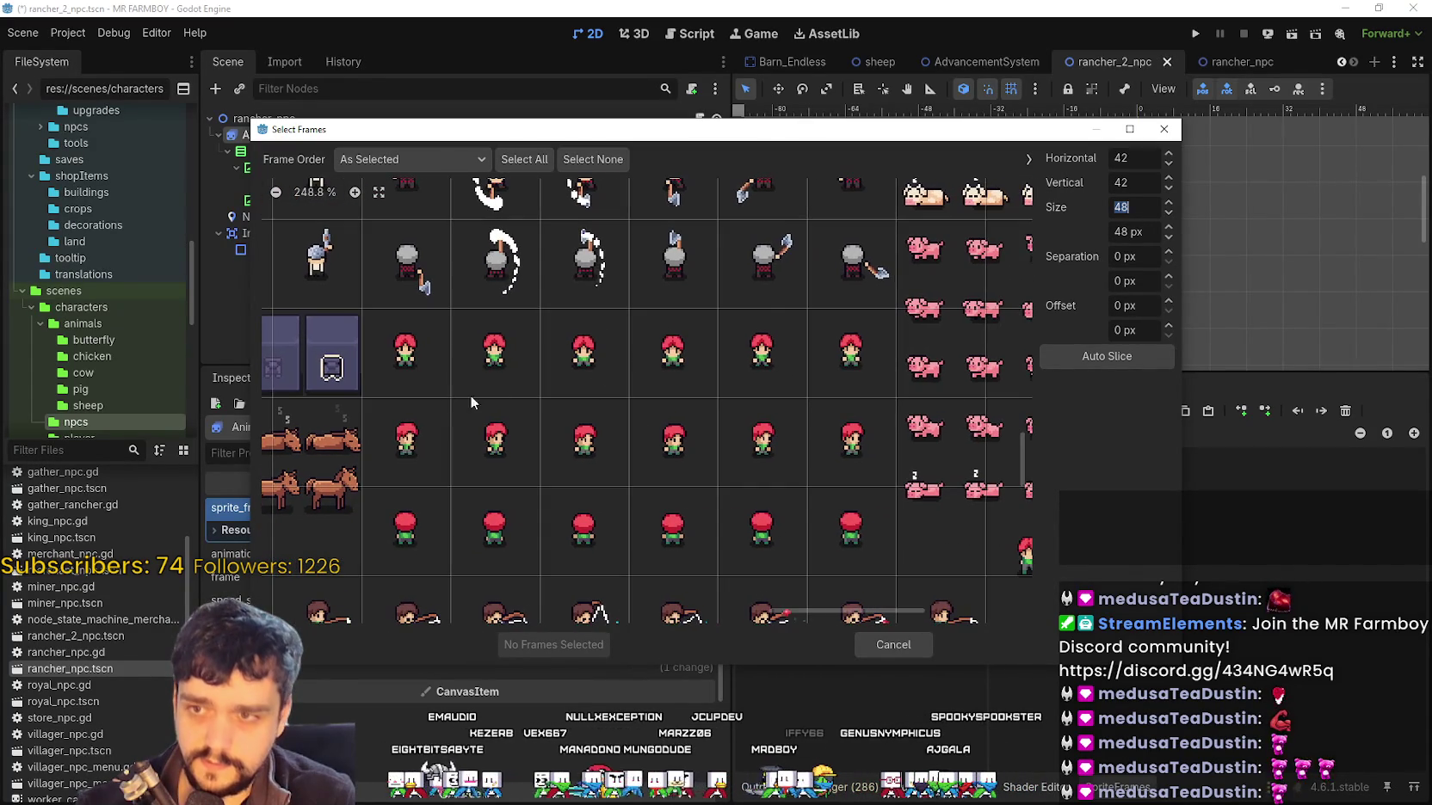
left_click_drag(414, 372, 837, 374)
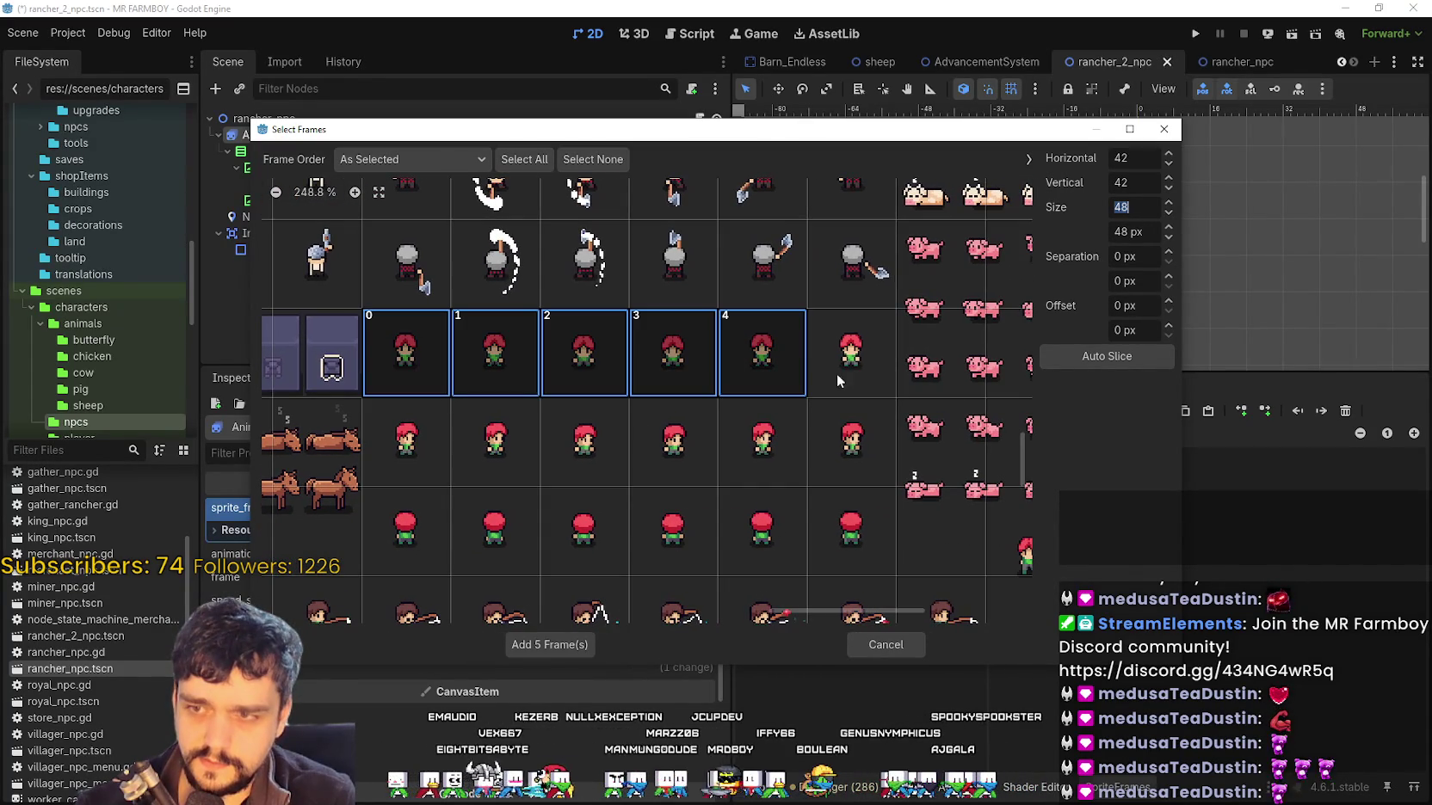
left_click(546, 647)
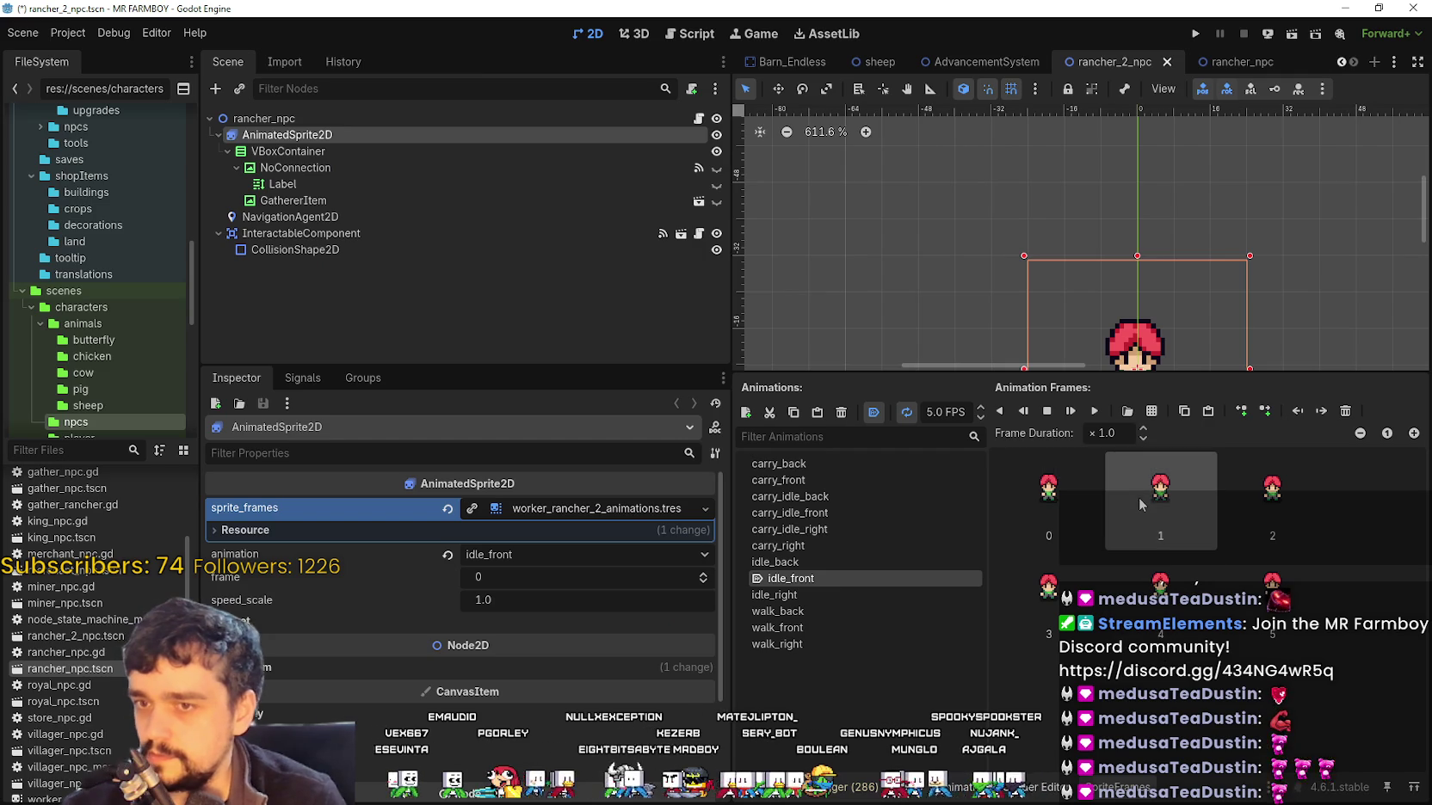
Save rancher_2_npc and compare its sprite against the original rancher_npc scene
key("ctrl+s")
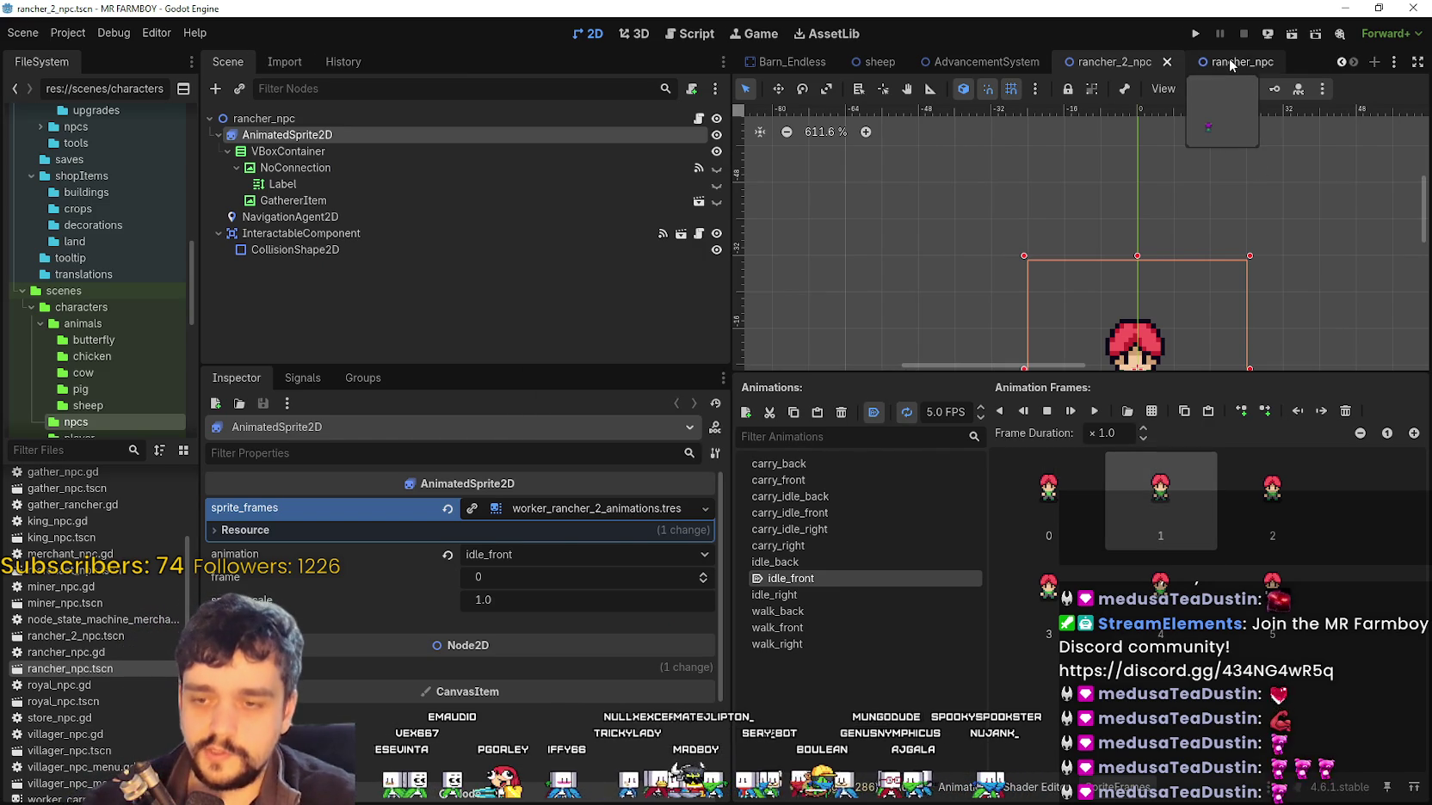
left_click(1226, 64)
scroll(1121, 252, "up", 5)
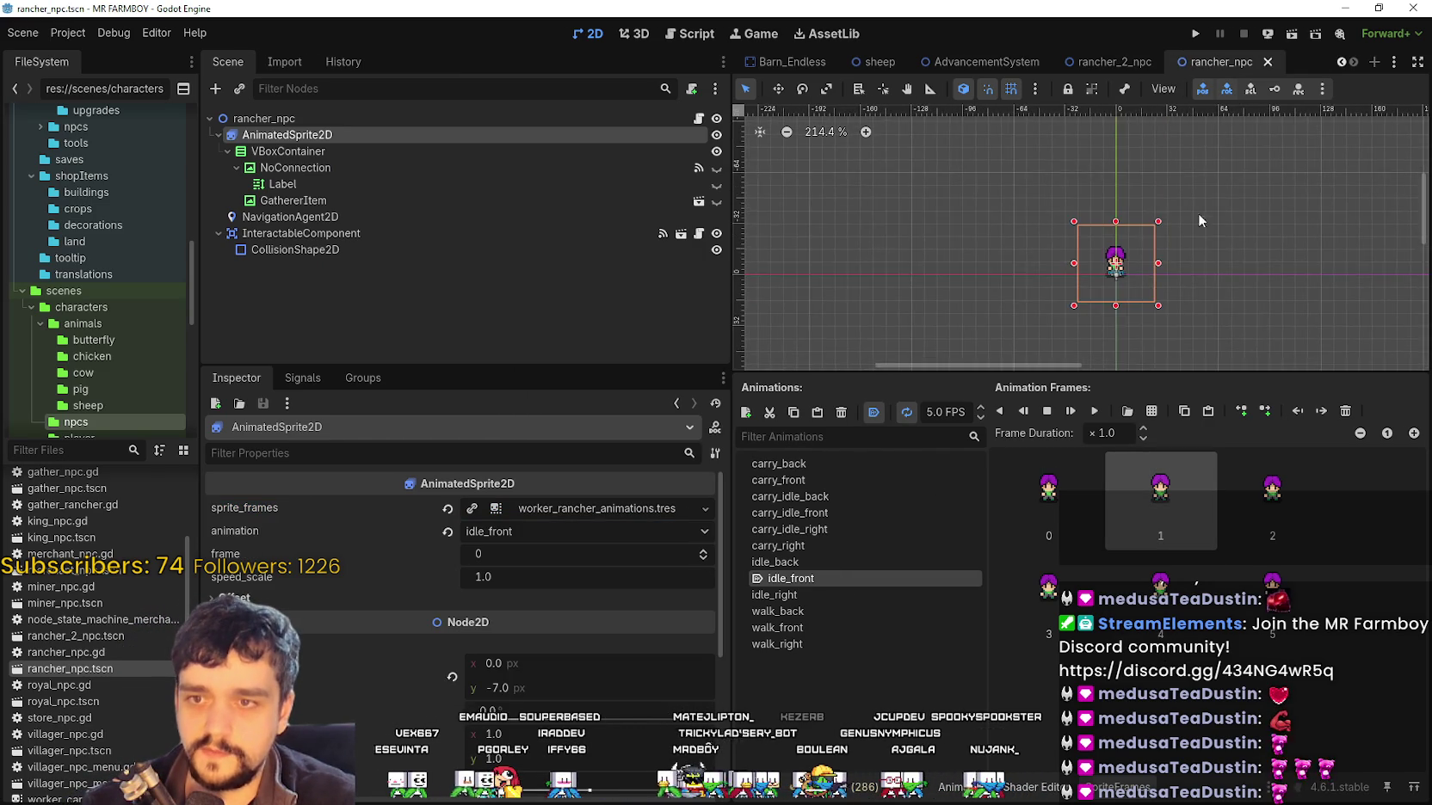
scroll(1158, 139, "down", 3)
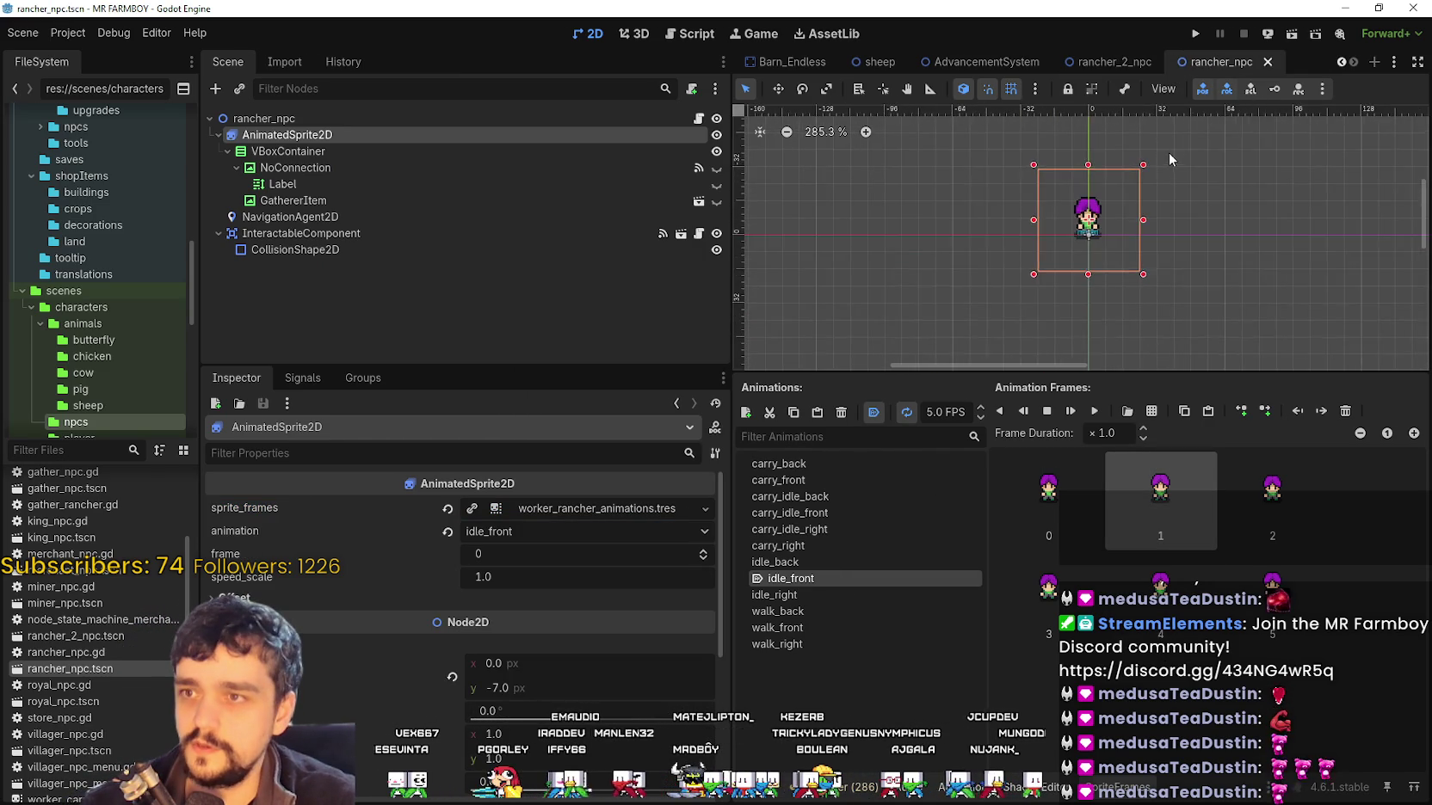
left_click(1119, 62)
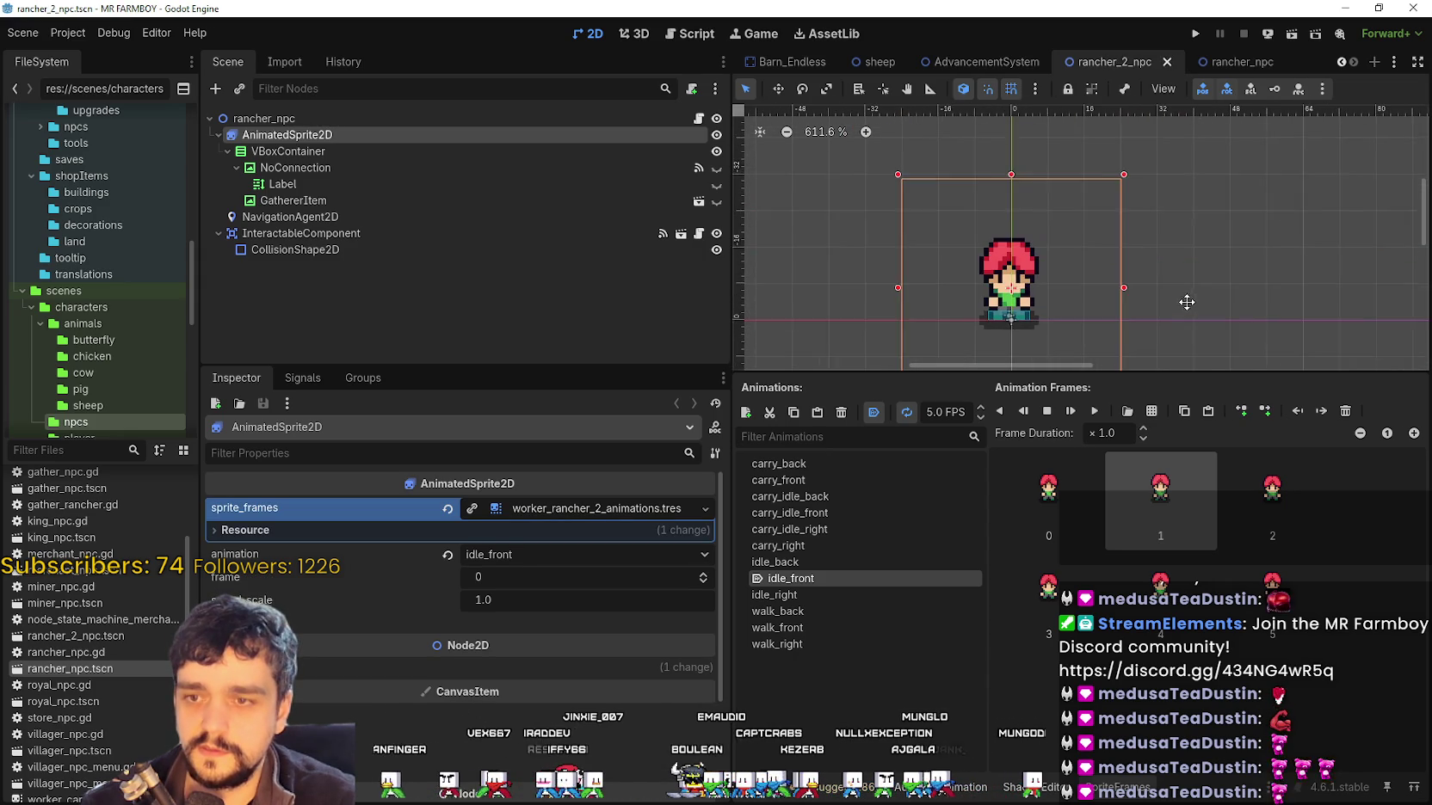
left_click(1229, 64)
left_click(1114, 62)
Show the idle_right animation and select all of its purple-haired frames
scroll(1214, 305, "up", 3)
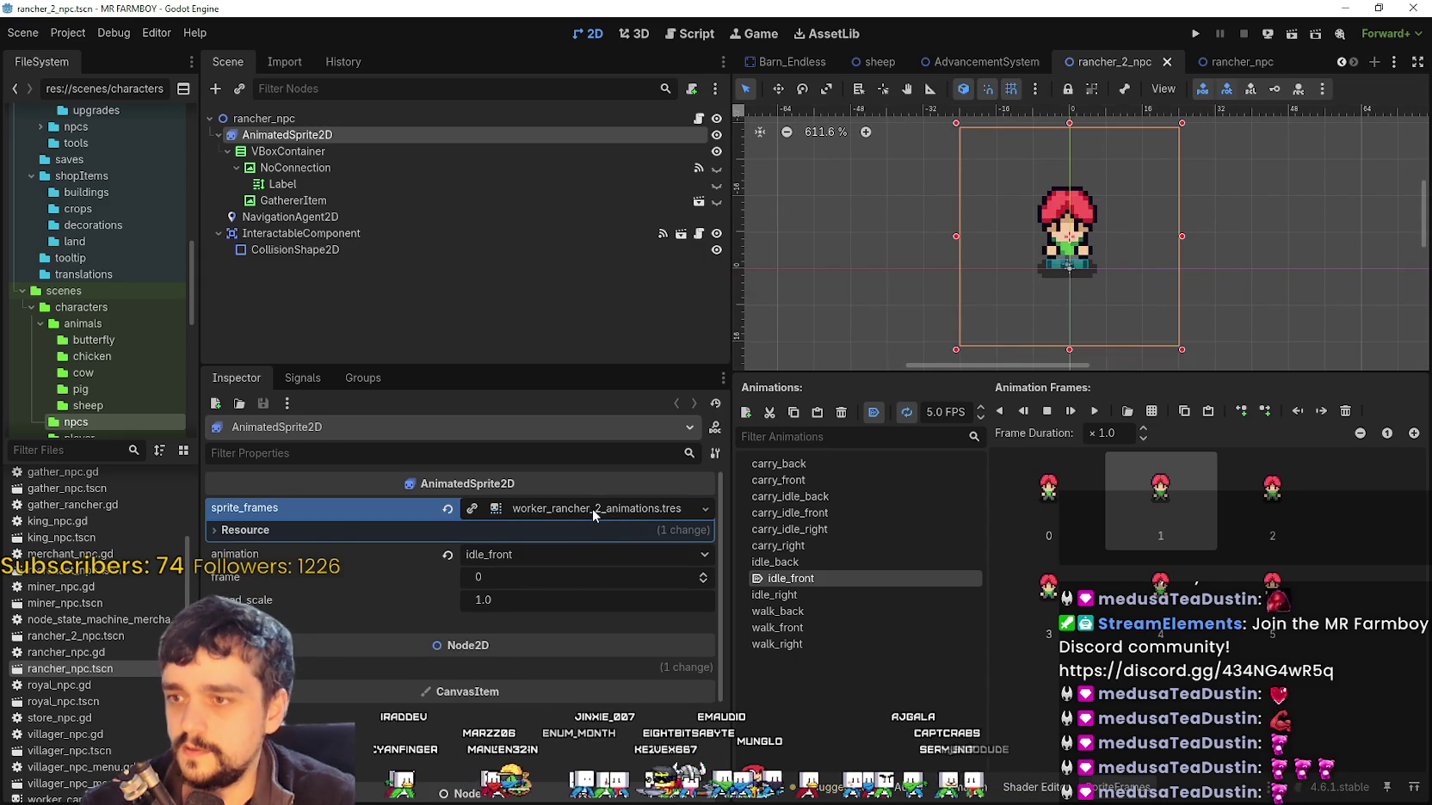
left_click(820, 597)
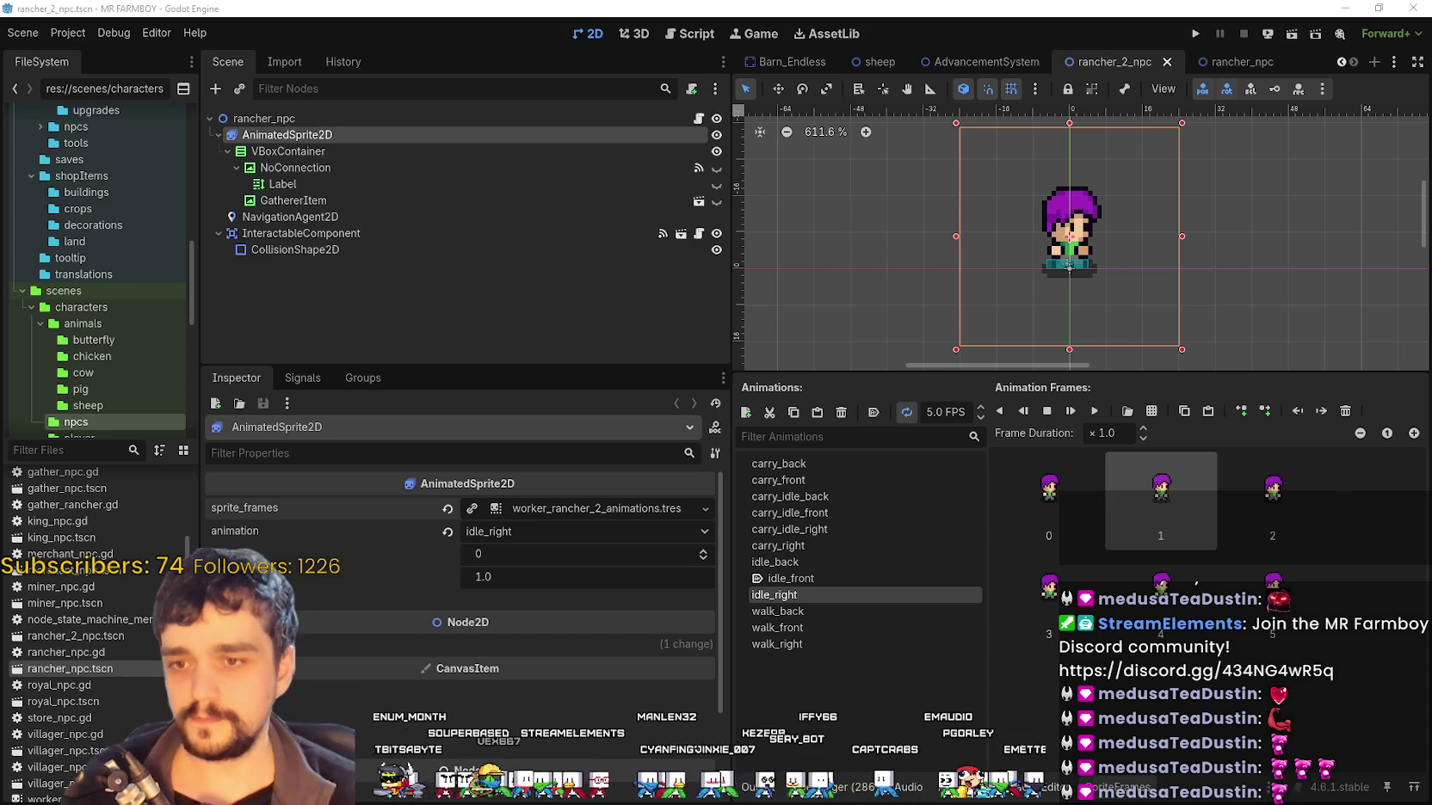
left_click(1270, 631, "shift")
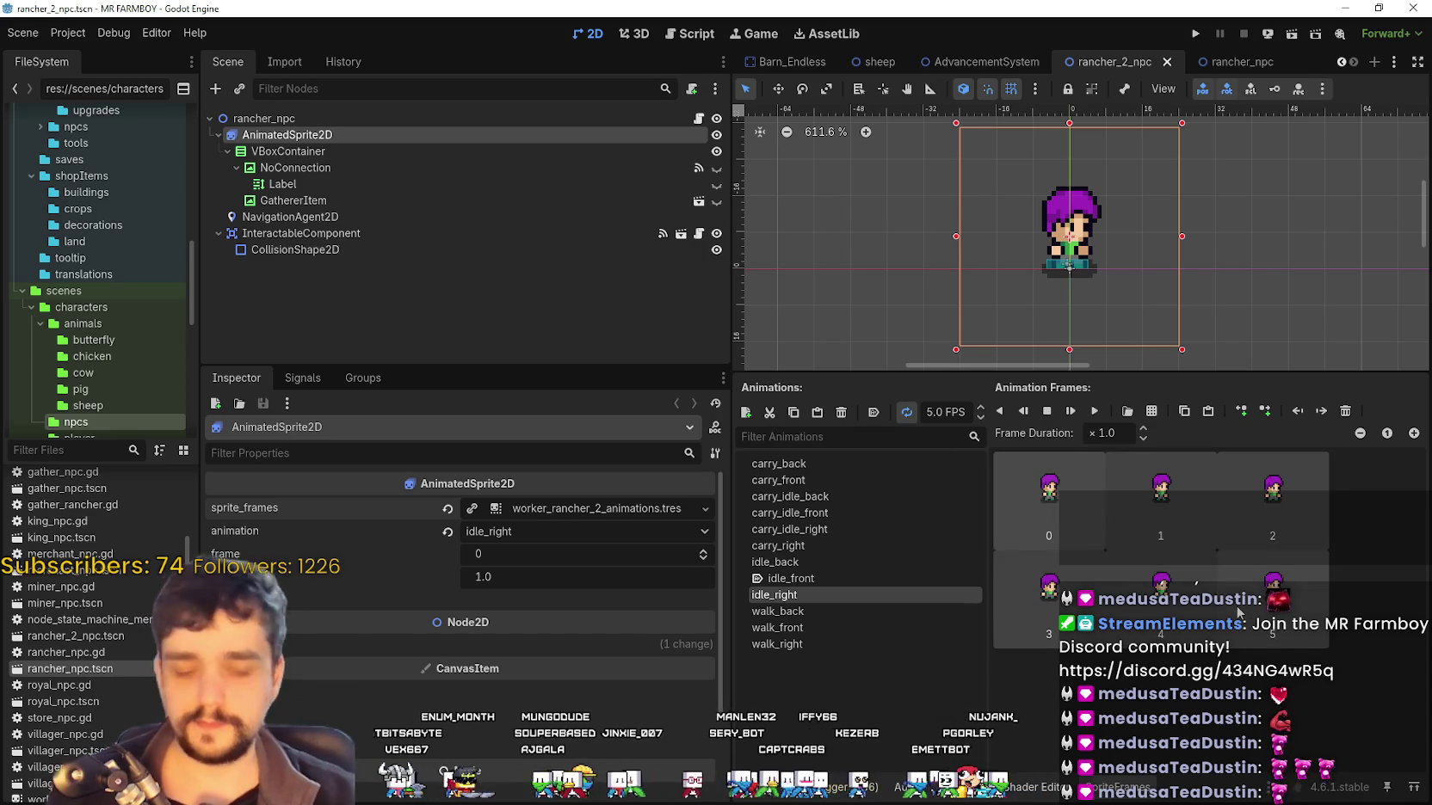
Rename the root node to rancher_2_npc and delete all idle_right frames
double_click(271, 118)
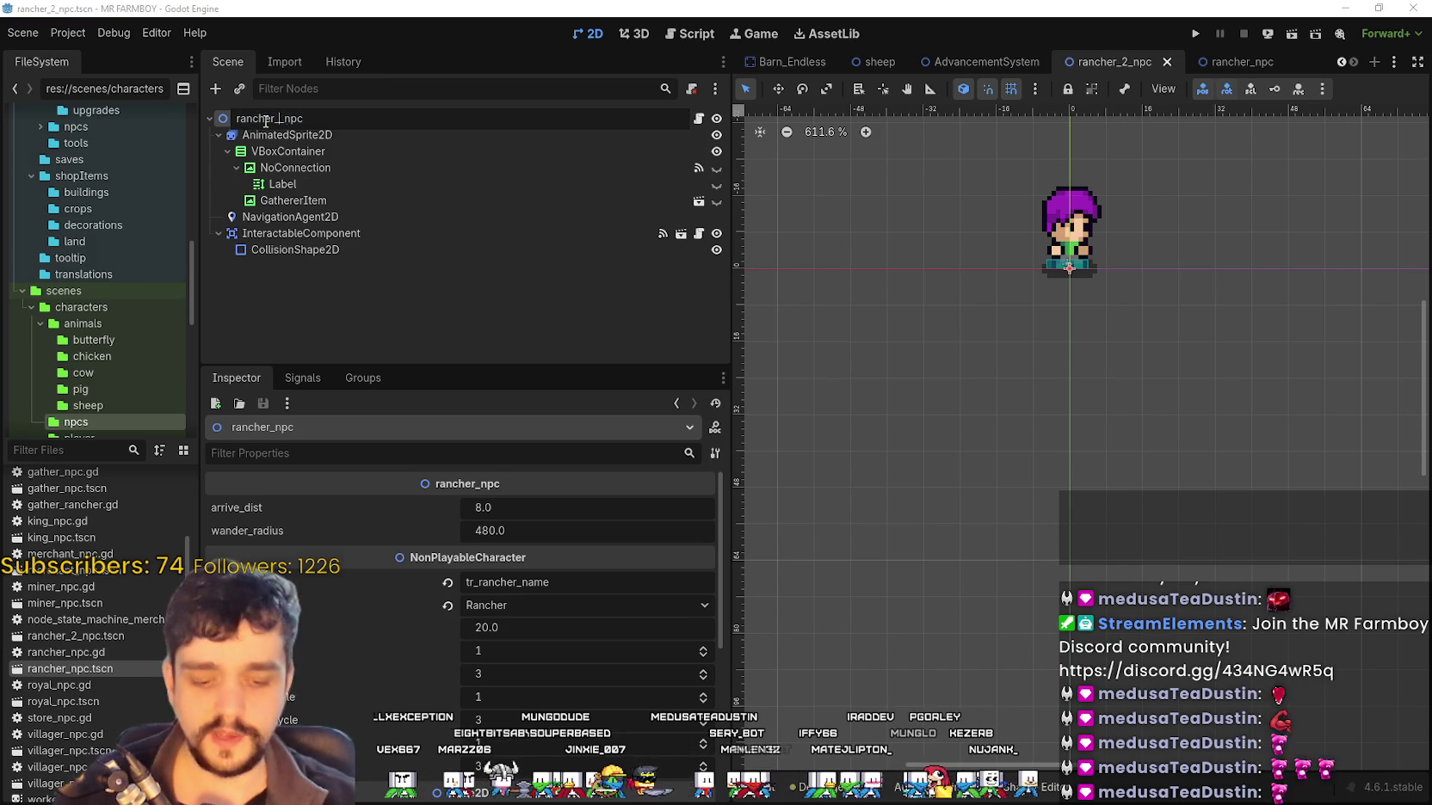
type("2_")
key("Return")
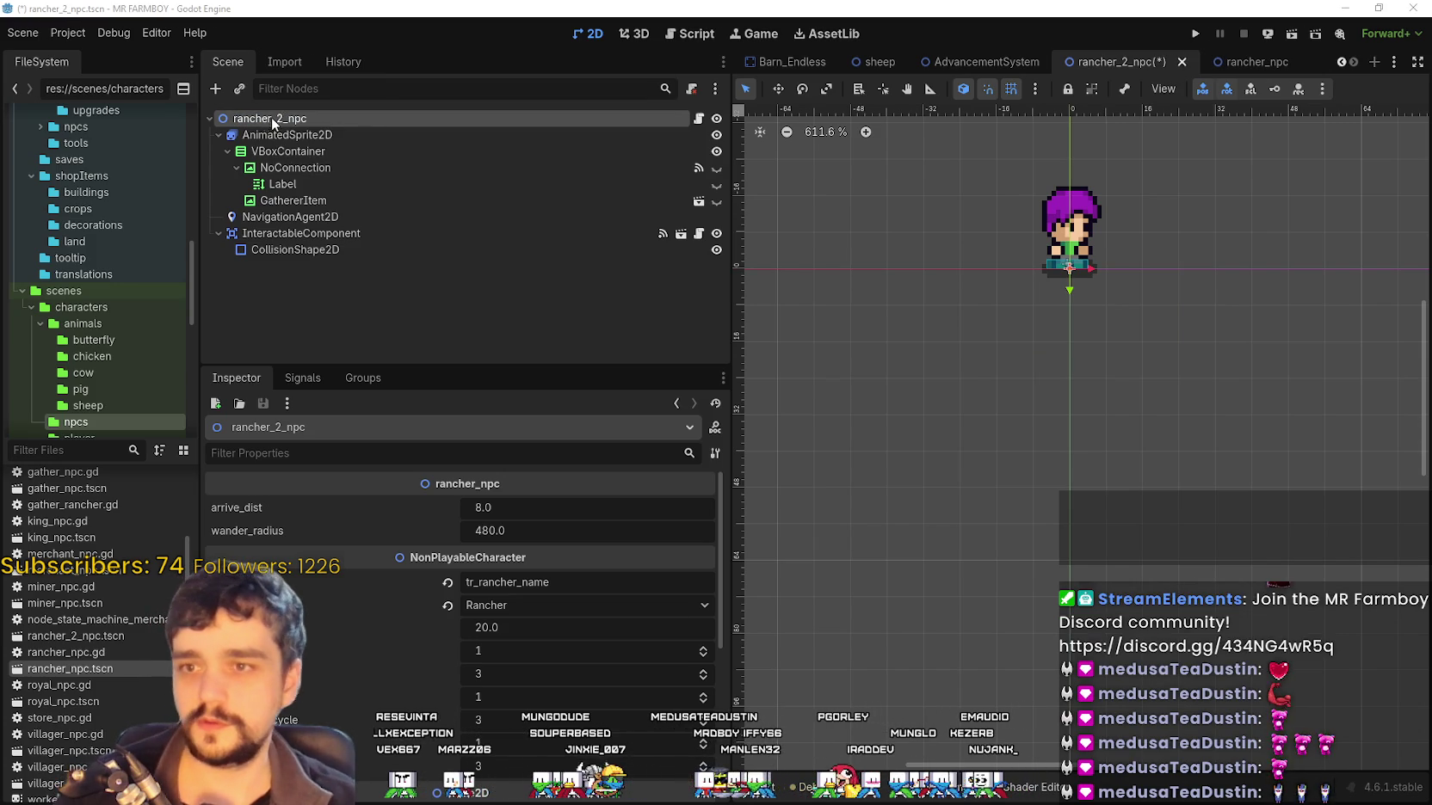
left_click(363, 135)
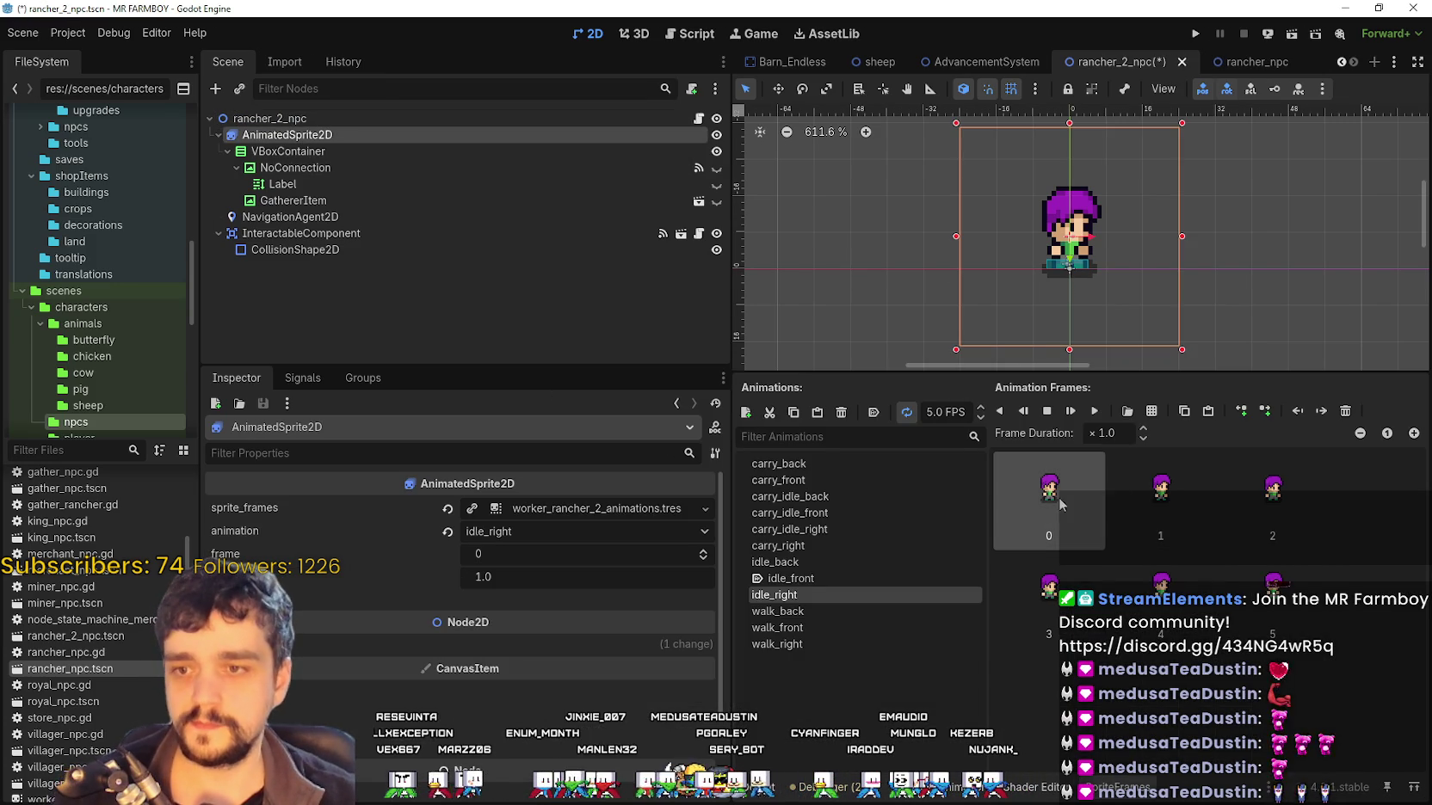
key("Delete")
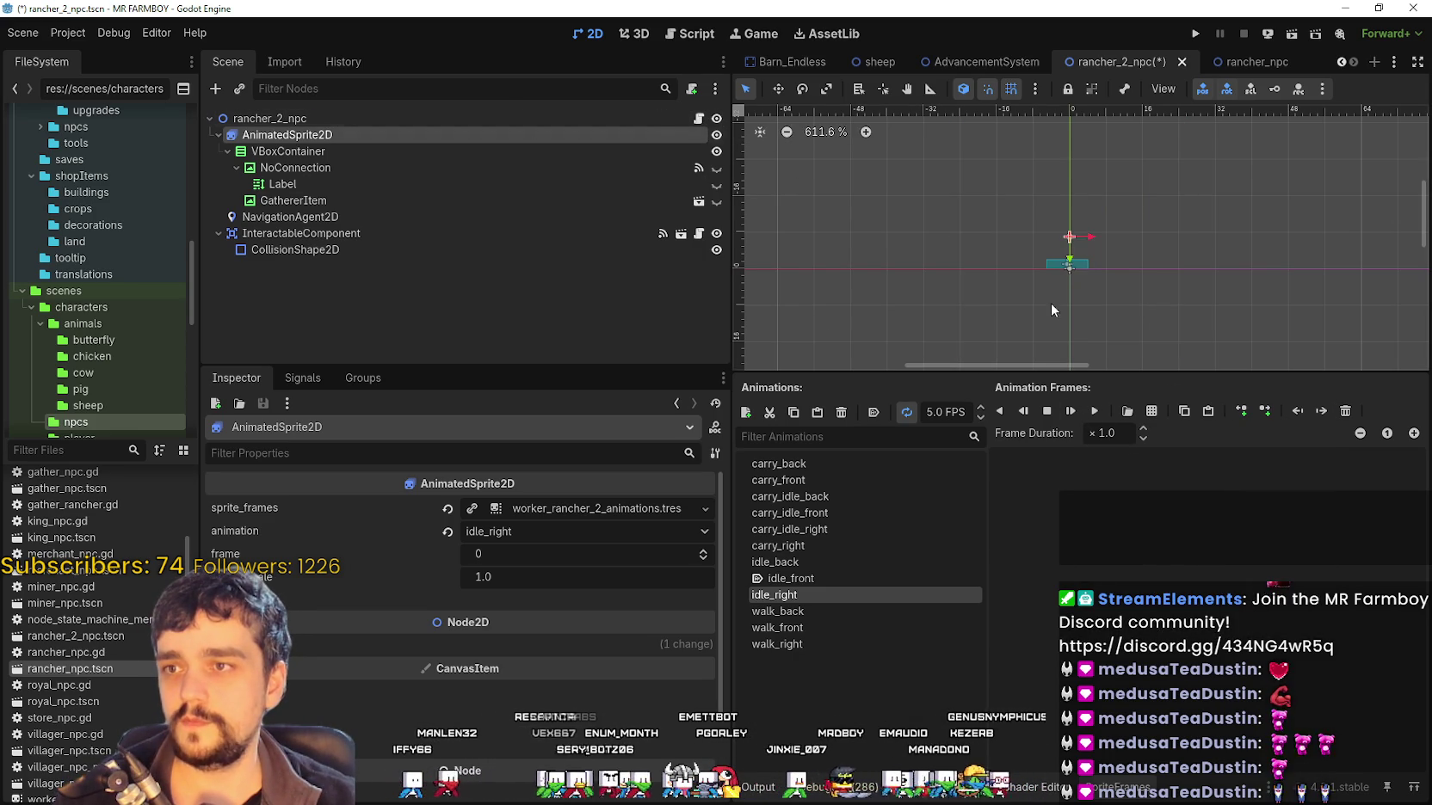
left_click(1145, 417)
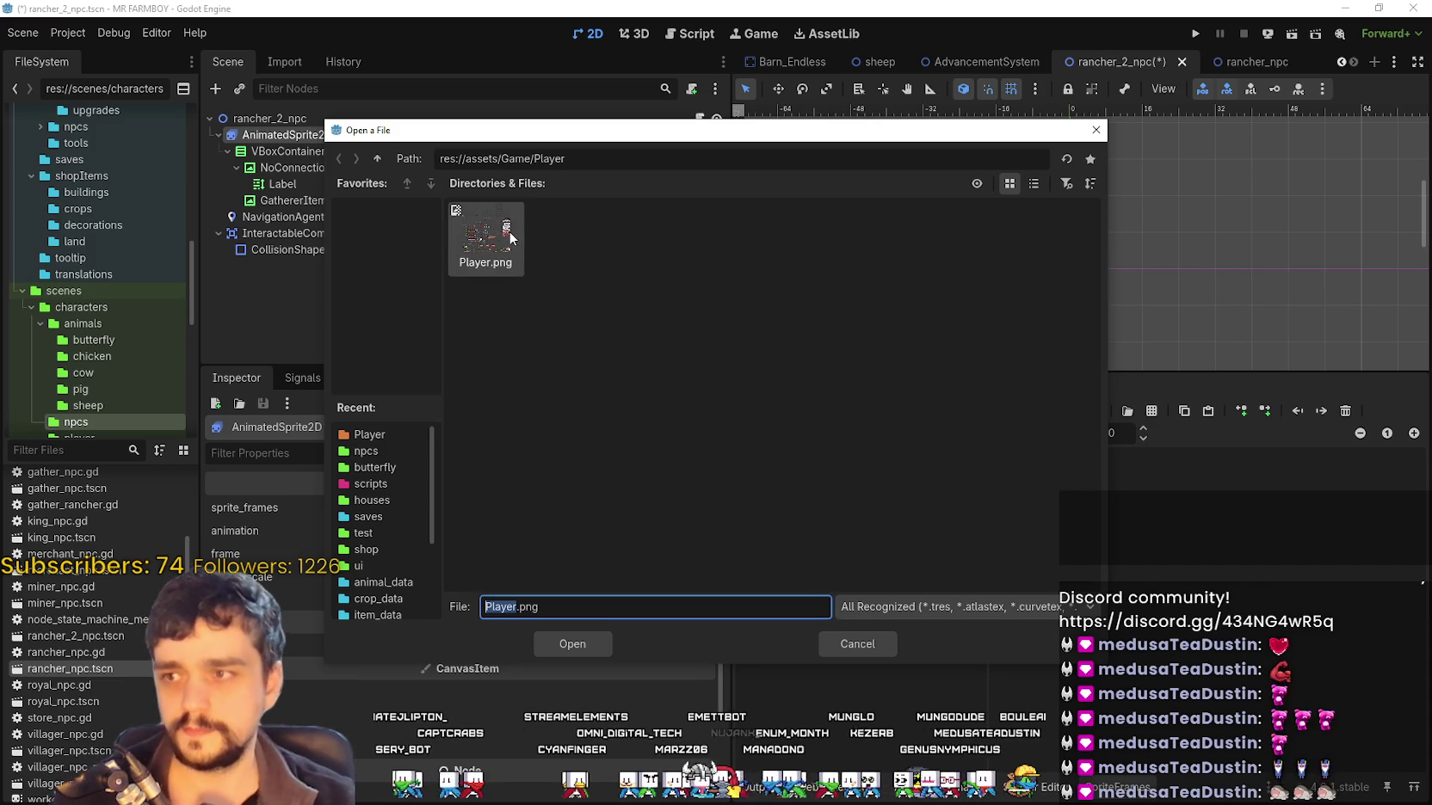
Add six red-haired farmer frames from Player.png to idle_right and save the scene
double_click(509, 231)
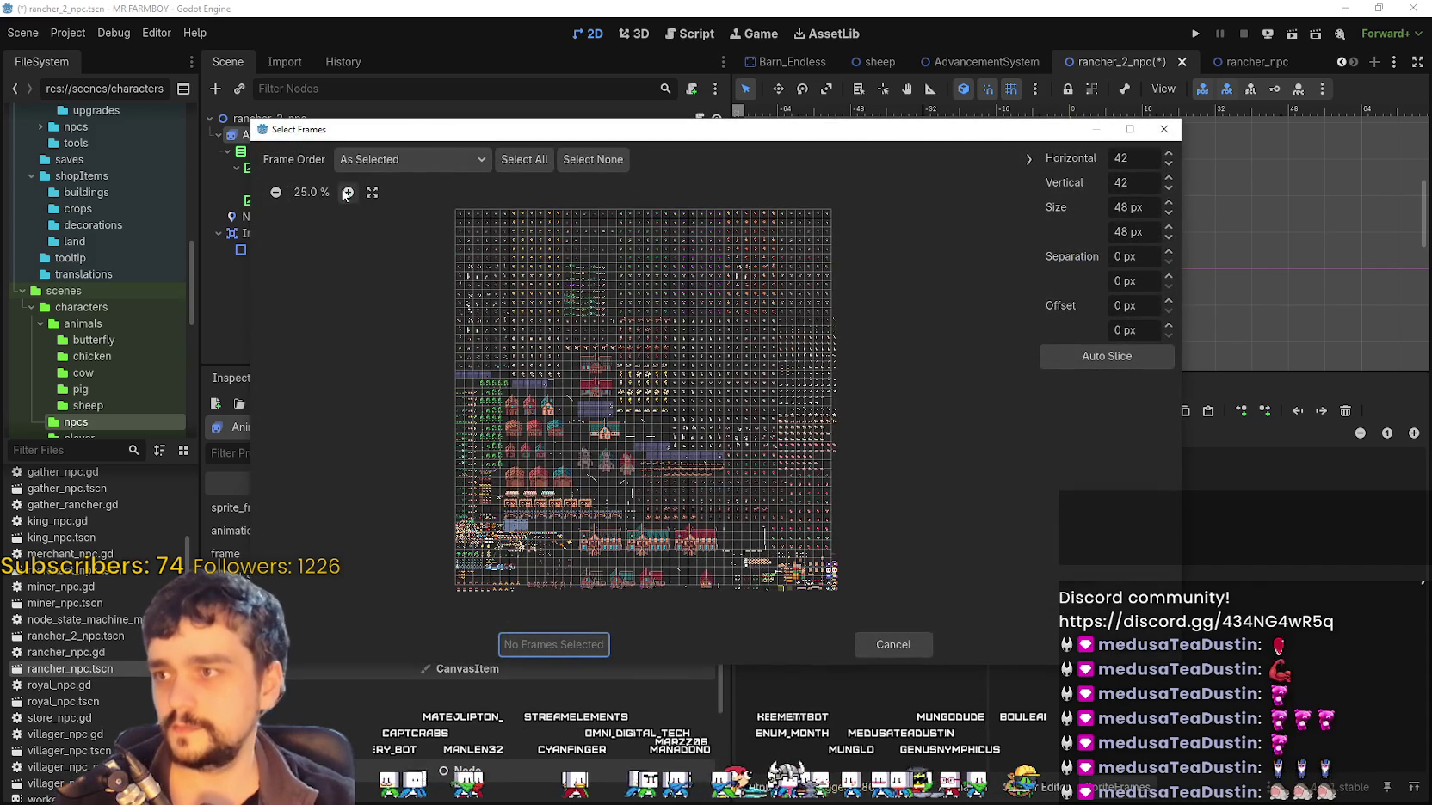
scroll(538, 329, "up", 5)
left_click_drag(538, 330, 398, 220)
double_click(356, 192)
scroll(771, 456, "down", 5)
scroll(771, 456, "down", 10)
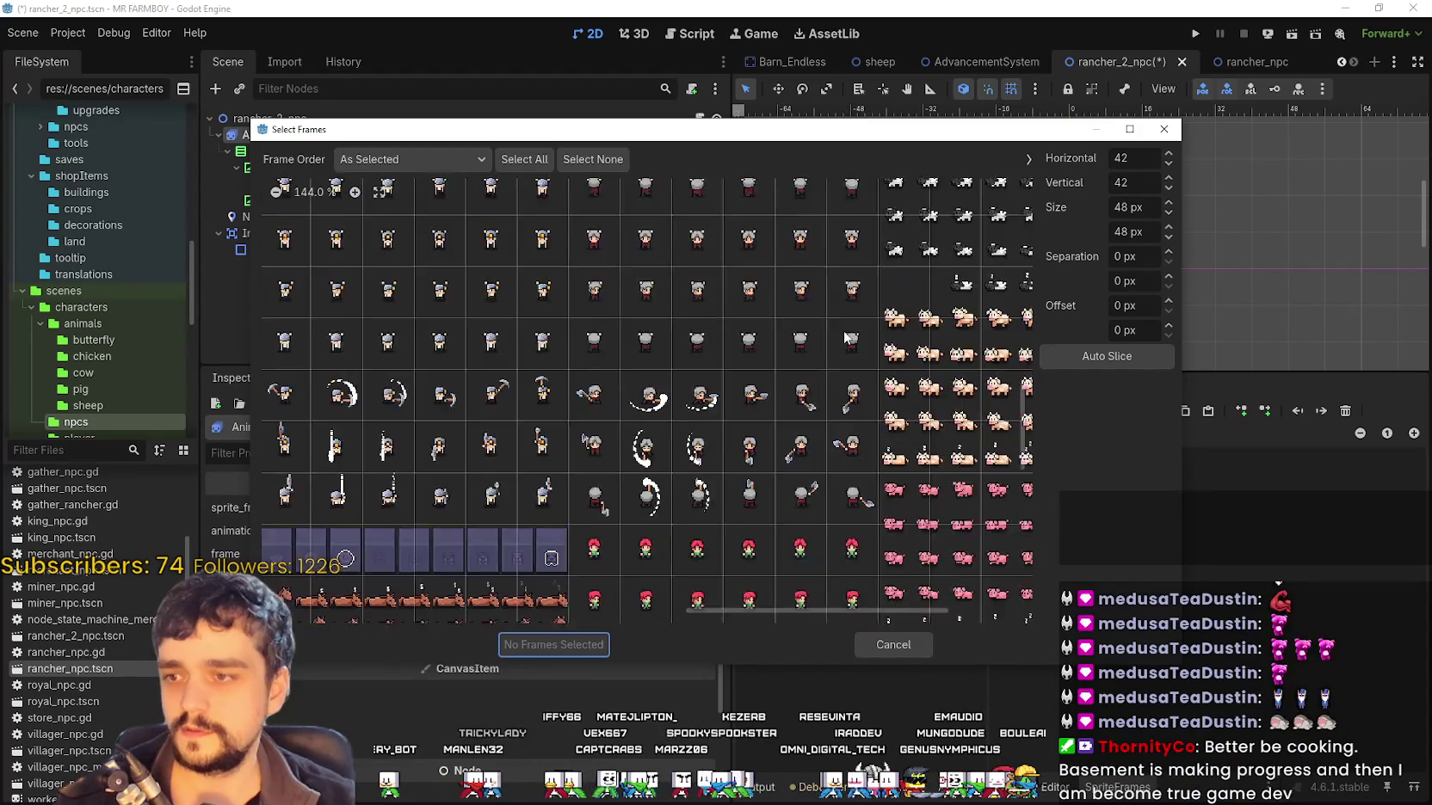
left_click_drag(490, 386, 678, 401)
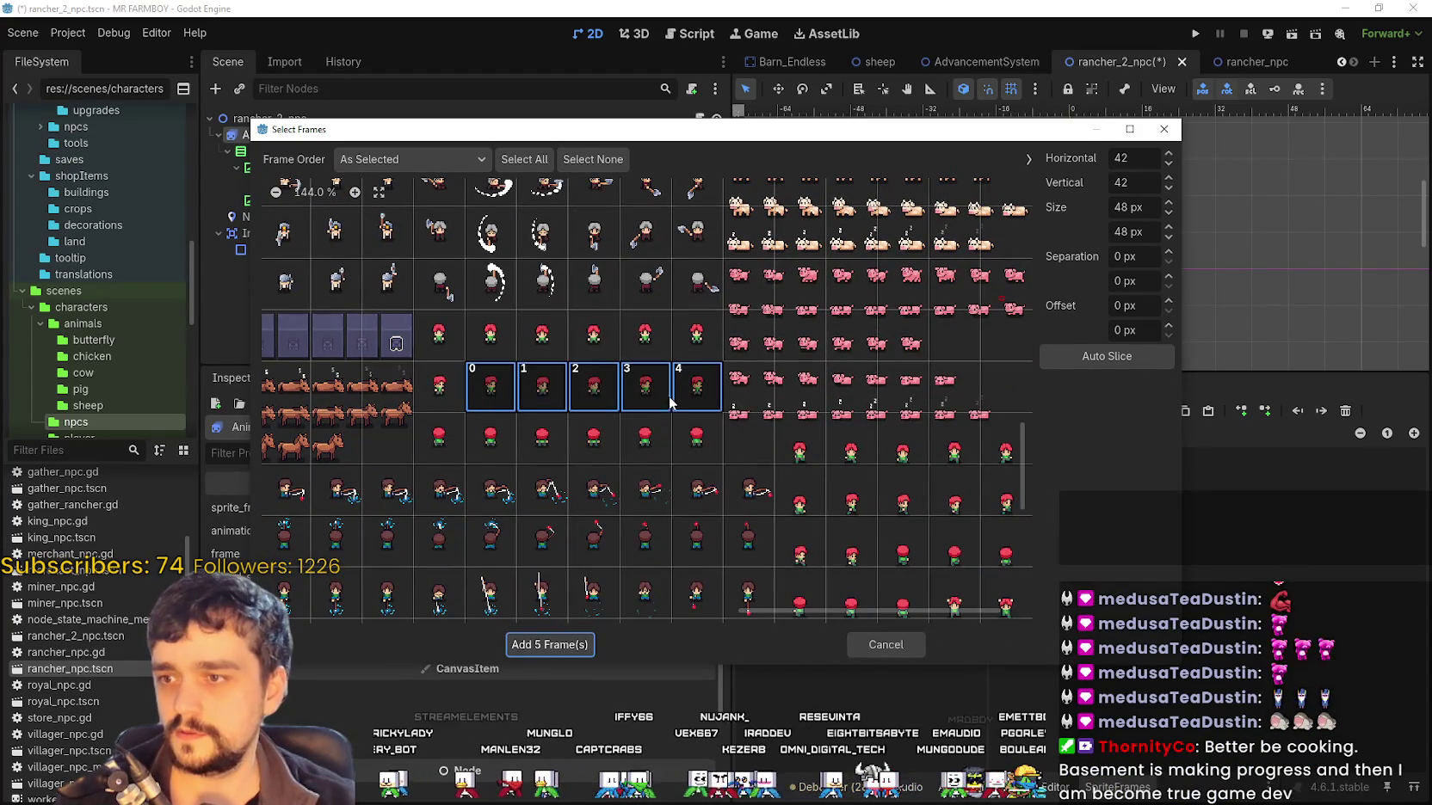
left_click(444, 411)
left_click_drag(441, 401, 699, 394)
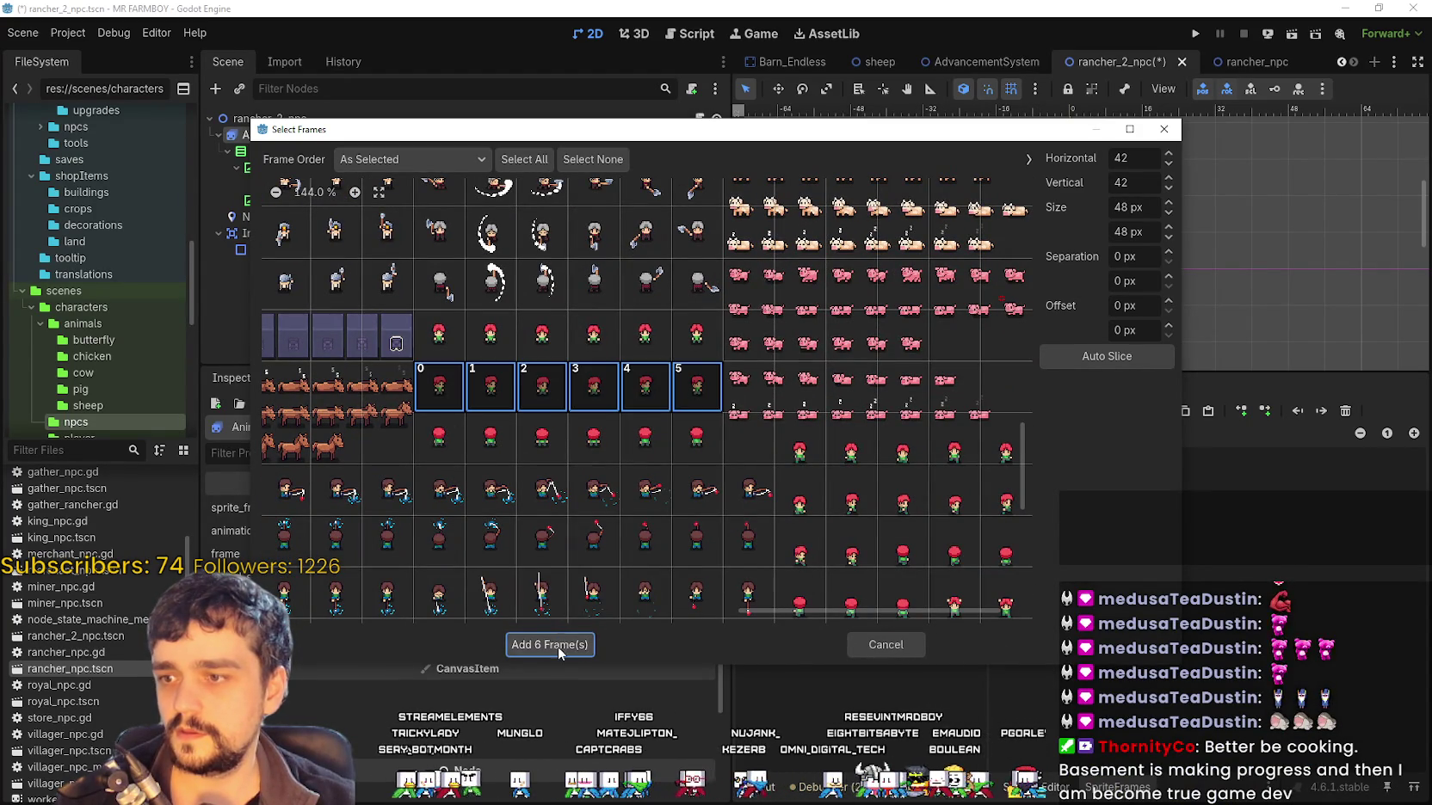
left_click(556, 646)
key("ctrl+s")
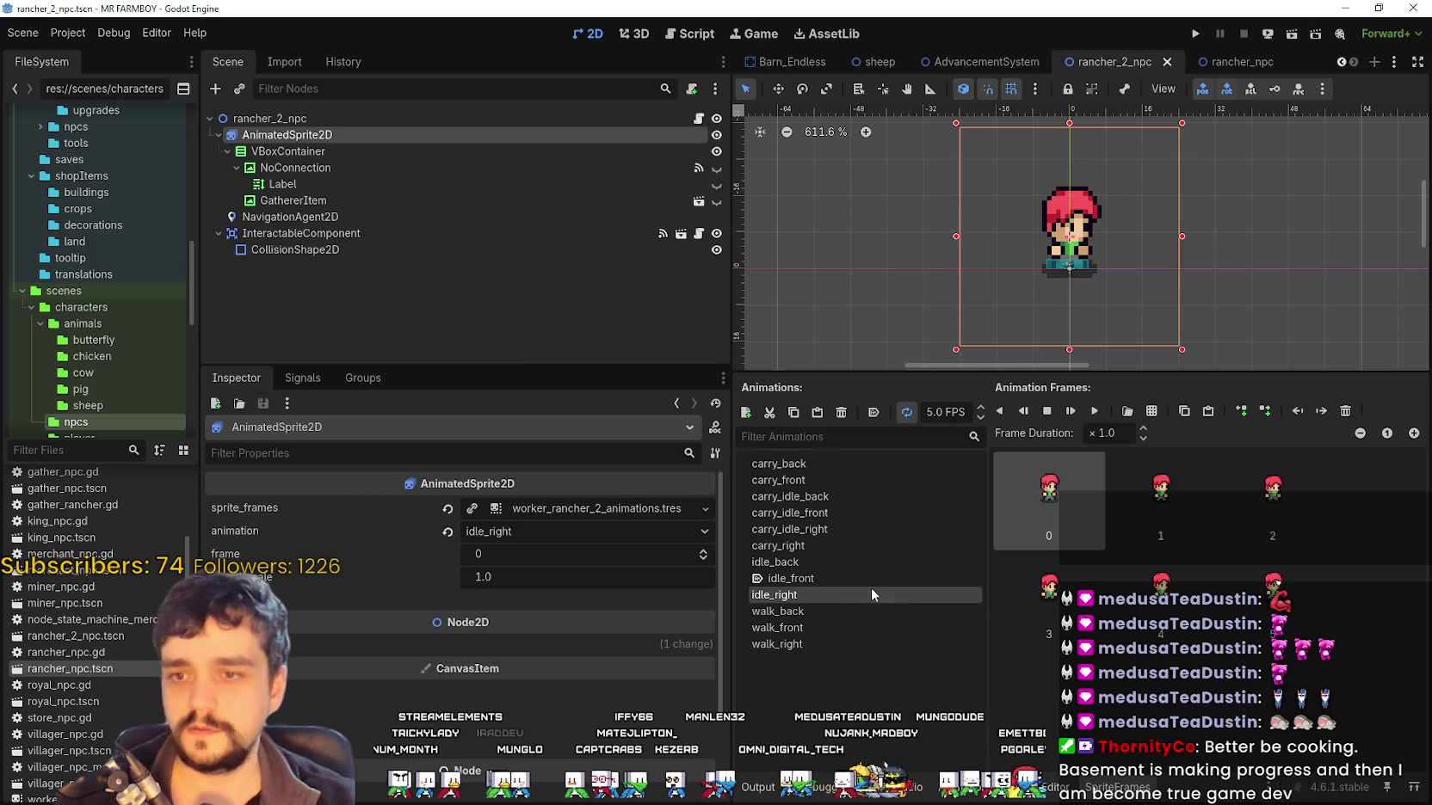
Refill idle_back with the red-haired back-view row from Player.png and save
left_click(830, 561)
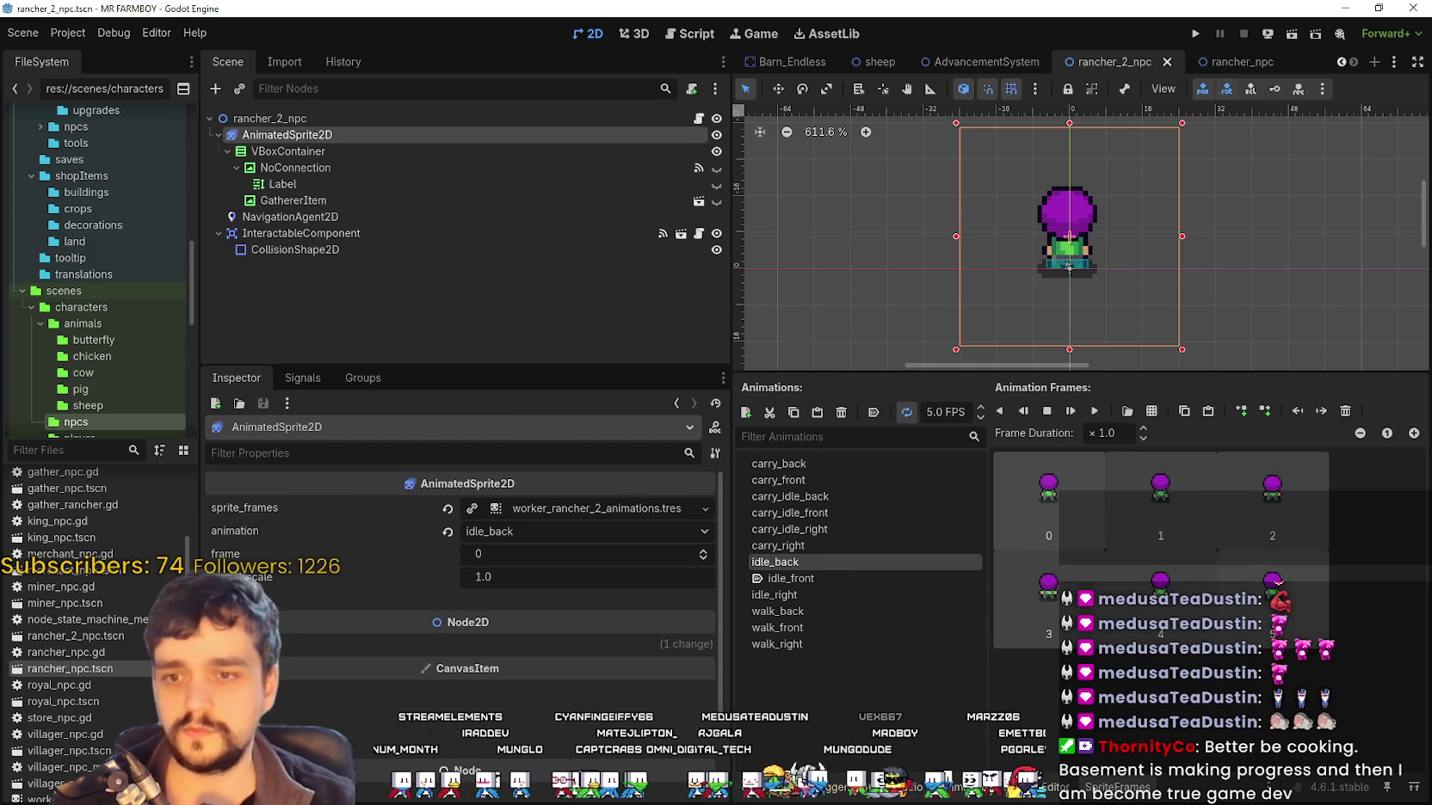
left_click(1151, 410)
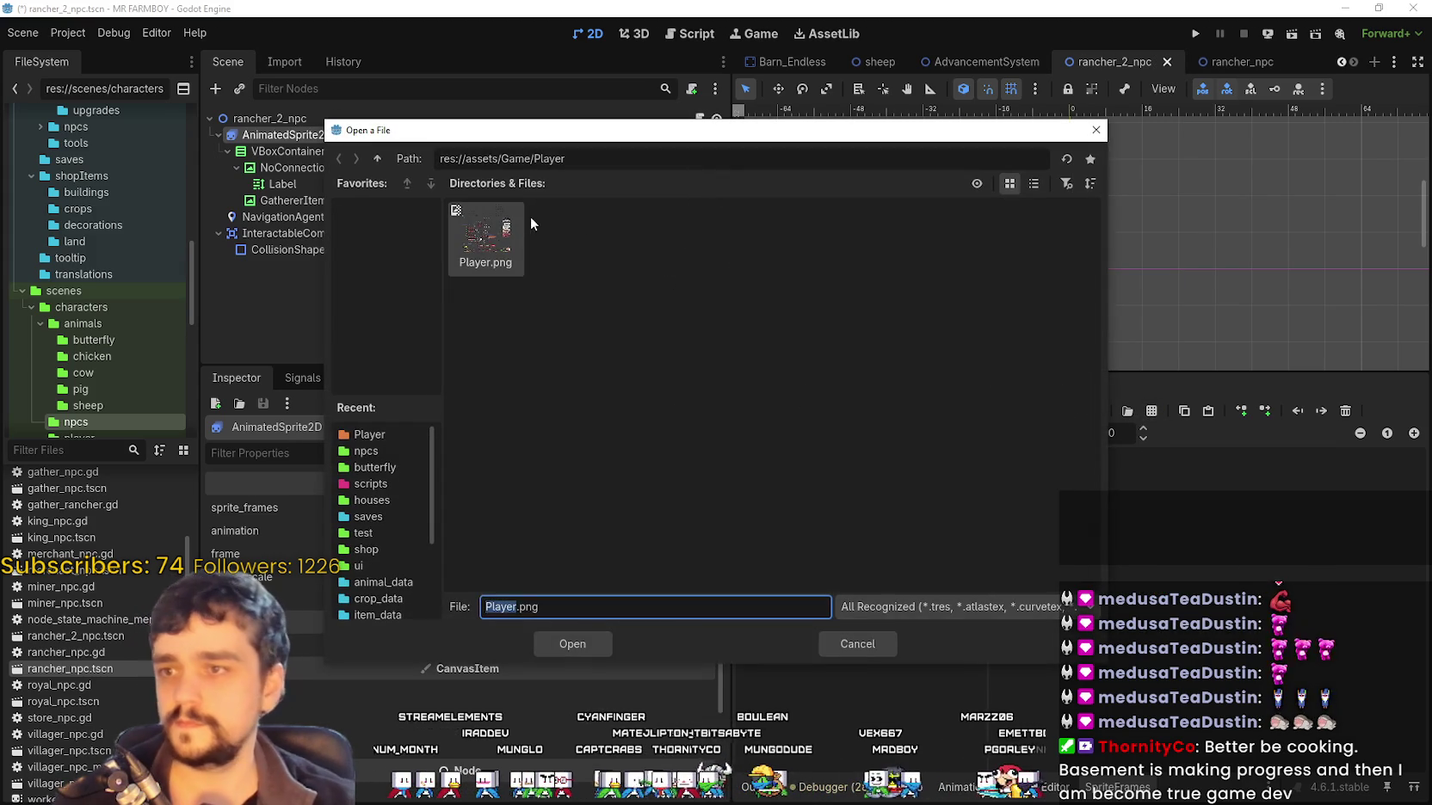
double_click(501, 229)
left_click_drag(438, 438, 697, 438)
left_click(553, 644)
key("ctrl+s")
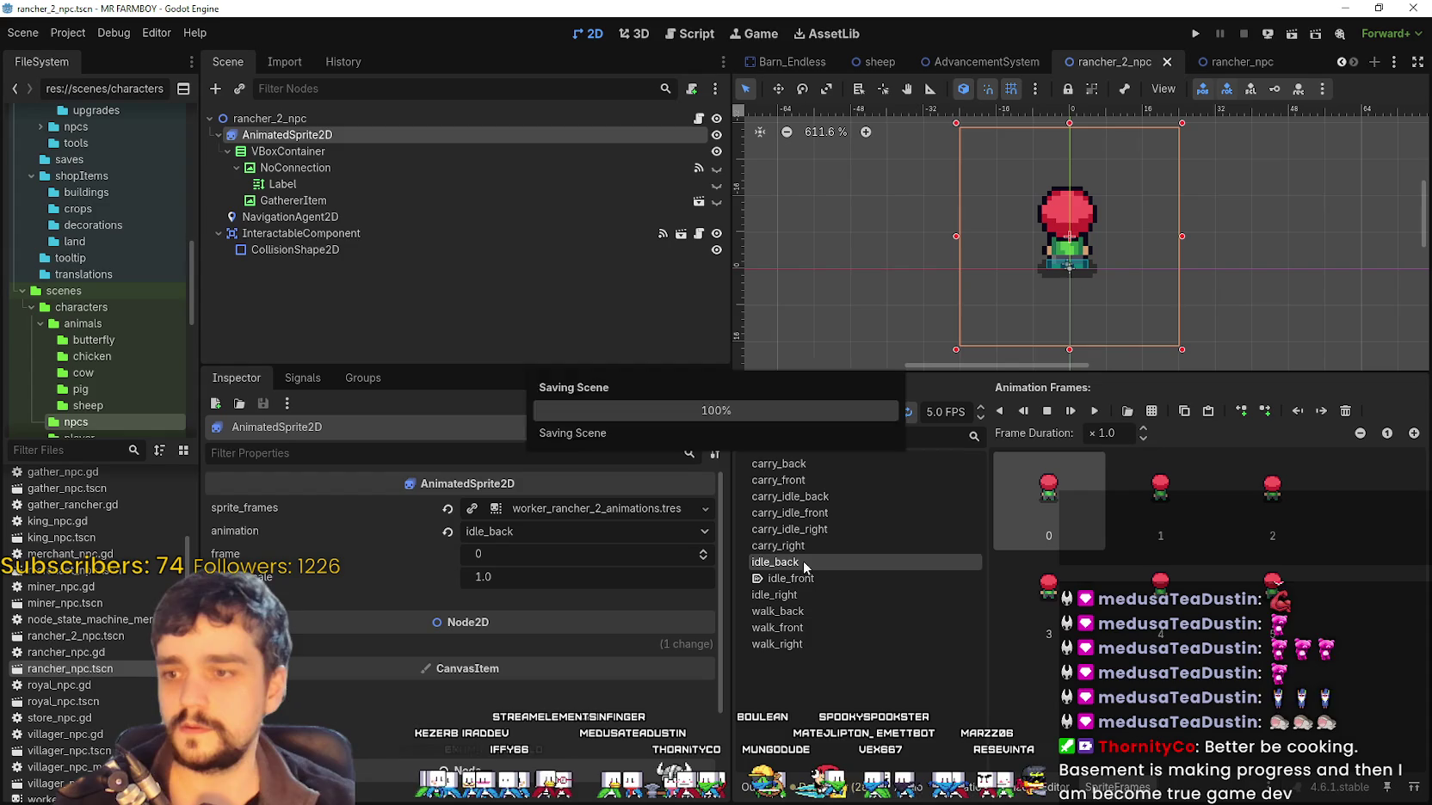
Review the refilled animations, then delete all walk_front frames
left_click(823, 463)
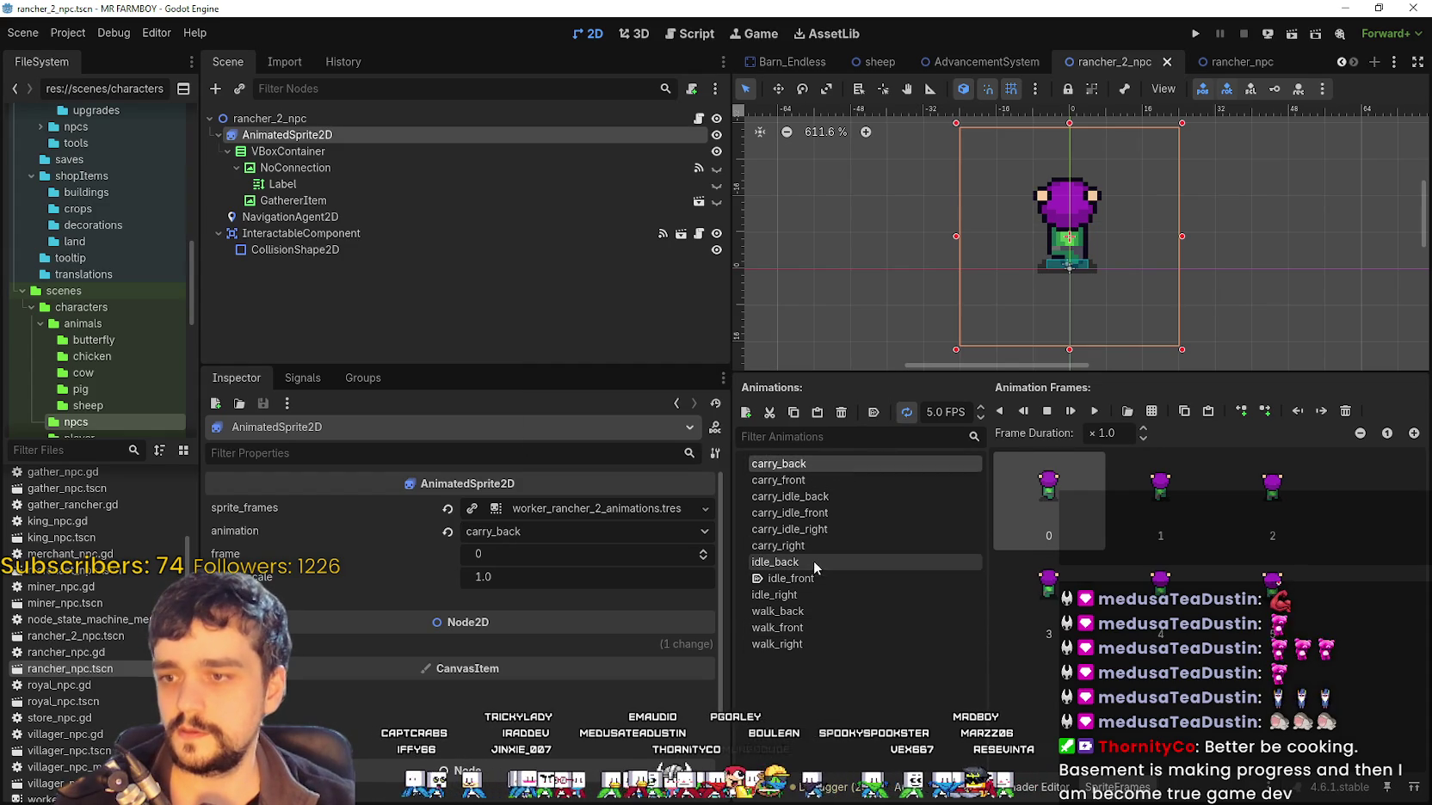
left_click(816, 563)
left_click(822, 579)
left_click(815, 596)
left_click(816, 613)
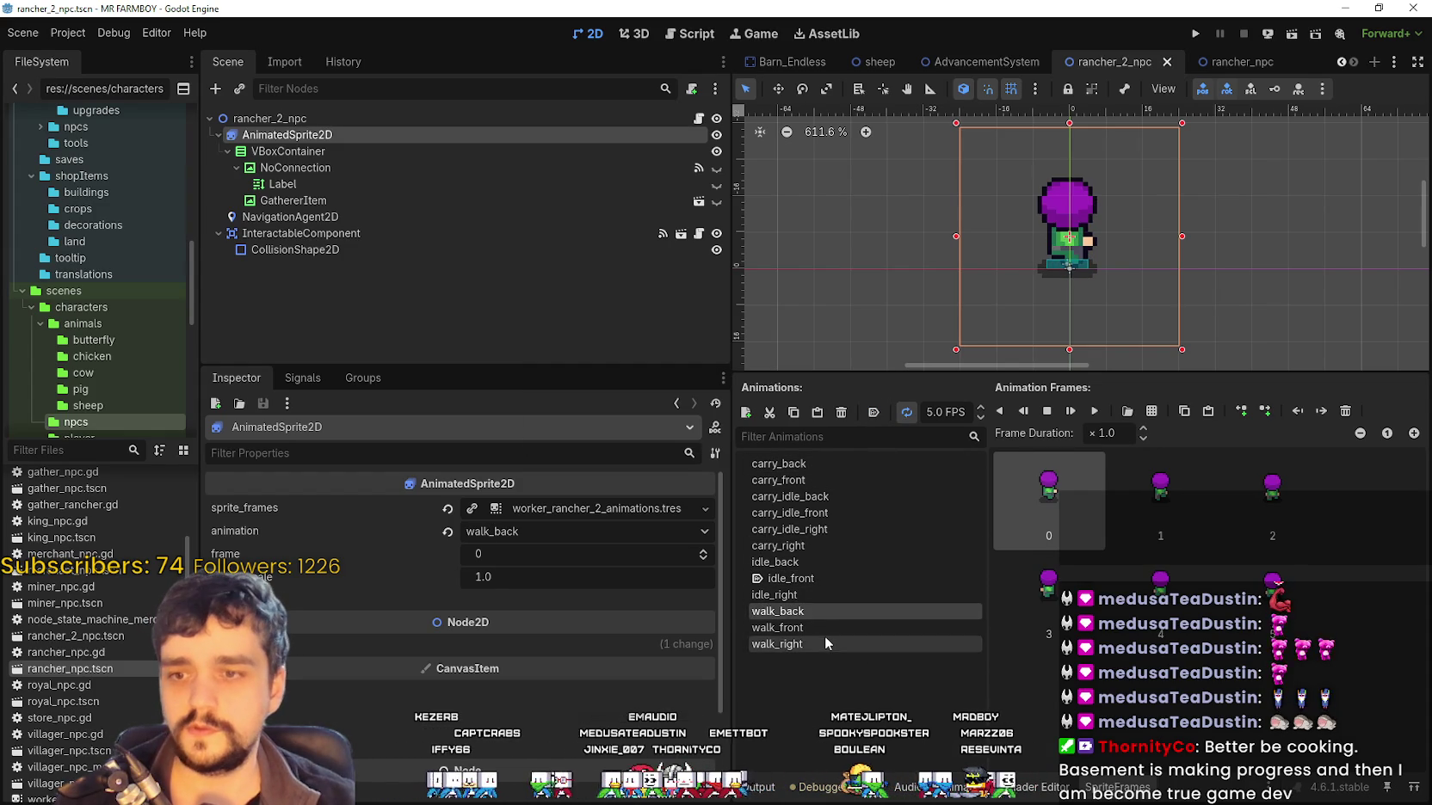
left_click(825, 631)
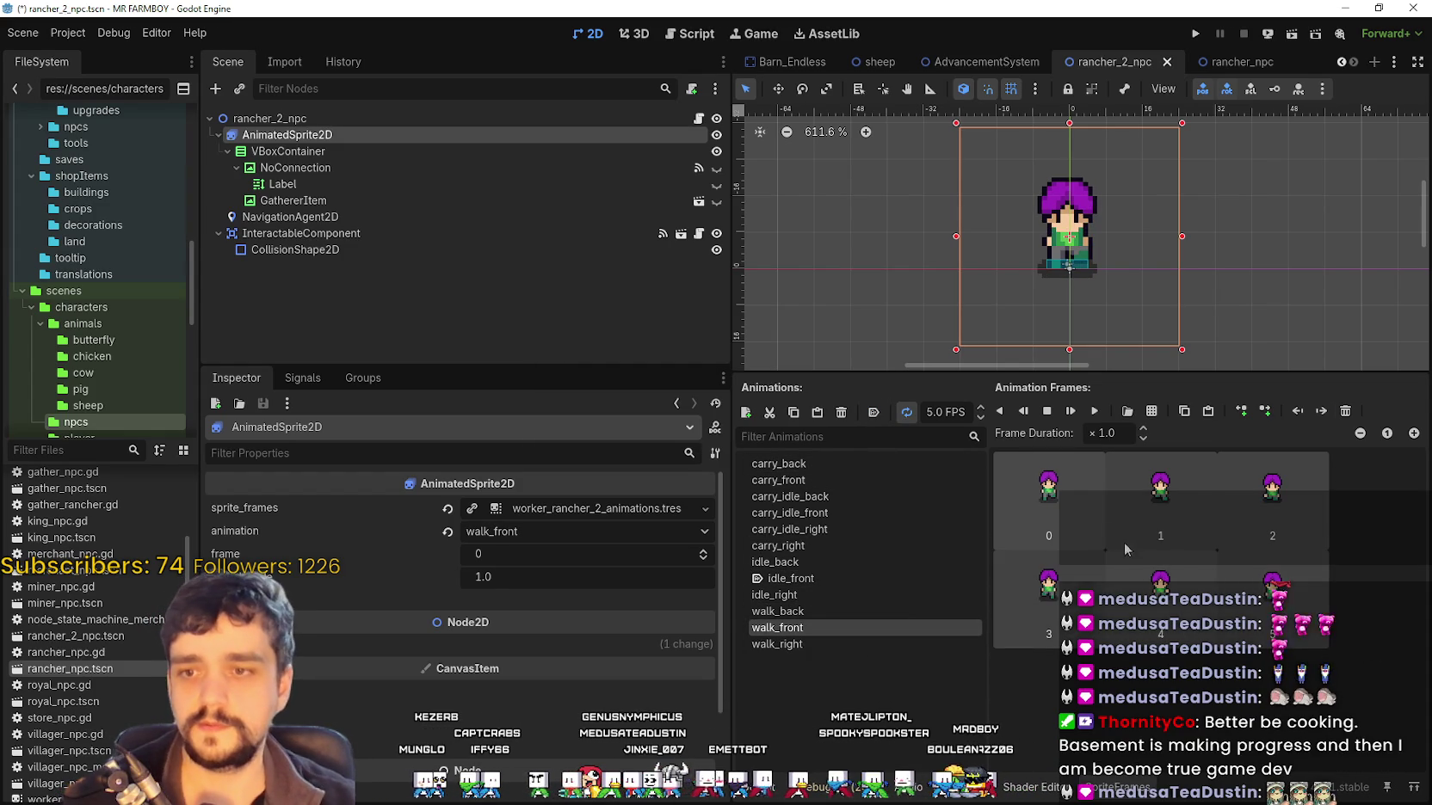
key("Delete")
Load Player.png in the frame picker, try gap and vertical offset 8, and zoom onto the red-haired rows
left_click(1127, 411)
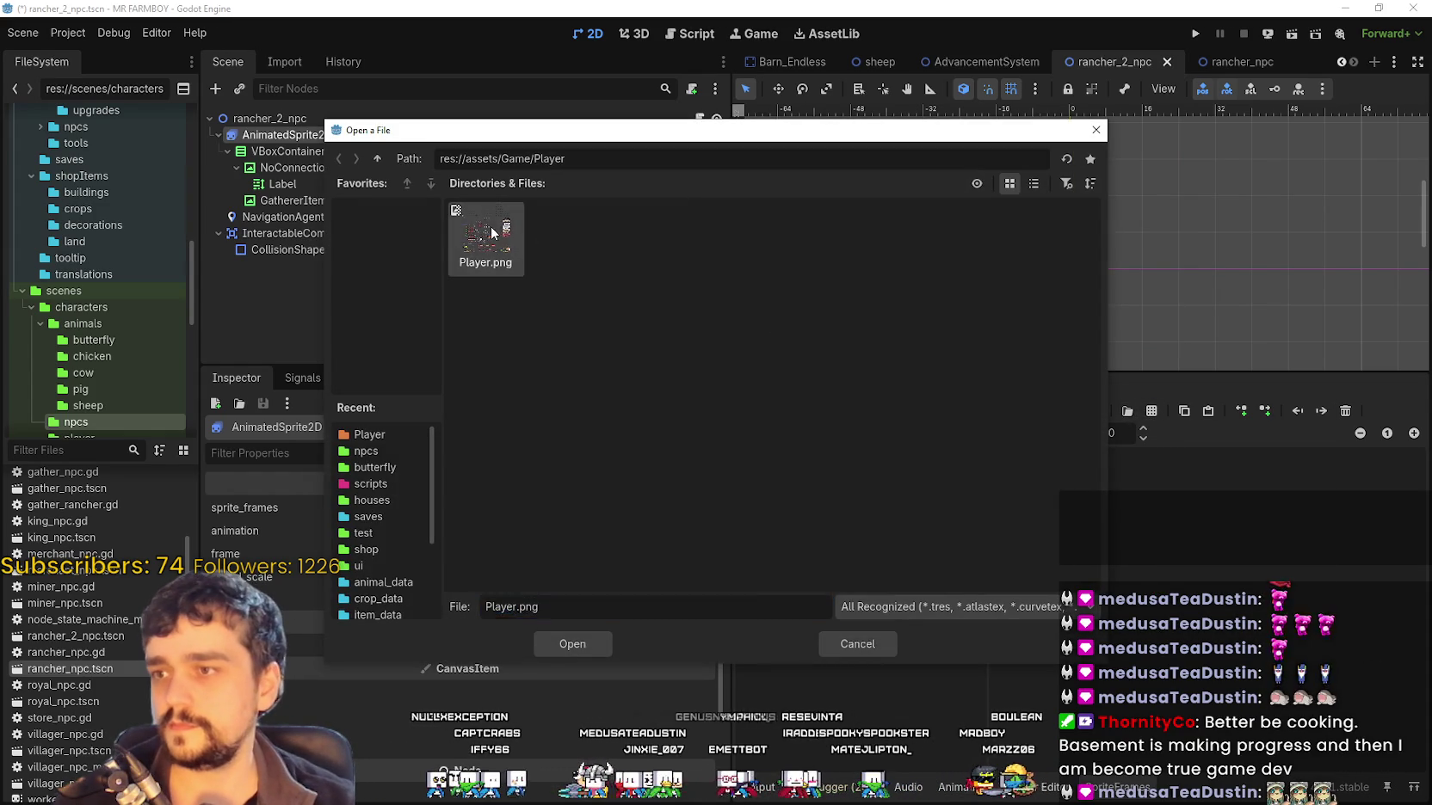
double_click(491, 232)
scroll(836, 520, "down", 2)
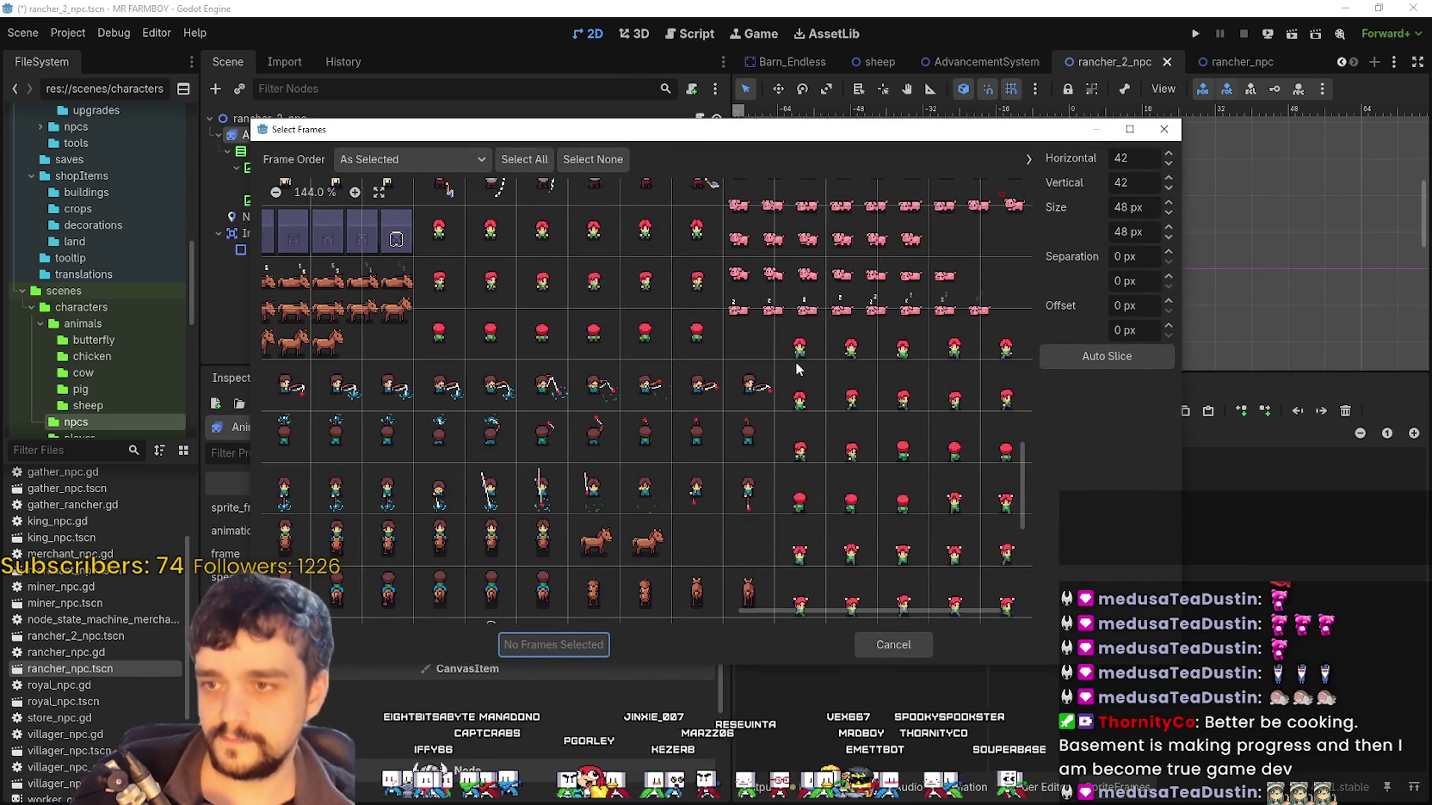
mouse_move(816, 612)
left_mouse_down()
mouse_move(868, 613)
mouse_move(946, 499)
left_mouse_up()
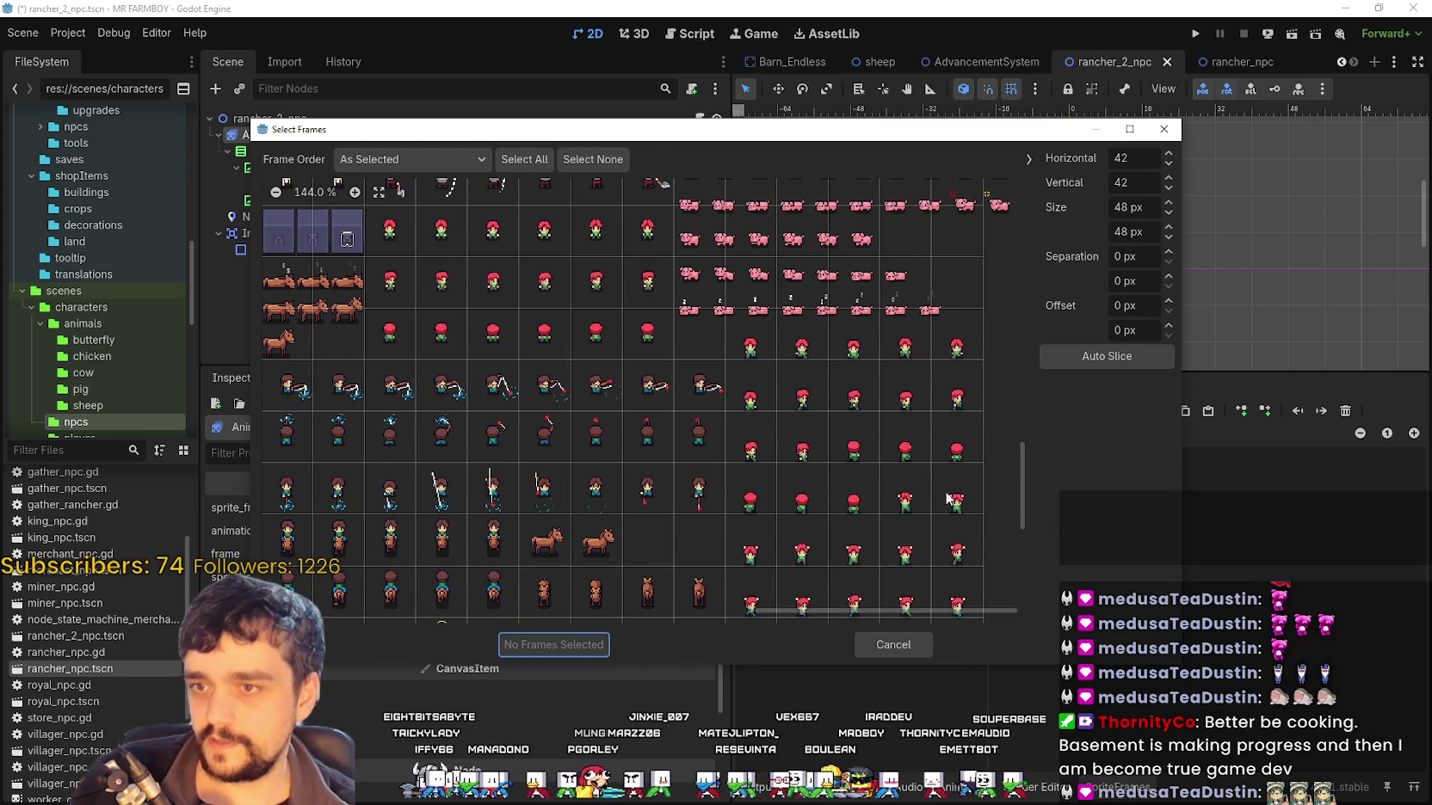
scroll(948, 426, "down", 3)
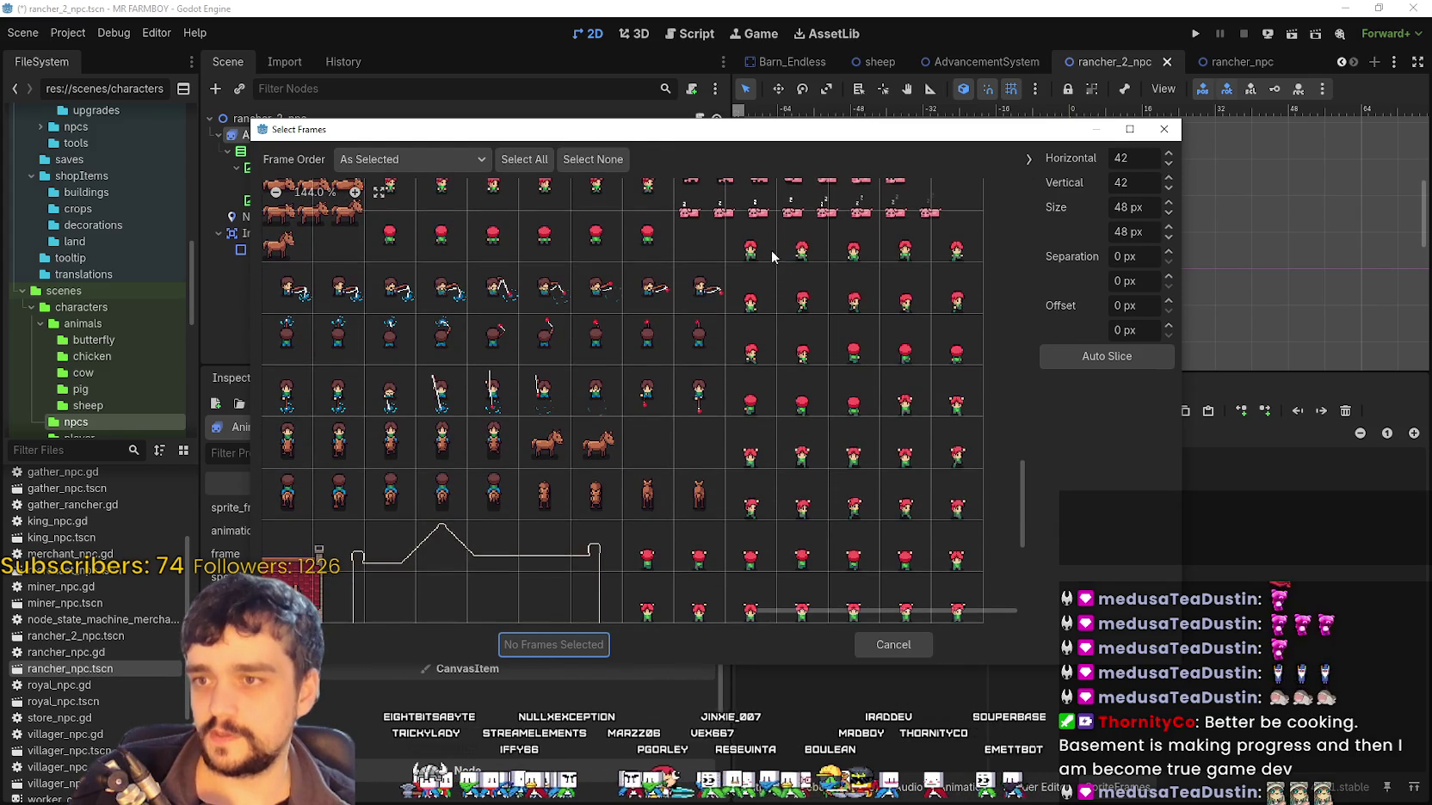
left_click(1167, 248)
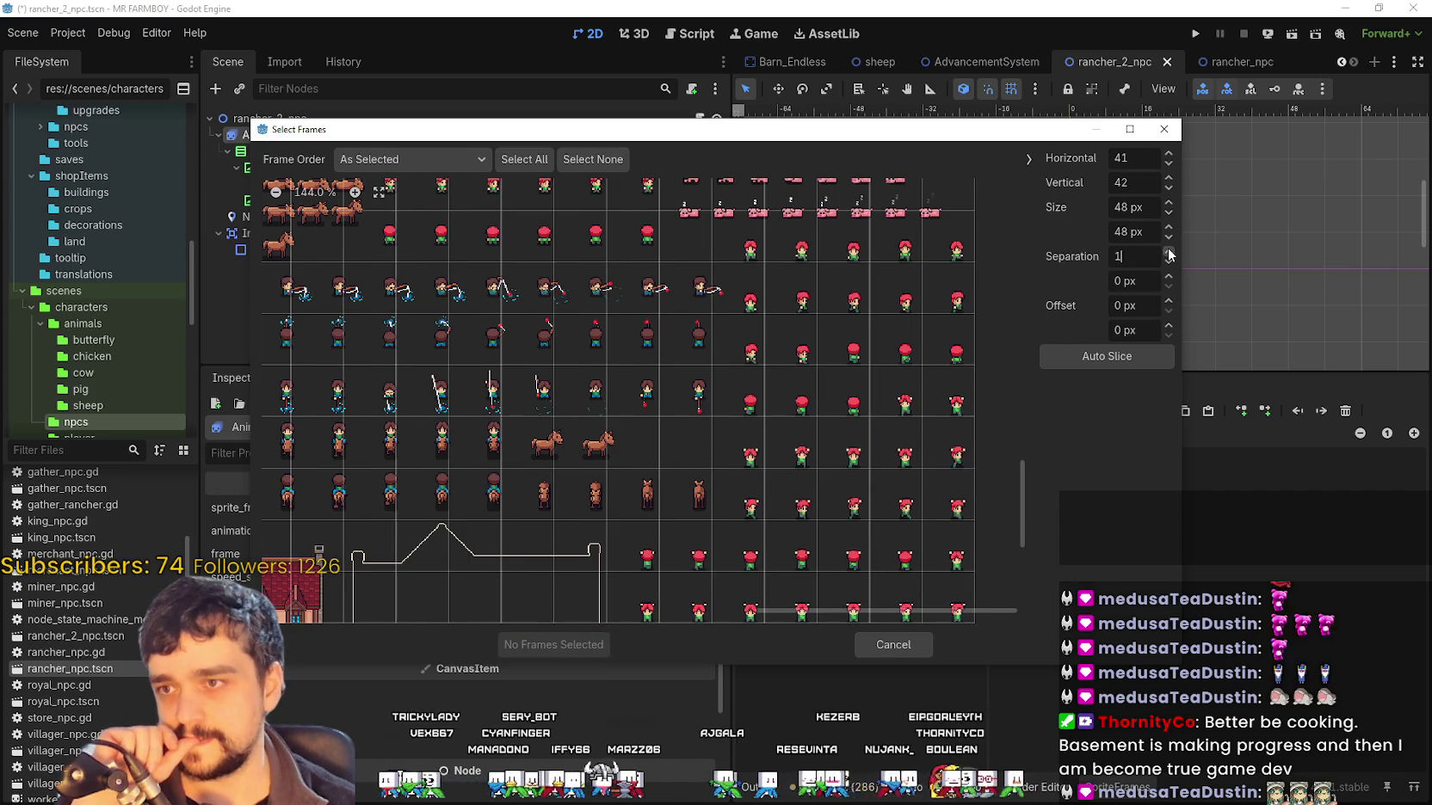
left_click(1168, 261)
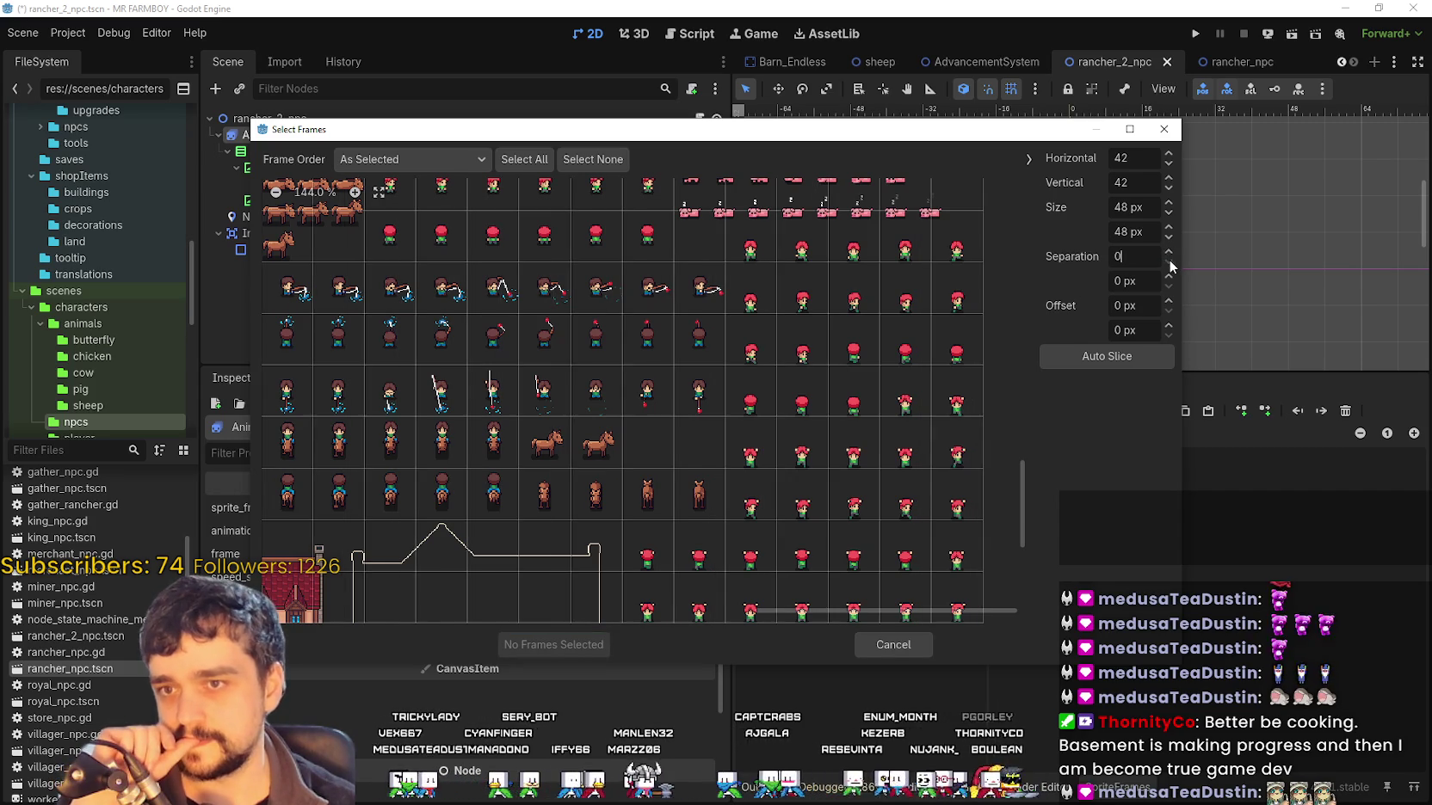
left_click(1168, 328)
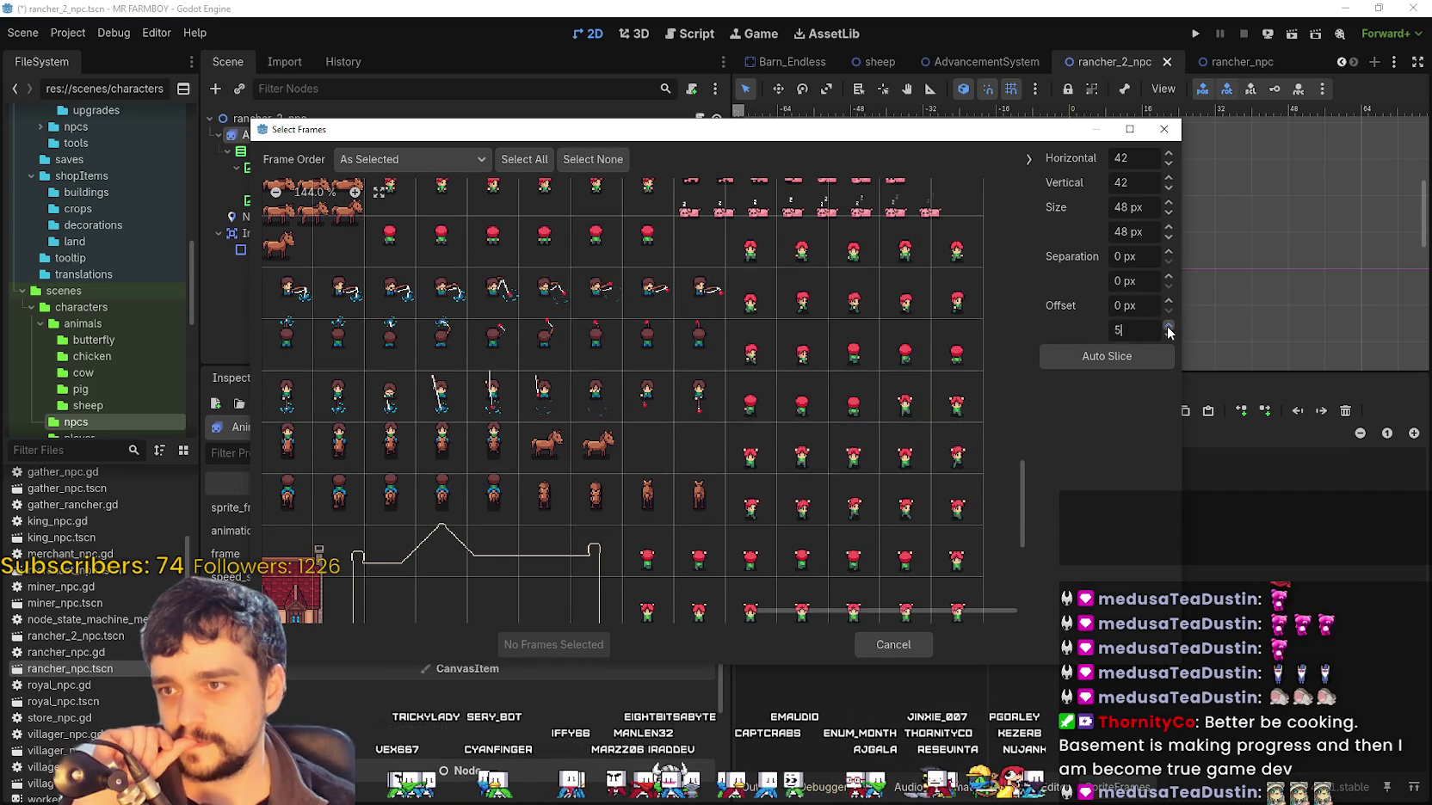
left_click(1168, 328)
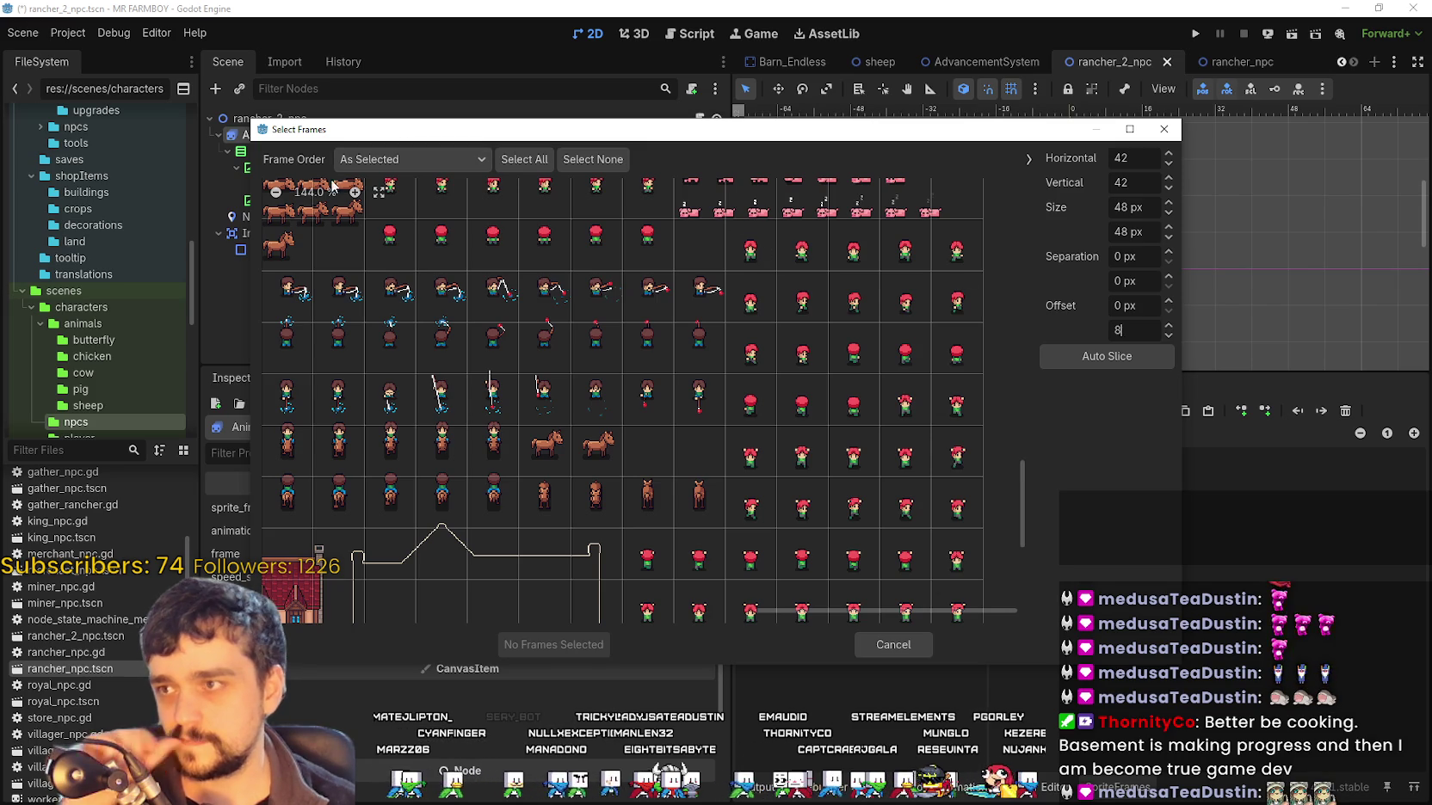
left_click(354, 193)
left_click(354, 193)
left_click(354, 193)
left_click(354, 192)
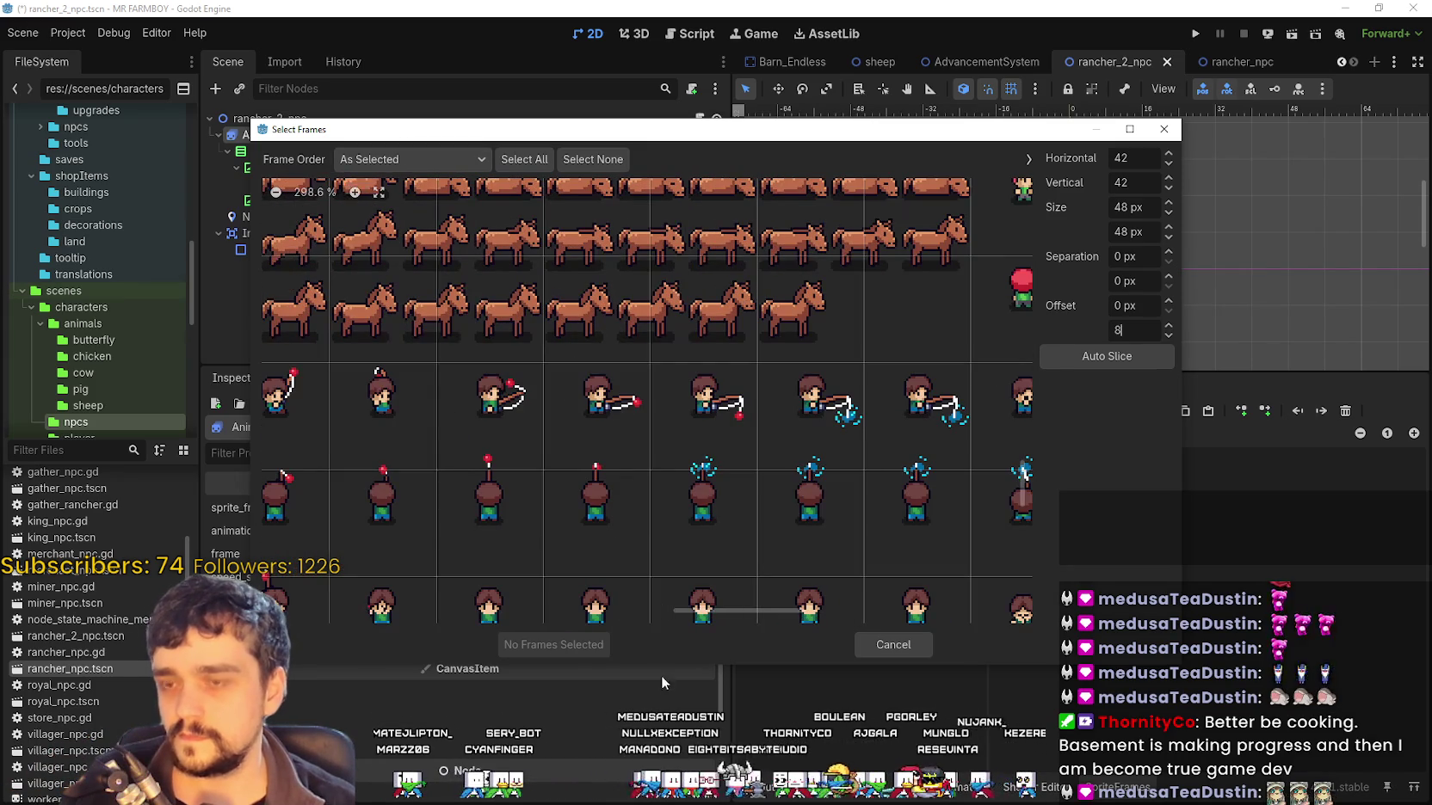
mouse_move(770, 390)
left_mouse_down()
mouse_move(664, 344)
mouse_move(387, 275)
left_mouse_up()
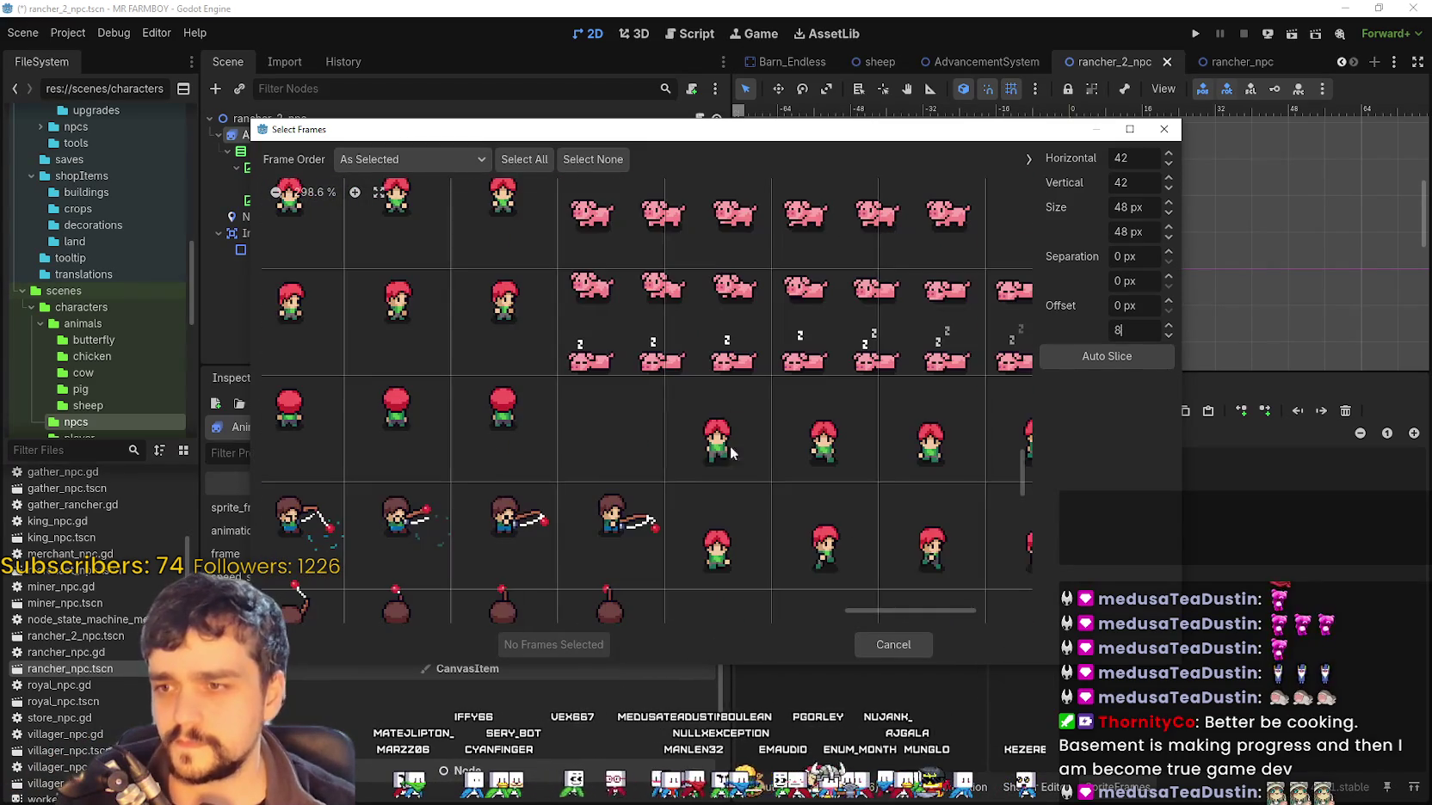
mouse_move(878, 415)
left_mouse_down()
mouse_move(900, 418)
mouse_move(725, 417)
left_mouse_up()
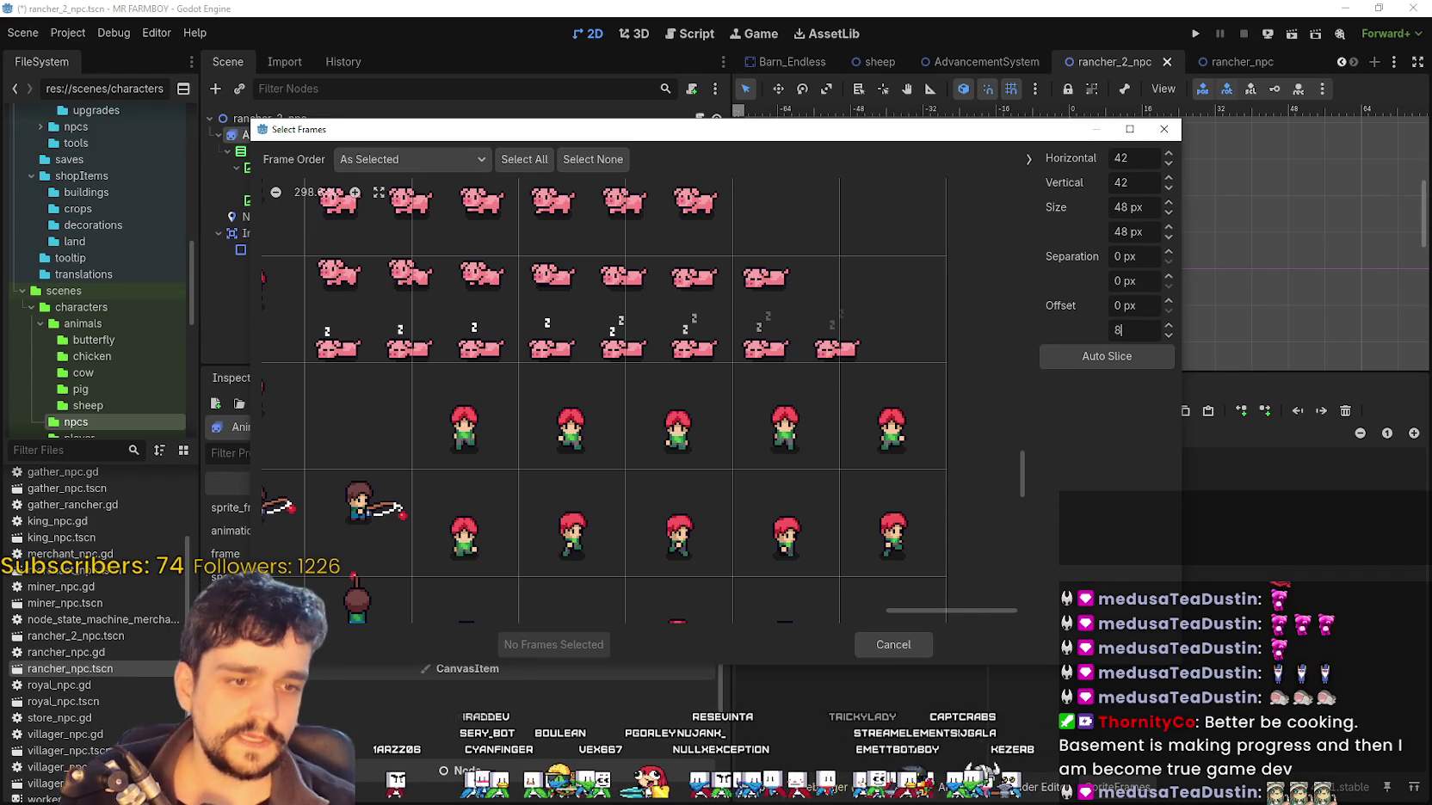
In Aseprite, select the four sleeping pigs on Player.png, then return to Godot's frame picker
key("alt+Tab")
scroll(759, 356, "up", 2)
scroll(946, 344, "down", 1)
scroll(1067, 330, "up", 1)
left_click_drag(1067, 330, 884, 351)
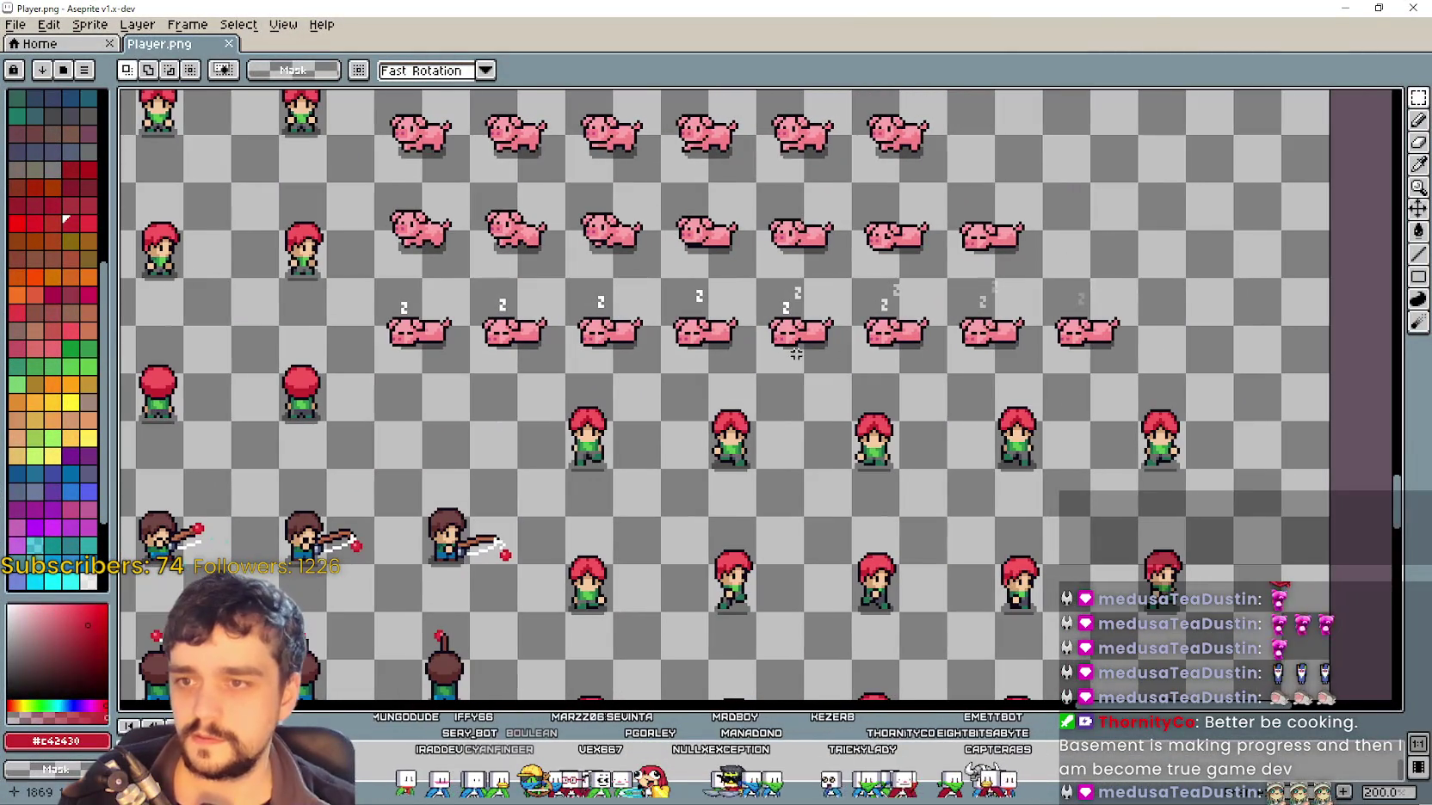
mouse_move(753, 376)
left_mouse_down()
mouse_move(1038, 278)
mouse_move(1141, 275)
left_mouse_up()
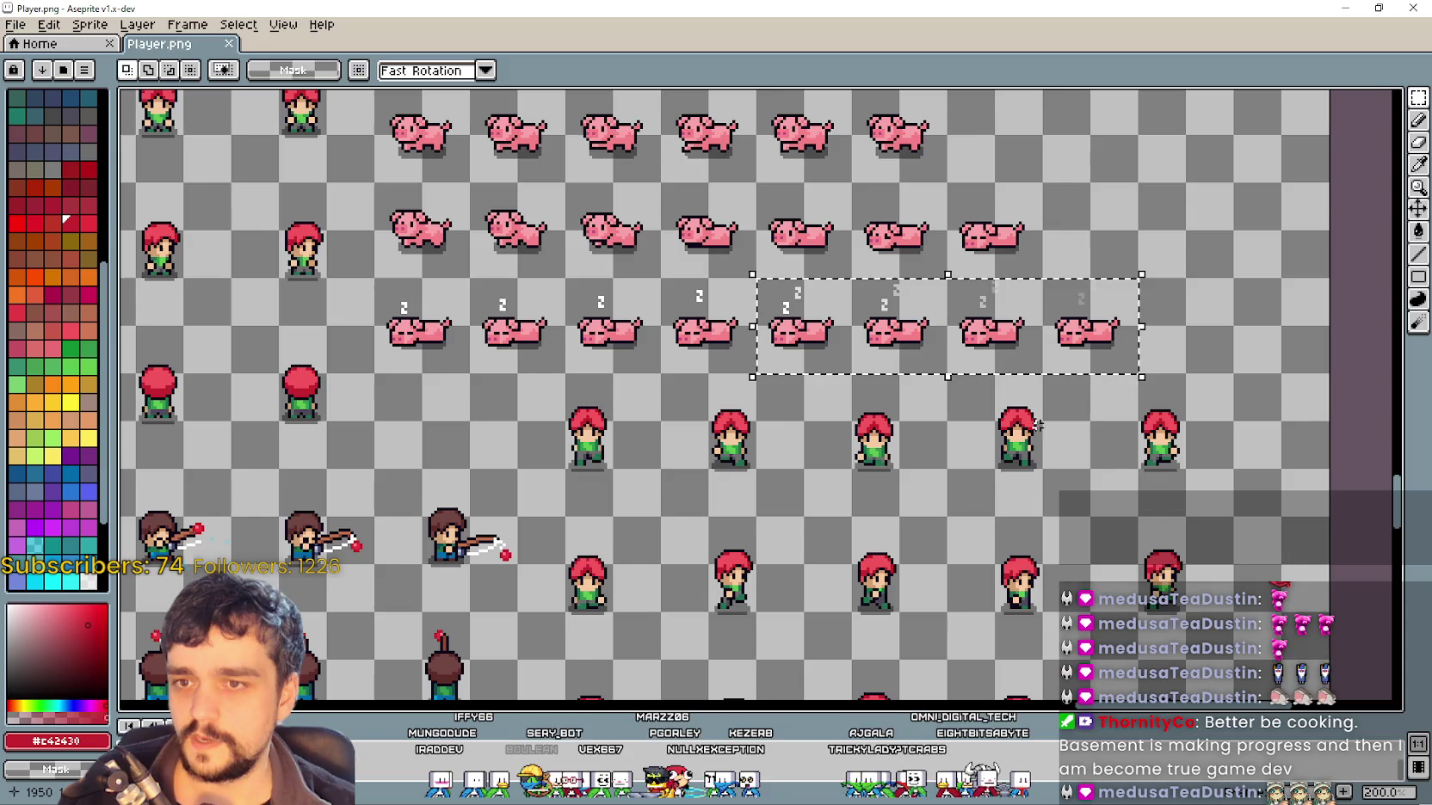
key("alt+Tab")
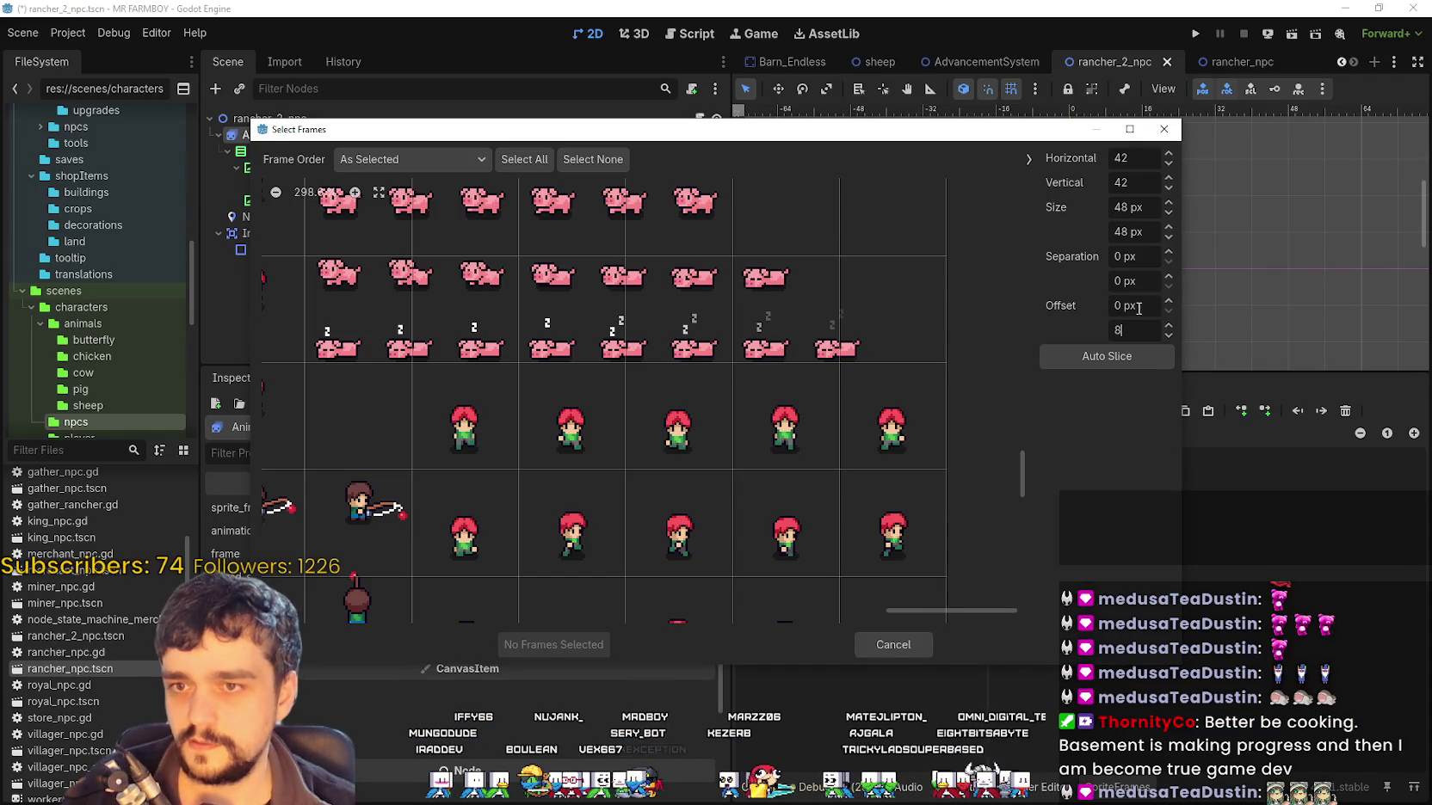
Slice Player.png with a 16 px vertical offset and add six red walking frames to walk_front
type("16")
key("shift+Tab")
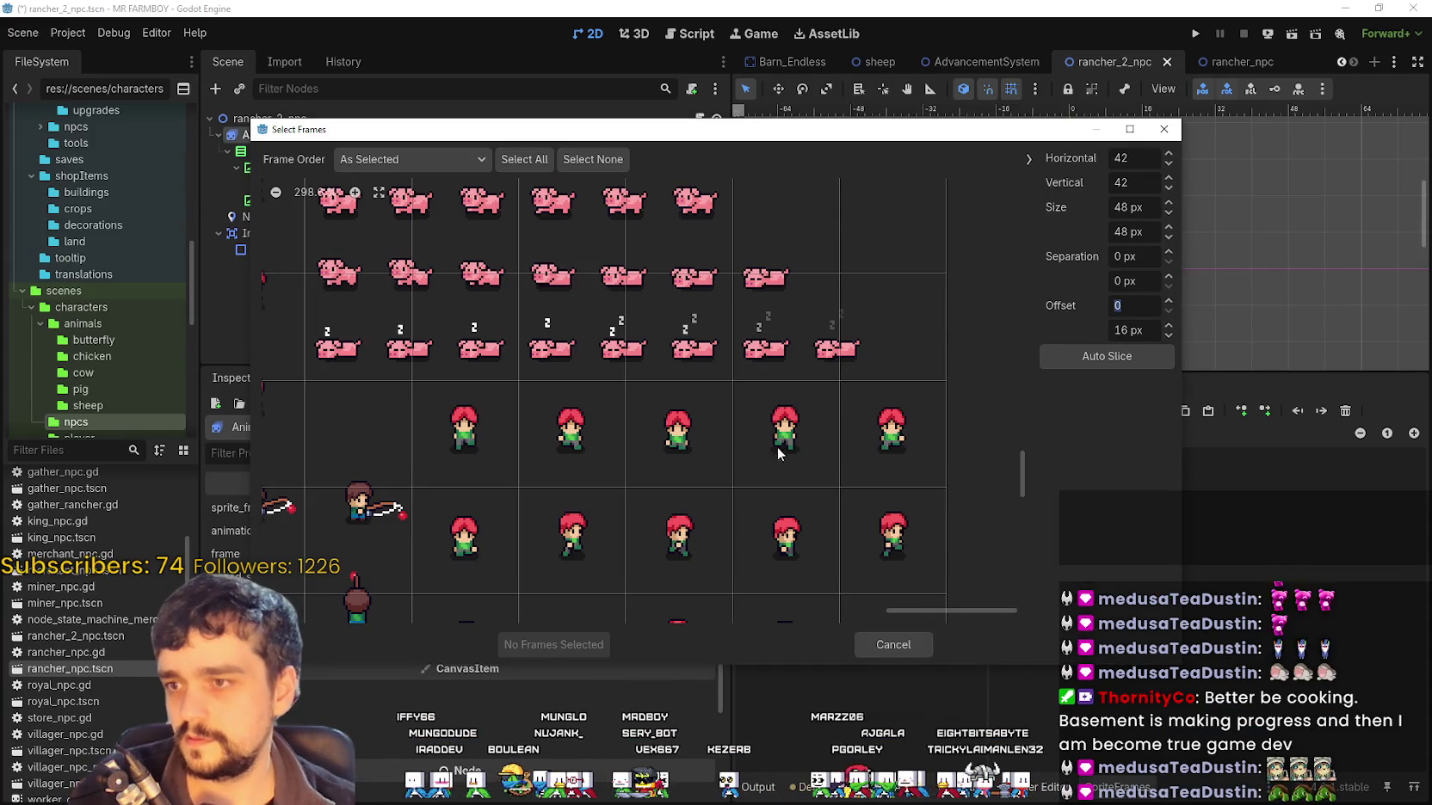
scroll(888, 492, "down", 2)
left_click_drag(532, 376, 859, 370)
scroll(859, 369, "down", 1)
left_click(467, 400)
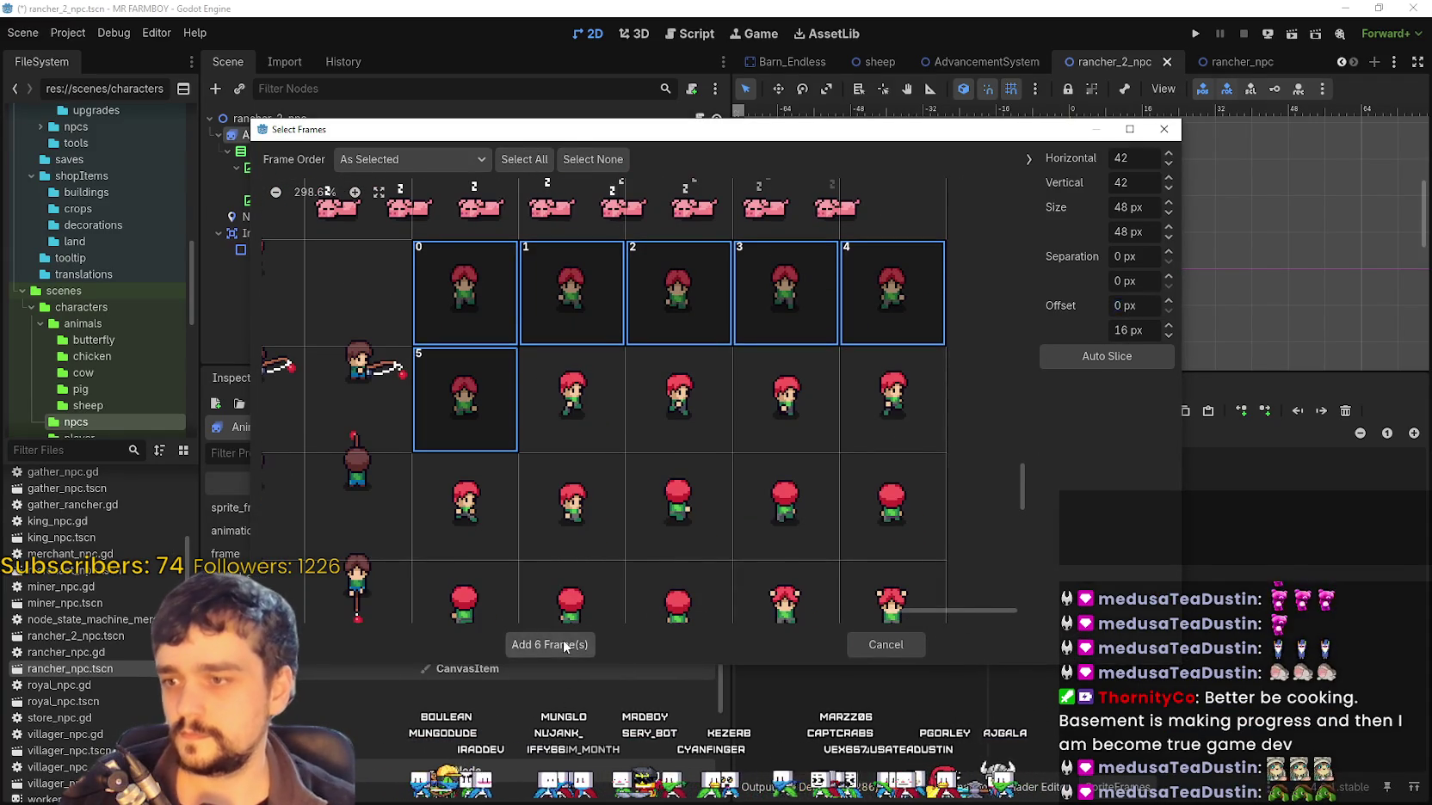
left_click(558, 645)
Delete all the old purple frames from walk_right
left_click(830, 645)
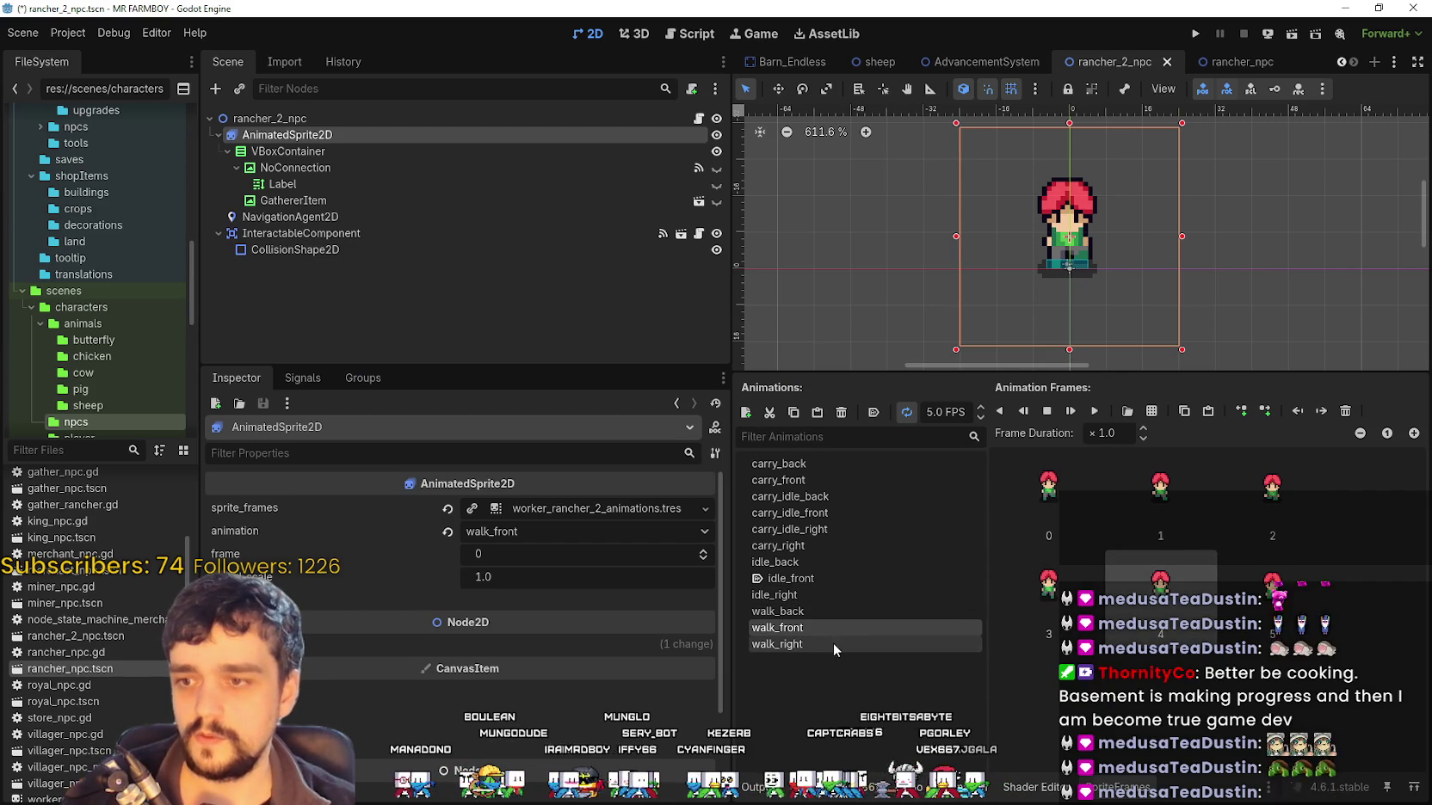
left_click(1088, 527)
key("ctrl+a")
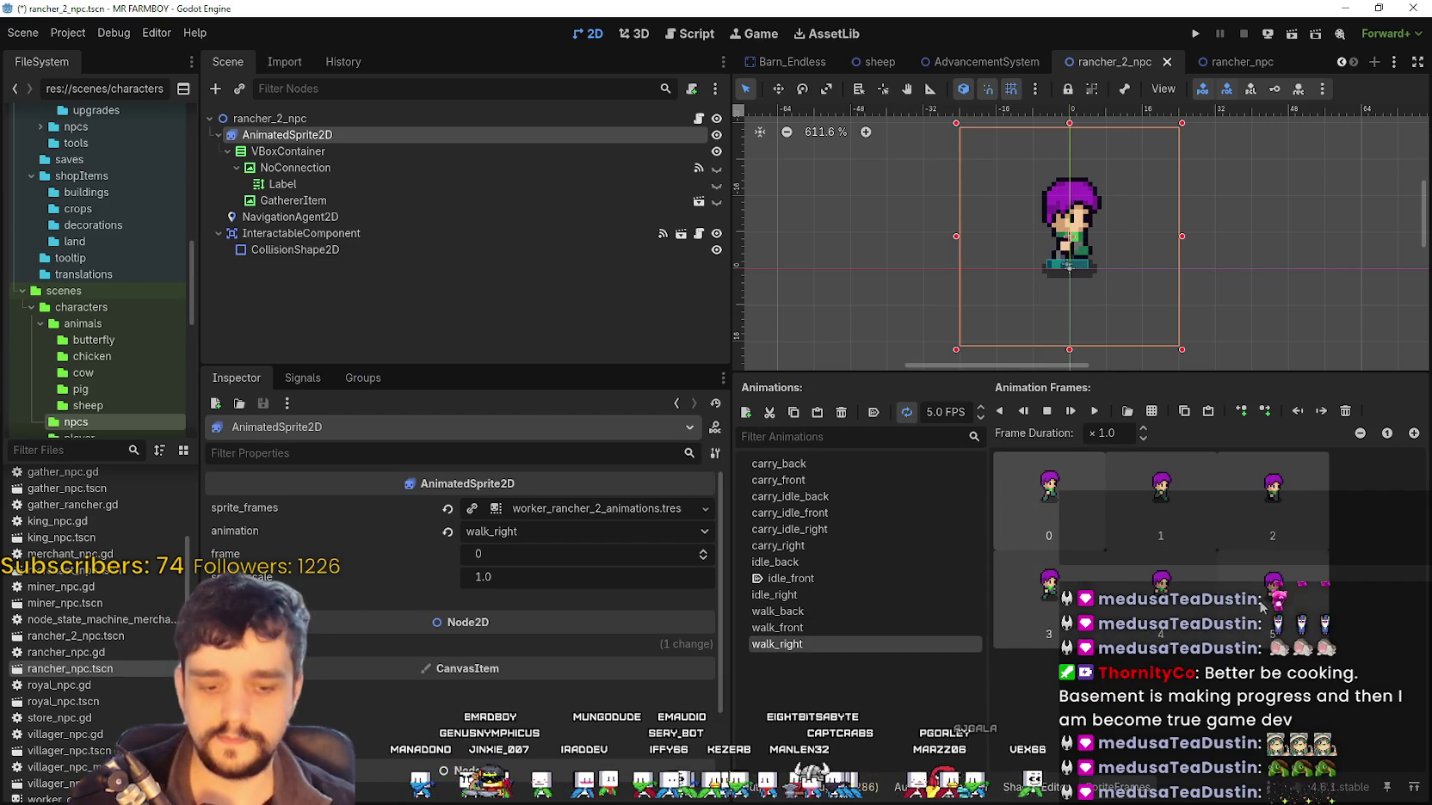
key("Delete")
Add six red-haired side-walking frames from Player.png to walk_right
left_click(1152, 412)
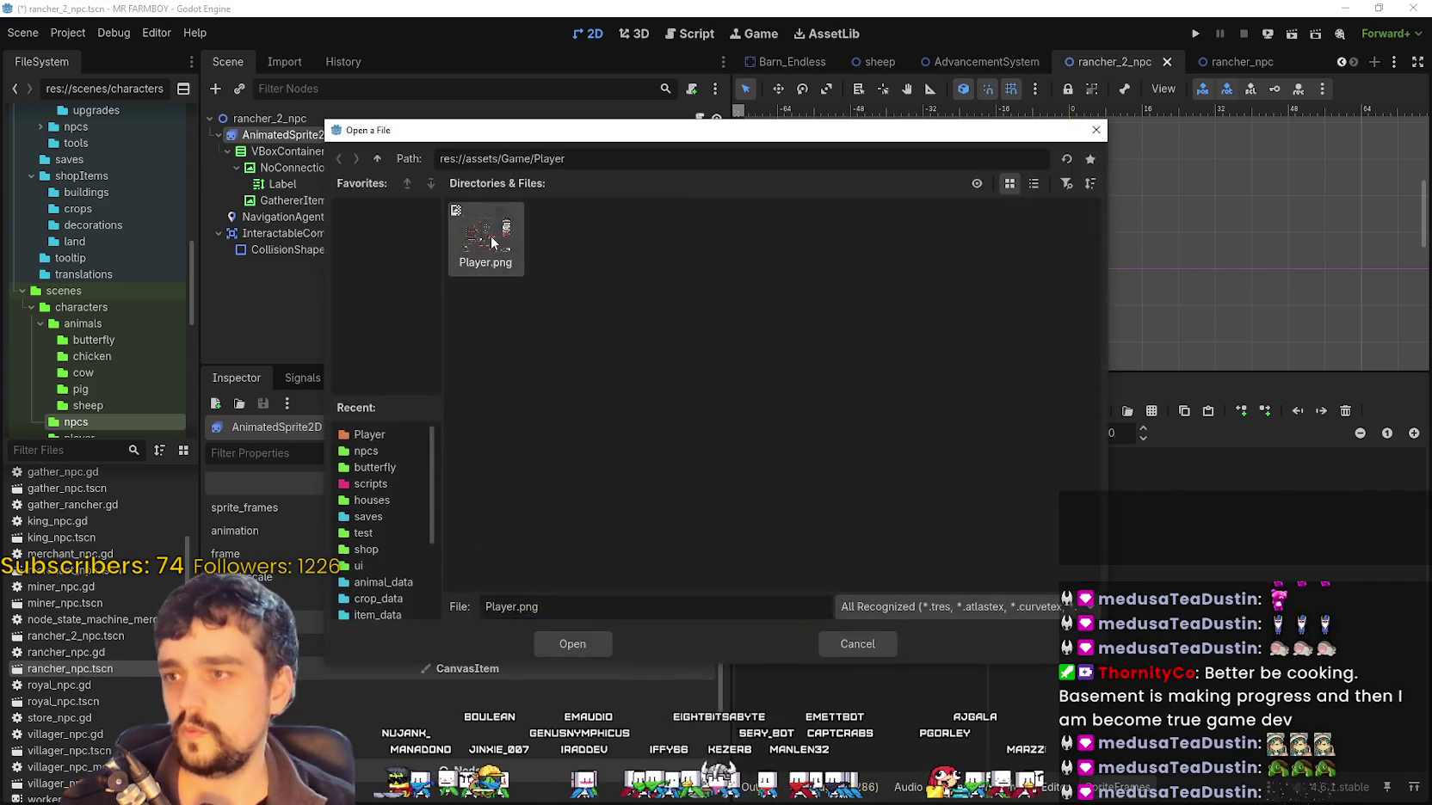
double_click(490, 236)
left_click_drag(555, 429, 892, 404)
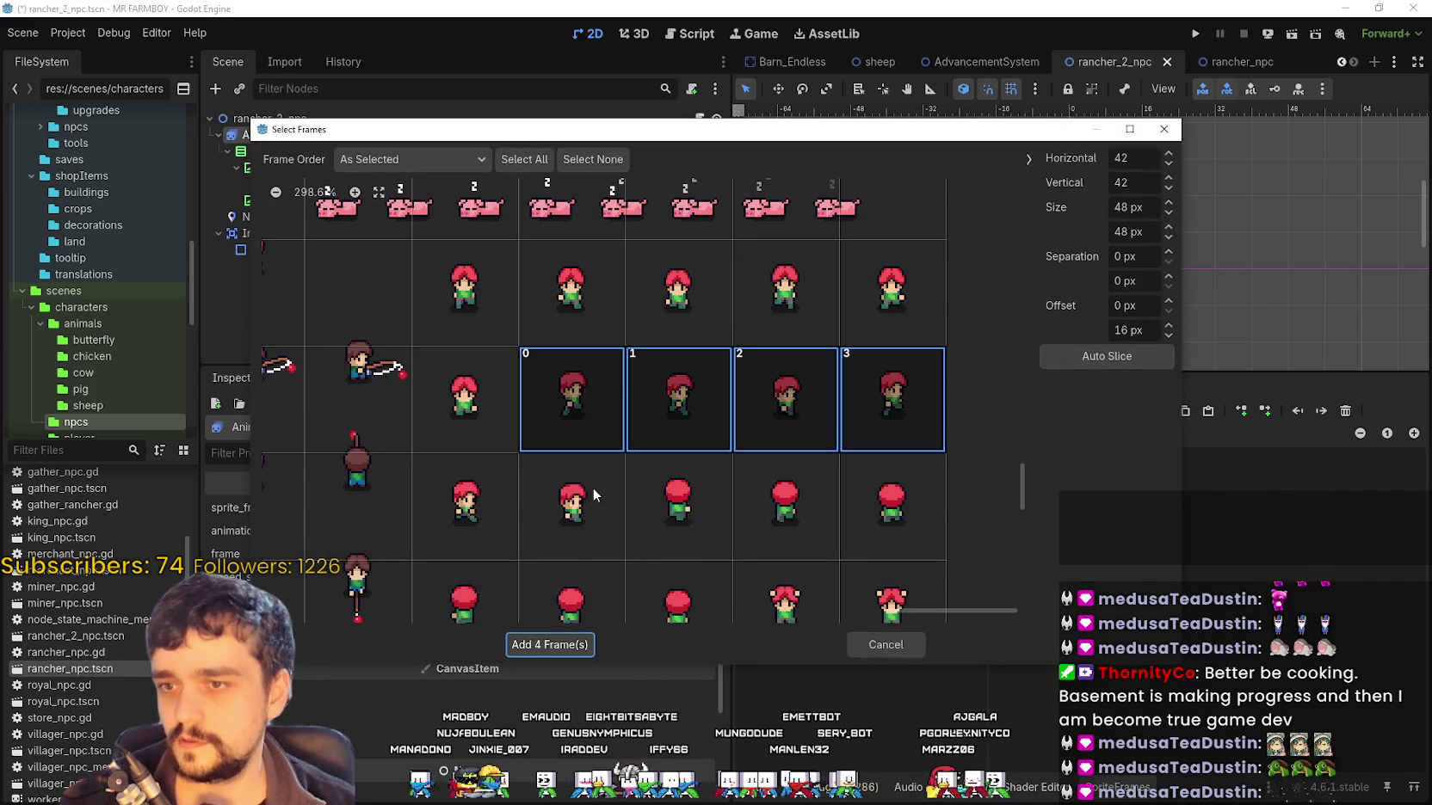
left_click(465, 507)
left_click(571, 508)
left_click(571, 645)
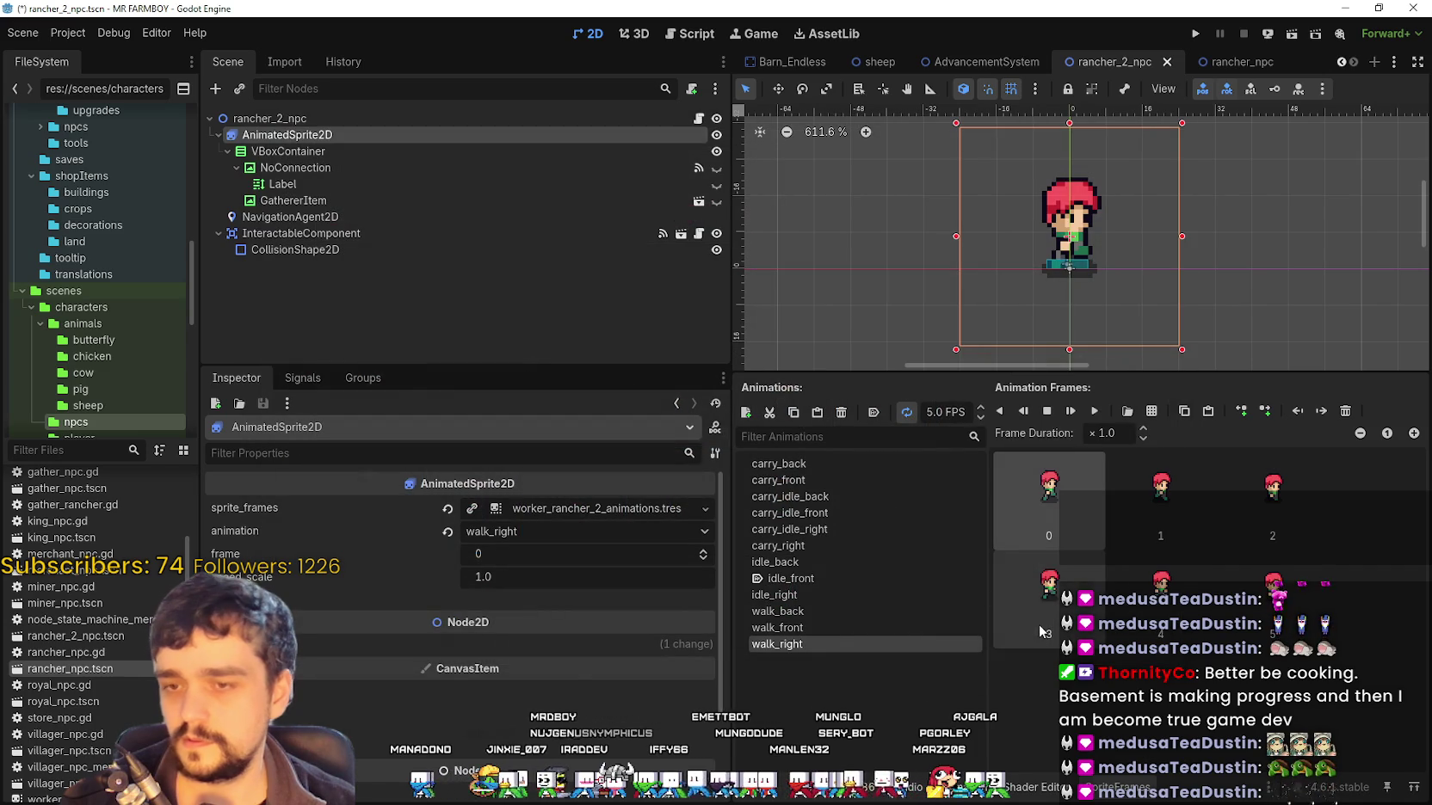
Clear walk_back and refill it with six back-facing red-haired walking frames from Player.png
left_click(826, 611)
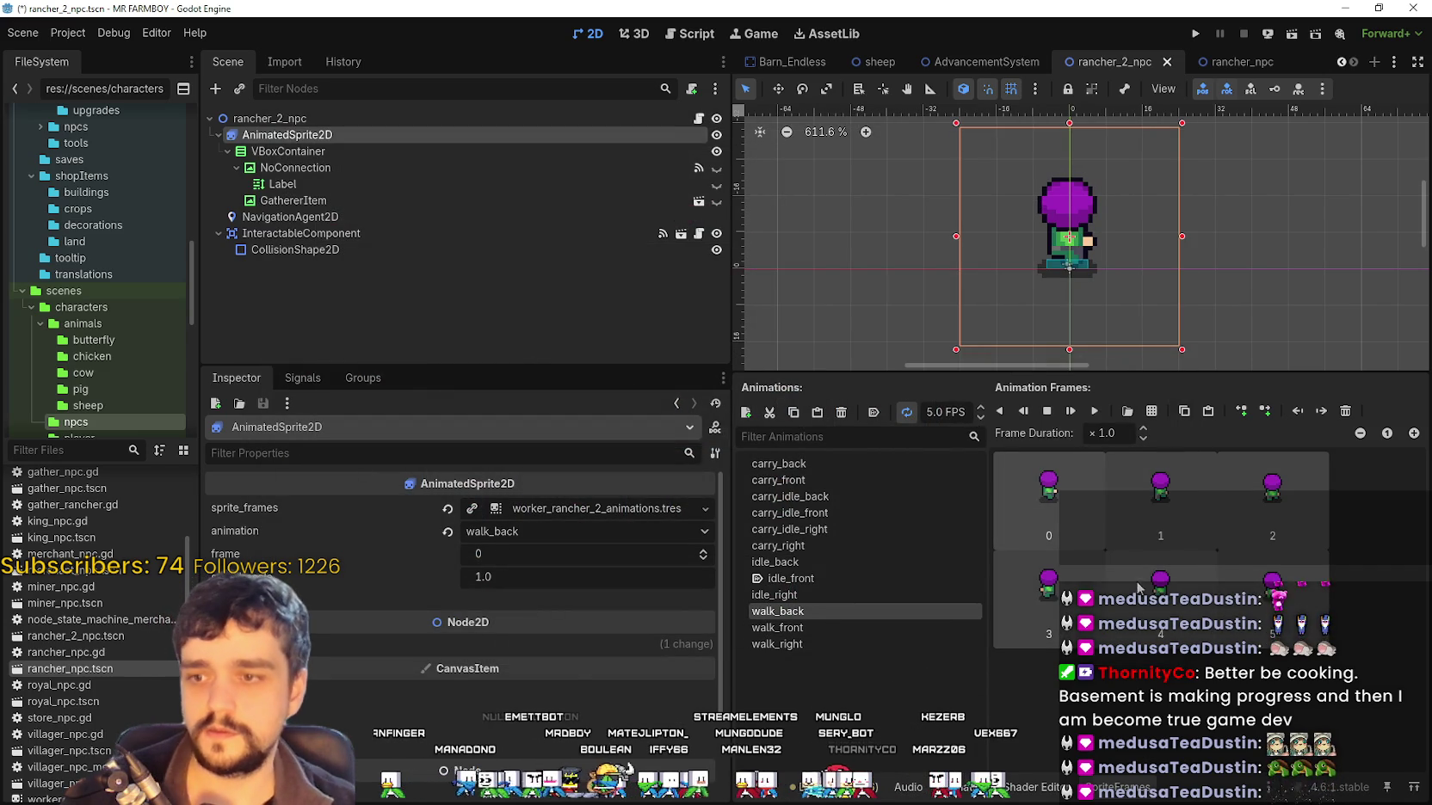
key("Delete")
left_click(1155, 411)
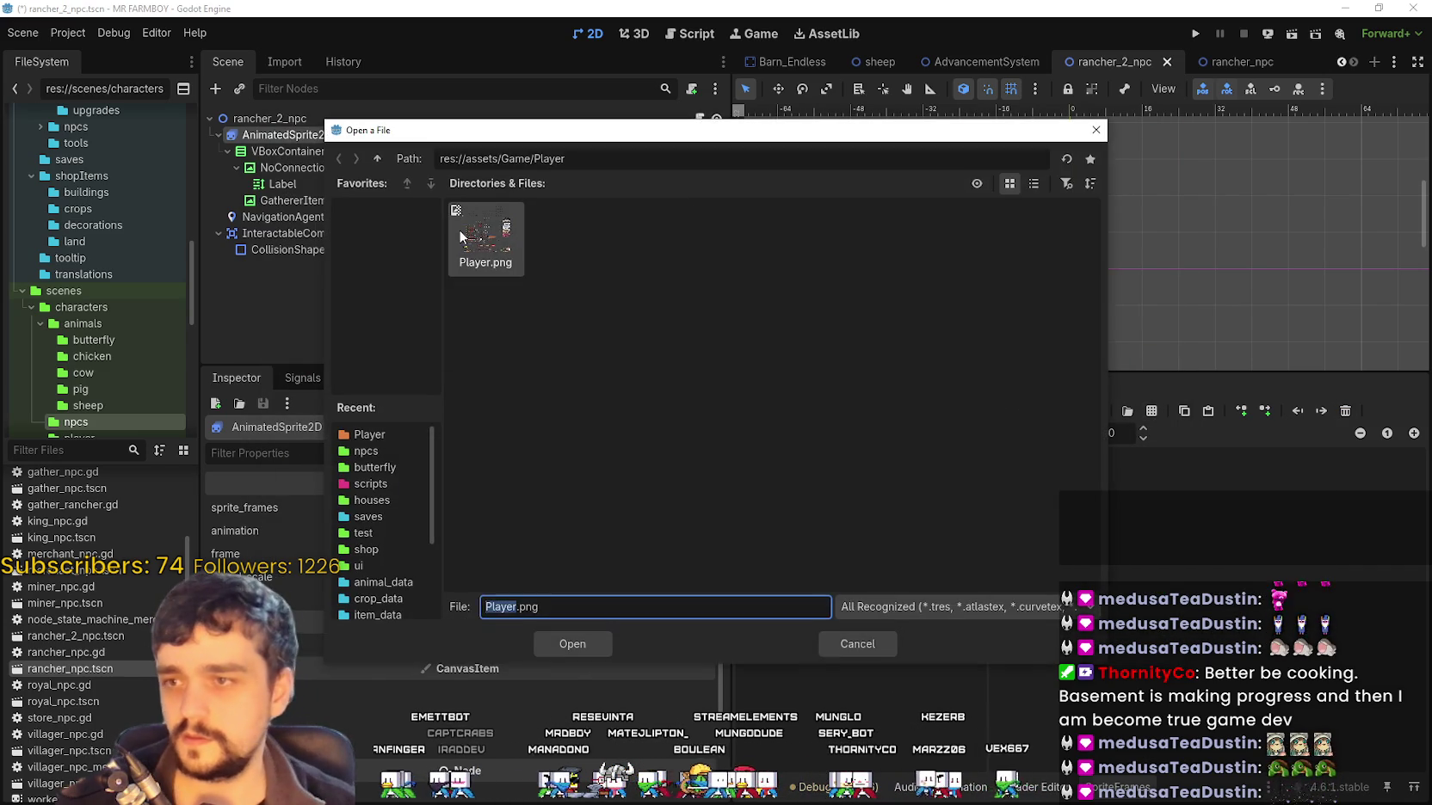
double_click(461, 237)
left_click_drag(667, 404, 935, 407)
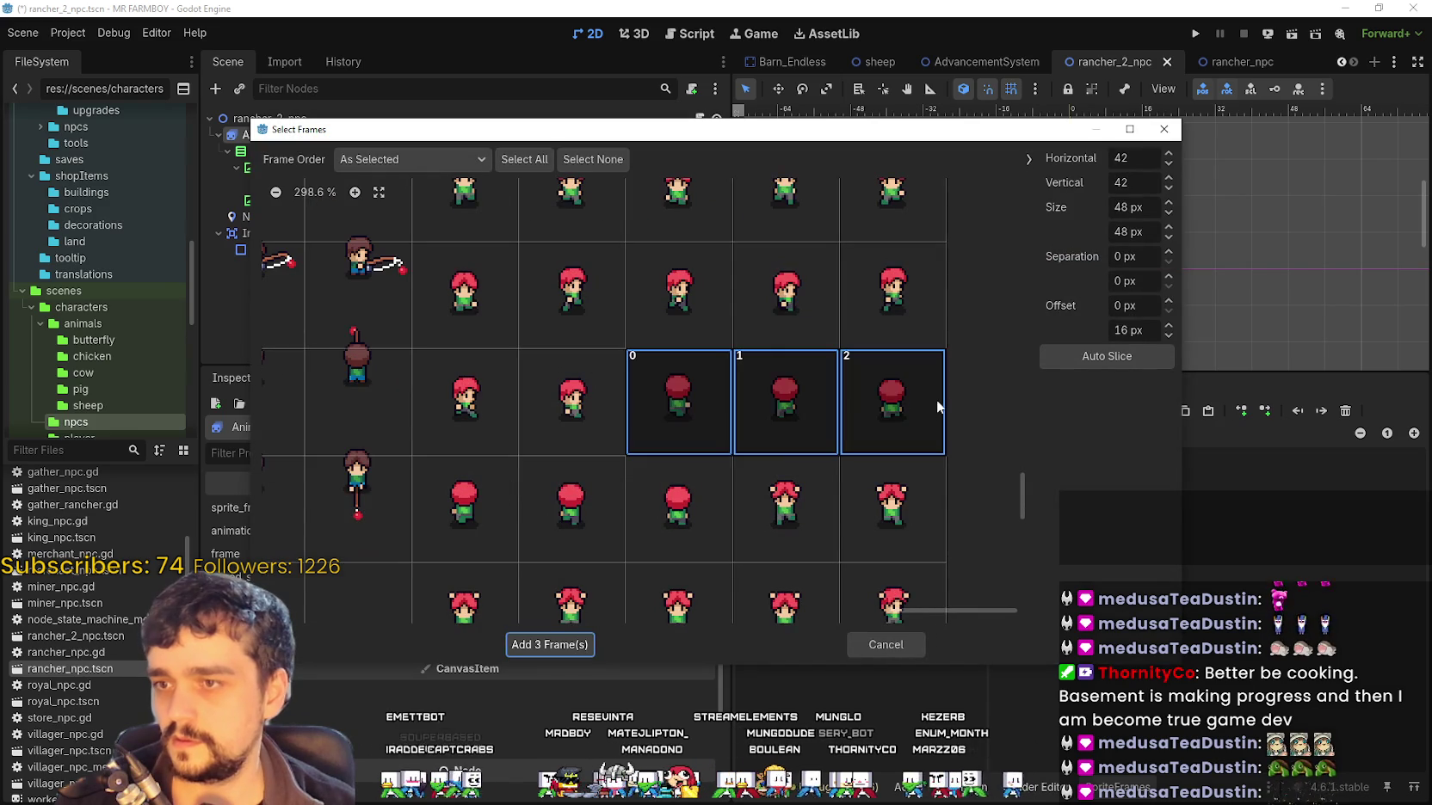
left_click_drag(495, 507, 679, 512)
left_click(550, 645)
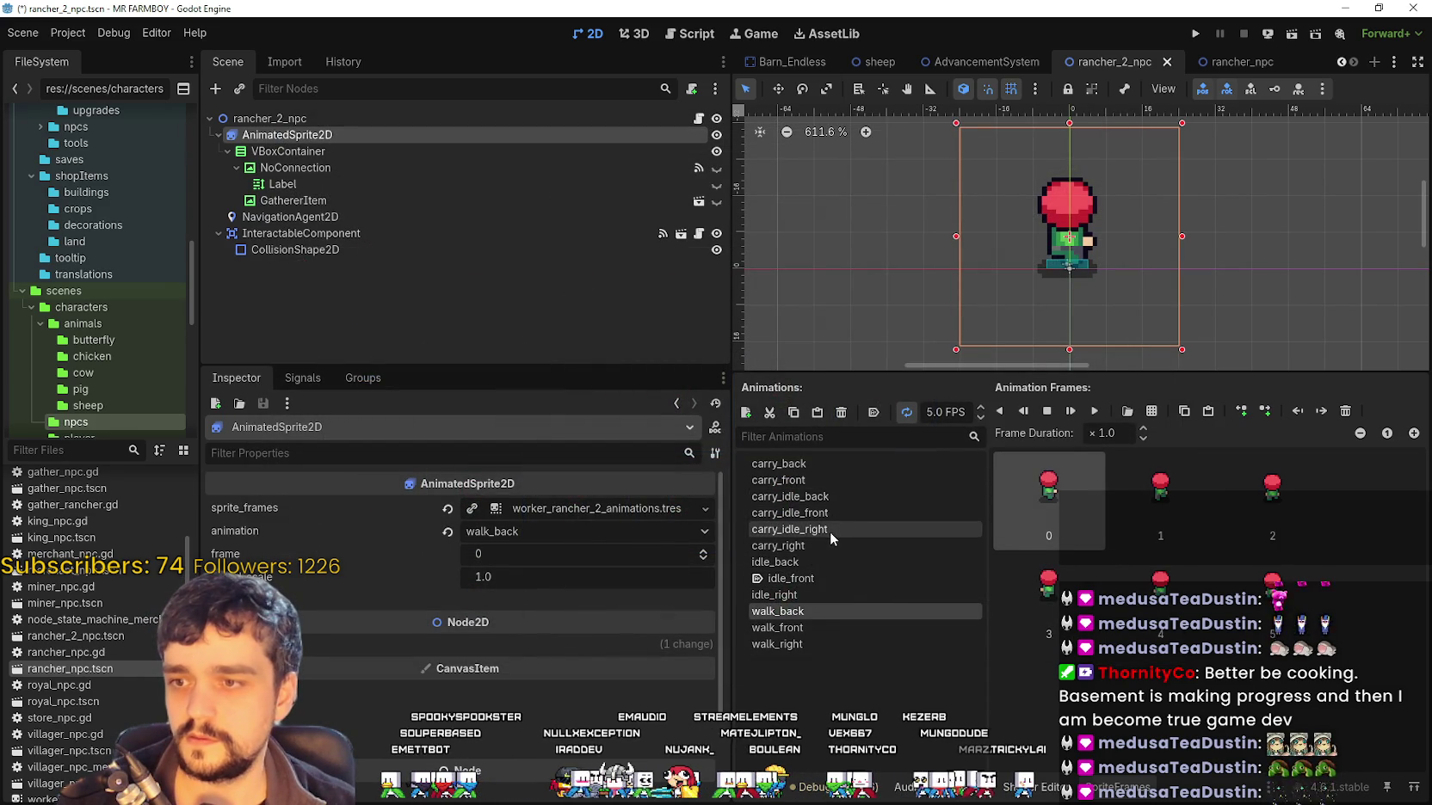
Fill carry_front with six front-facing red-haired carry frames from Player.png
left_click(833, 479)
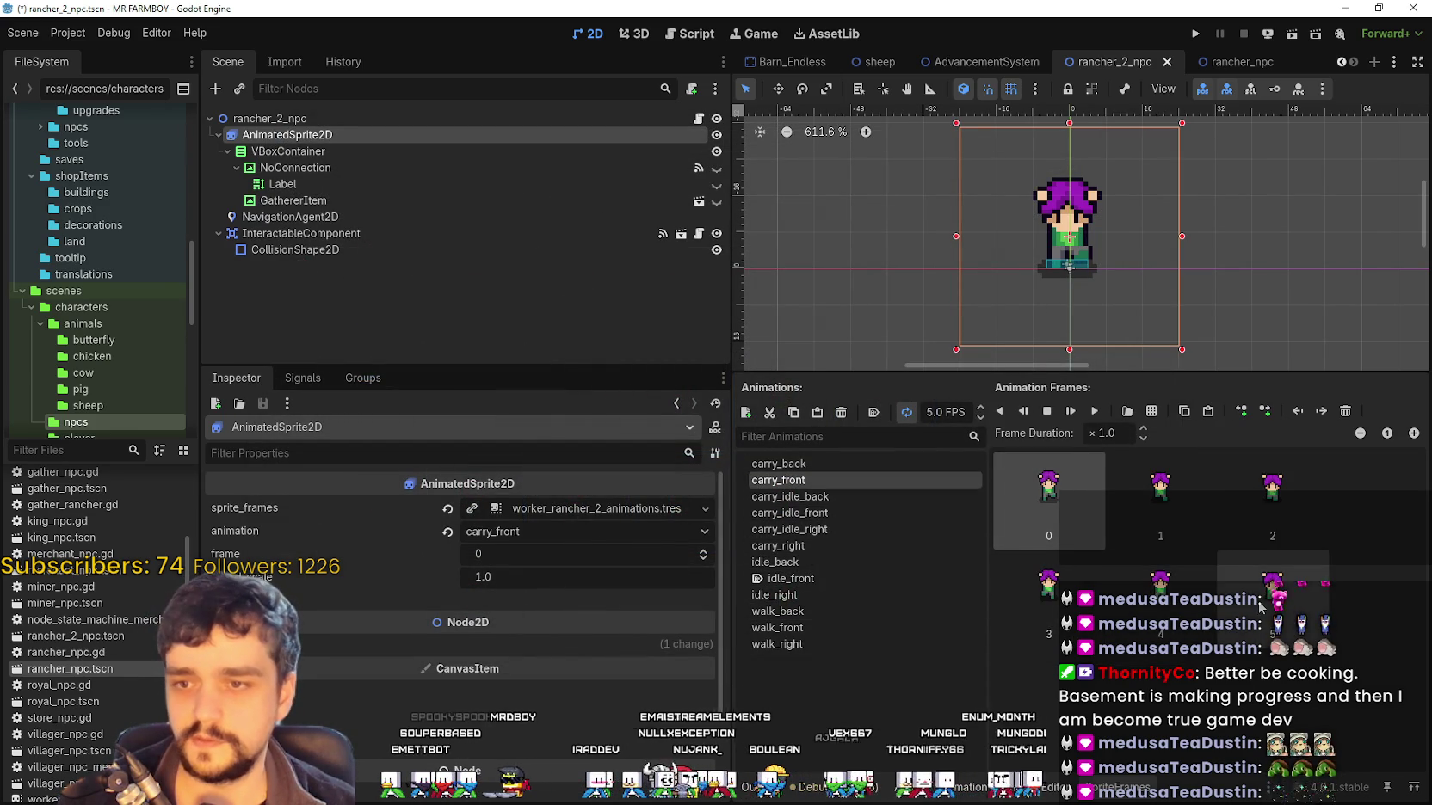
left_click(1151, 410)
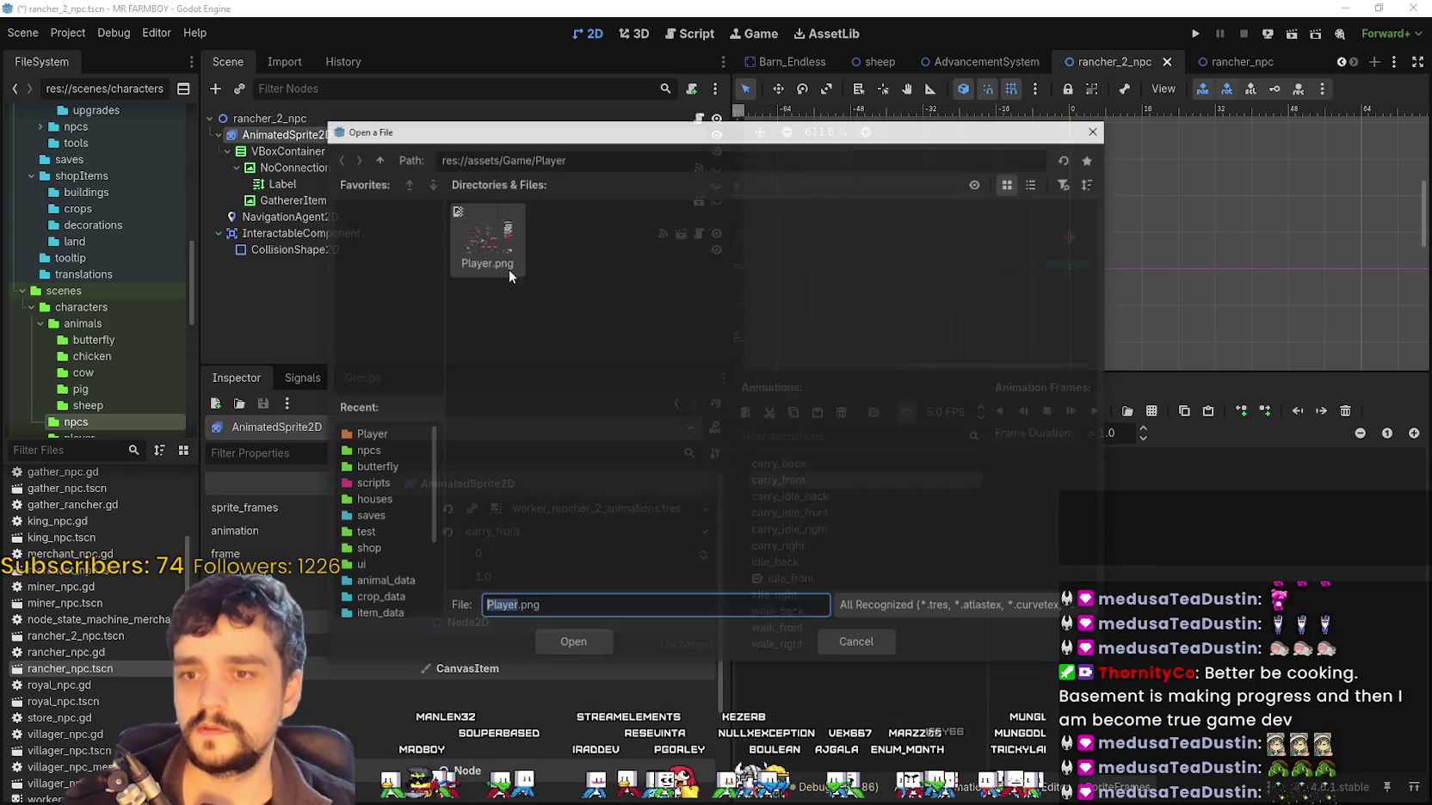
double_click(486, 241)
left_click(786, 404)
left_click(895, 430)
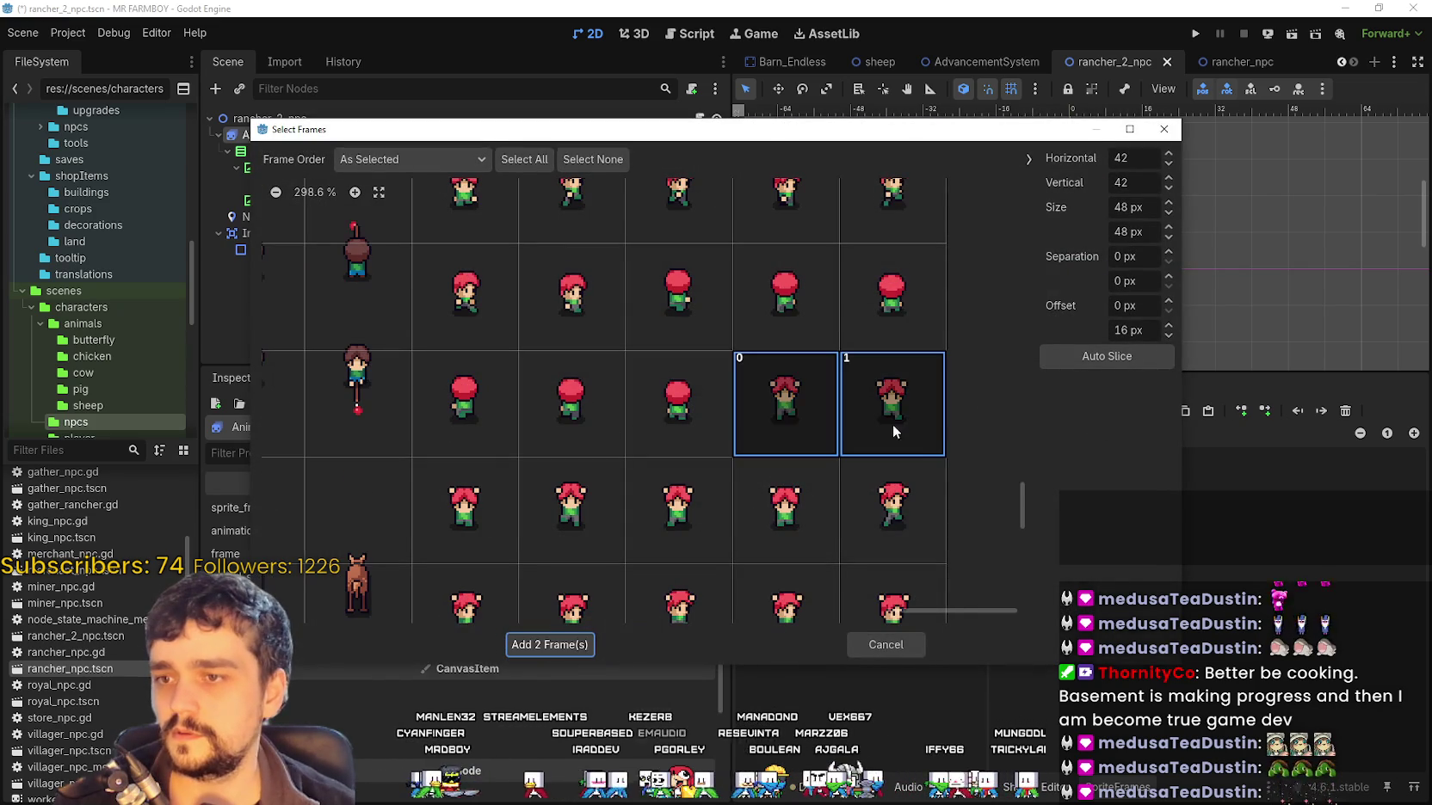
mouse_move(459, 524)
left_mouse_down()
mouse_move(726, 493)
mouse_move(715, 548)
left_mouse_up()
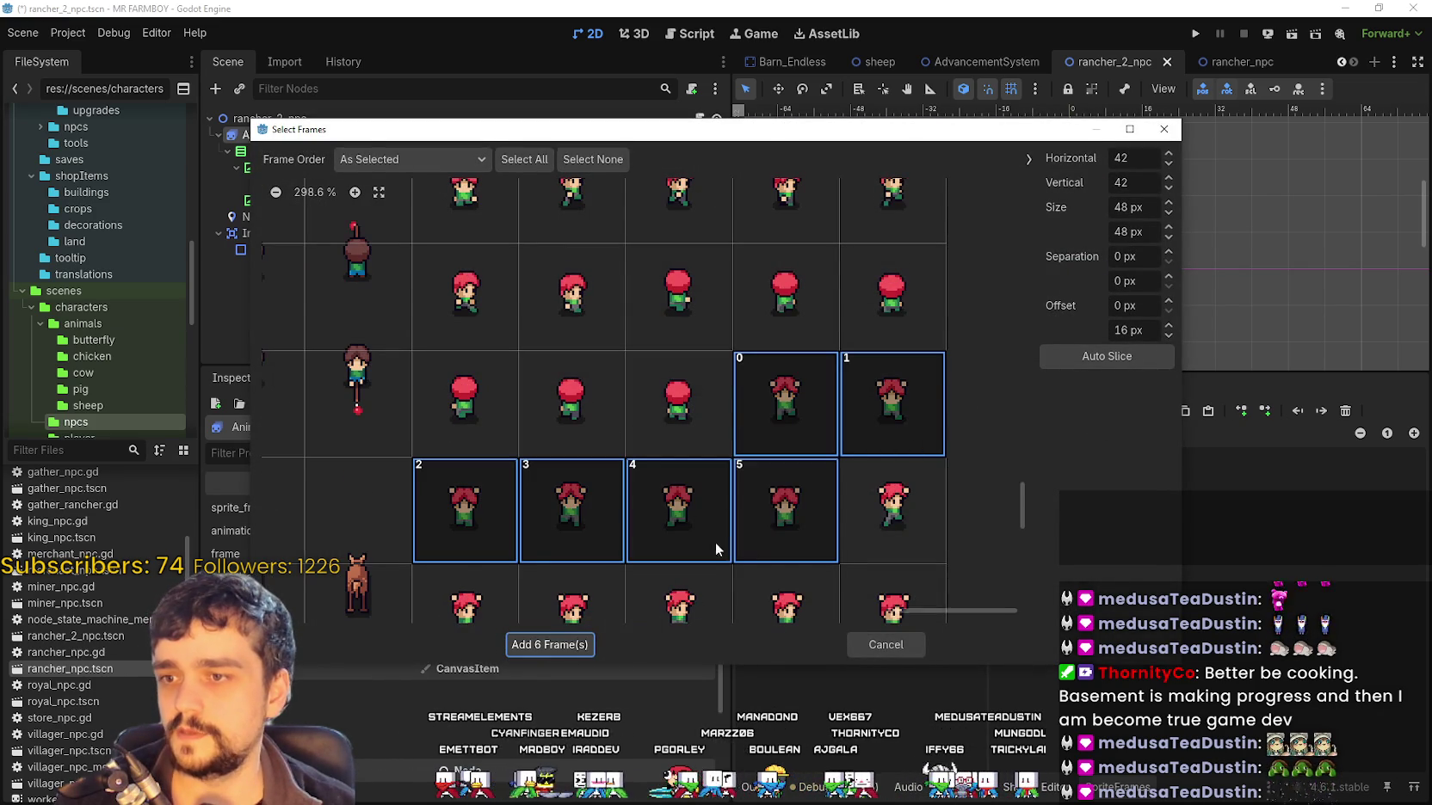
scroll(654, 585, "down", 1)
left_click(554, 647)
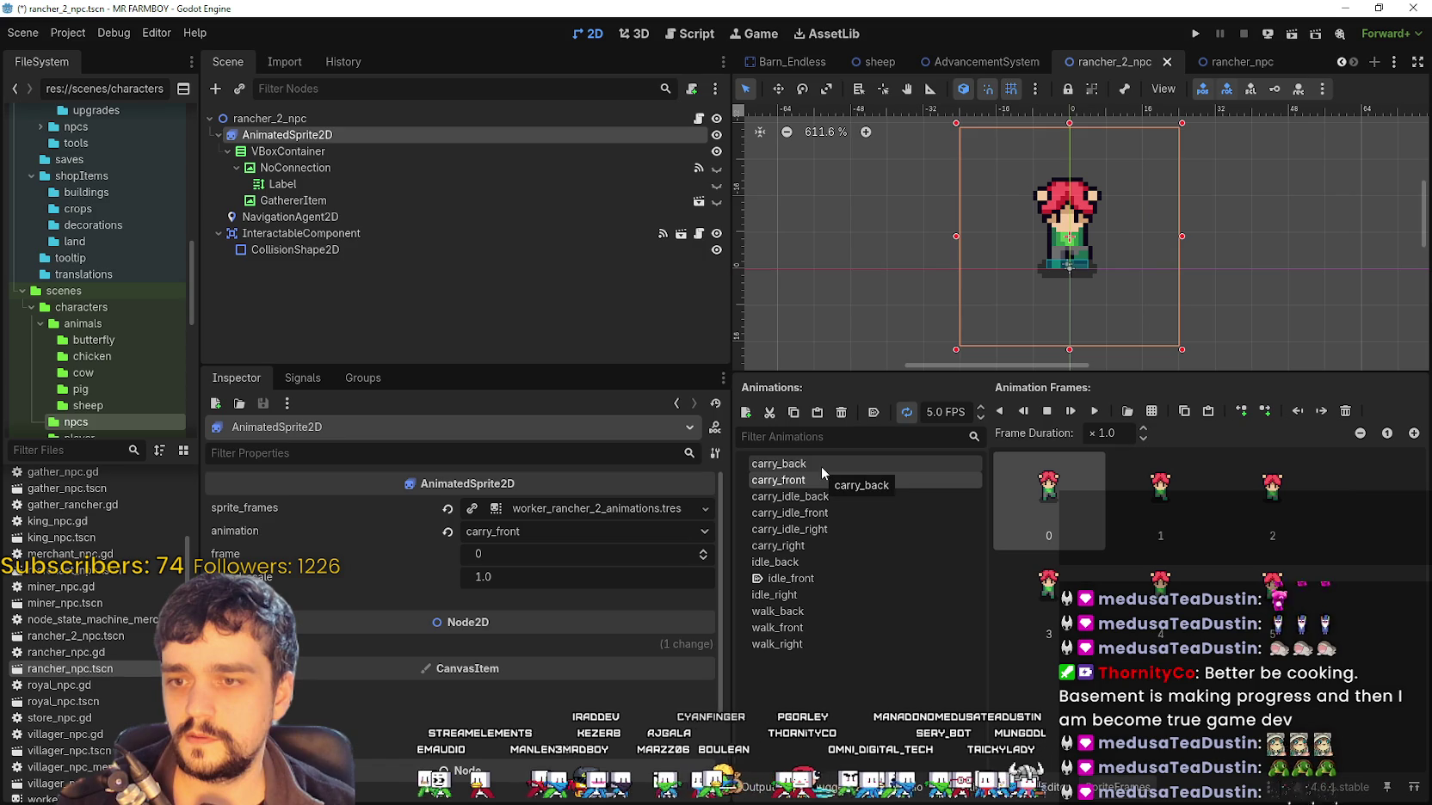
Replace carry_right's old frames with six side-facing red-haired carry frames from Player.png
left_click(838, 547)
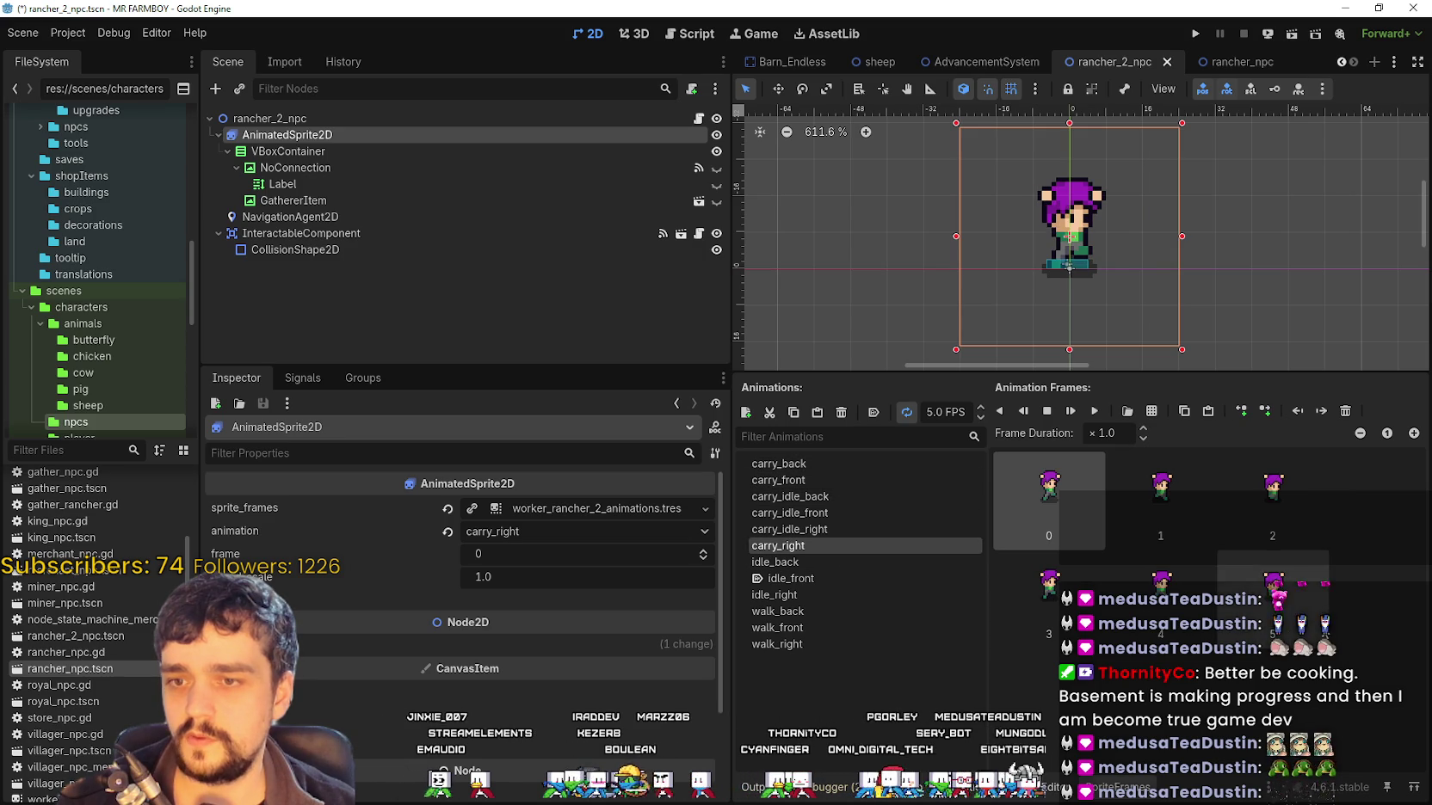
key("Delete")
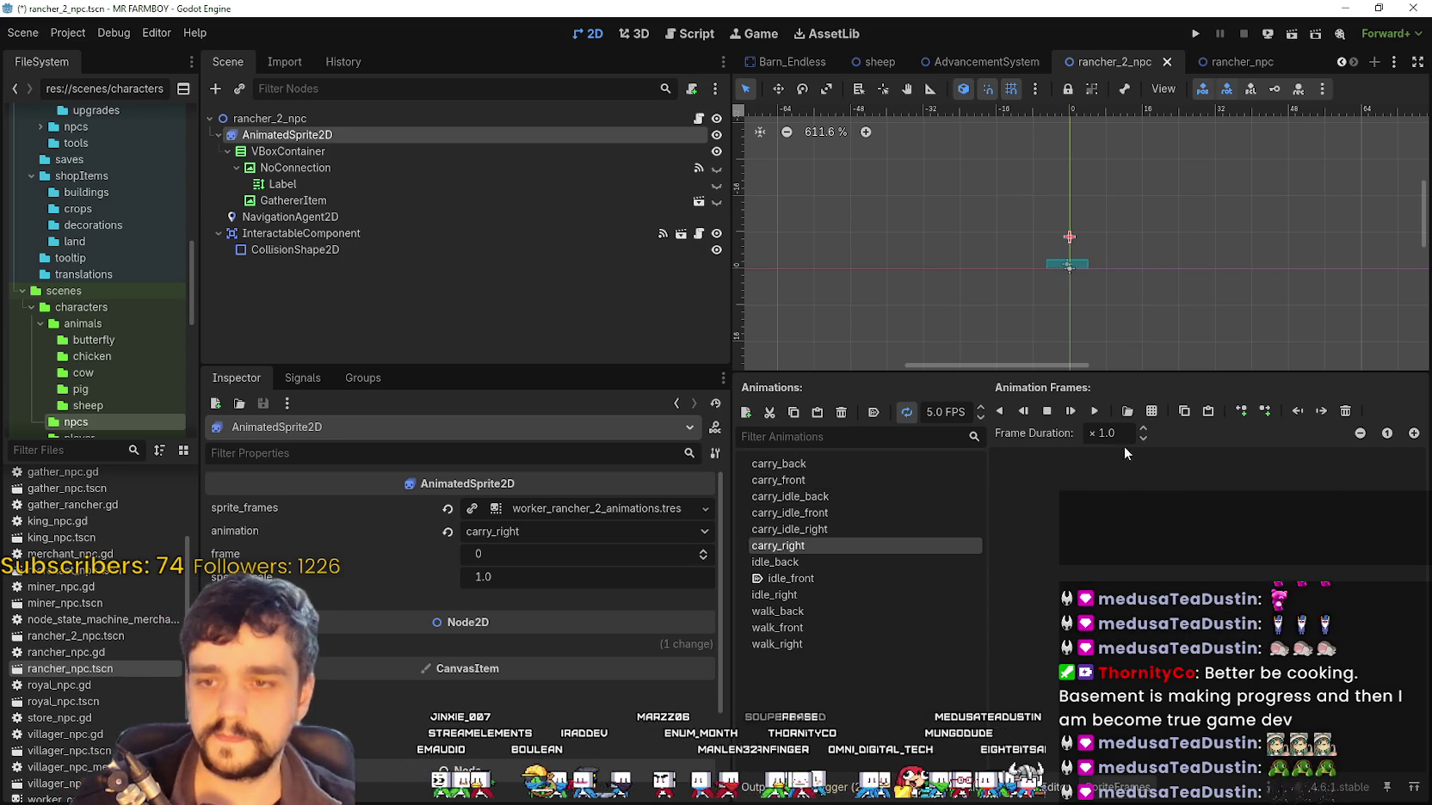
left_click(1149, 412)
double_click(501, 229)
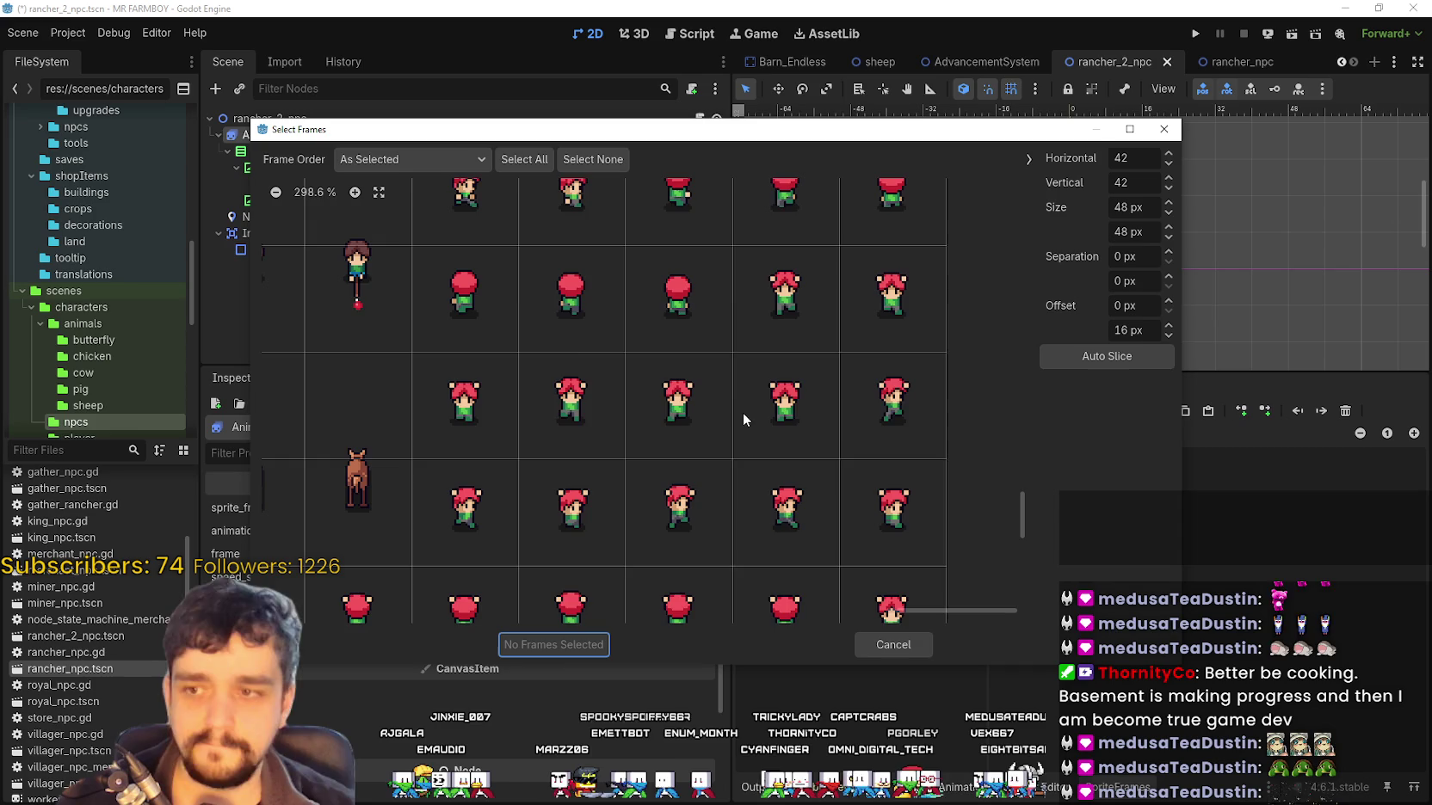
scroll(742, 413, "down", 1)
left_click(872, 361)
left_click(509, 433)
left_click_drag(510, 433, 856, 444)
scroll(711, 512, "down", 1)
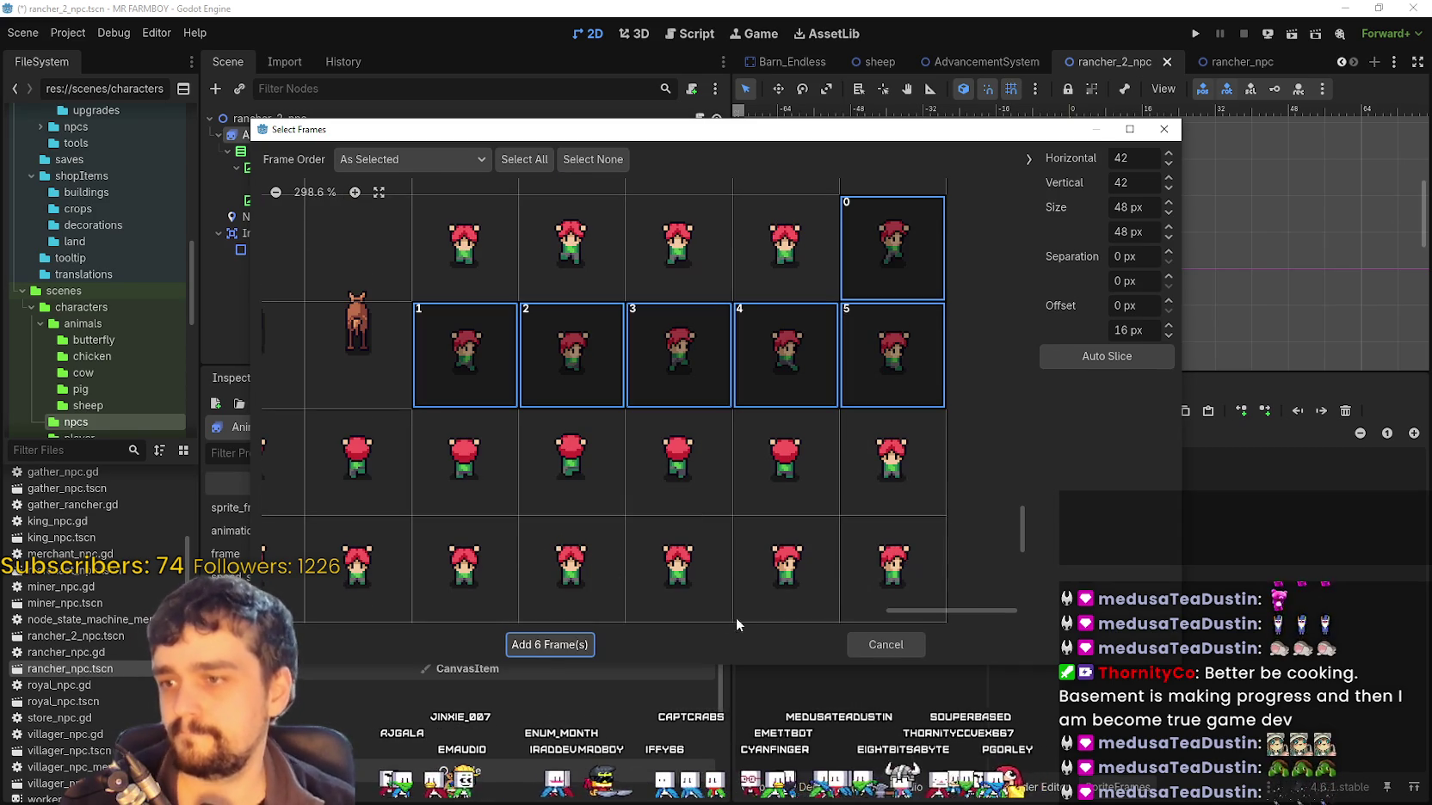
left_click(550, 645)
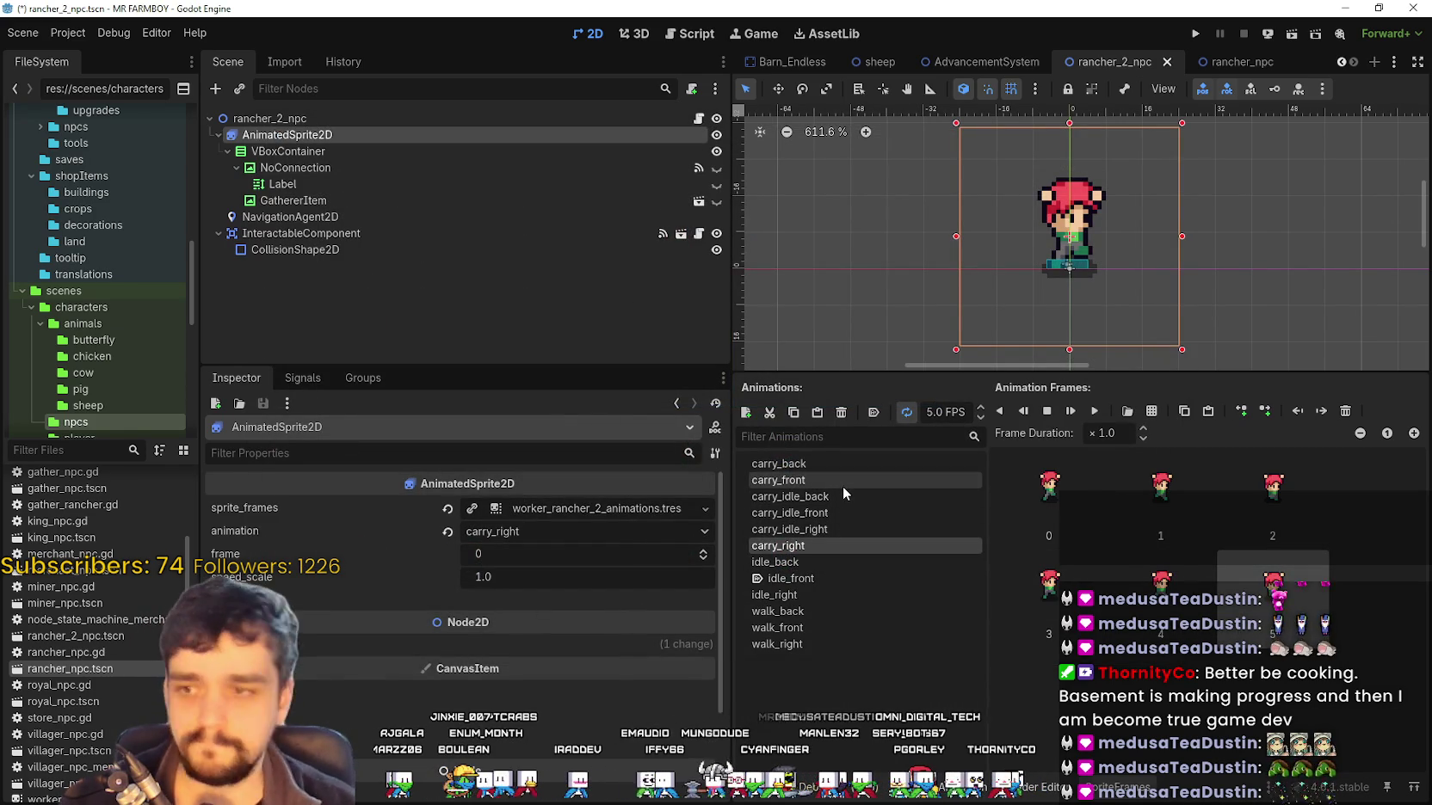
Replace carry_back's frames with five back-facing red-haired carry frames, then save the scene
left_click(841, 463)
left_click(1328, 611, "shift")
key("Delete")
left_click(1153, 411)
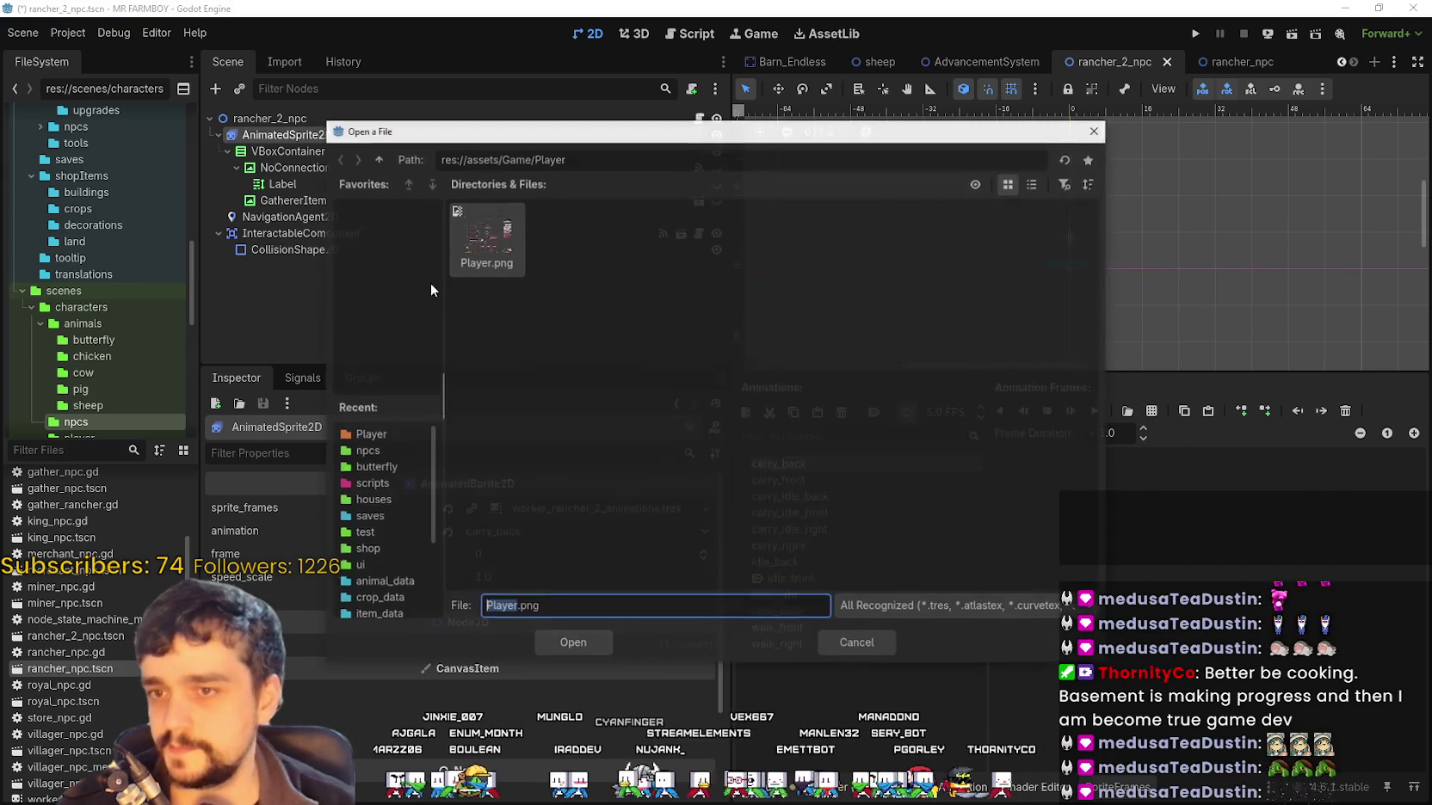
double_click(482, 245)
left_click(357, 400)
left_click(435, 385)
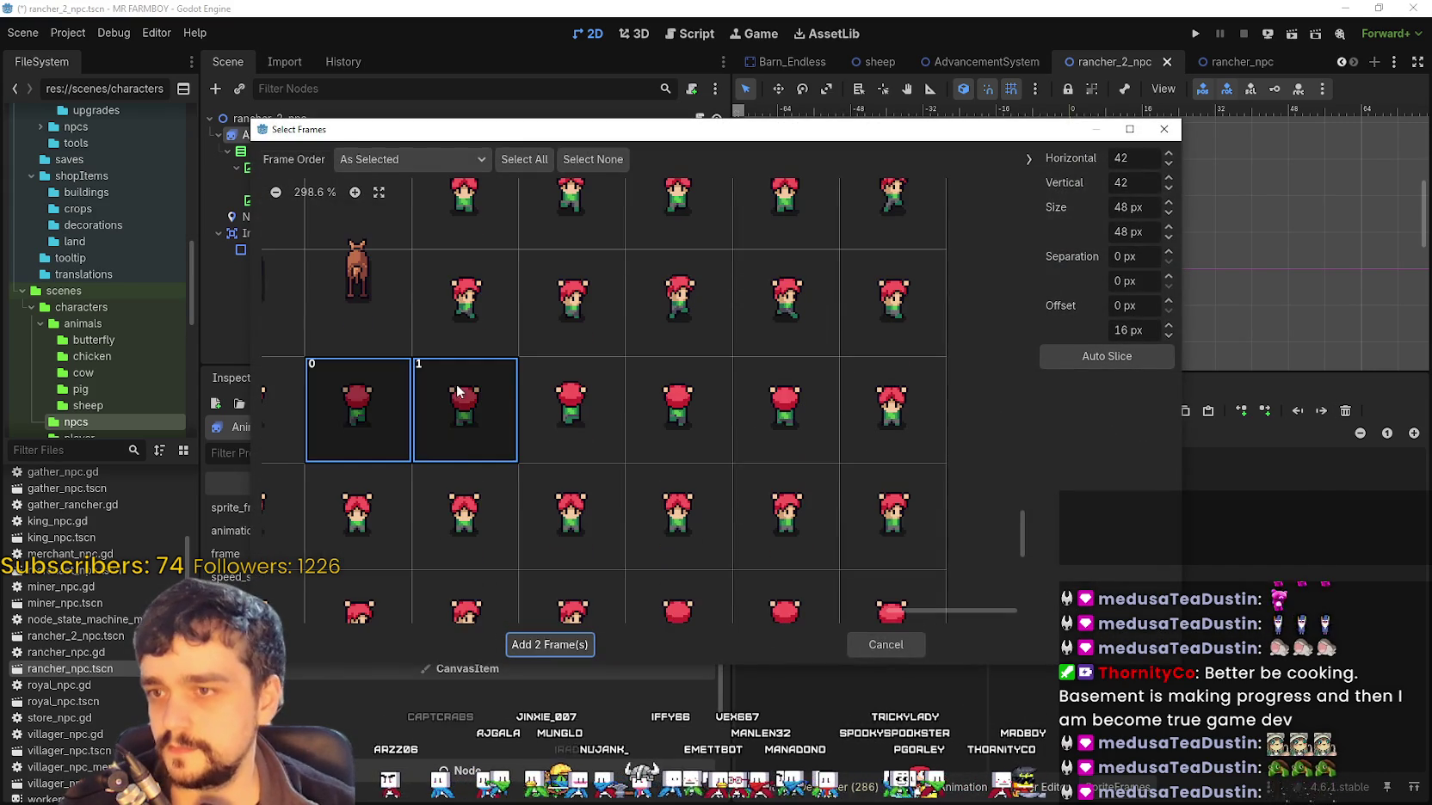
left_click(571, 400)
left_click(678, 400)
left_click(783, 405)
left_click(539, 651)
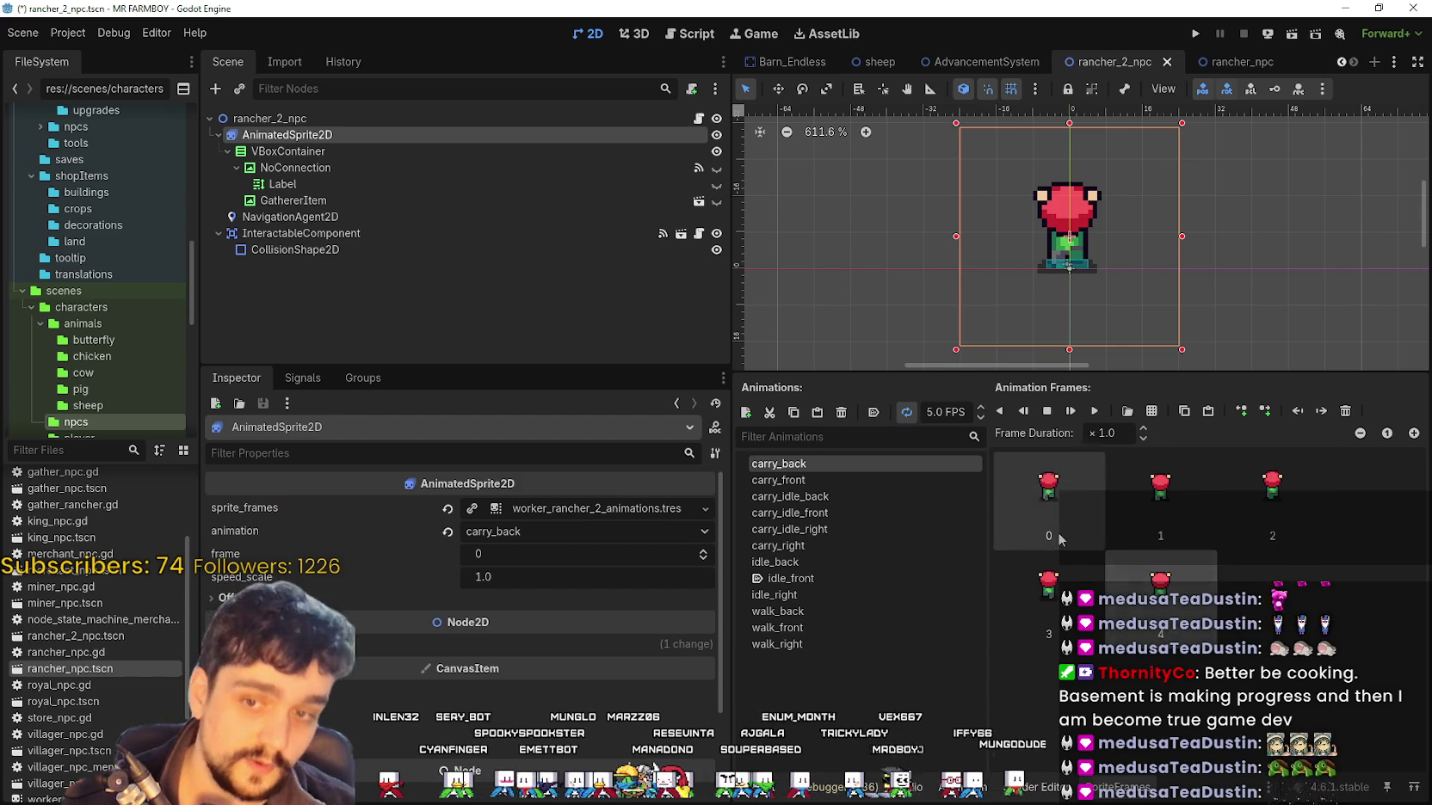
key("ctrl+s")
Check the frames of the carry, idle and walk animations one by one
left_click(801, 492)
left_click(803, 465)
left_click(801, 475)
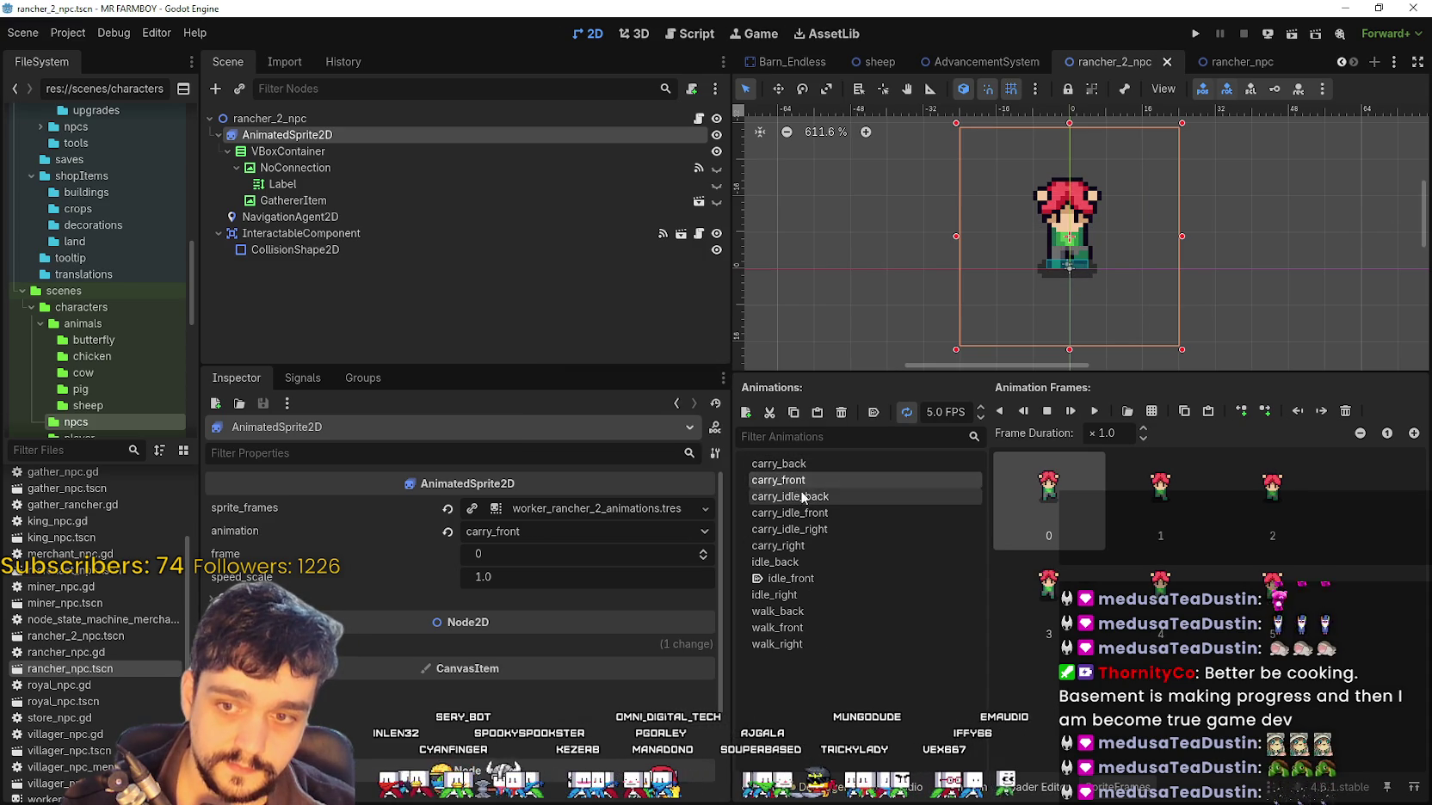
left_click(813, 462)
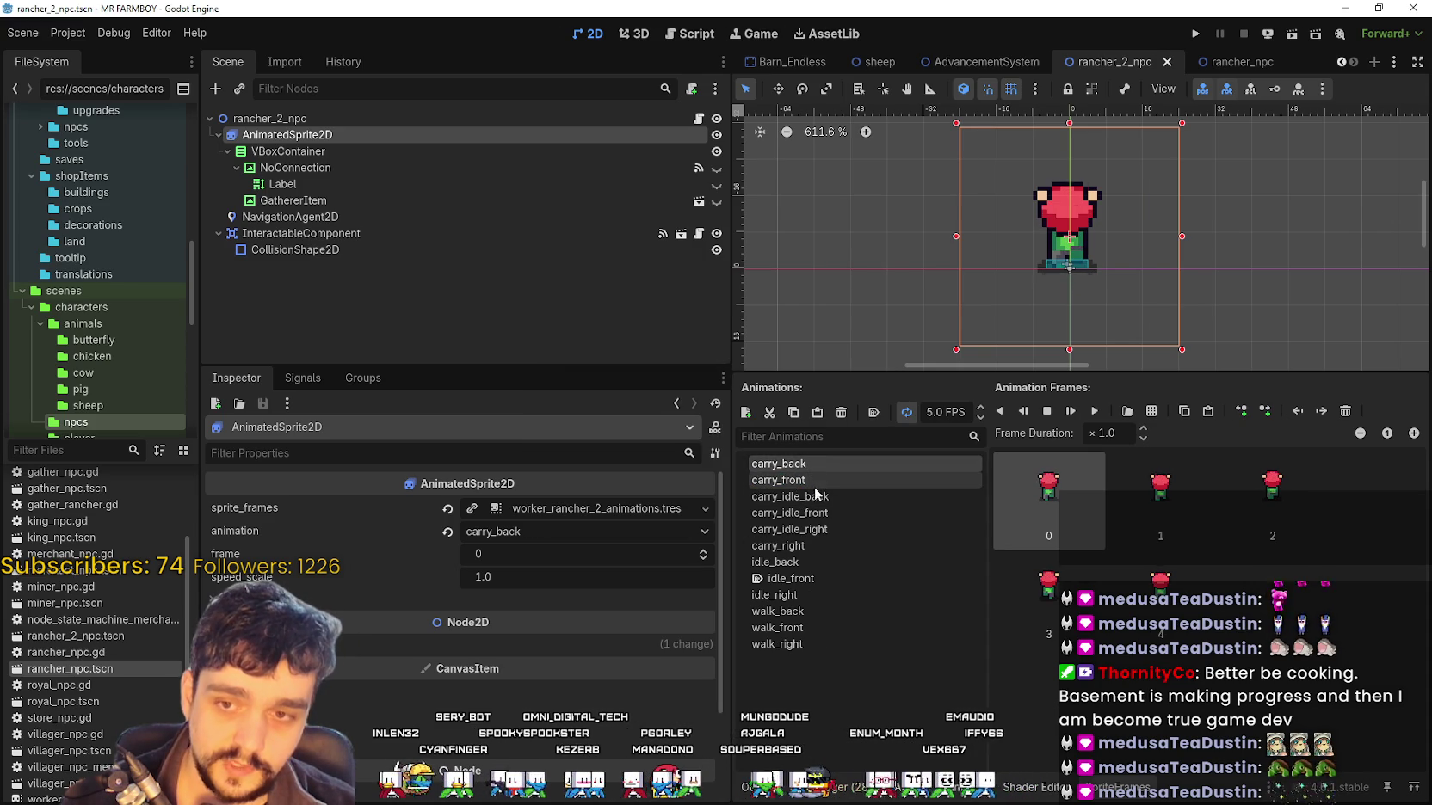
left_click(821, 496)
left_click(832, 513)
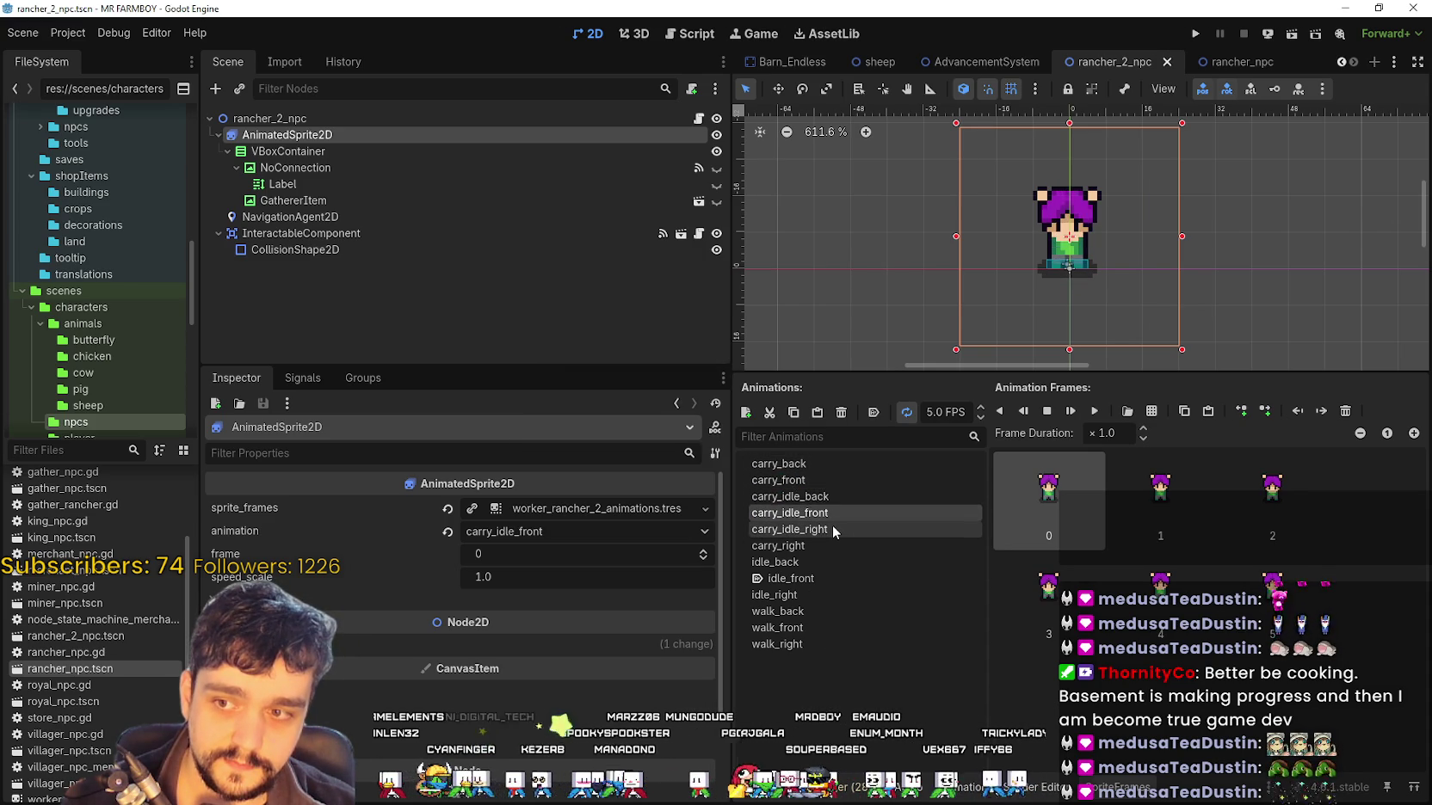
left_click(822, 481)
left_click(817, 563)
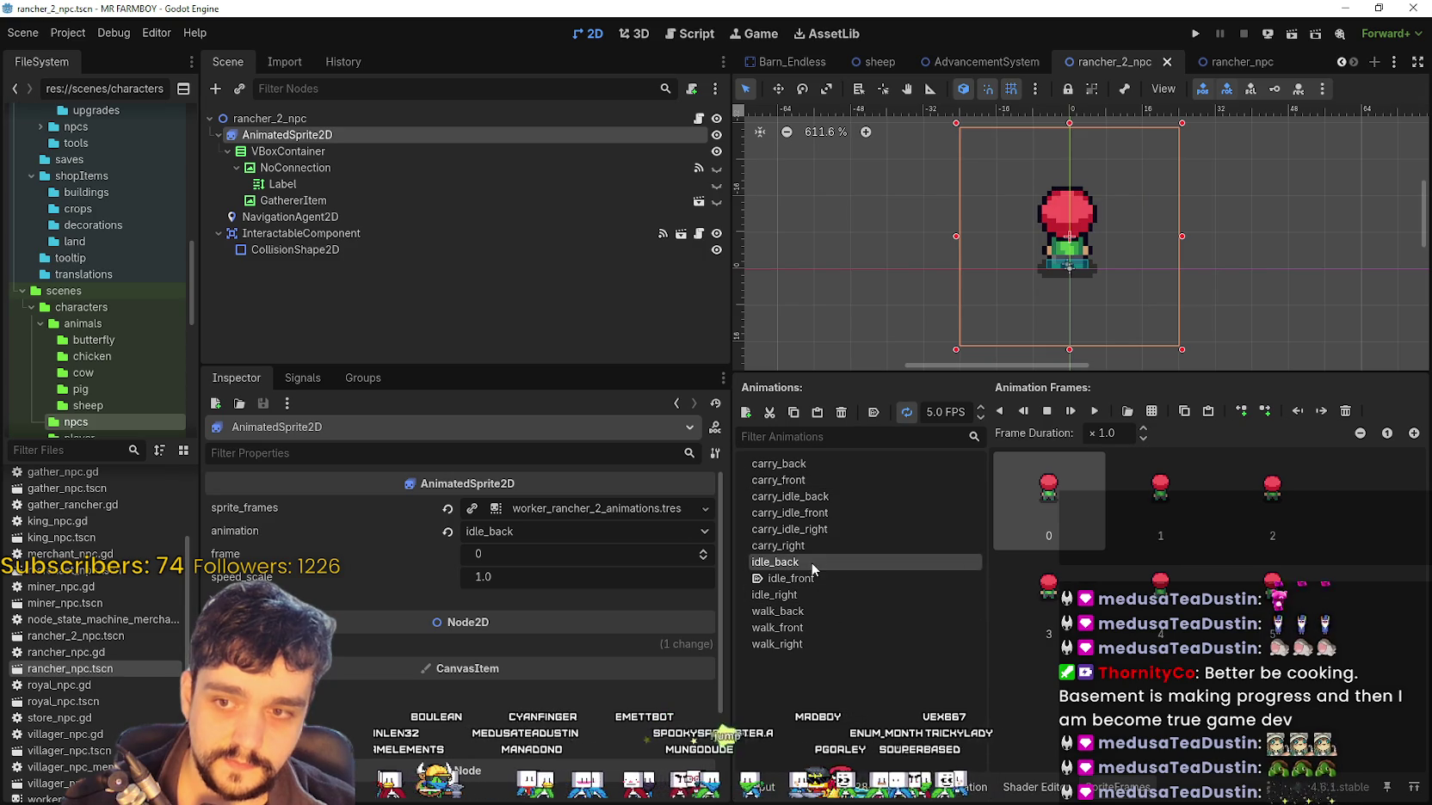
left_click(814, 592)
left_click(818, 611)
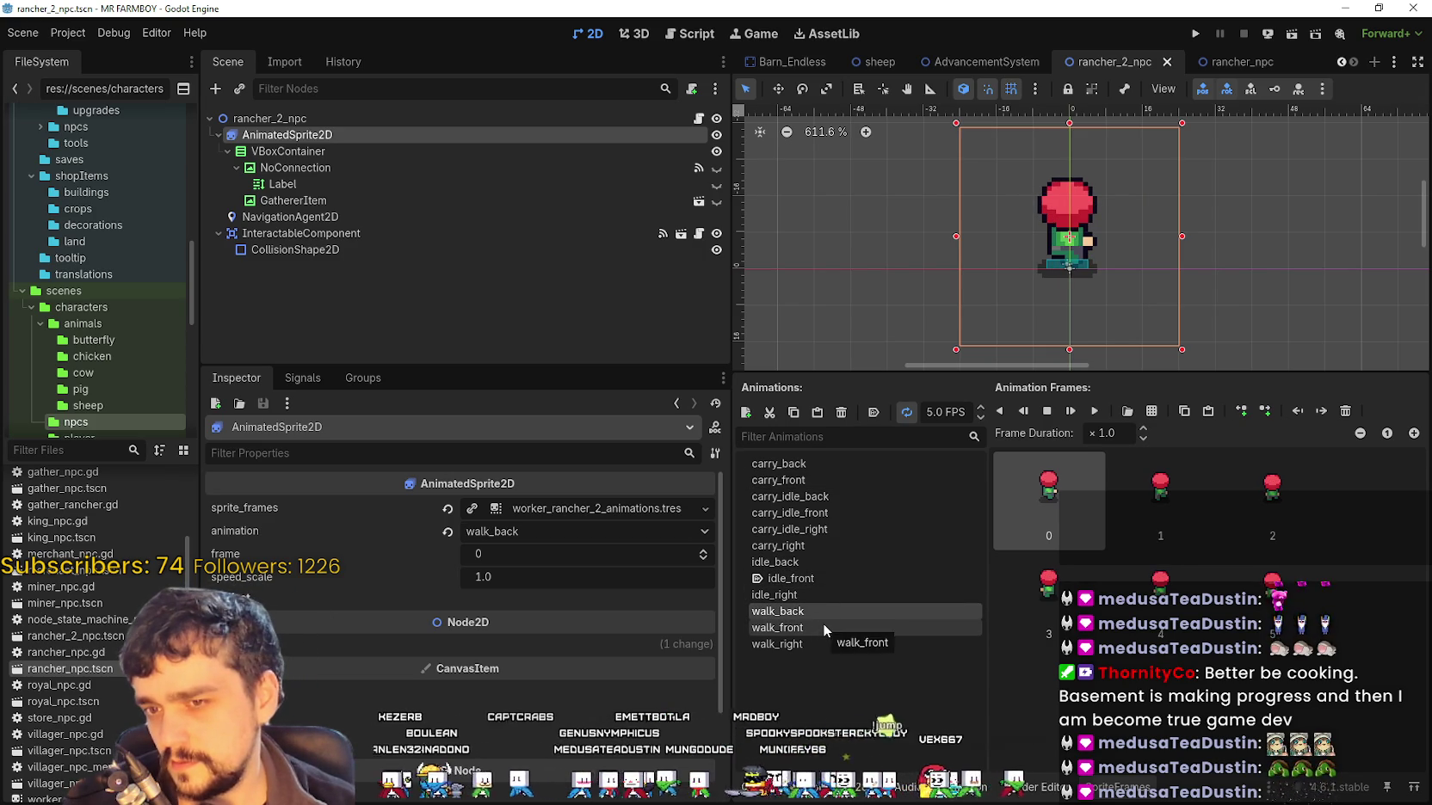
left_click(823, 640)
left_click(817, 483)
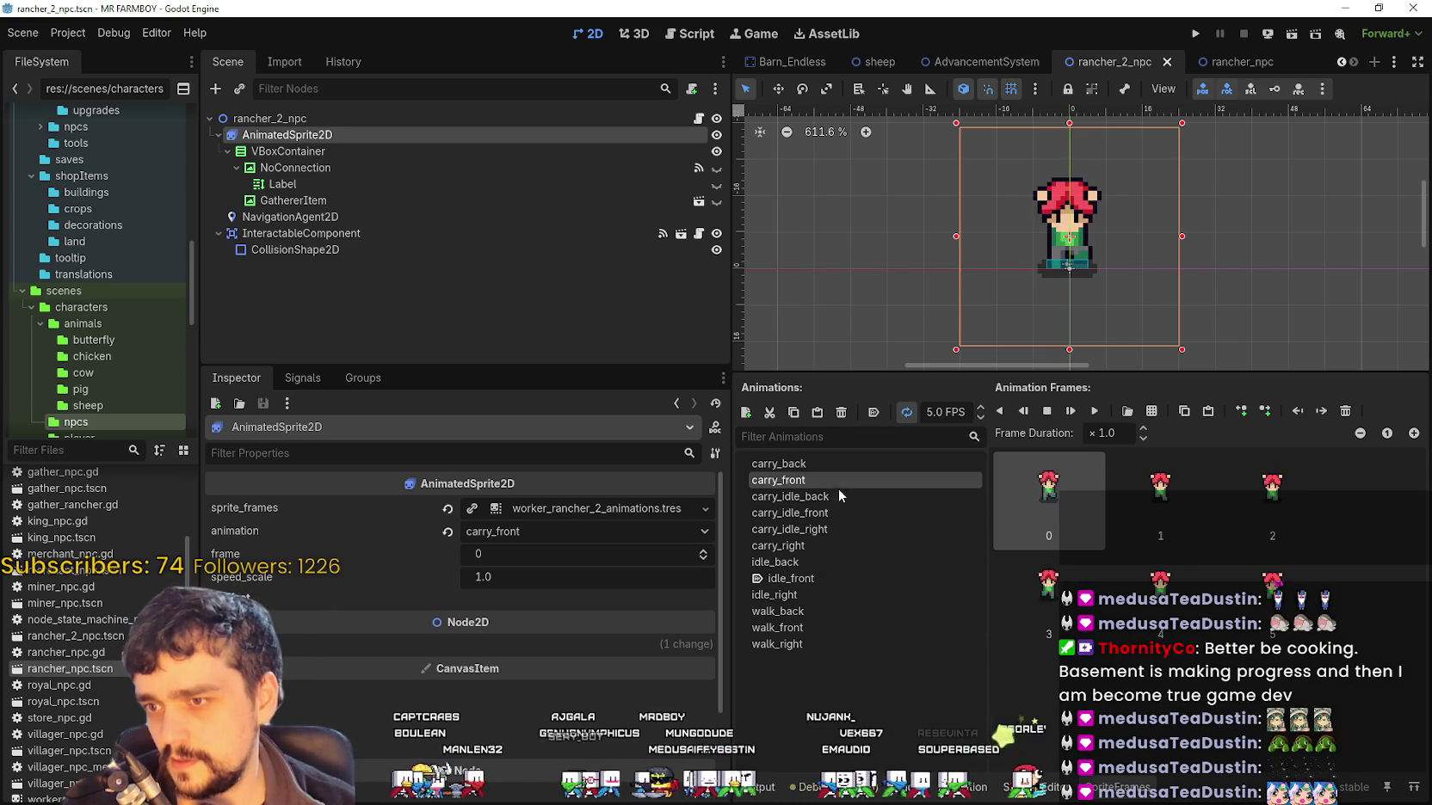
left_click(834, 496)
left_click(825, 463)
Play carry_back, then pick Player.png in the sprite-sheet file browser
left_click(812, 482)
left_click(822, 464)
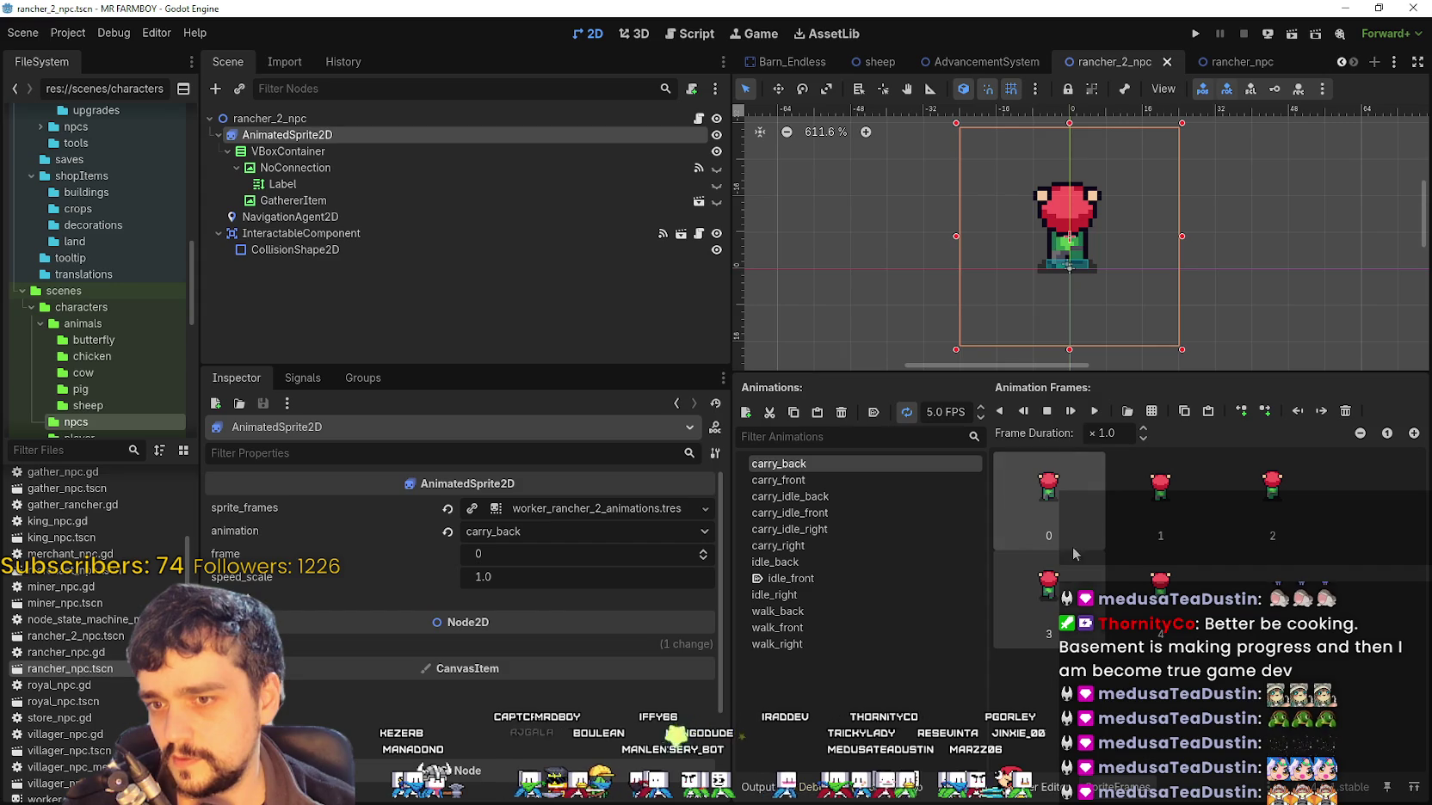
left_click(1095, 413)
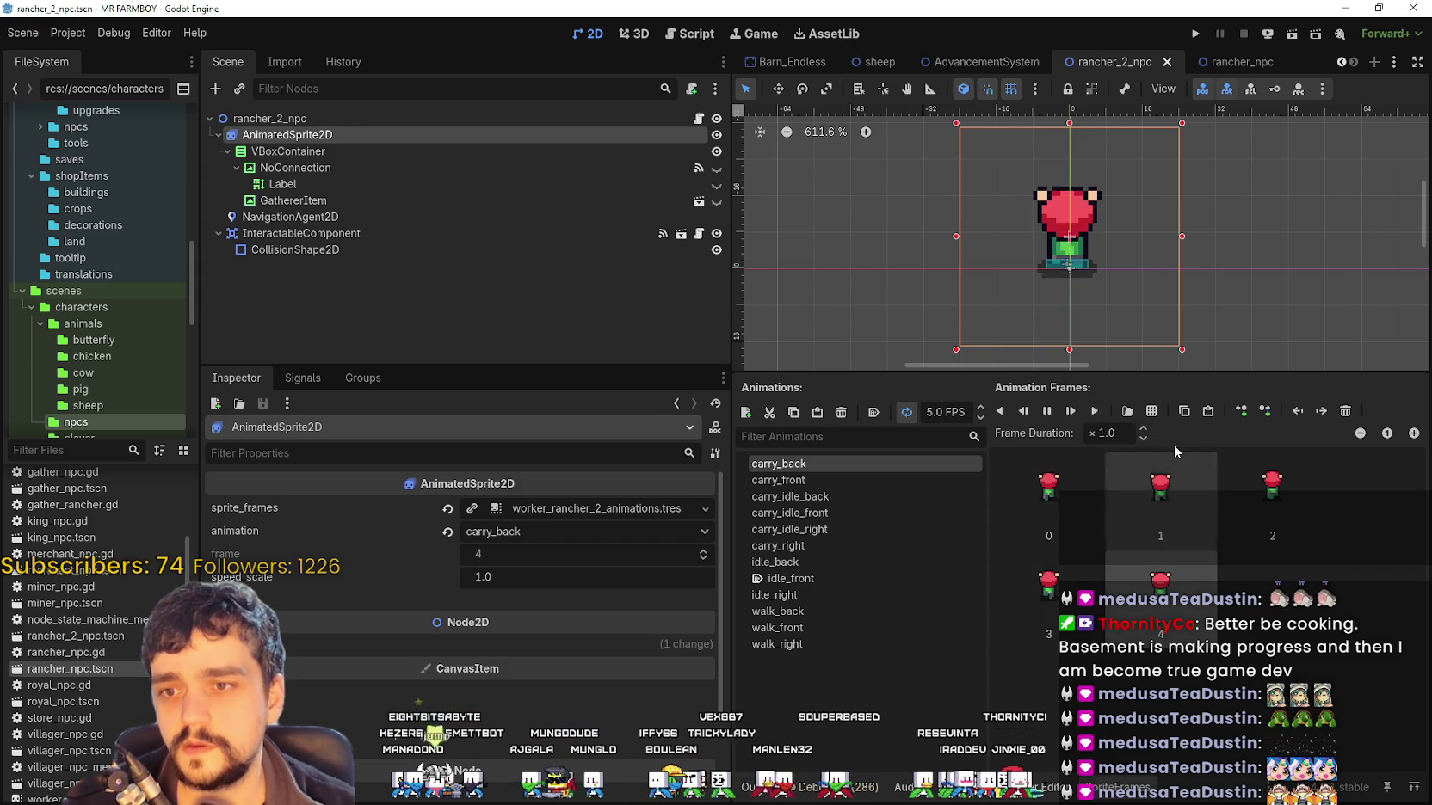
left_click(1127, 411)
left_click(510, 267)
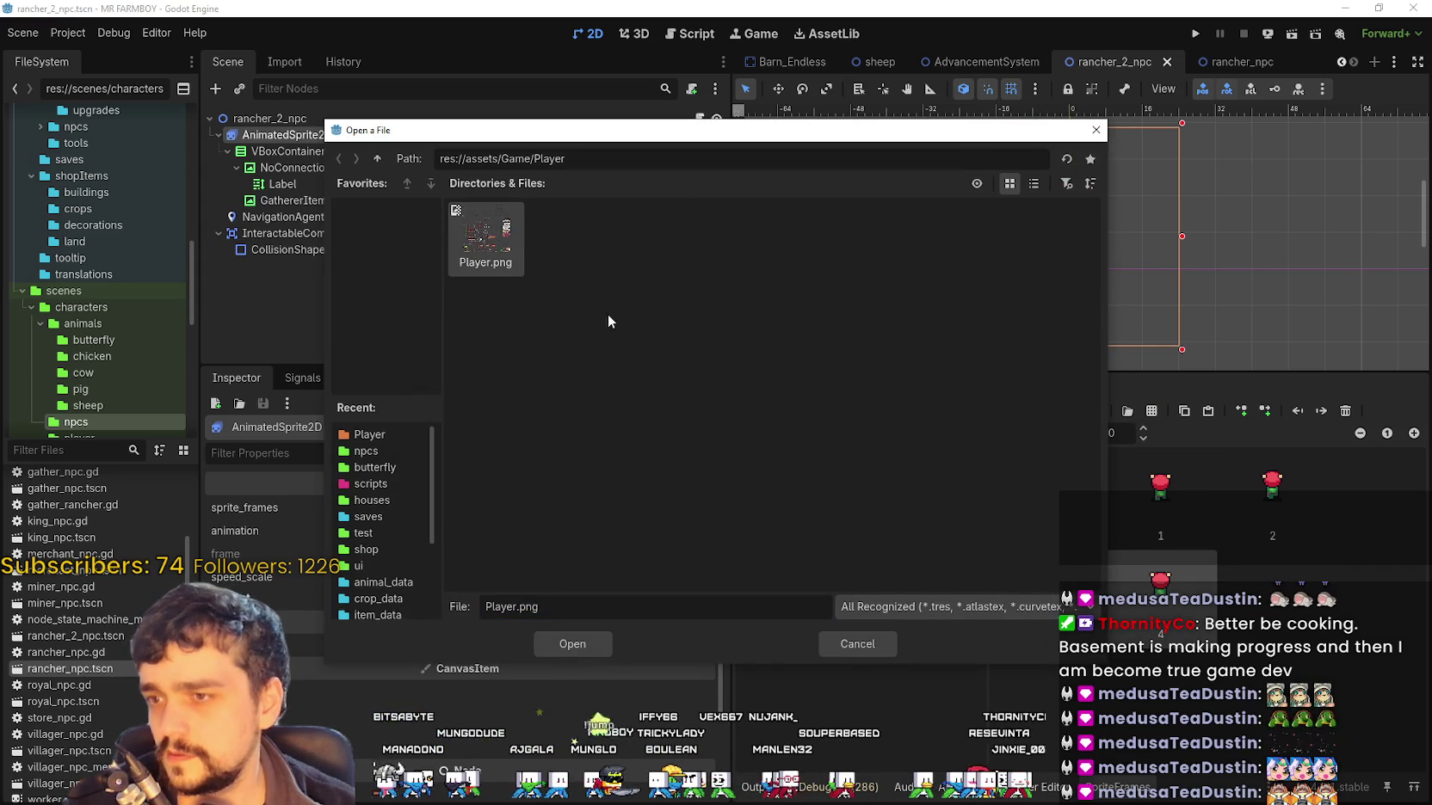
Inspect Player.png's frame grid, cancel without adding frames, and reselect carry_back
double_click(489, 241)
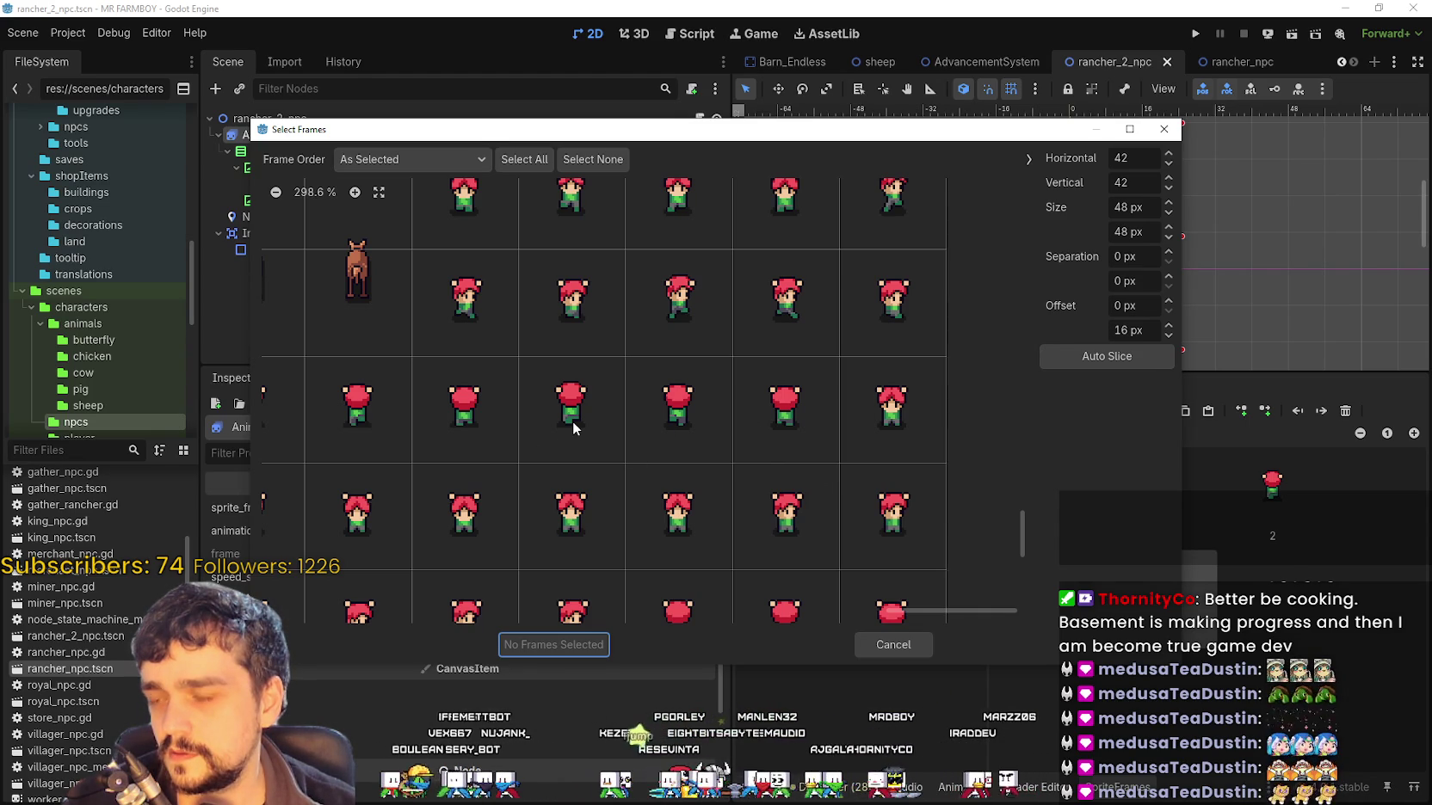
mouse_move(967, 612)
left_mouse_down()
mouse_move(837, 610)
mouse_move(816, 635)
left_mouse_up()
left_click(914, 654)
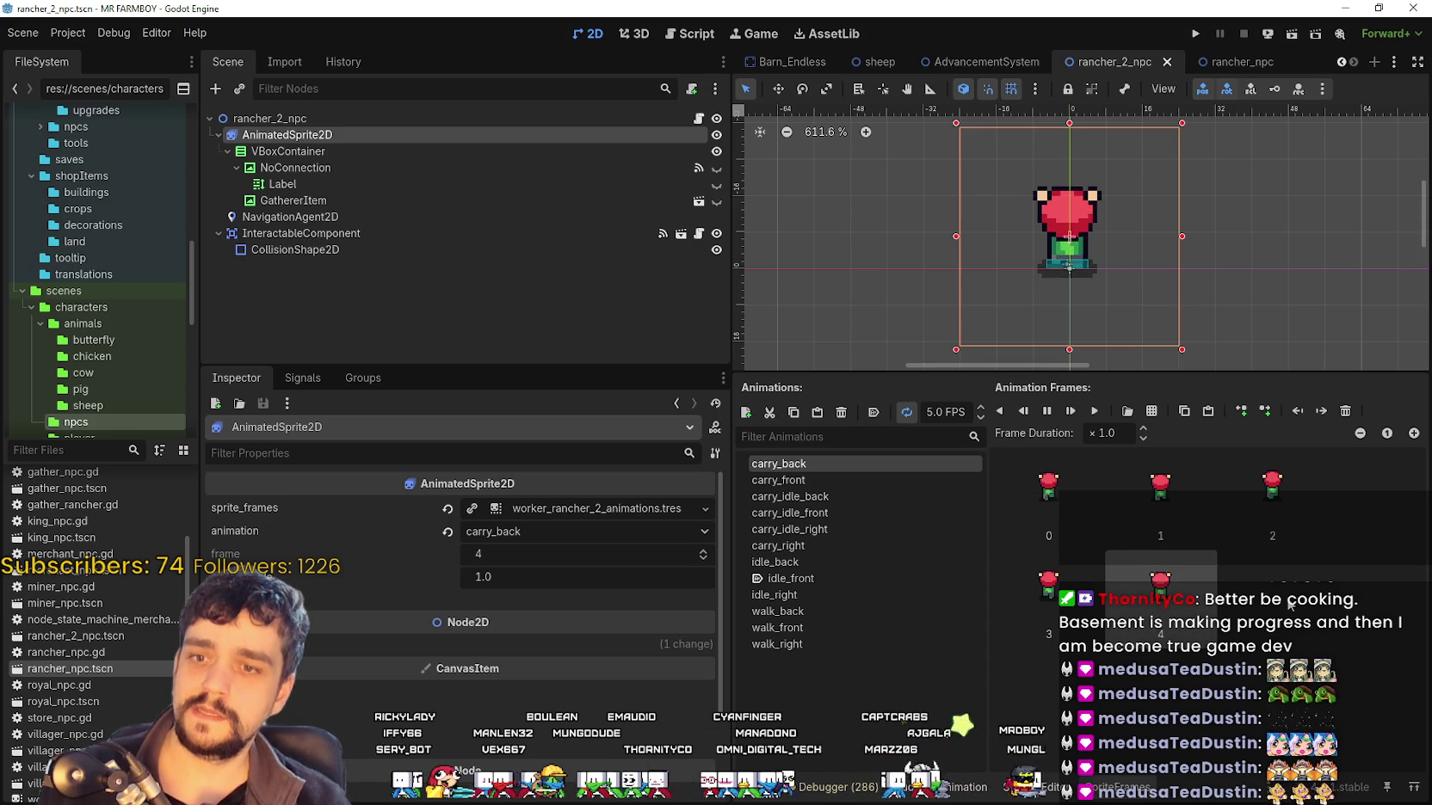
left_click(820, 476)
left_click(820, 456)
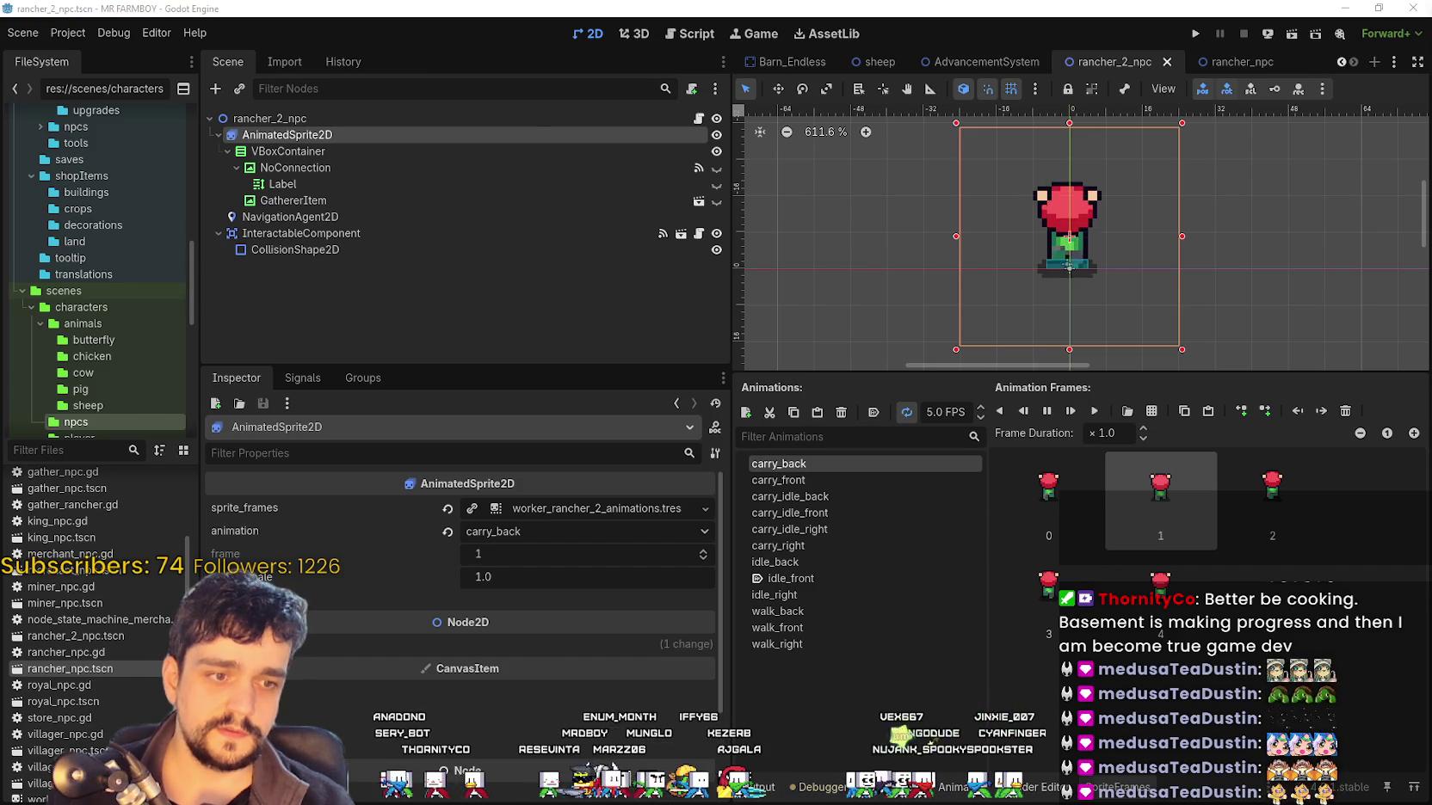
Zoom around Player.png in Aseprite and snip the middle row of back-facing sprites
key("alt+Tab")
scroll(719, 361, "down", 10)
scroll(719, 361, "down", 5)
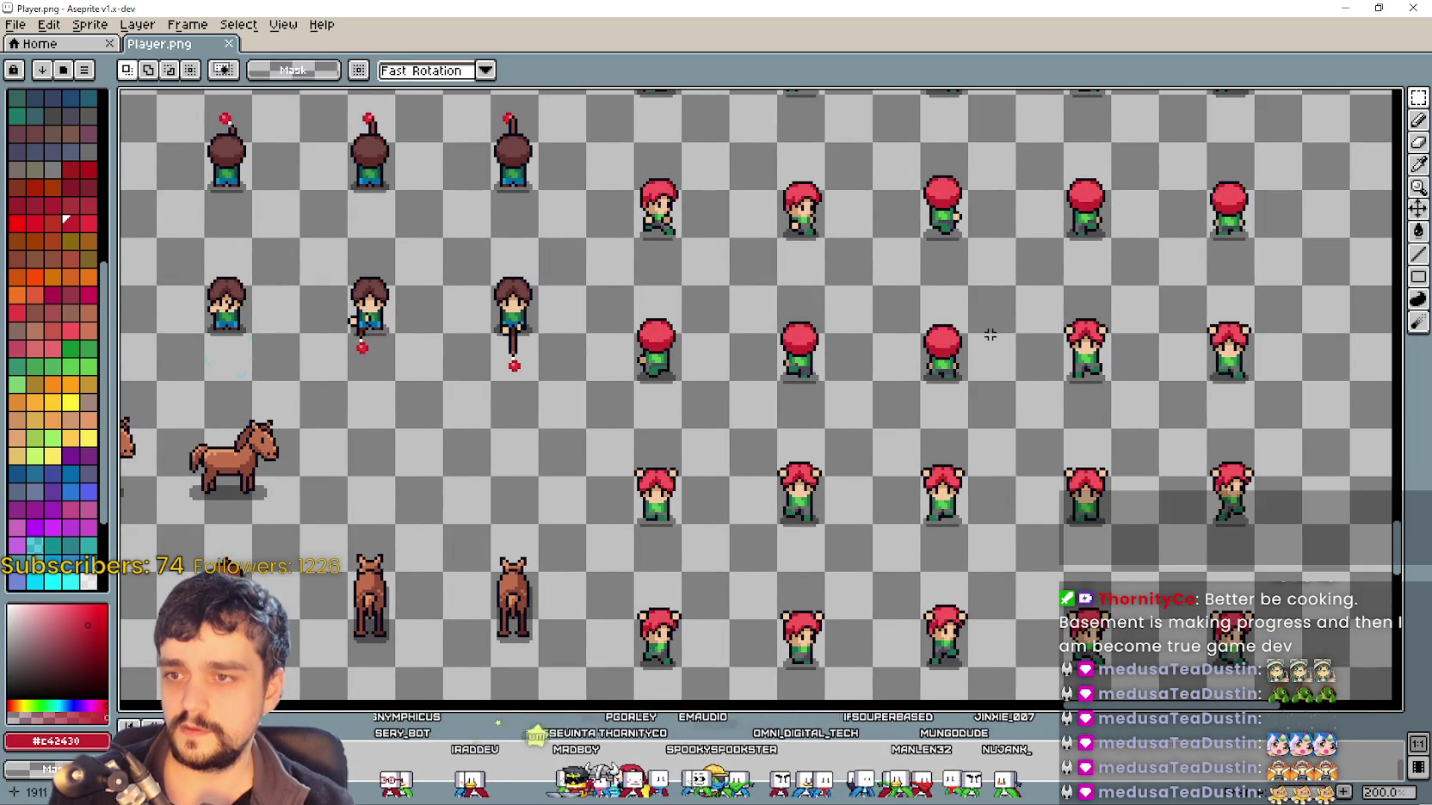
scroll(993, 338, "down", 2)
scroll(861, 430, "up", 10)
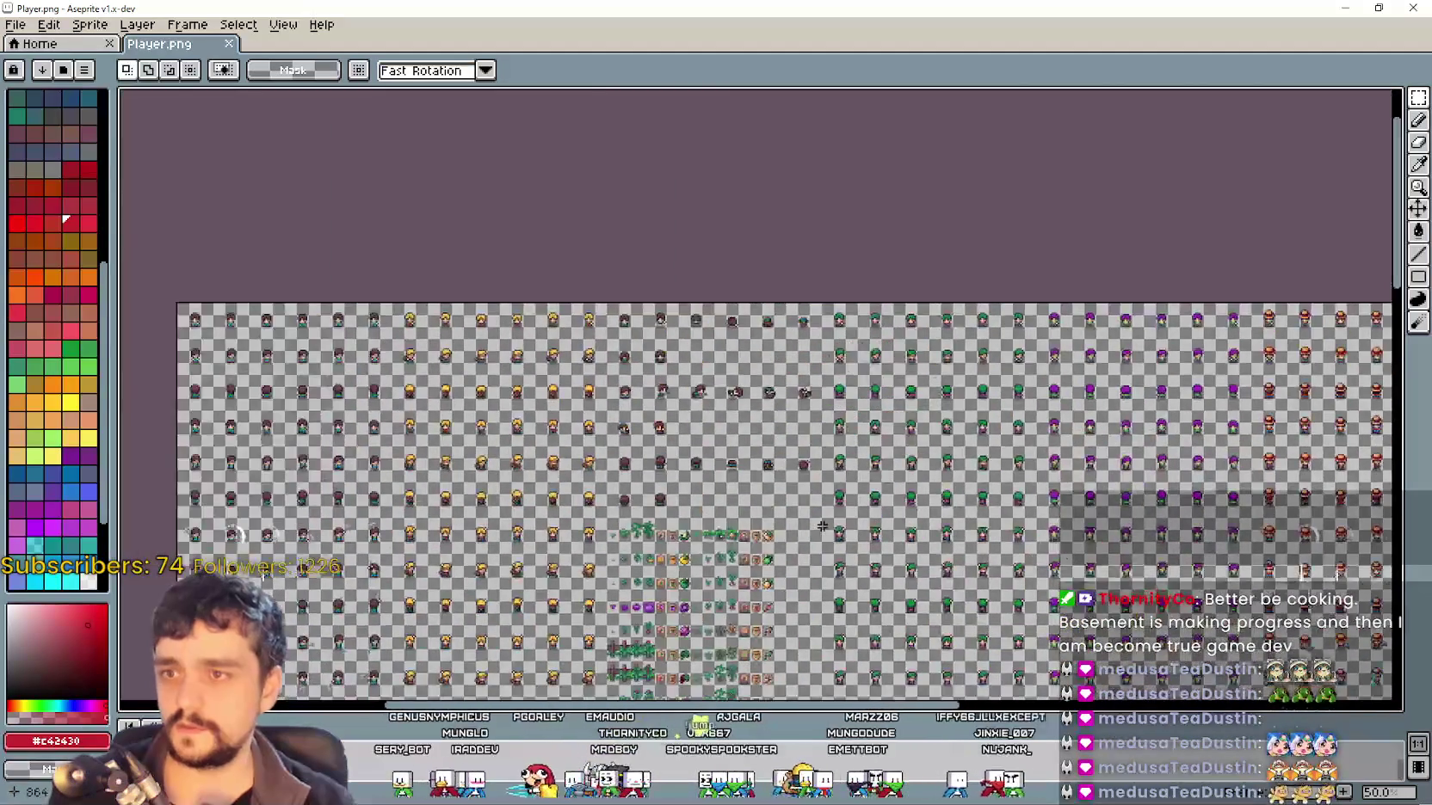
scroll(770, 353, "up", 1)
scroll(860, 398, "up", 2)
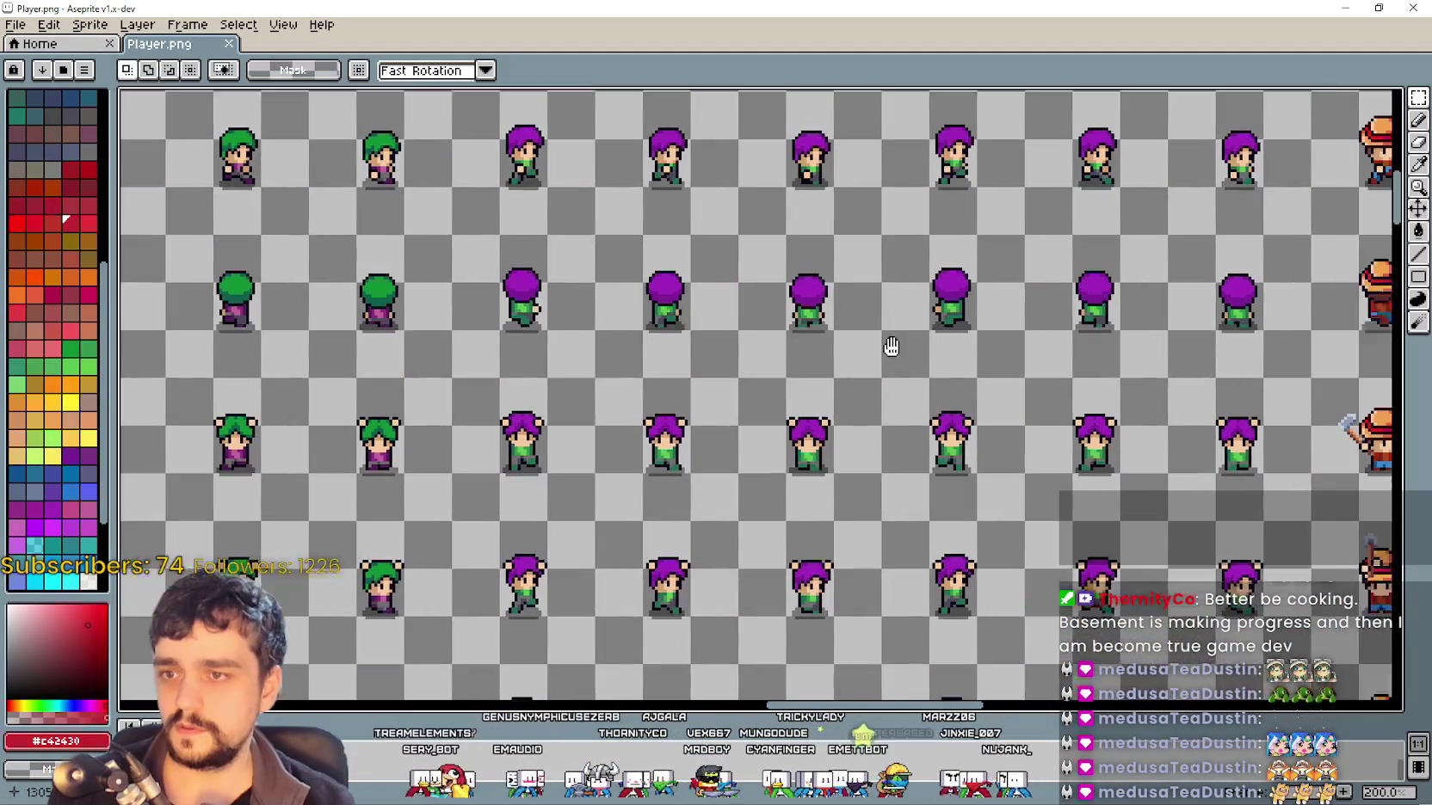
left_click_drag(777, 346, 765, 336)
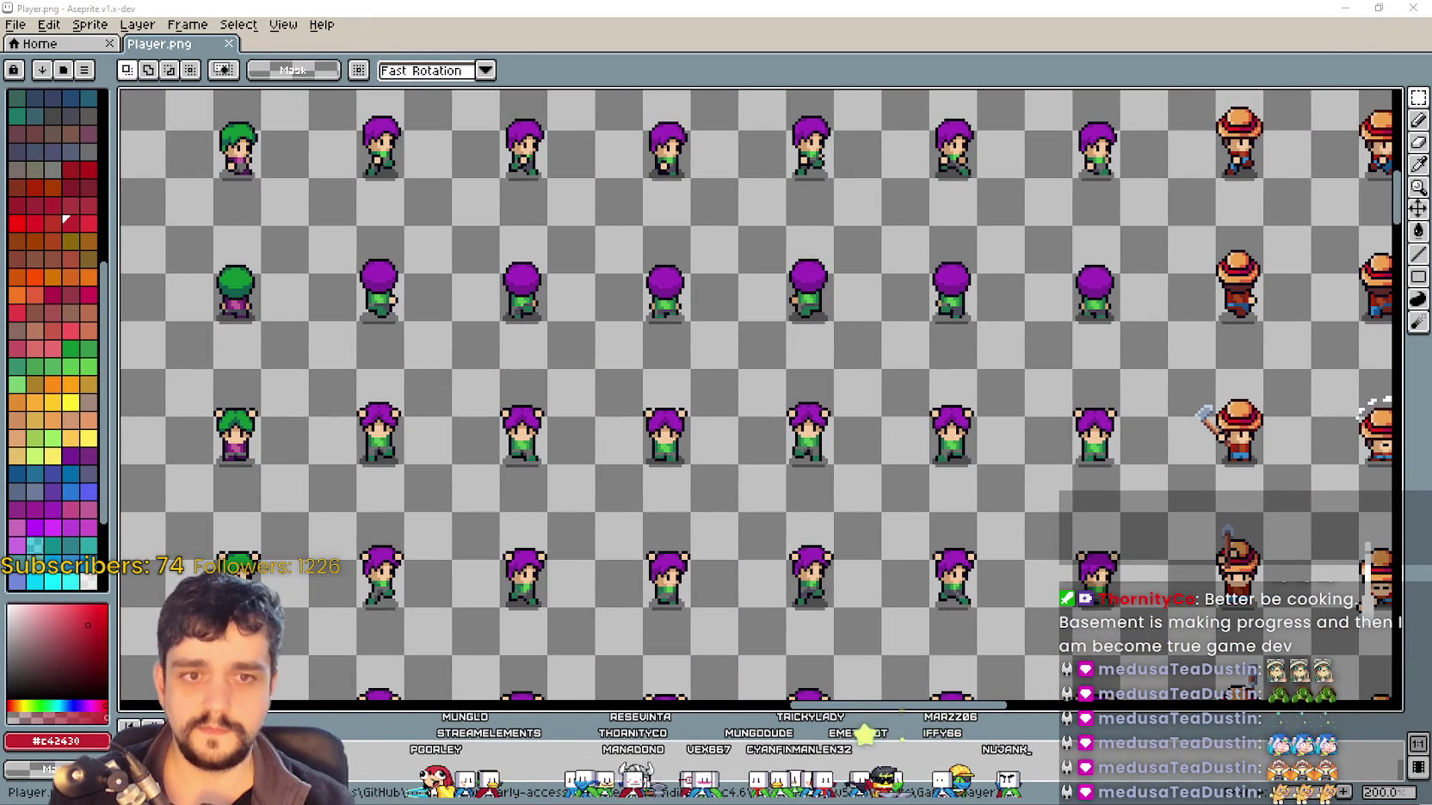
left_click(540, 348)
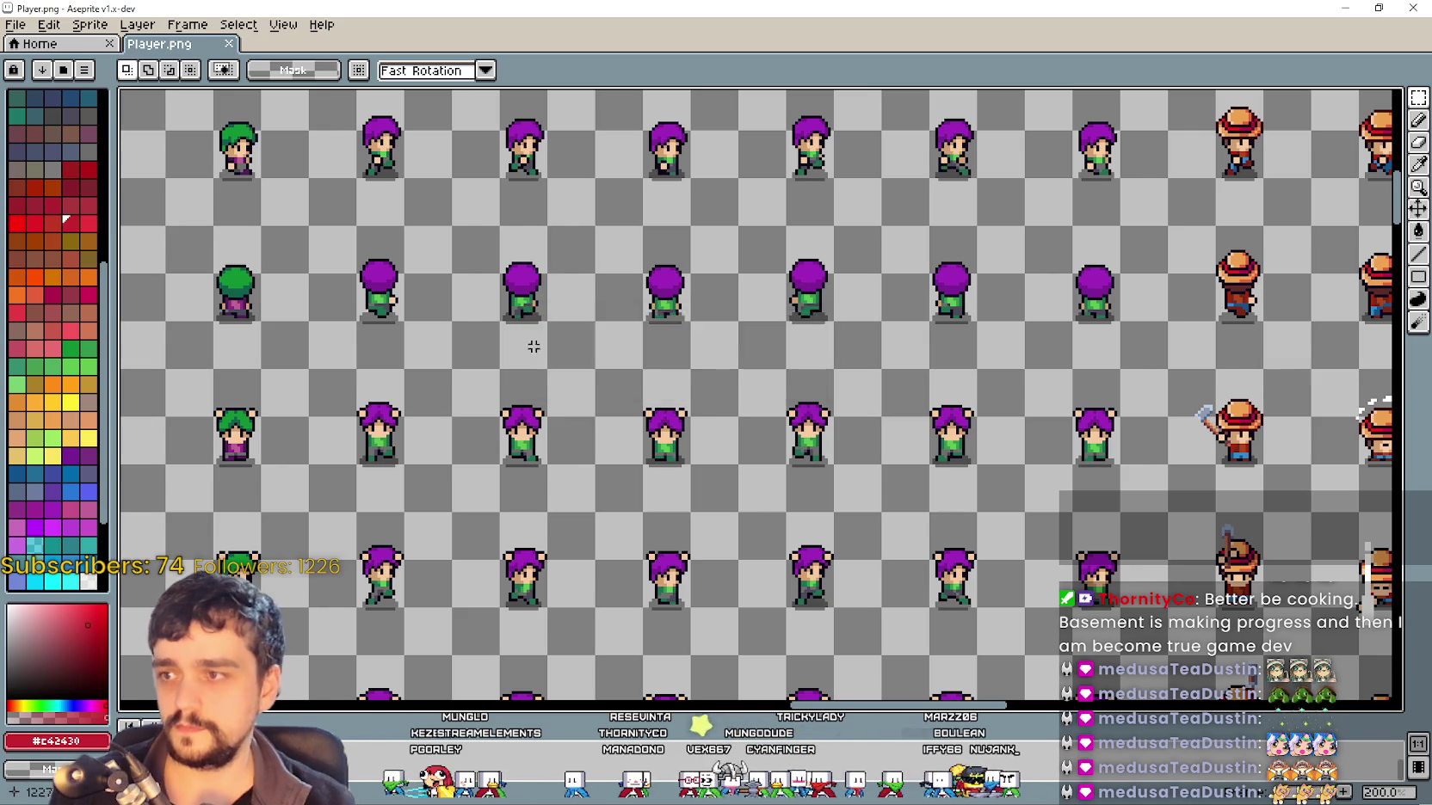
left_click_drag(283, 200, 1200, 376)
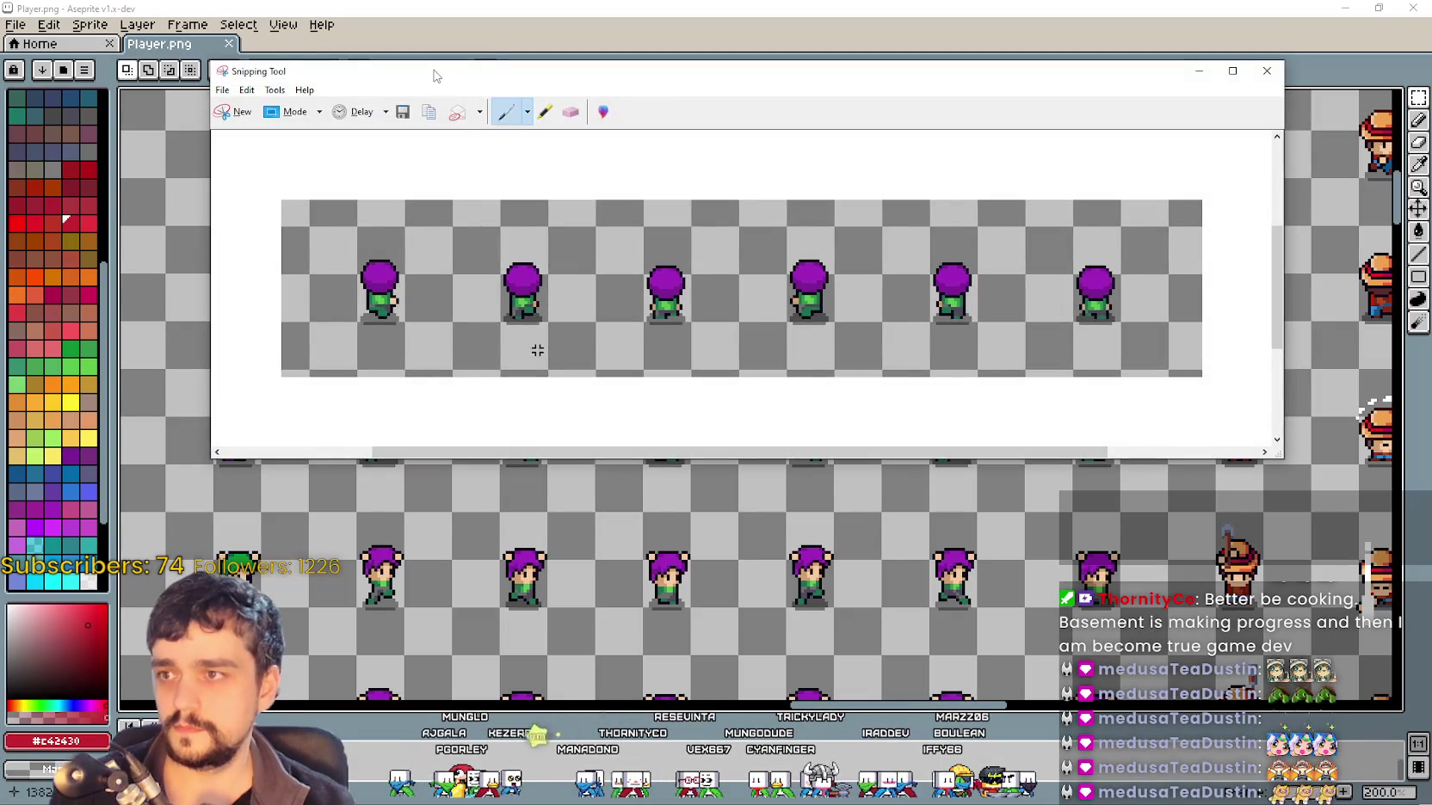
key("alt+Tab")
Pan the sheet to the red-haired back-facing farmer frames, then return to Godot
scroll(1019, 258, "down", 2)
mouse_move(1364, 306)
left_mouse_down()
mouse_move(1020, 219)
mouse_move(878, 393)
left_mouse_up()
scroll(878, 394, "up", 5)
mouse_move(977, 393)
left_mouse_down()
mouse_move(927, 333)
mouse_move(908, 351)
left_mouse_up()
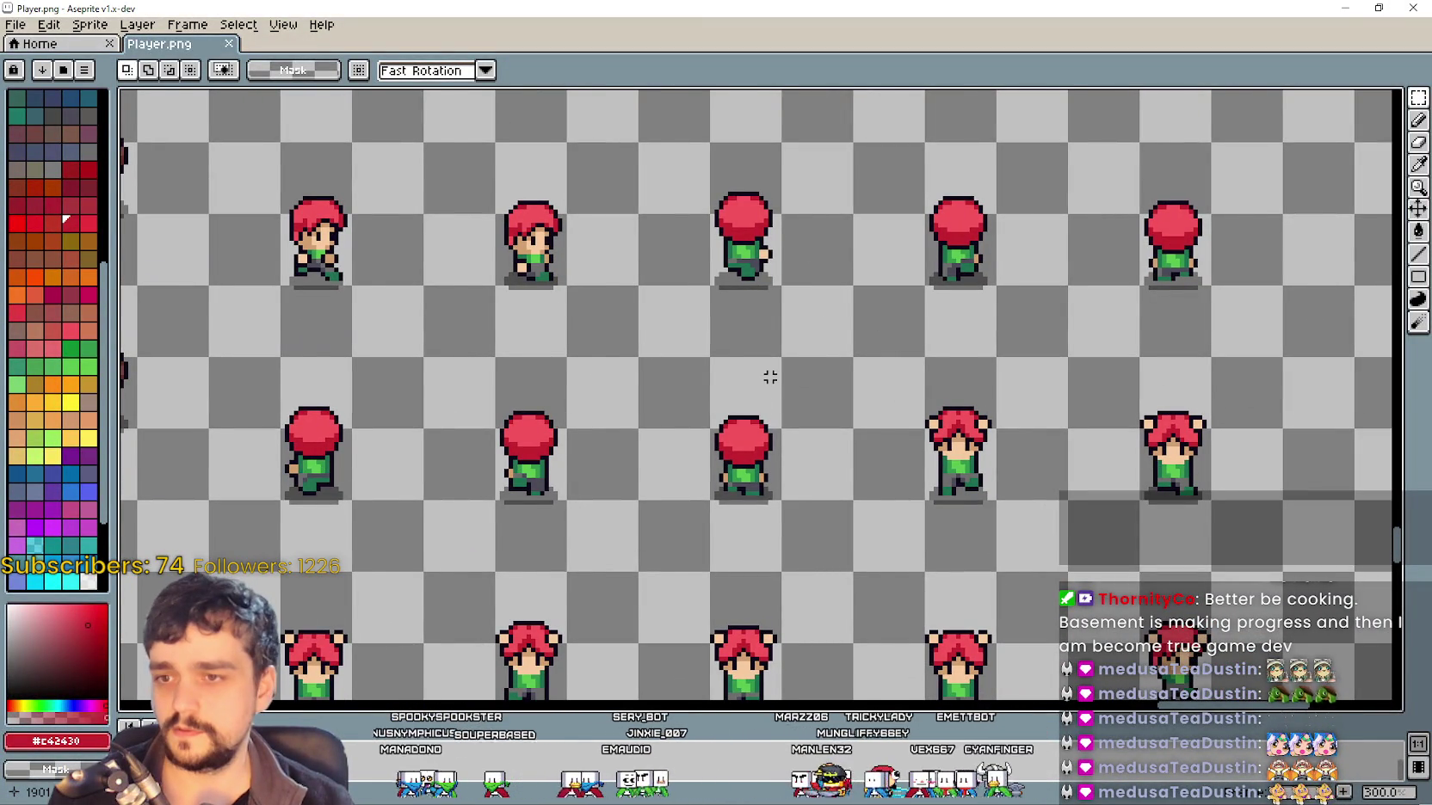
scroll(769, 374, "down", 1)
left_click(1335, 18)
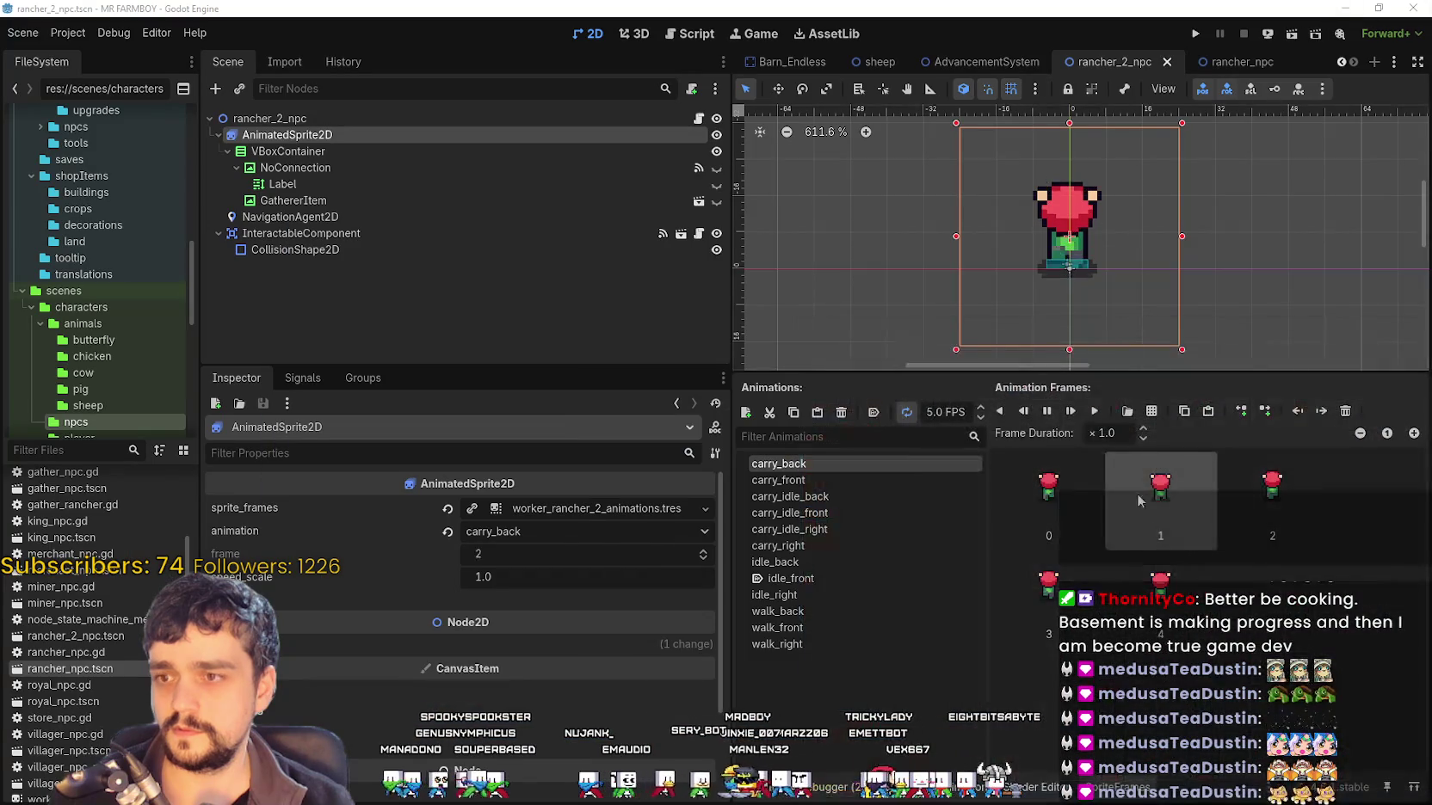
Add the six back-facing red-haired frames from Player.png to carry_back
left_click(1151, 411)
double_click(487, 252)
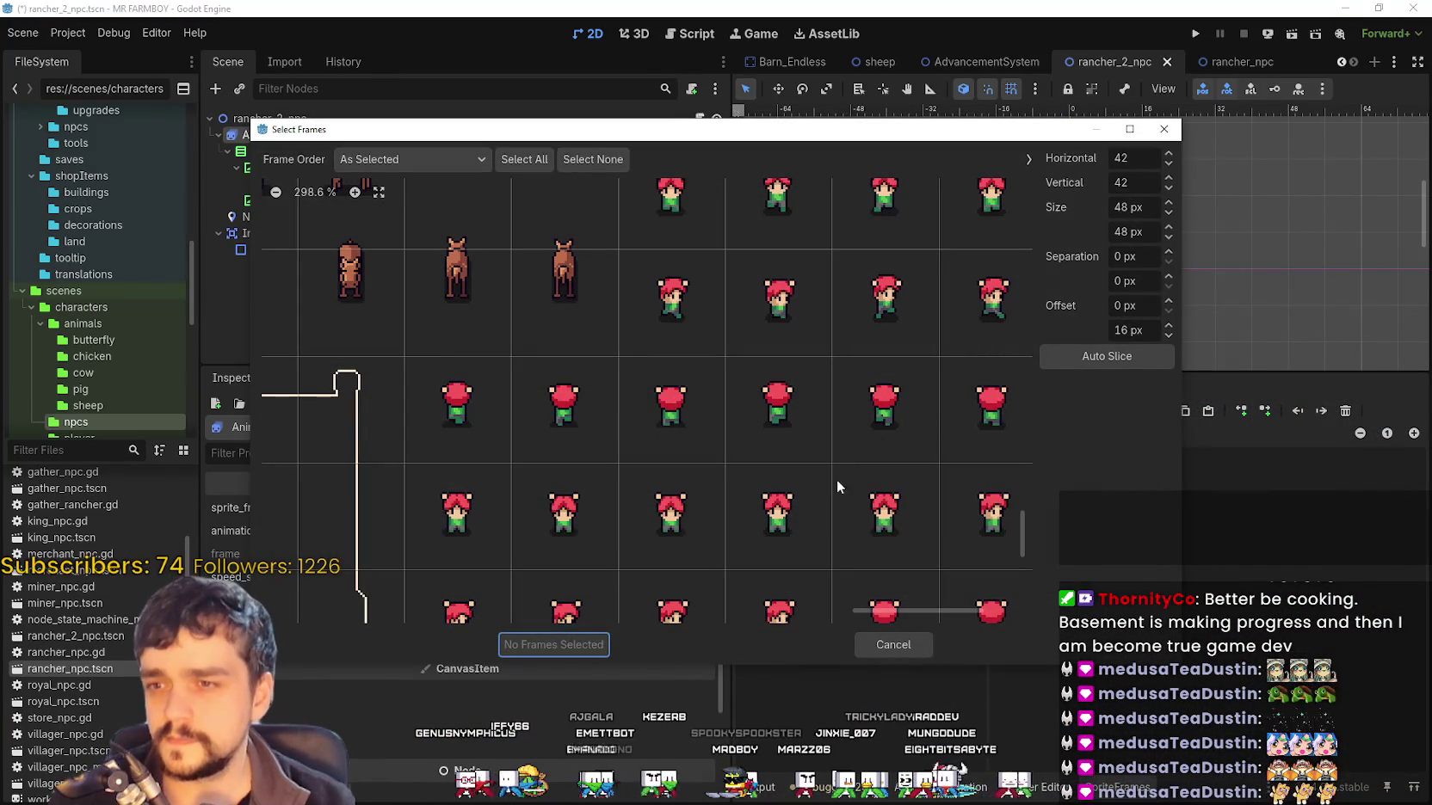
scroll(690, 501, "down", 2)
scroll(697, 482, "right", 2)
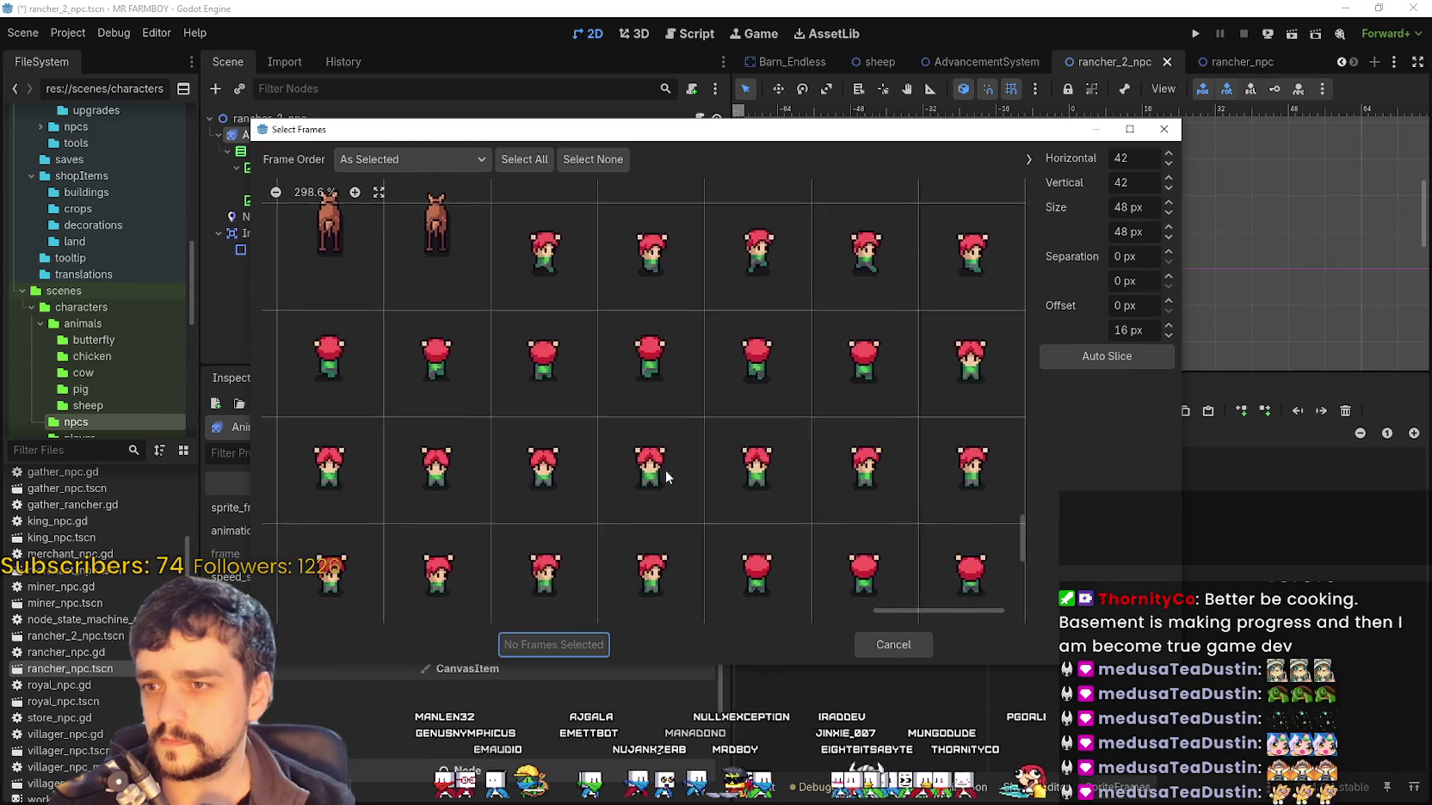
mouse_move(428, 369)
left_mouse_down()
mouse_move(755, 347)
mouse_move(884, 413)
left_mouse_up()
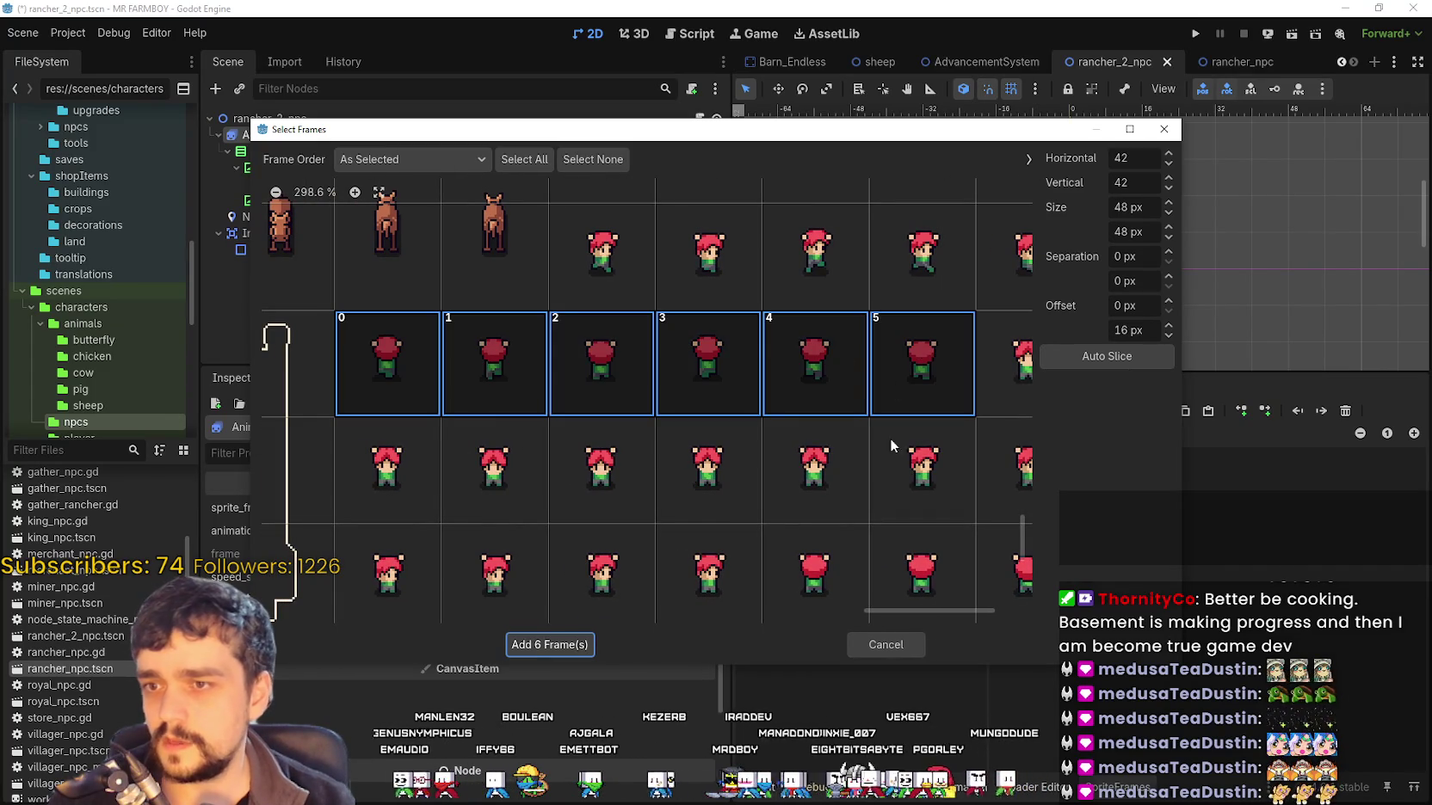
scroll(737, 425, "down", 1)
scroll(542, 353, "left", 1)
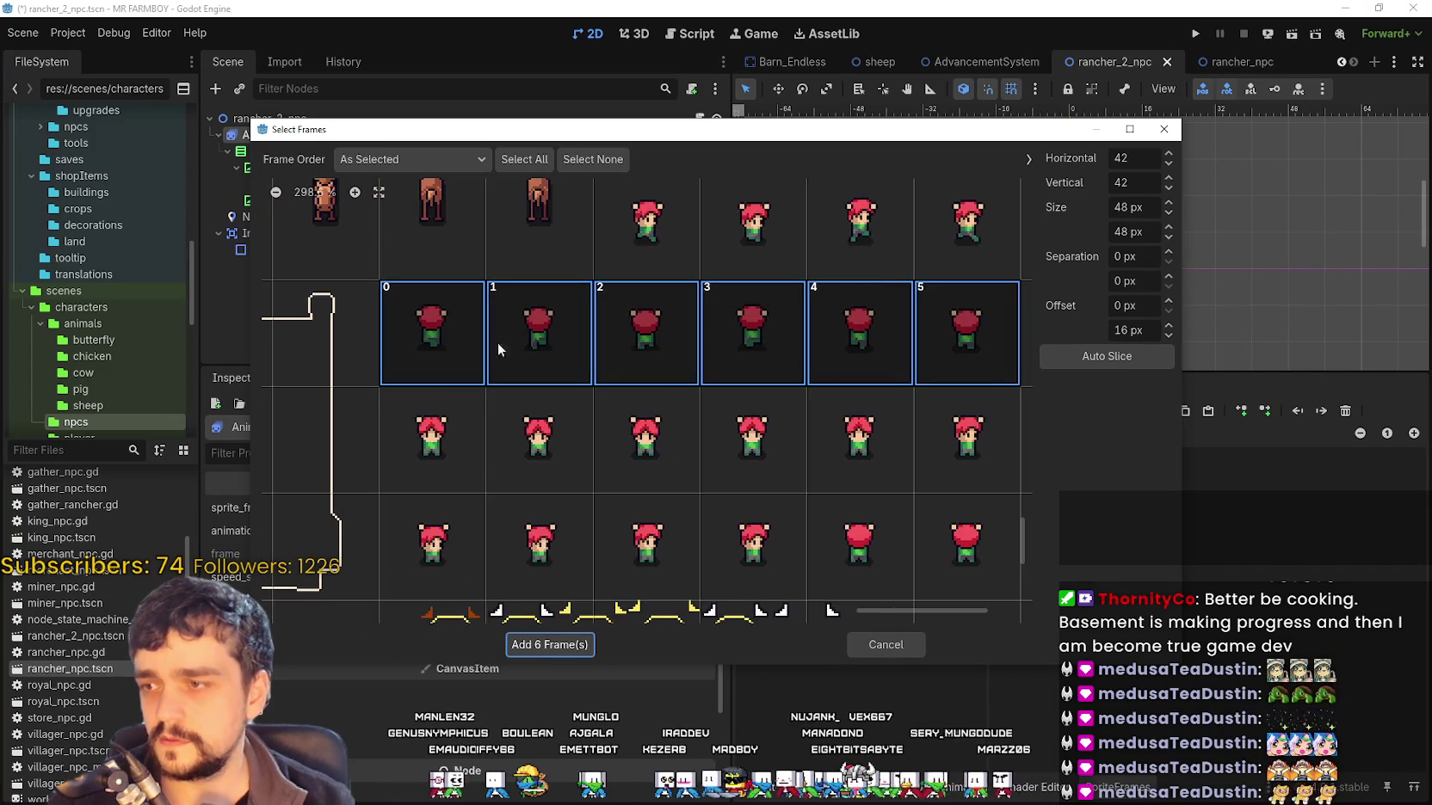
left_click(561, 643)
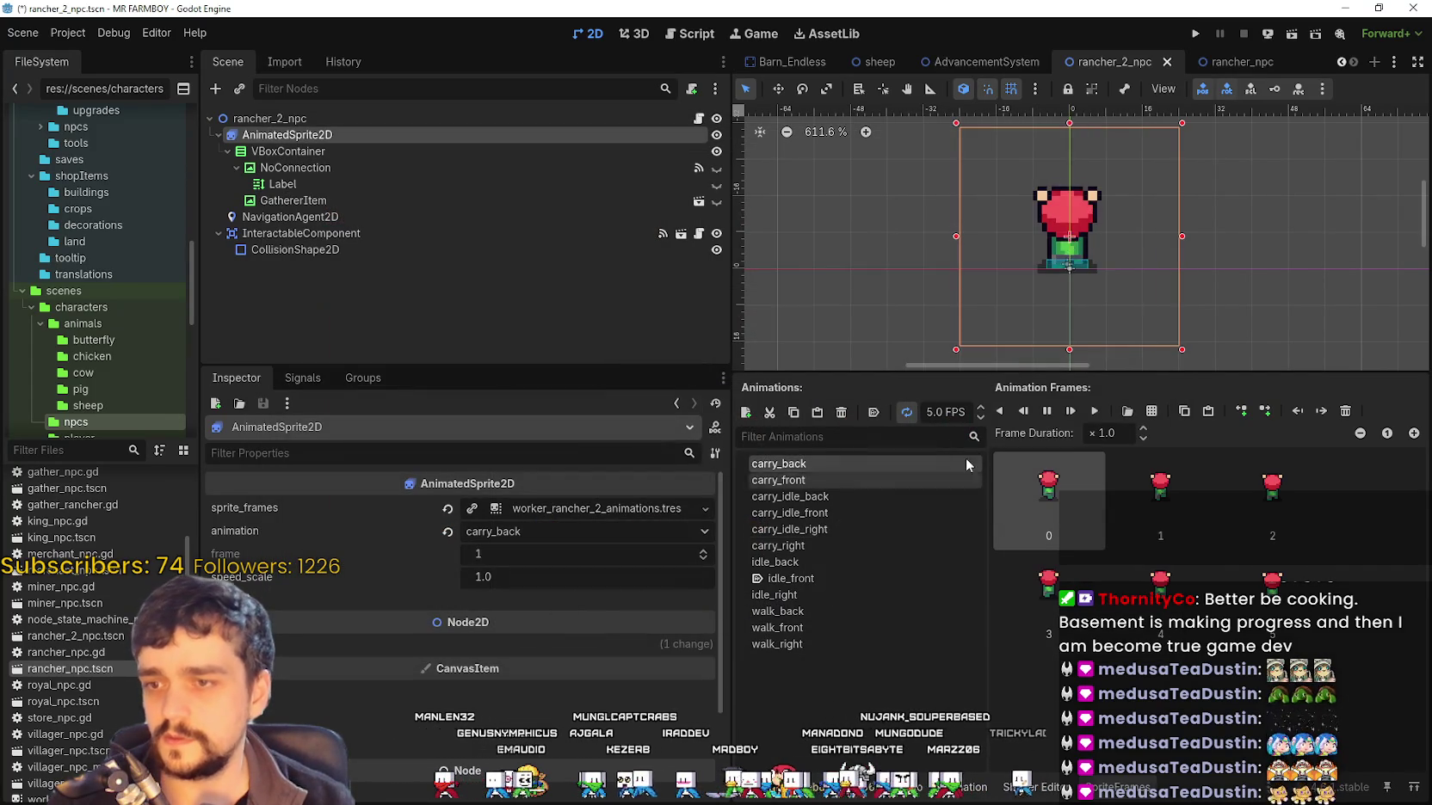
Play the updated carry_back animation and save rancher_2_npc
left_click(1102, 415)
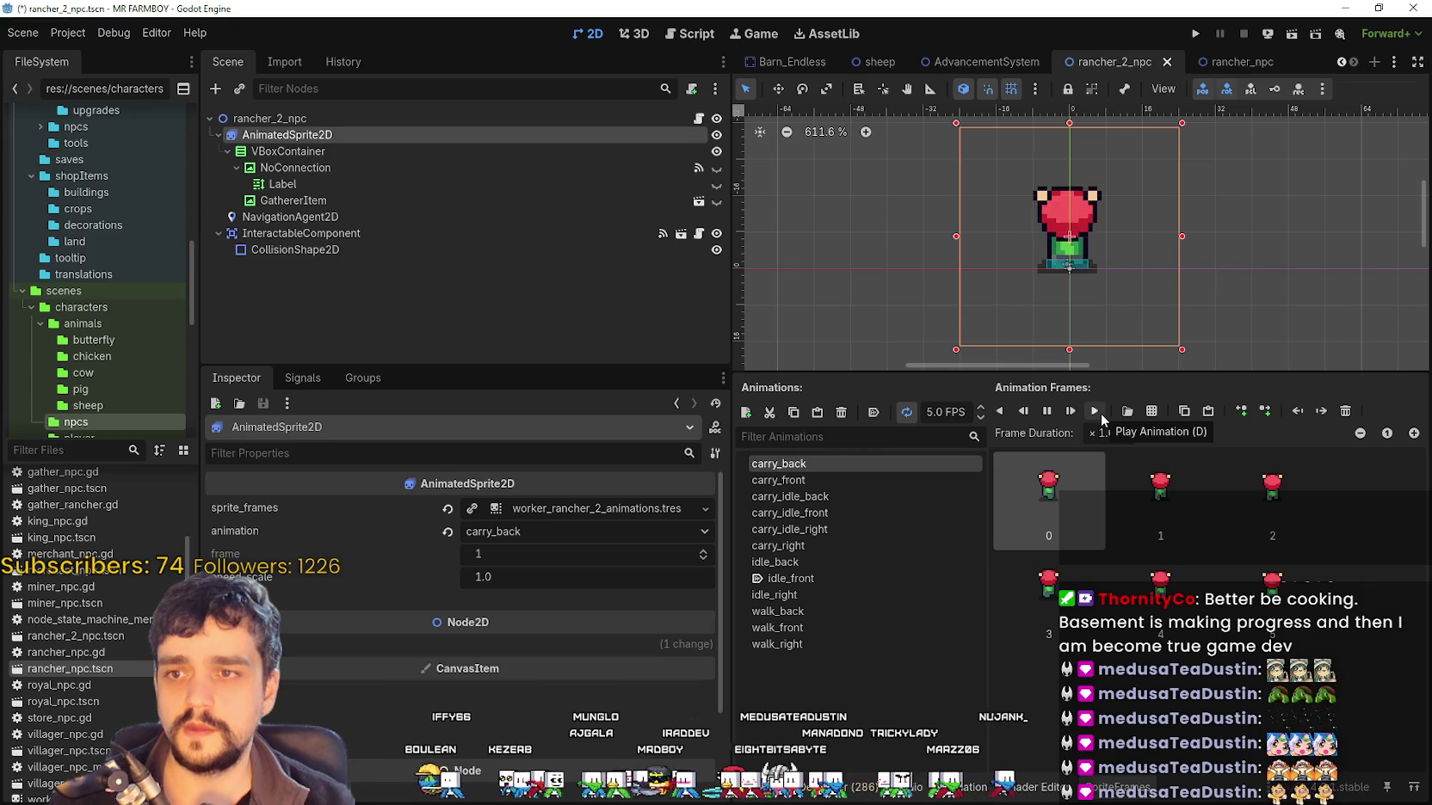
key("ctrl+s")
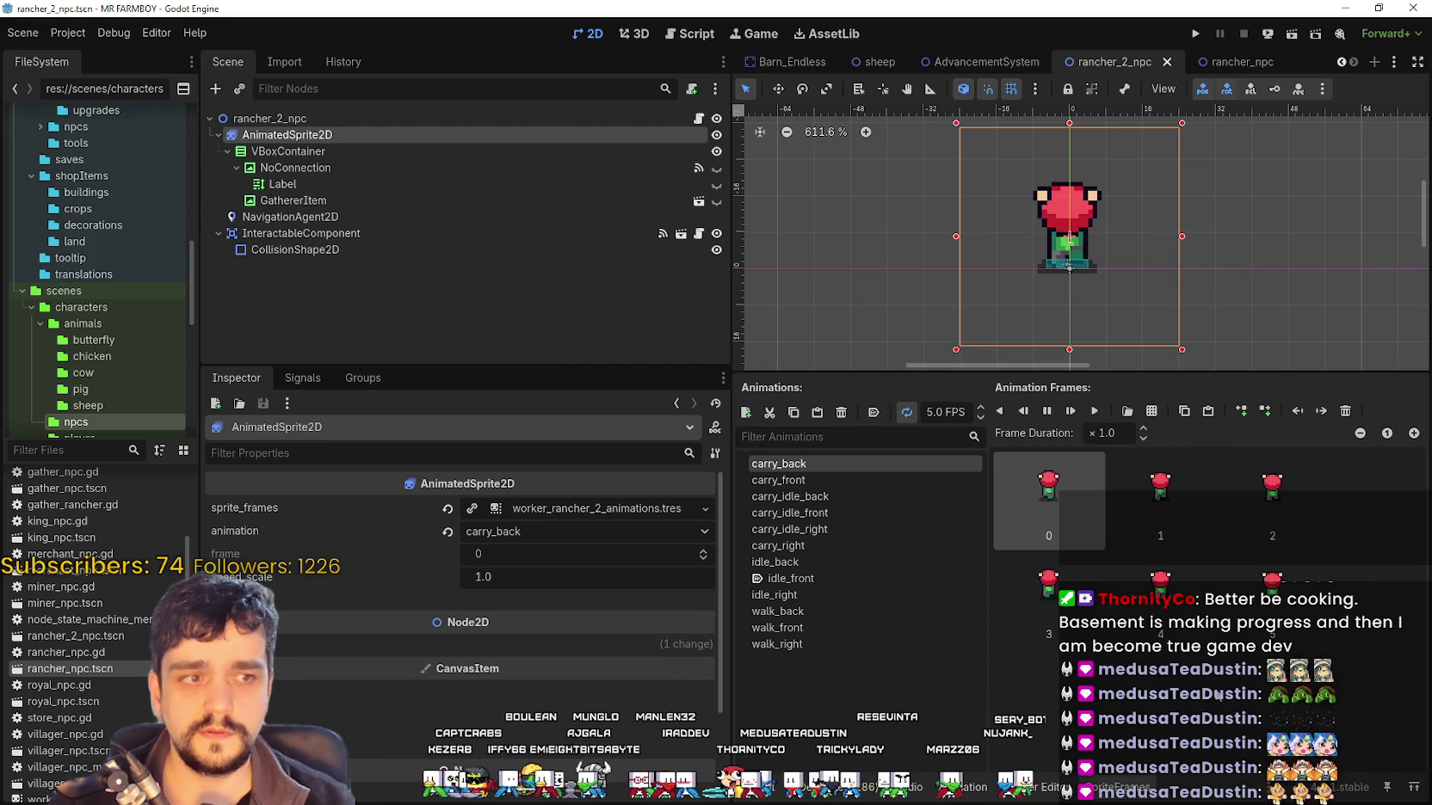
scroll(1122, 242, "up", 3)
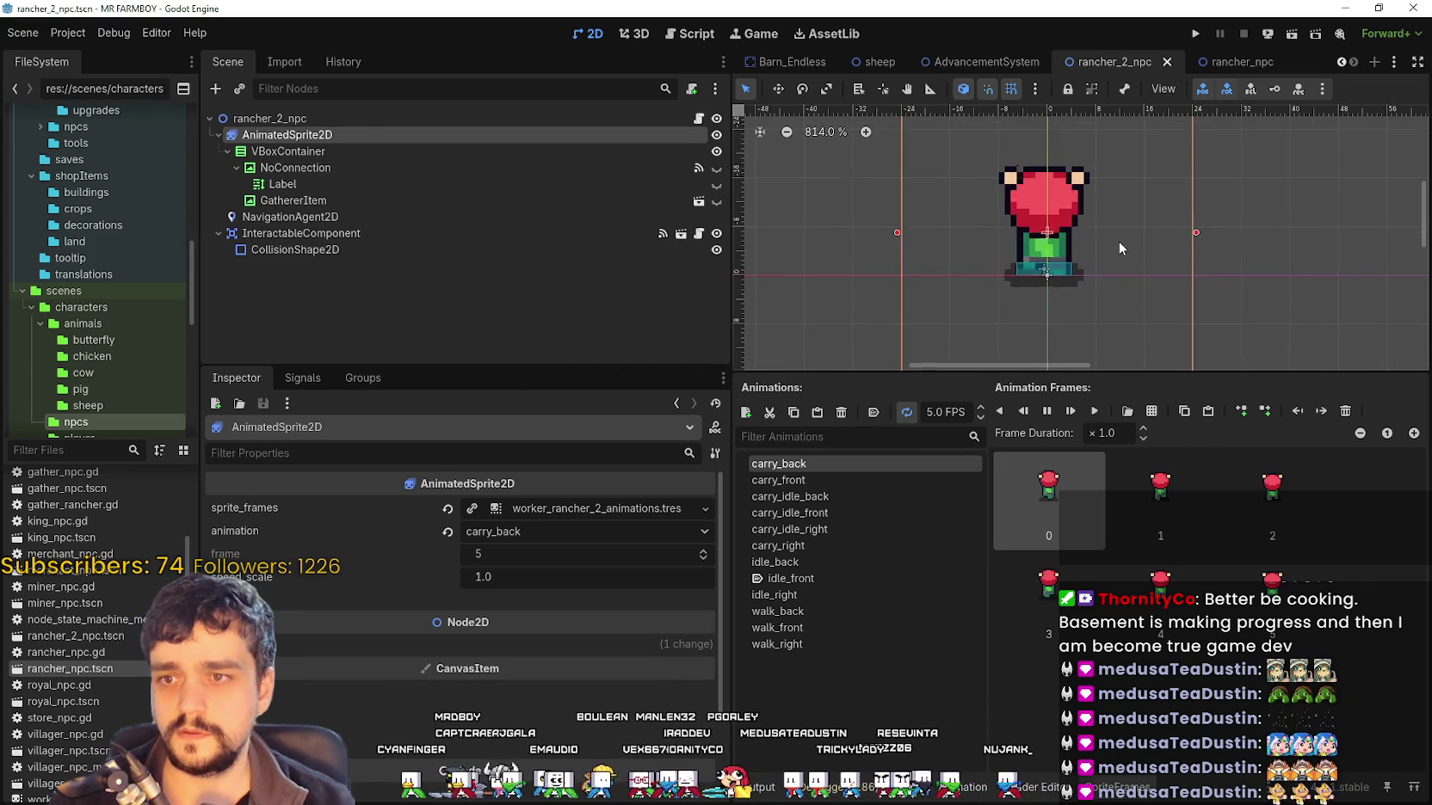
scroll(1065, 308, "up", 3)
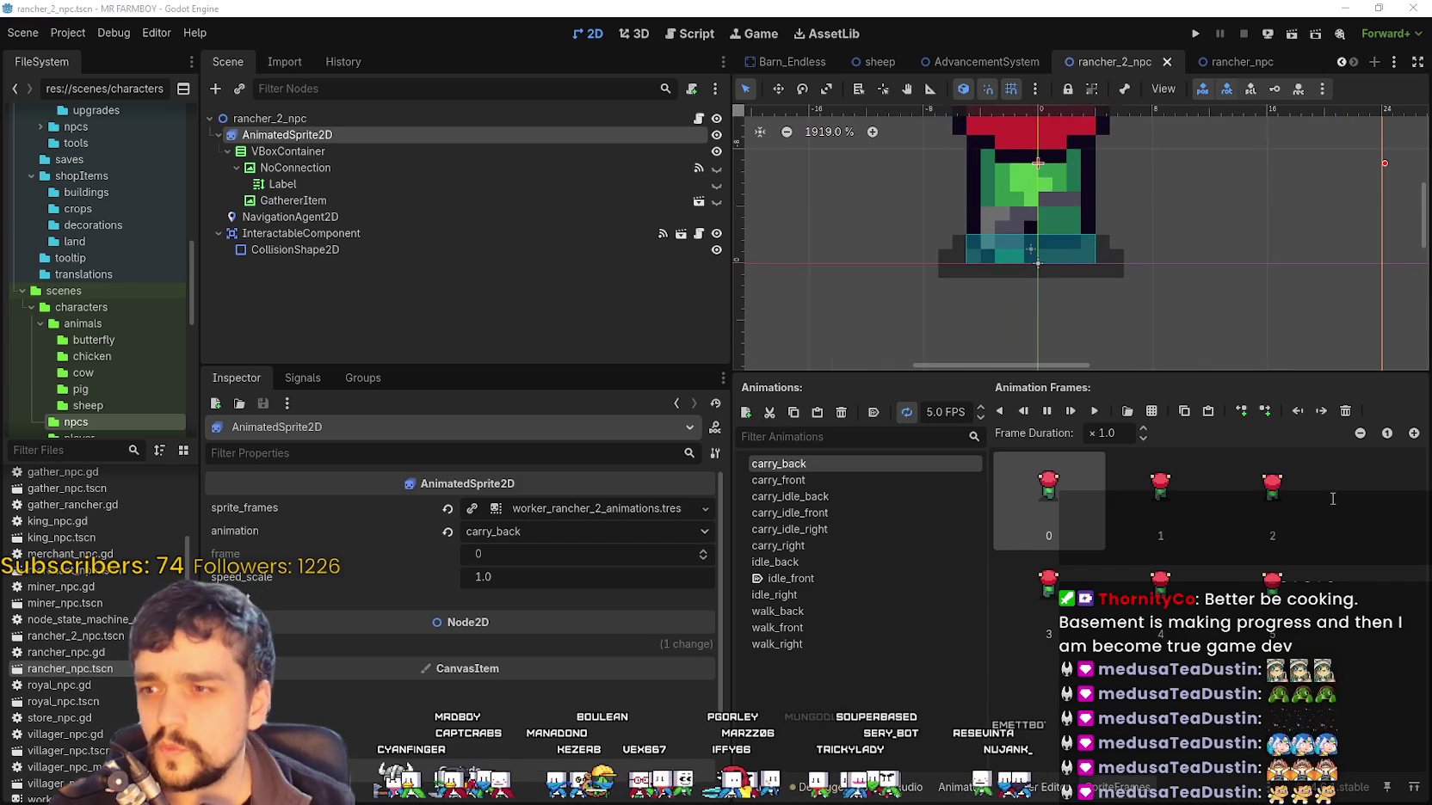
In Aseprite, zoom into Player.png and select the shadow strip beneath a back-facing sprite
key("alt+Tab")
scroll(575, 298, "down", 3)
scroll(575, 298, "left", 5)
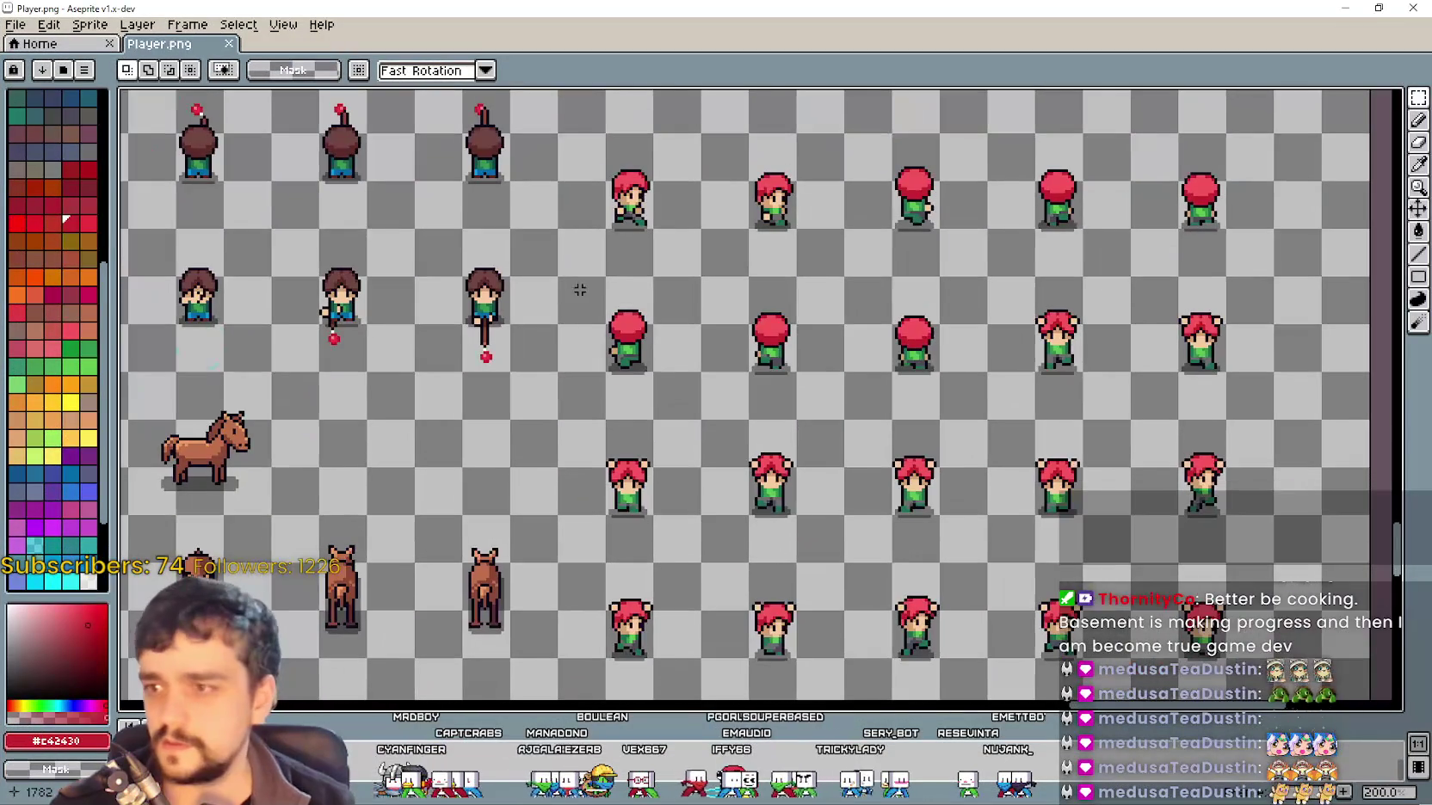
scroll(576, 475, "down", 3)
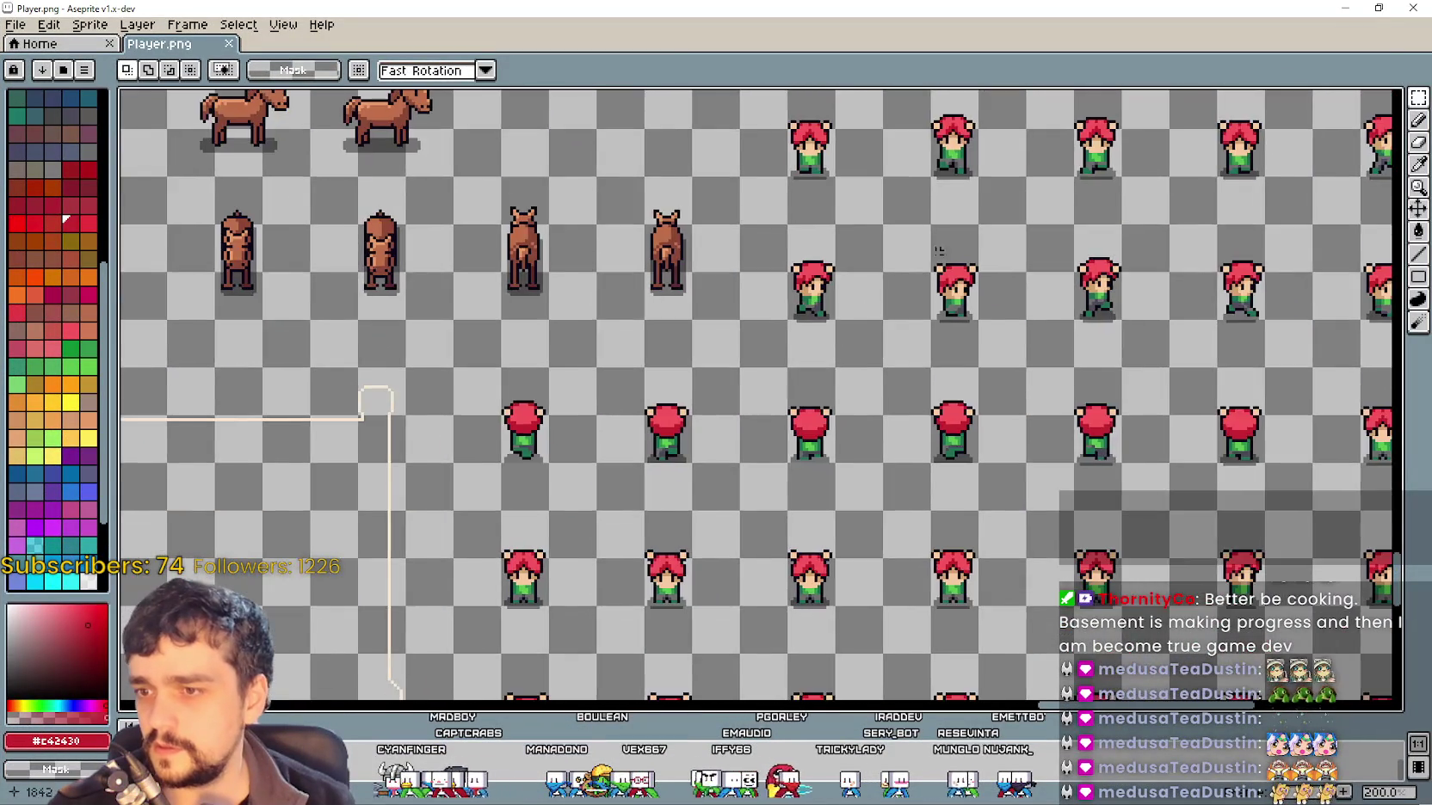
scroll(575, 475, "up", 2)
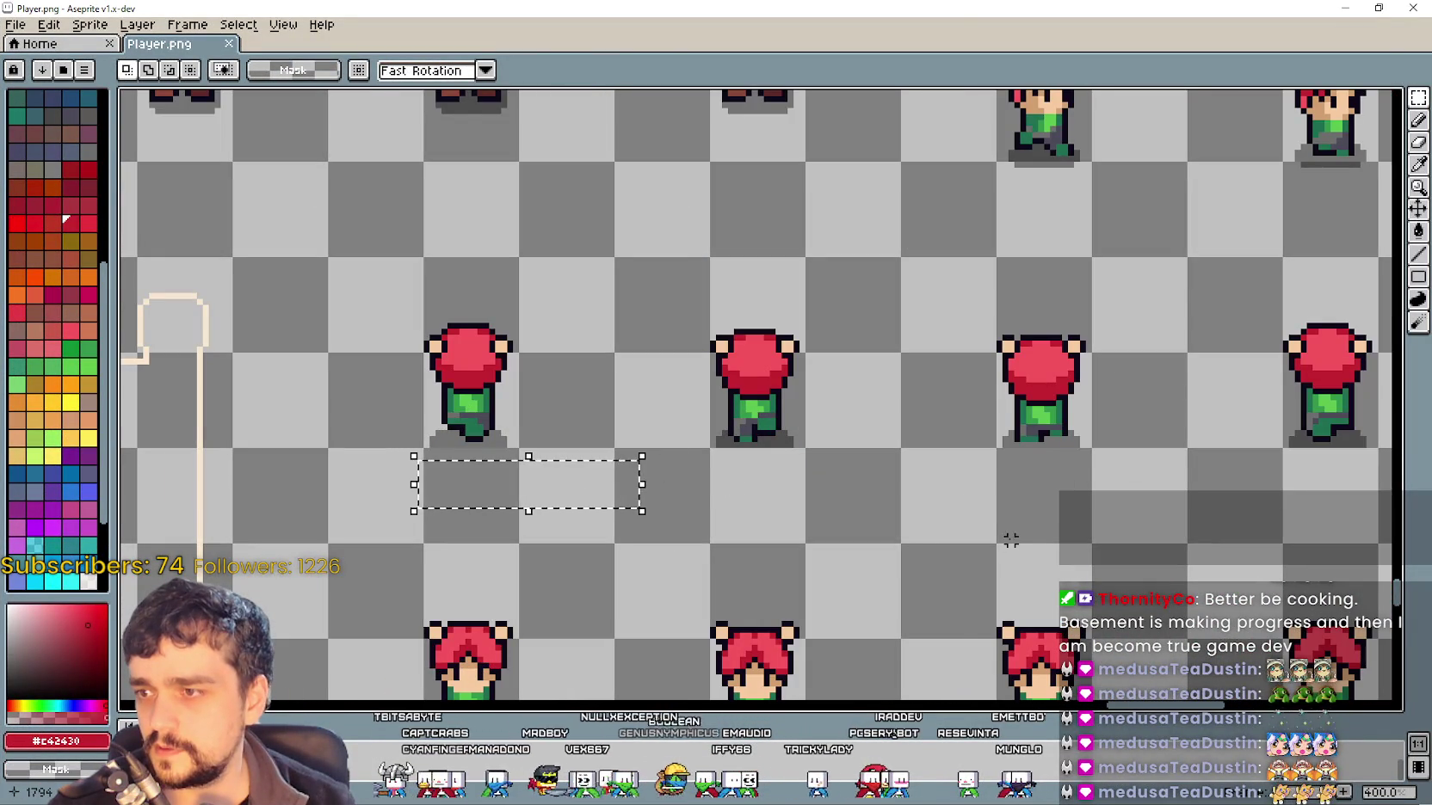
scroll(1011, 539, "down", 2)
scroll(1011, 540, "right", 2)
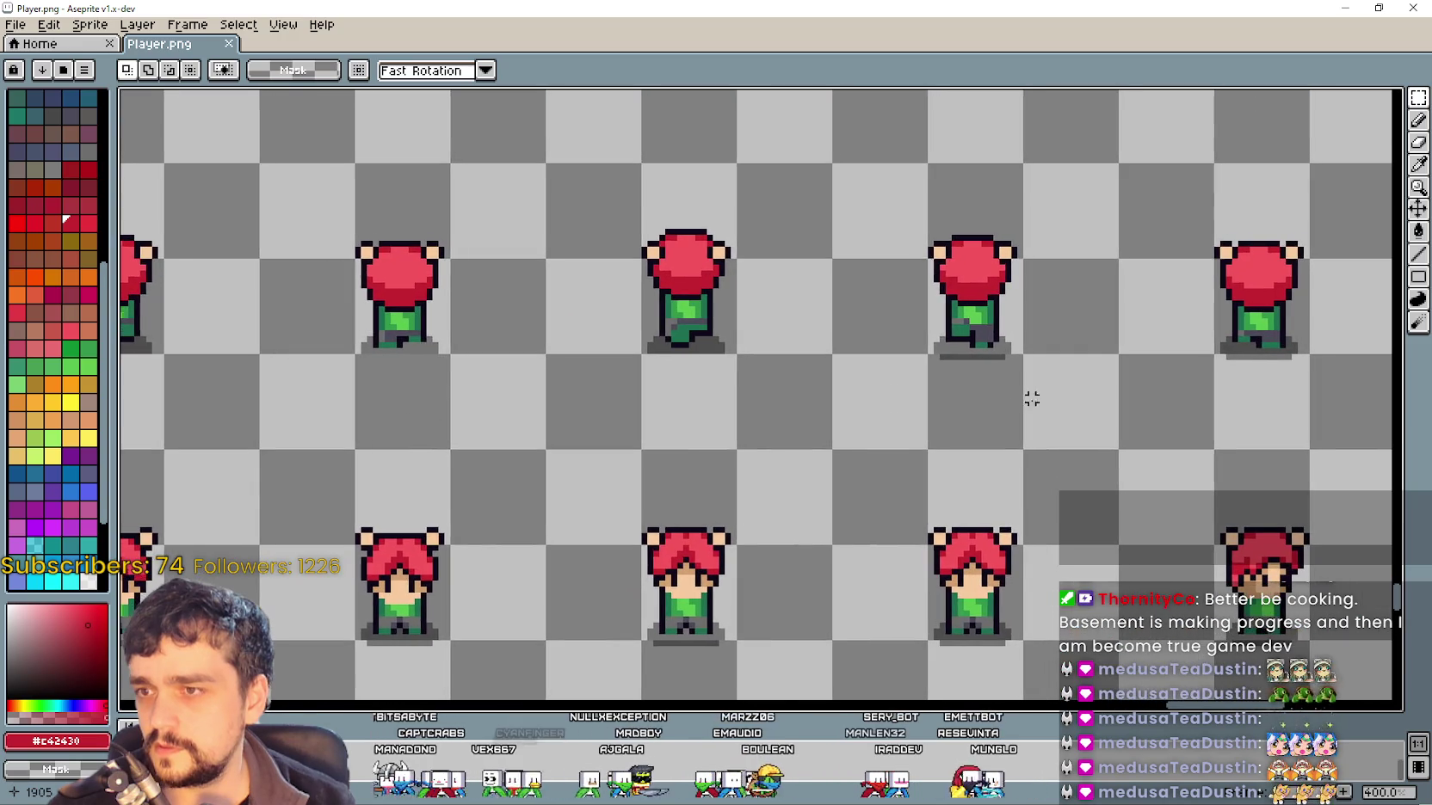
scroll(979, 405, "up", 1)
left_click_drag(1045, 373, 729, 305)
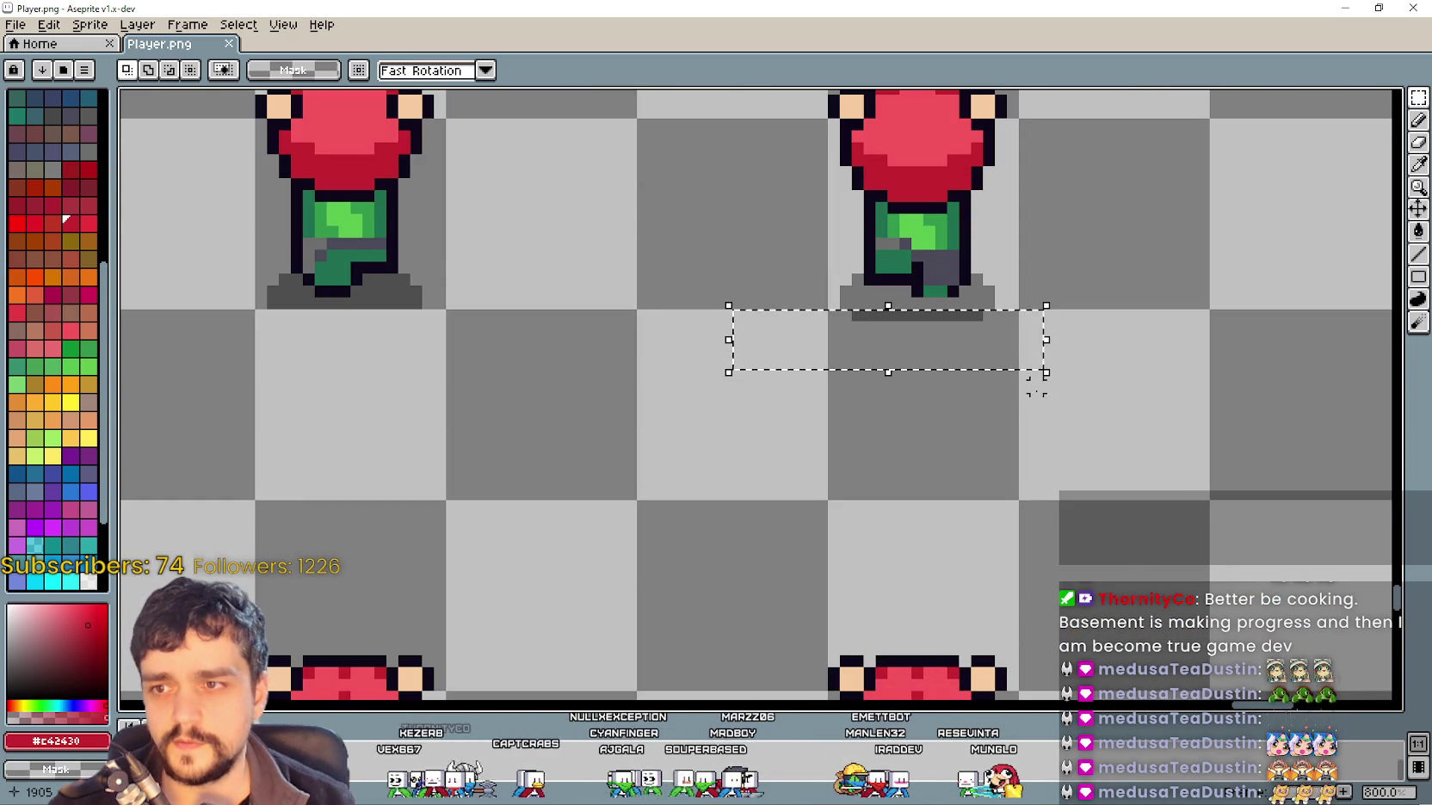
Move the shadow strip into its proper cell, deselect, and save Player.png
scroll(491, 372, "down", 1)
scroll(850, 359, "left", 3)
mouse_move(948, 313)
left_mouse_down()
mouse_move(990, 326)
mouse_move(1023, 377)
mouse_move(689, 437)
mouse_move(564, 394)
left_mouse_up()
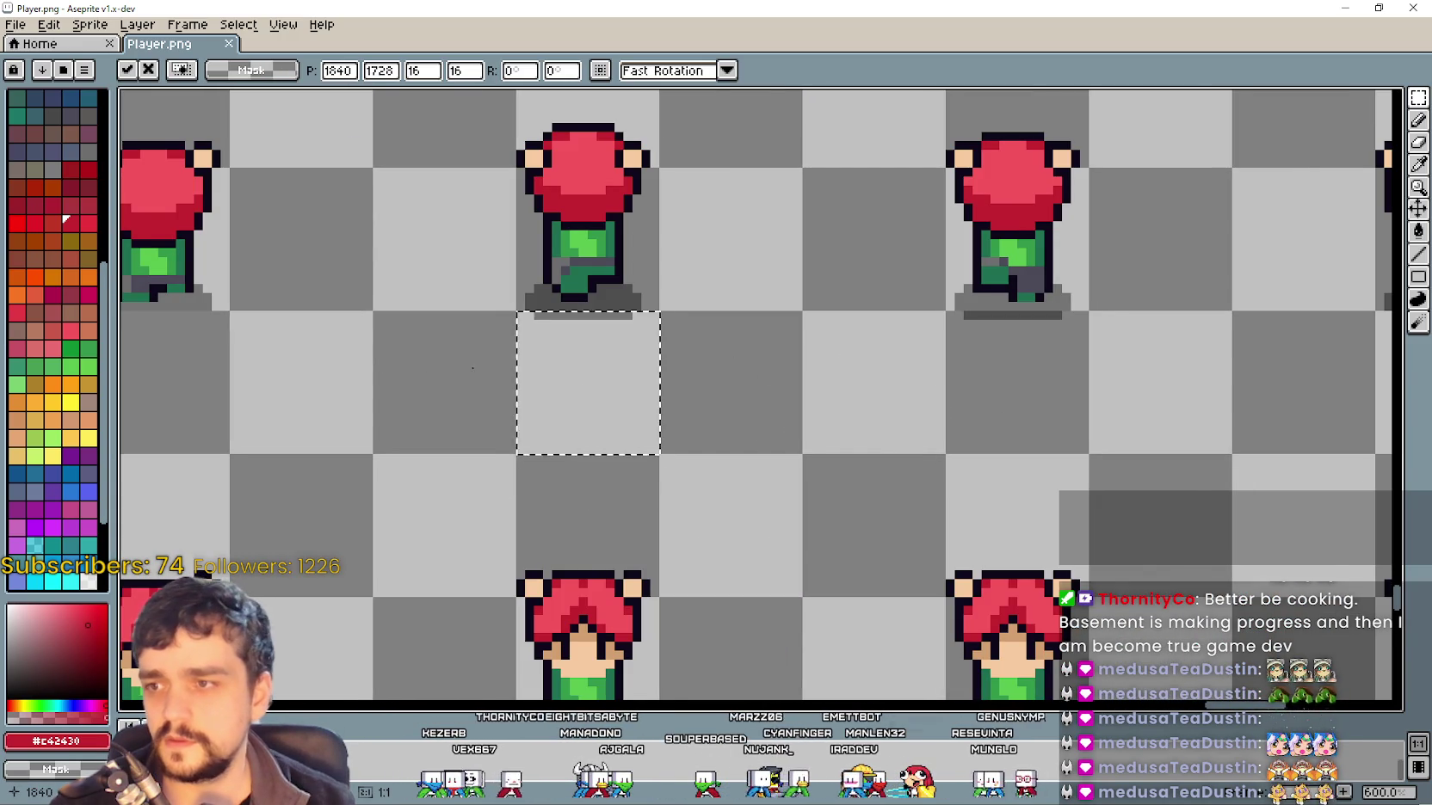
scroll(564, 394, "left", 10)
mouse_move(736, 389)
left_mouse_down()
mouse_move(776, 394)
mouse_move(688, 431)
left_mouse_up()
scroll(578, 384, "left", 5)
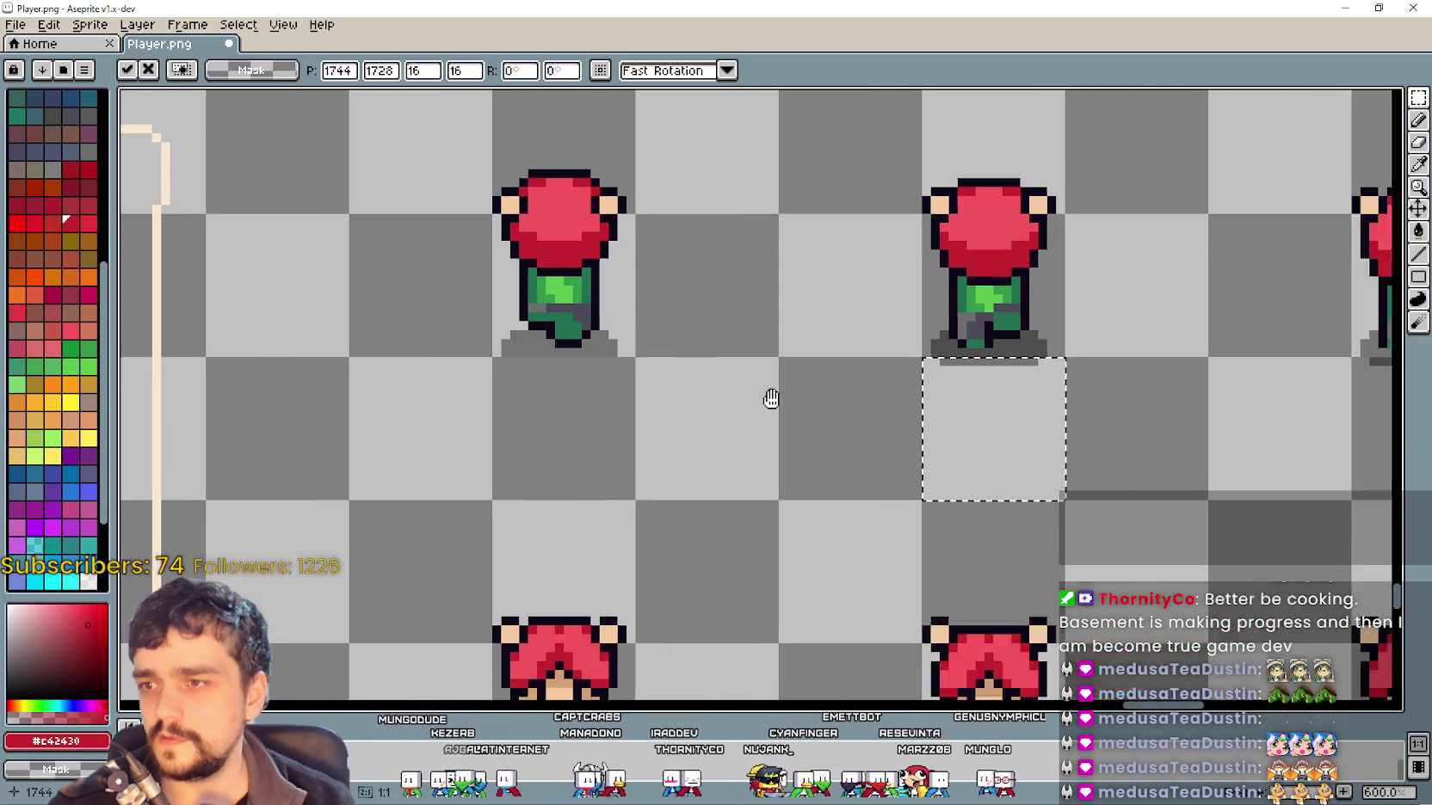
key("ctrl+d")
key("ctrl+s")
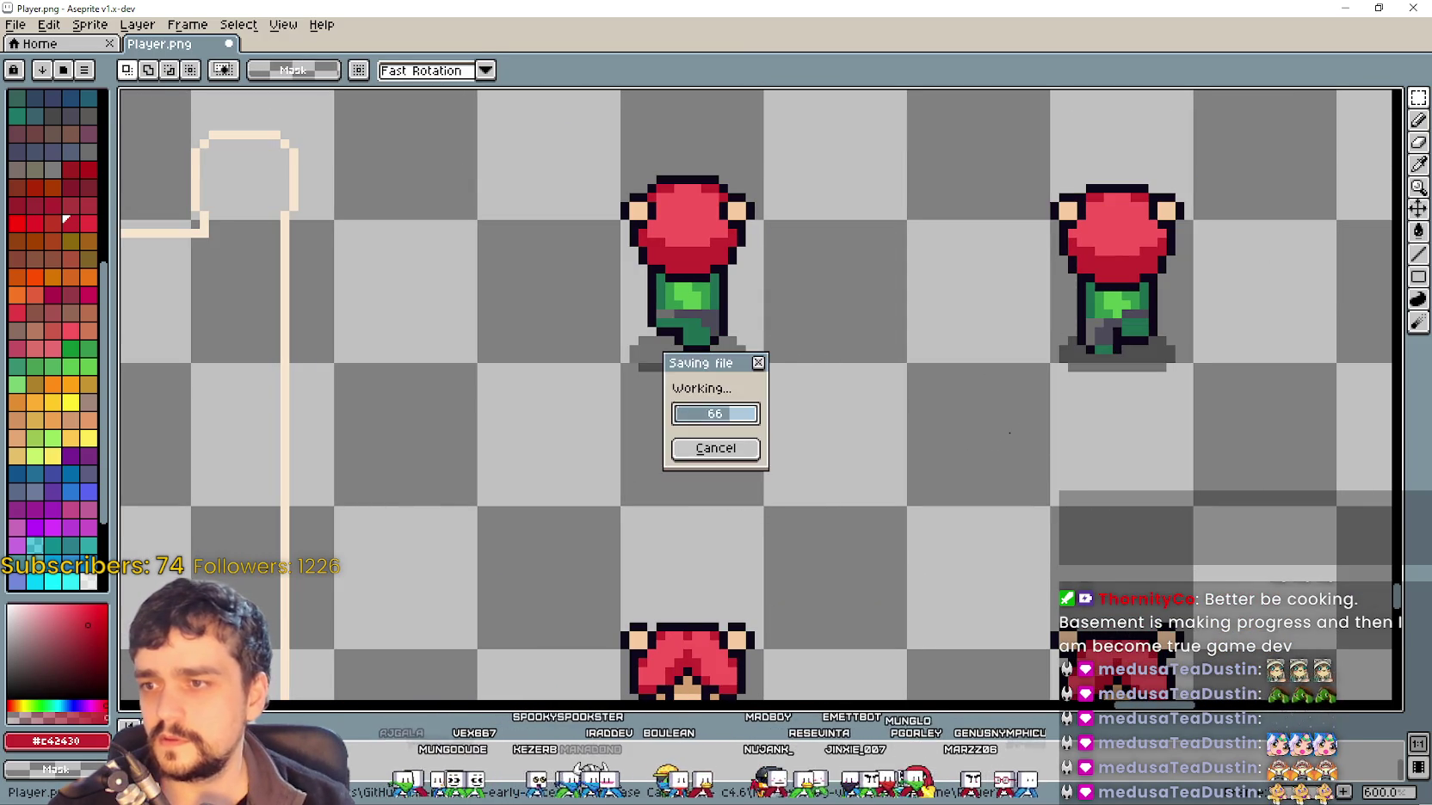